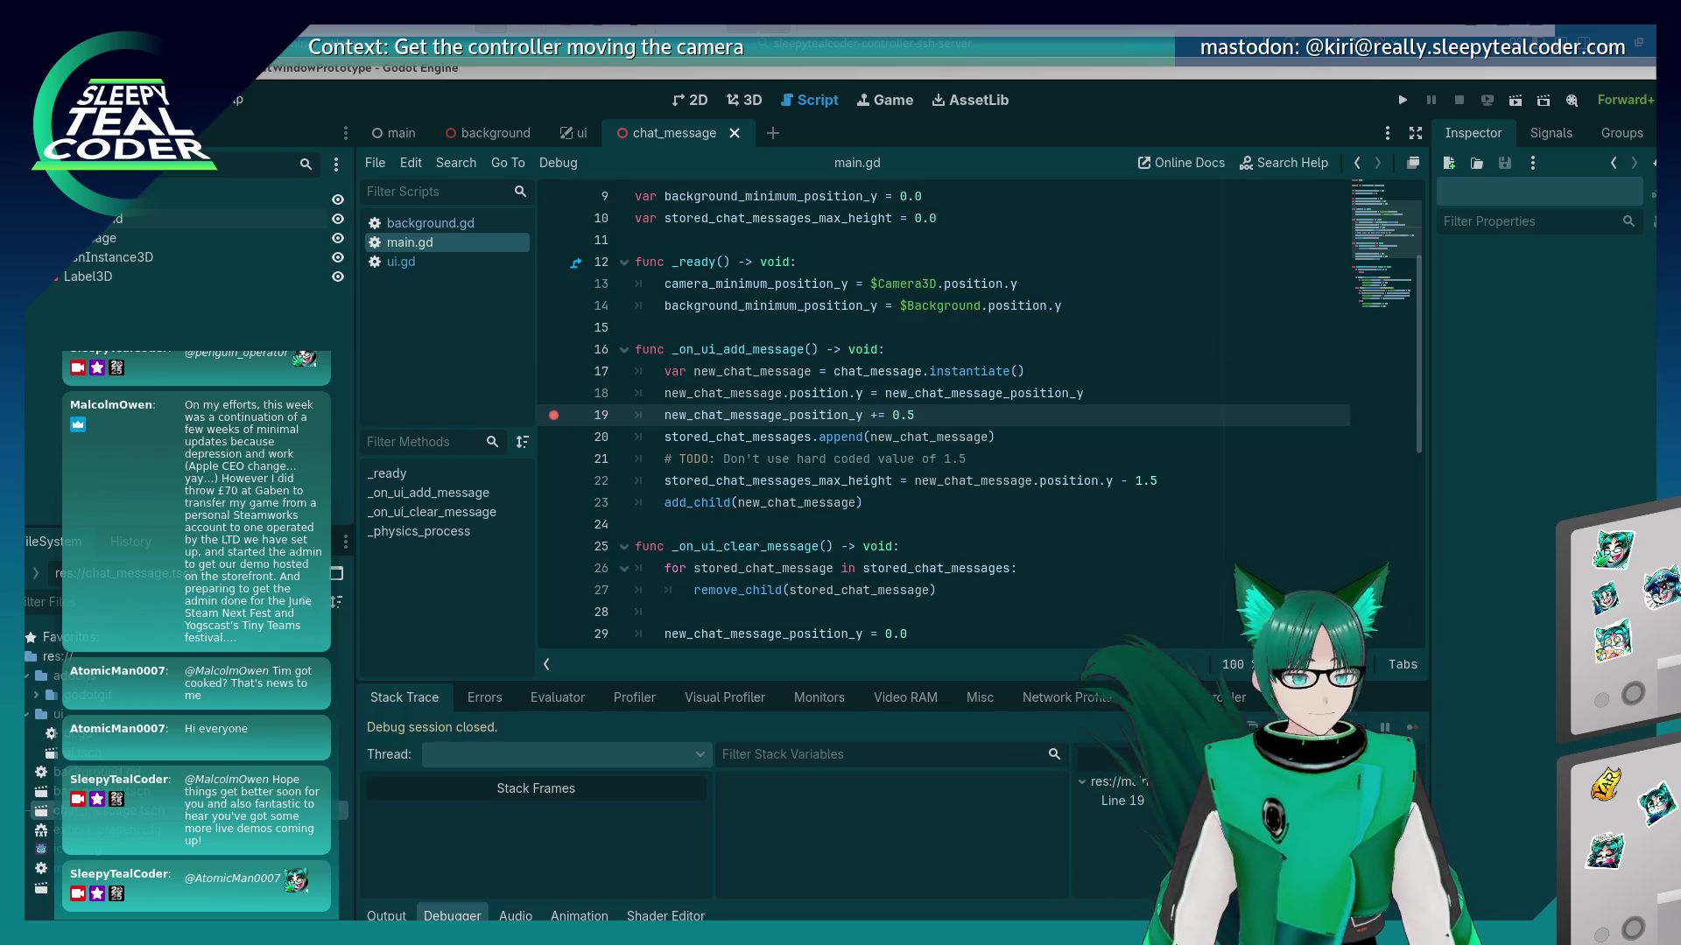
- Run the chat prototype with F5 and add a message to hit the main.gd line 19 breakpoint
{"action": "left_click", "coordinate": [959, 390]}
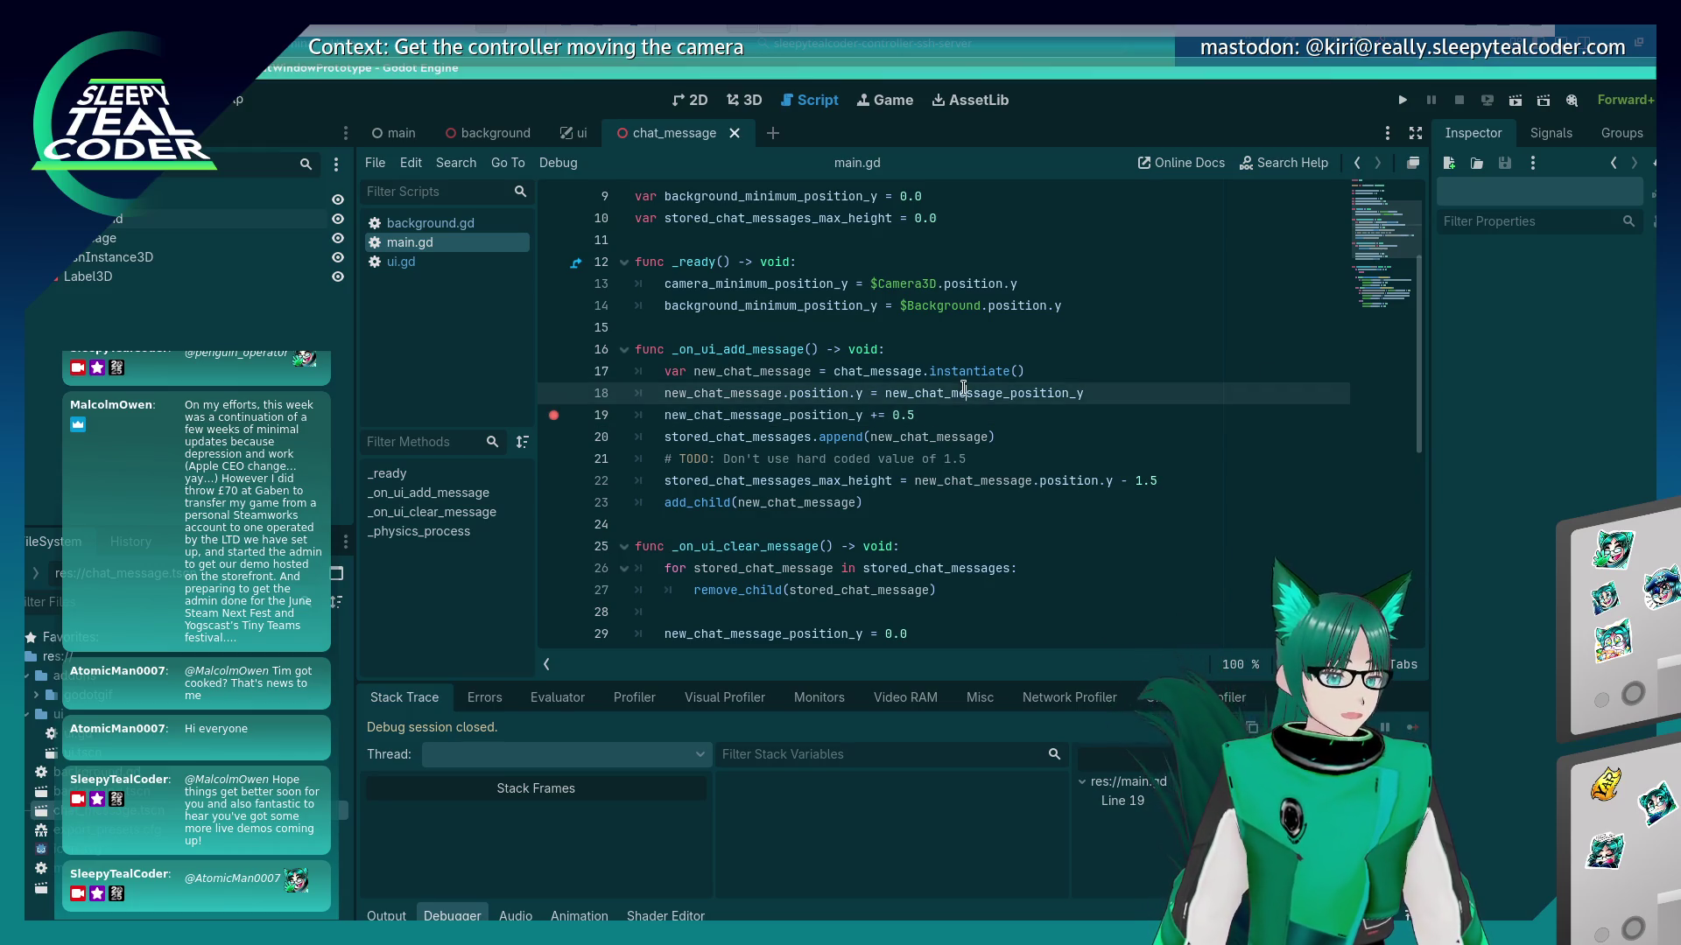
{"action": "key", "text": "alt+Tab"}
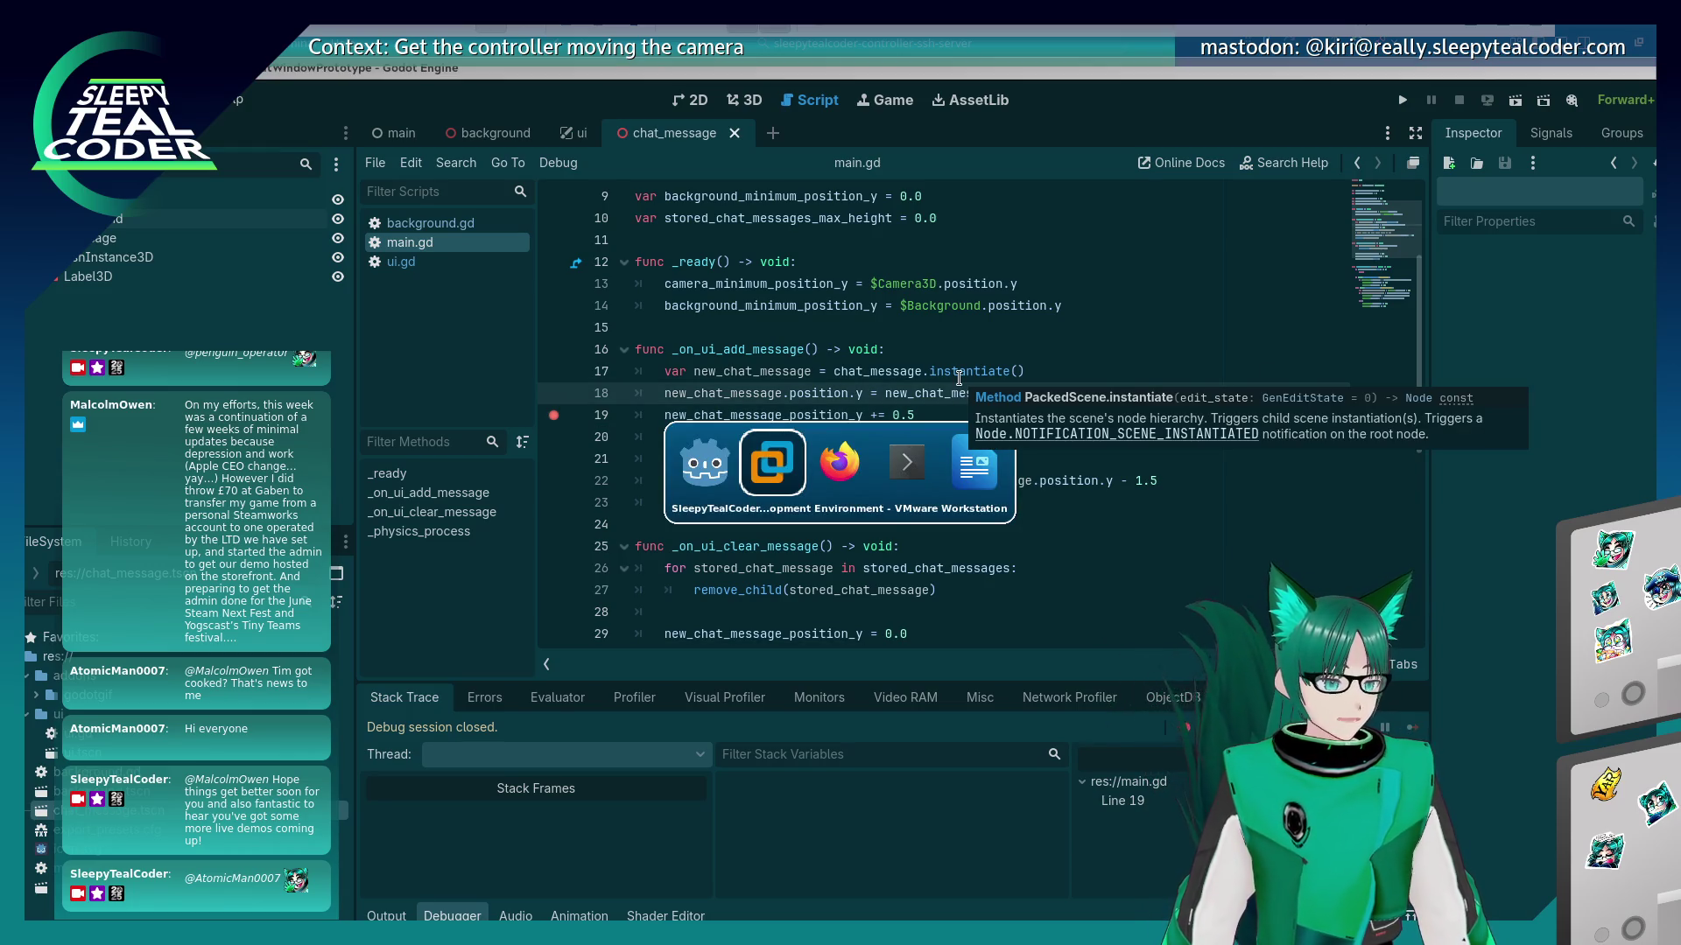
{"action": "left_click", "coordinate": [990, 284]}
{"action": "key", "text": "F5"}
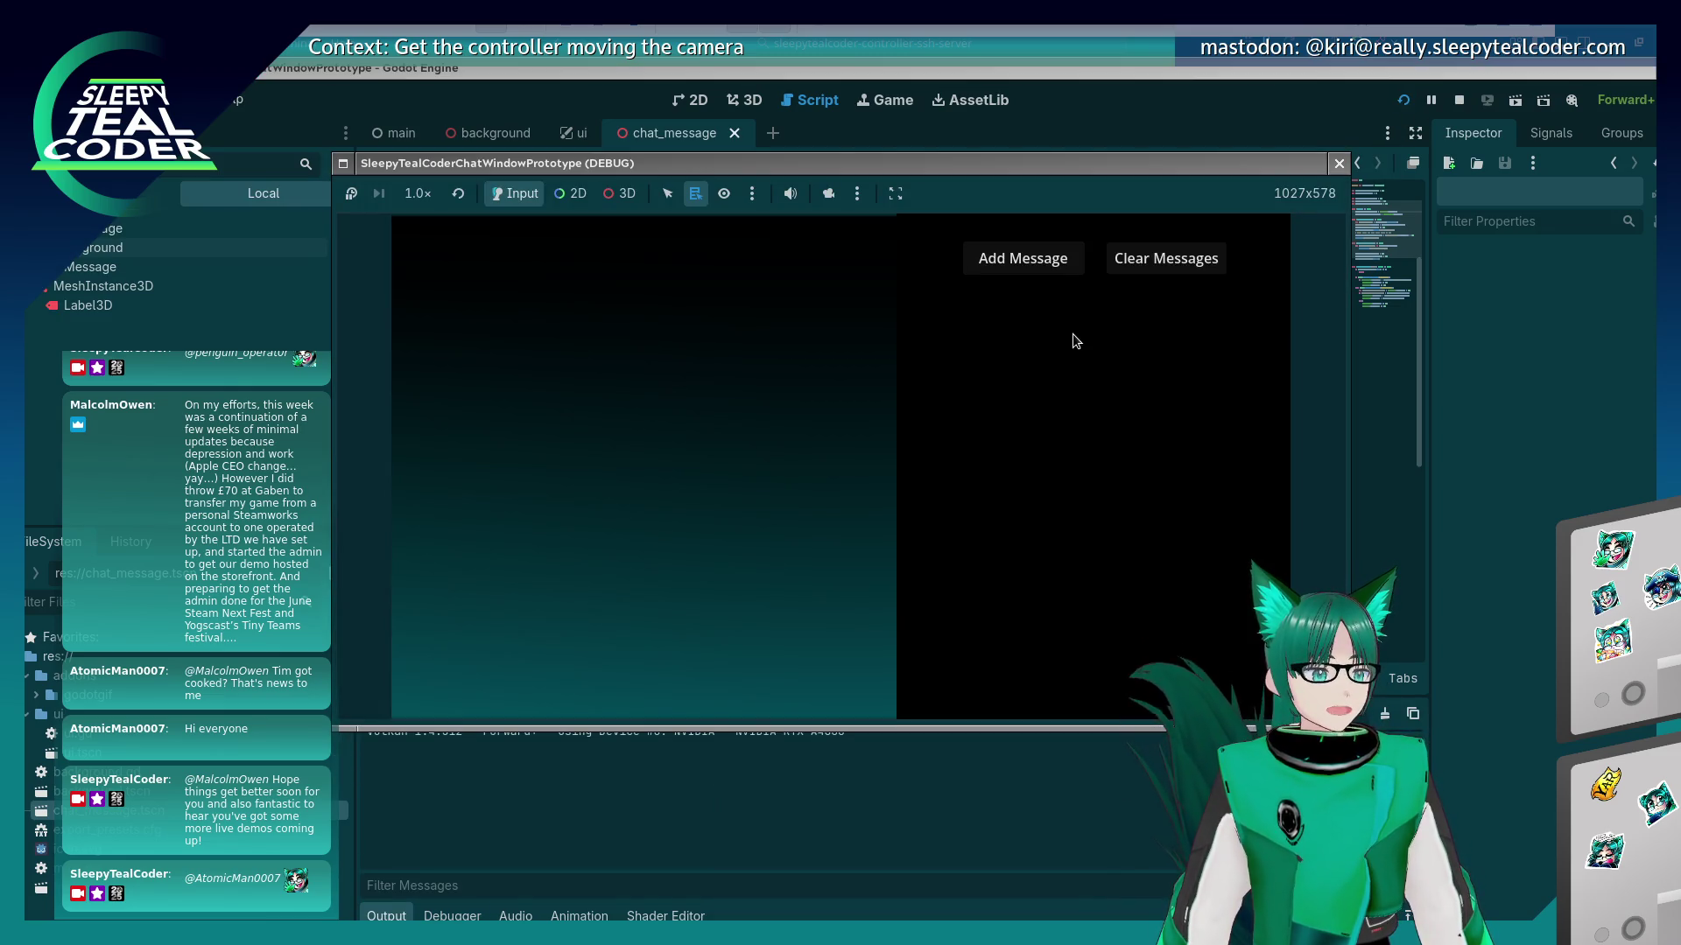
{"action": "left_click", "coordinate": [1028, 262]}
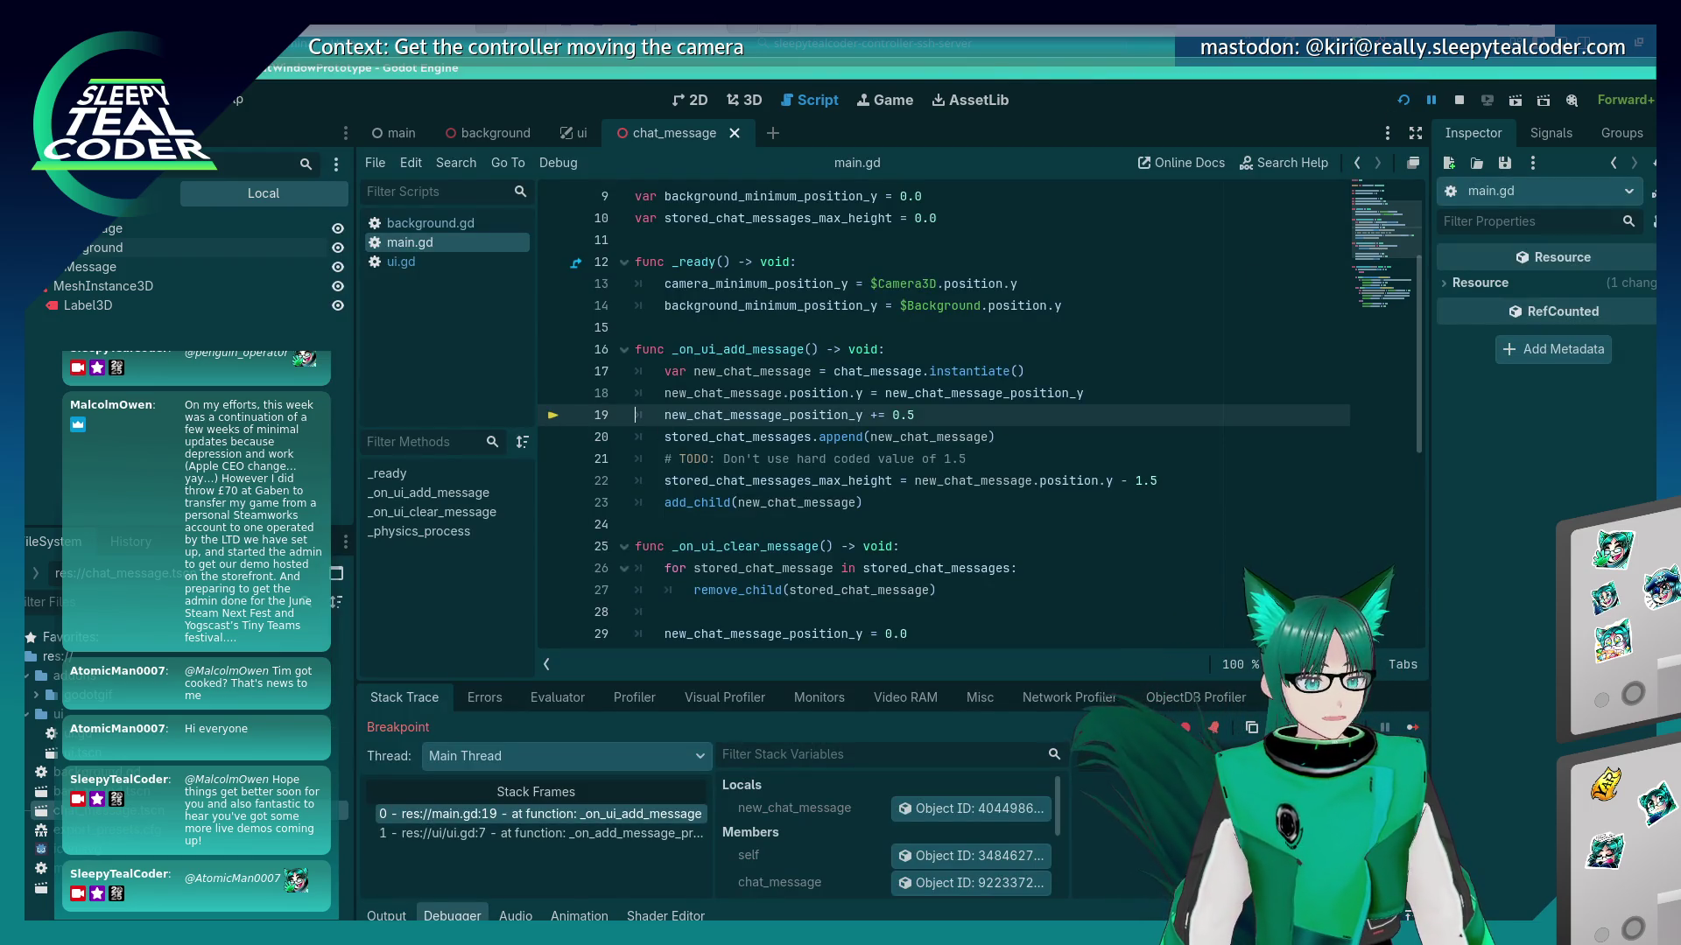
- Continue from the breakpoint and add seven TestMcTest messages to the running chat window
{"action": "left_click", "coordinate": [1431, 100]}
{"action": "left_click", "coordinate": [999, 261]}
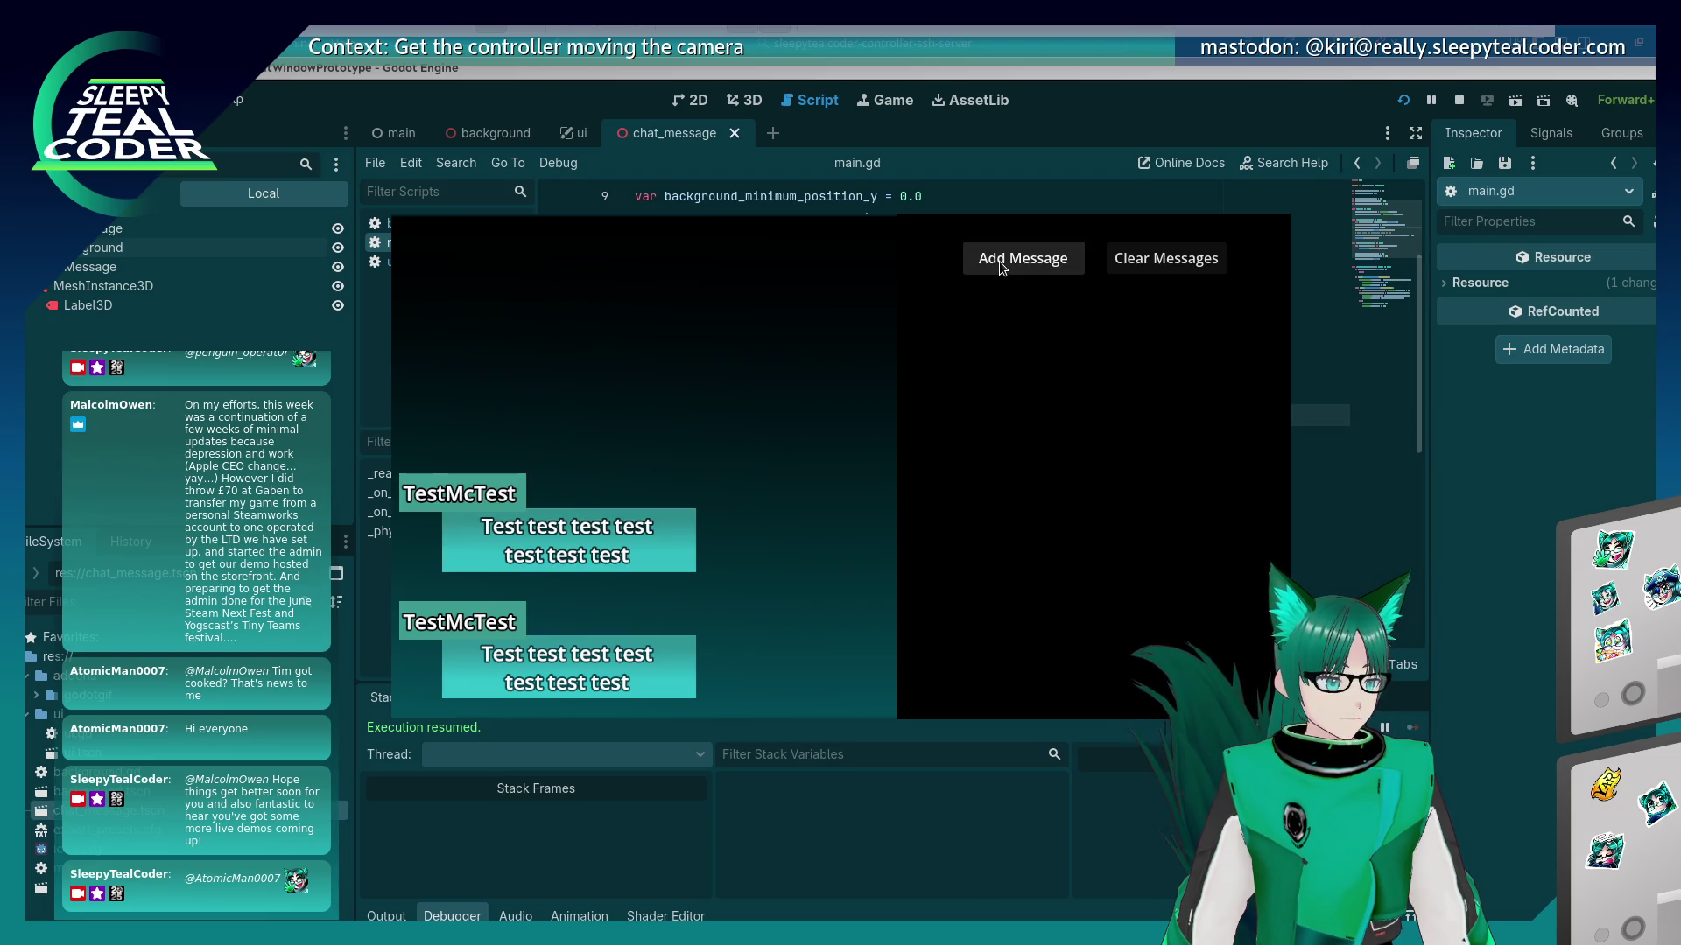
{"action": "left_click", "coordinate": [1000, 261]}
{"action": "left_click", "coordinate": [999, 261]}
{"action": "left_click", "coordinate": [999, 261]}
{"action": "left_click", "coordinate": [999, 261]}
{"action": "left_click", "coordinate": [1000, 263]}
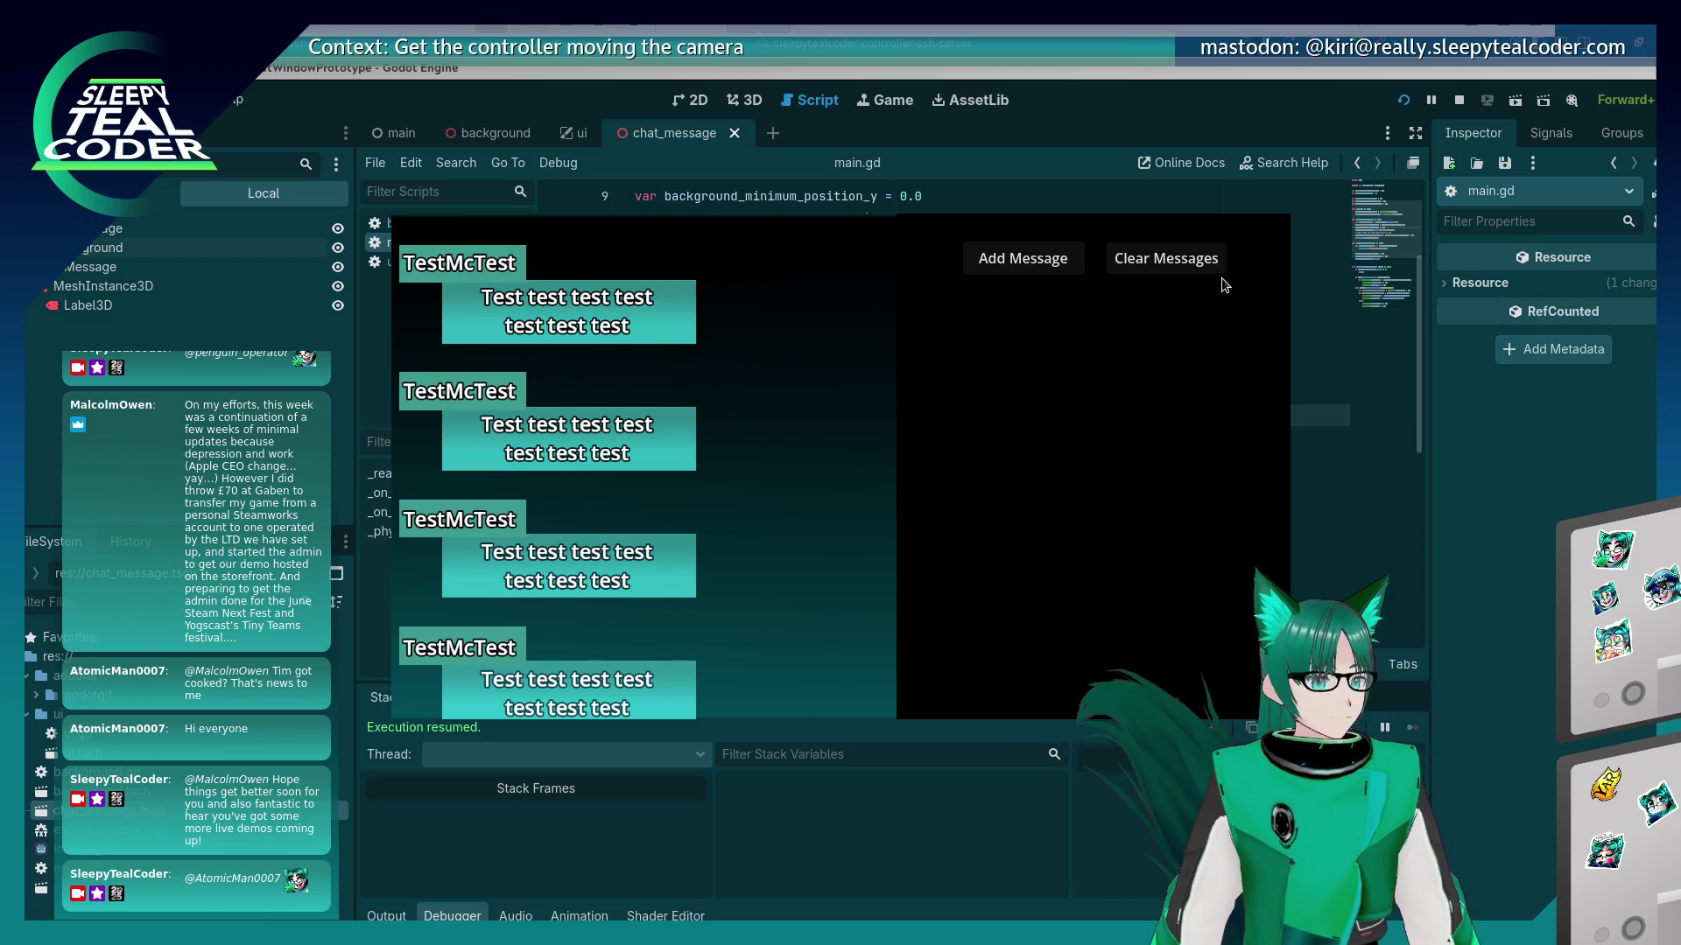
{"action": "left_click", "coordinate": [1022, 266]}
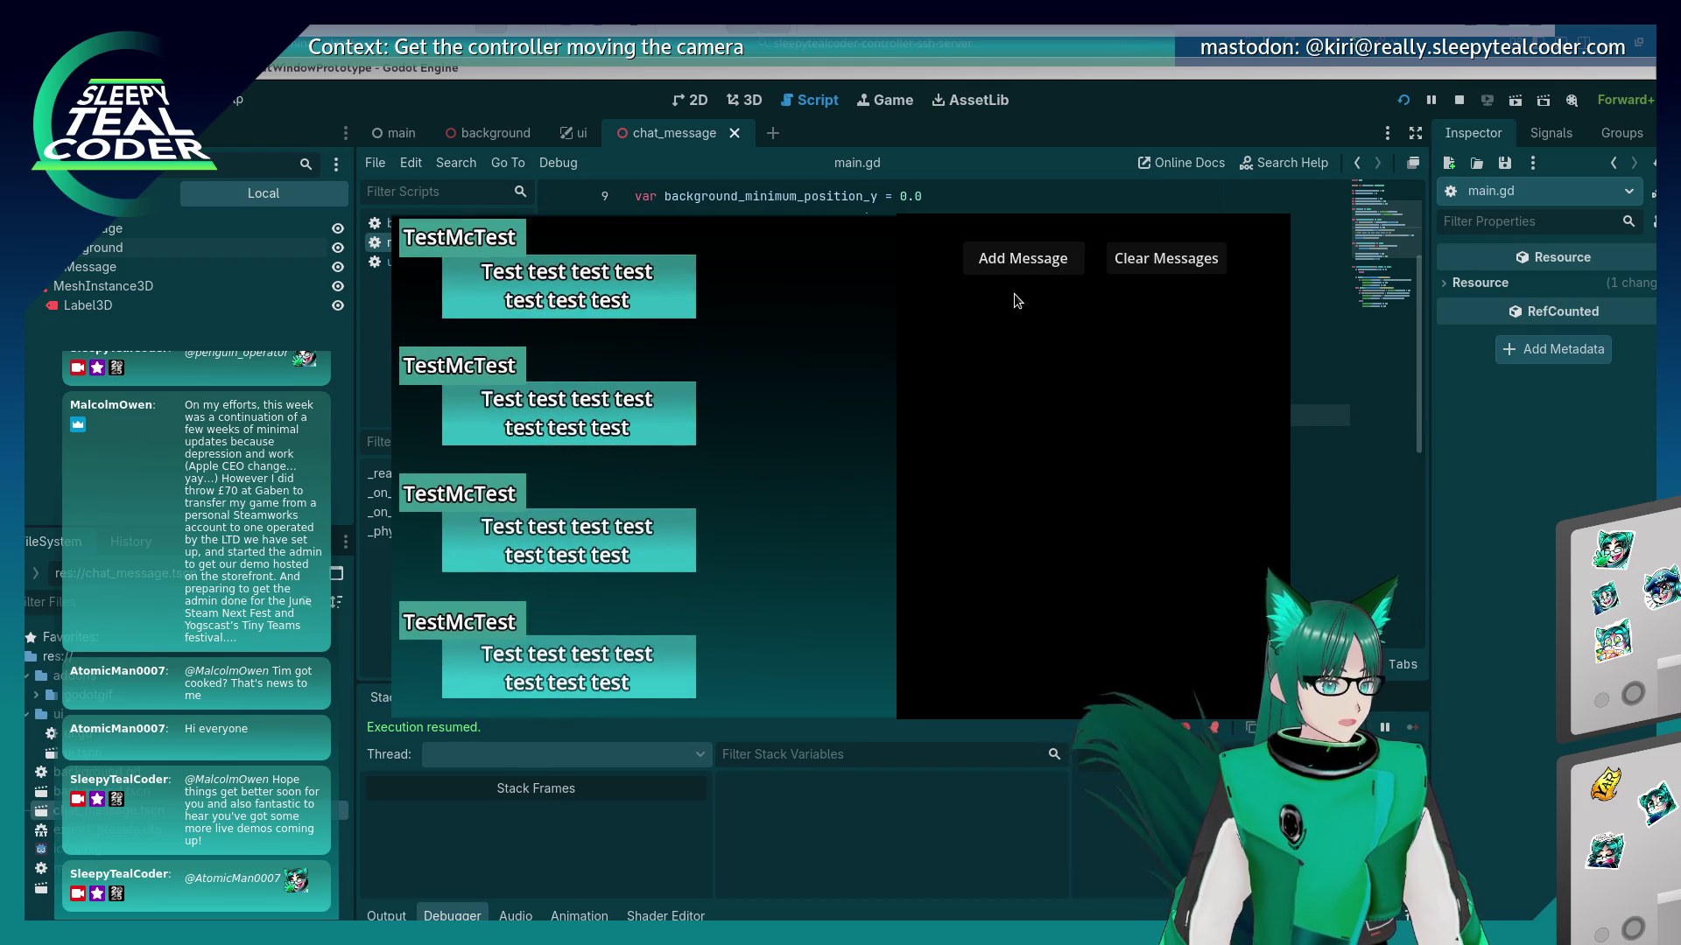
- Alternately clear and add TestMcTest messages to verify the chat window updates correctly
{"action": "left_click", "coordinate": [1124, 266]}
{"action": "left_click", "coordinate": [1035, 265]}
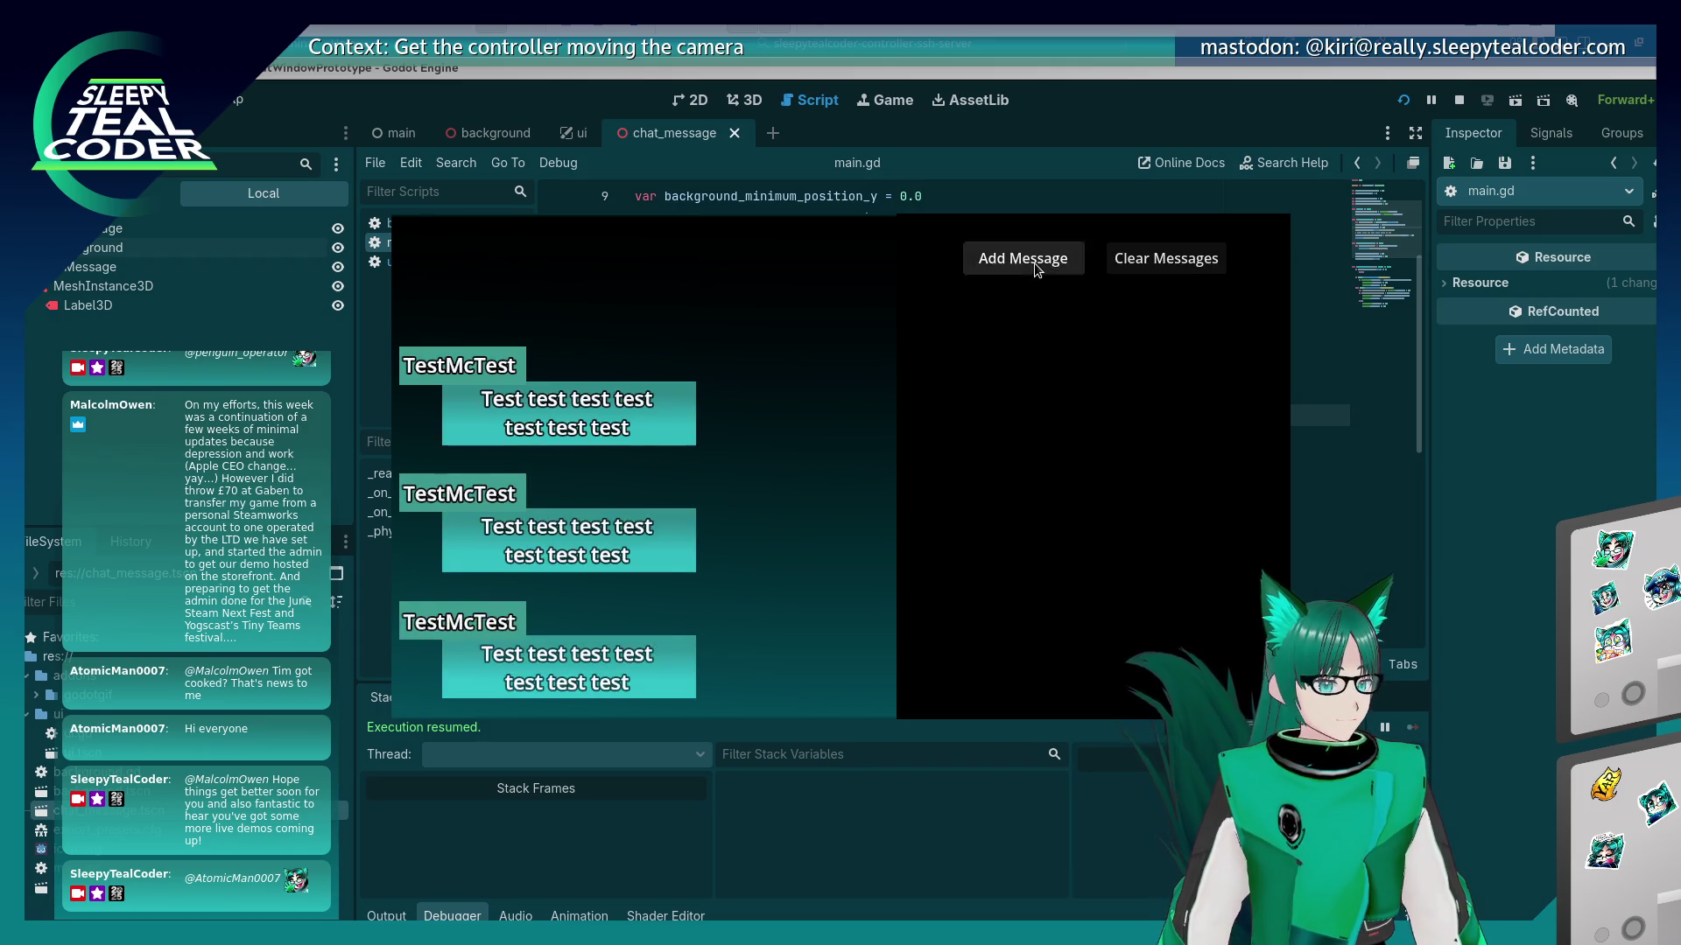
{"action": "left_click", "coordinate": [1148, 264]}
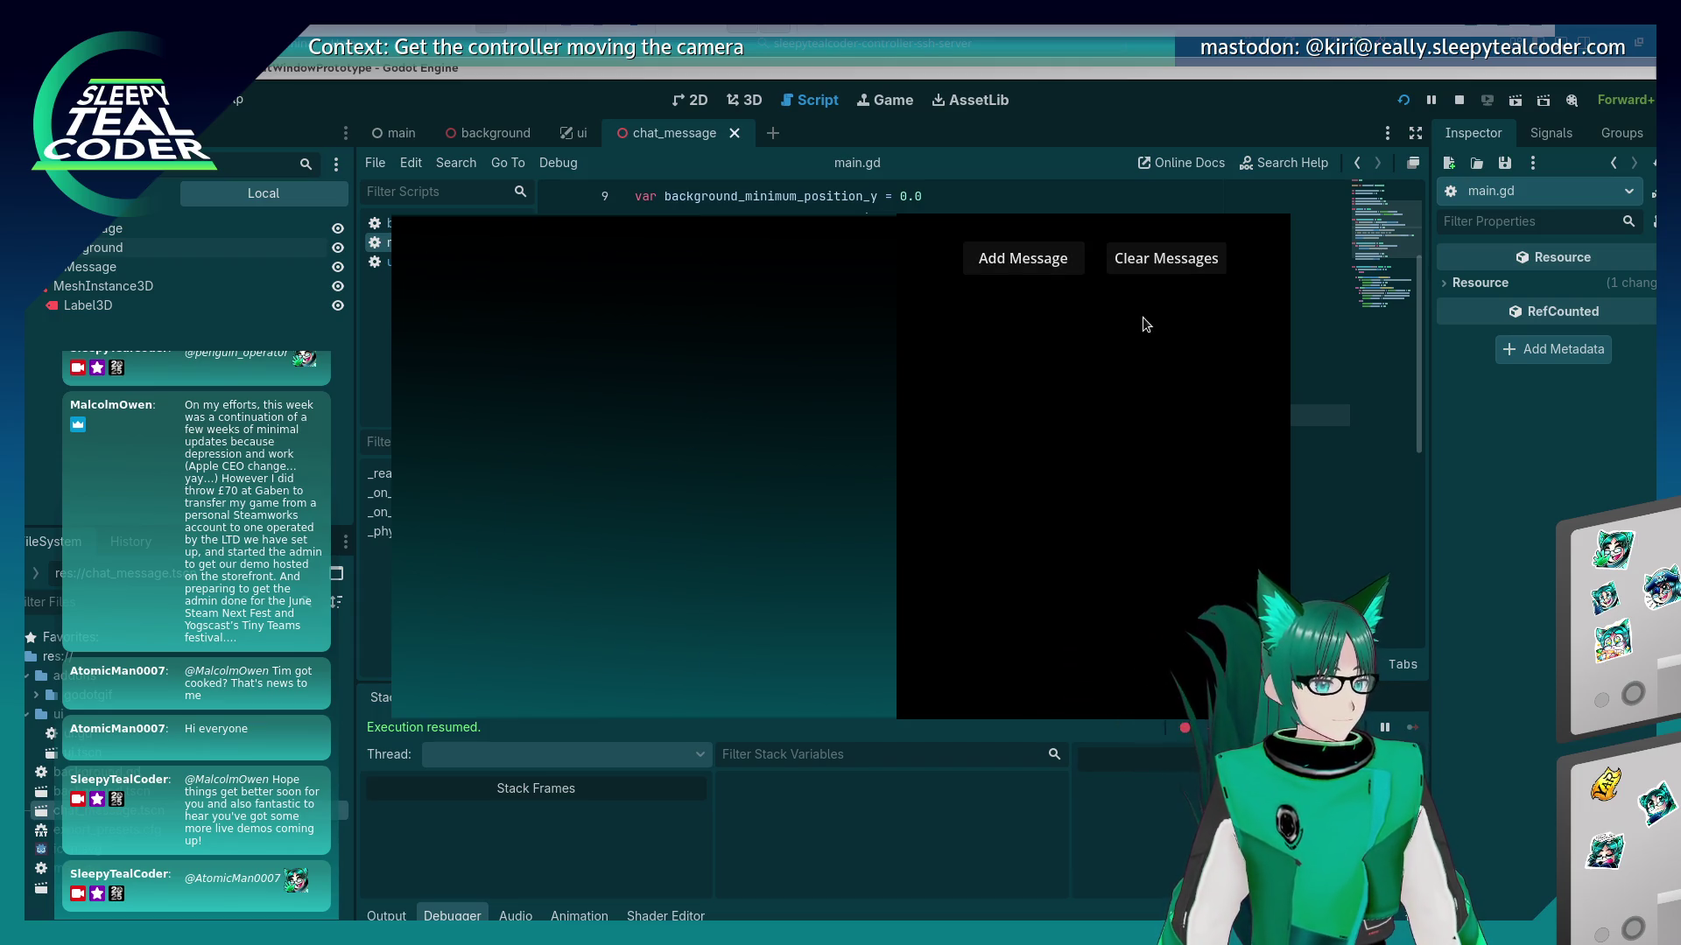
{"action": "left_click", "coordinate": [1065, 268]}
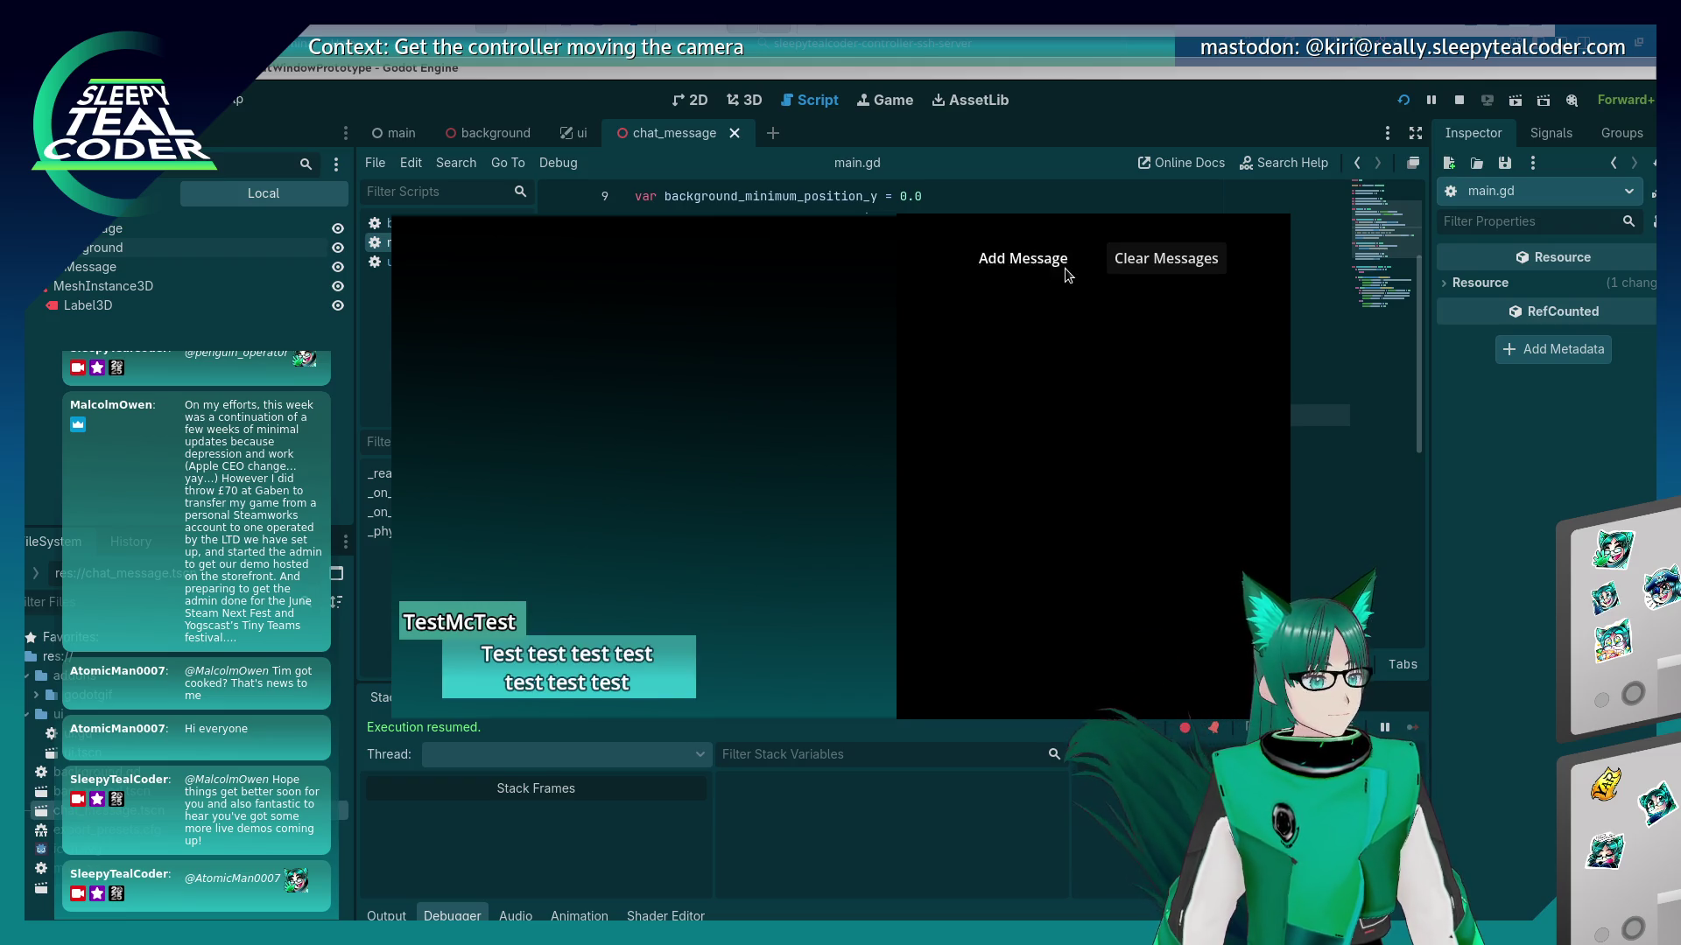
{"action": "left_click", "coordinate": [1148, 260]}
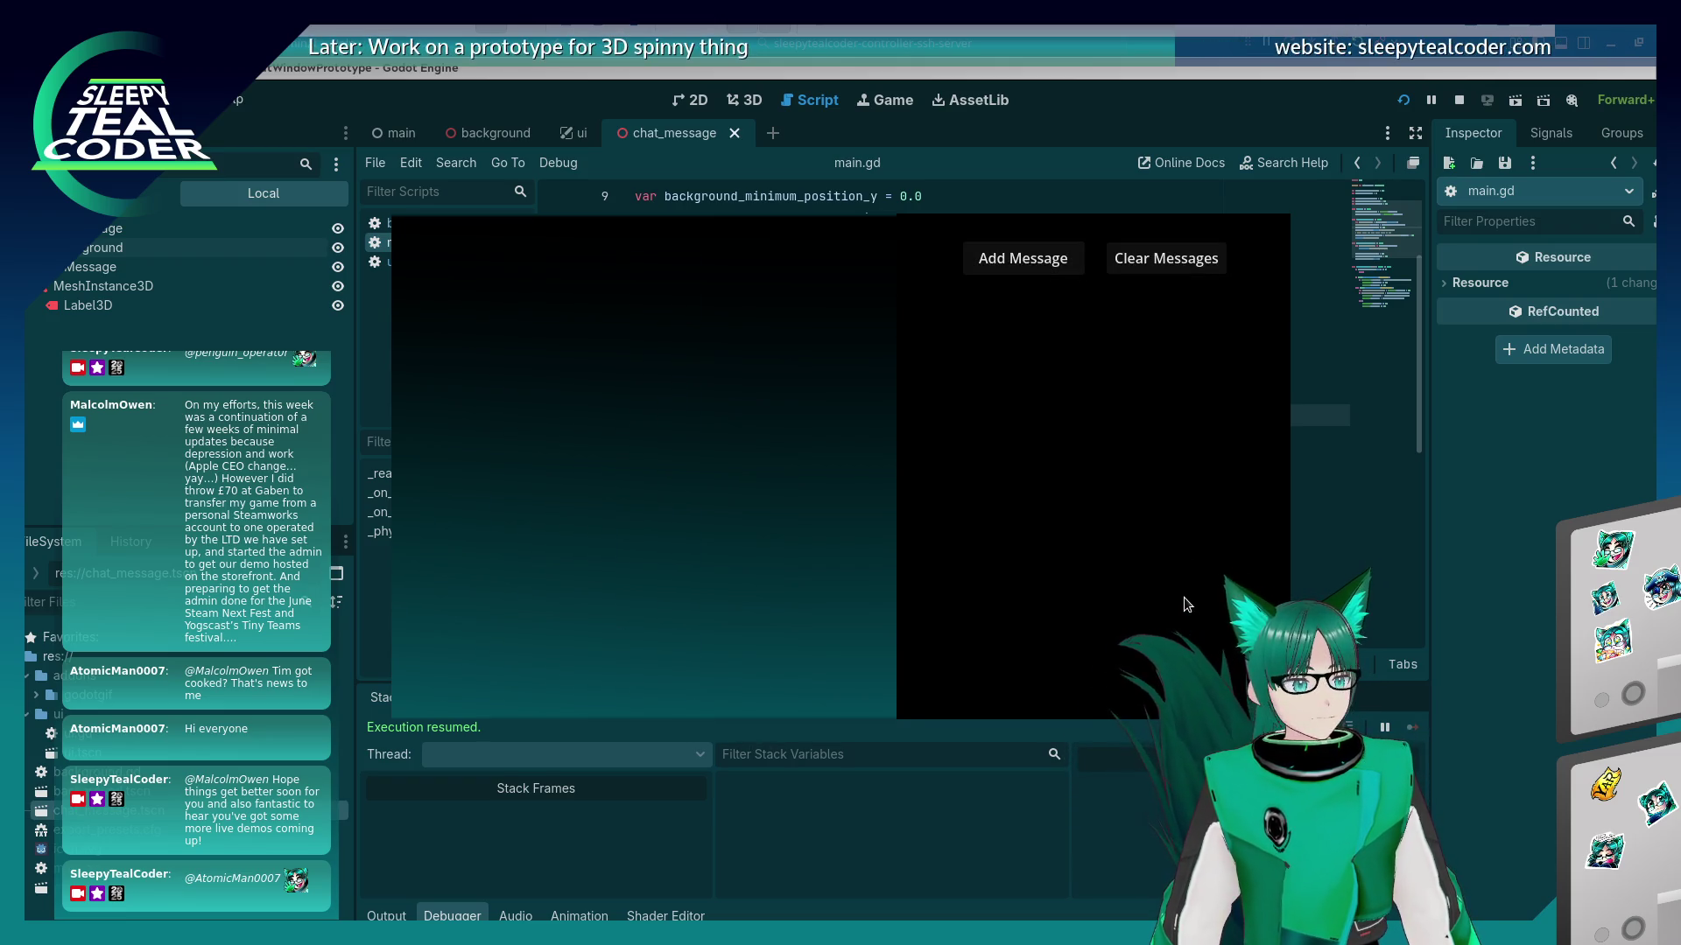
- Stop the game with F8, go to main.gd line 20, and select the ChatMessage root node
{"action": "key", "text": "F8"}
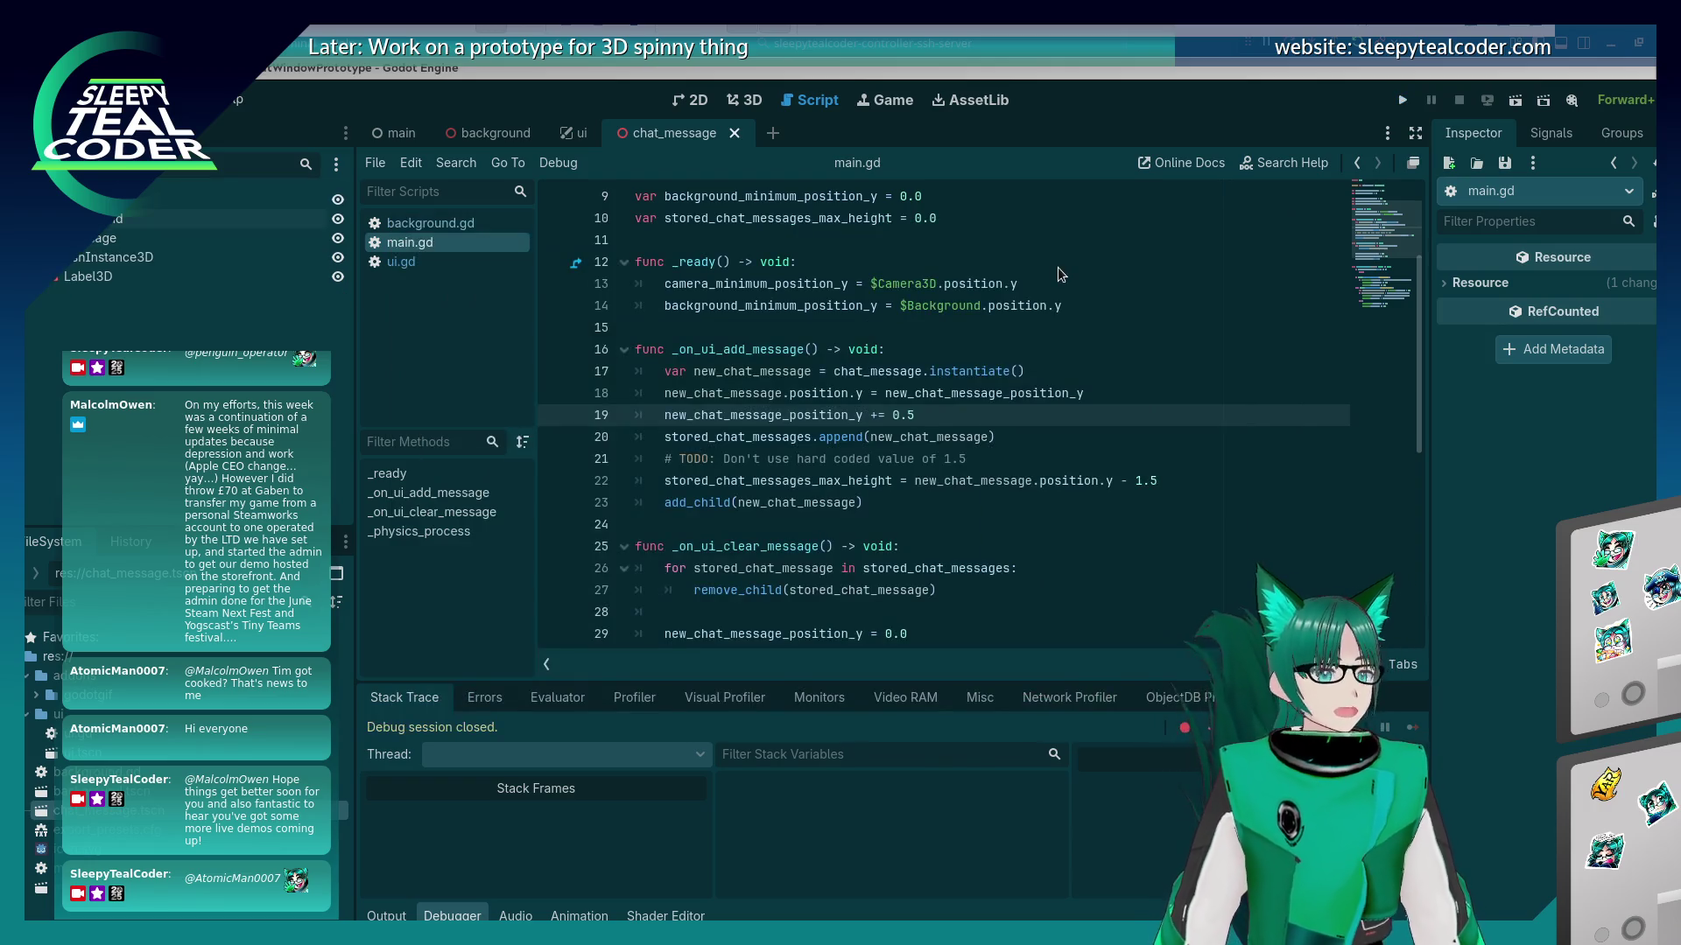
{"action": "left_click", "coordinate": [904, 442]}
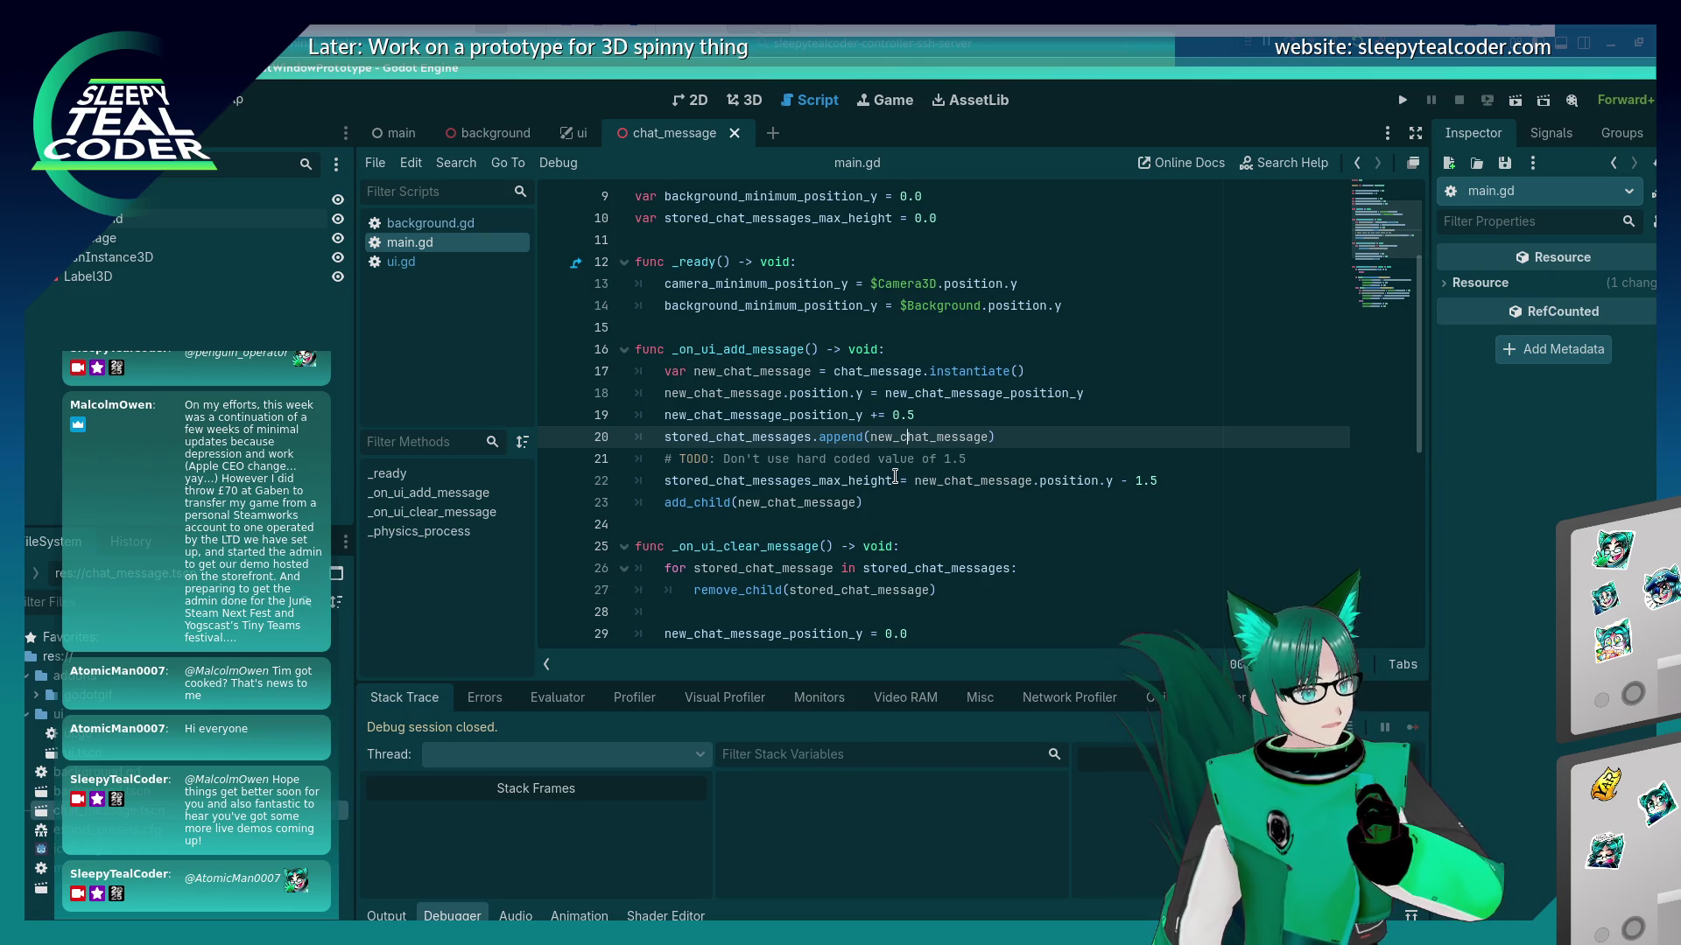
{"action": "mouse_move", "coordinate": [895, 476]}
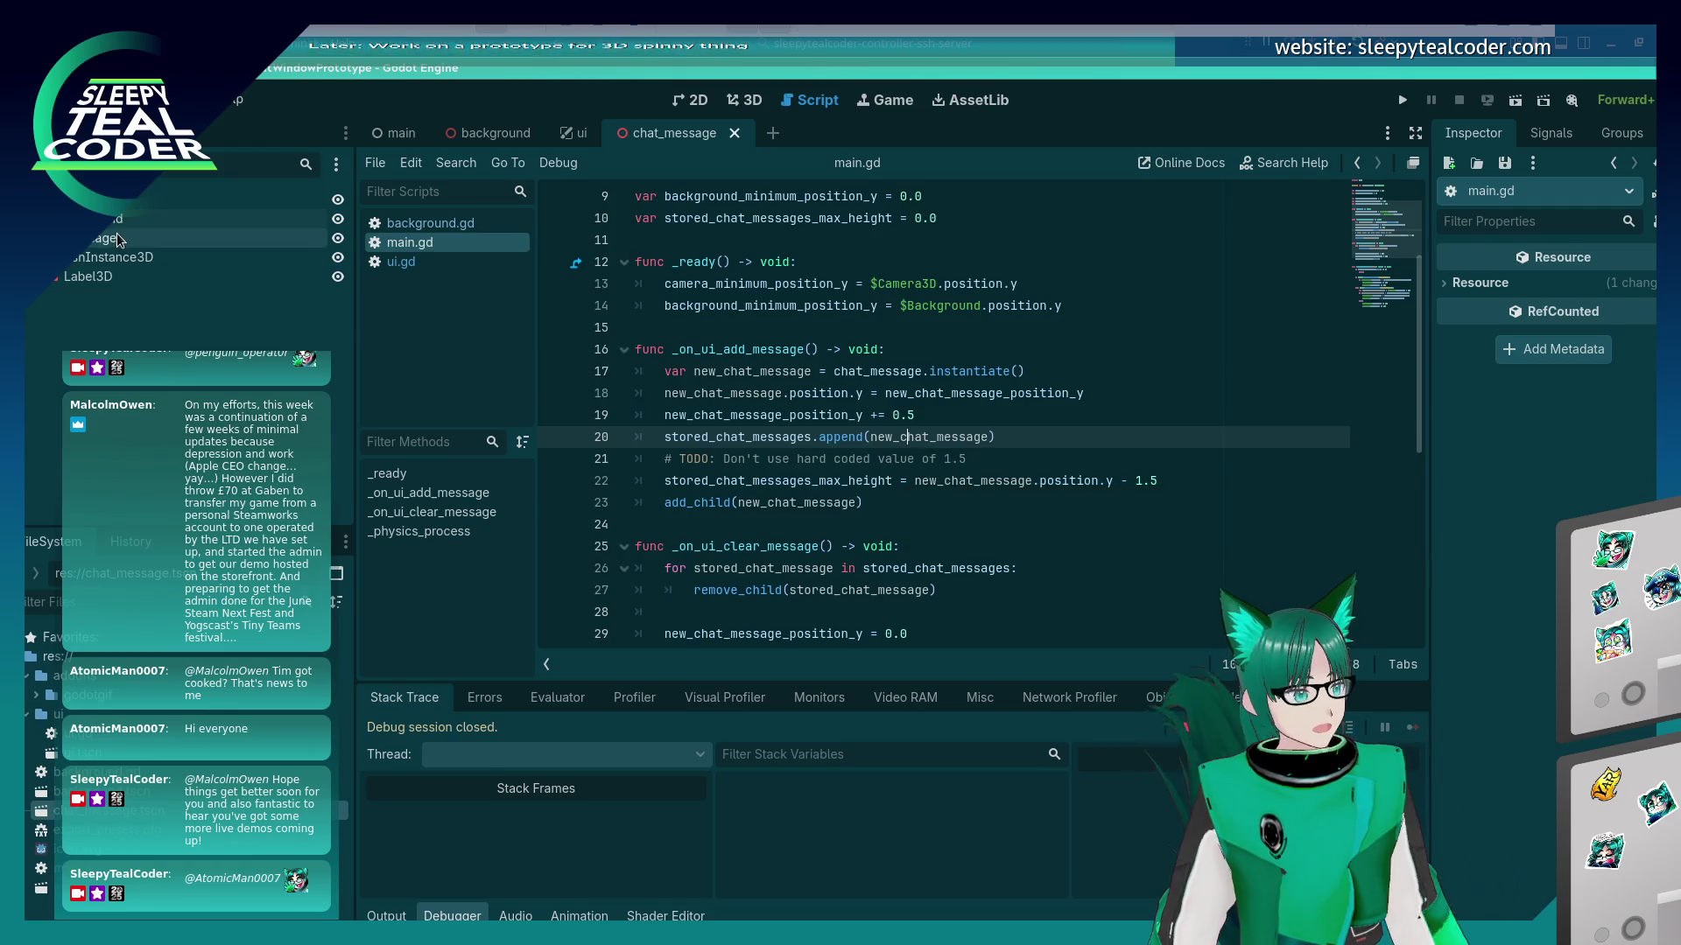
{"action": "left_click", "coordinate": [129, 207]}
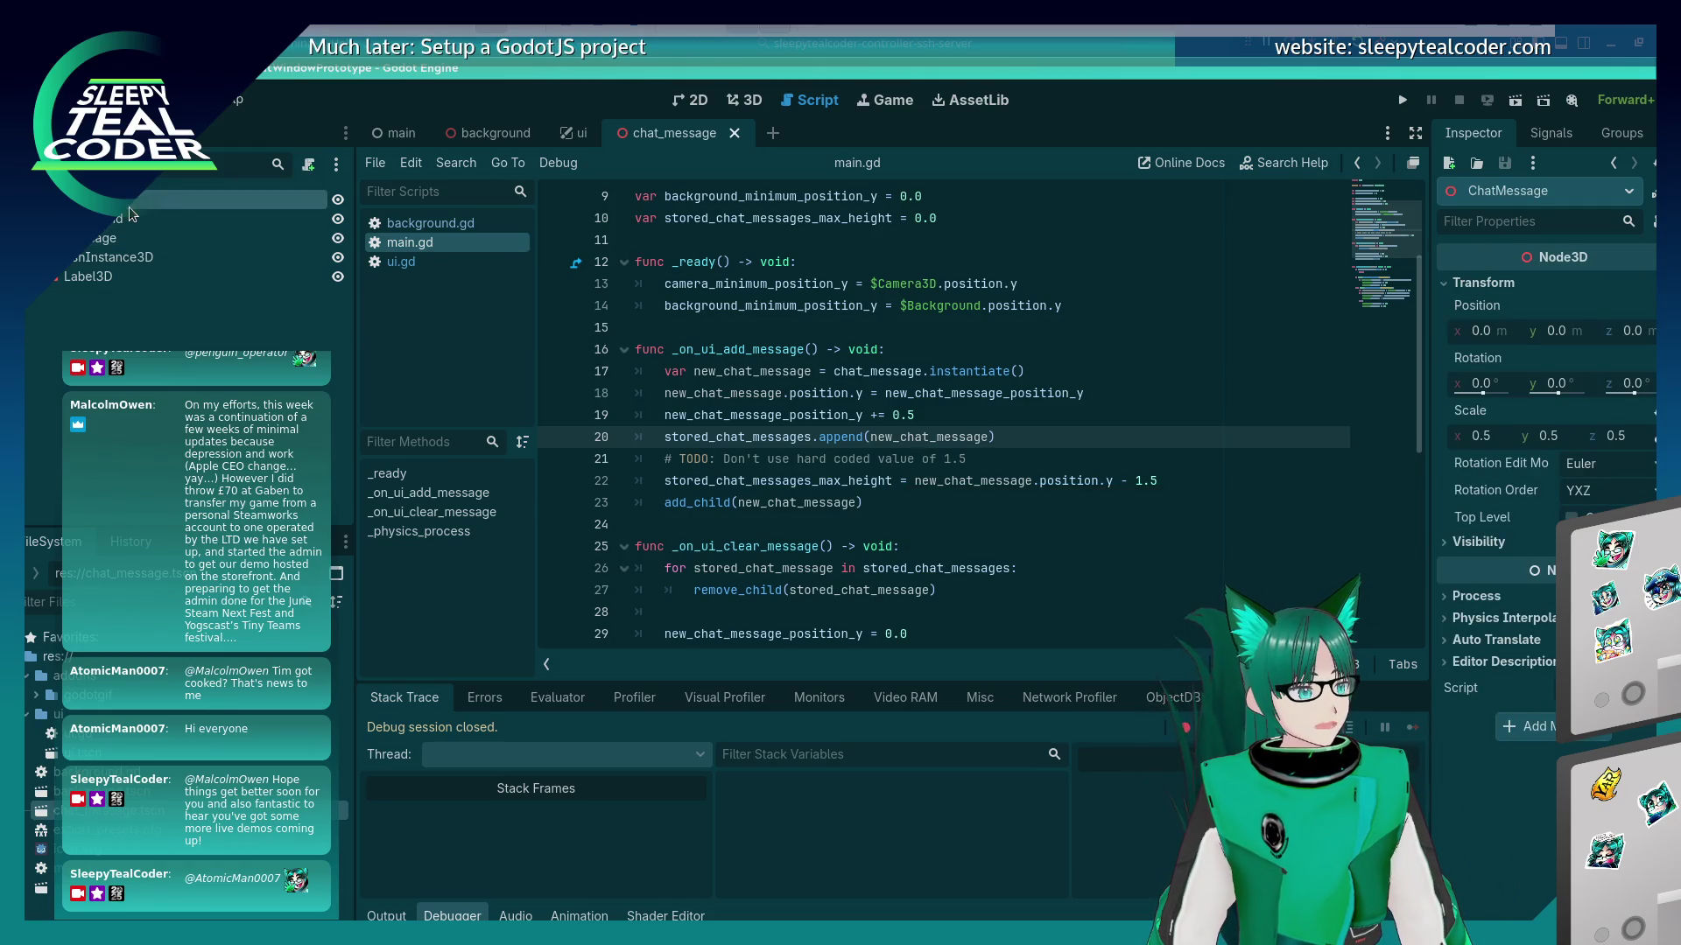
- Attach a new chat_message.gd script to ChatMessage with a height function returning 1.5
{"action": "left_click", "coordinate": [308, 164]}
{"action": "left_click", "coordinate": [952, 641]}
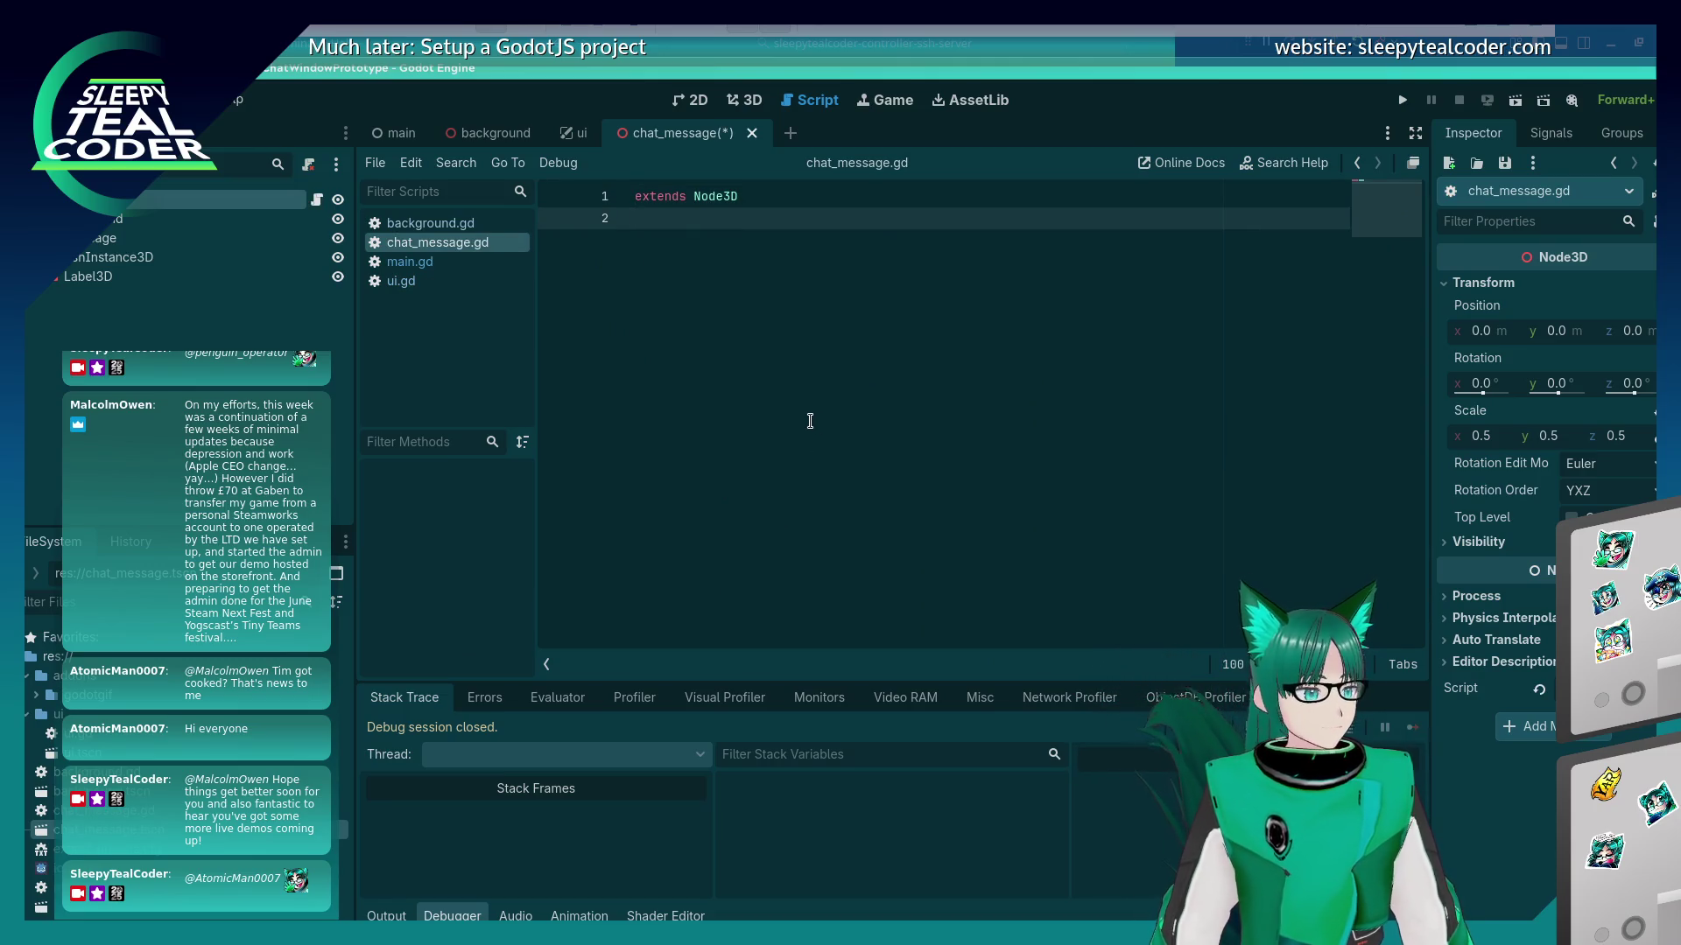
{"action": "key", "text": "Return"}
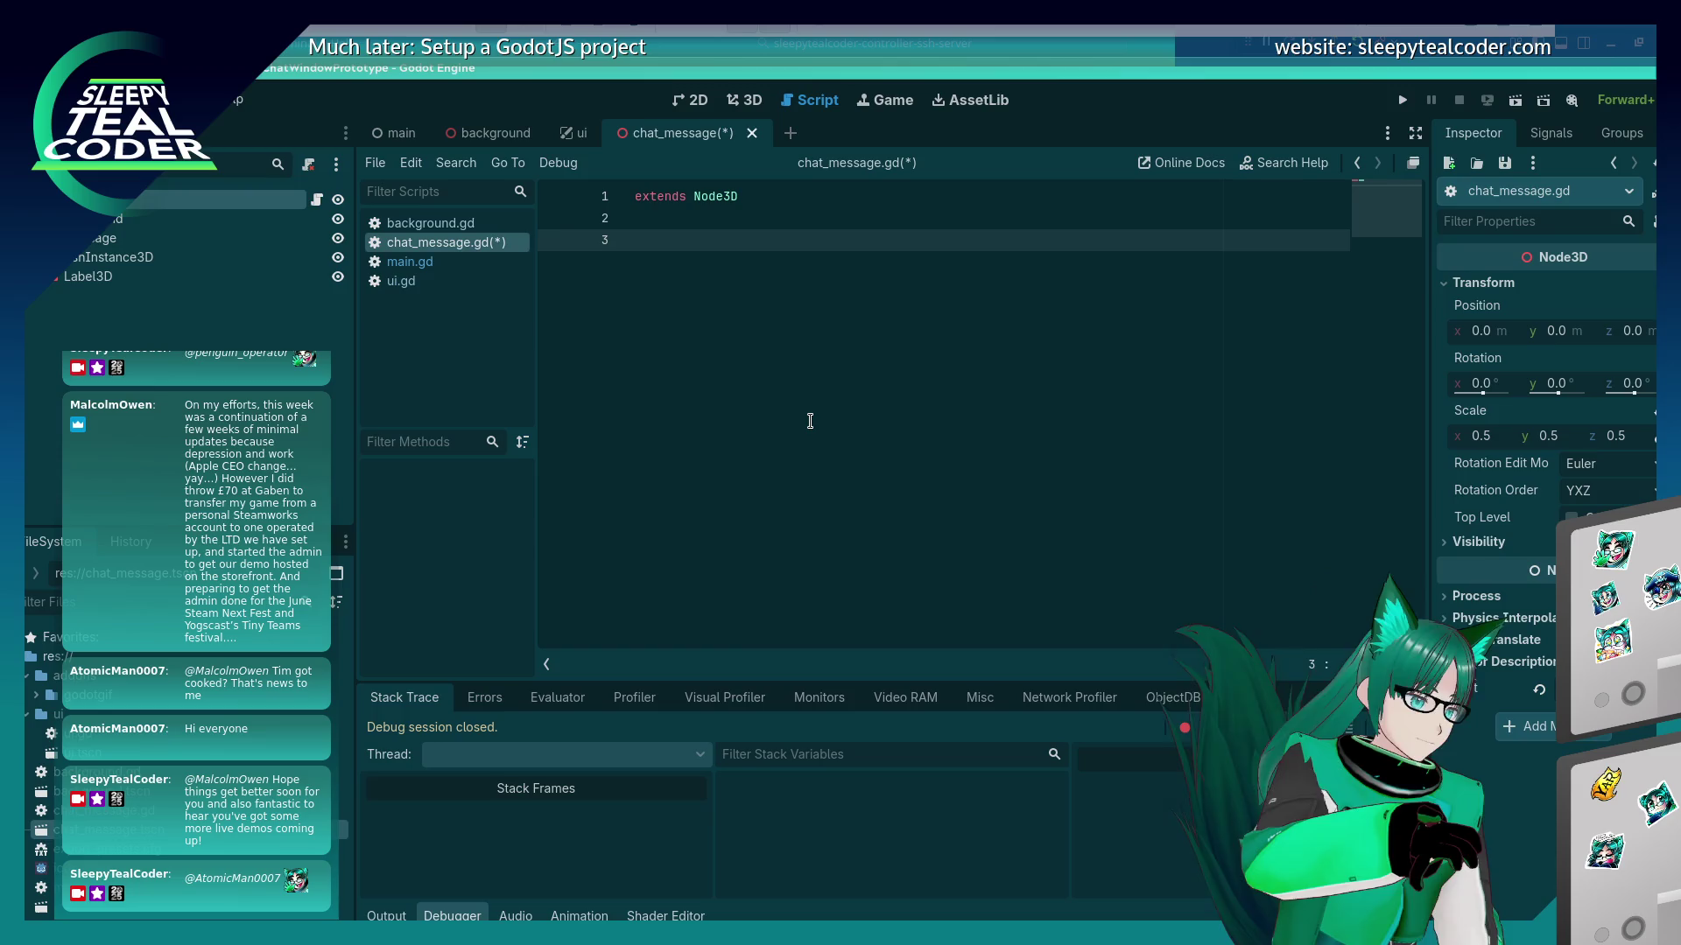
{"action": "type", "text": "f"}
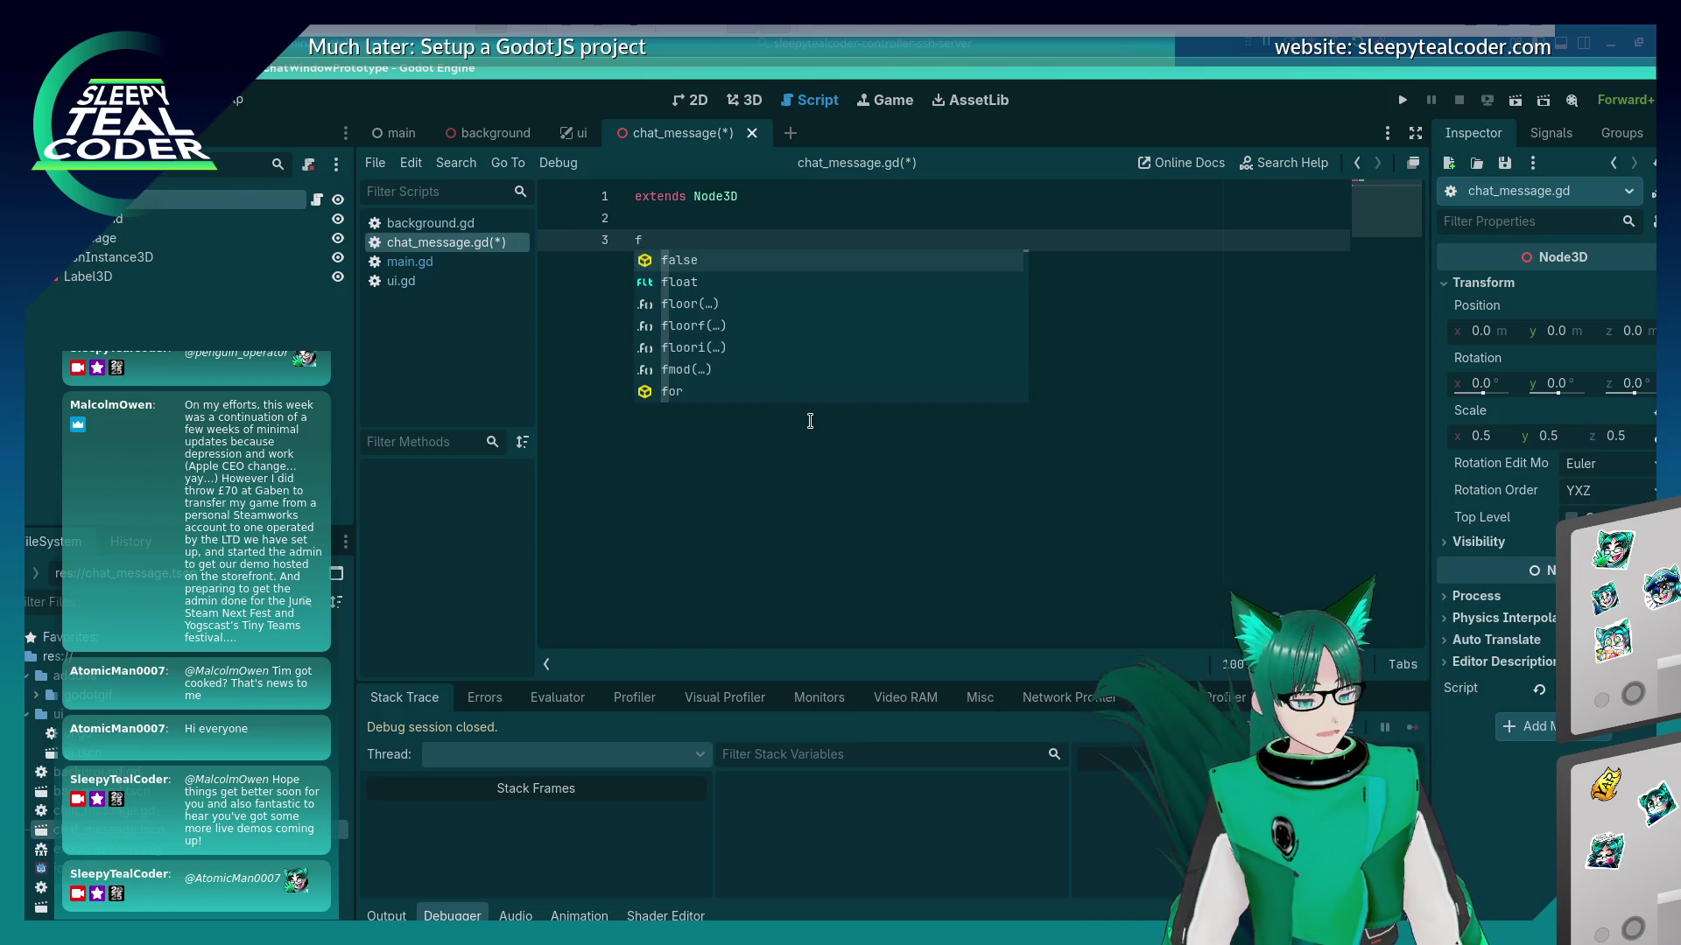
{"action": "type", "text": "unc get_"}
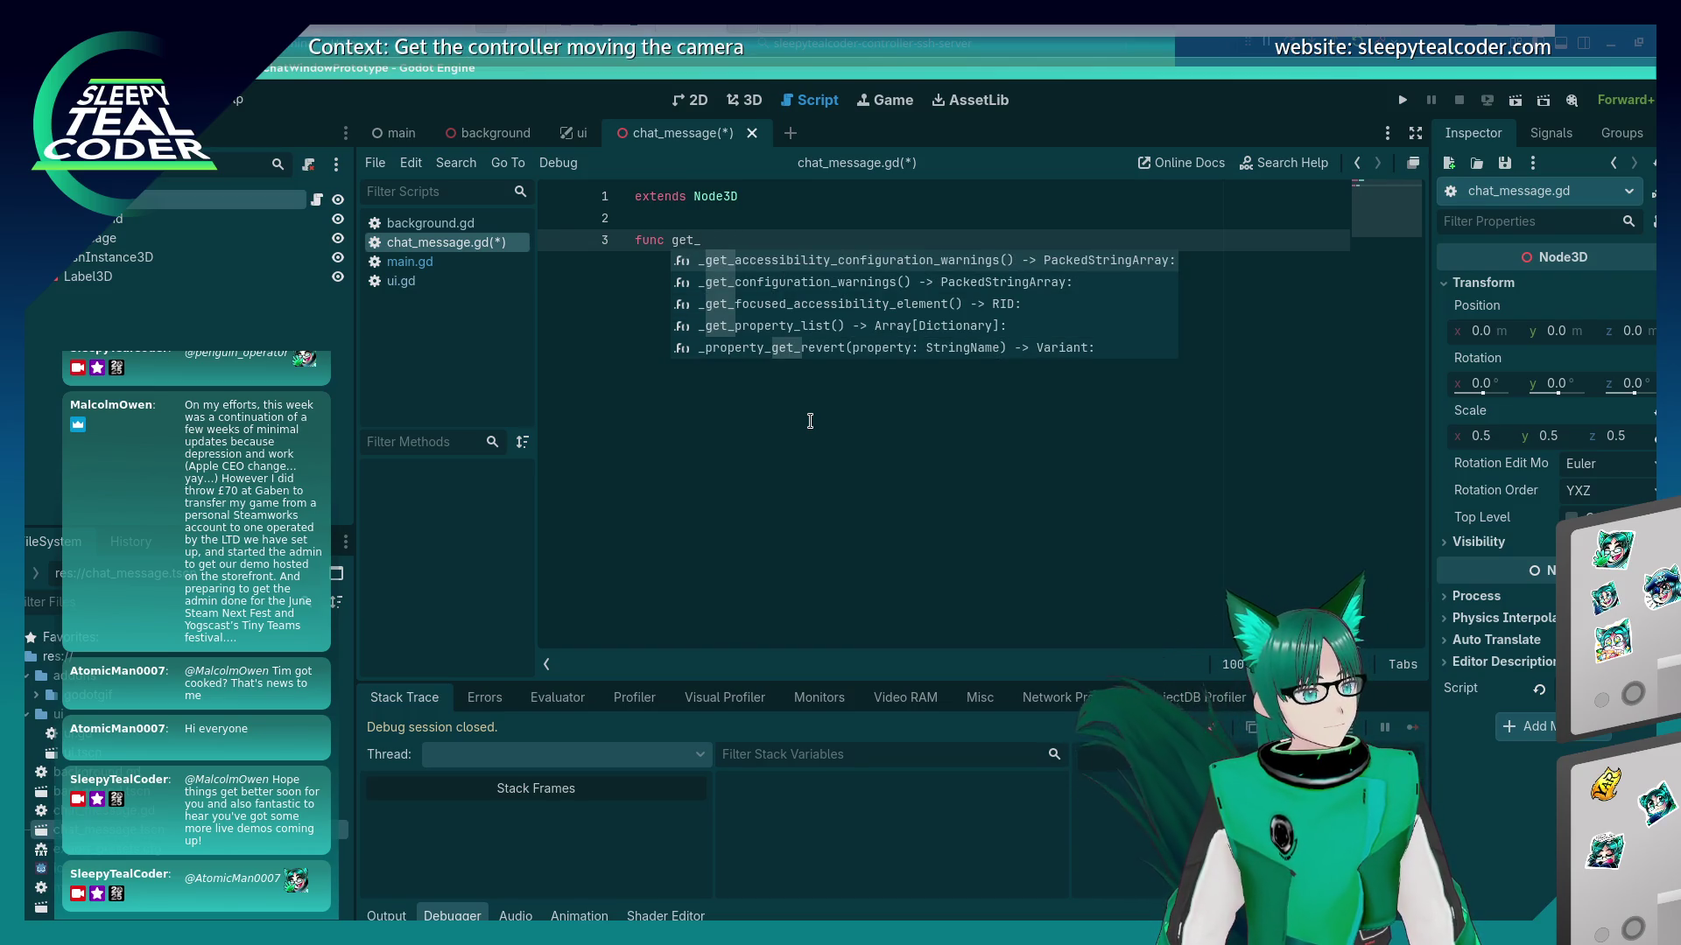
{"action": "type", "text": "hheight("}
{"action": "type", "text": "->"}
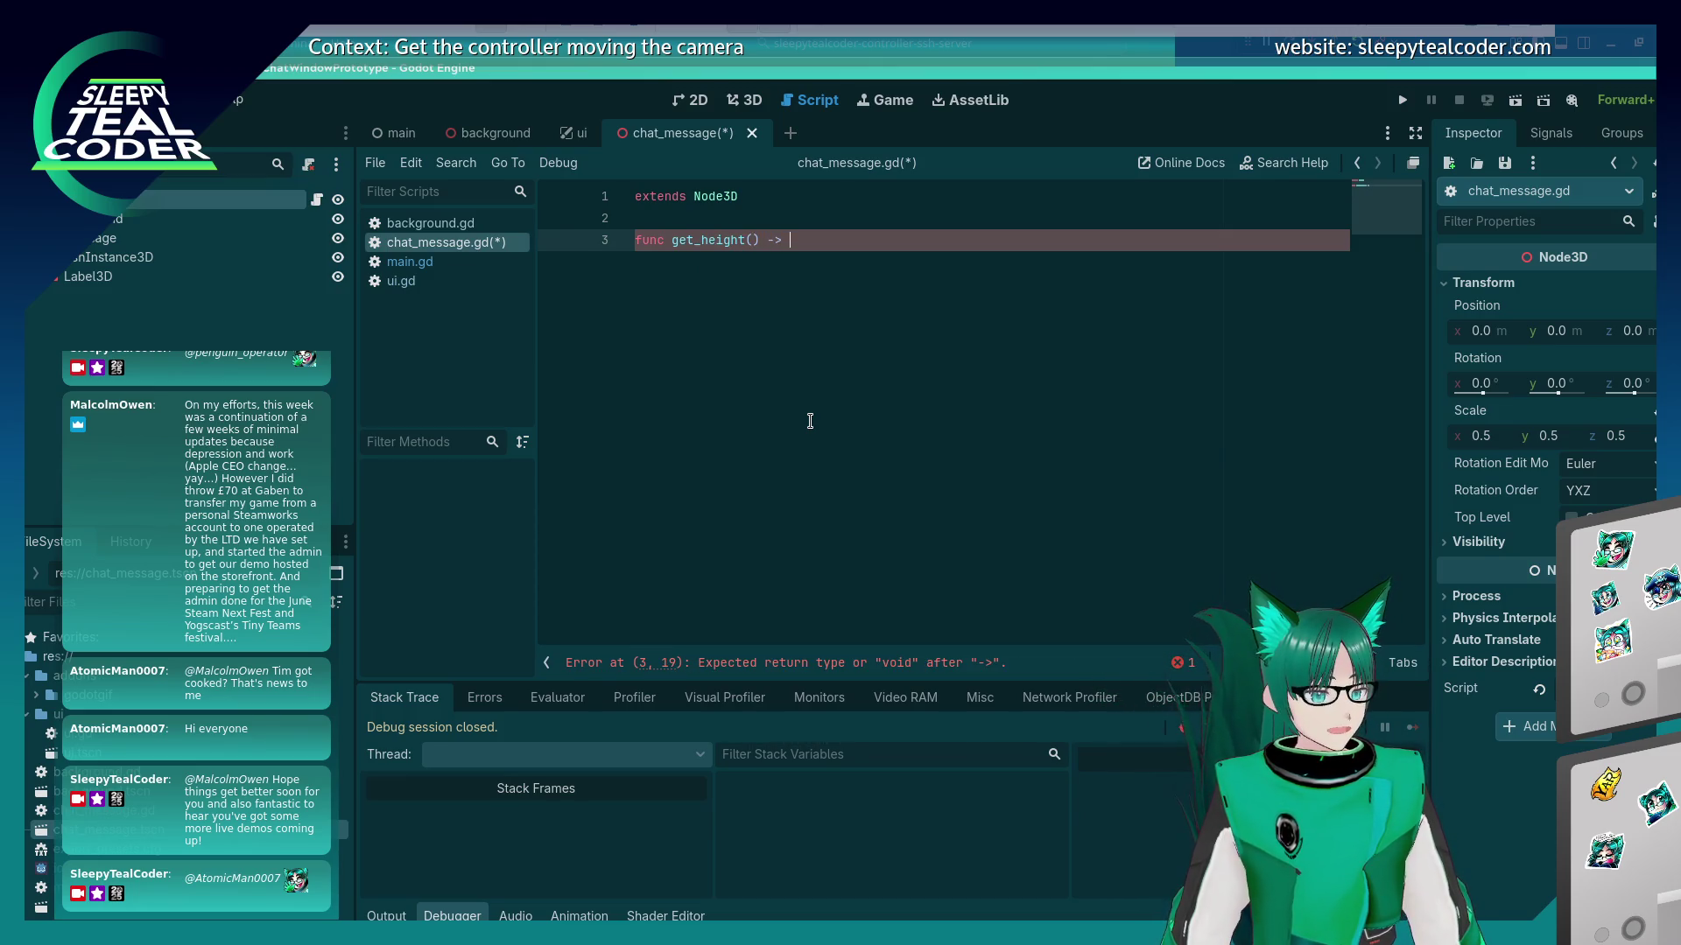
{"action": "type", "text": ":"}
{"action": "key", "text": "Return"}
{"action": "type", "text": "return 0.0"}
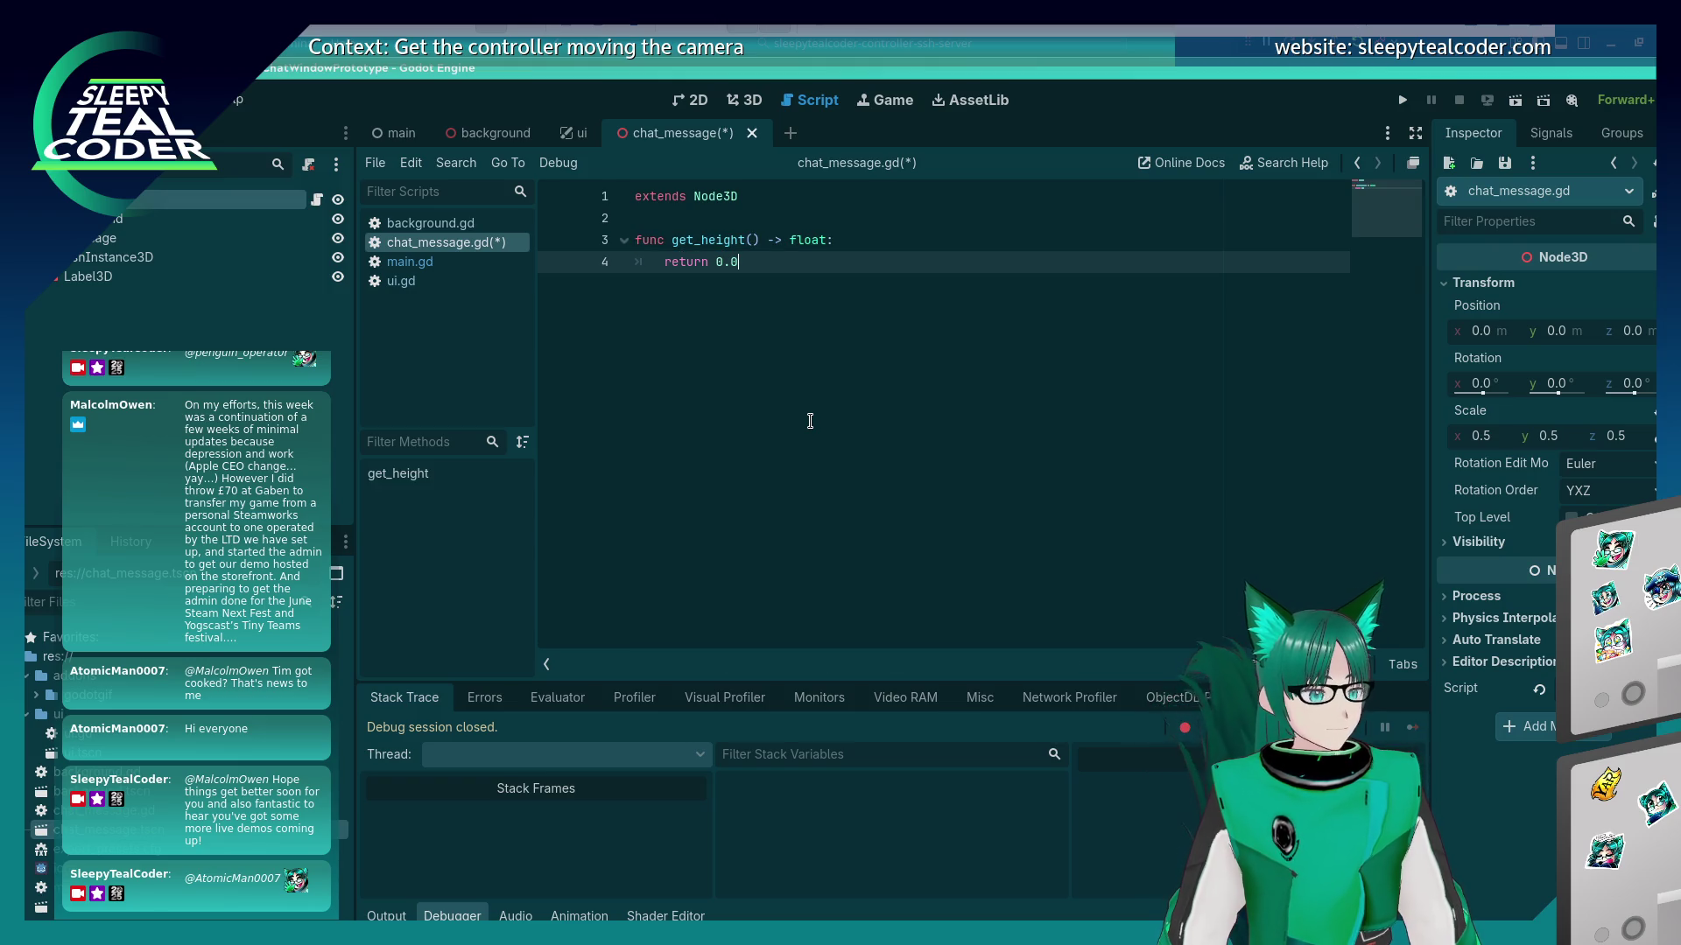
{"action": "key", "text": "Up"}
{"action": "key", "text": "End"}
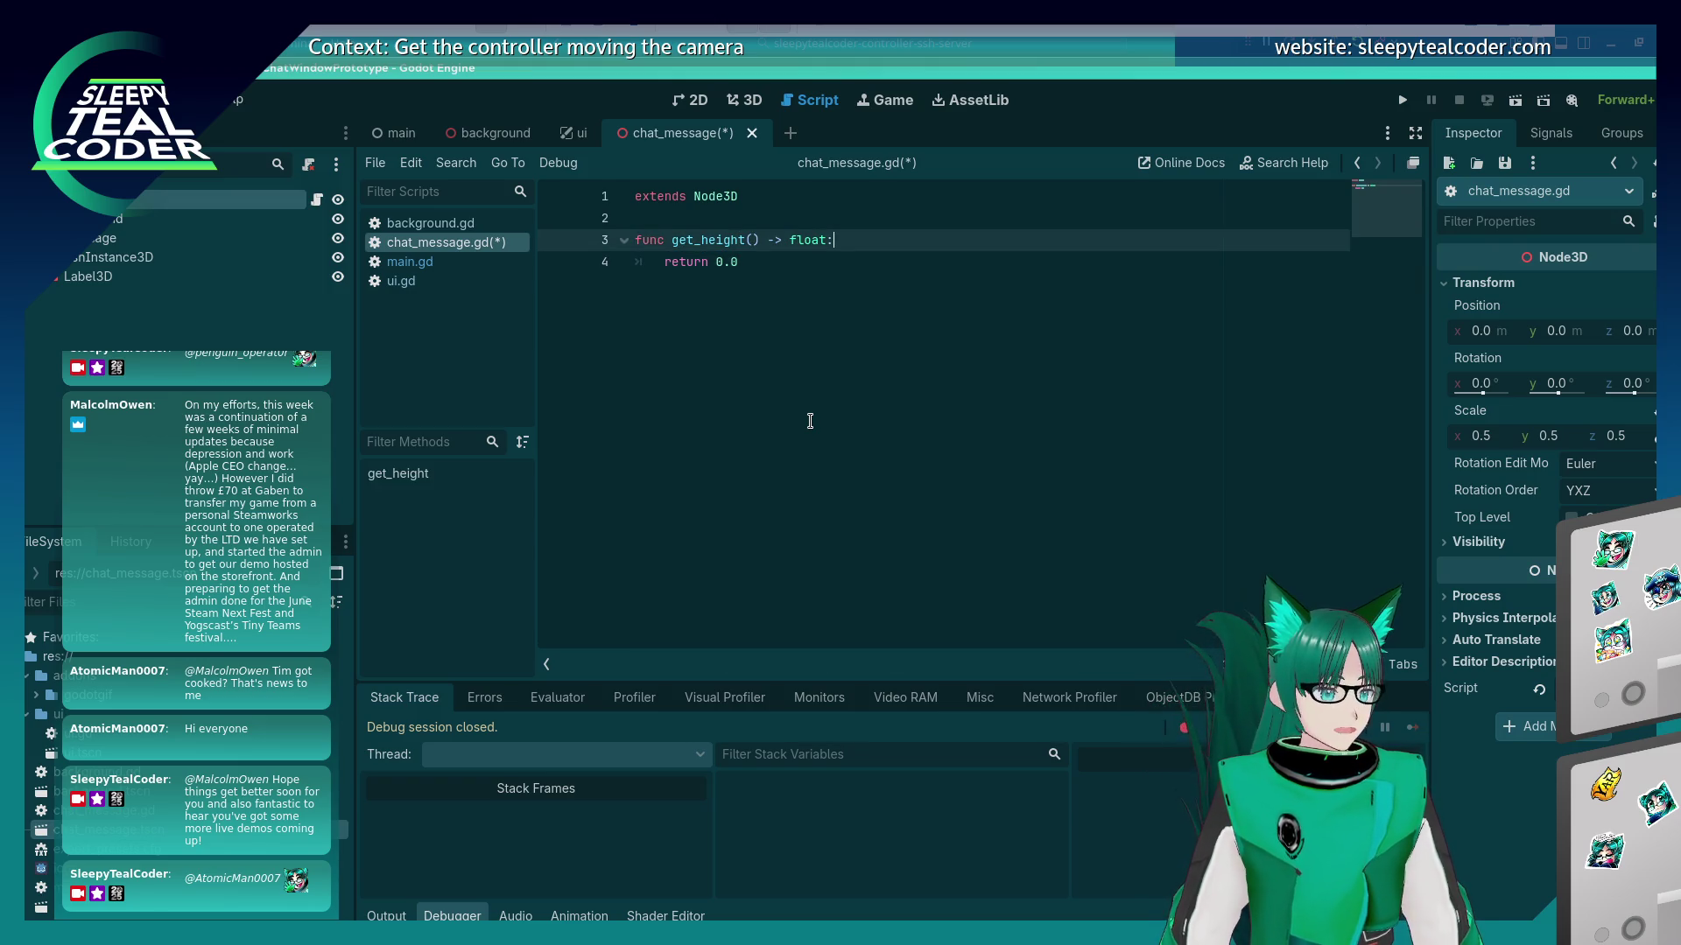
{"action": "key", "text": "ctrl+s"}
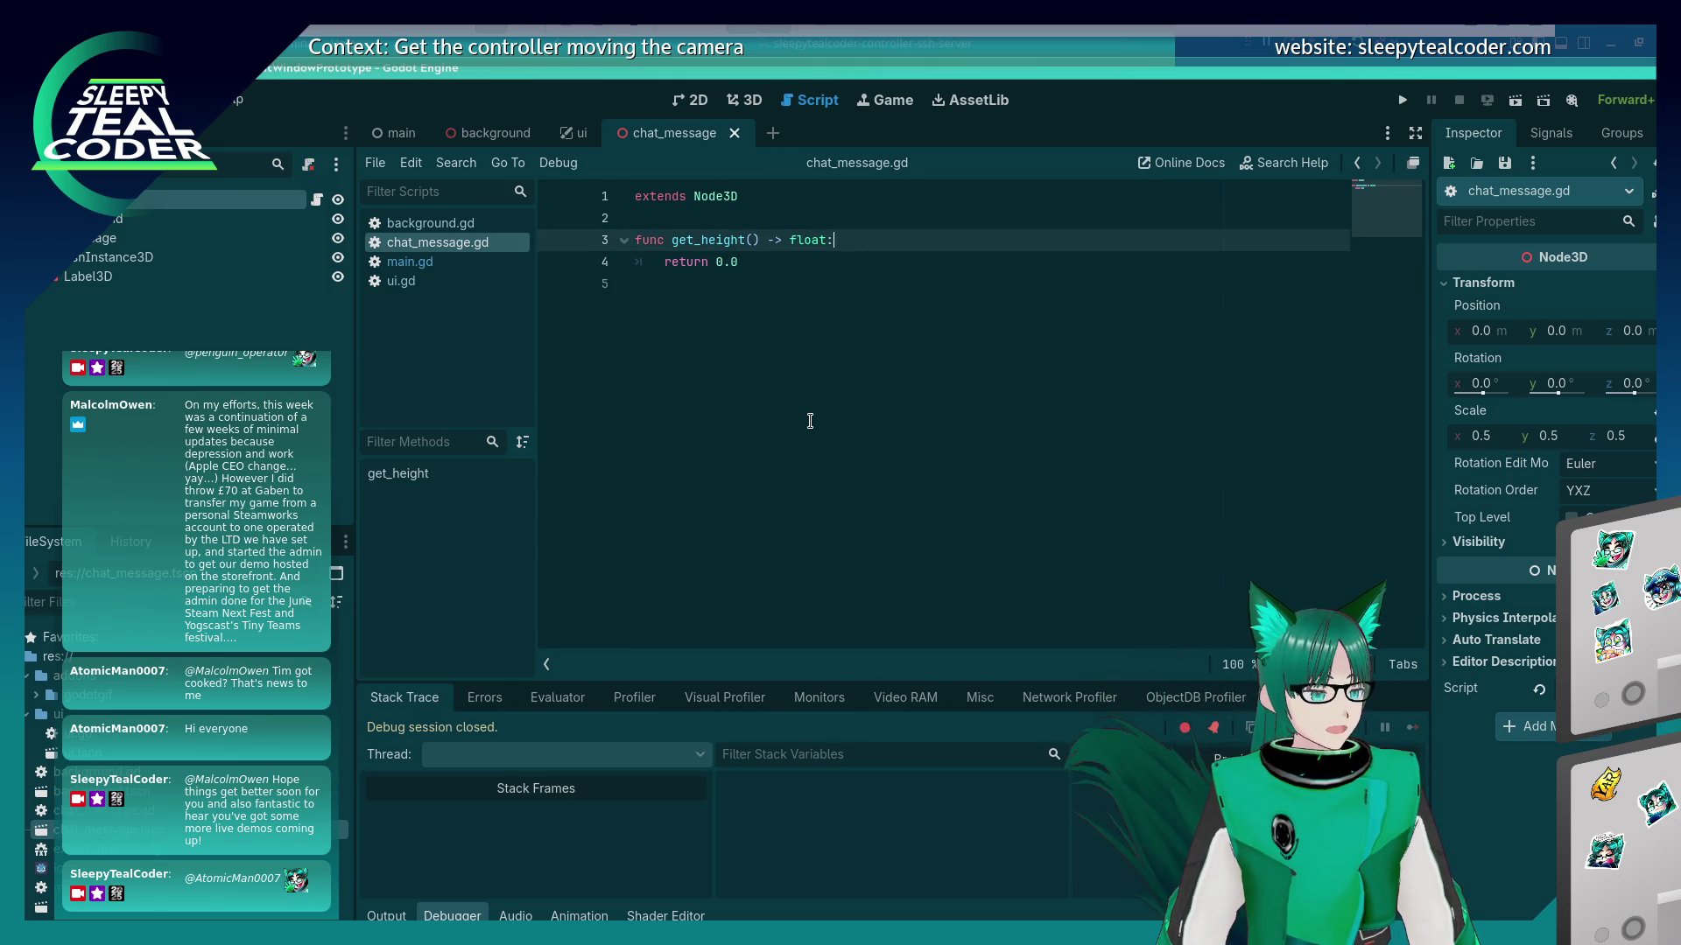
{"action": "key", "text": "Down"}
{"action": "key", "text": "BackSpace"}
{"action": "key", "text": "BackSpace"}
{"action": "key", "text": "BackSpace"}
{"action": "type", "text": "1.5"}
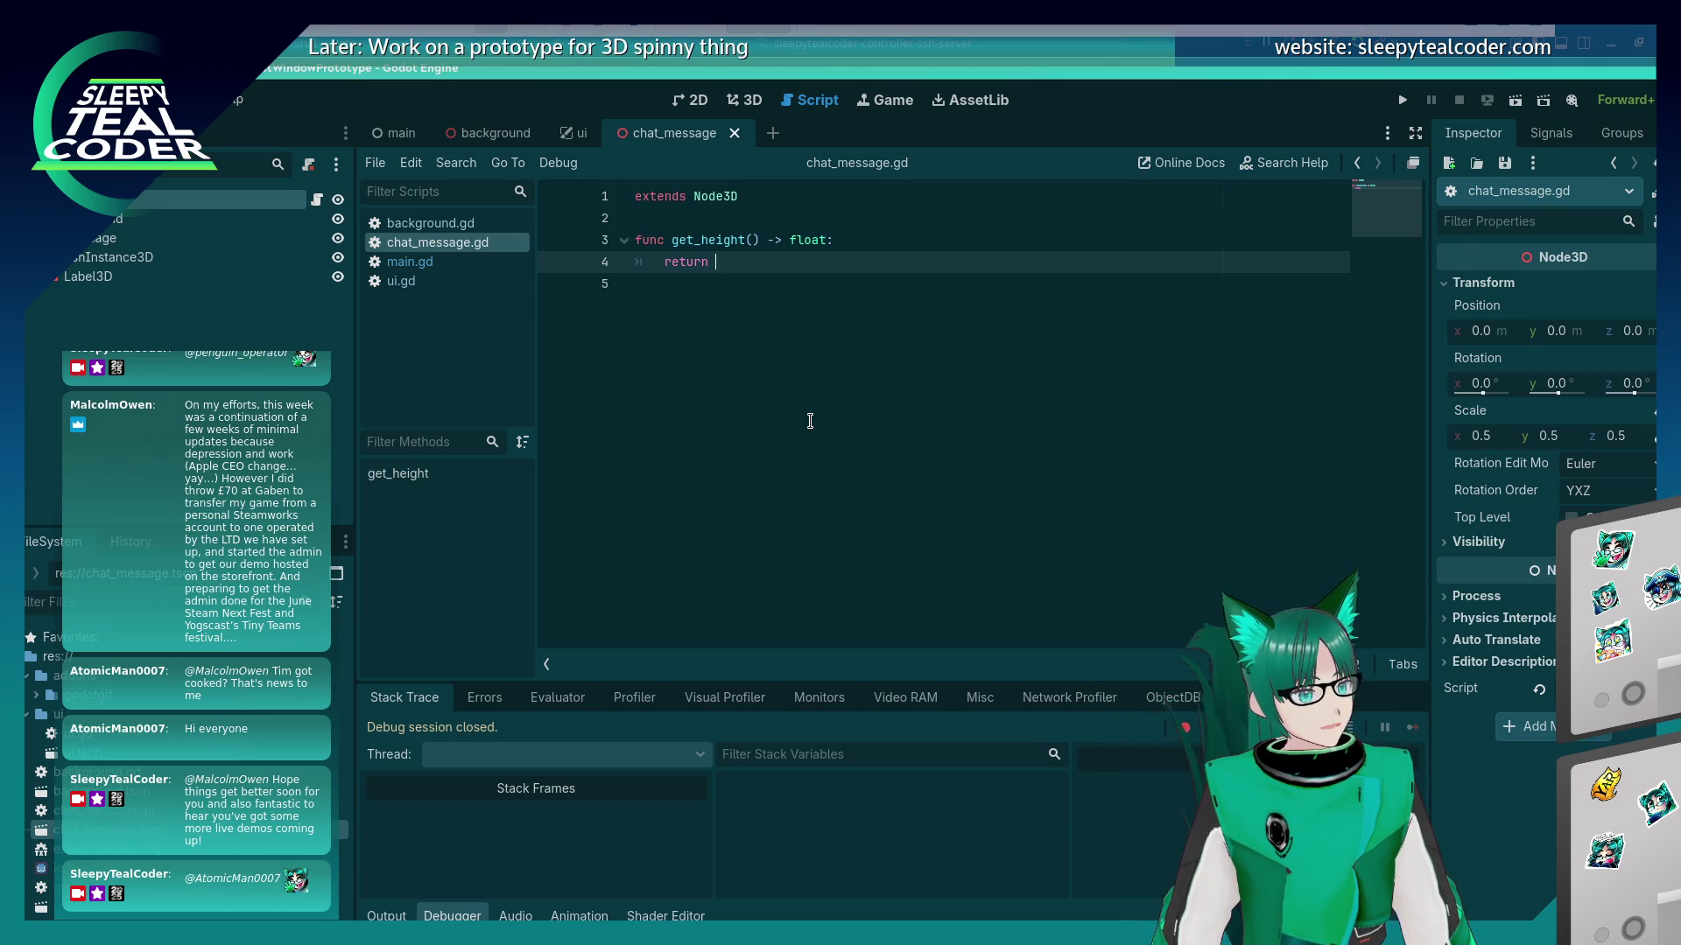
{"action": "key", "text": "ctrl+s"}
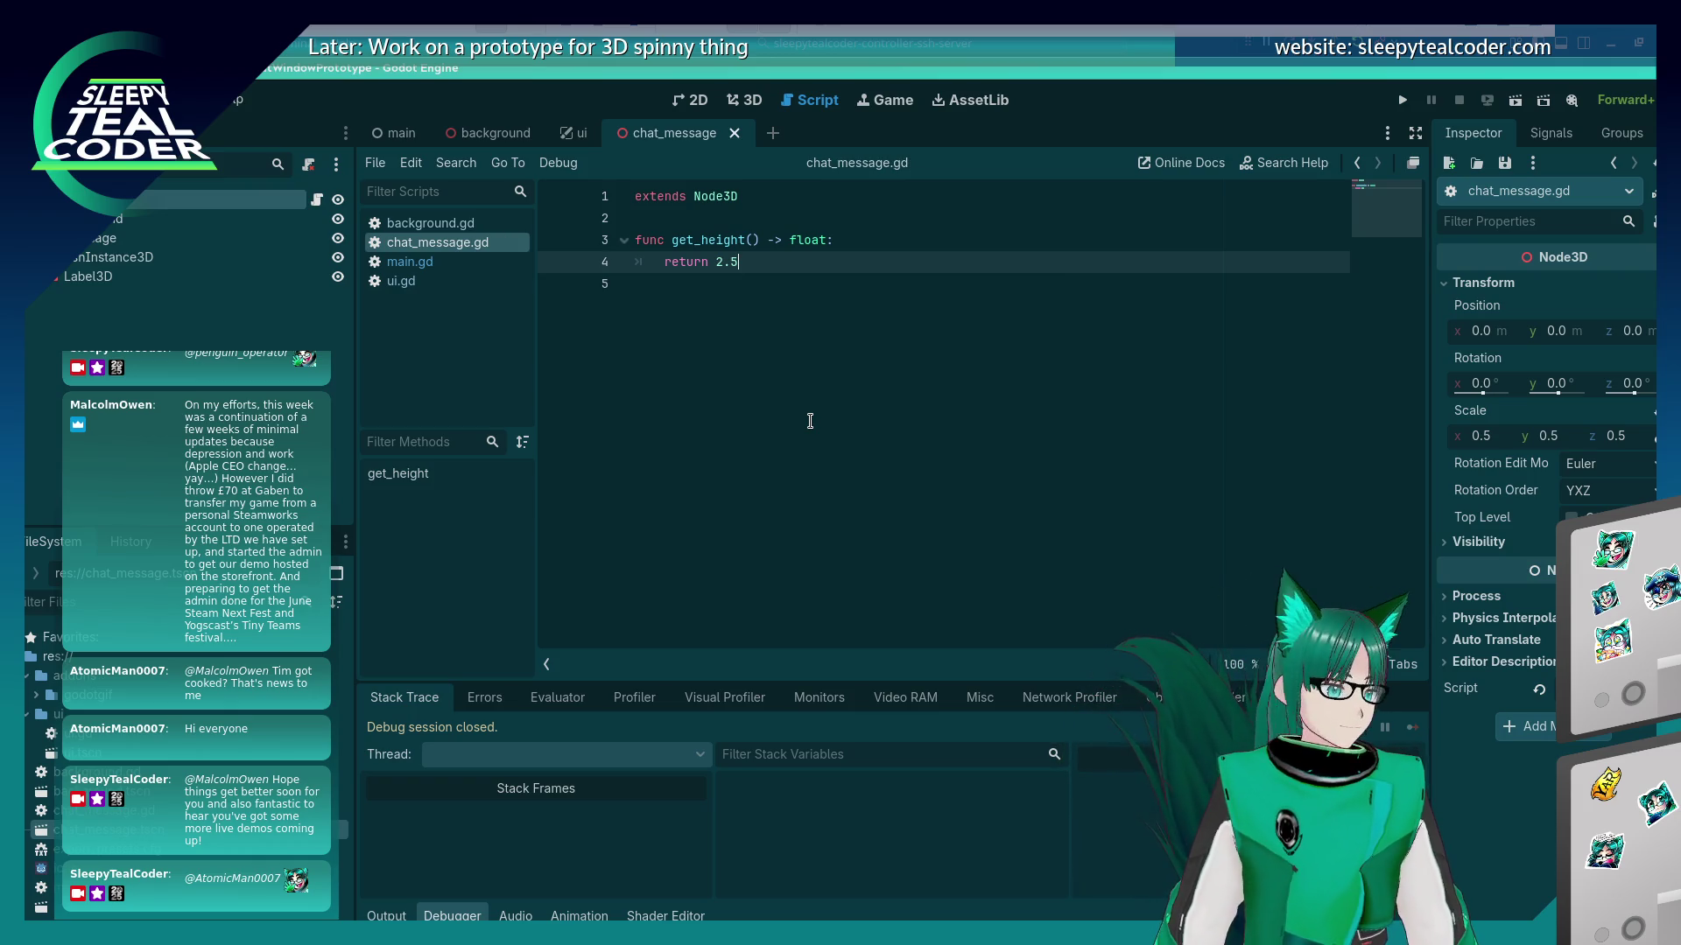
- In main.gd line 22, replace position.y with get_height(), save, and run the game
{"action": "double_click", "coordinate": [720, 240]}
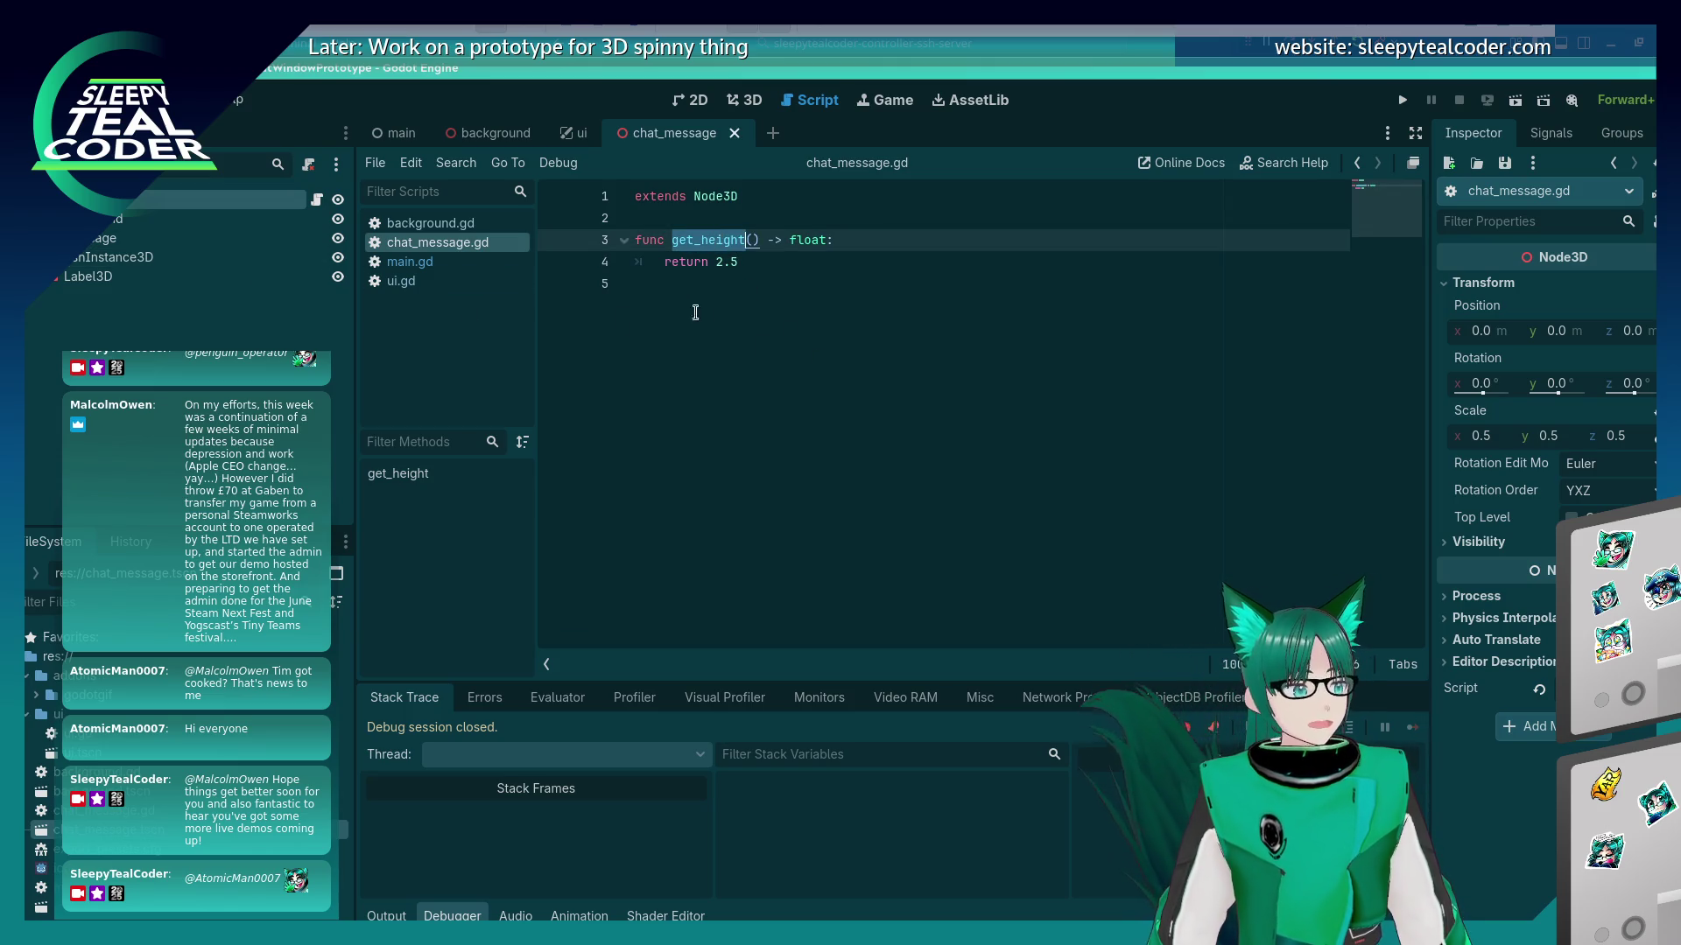
{"action": "left_click", "coordinate": [429, 262]}
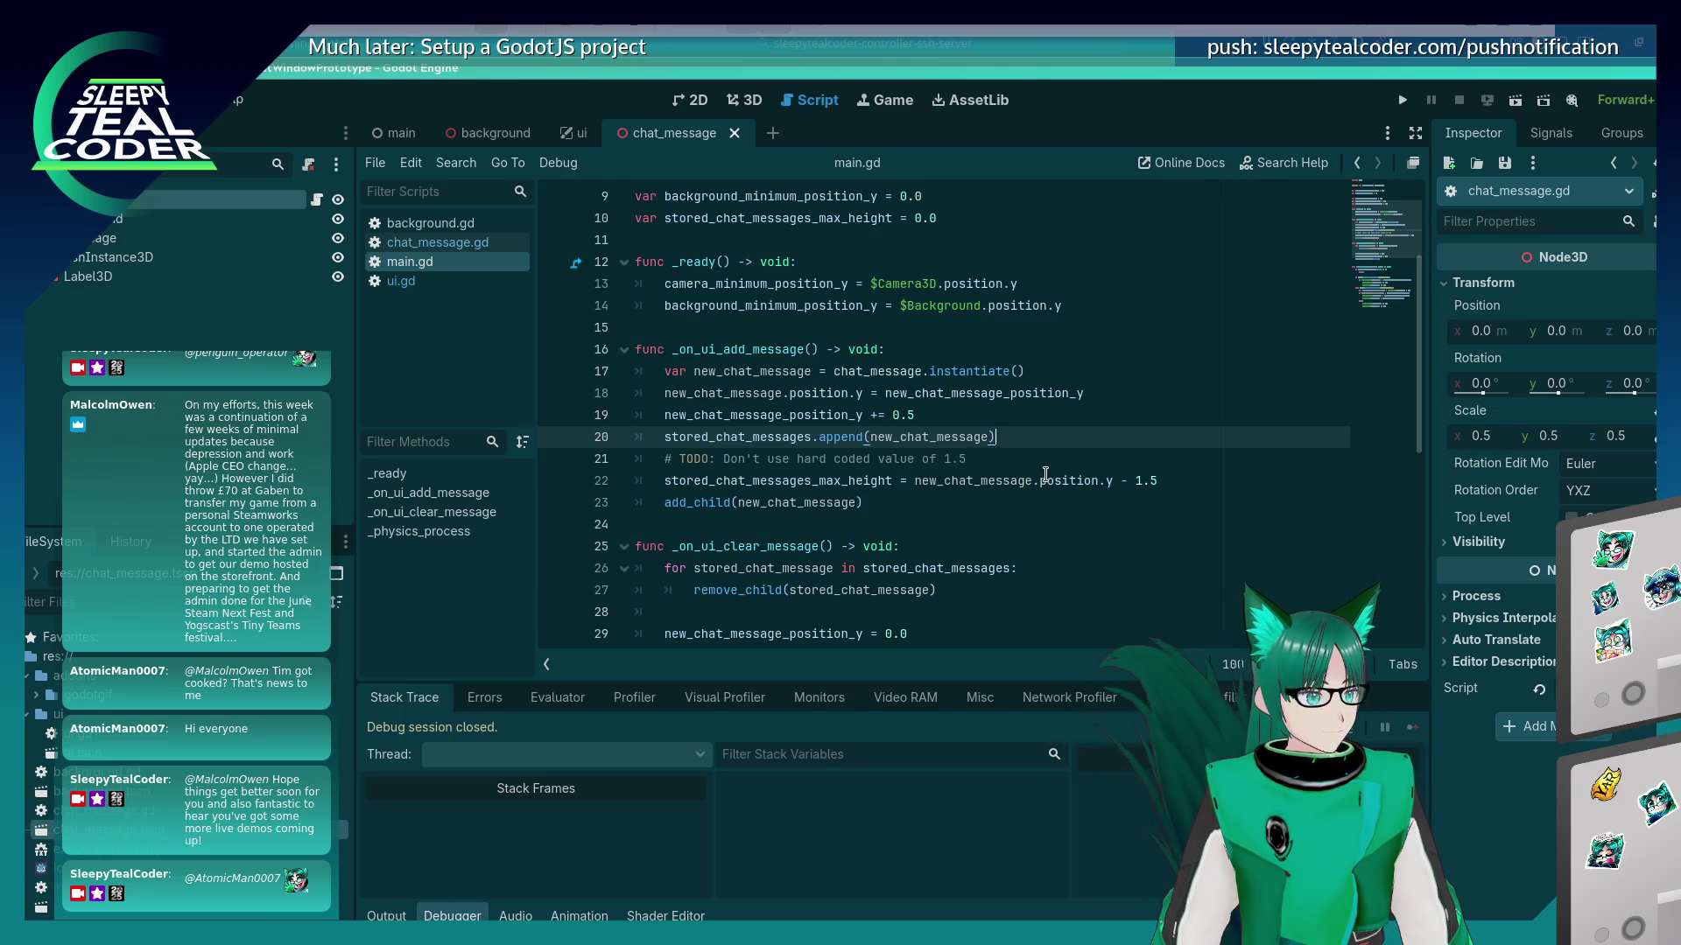
{"action": "left_click", "coordinate": [438, 243]}
{"action": "left_click", "coordinate": [459, 262]}
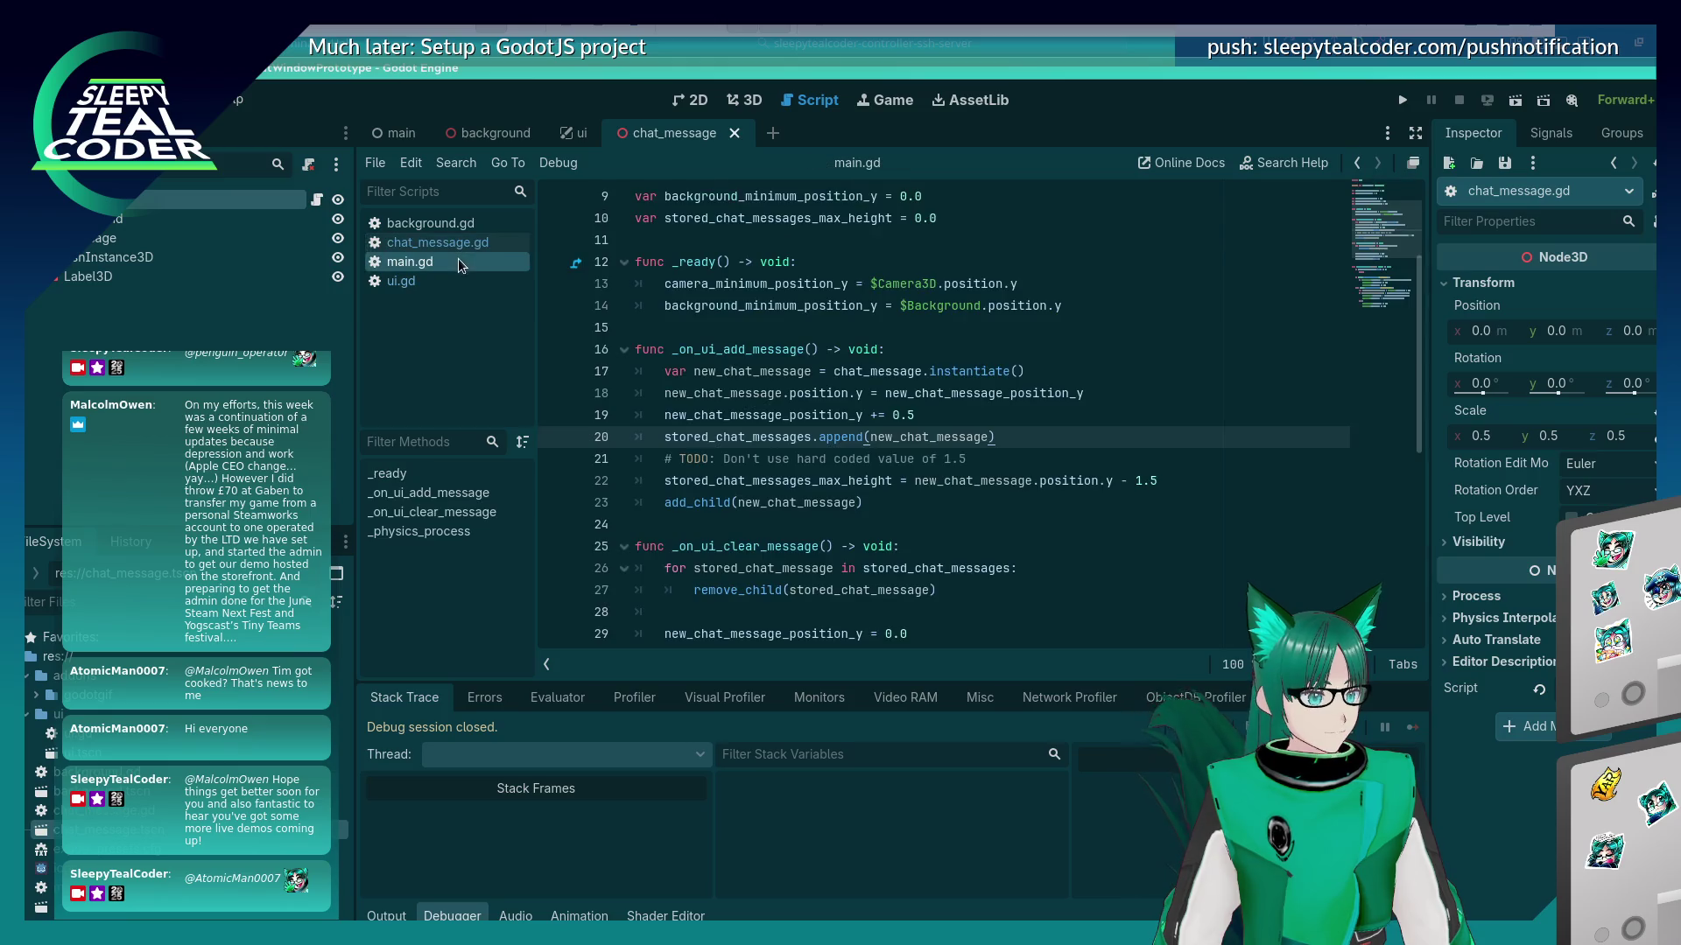
{"action": "left_click", "coordinate": [996, 480]}
{"action": "left_click_drag", "start_coordinate": [1039, 480], "coordinate": [1114, 480]}
{"action": "type", "text": "get_height"}
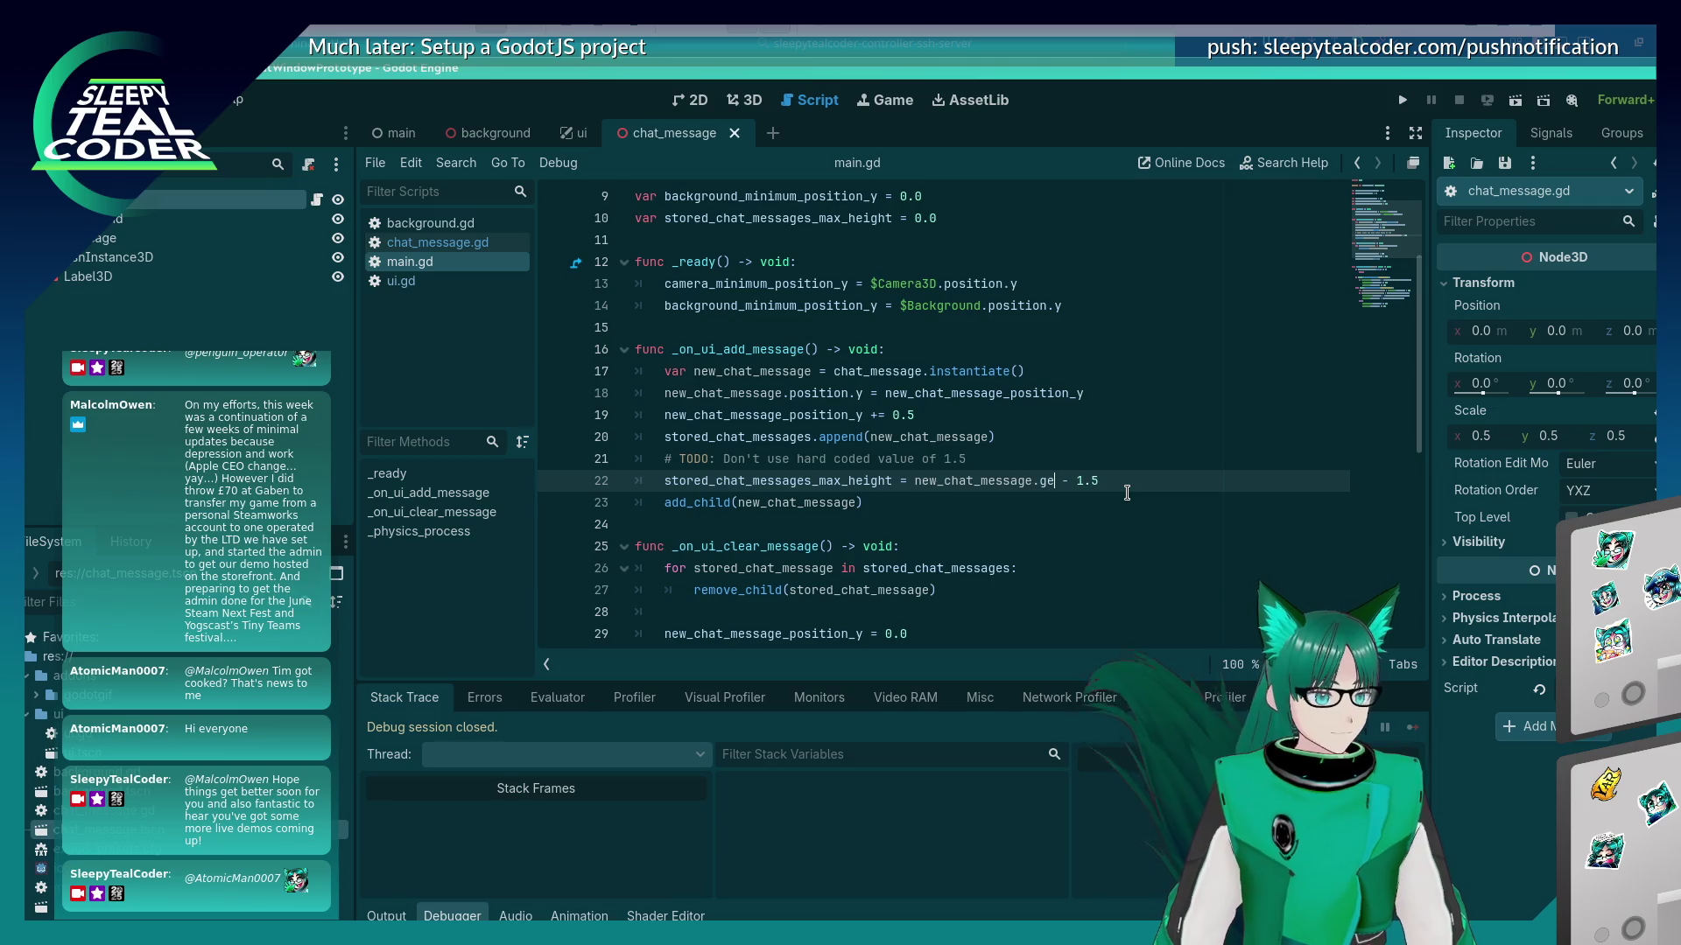
{"action": "type", "text": "()"}
{"action": "key", "text": "Up"}
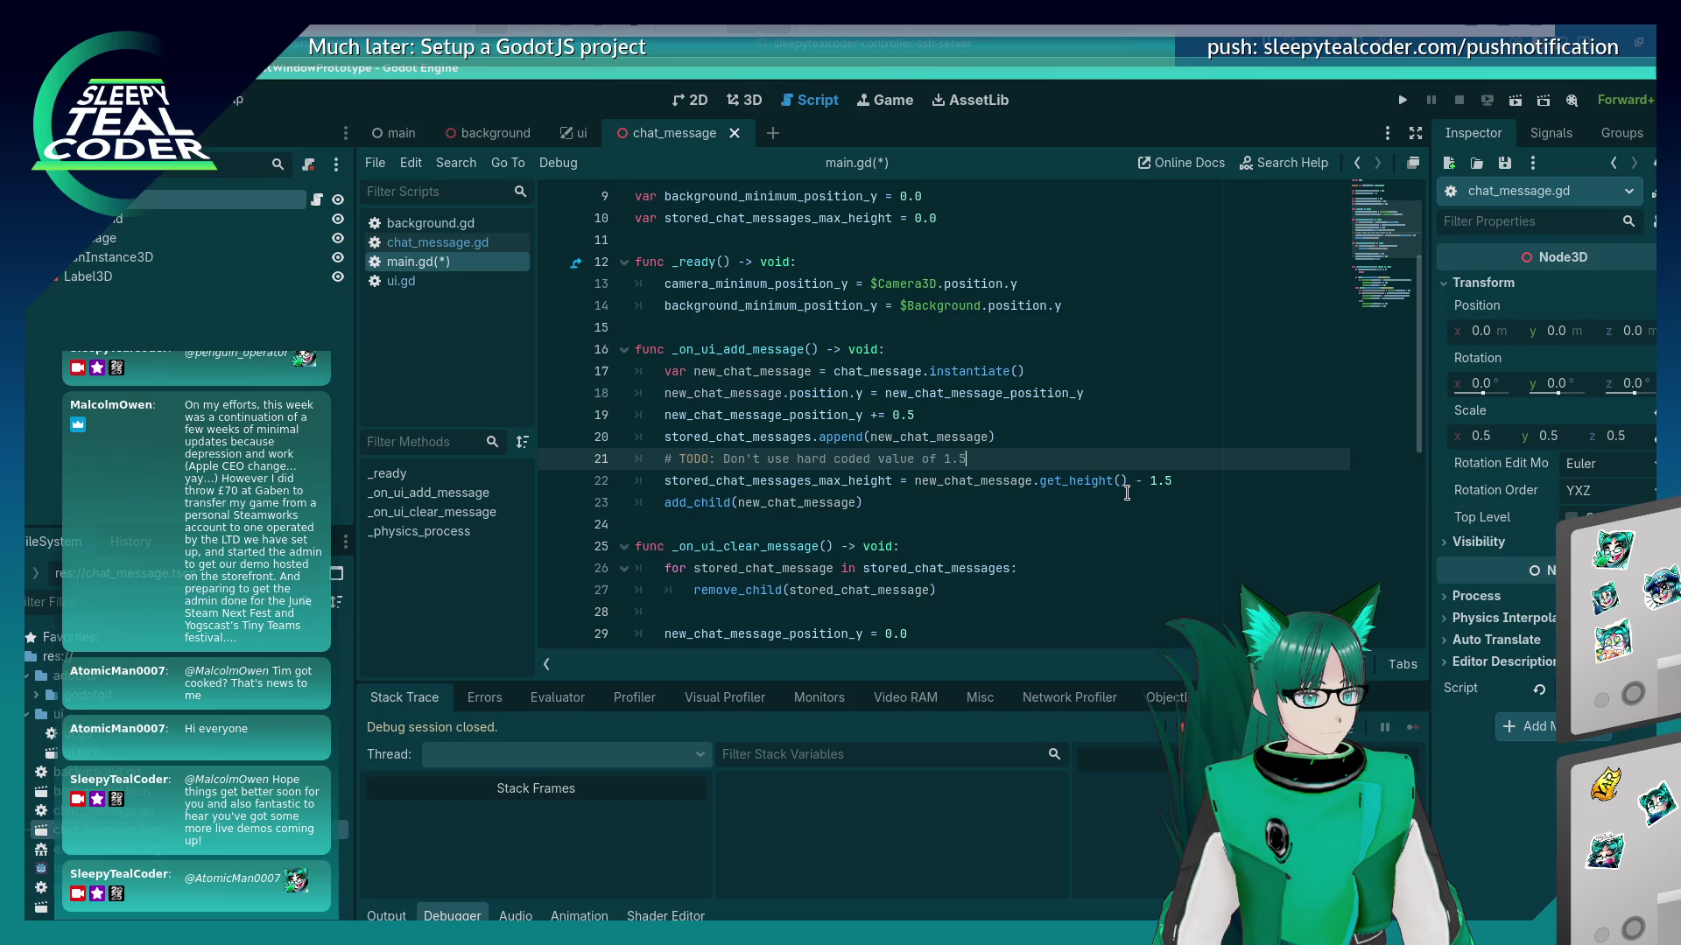
{"action": "key", "text": "ctrl+s"}
{"action": "left_click", "coordinate": [1402, 99]}
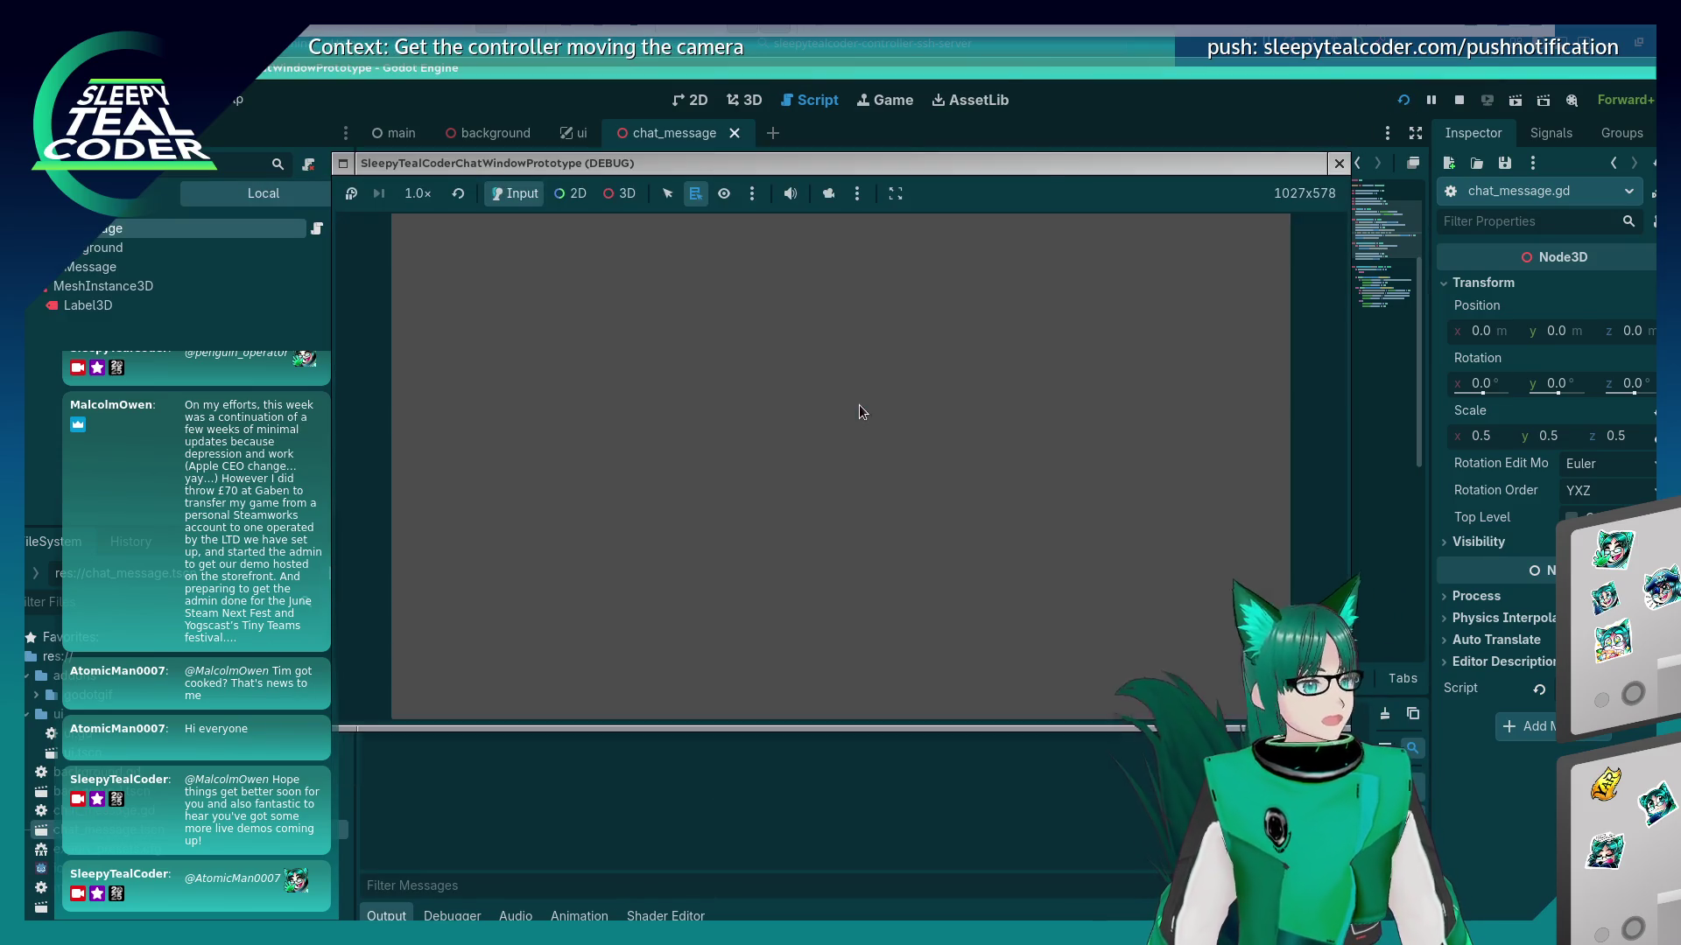
- Add eight chat messages and inspect the stack through a 3D camera override
{"action": "left_click", "coordinate": [1060, 269]}
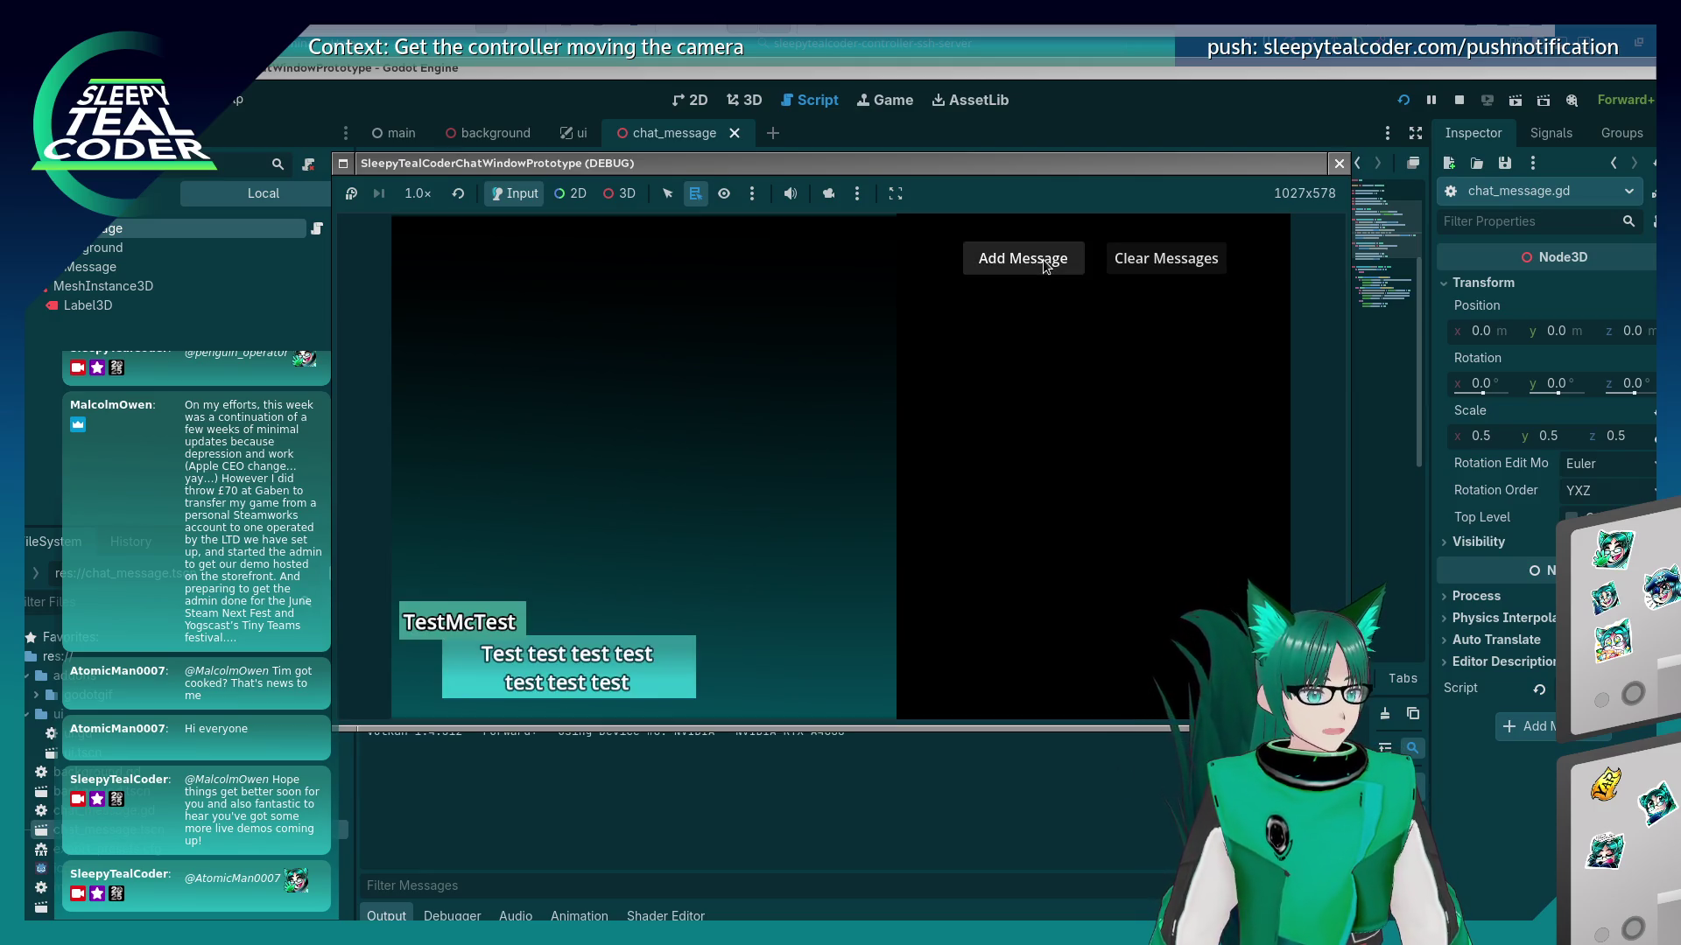
{"action": "left_click", "coordinate": [1053, 265]}
{"action": "left_click", "coordinate": [1048, 262]}
{"action": "left_click", "coordinate": [1043, 258]}
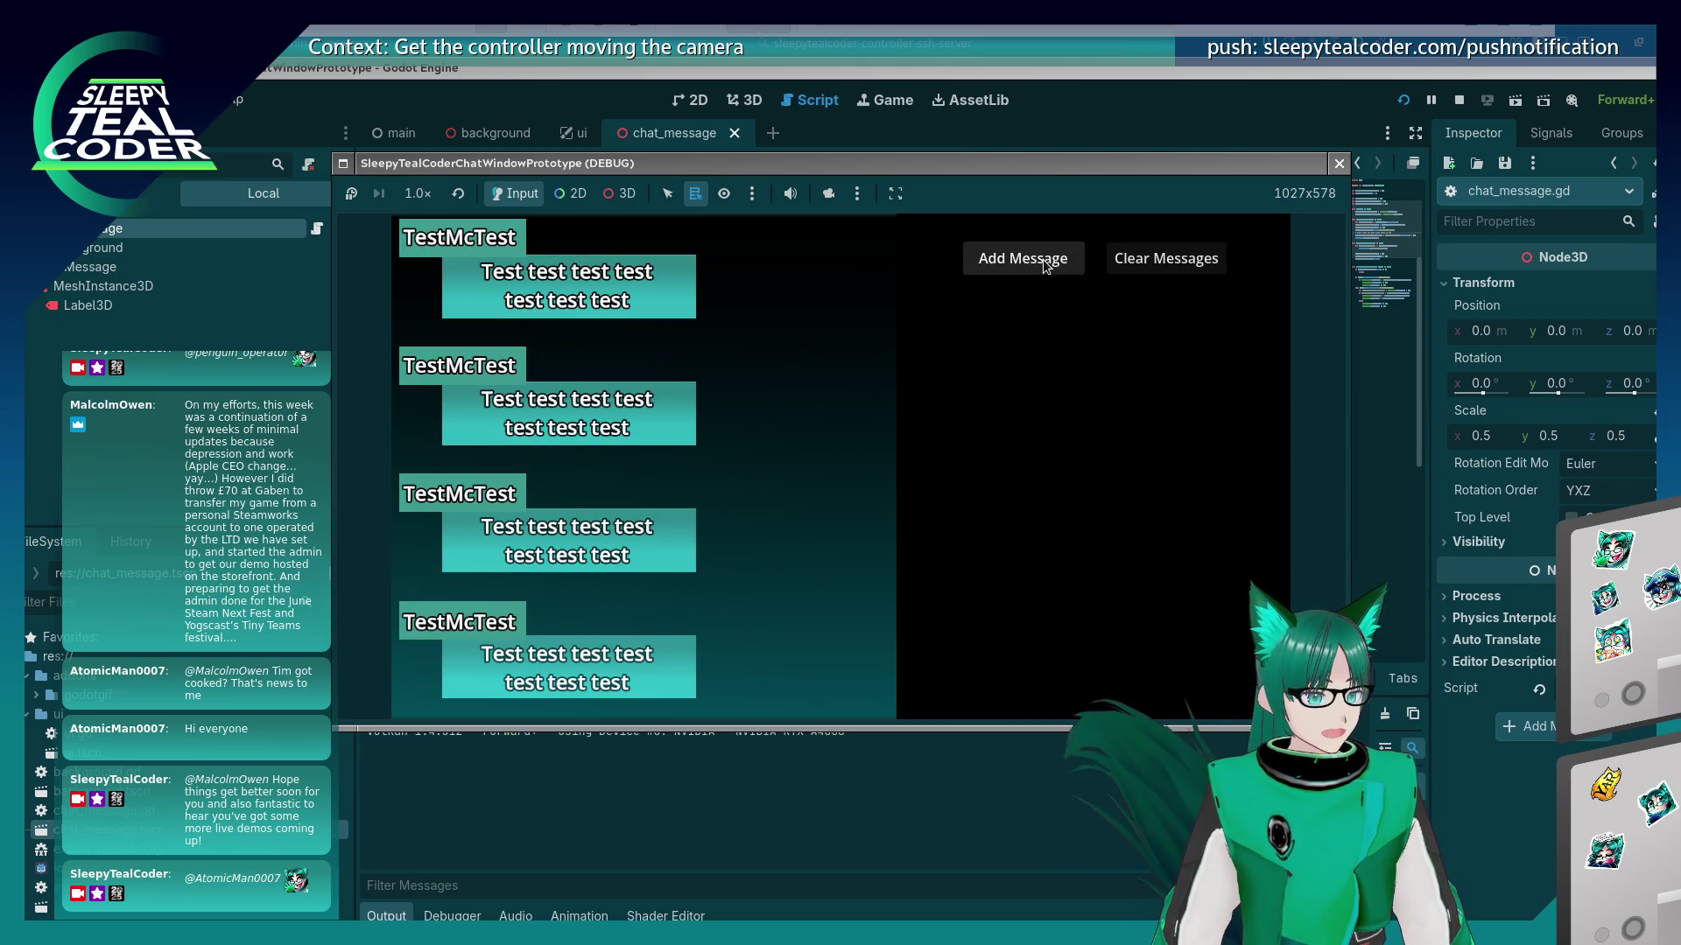
{"action": "left_click", "coordinate": [1043, 264]}
{"action": "left_click", "coordinate": [1046, 258]}
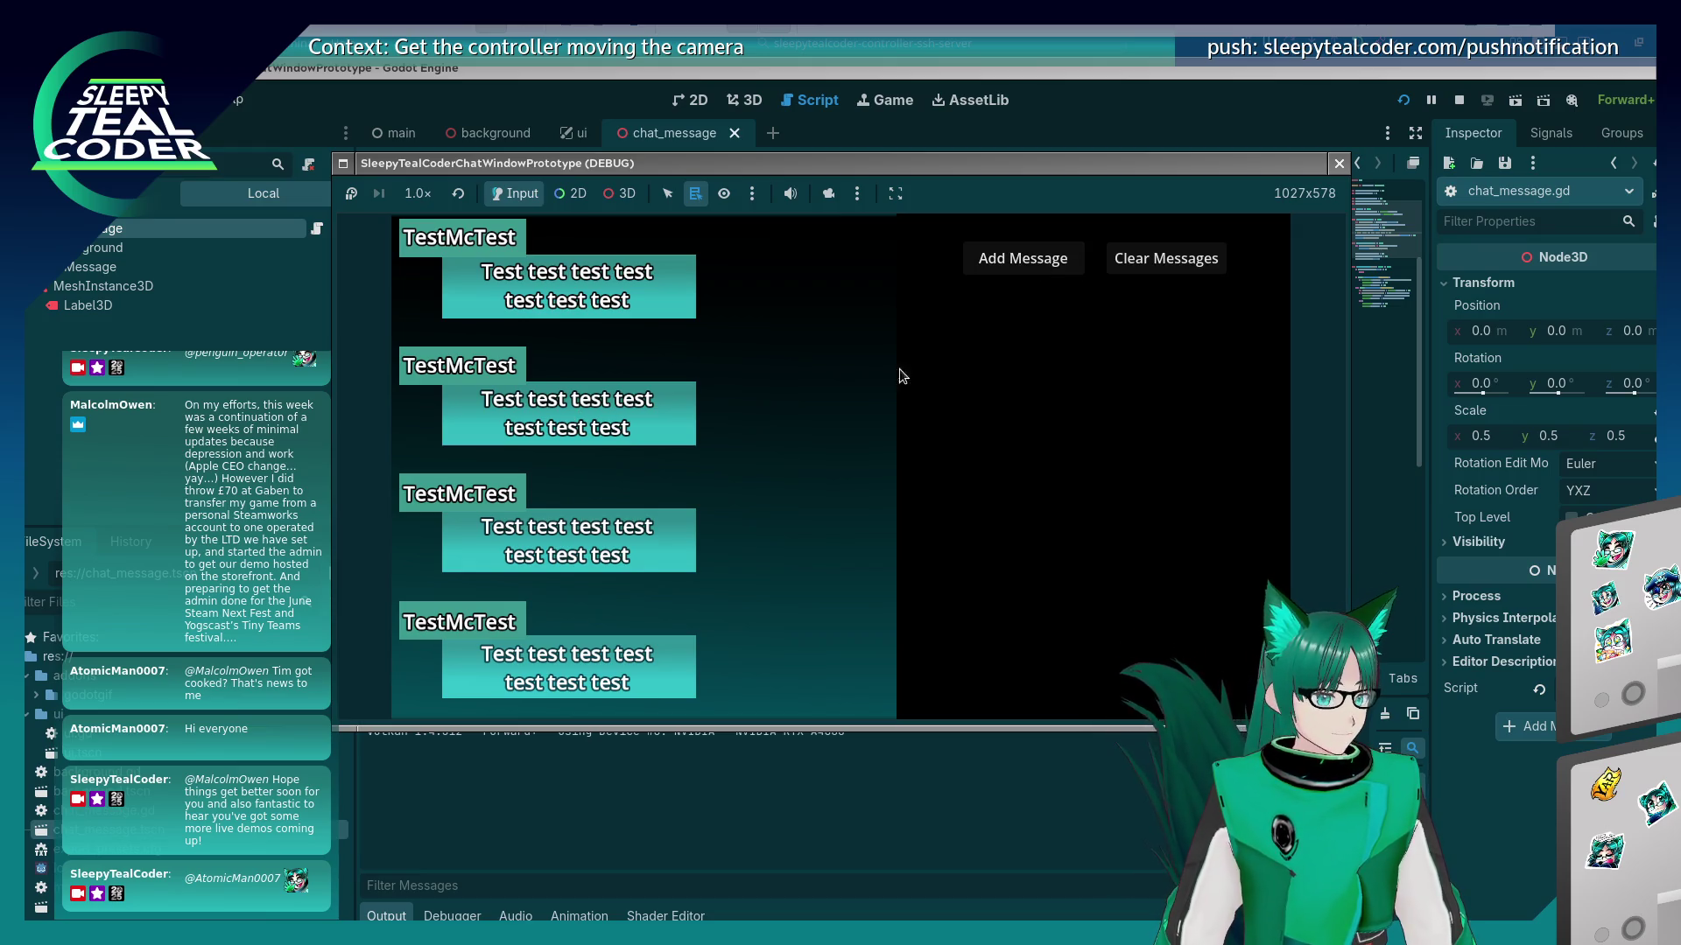
{"action": "left_click", "coordinate": [1047, 262]}
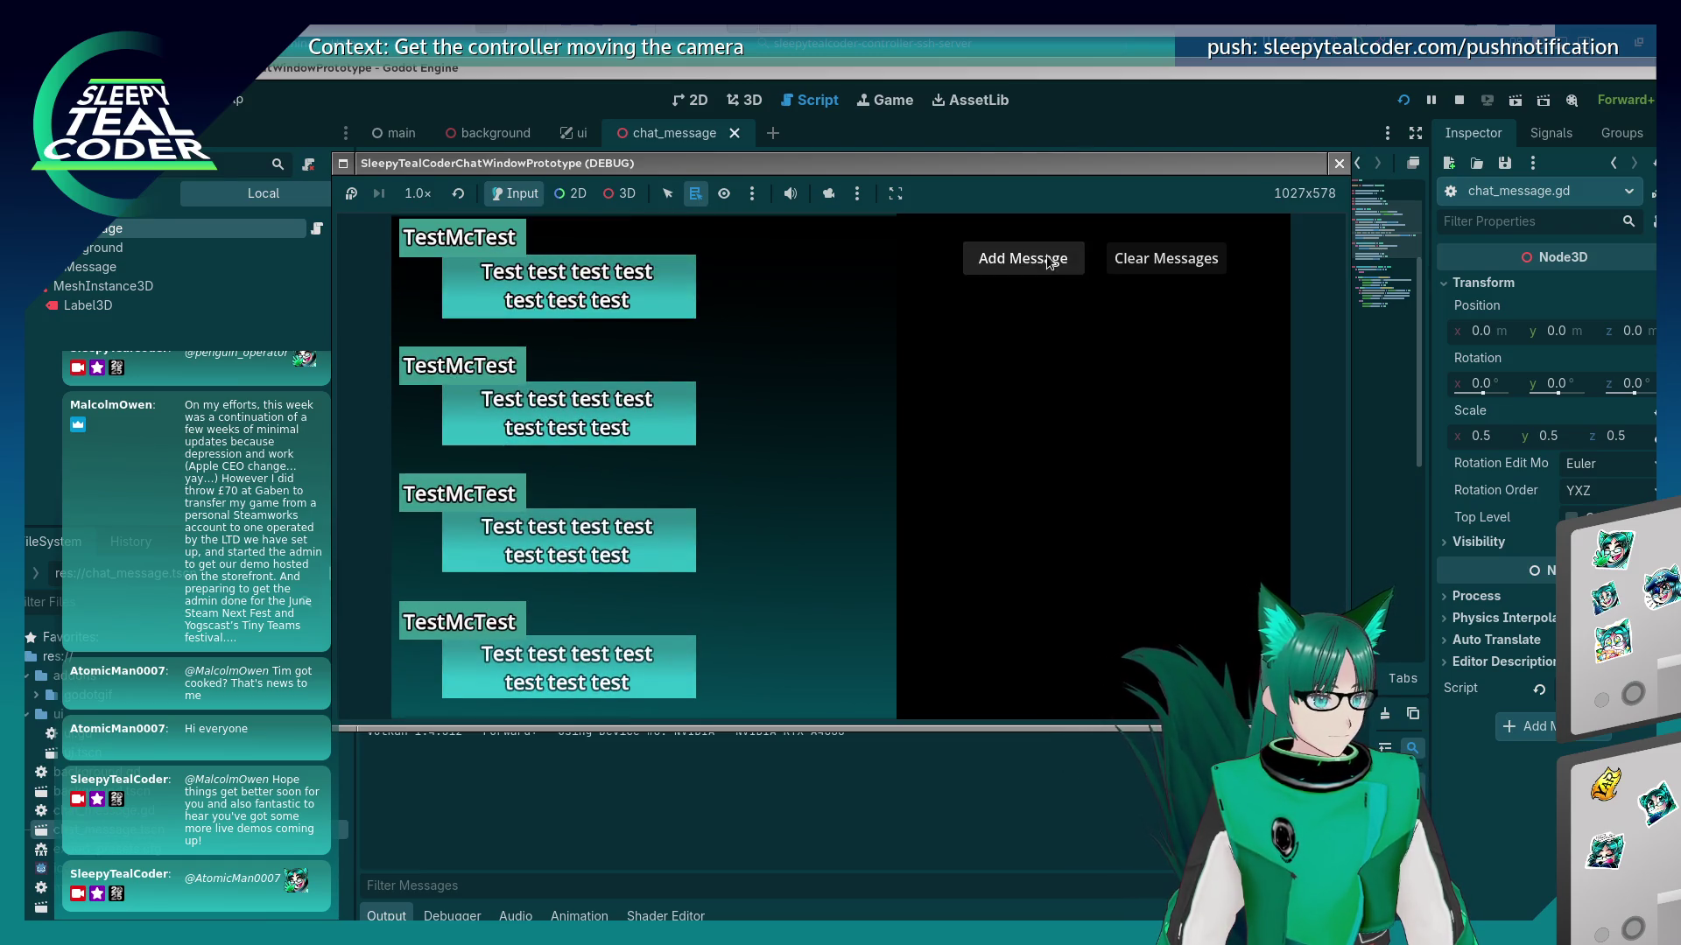
{"action": "left_click", "coordinate": [1047, 261]}
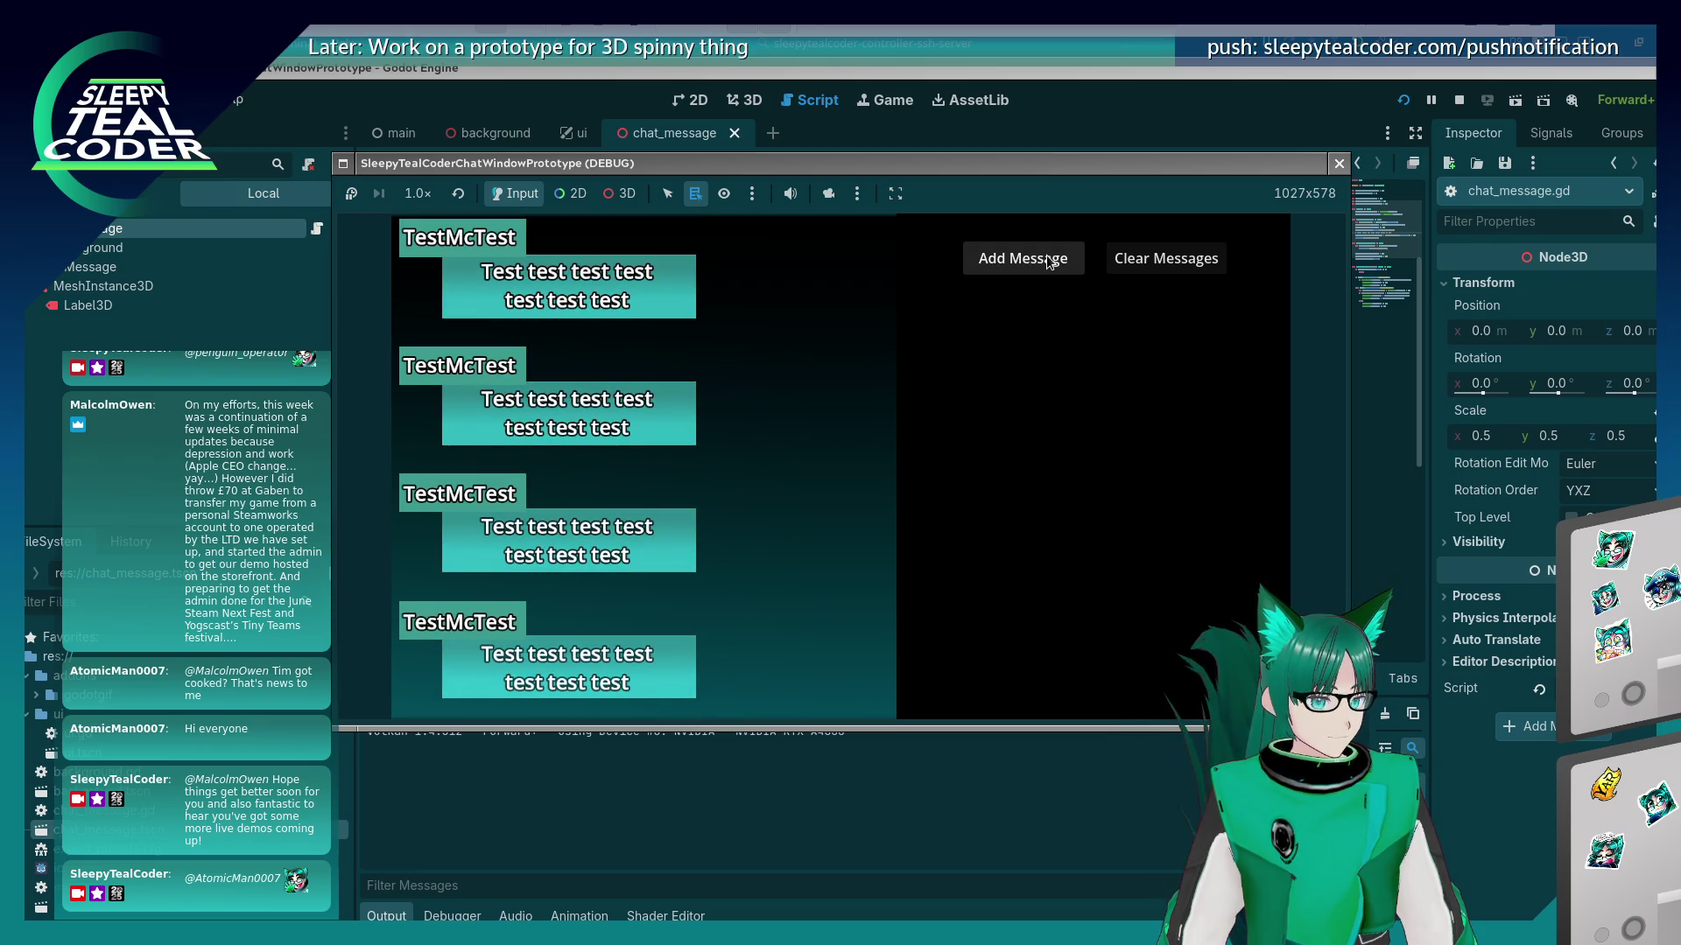
{"action": "left_click", "coordinate": [827, 195]}
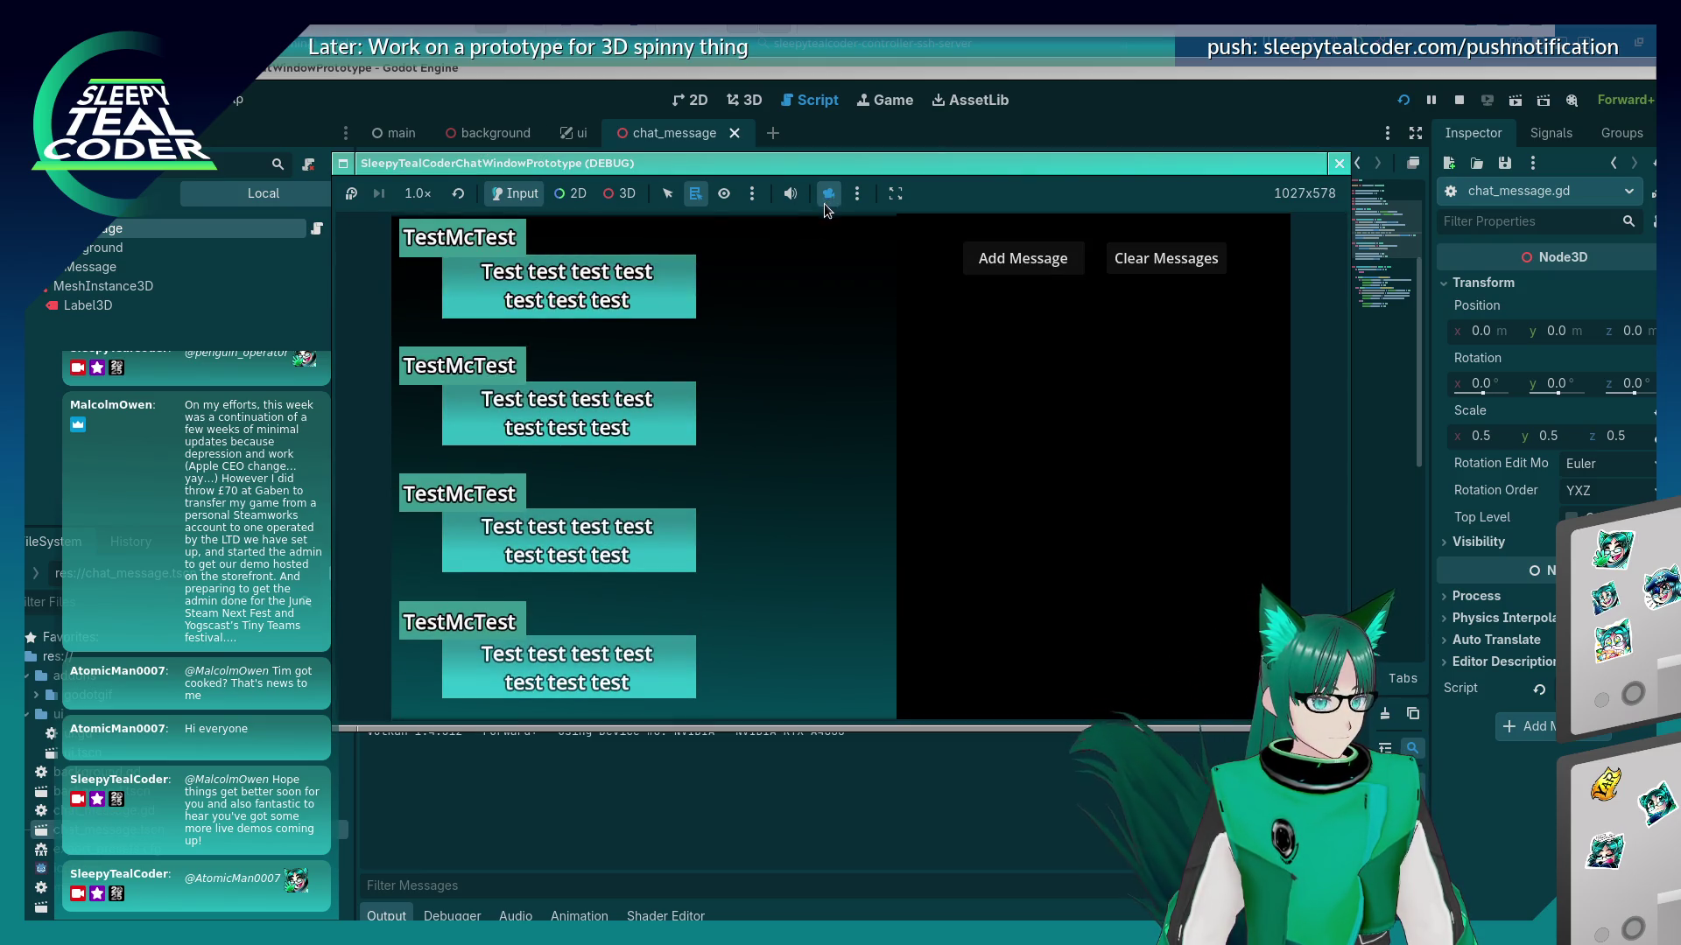
{"action": "left_click", "coordinate": [621, 190]}
{"action": "mouse_move", "coordinate": [739, 357]}
{"action": "left_mouse_down"}
{"action": "mouse_move", "coordinate": [744, 438]}
{"action": "mouse_move", "coordinate": [772, 312]}
{"action": "mouse_move", "coordinate": [712, 499]}
{"action": "mouse_move", "coordinate": [719, 462]}
{"action": "left_mouse_up"}
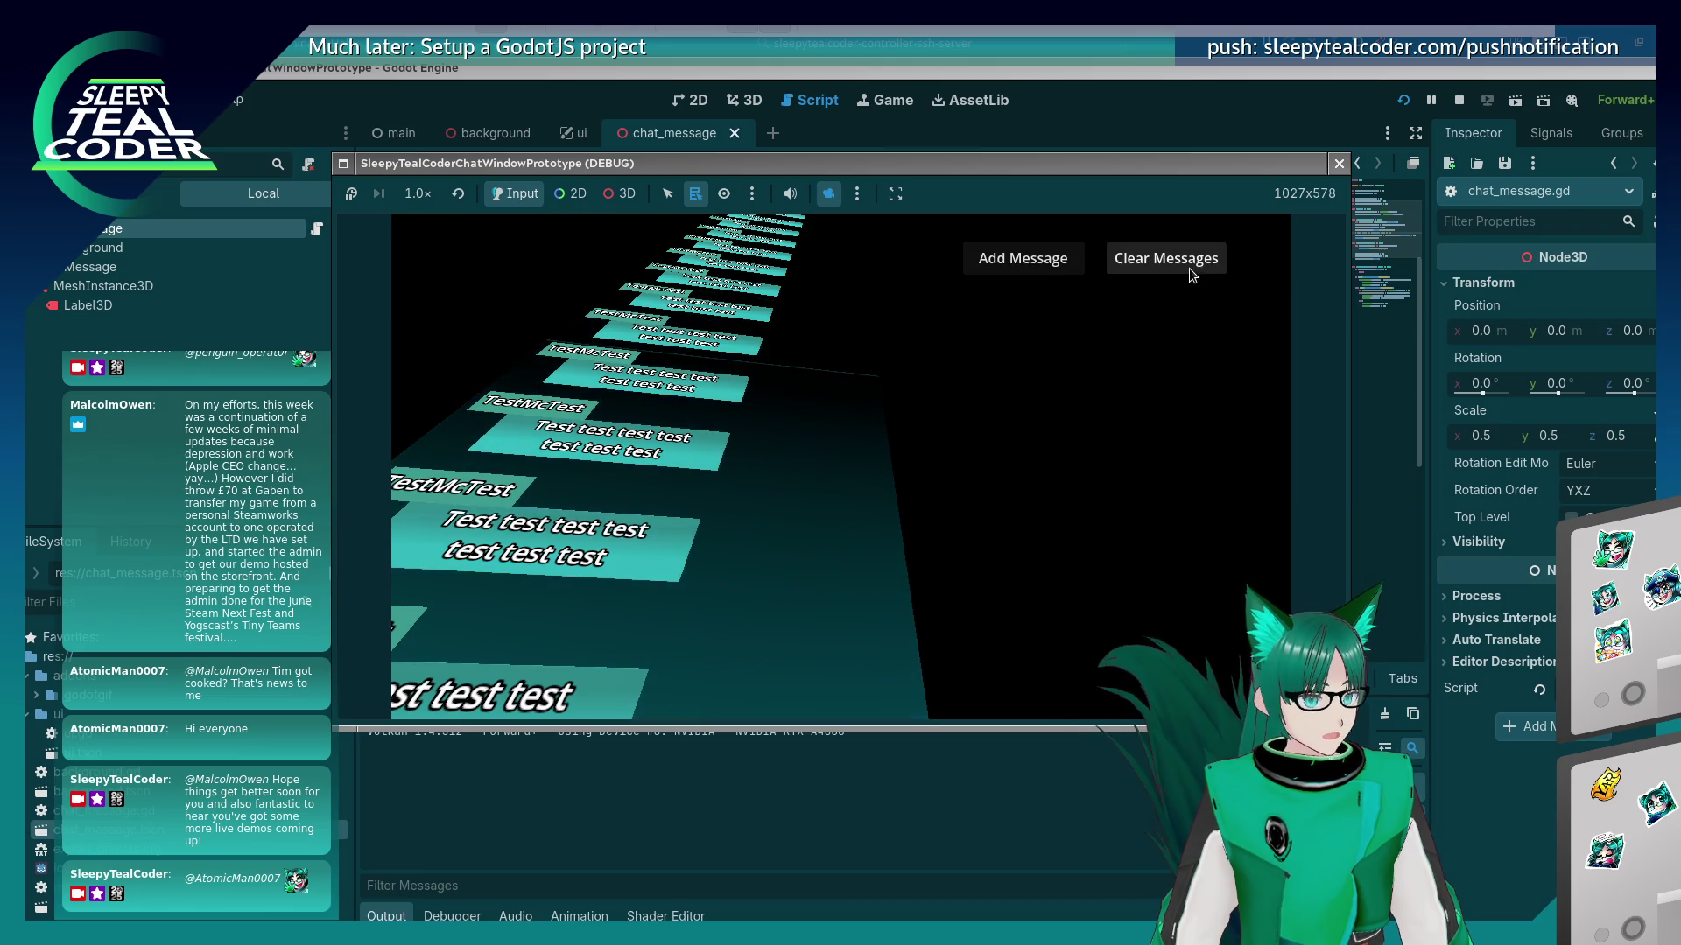
- Clear the messages, add five new ones, then stop the game
{"action": "left_click", "coordinate": [1189, 268]}
{"action": "left_click", "coordinate": [1035, 257]}
{"action": "left_click", "coordinate": [1036, 259]}
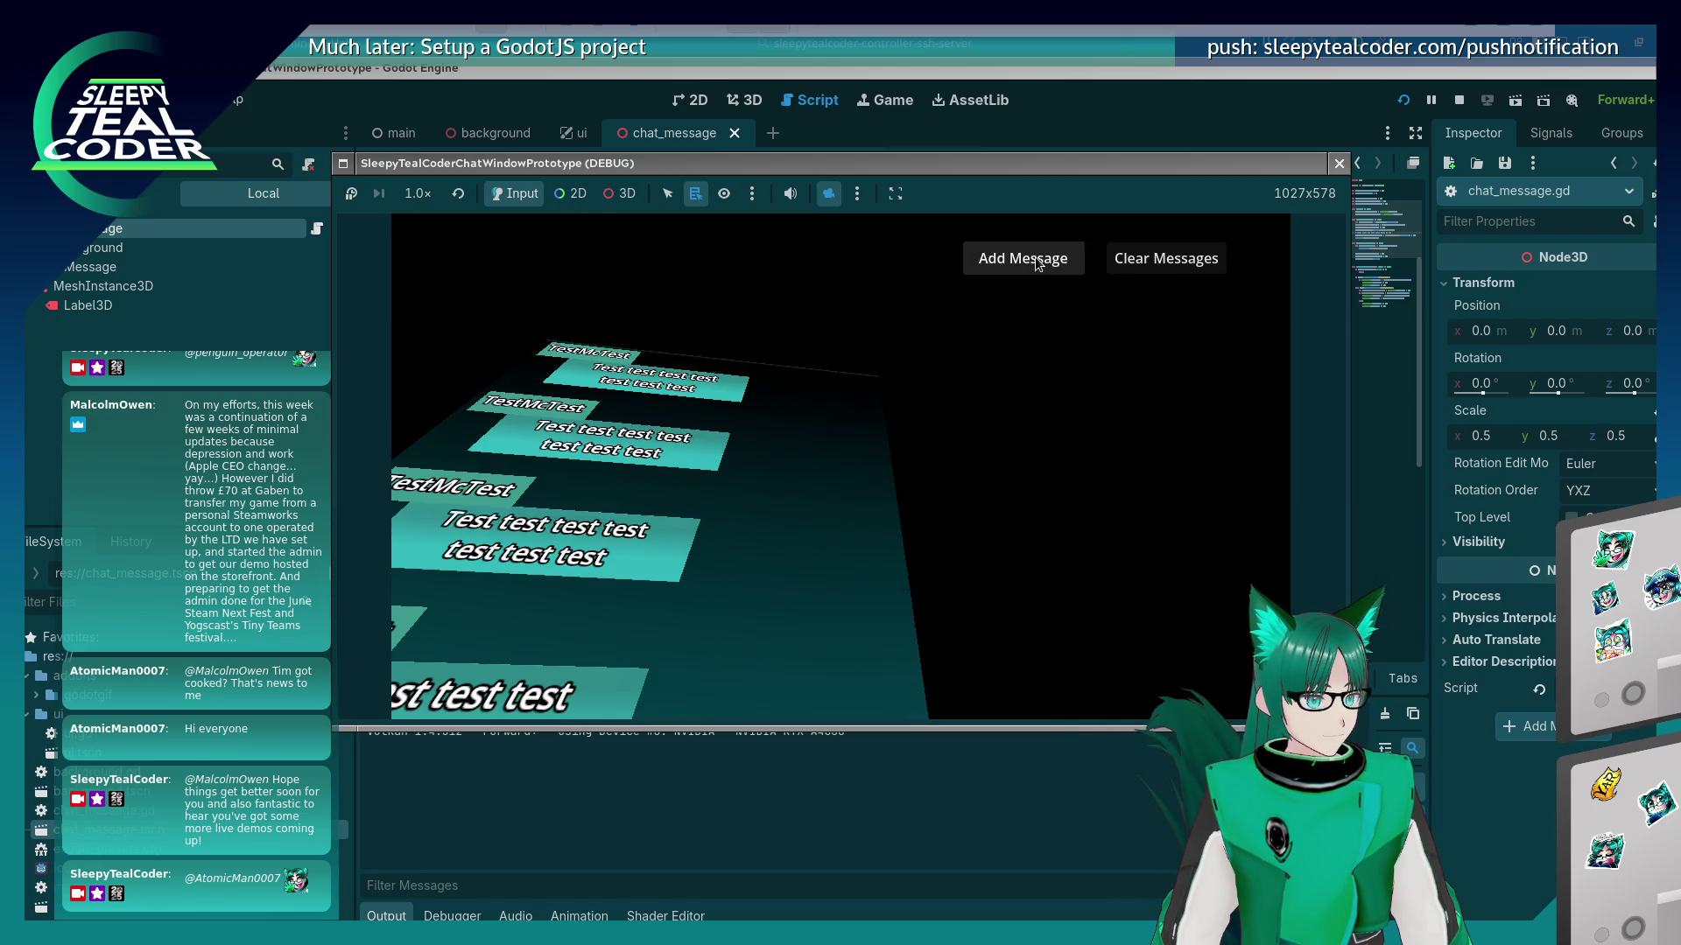
{"action": "left_click", "coordinate": [1037, 264]}
{"action": "left_click", "coordinate": [1051, 262]}
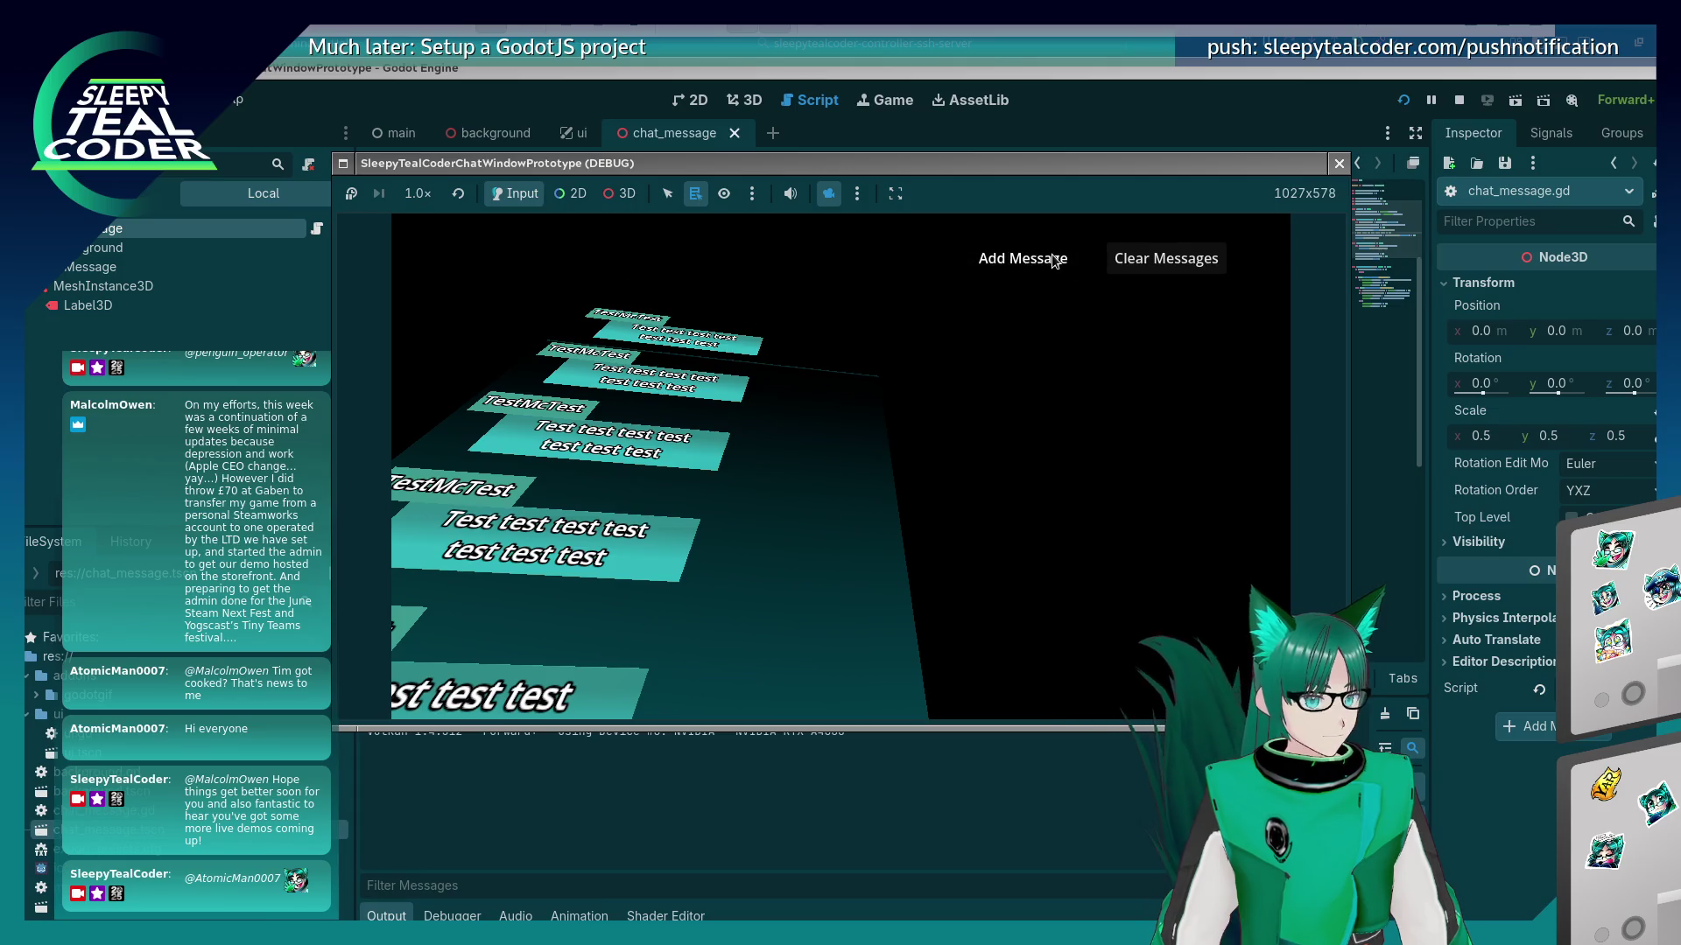
{"action": "left_click", "coordinate": [1053, 261]}
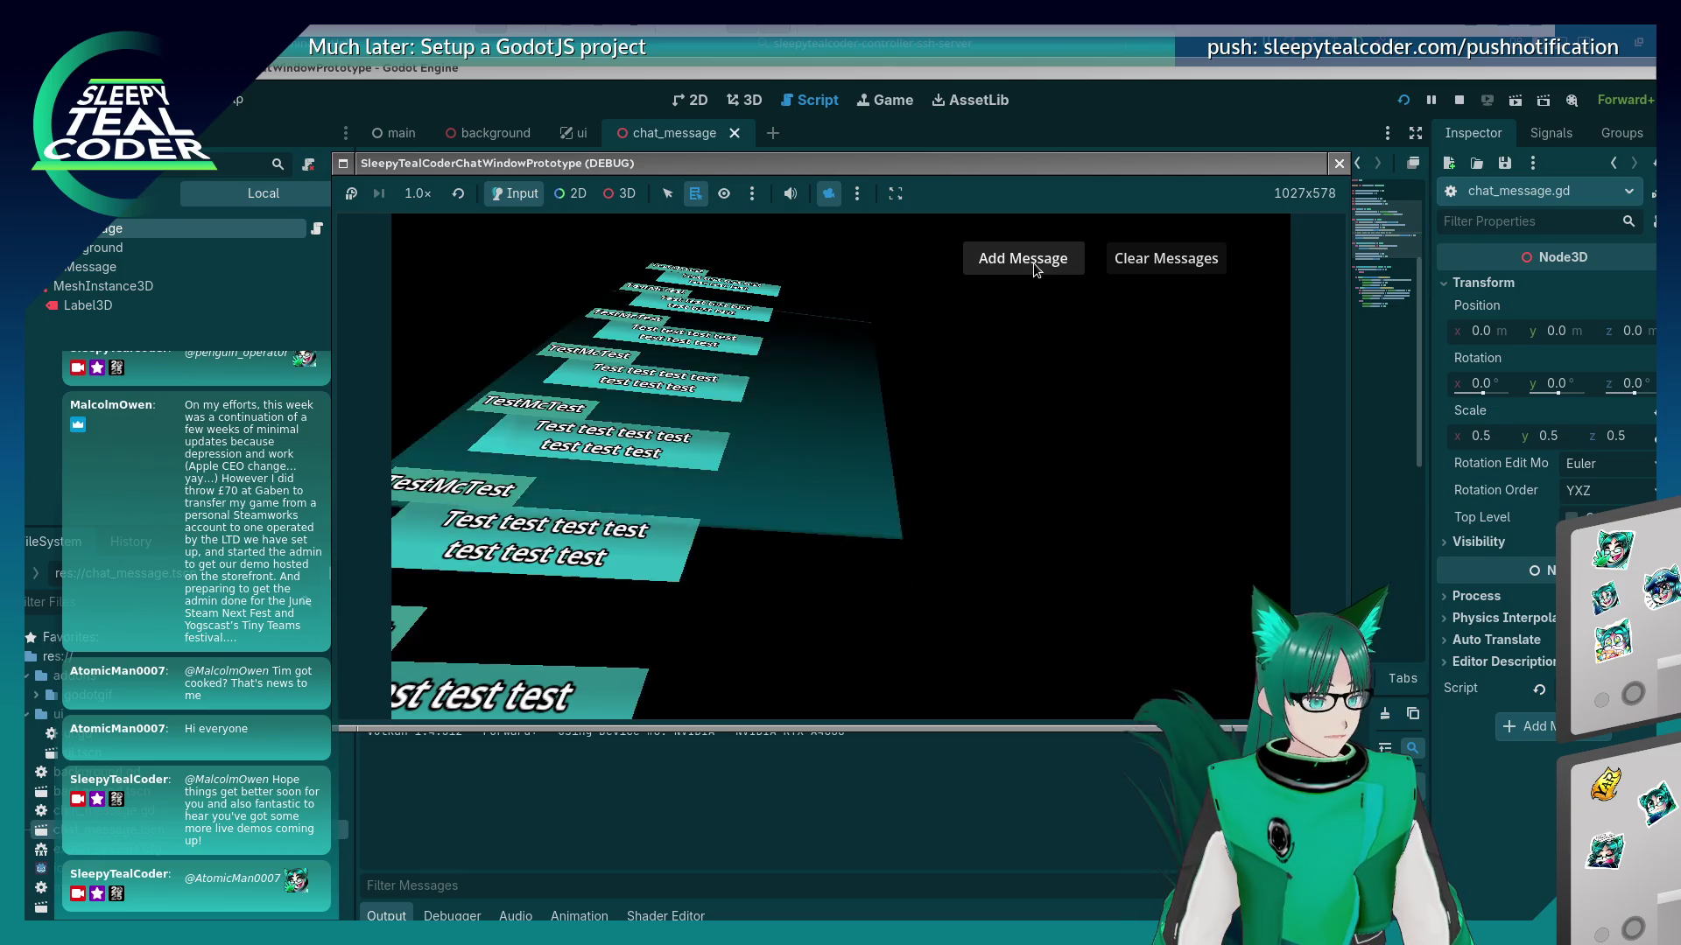
{"action": "left_click", "coordinate": [1190, 262]}
{"action": "key", "text": "F8"}
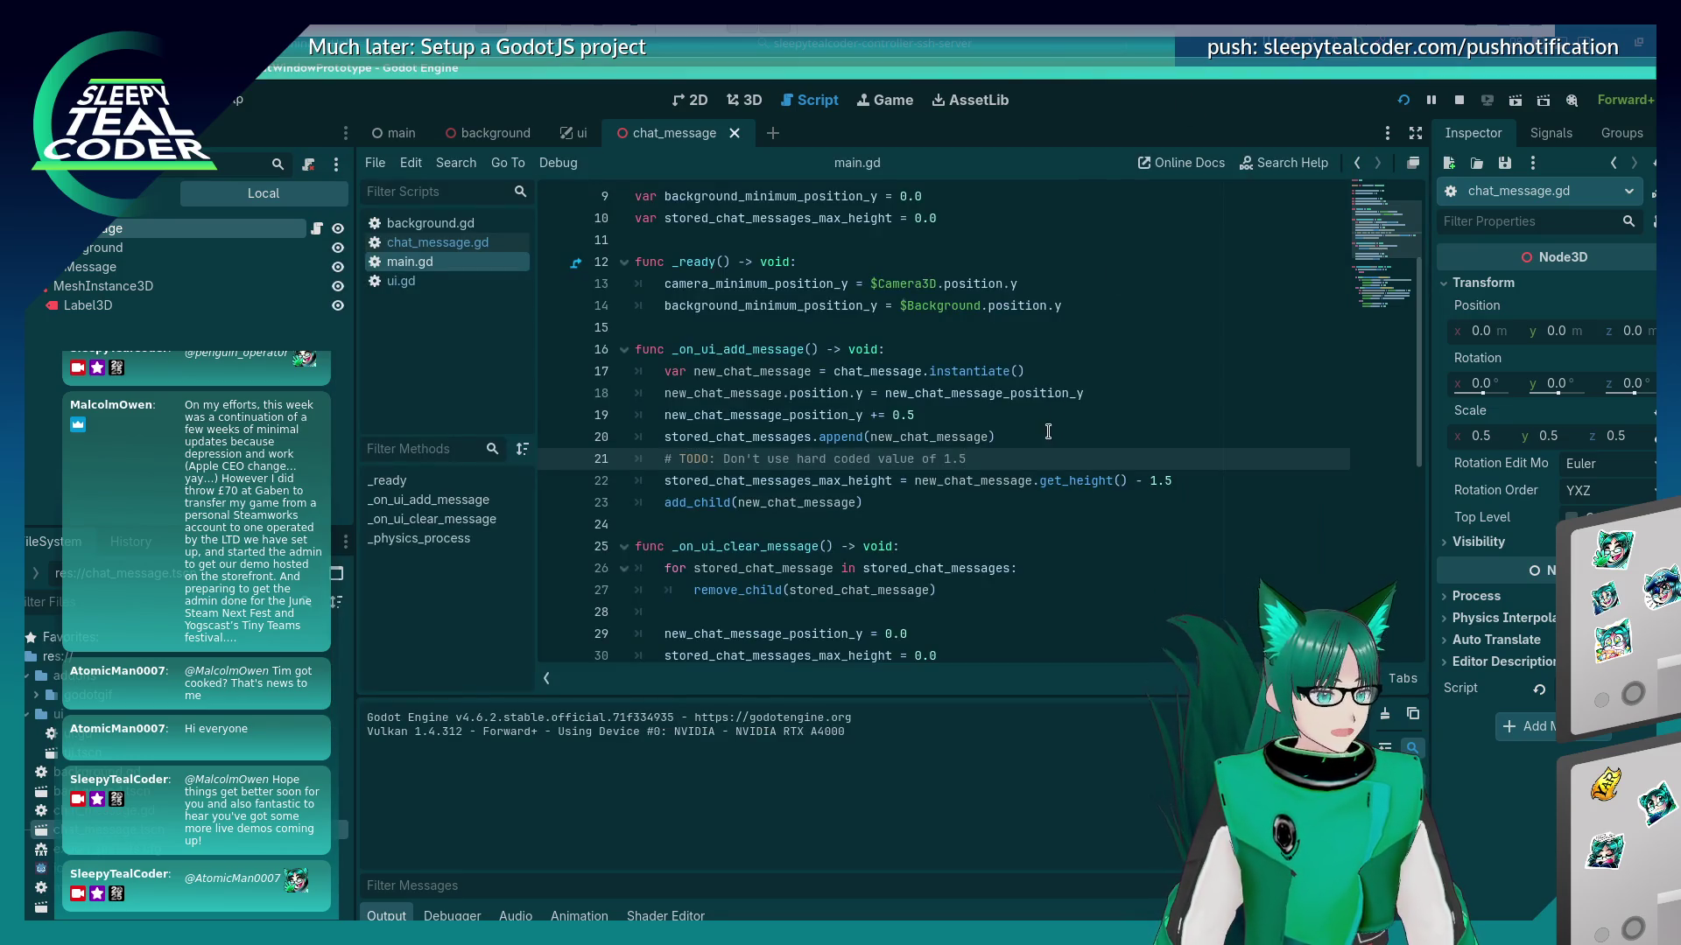
{"action": "left_click", "coordinate": [1049, 427]}
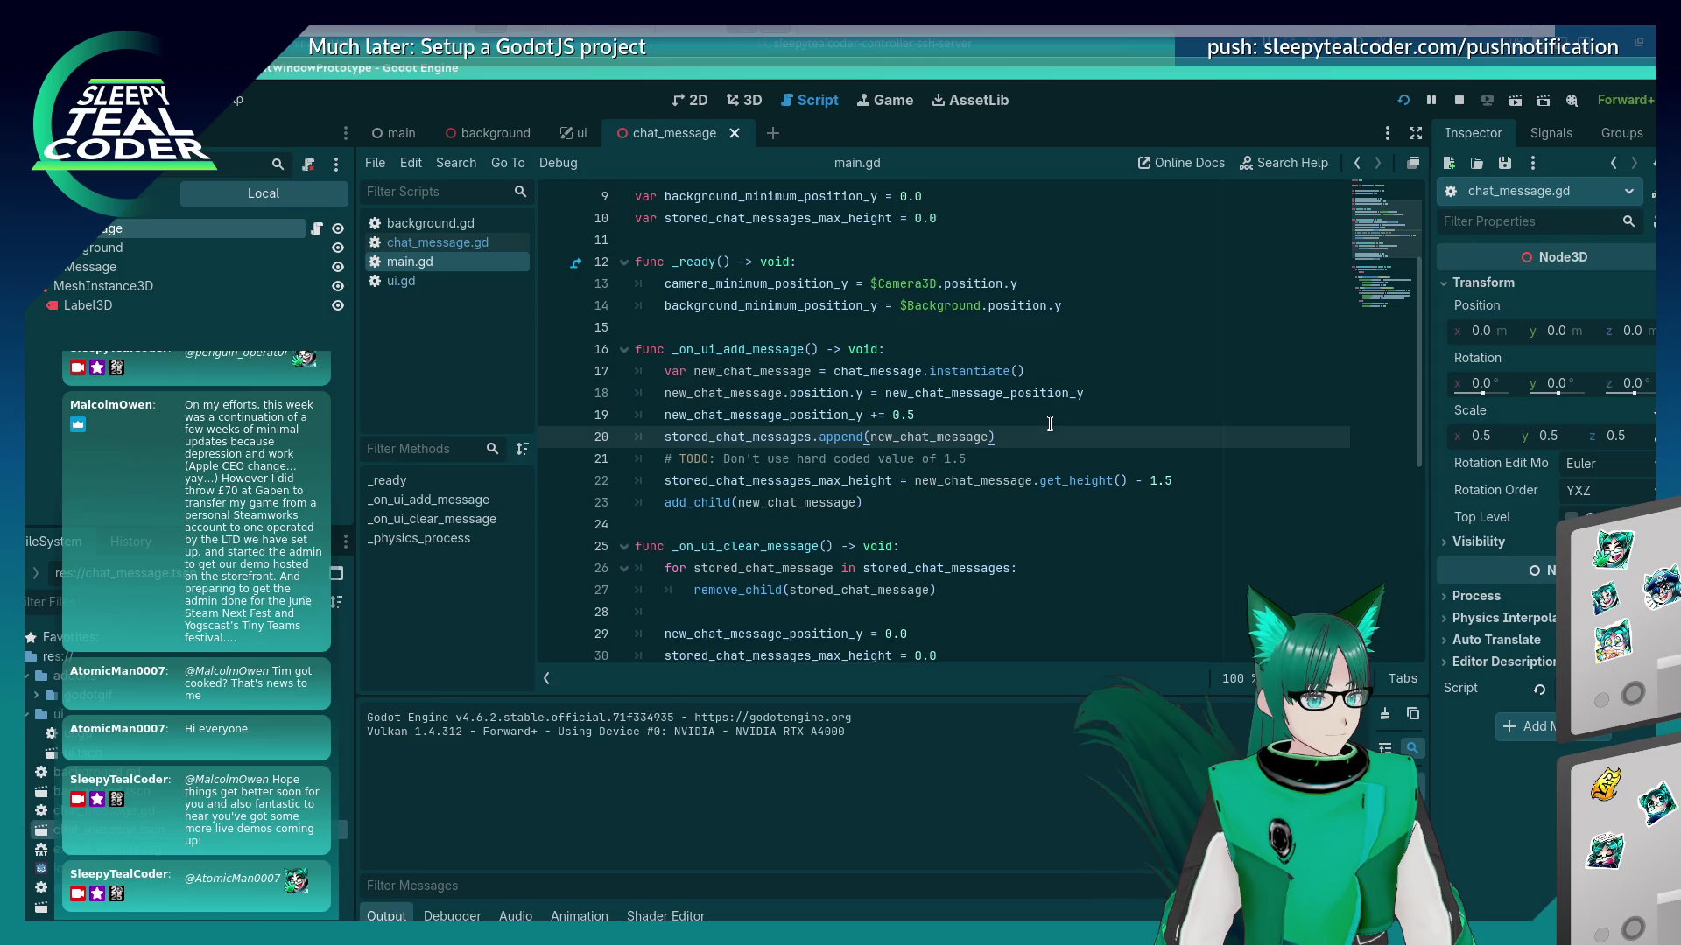
- Restore line 22 to its position.y version and save main.gd
{"action": "key", "text": "Down"}
{"action": "key", "text": "Down"}
{"action": "type", "text": ".position.y"}
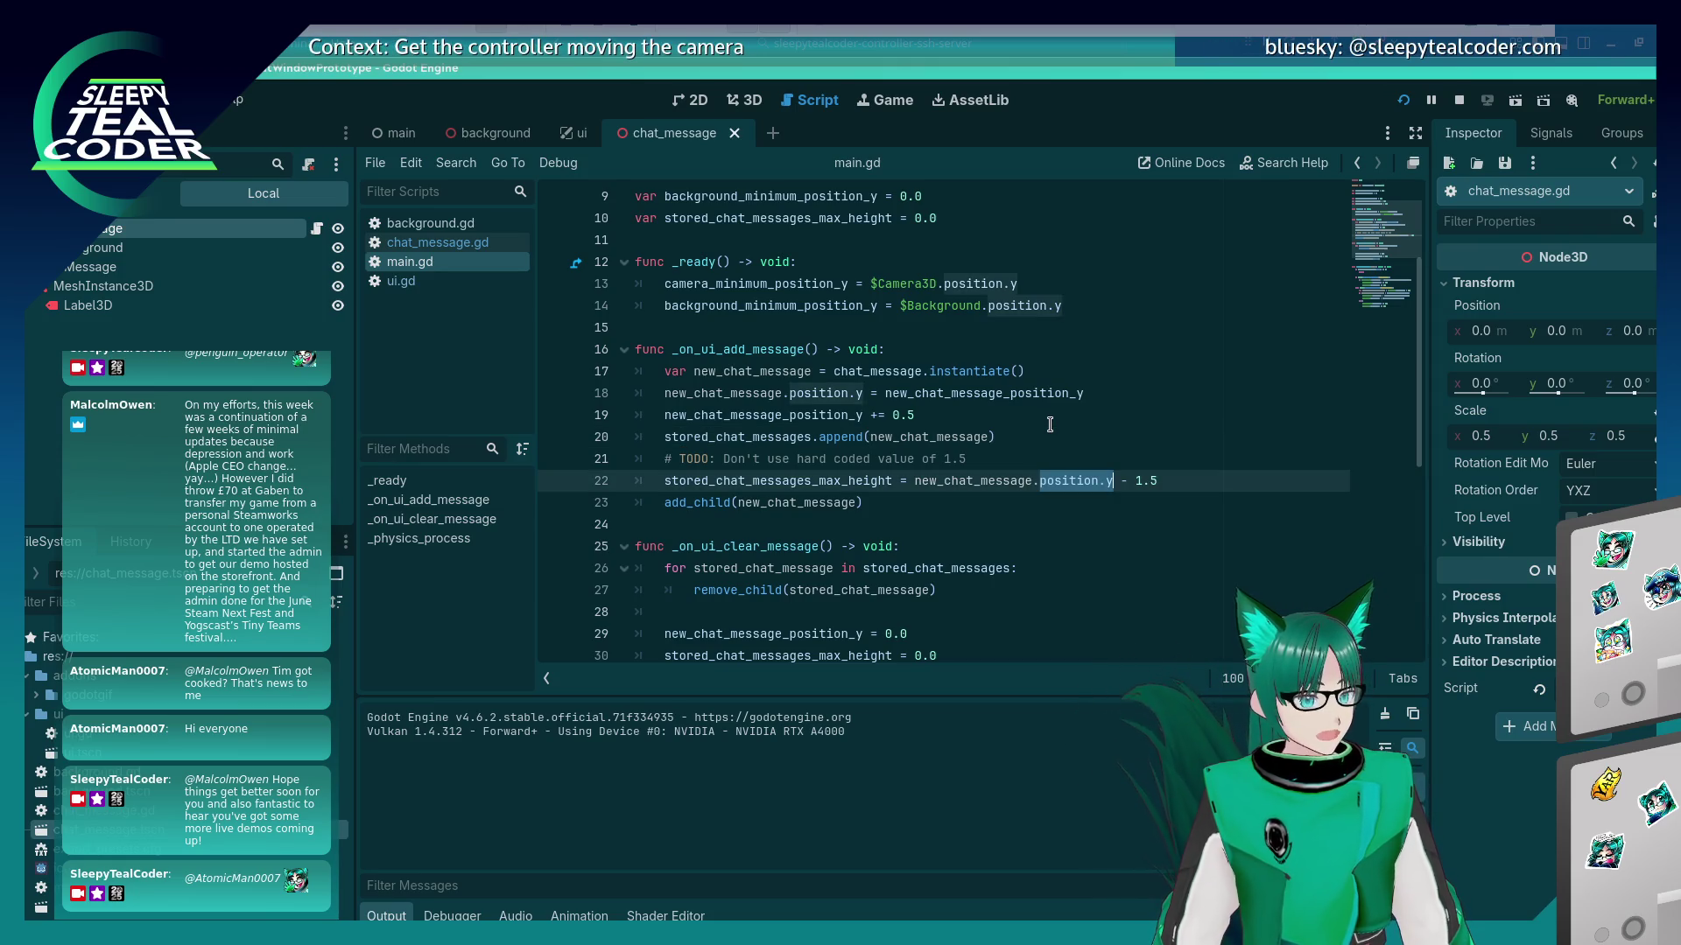
{"action": "left_click", "coordinate": [1046, 435]}
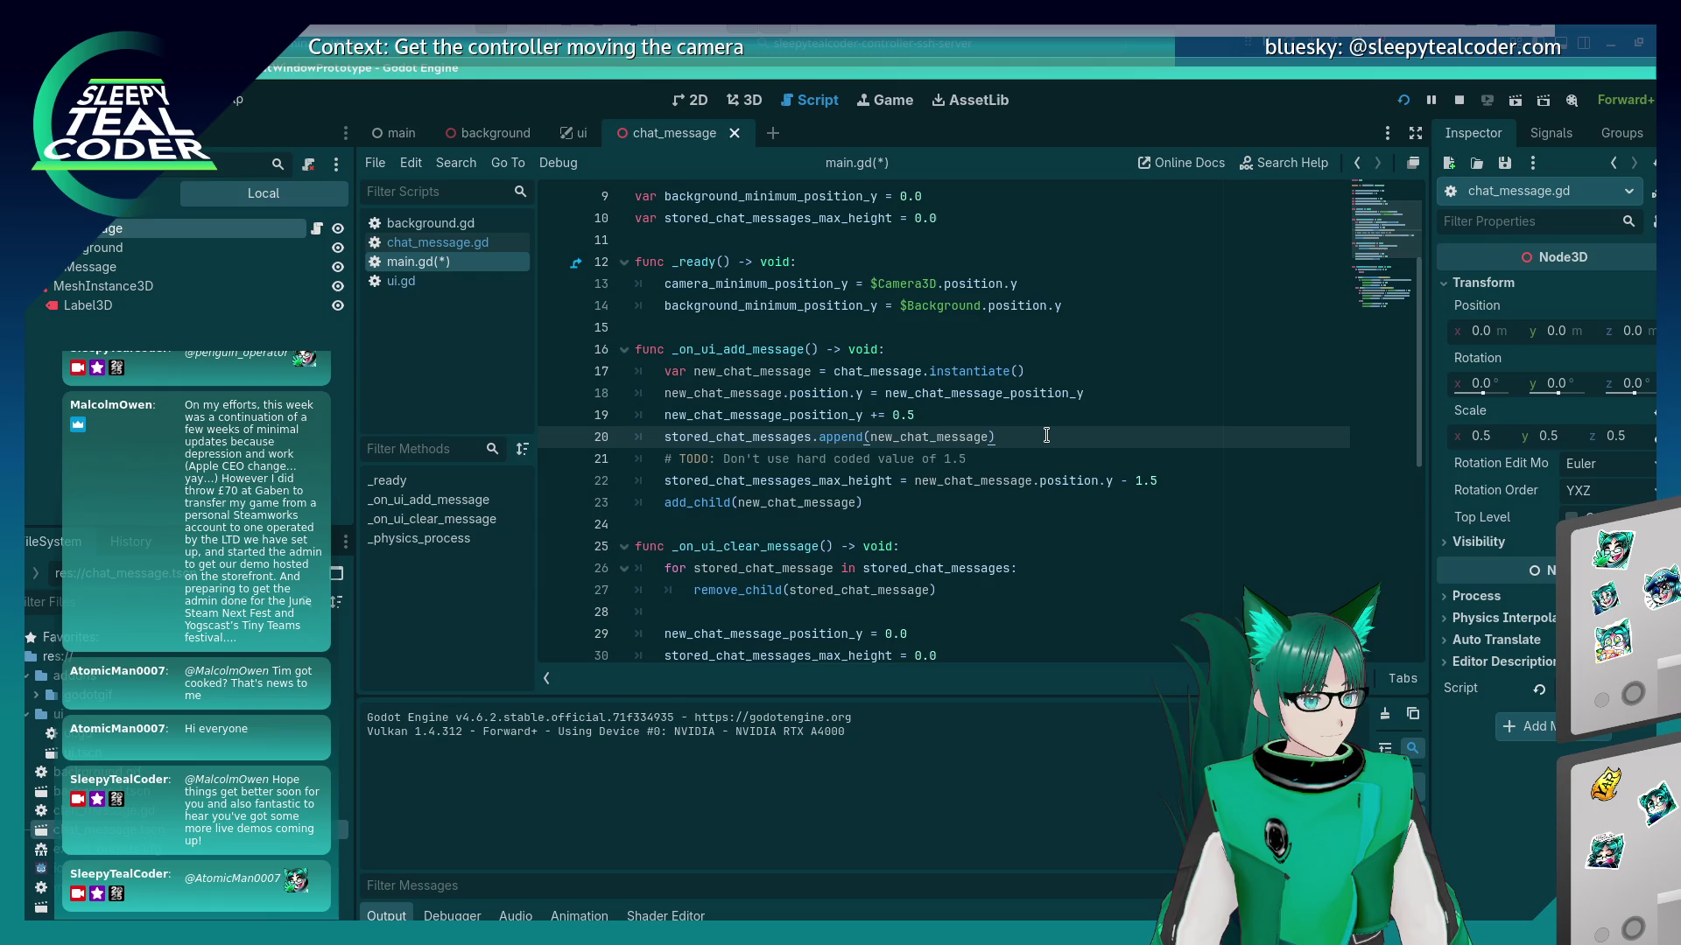
{"action": "key", "text": "ctrl+s"}
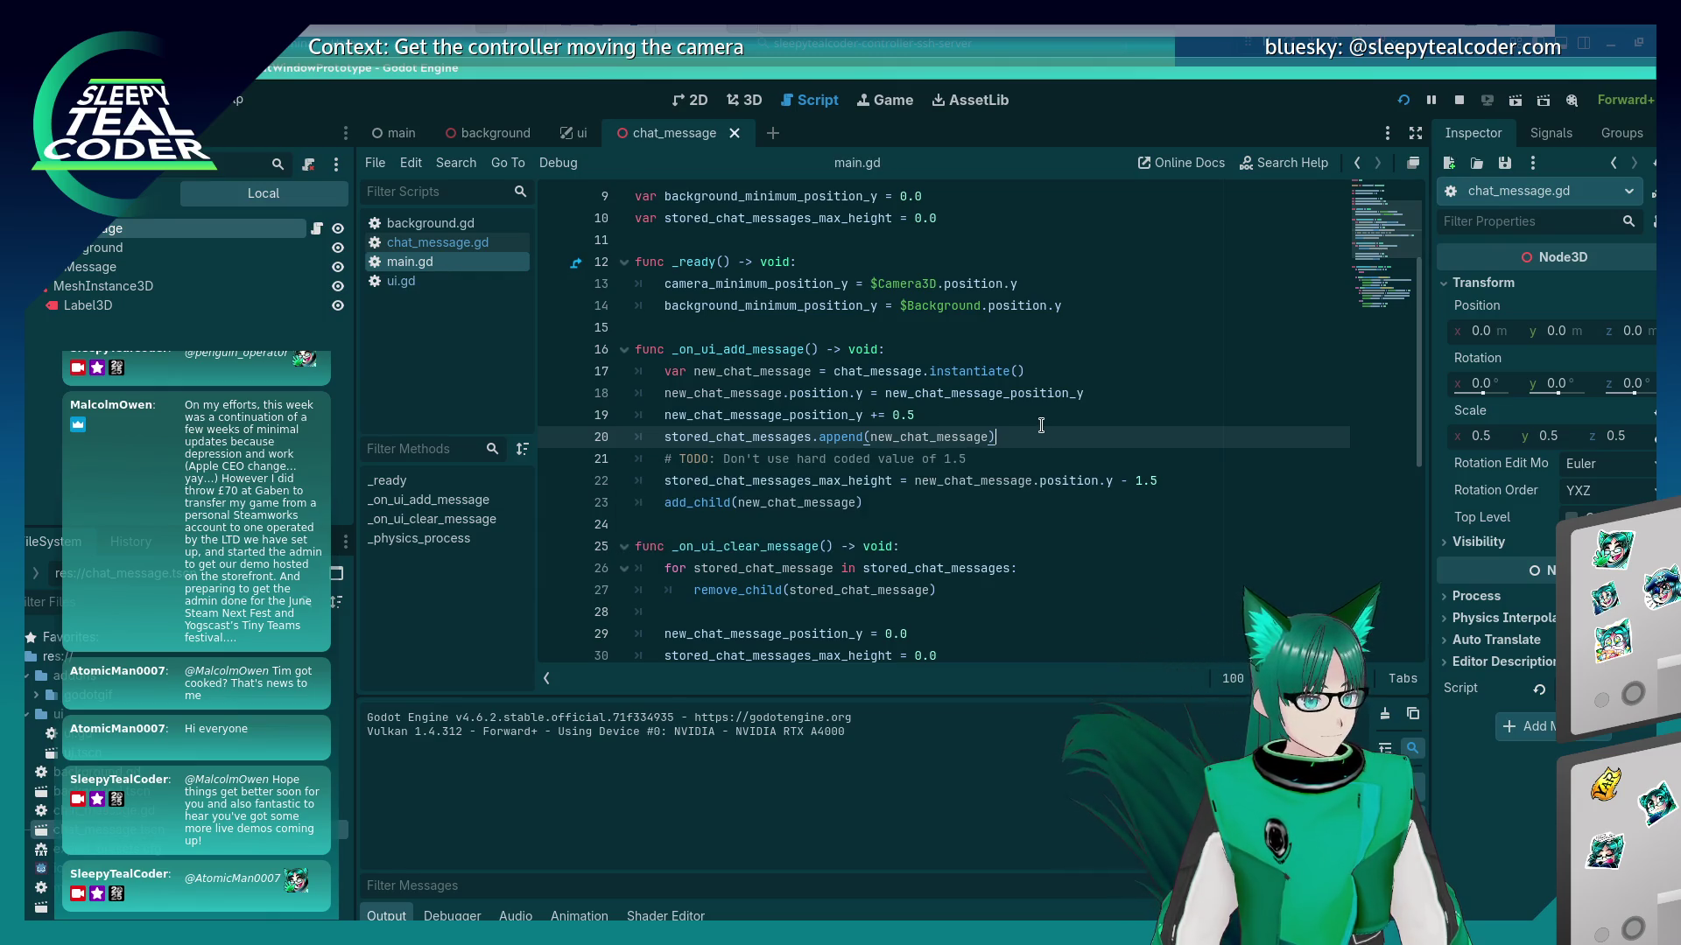
{"action": "left_click", "coordinate": [1018, 416]}
{"action": "left_click", "coordinate": [897, 393]}
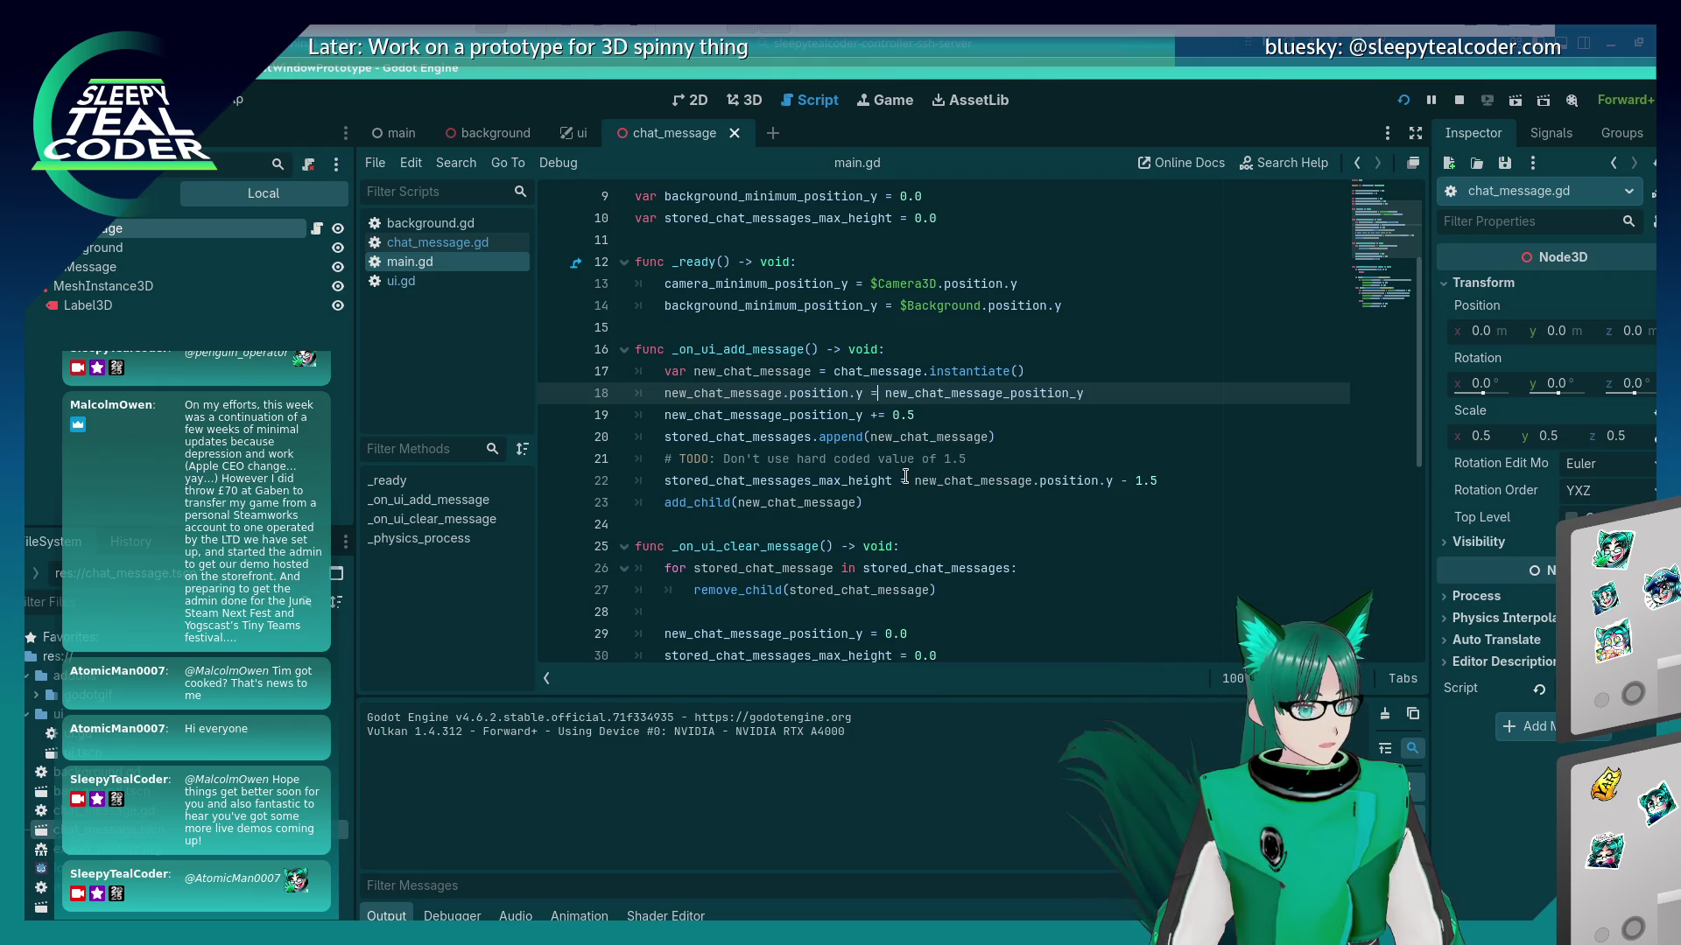
- Comment out line 22's old expression and prepend stored_chat_messages_max_height + new_chat_message.get_height(), then run
{"action": "double_click", "coordinate": [854, 484]}
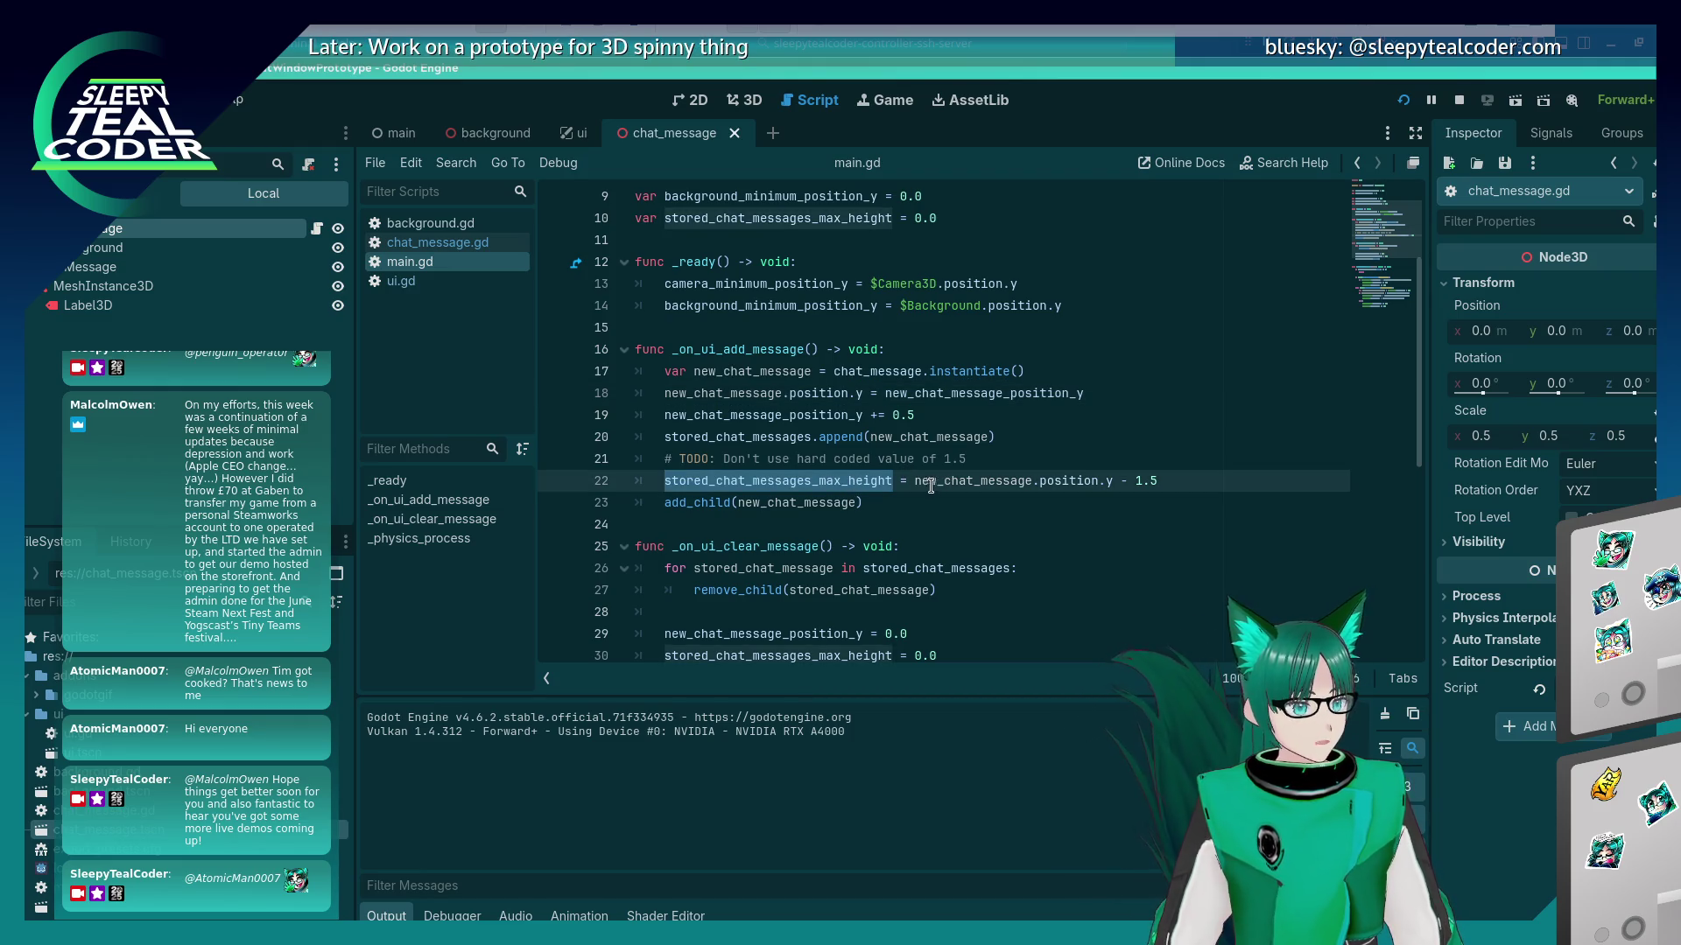
{"action": "left_click_drag", "start_coordinate": [914, 487], "coordinate": [1112, 487]}
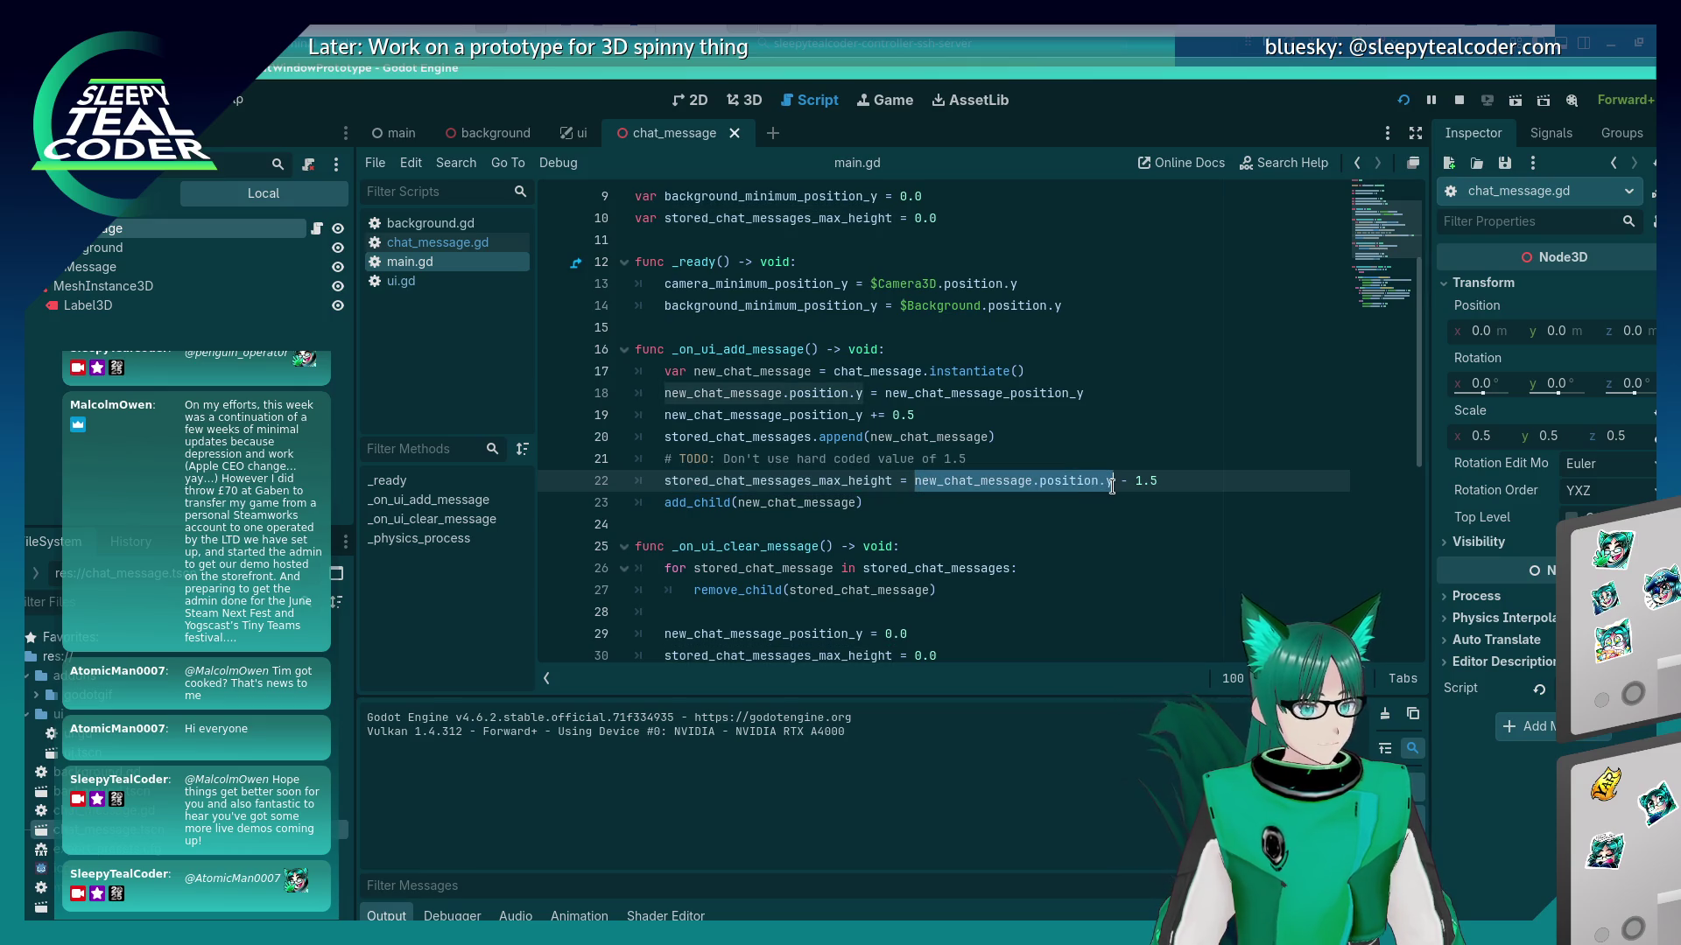
{"action": "left_click", "coordinate": [958, 477]}
{"action": "type", "text": "#"}
{"action": "key", "text": "Left"}
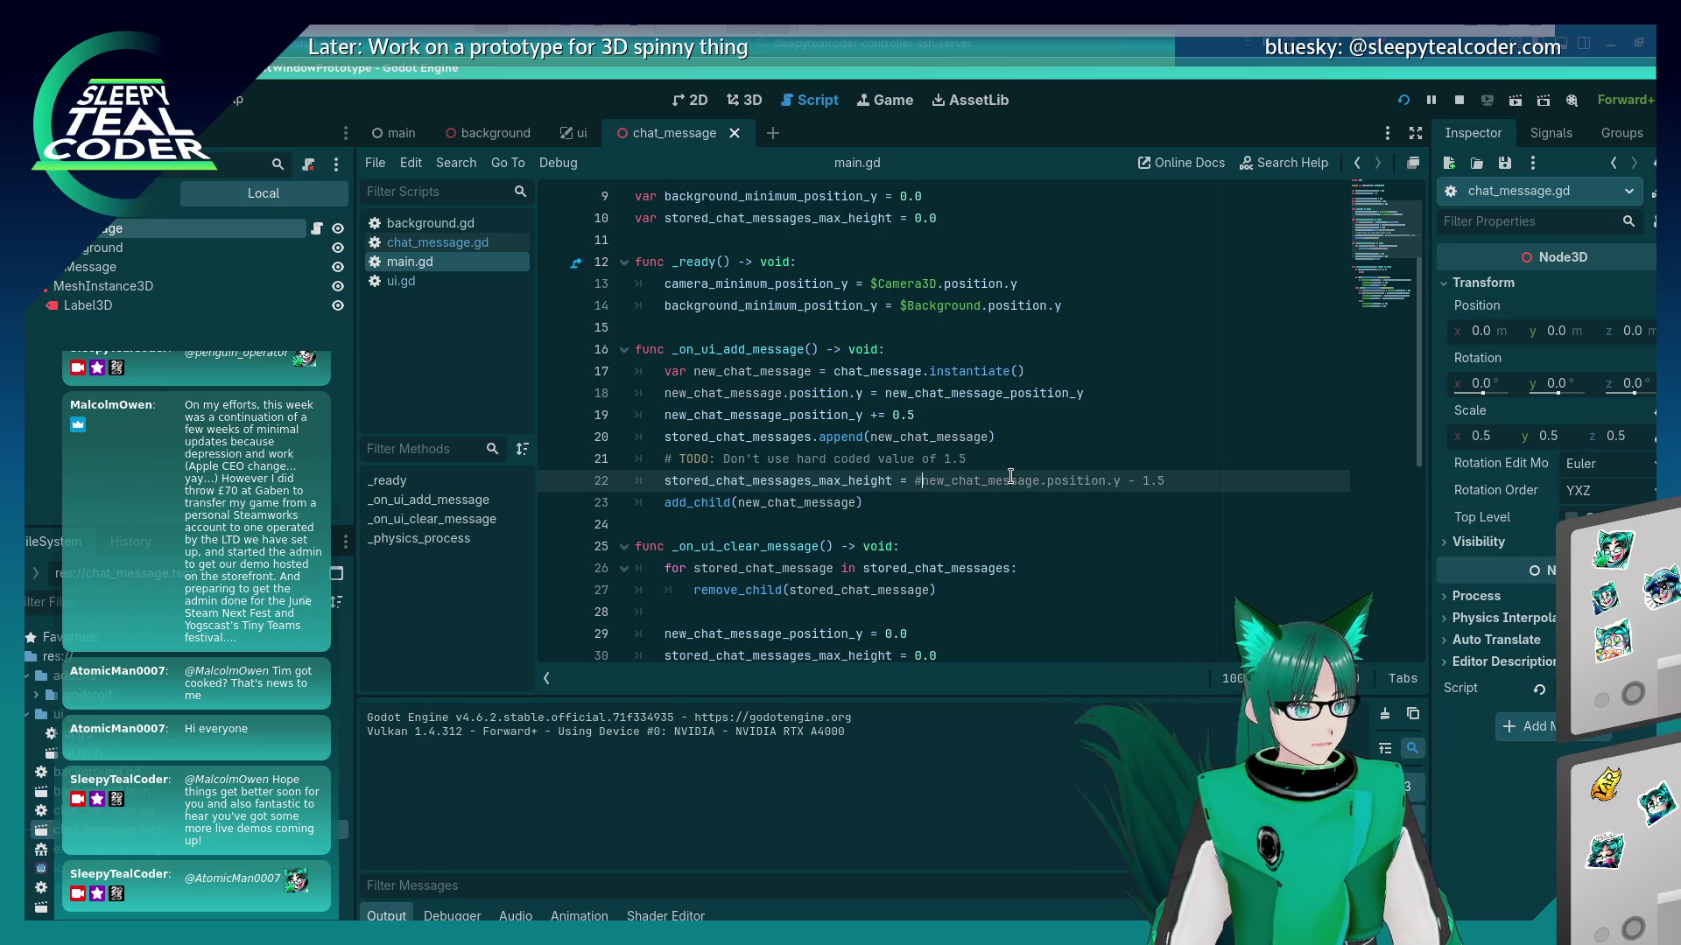
{"action": "type", "text": "stored_chat_messages_max_height +  "}
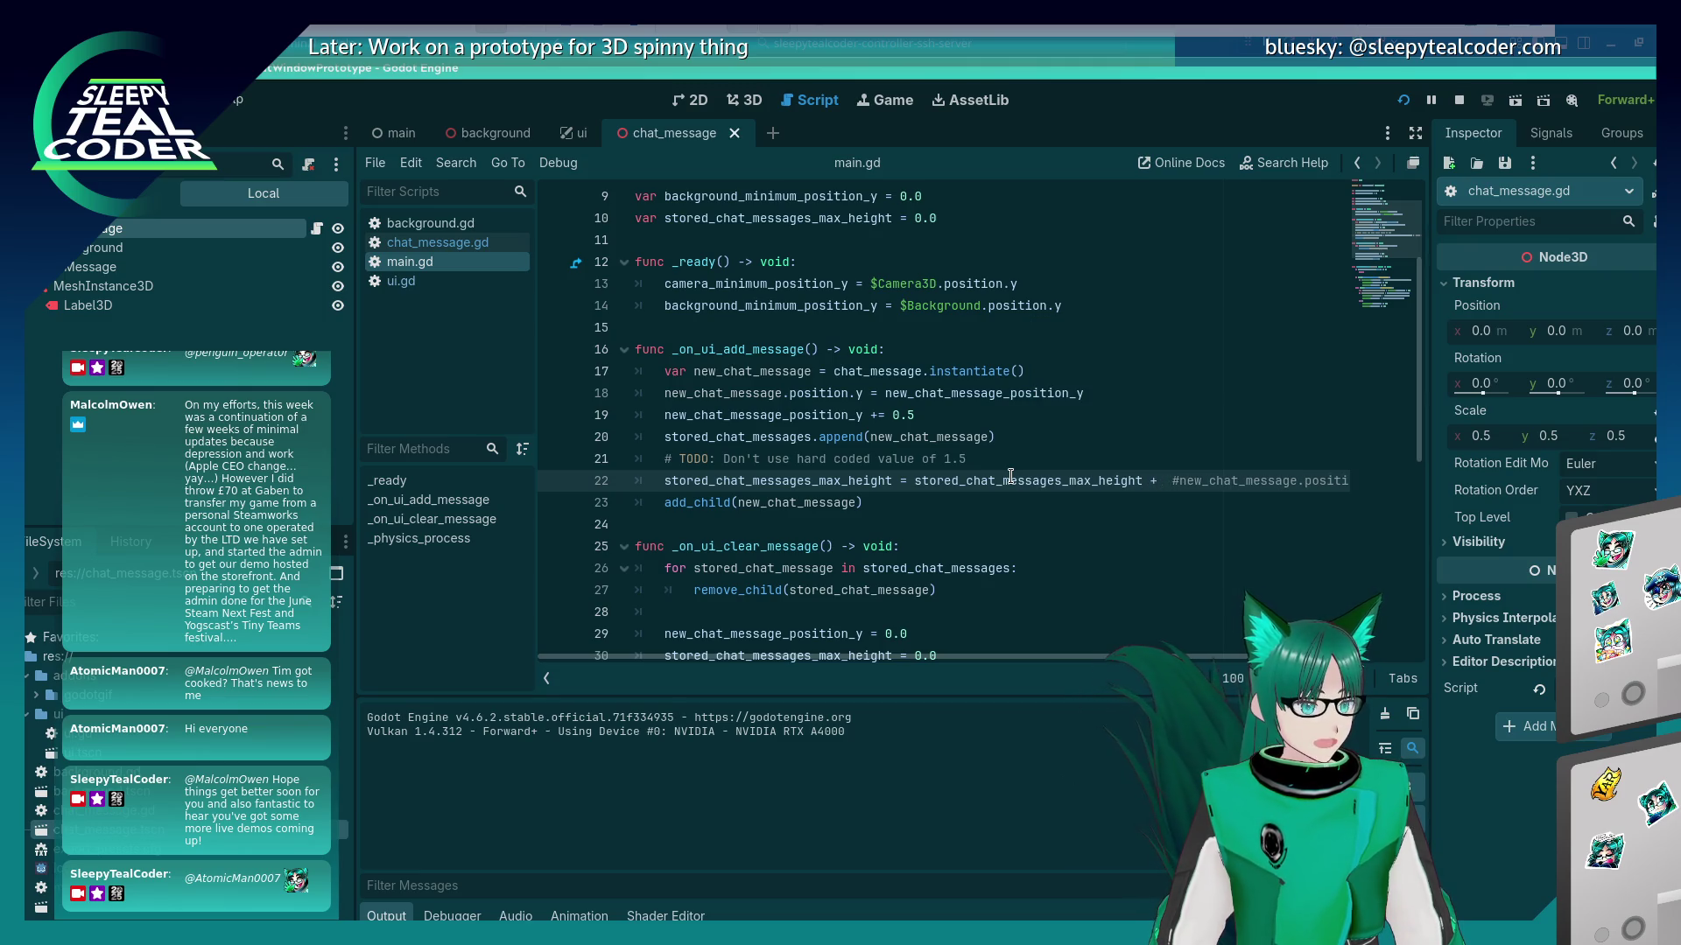
{"action": "type", "text": "new_chat_mes"}
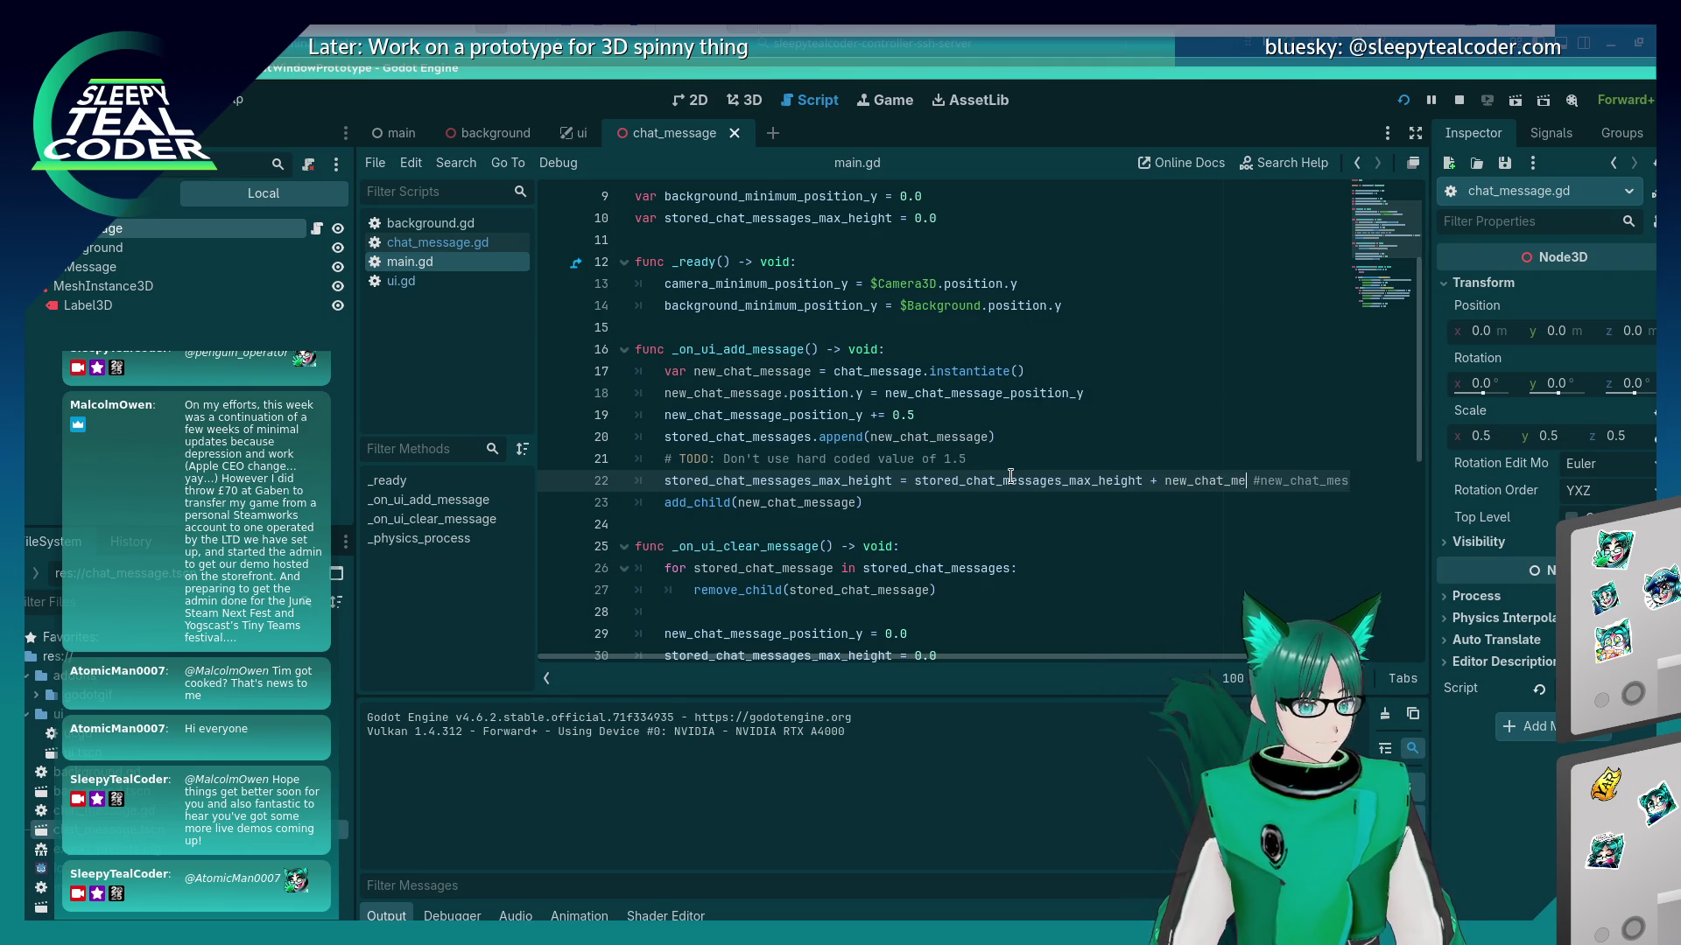
{"action": "type", "text": "sage.get"}
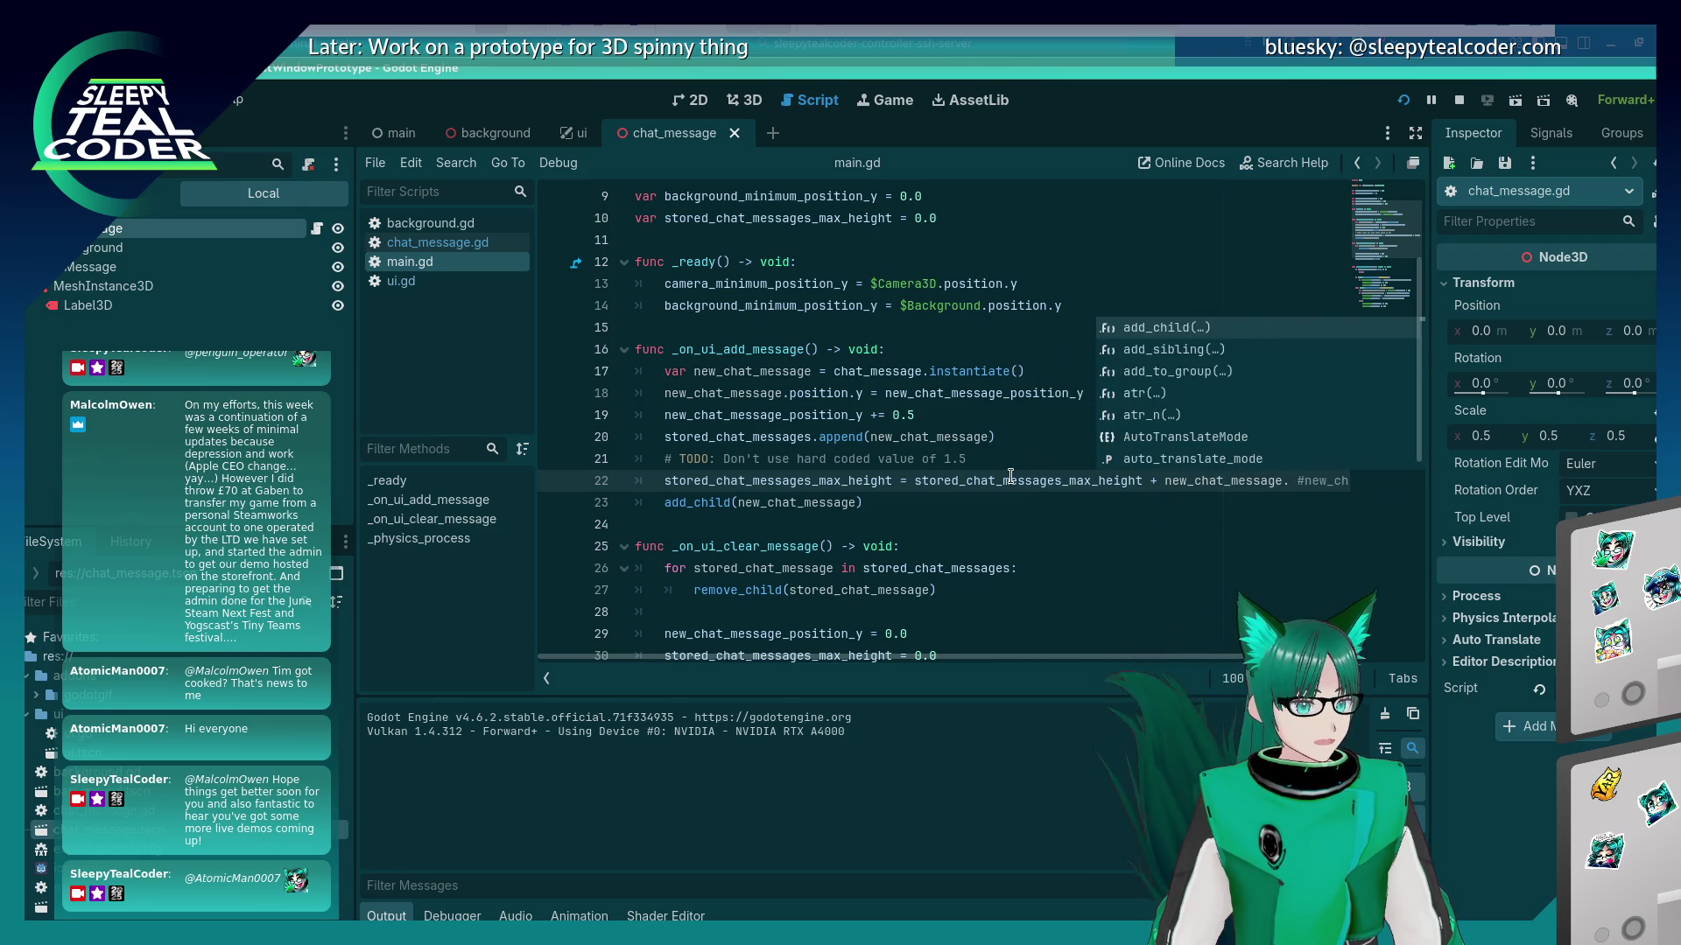
{"action": "type", "text": "_he"}
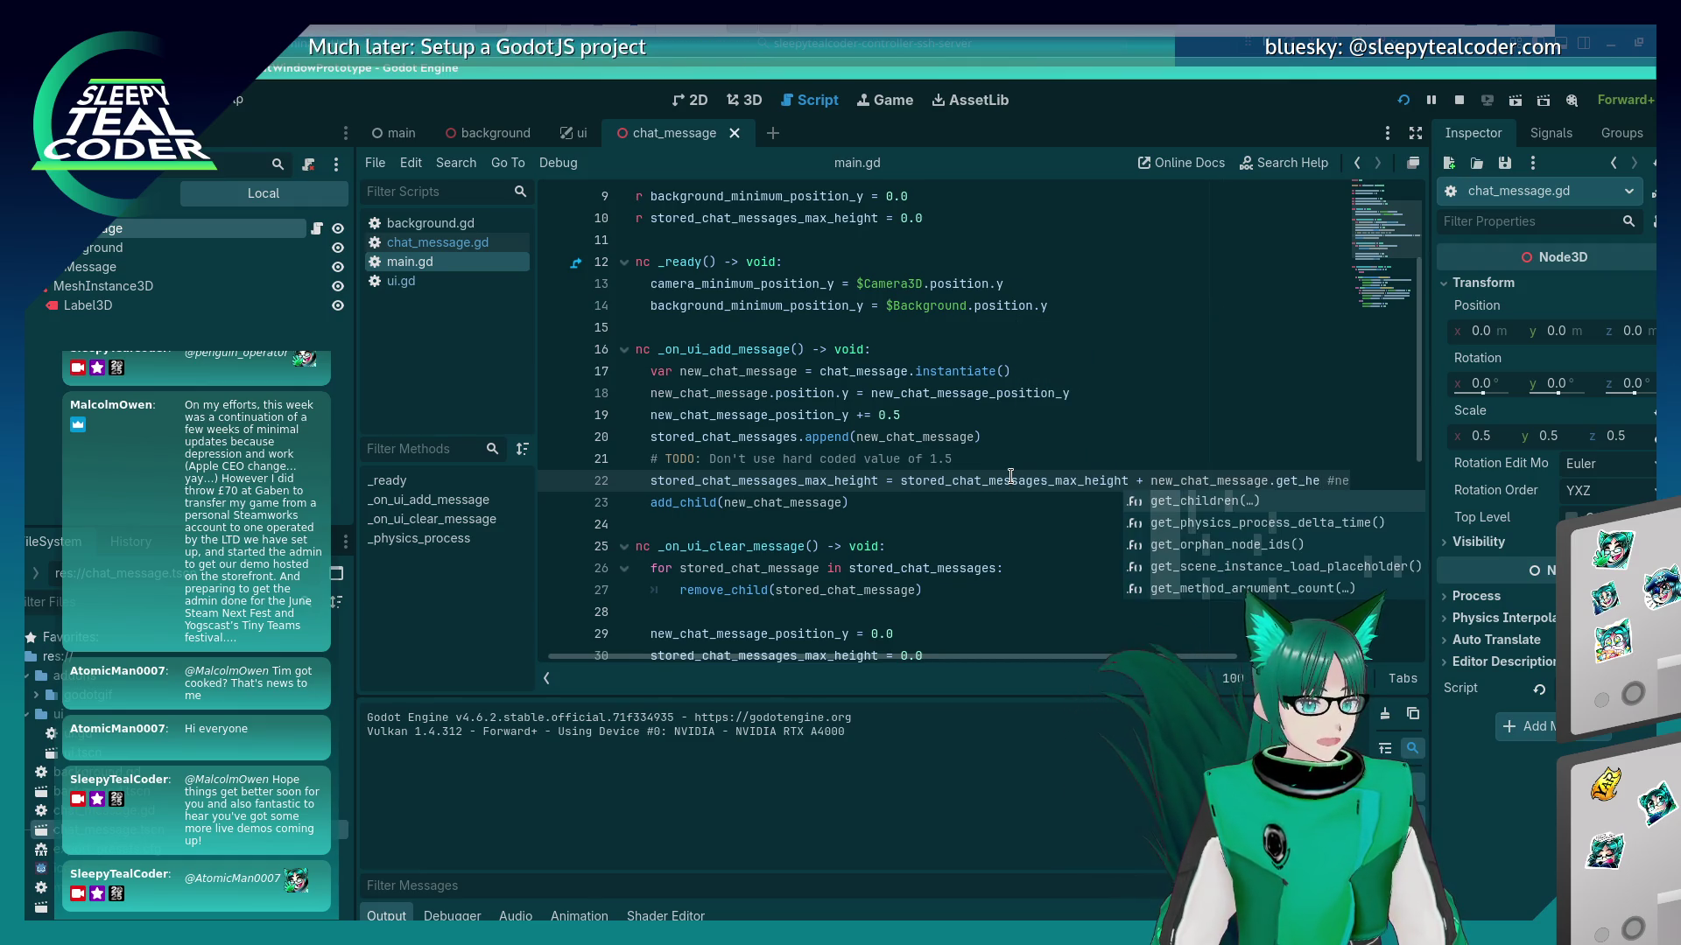
{"action": "type", "text": "ig"}
{"action": "key", "text": "Home"}
{"action": "key", "text": "Home"}
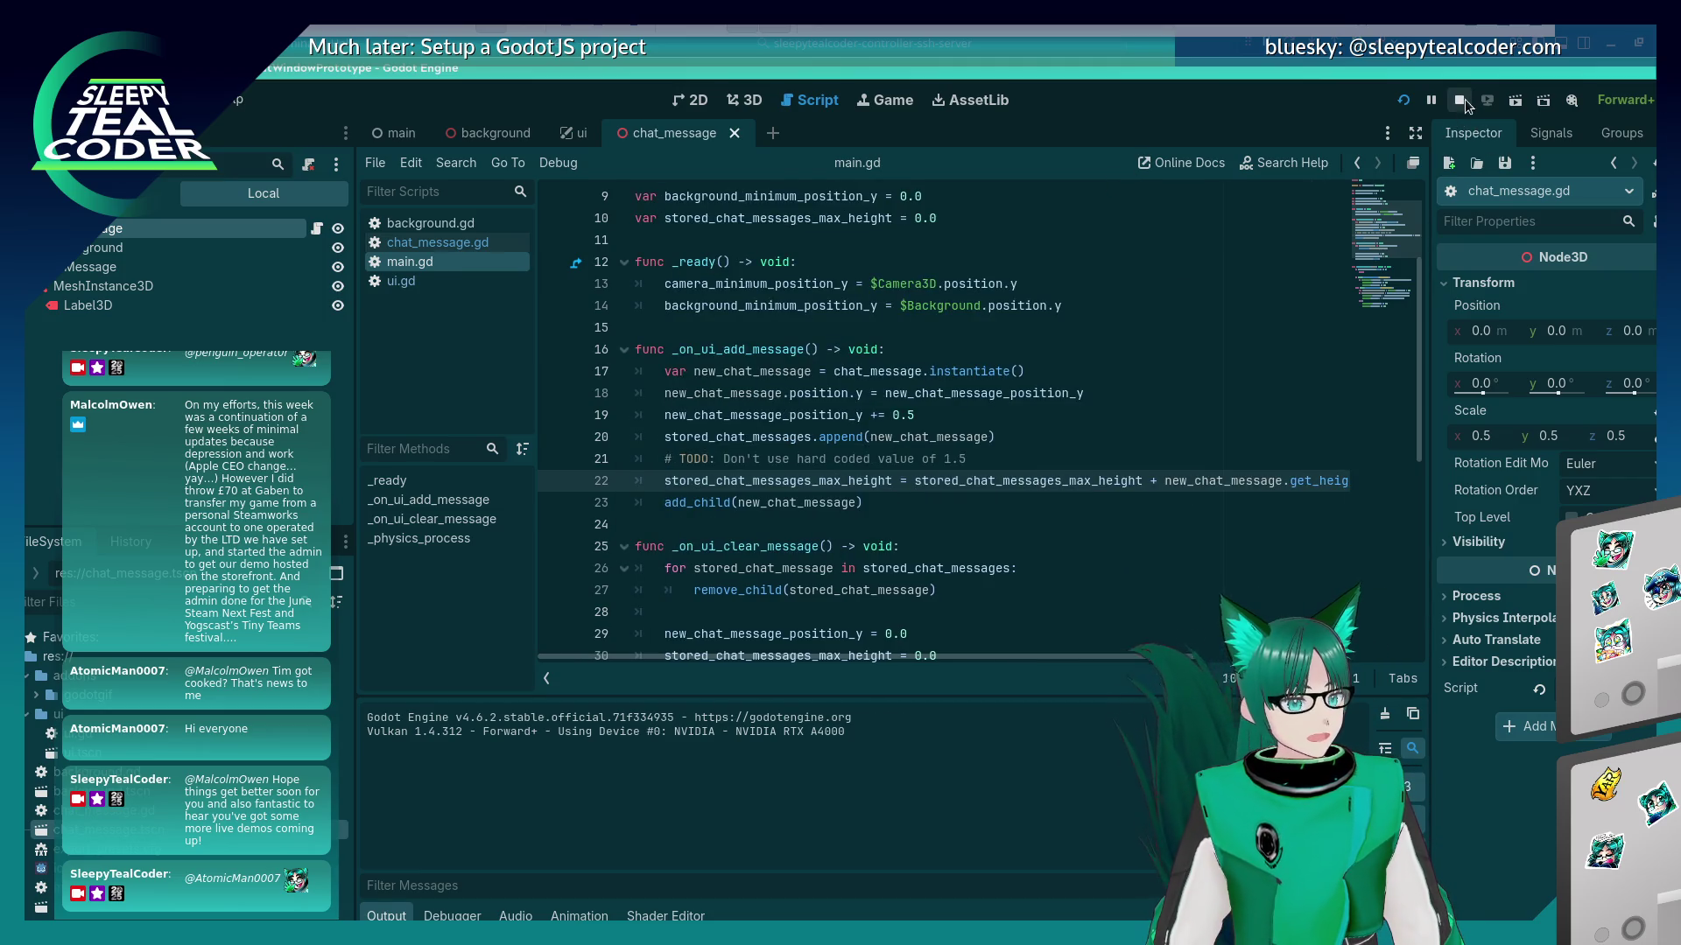
{"action": "left_click", "coordinate": [1403, 100]}
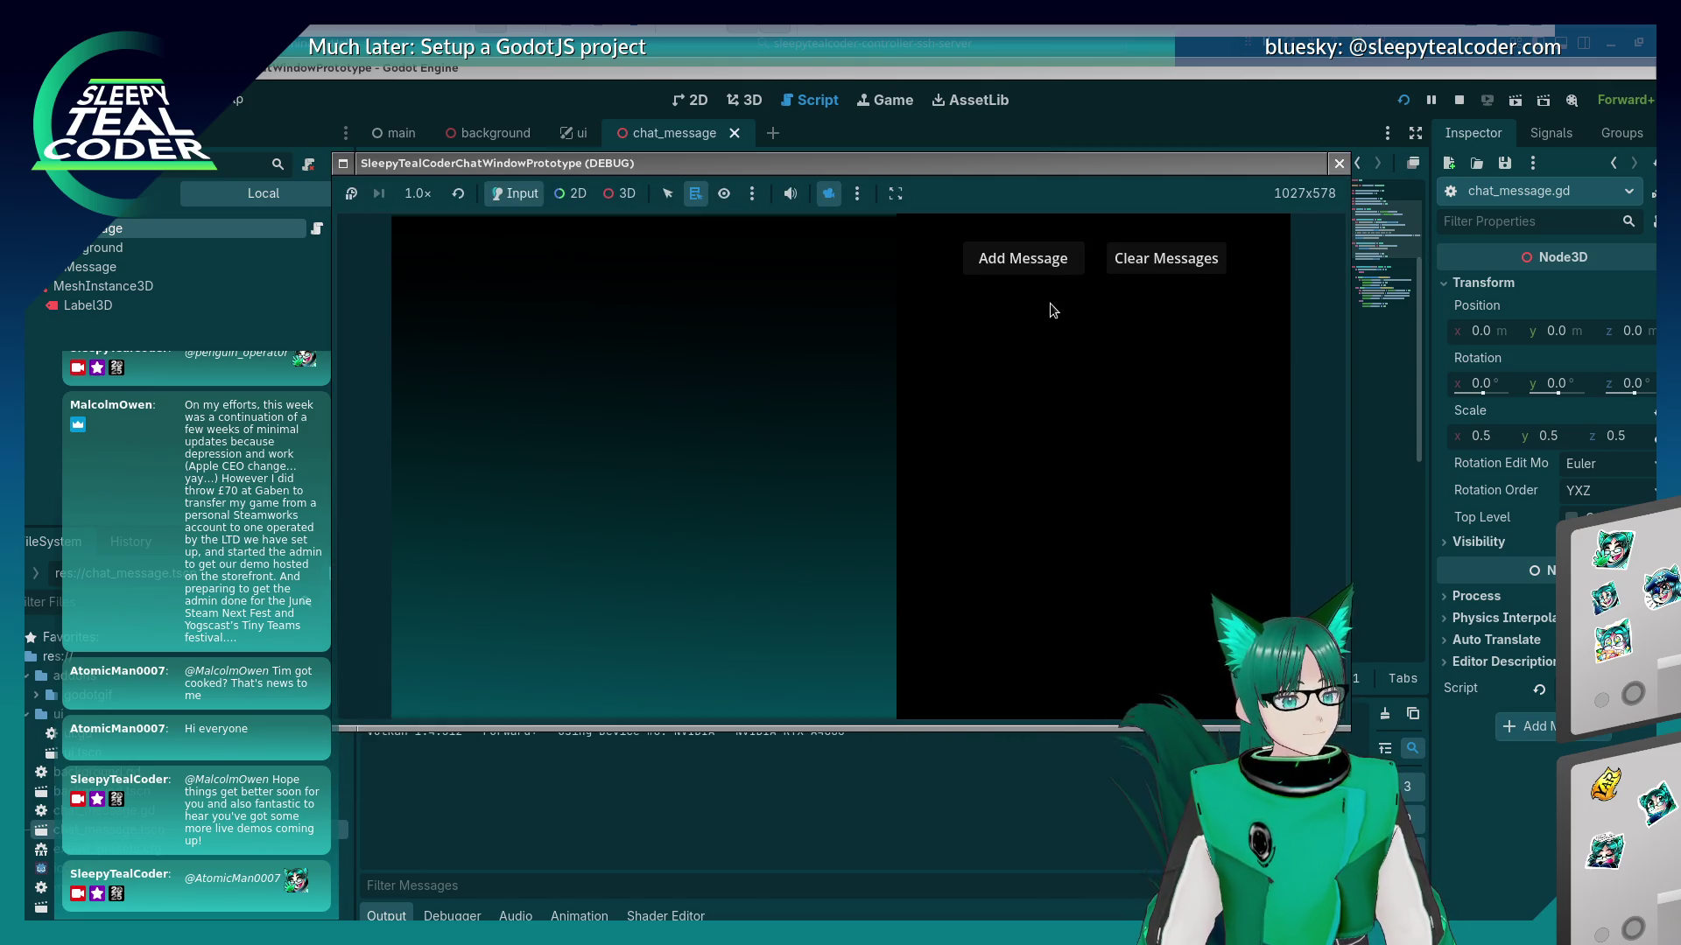
- Add three chat messages and view the stack in 3D mode, panning to the panel's lower edge
{"action": "left_click", "coordinate": [1044, 270]}
{"action": "left_click", "coordinate": [1041, 267]}
{"action": "left_click", "coordinate": [1041, 267]}
{"action": "left_click", "coordinate": [1042, 267]}
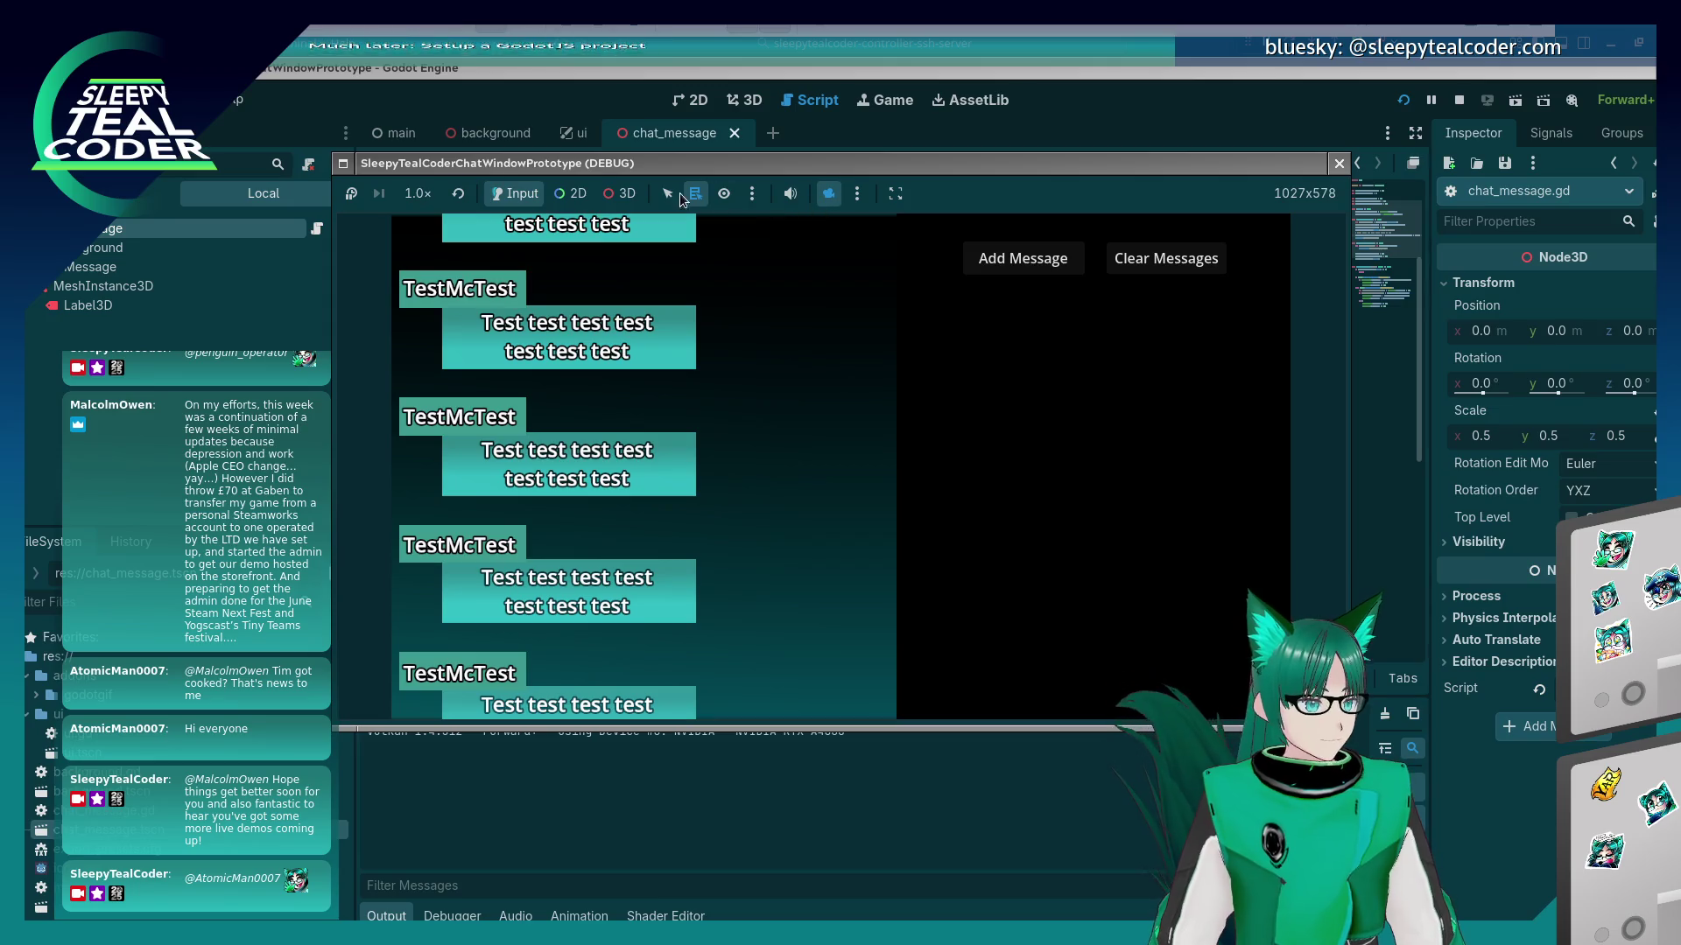
{"action": "left_click", "coordinate": [620, 194]}
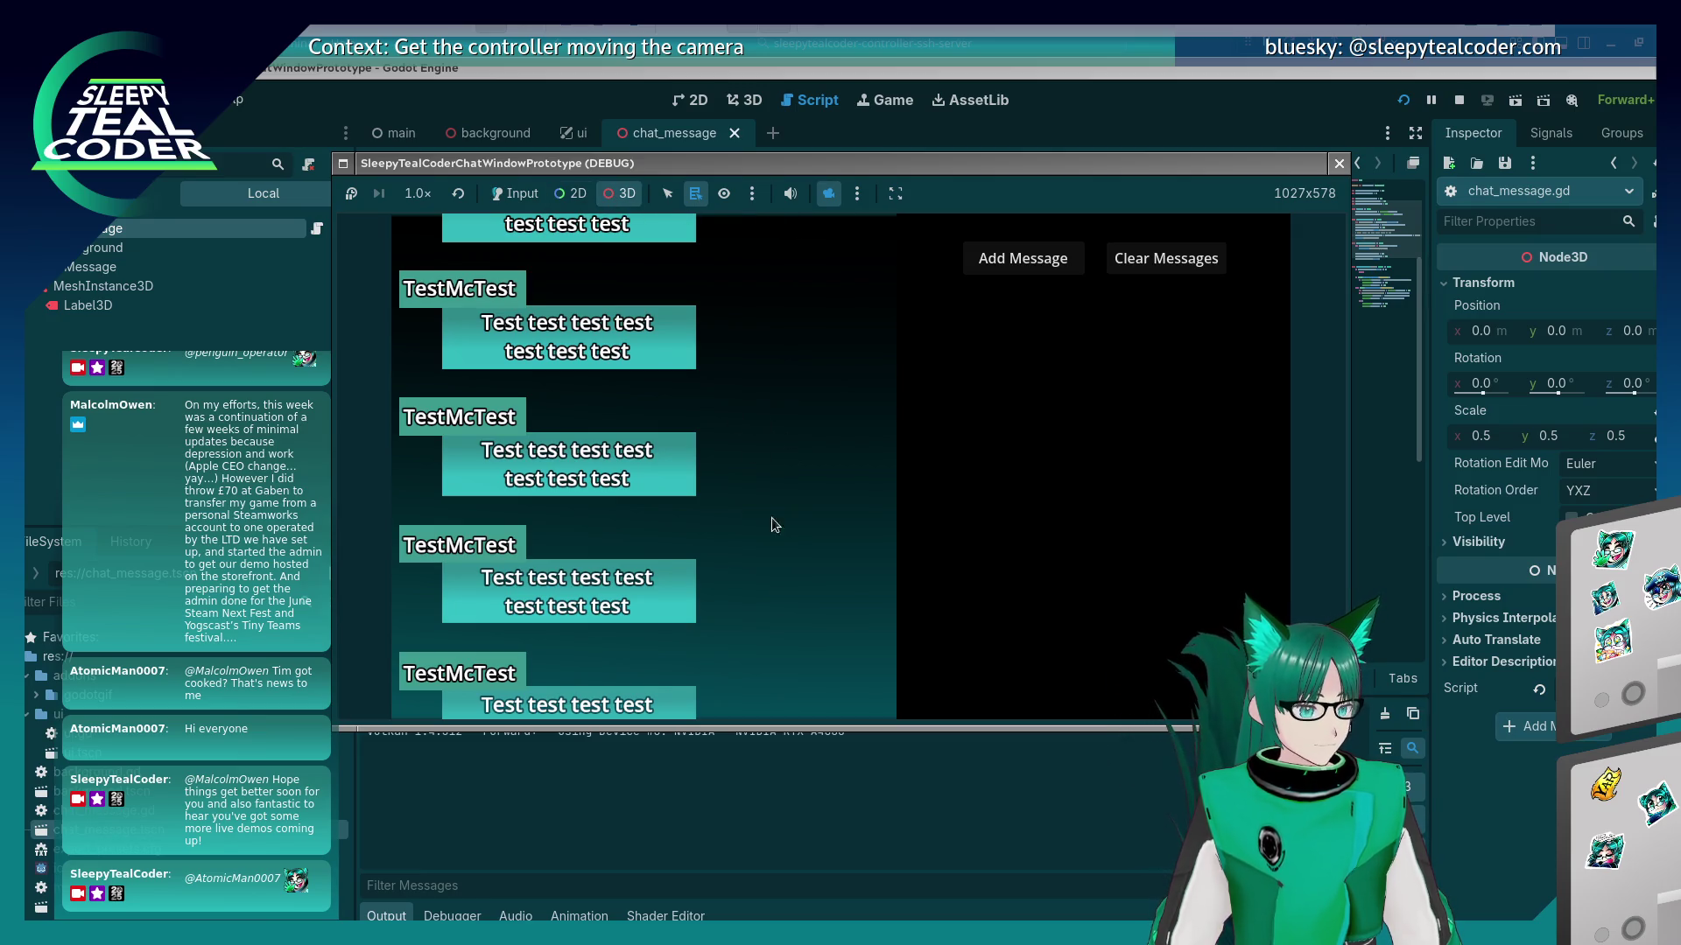
{"action": "left_click", "coordinate": [552, 196]}
{"action": "left_click", "coordinate": [621, 193]}
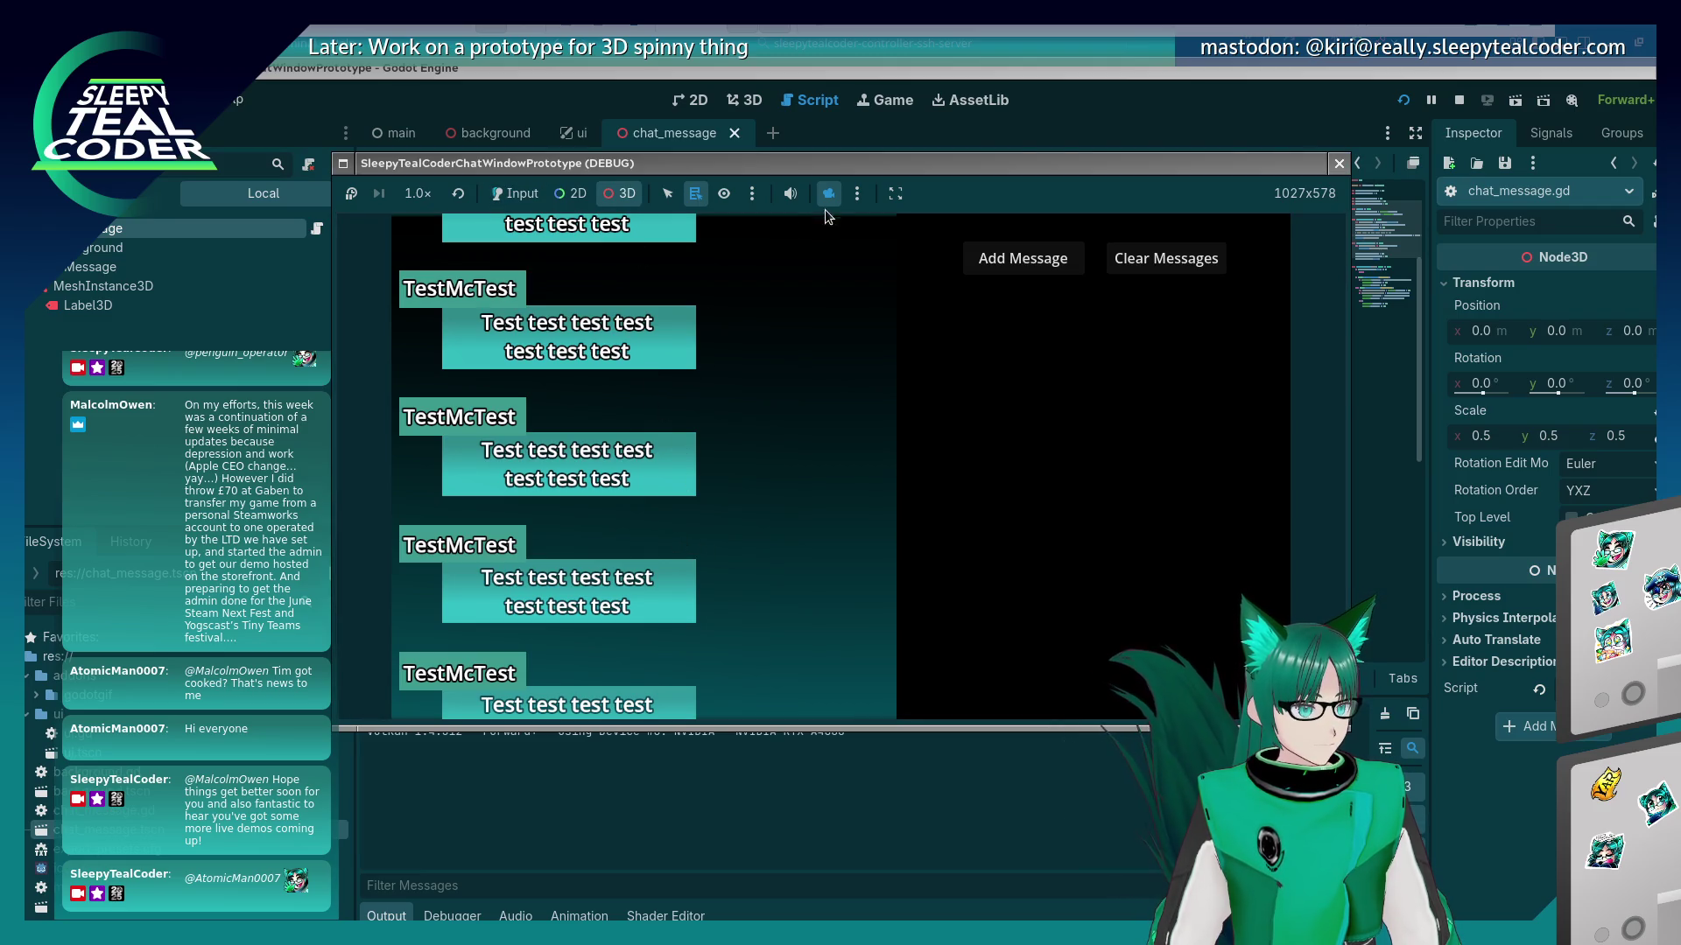
{"action": "mouse_move", "coordinate": [692, 552]}
{"action": "left_mouse_down"}
{"action": "mouse_move", "coordinate": [698, 467]}
{"action": "mouse_move", "coordinate": [760, 548]}
{"action": "mouse_move", "coordinate": [772, 444]}
{"action": "left_mouse_up"}
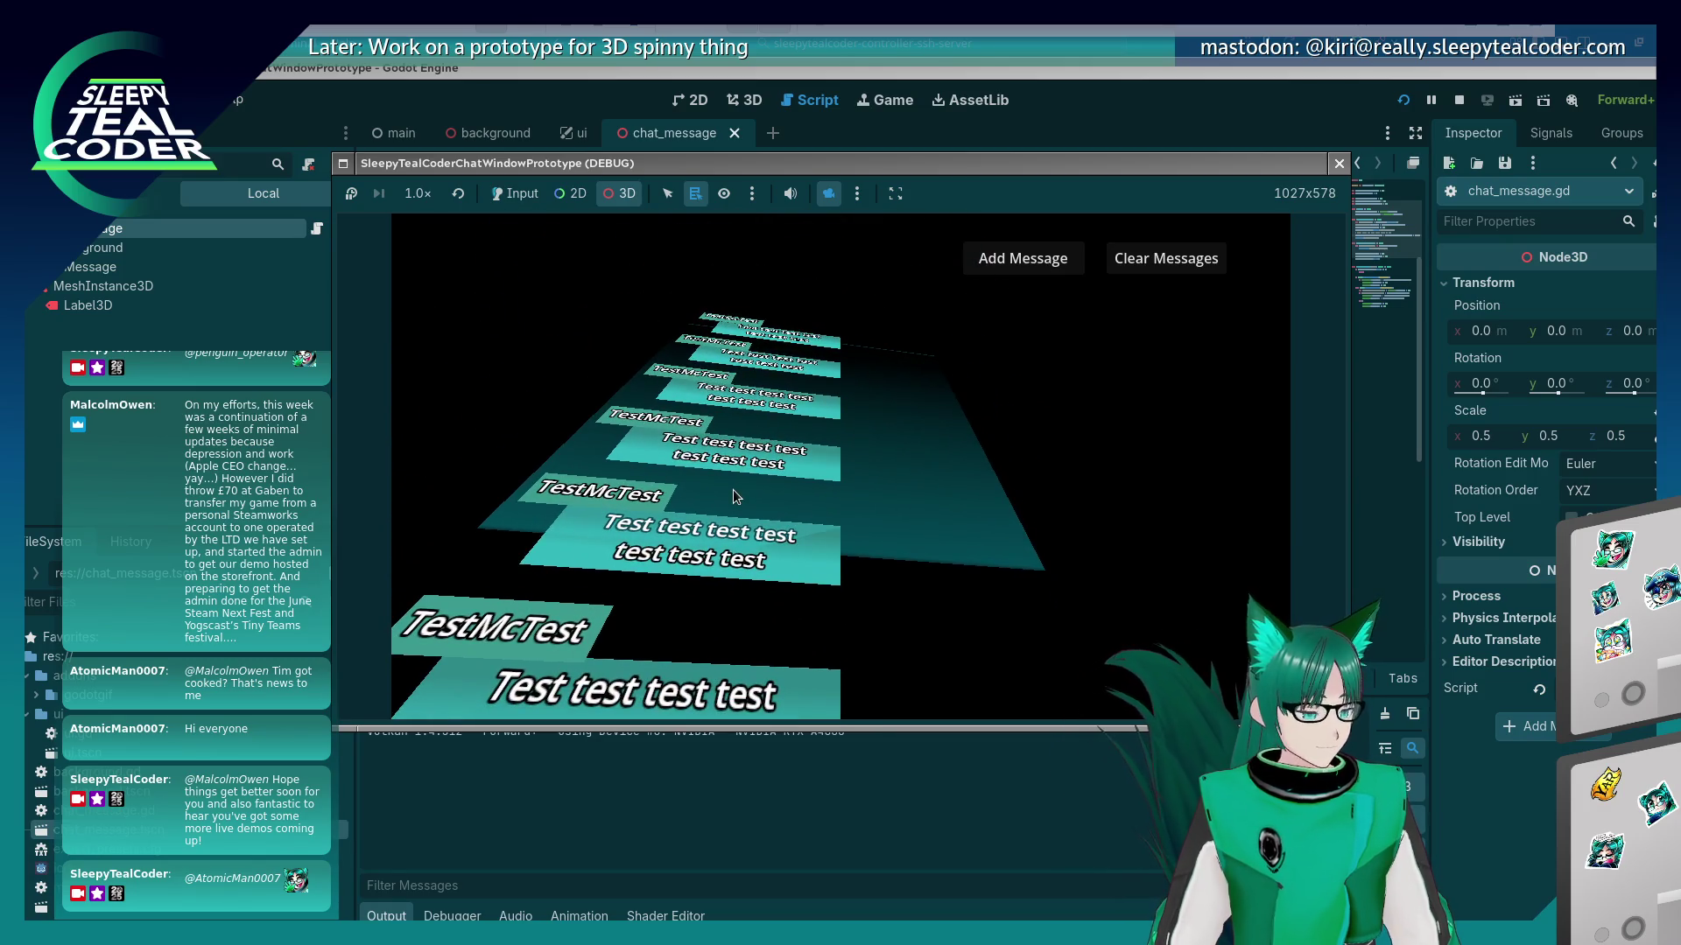
- Select the message background plane, orbit the 3D camera over the whole stack, then return to main.gd
{"action": "left_click", "coordinate": [904, 391]}
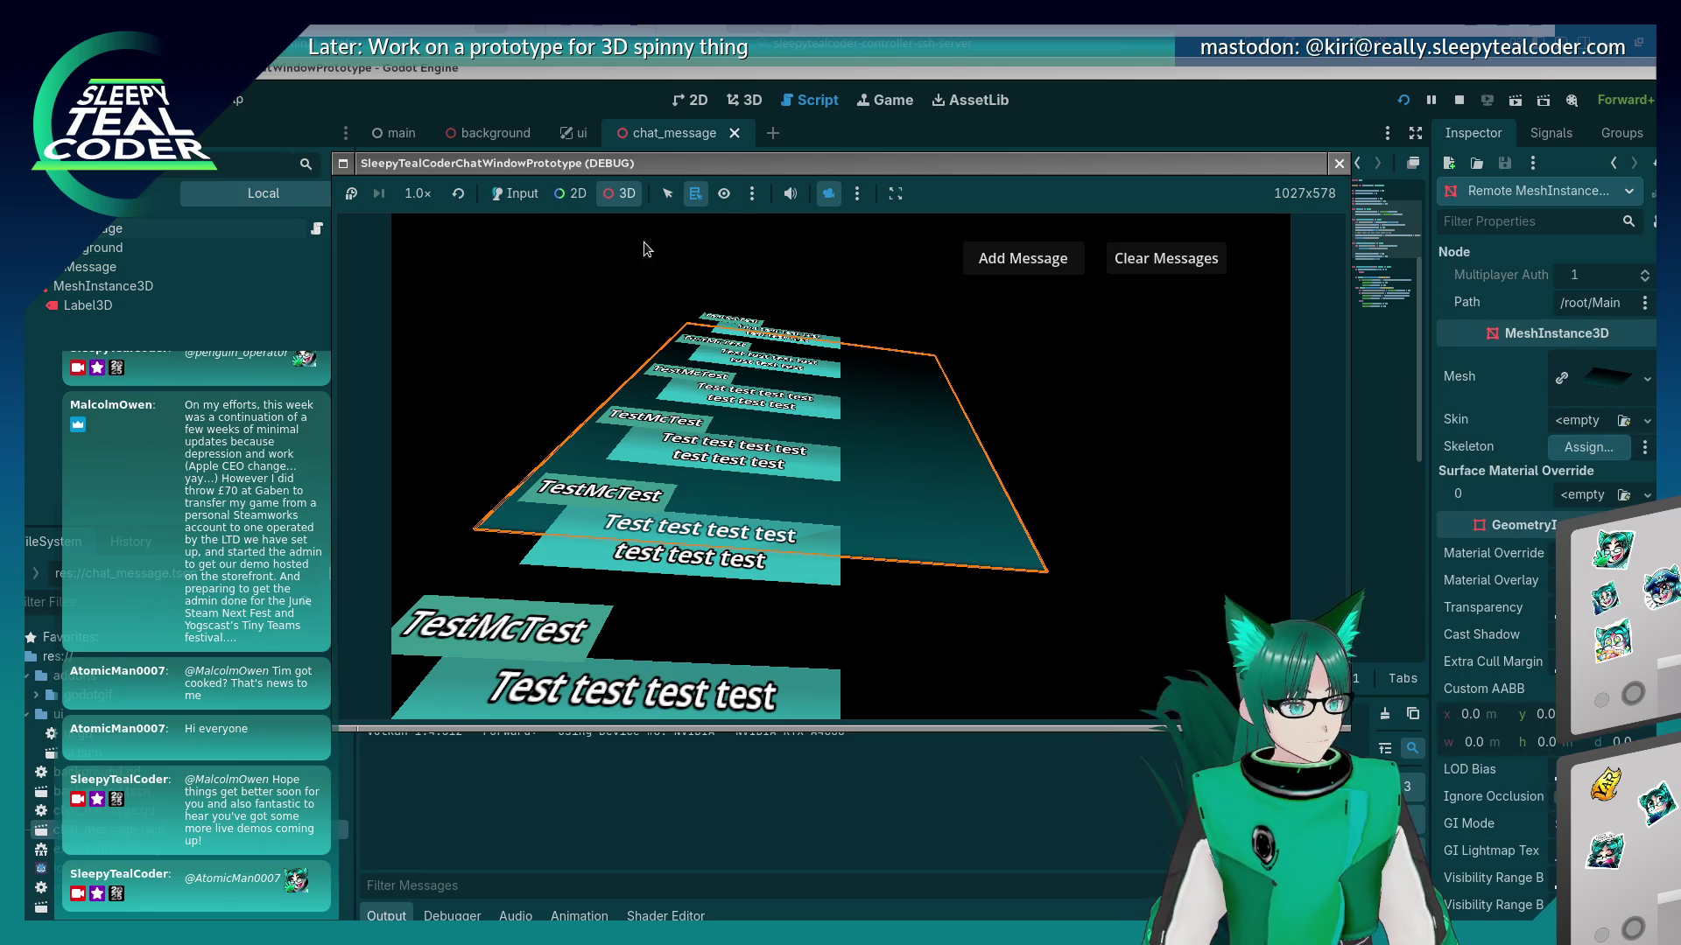
{"action": "left_click", "coordinate": [535, 194]}
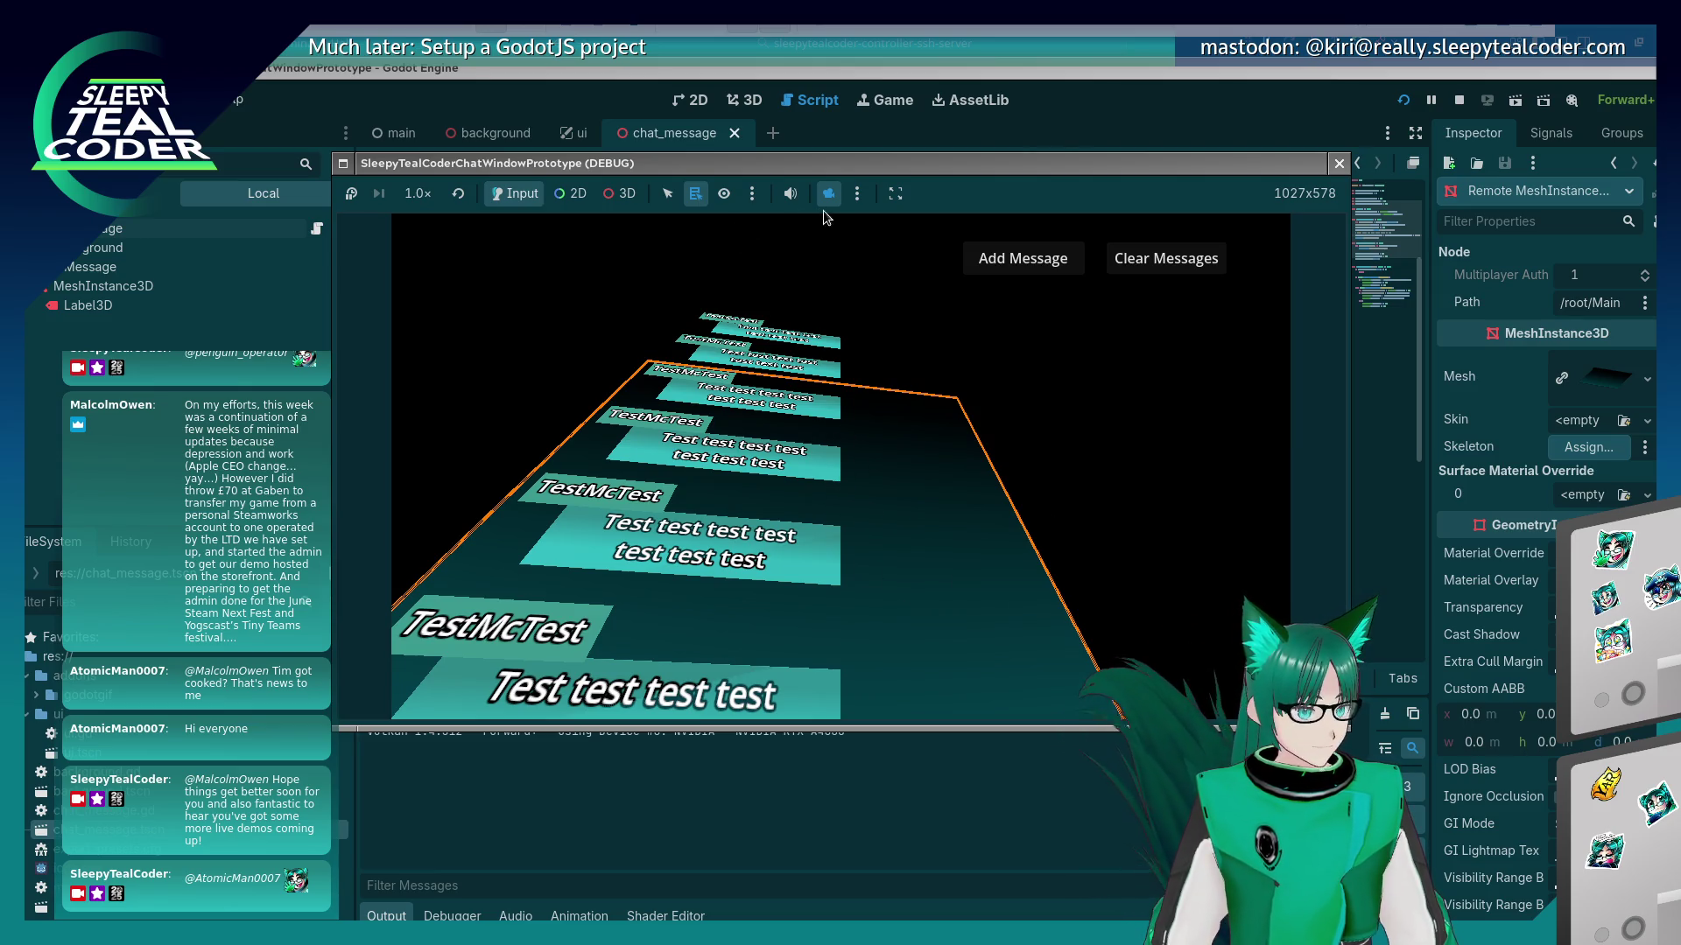
{"action": "left_click", "coordinate": [619, 194]}
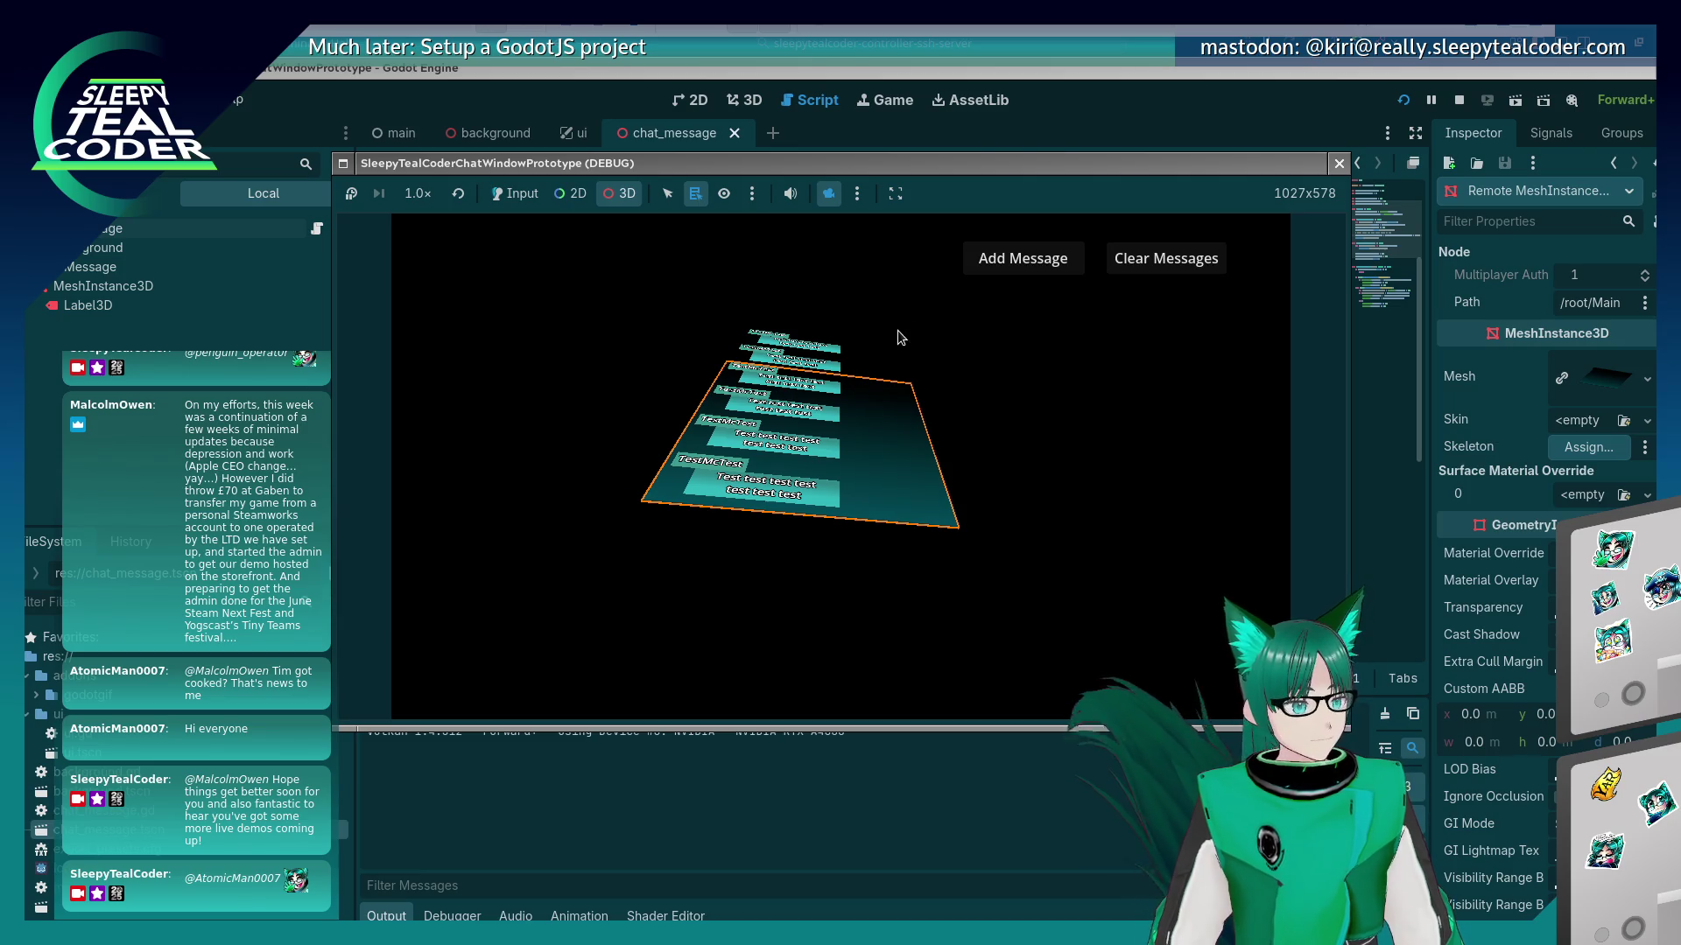
{"action": "mouse_move", "coordinate": [884, 284]}
{"action": "left_mouse_down"}
{"action": "mouse_move", "coordinate": [821, 381]}
{"action": "mouse_move", "coordinate": [818, 217]}
{"action": "left_mouse_up"}
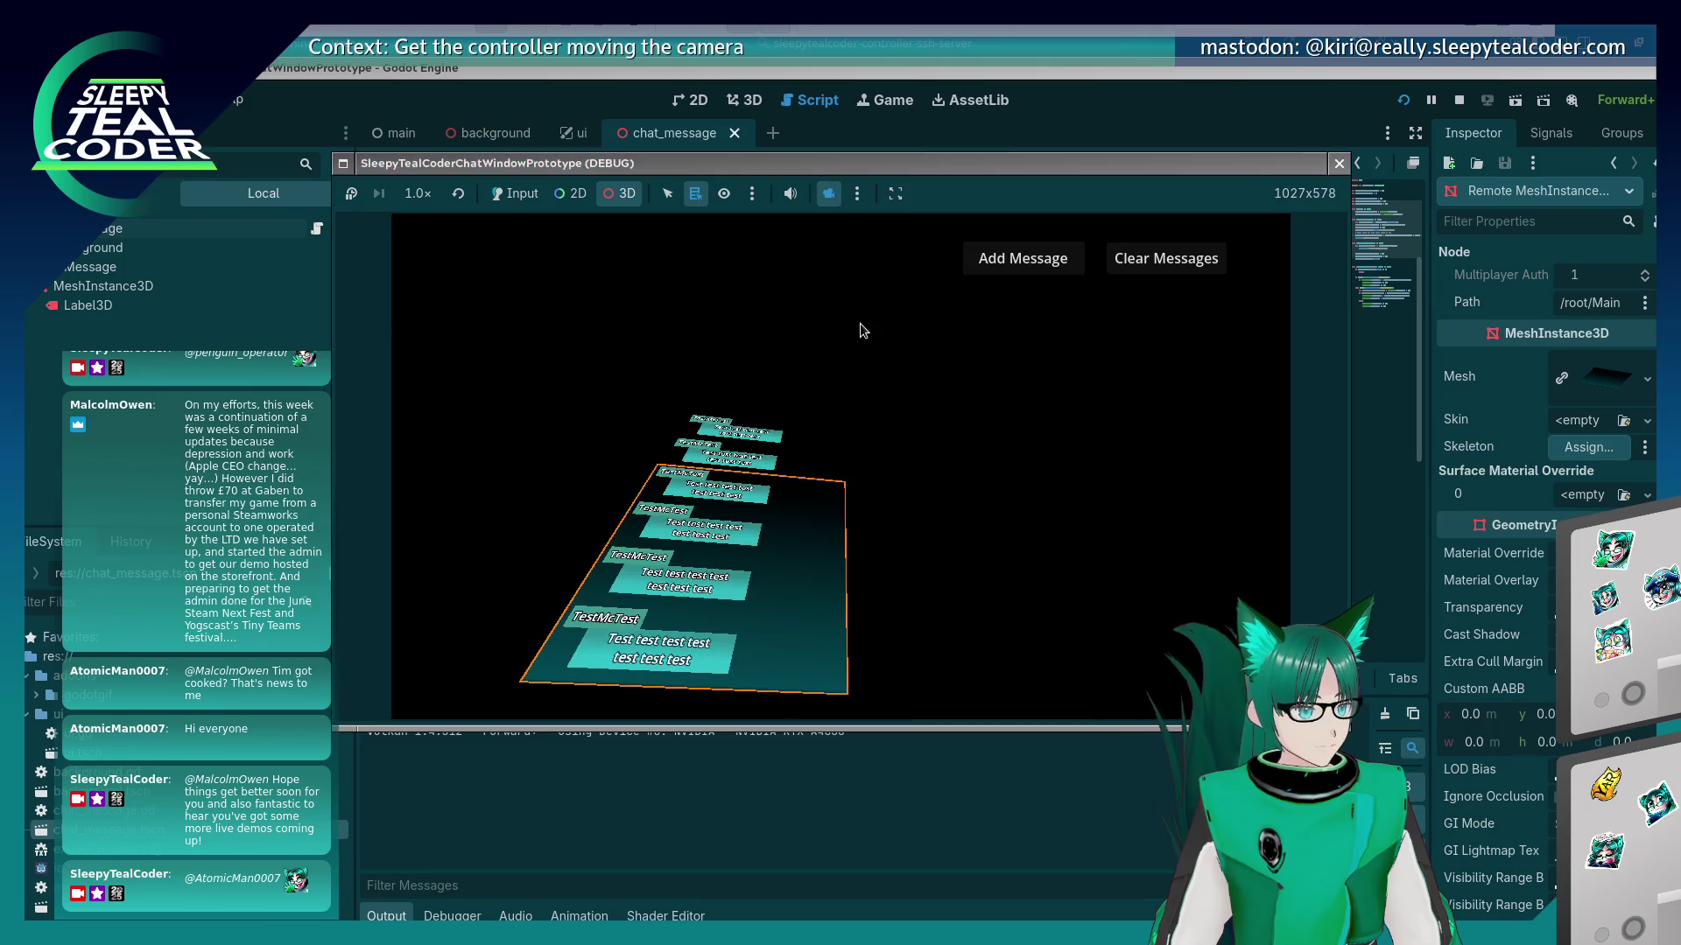
{"action": "left_click", "coordinate": [522, 194]}
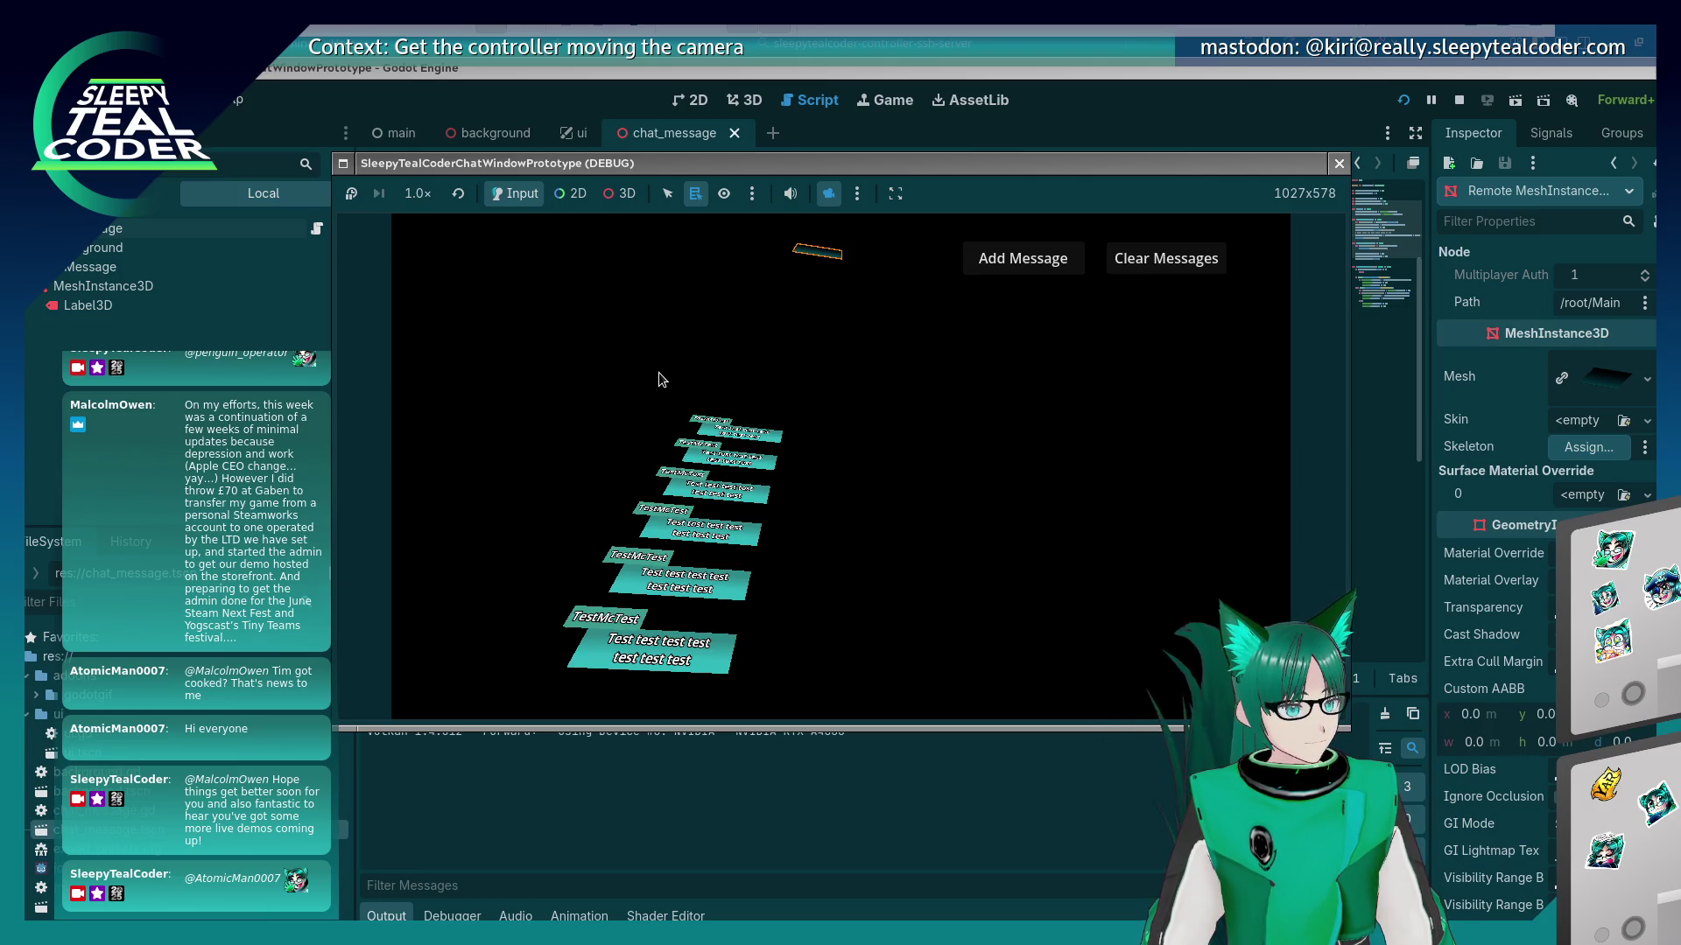
{"action": "left_click", "coordinate": [1090, 111]}
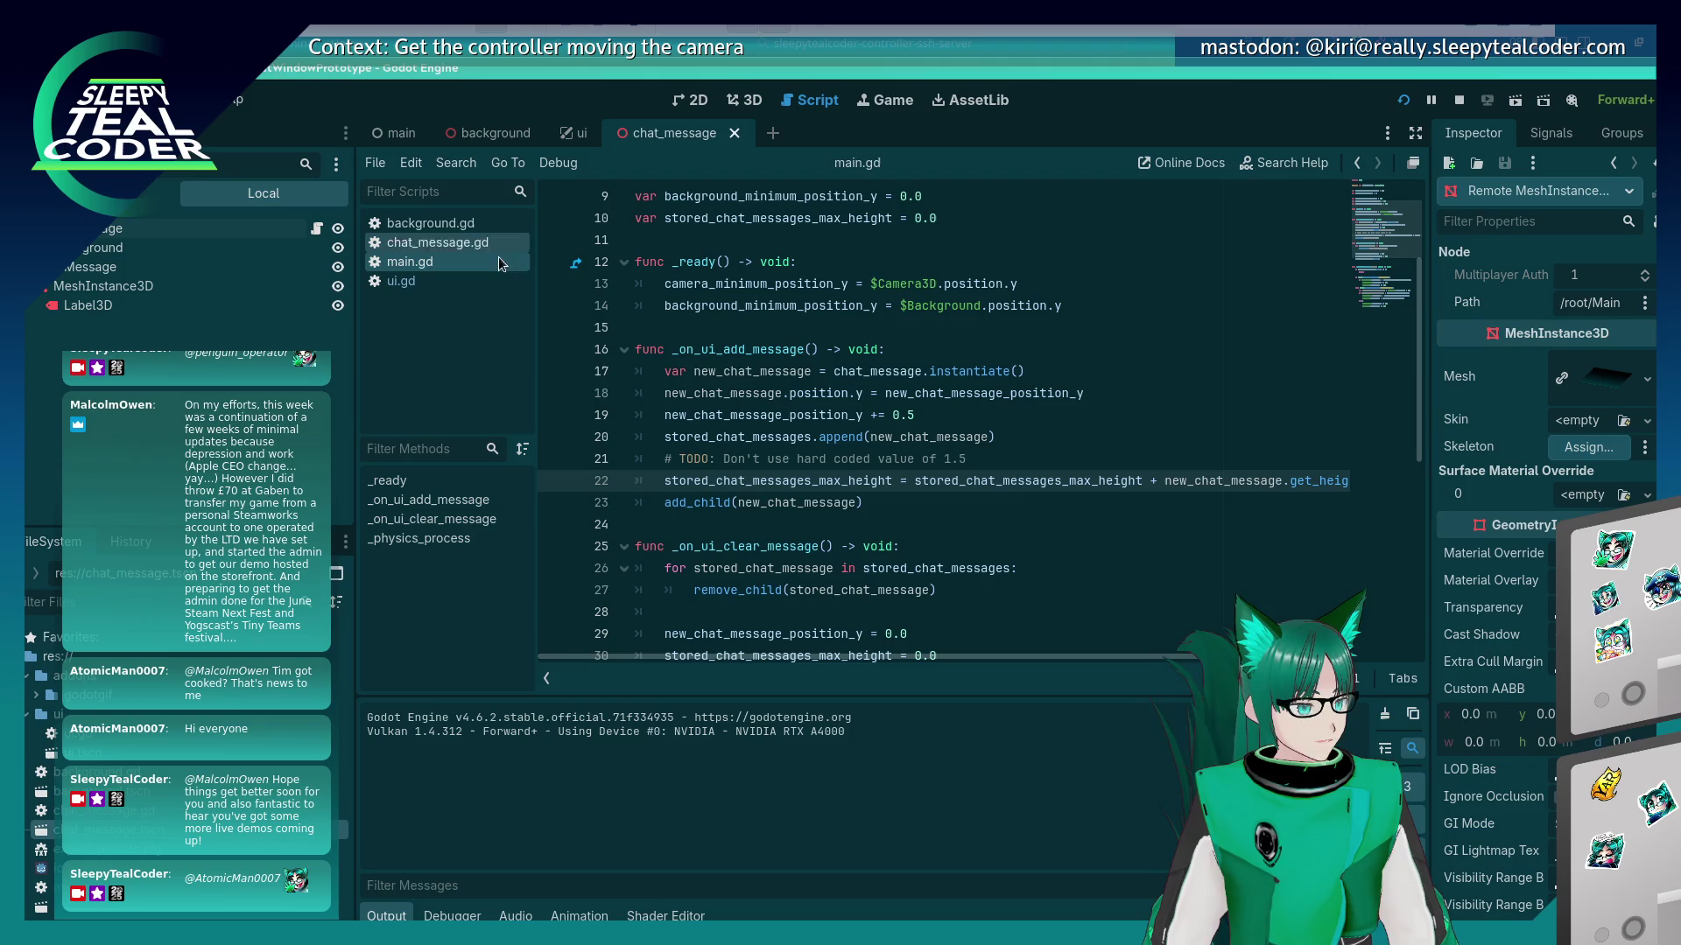
- Open chat_message.gd, run the game, and orbit an override camera around the message plane
{"action": "left_click", "coordinate": [461, 282]}
{"action": "left_click", "coordinate": [459, 249]}
{"action": "left_click", "coordinate": [779, 261]}
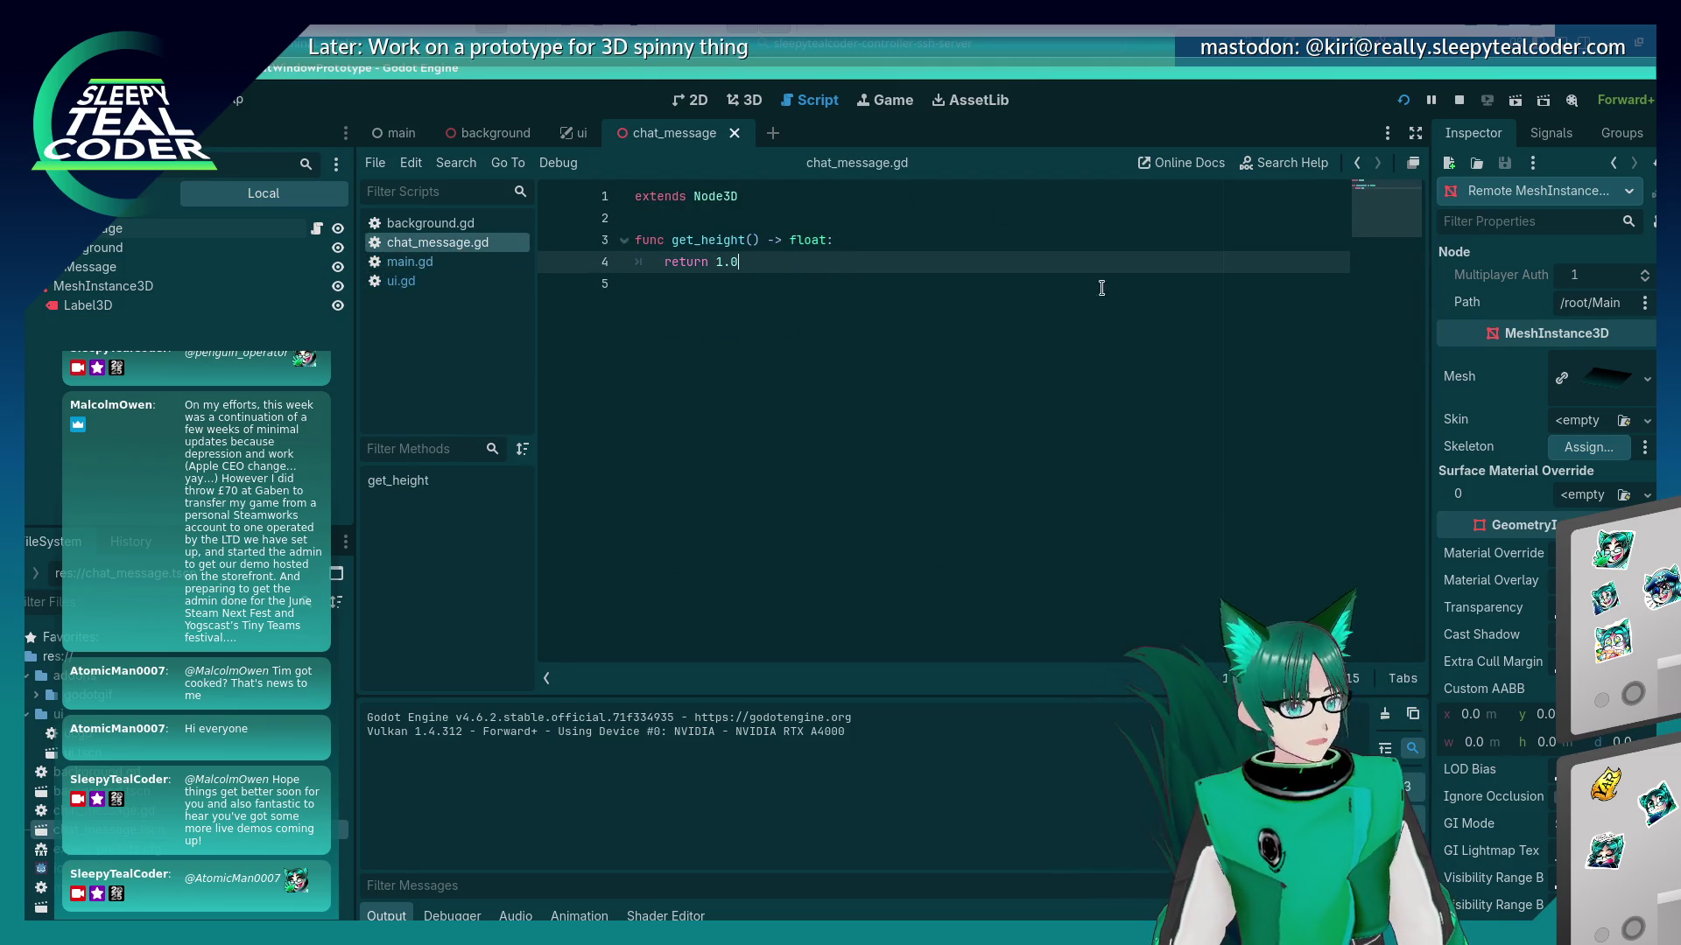
{"action": "left_click", "coordinate": [1406, 101]}
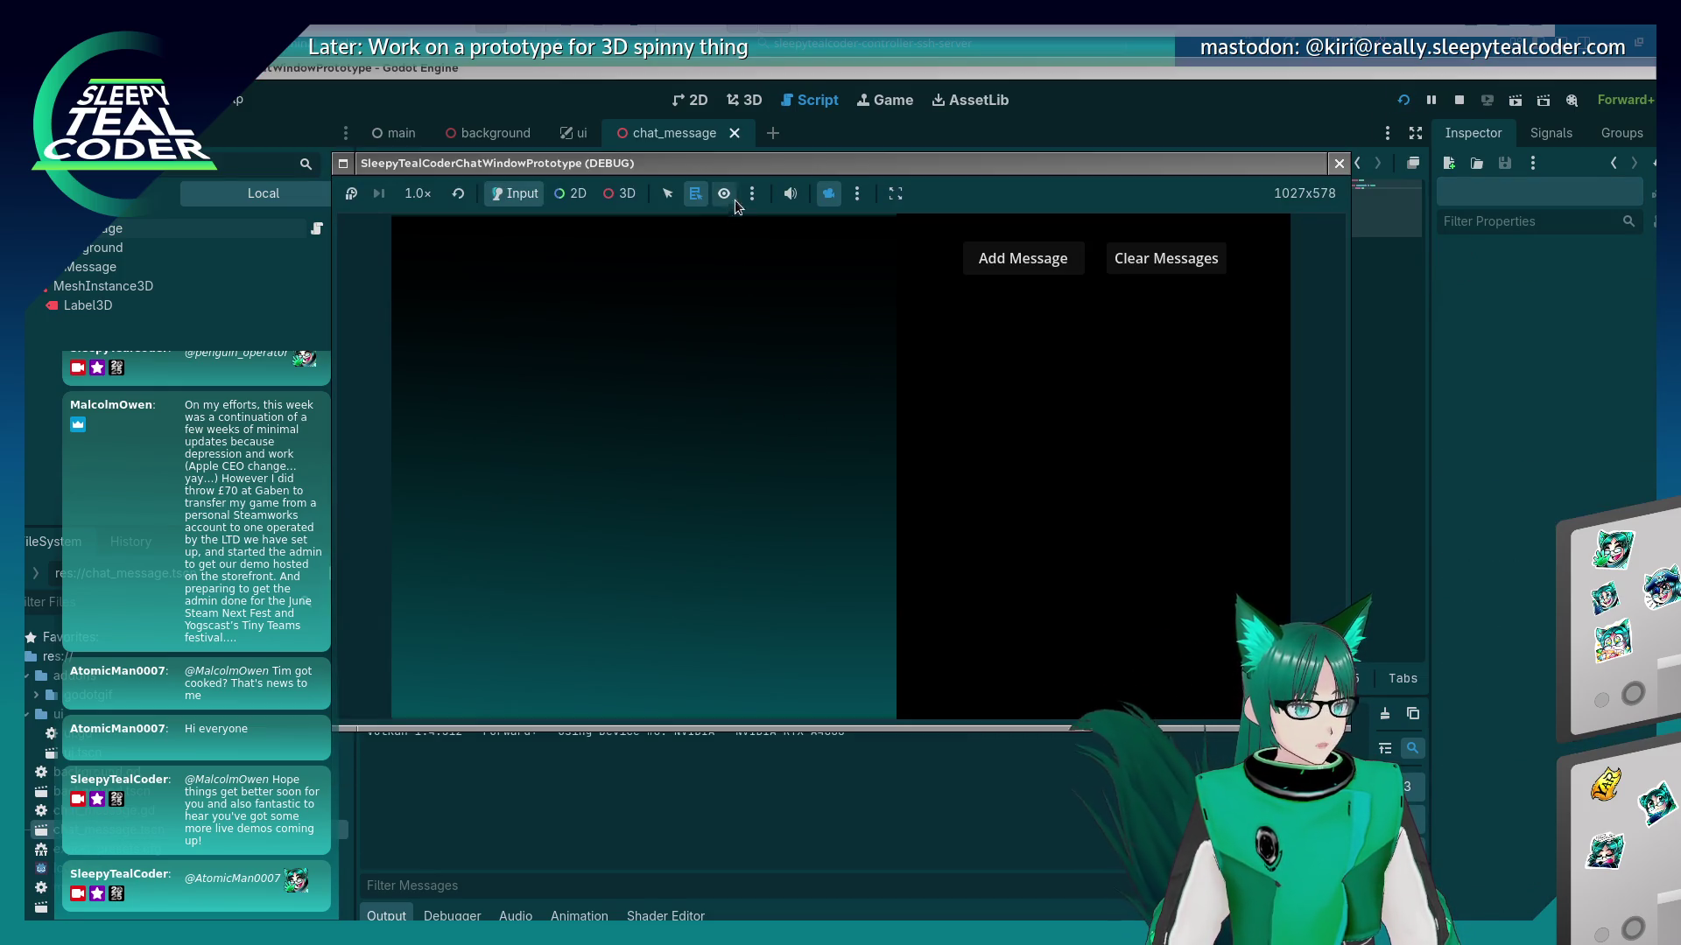
{"action": "left_click", "coordinate": [828, 195]}
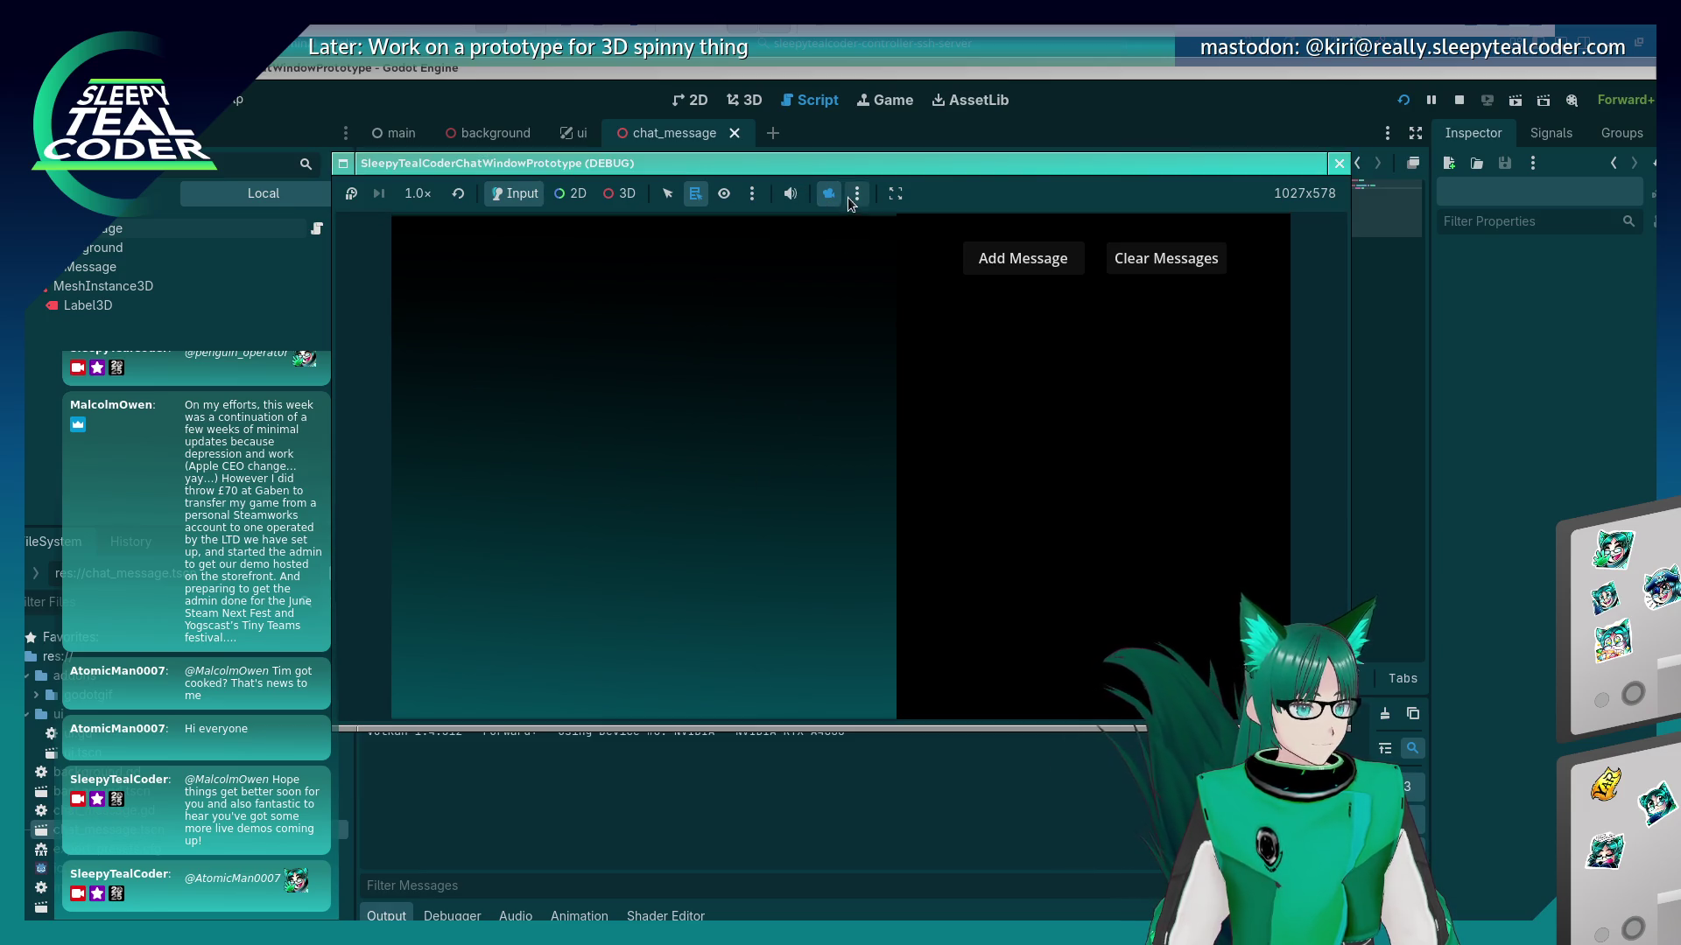
{"action": "left_click", "coordinate": [622, 196]}
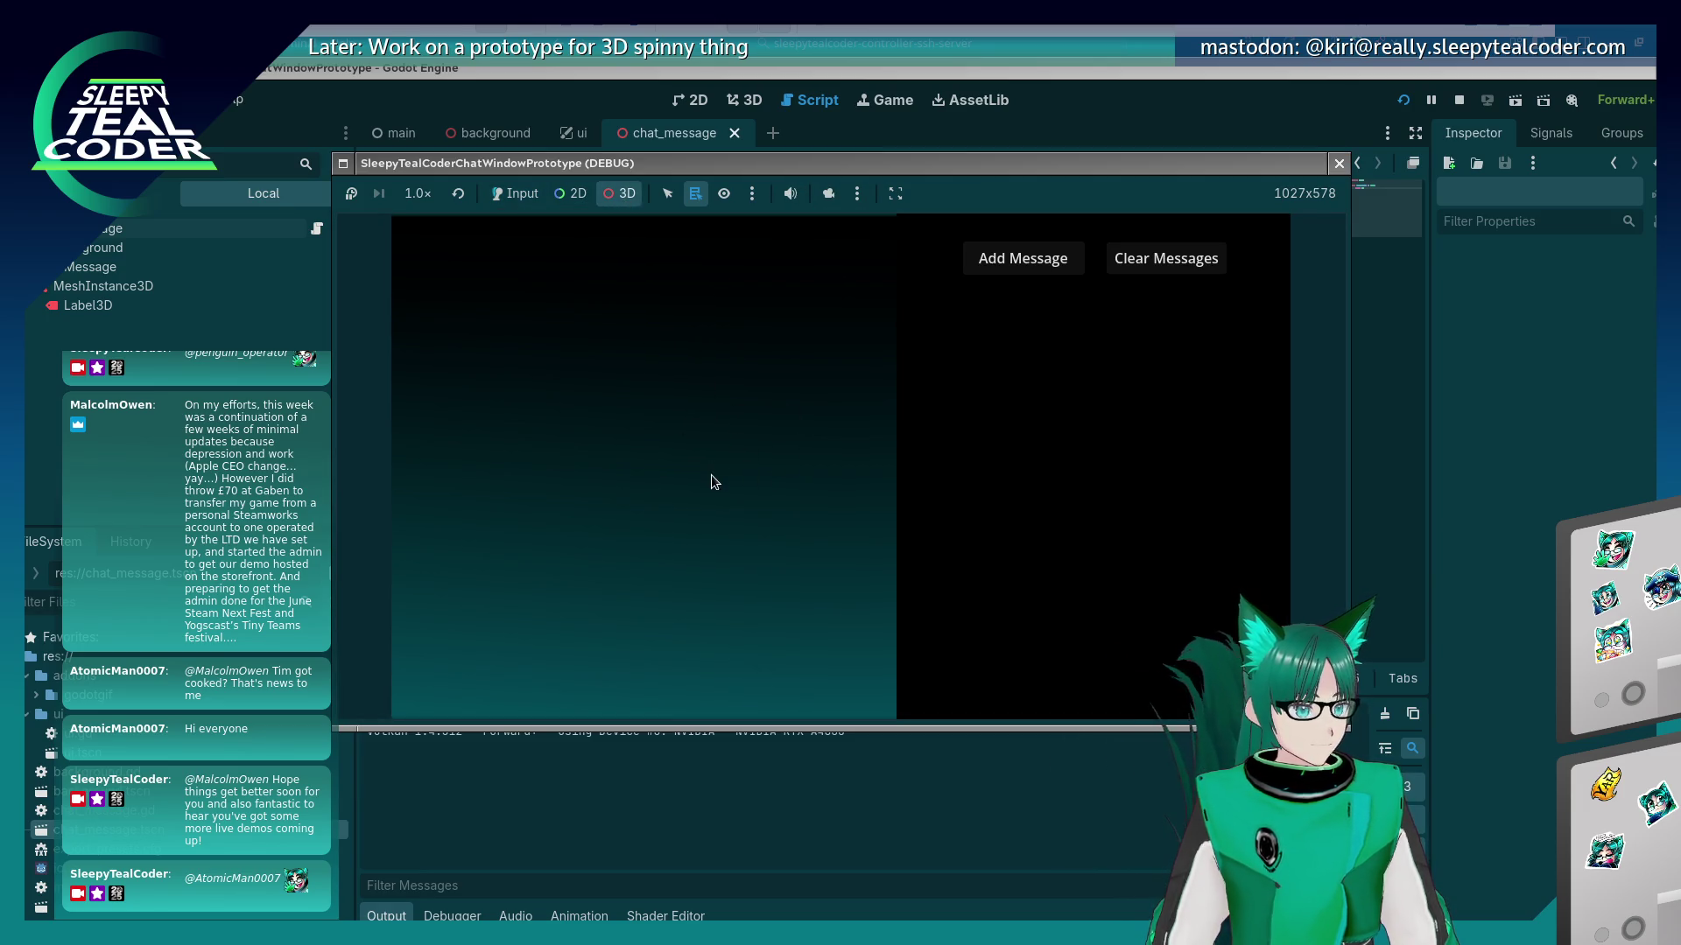
{"action": "left_click", "coordinate": [822, 199]}
{"action": "mouse_move", "coordinate": [816, 204]}
{"action": "left_mouse_down"}
{"action": "mouse_move", "coordinate": [852, 422]}
{"action": "mouse_move", "coordinate": [786, 307]}
{"action": "mouse_move", "coordinate": [722, 355]}
{"action": "mouse_move", "coordinate": [693, 328]}
{"action": "mouse_move", "coordinate": [737, 448]}
{"action": "mouse_move", "coordinate": [702, 422]}
{"action": "mouse_move", "coordinate": [700, 389]}
{"action": "left_mouse_up"}
{"action": "mouse_move", "coordinate": [724, 299]}
{"action": "left_mouse_down"}
{"action": "mouse_move", "coordinate": [773, 589]}
{"action": "mouse_move", "coordinate": [727, 560]}
{"action": "mouse_move", "coordinate": [730, 459]}
{"action": "mouse_move", "coordinate": [719, 590]}
{"action": "left_mouse_up"}
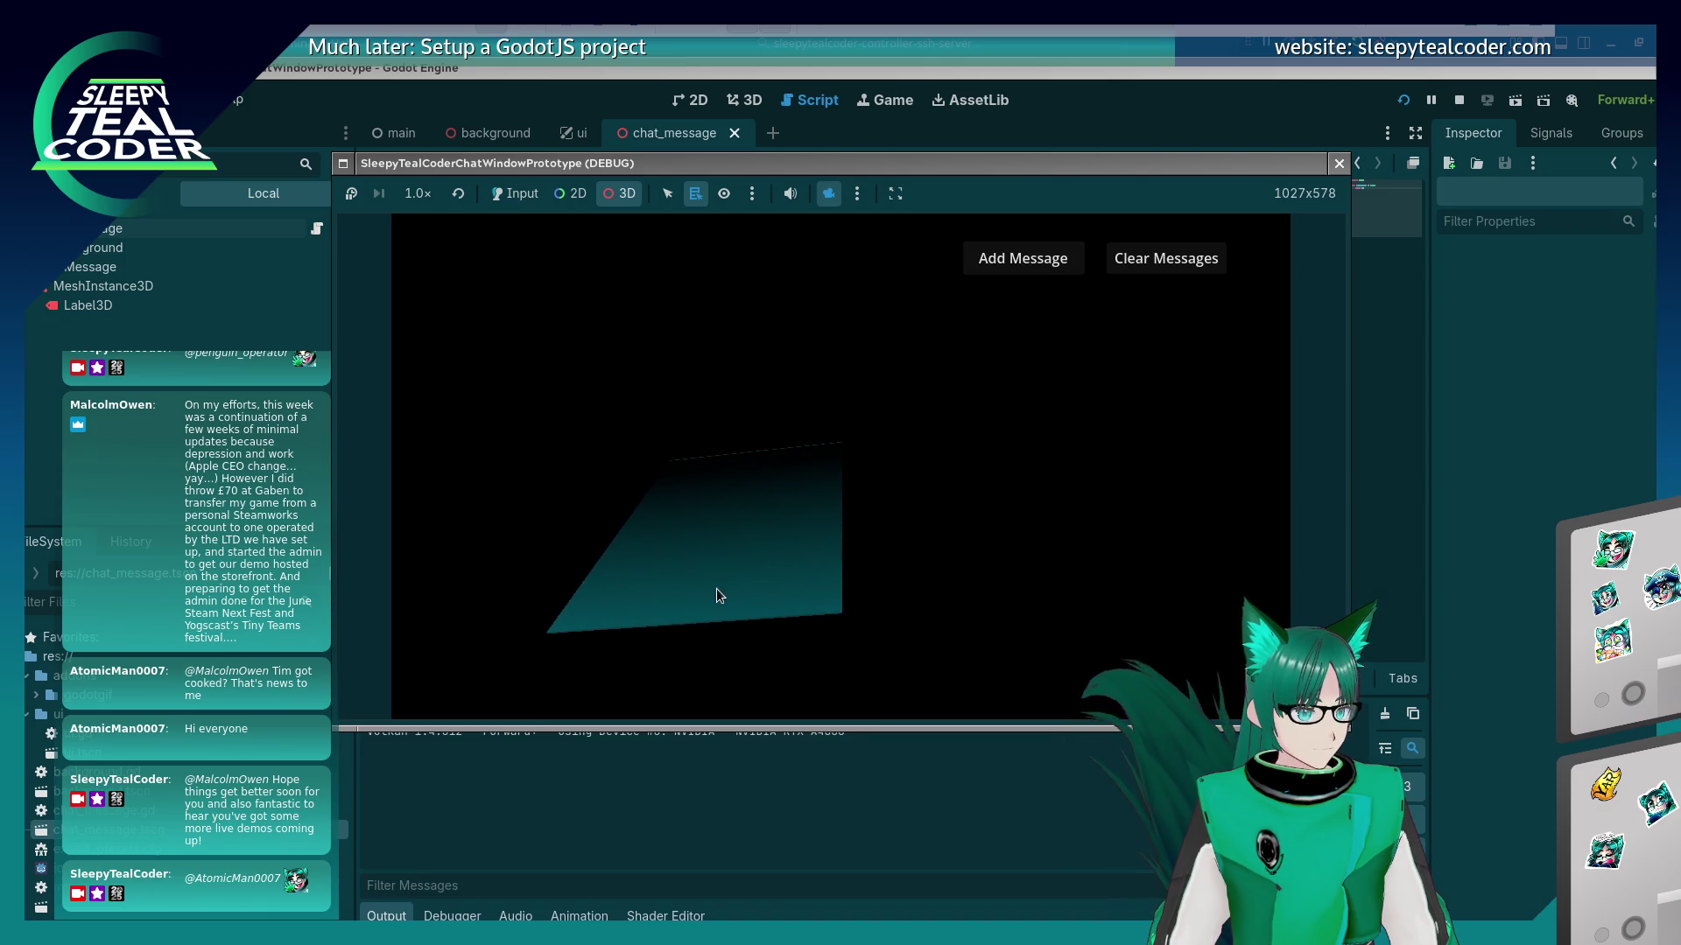
- Add five chat messages to the stack, then stop the game
{"action": "left_click", "coordinate": [526, 200]}
{"action": "left_click", "coordinate": [1022, 262]}
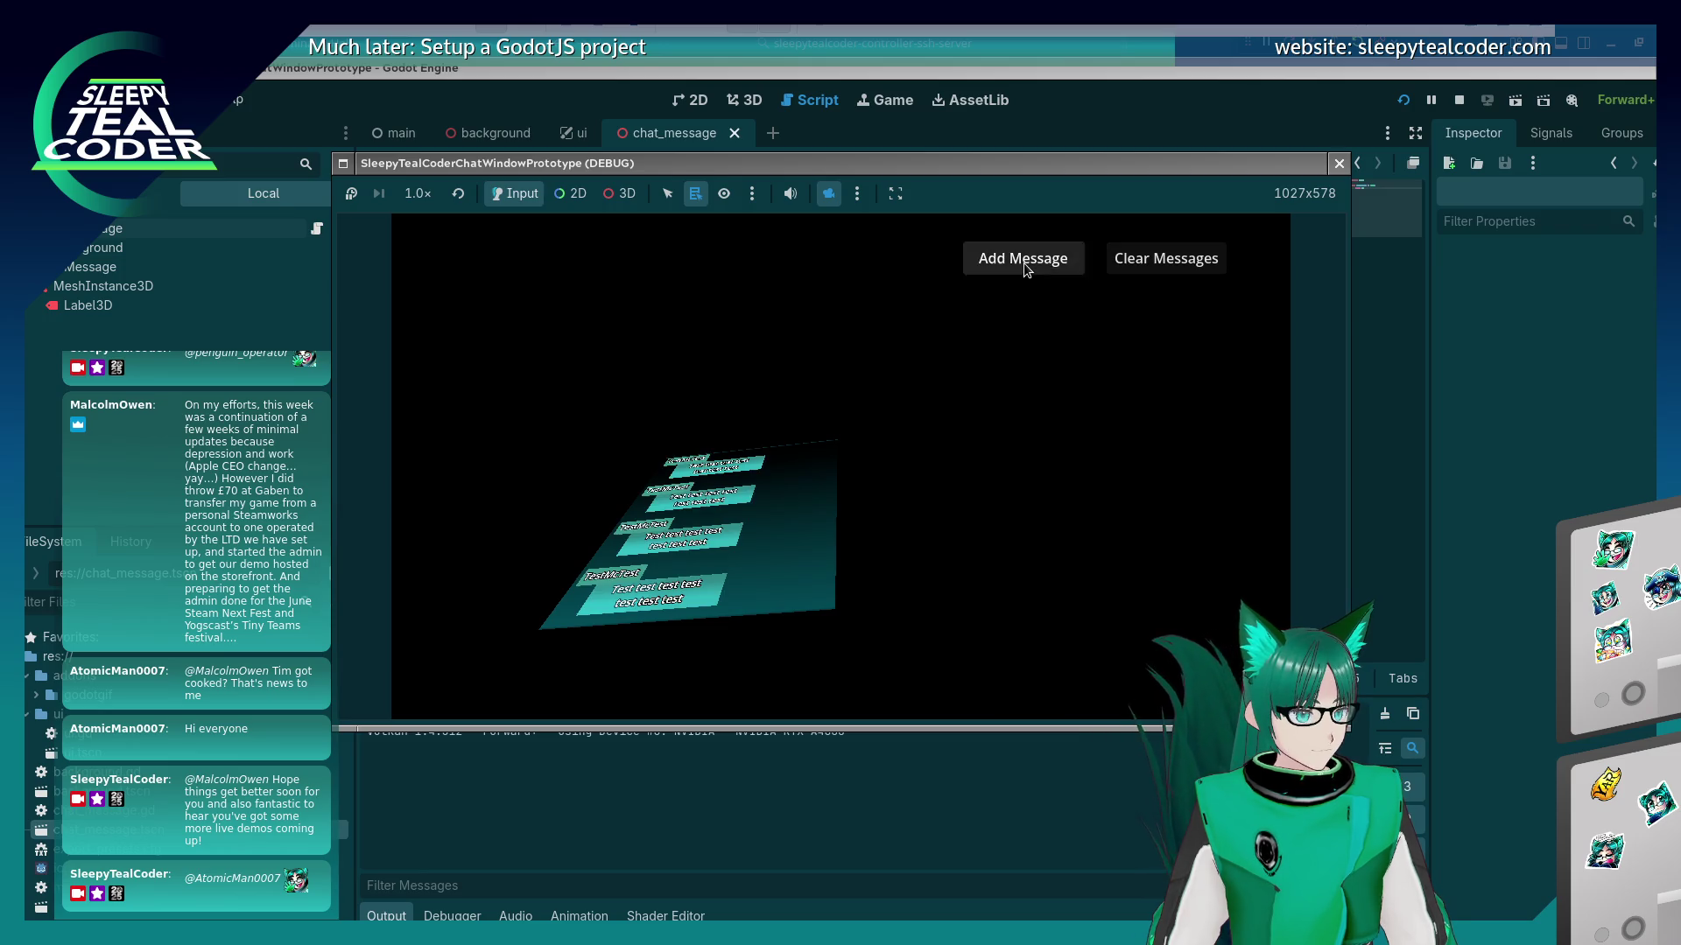
{"action": "left_click", "coordinate": [1022, 263]}
{"action": "left_click", "coordinate": [1022, 262]}
{"action": "left_click", "coordinate": [1023, 263]}
{"action": "left_click", "coordinate": [1023, 262]}
{"action": "left_click", "coordinate": [1023, 262]}
{"action": "left_click", "coordinate": [1022, 263]}
{"action": "left_click", "coordinate": [1023, 263]}
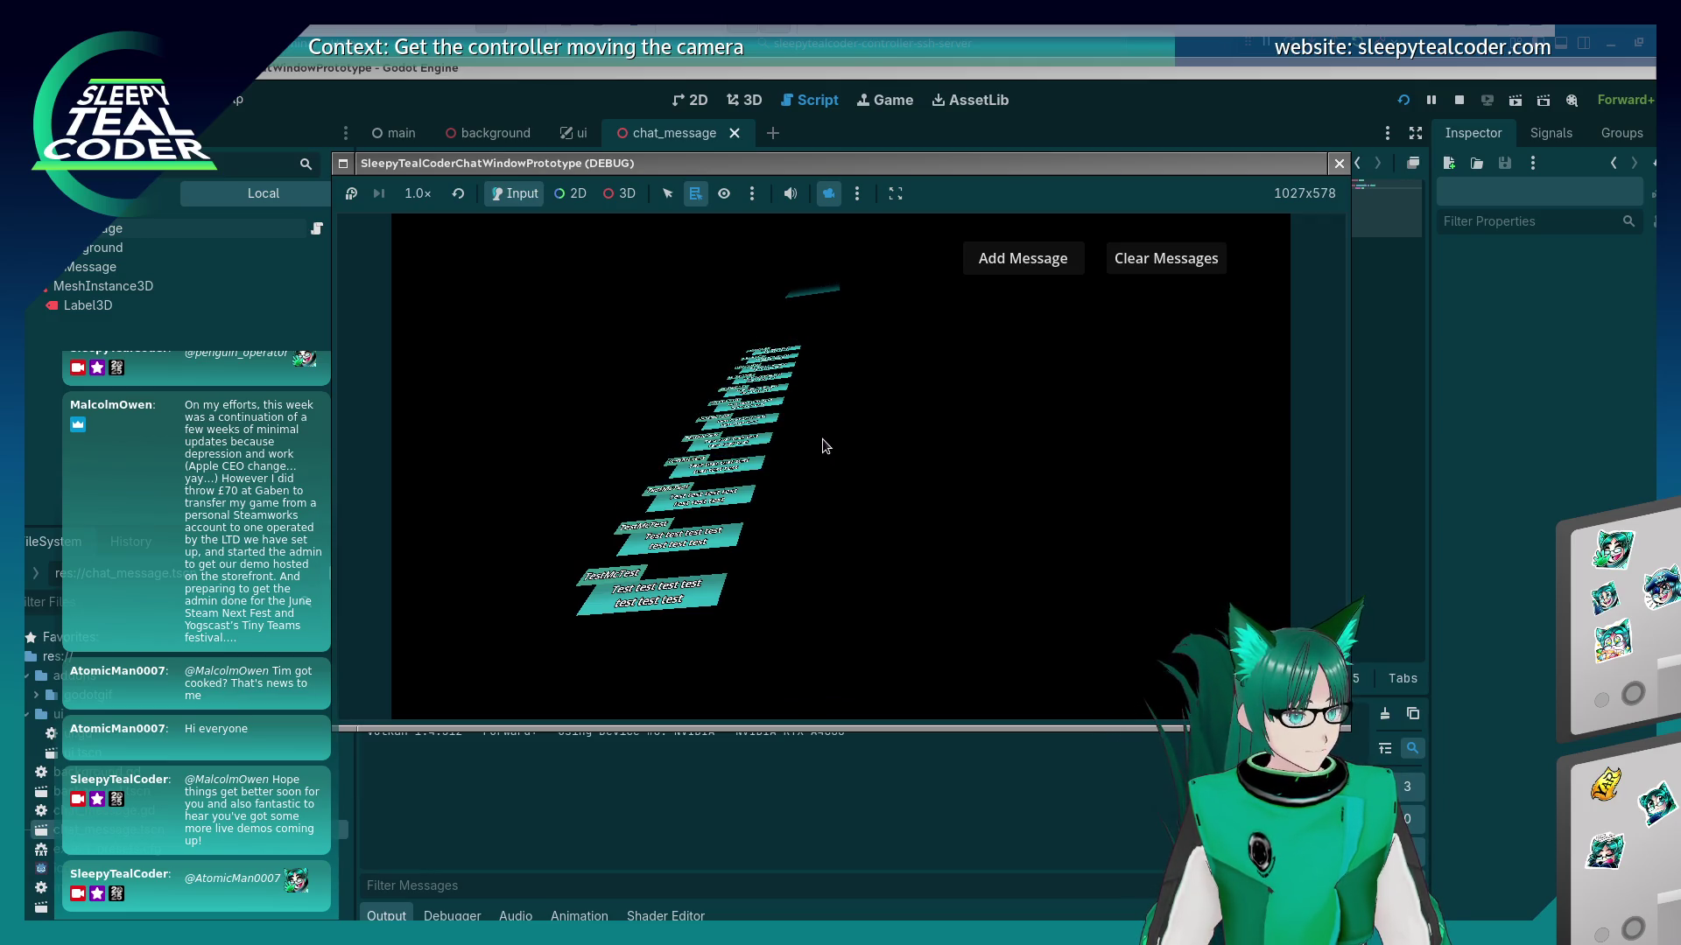
{"action": "left_click", "coordinate": [1338, 162]}
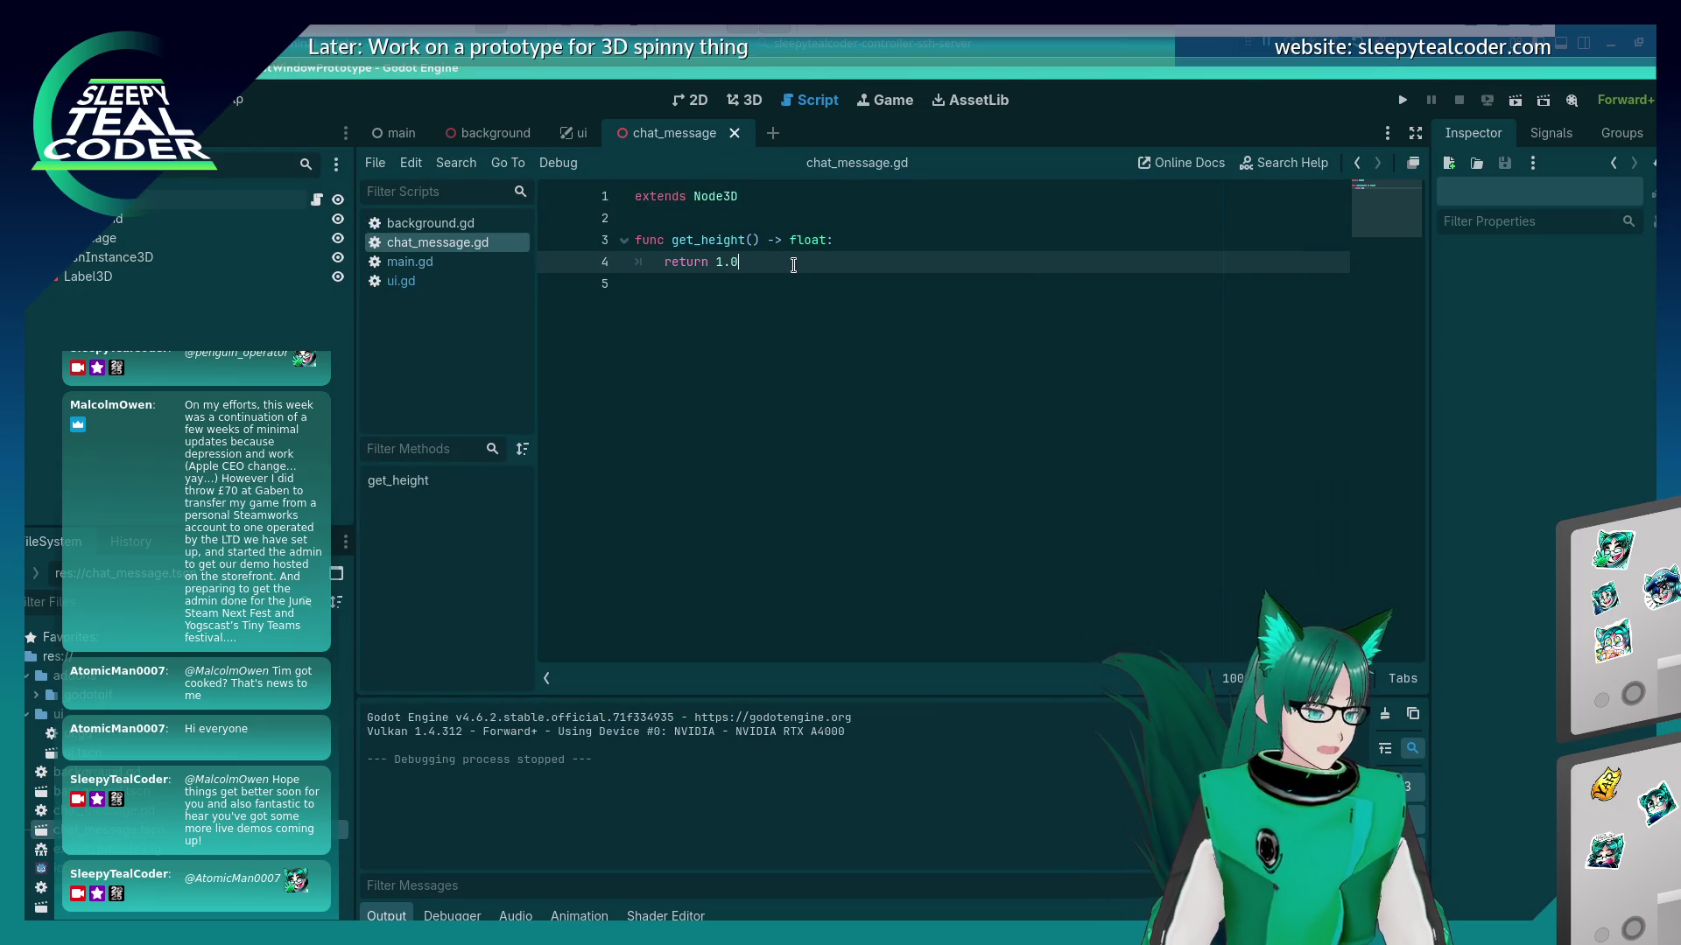
- Change get_height() in chat_message.gd to return 0.5 and rerun the game
{"action": "key", "text": "BackSpace"}
{"action": "key", "text": "BackSpace"}
{"action": "key", "text": "BackSpace"}
{"action": "type", "text": "0.5"}
{"action": "left_click", "coordinate": [1402, 100]}
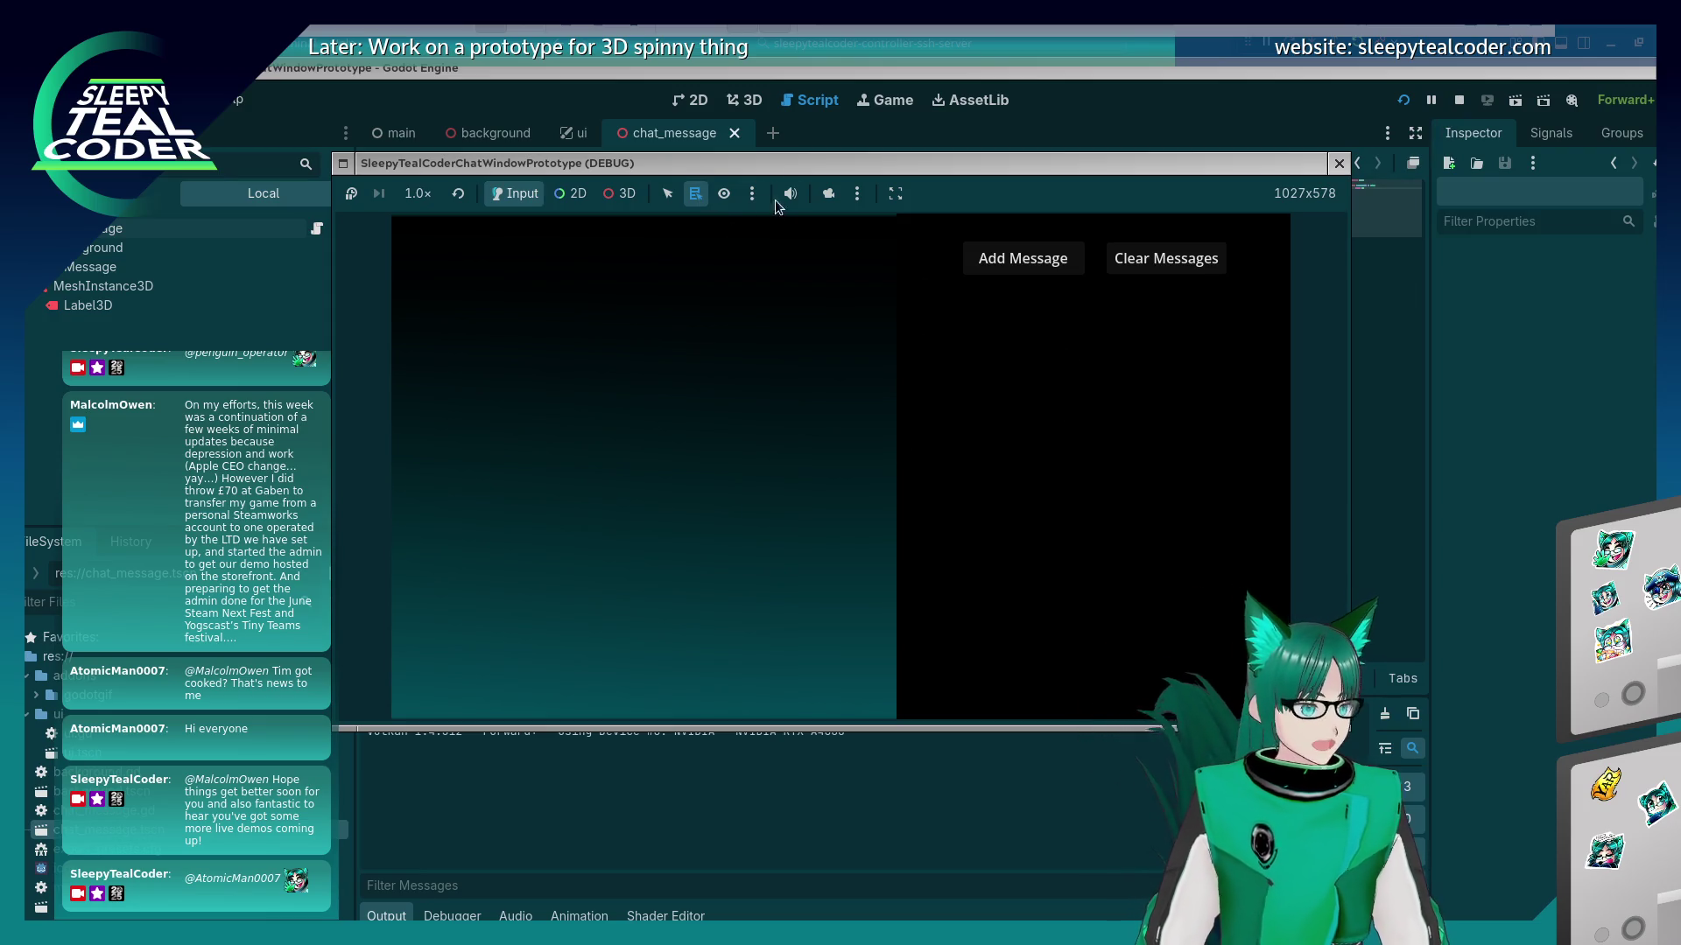
- Orbit an override 3D camera around the panel, then add four chat messages
{"action": "left_click", "coordinate": [827, 194]}
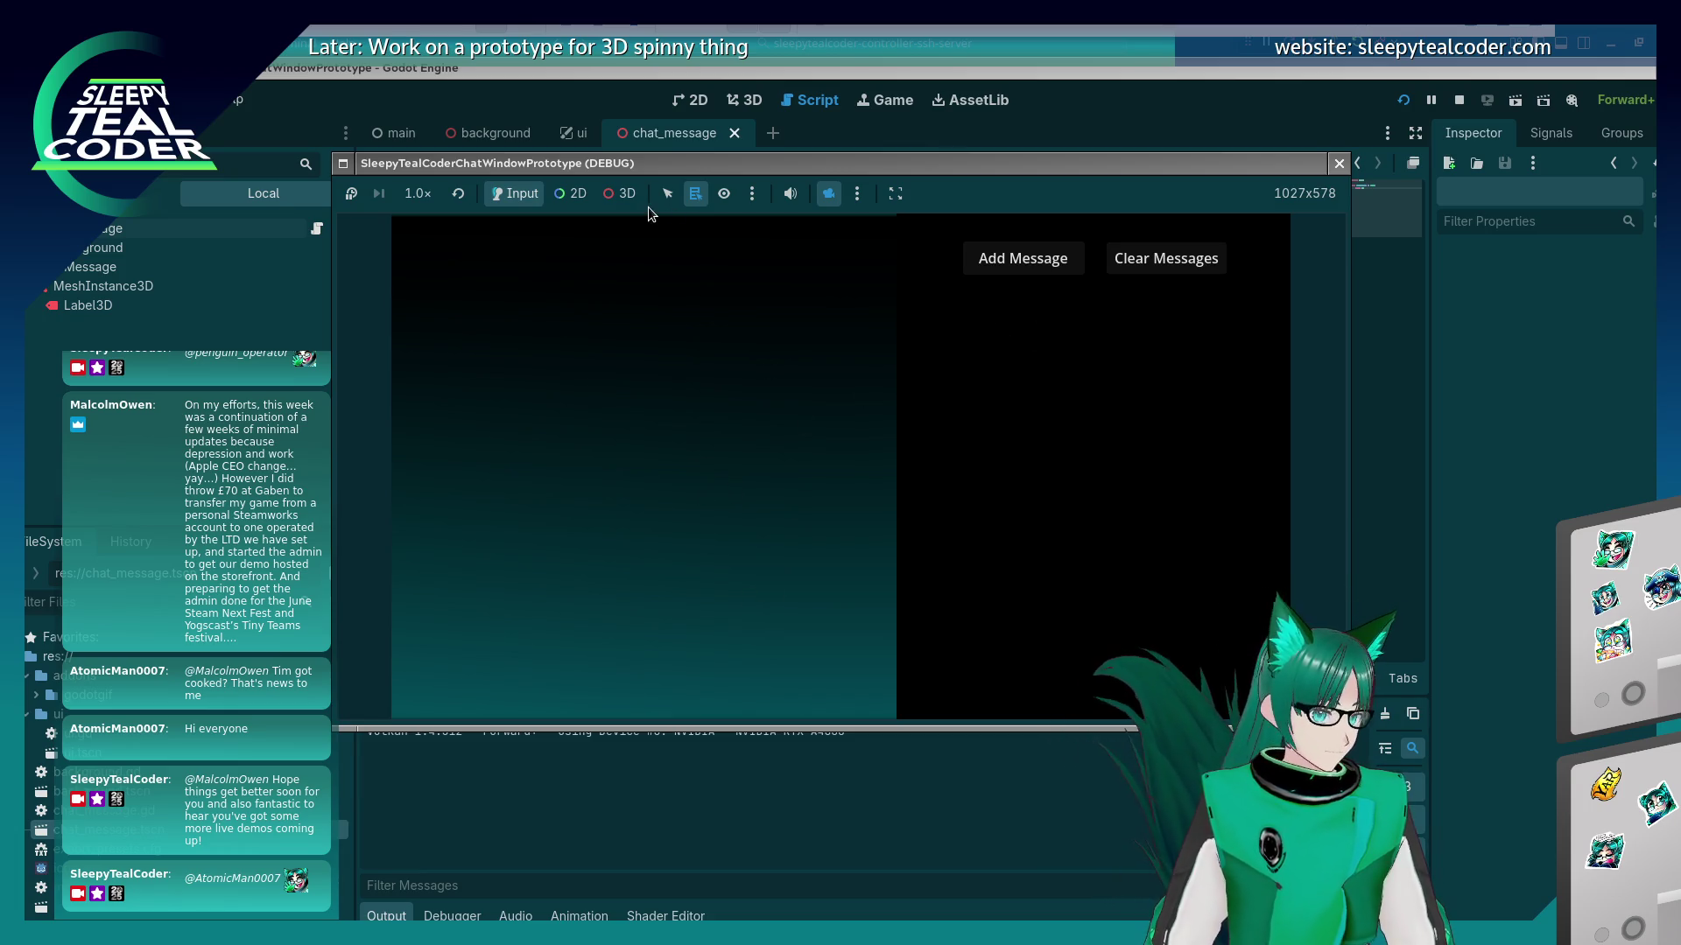
{"action": "left_click", "coordinate": [622, 193]}
{"action": "mouse_move", "coordinate": [732, 563]}
{"action": "left_mouse_down"}
{"action": "mouse_move", "coordinate": [702, 448]}
{"action": "mouse_move", "coordinate": [732, 350]}
{"action": "mouse_move", "coordinate": [735, 596]}
{"action": "mouse_move", "coordinate": [714, 516]}
{"action": "mouse_move", "coordinate": [921, 394]}
{"action": "left_mouse_up"}
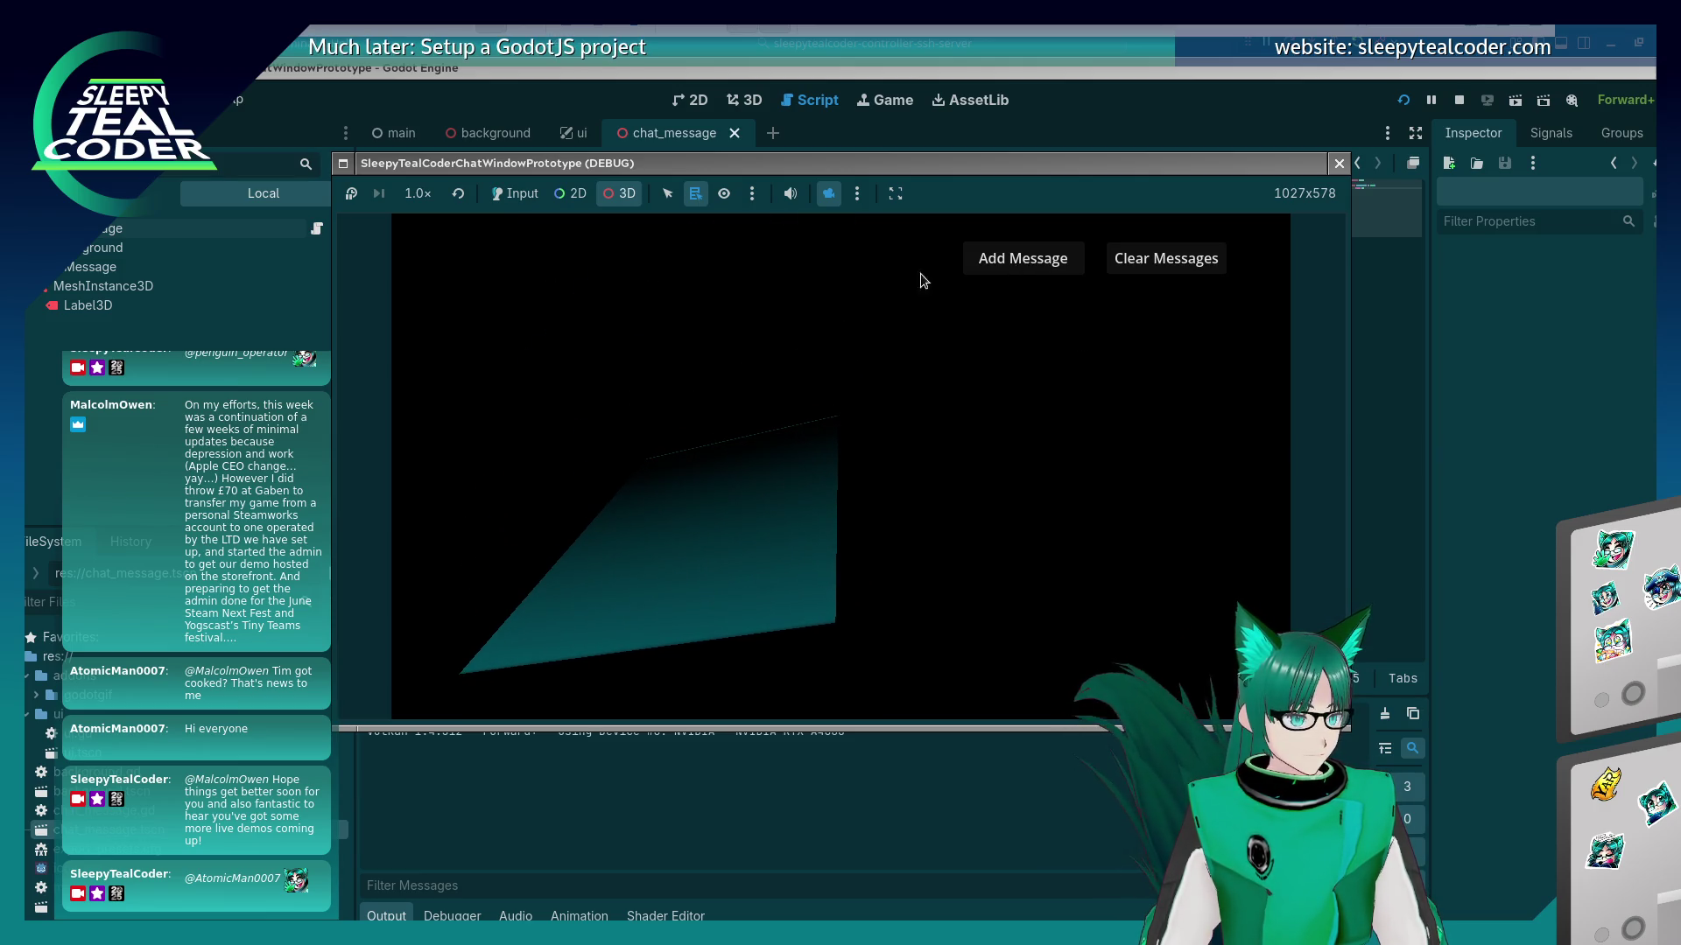
{"action": "left_click", "coordinate": [519, 193]}
{"action": "left_click", "coordinate": [996, 261]}
{"action": "left_click", "coordinate": [996, 261]}
{"action": "left_click", "coordinate": [996, 261]}
{"action": "left_click", "coordinate": [996, 261]}
{"action": "left_click", "coordinate": [997, 261]}
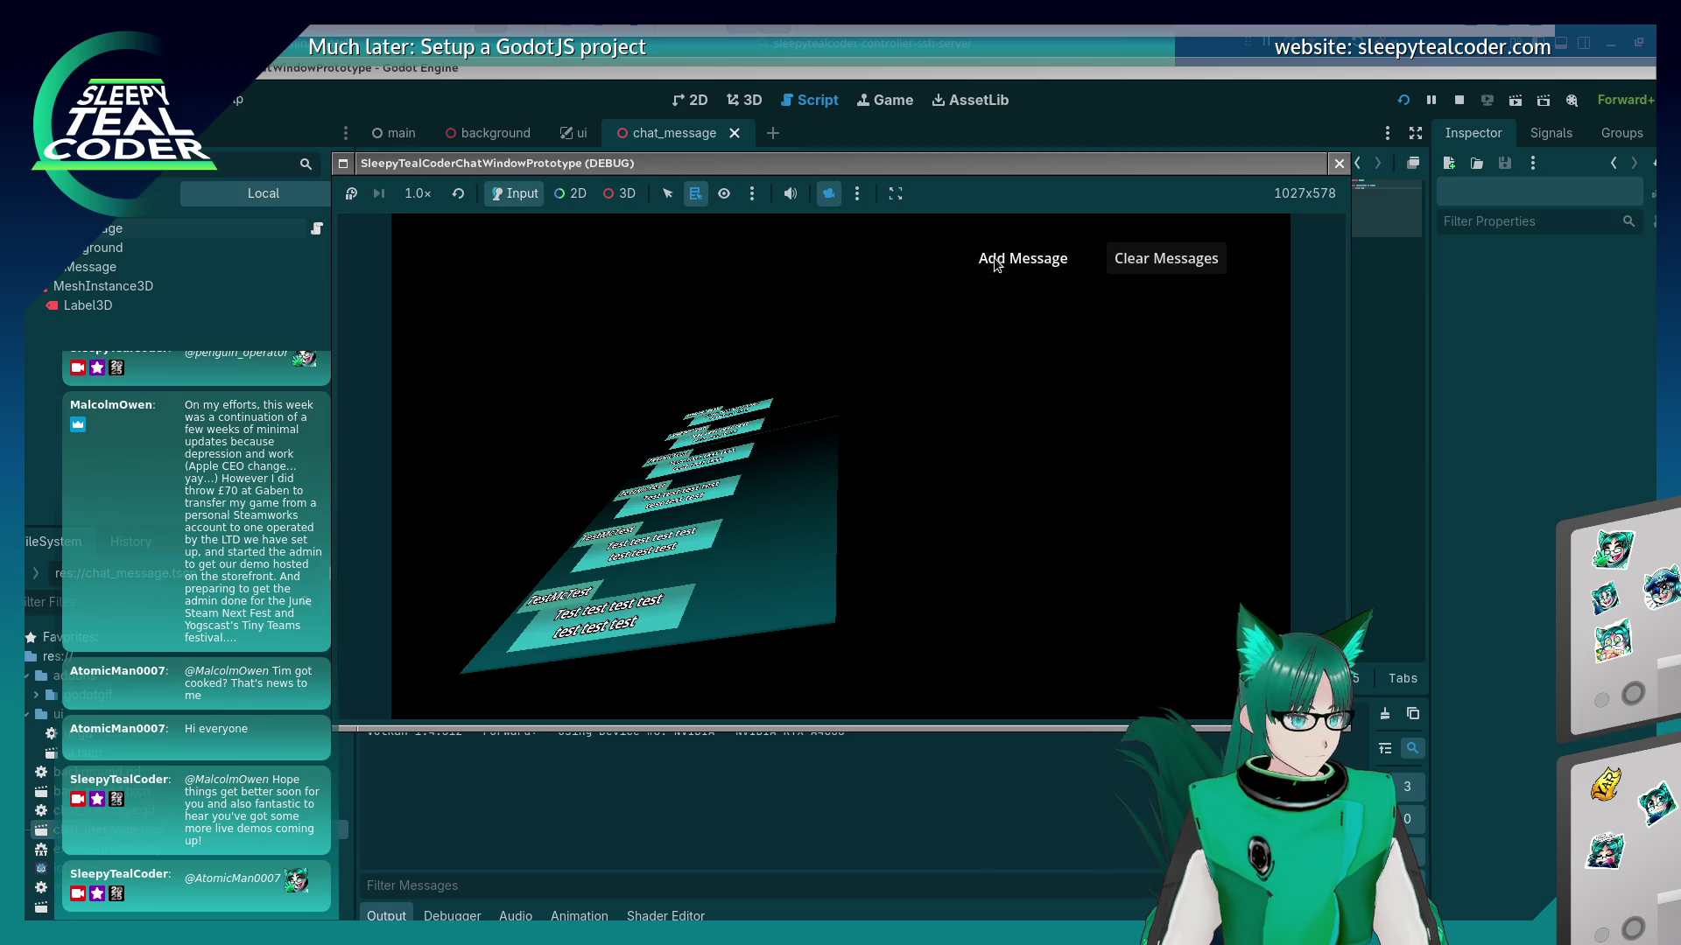
{"action": "left_click", "coordinate": [996, 260]}
{"action": "left_click", "coordinate": [996, 261]}
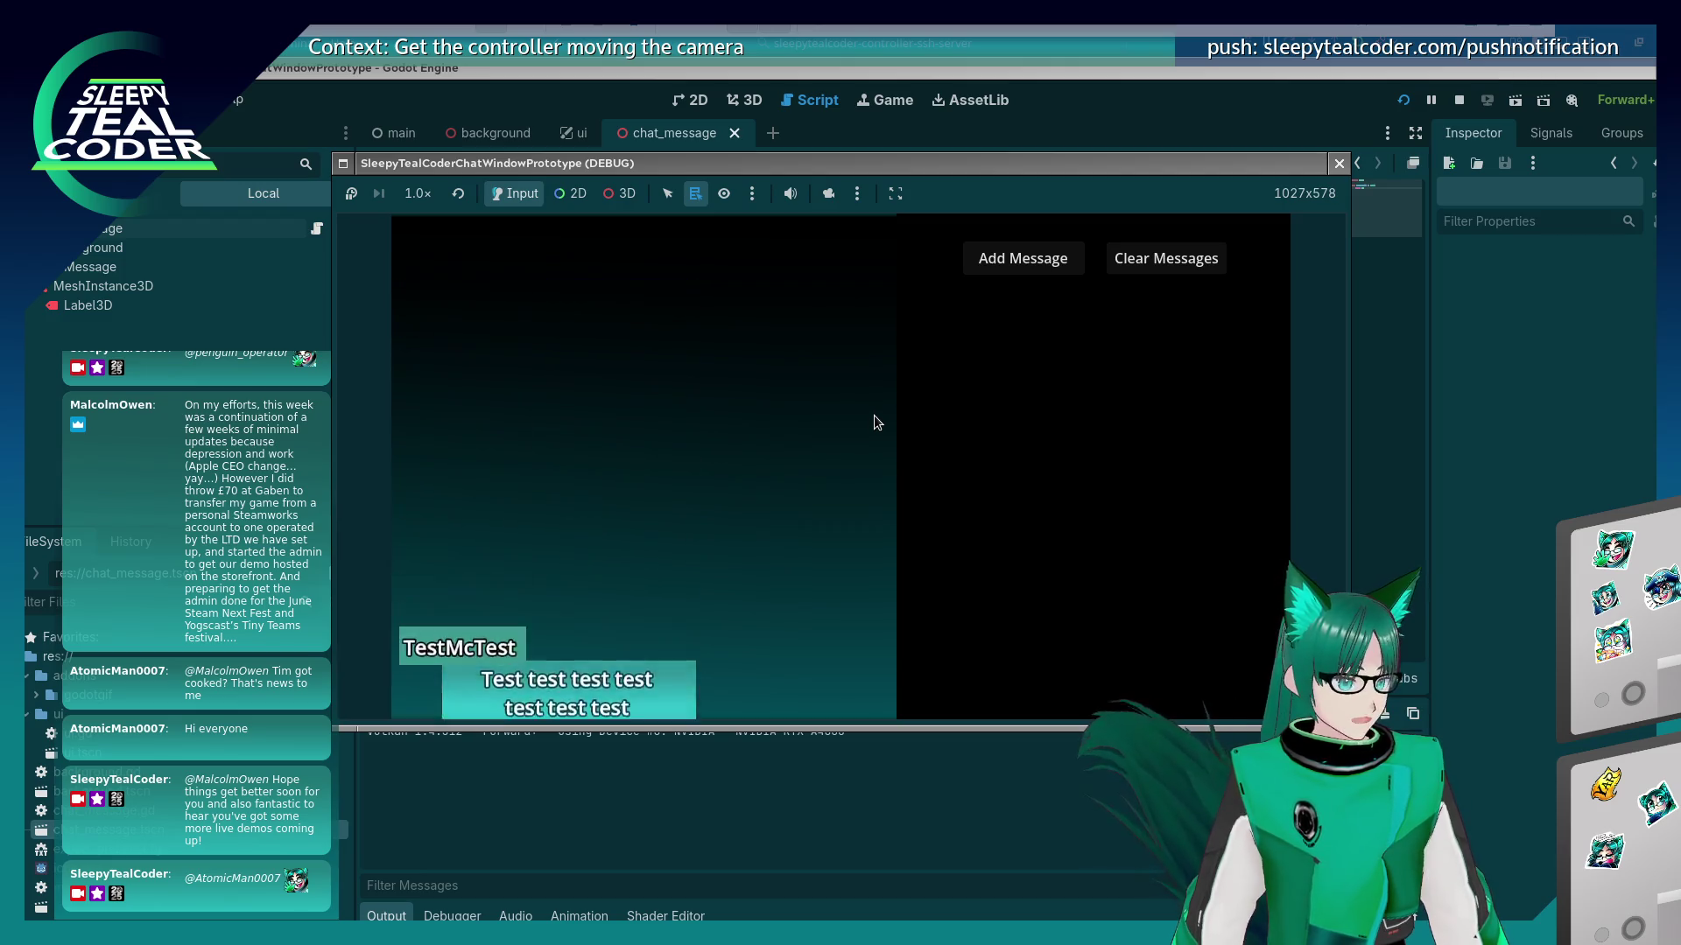
- Turn the camera override on and back off to view the messages through the game's own camera
{"action": "left_click", "coordinate": [857, 194]}
{"action": "left_click", "coordinate": [830, 187]}
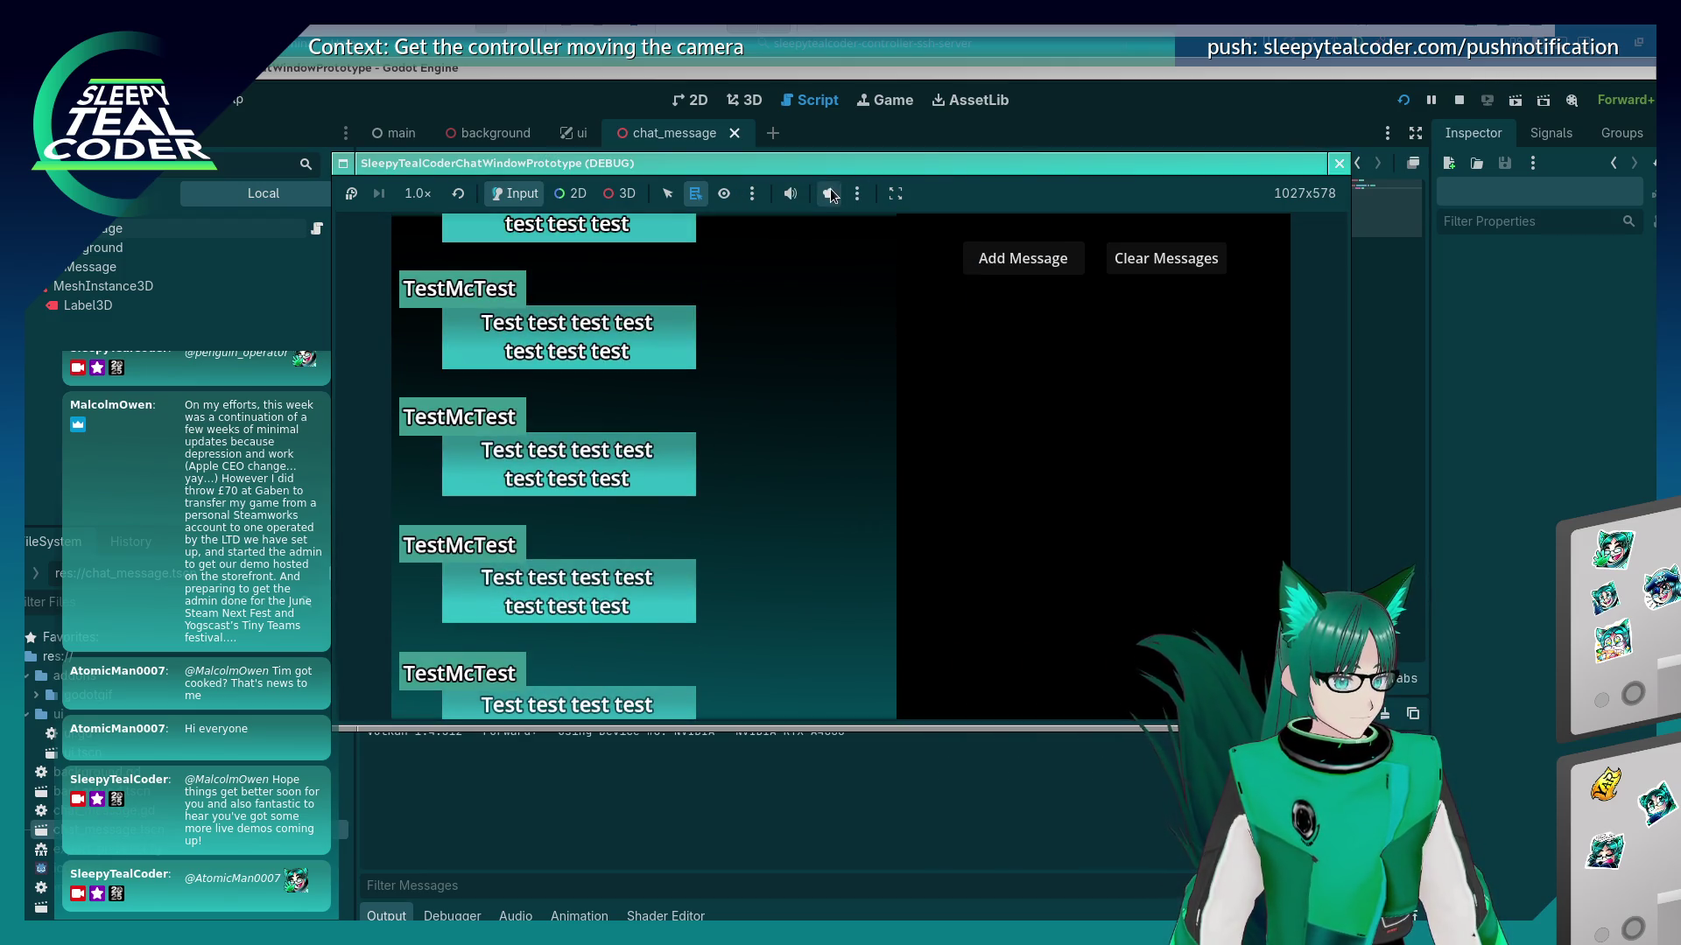
{"action": "left_click", "coordinate": [828, 193]}
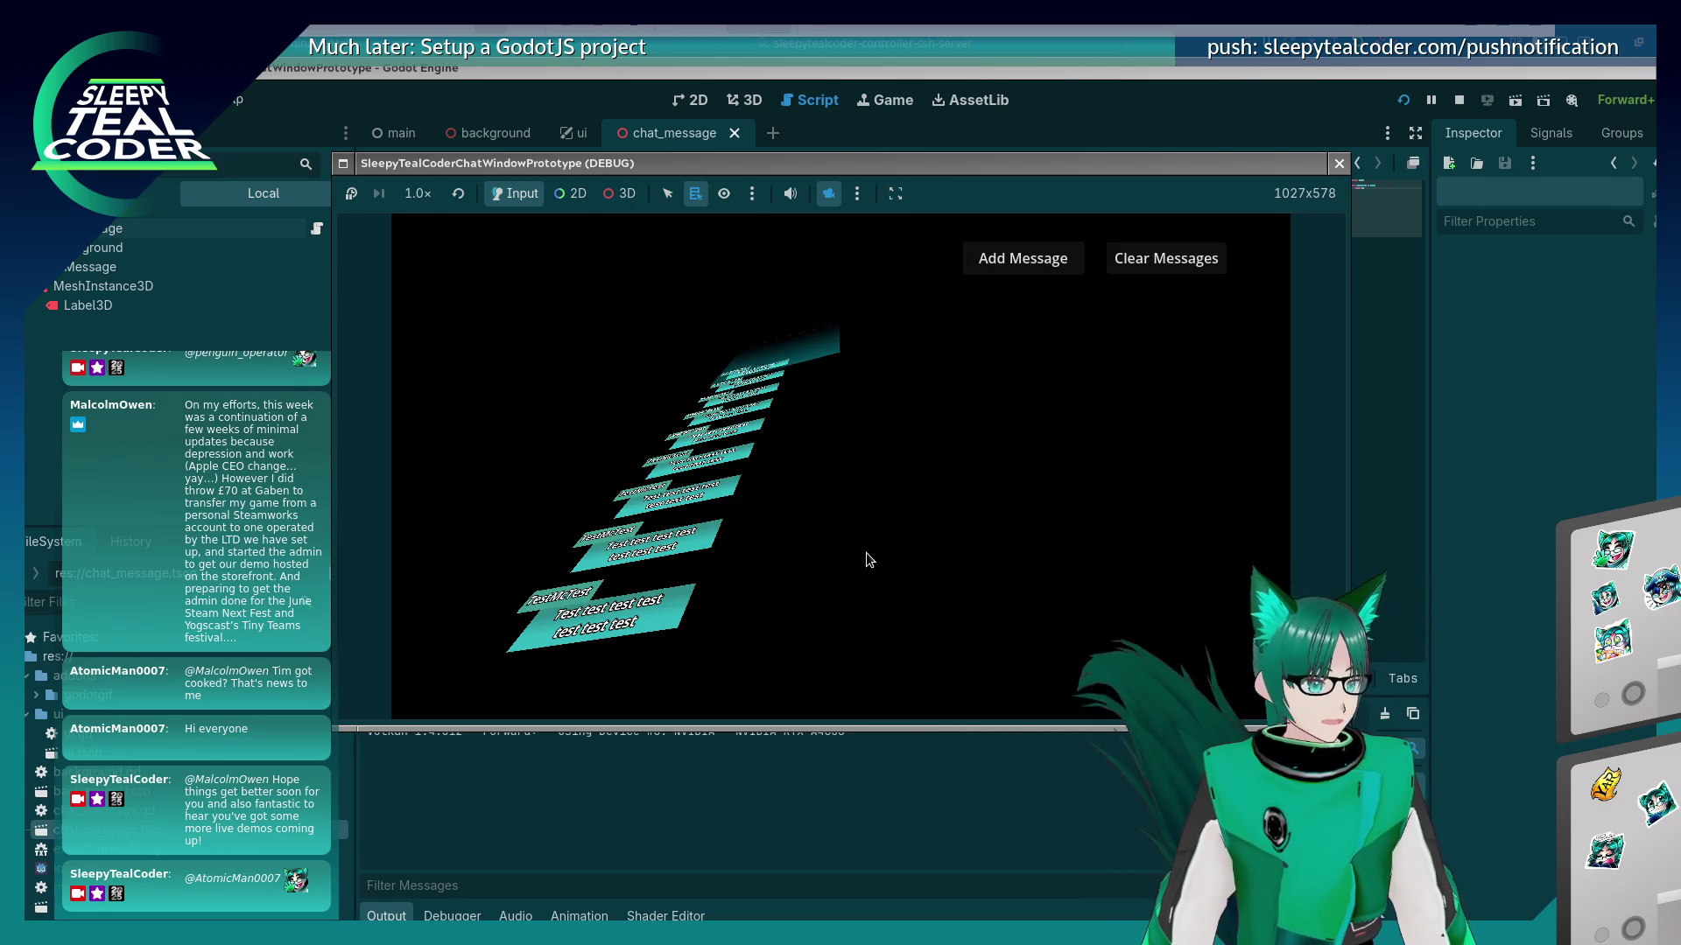
{"action": "left_click", "coordinate": [828, 193]}
- Add another chat message from the keyboard to check the stacking gap
{"action": "scroll", "coordinate": [866, 399], "scroll_direction": "down", "scroll_amount": 2}
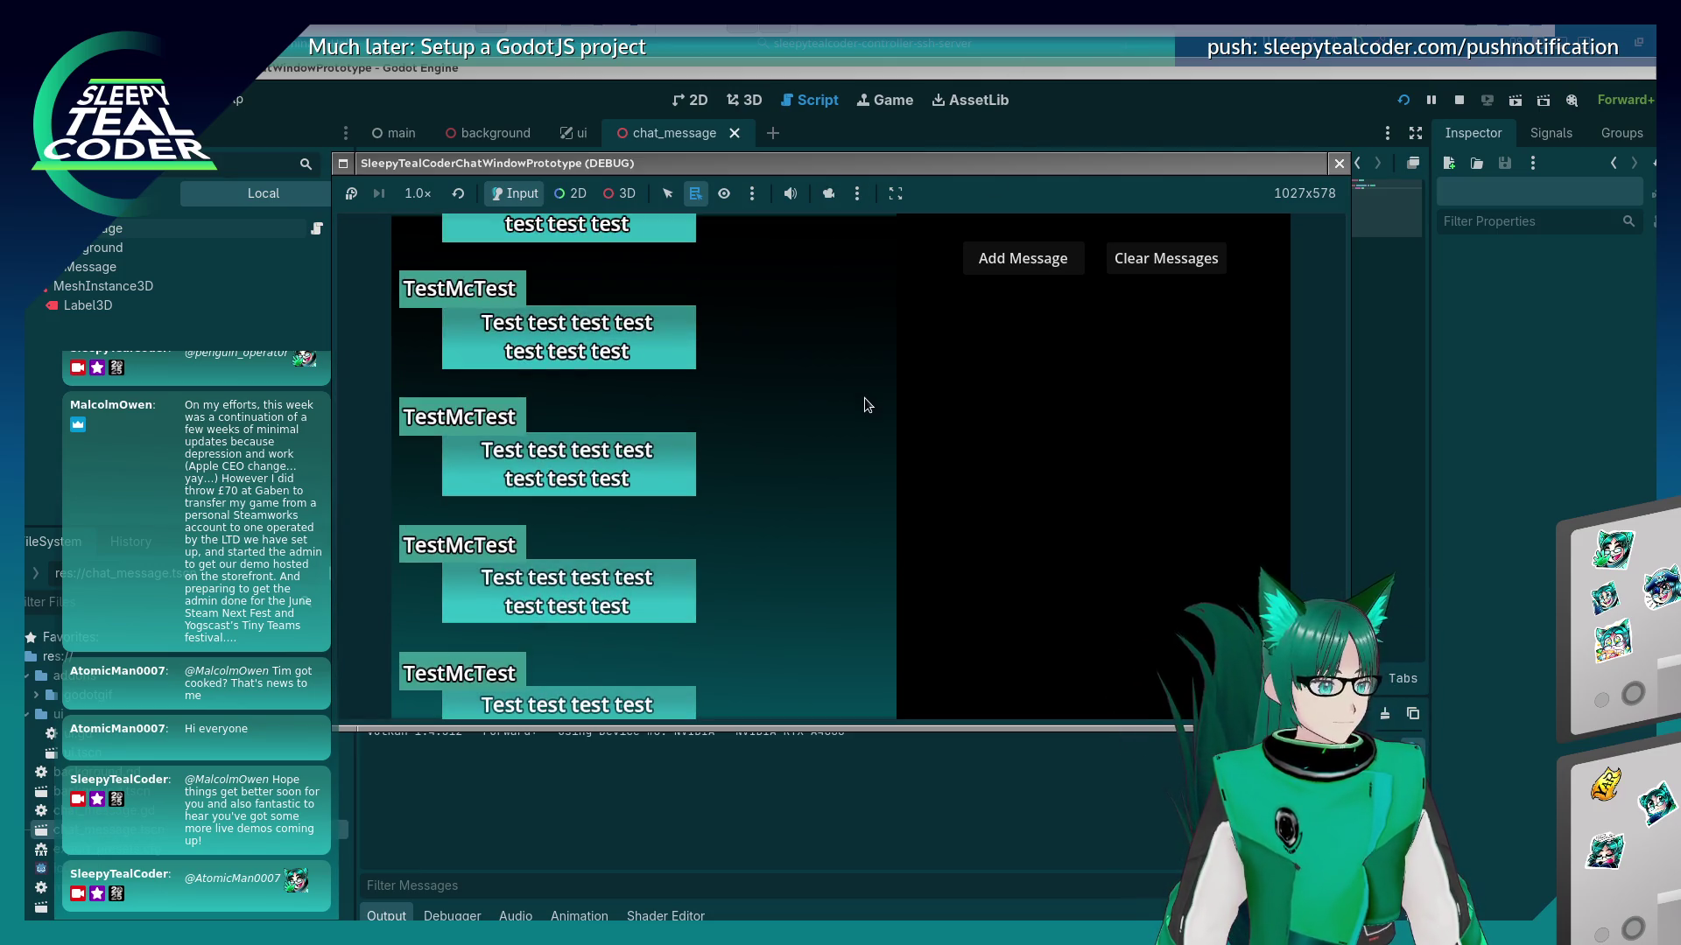
{"action": "key", "text": "Tab"}
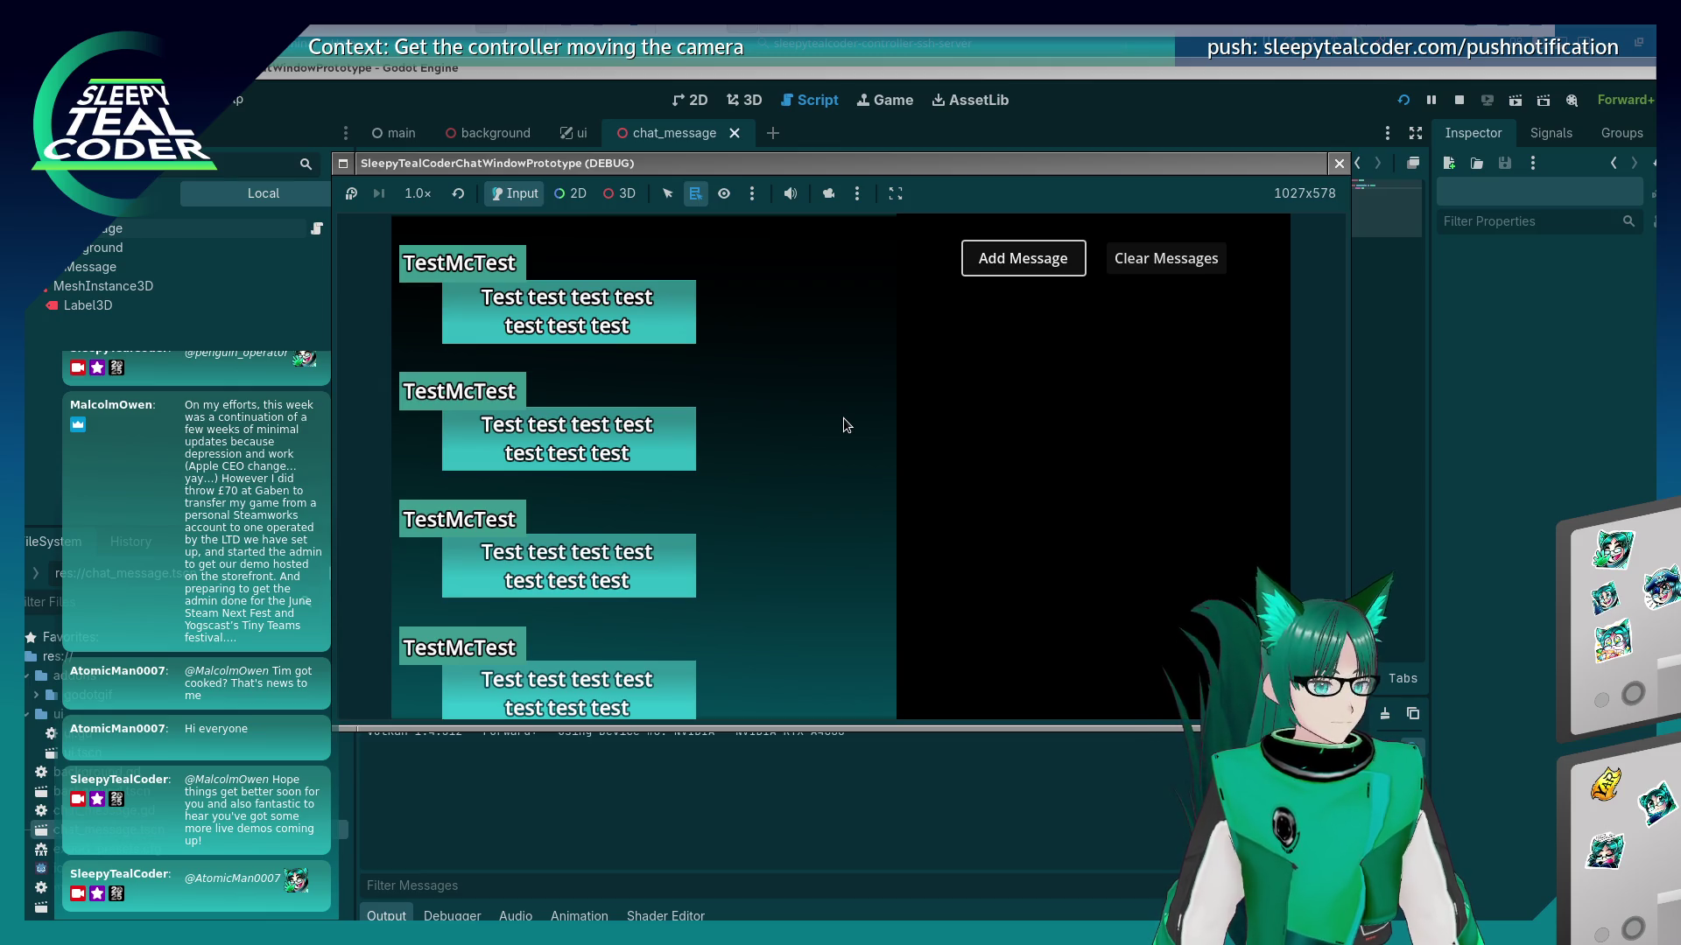
{"action": "left_click", "coordinate": [827, 406]}
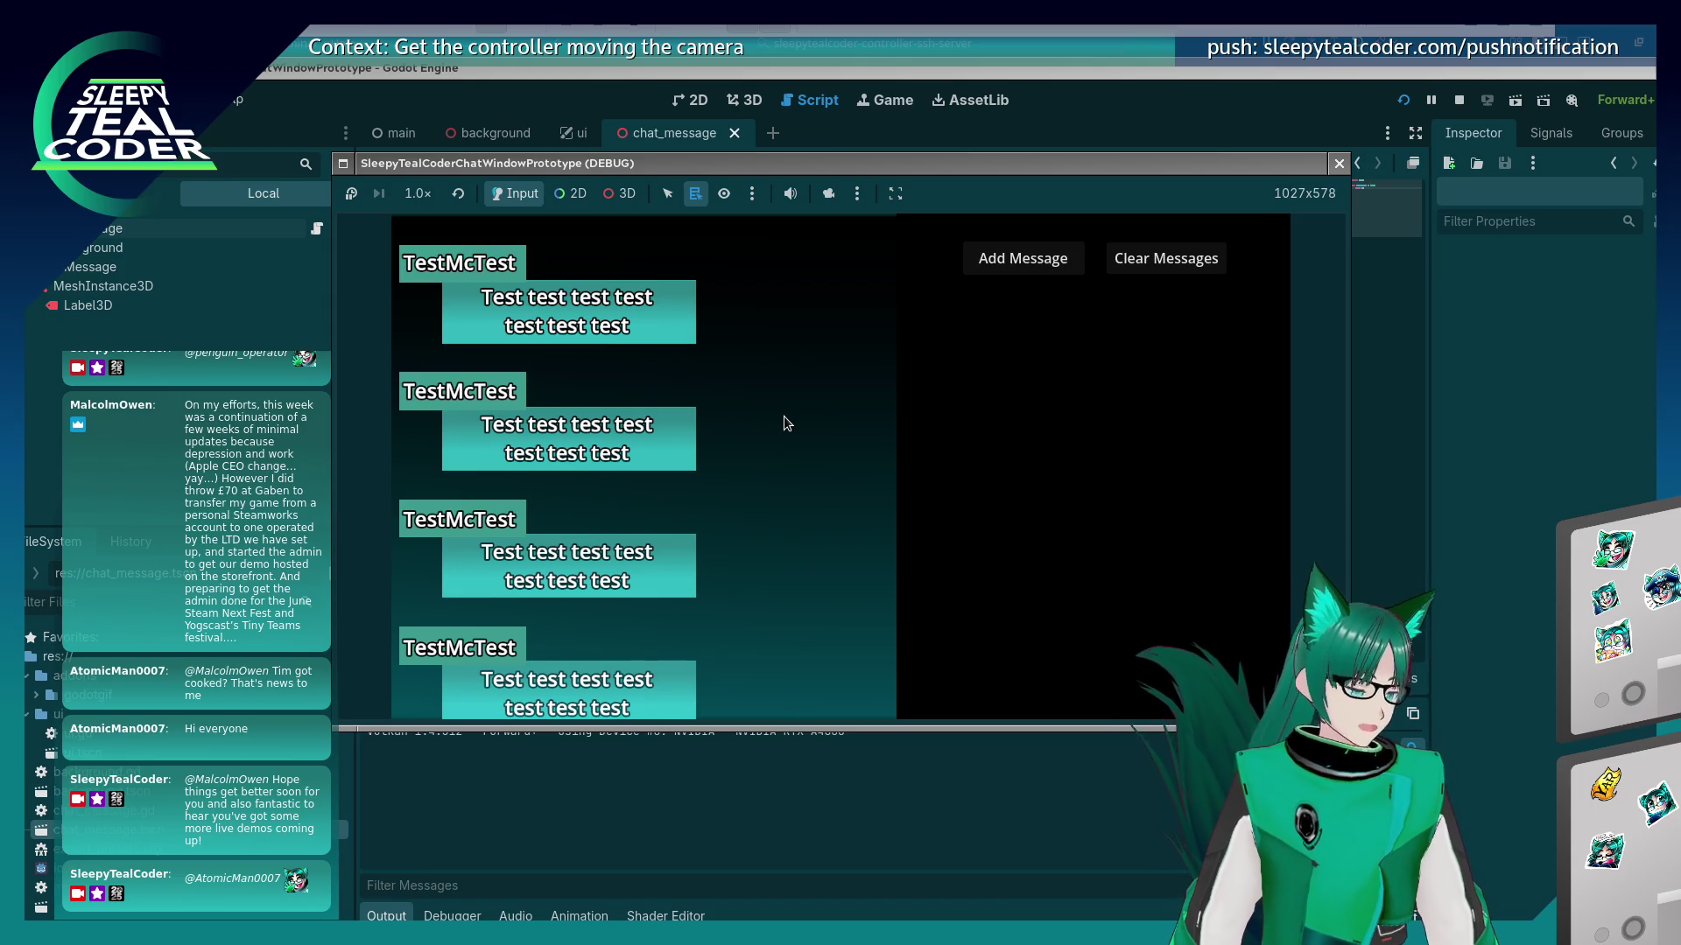
{"action": "key", "text": "Tab"}
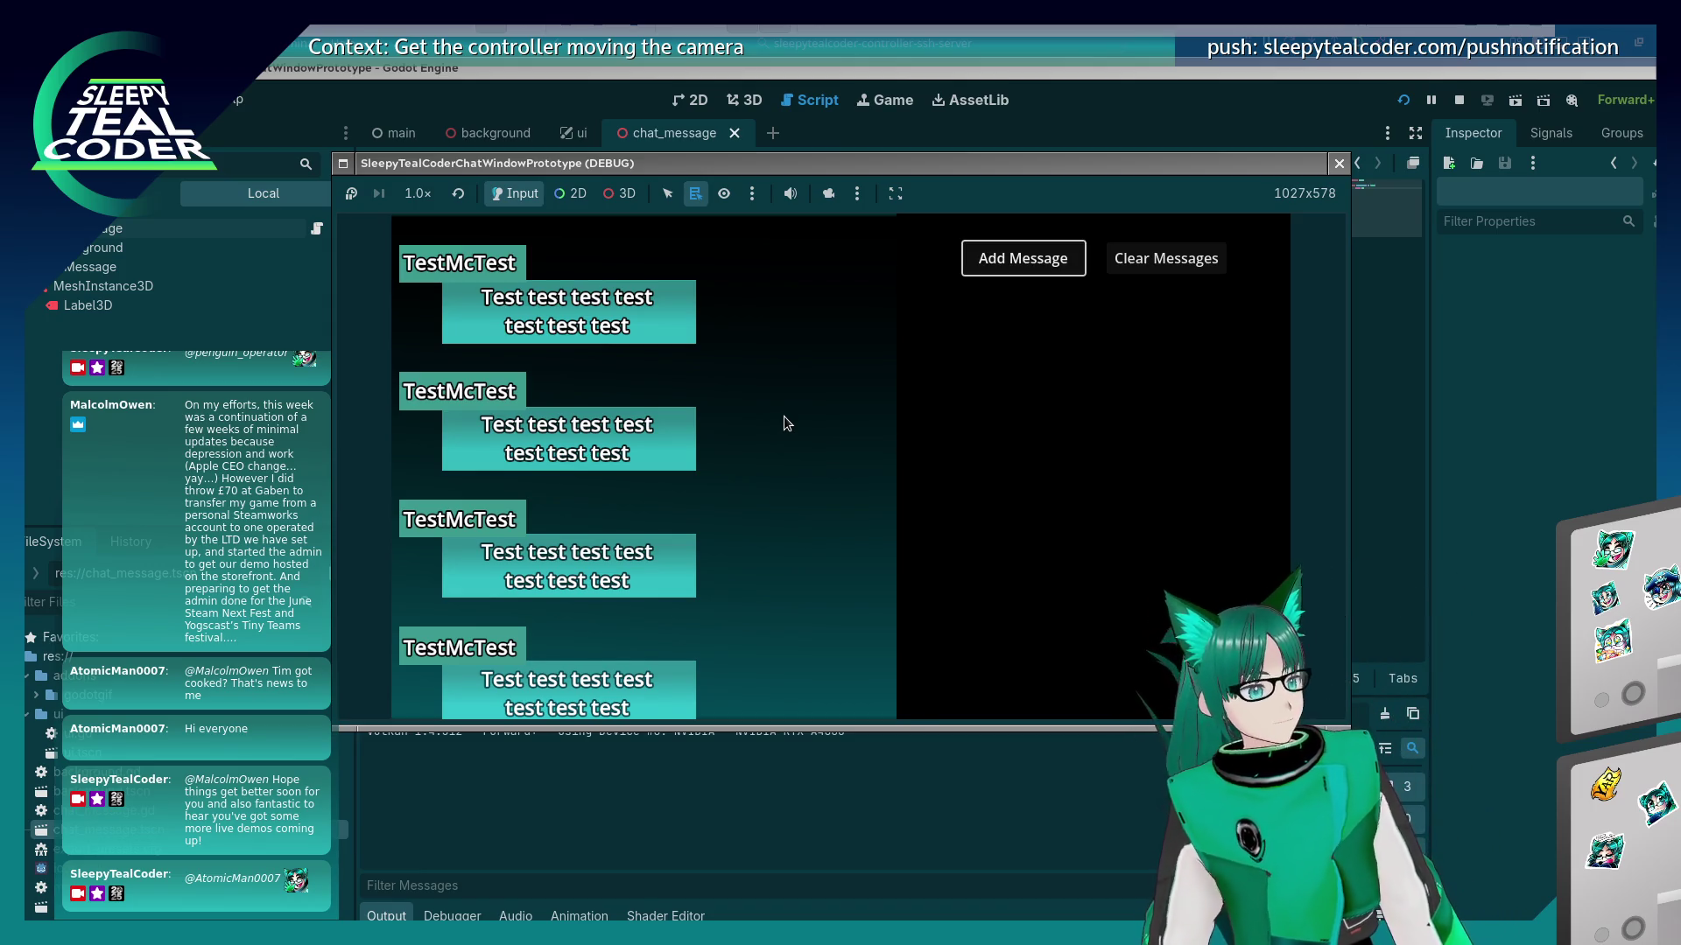
{"action": "key", "text": "Return"}
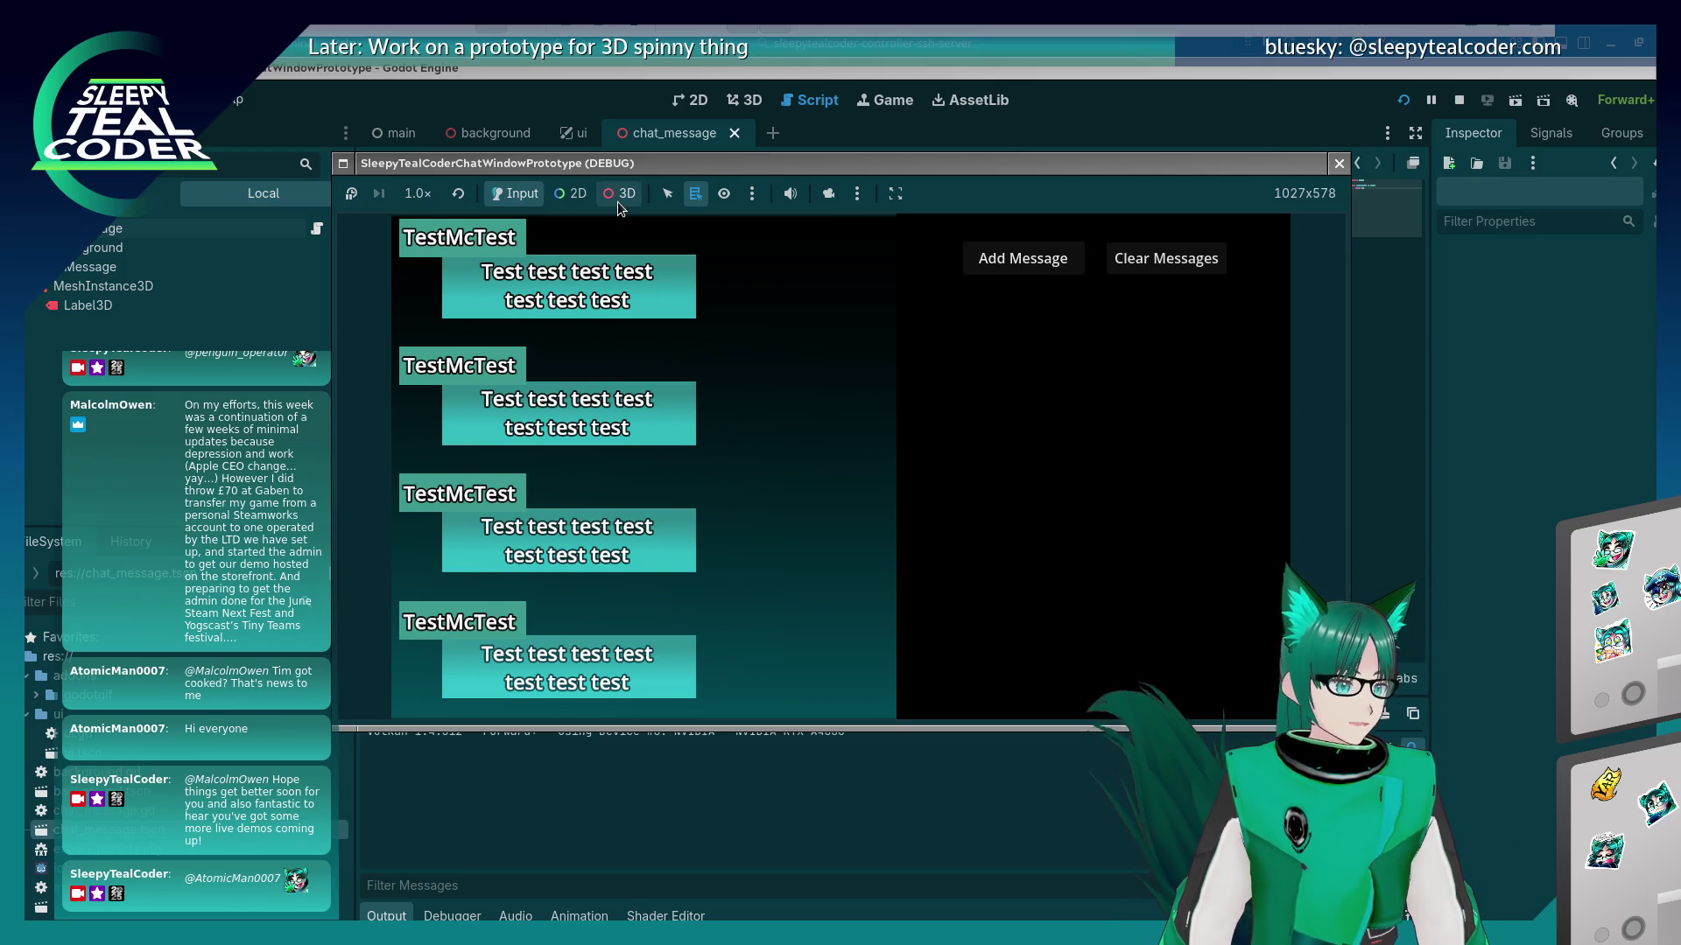
- Select the message background plane in 3D selection mode, then return to the script editor
{"action": "left_click", "coordinate": [617, 199]}
{"action": "left_click", "coordinate": [779, 433]}
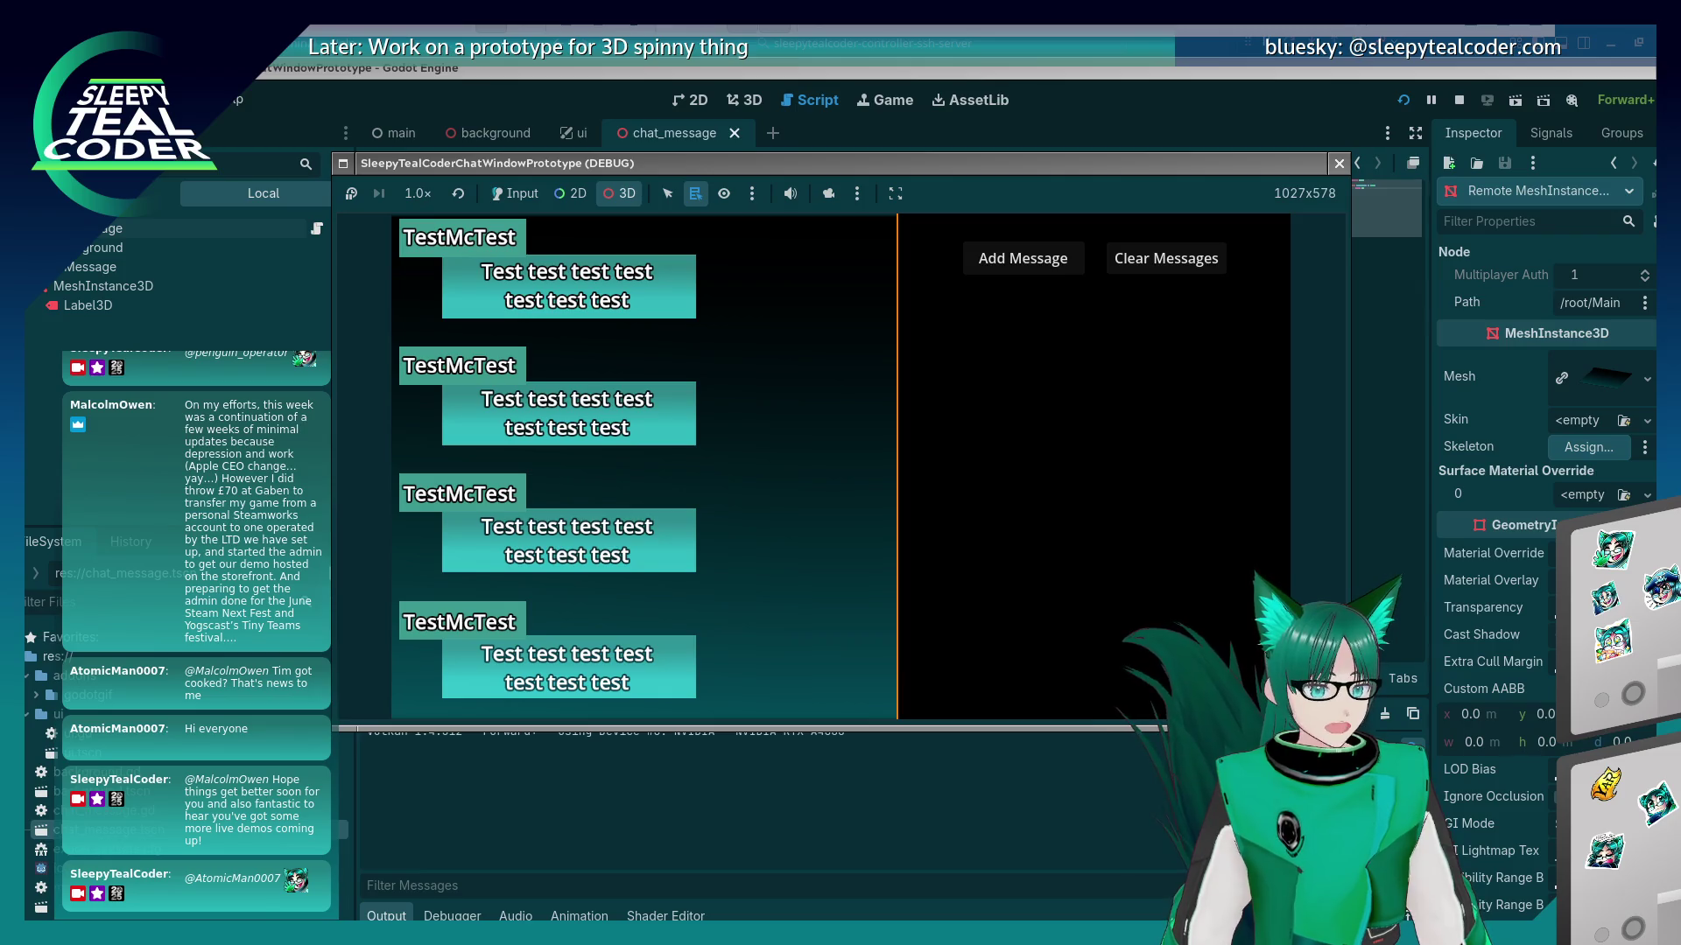
{"action": "key", "text": "alt+Tab"}
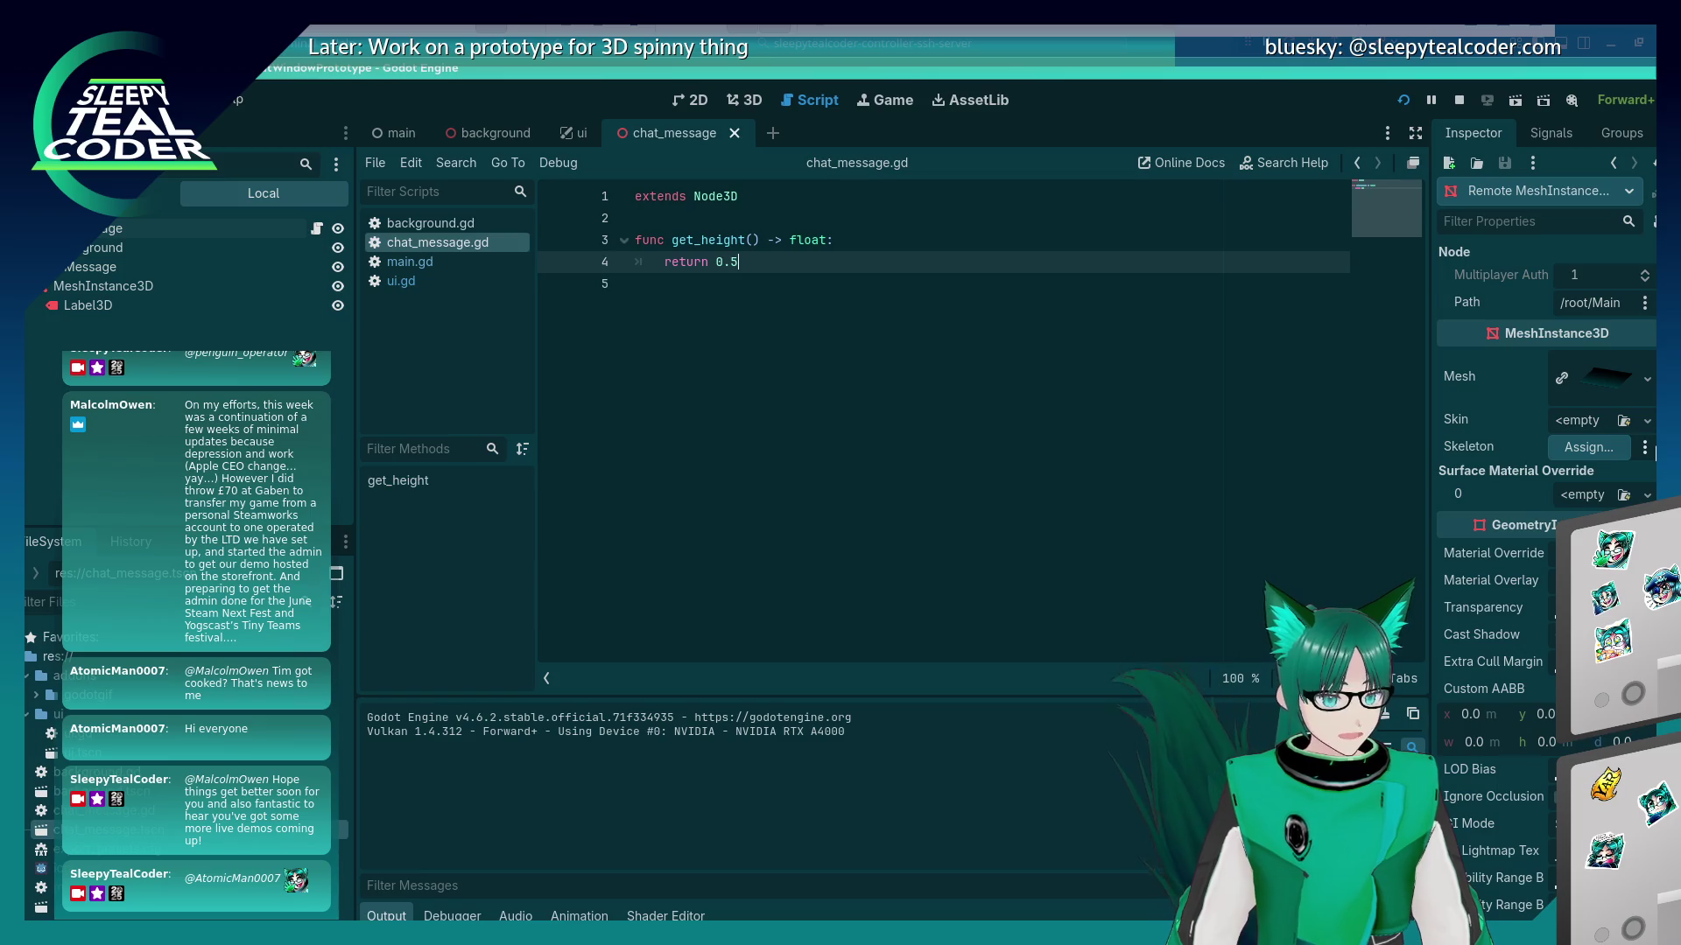
- Change get_height in chat_message.gd to return 0.4 instead of 0.5, then restart the game
{"action": "scroll", "coordinate": [1545, 525], "scroll_direction": "down", "scroll_amount": 10}
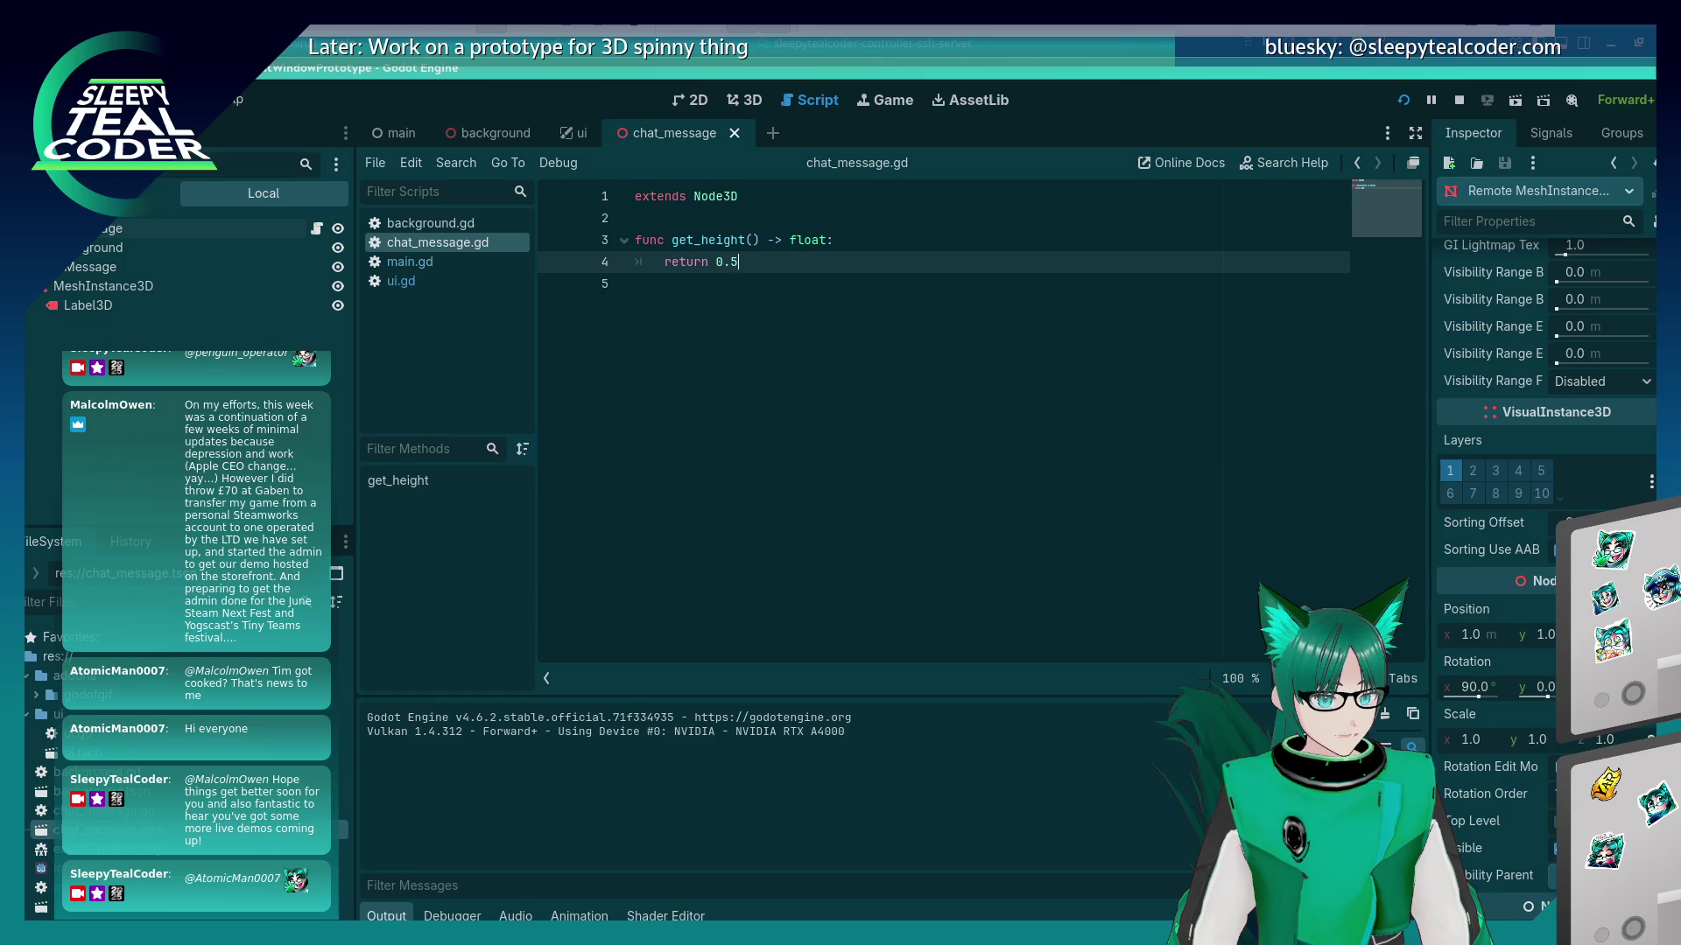
{"action": "scroll", "coordinate": [1545, 525], "scroll_direction": "down", "scroll_amount": 5}
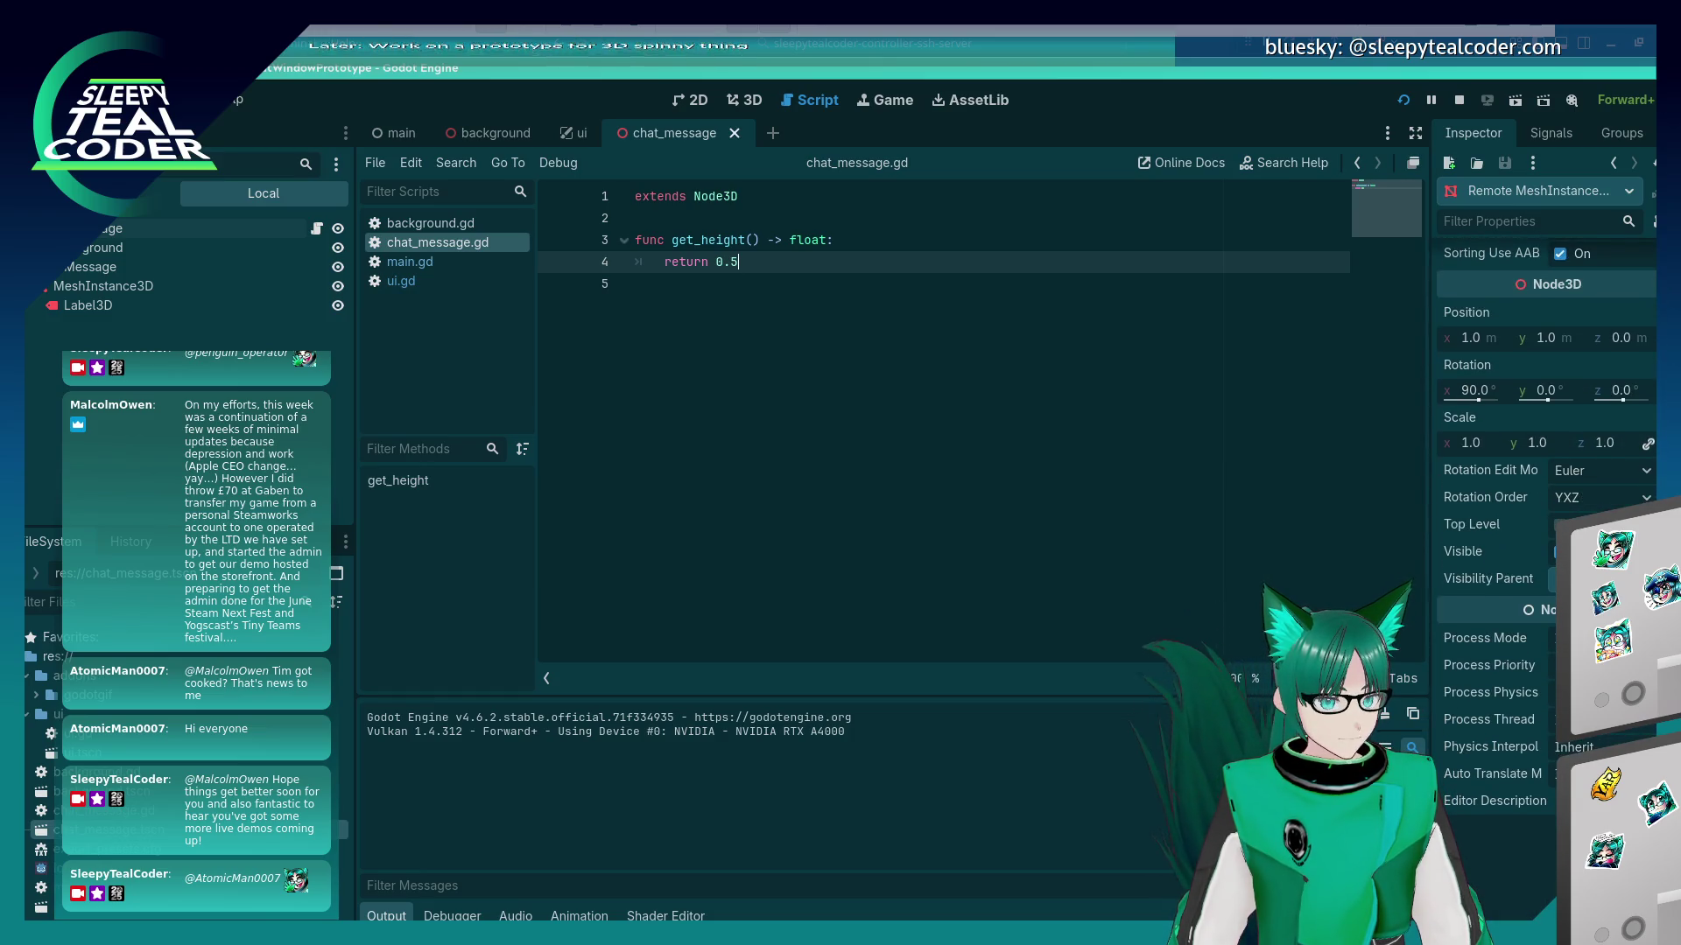
{"action": "left_click", "coordinate": [1600, 134]}
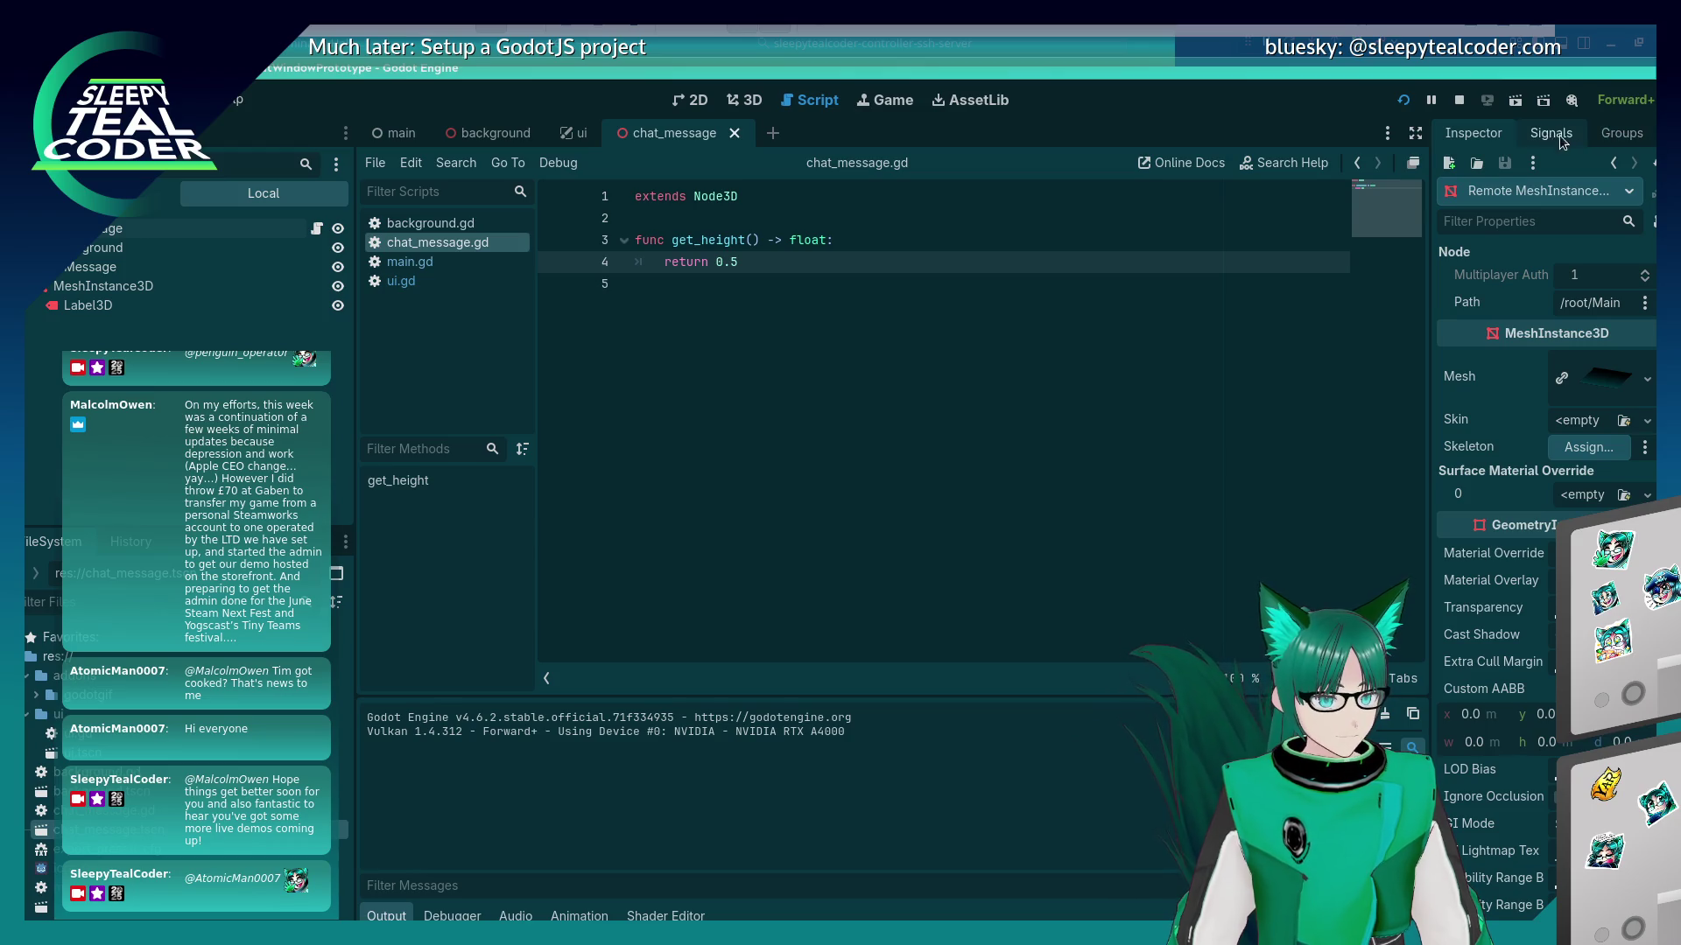
{"action": "left_click", "coordinate": [1475, 145]}
{"action": "left_click", "coordinate": [998, 330]}
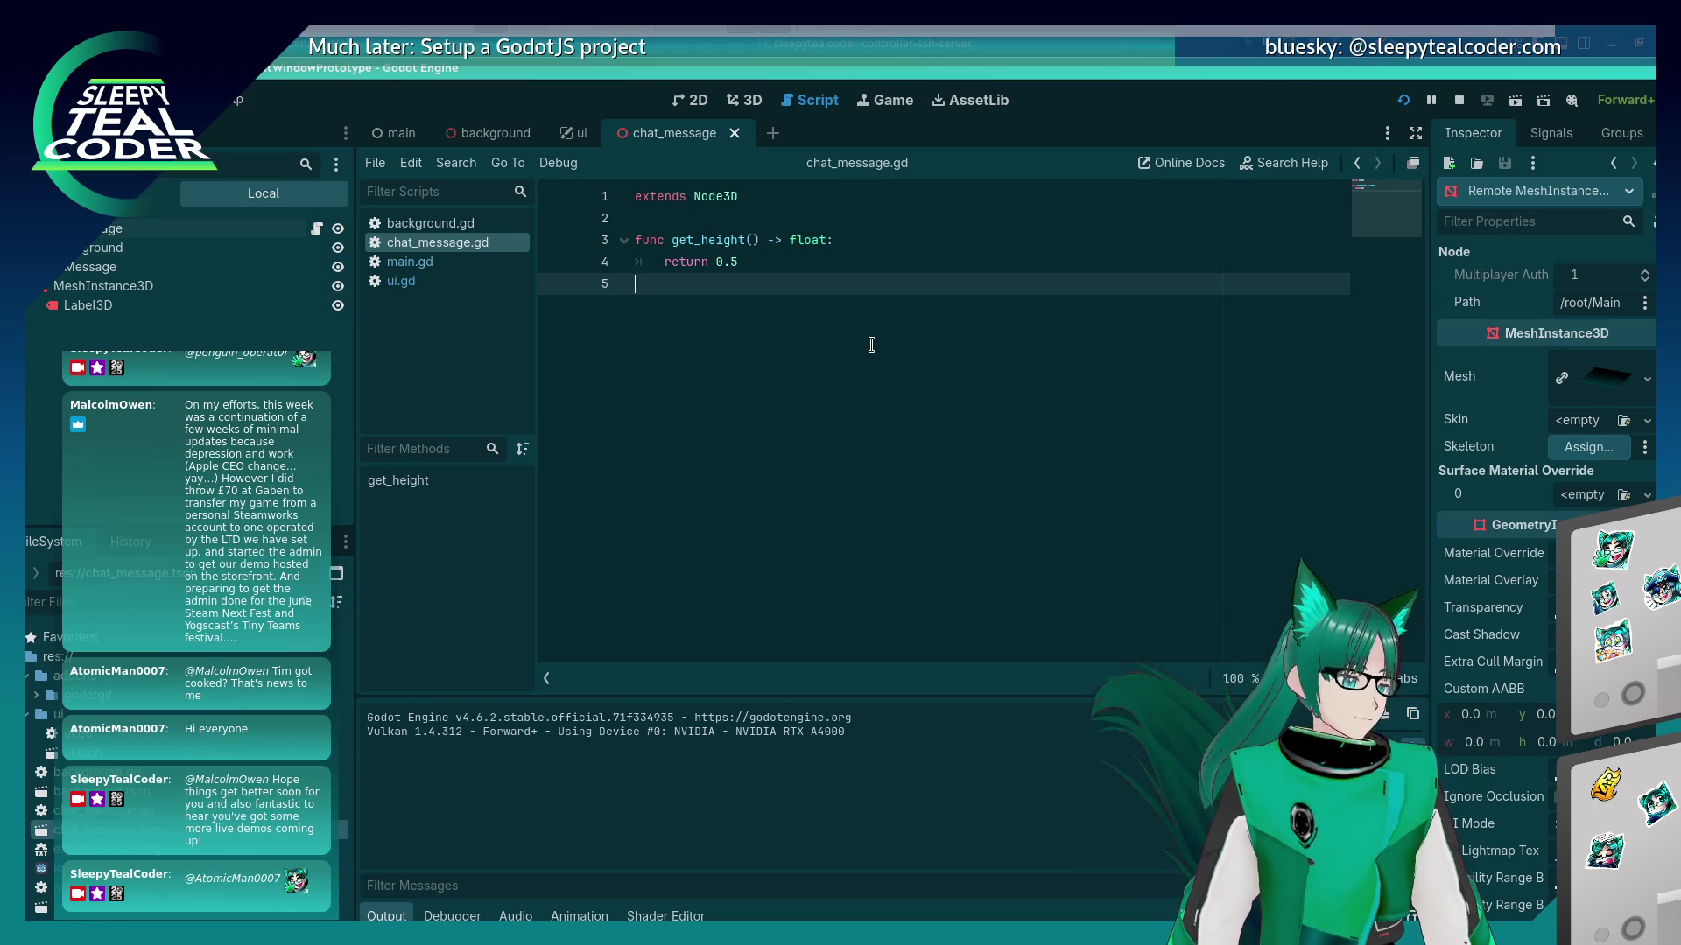
{"action": "left_click", "coordinate": [807, 254]}
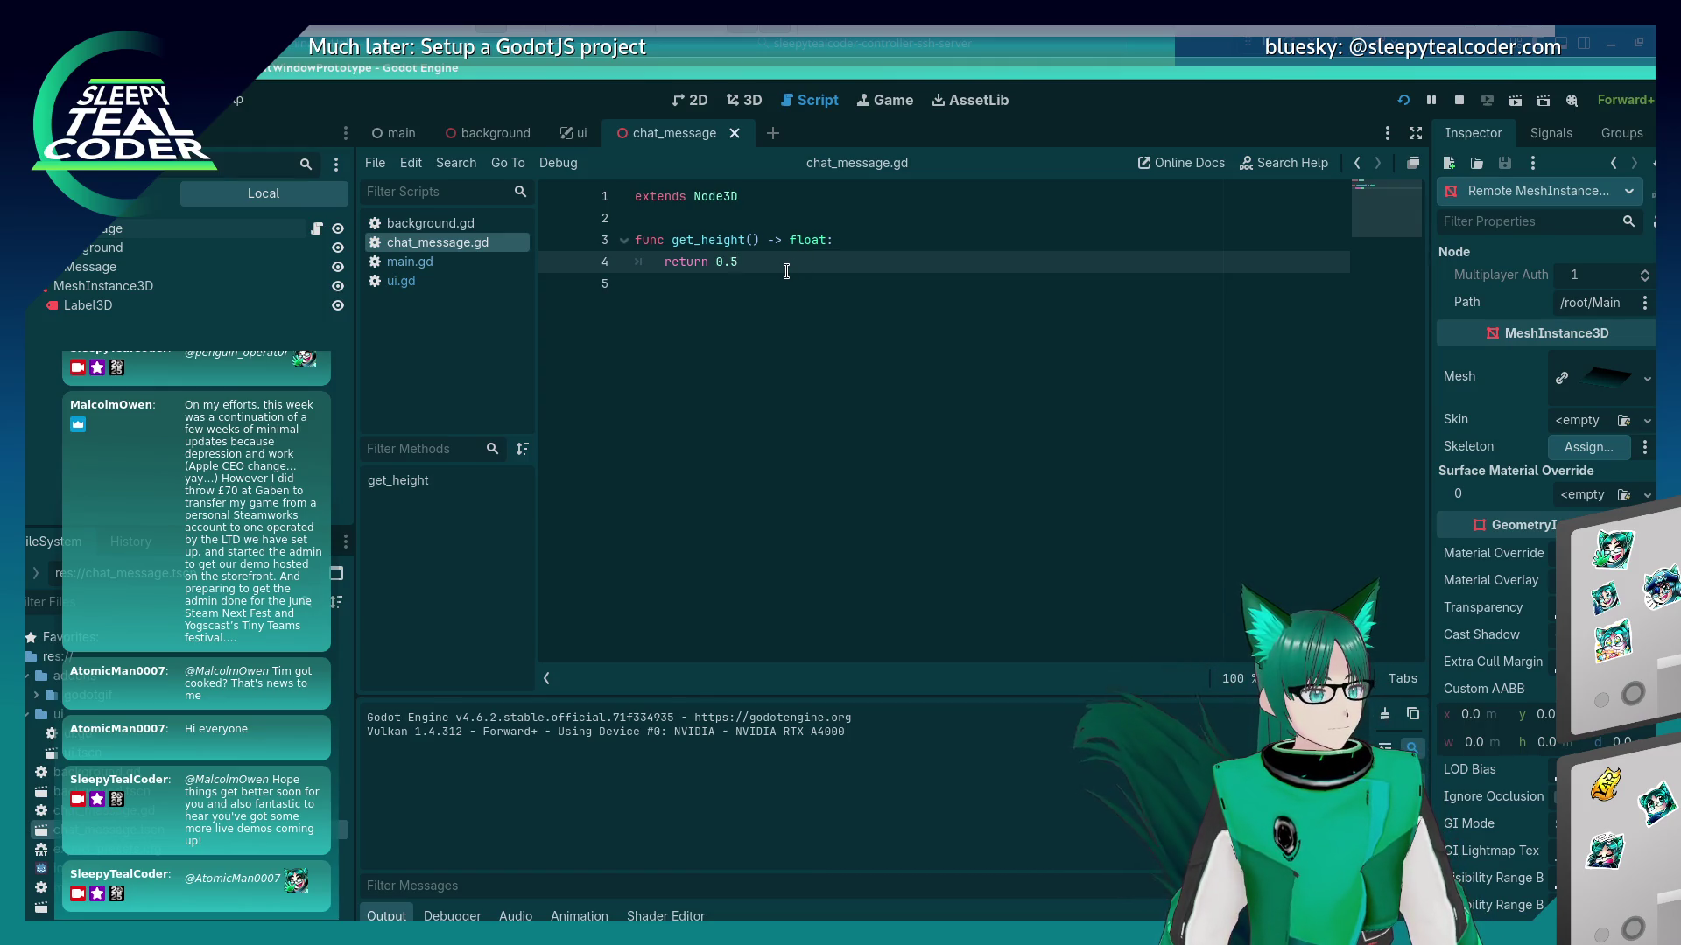
{"action": "key", "text": "BackSpace"}
{"action": "type", "text": "4"}
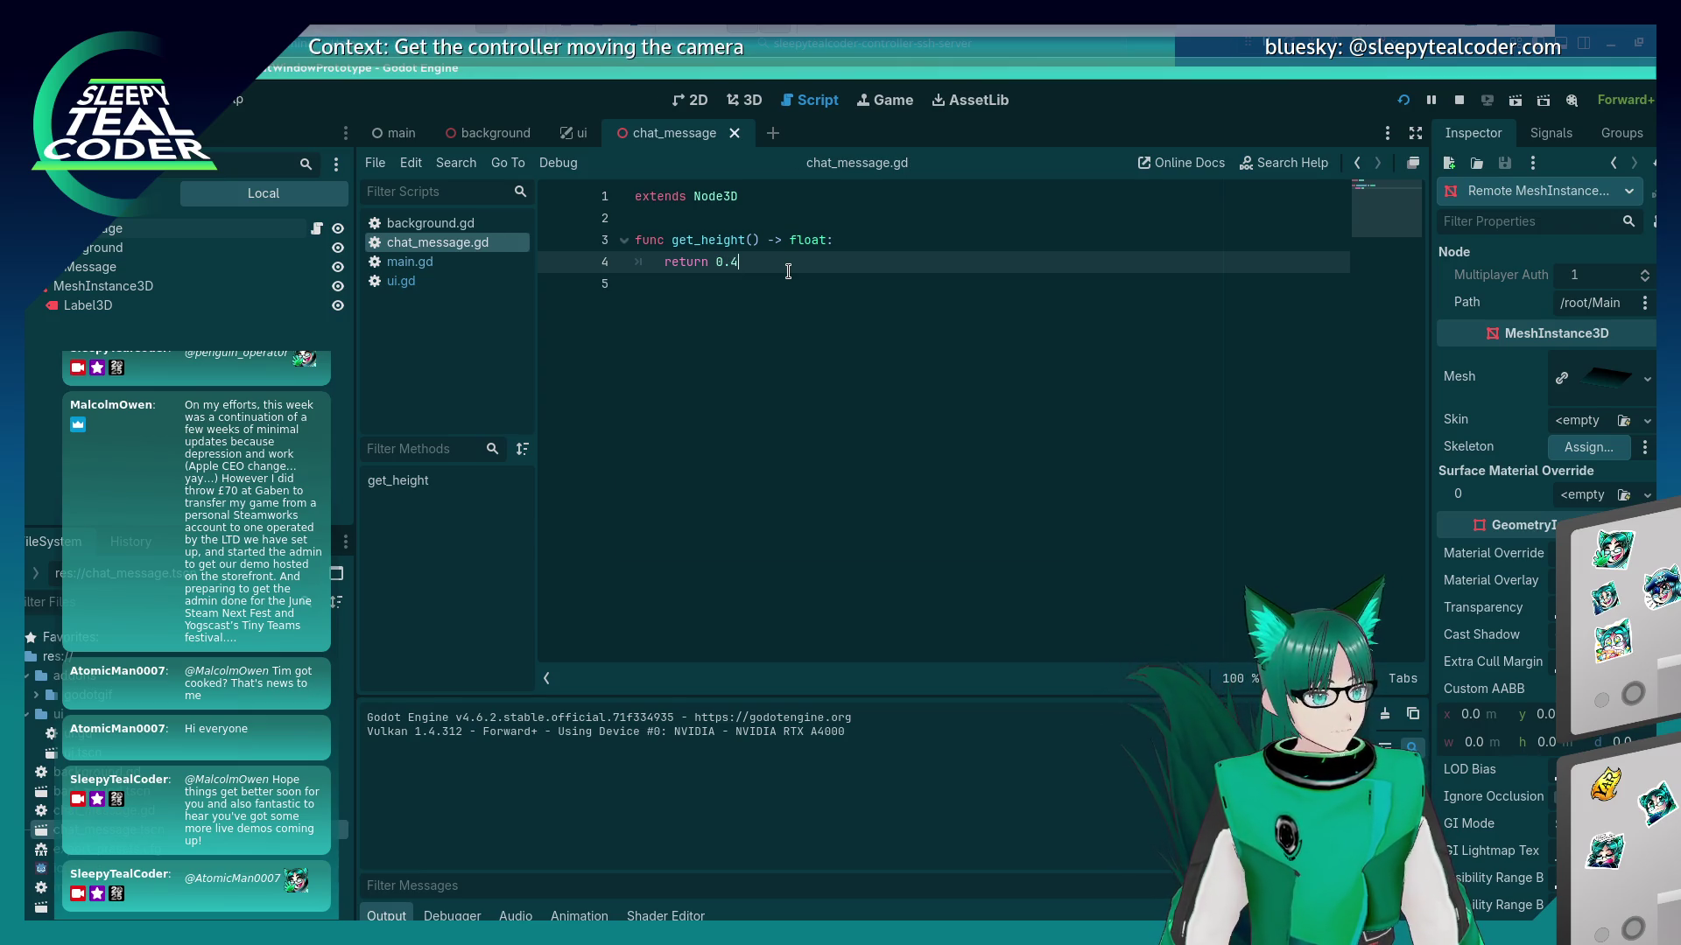
{"action": "left_click", "coordinate": [1403, 99]}
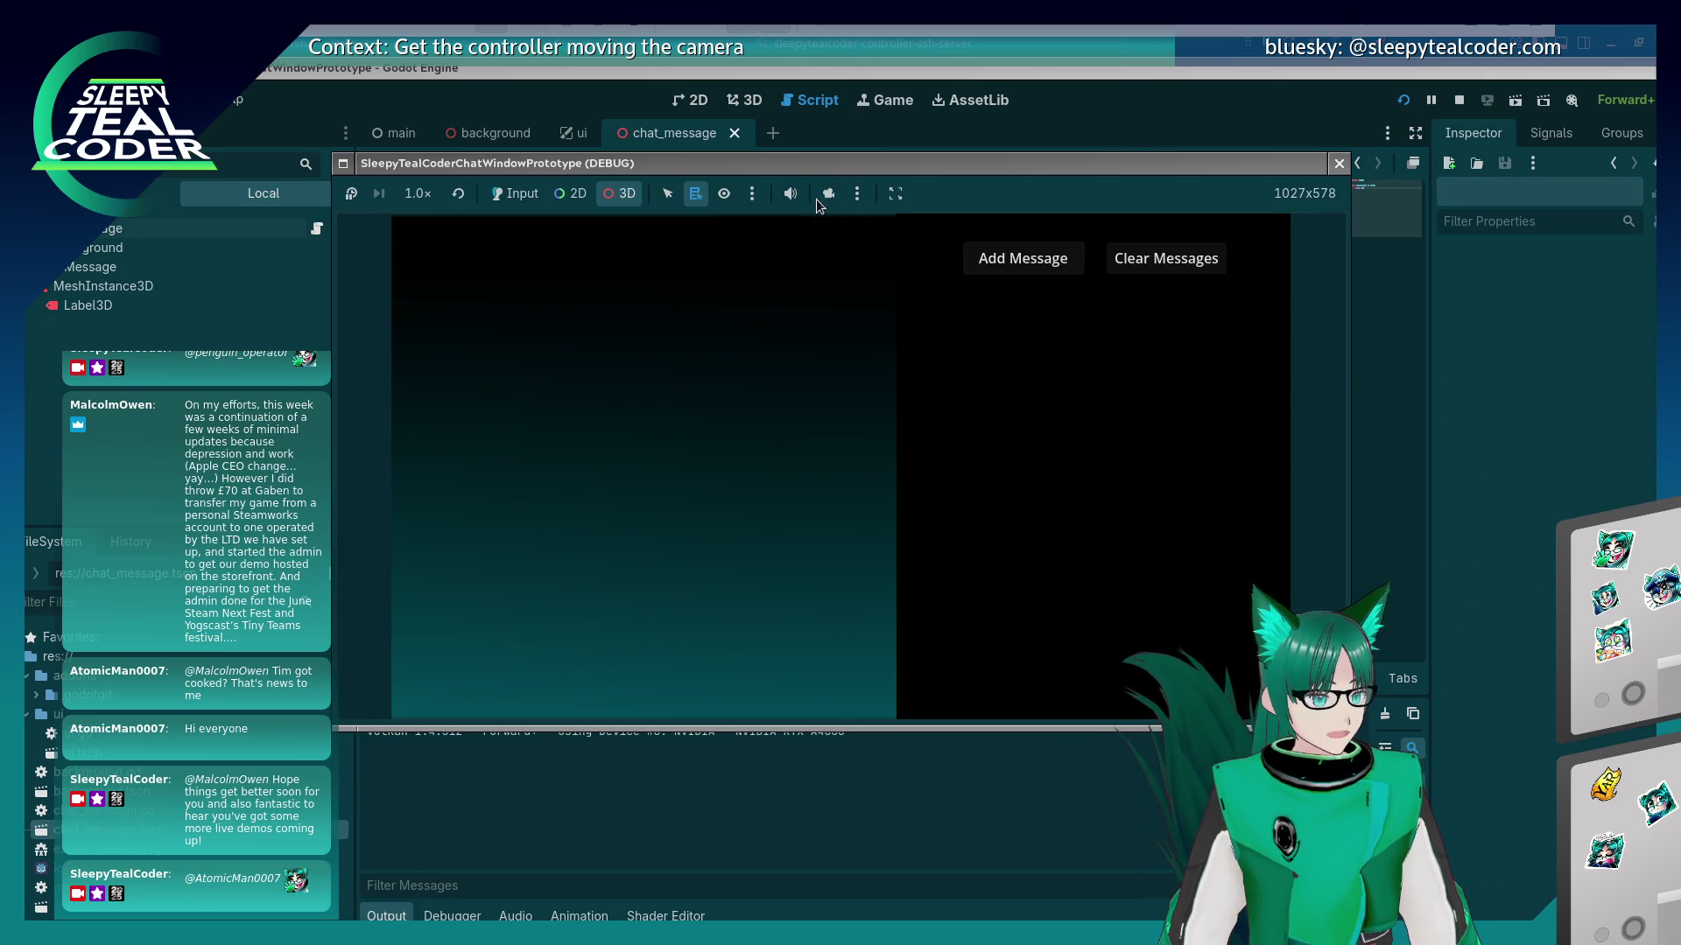
- Toggle the camera override and add four chat messages to watch them stack
{"action": "left_click", "coordinate": [826, 193]}
{"action": "left_click", "coordinate": [986, 261]}
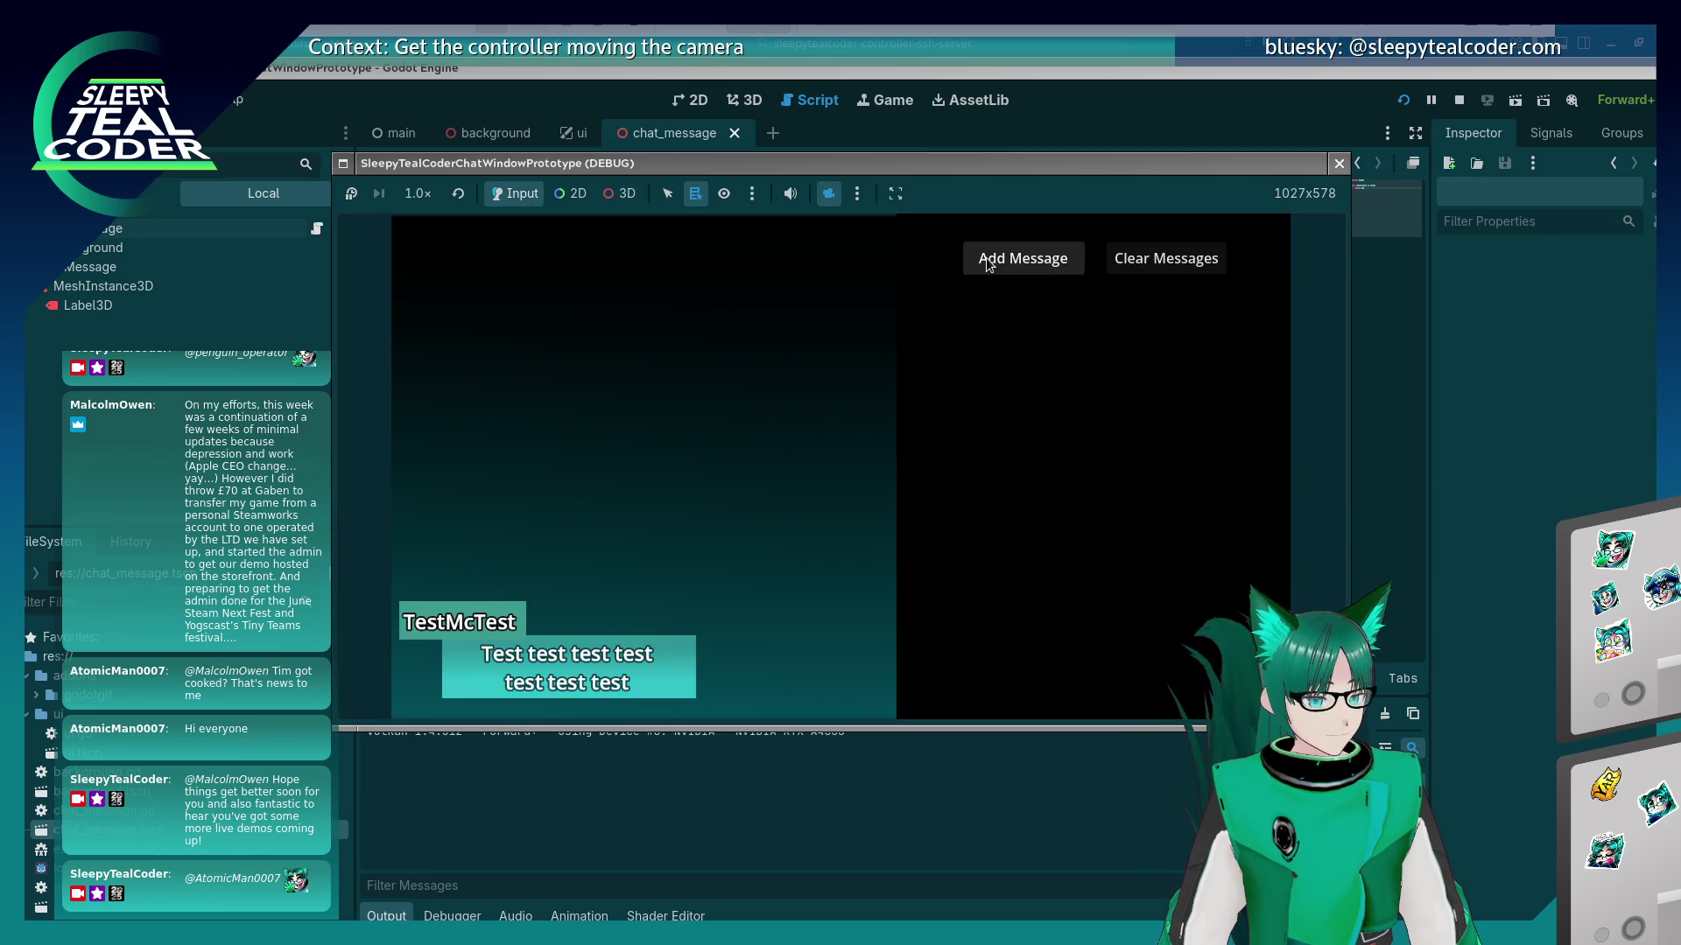
{"action": "left_click", "coordinate": [985, 265]}
{"action": "left_click", "coordinate": [984, 264]}
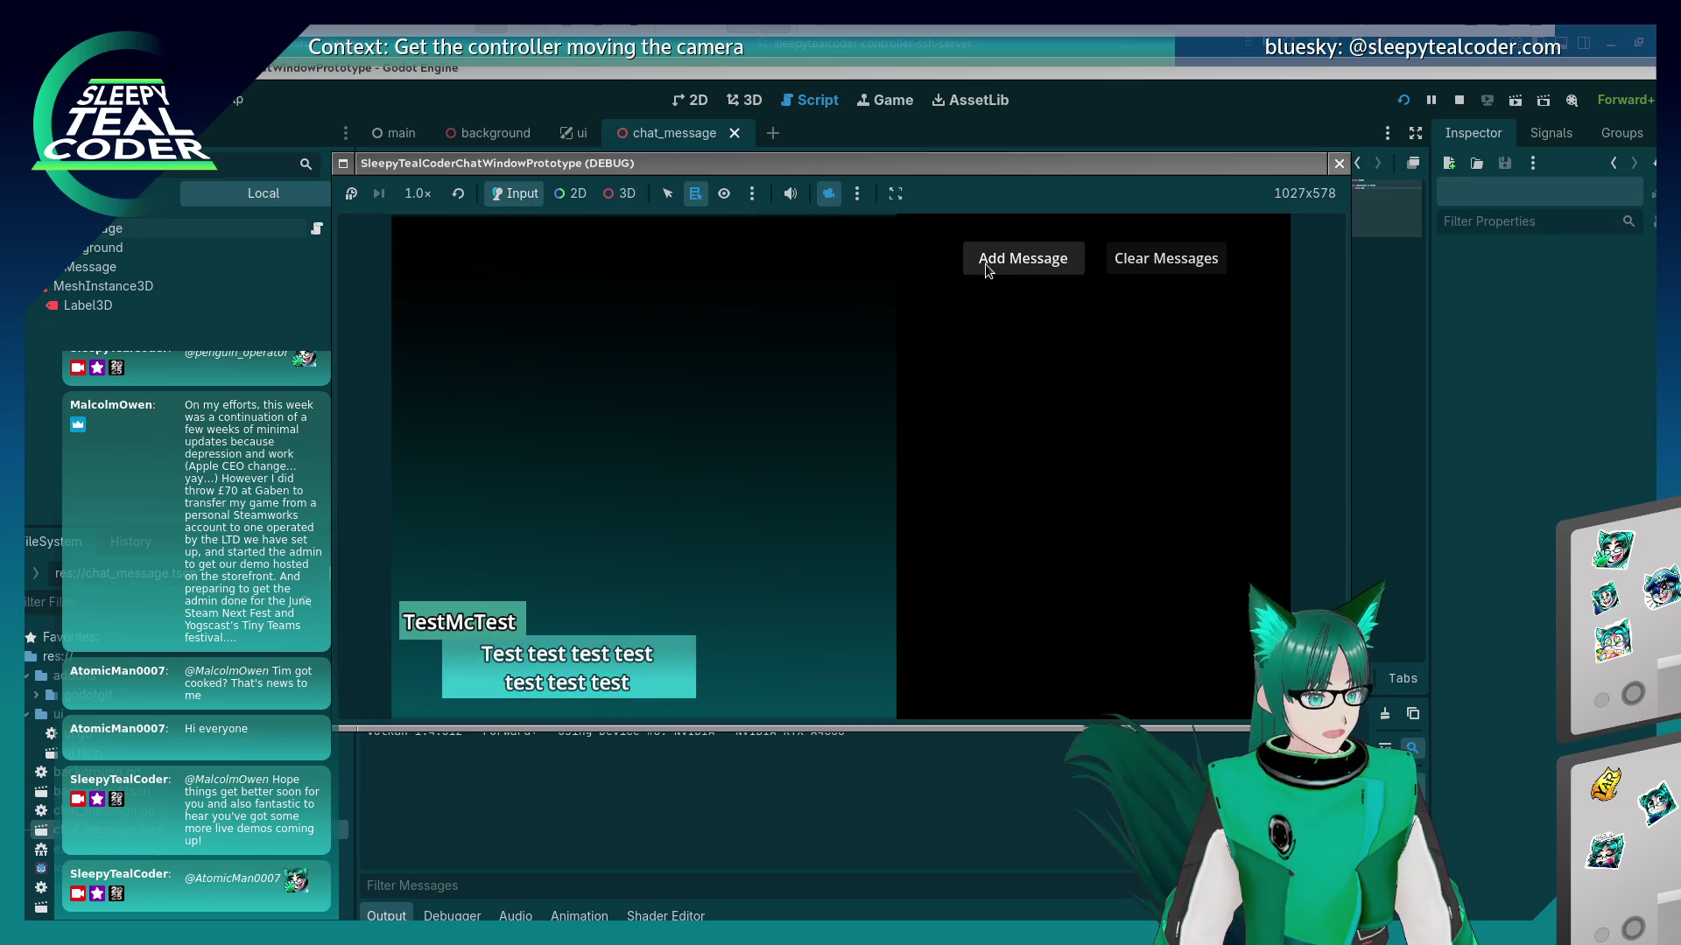
{"action": "left_click", "coordinate": [984, 264]}
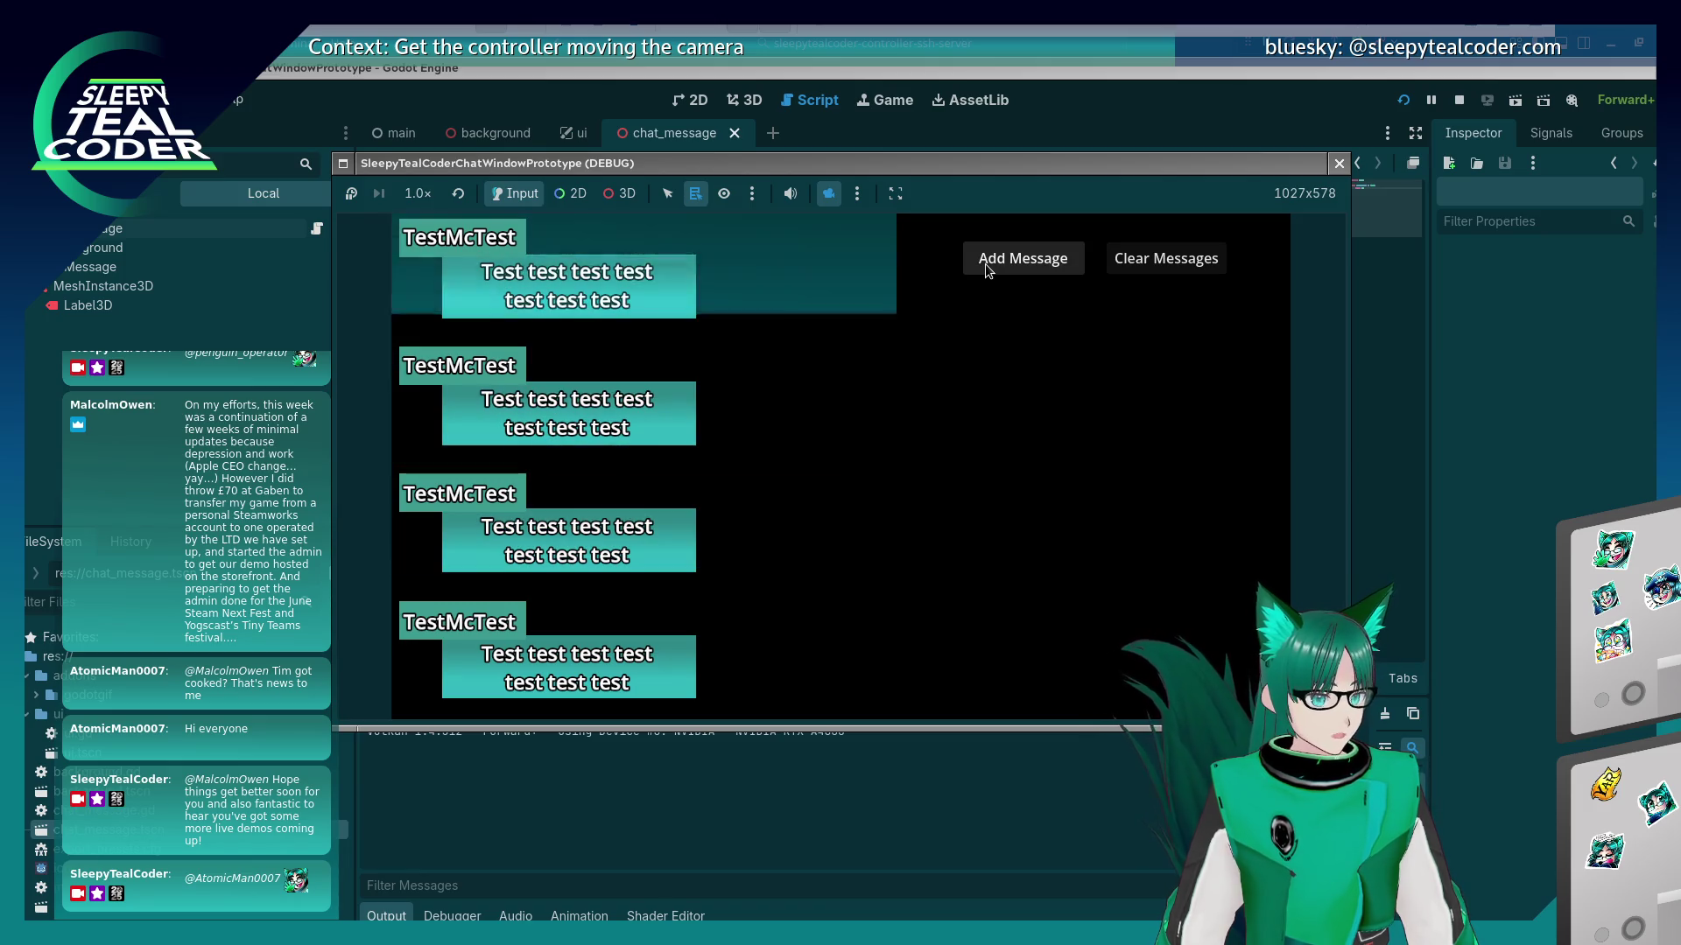
- Reset the chat to one message, add two more, then stop the game with F8
{"action": "left_click", "coordinate": [839, 197]}
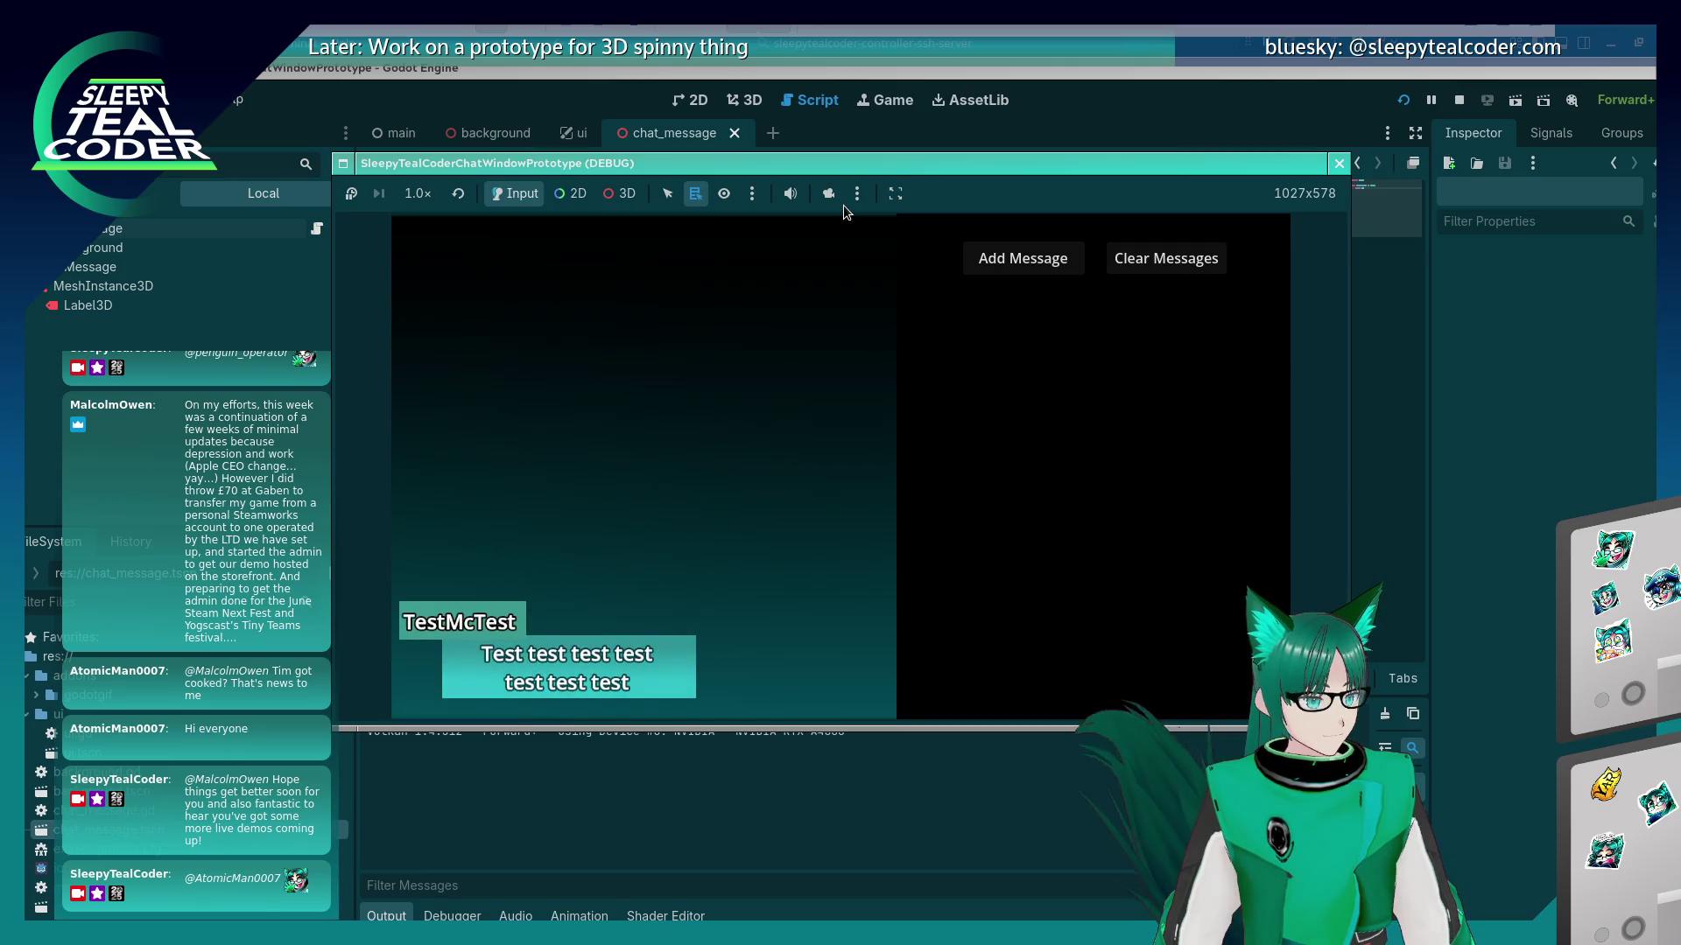
{"action": "left_click", "coordinate": [1069, 259]}
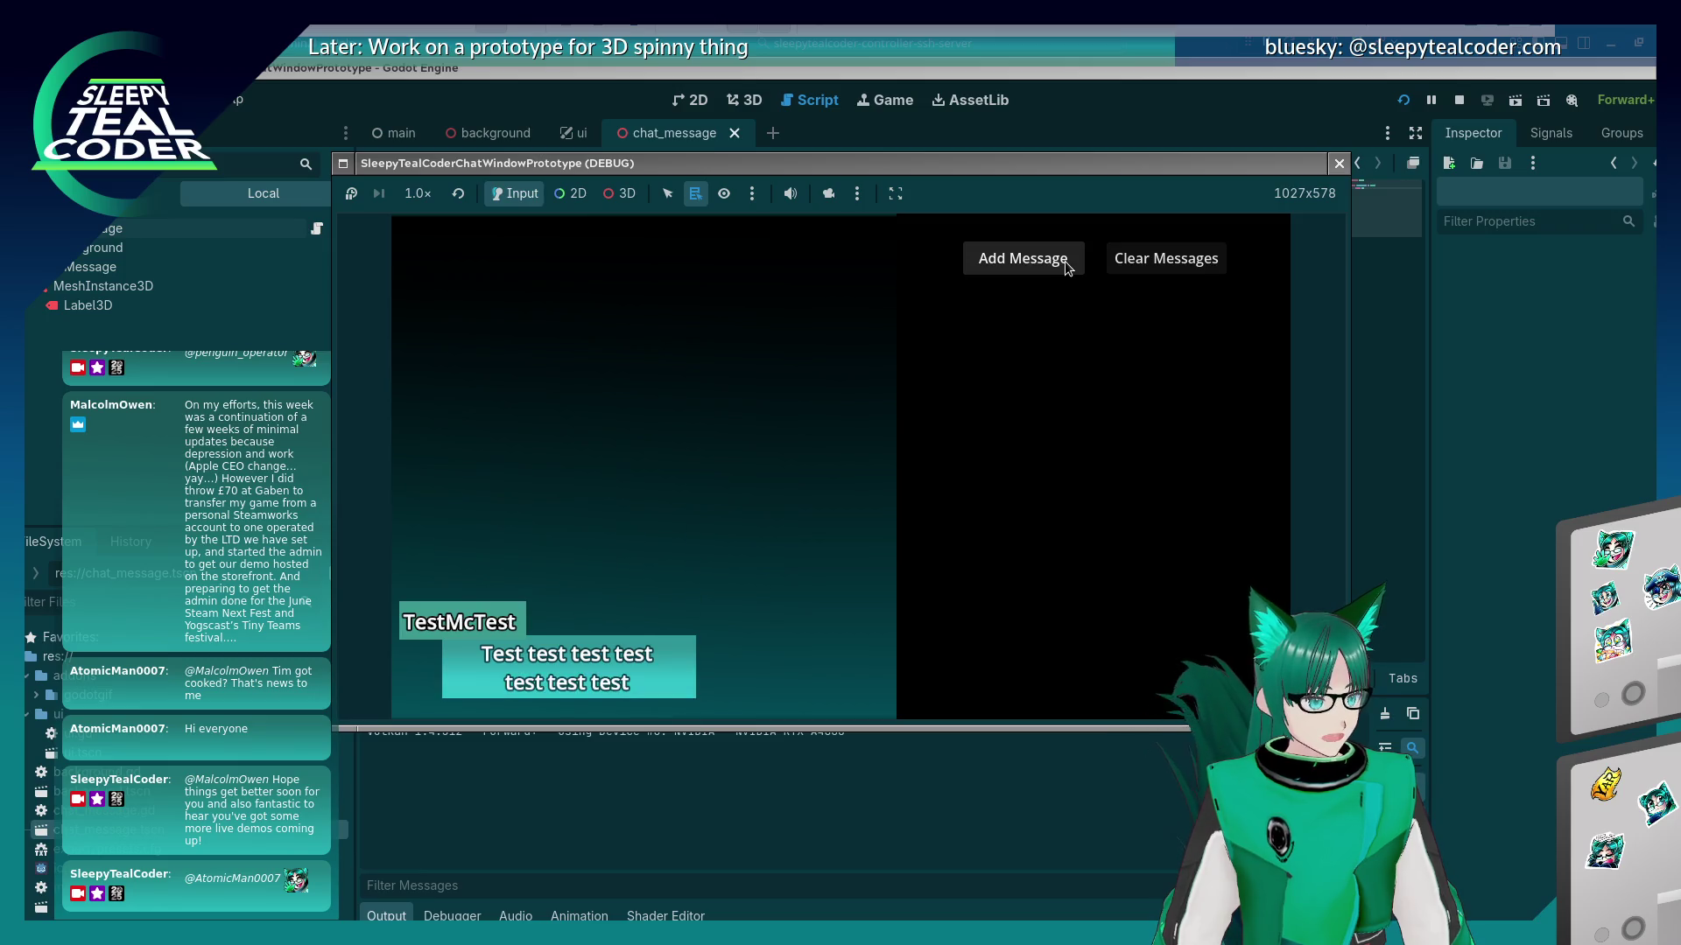
{"action": "left_click", "coordinate": [1065, 261]}
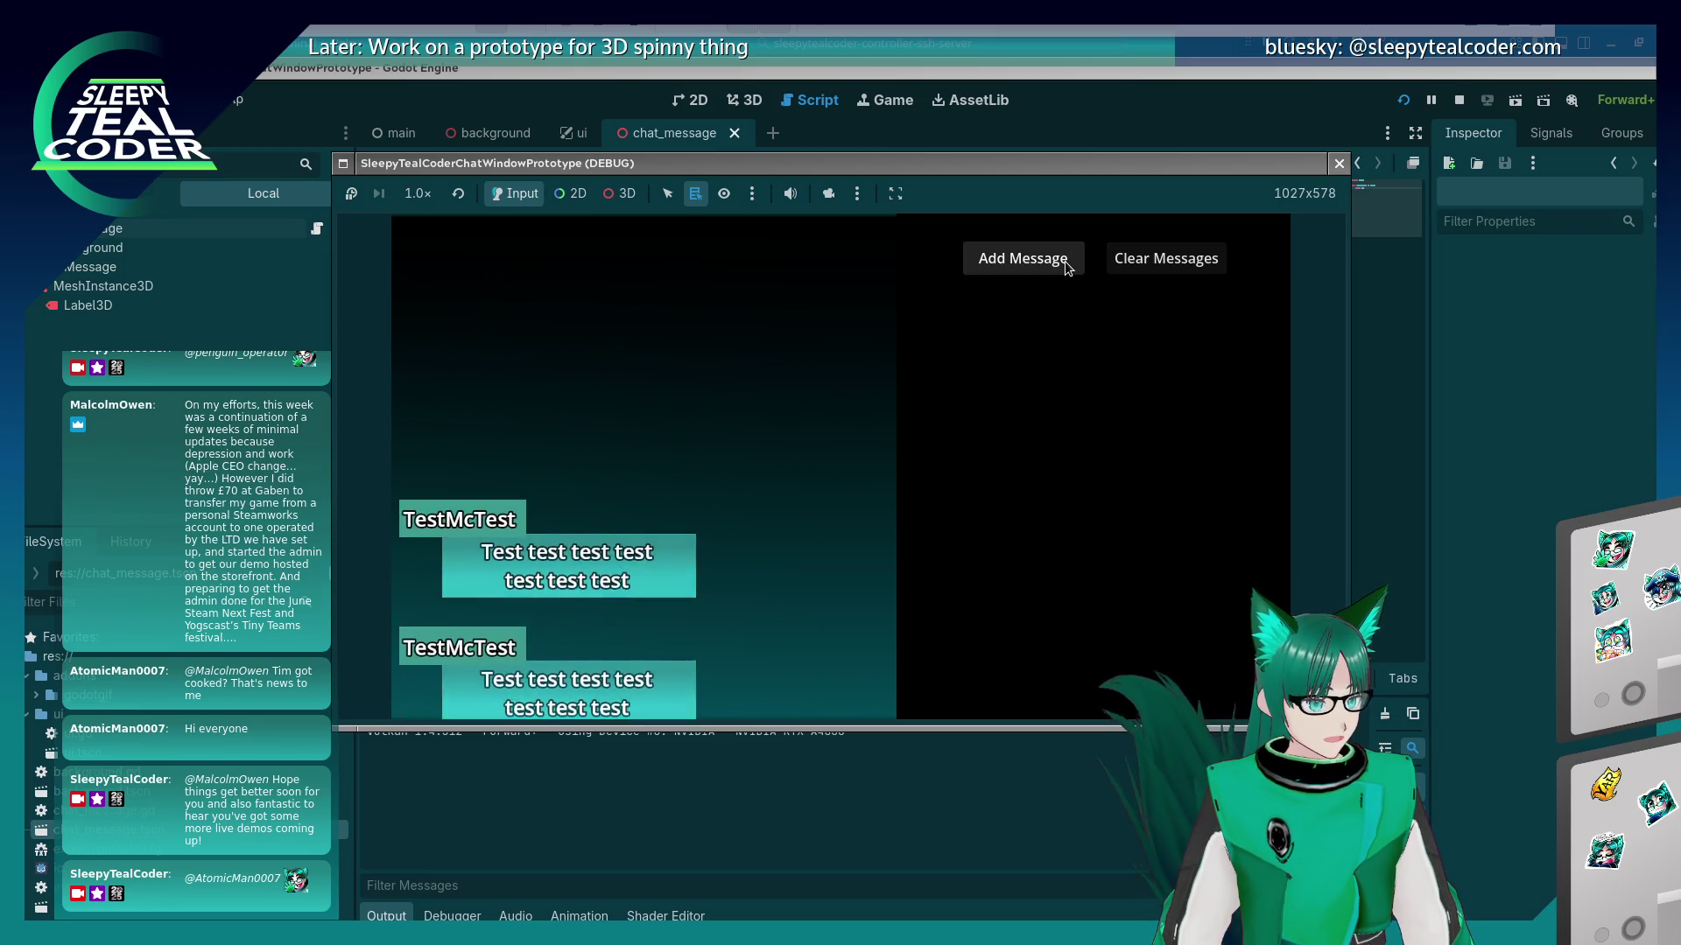
{"action": "left_click", "coordinate": [1064, 261]}
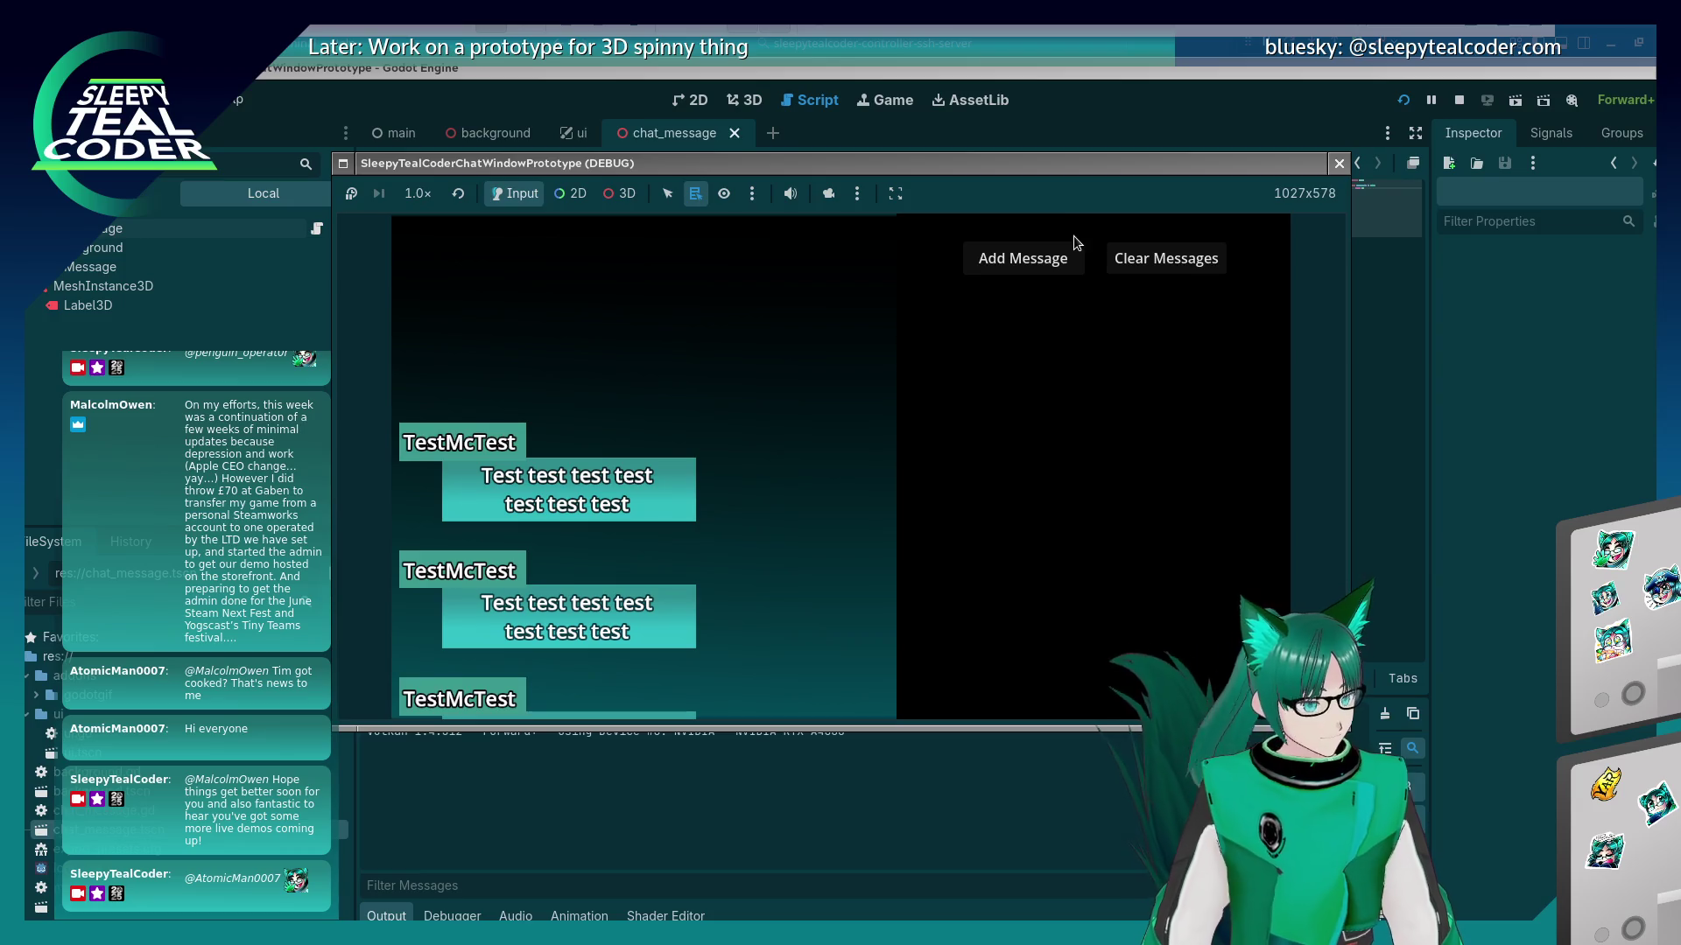
{"action": "key", "text": "F8"}
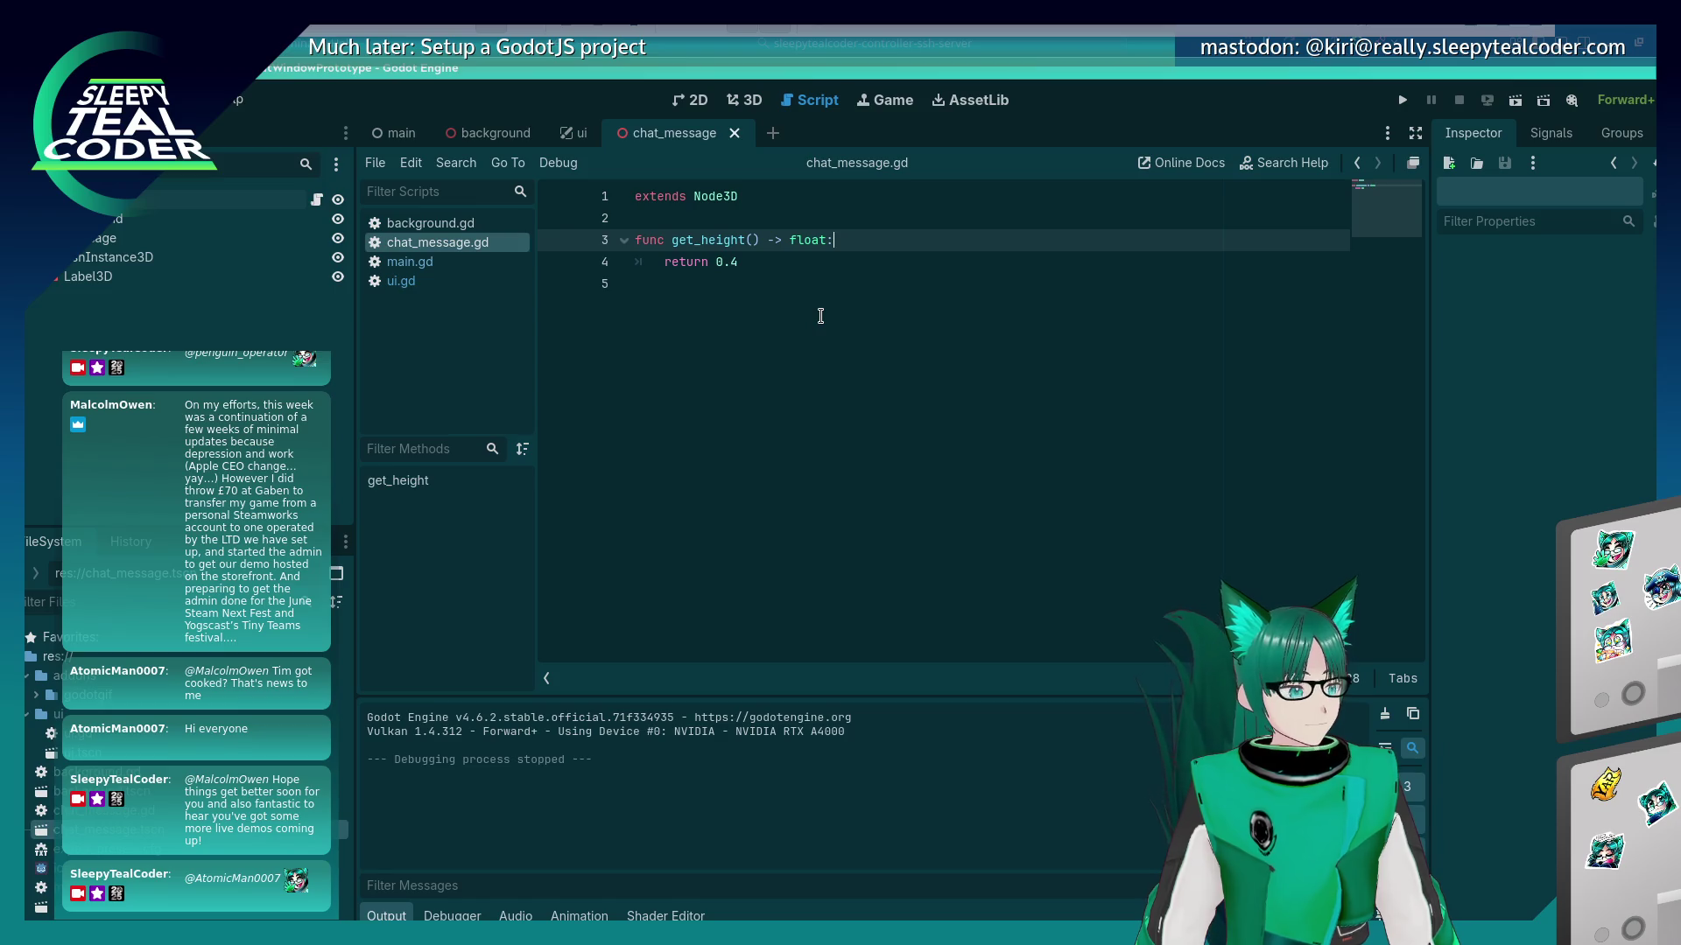
- Insert a new first line in get_height referencing $MeshInstance3D
{"action": "key", "text": "Return"}
{"action": "type", "text": "$"}
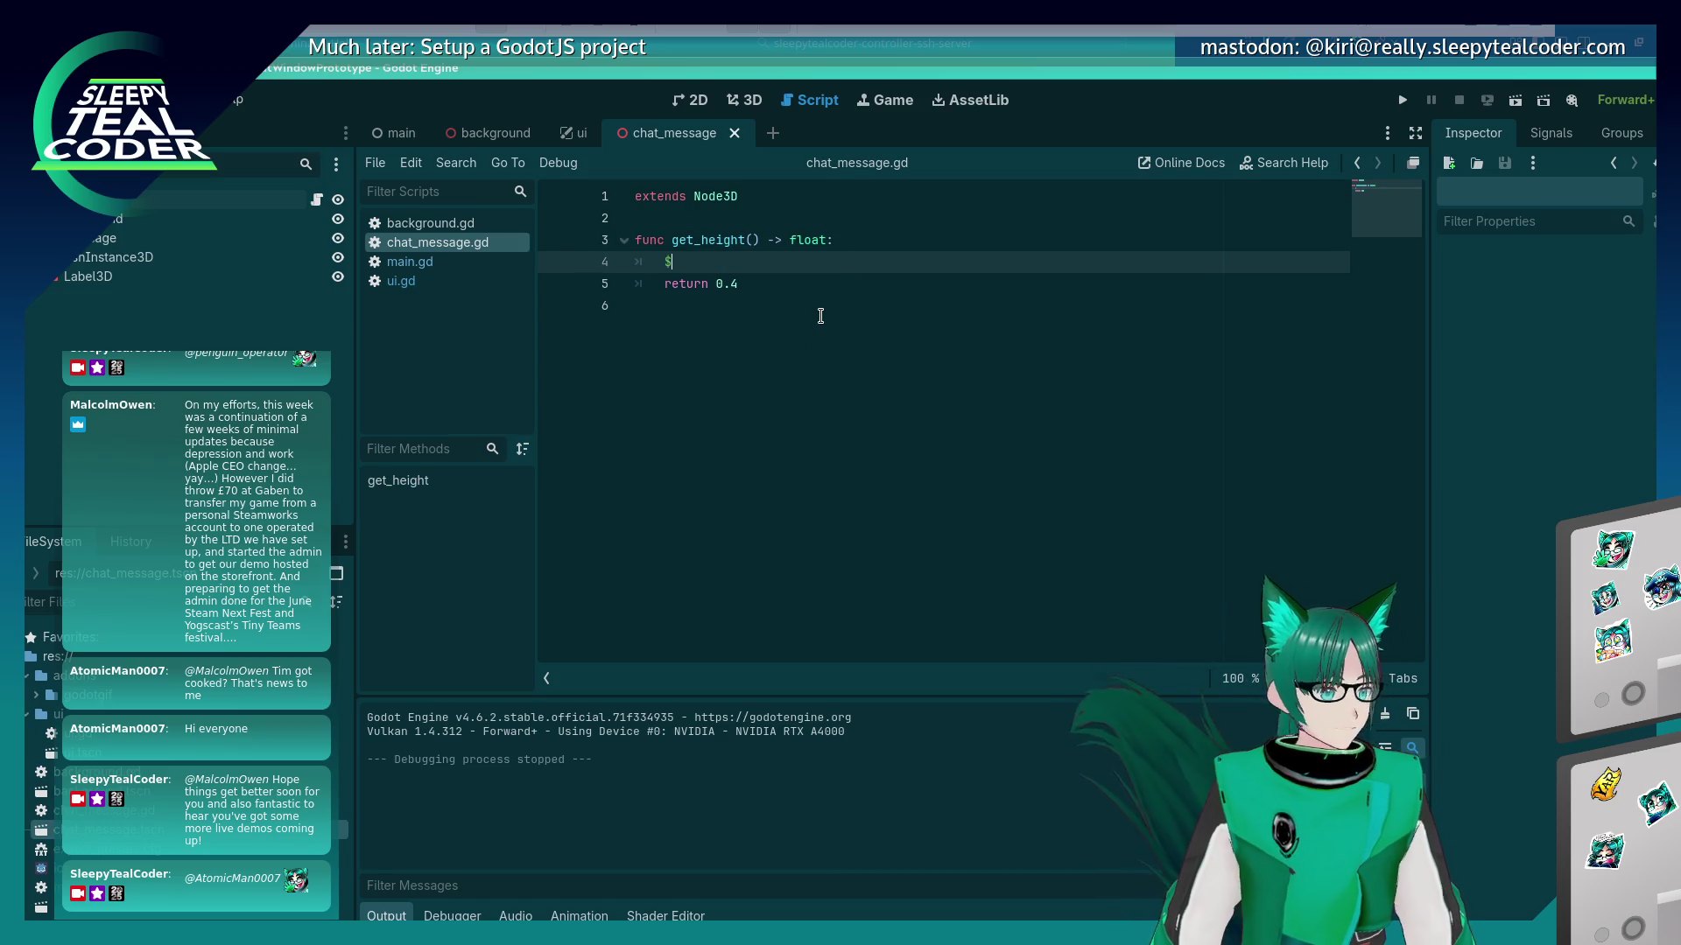
{"action": "type", "text": "Mesh"}
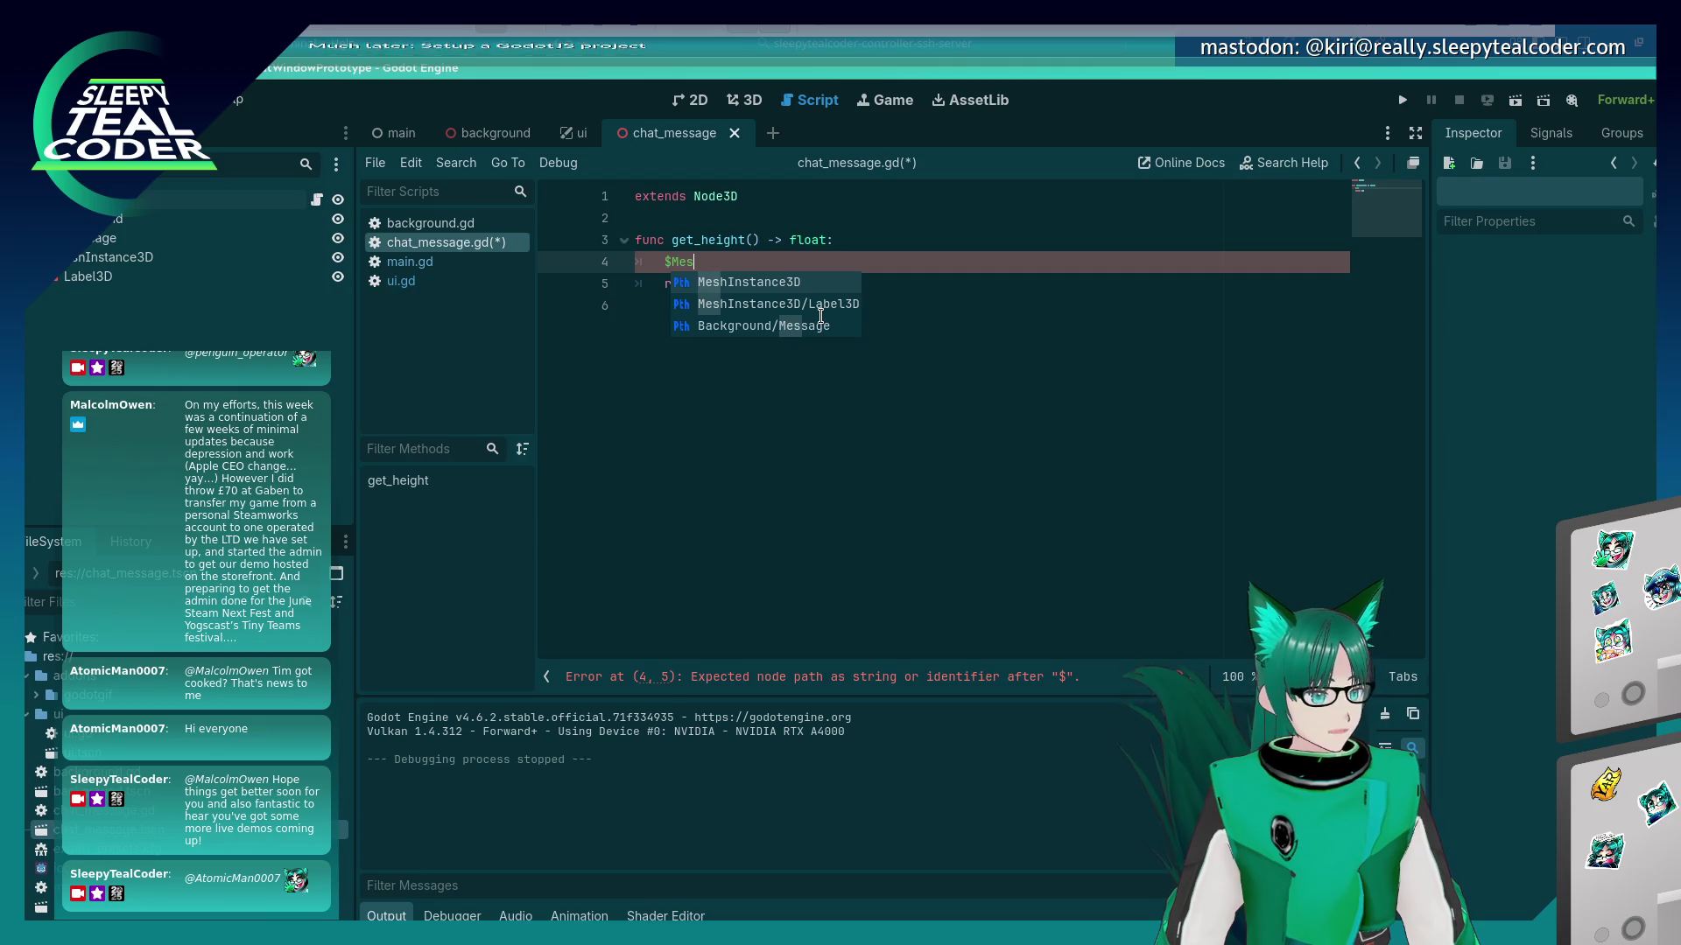
{"action": "key", "text": "Return"}
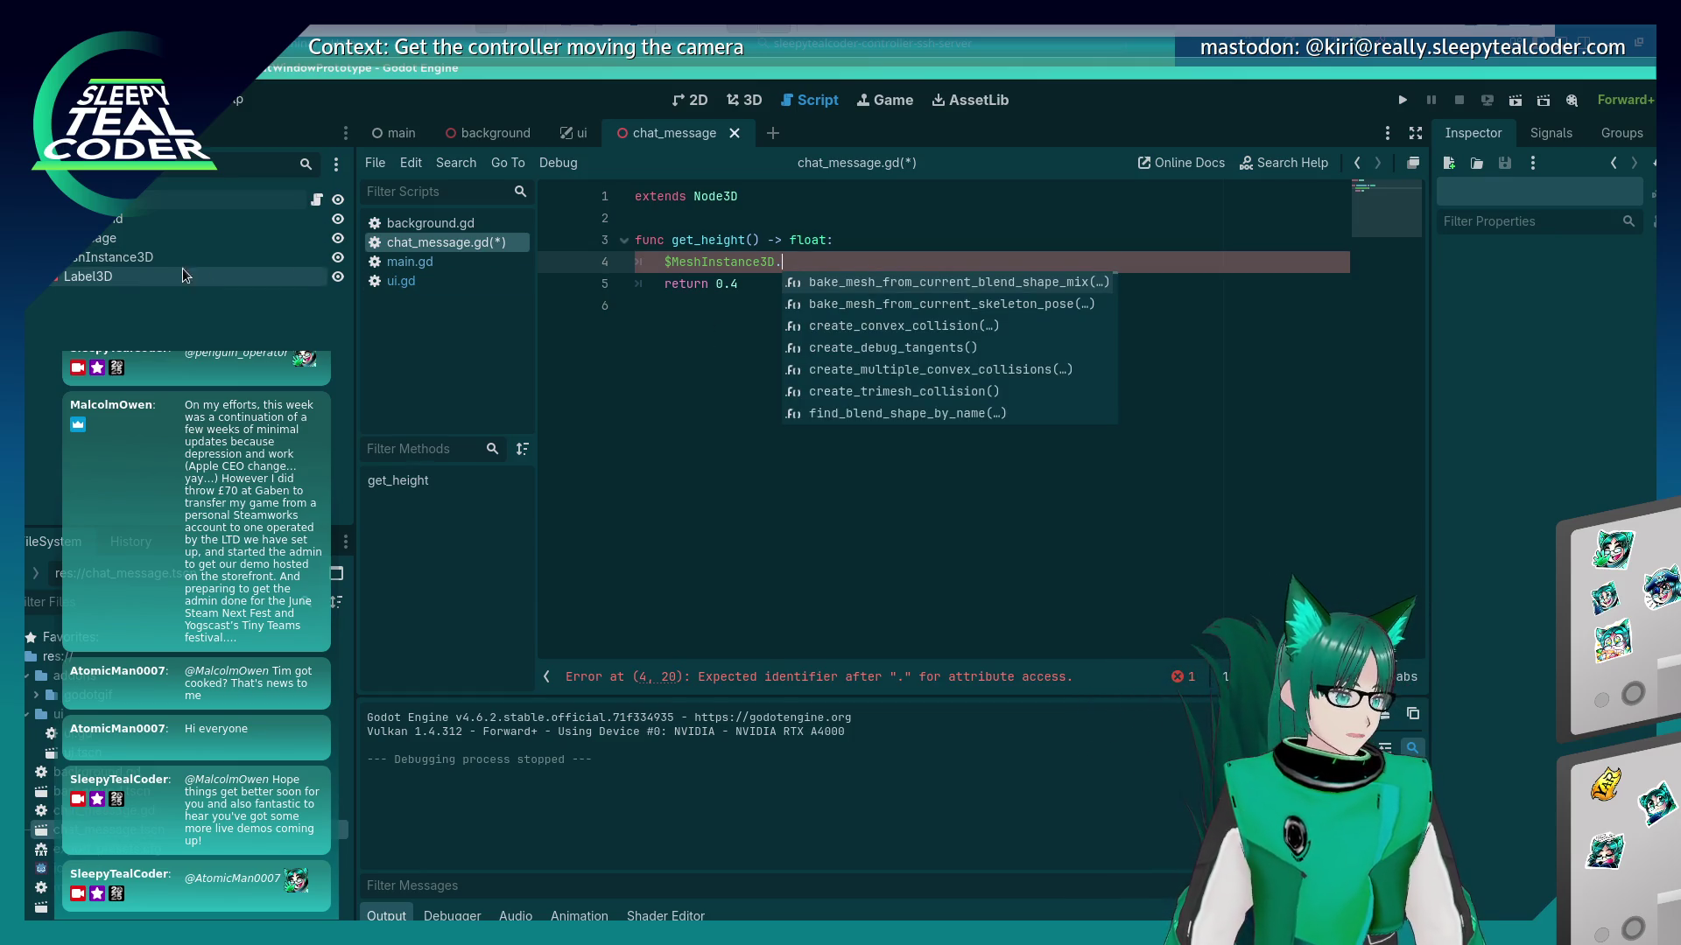
- Rename the Label3D node to Username
{"action": "right_click", "coordinate": [135, 276]}
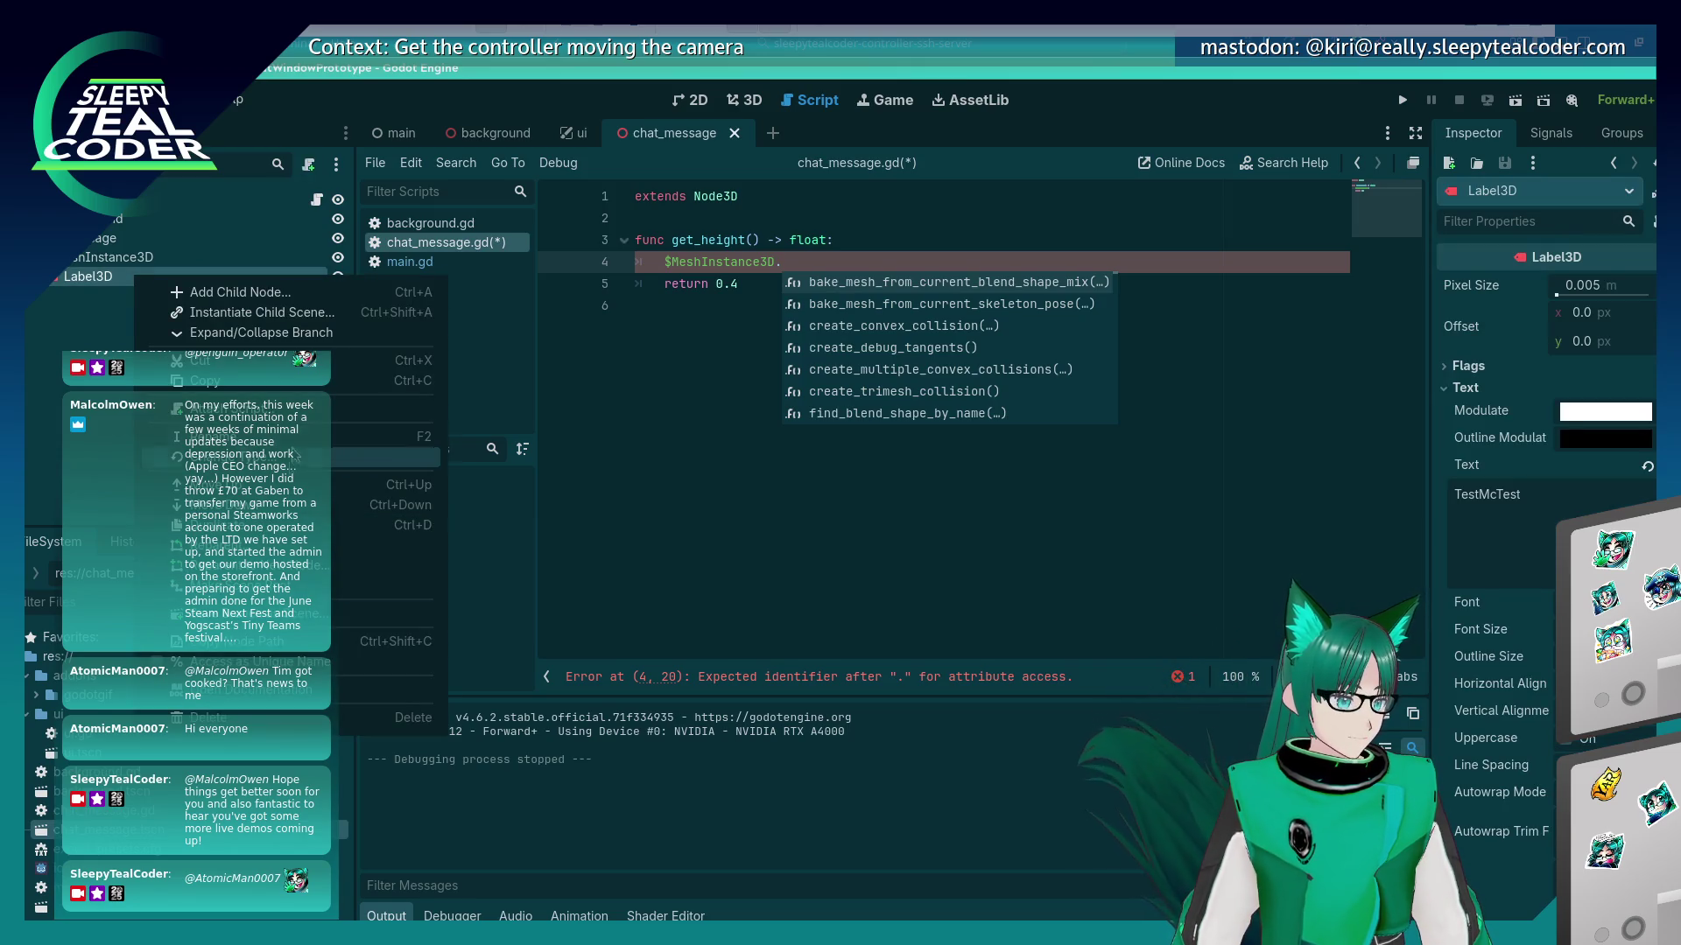
{"action": "left_click", "coordinate": [307, 442]}
{"action": "type", "text": "Username"}
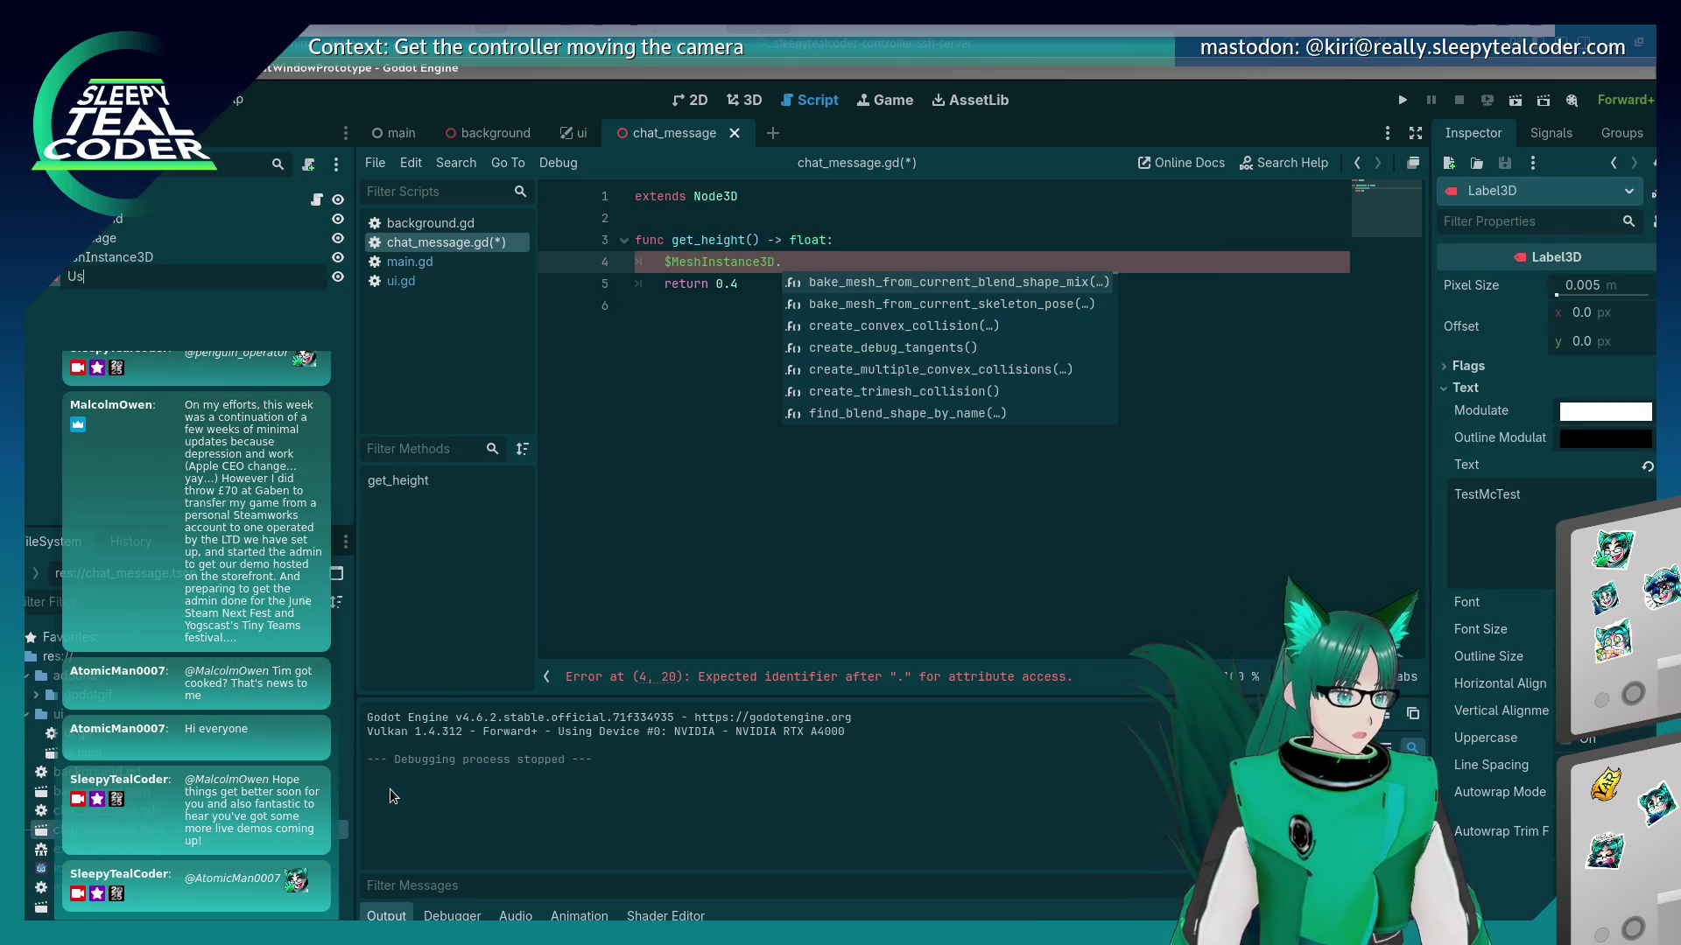
{"action": "key", "text": "Return"}
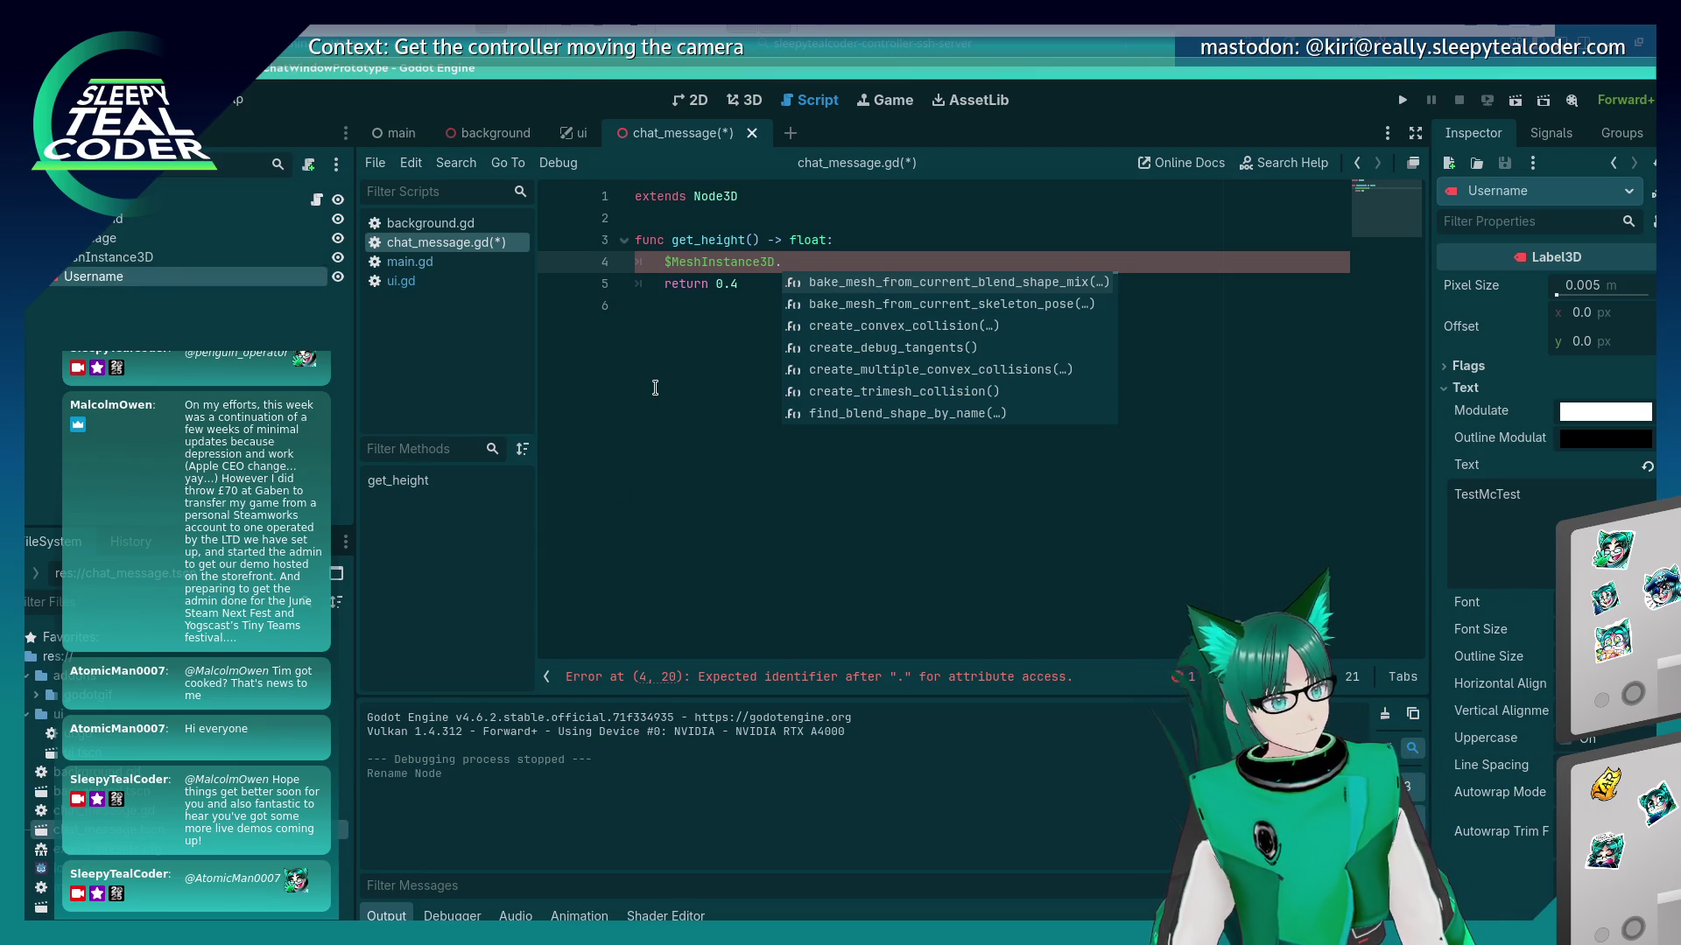
- Complete line 4 as $MeshInstance3D.get_aabb() and begin a new line below it
{"action": "left_click", "coordinate": [657, 387]}
{"action": "left_click", "coordinate": [825, 274]}
{"action": "type", "text": "get_"}
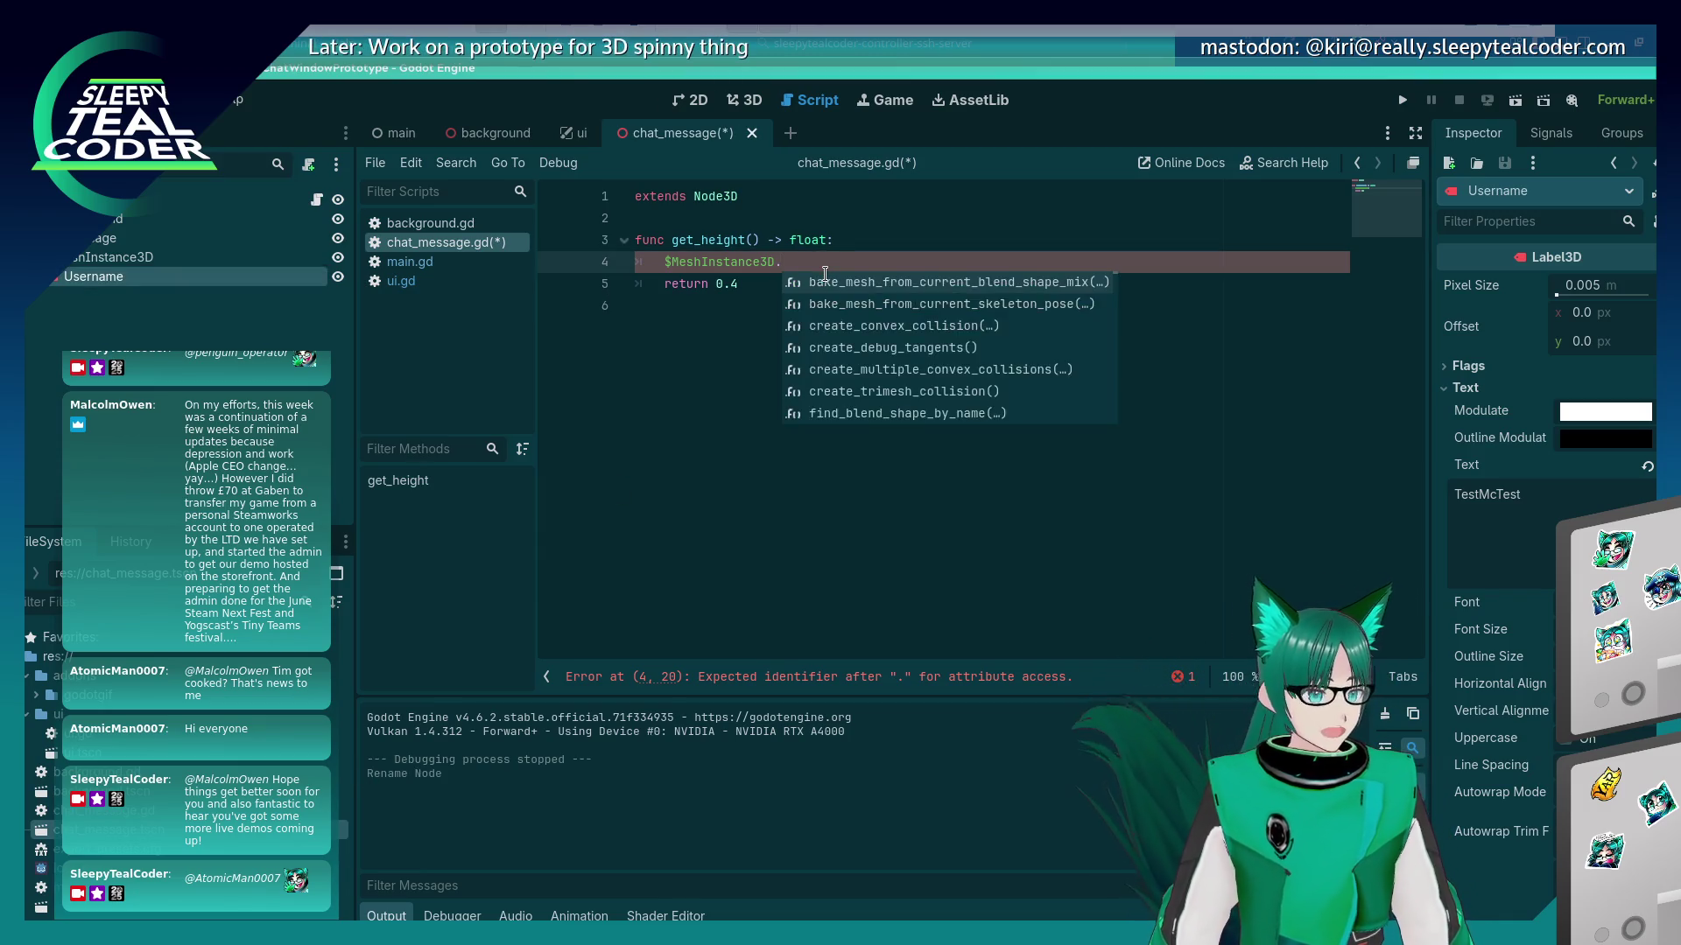
{"action": "type", "text": "p"}
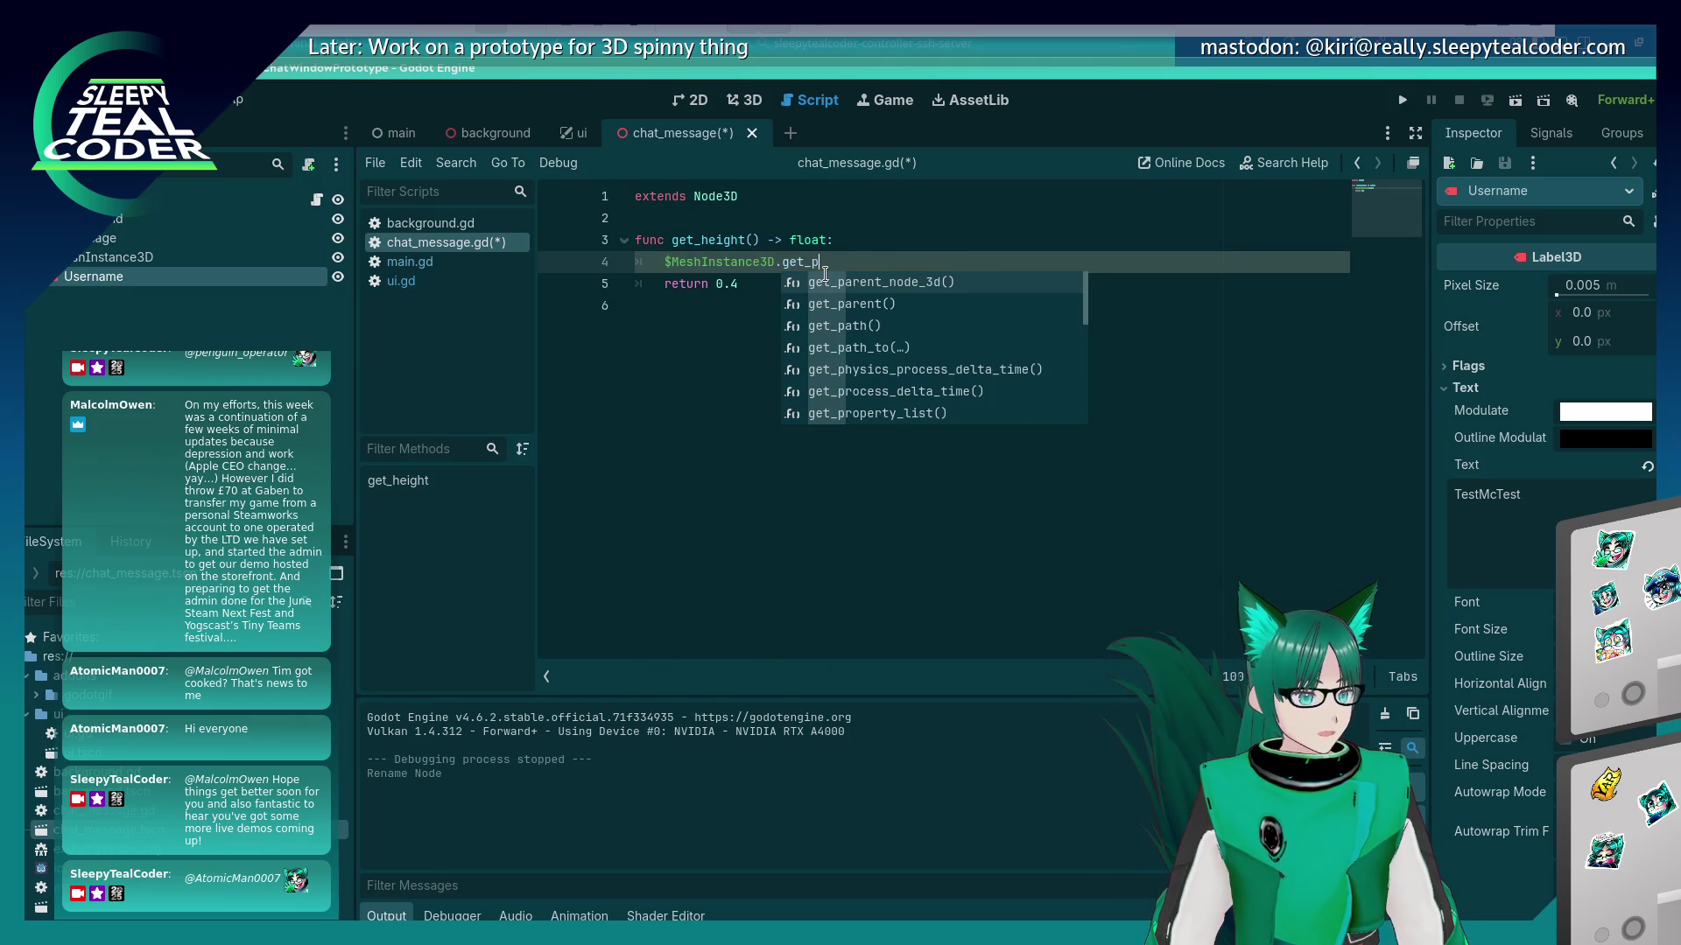
{"action": "key", "text": "BackSpace"}
{"action": "type", "text": "si"}
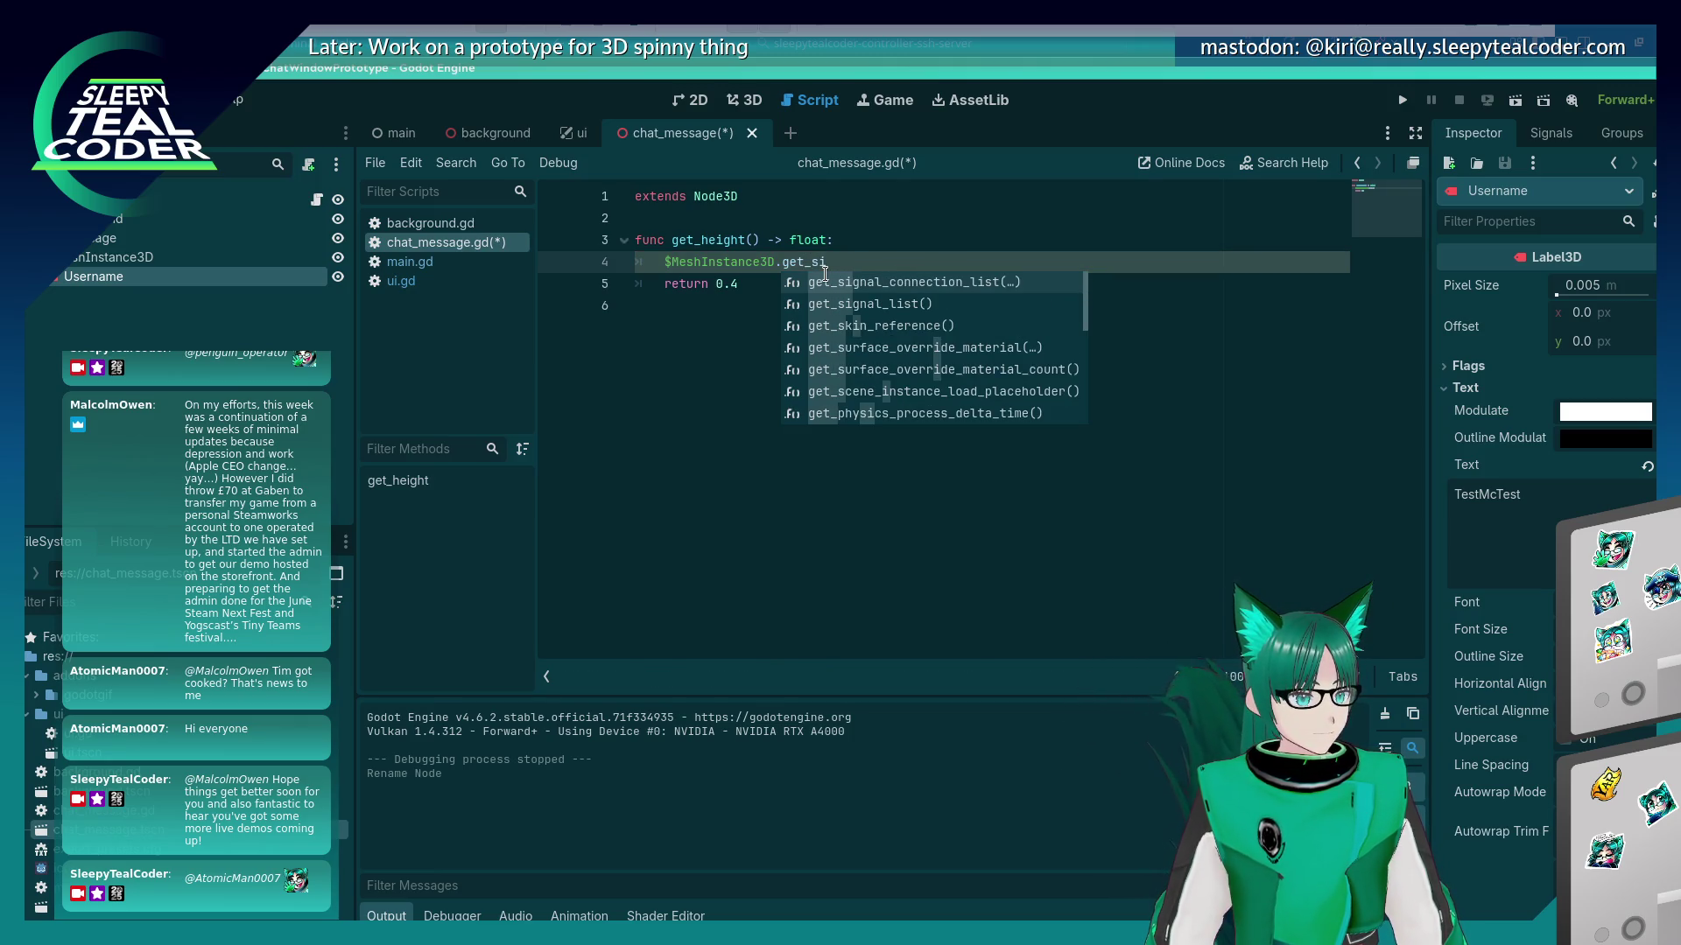
{"action": "type", "text": "z"}
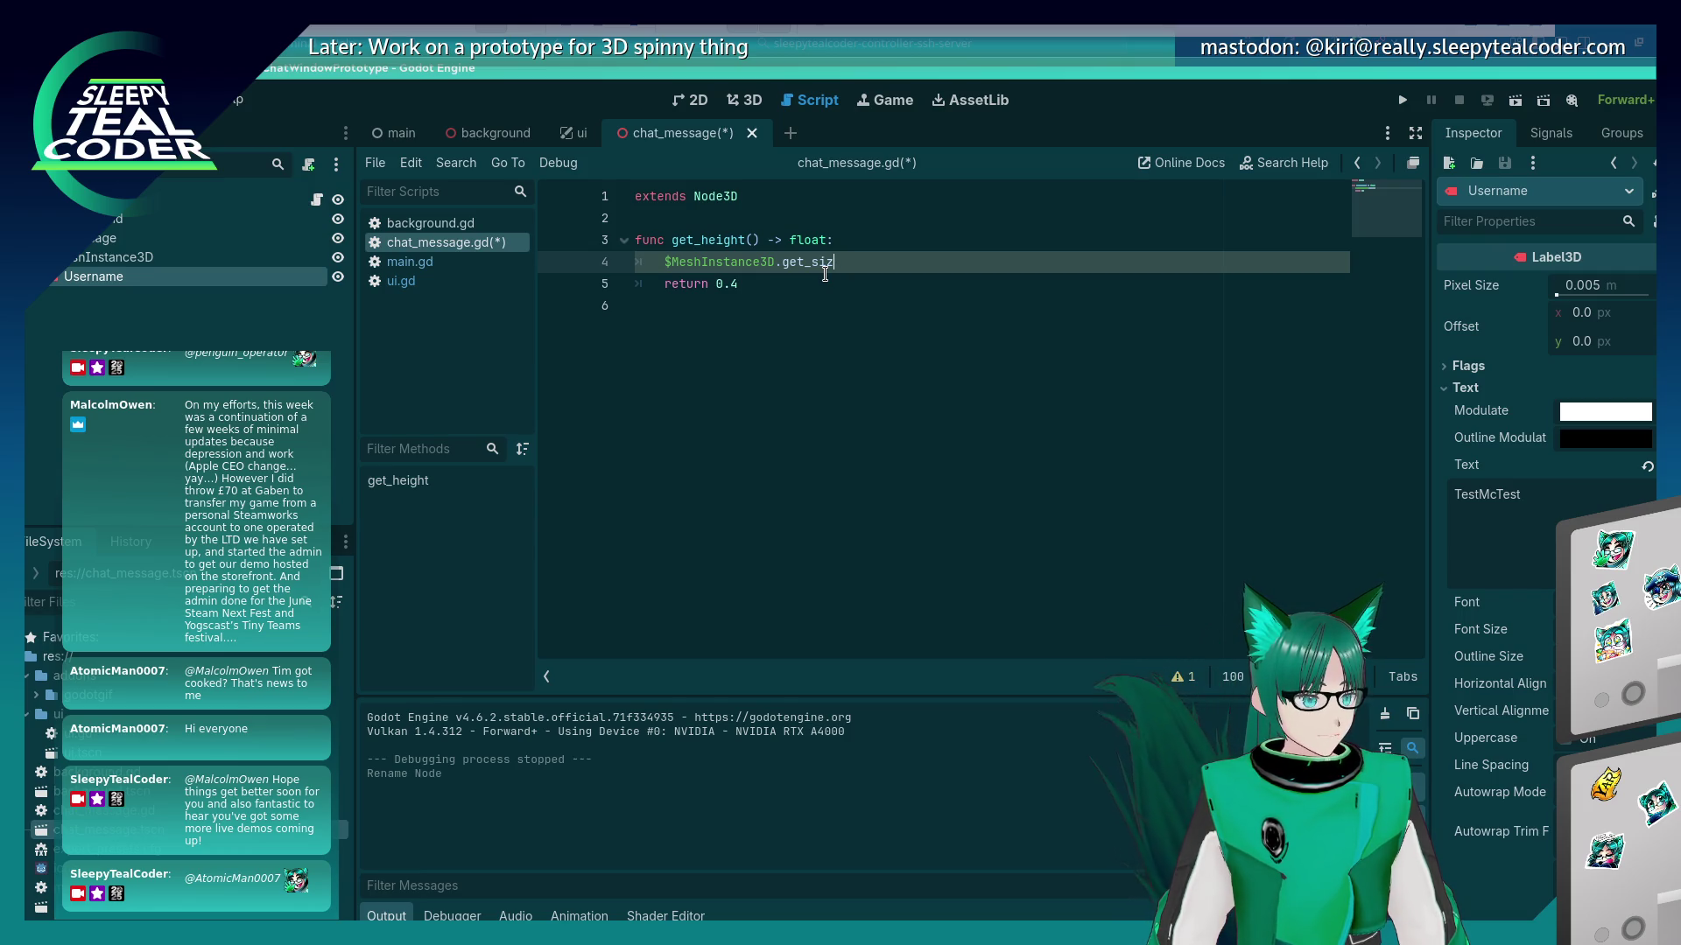
{"action": "key", "text": "BackSpace"}
{"action": "key", "text": "BackSpace"}
{"action": "key", "text": "BackSpace"}
{"action": "type", "text": "_a"}
{"action": "key", "text": "Return"}
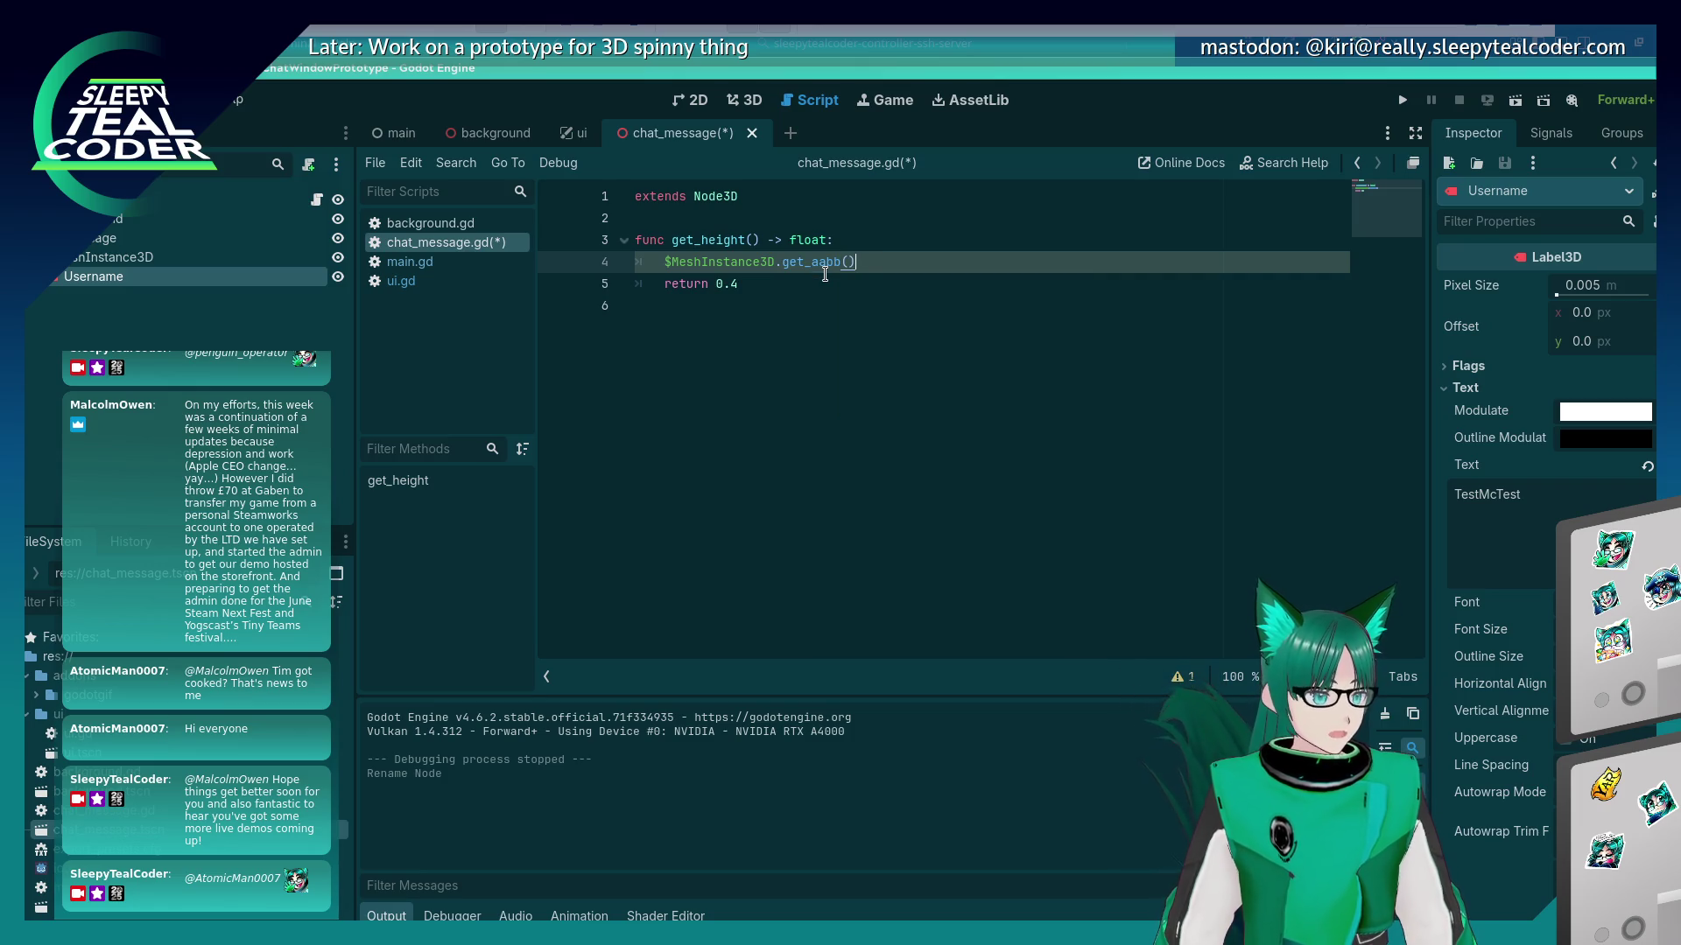
{"action": "key", "text": "Return"}
{"action": "type", "text": "$"}
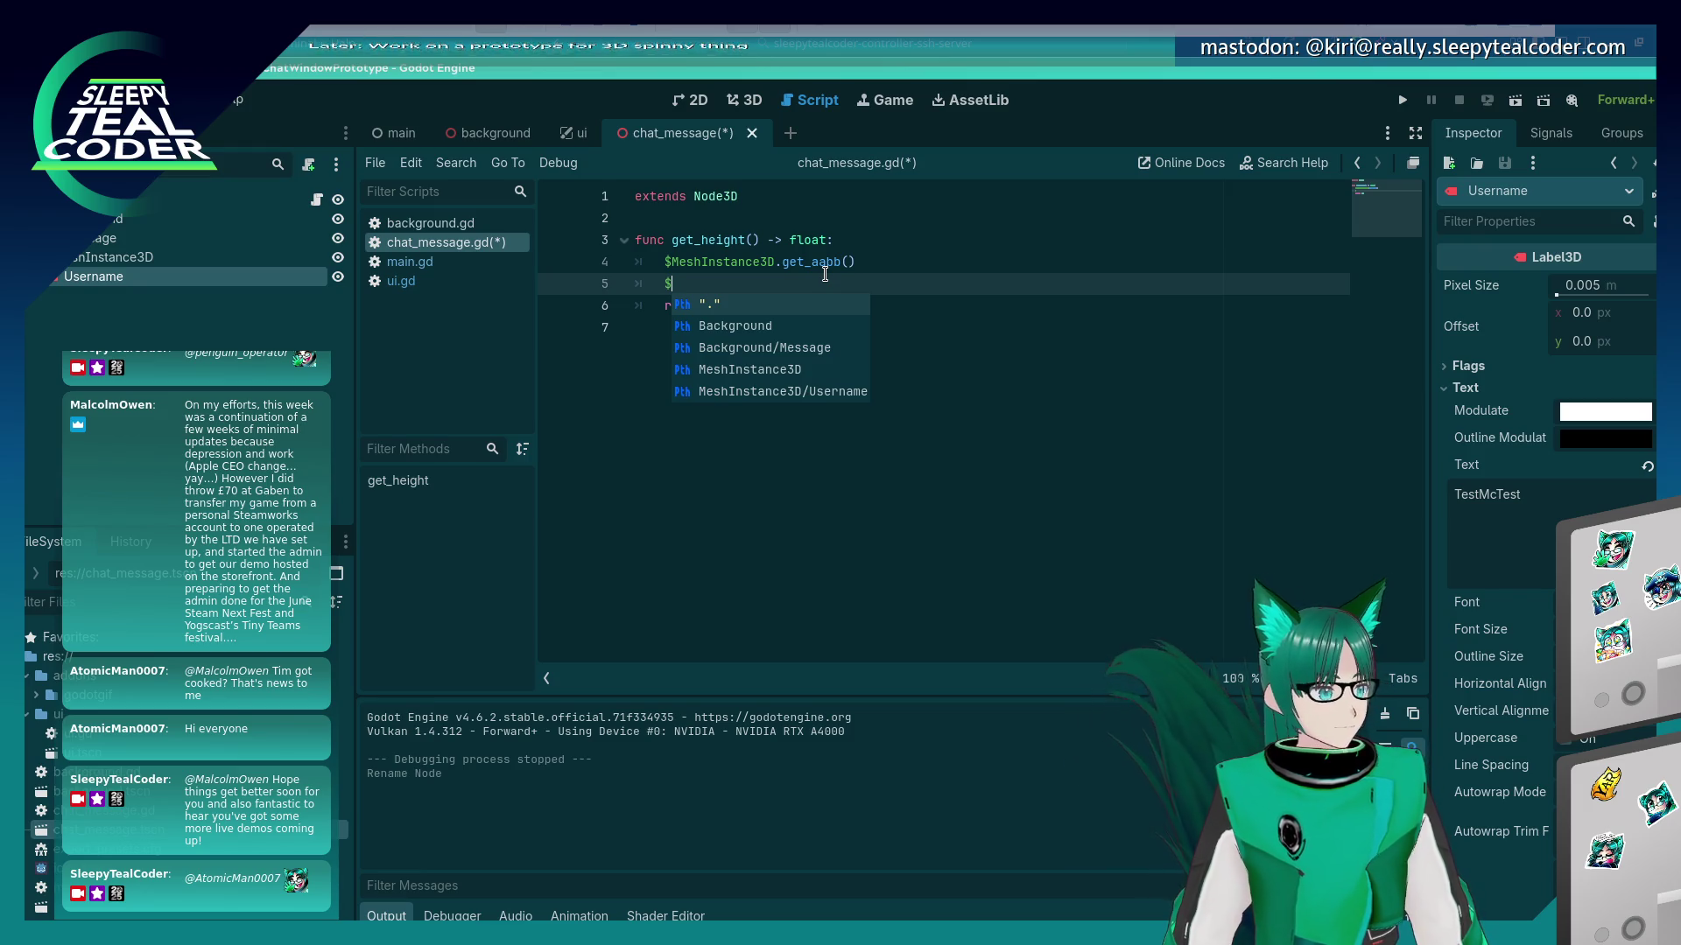
- Add a $Background.get_aabb() line and save the script
{"action": "type", "text": "Ba"}
{"action": "type", "text": "ckground.g"}
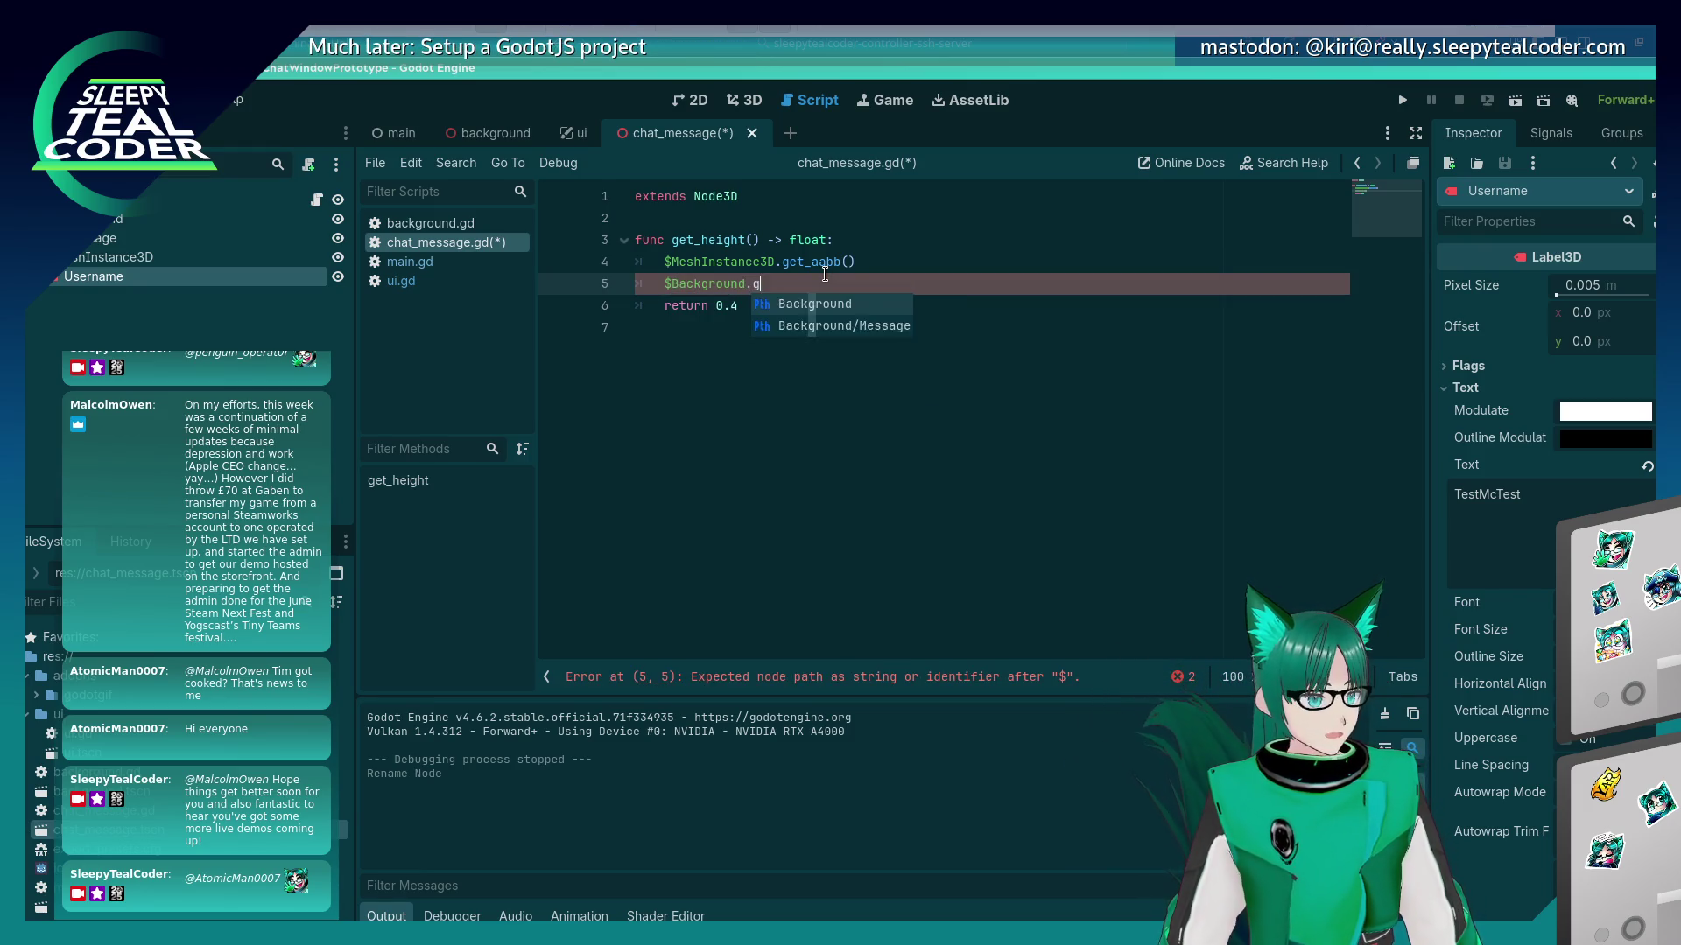
{"action": "type", "text": "et_aabb"}
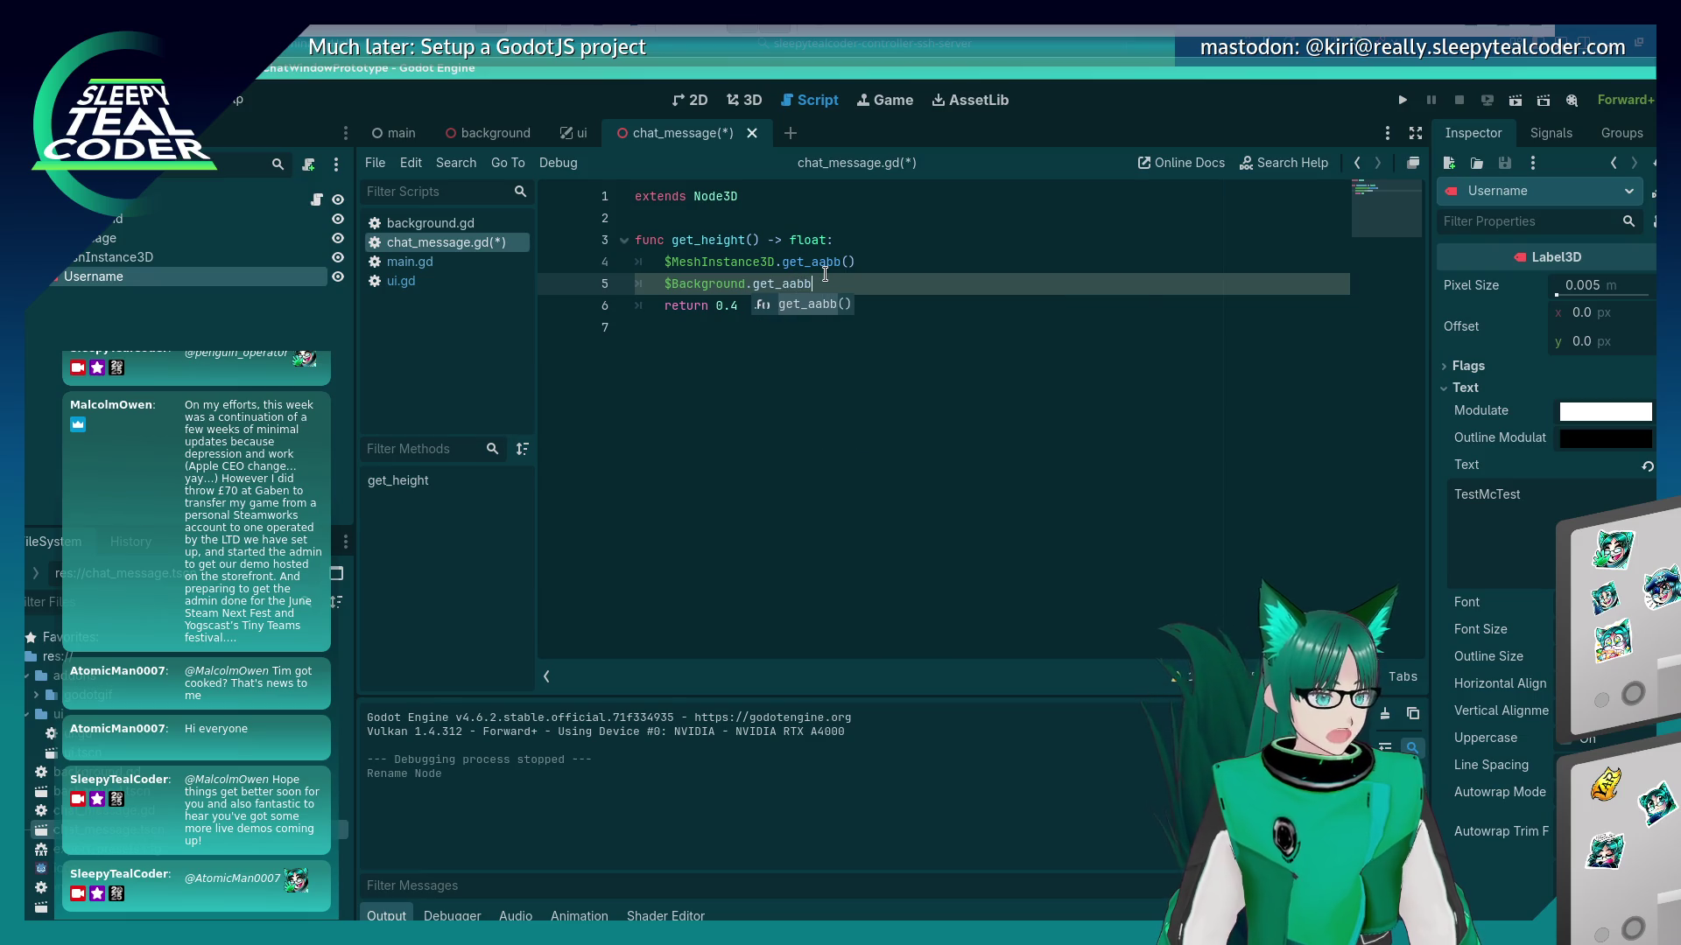
{"action": "key", "text": "Return"}
{"action": "key", "text": "Return"}
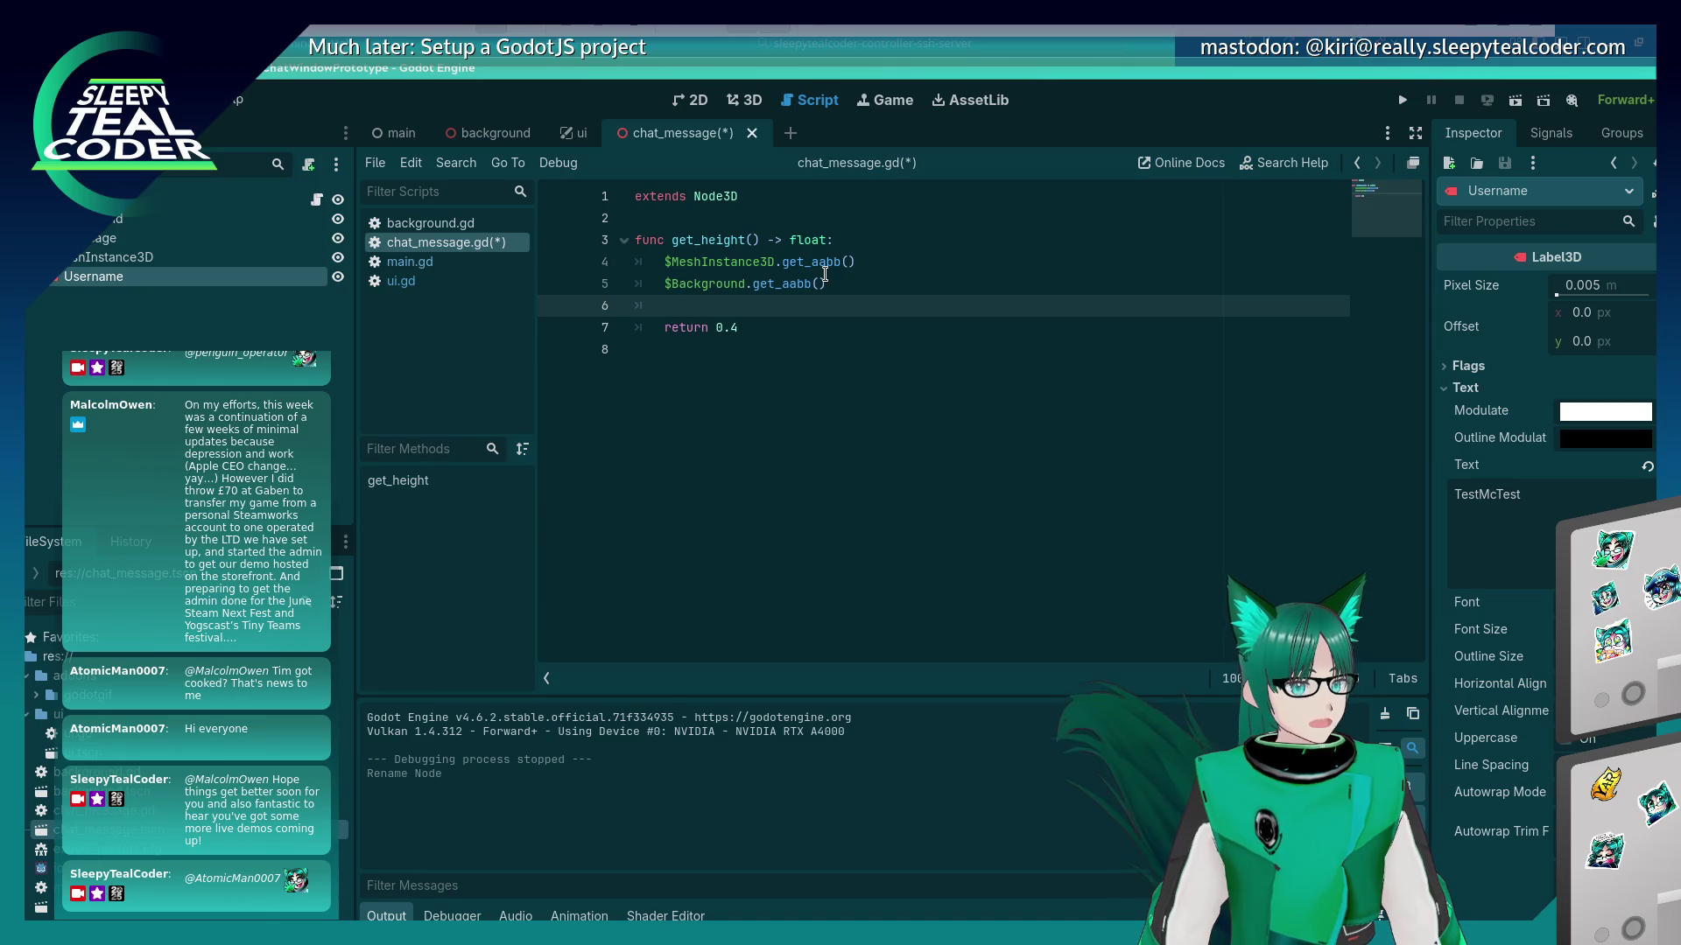
{"action": "key", "text": "ctrl+s"}
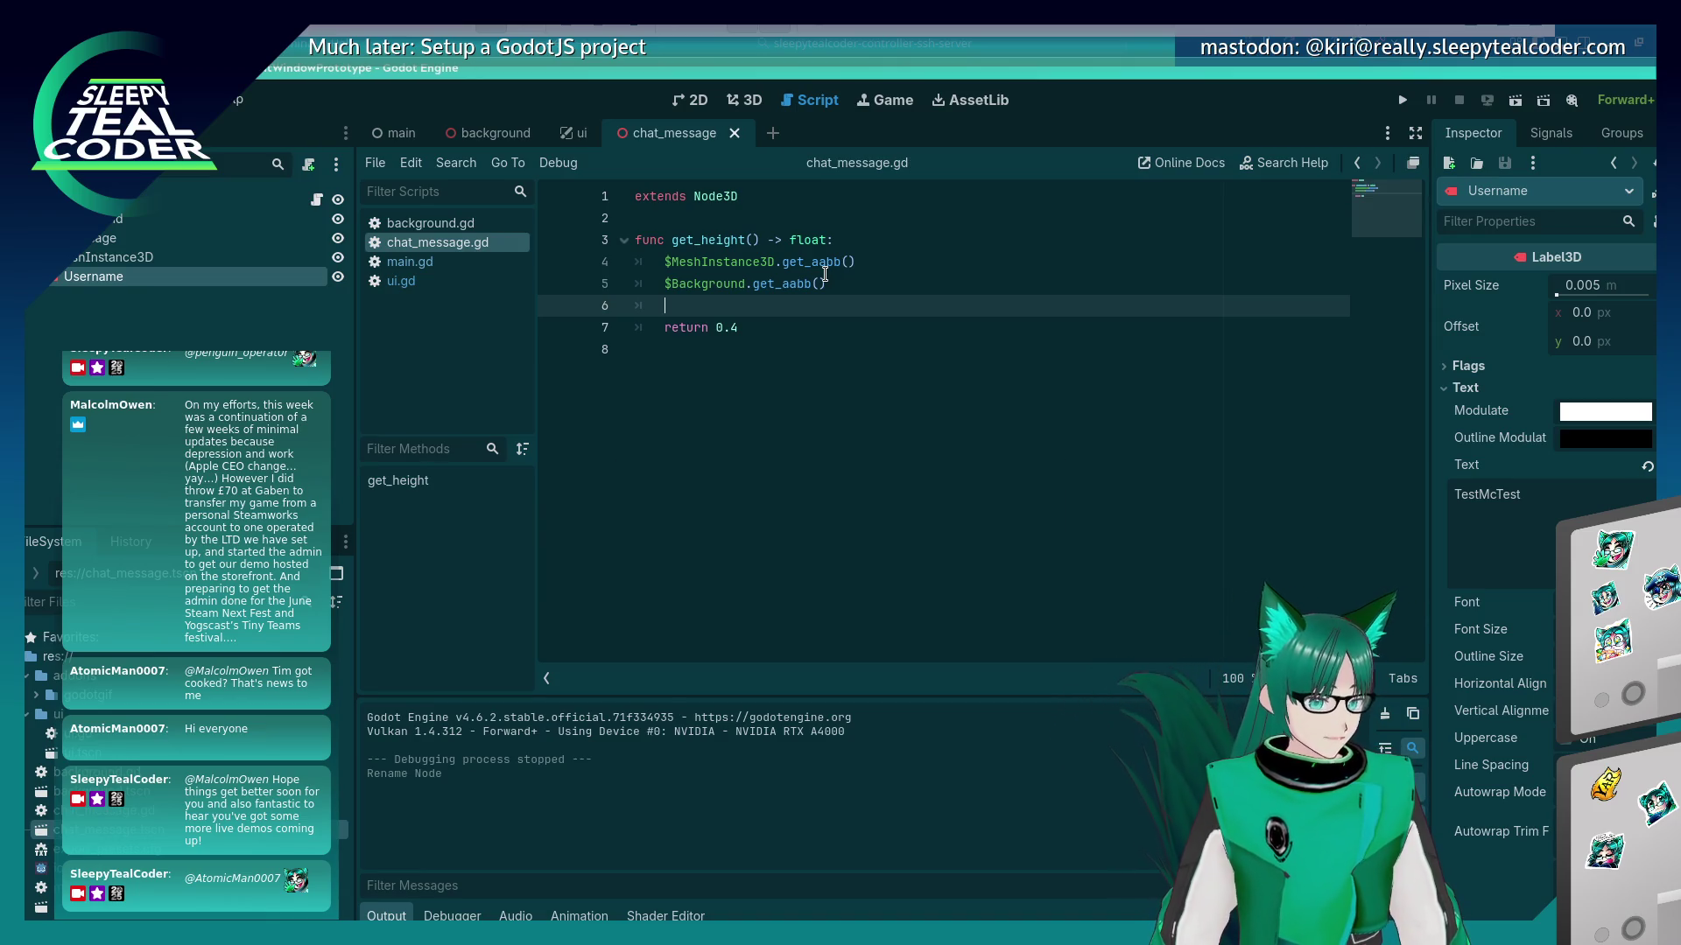
- Wrap the MeshInstance3D get_aabb() line in print(str(...))
{"action": "key", "text": "Up"}
{"action": "key", "text": "Up"}
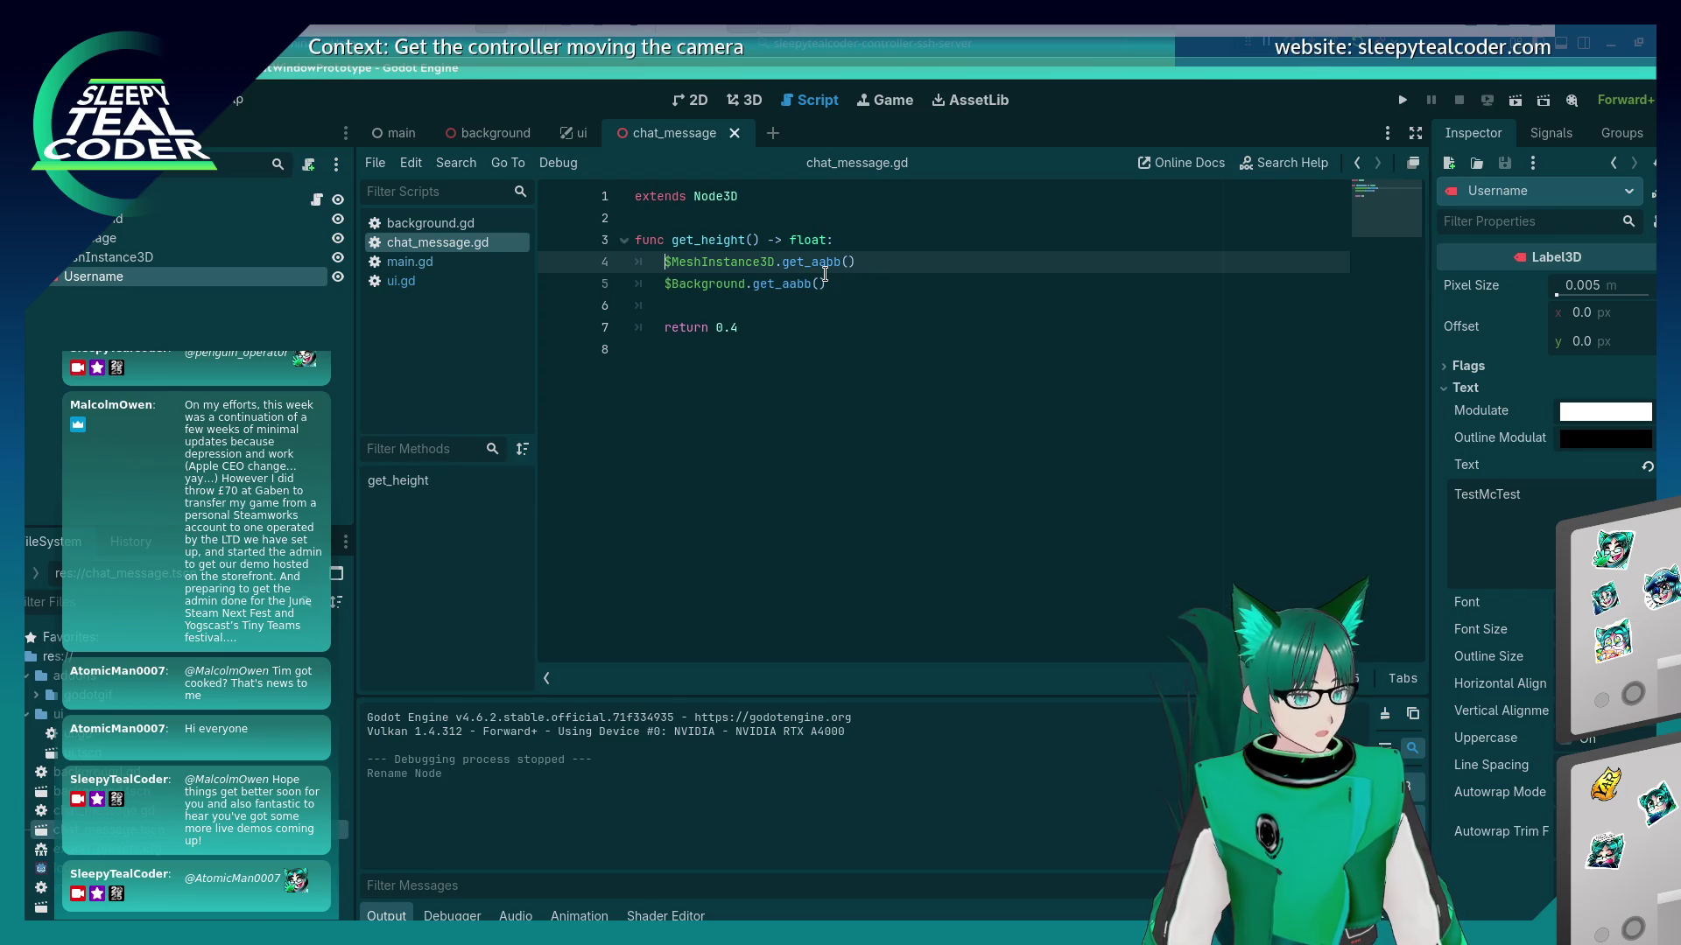
{"action": "key", "text": "Down"}
{"action": "key", "text": "Down"}
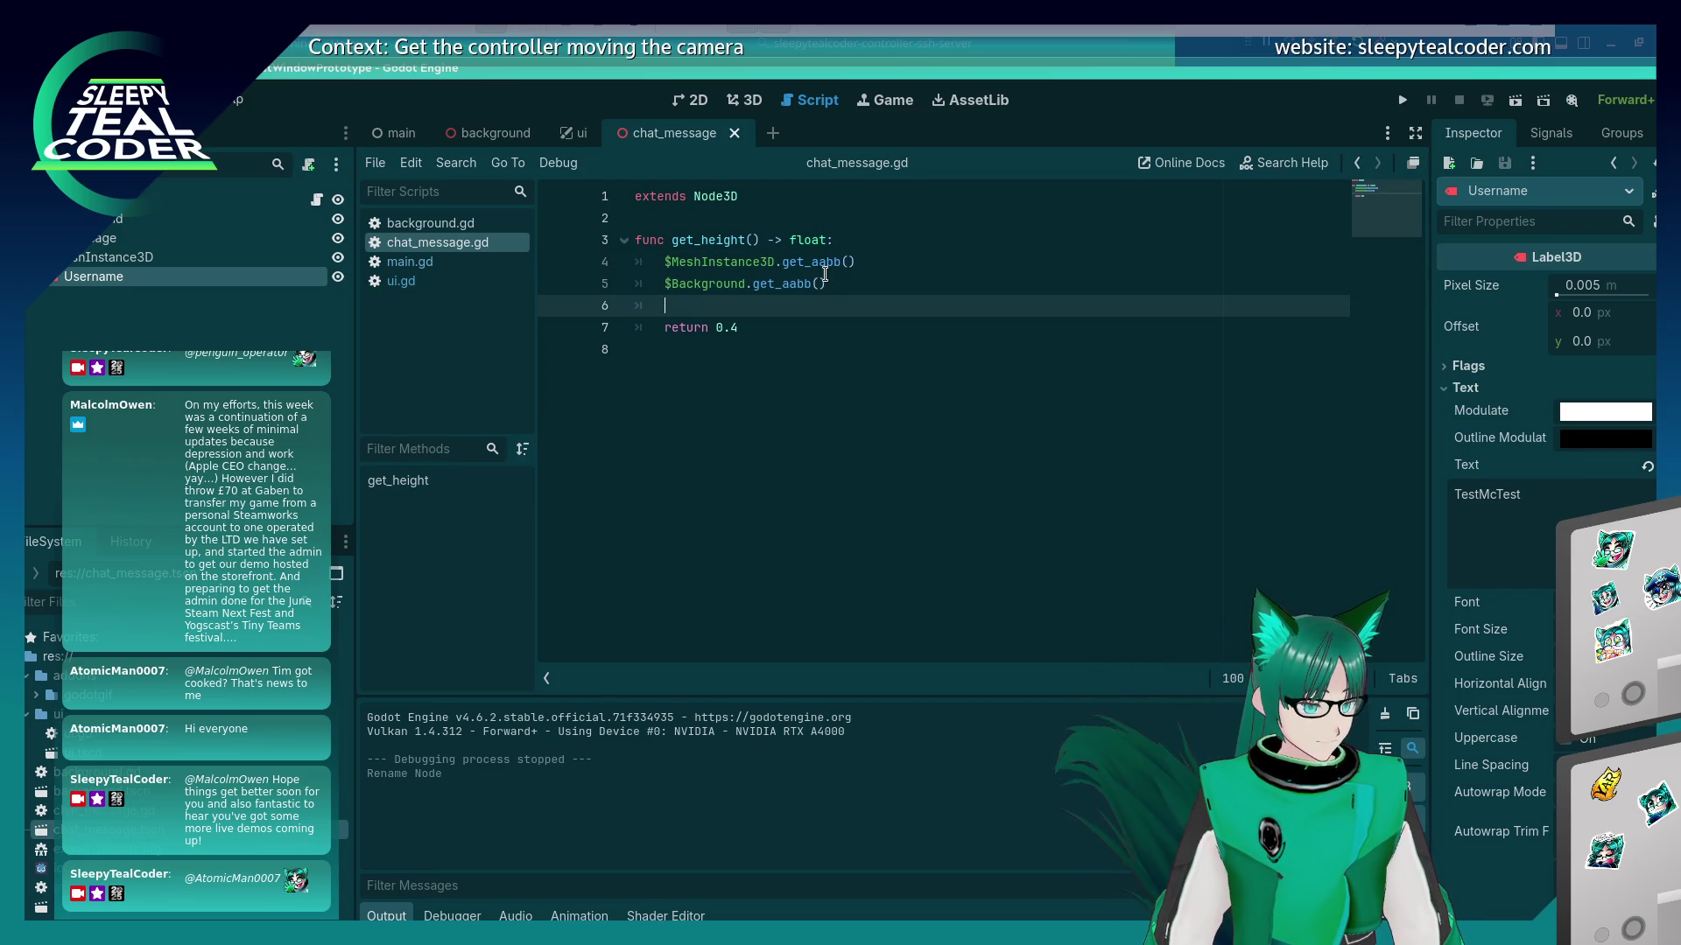
{"action": "key", "text": "Up"}
{"action": "key", "text": "Up"}
{"action": "type", "text": "print(st"}
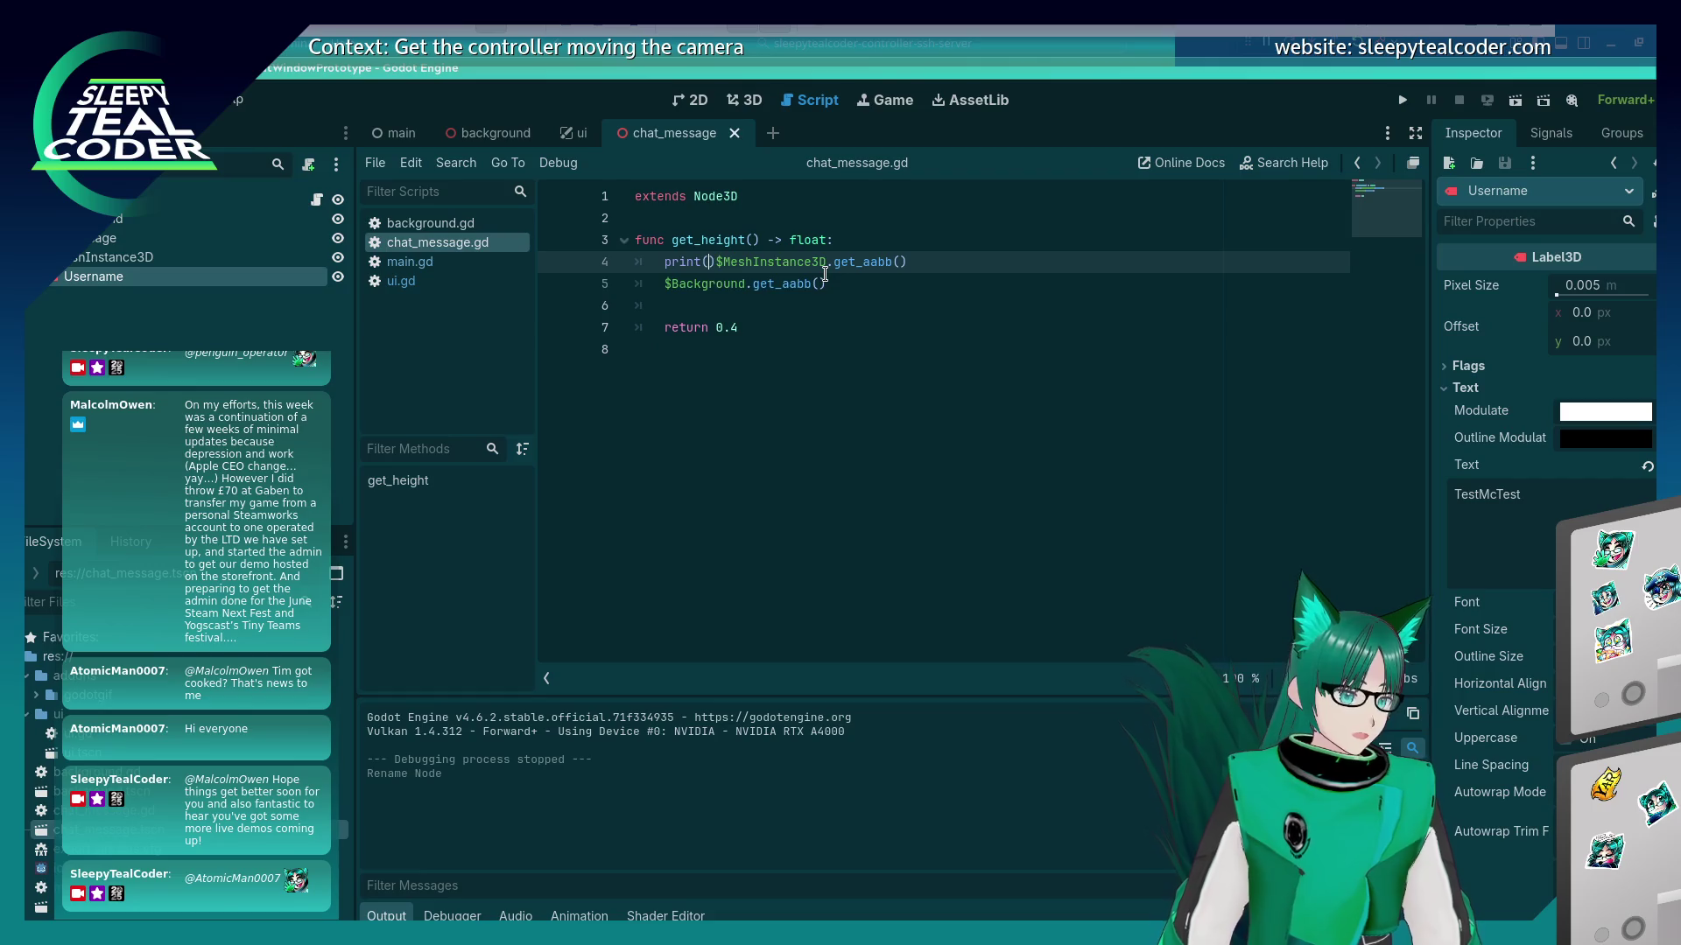
{"action": "type", "text": "r("}
{"action": "key", "text": "End"}
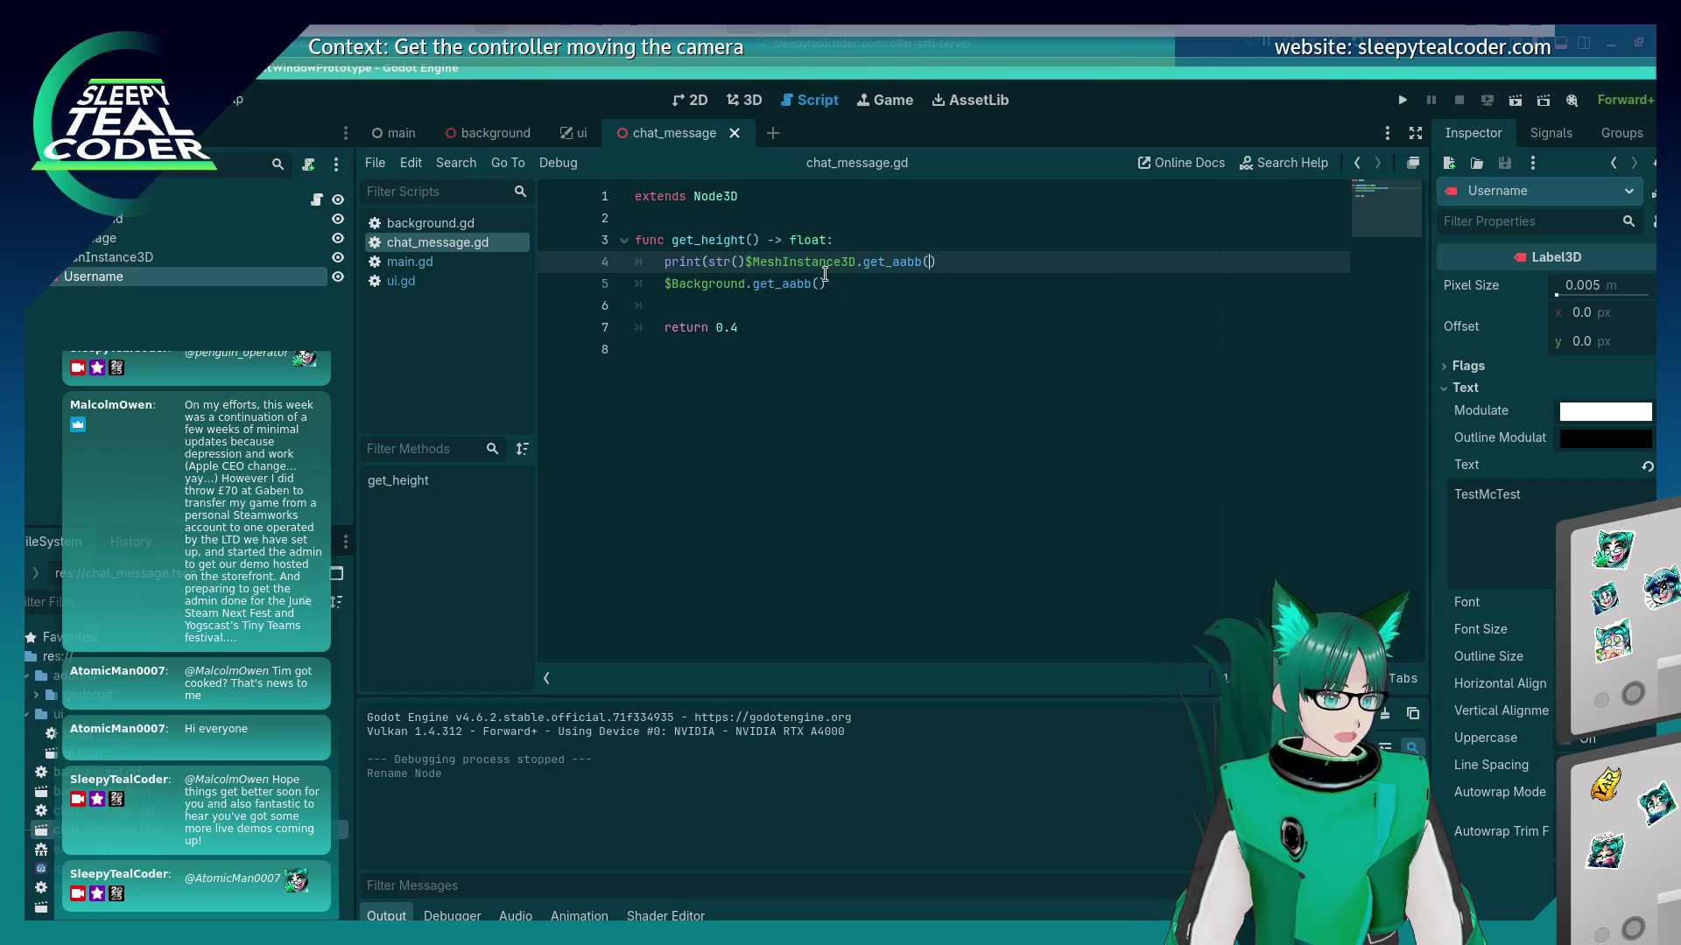
{"action": "key", "text": "Left"}
{"action": "key", "text": "Left"}
{"action": "key", "text": "BackSpace"}
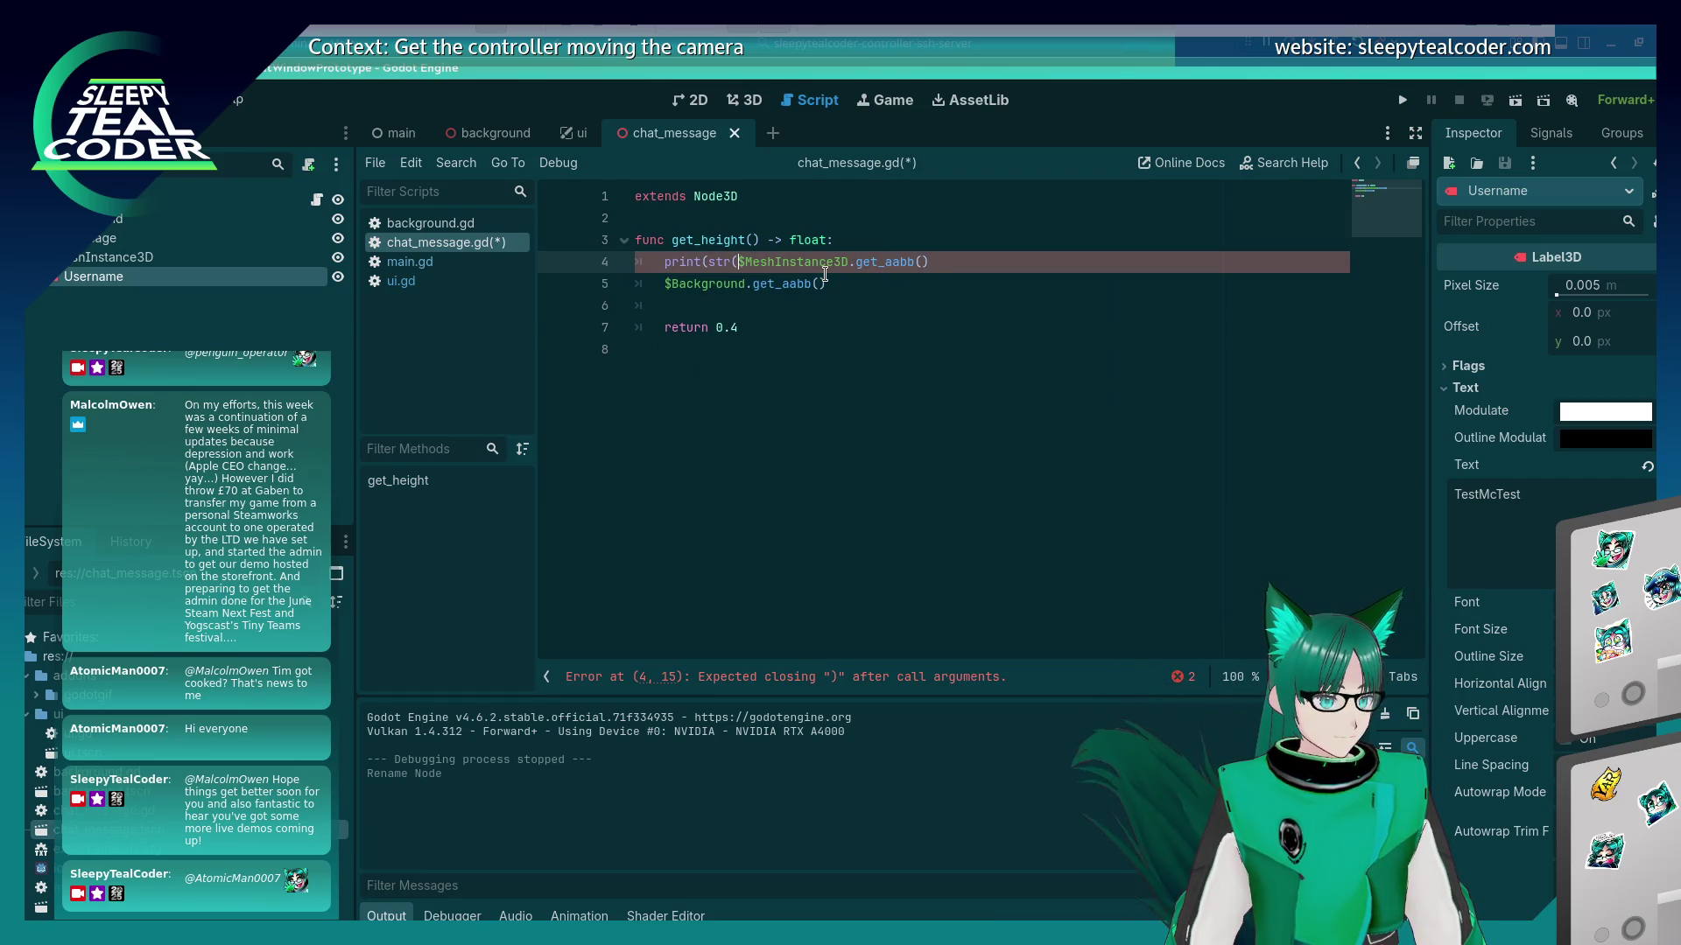
{"action": "type", "text": "))"}
- Wrap the Background get_aabb() line in print(str(...)) as well
{"action": "key", "text": "Home"}
{"action": "key", "text": "shift+Right"}
{"action": "key", "text": "shift+Right"}
{"action": "key", "text": "shift+Right"}
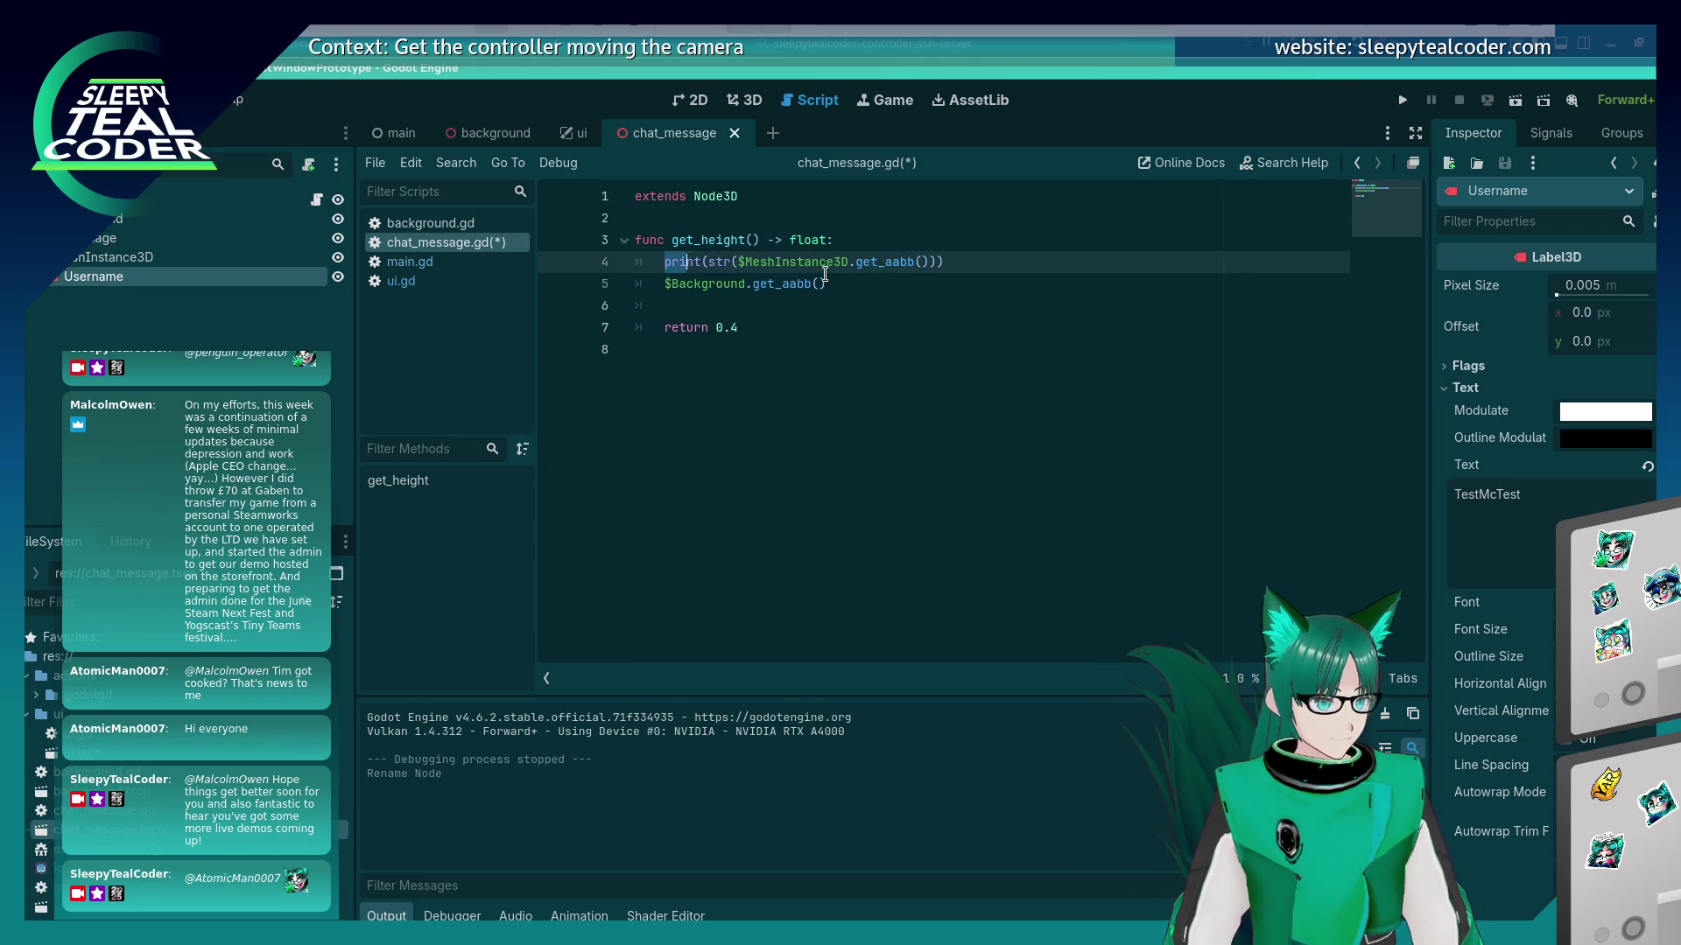
{"action": "key", "text": "ctrl+c"}
{"action": "key", "text": "Down"}
{"action": "key", "text": "Home"}
{"action": "key", "text": "ctrl+v"}
{"action": "type", "text": "("}
{"action": "key", "text": "End"}
{"action": "type", "text": ")"}
- Remove the empty line below, save chat_message.gd, and run the project with F5
{"action": "key", "text": "ctrl+s"}
{"action": "key", "text": "Down"}
{"action": "key", "text": "BackSpace"}
{"action": "key", "text": "BackSpace"}
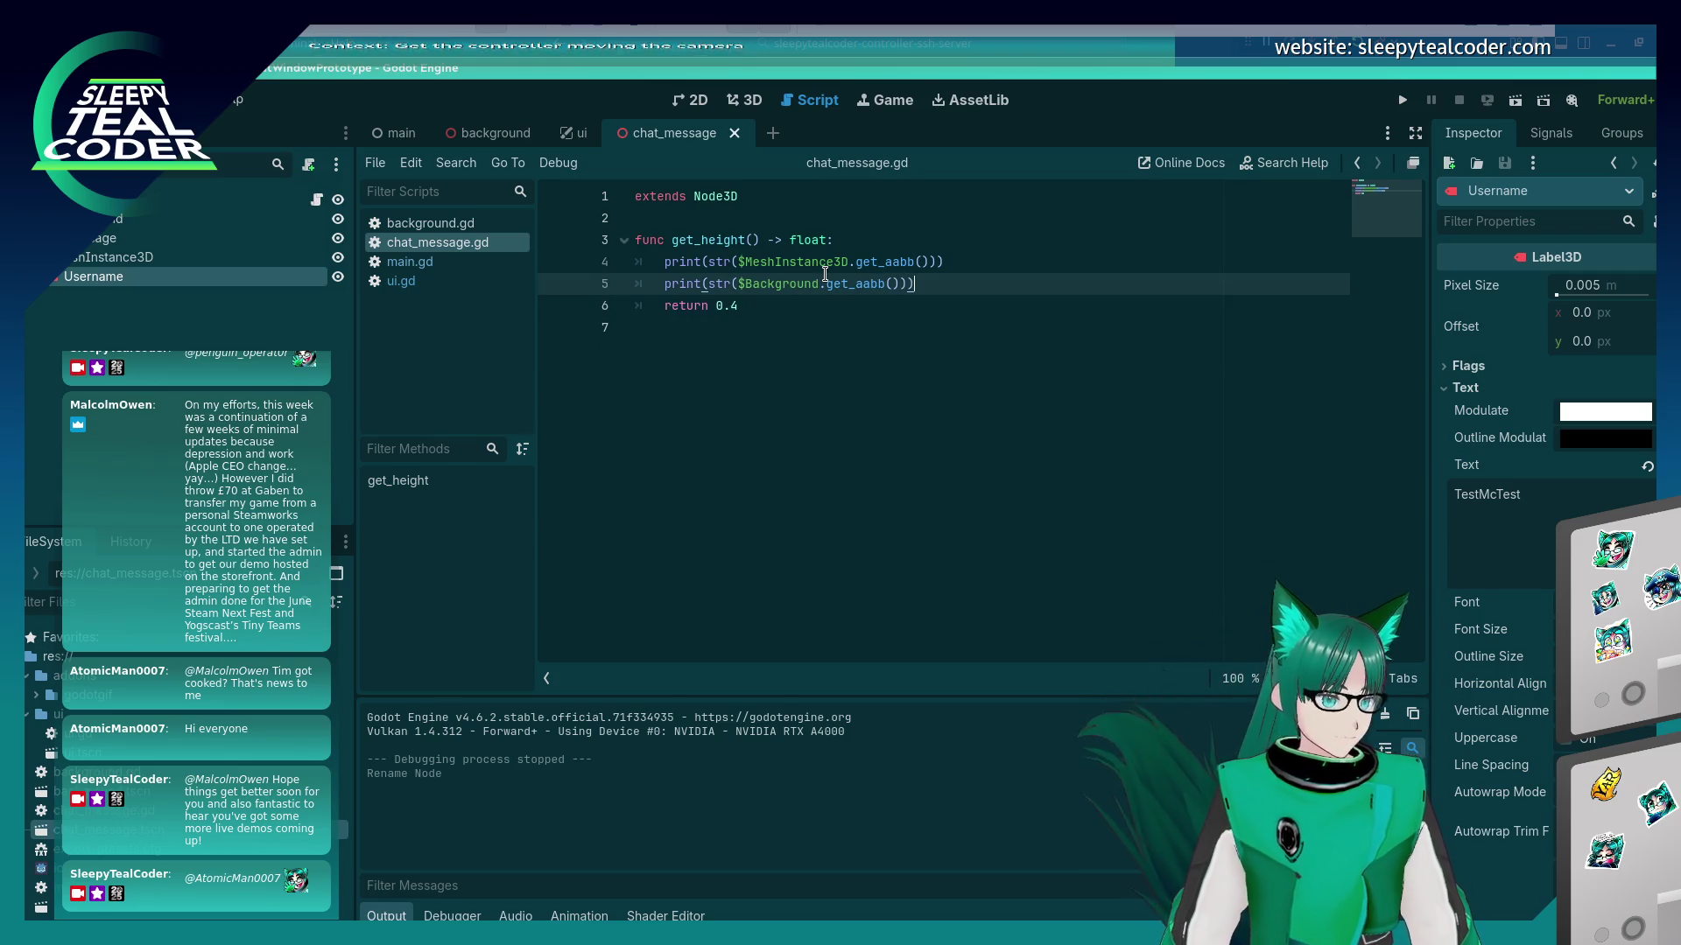
{"action": "key", "text": "F5"}
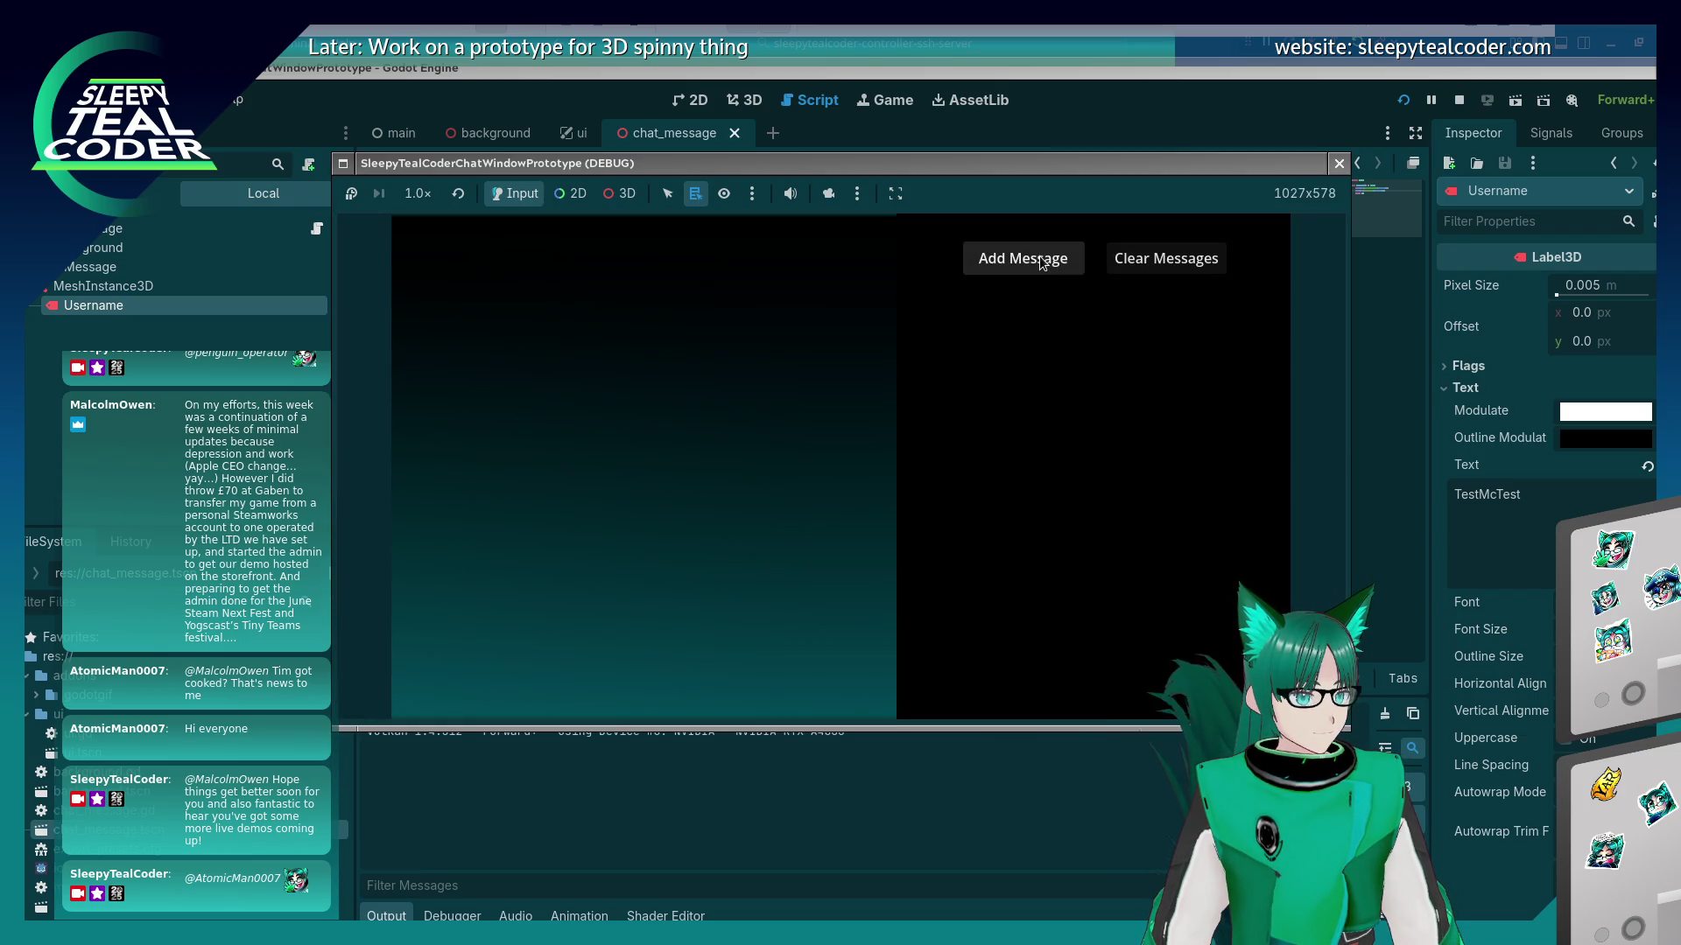
- Add two chat messages to print their AABBs, stop the game, and open the 3D view
{"action": "left_click", "coordinate": [1043, 264]}
{"action": "left_click", "coordinate": [1042, 264]}
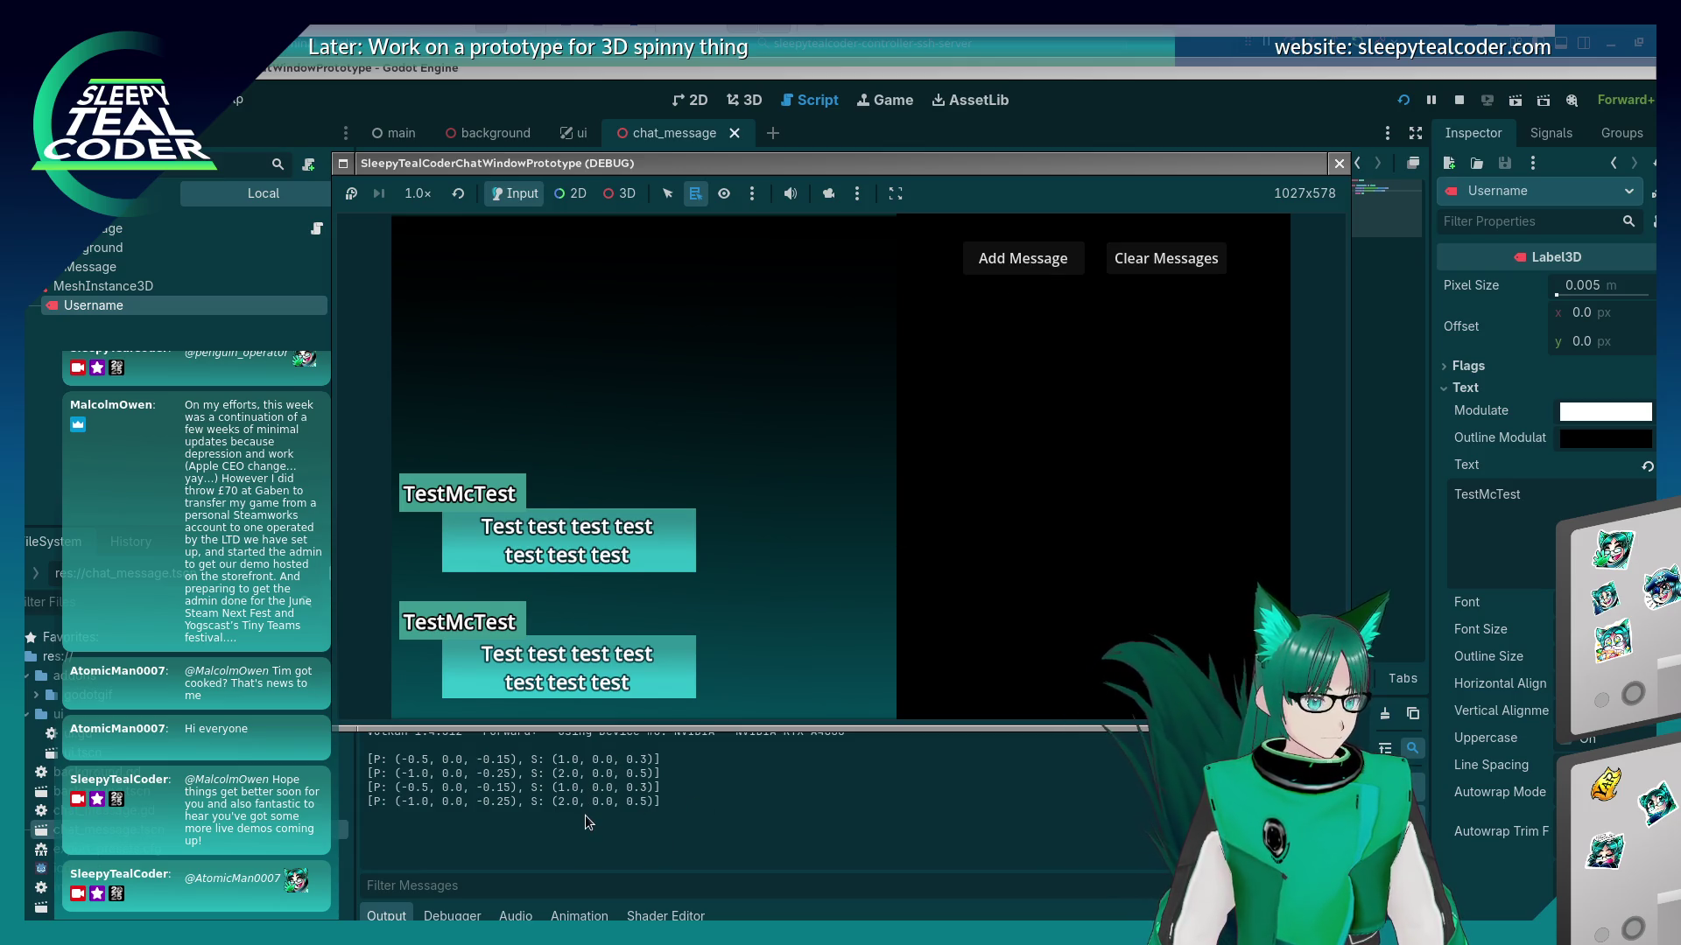
{"action": "key", "text": "F8"}
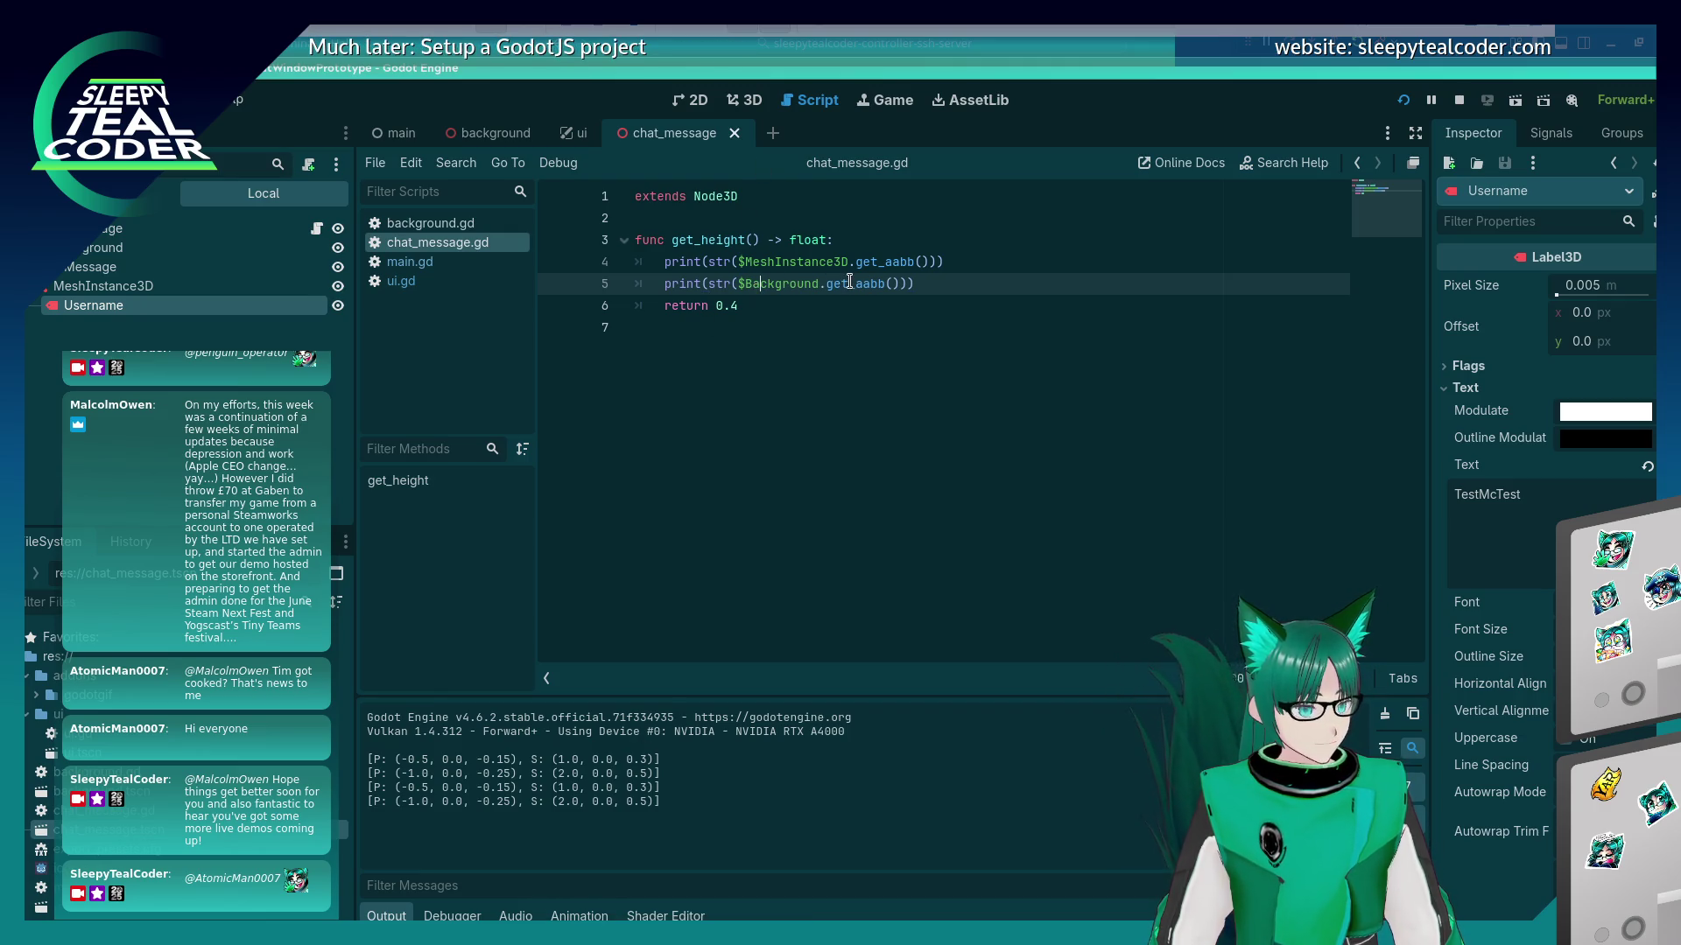
{"action": "mouse_move", "coordinate": [849, 282]}
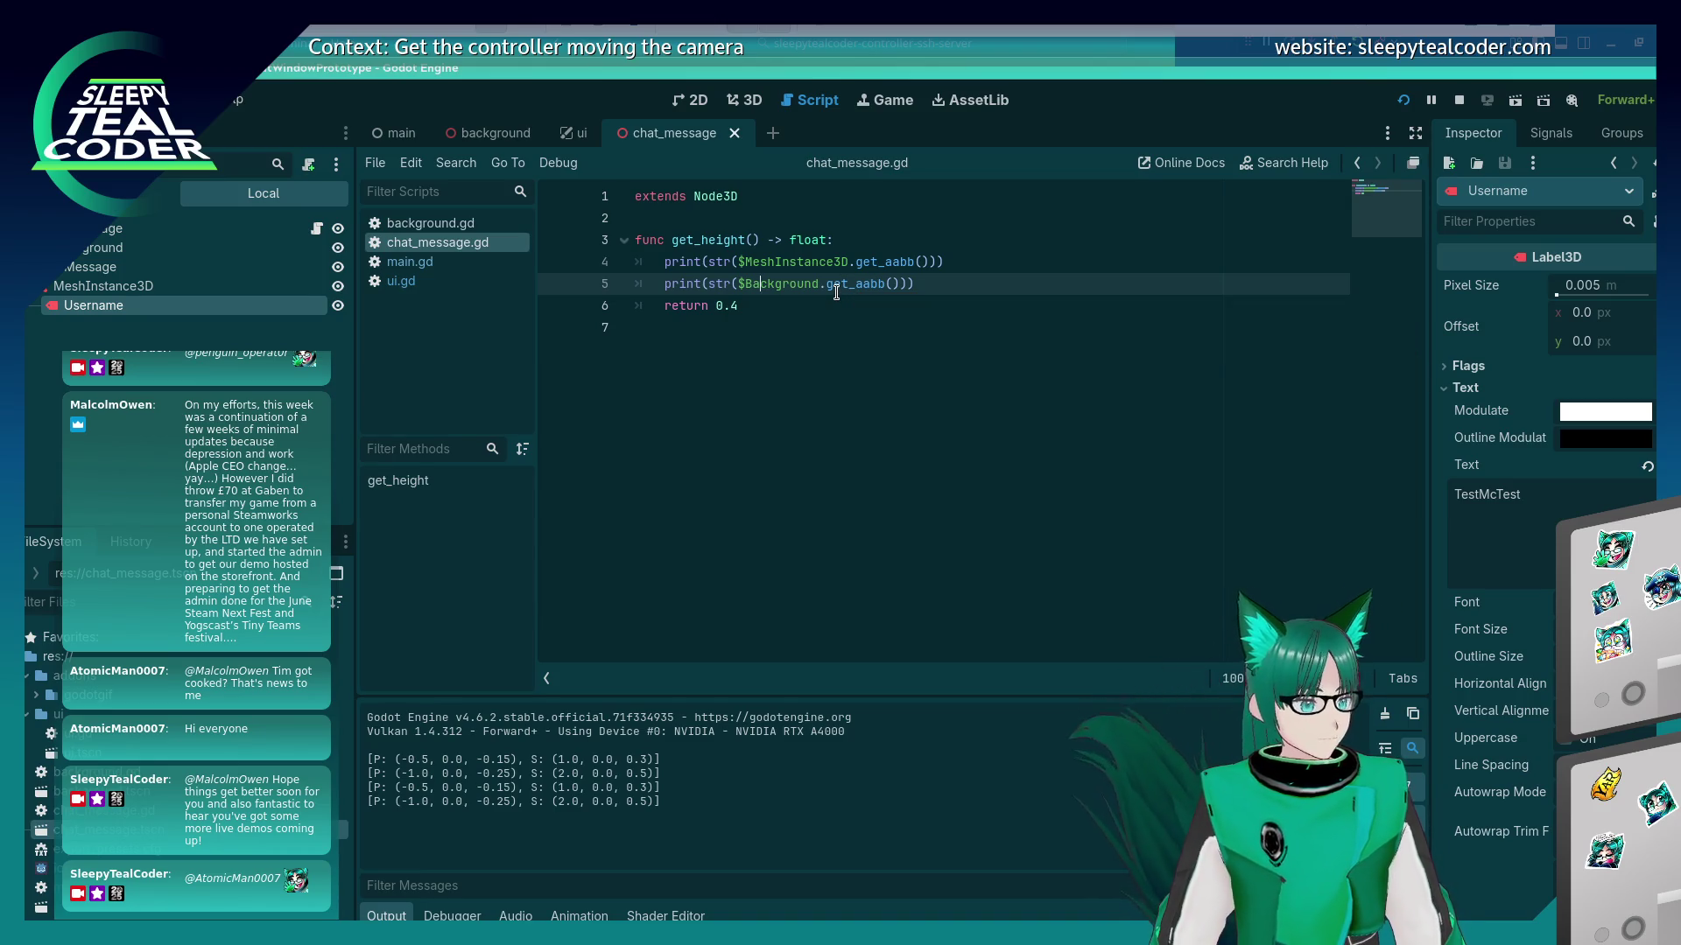
{"action": "left_click", "coordinate": [742, 100]}
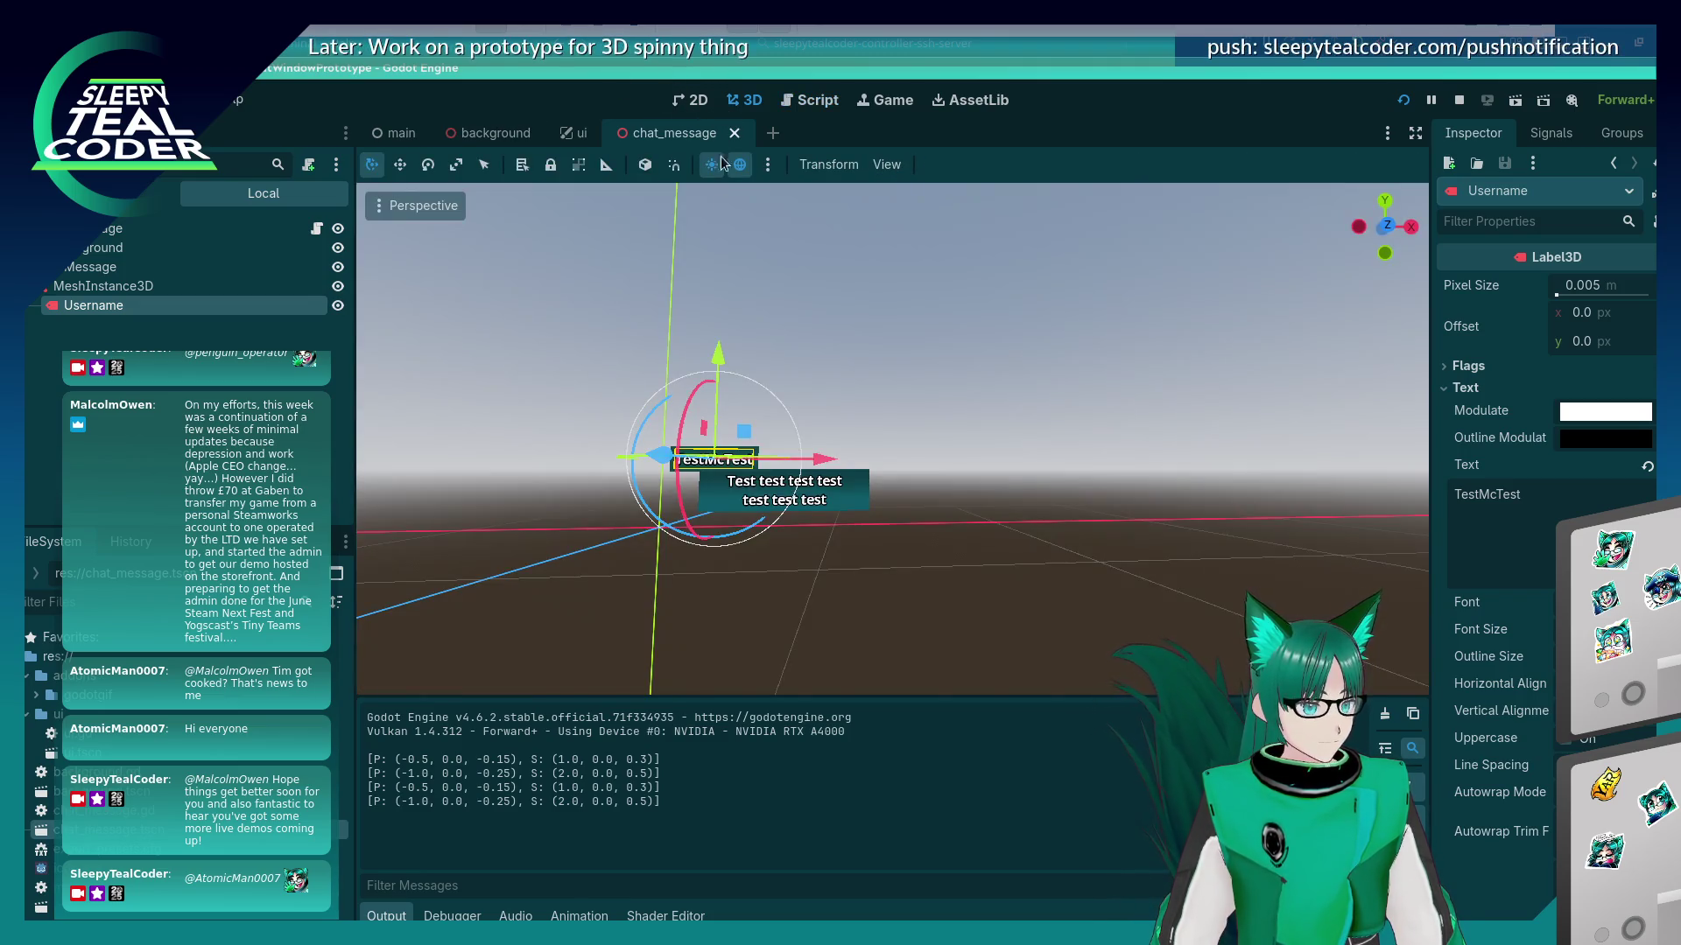
- Select and deselect the chat labels and username panel mesh in the 3D viewport
{"action": "left_click", "coordinate": [816, 547]}
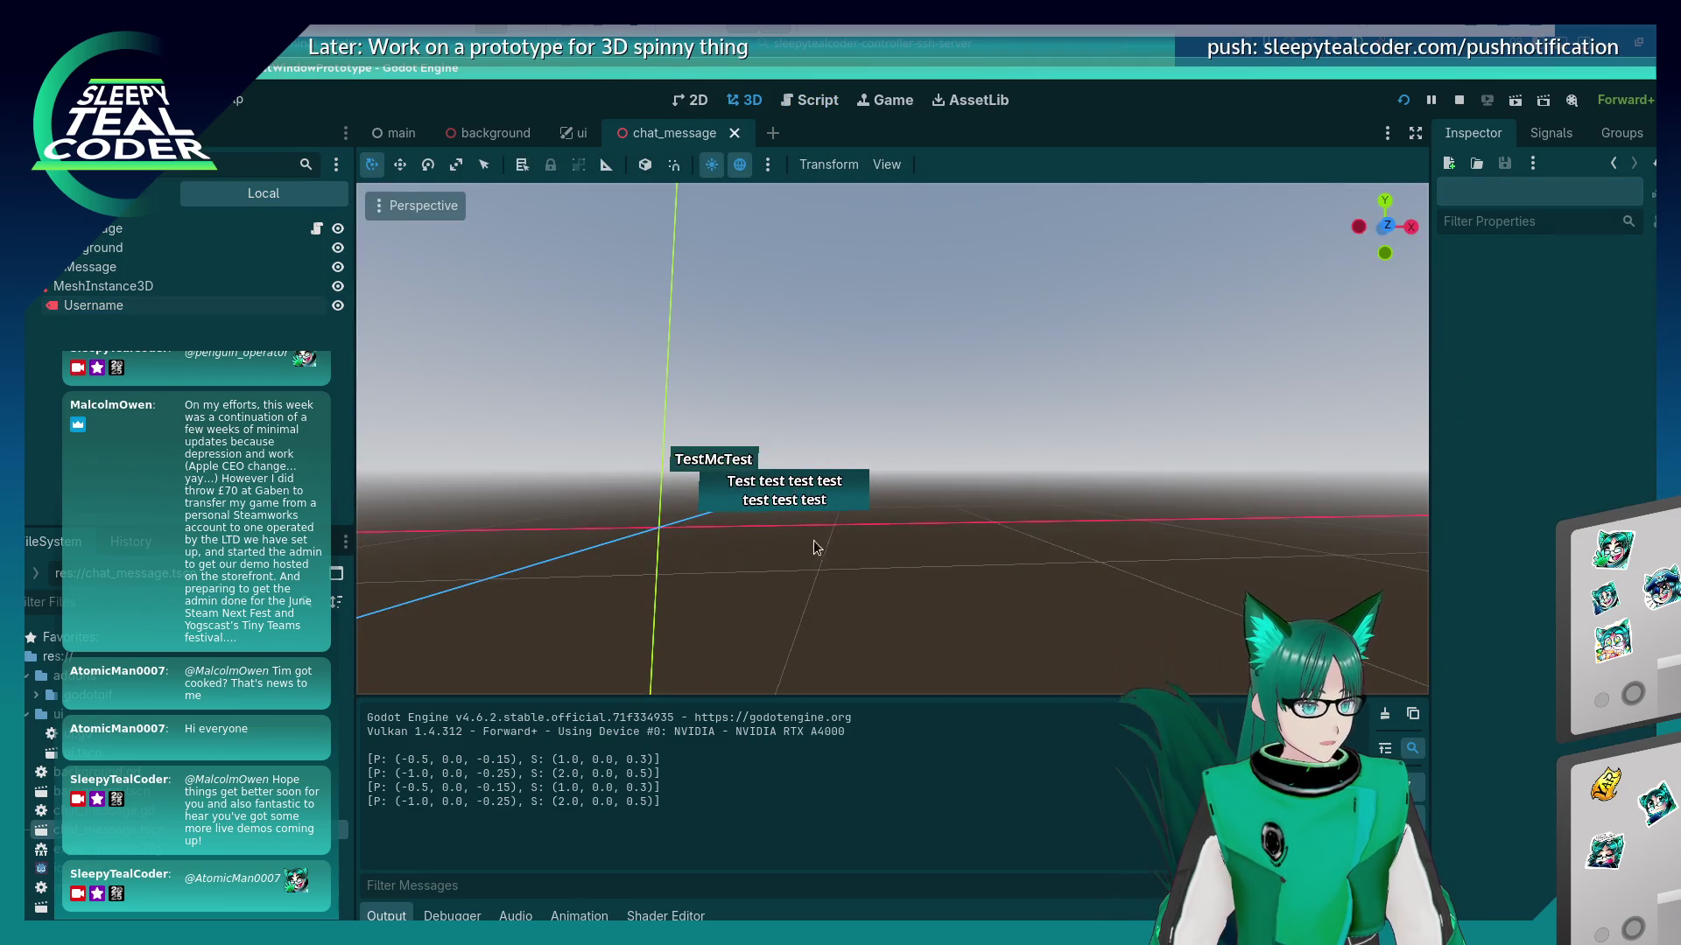
{"action": "left_click", "coordinate": [691, 466]}
{"action": "left_click", "coordinate": [794, 475]}
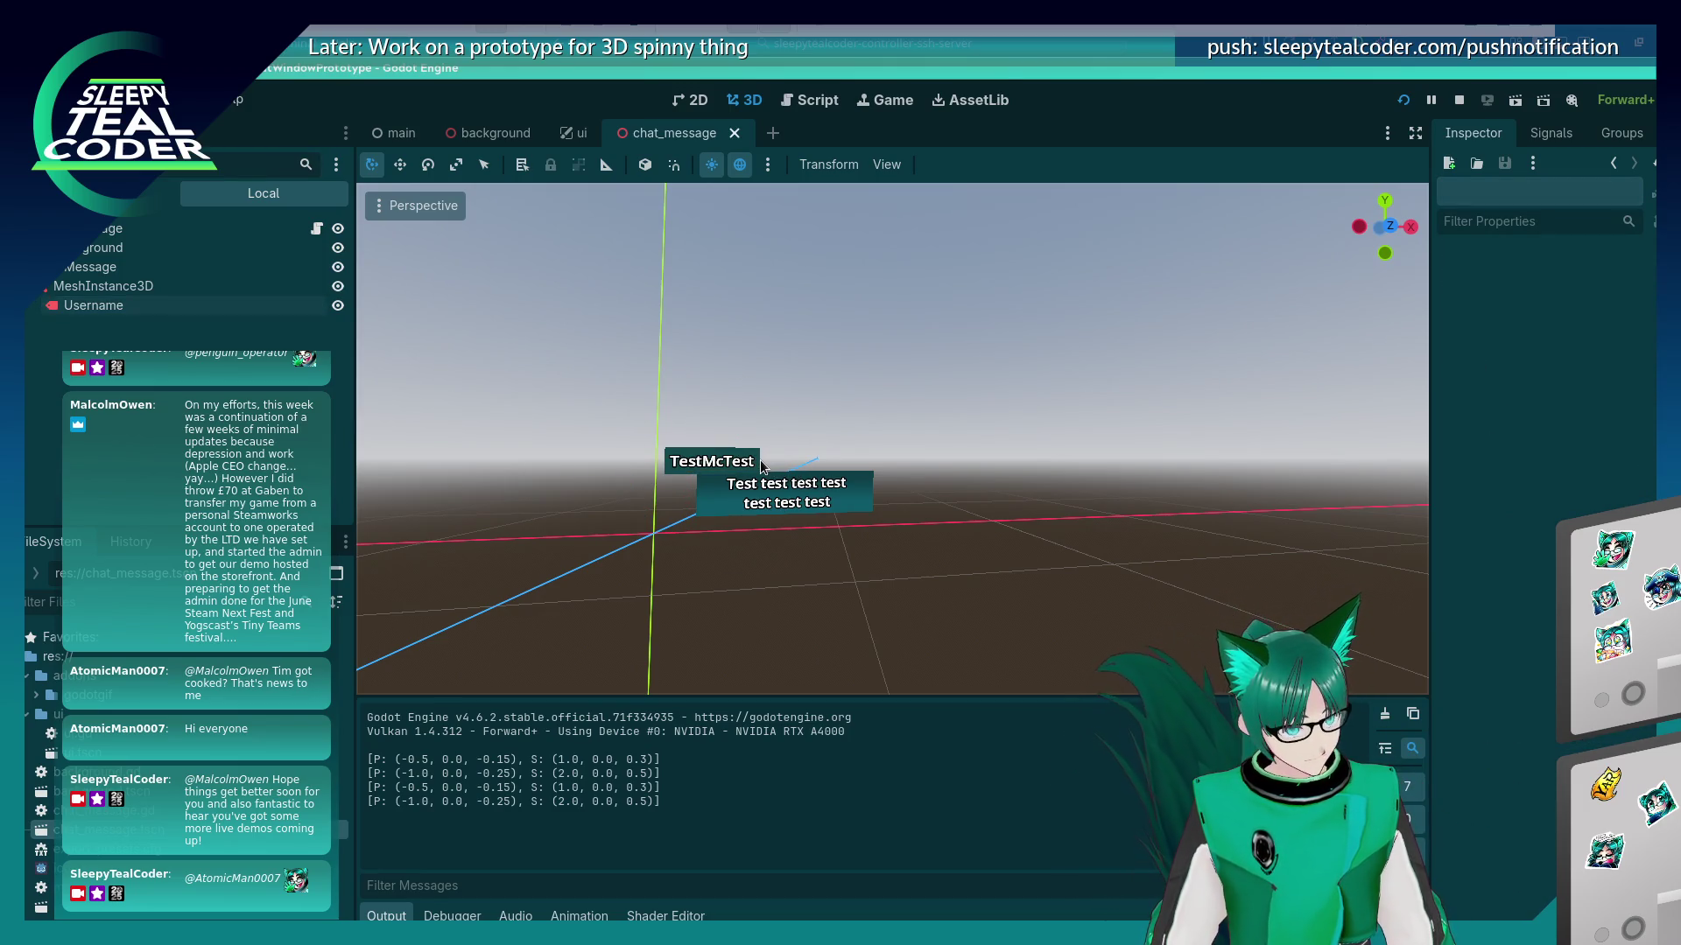
{"action": "left_click", "coordinate": [759, 467]}
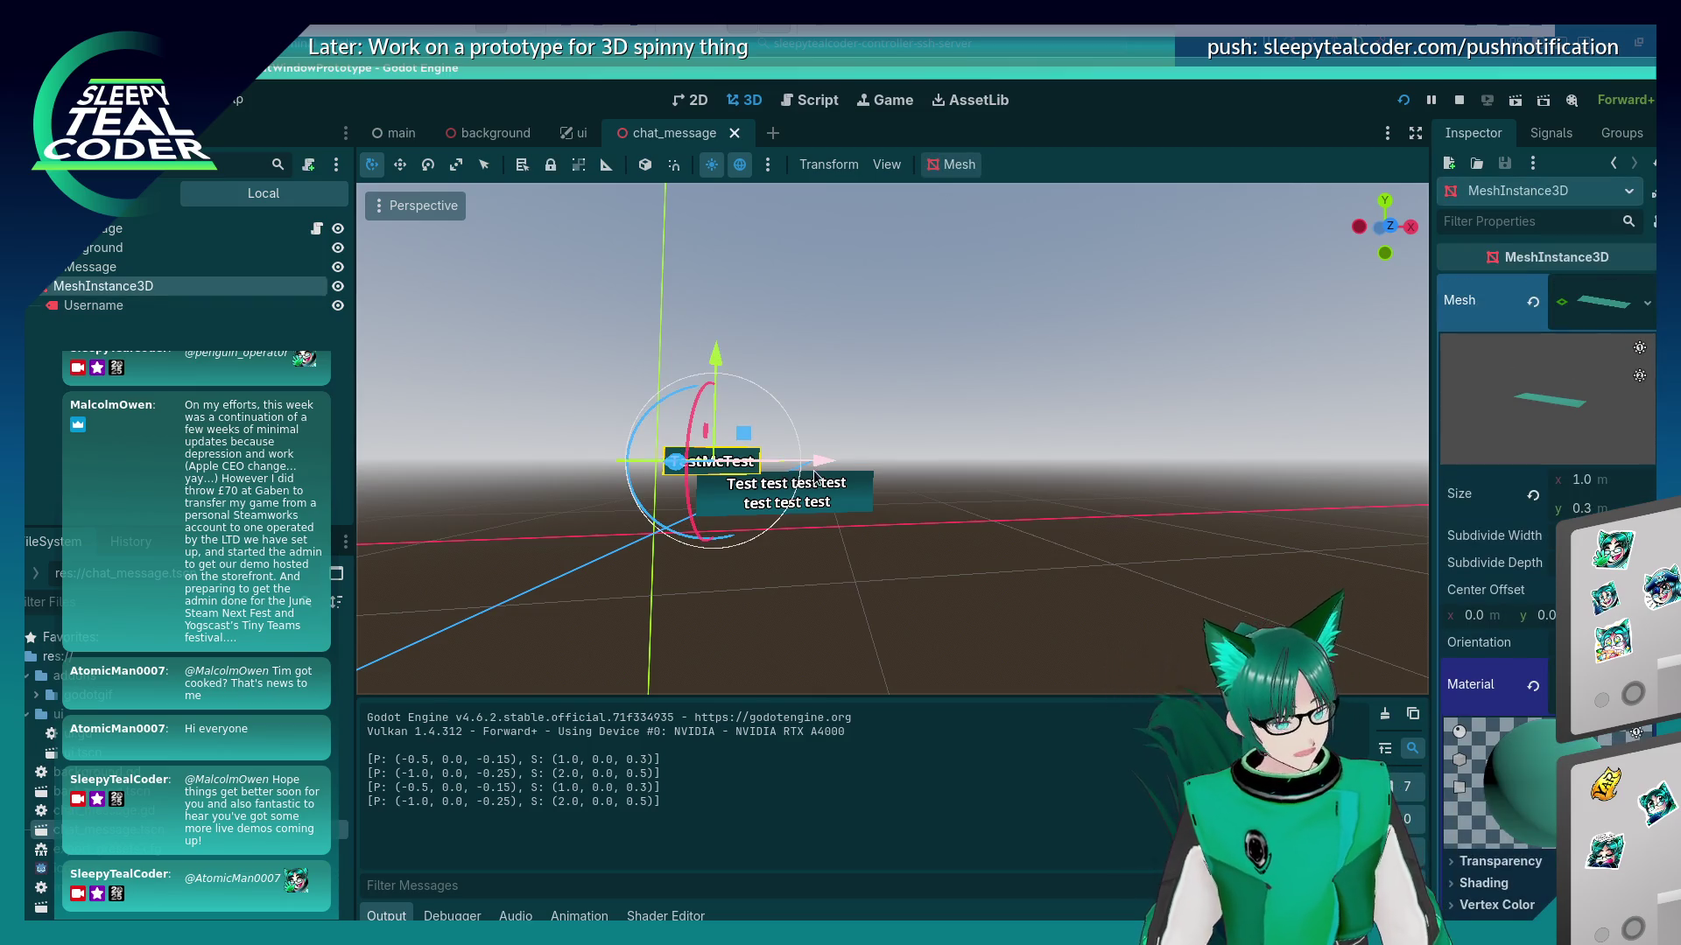
{"action": "left_click", "coordinate": [709, 578]}
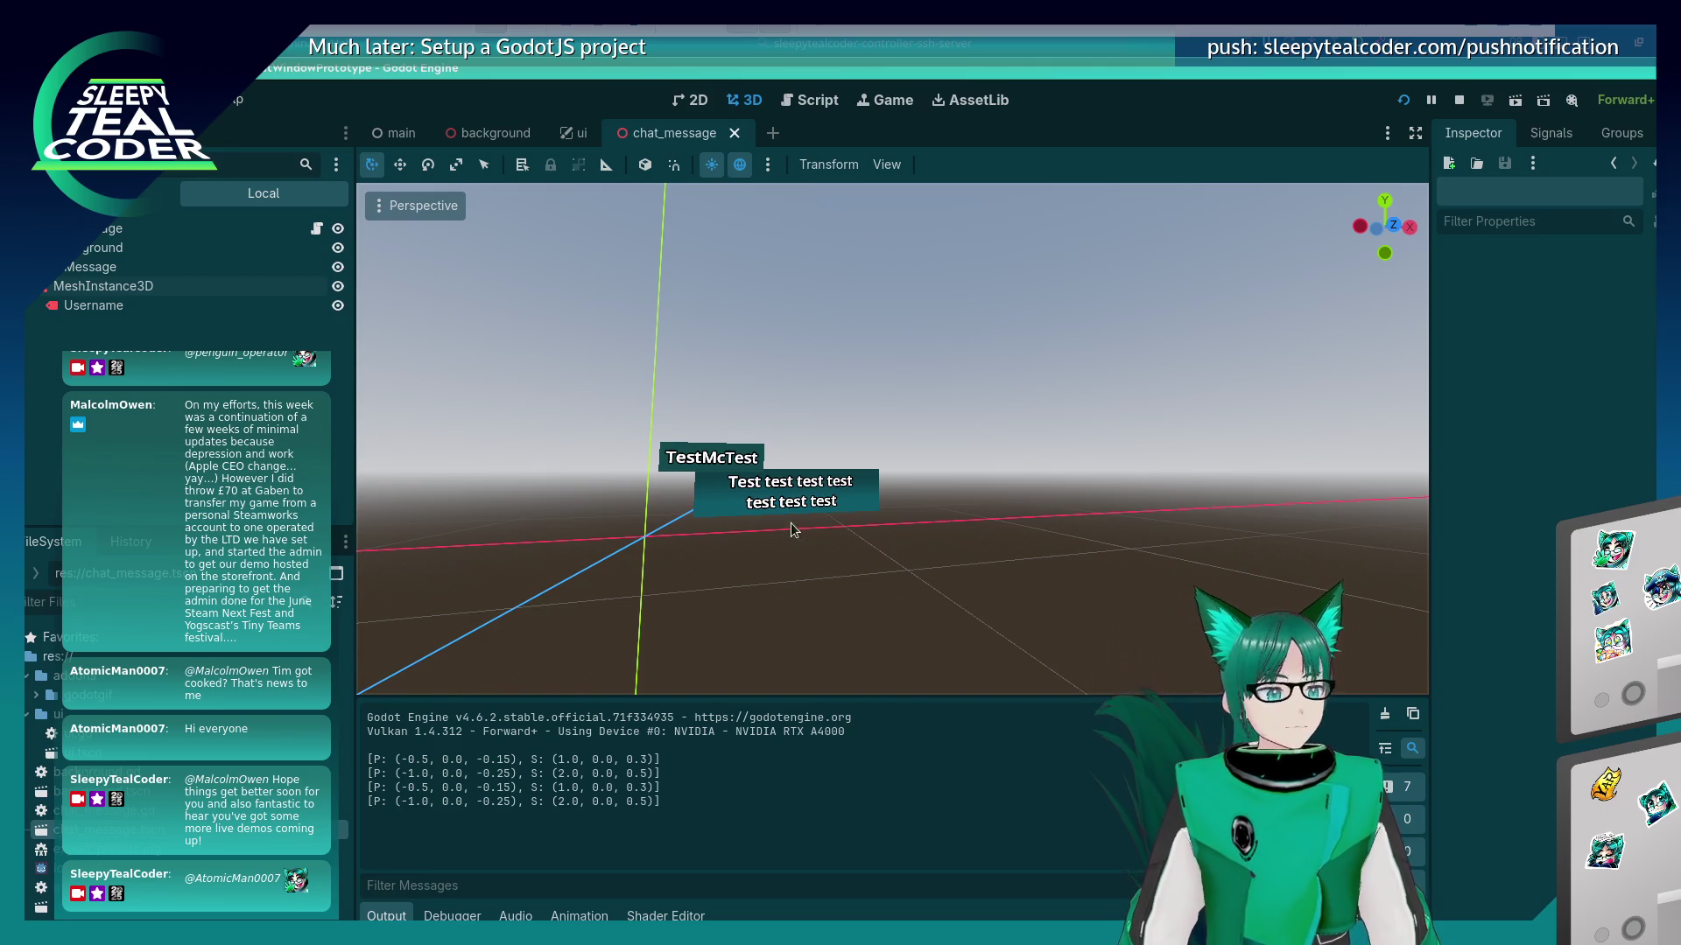
{"action": "left_click", "coordinate": [707, 518]}
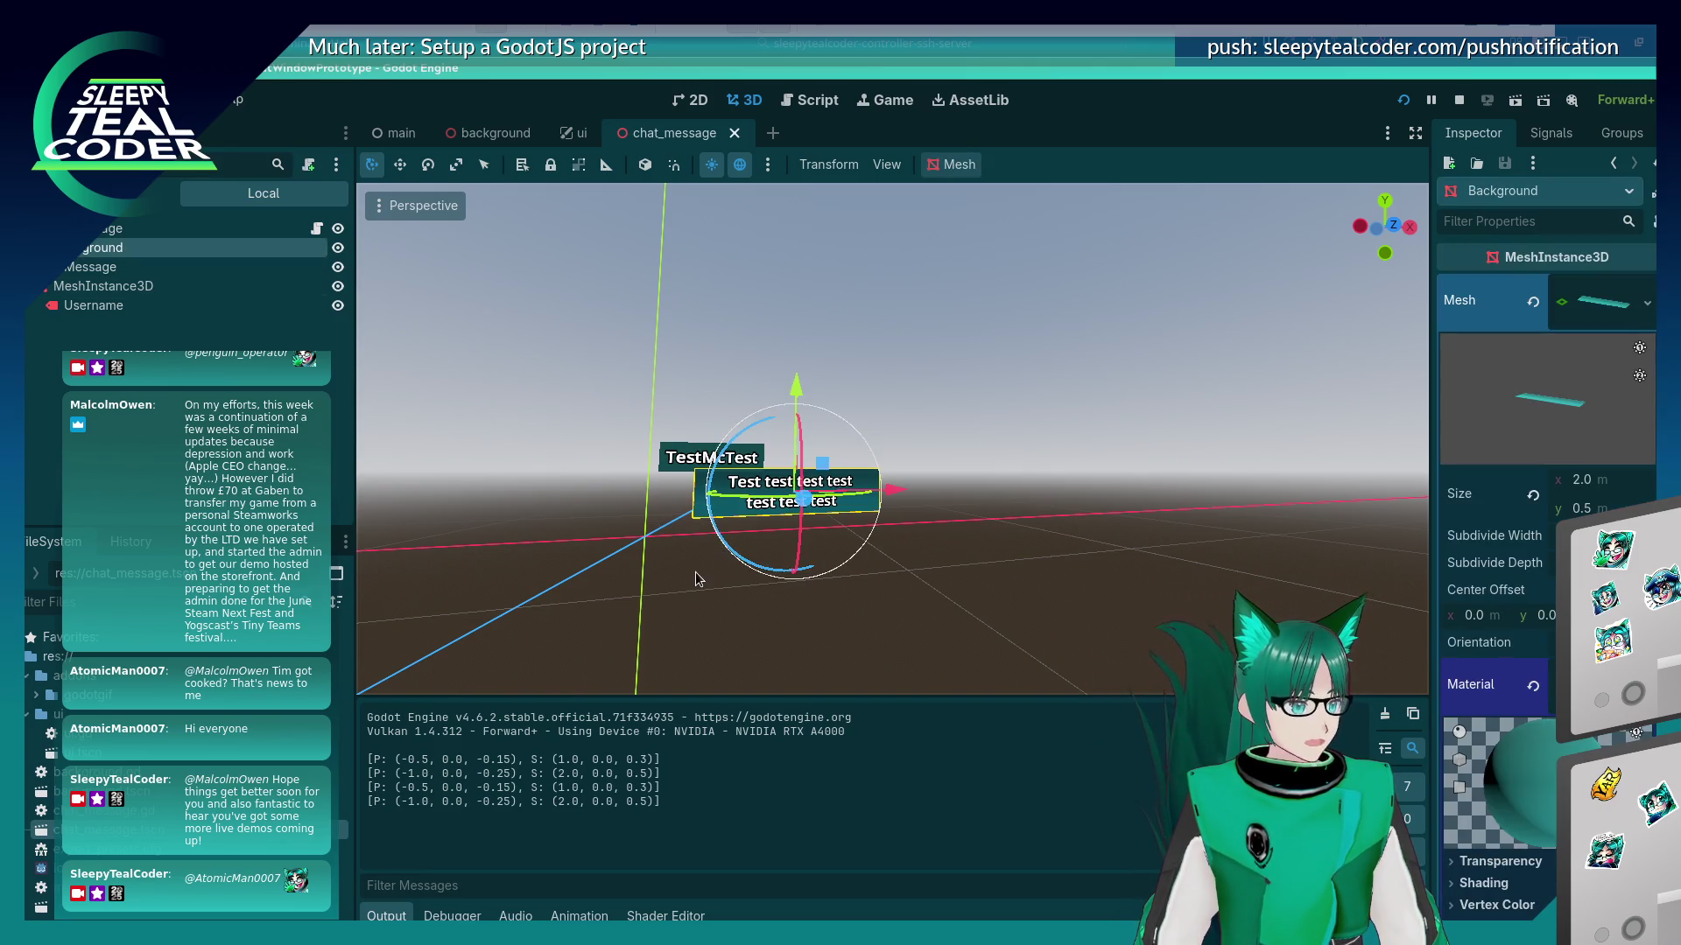
{"action": "left_click", "coordinate": [739, 540]}
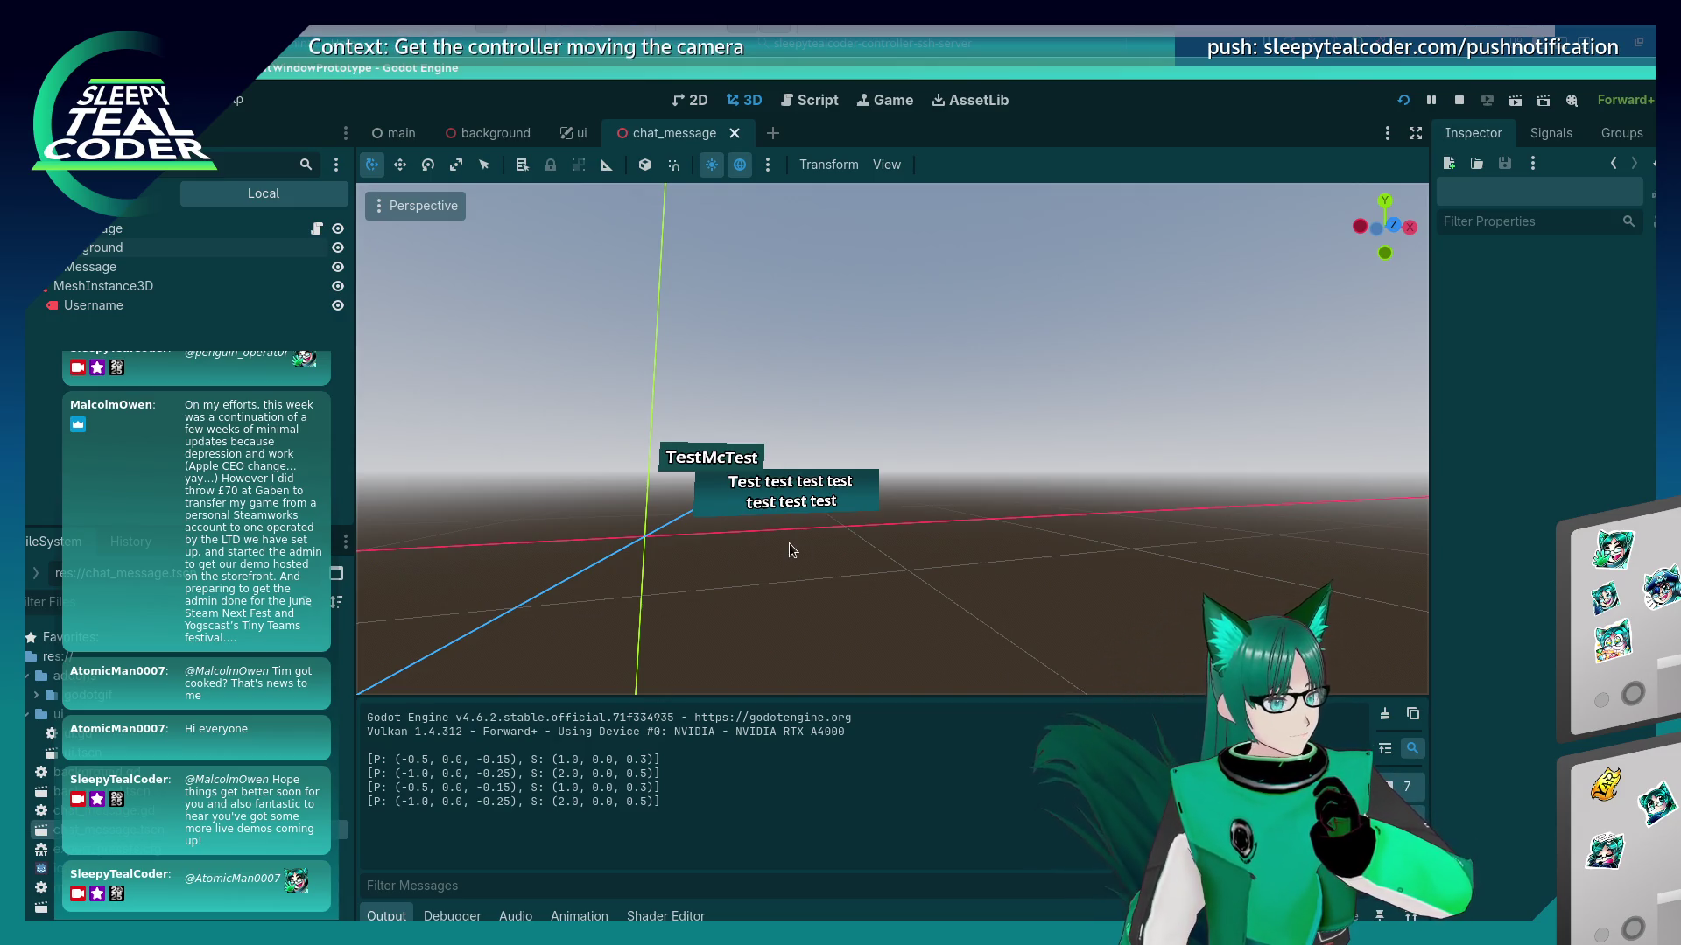
{"action": "scroll", "coordinate": [727, 523], "scroll_direction": "up", "scroll_amount": 5}
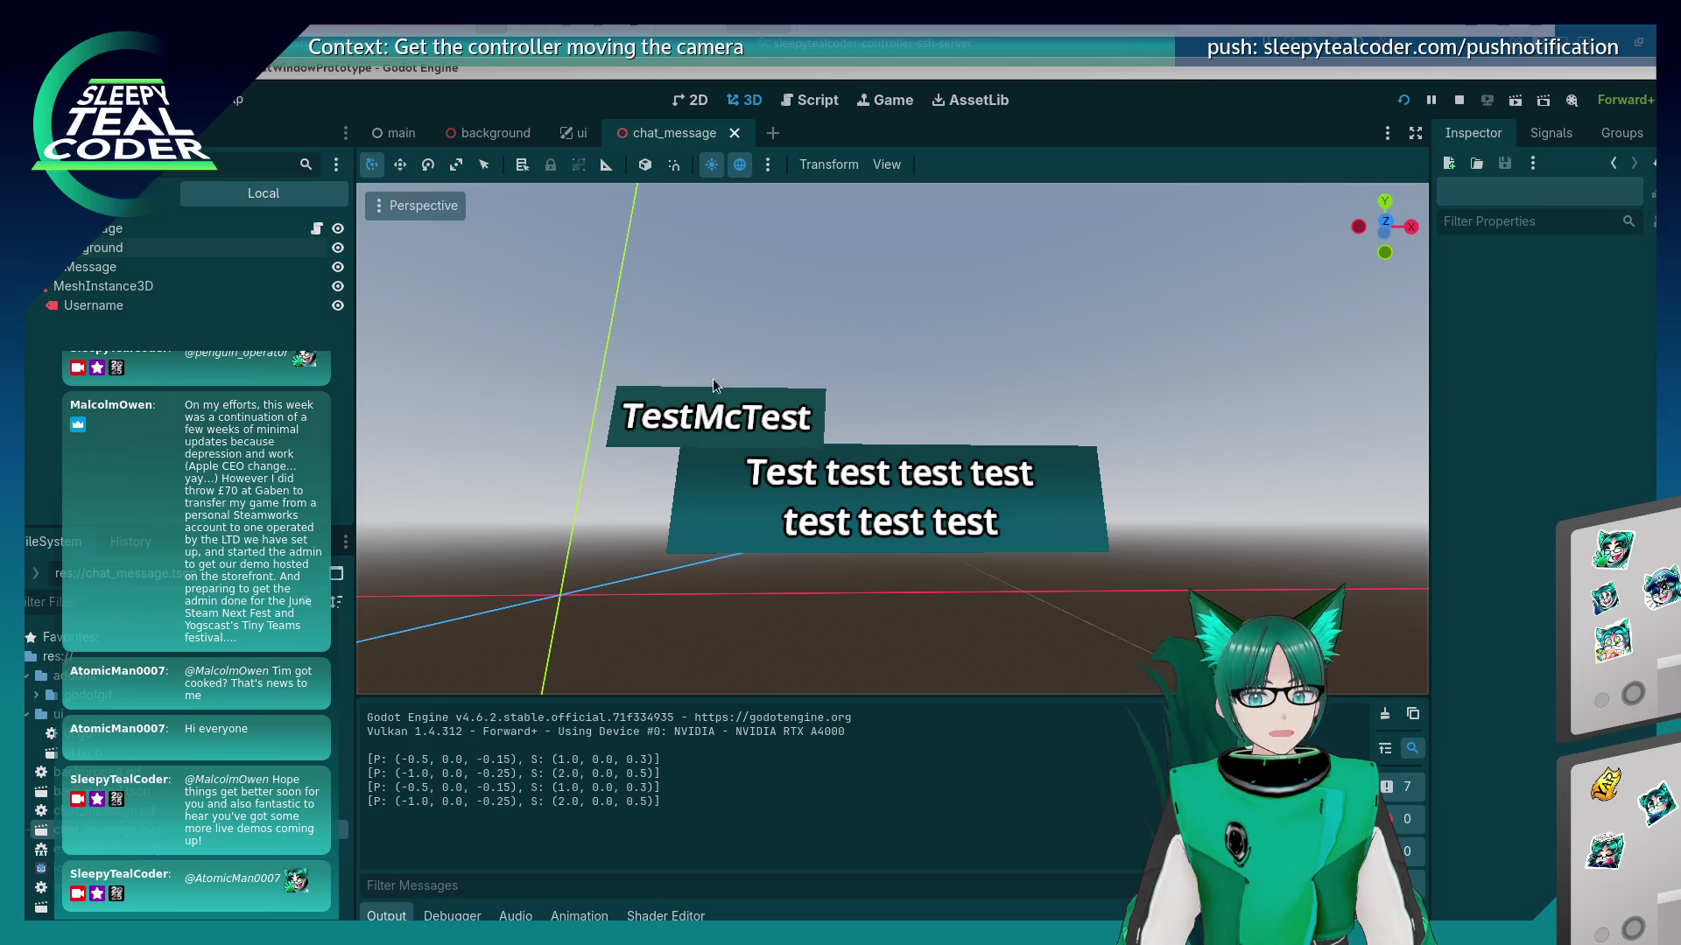
- Select the Background panel, then the TestMcTest username mesh, and check its 1.0 × 0.3 m size
{"action": "left_click", "coordinate": [723, 537]}
{"action": "left_click", "coordinate": [800, 394]}
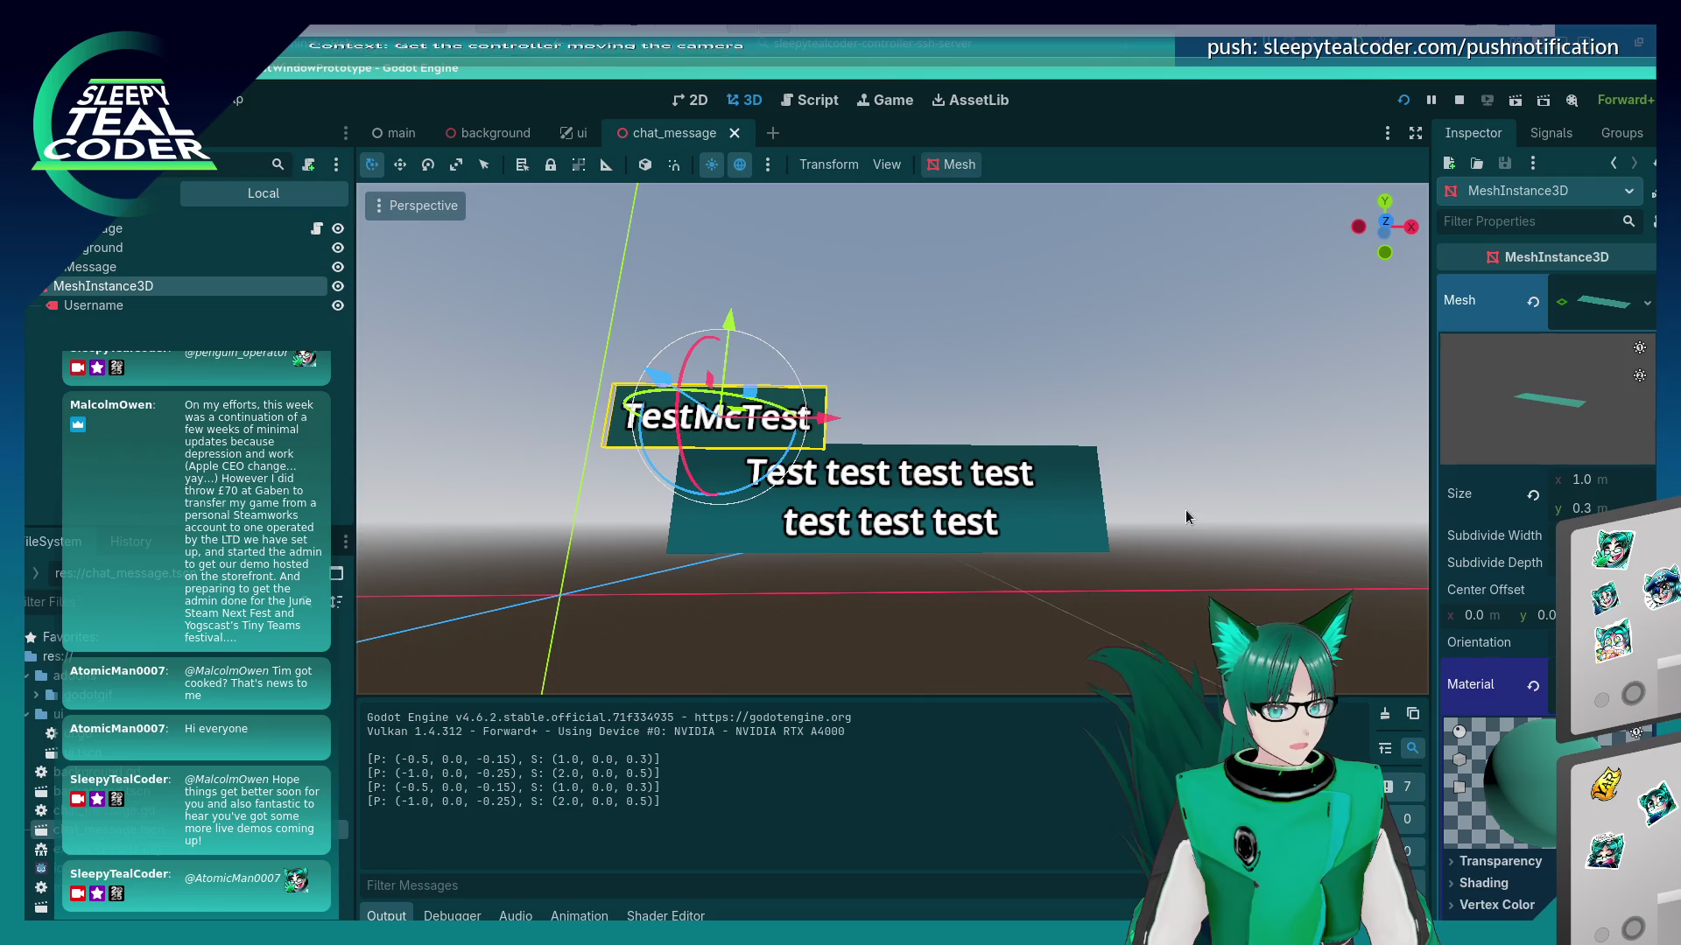
{"action": "scroll", "coordinate": [1482, 676], "scroll_direction": "down", "scroll_amount": 10}
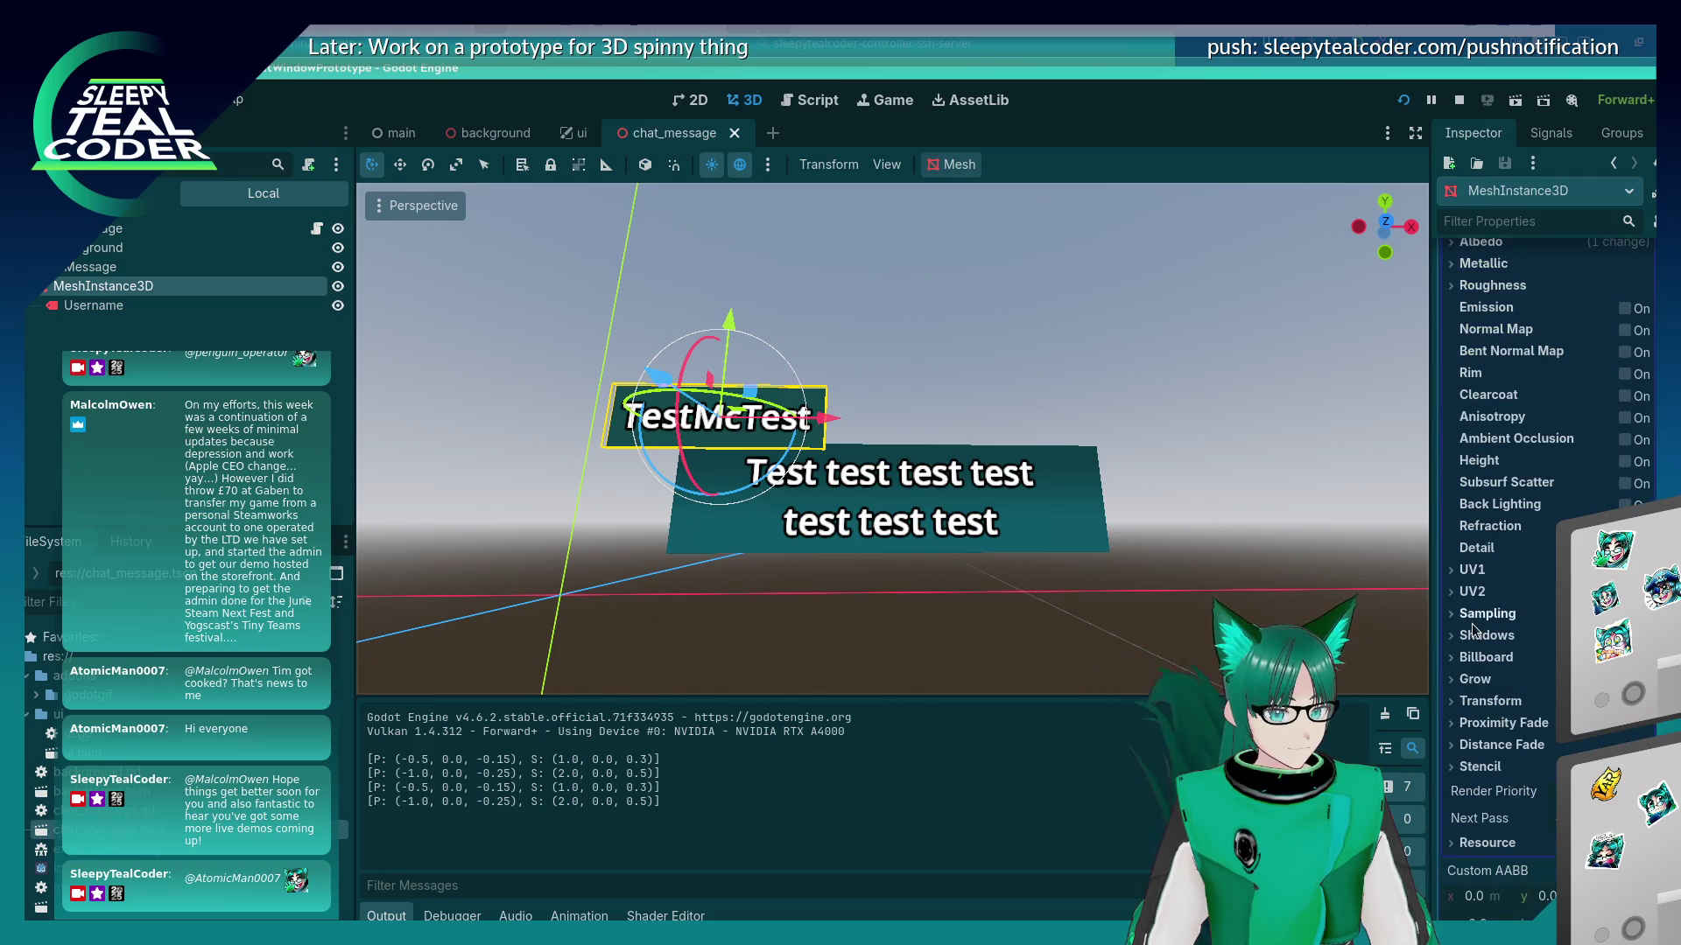
{"action": "scroll", "coordinate": [1482, 677], "scroll_direction": "up", "scroll_amount": 10}
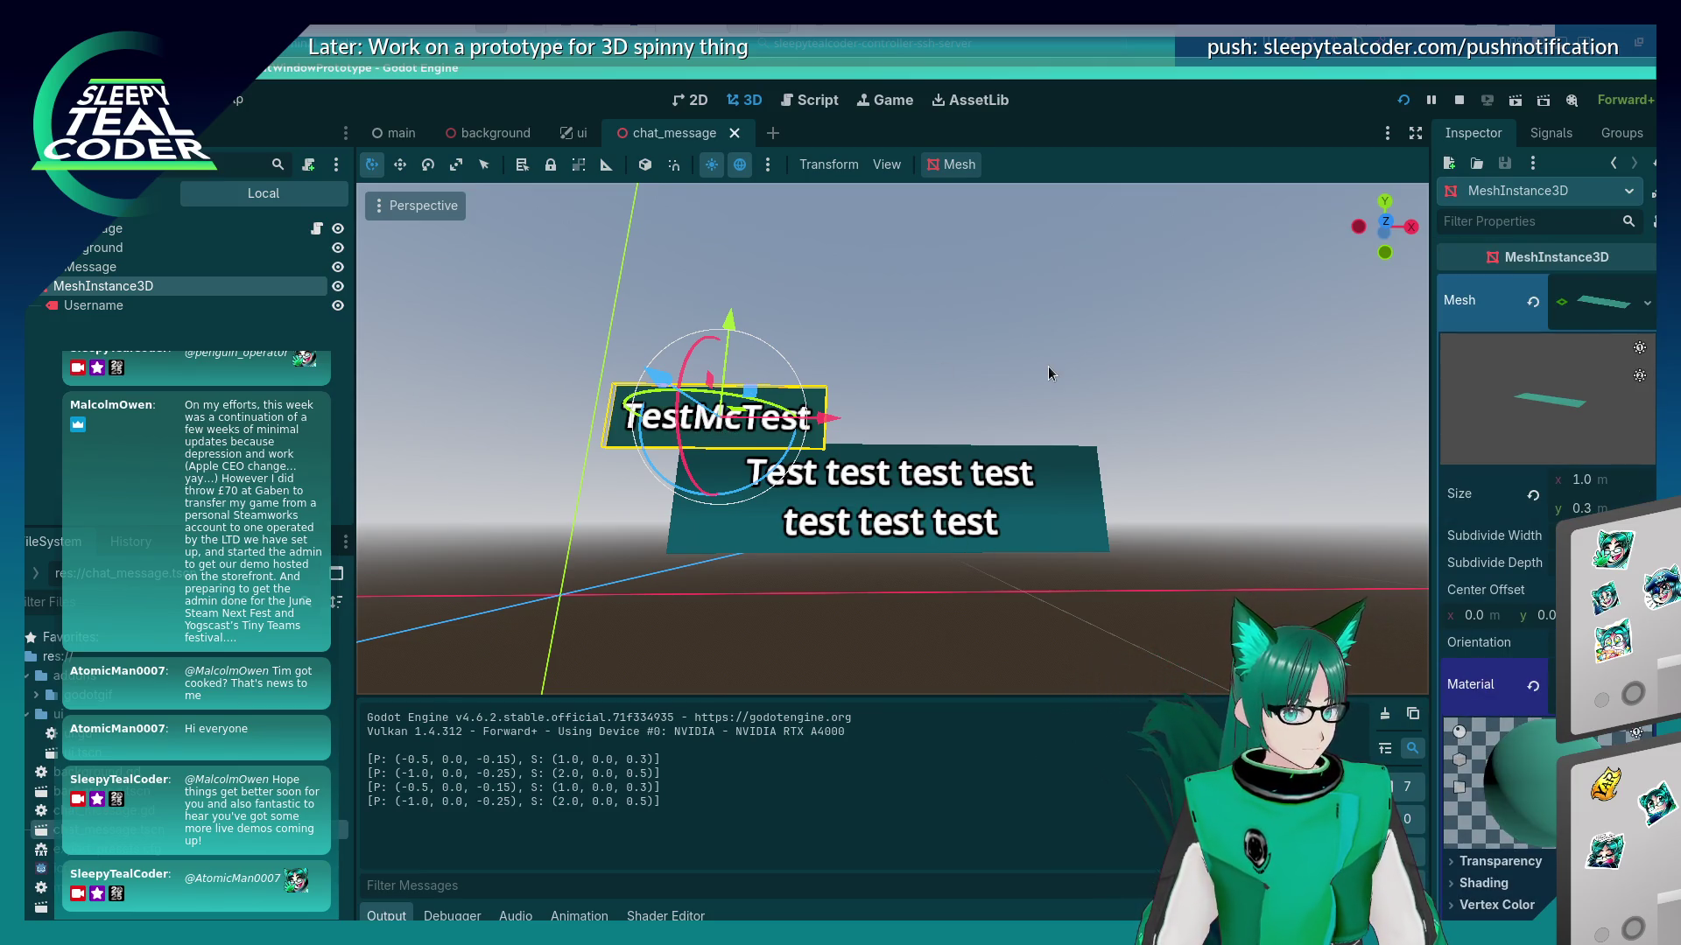
{"action": "left_click", "coordinate": [1015, 358]}
{"action": "left_click_drag", "start_coordinate": [998, 354], "coordinate": [1006, 406]}
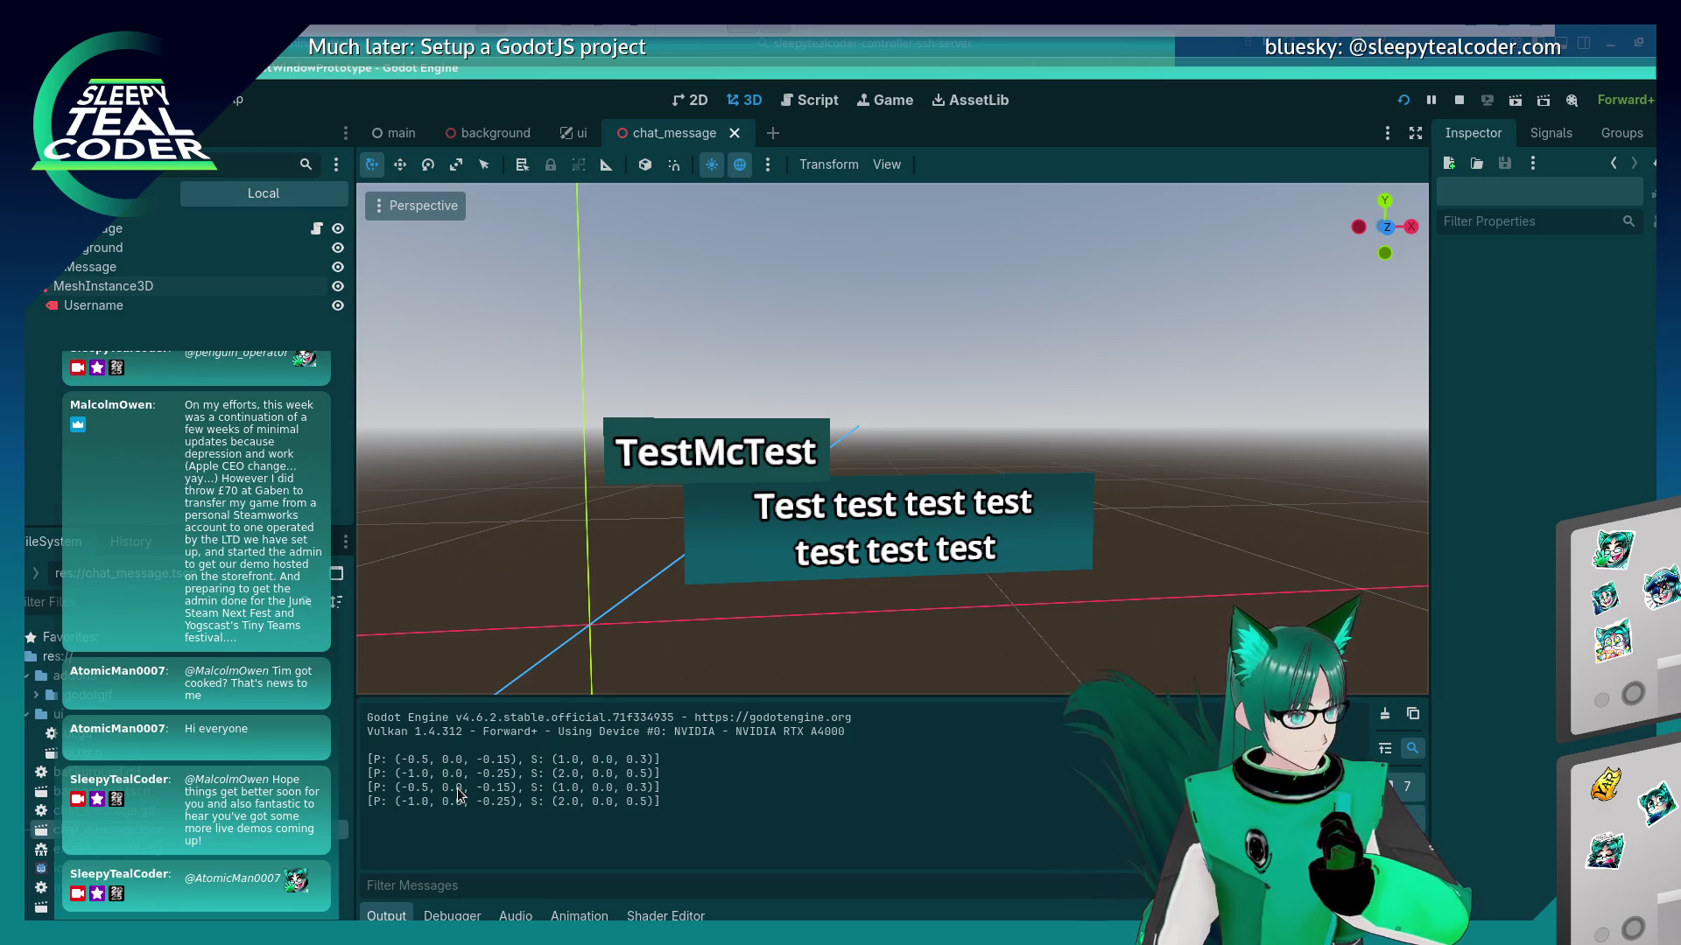
{"action": "left_click", "coordinate": [827, 471]}
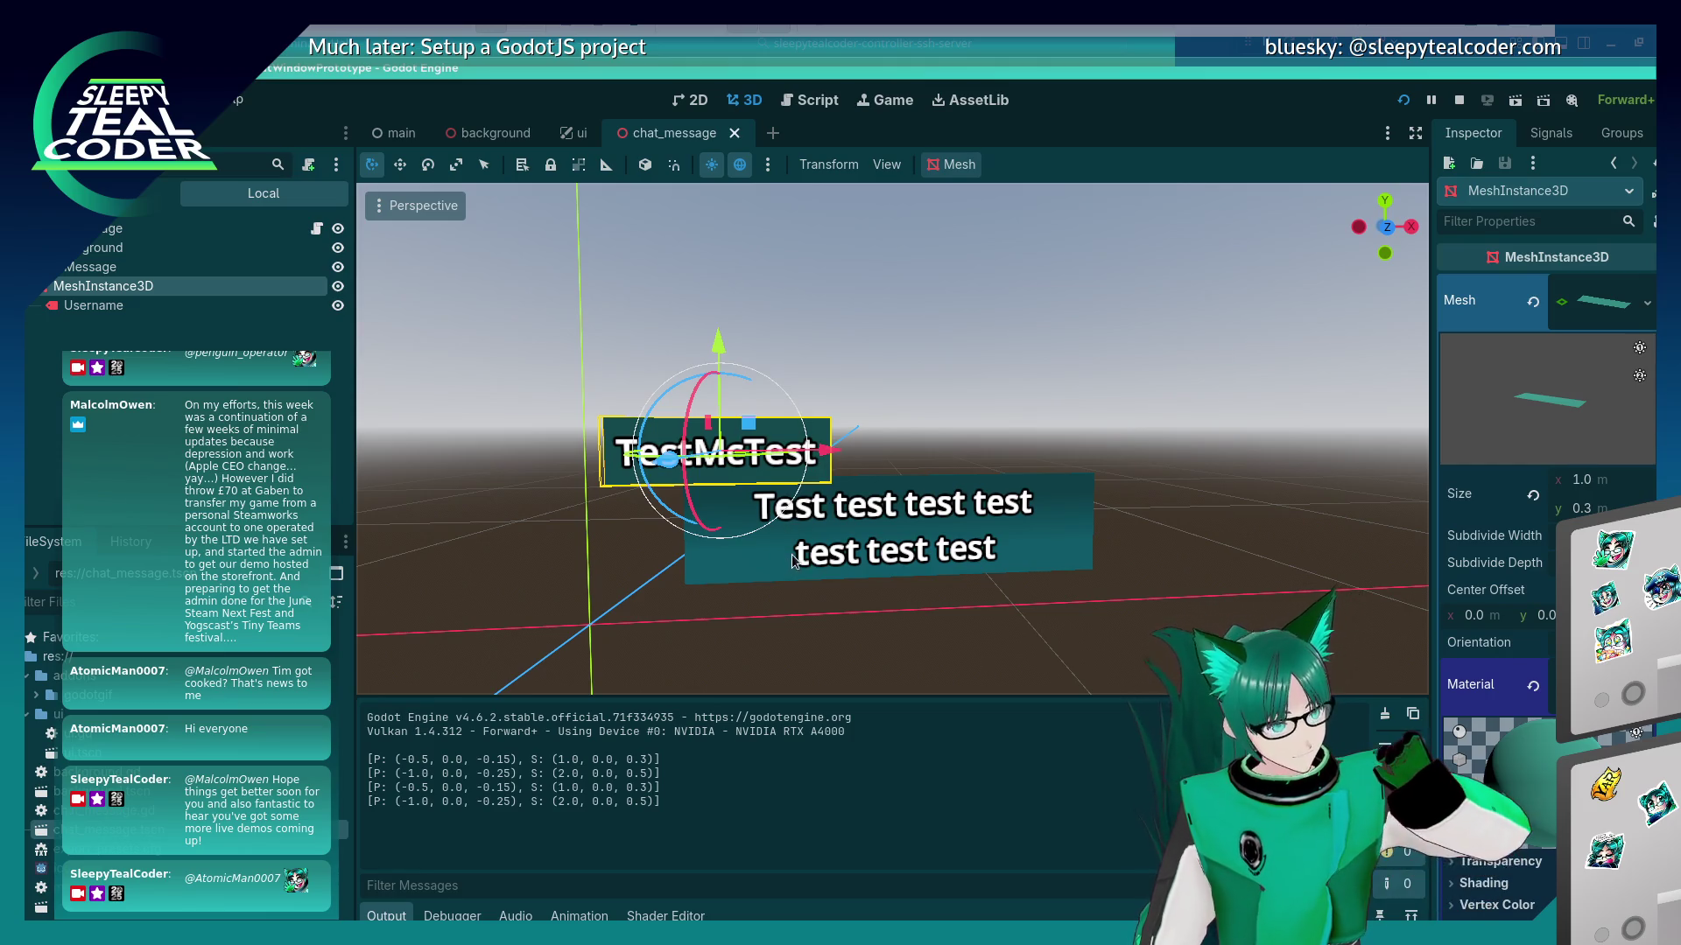
{"action": "mouse_move", "coordinate": [805, 557]}
{"action": "left_mouse_down"}
{"action": "mouse_move", "coordinate": [697, 616]}
{"action": "mouse_move", "coordinate": [1045, 507]}
{"action": "left_mouse_up"}
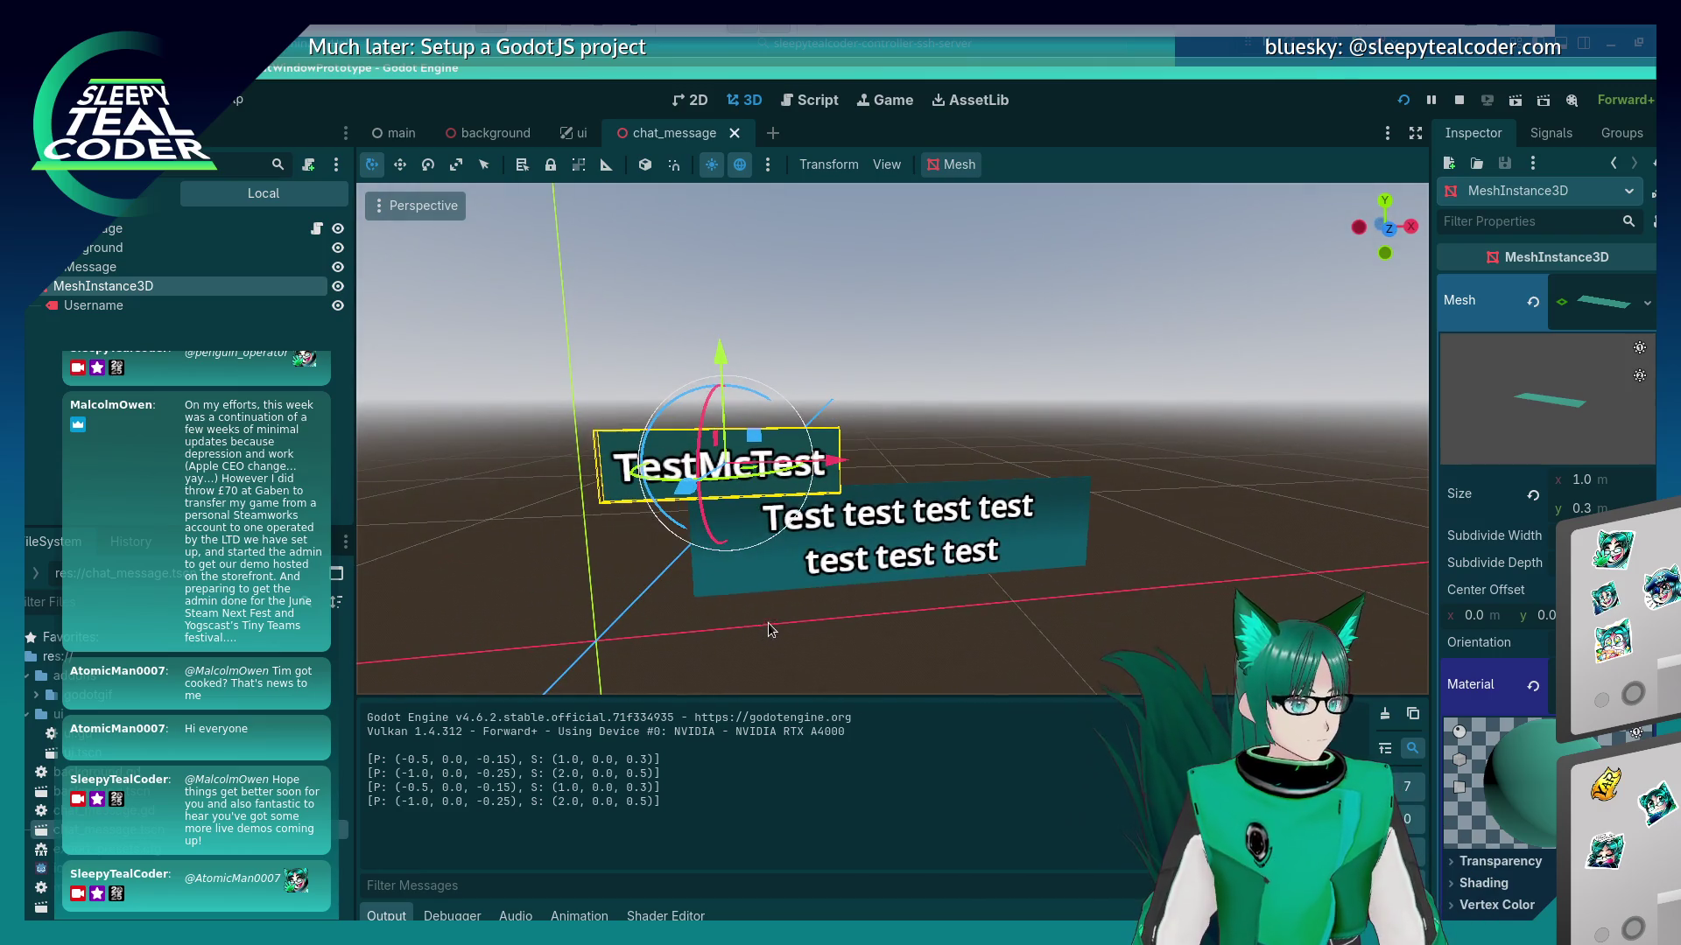
{"action": "left_click", "coordinate": [1045, 508]}
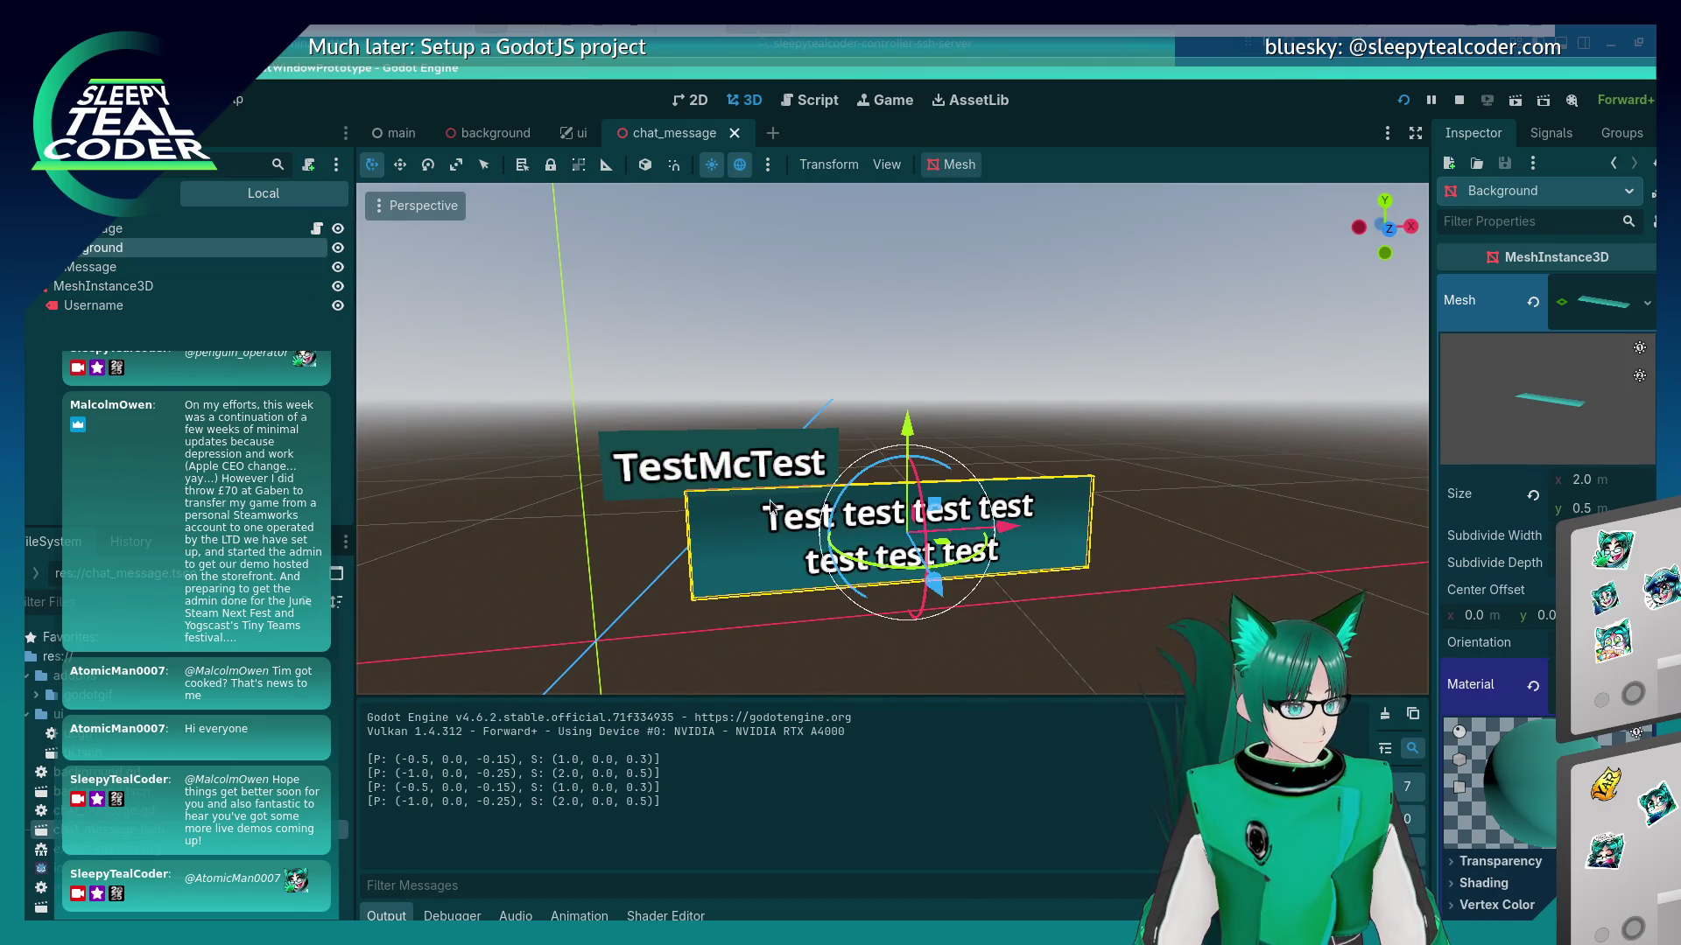
{"action": "left_click", "coordinate": [755, 470]}
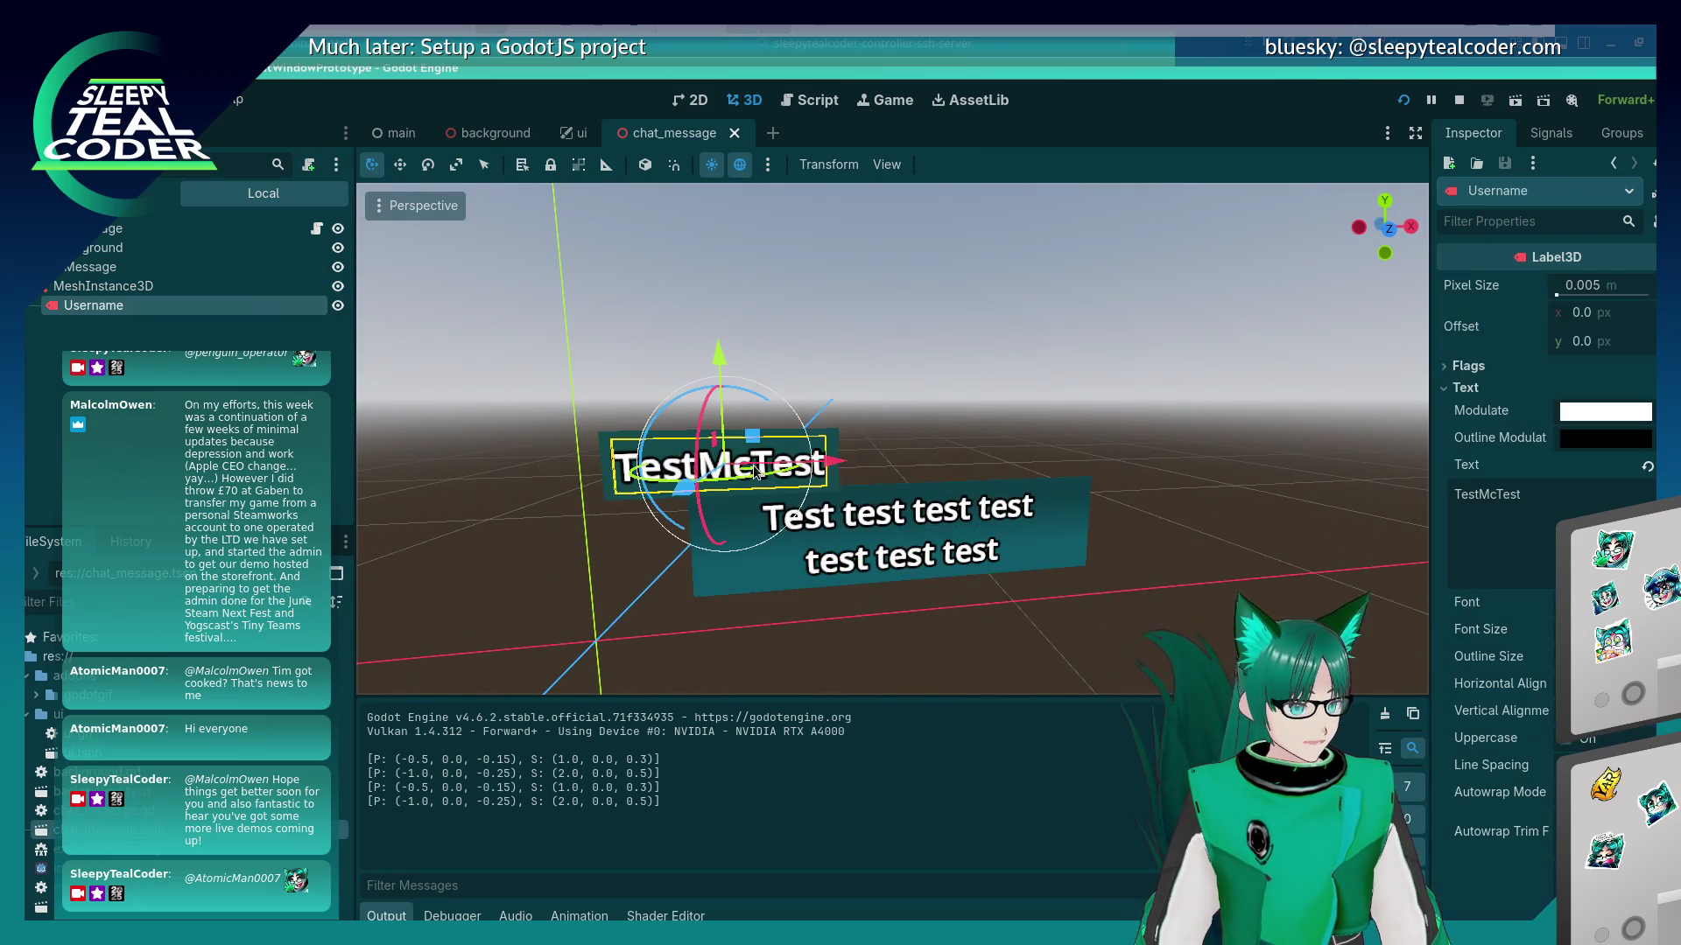
{"action": "left_click", "coordinate": [839, 442]}
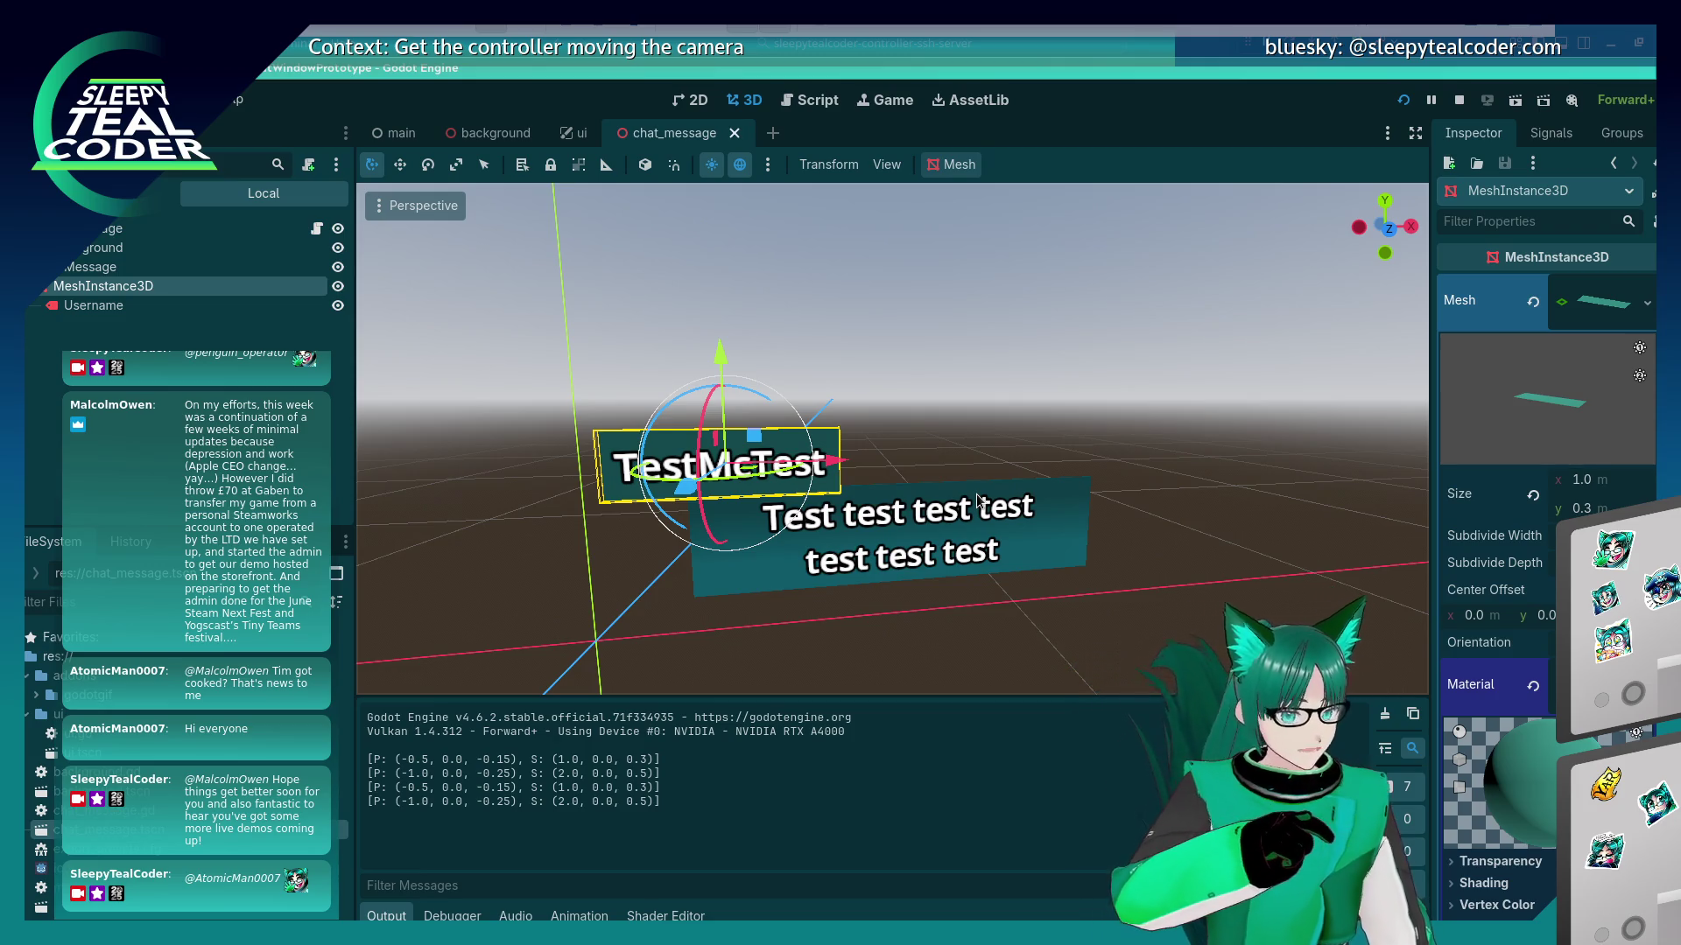
{"action": "key", "text": "alt+Tab"}
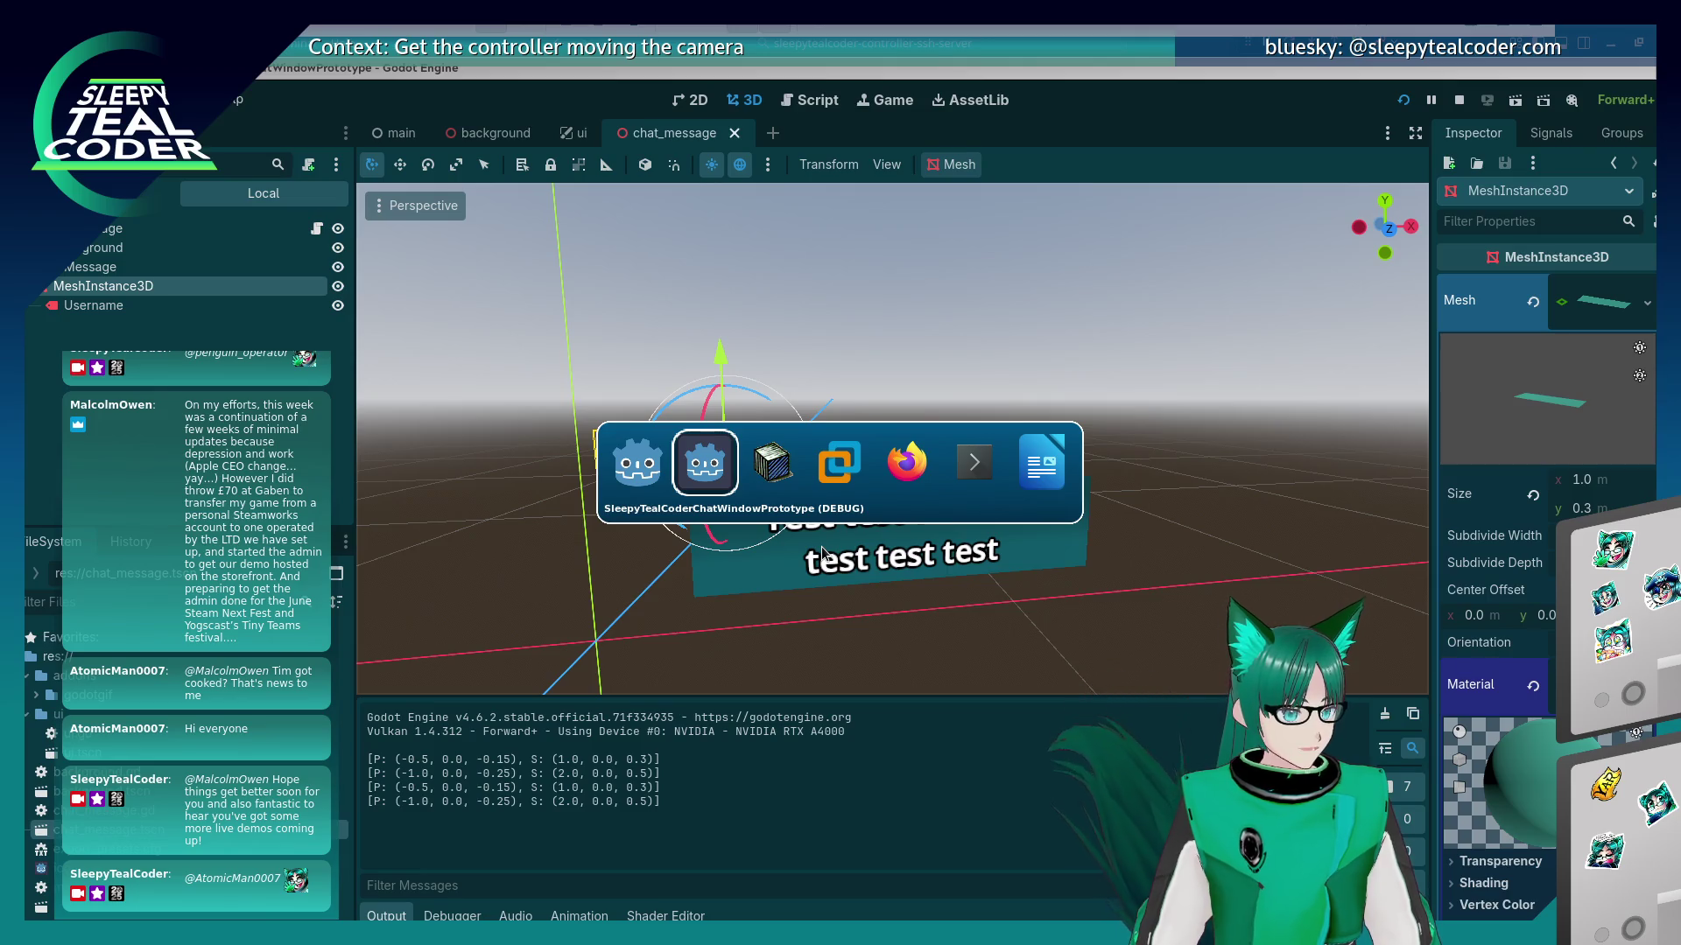
{"action": "key", "text": "alt+Tab"}
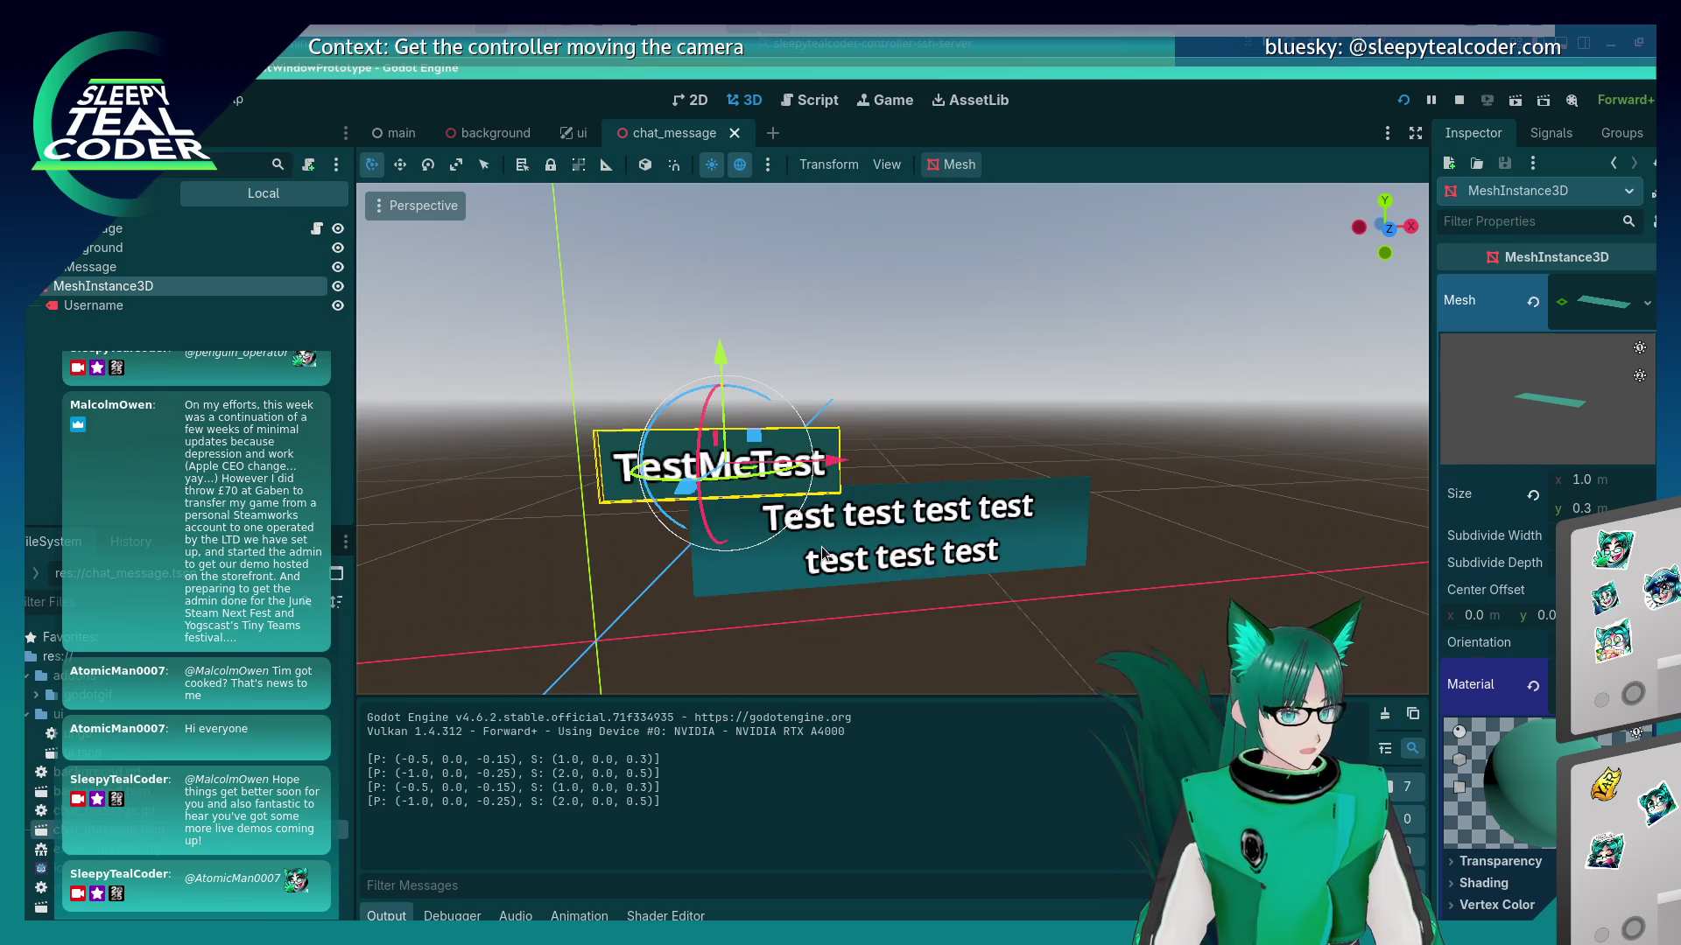
{"action": "key", "text": "ctrl+F3"}
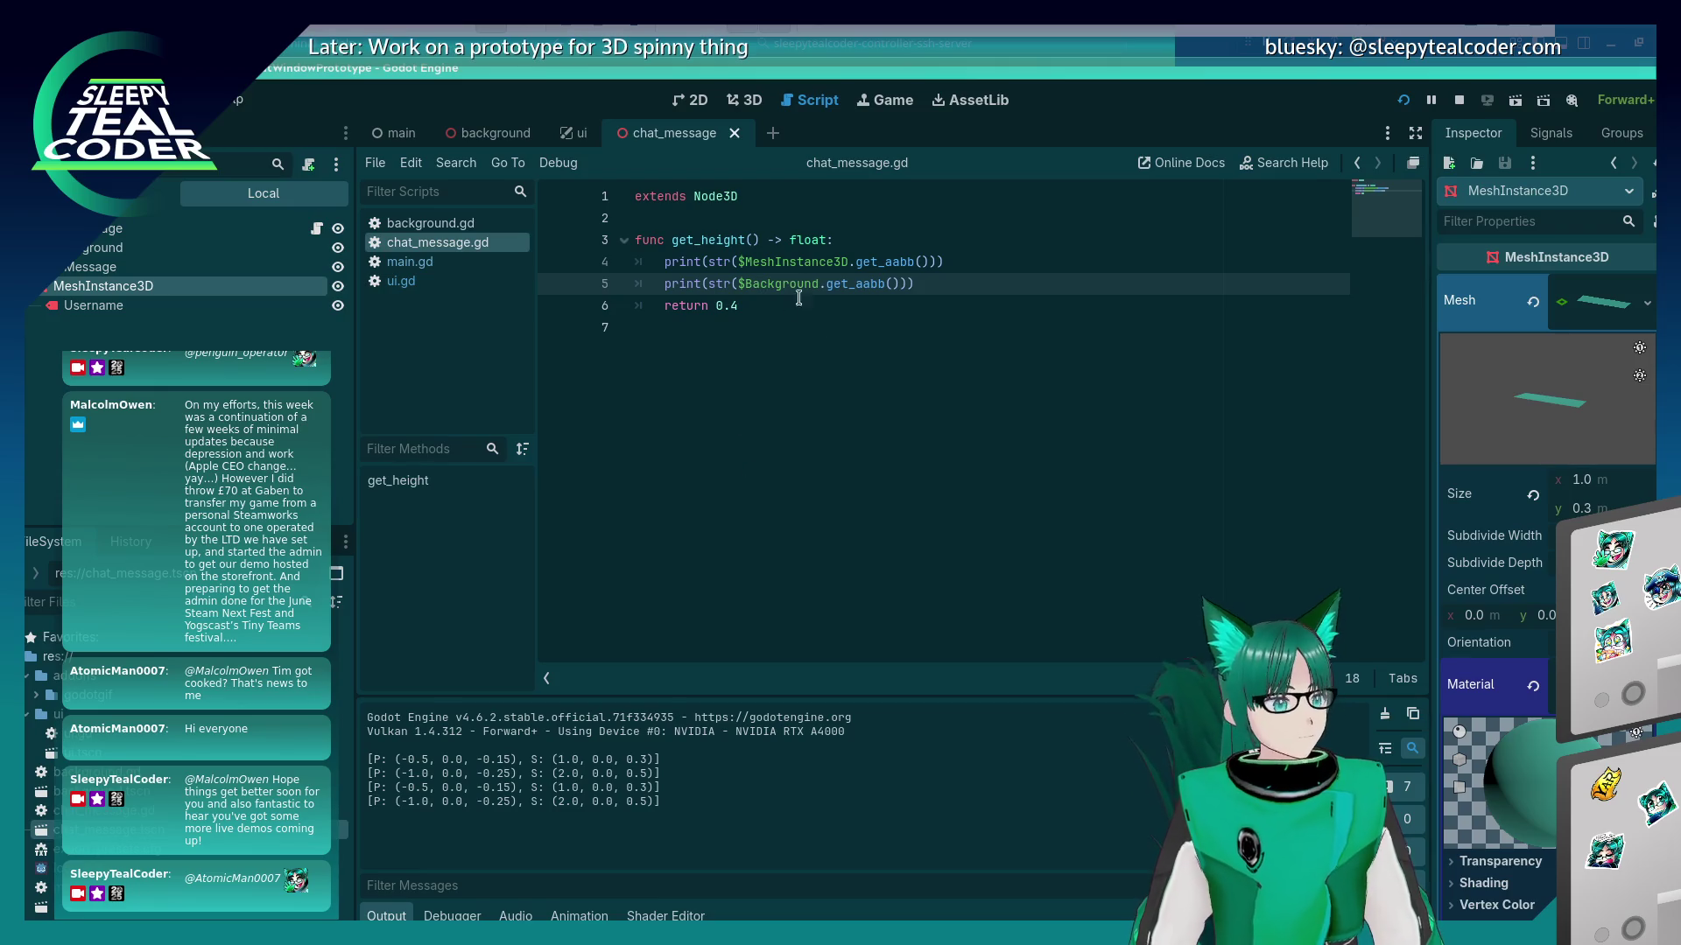
- Make line 4 print get_size() instead of get_aabb(), comment out line 5 with #, and run the game
{"action": "double_click", "coordinate": [892, 257]}
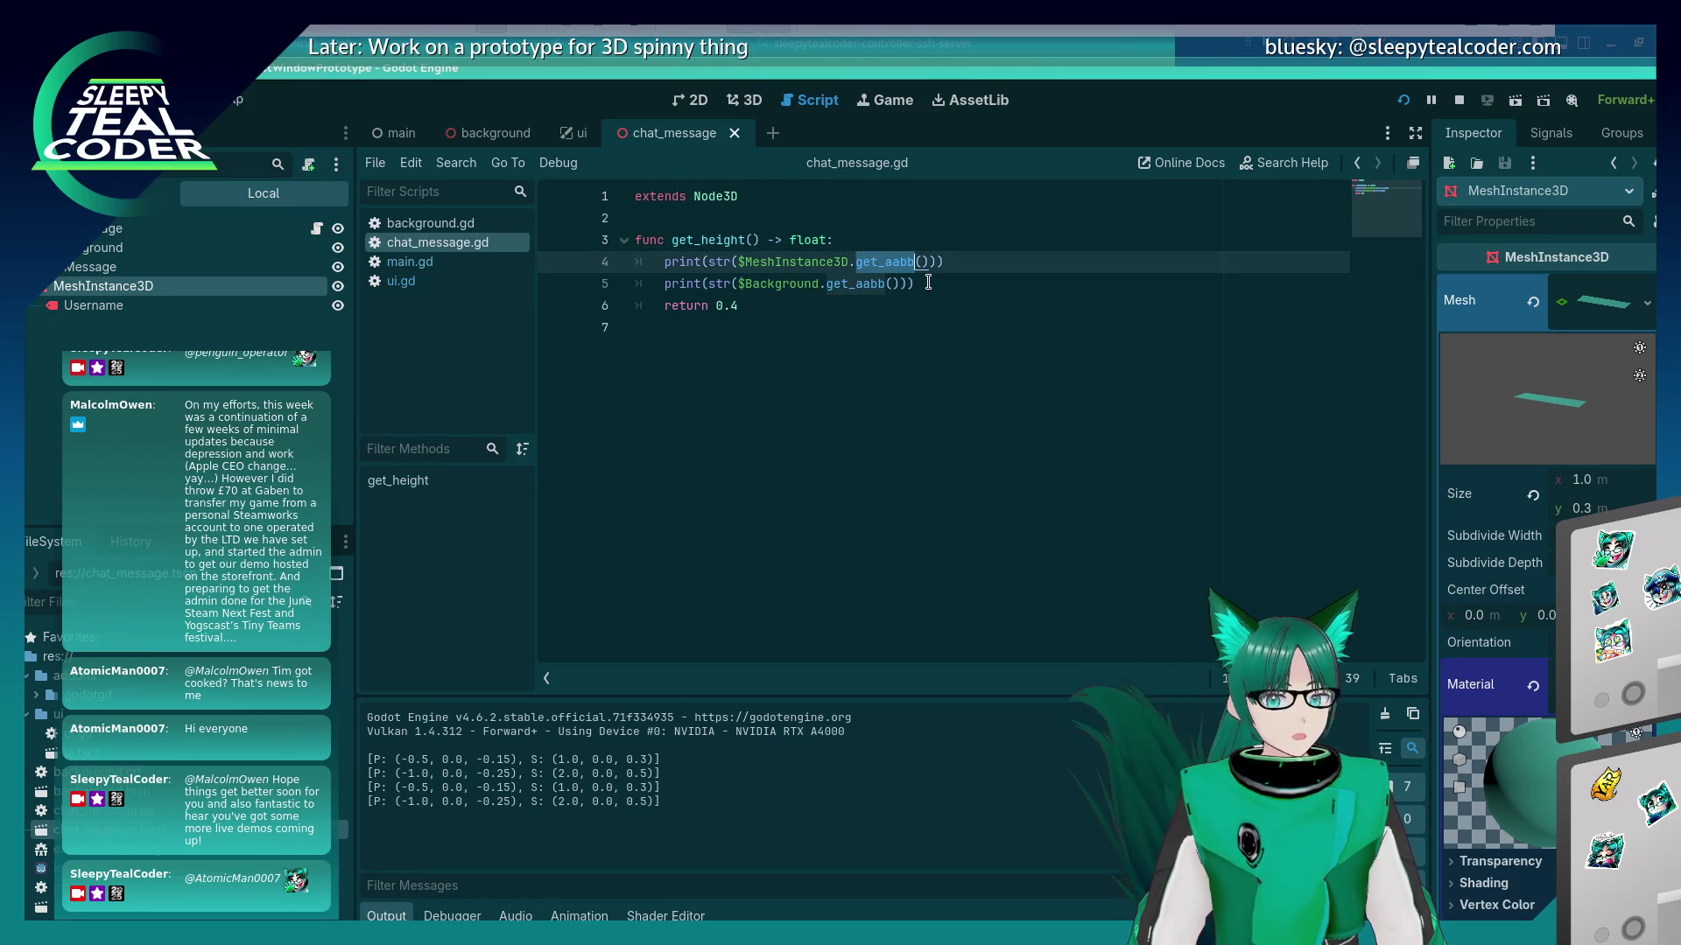
{"action": "key", "text": "BackSpace"}
{"action": "type", "text": "get_siz"}
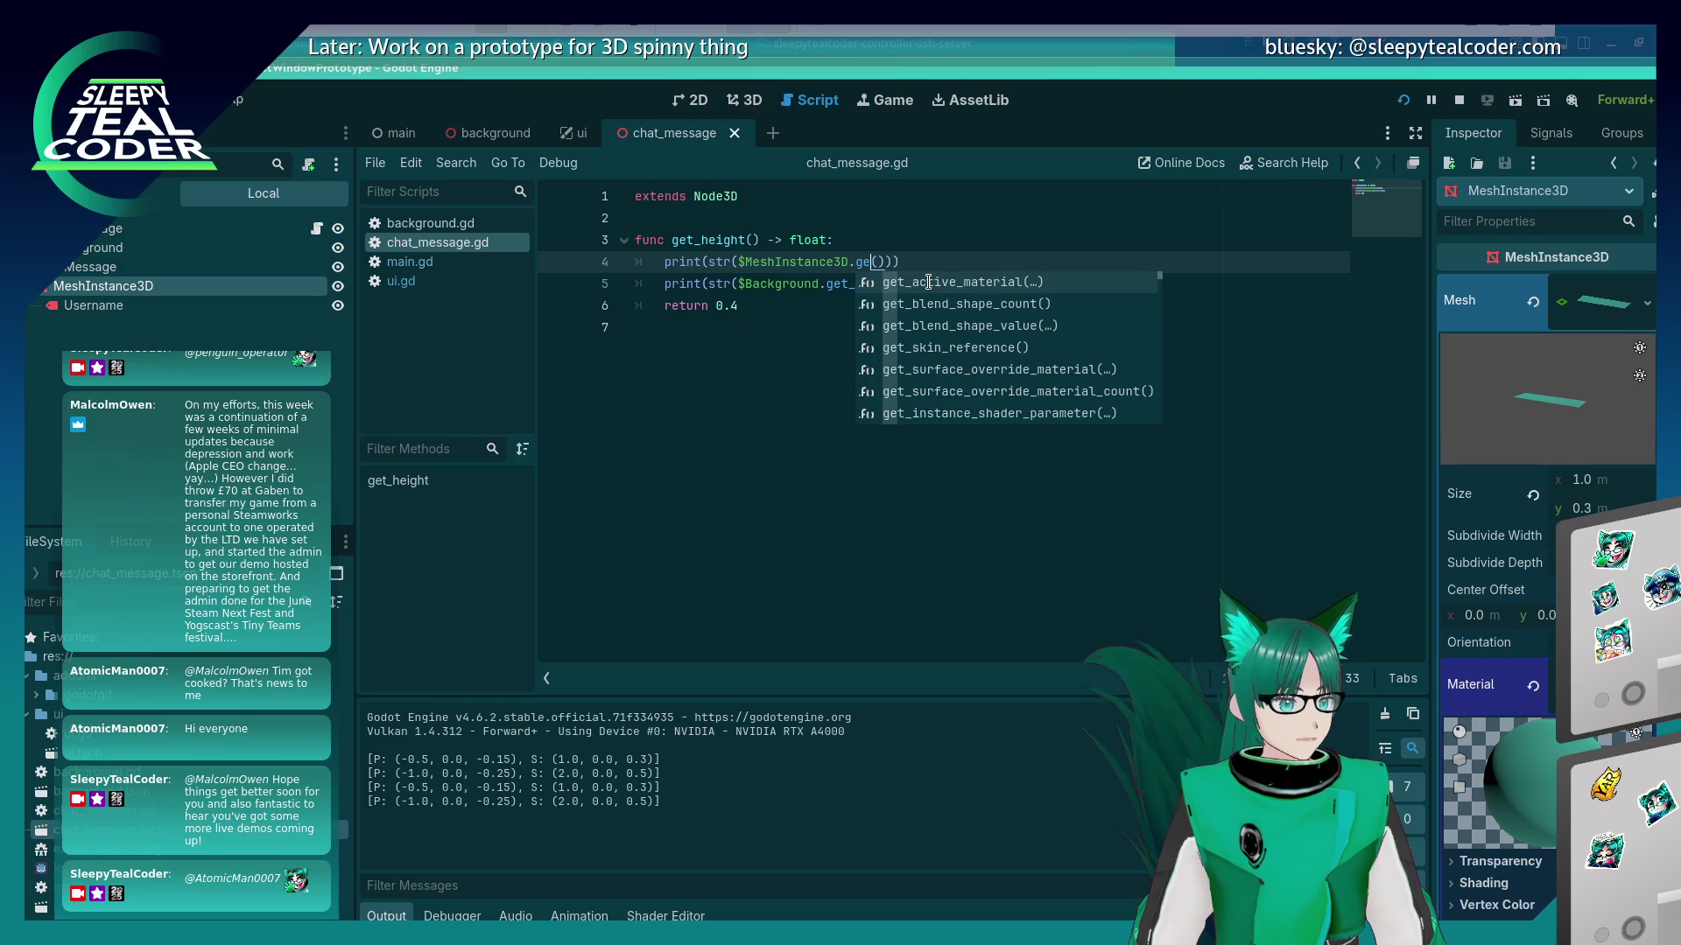
{"action": "type", "text": "e"}
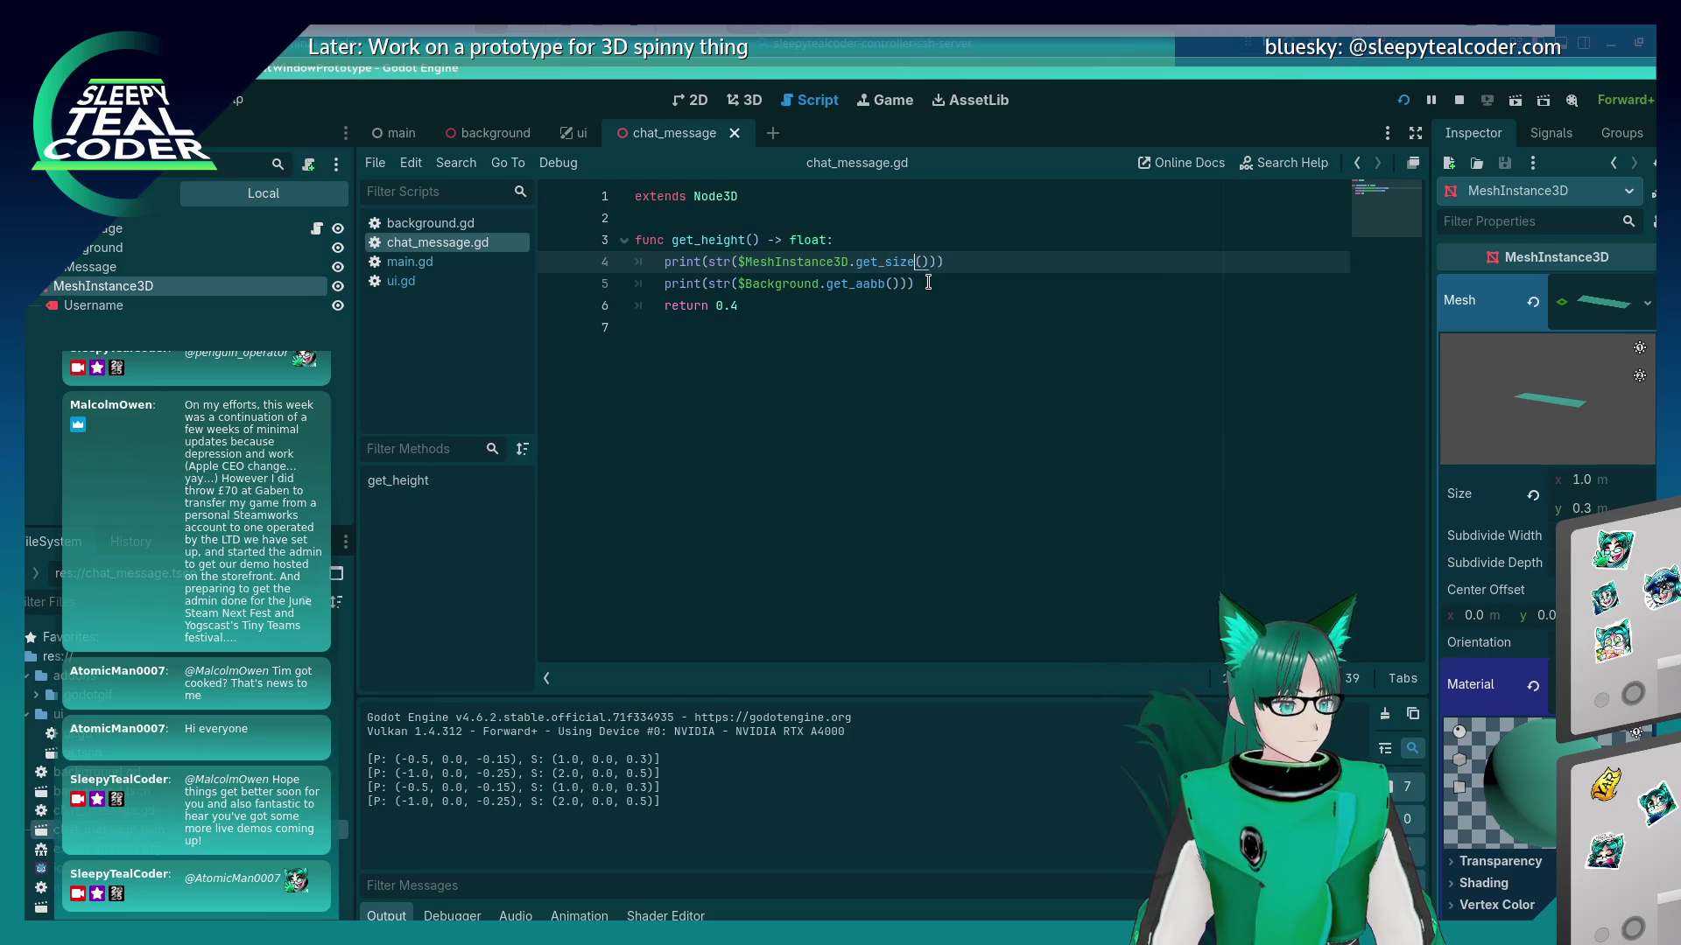
{"action": "left_click", "coordinate": [928, 283]}
{"action": "key", "text": "Home"}
{"action": "type", "text": "#"}
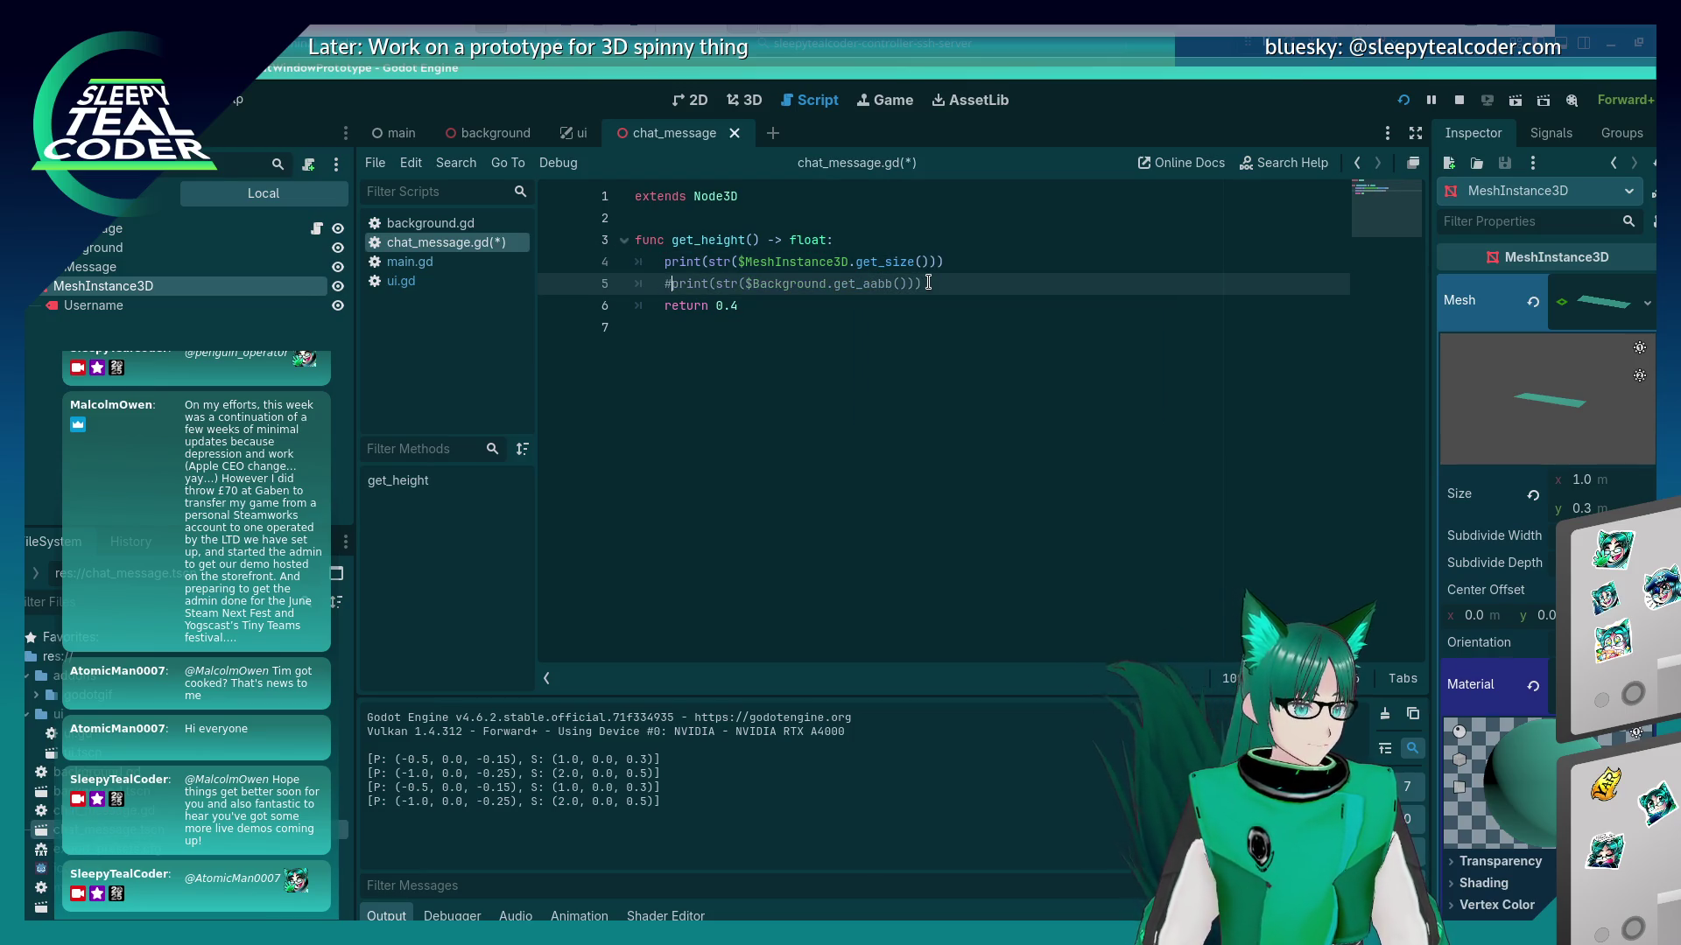
{"action": "left_click", "coordinate": [1401, 101]}
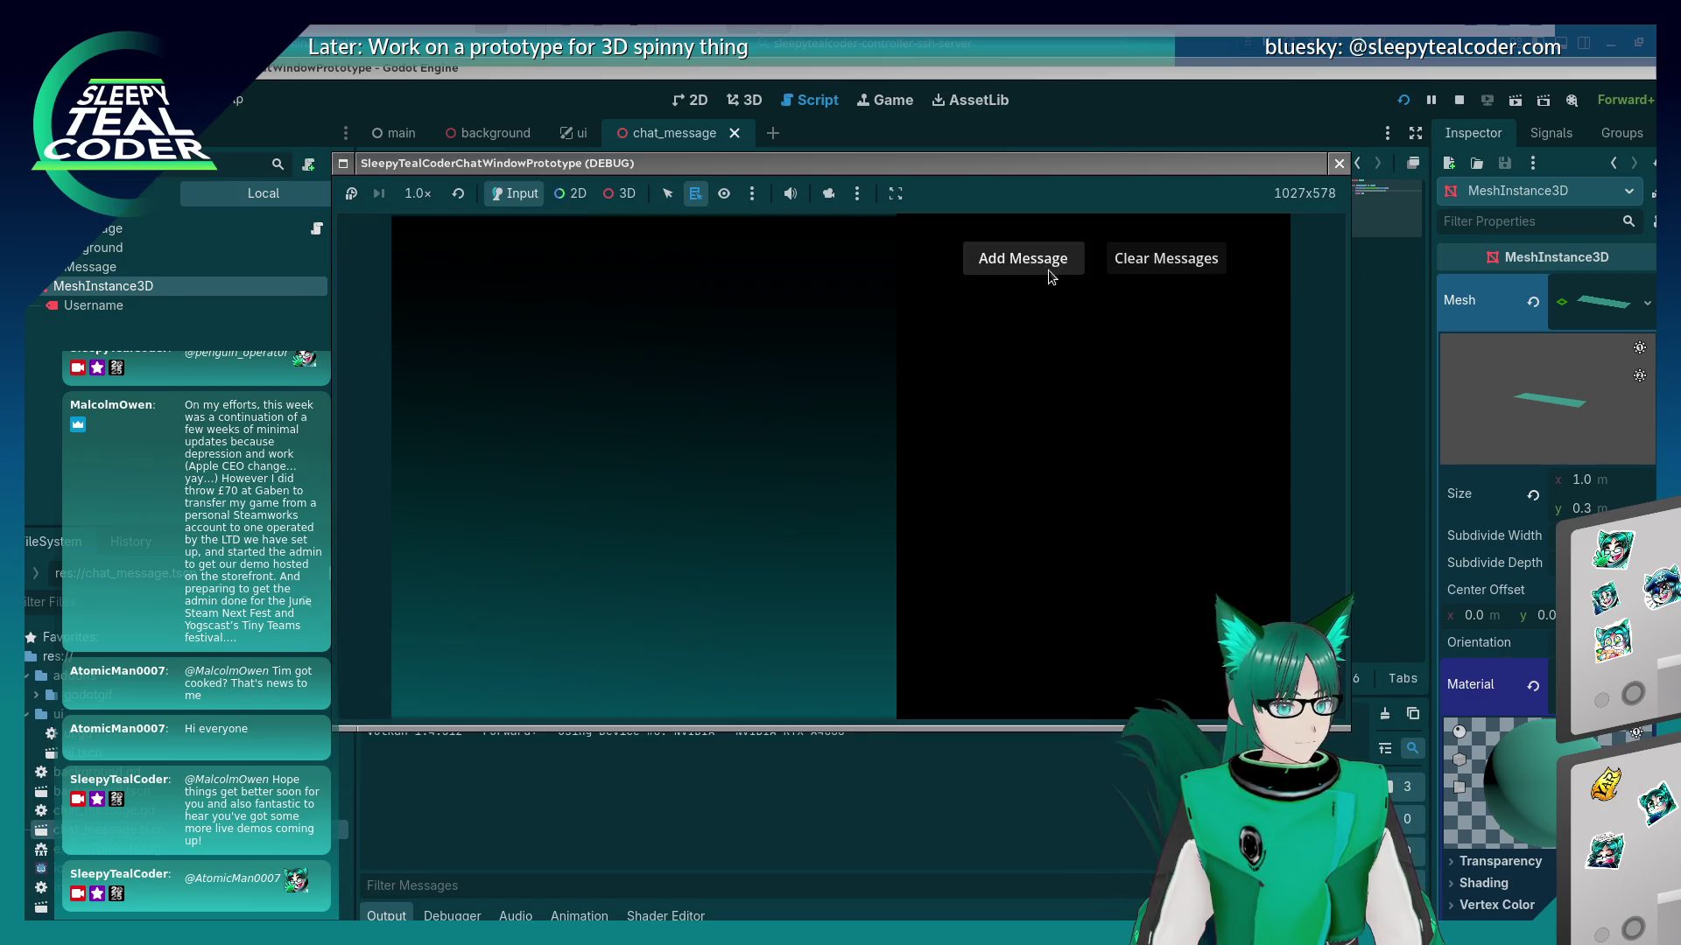
- Add a message to trigger the get_size error, then replace the call with get_base()
{"action": "left_click", "coordinate": [1063, 261]}
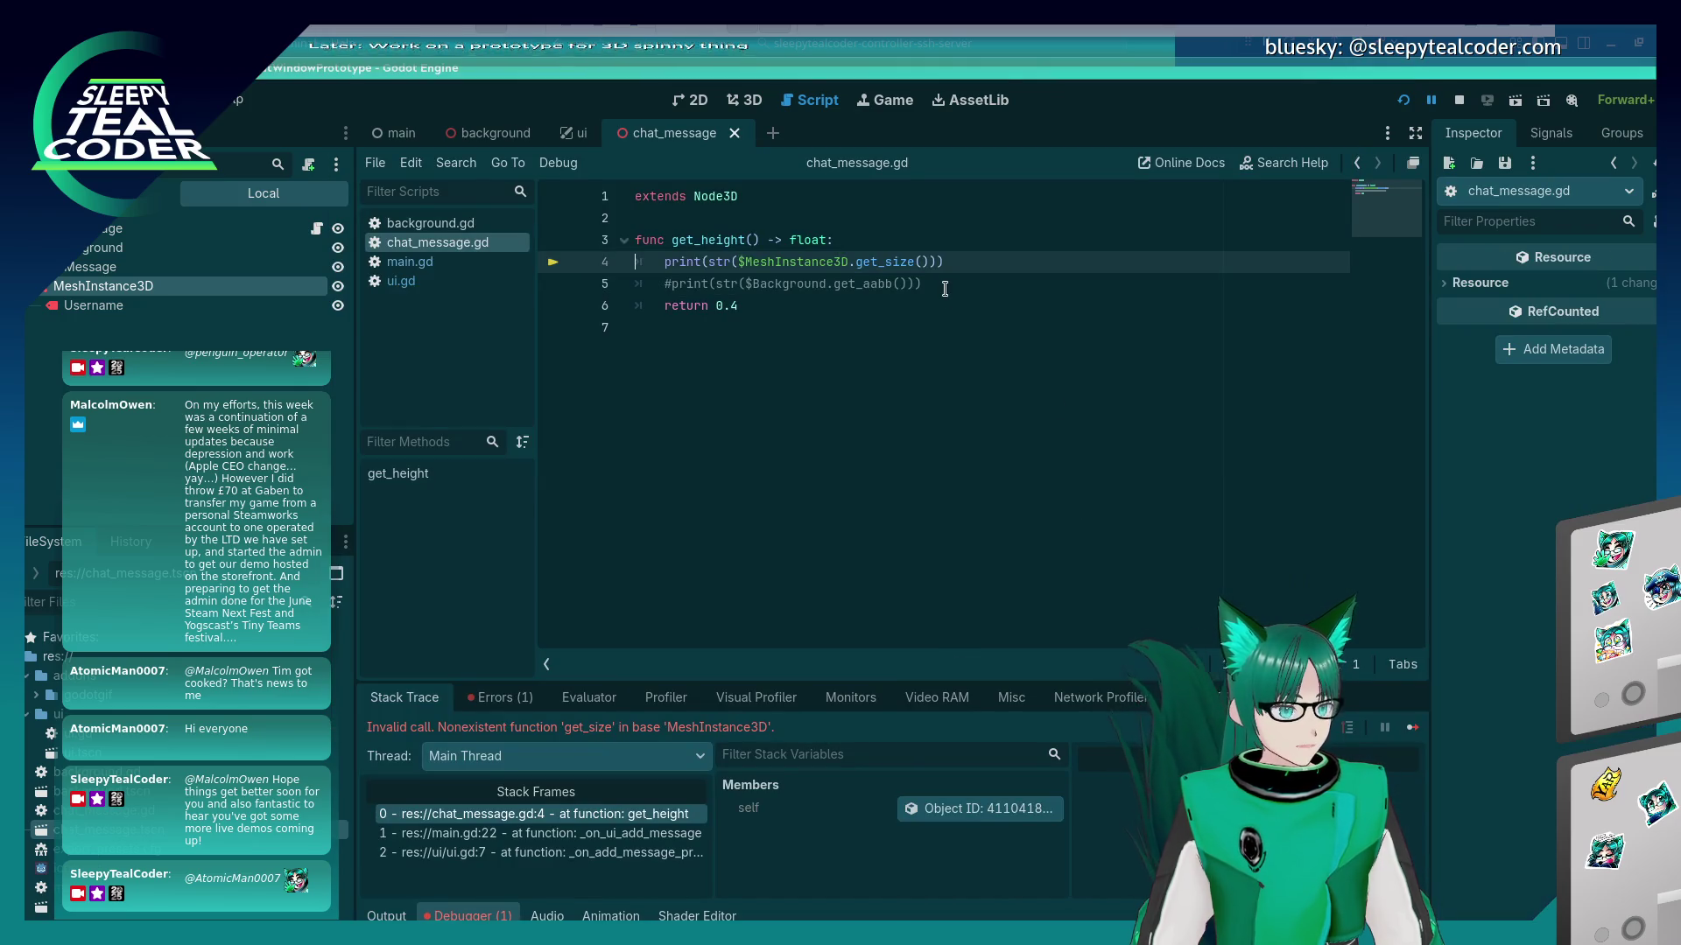
{"action": "double_click", "coordinate": [899, 262]}
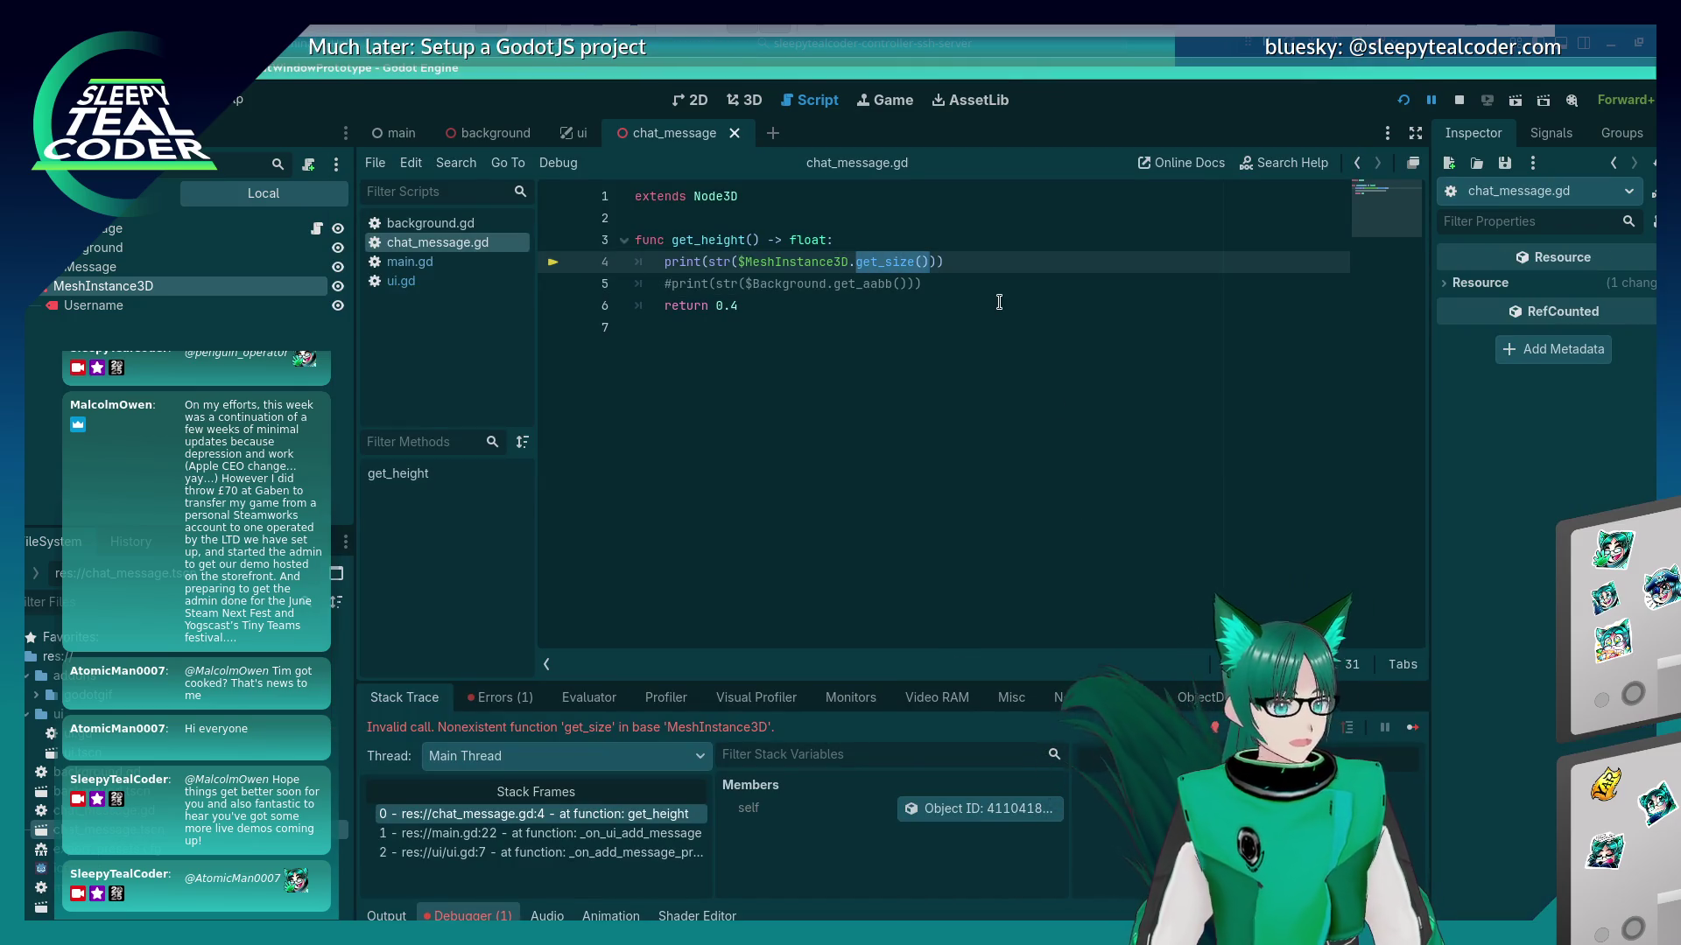
{"action": "type", "text": "get_"}
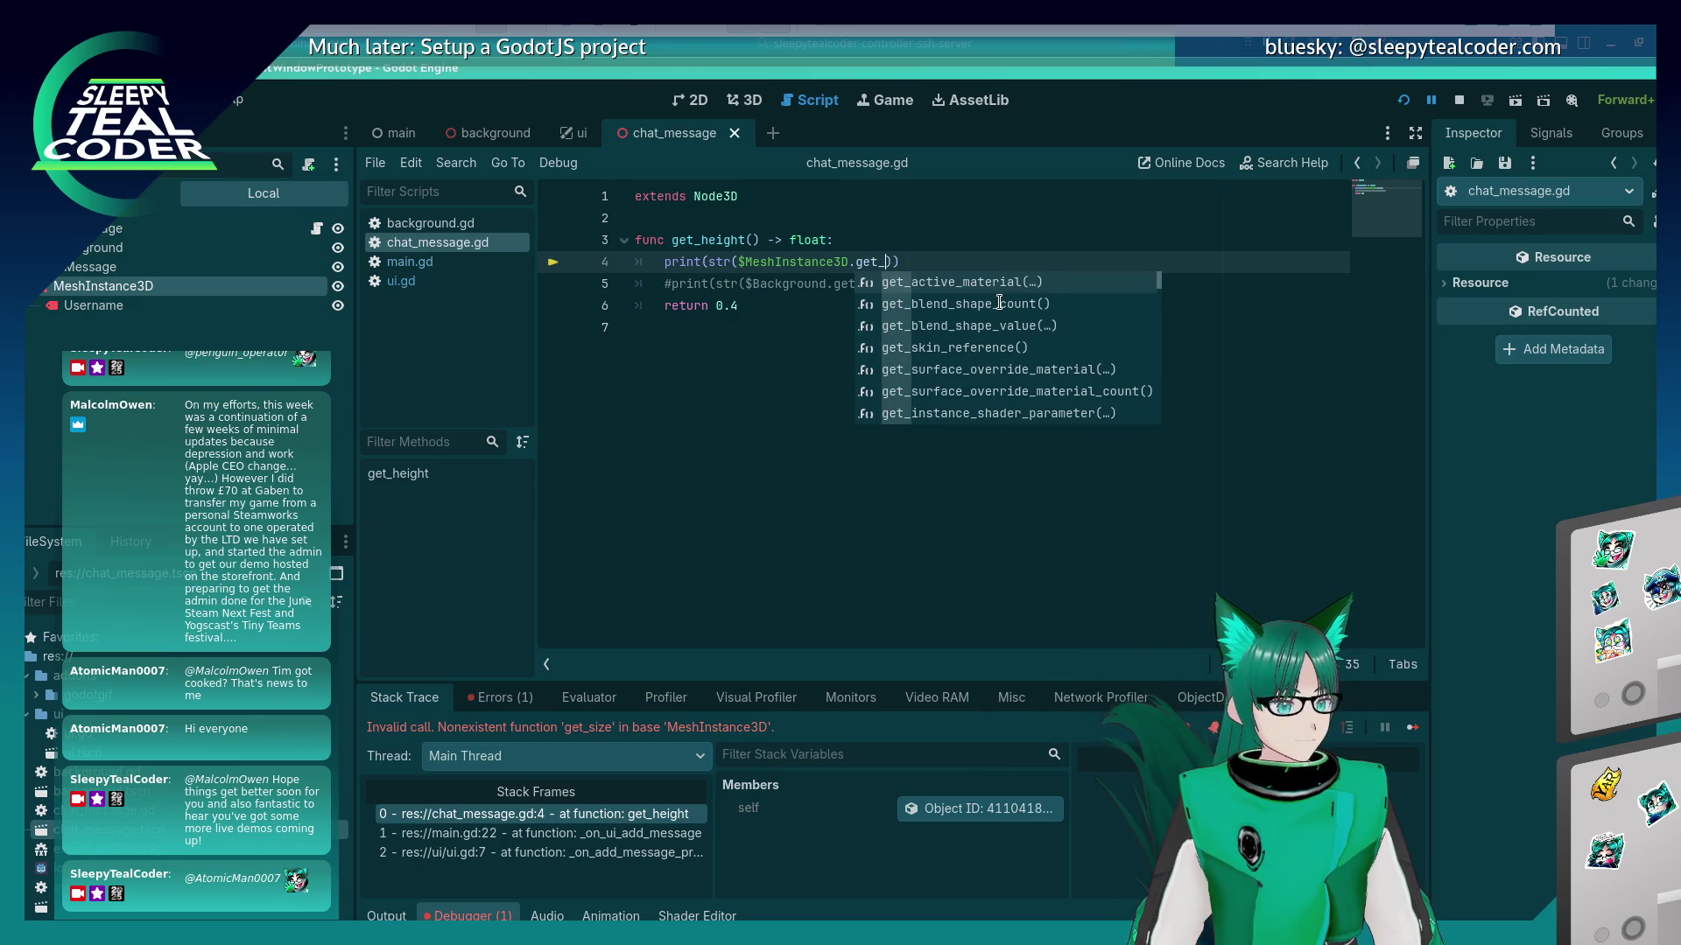
{"action": "key", "text": "Down"}
{"action": "key", "text": "Down"}
{"action": "key", "text": "Down"}
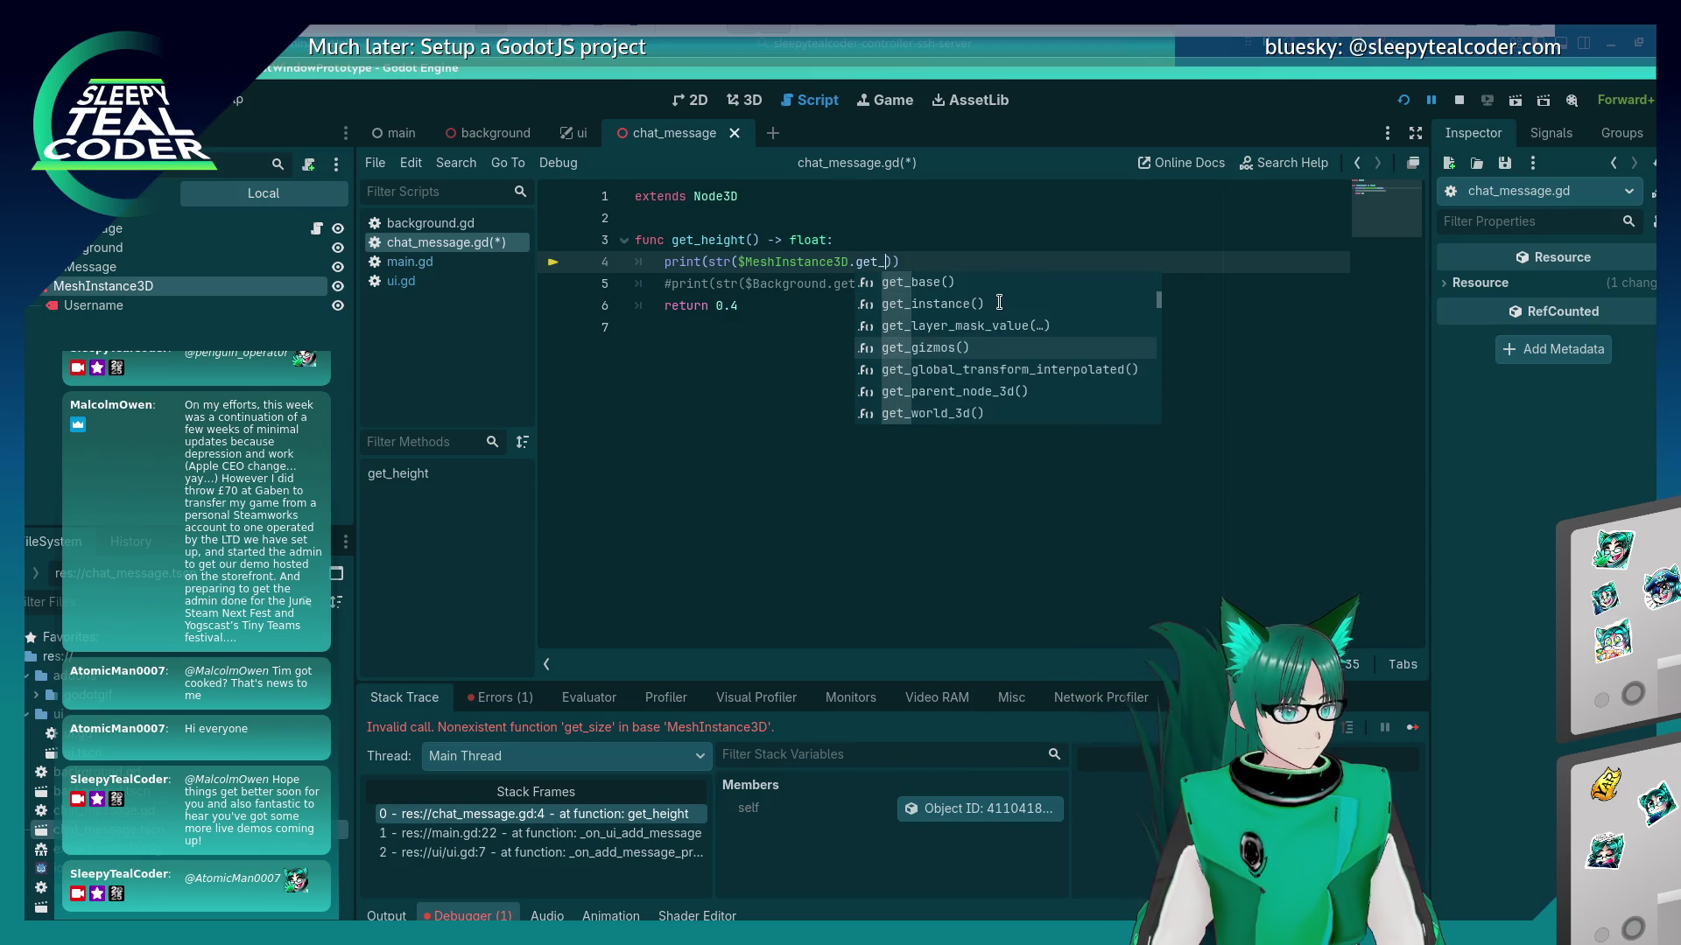
{"action": "key", "text": "Up"}
{"action": "key", "text": "Return"}
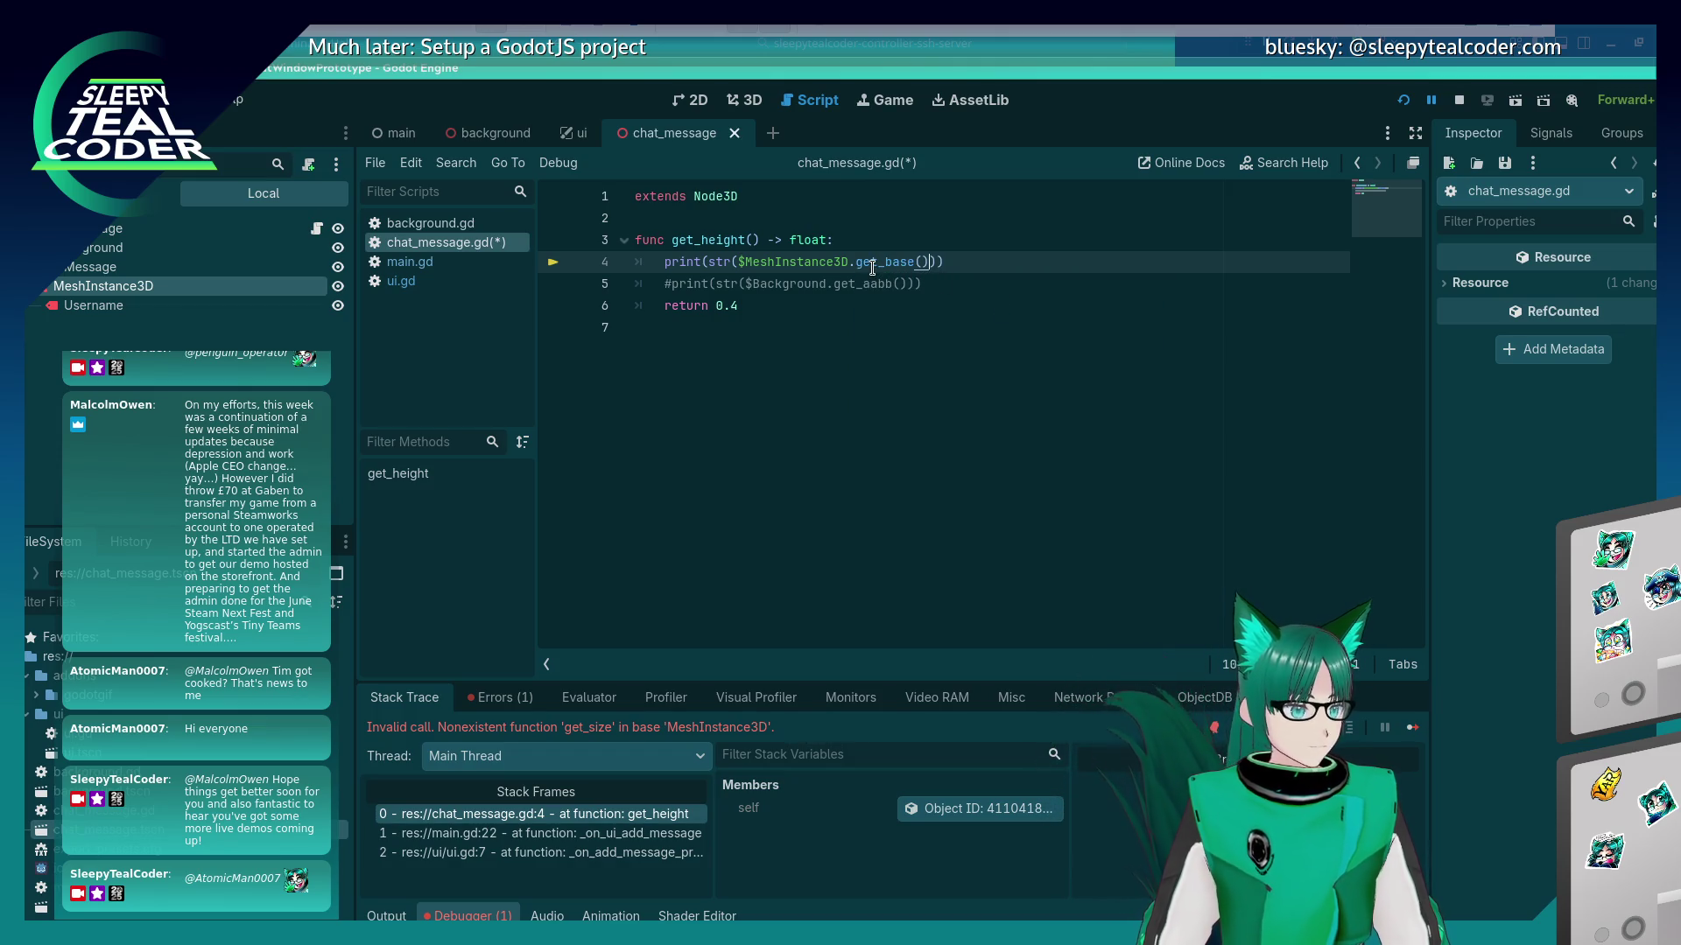
- Swap get_base back to get_aabb() on line 4 and save chat_message.gd
{"action": "mouse_move", "coordinate": [872, 267]}
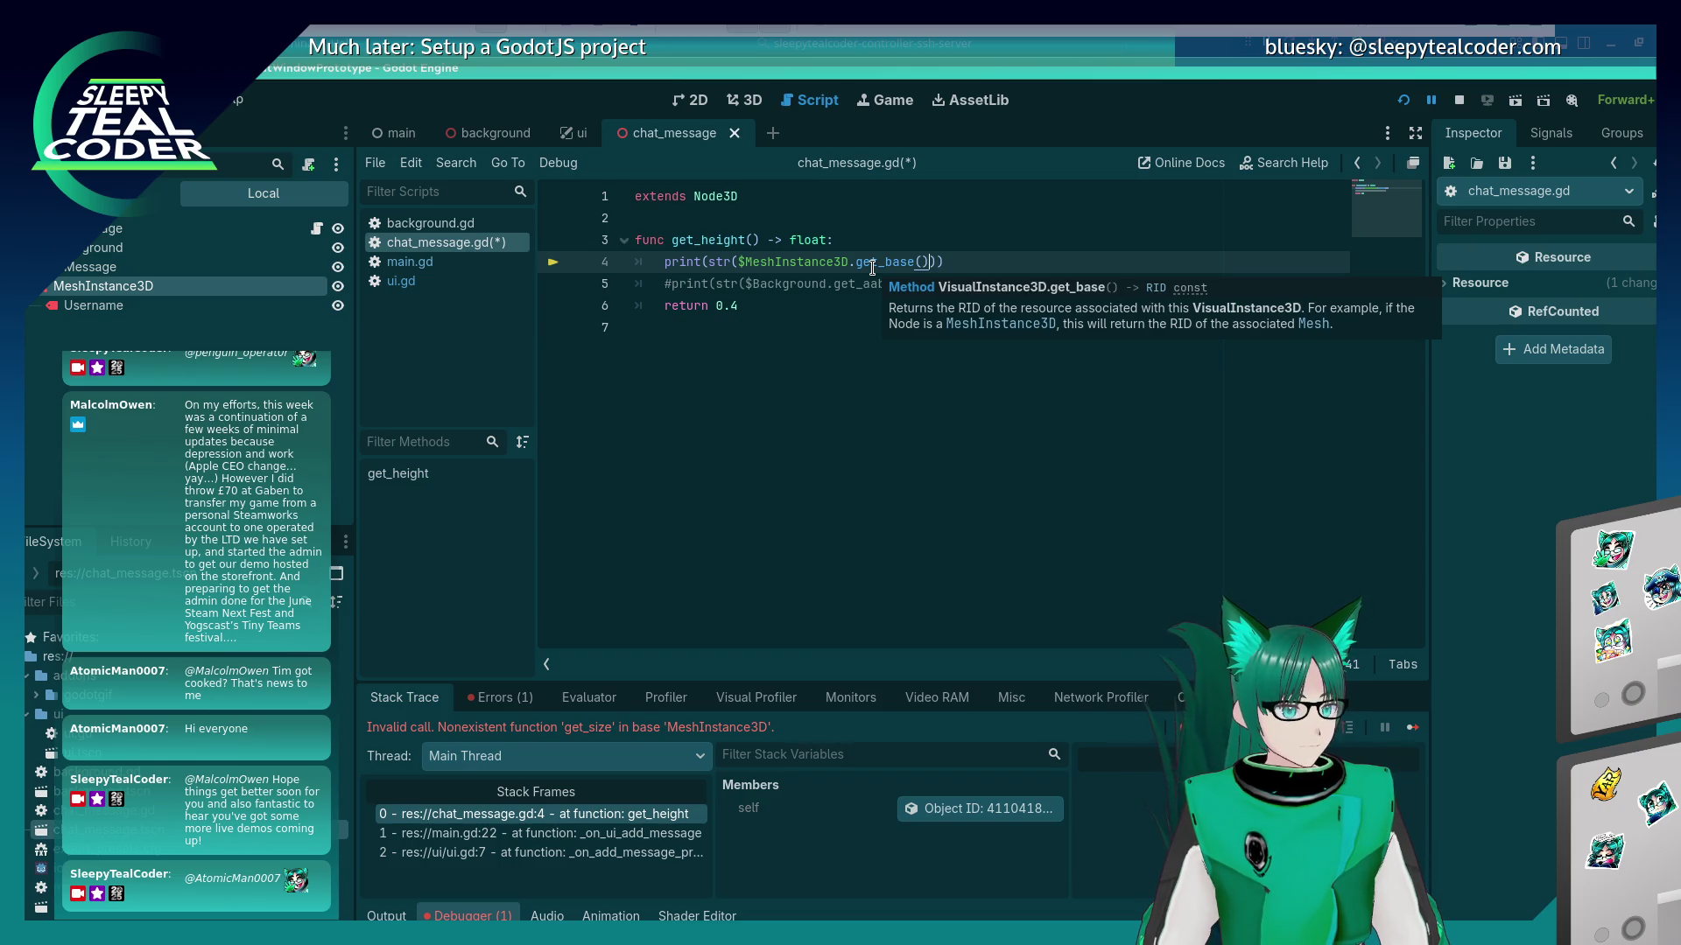
{"action": "double_click", "coordinate": [873, 262]}
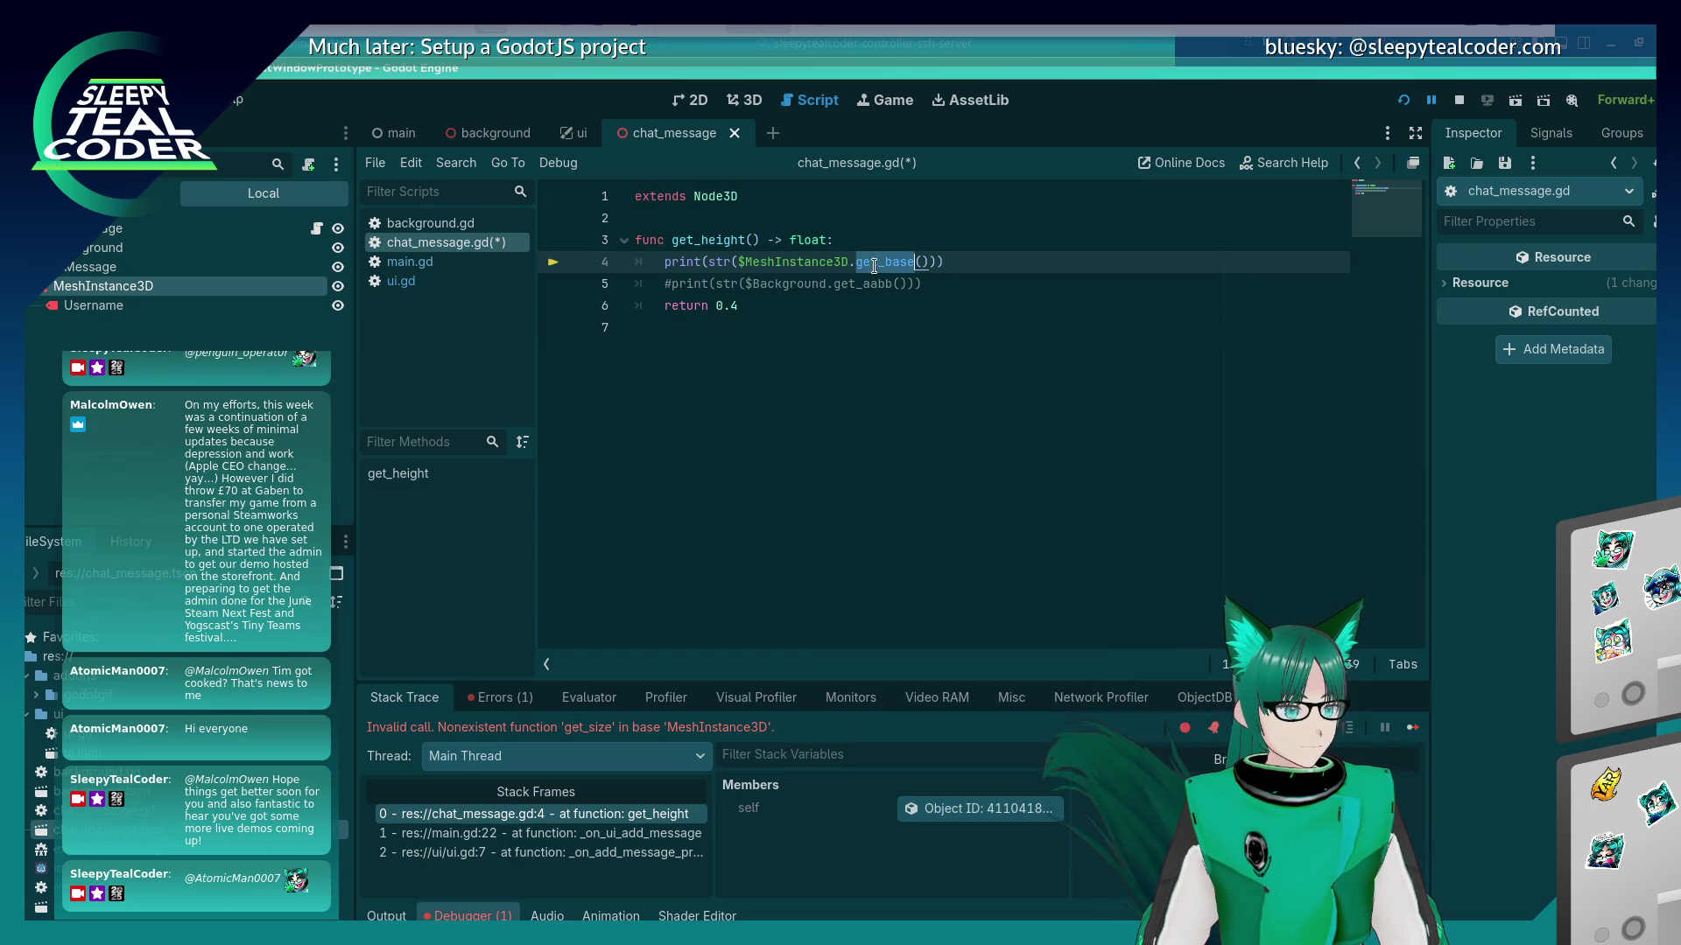
{"action": "key", "text": "BackSpace"}
{"action": "type", "text": "get_"}
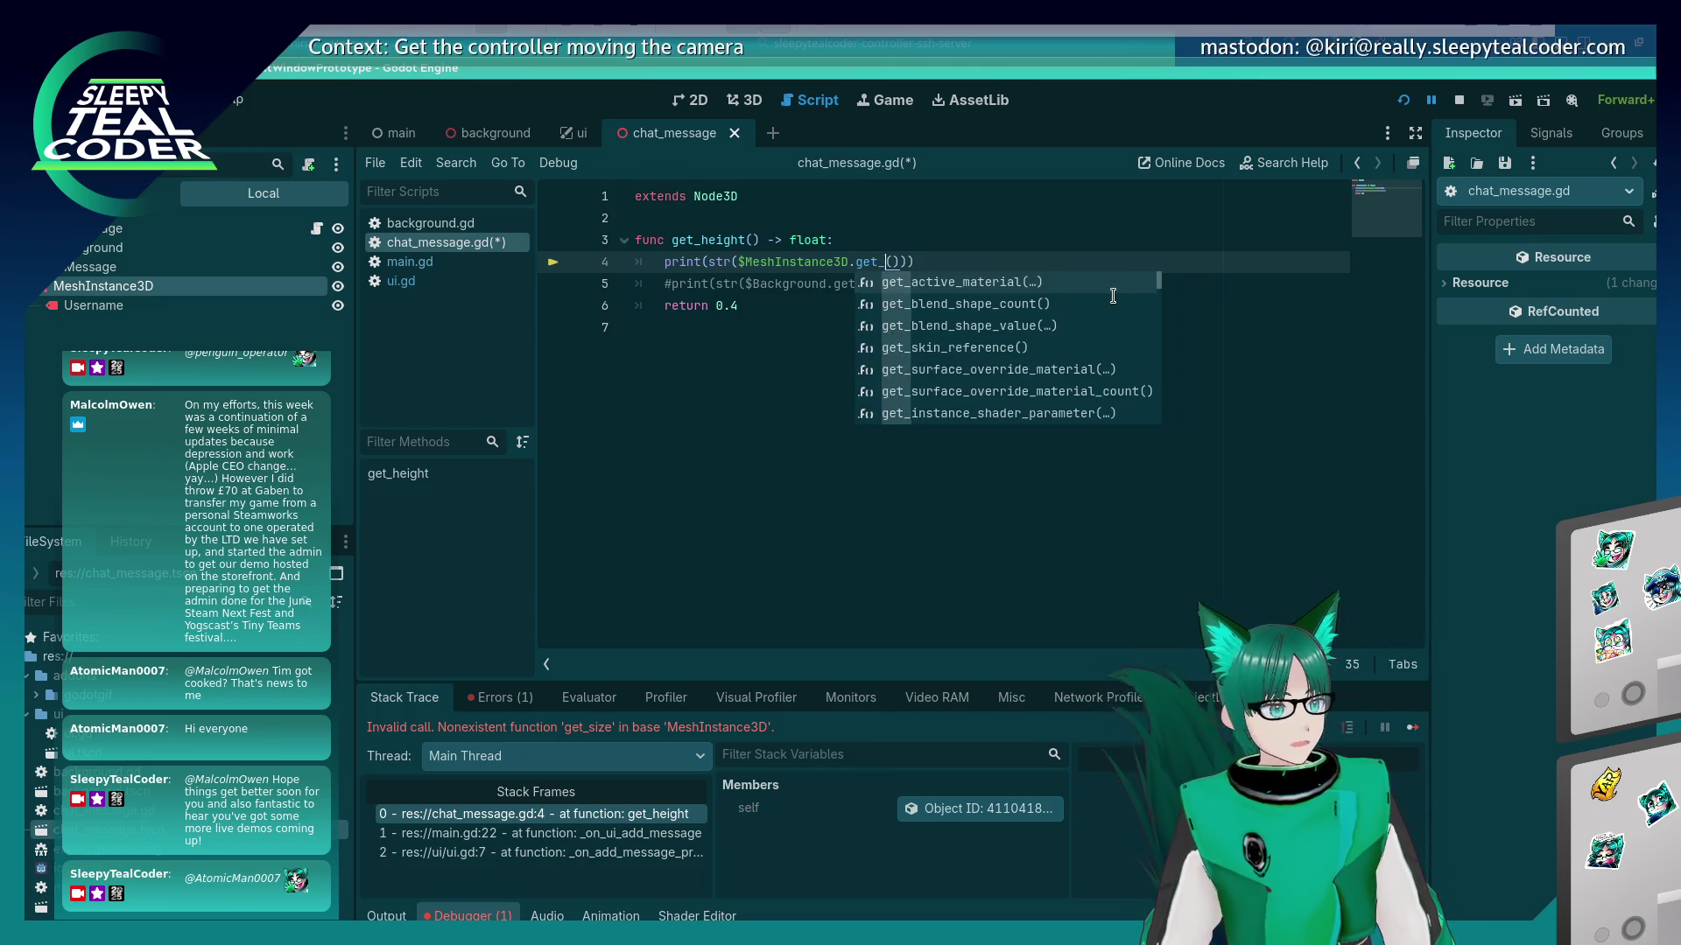
{"action": "scroll", "coordinate": [1112, 296], "scroll_direction": "down", "scroll_amount": 10}
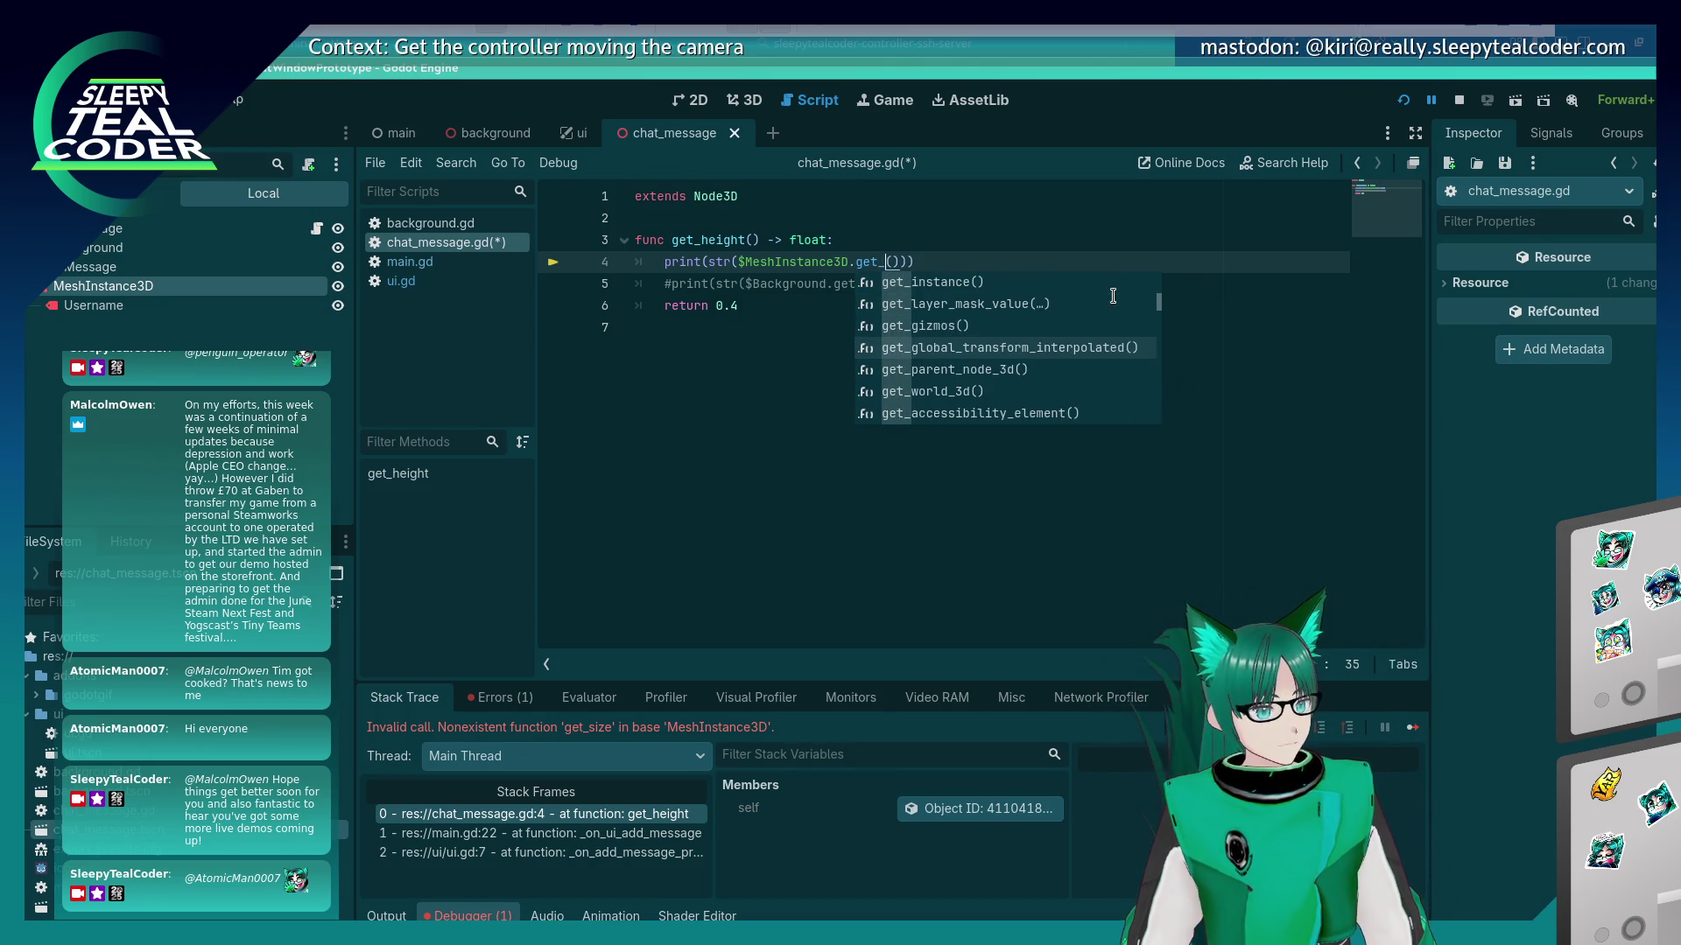
{"action": "scroll", "coordinate": [1113, 296], "scroll_direction": "down", "scroll_amount": 8}
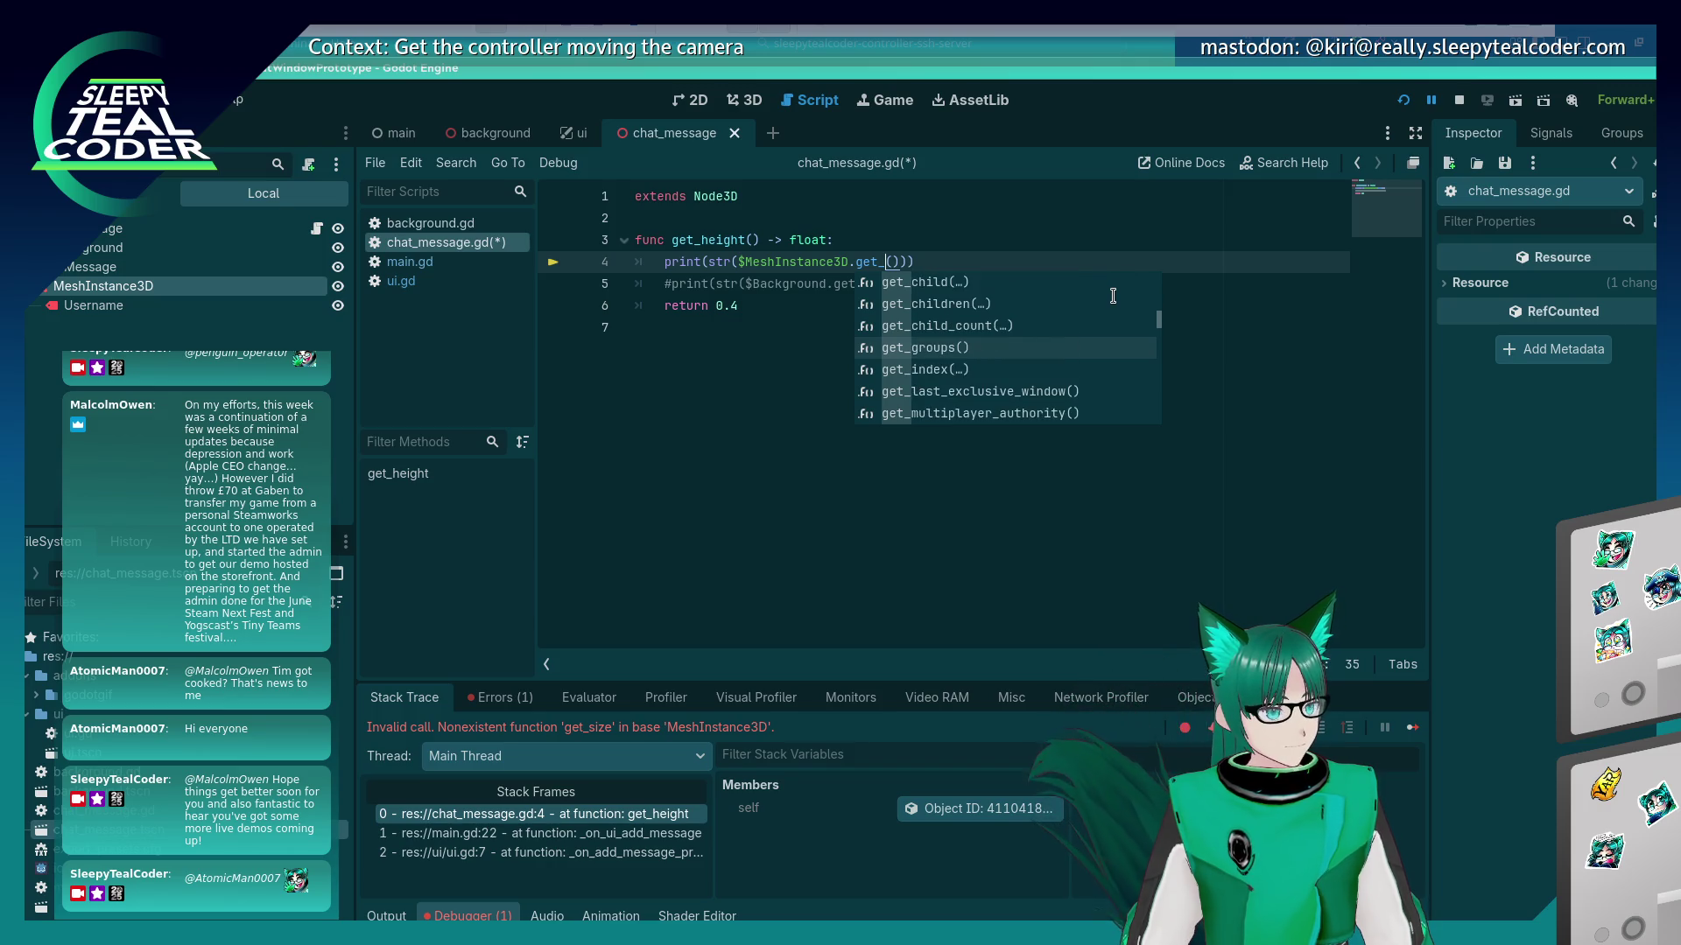
{"action": "key", "text": "Down"}
{"action": "key", "text": "Down"}
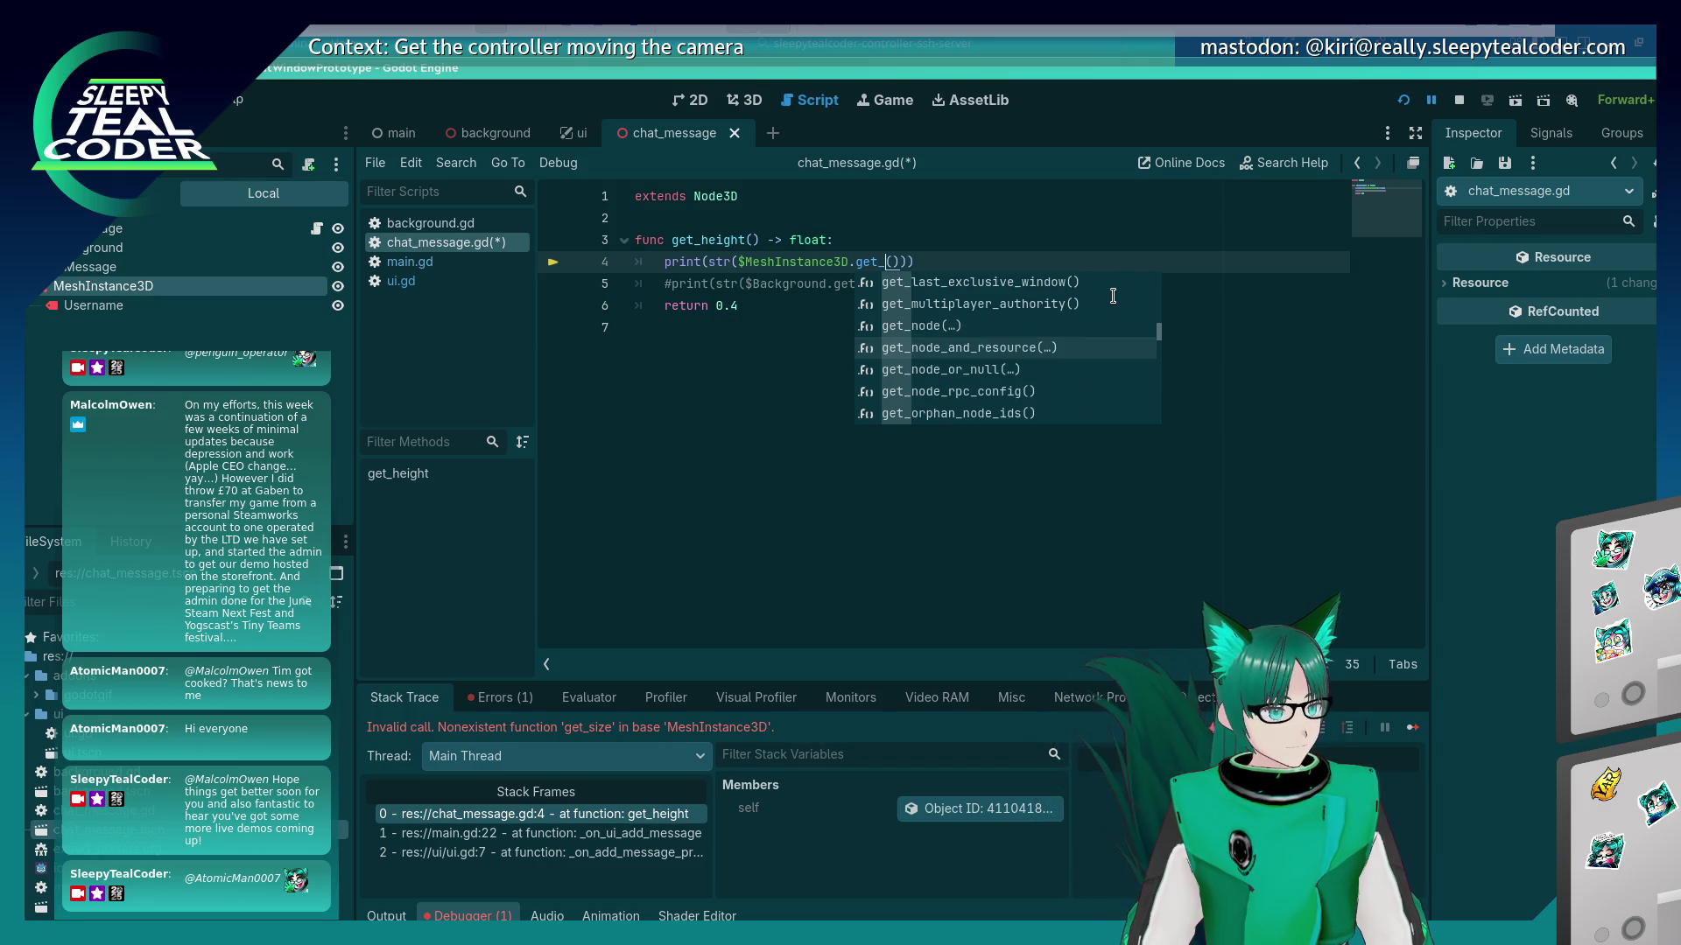
{"action": "key", "text": "Down"}
{"action": "key", "text": "Down"}
{"action": "key", "text": "Down"}
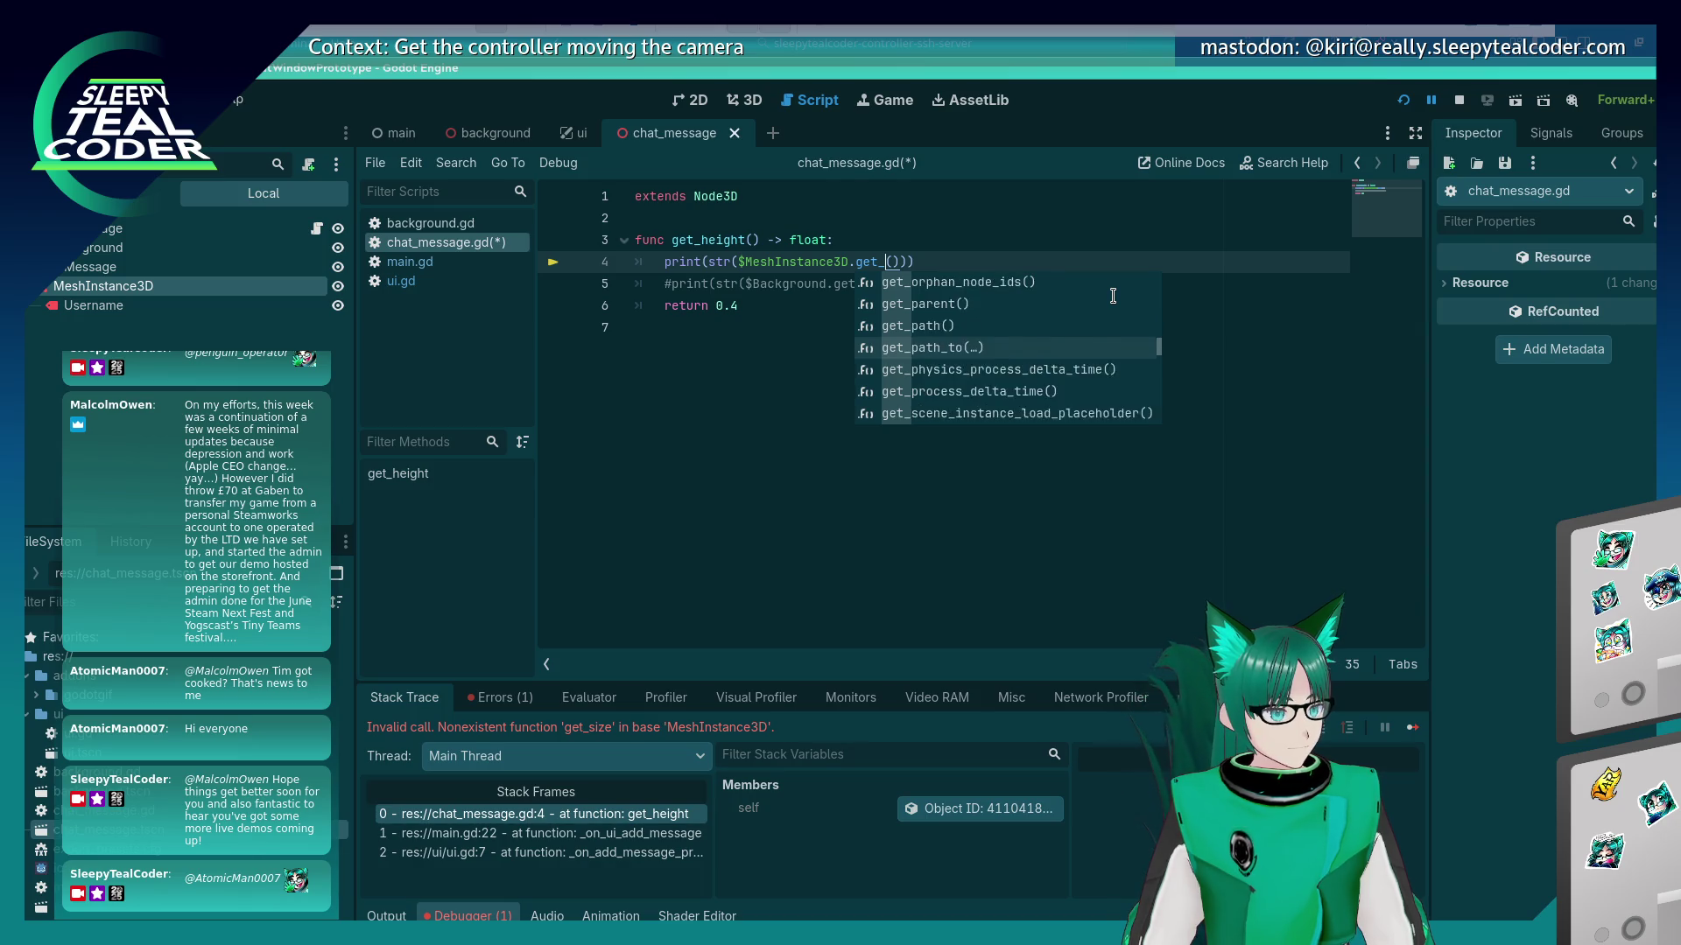
{"action": "key", "text": "Down"}
{"action": "key", "text": "Down"}
{"action": "key", "text": "Down"}
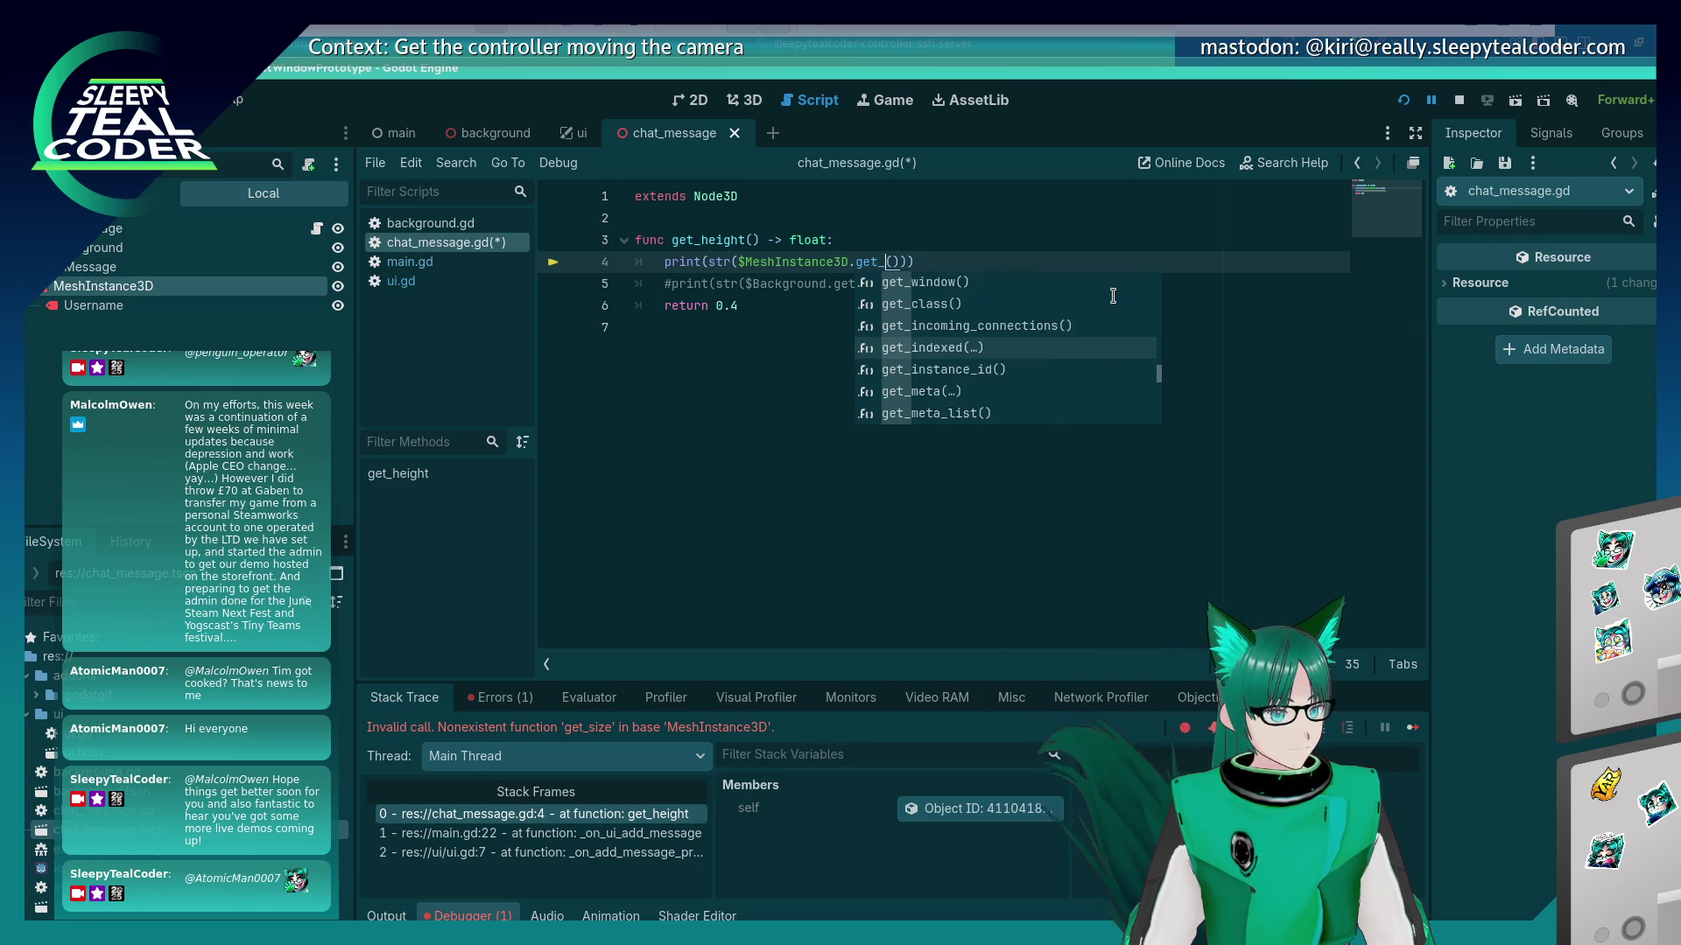
{"action": "key", "text": "Down"}
{"action": "key", "text": "Down"}
{"action": "key", "text": "Down"}
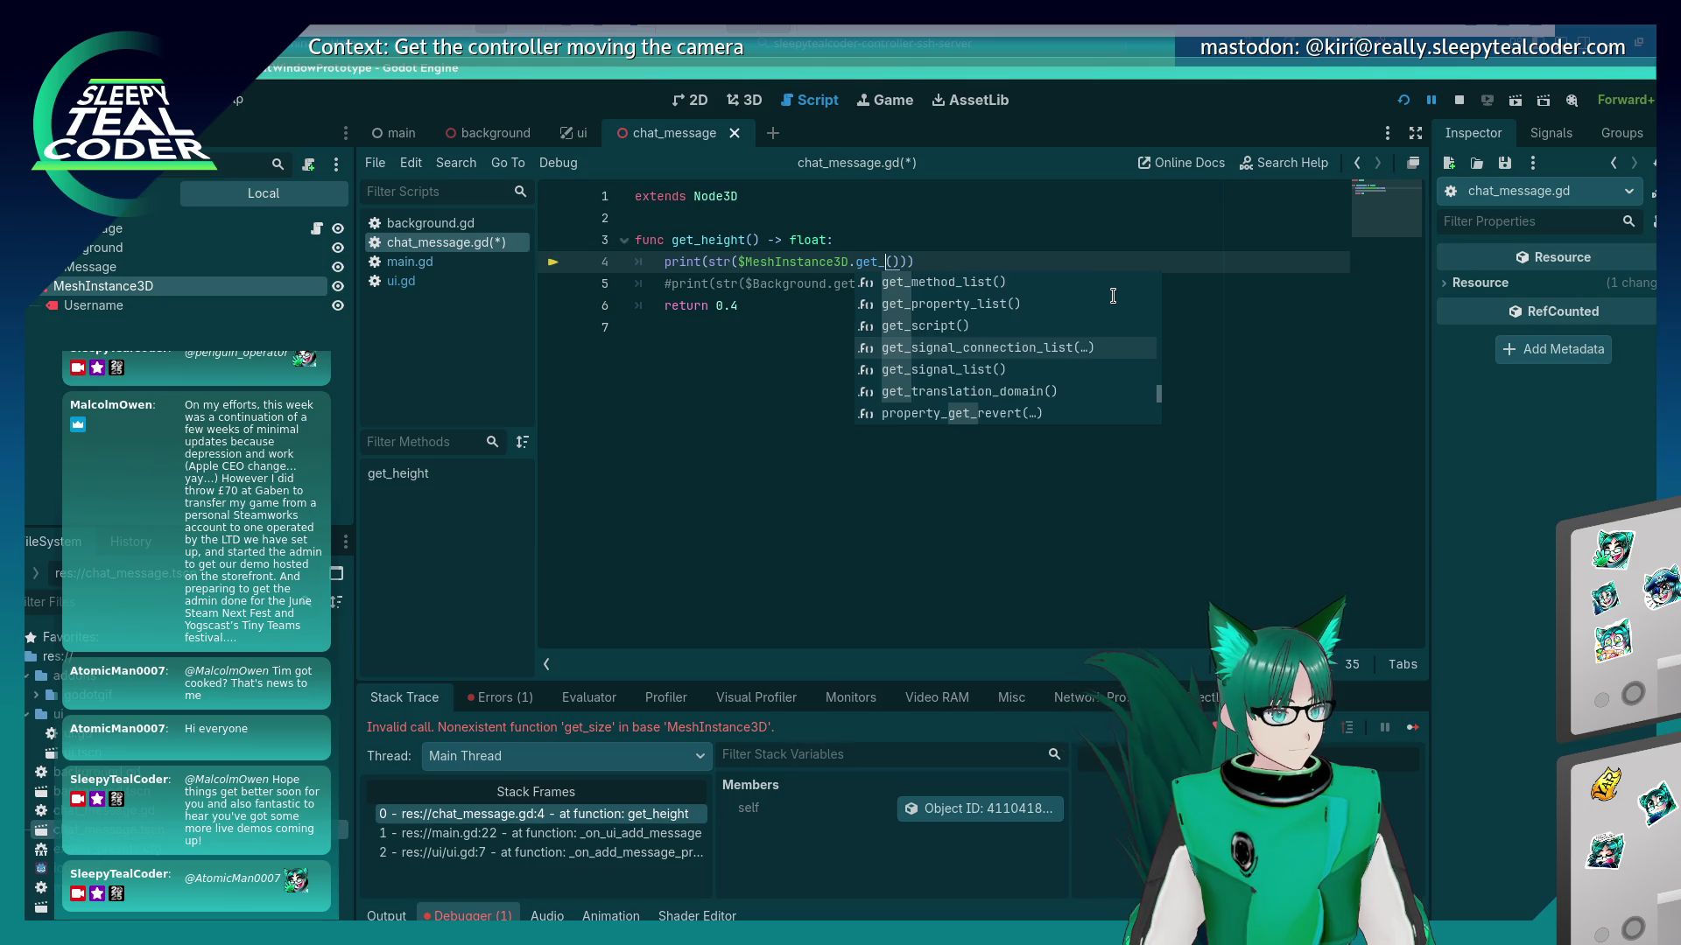
{"action": "key", "text": "Down"}
{"action": "key", "text": "Down"}
{"action": "key", "text": "Down"}
{"action": "key", "text": "Up"}
{"action": "key", "text": "Up"}
{"action": "key", "text": "Up"}
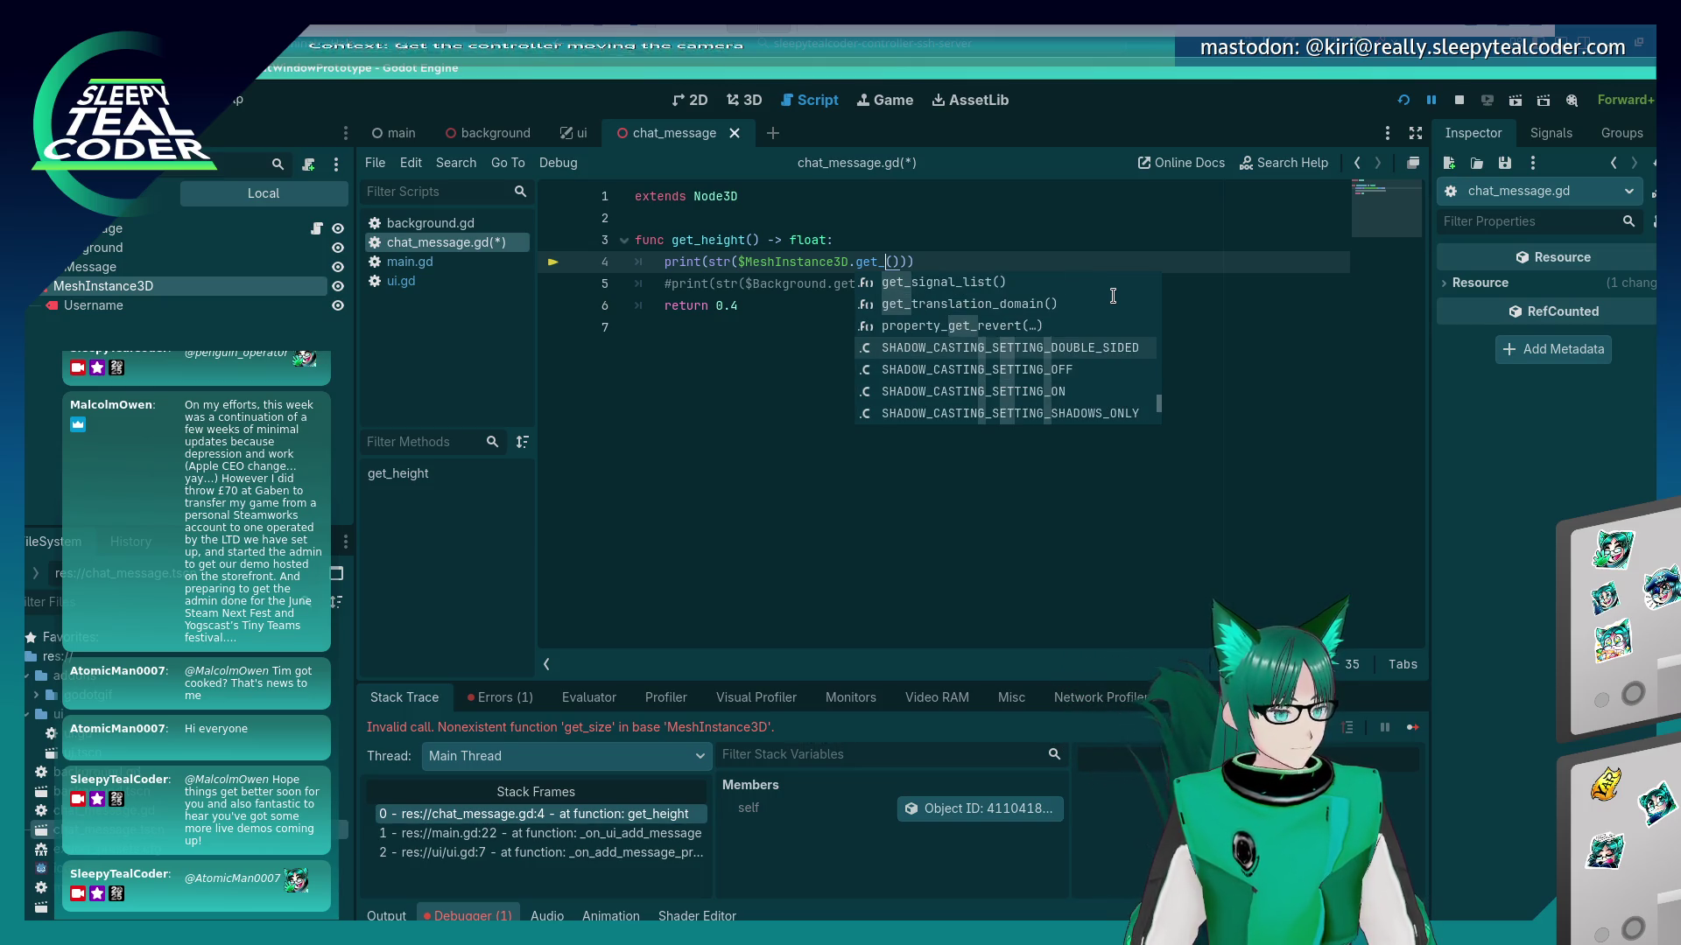
{"action": "key", "text": "Up"}
{"action": "key", "text": "Up"}
{"action": "key", "text": "Up"}
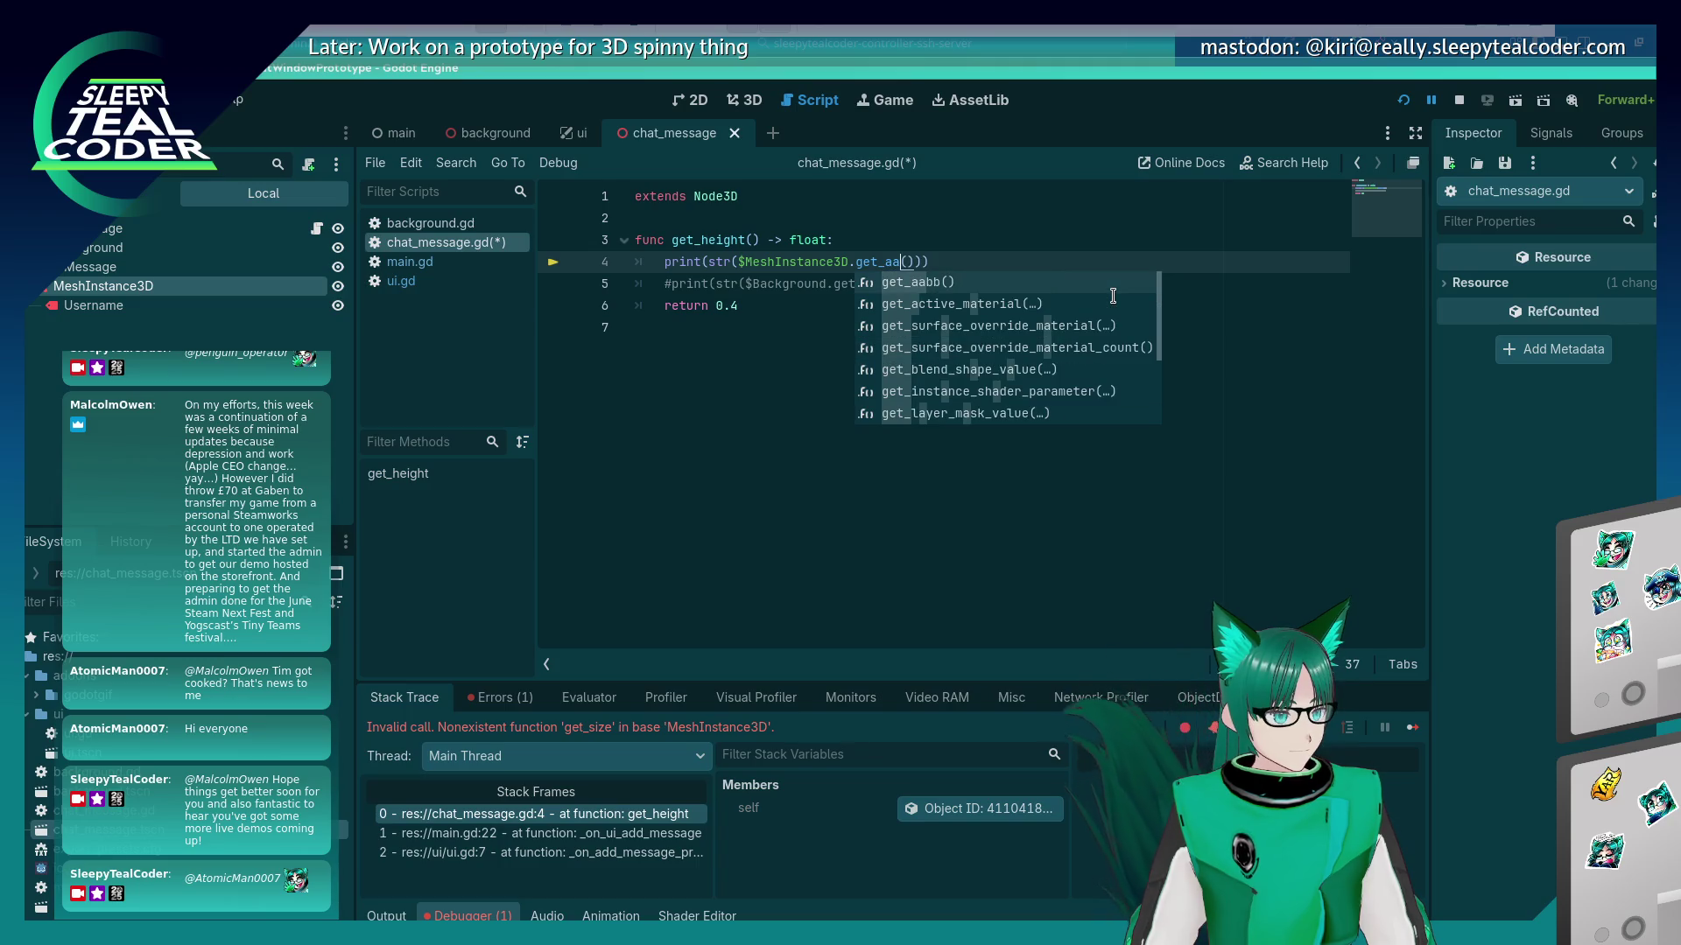
{"action": "key", "text": "Return"}
{"action": "key", "text": "ctrl+s"}
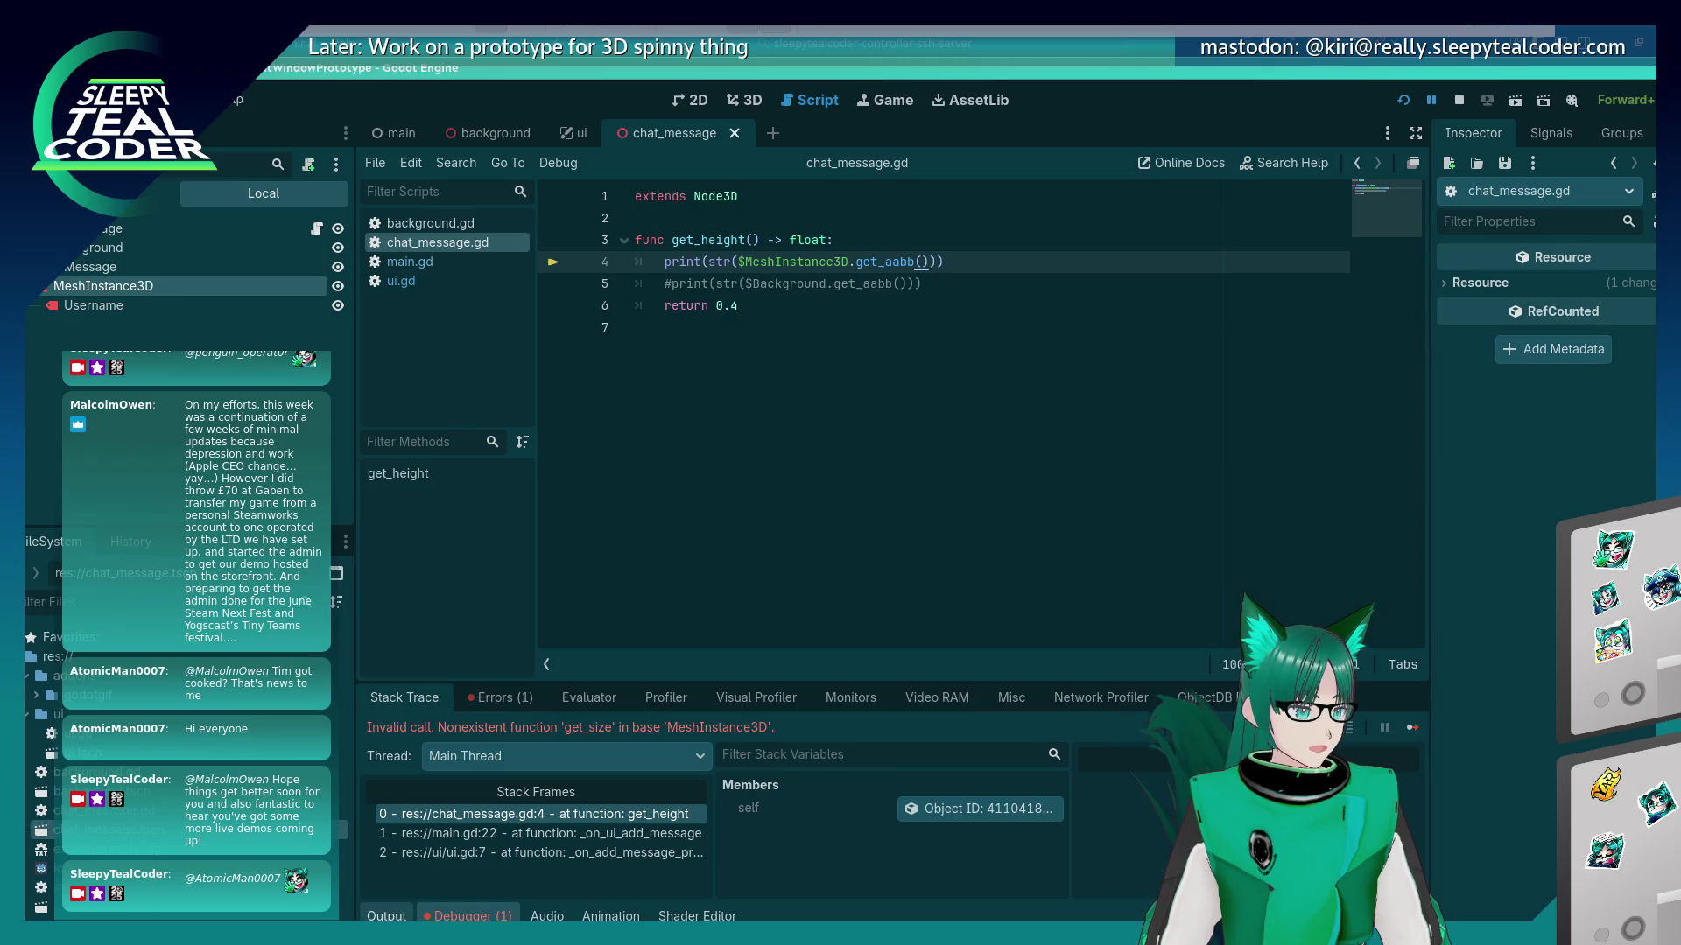
- Rerun with Output showing, add one message to print its AABB, close the game, open the main scene
{"action": "left_click", "coordinate": [385, 914]}
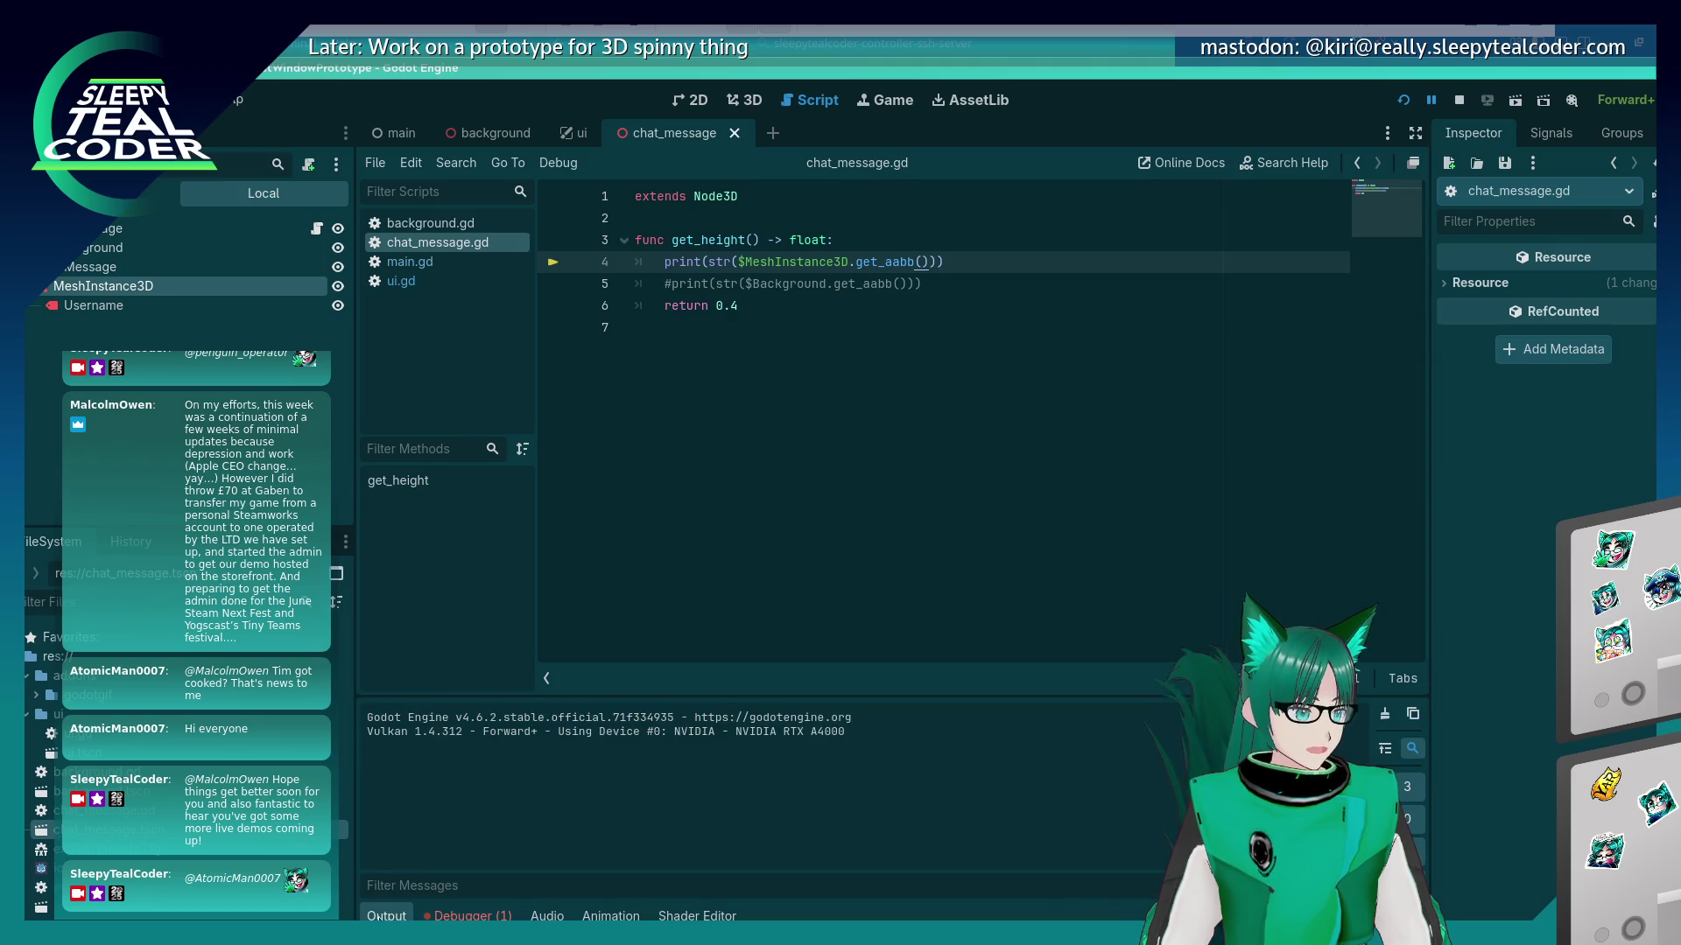
{"action": "left_click", "coordinate": [1403, 100]}
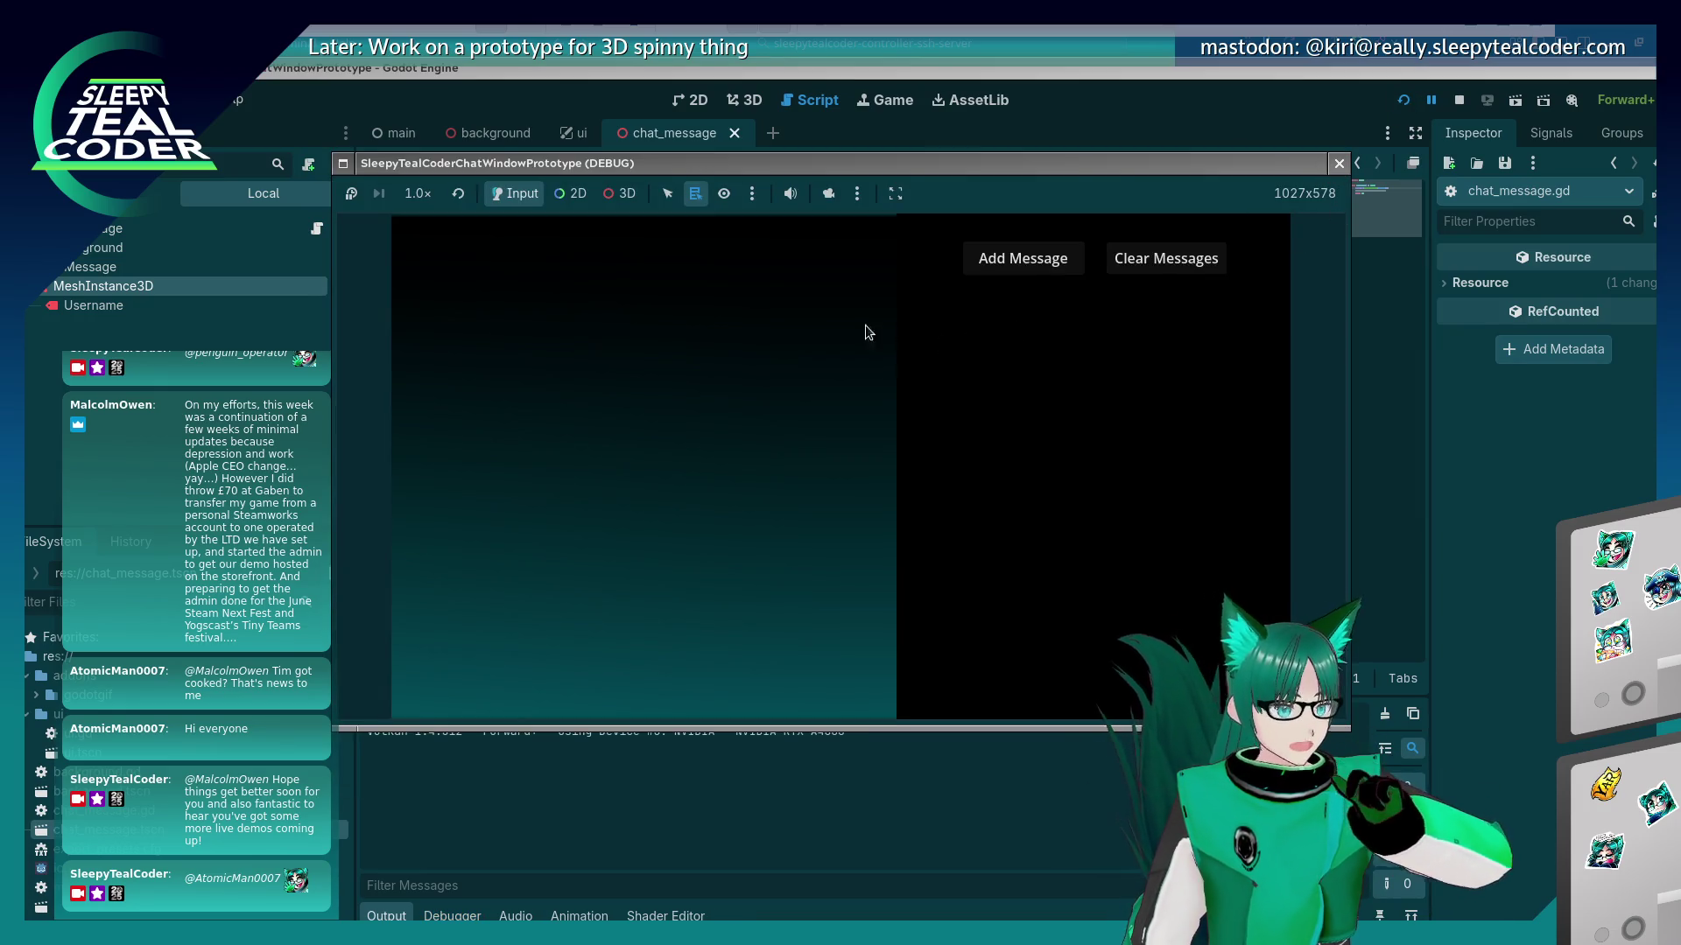
{"action": "left_click", "coordinate": [1074, 259]}
{"action": "left_click", "coordinate": [459, 779]}
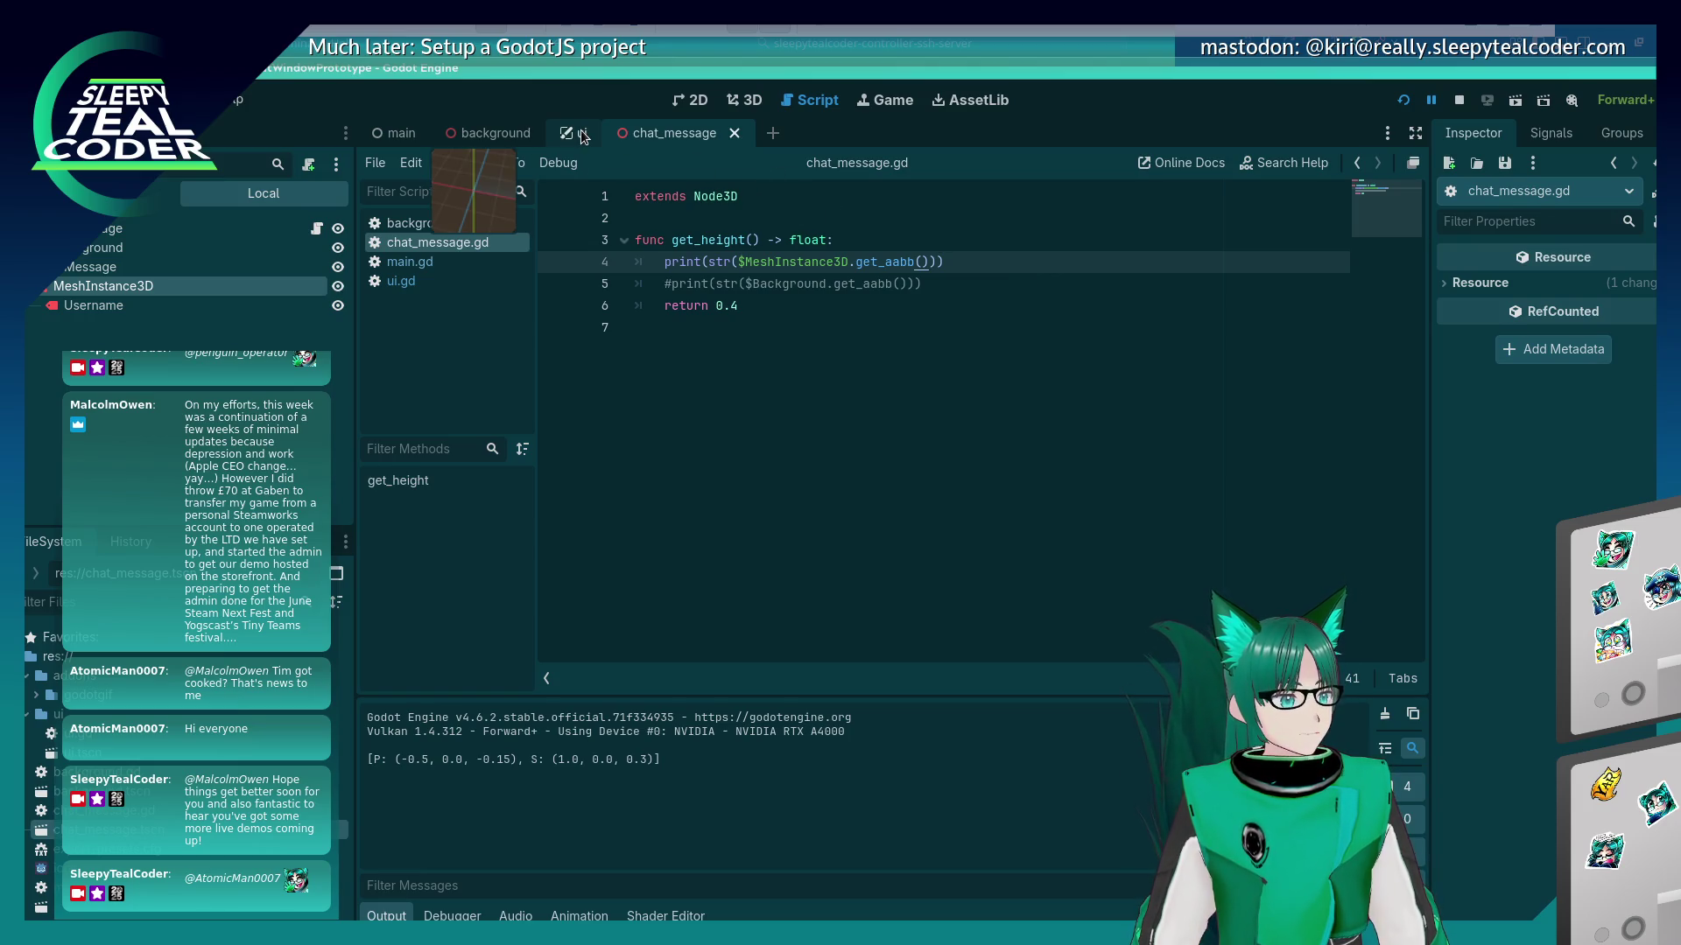
{"action": "left_click", "coordinate": [403, 136]}
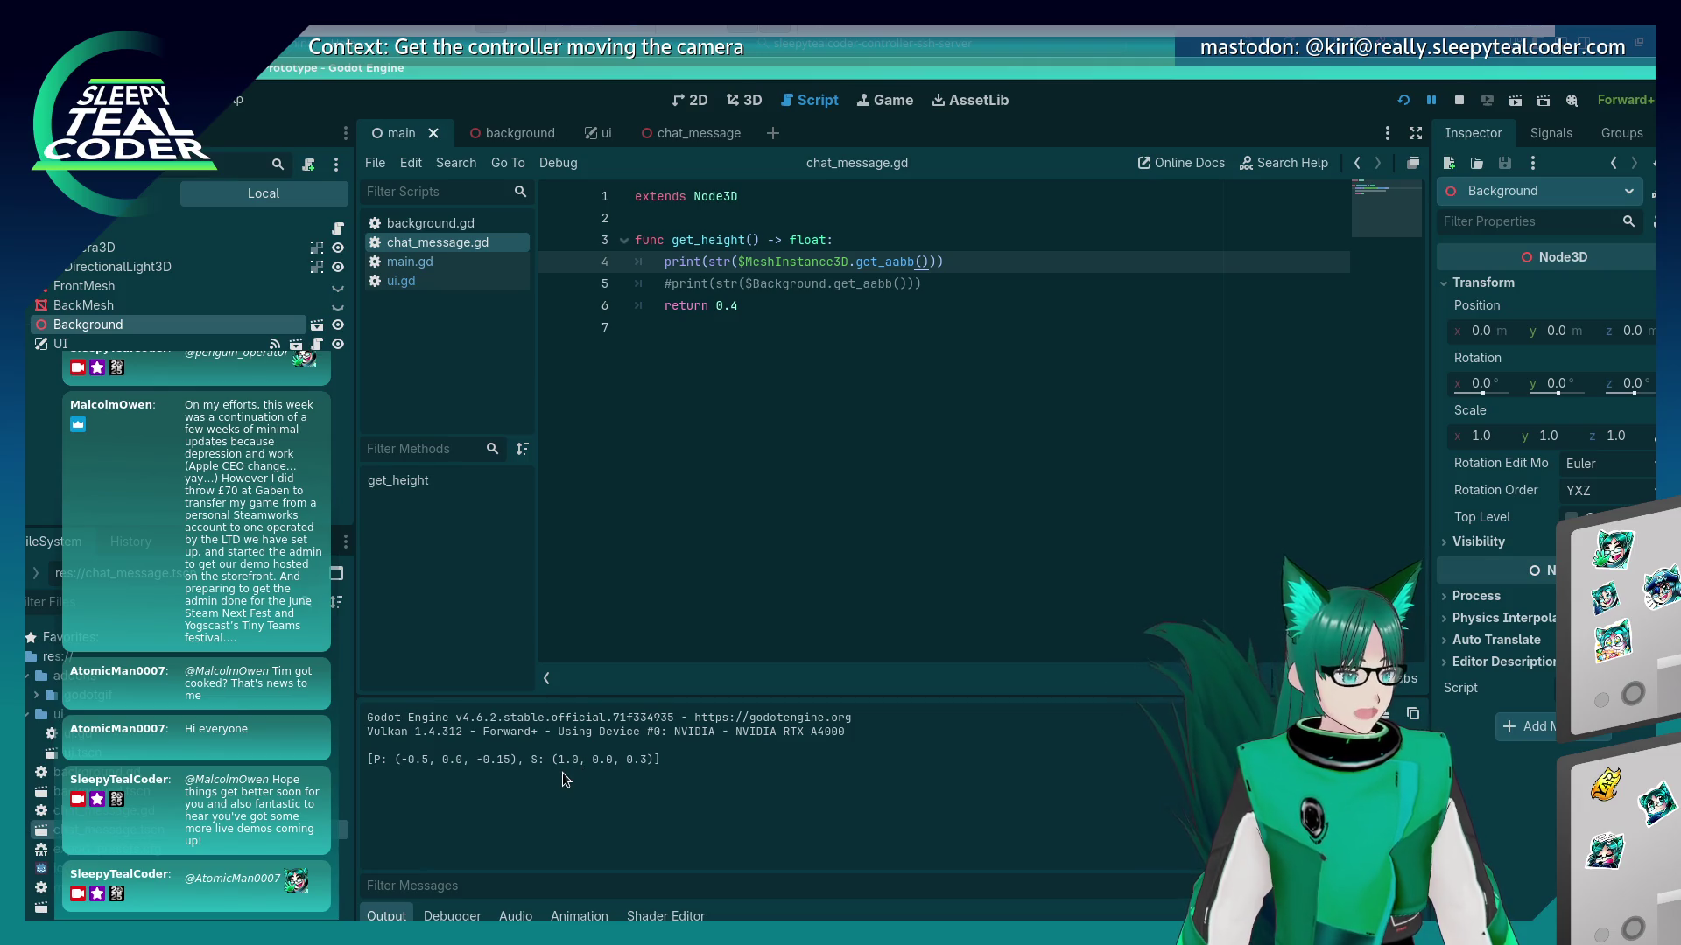
- Open the chat_message scene in the 3D view and clear the mesh selection
{"action": "left_click", "coordinate": [744, 103]}
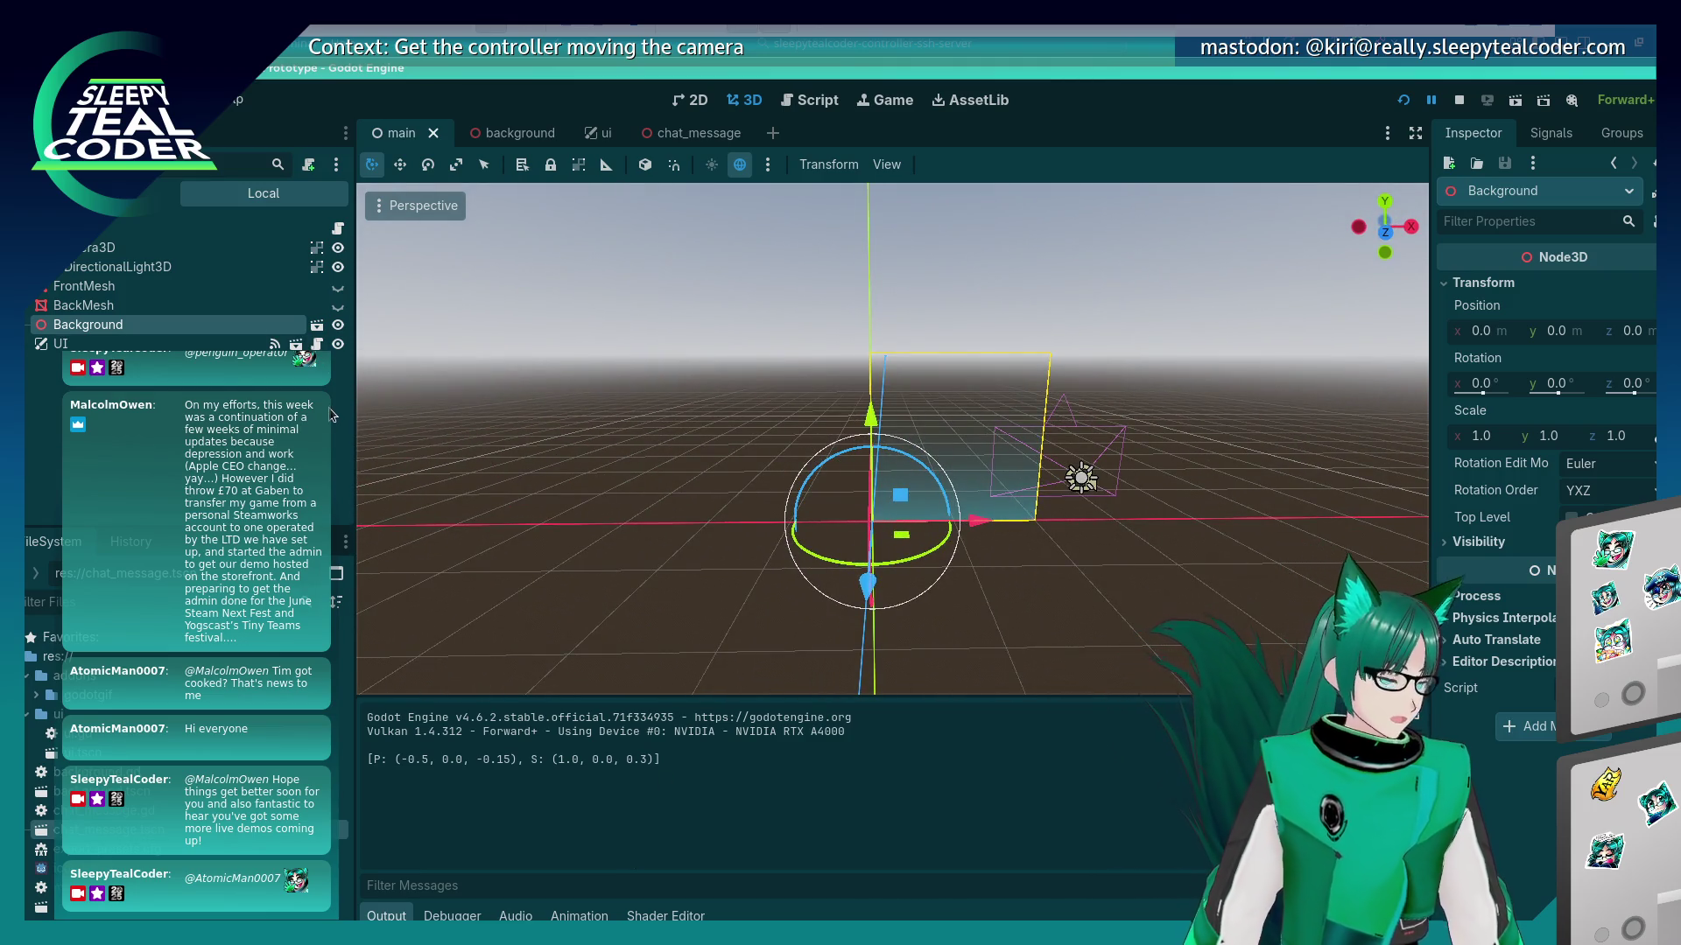
{"action": "left_click", "coordinate": [691, 133]}
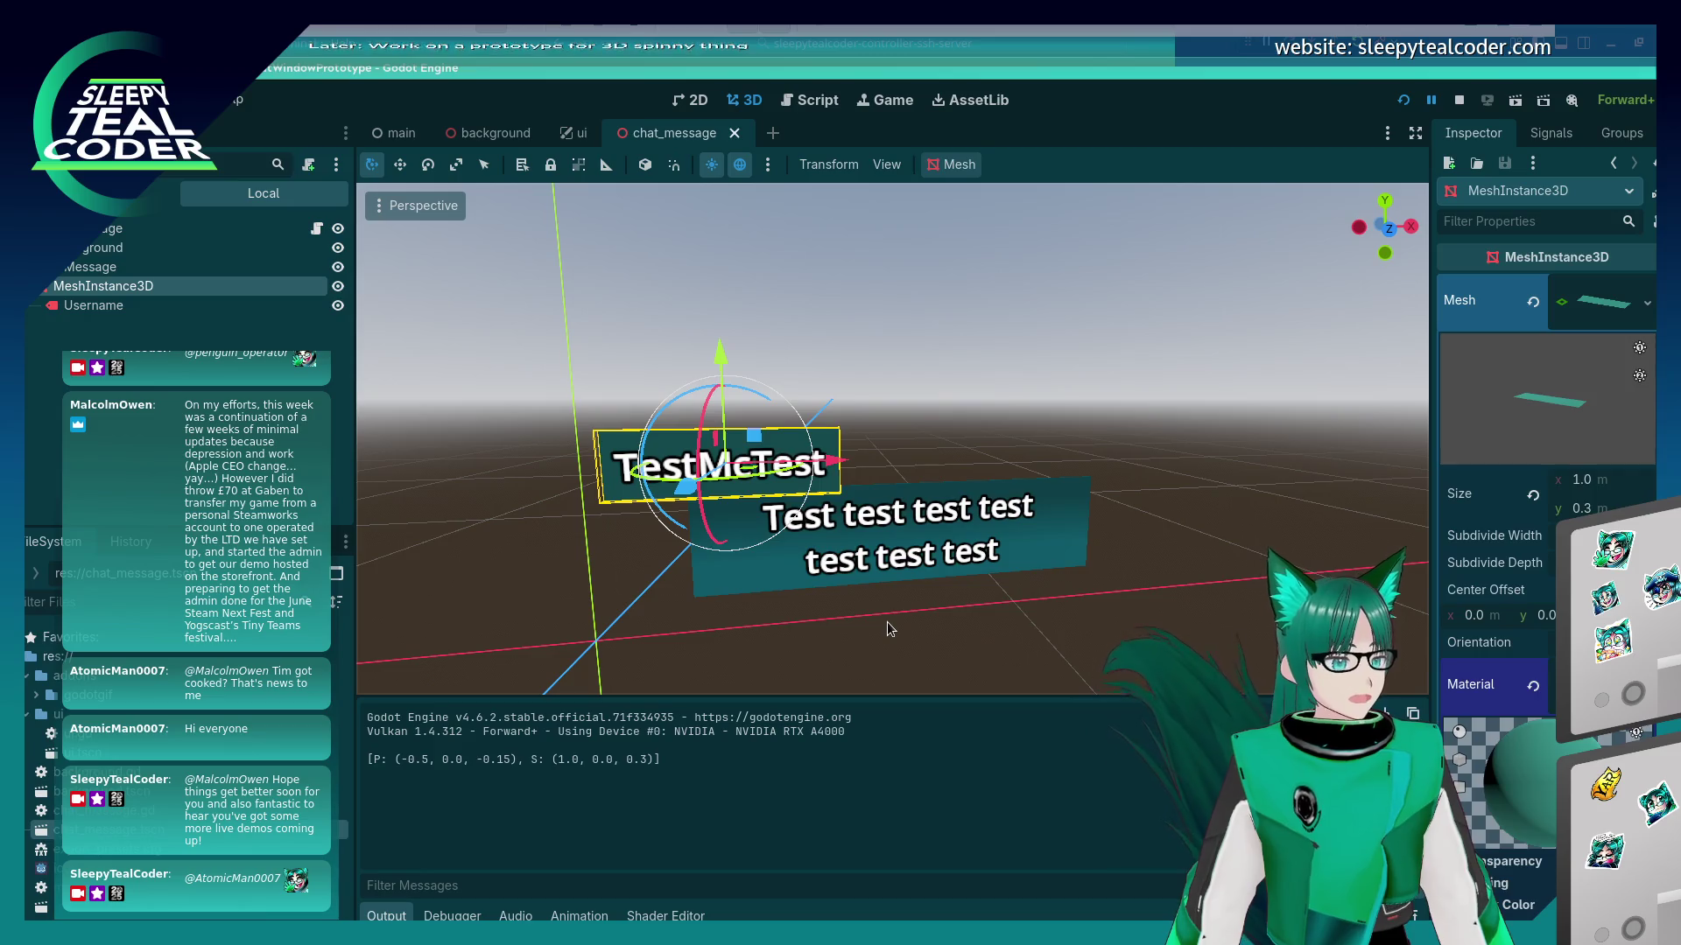
{"action": "left_click", "coordinate": [664, 681]}
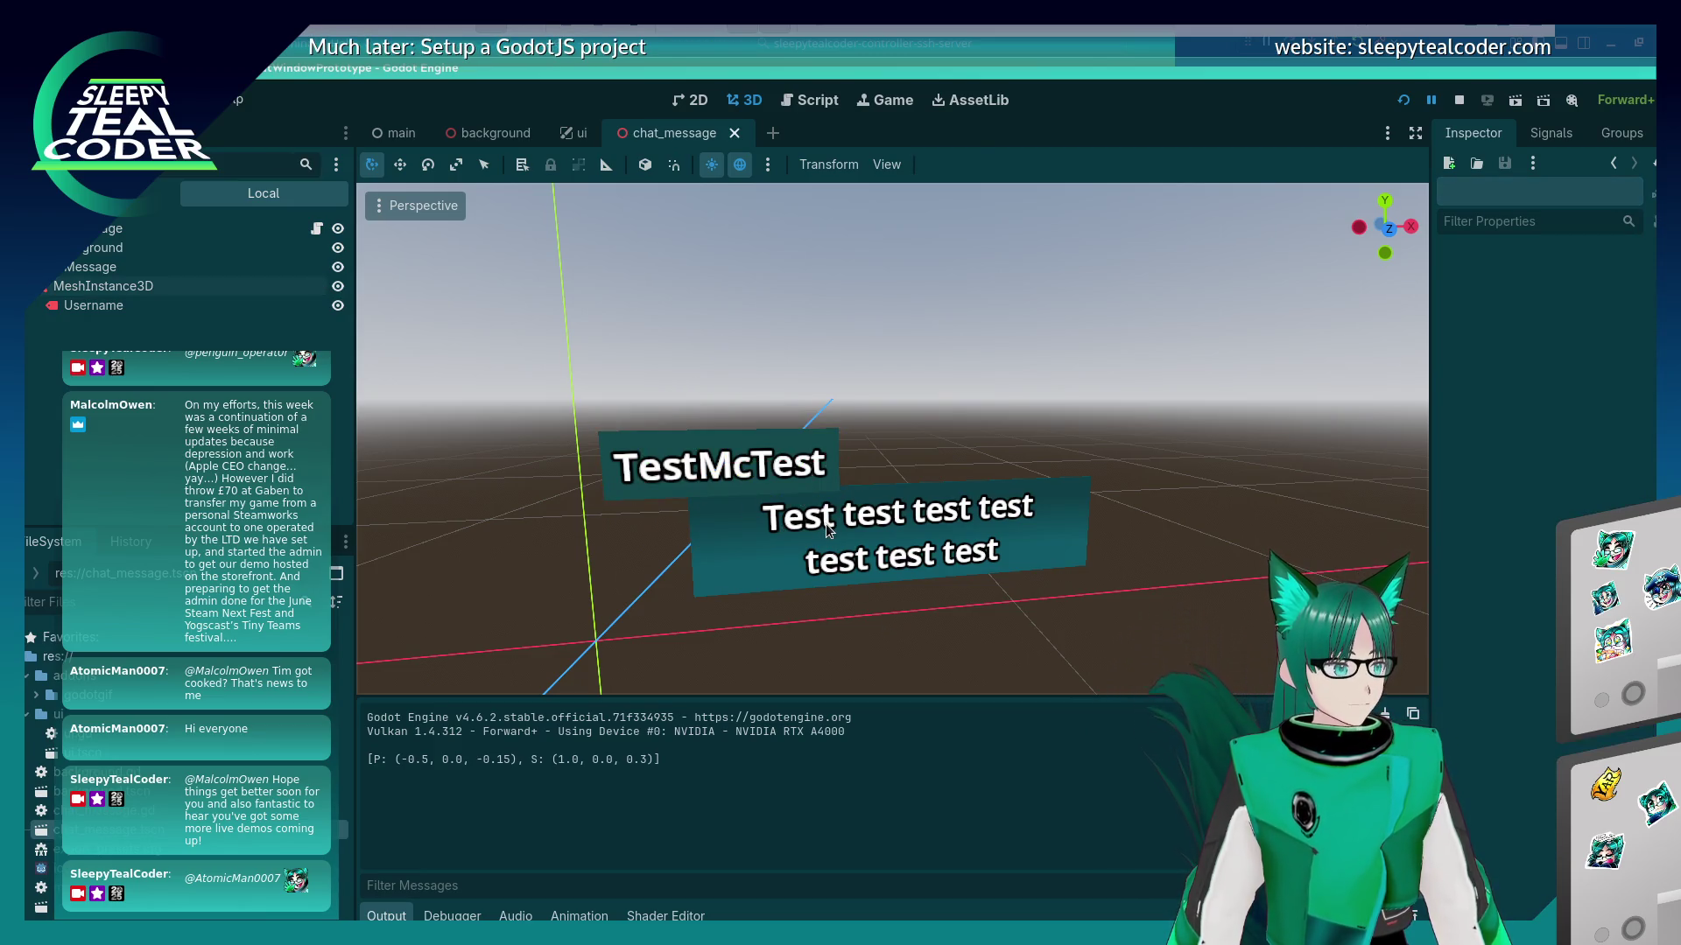
- Raise the TestMcTest background panel slightly along its Y axis
{"action": "scroll", "coordinate": [826, 523], "scroll_direction": "up", "scroll_amount": 5}
{"action": "scroll", "coordinate": [797, 495], "scroll_direction": "up", "scroll_amount": 2}
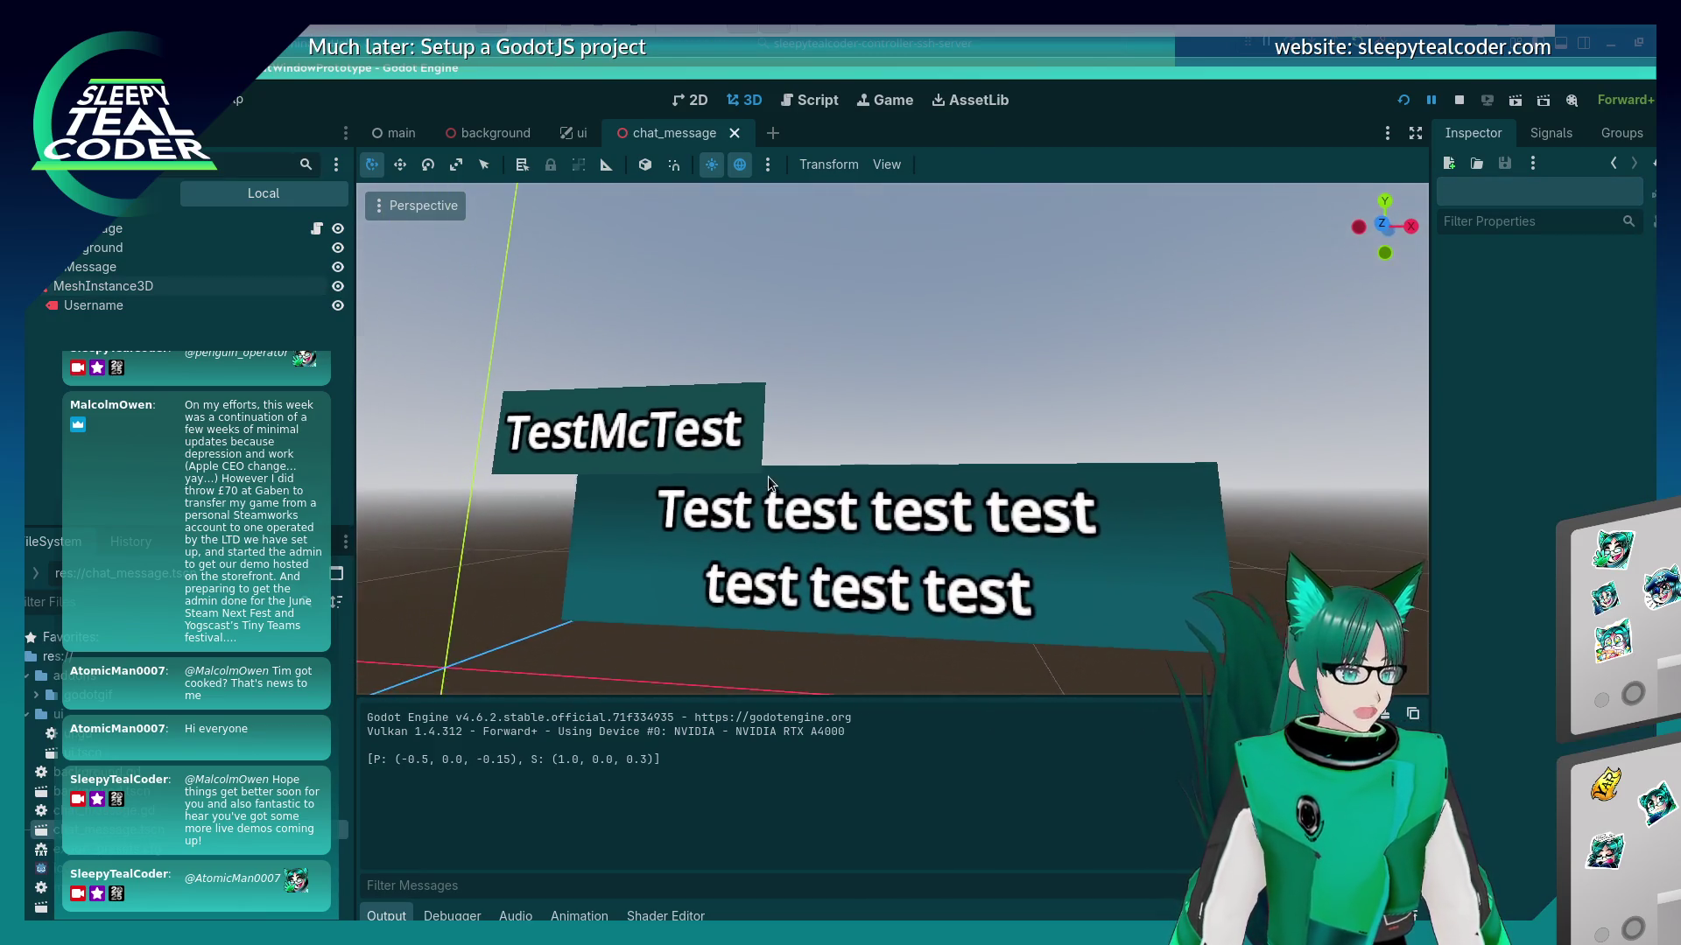
{"action": "scroll", "coordinate": [744, 481], "scroll_direction": "down", "scroll_amount": 2}
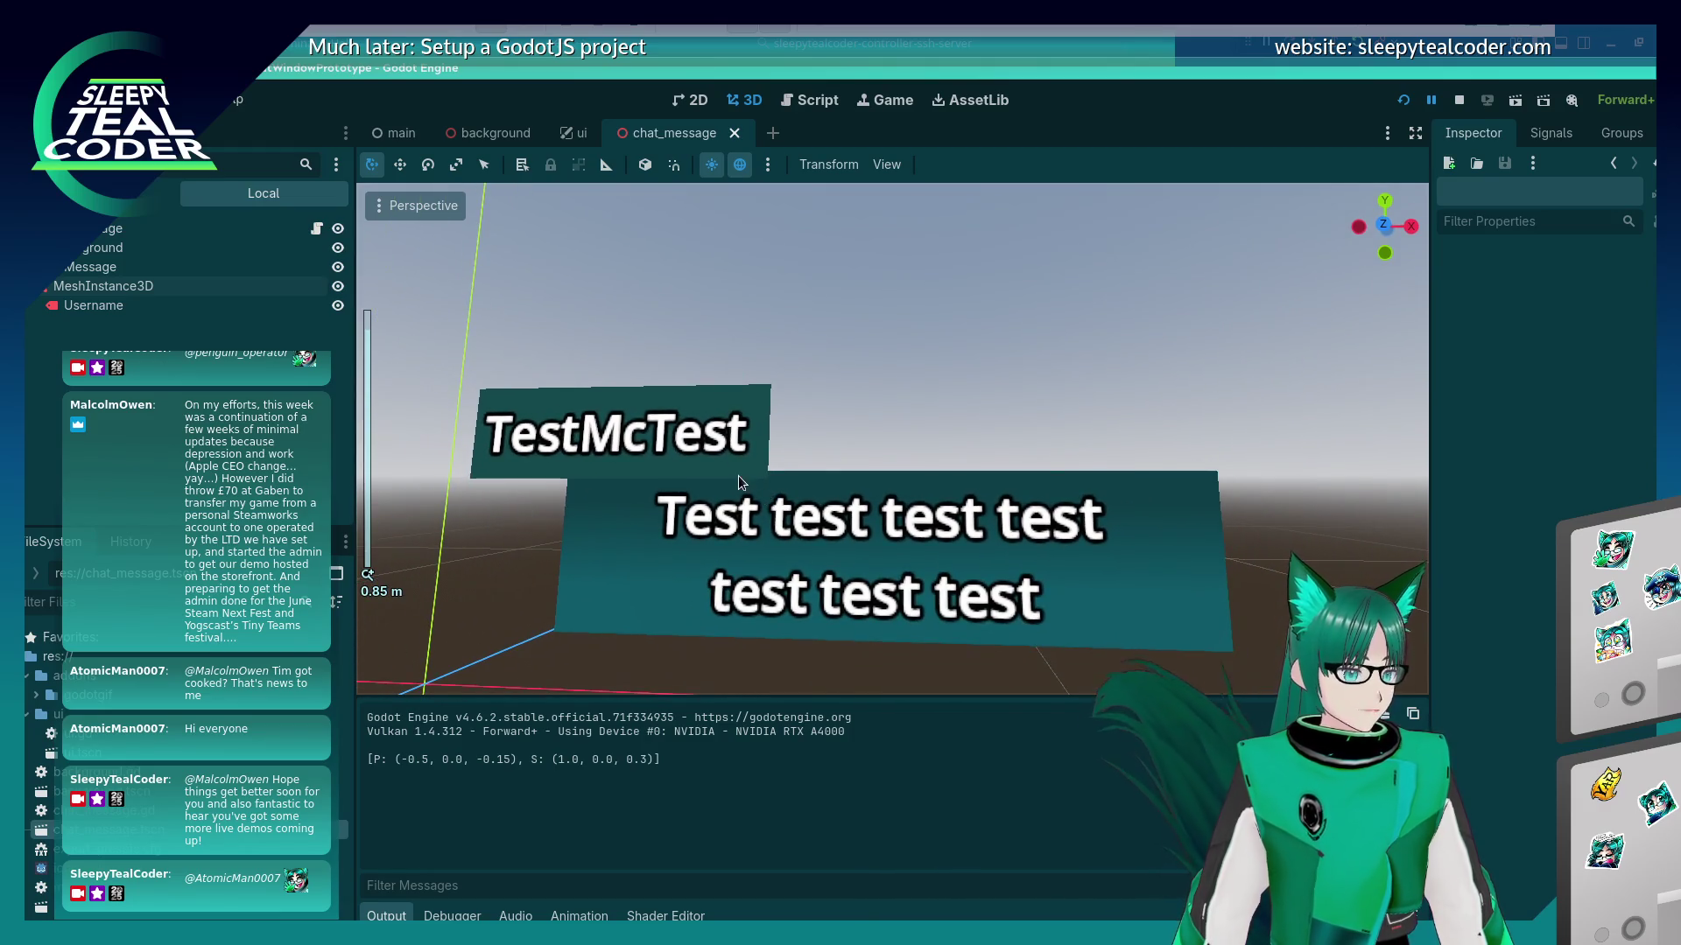
{"action": "left_click", "coordinate": [738, 476]}
{"action": "scroll", "coordinate": [647, 564], "scroll_direction": "up", "scroll_amount": 2}
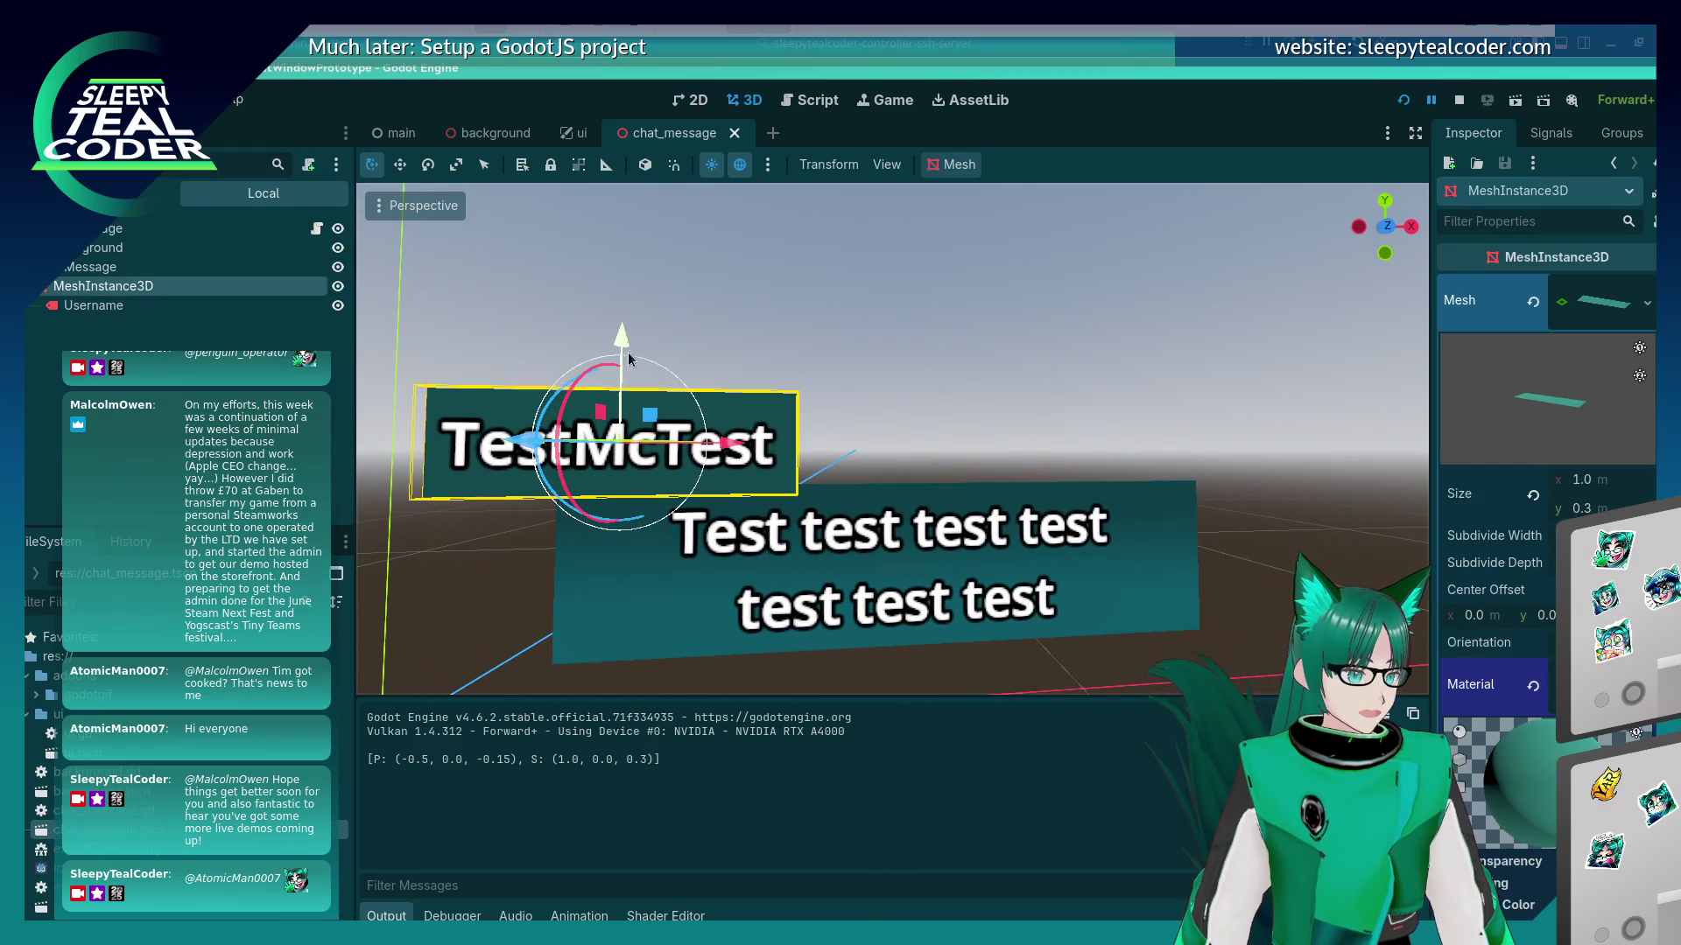
{"action": "left_click_drag", "start_coordinate": [622, 337], "coordinate": [620, 319]}
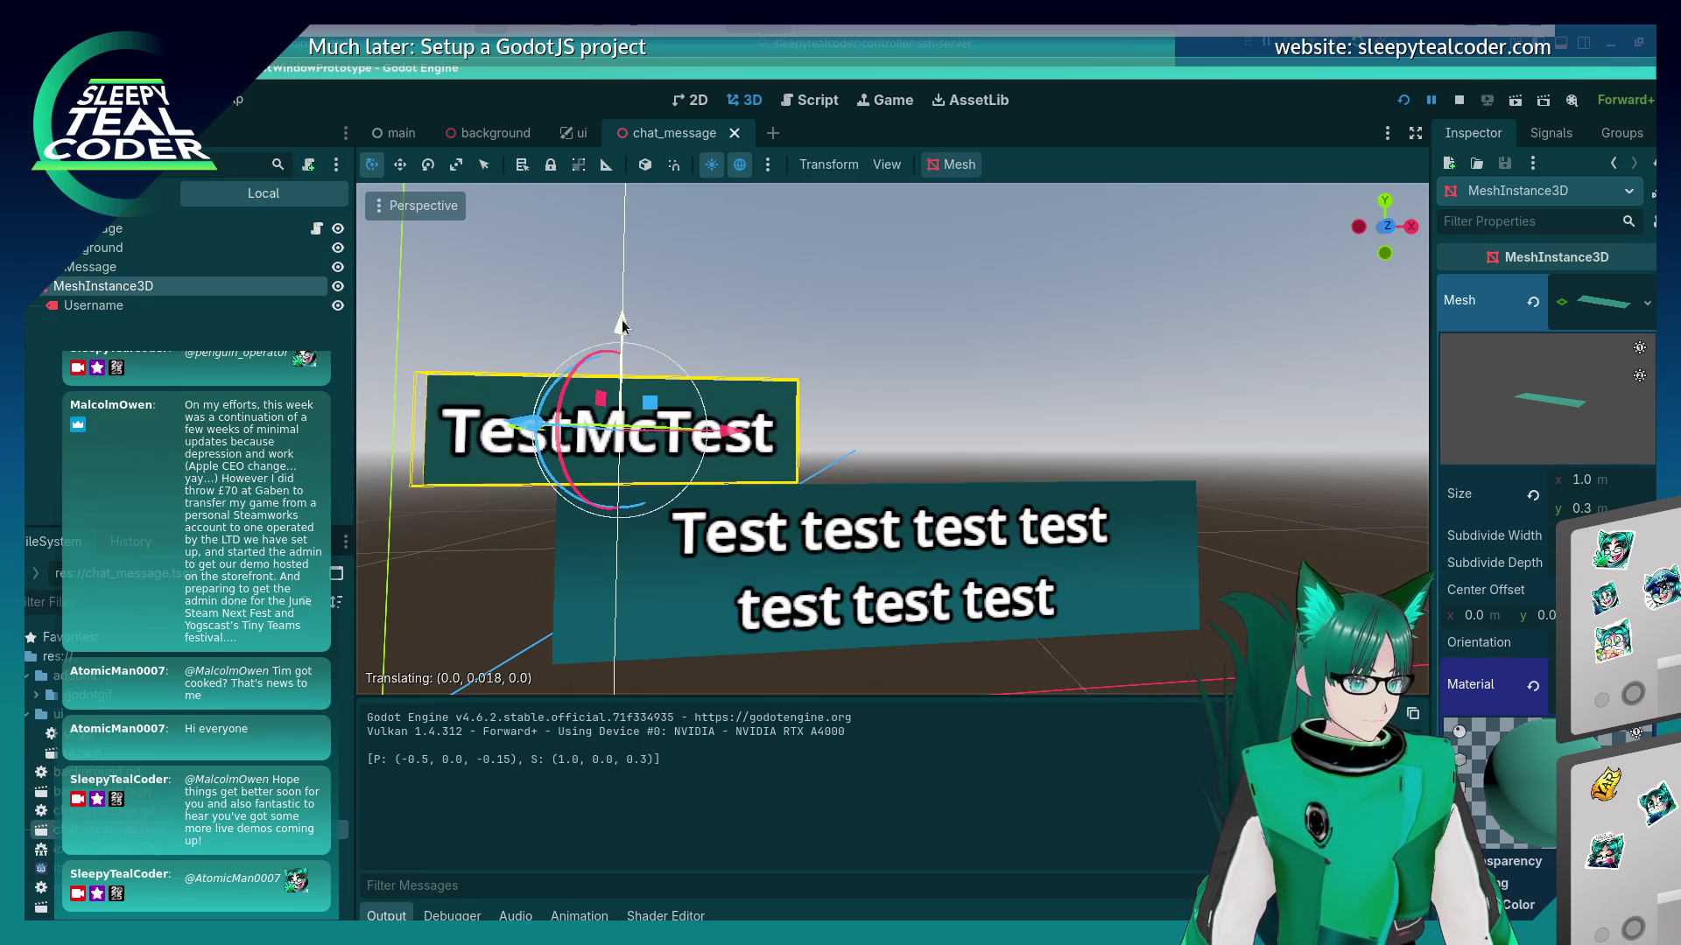
{"action": "left_click", "coordinate": [1010, 428]}
- Face the TestMcTest panel head-on and nudge its background panel up again
{"action": "scroll", "coordinate": [689, 485], "scroll_direction": "up", "scroll_amount": 3}
{"action": "scroll", "coordinate": [690, 485], "scroll_direction": "up", "scroll_amount": 3}
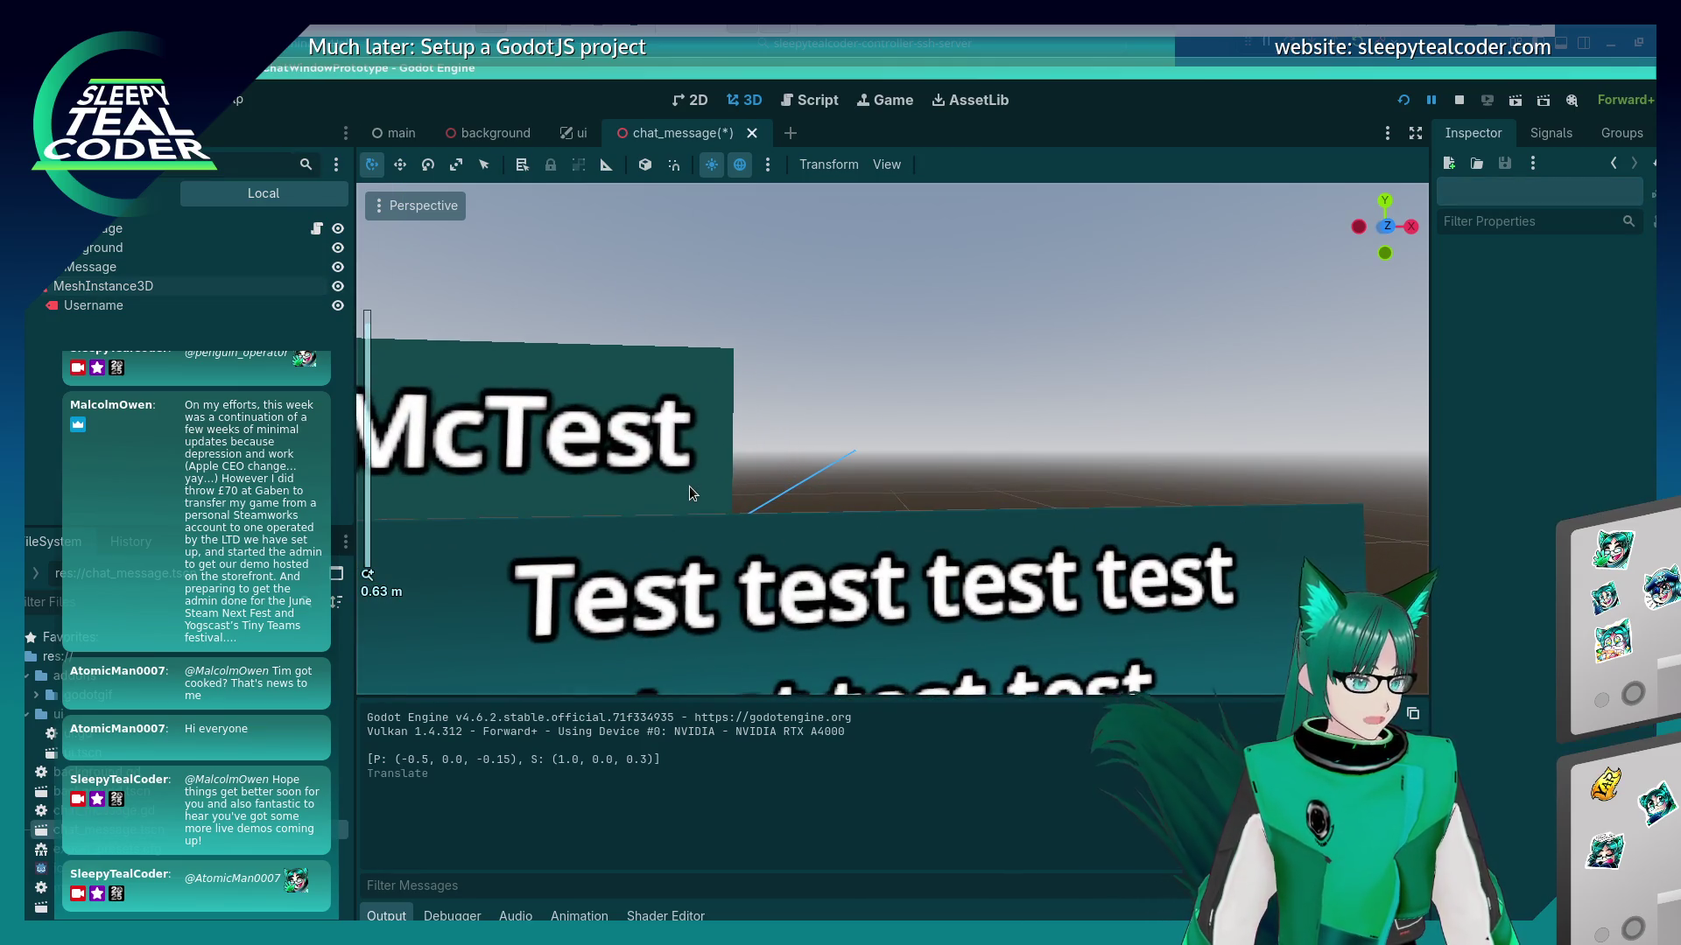
{"action": "mouse_move", "coordinate": [758, 470]}
{"action": "left_mouse_down"}
{"action": "mouse_move", "coordinate": [676, 478]}
{"action": "mouse_move", "coordinate": [766, 458]}
{"action": "mouse_move", "coordinate": [847, 481]}
{"action": "mouse_move", "coordinate": [779, 344]}
{"action": "left_mouse_up"}
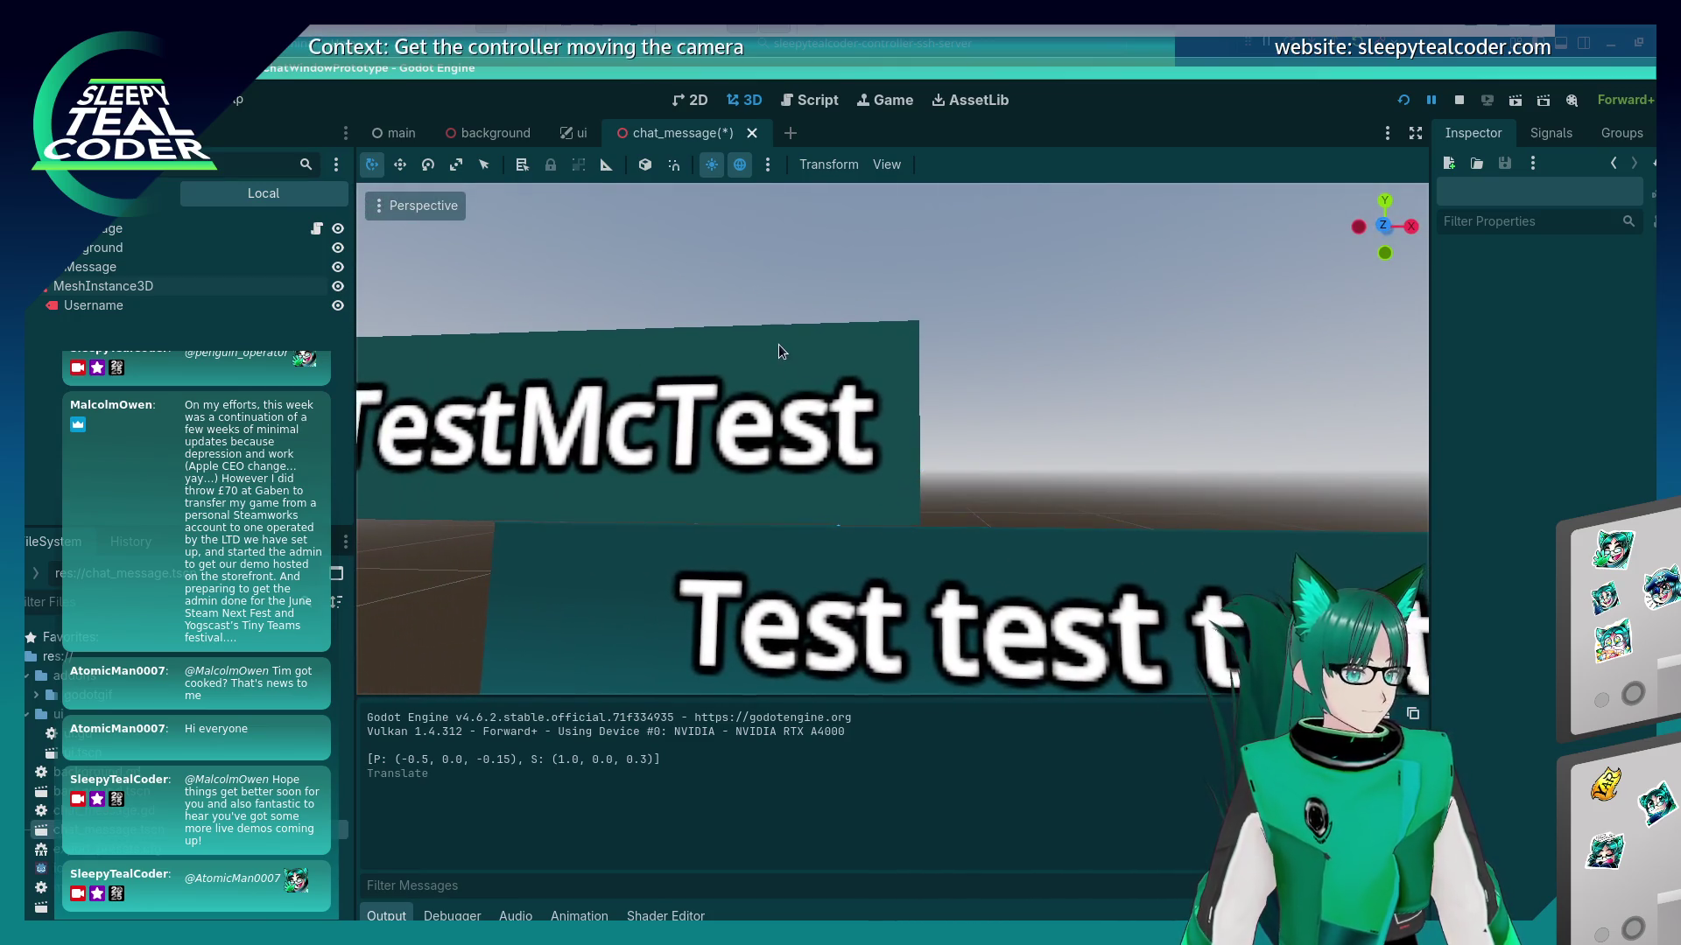
{"action": "left_click", "coordinate": [611, 344]}
{"action": "left_click", "coordinate": [914, 389]}
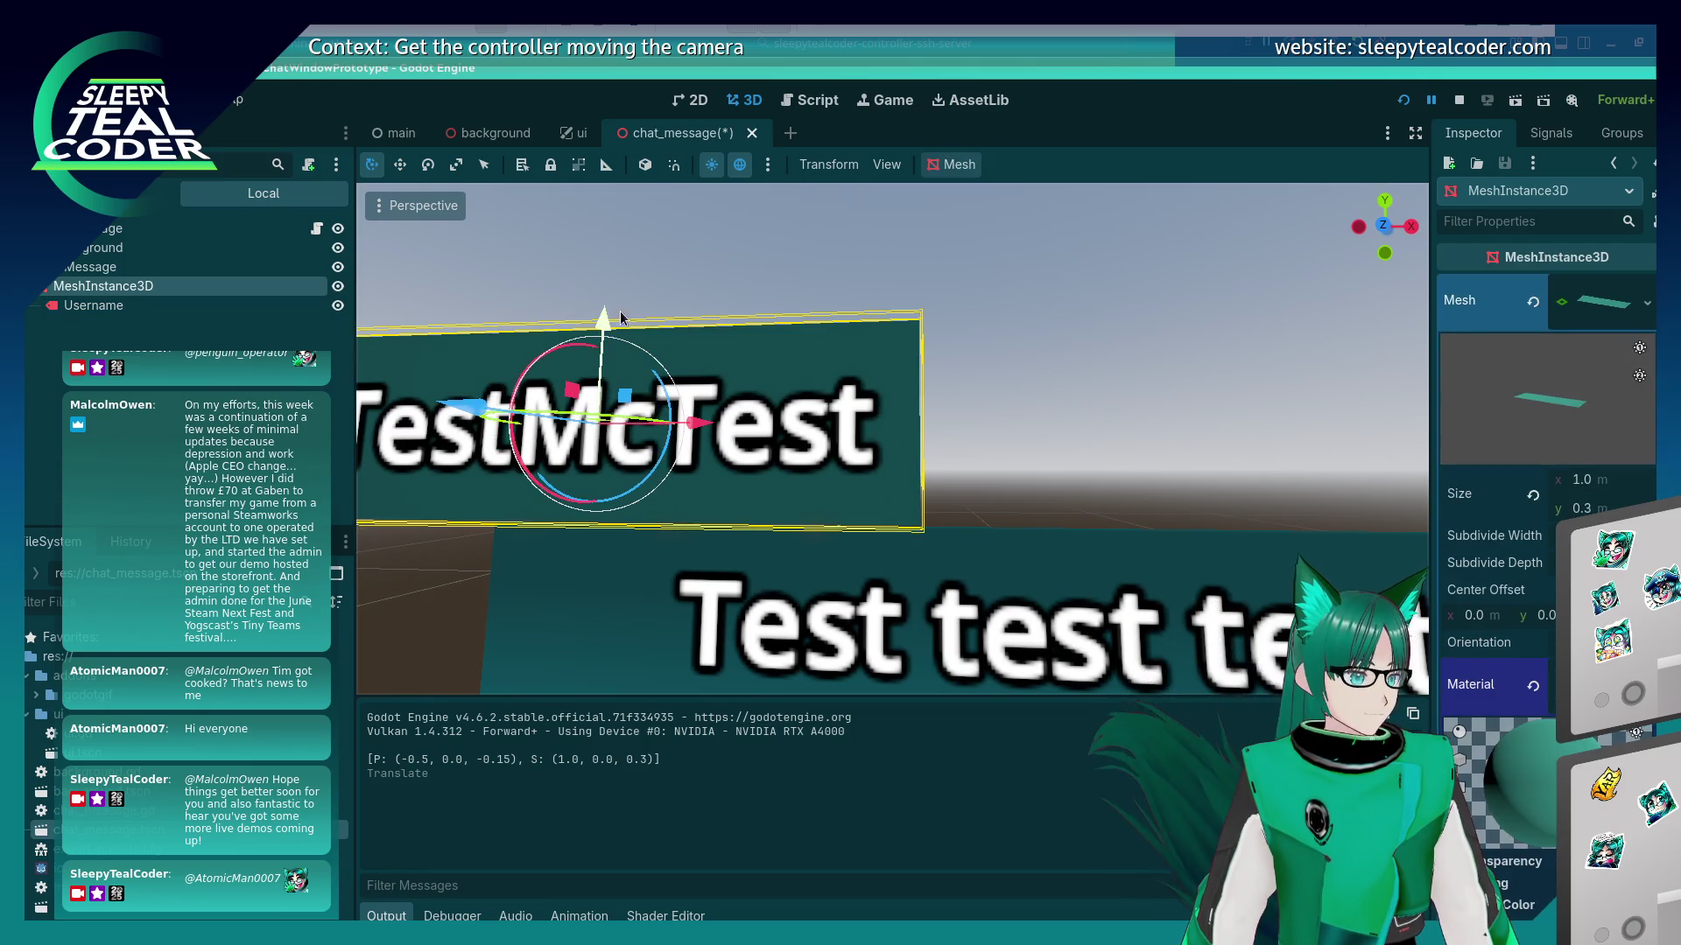
{"action": "left_click_drag", "start_coordinate": [606, 320], "coordinate": [610, 325]}
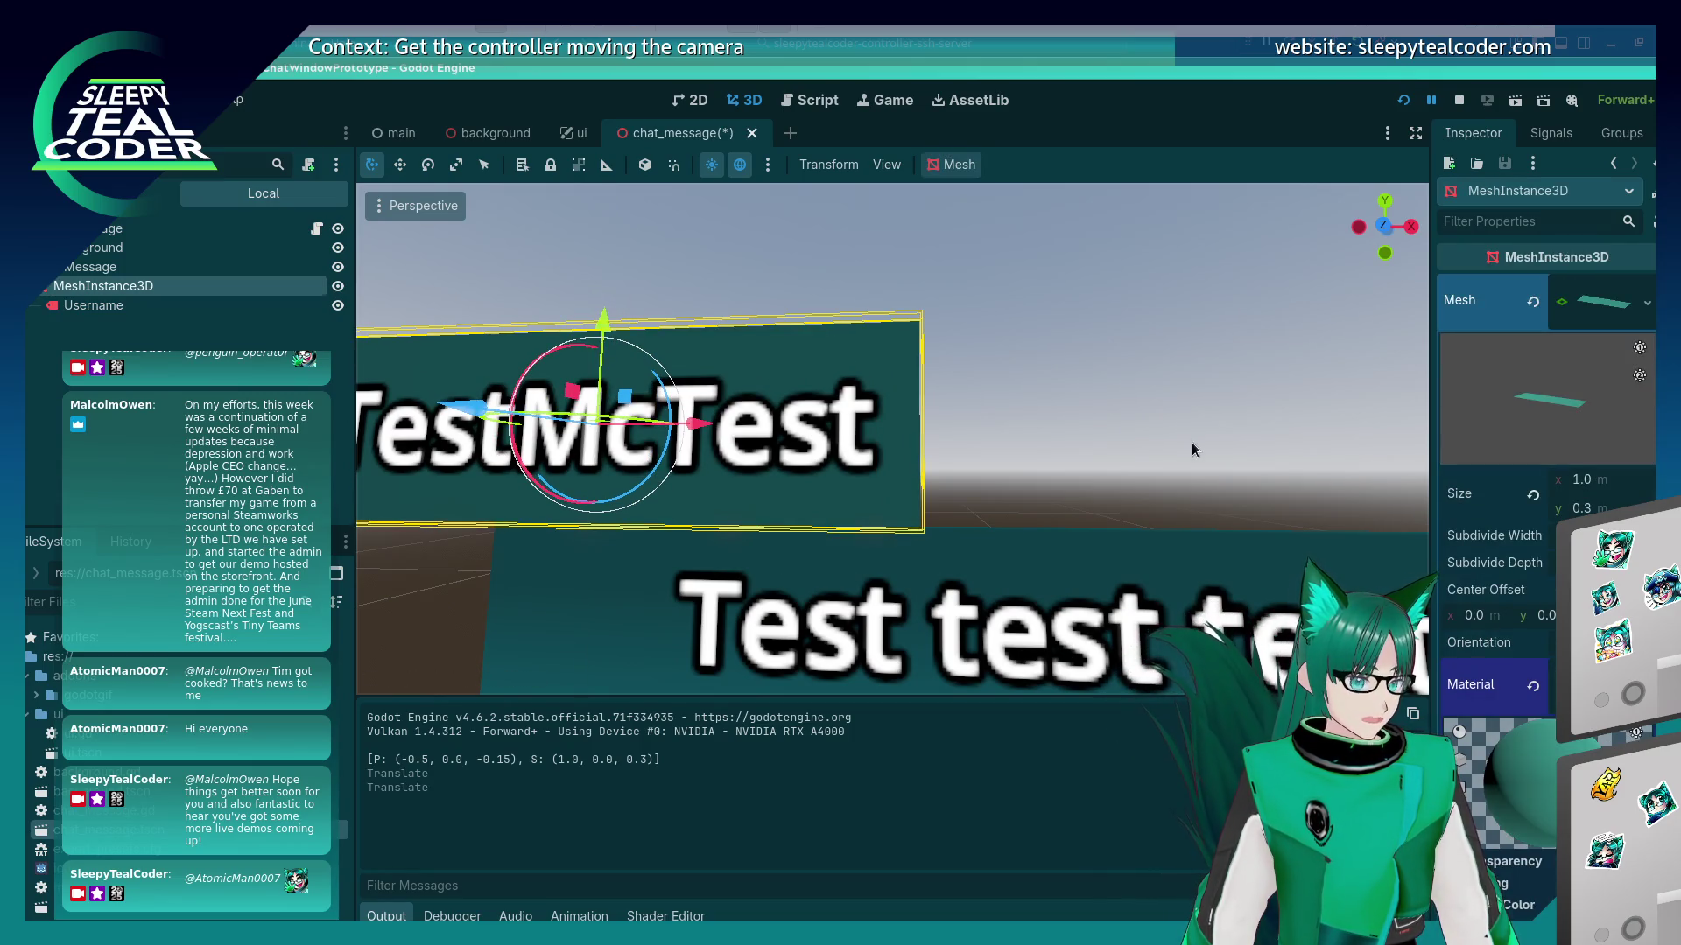
{"action": "left_click", "coordinate": [921, 408]}
{"action": "scroll", "coordinate": [1012, 522], "scroll_direction": "down", "scroll_amount": 5}
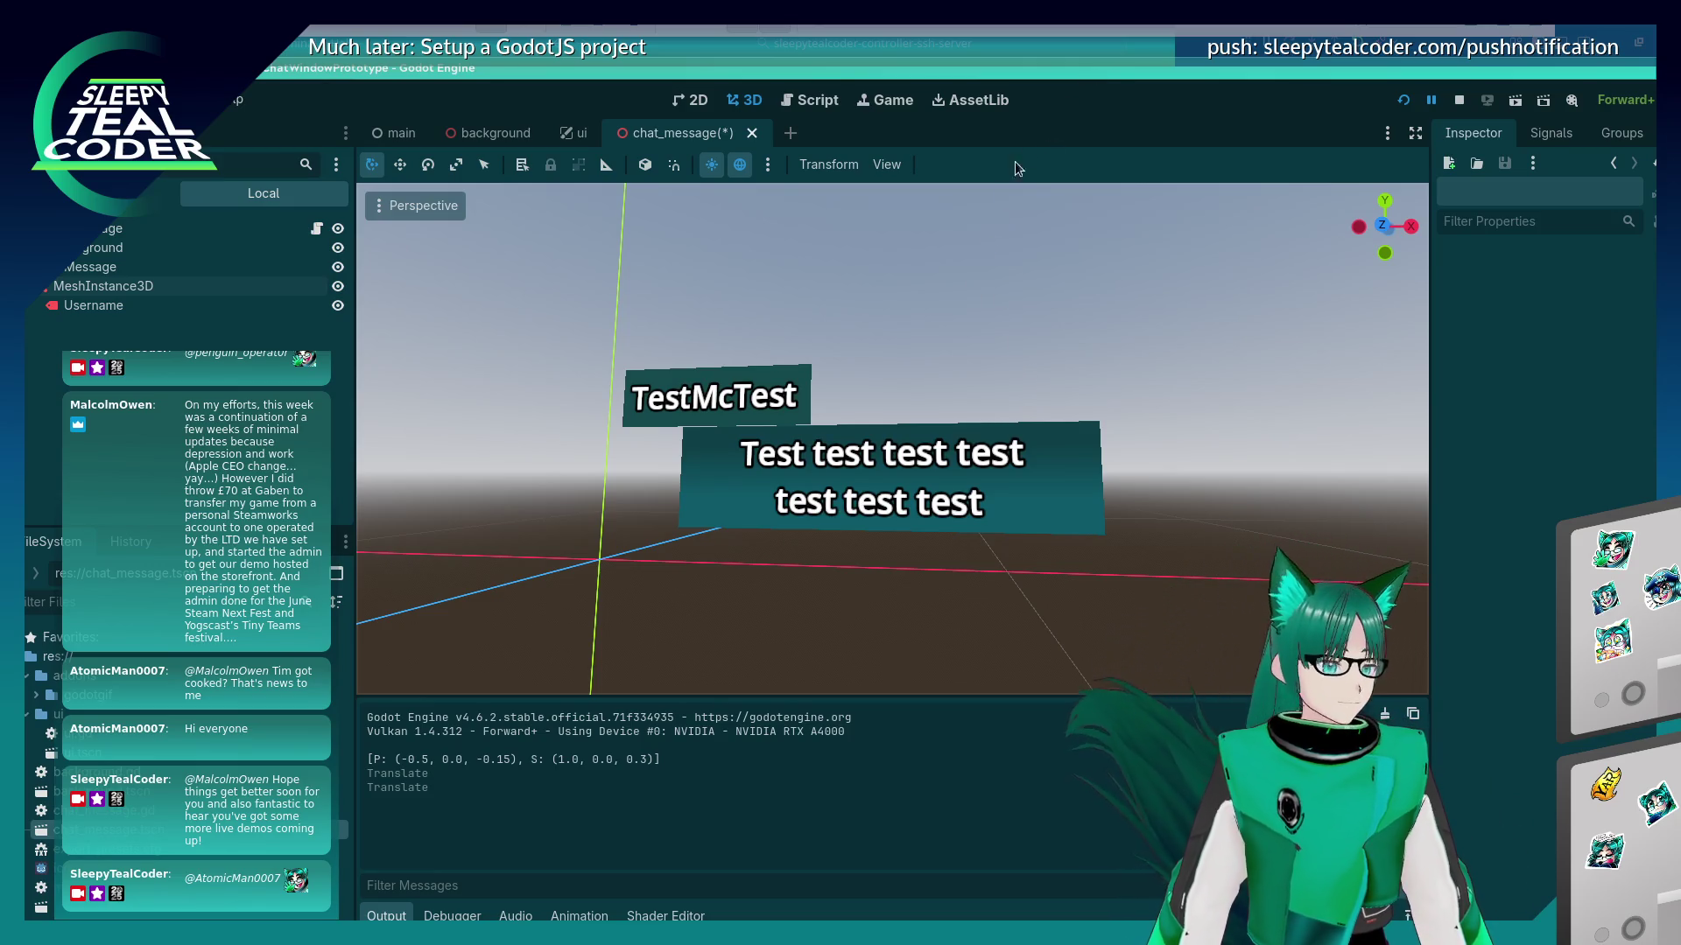
- Check the chat message in the running game window, then open chat_message.gd
{"action": "left_click_drag", "start_coordinate": [902, 384], "coordinate": [923, 393]}
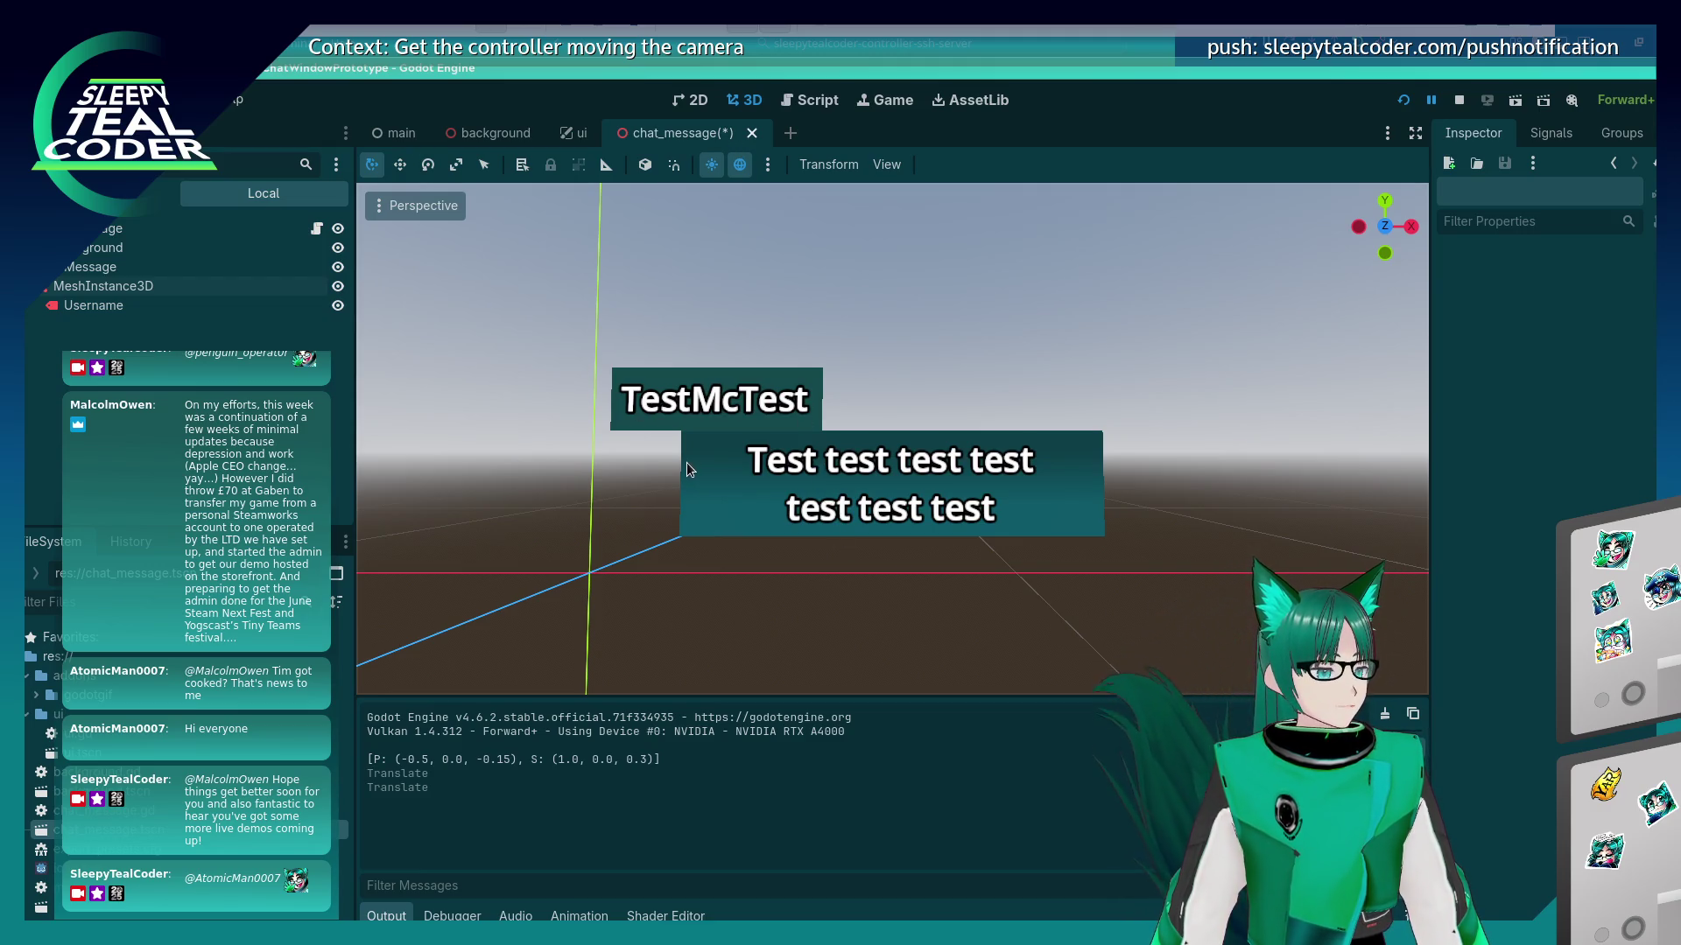
{"action": "key", "text": "alt+Tab"}
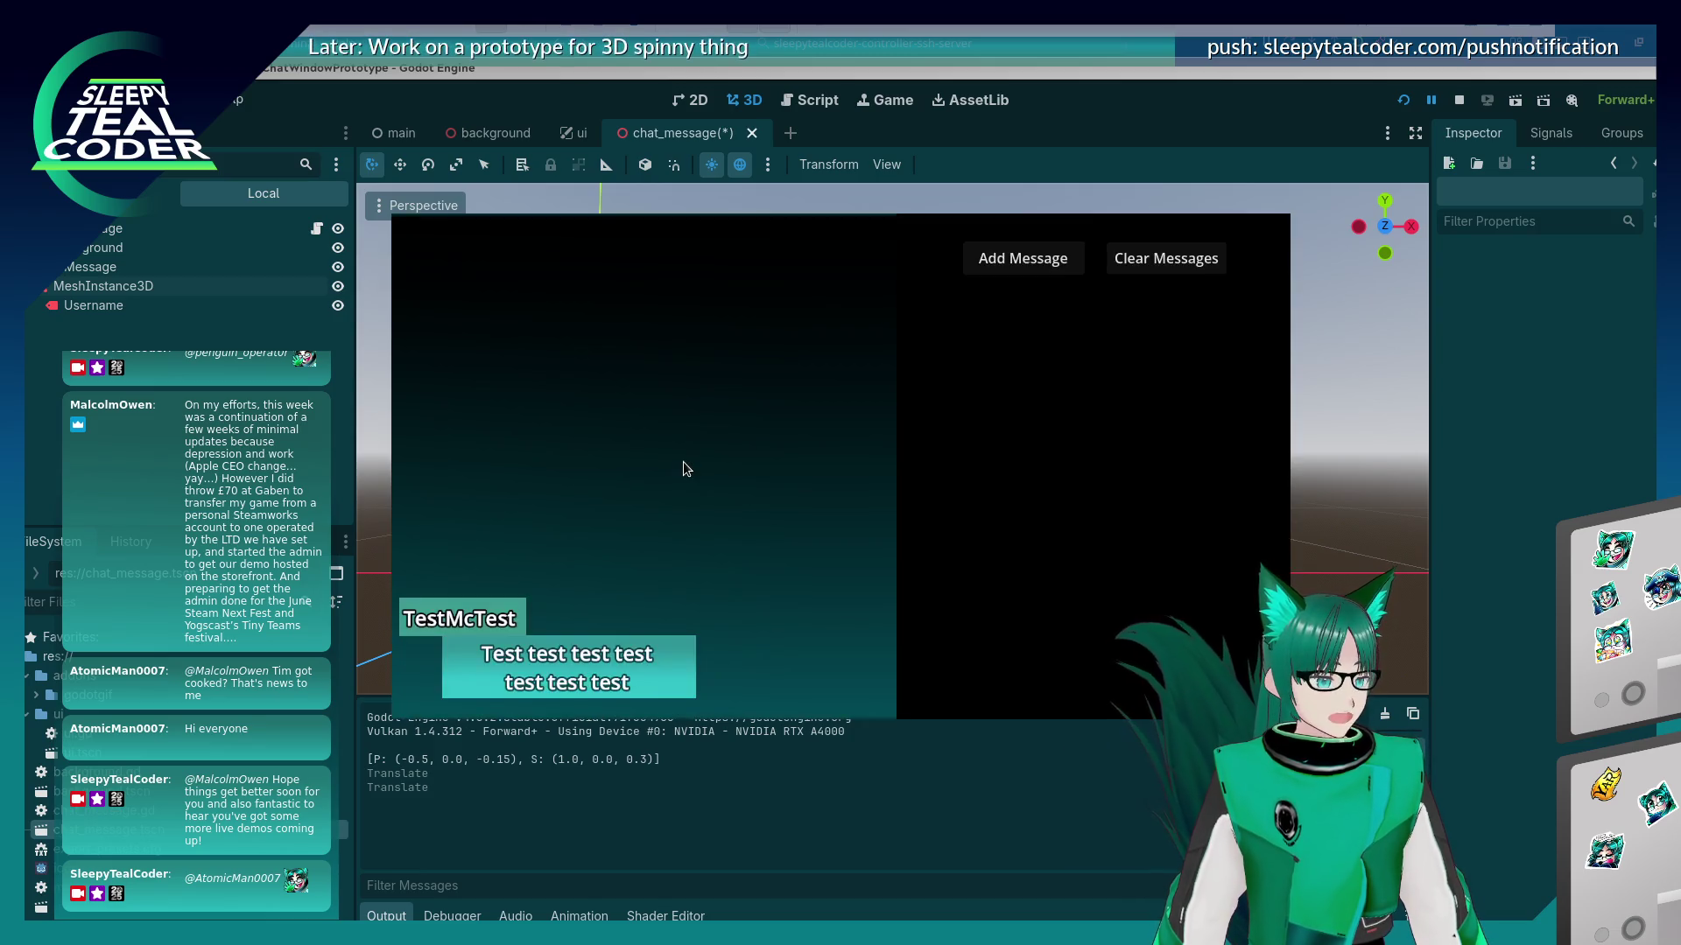
{"action": "key", "text": "alt+Tab"}
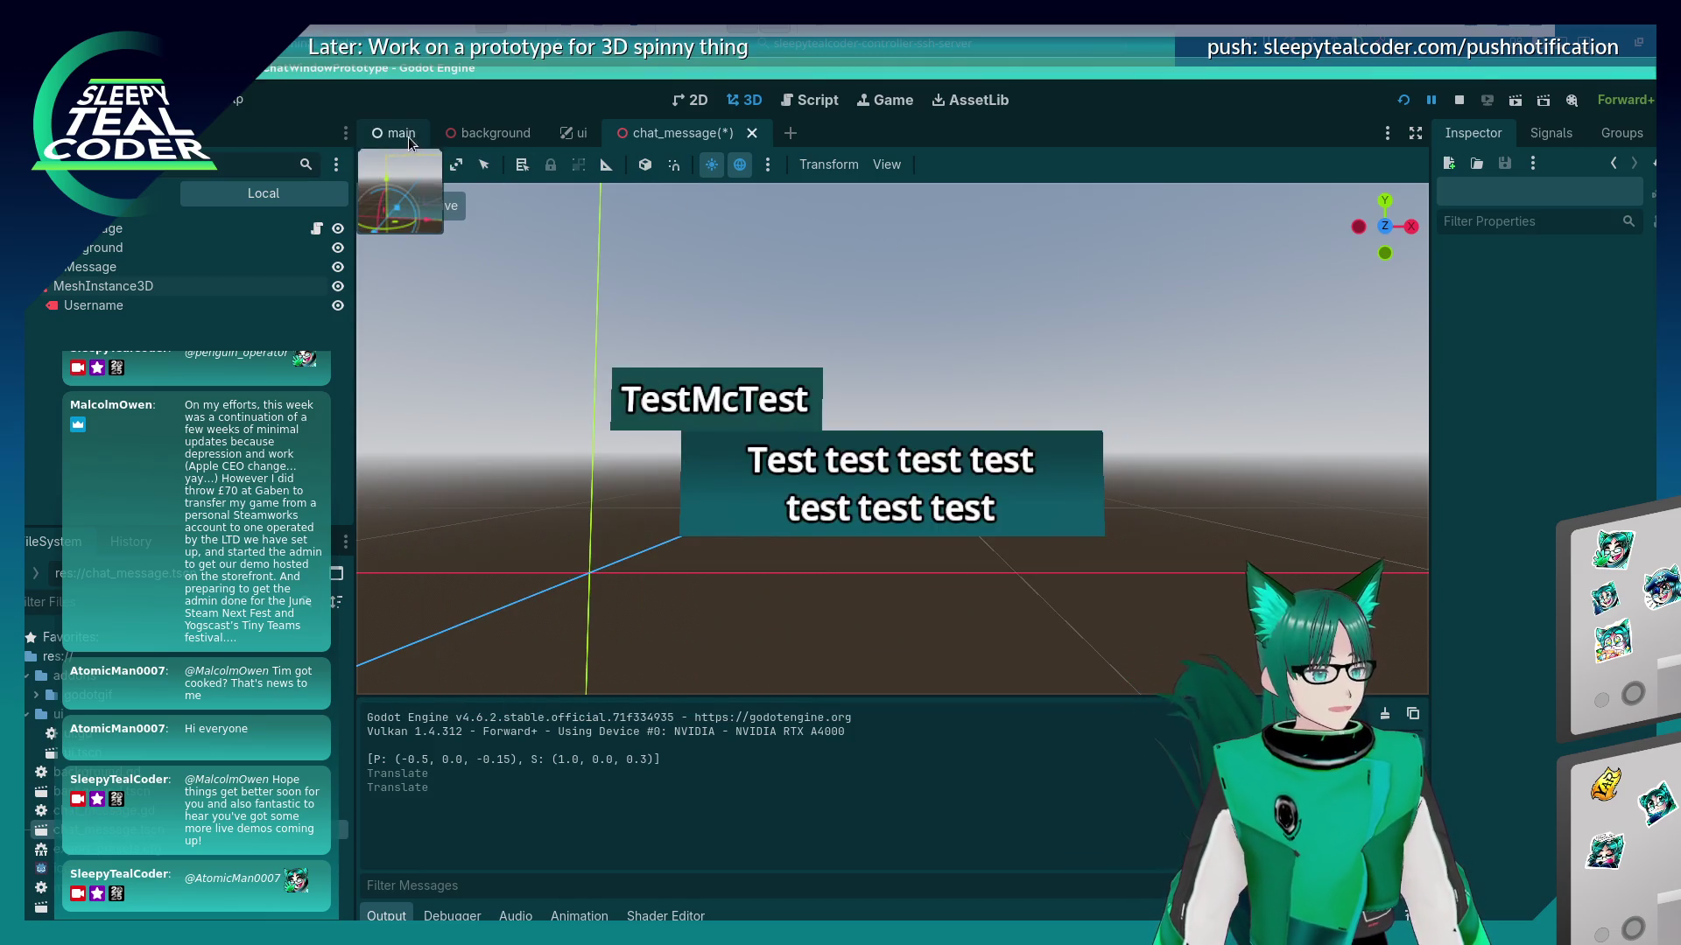
{"action": "left_click", "coordinate": [817, 98]}
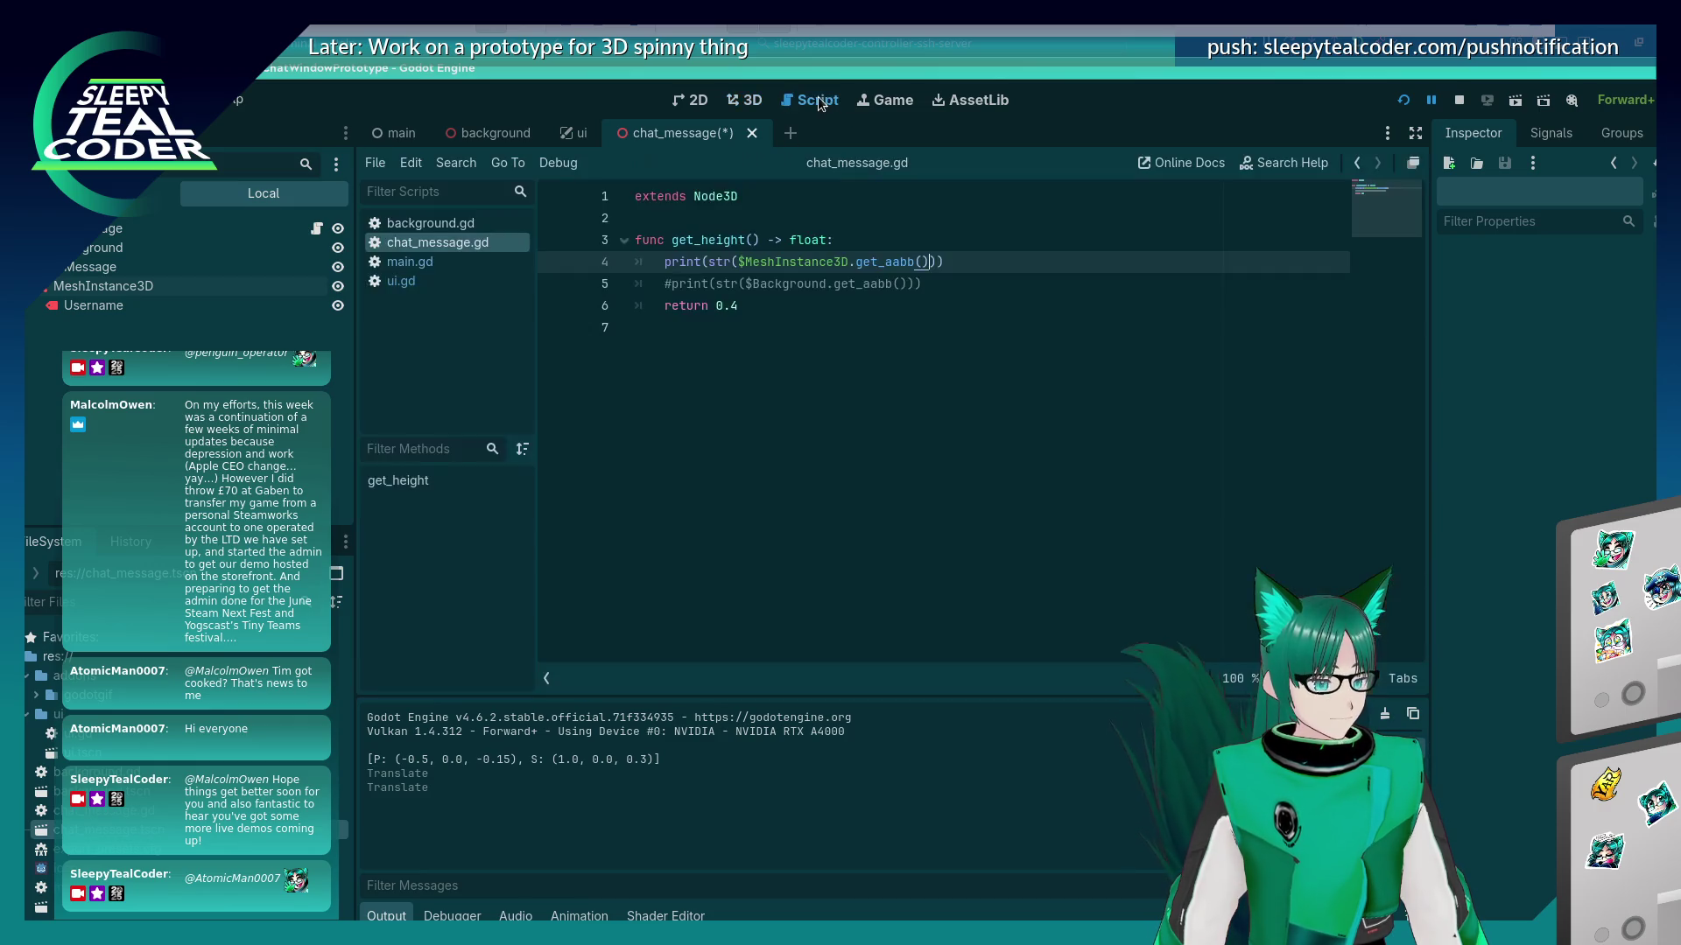
- Start a new line inside get_height, then remove it again
{"action": "left_click", "coordinate": [737, 262]}
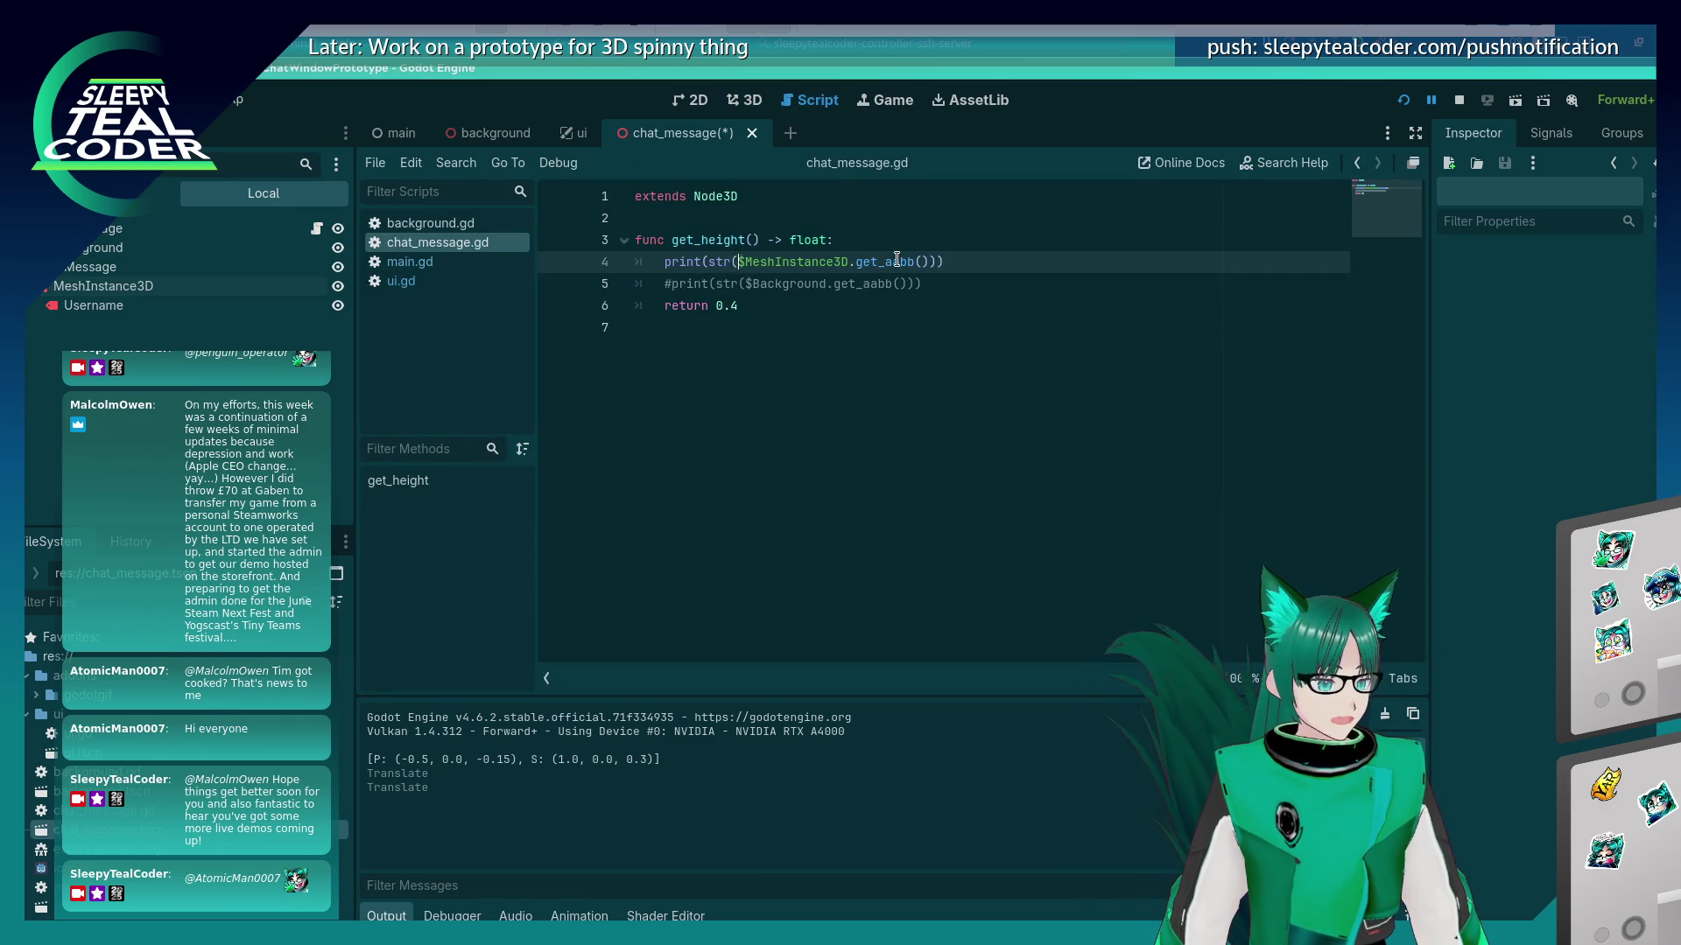
{"action": "key", "text": "Up"}
{"action": "key", "text": "End"}
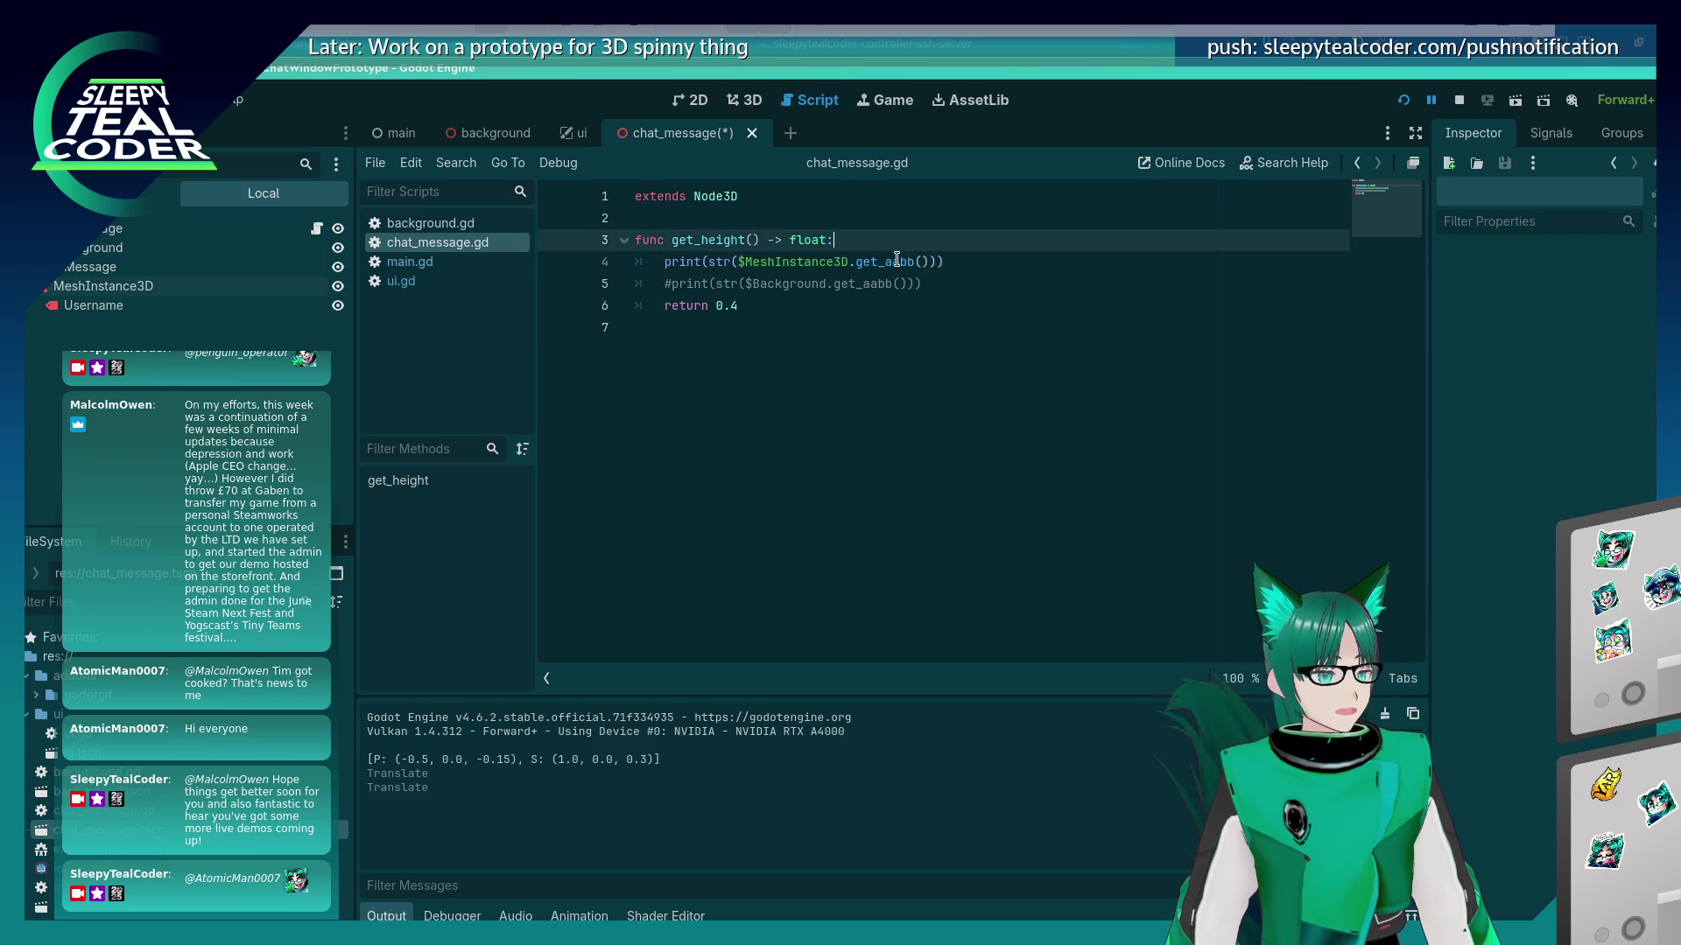
{"action": "key", "text": "Return"}
{"action": "key", "text": "BackSpace"}
{"action": "key", "text": "BackSpace"}
{"action": "type", "text": "var"}
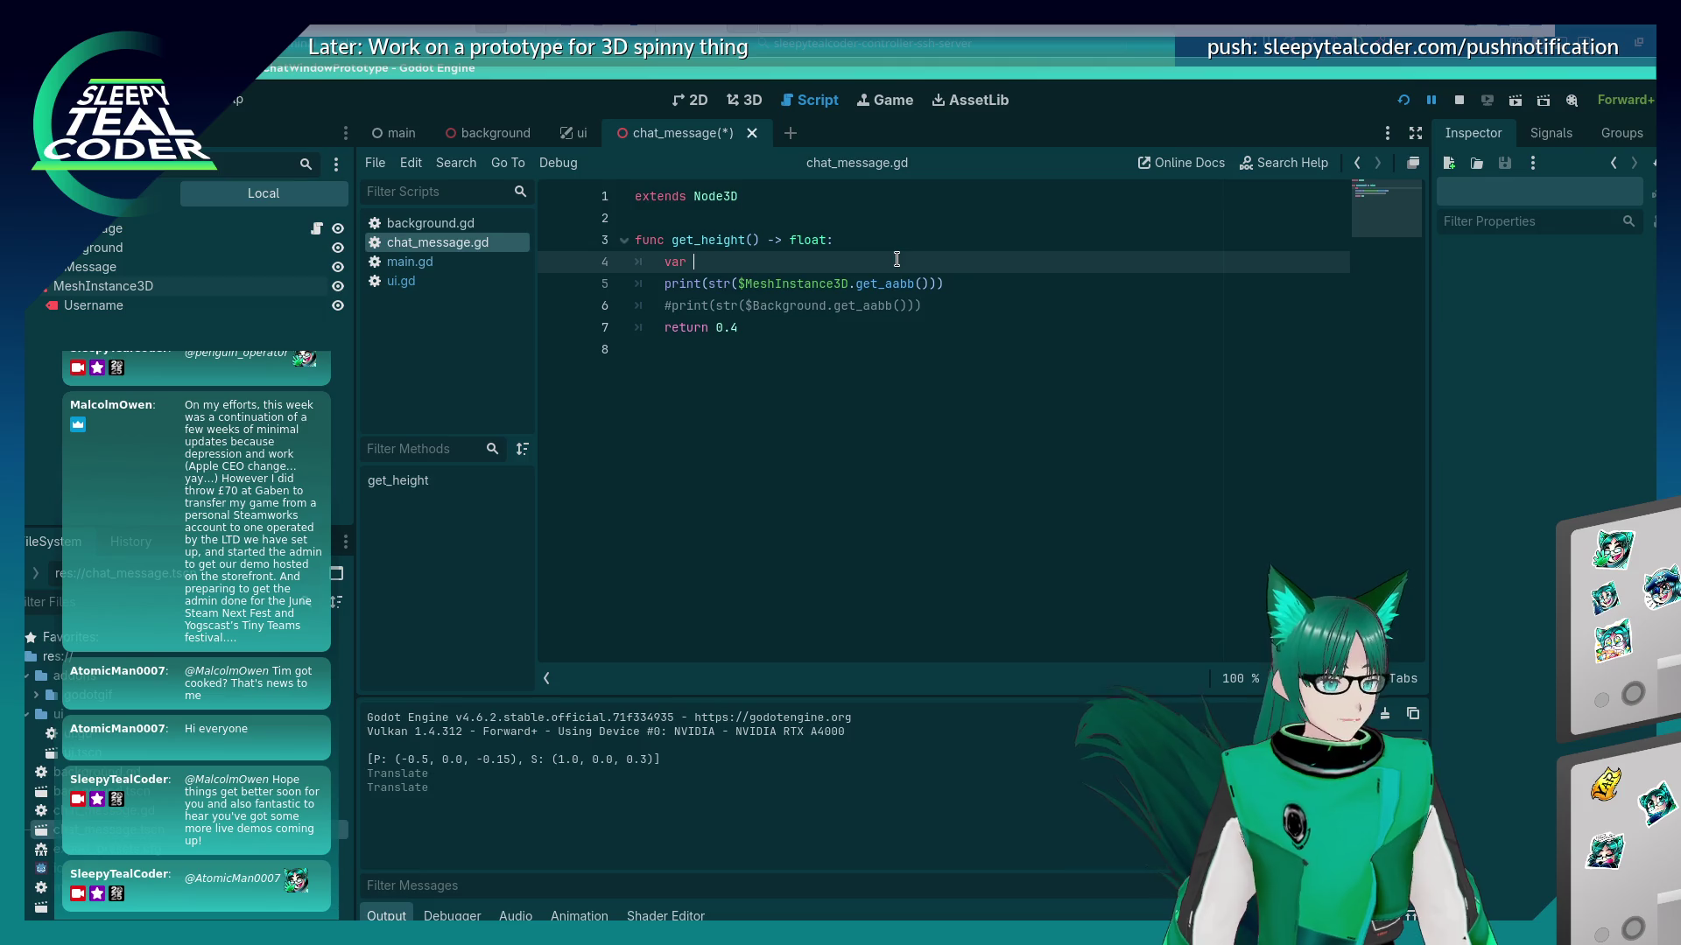
{"action": "key", "text": "BackSpace"}
{"action": "key", "text": "BackSpace"}
{"action": "key", "text": "BackSpace"}
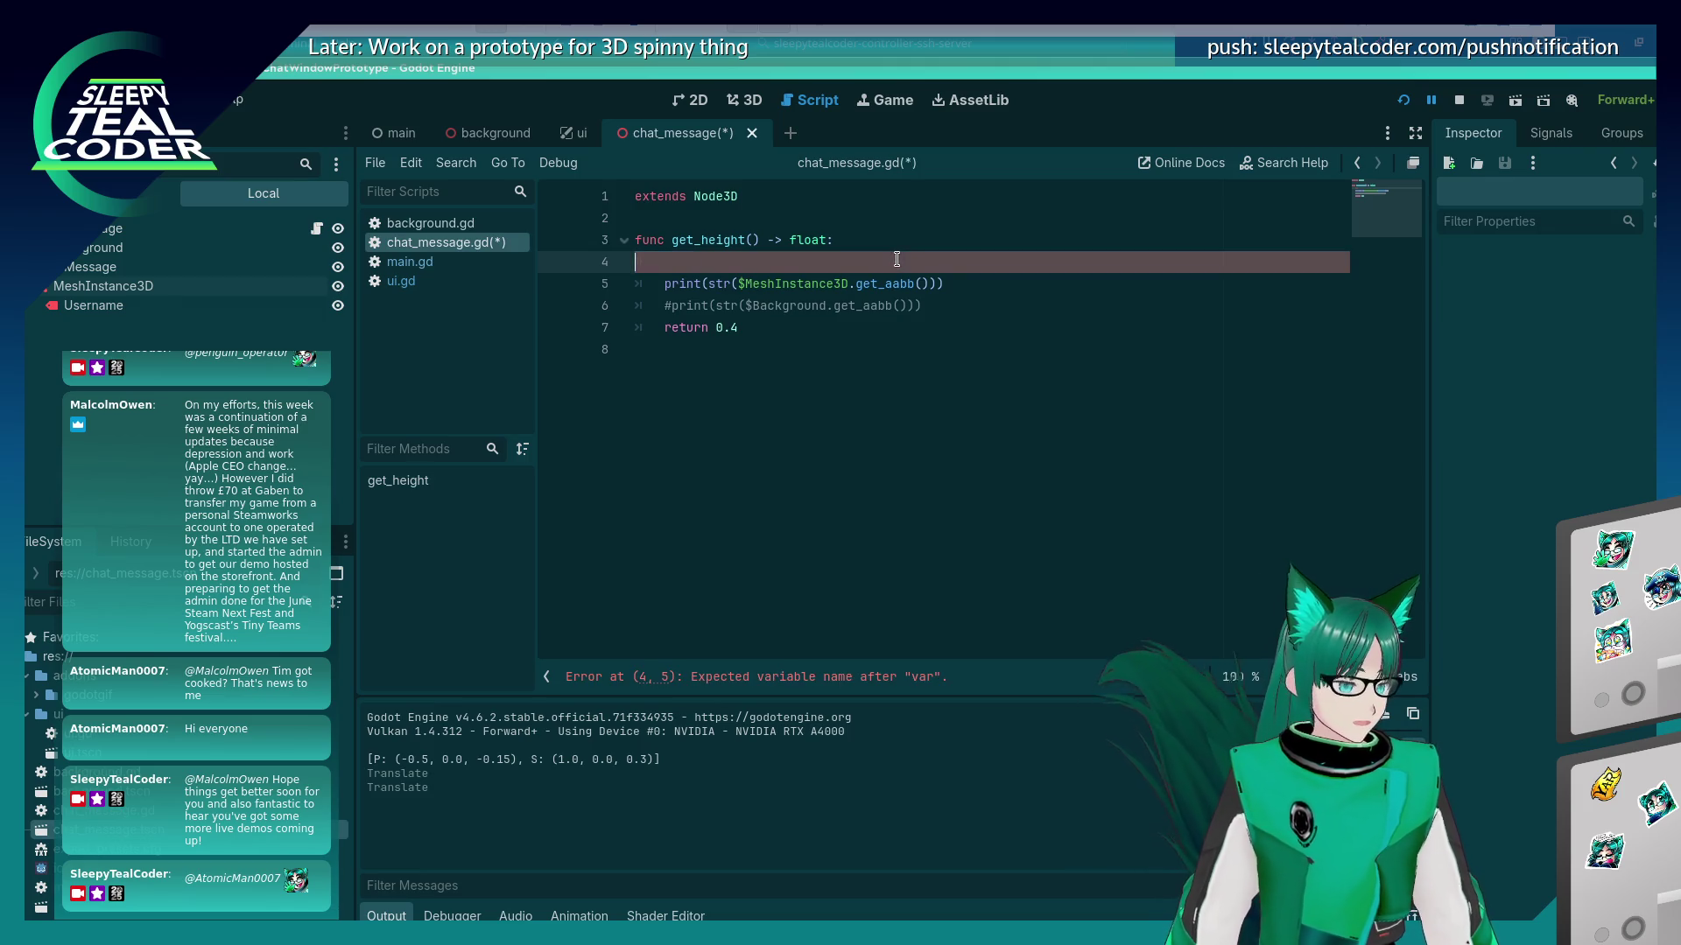
- Rename MeshInstance3D to UsernameBackground and Background to MessageBackground in the Scene dock
{"action": "double_click", "coordinate": [165, 282]}
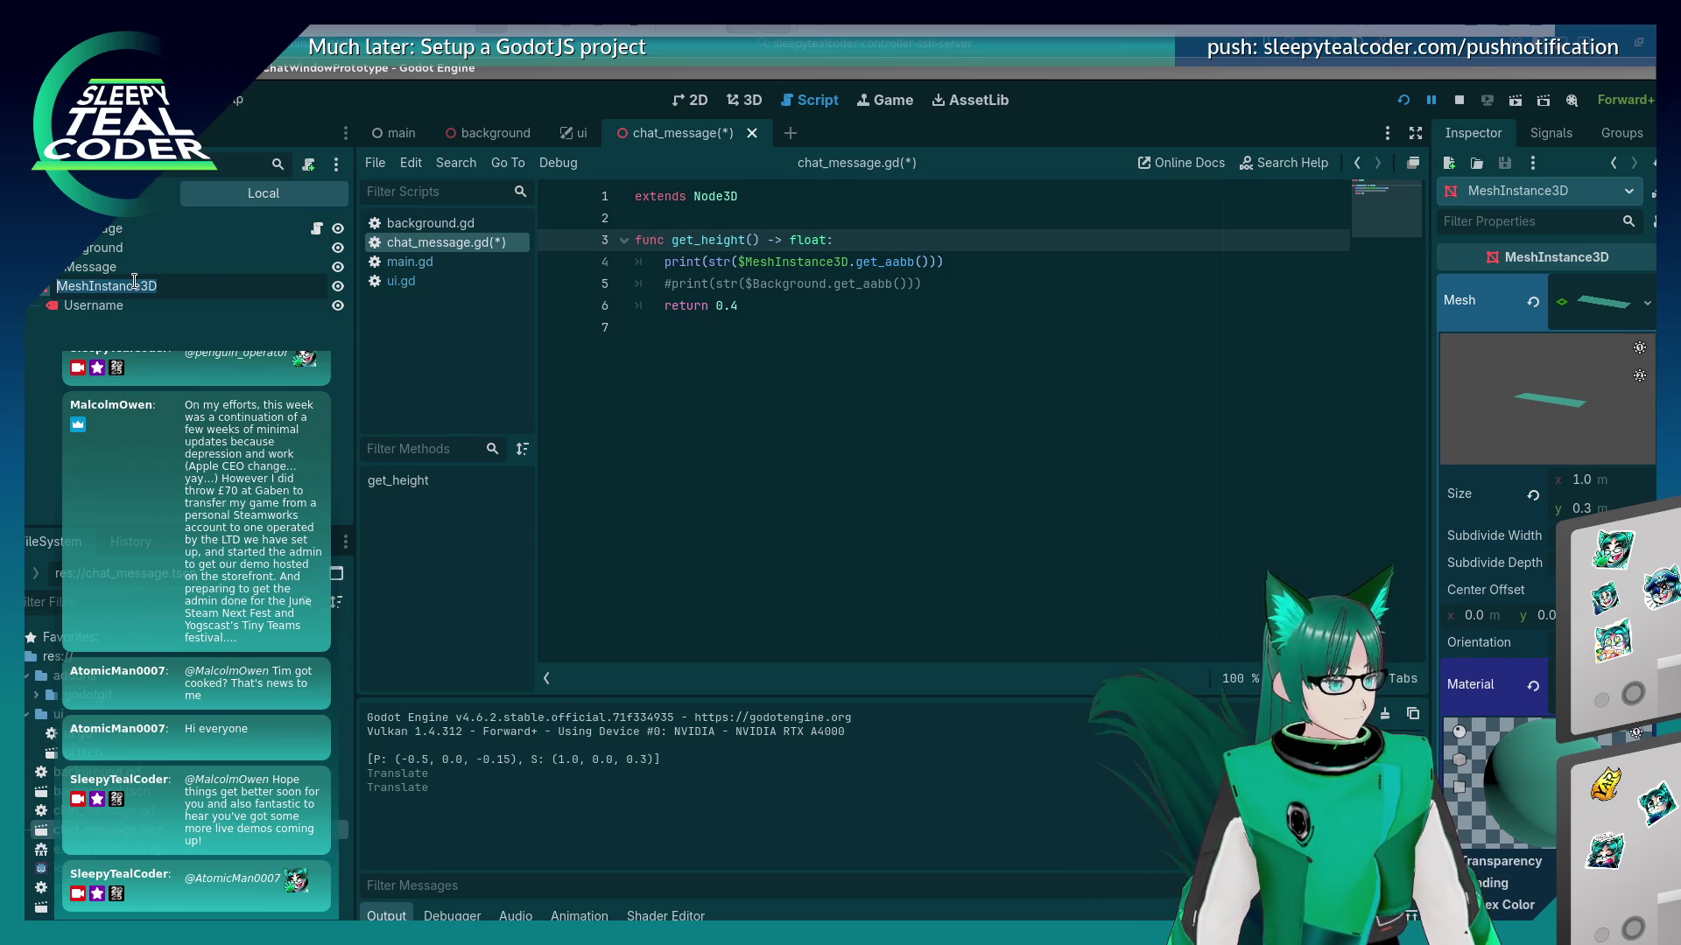
{"action": "type", "text": "U"}
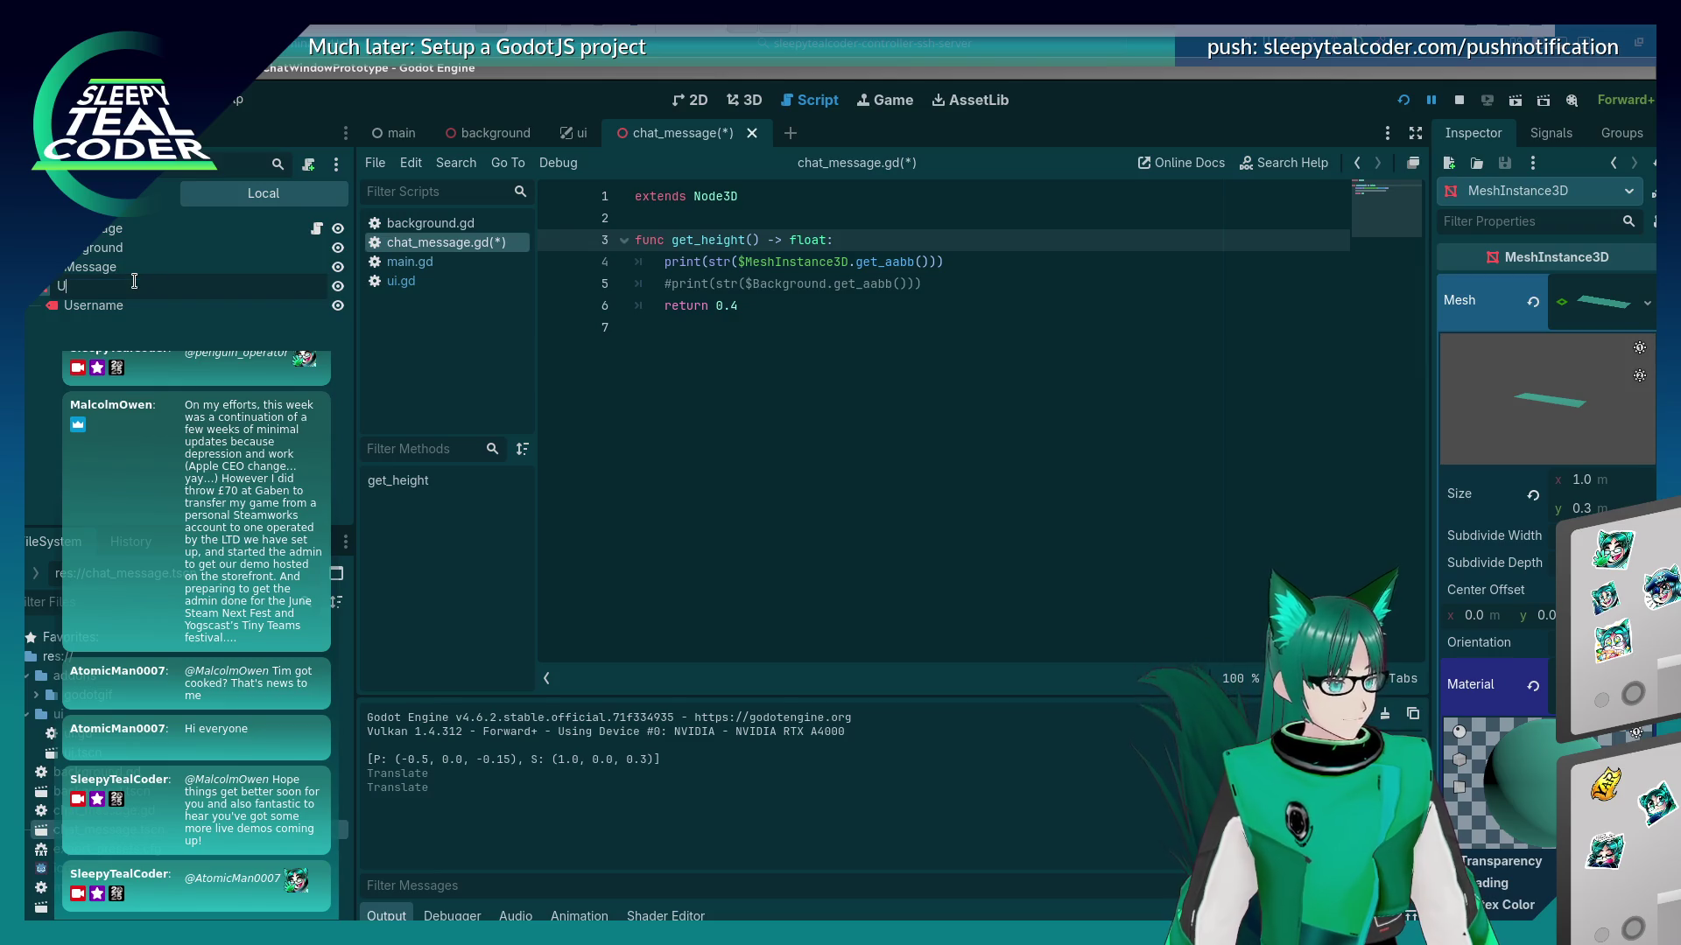
{"action": "type", "text": "ground"}
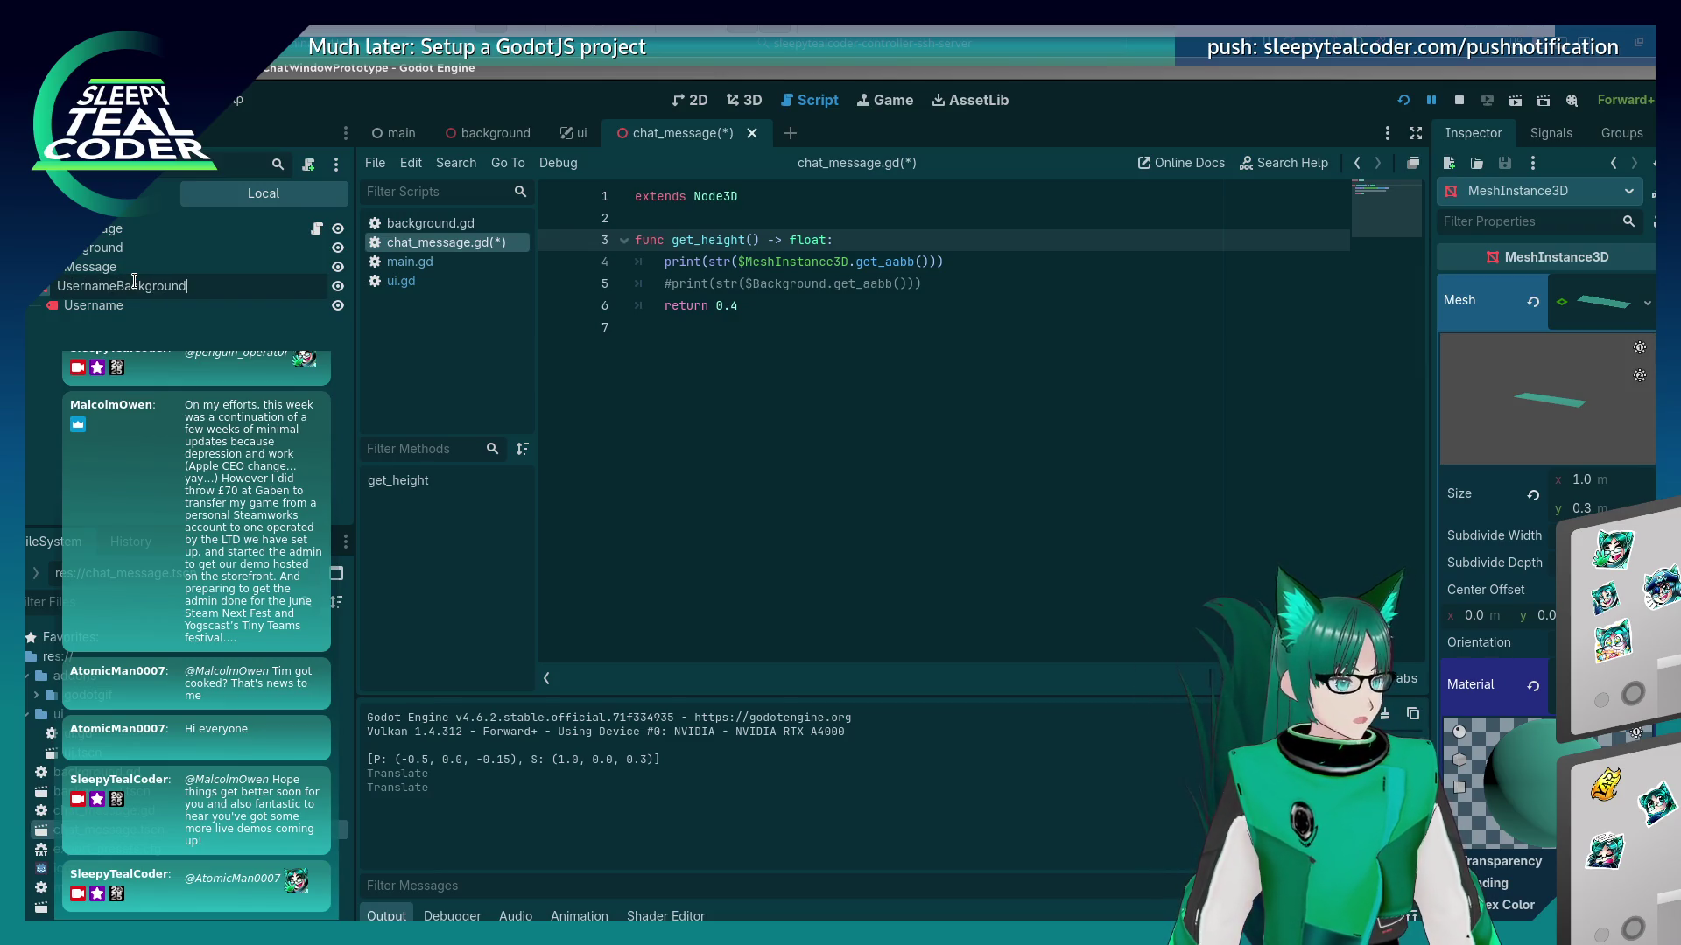
{"action": "key", "text": "Return"}
{"action": "double_click", "coordinate": [120, 248]}
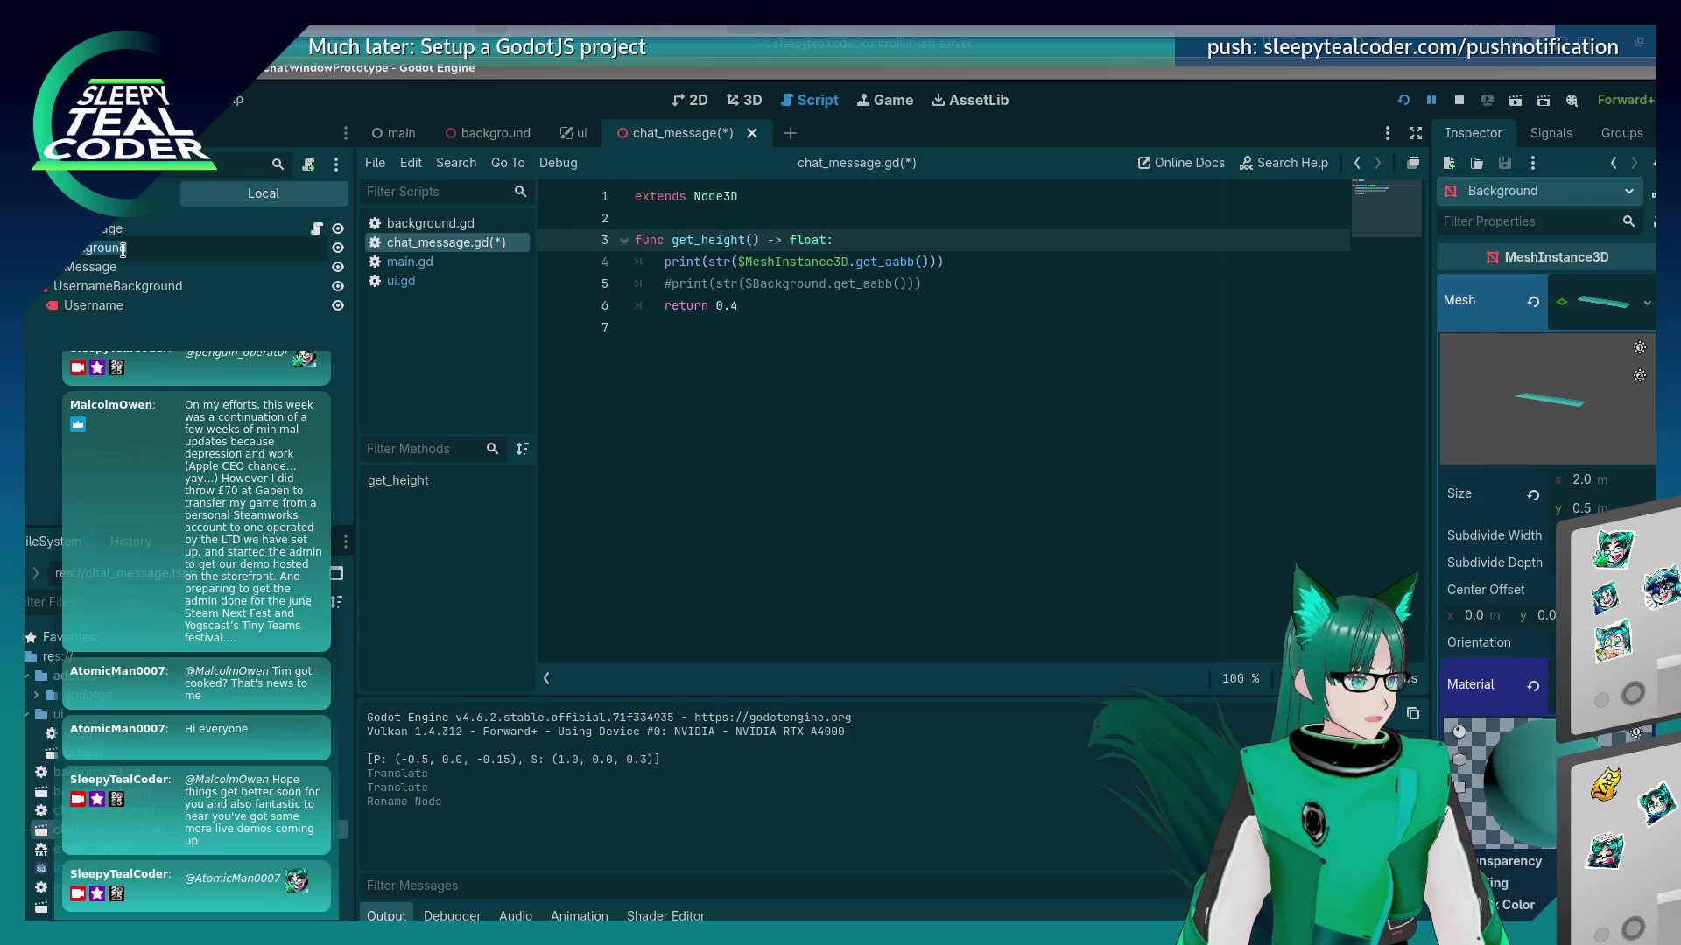
{"action": "key", "text": "Home"}
{"action": "type", "text": "Messa"}
{"action": "type", "text": "ge"}
{"action": "key", "text": "Return"}
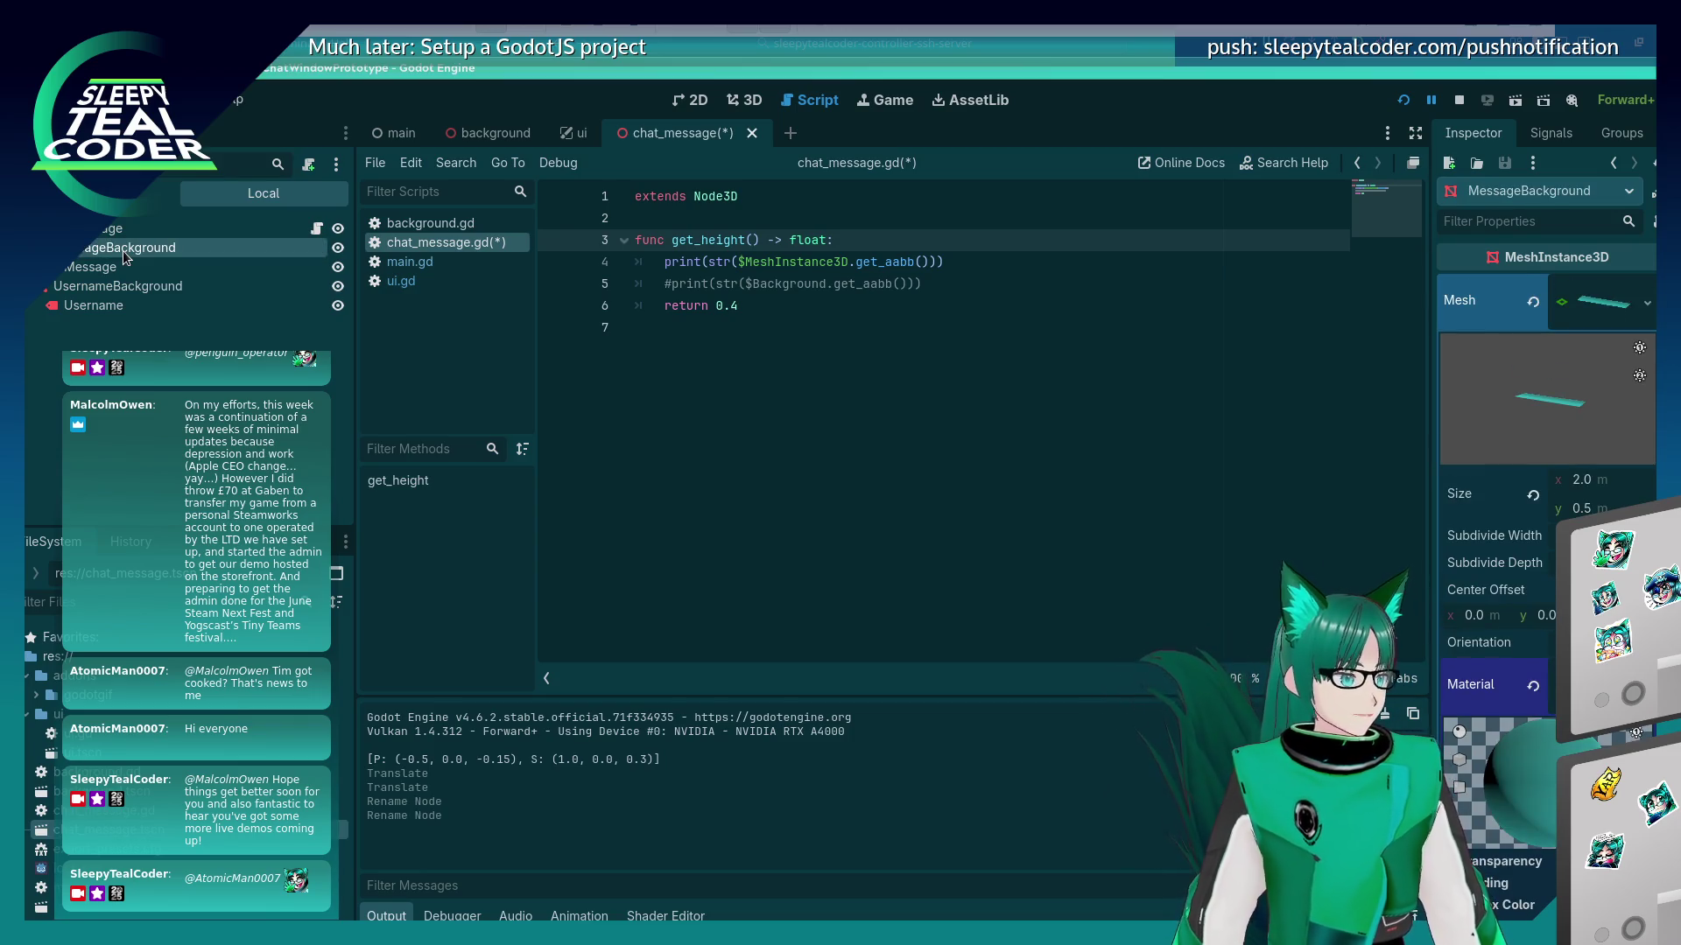
{"action": "double_click", "coordinate": [797, 255]}
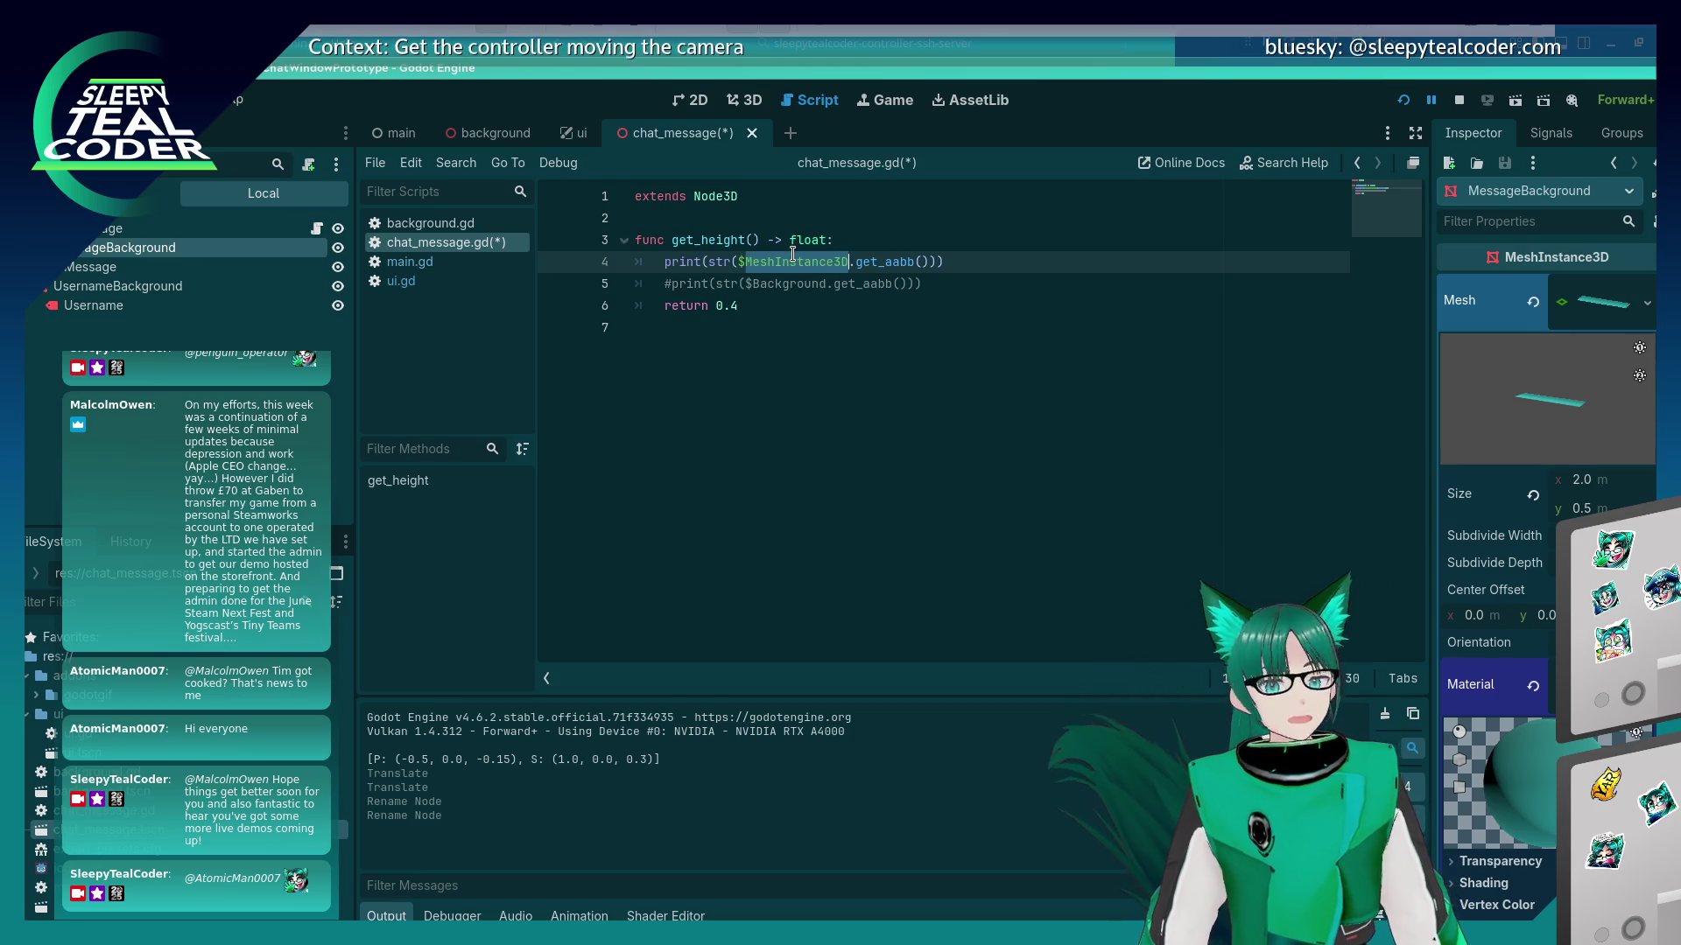
- Add 'var message_background_aabb: AABB = $MessageBackground.get_aabb();' above the print and save
{"action": "mouse_move", "coordinate": [781, 261]}
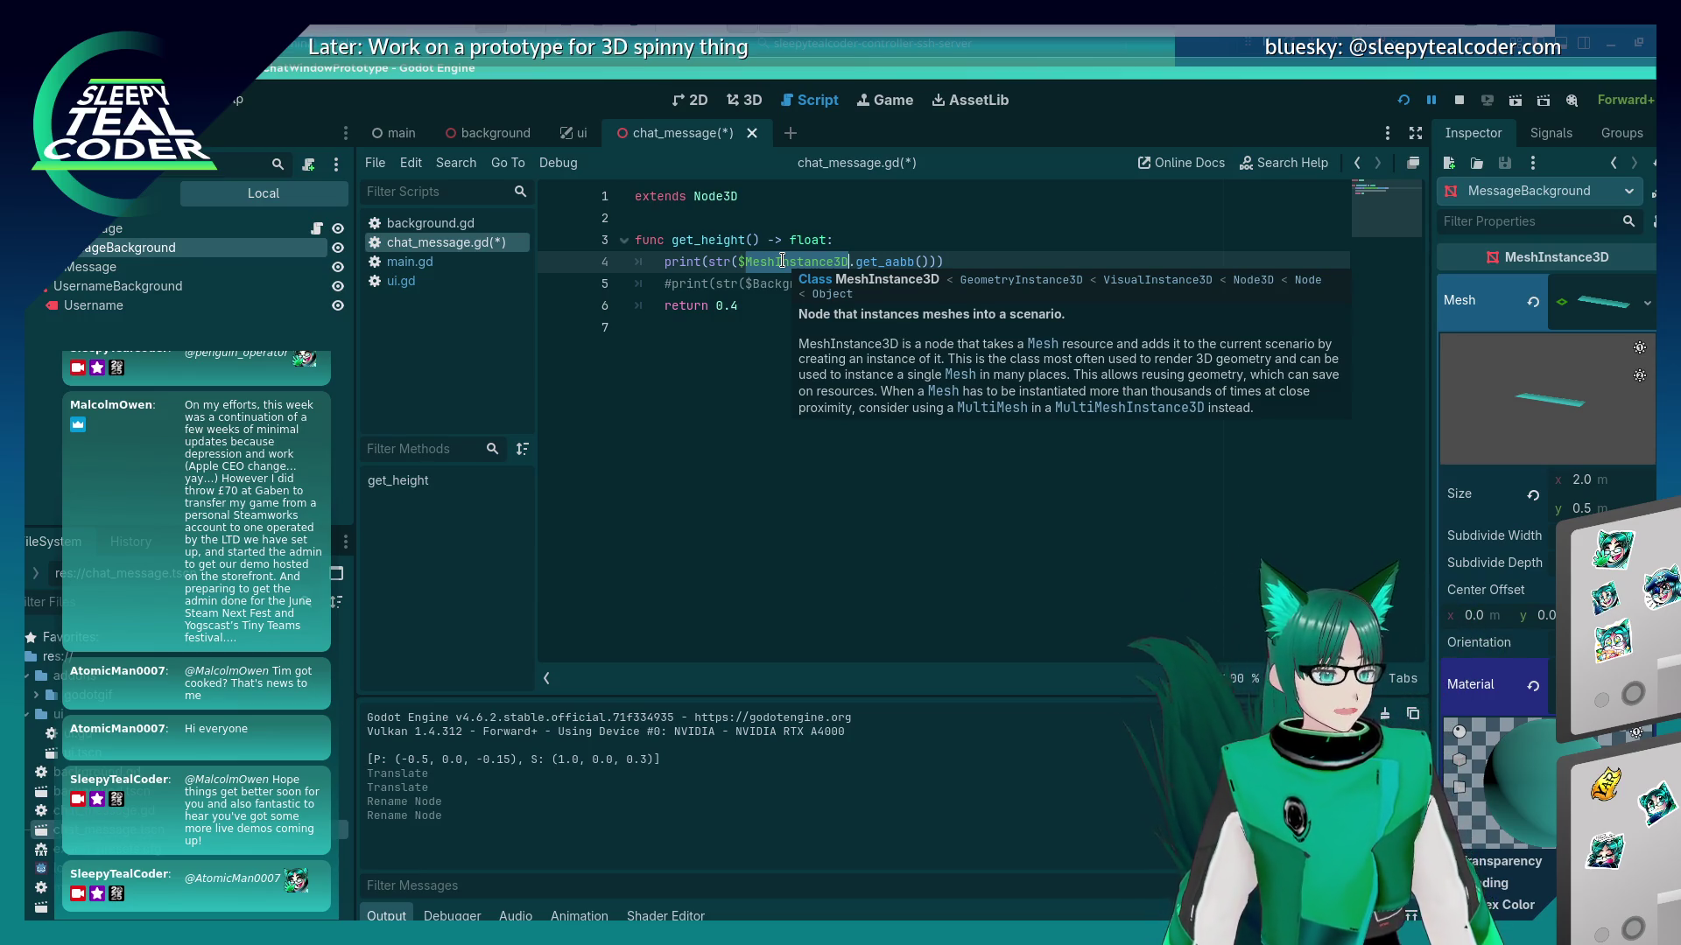
{"action": "left_click", "coordinate": [854, 241]}
{"action": "key", "text": "Return"}
{"action": "type", "text": "var m"}
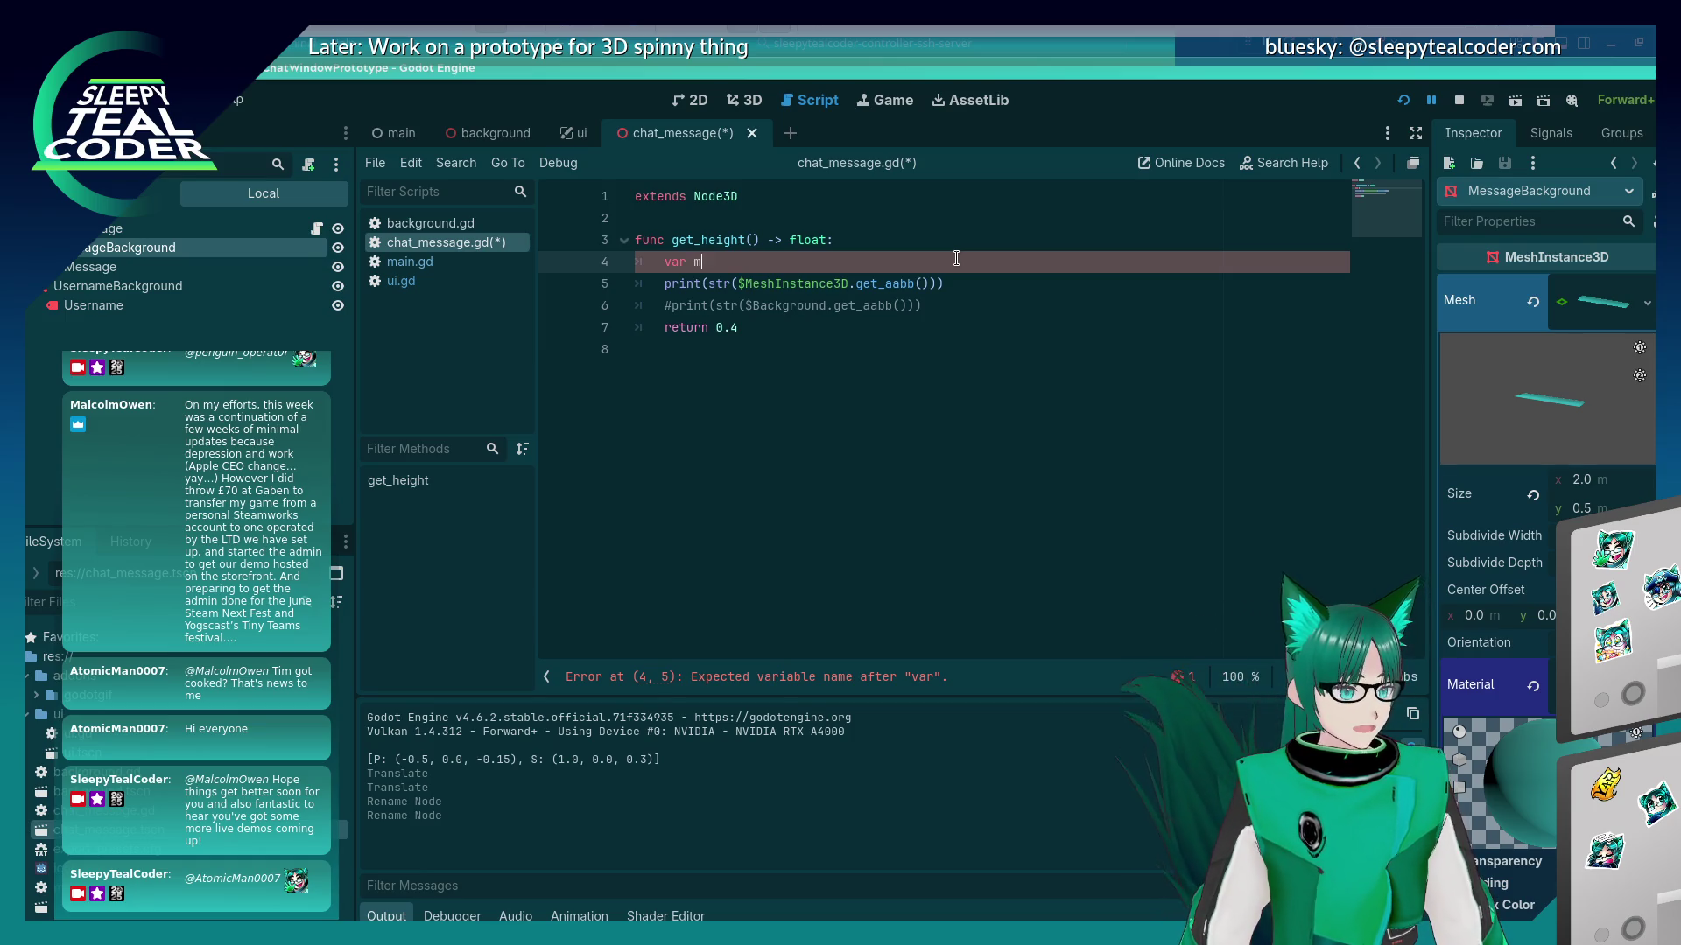
{"action": "type", "text": "essageB"}
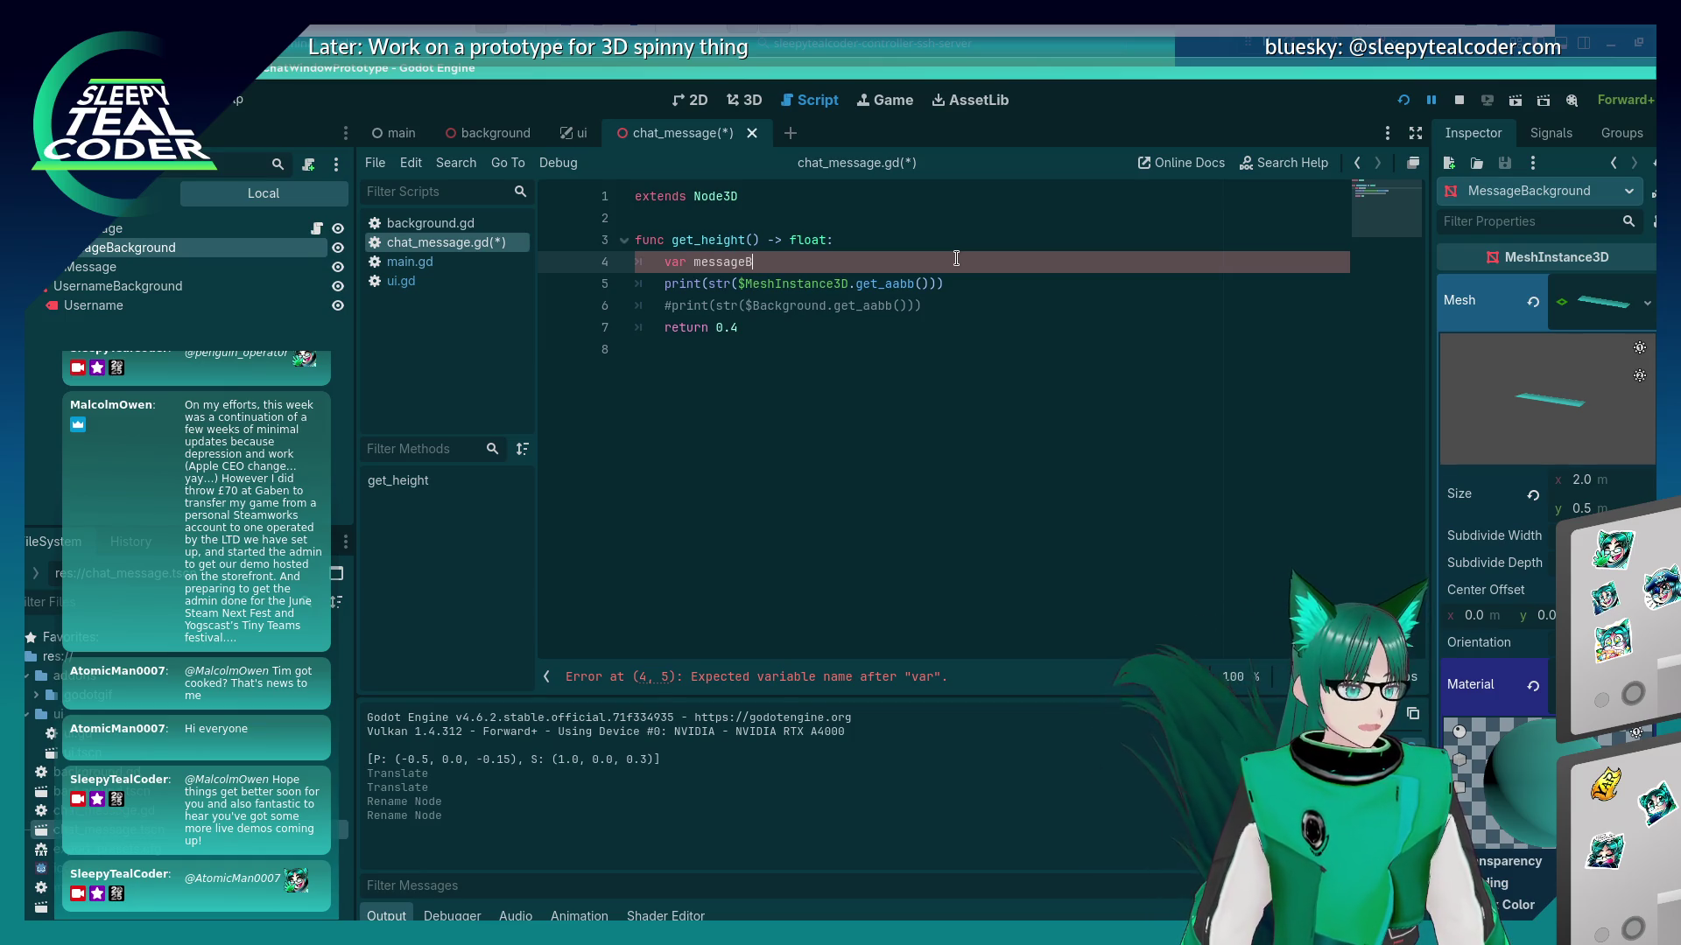
{"action": "key", "text": "BackSpace"}
{"action": "type", "text": "_background"}
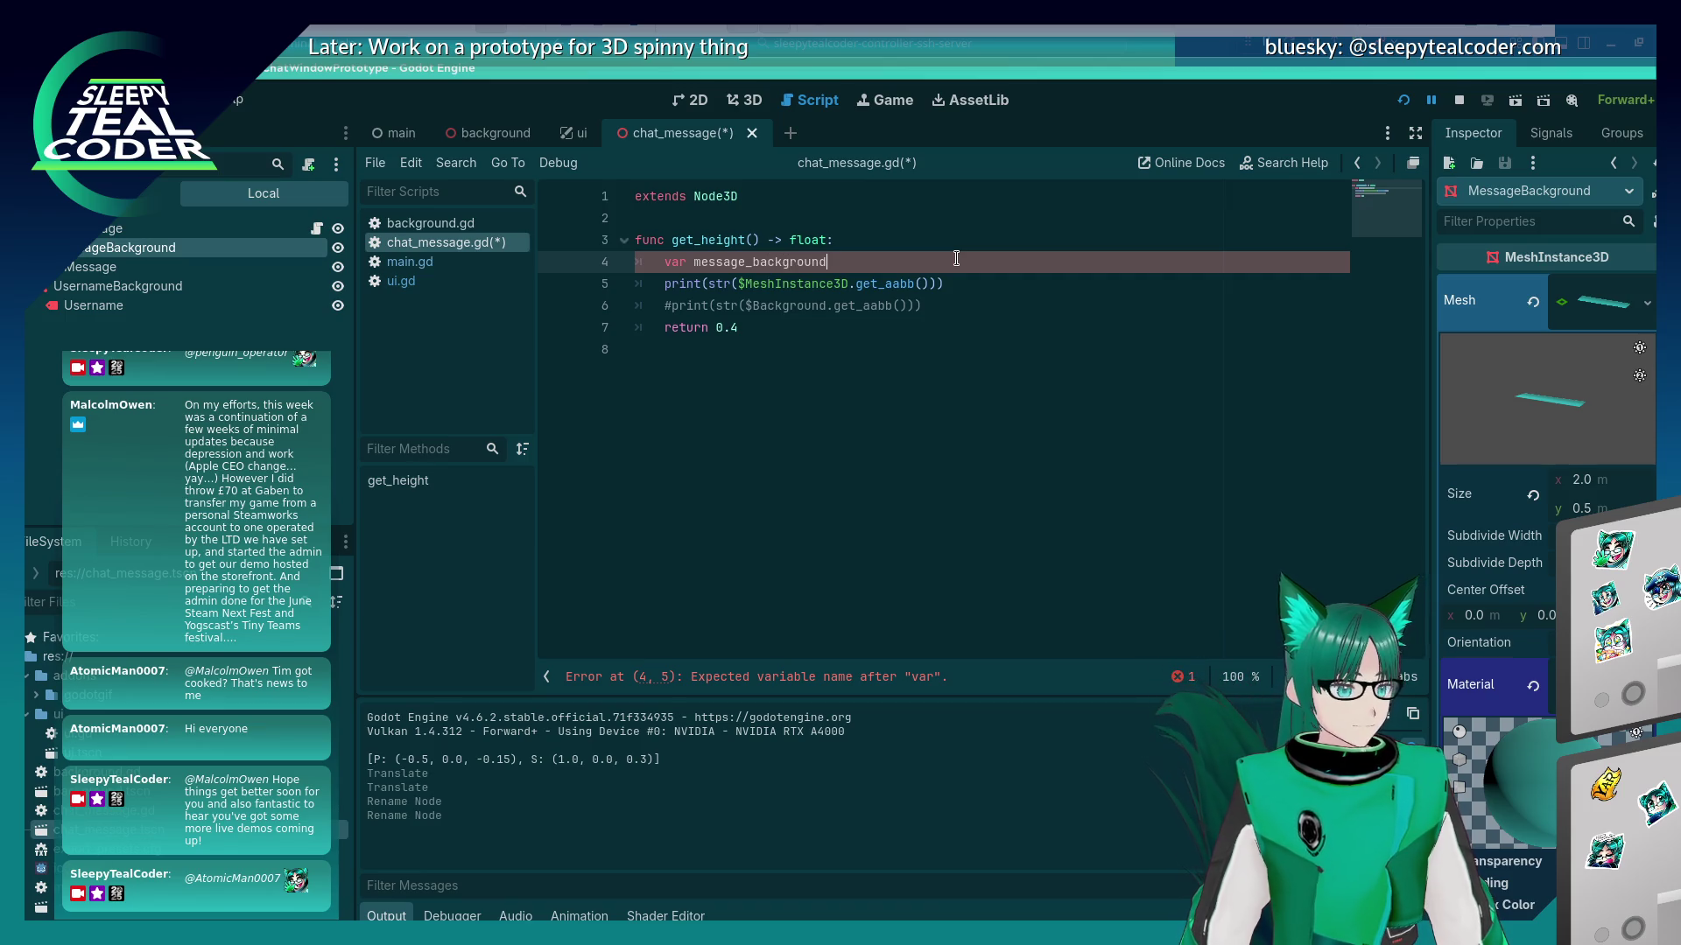
{"action": "type", "text": "_aabb = "}
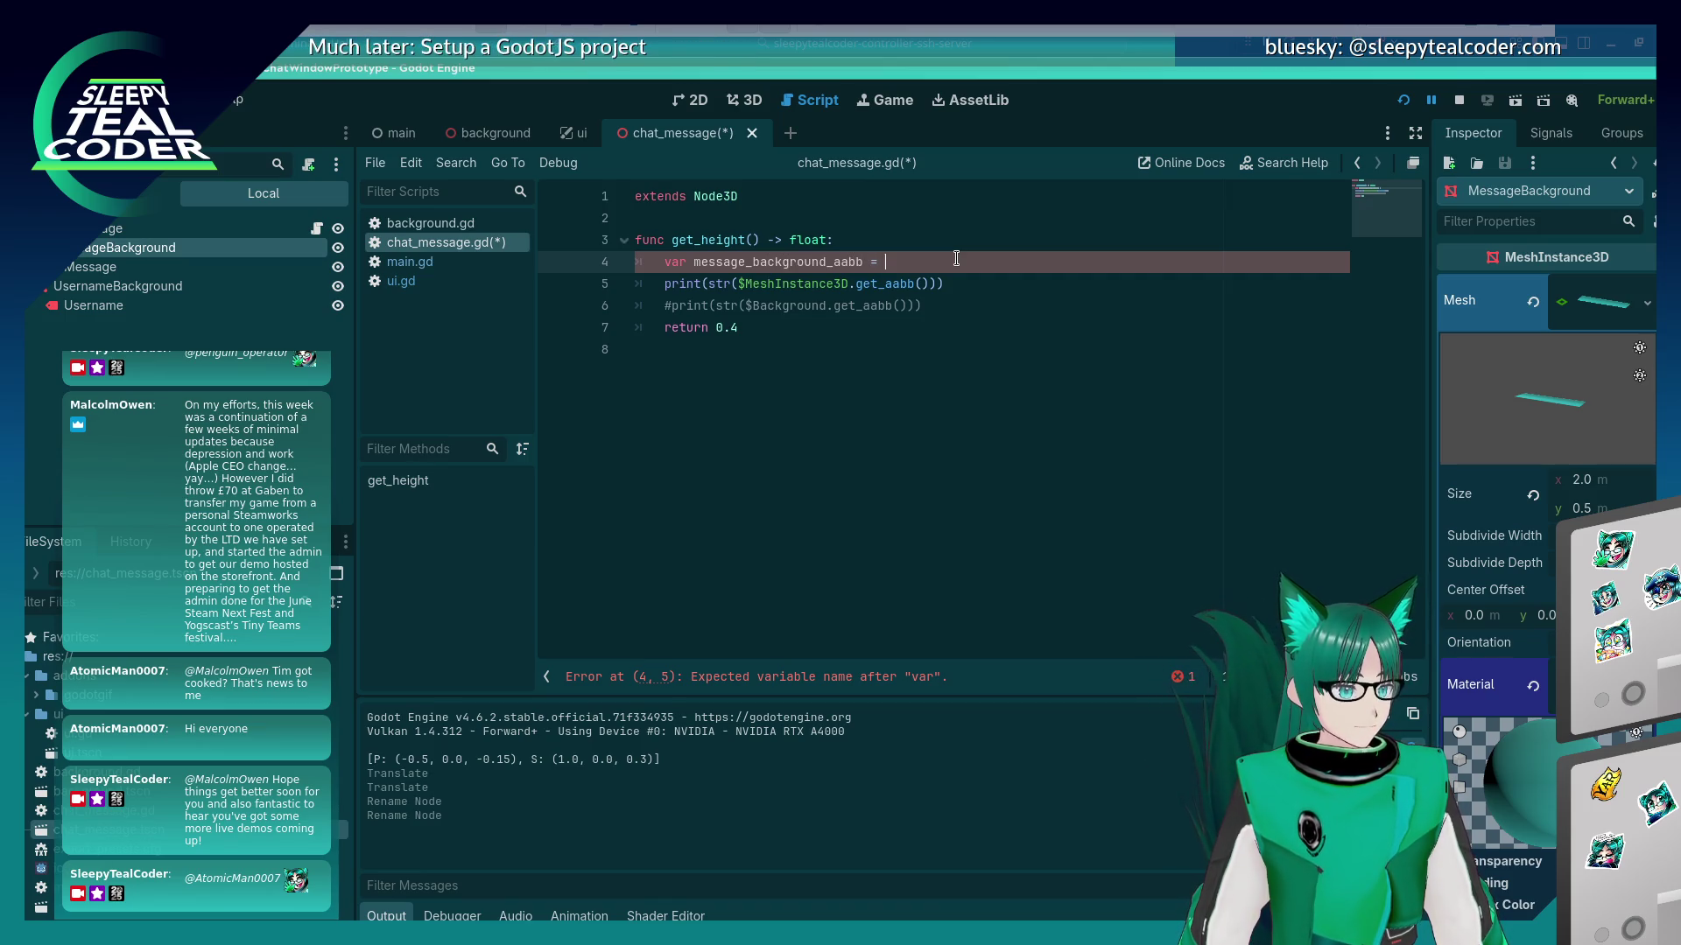
{"action": "key", "text": "BackSpace"}
{"action": "key", "text": "BackSpace"}
{"action": "key", "text": "BackSpace"}
{"action": "type", "text": ": AABB = "}
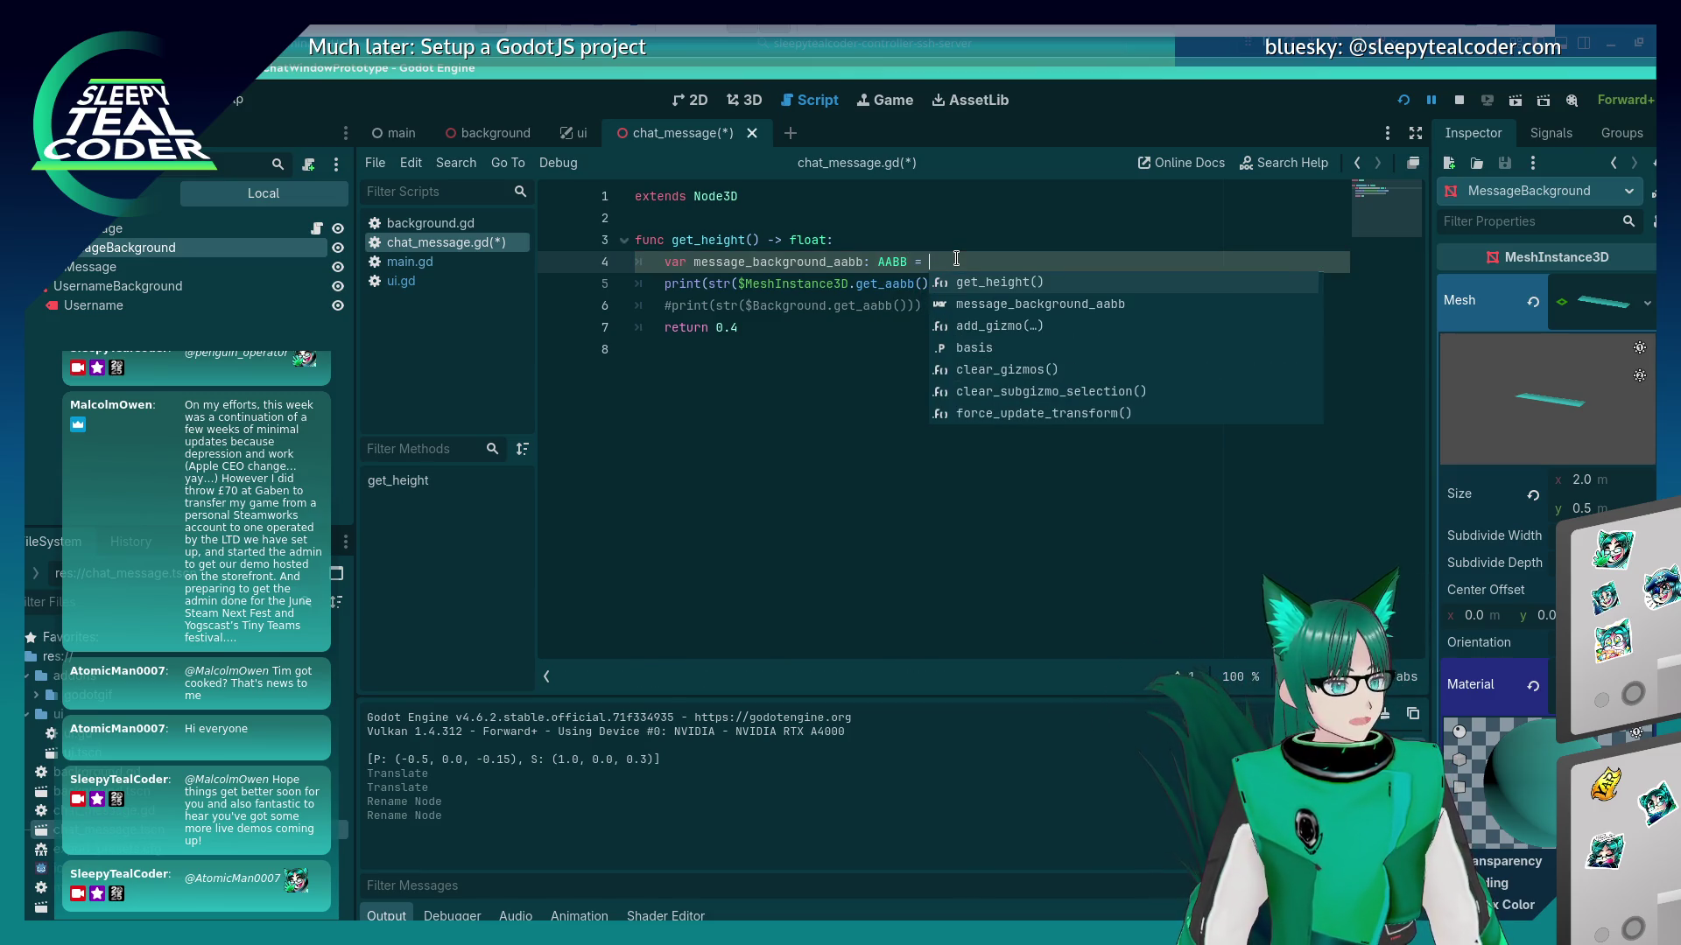
{"action": "type", "text": "$Message"}
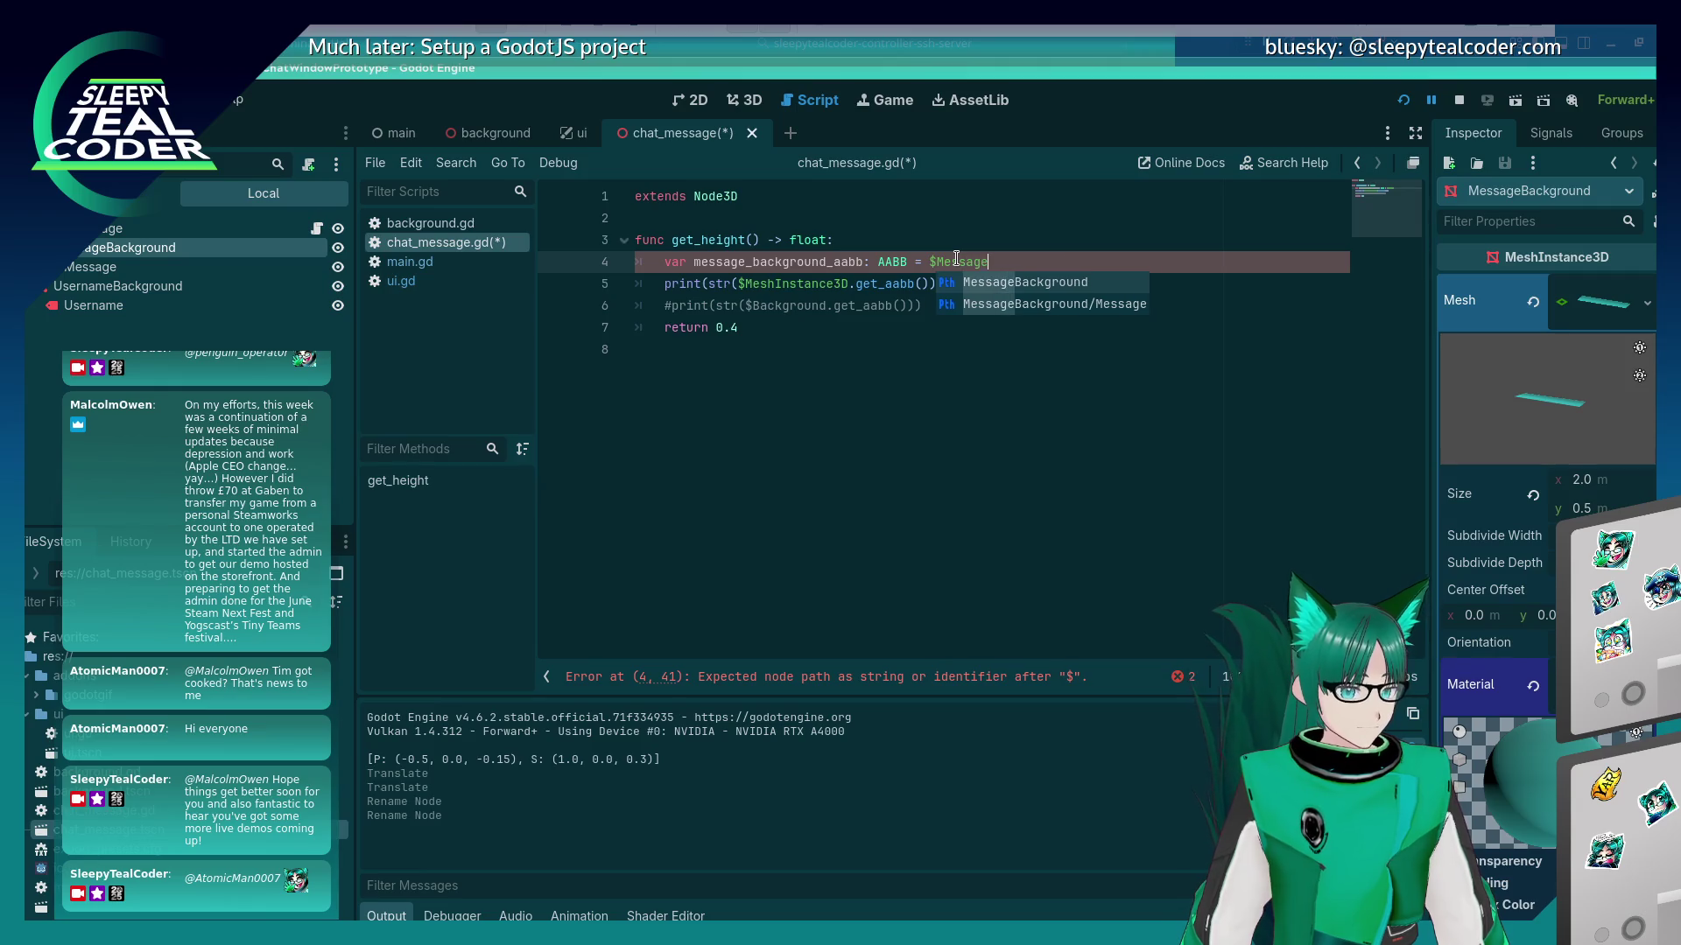
{"action": "key", "text": "Return"}
{"action": "type", "text": ".get_a"}
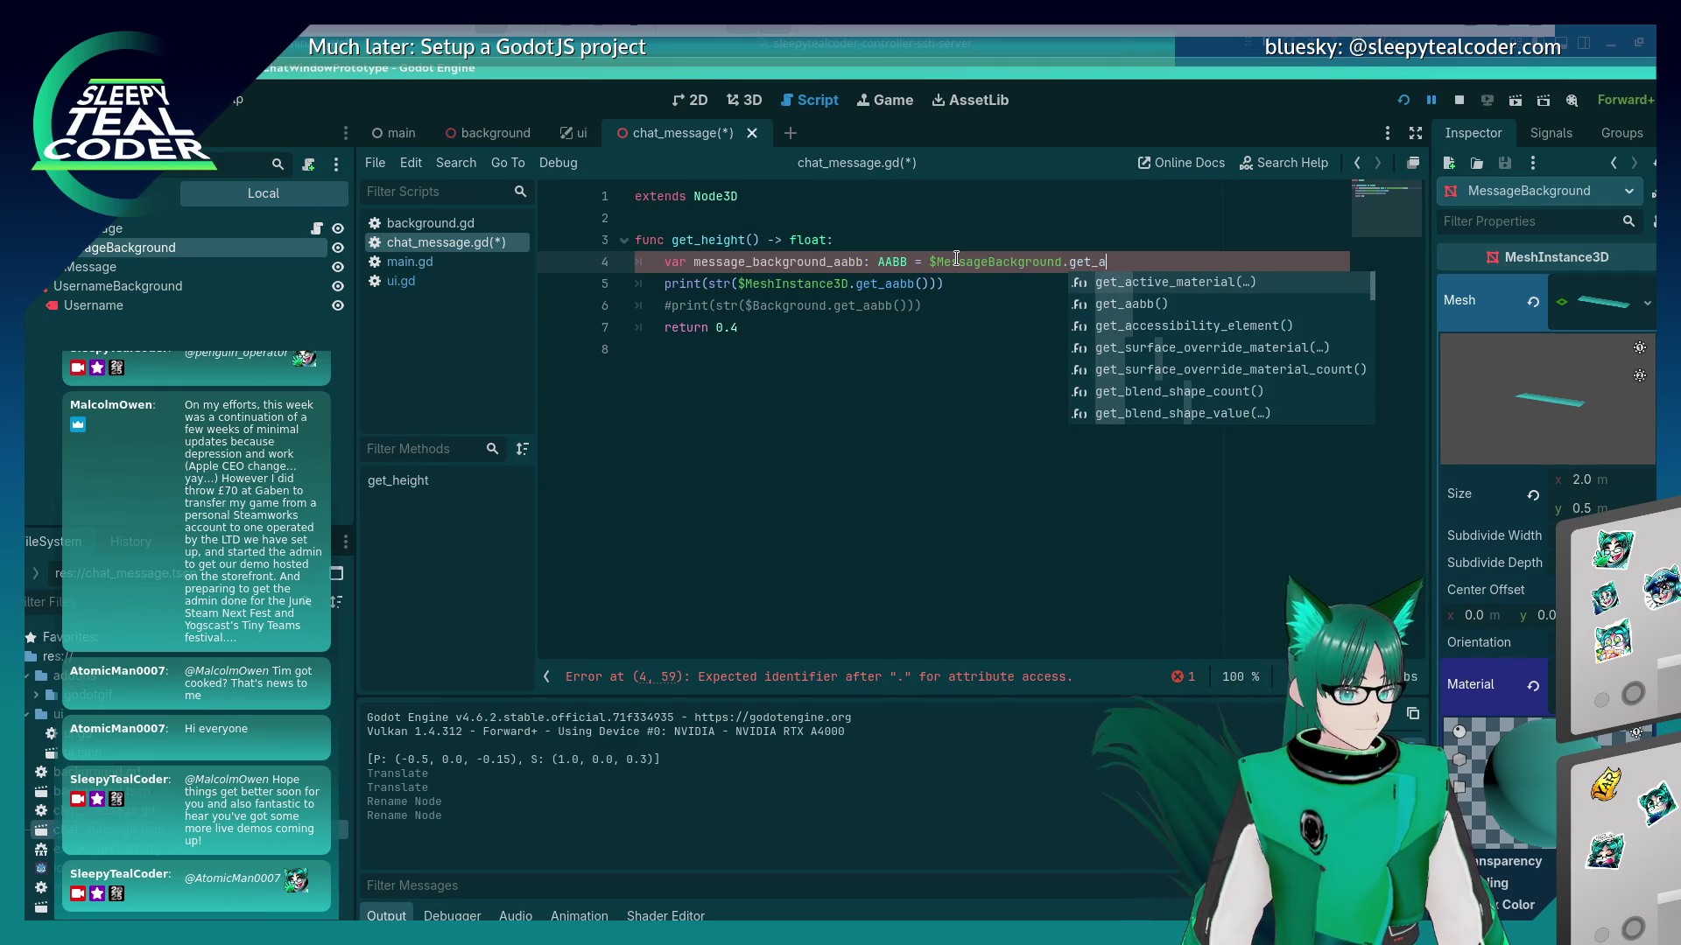
{"action": "type", "text": "abb"}
{"action": "key", "text": "Return"}
{"action": "type", "text": ";"}
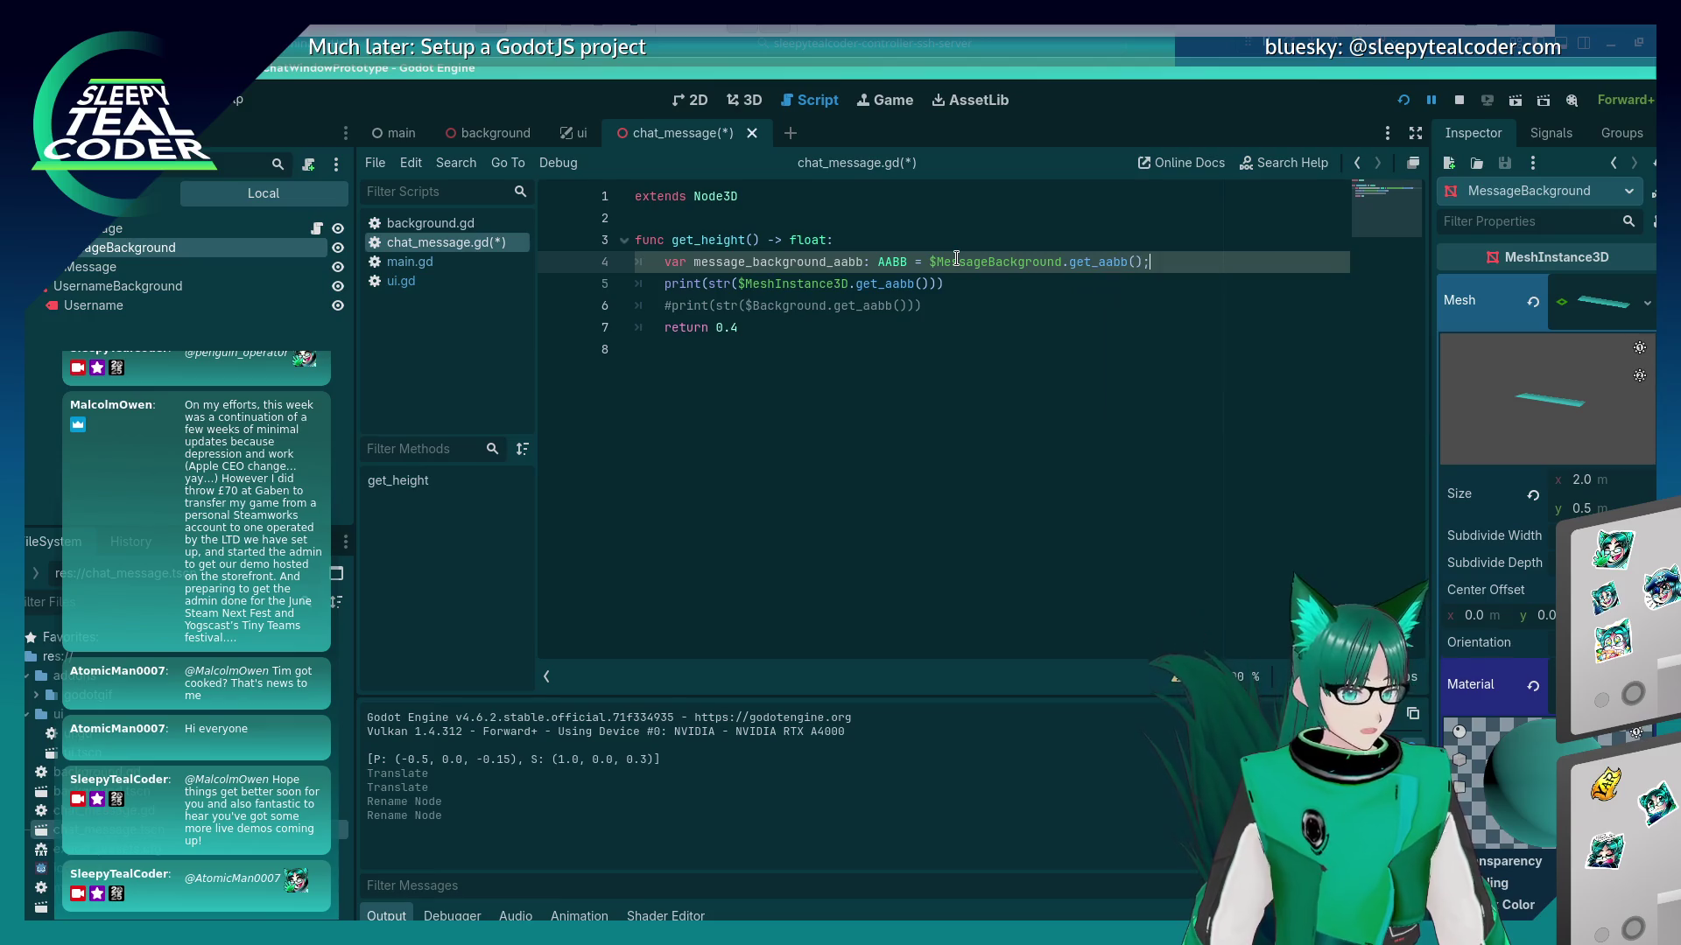
{"action": "key", "text": "ctrl+s"}
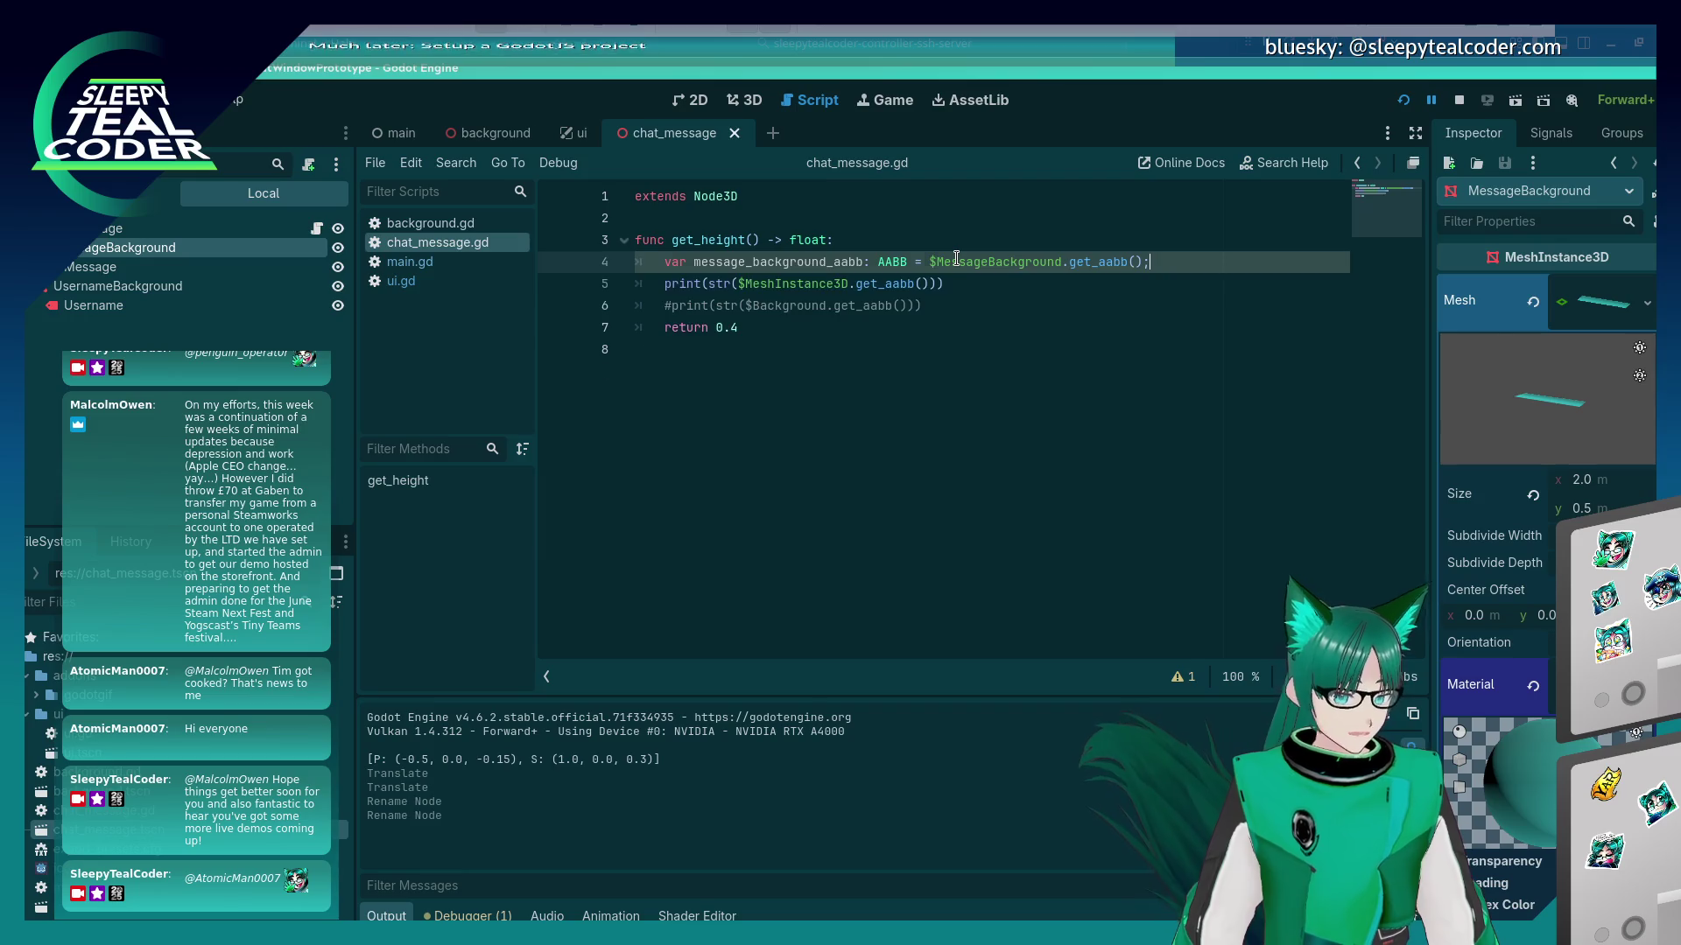
- Add line 5 storing username_background_aabb from $UsernameBackground.get_aabb() and save
{"action": "key", "text": "Return"}
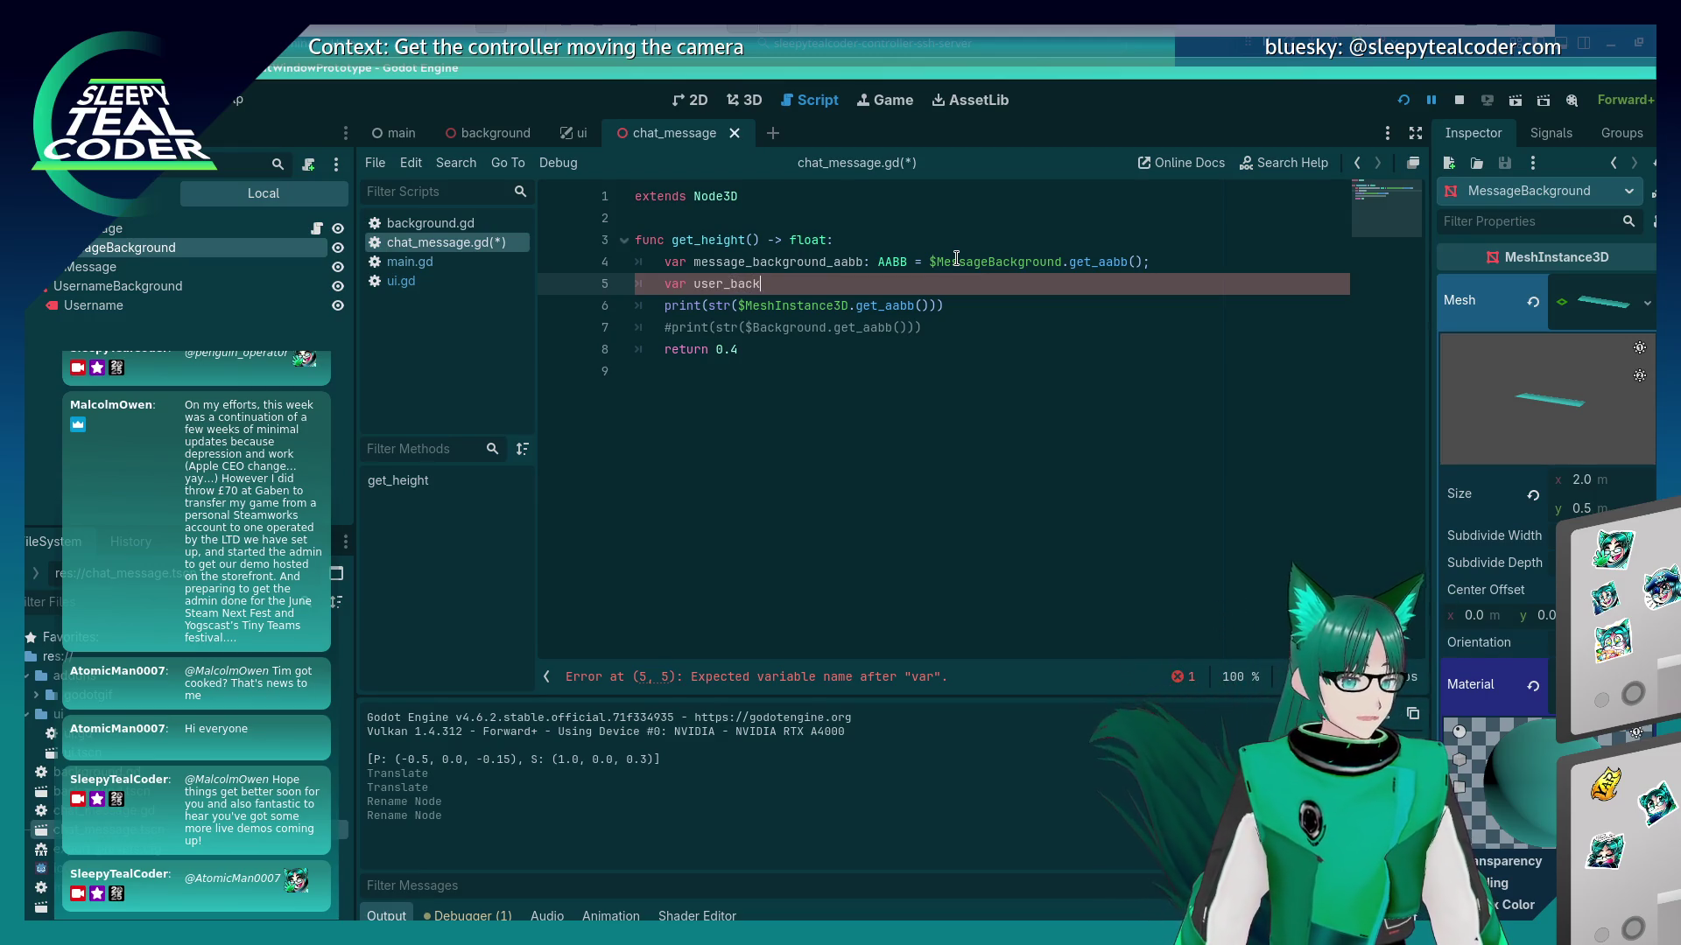
{"action": "type", "text": "var user_background_aabb"}
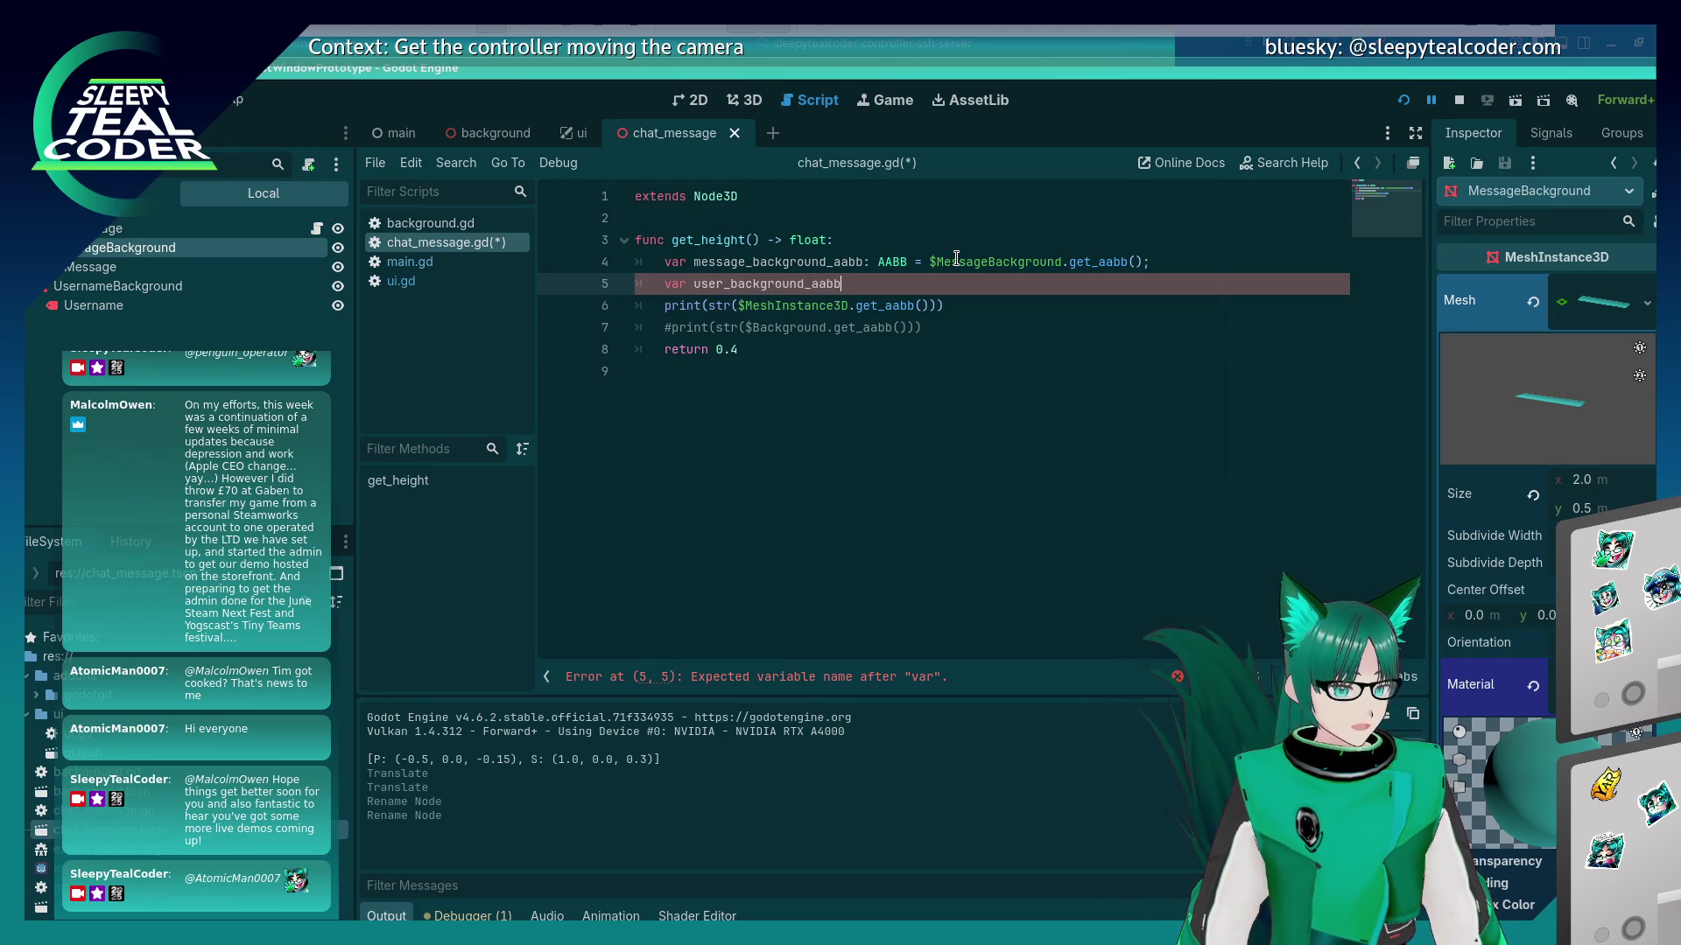
{"action": "type", "text": ": AA"}
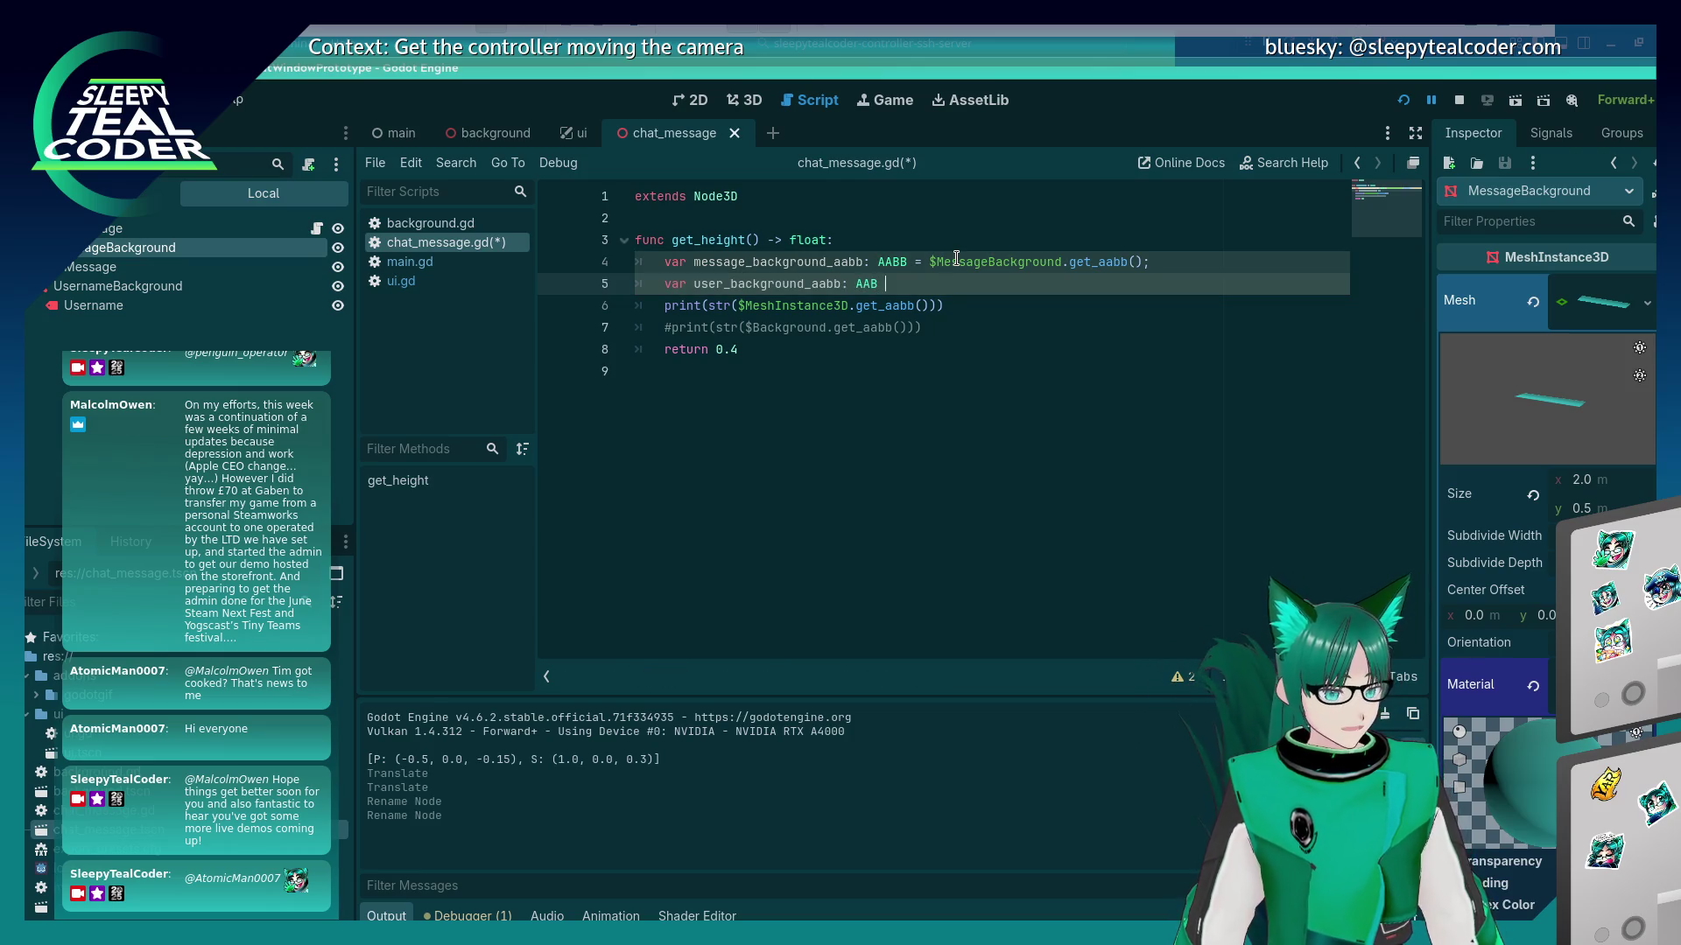
{"action": "type", "text": "BB = $Us"}
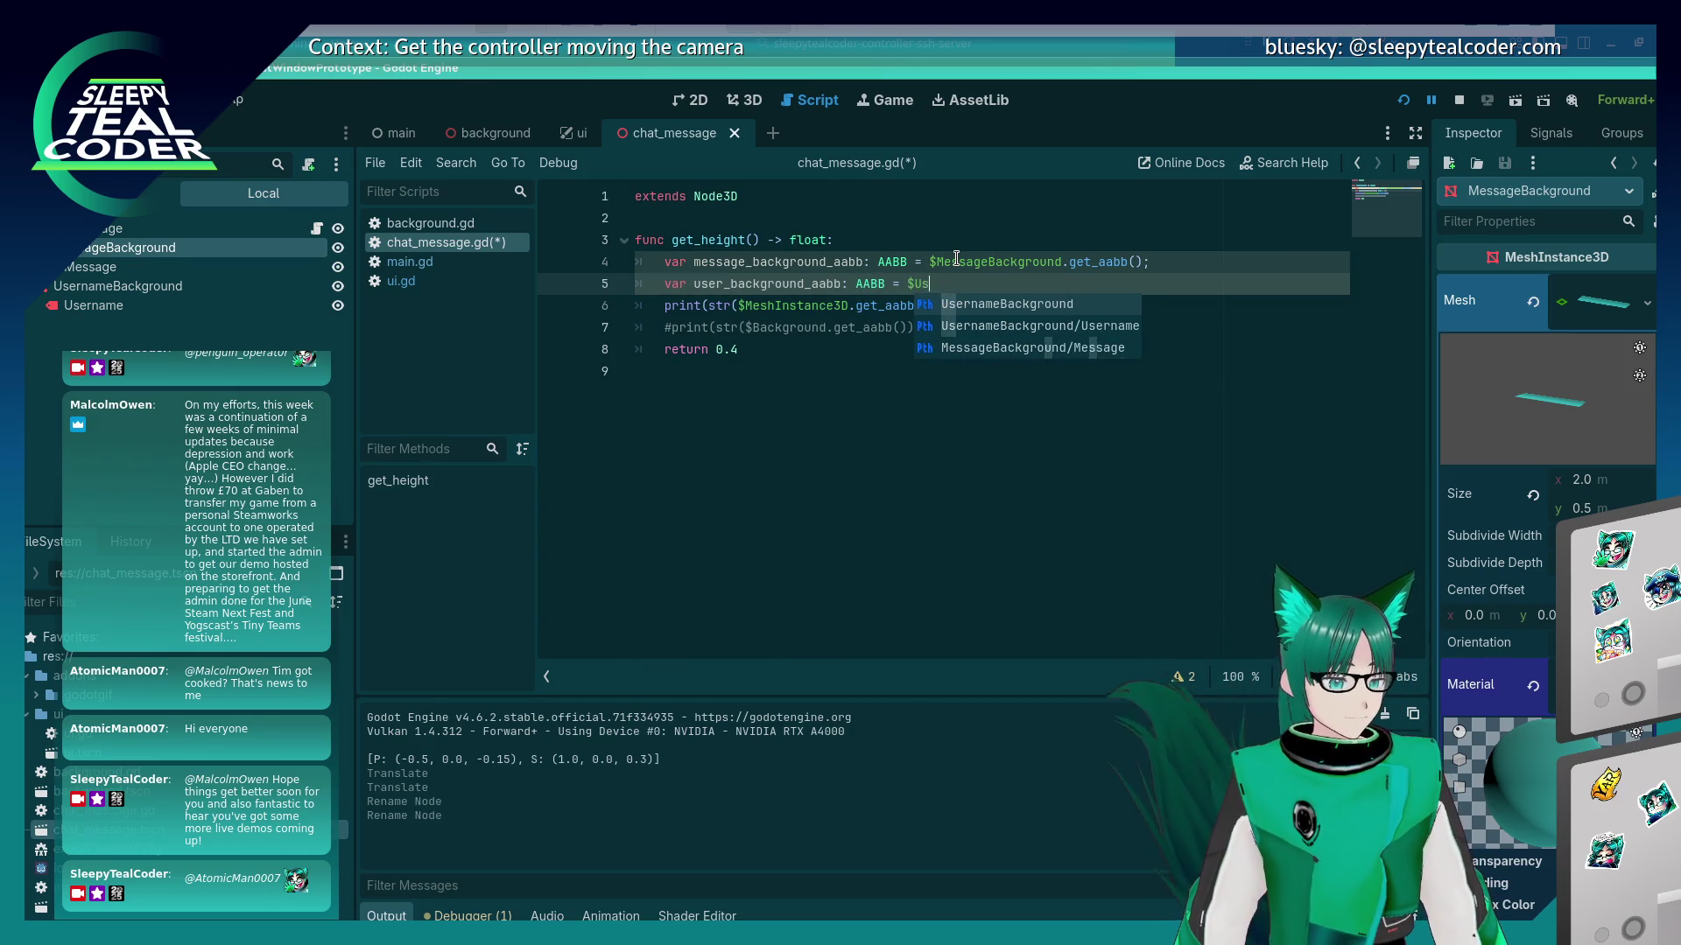
{"action": "type", "text": "erBackground."}
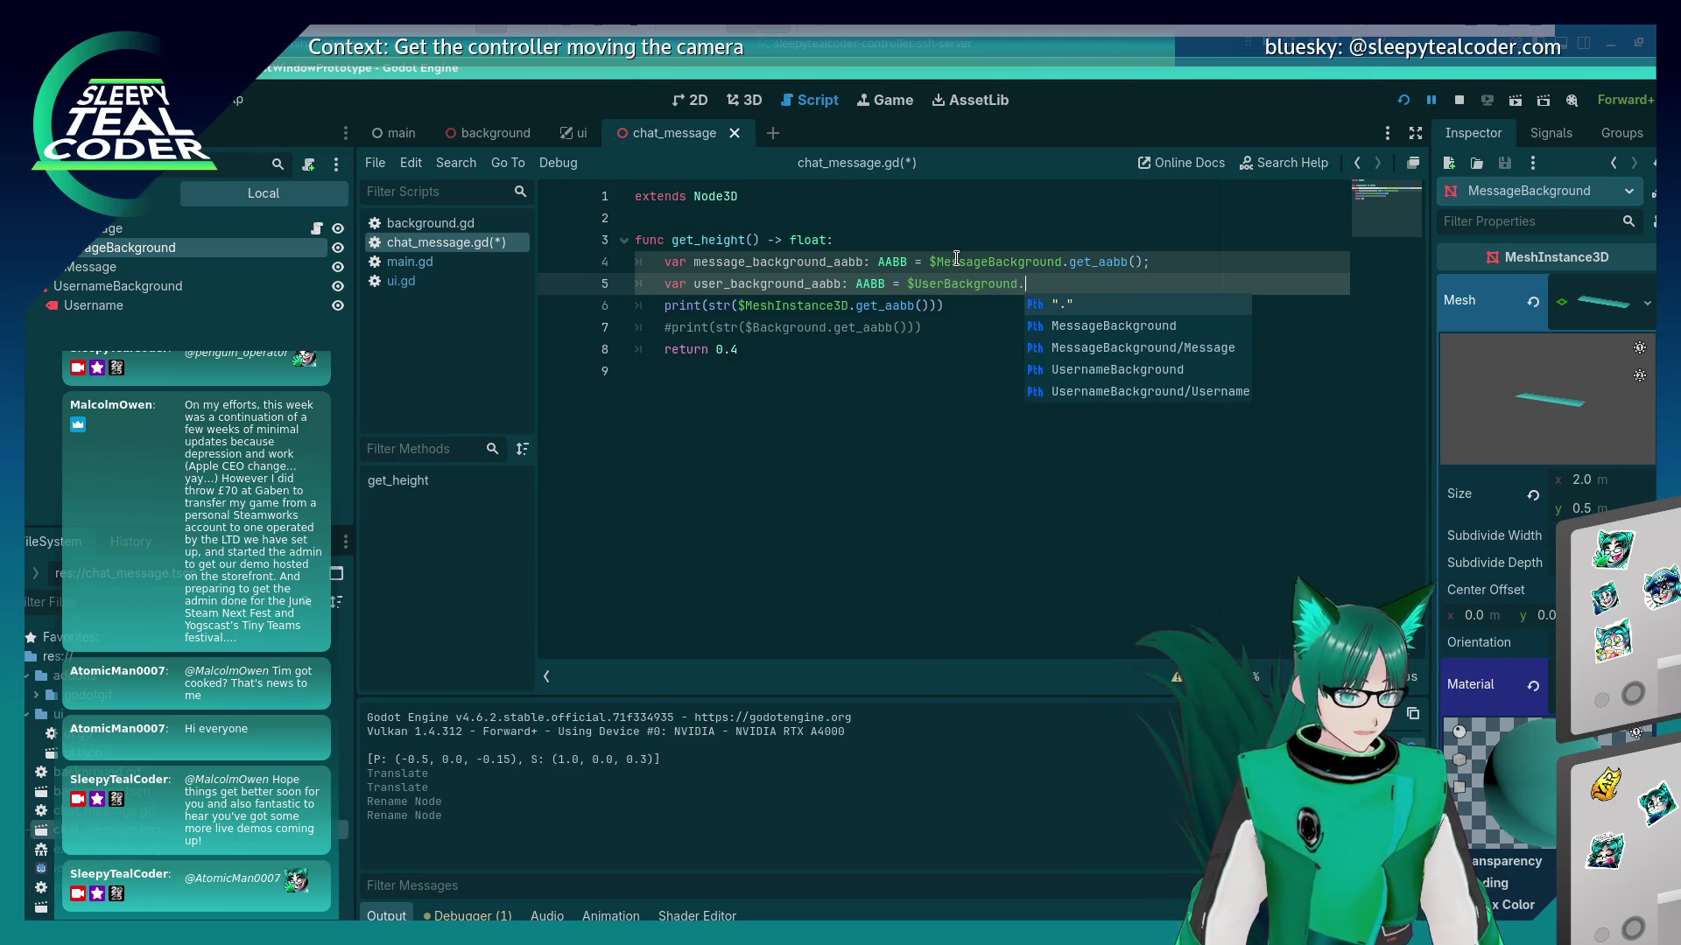
{"action": "key", "text": "BackSpace"}
{"action": "key", "text": "BackSpace"}
{"action": "key", "text": "BackSpace"}
{"action": "key", "text": "BackSpace"}
{"action": "key", "text": "BackSpace"}
{"action": "key", "text": "BackSpace"}
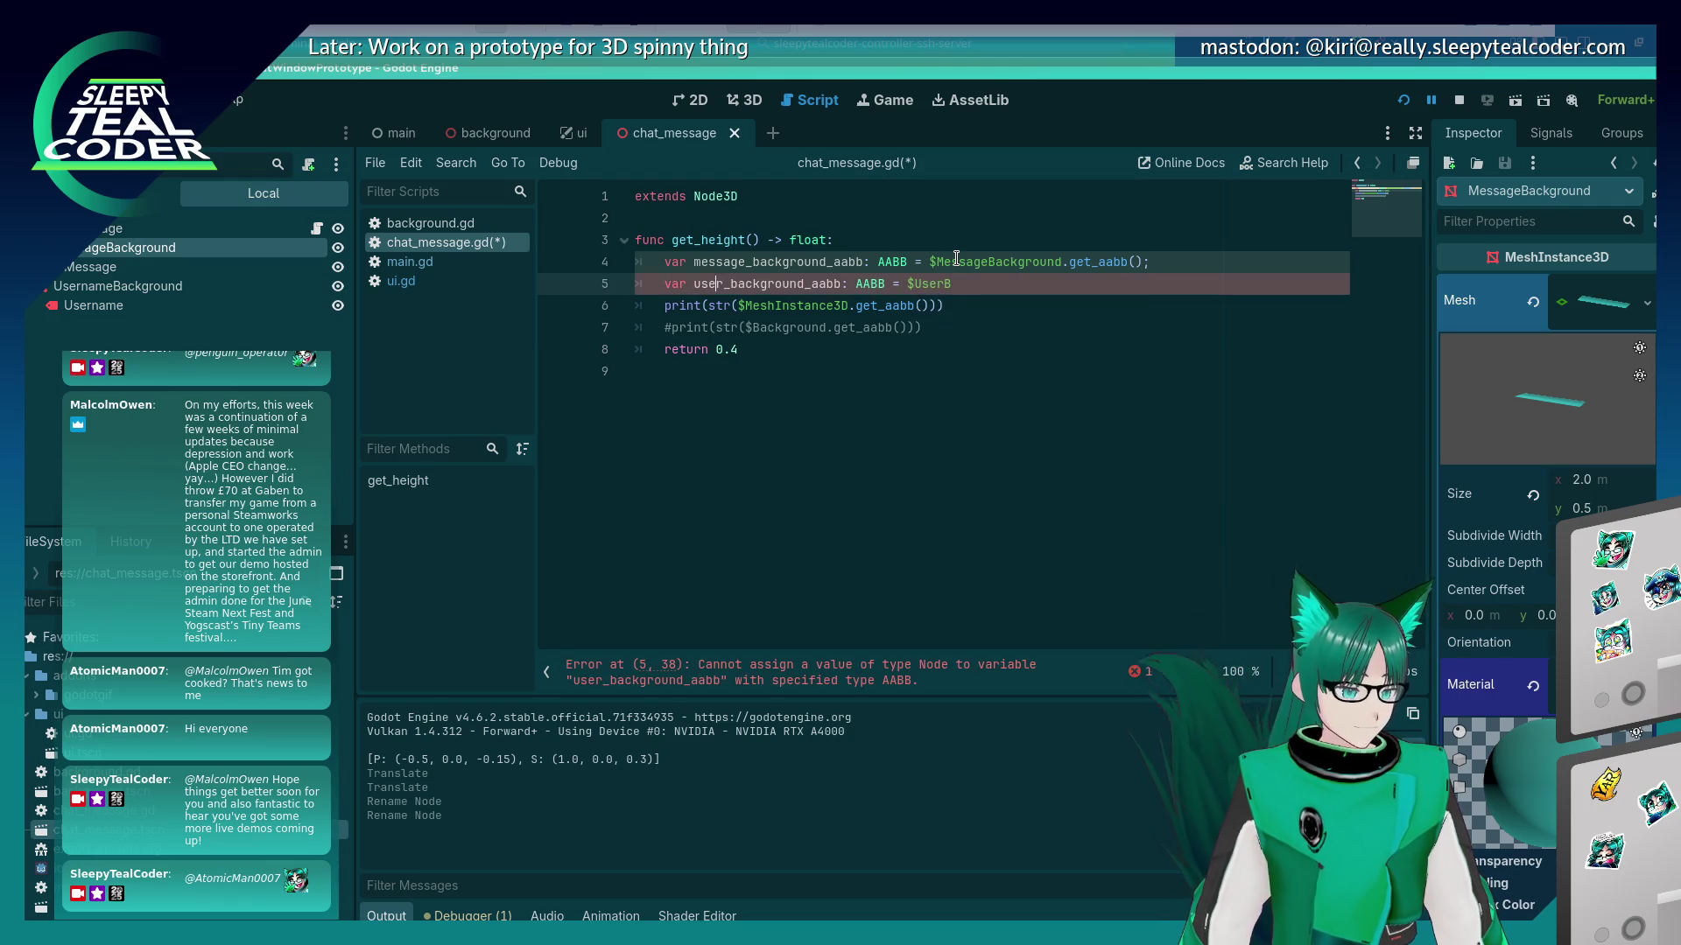
{"action": "key", "text": "Right"}
{"action": "key", "text": "Right"}
{"action": "key", "text": "Right"}
{"action": "key", "text": "Delete"}
{"action": "type", "text": "name"}
{"action": "key", "text": "End"}
{"action": "key", "text": "Home"}
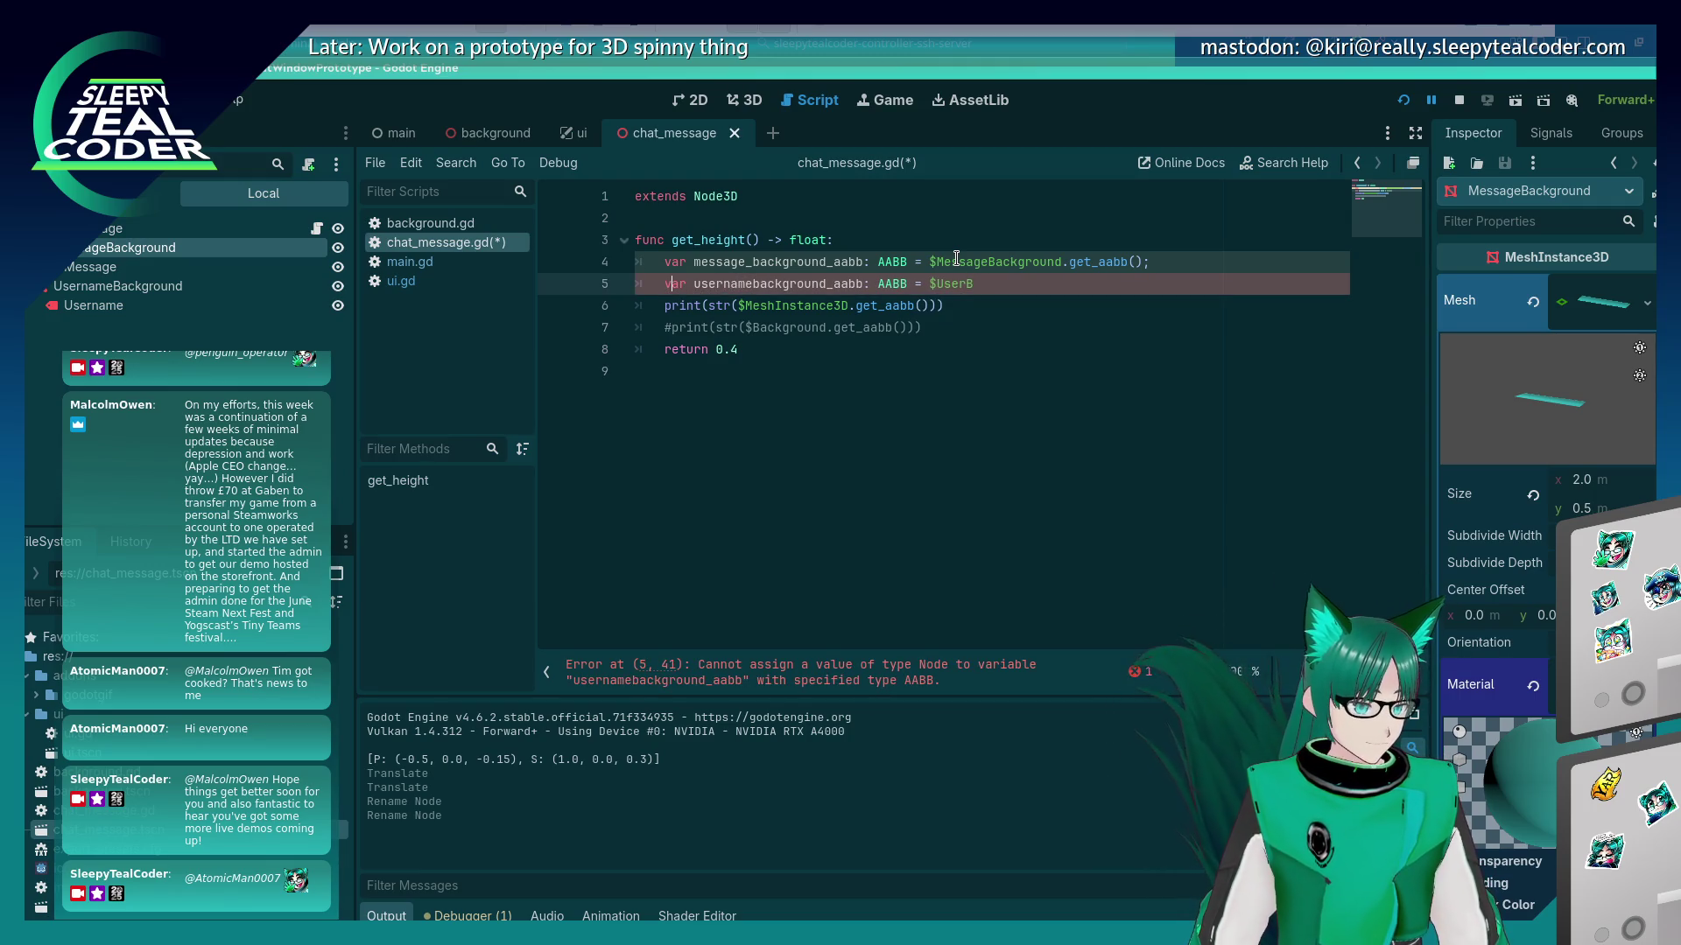
{"action": "key", "text": "Left"}
{"action": "type", "text": "_"}
{"action": "key", "text": "End"}
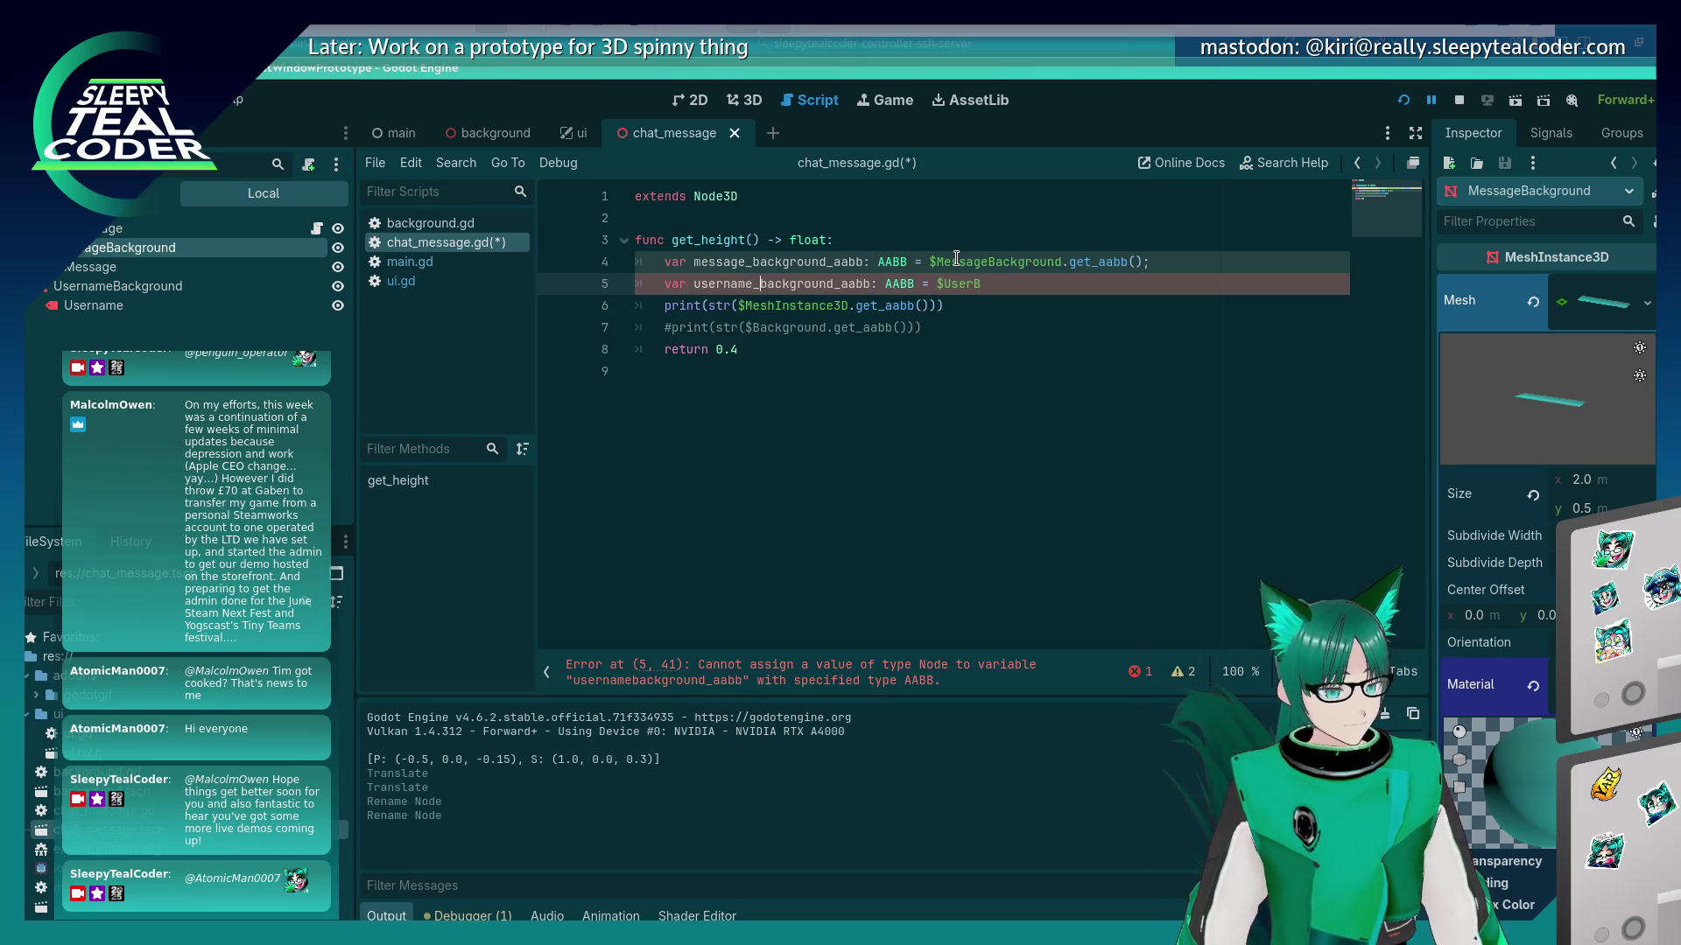
{"action": "key", "text": "BackSpace"}
{"action": "key", "text": "BackSpace"}
{"action": "type", "text": "nameBackg"}
{"action": "key", "text": "Return"}
{"action": "type", "text": ".get_aabb();"}
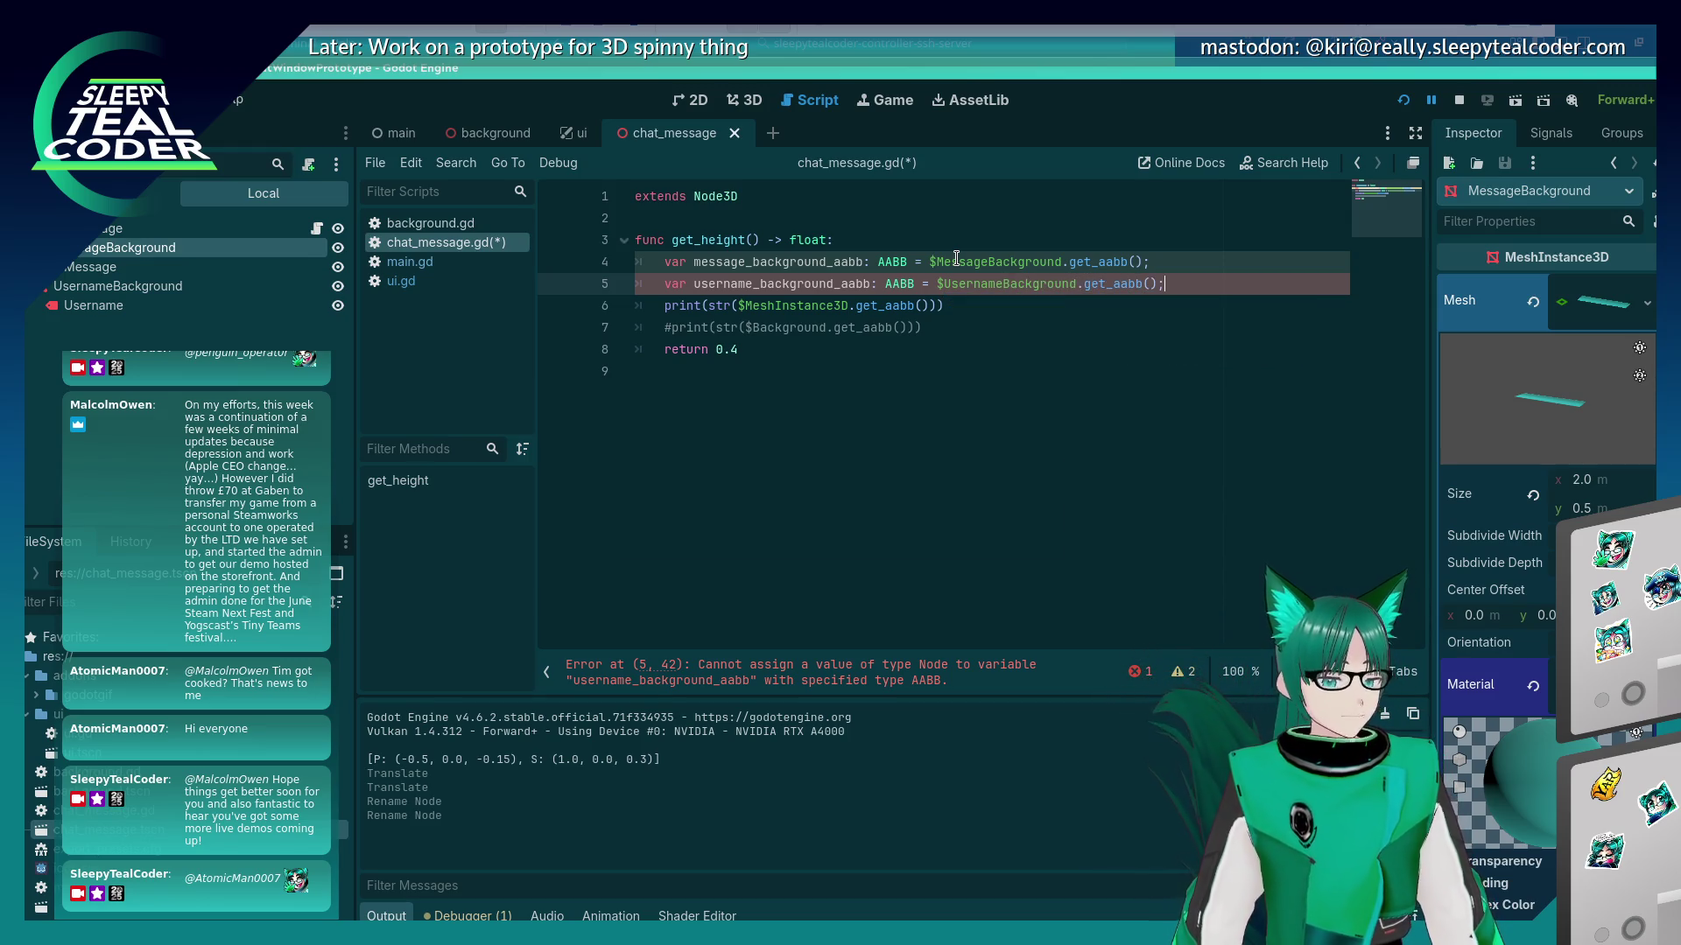
{"action": "key", "text": "ctrl+s"}
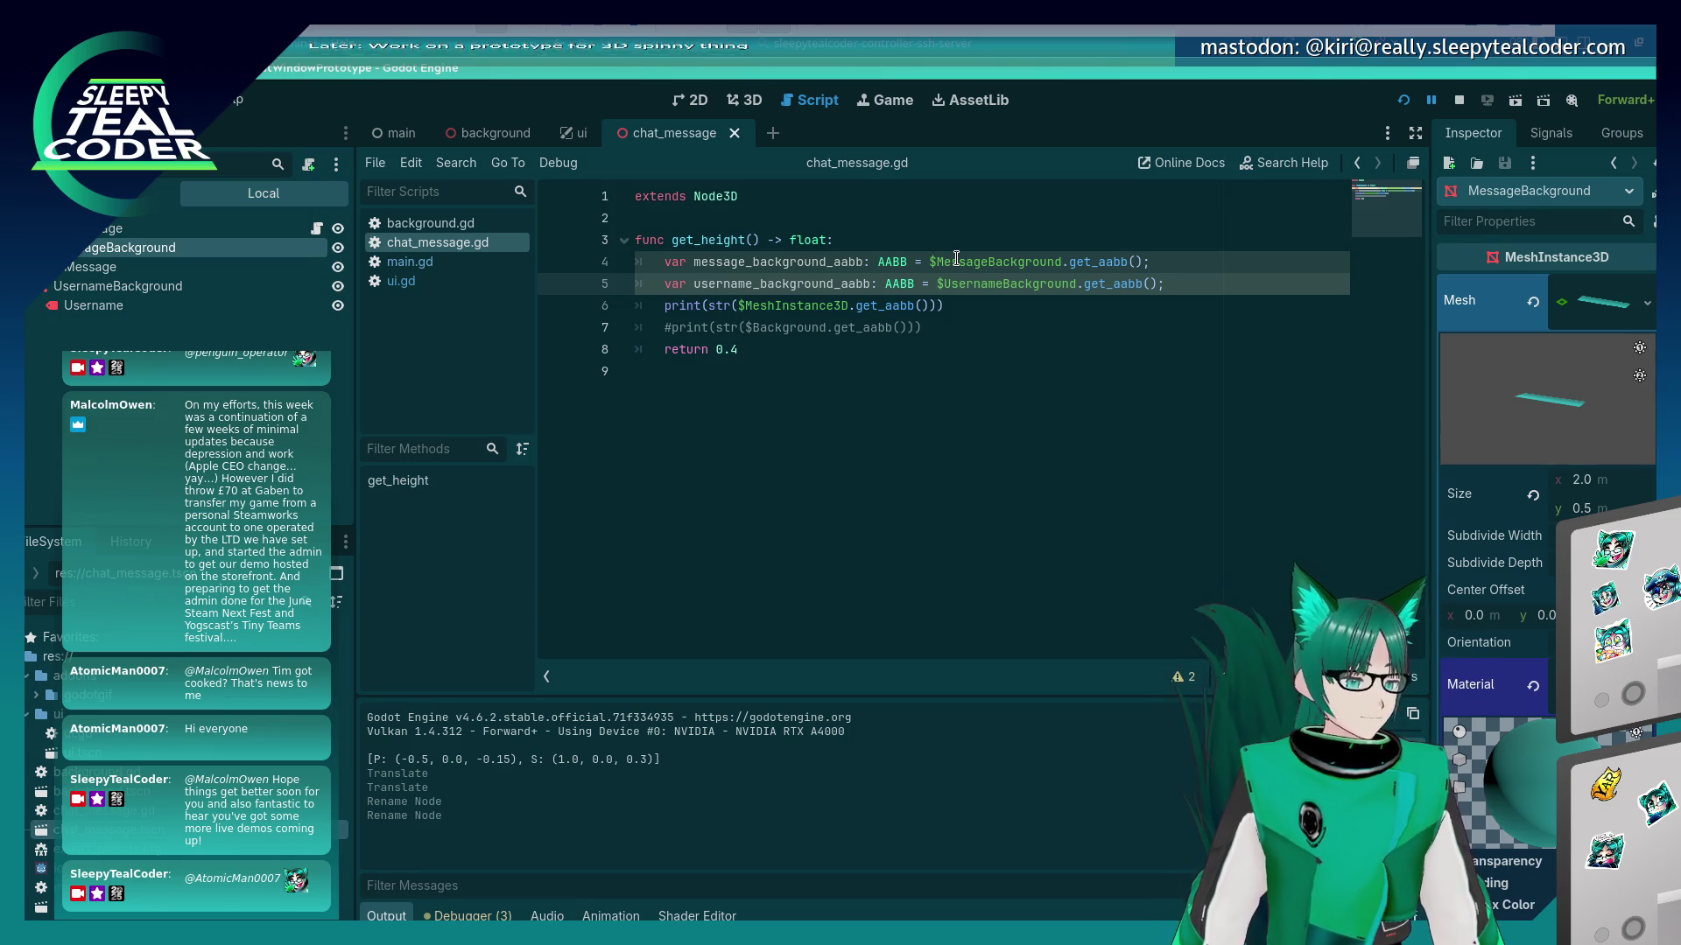
- Comment out the debug print line with Ctrl+K and save the script
{"action": "key", "text": "Return"}
{"action": "key", "text": "Down"}
{"action": "key", "text": "ctrl+k"}
{"action": "key", "text": "Up"}
{"action": "key", "text": "Return"}
{"action": "key", "text": "ctrl+s"}
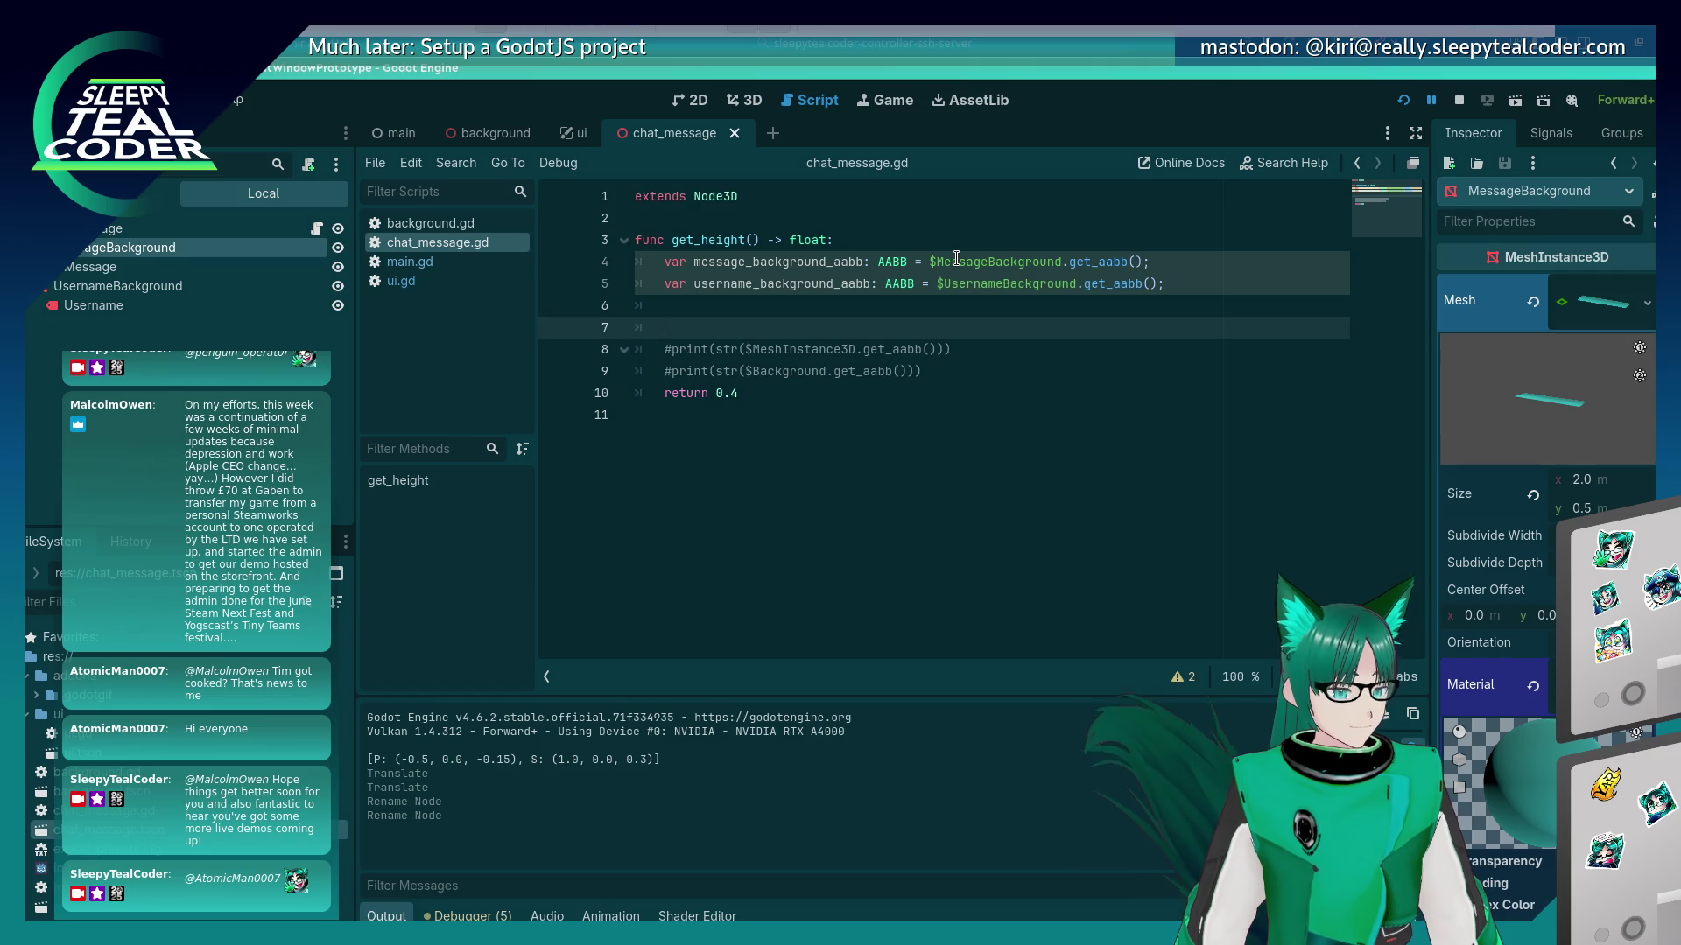
- Write message_background_aabb.size.y on line 7 via autocomplete, then run the chat prototype
{"action": "key", "text": "Return"}
{"action": "type", "text": "."}
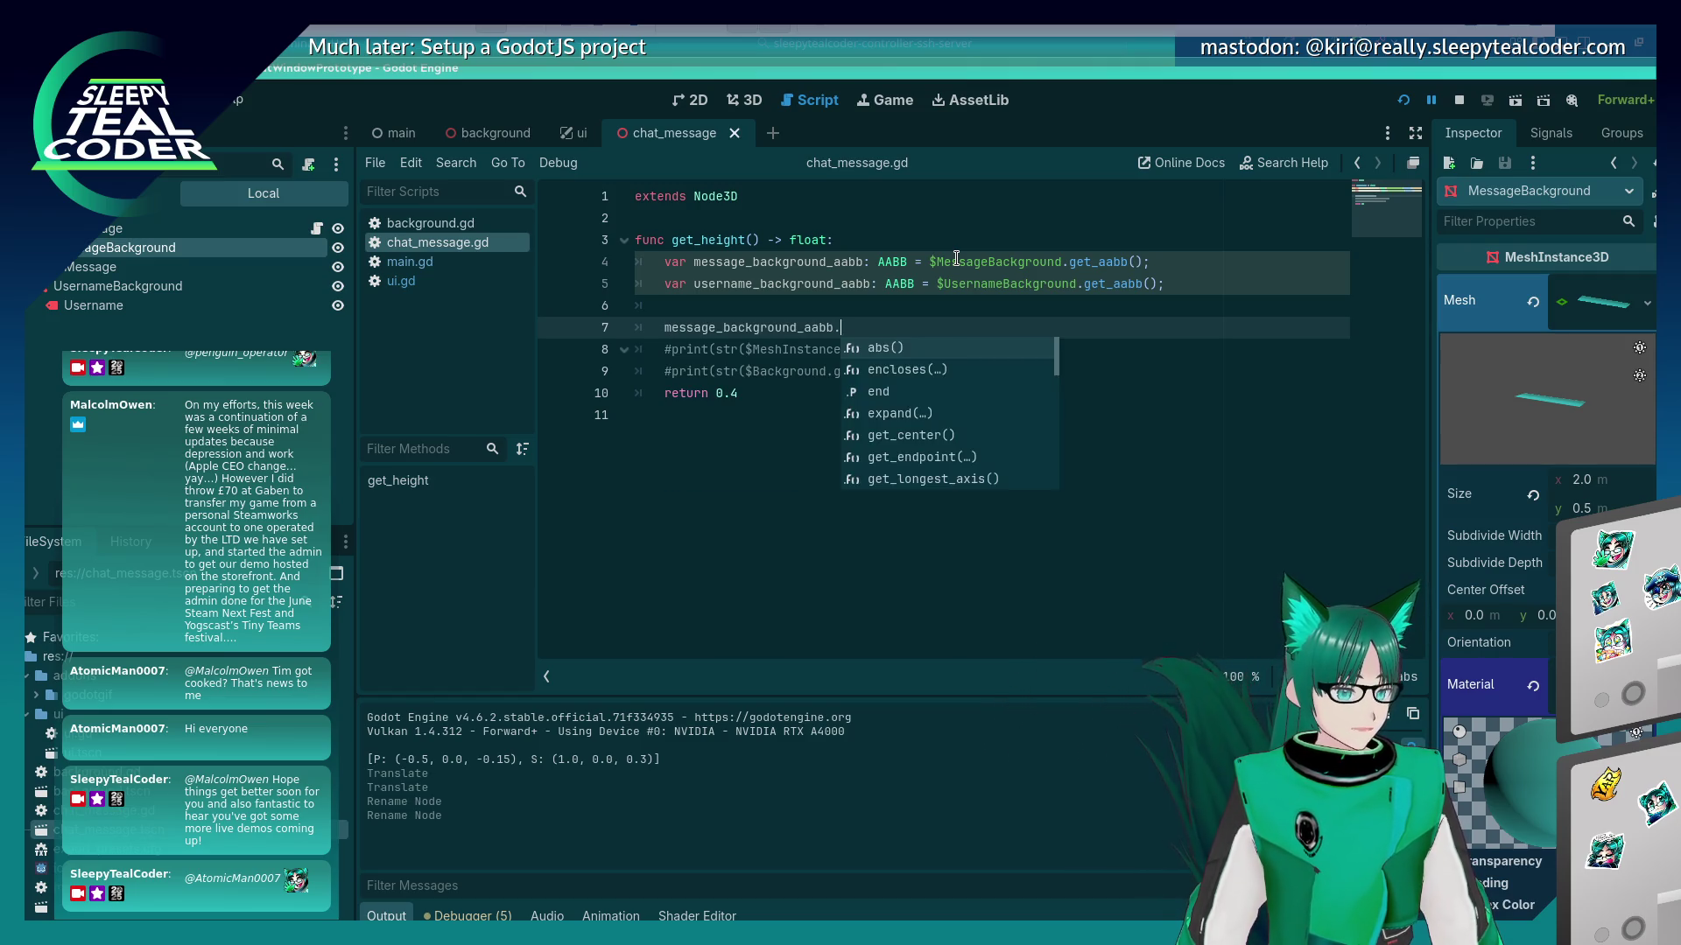
{"action": "key", "text": "Down"}
{"action": "key", "text": "Down"}
{"action": "key", "text": "Down"}
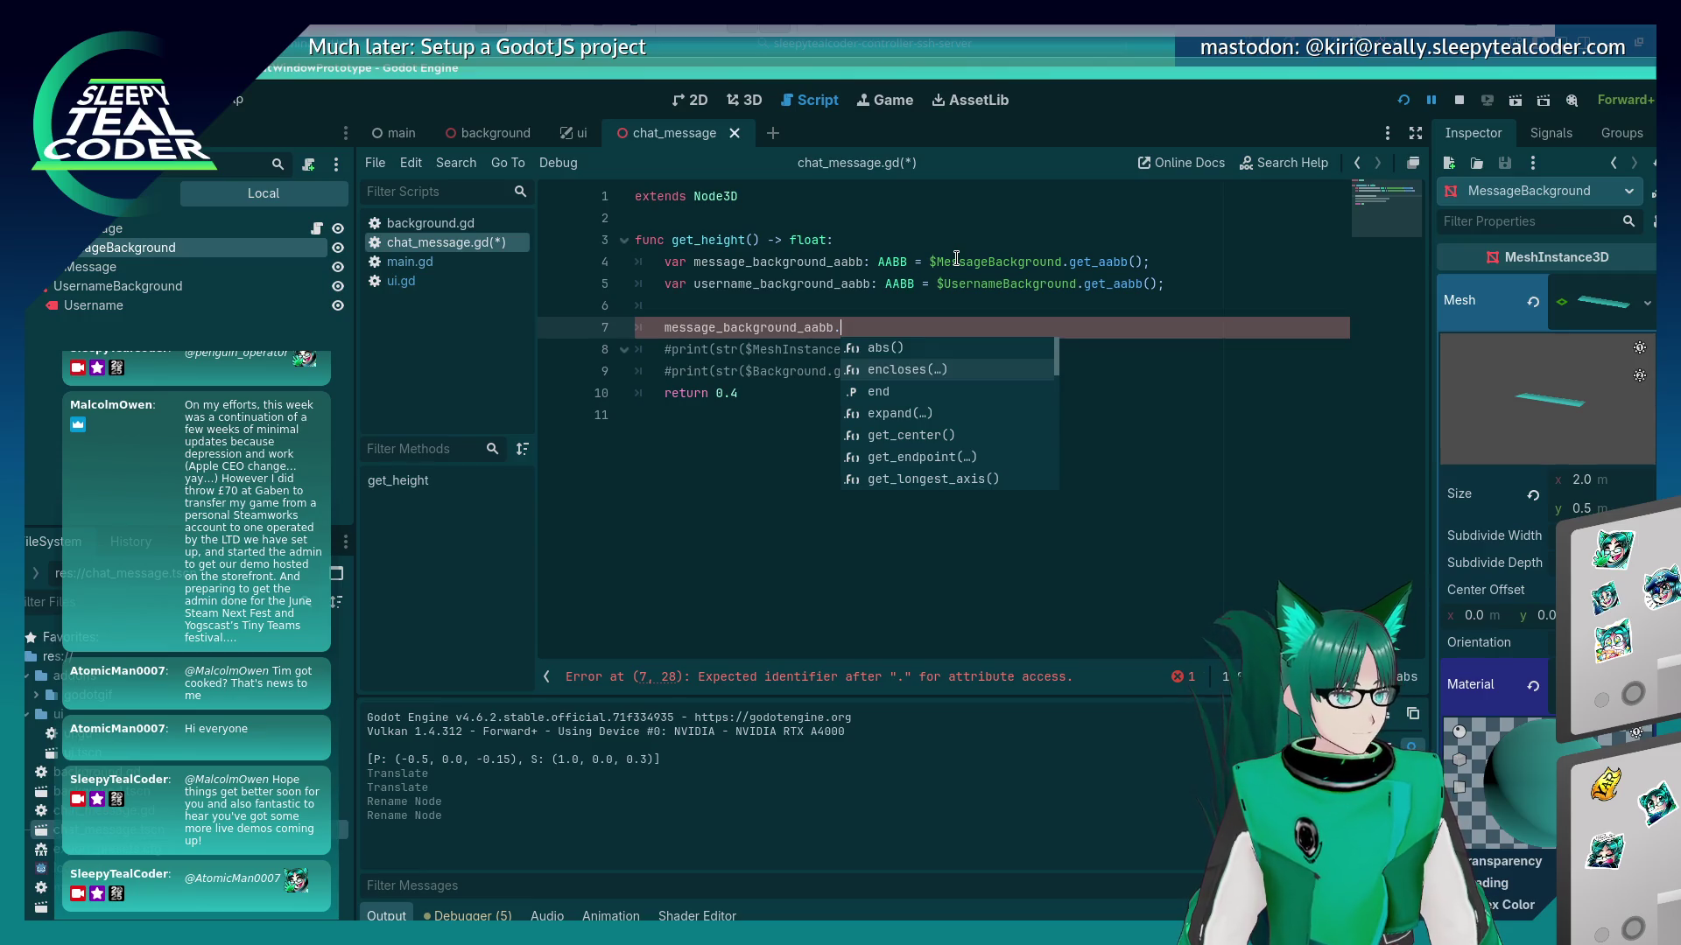
{"action": "key", "text": "Down"}
{"action": "key", "text": "Down"}
{"action": "key", "text": "Down"}
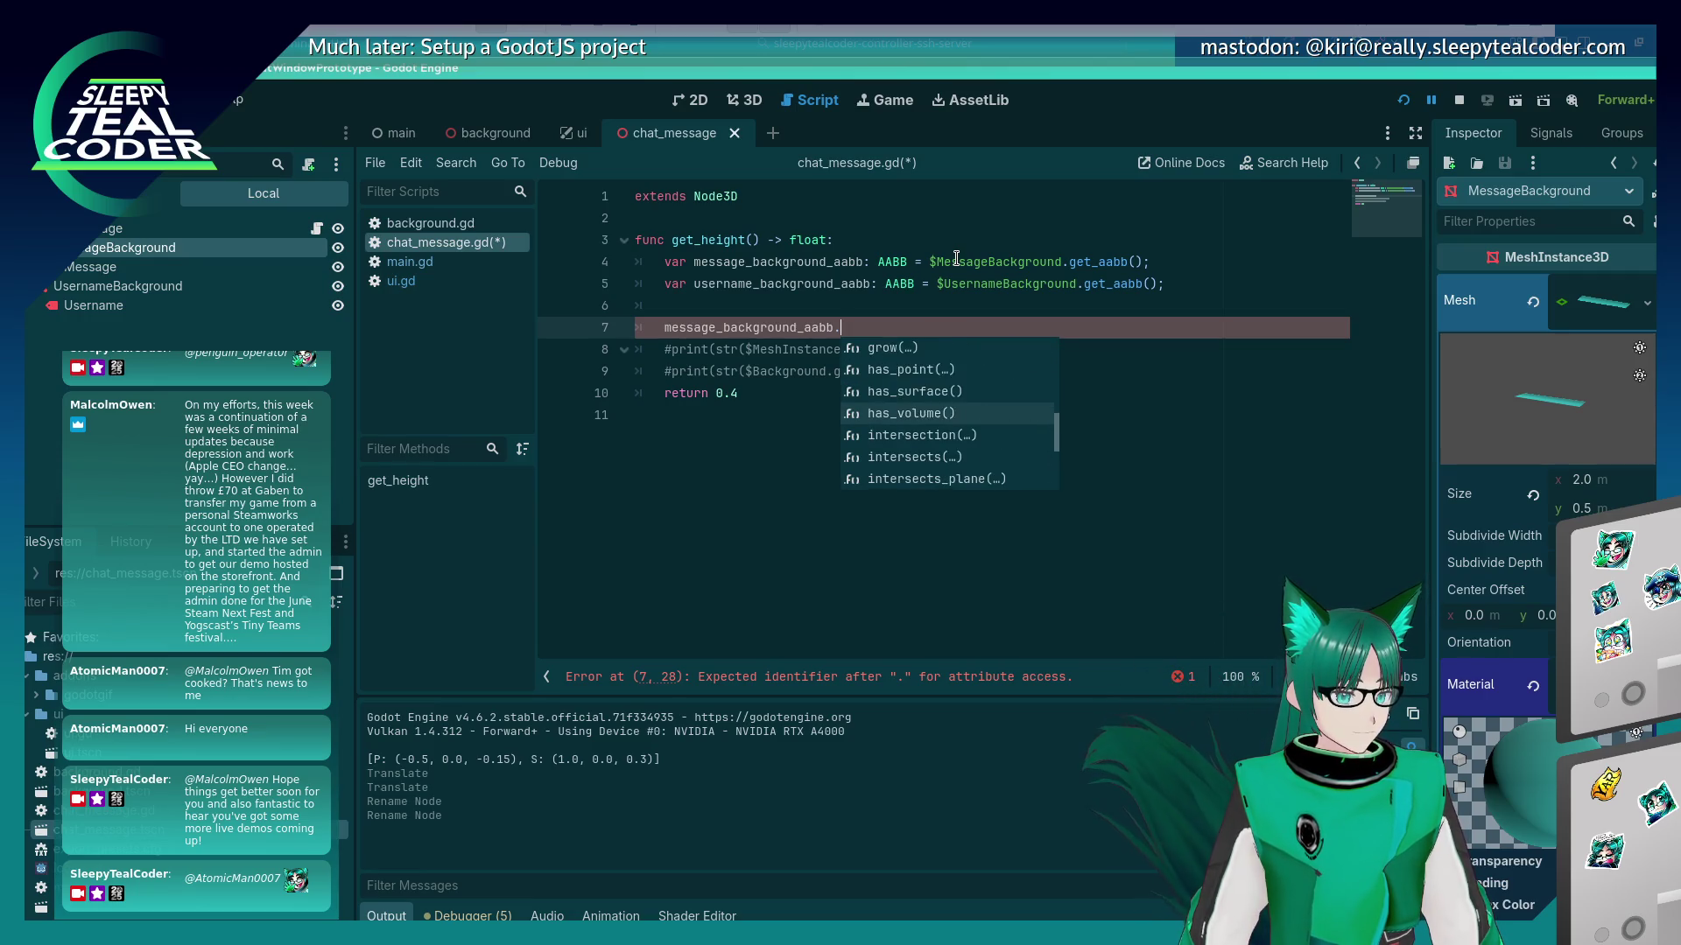
{"action": "key", "text": "Down"}
{"action": "key", "text": "Down"}
{"action": "key", "text": "Down"}
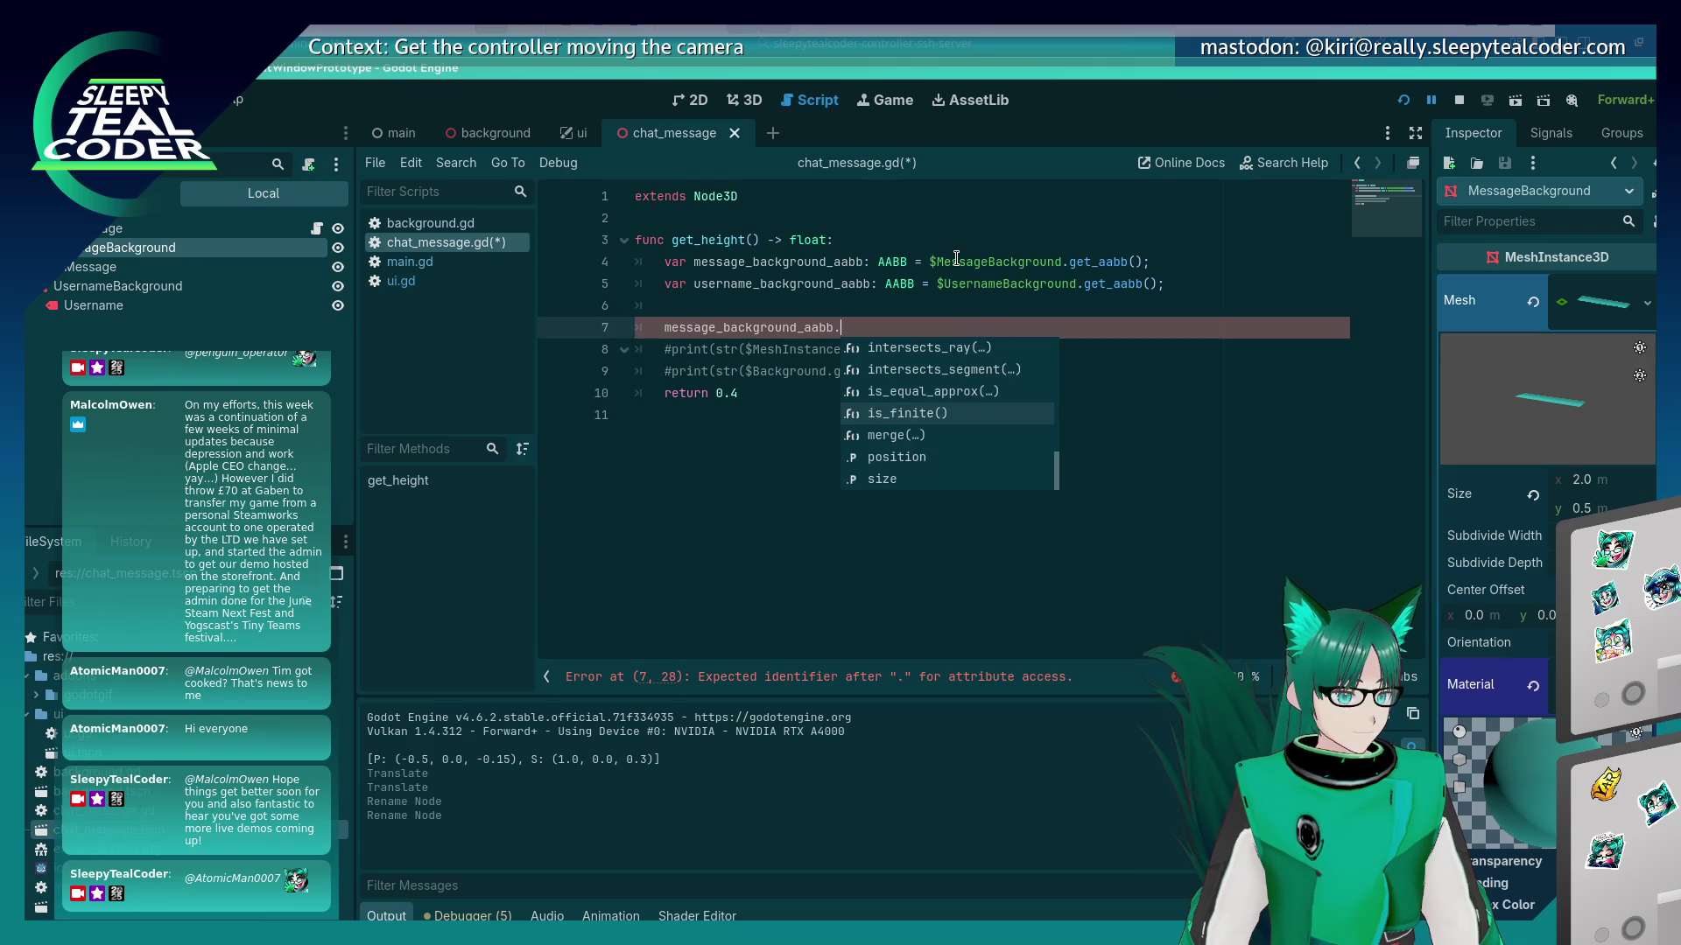
{"action": "key", "text": "Down"}
{"action": "key", "text": "Return"}
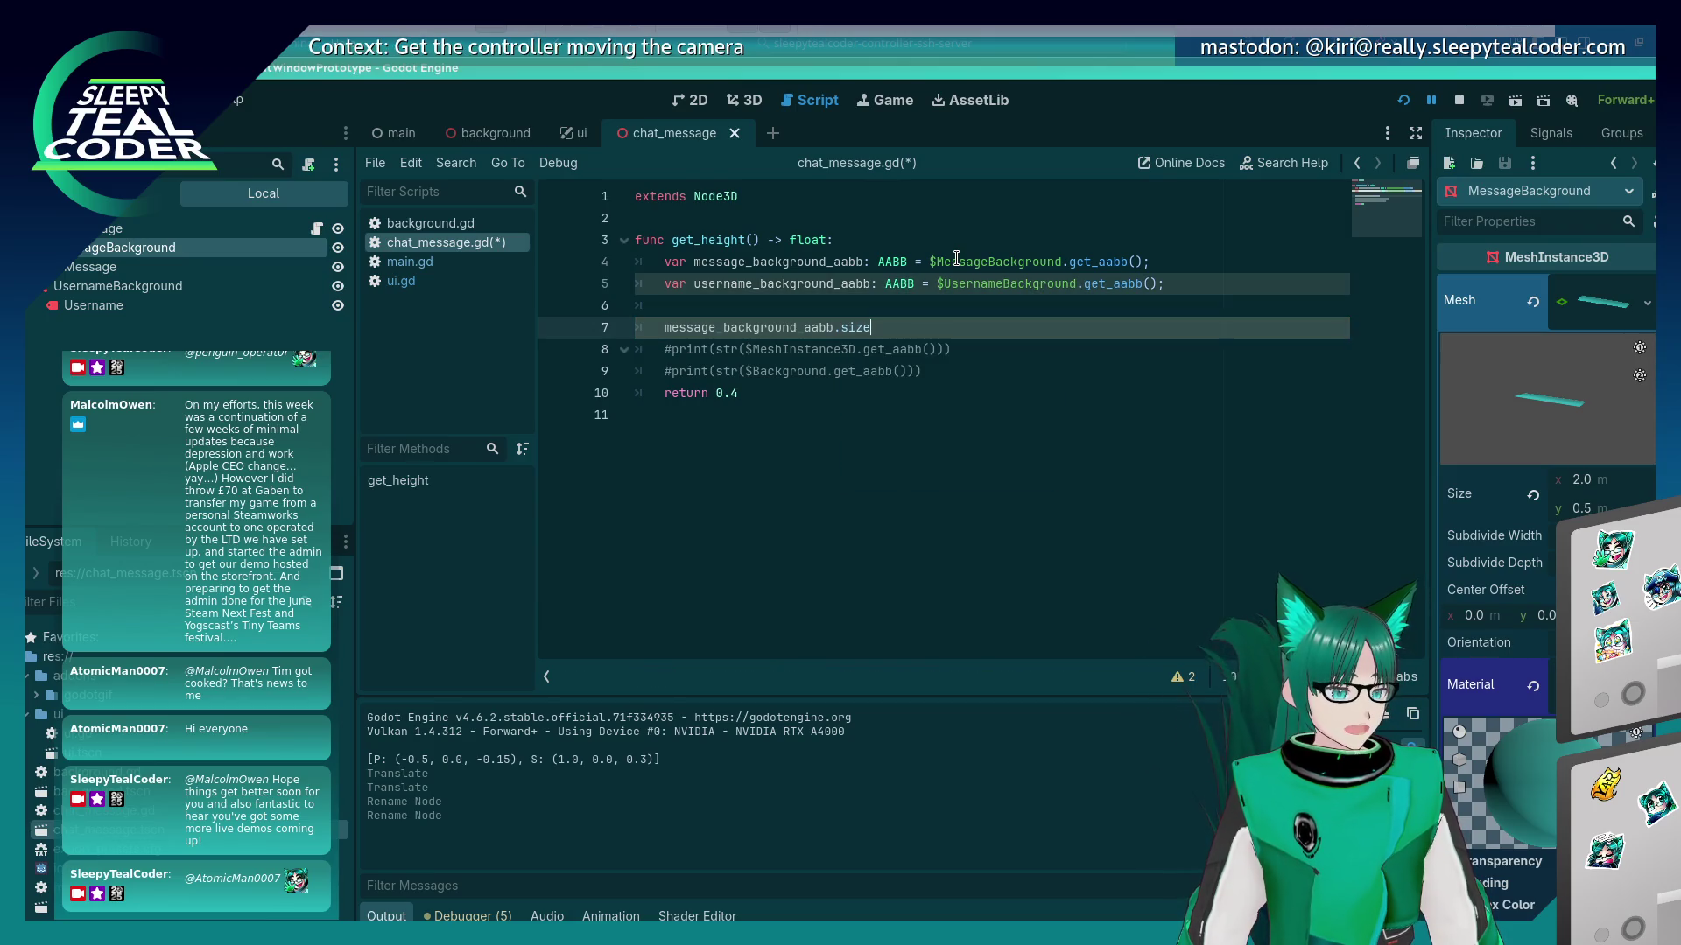
{"action": "type", "text": "."}
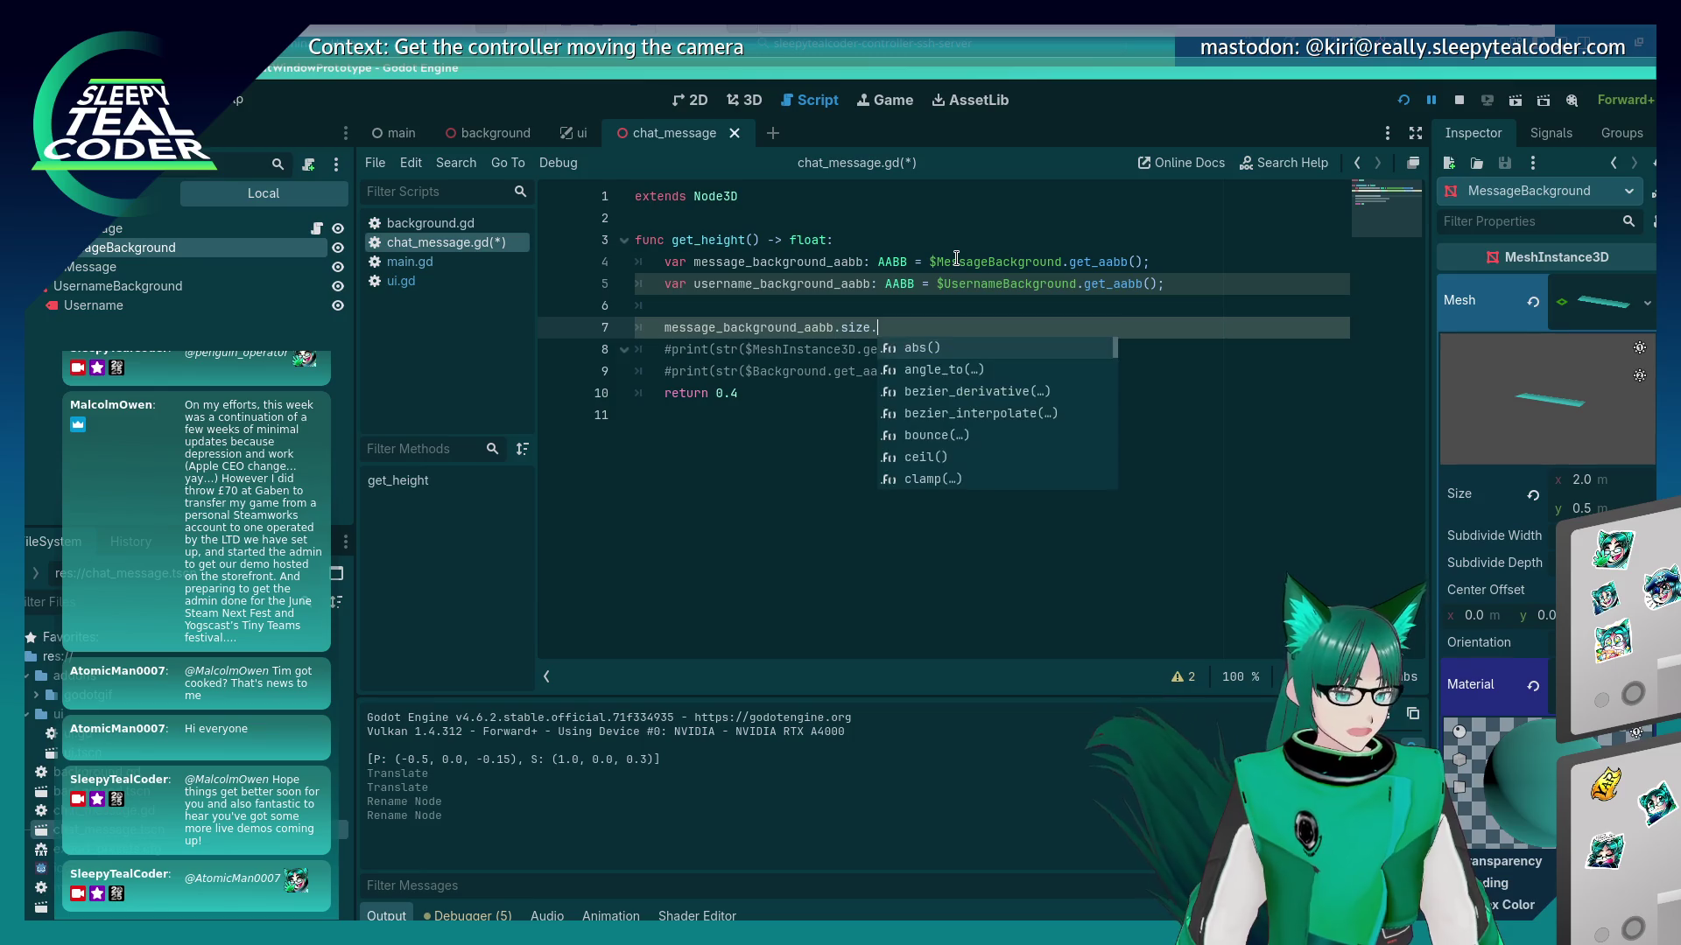
{"action": "key", "text": "Up"}
{"action": "key", "text": "Up"}
{"action": "key", "text": "Up"}
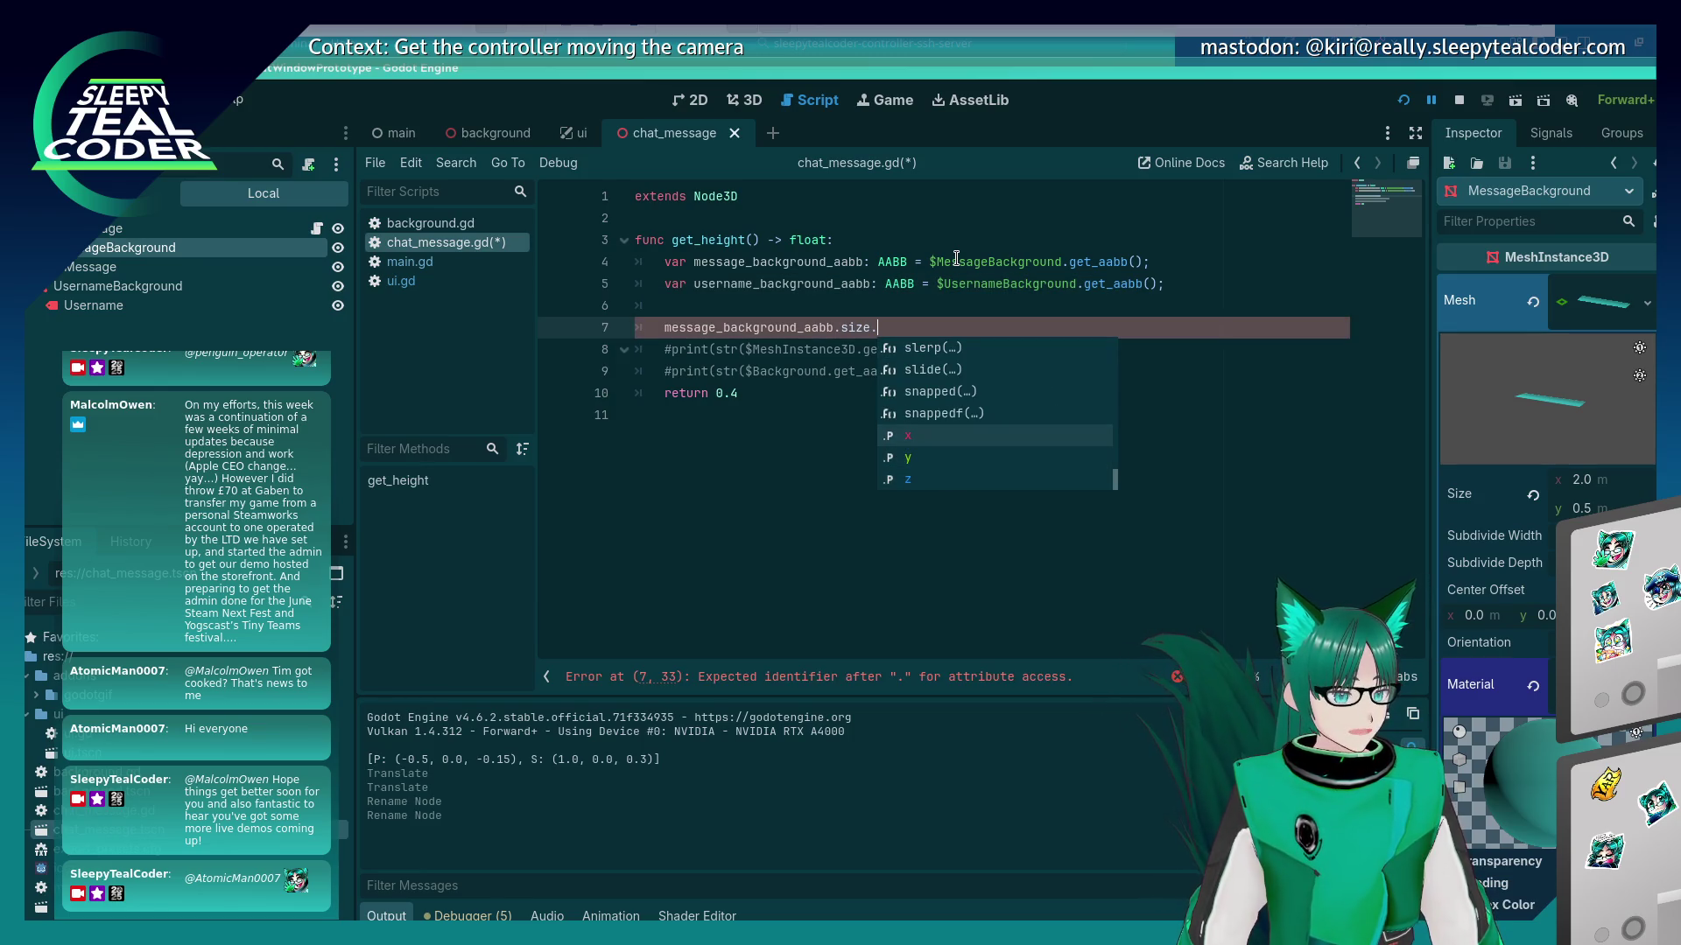
{"action": "key", "text": "Down"}
{"action": "key", "text": "Return"}
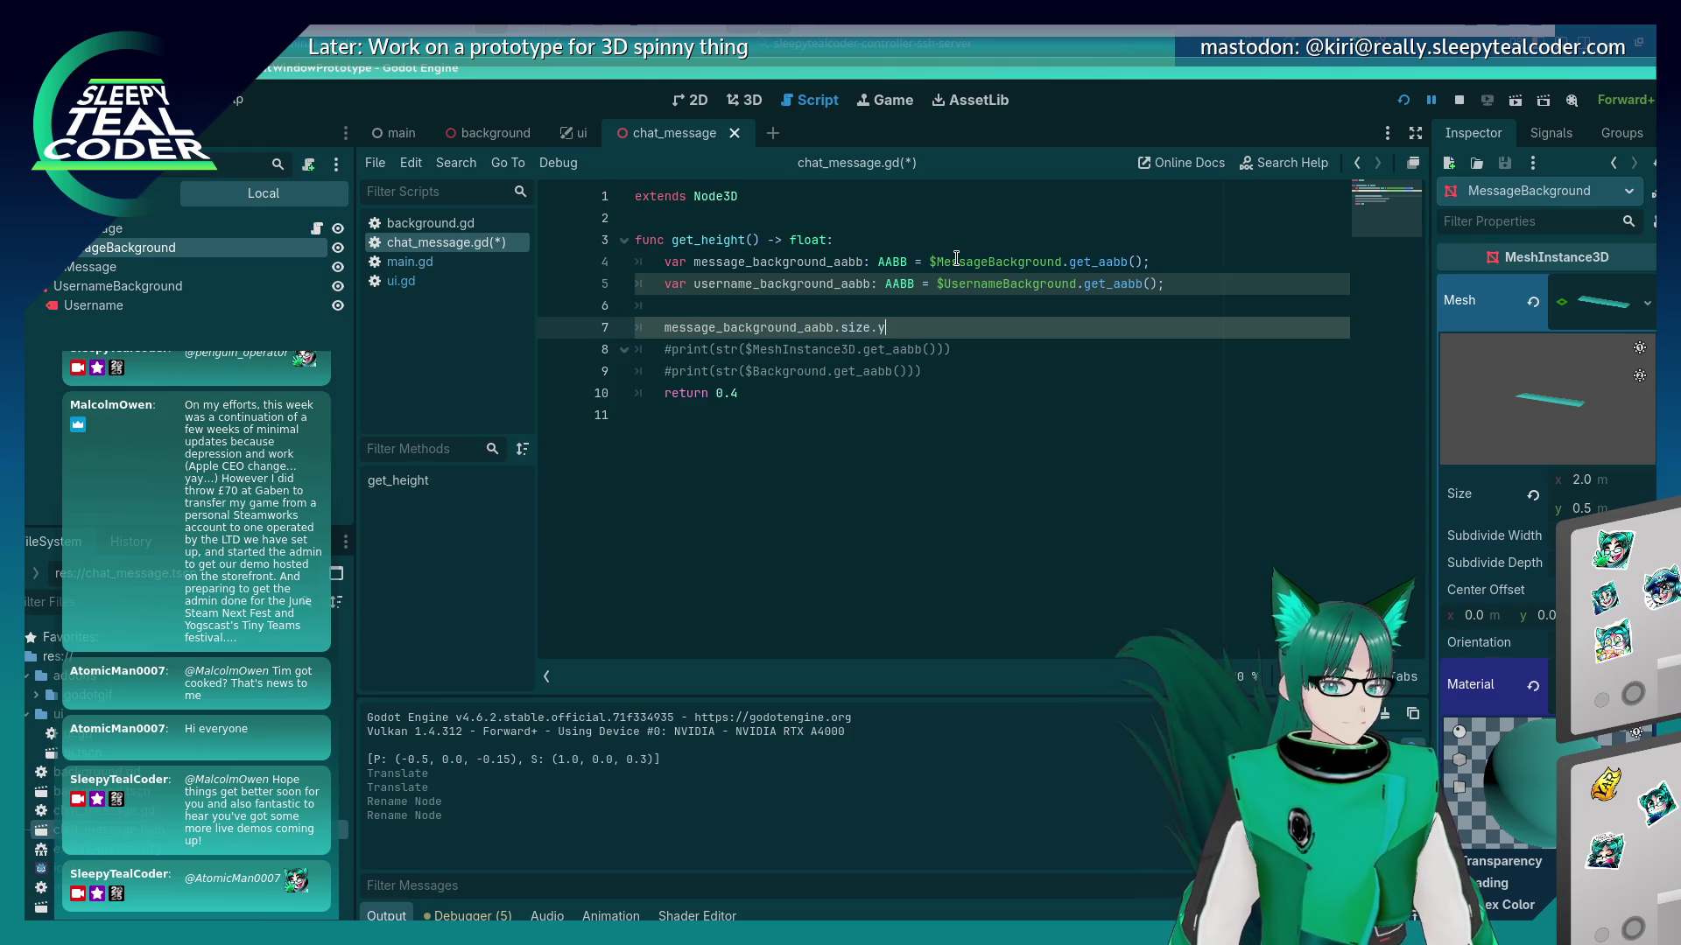
{"action": "left_click", "coordinate": [876, 104]}
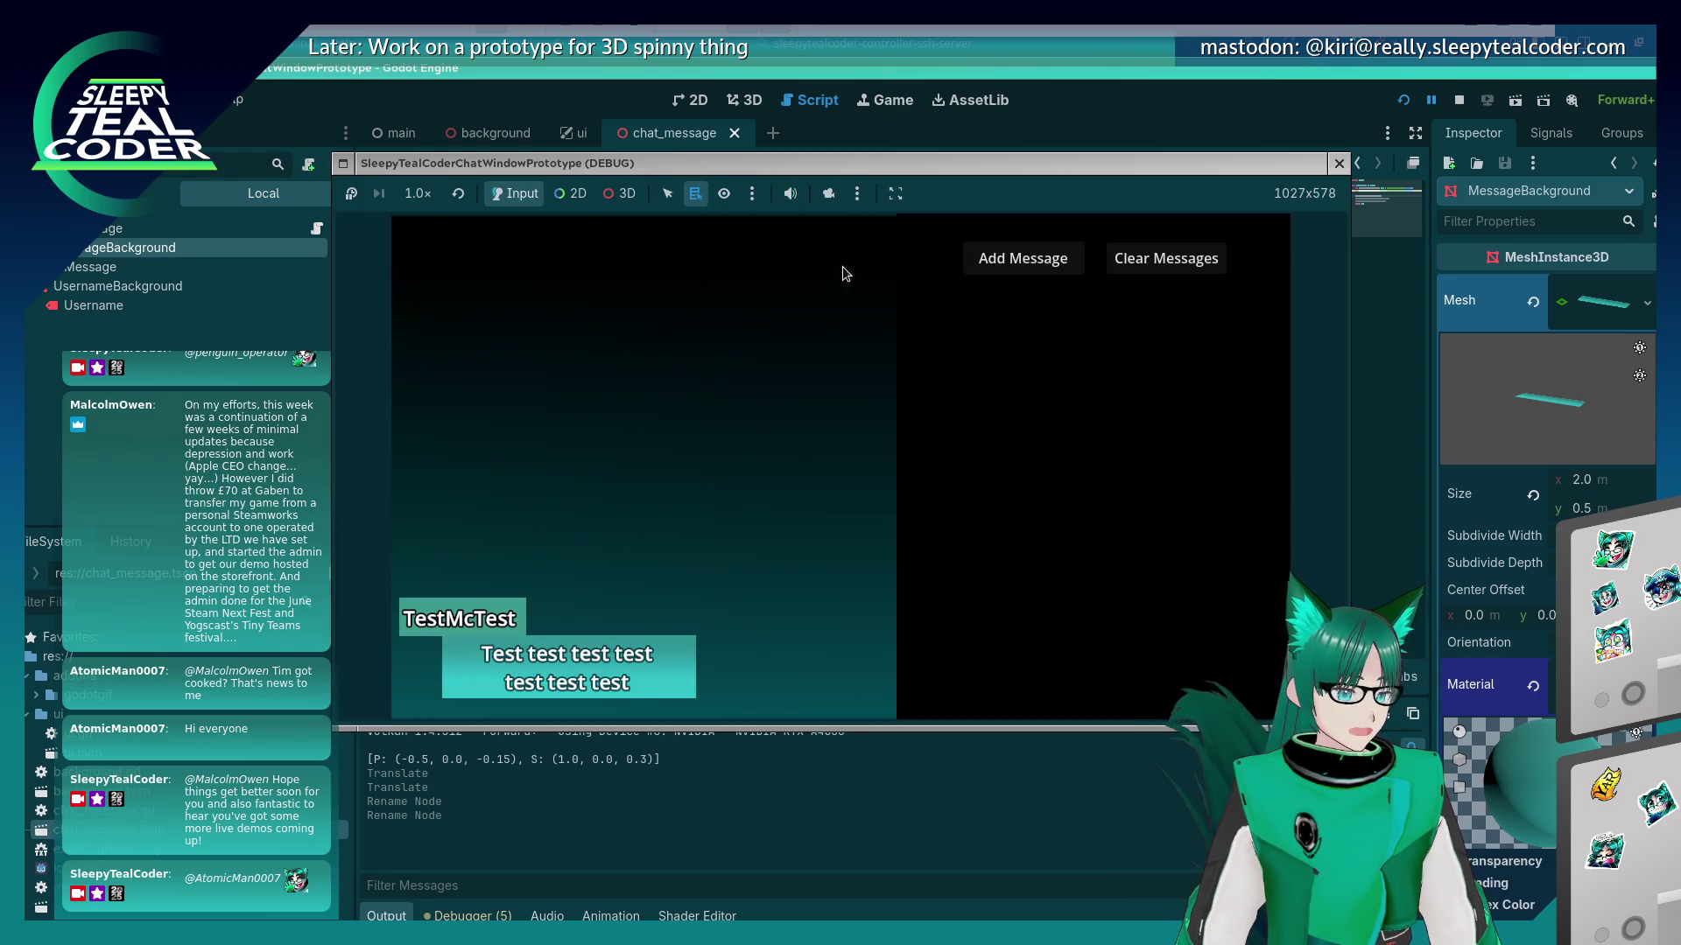
- Inspect the username and message background meshes in 3D, then return to chat_message.gd
{"action": "left_click", "coordinate": [733, 102]}
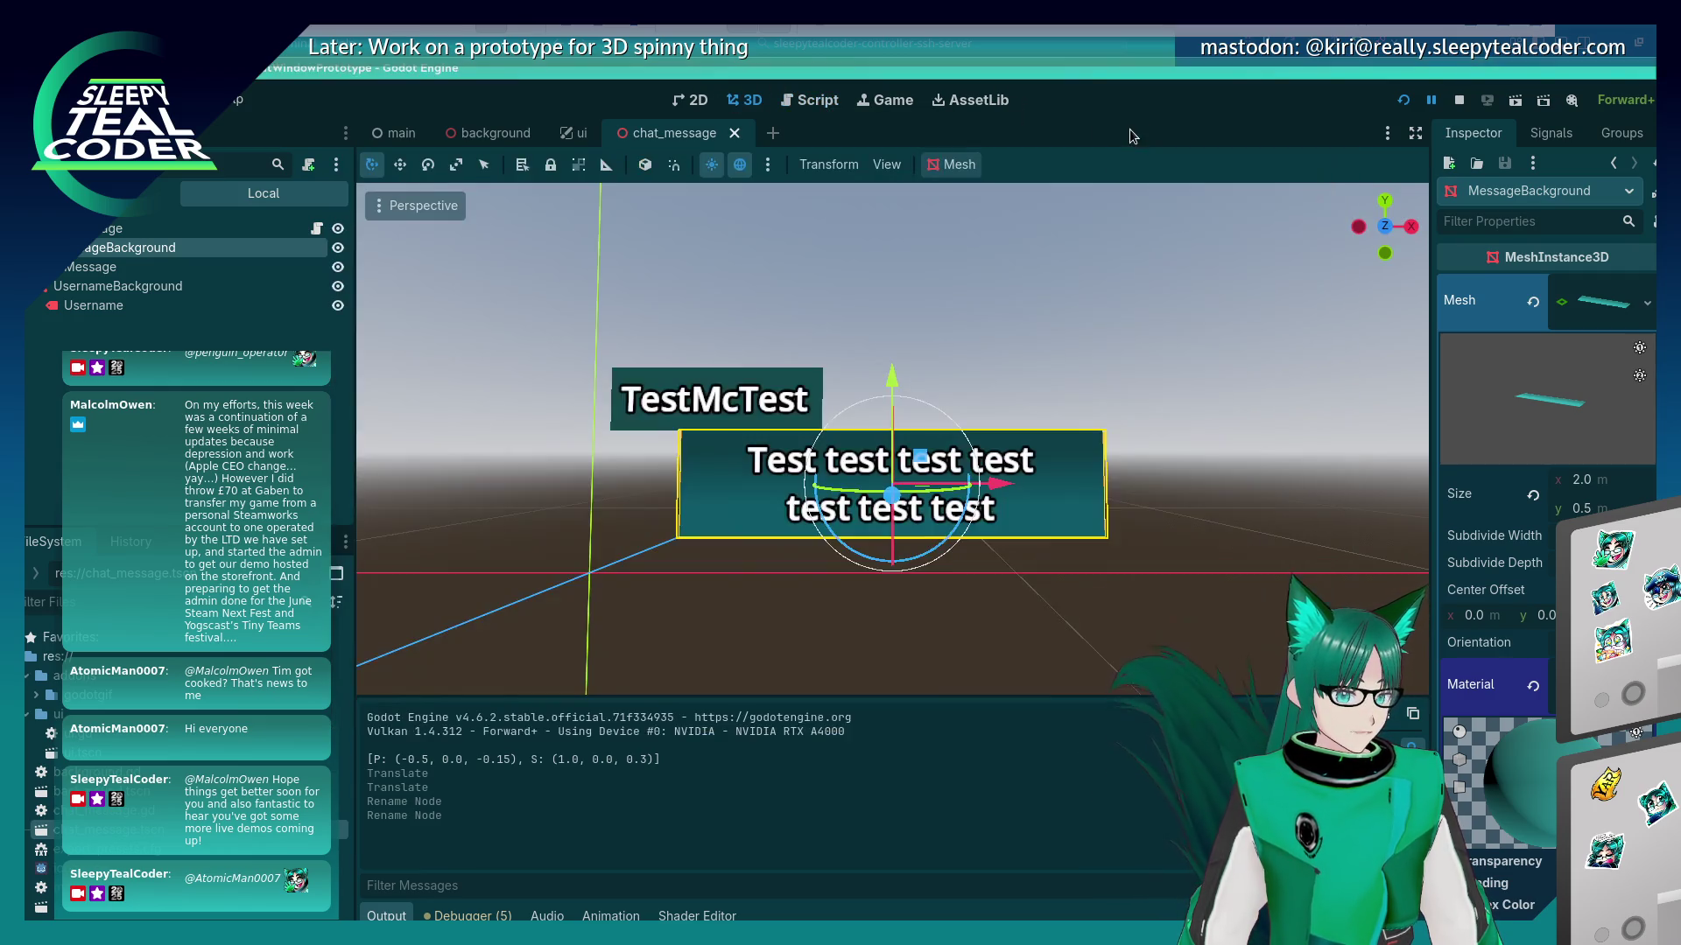
{"action": "left_click", "coordinate": [815, 421]}
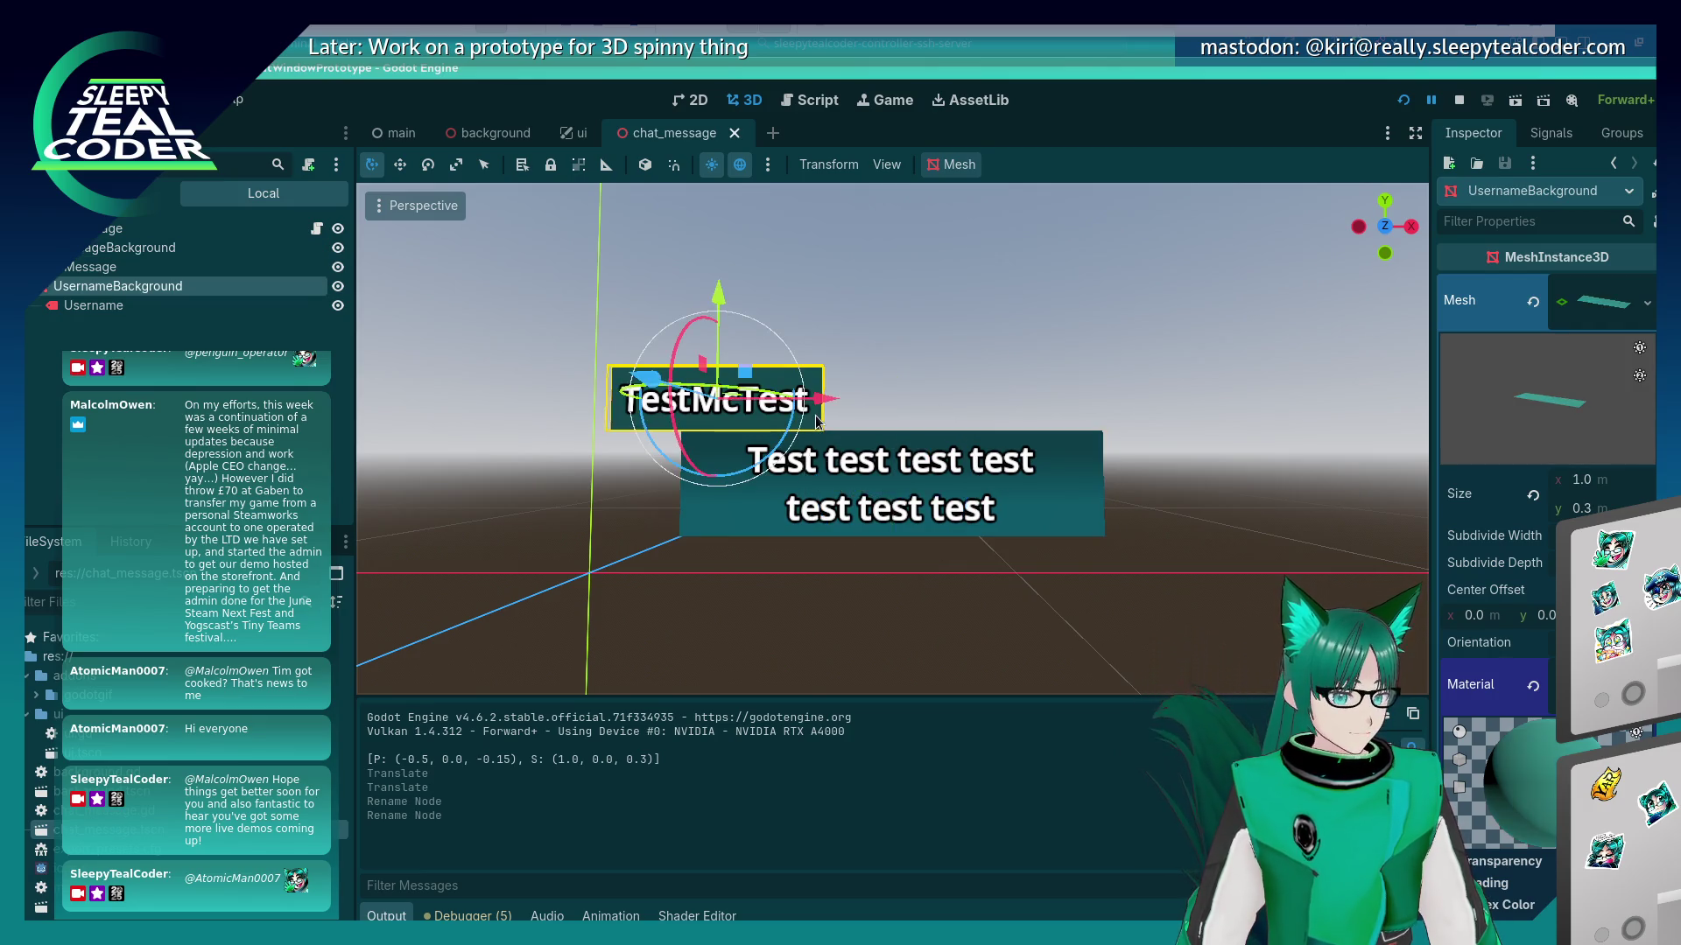
{"action": "left_click", "coordinate": [1093, 523]}
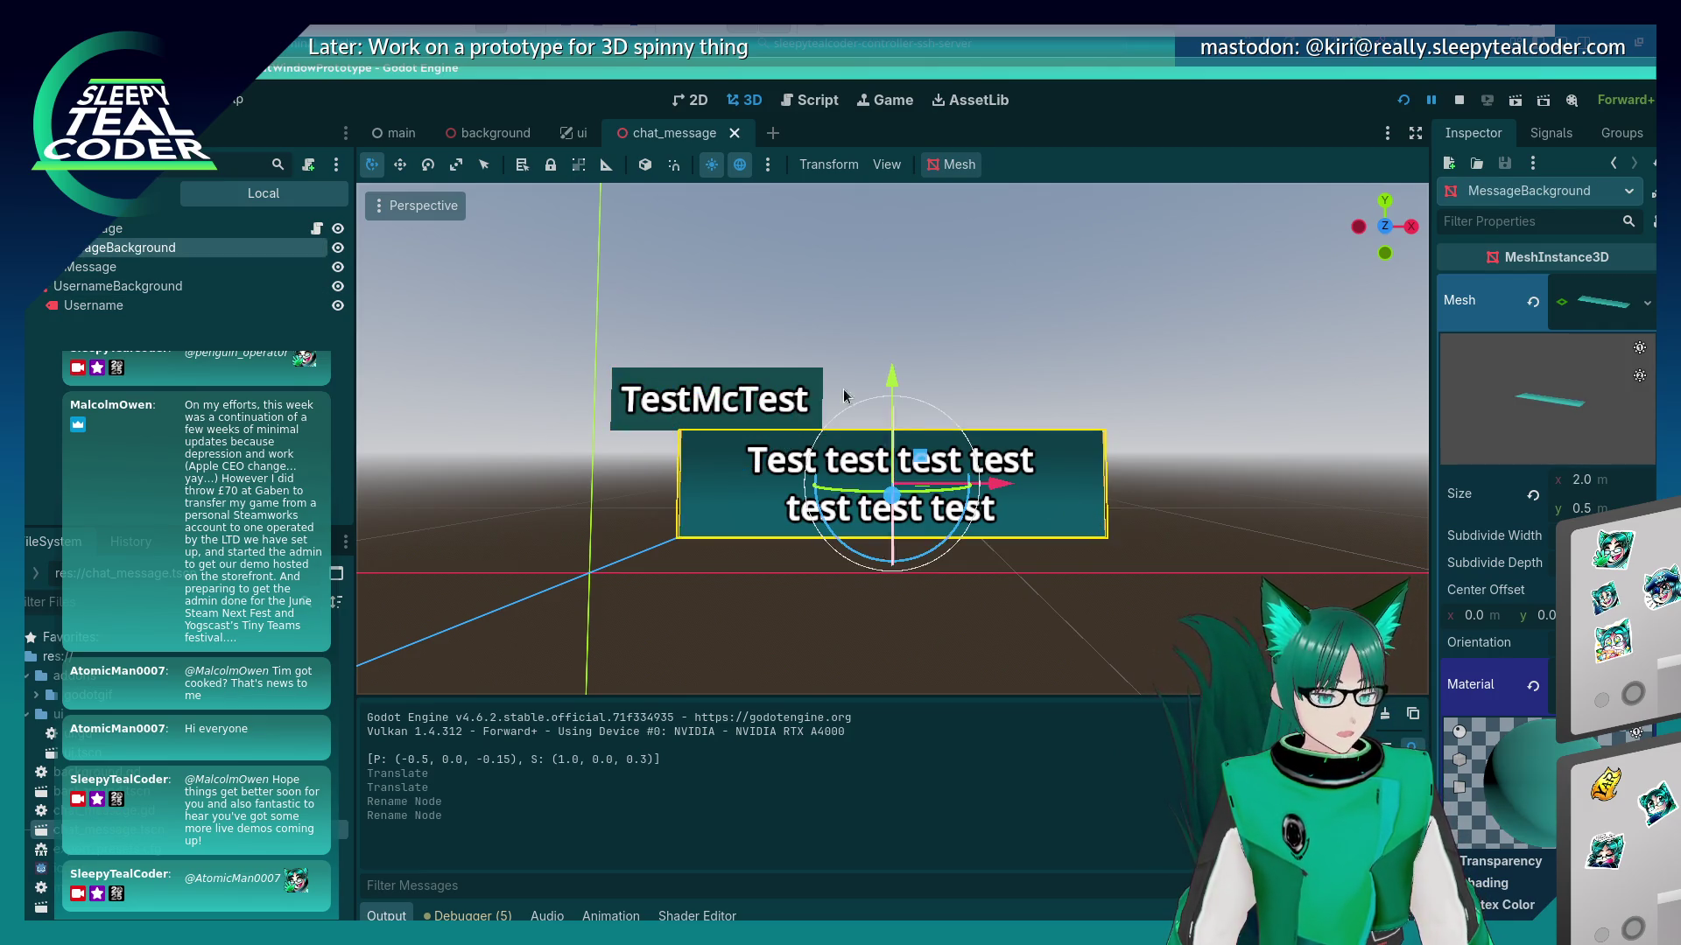
{"action": "left_click", "coordinate": [831, 106]}
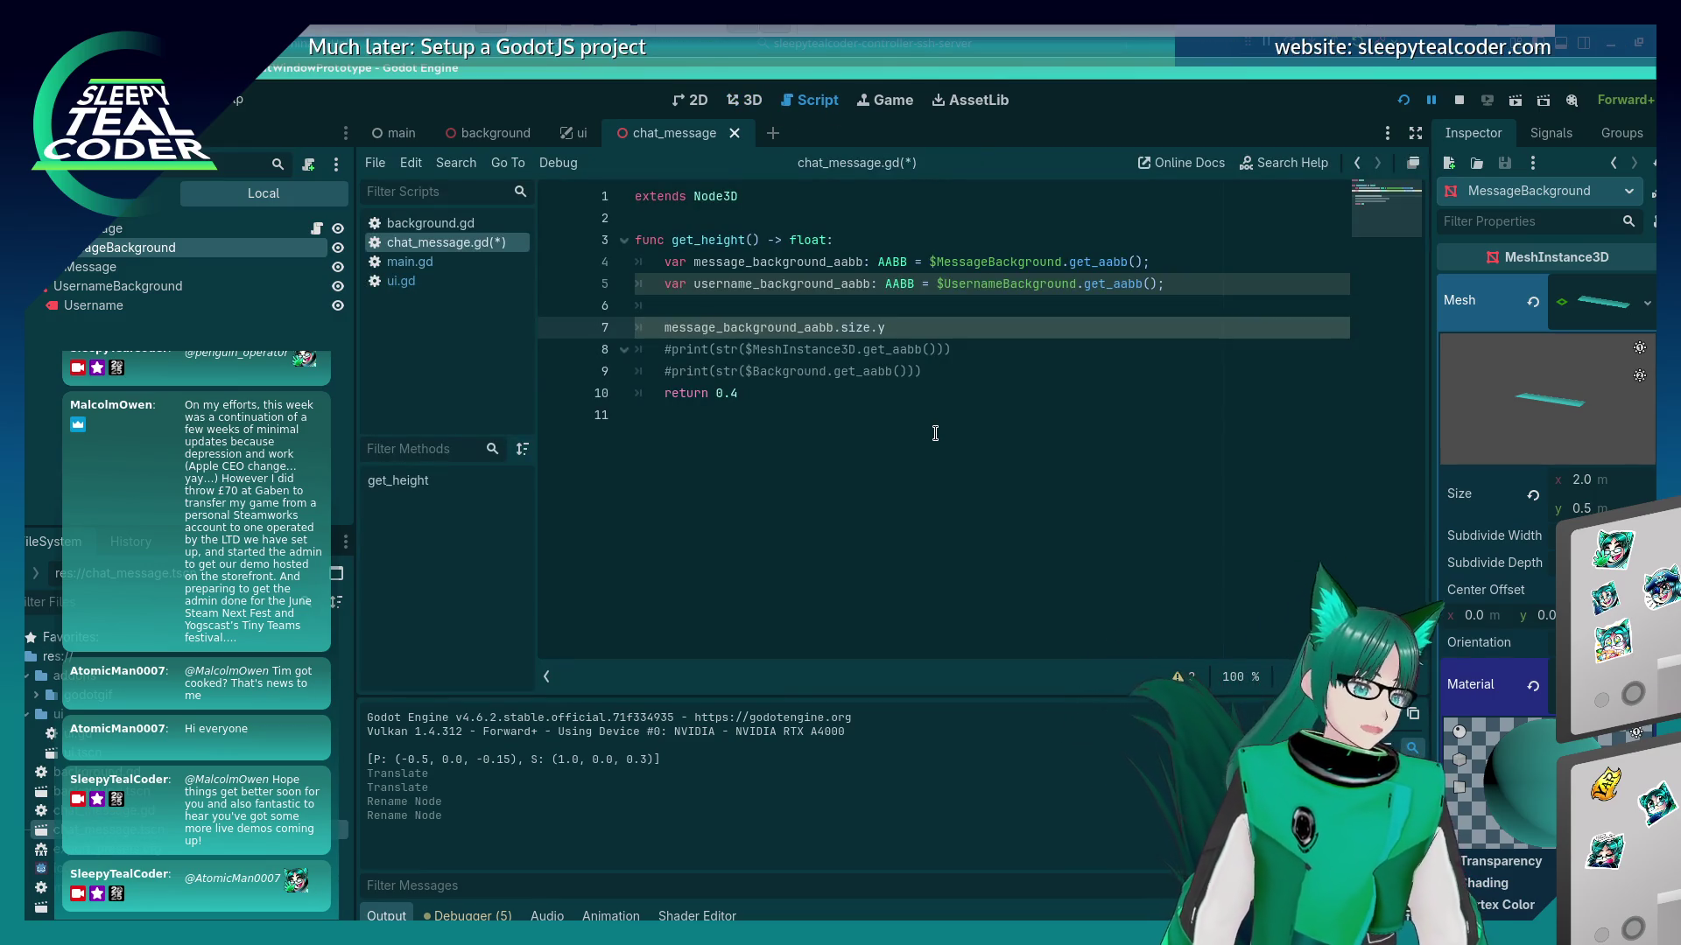
- Set chat_message_height to message_background_aabb.size.y + username_background_aabb.size.y on line 7
{"action": "type", "text": "var "}
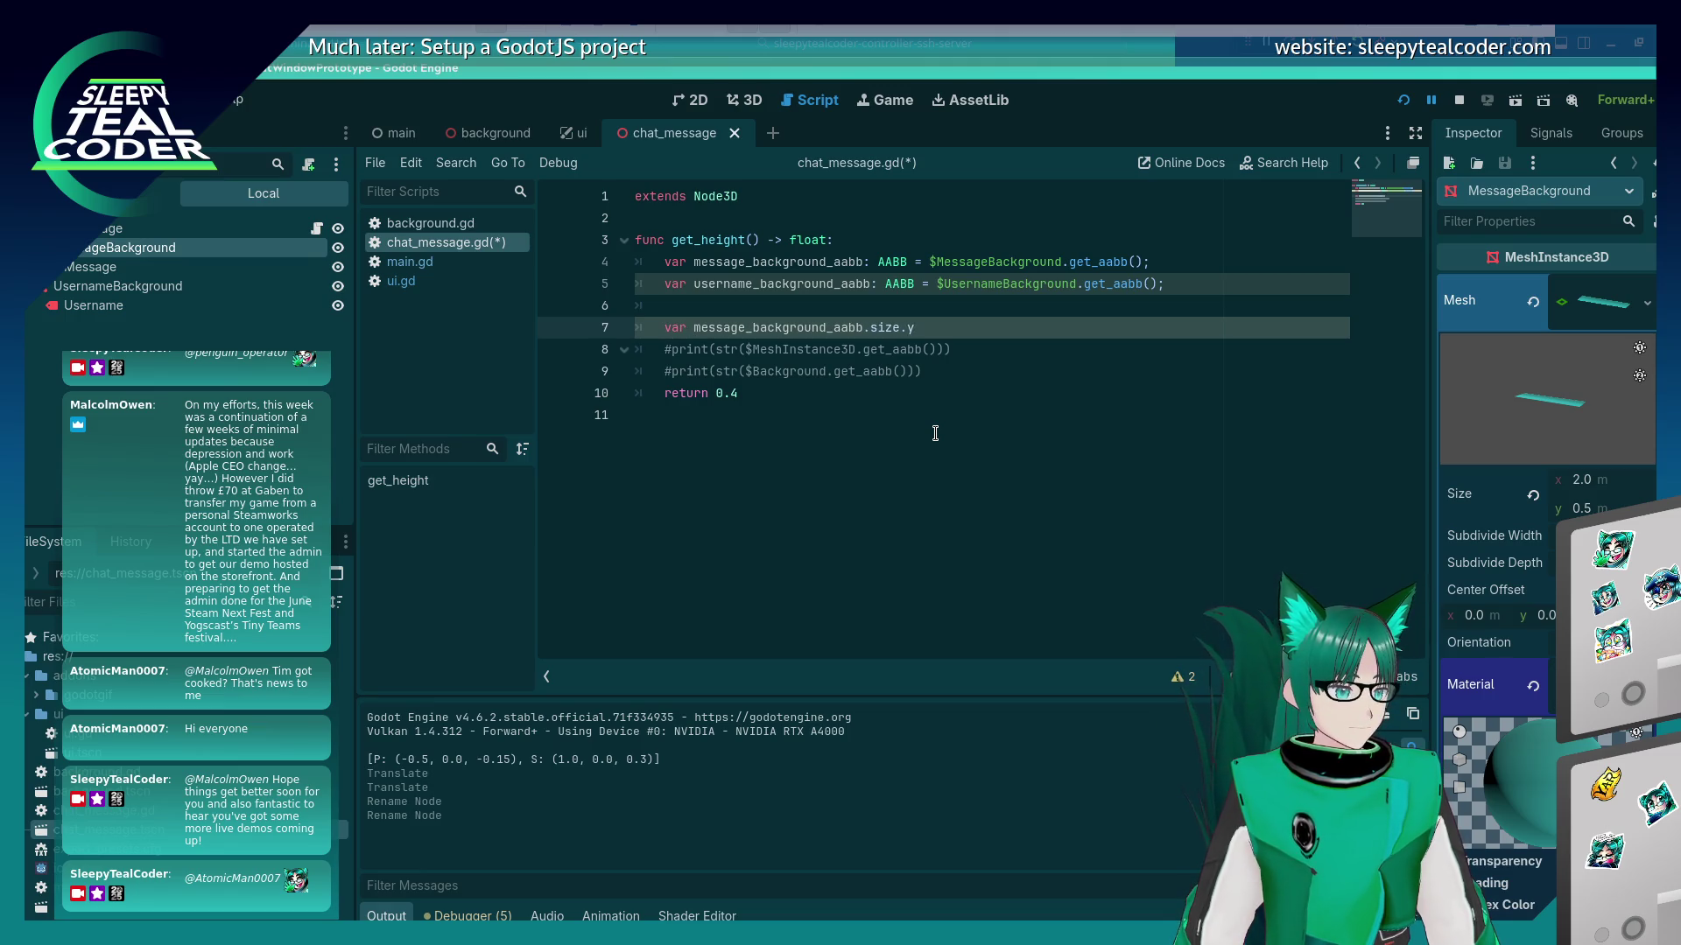
{"action": "type", "text": "chat_messag"}
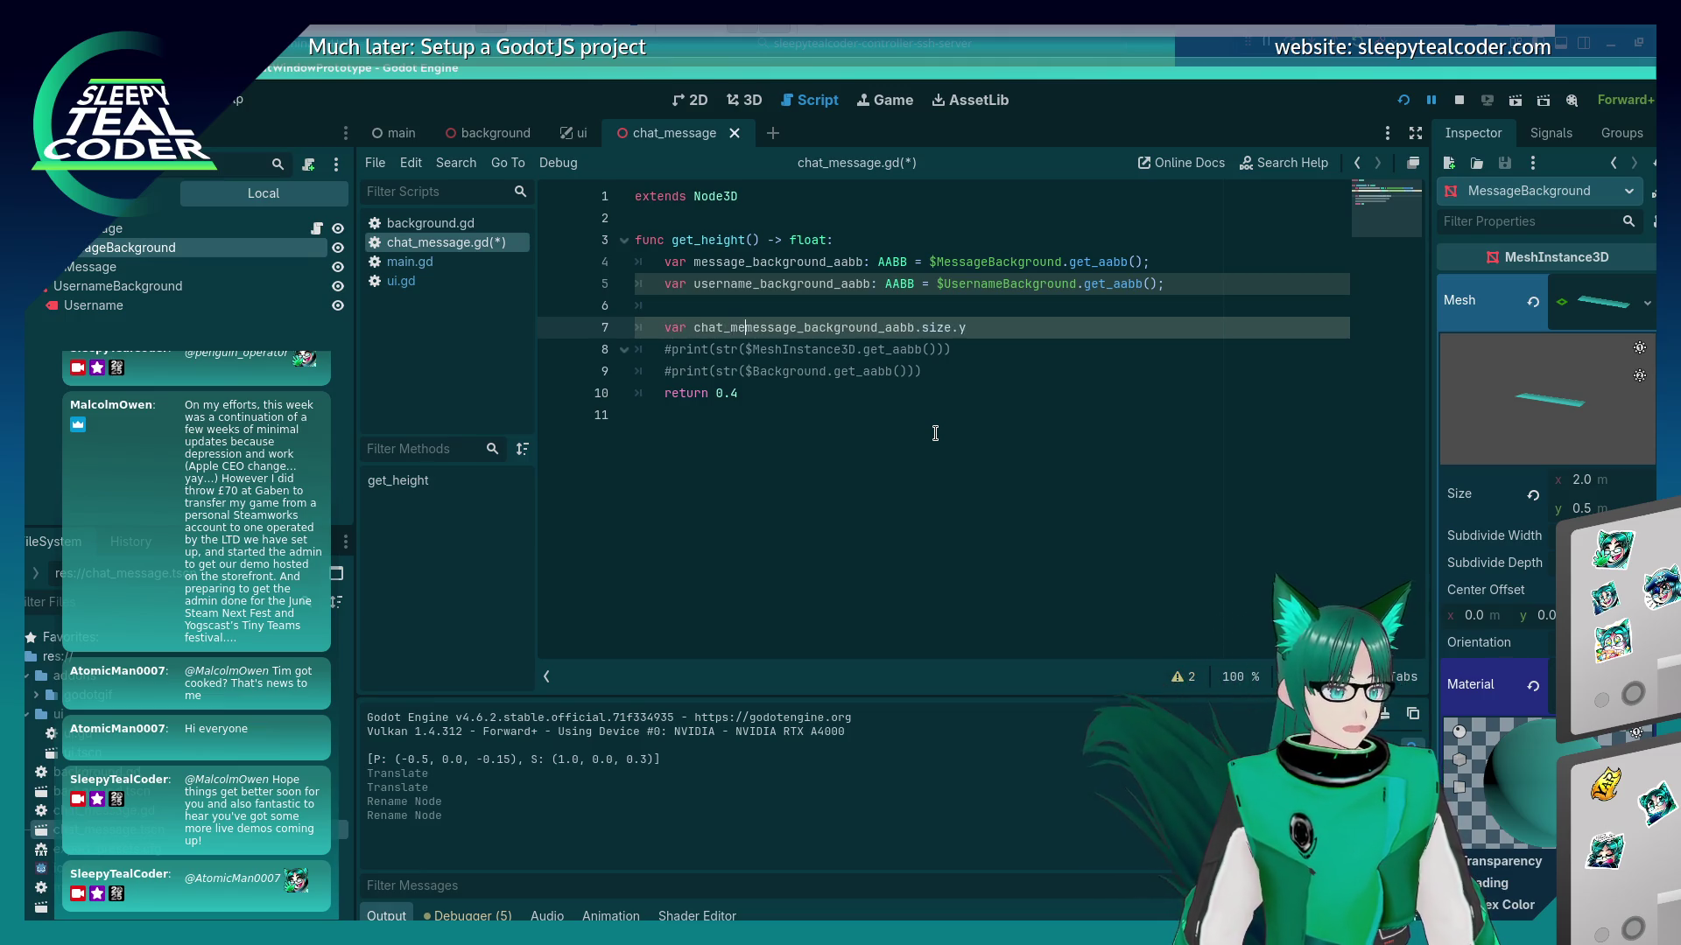
{"action": "type", "text": "e_height ="}
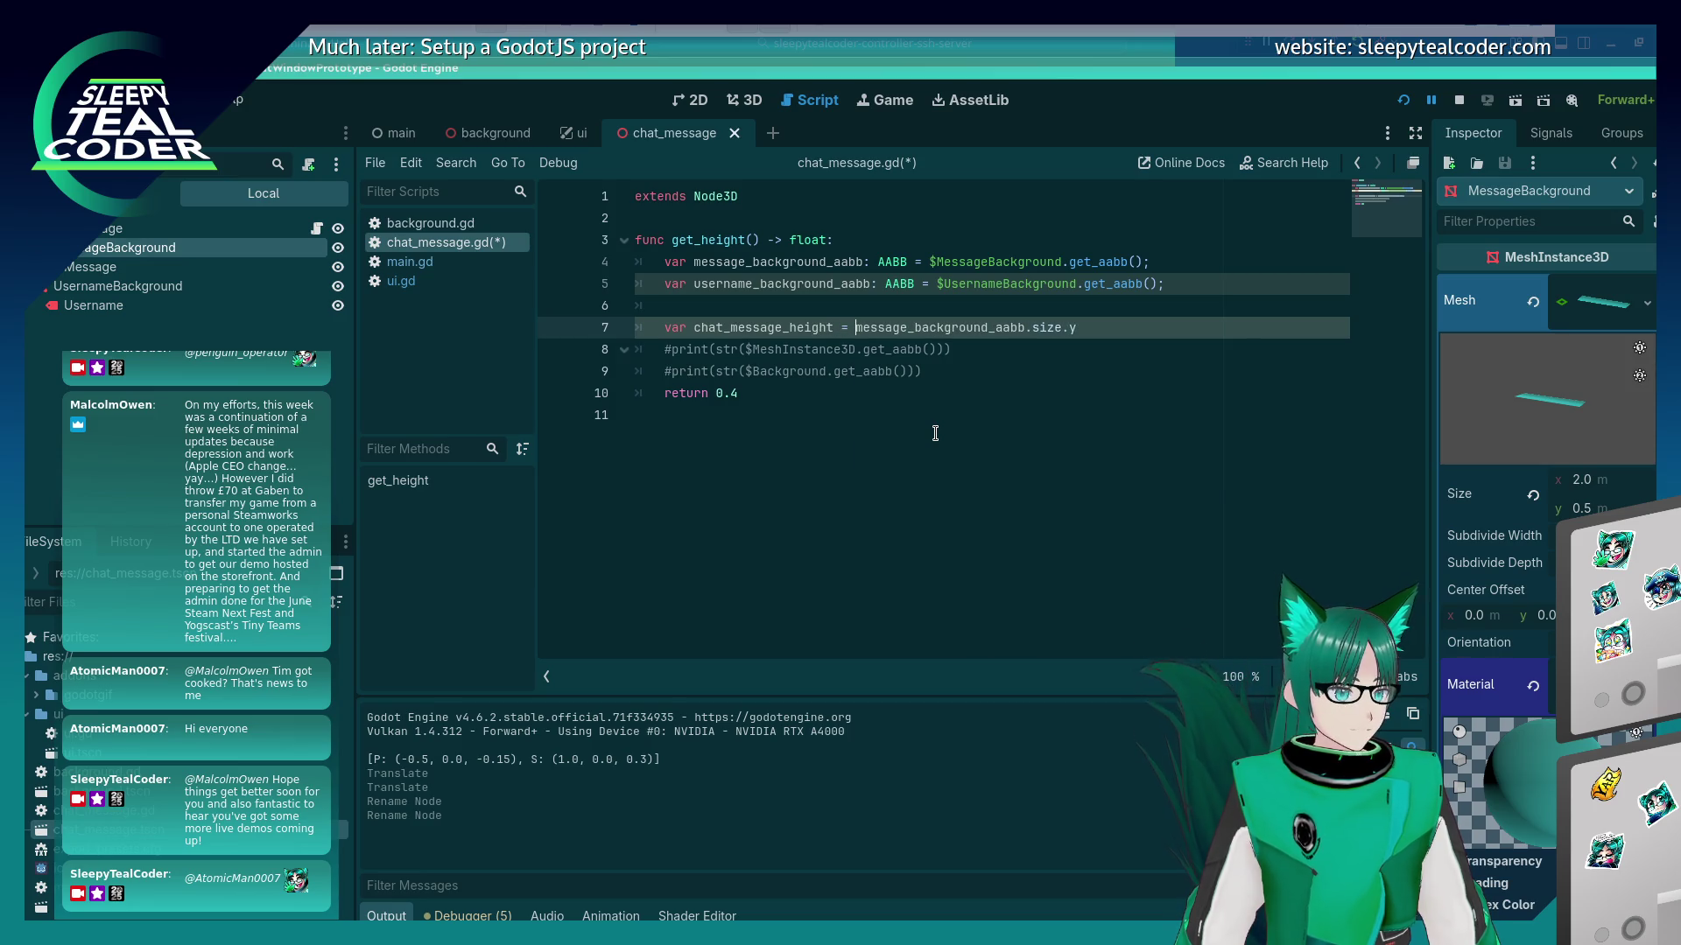
{"action": "key", "text": "Escape"}
{"action": "key", "text": "End"}
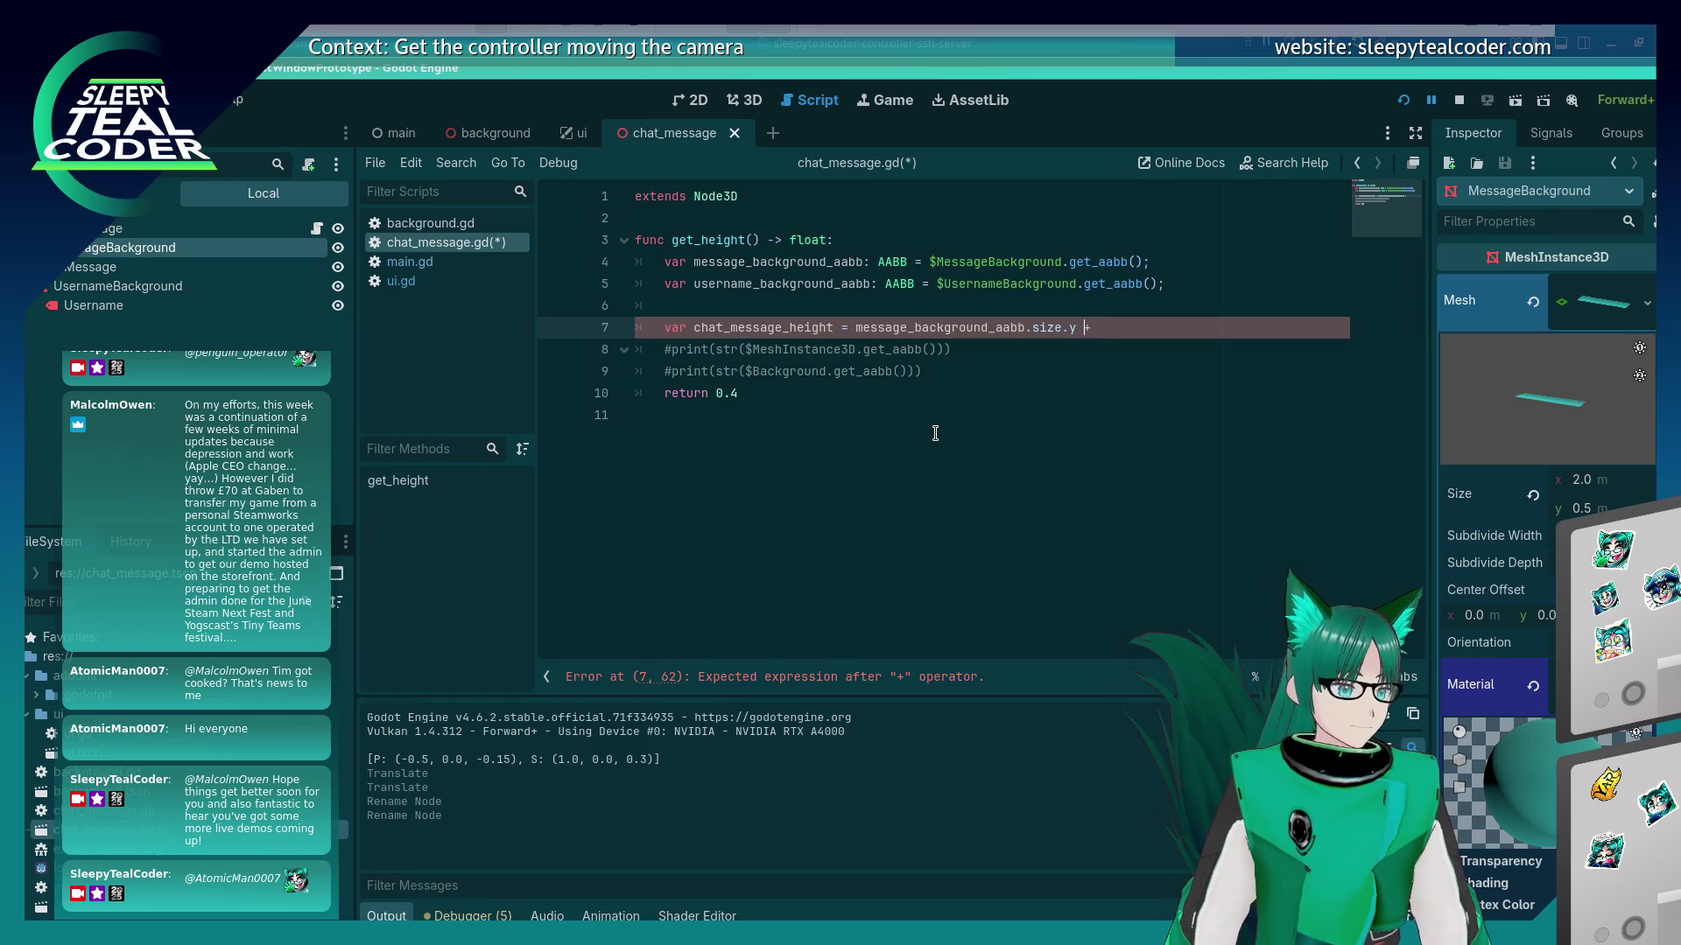
{"action": "double_click", "coordinate": [848, 284]}
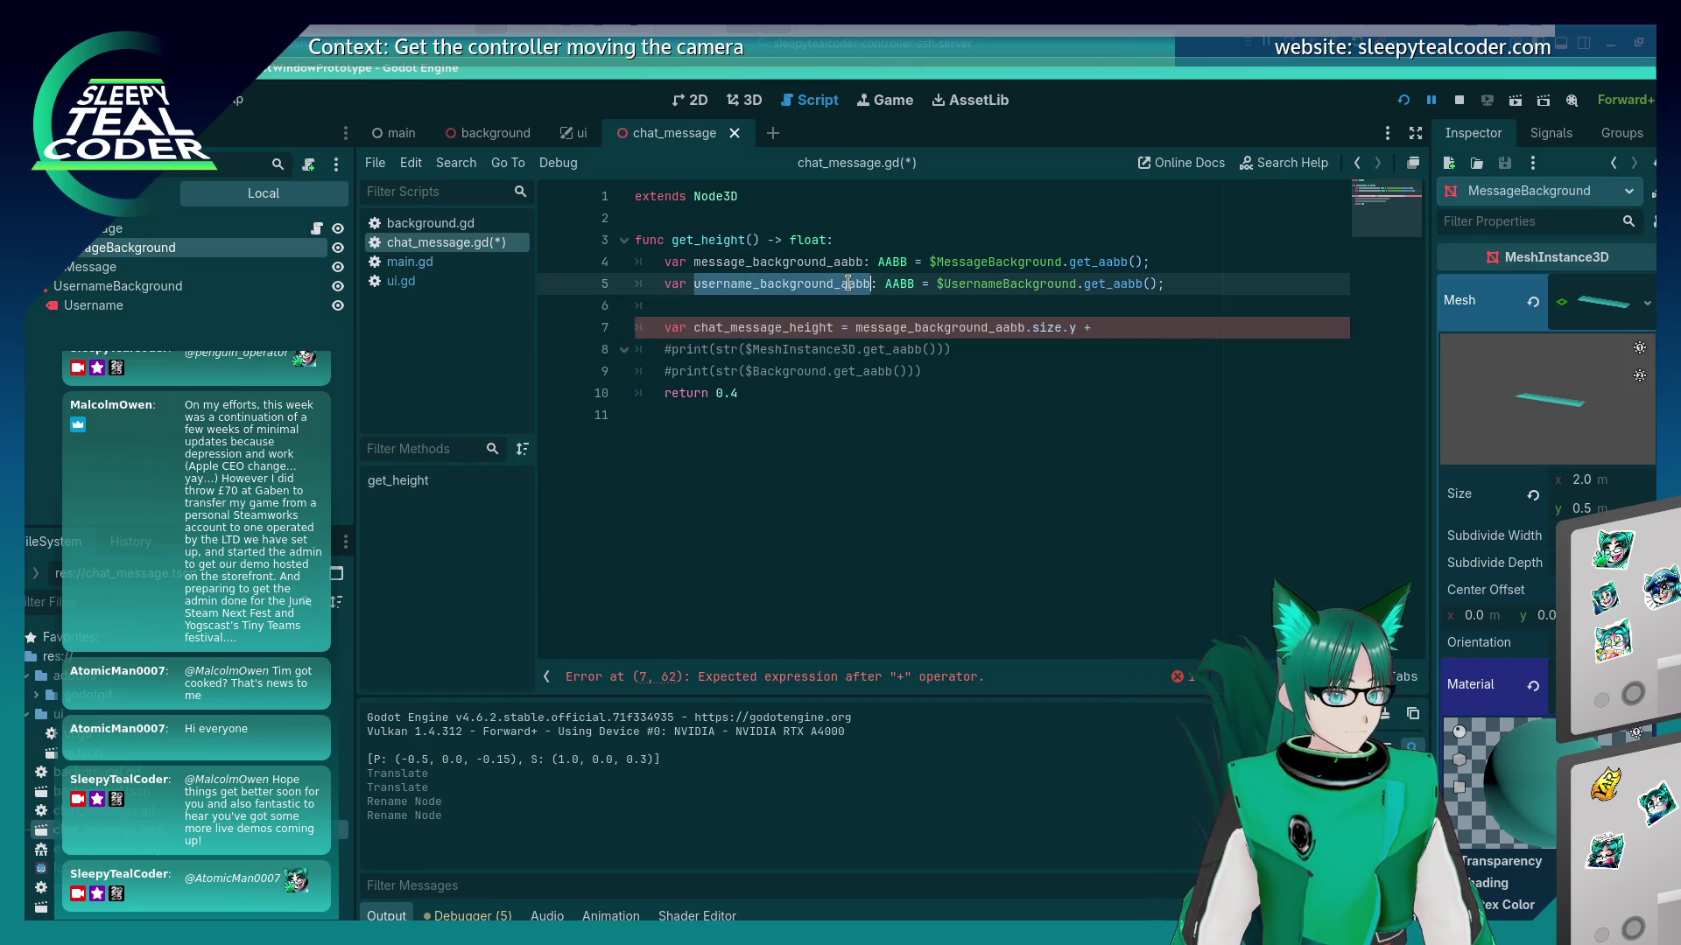
{"action": "key", "text": "ctrl+c"}
{"action": "left_click", "coordinate": [1217, 332]}
{"action": "key", "text": "ctrl+v"}
{"action": "type", "text": ".size.y"}
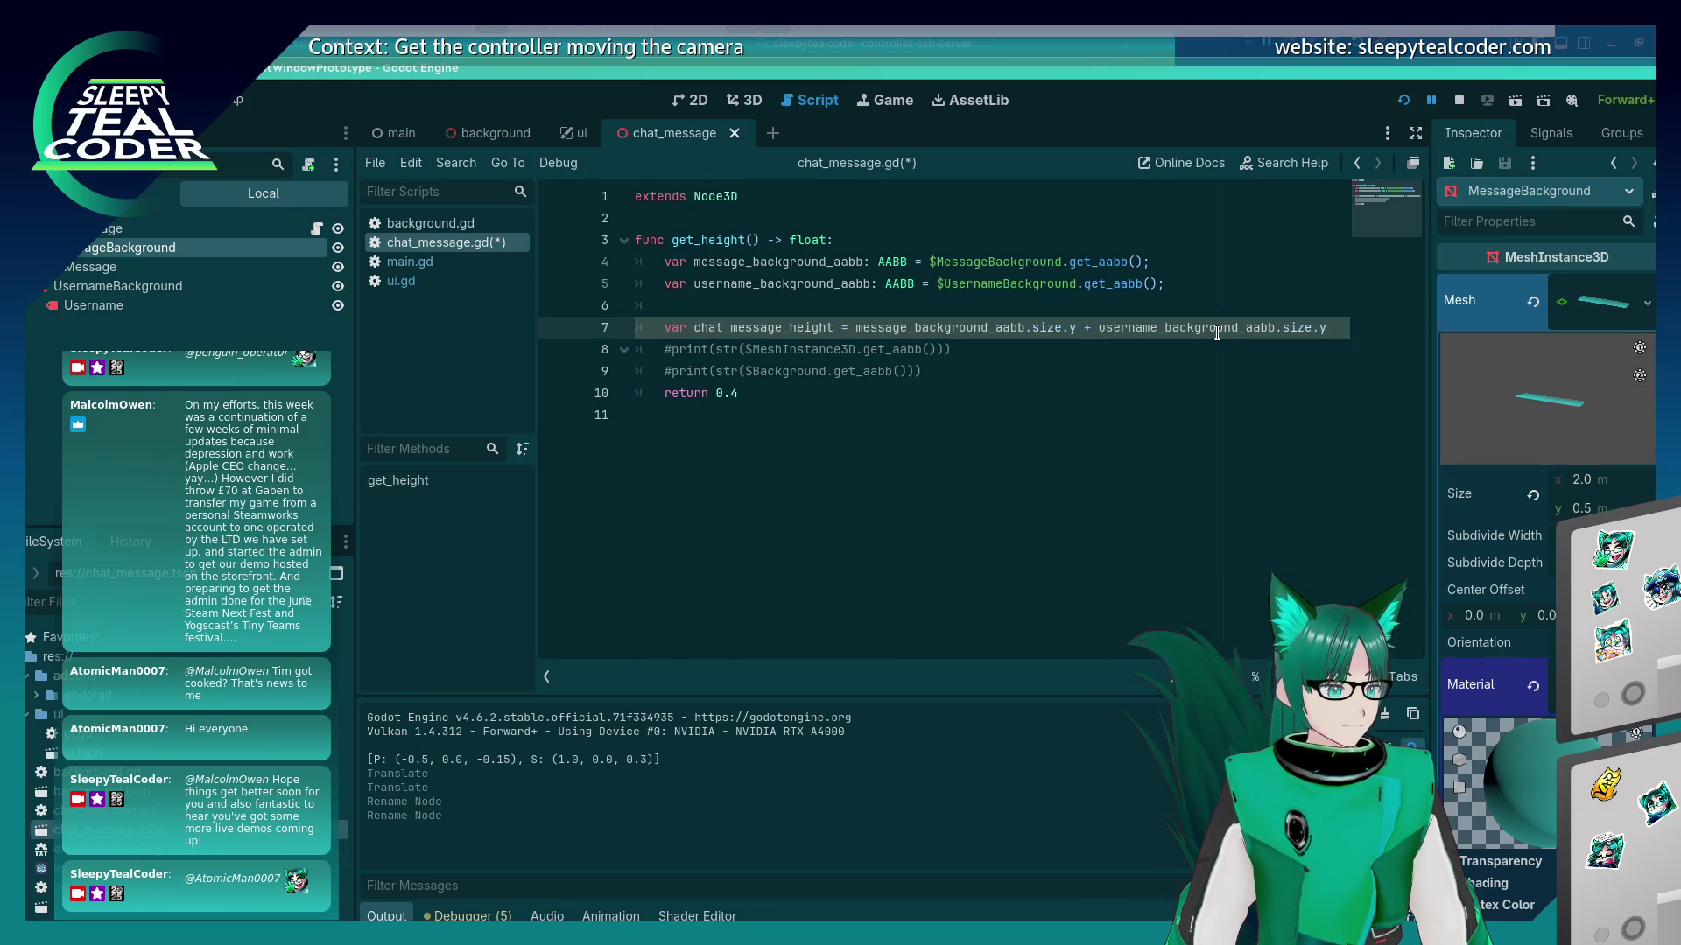
- Return chat_message_height instead of 0.4, delete the commented prints, save, and relaunch the game
{"action": "double_click", "coordinate": [797, 327]}
{"action": "key", "text": "ctrl+c"}
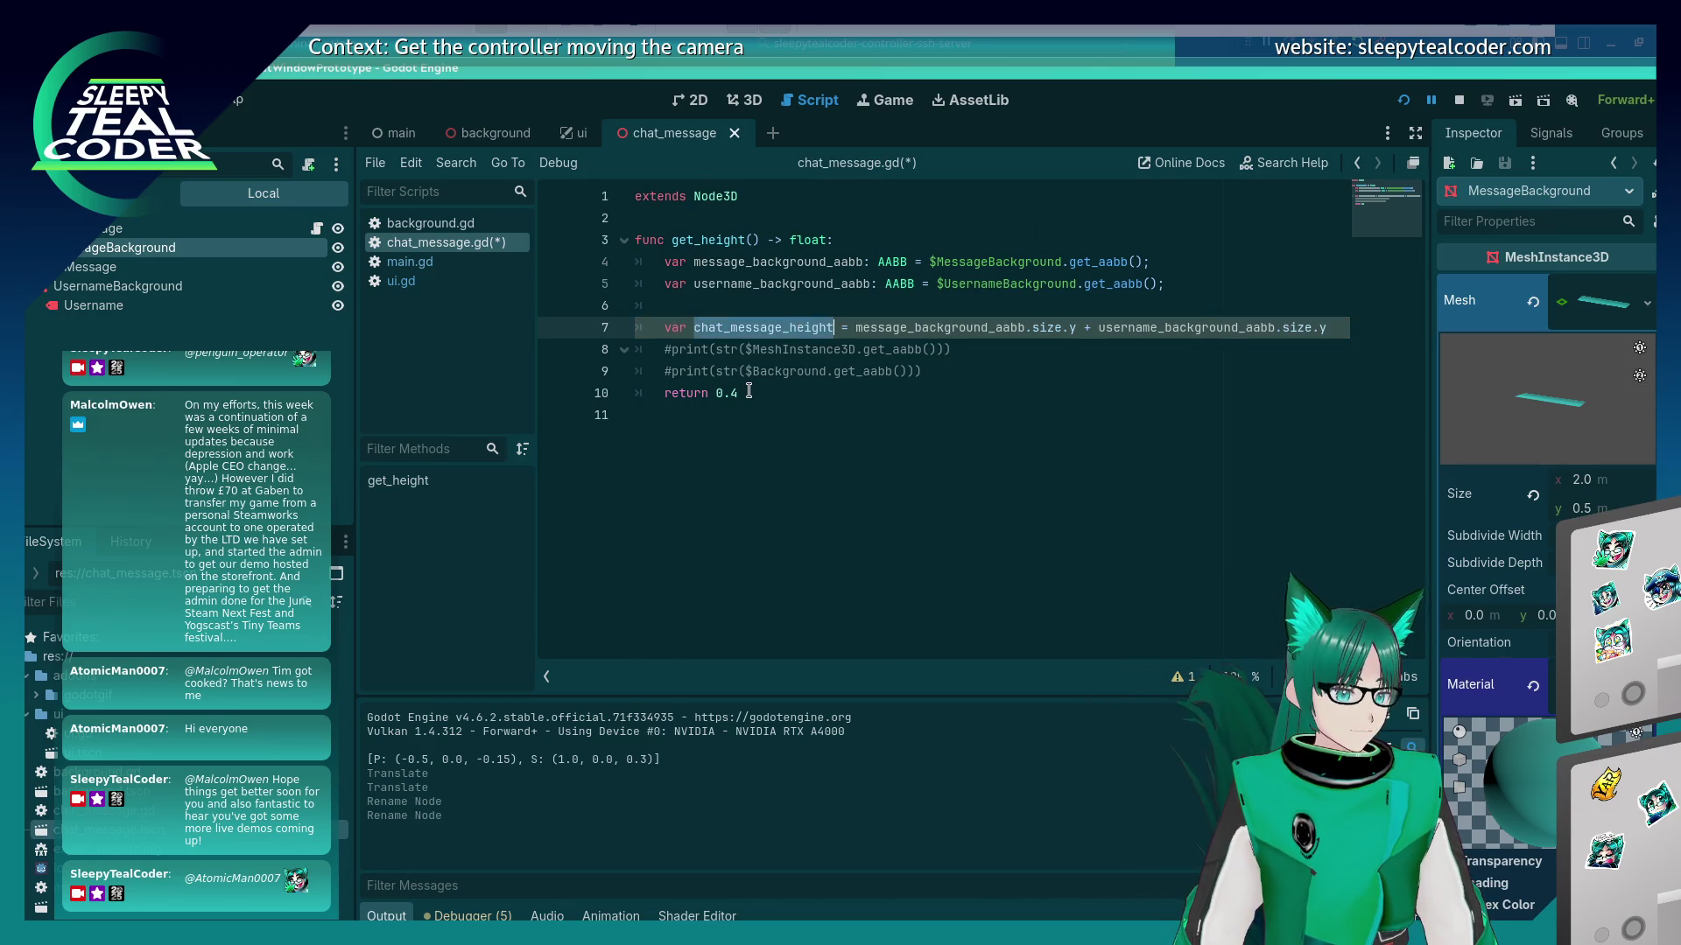
{"action": "double_click", "coordinate": [749, 393]}
{"action": "key", "text": "ctrl+v"}
{"action": "key", "text": "Up"}
{"action": "key", "text": "End"}
{"action": "key", "text": "shift+Home"}
{"action": "key", "text": "shift+Home"}
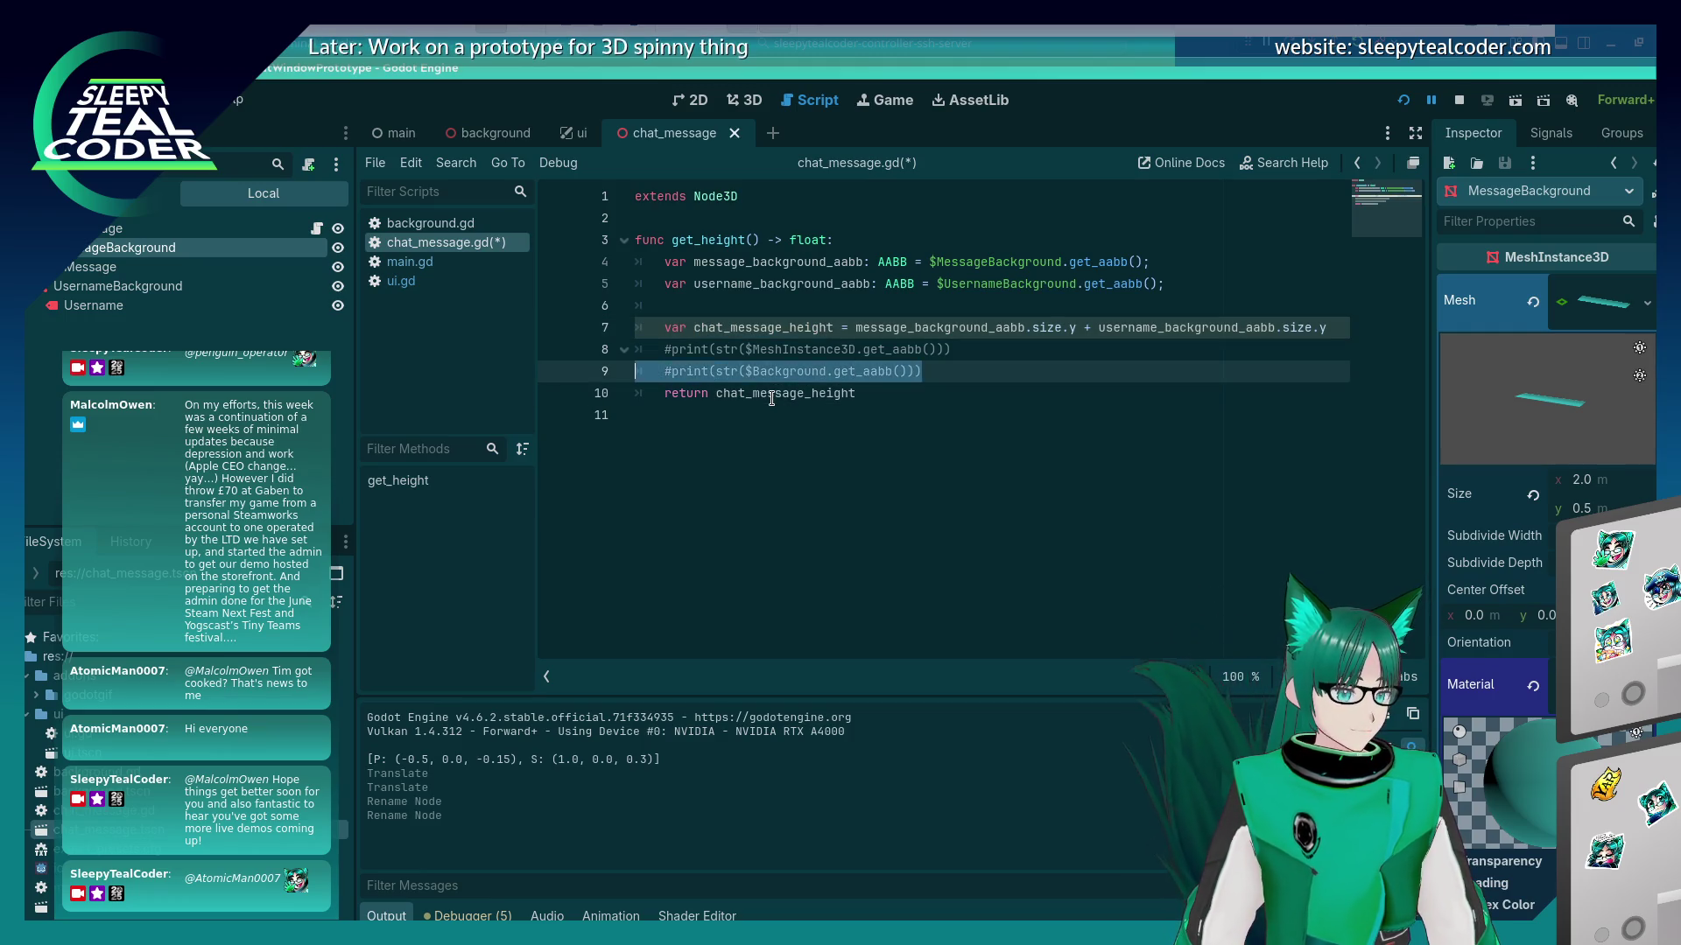
{"action": "key", "text": "shift+Up"}
{"action": "key", "text": "BackSpace"}
{"action": "key", "text": "BackSpace"}
{"action": "key", "text": "ctrl+s"}
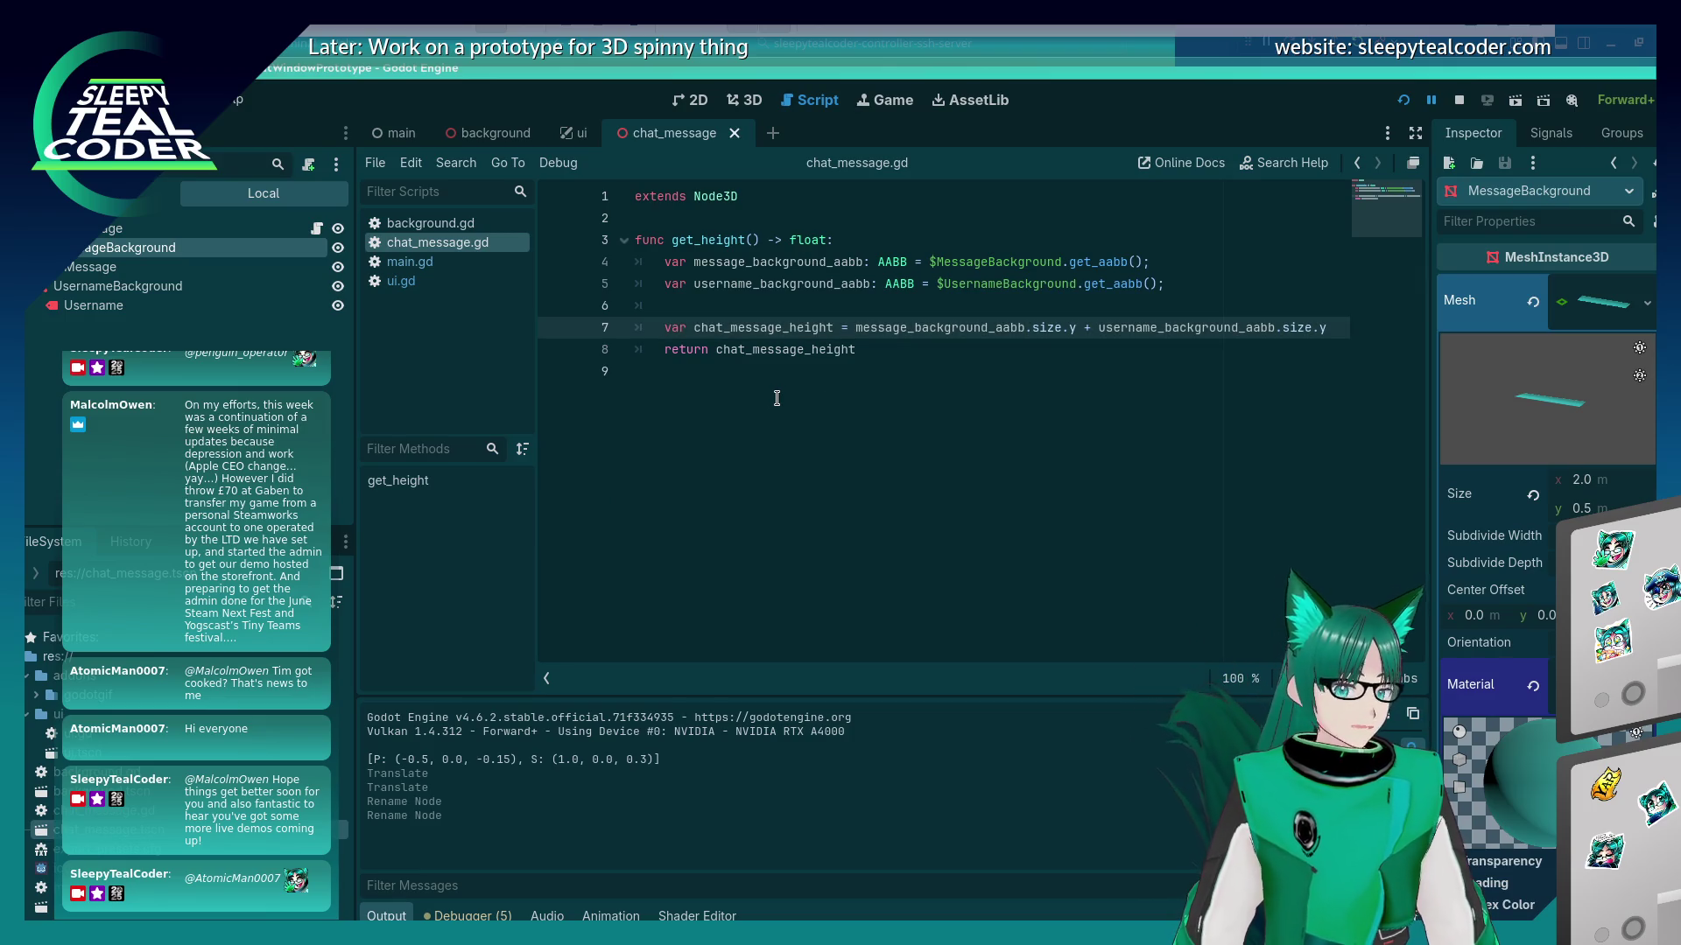
{"action": "left_click", "coordinate": [1402, 92]}
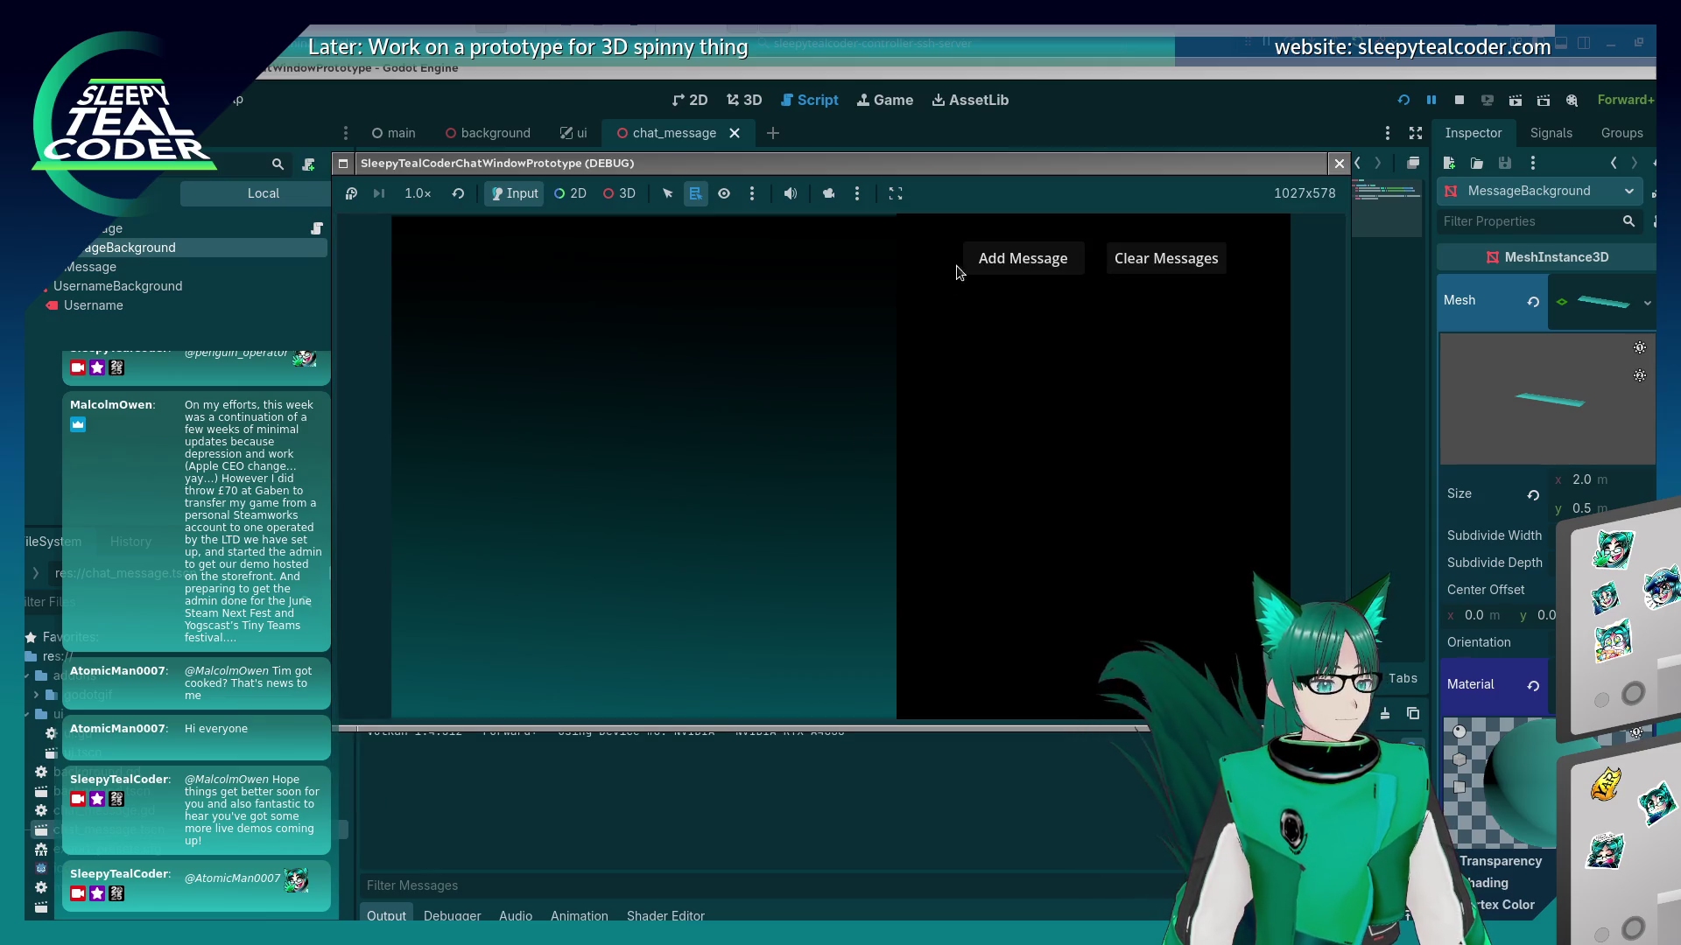
- Add four TestMcTest messages in the running game to check stacking, then stop with F8
{"action": "left_click", "coordinate": [985, 260]}
{"action": "left_click", "coordinate": [996, 263]}
{"action": "left_click", "coordinate": [995, 262]}
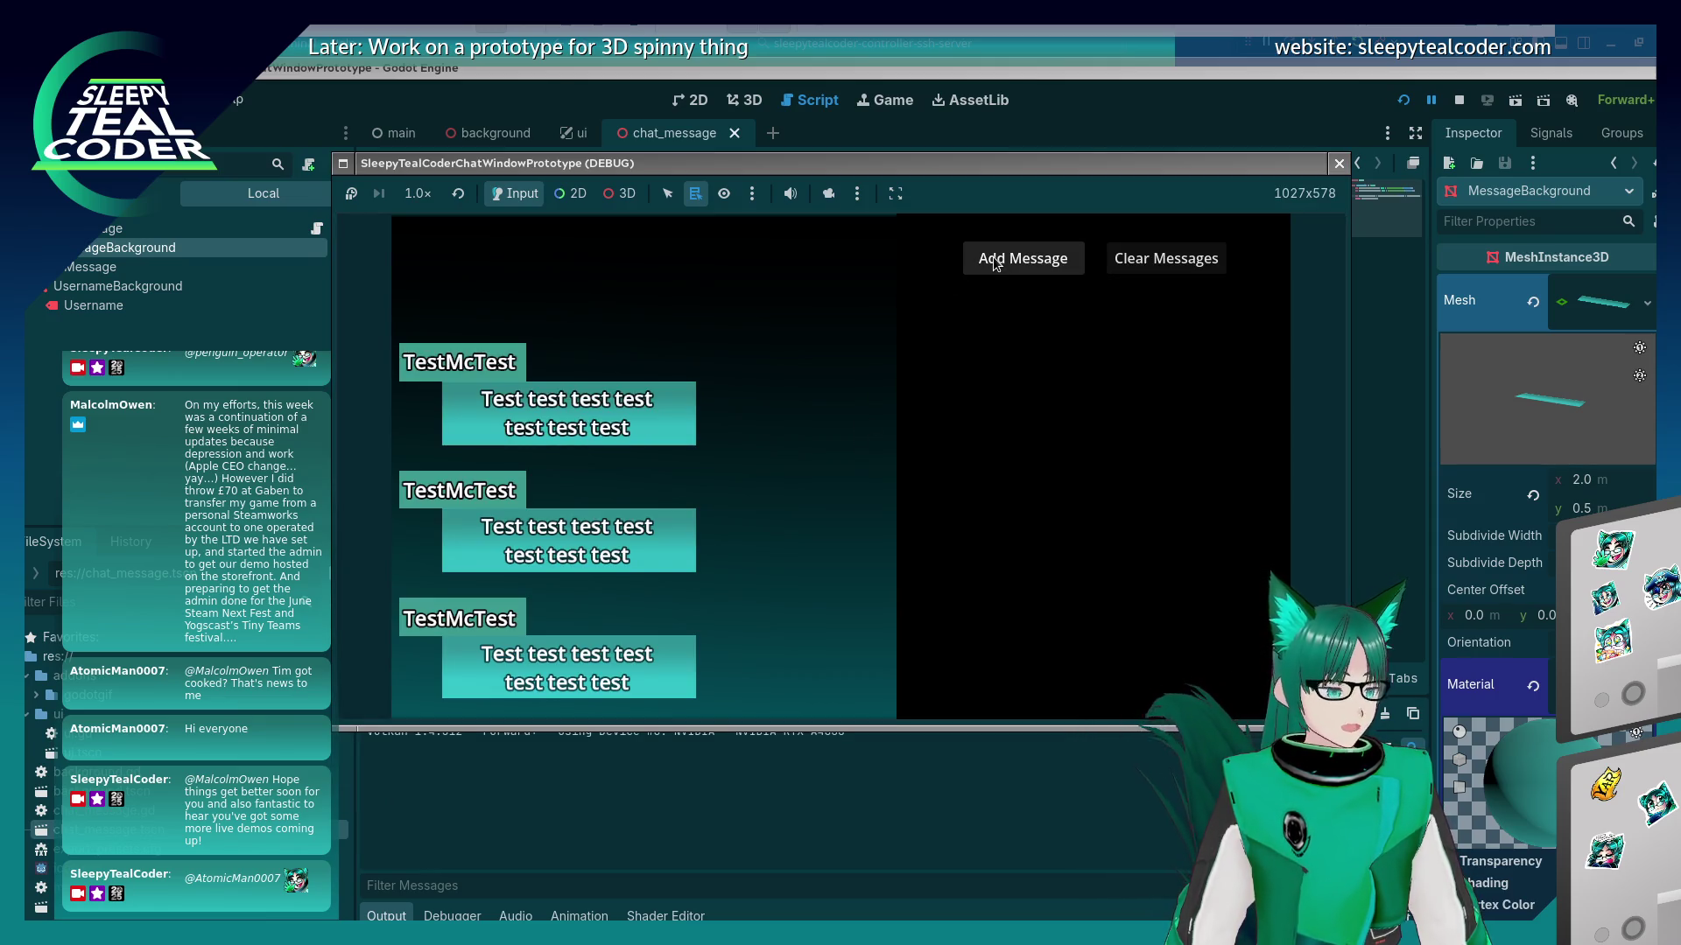
{"action": "left_click", "coordinate": [995, 262]}
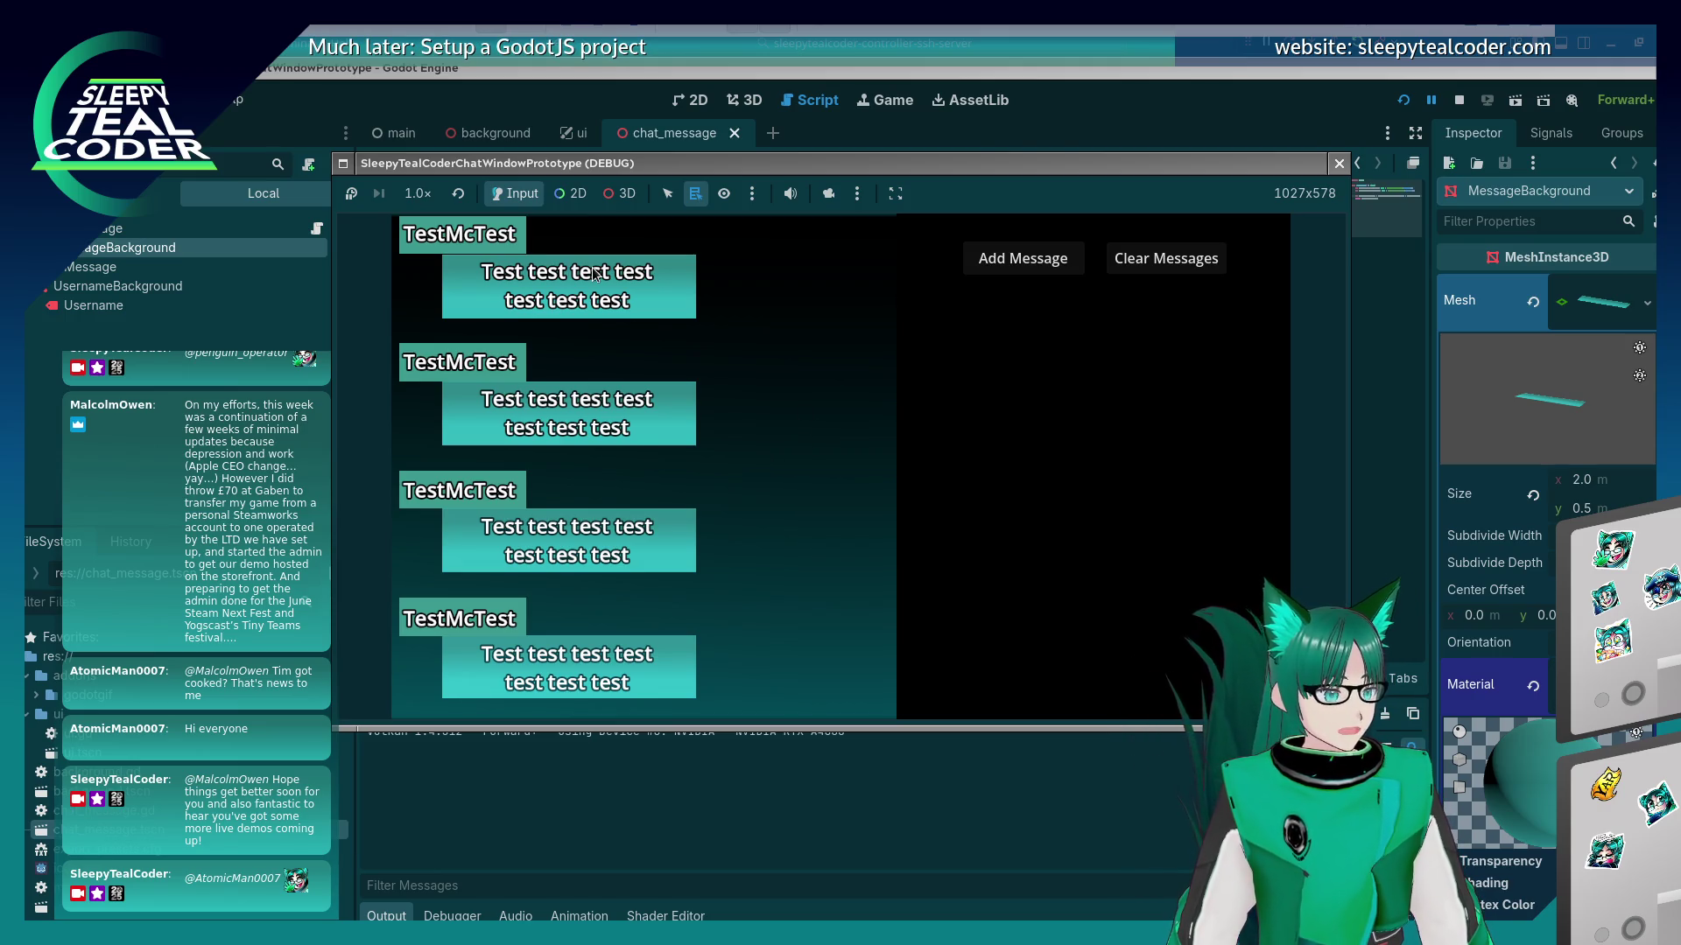
{"action": "mouse_move", "coordinate": [738, 164]}
{"action": "left_mouse_down"}
{"action": "mouse_move", "coordinate": [889, 476]}
{"action": "mouse_move", "coordinate": [720, 158]}
{"action": "left_mouse_up"}
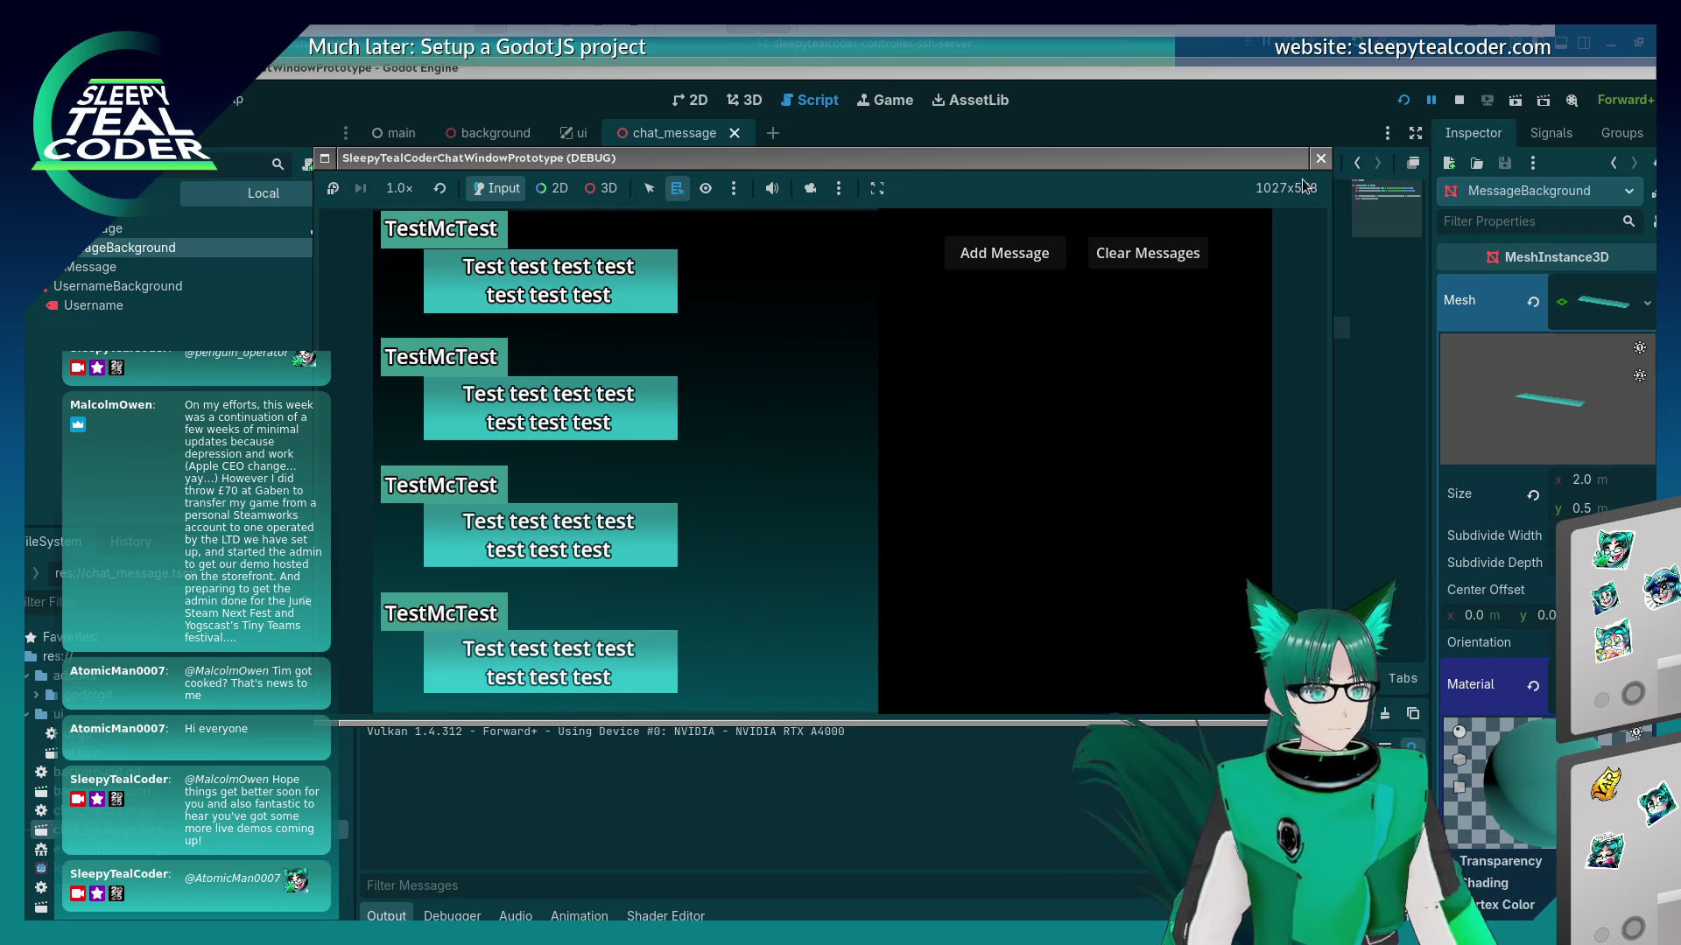
{"action": "left_click", "coordinate": [1263, 118]}
{"action": "key", "text": "F8"}
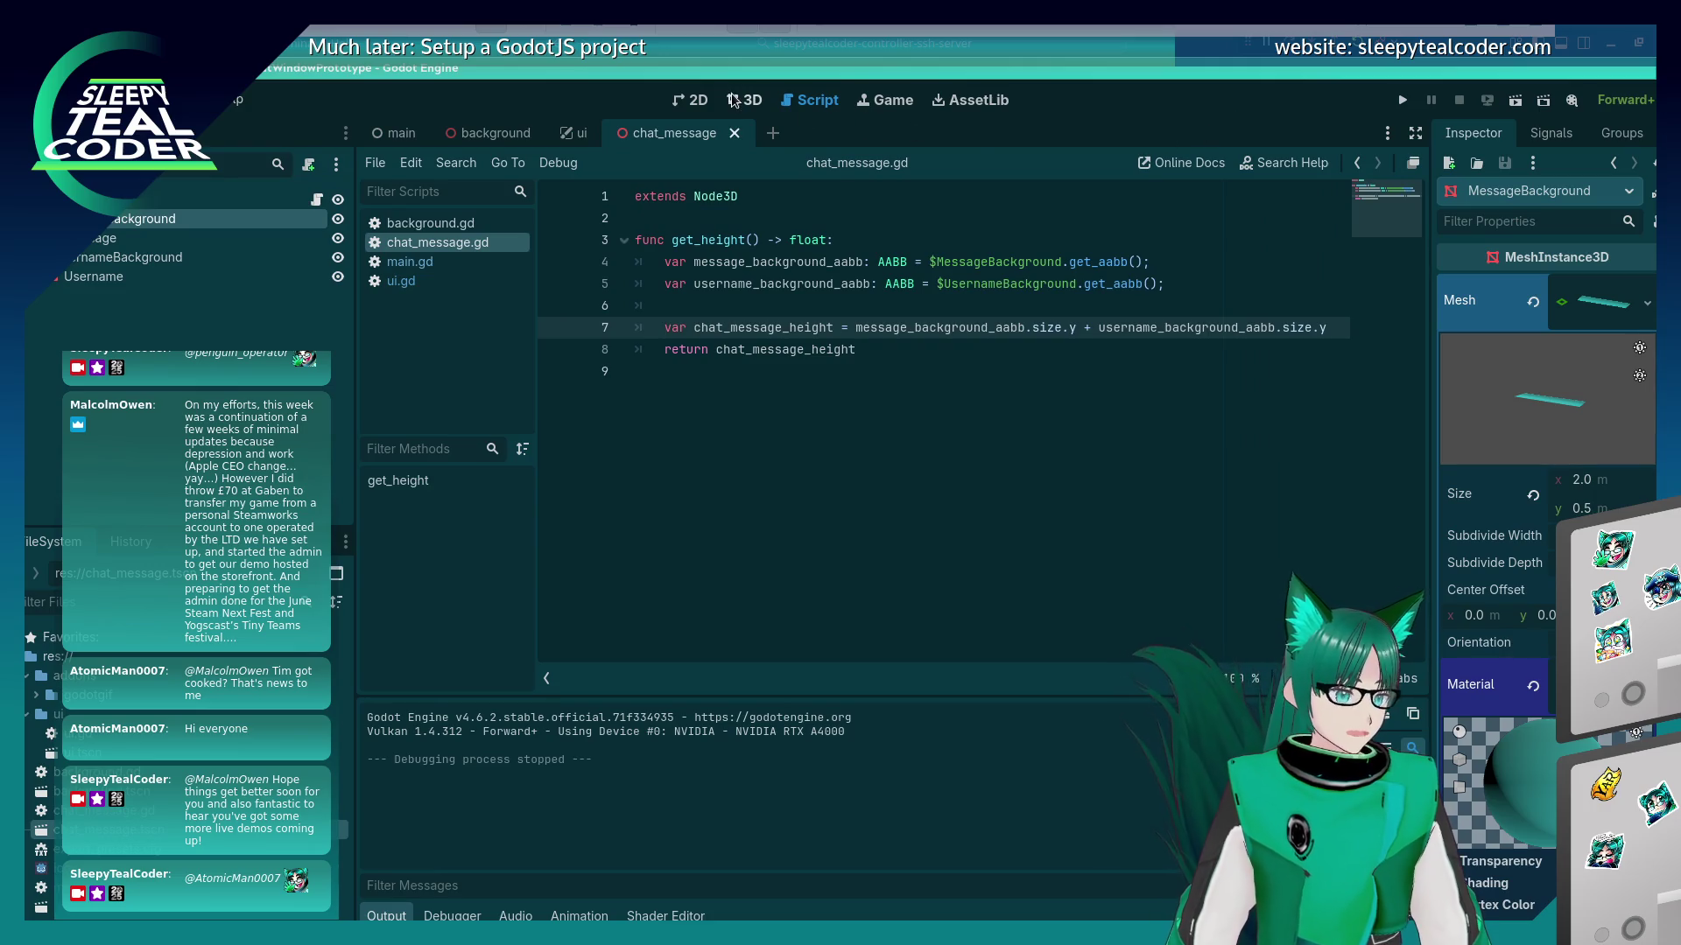
- Box-select both labels in the 3D view and shift them slightly left
{"action": "left_click", "coordinate": [742, 100]}
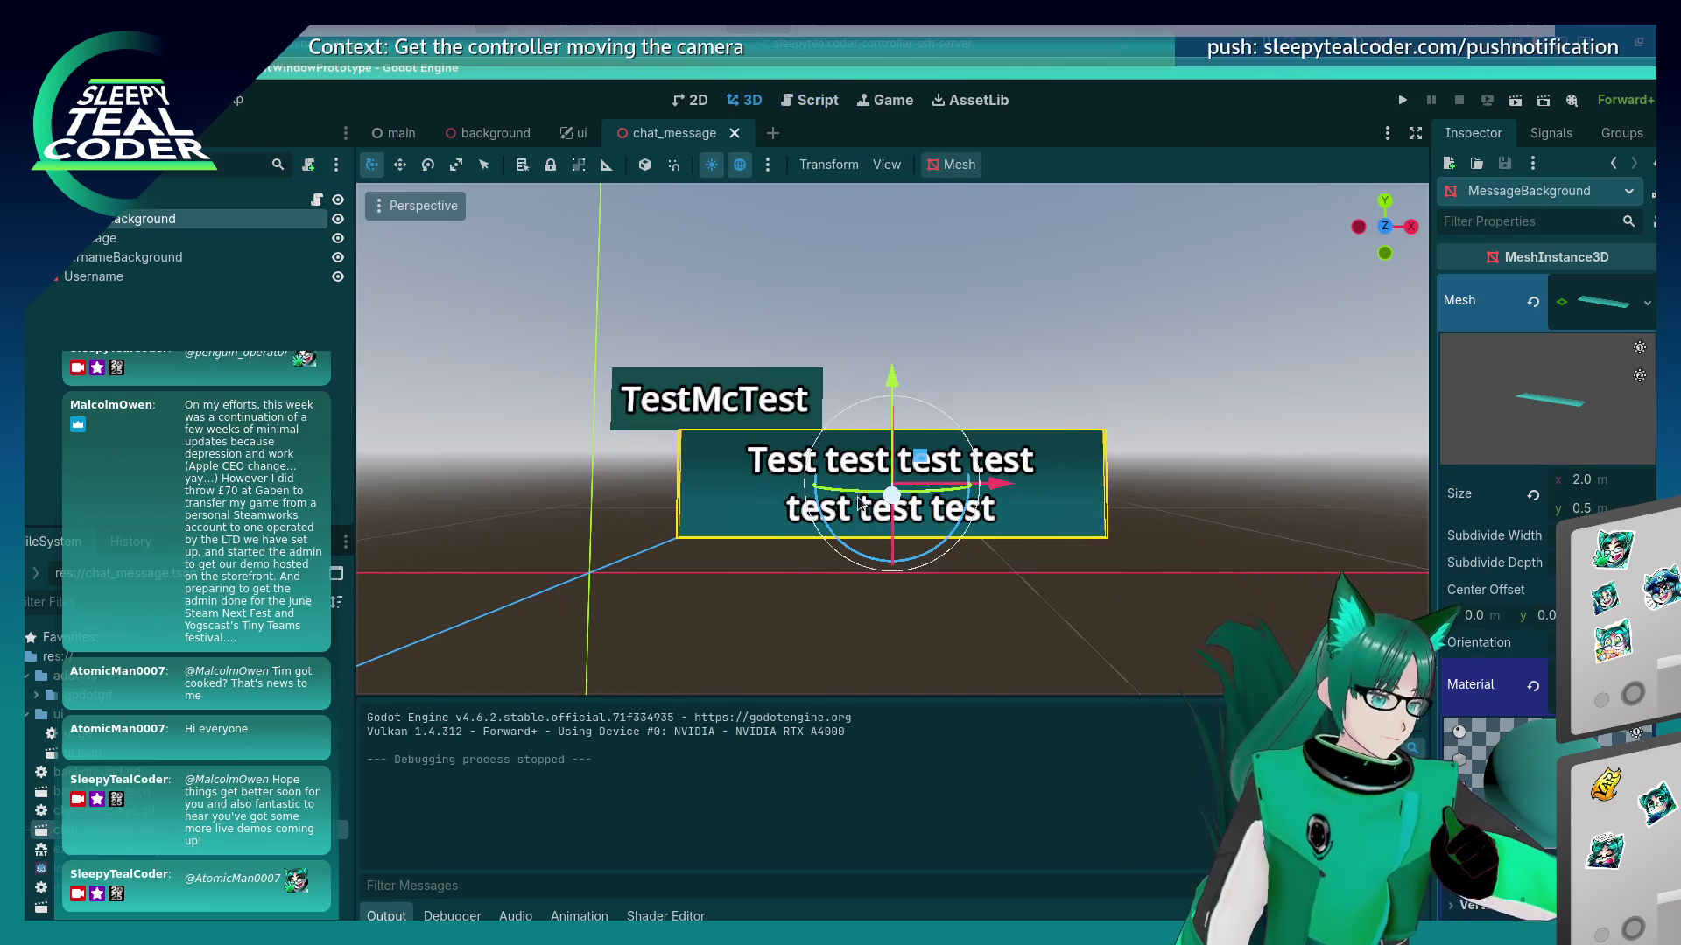
{"action": "left_click", "coordinate": [810, 383]}
{"action": "left_click_drag", "start_coordinate": [923, 451], "coordinate": [918, 449]}
{"action": "key", "text": "ctrl+z"}
{"action": "left_click", "coordinate": [587, 336]}
{"action": "mouse_move", "coordinate": [600, 323]}
{"action": "left_mouse_down"}
{"action": "mouse_move", "coordinate": [641, 393]}
{"action": "mouse_move", "coordinate": [1230, 639]}
{"action": "left_mouse_up"}
{"action": "left_click_drag", "start_coordinate": [924, 452], "coordinate": [919, 424]}
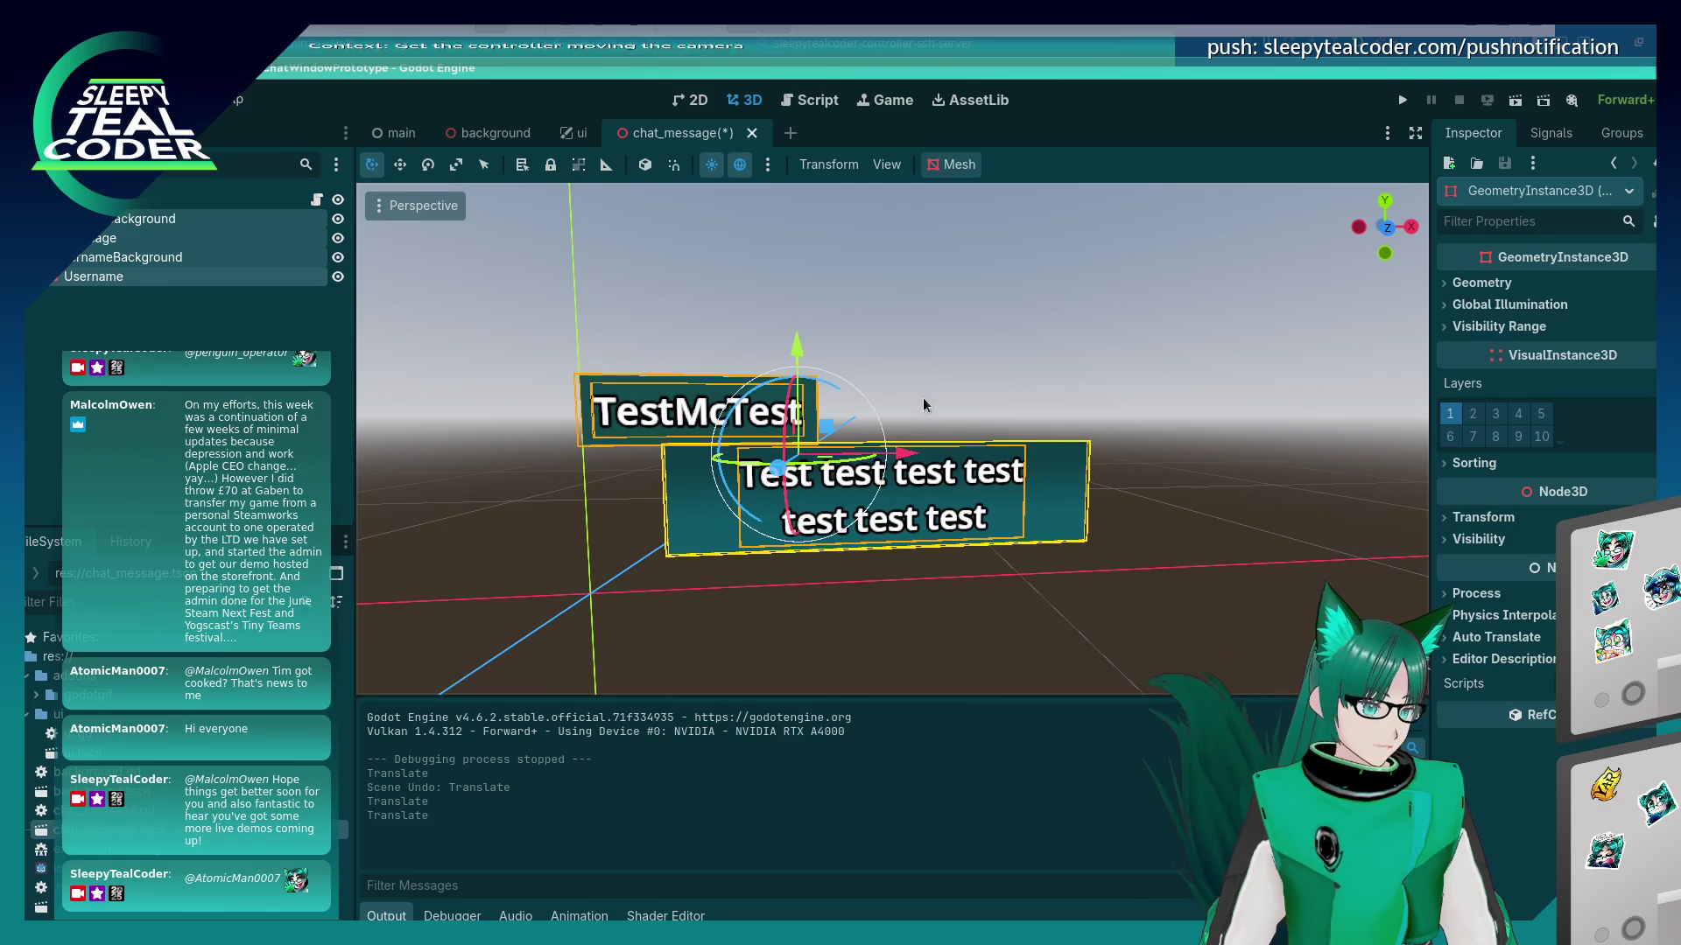
{"action": "left_click", "coordinate": [920, 424]}
- Move both labels down, fine-tune their vertical position, then run the game
{"action": "left_click", "coordinate": [1000, 471]}
{"action": "left_click", "coordinate": [516, 279]}
{"action": "left_click_drag", "start_coordinate": [526, 304], "coordinate": [1250, 609]}
{"action": "left_click_drag", "start_coordinate": [796, 342], "coordinate": [862, 558]}
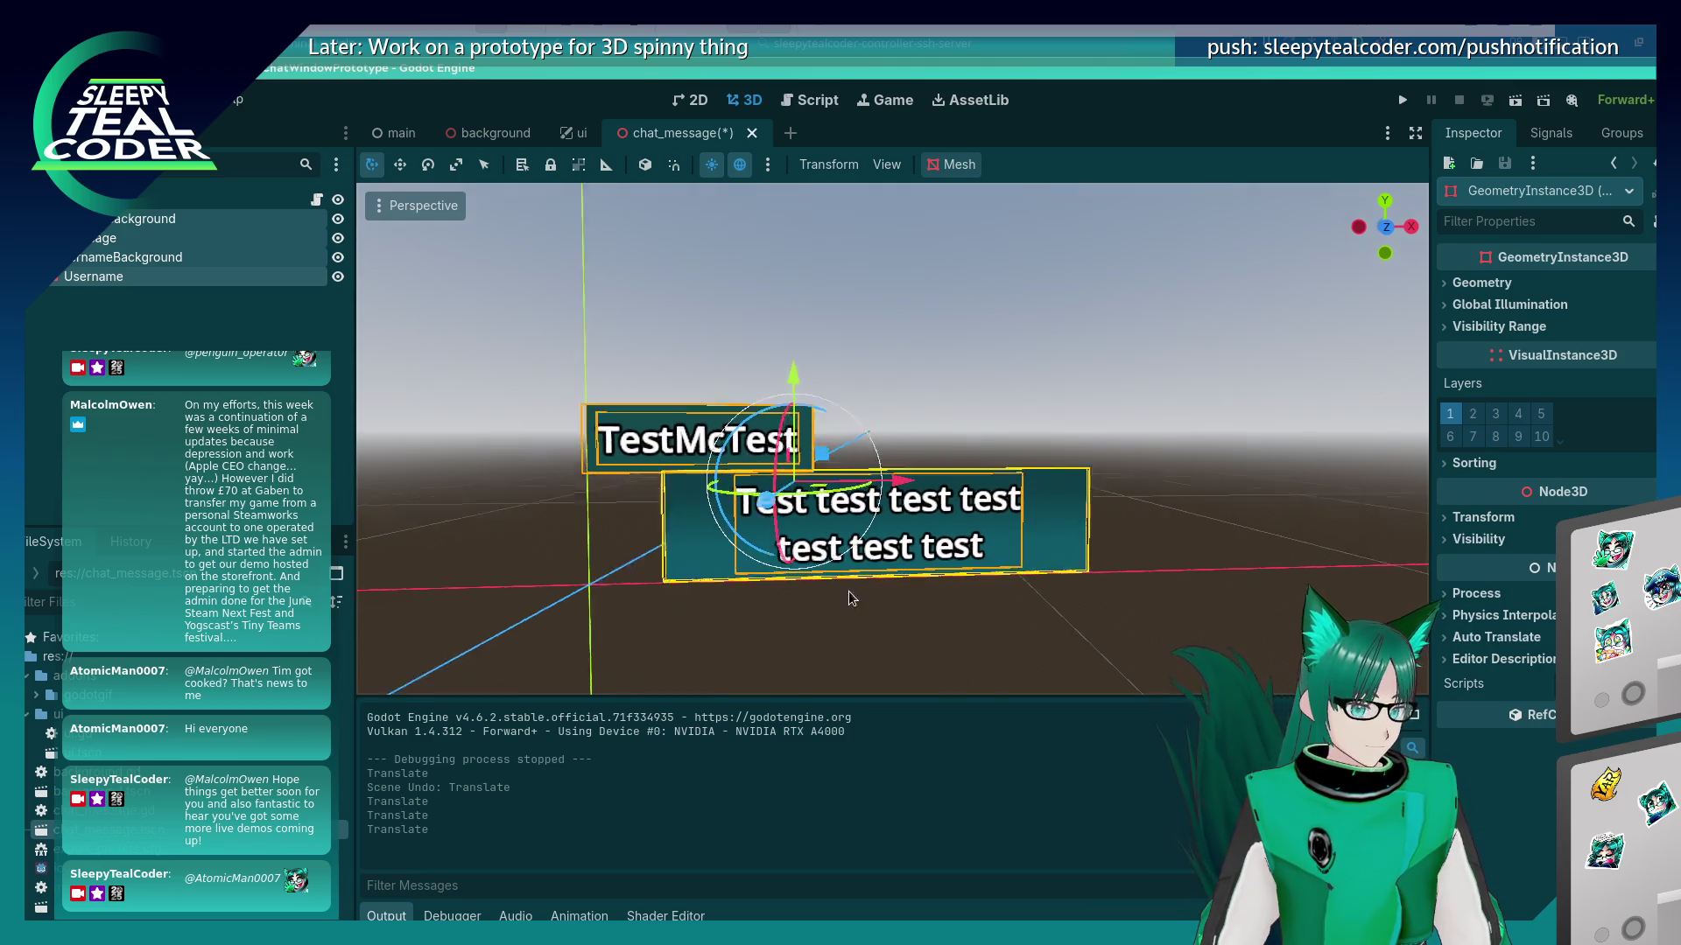
{"action": "left_click_drag", "start_coordinate": [790, 369], "coordinate": [792, 372]}
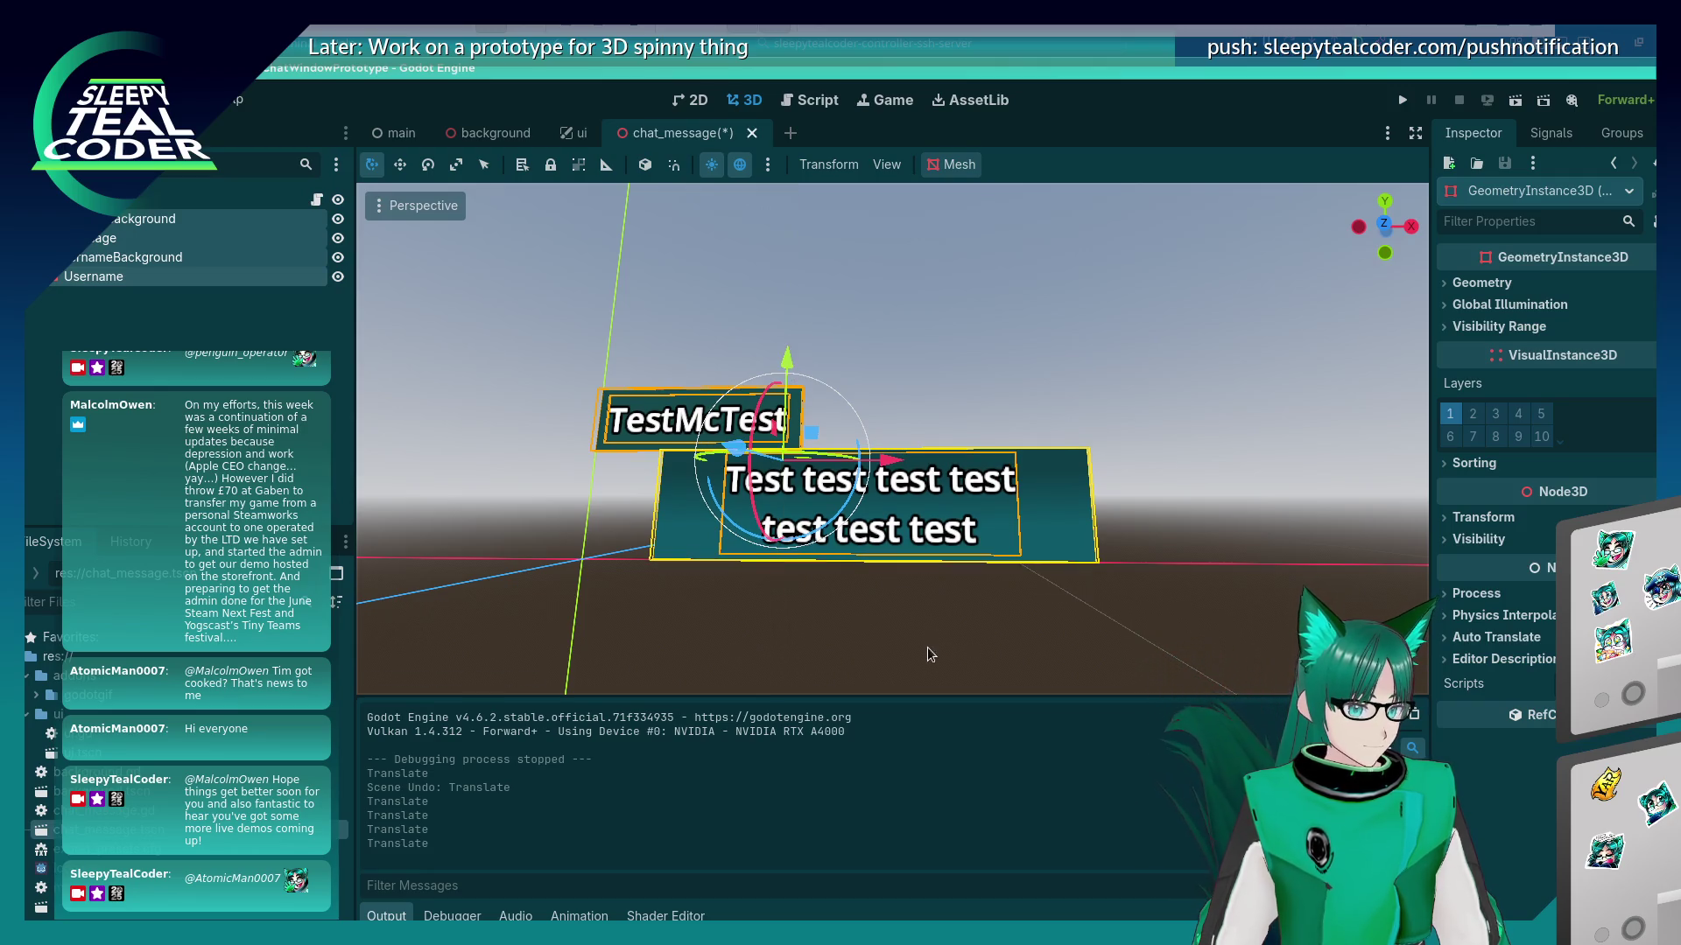
{"action": "left_click", "coordinate": [930, 649]}
{"action": "mouse_move", "coordinate": [562, 312]}
{"action": "left_mouse_down"}
{"action": "mouse_move", "coordinate": [1448, 676]}
{"action": "mouse_move", "coordinate": [1234, 610]}
{"action": "left_mouse_up"}
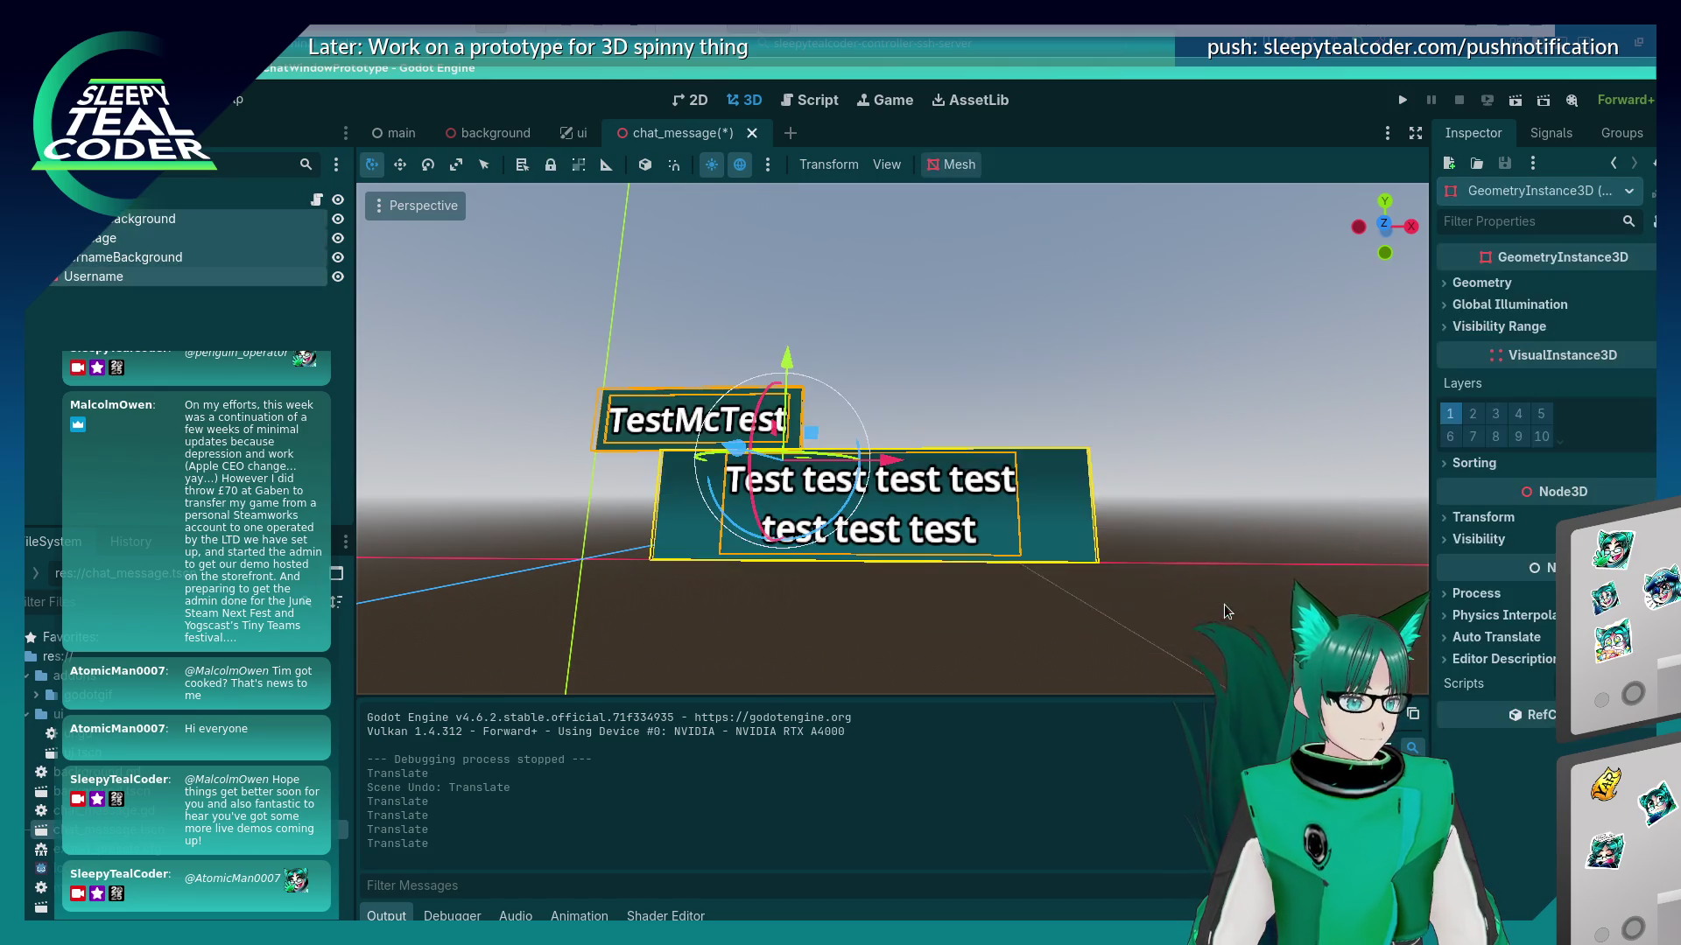
{"action": "left_click_drag", "start_coordinate": [786, 368], "coordinate": [786, 368]}
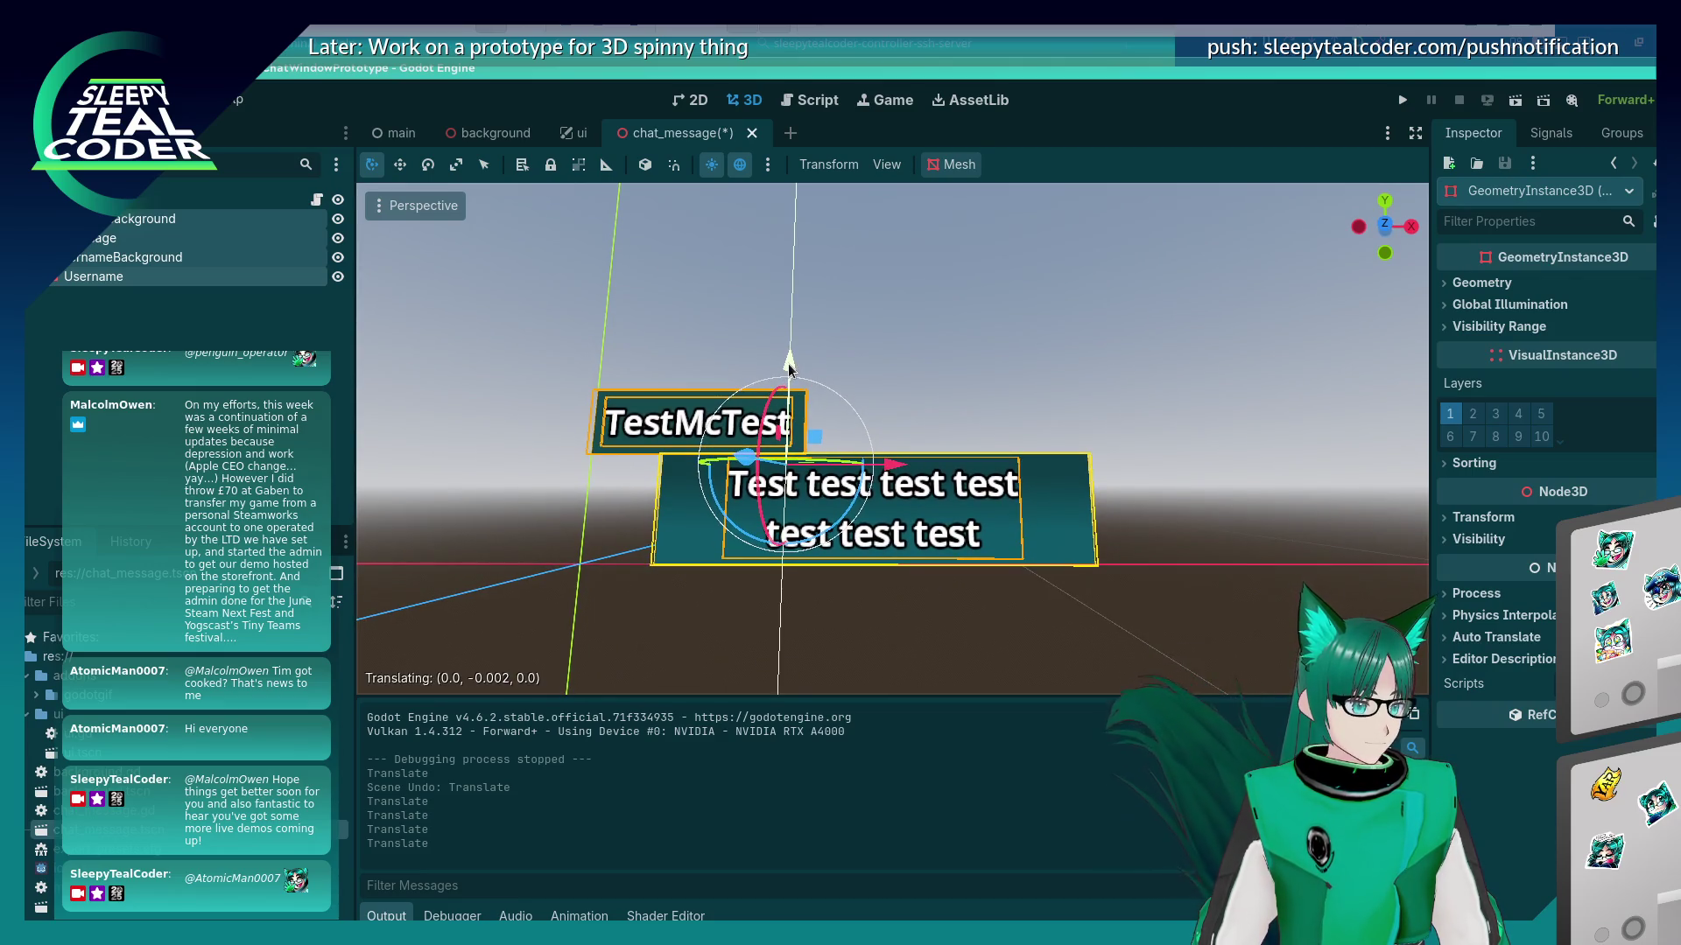
{"action": "left_click", "coordinate": [838, 631]}
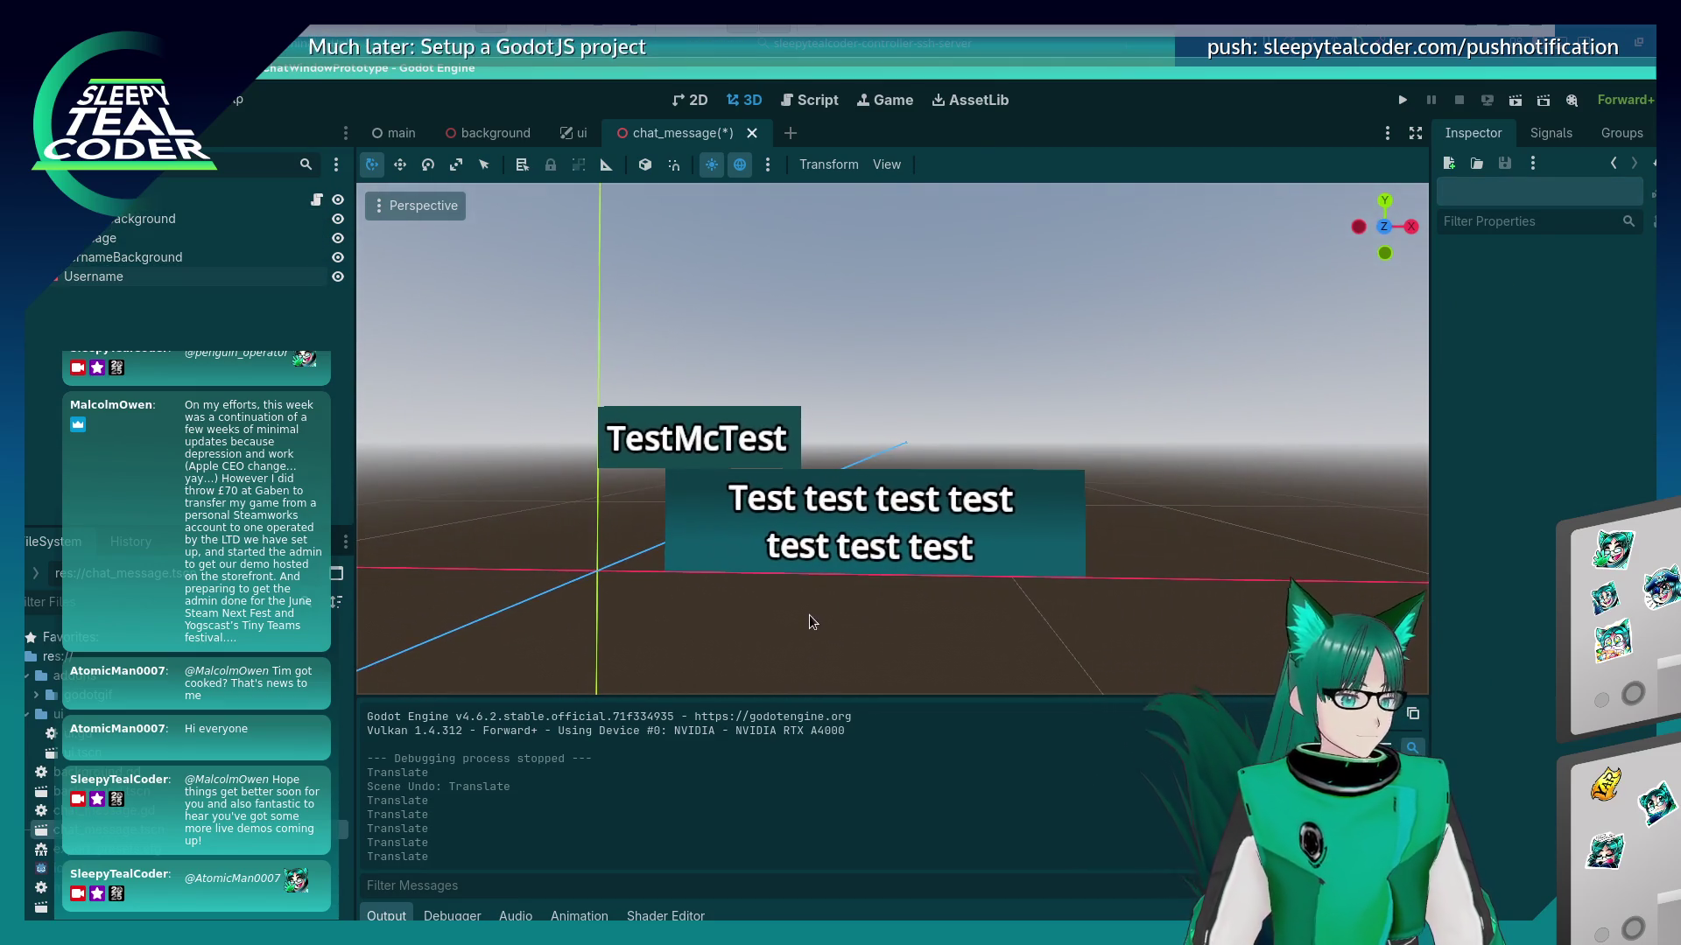
{"action": "mouse_move", "coordinate": [838, 631]}
{"action": "left_mouse_down"}
{"action": "mouse_move", "coordinate": [853, 635]}
{"action": "mouse_move", "coordinate": [813, 619]}
{"action": "left_mouse_up"}
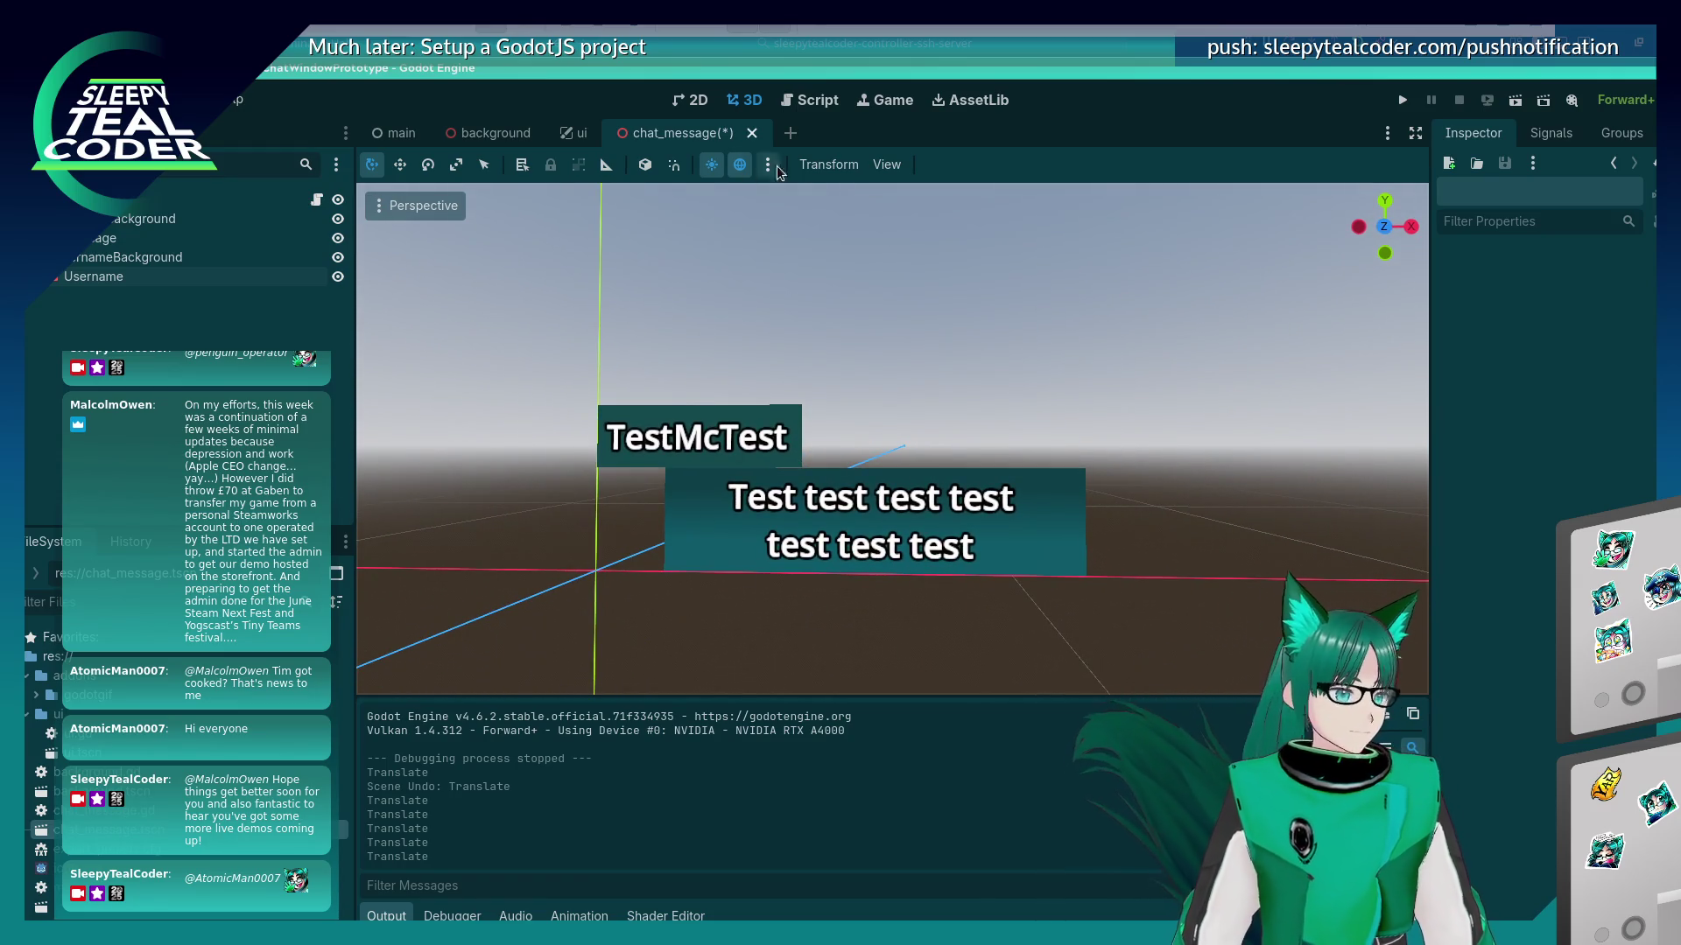
{"action": "left_click", "coordinate": [1406, 97]}
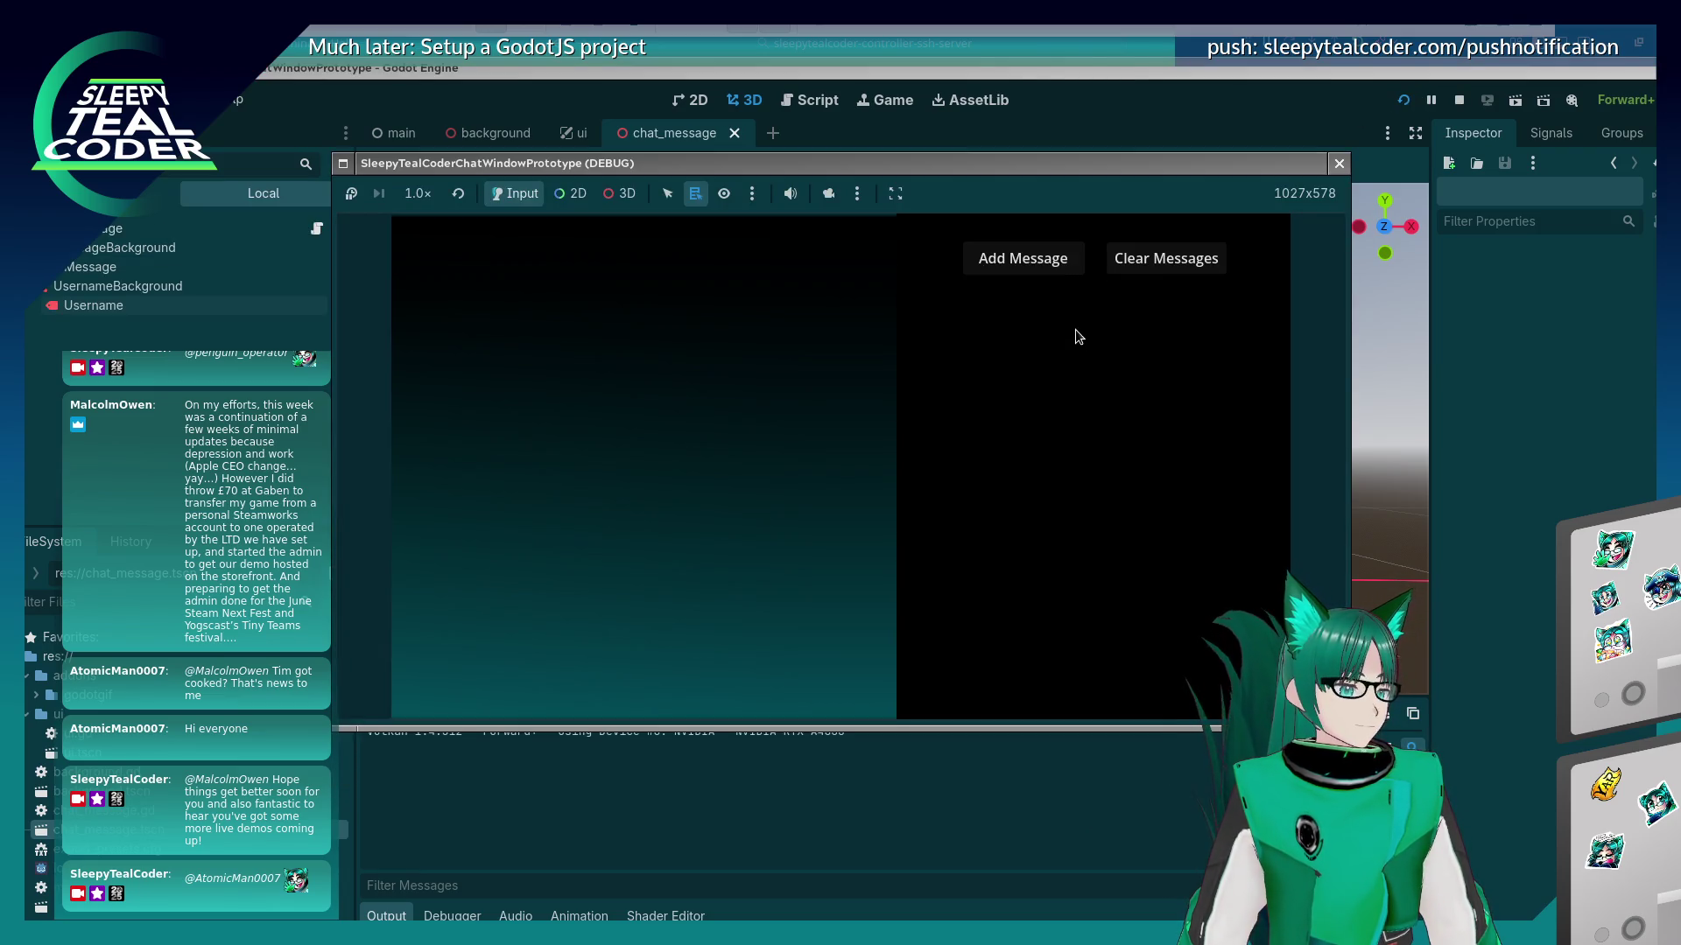
- Stack four chat messages in the running prototype to check spacing, then stop it with F8
{"action": "left_click", "coordinate": [987, 263]}
{"action": "left_click", "coordinate": [987, 262]}
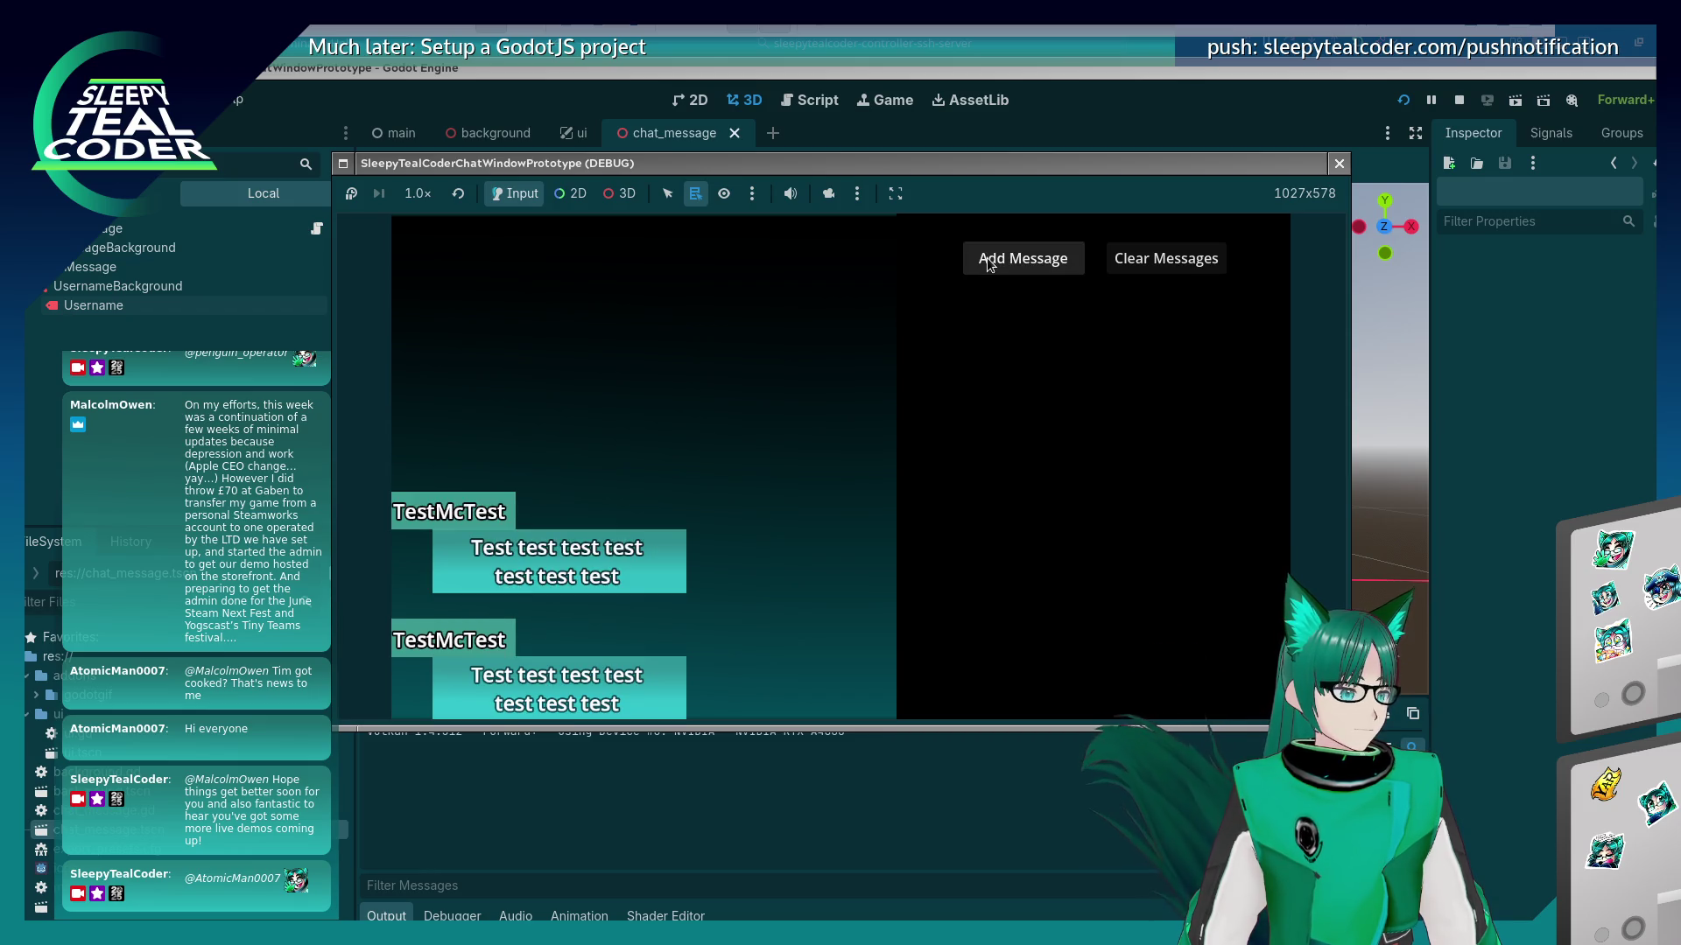
{"action": "left_click", "coordinate": [987, 263]}
{"action": "left_click", "coordinate": [987, 263]}
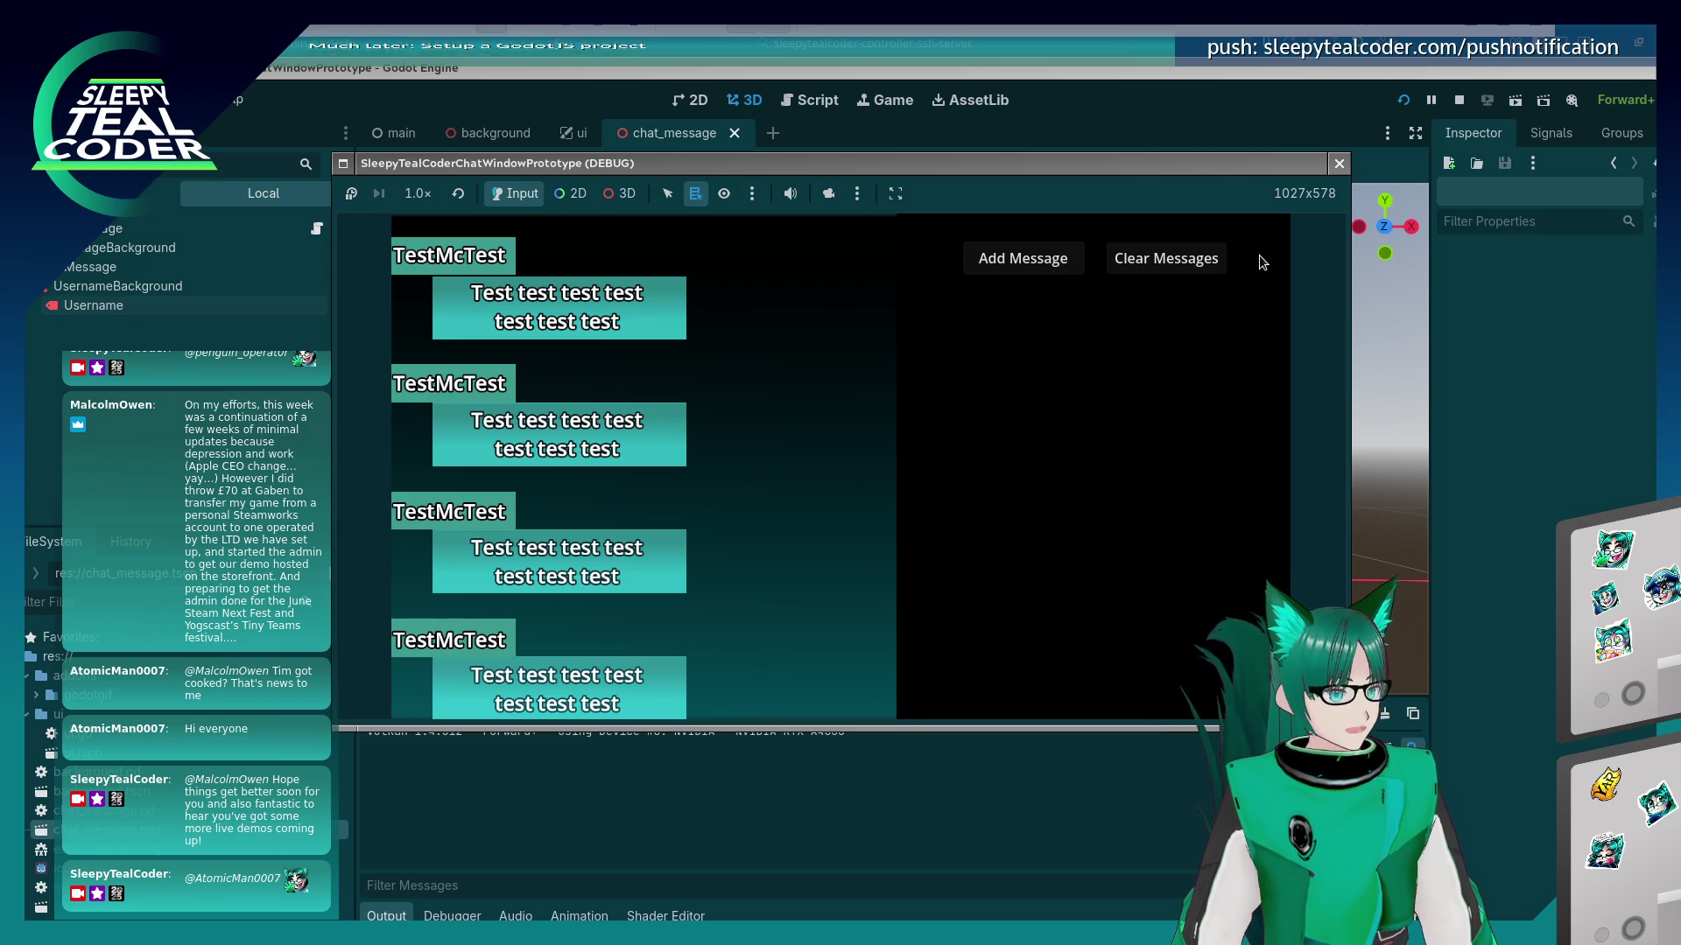
{"action": "key", "text": "F8"}
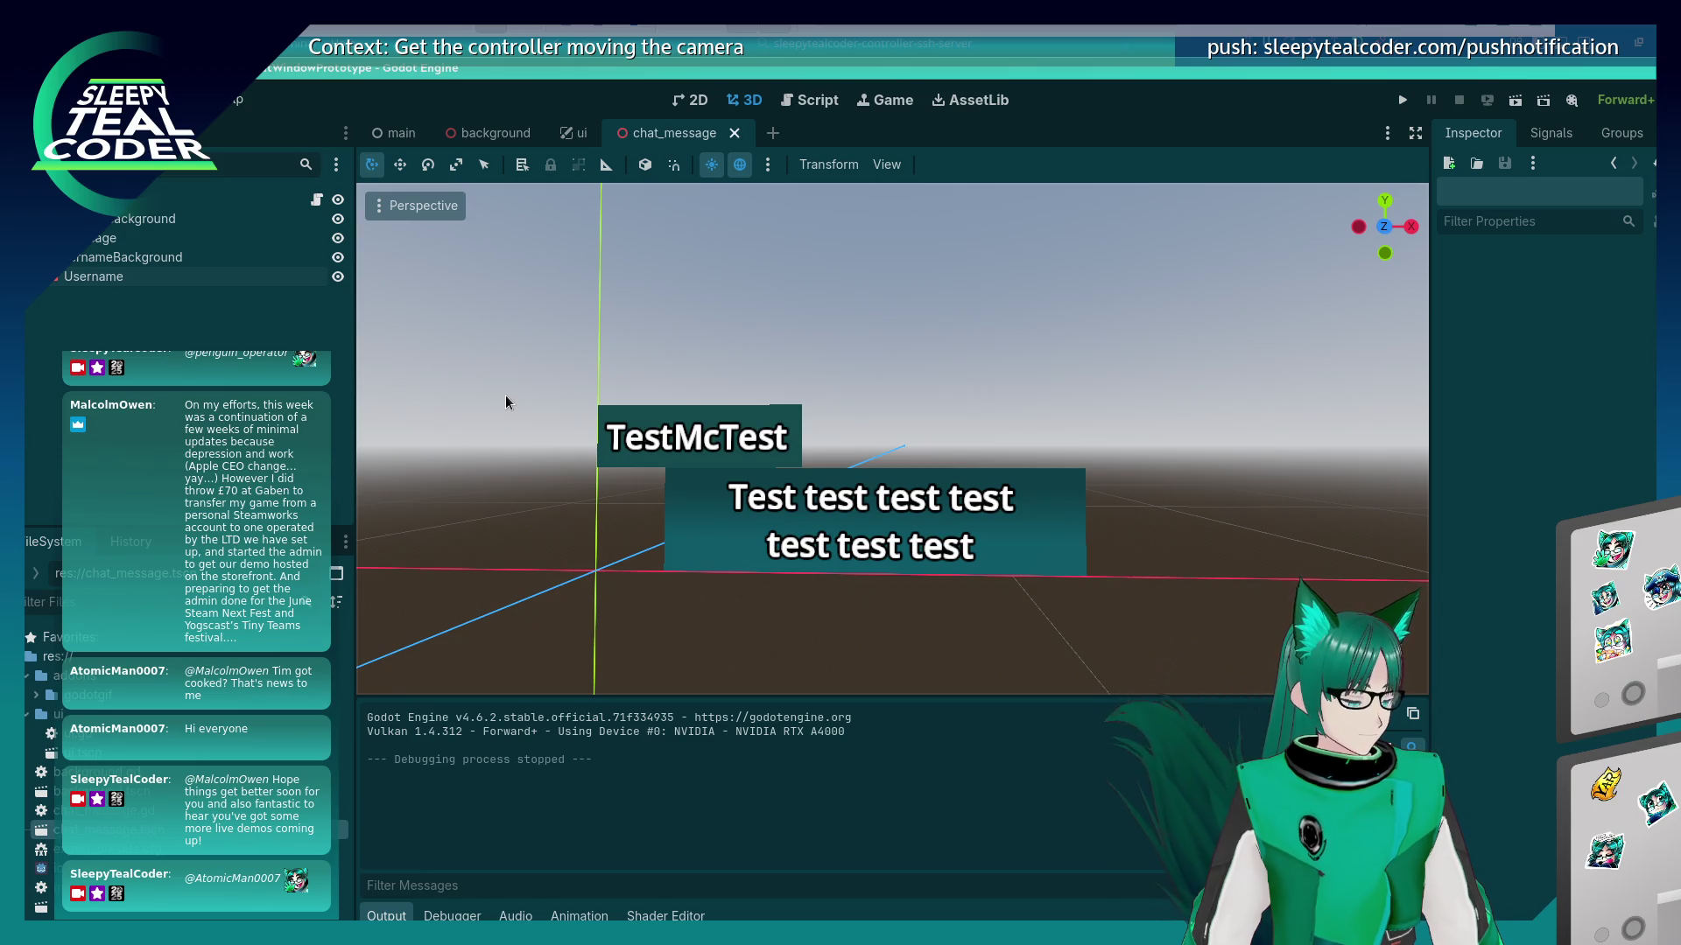
- Comment out the fixed 0.5 position increment on line 19 of main.gd
{"action": "left_click_drag", "start_coordinate": [554, 328], "coordinate": [1151, 644]}
{"action": "left_click", "coordinate": [1152, 644]}
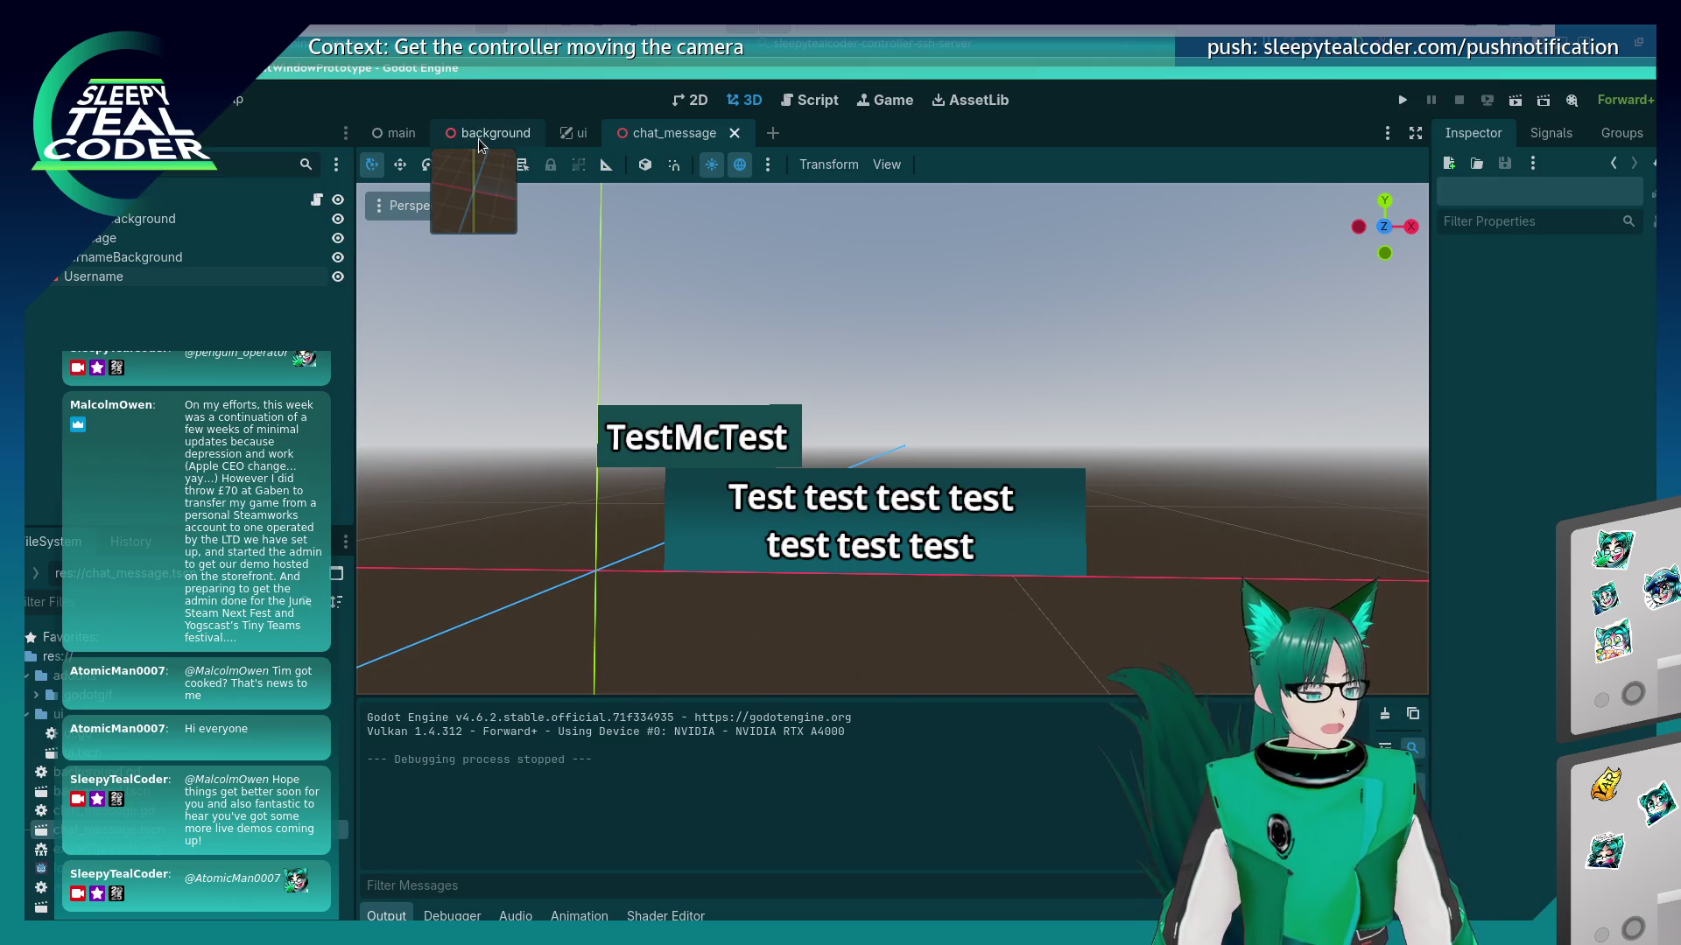
{"action": "left_click", "coordinate": [807, 107]}
{"action": "left_click", "coordinate": [377, 264]}
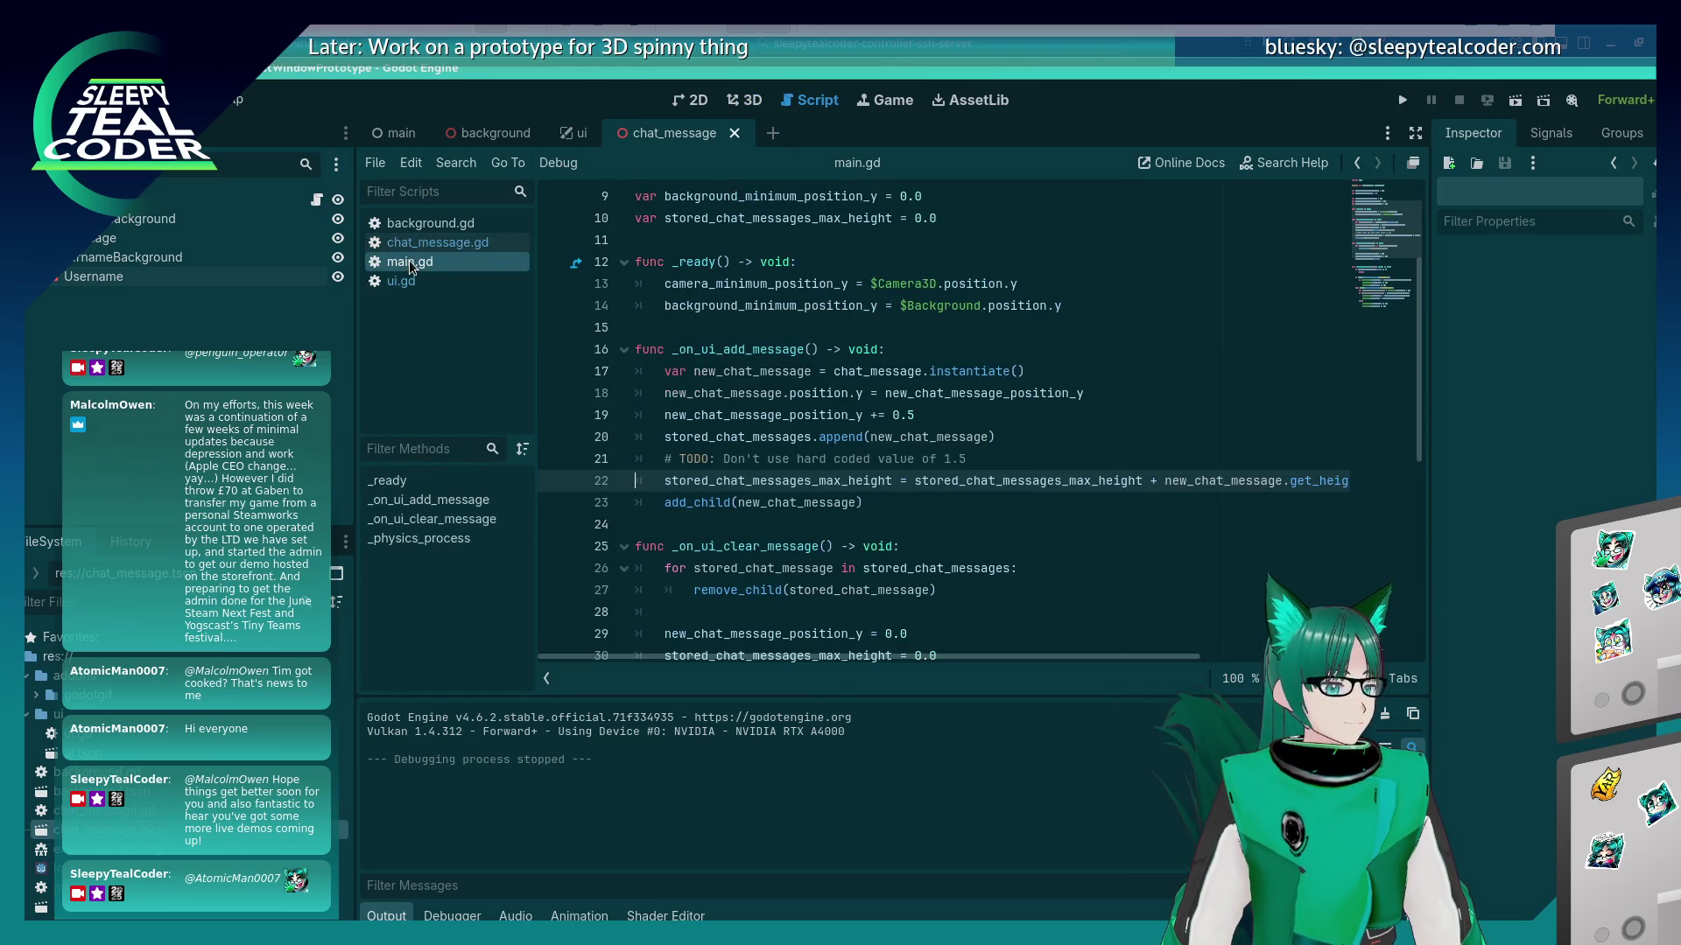
{"action": "left_click", "coordinate": [969, 417]}
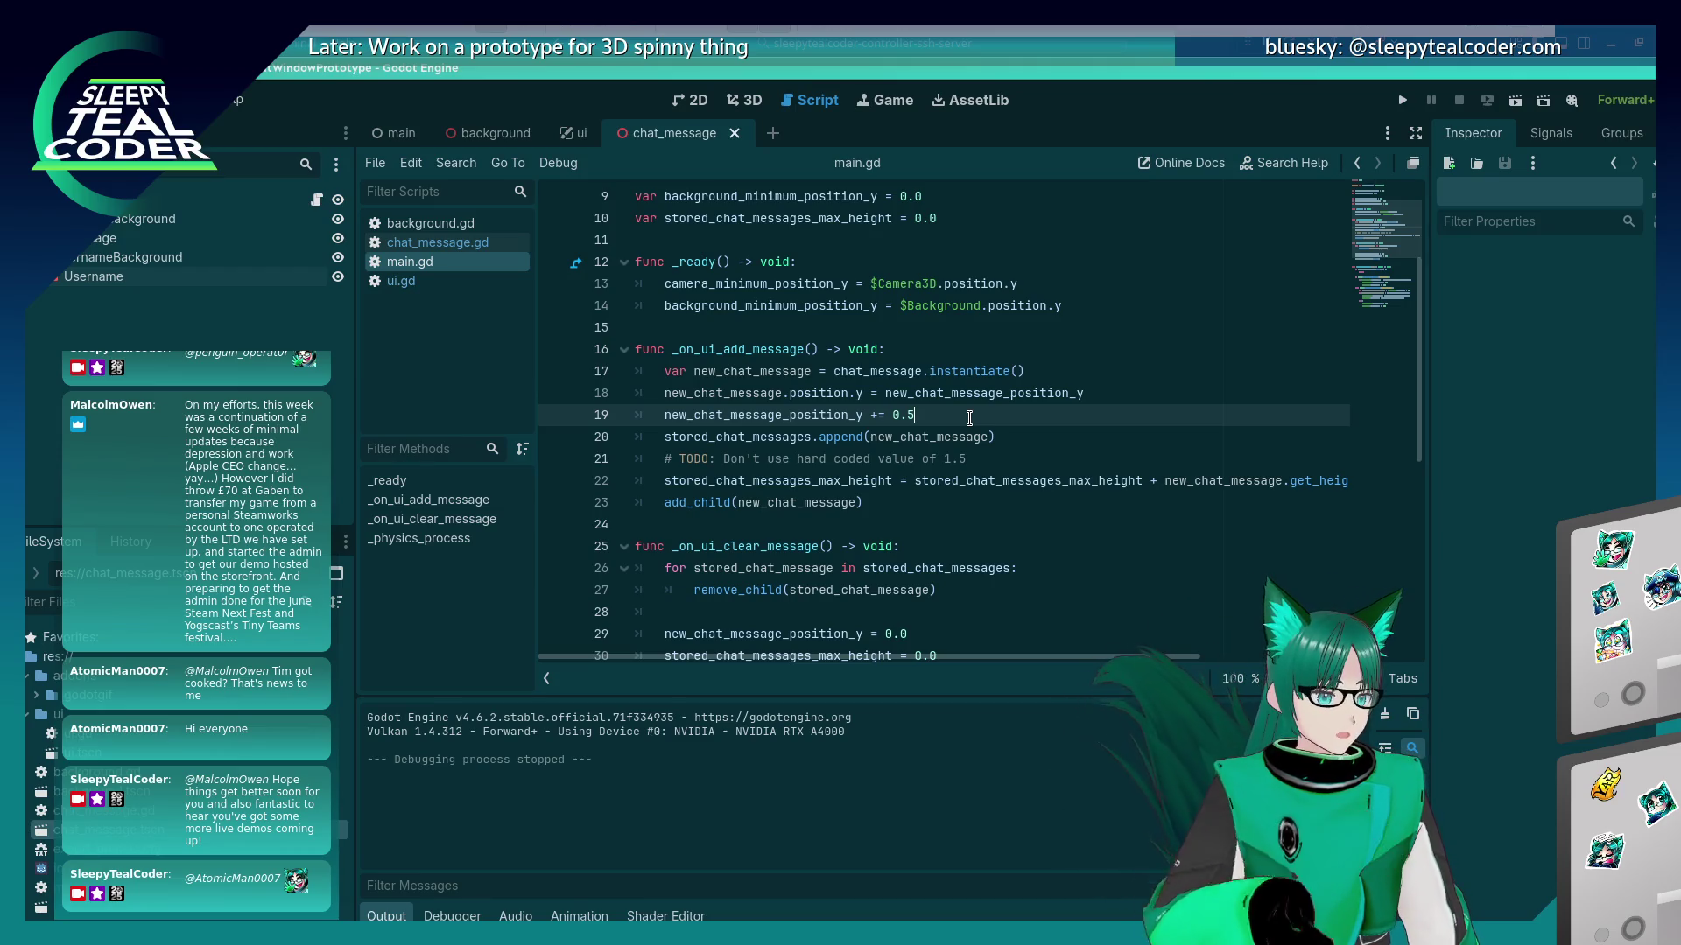
{"action": "key", "text": "ctrl+k"}
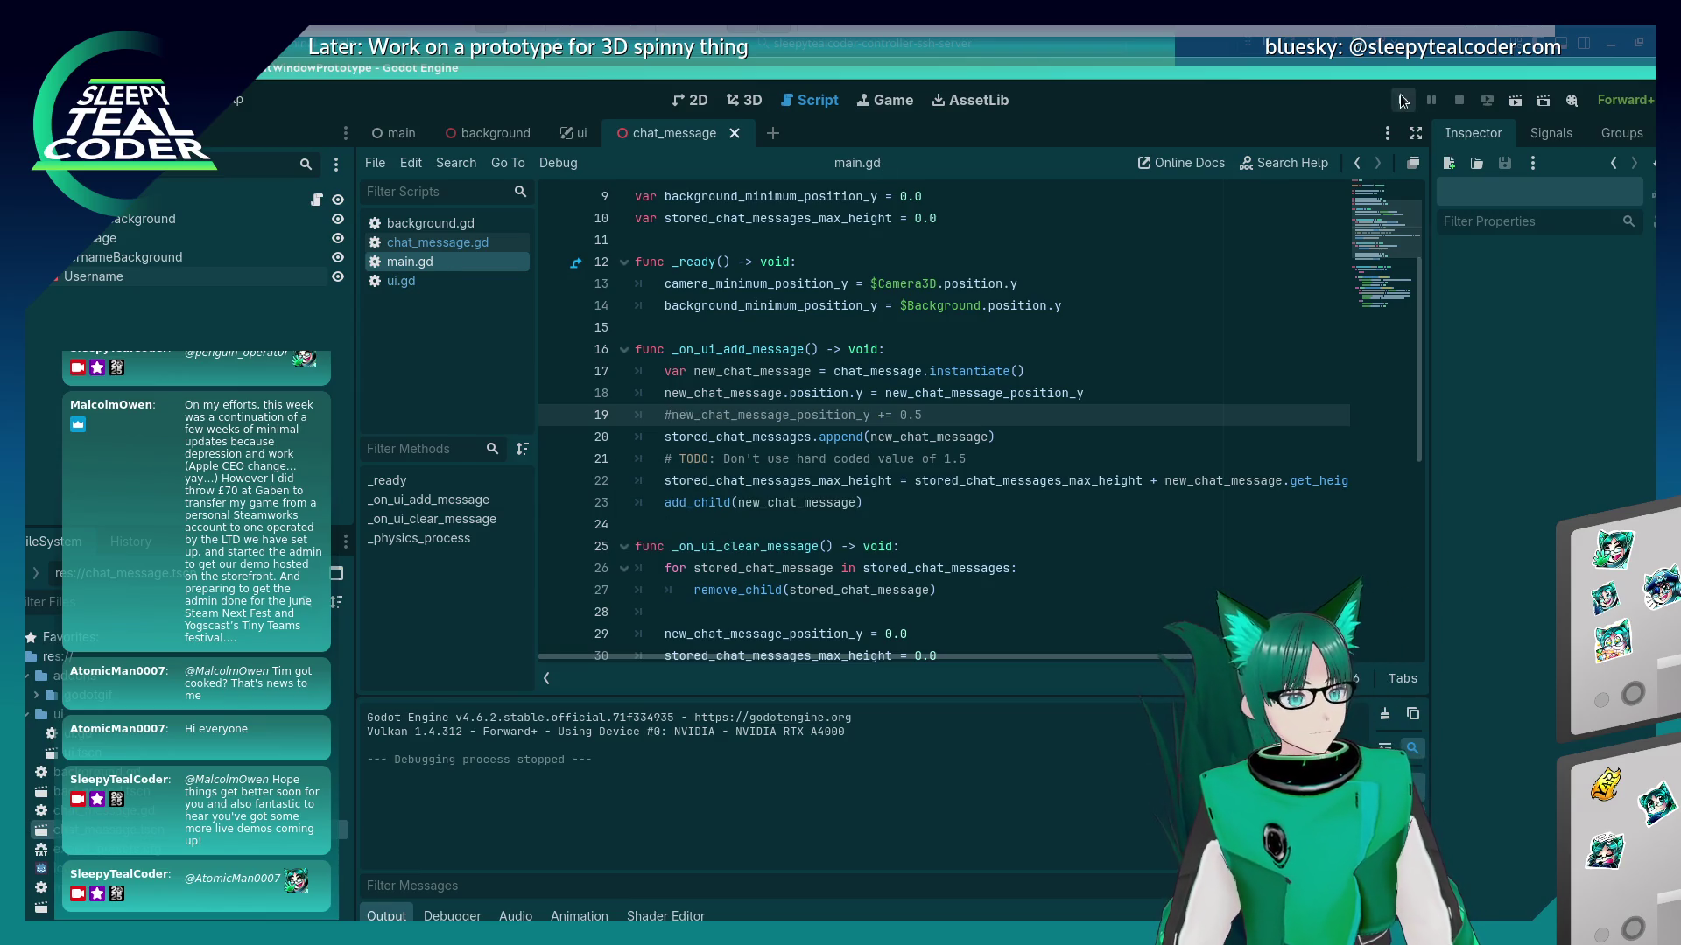
- Test-run the game, add three chat messages, then close it
{"action": "key", "text": "F5"}
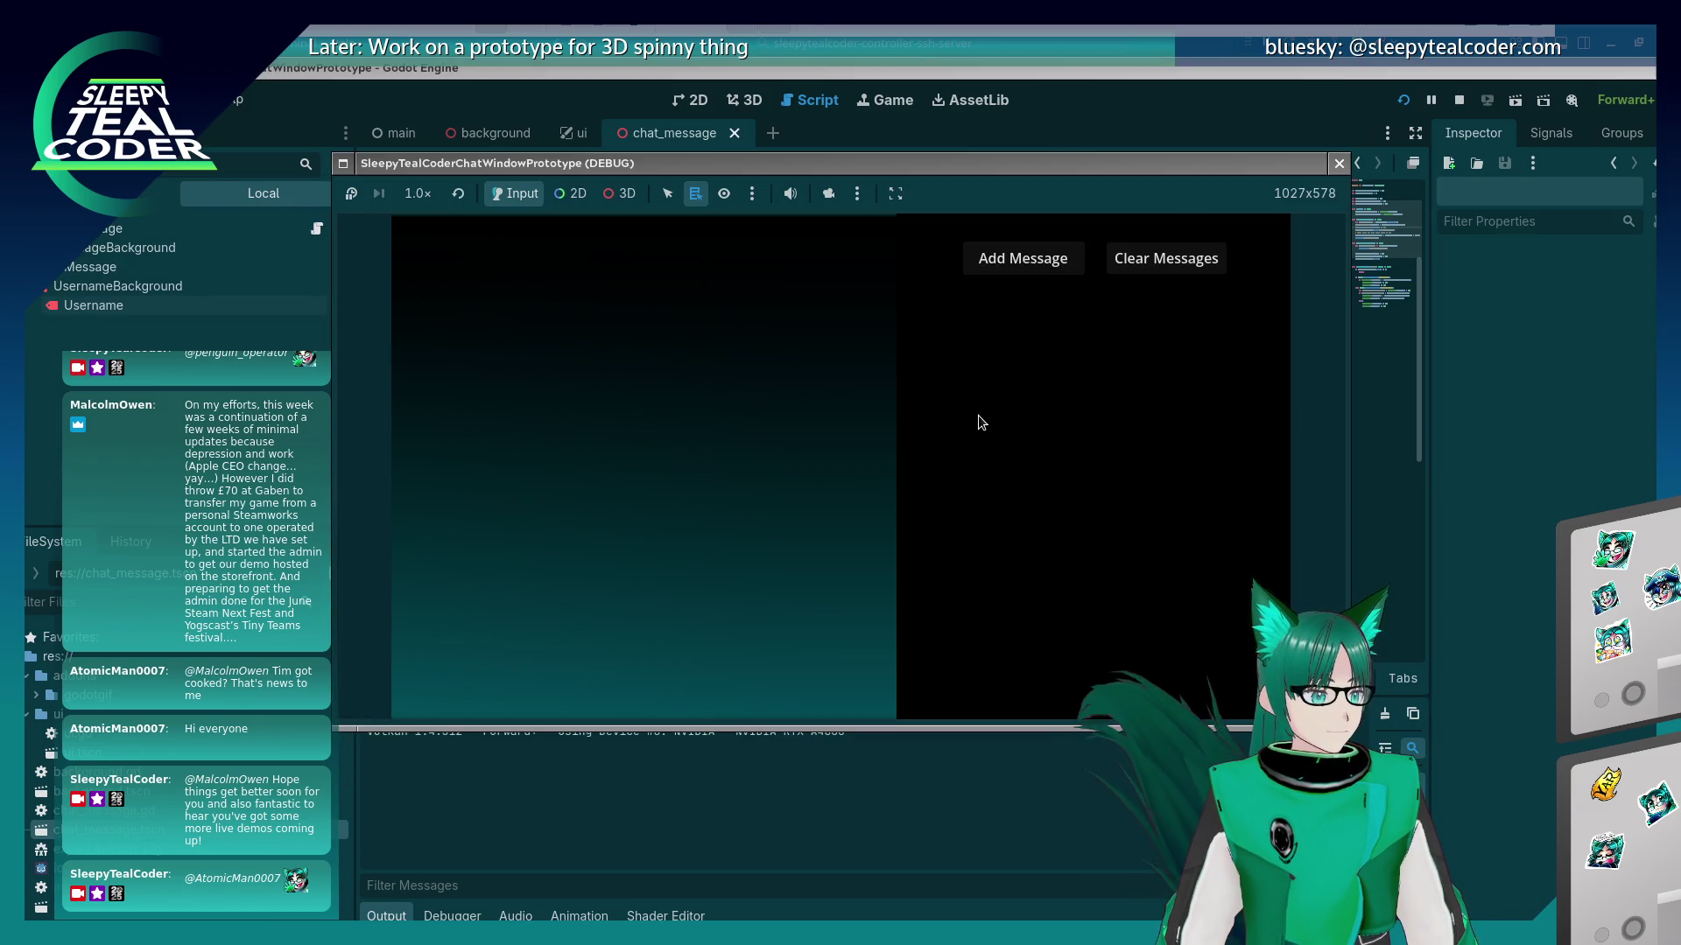
{"action": "left_click", "coordinate": [1002, 260]}
{"action": "left_click", "coordinate": [1011, 262]}
{"action": "left_click", "coordinate": [1011, 262]}
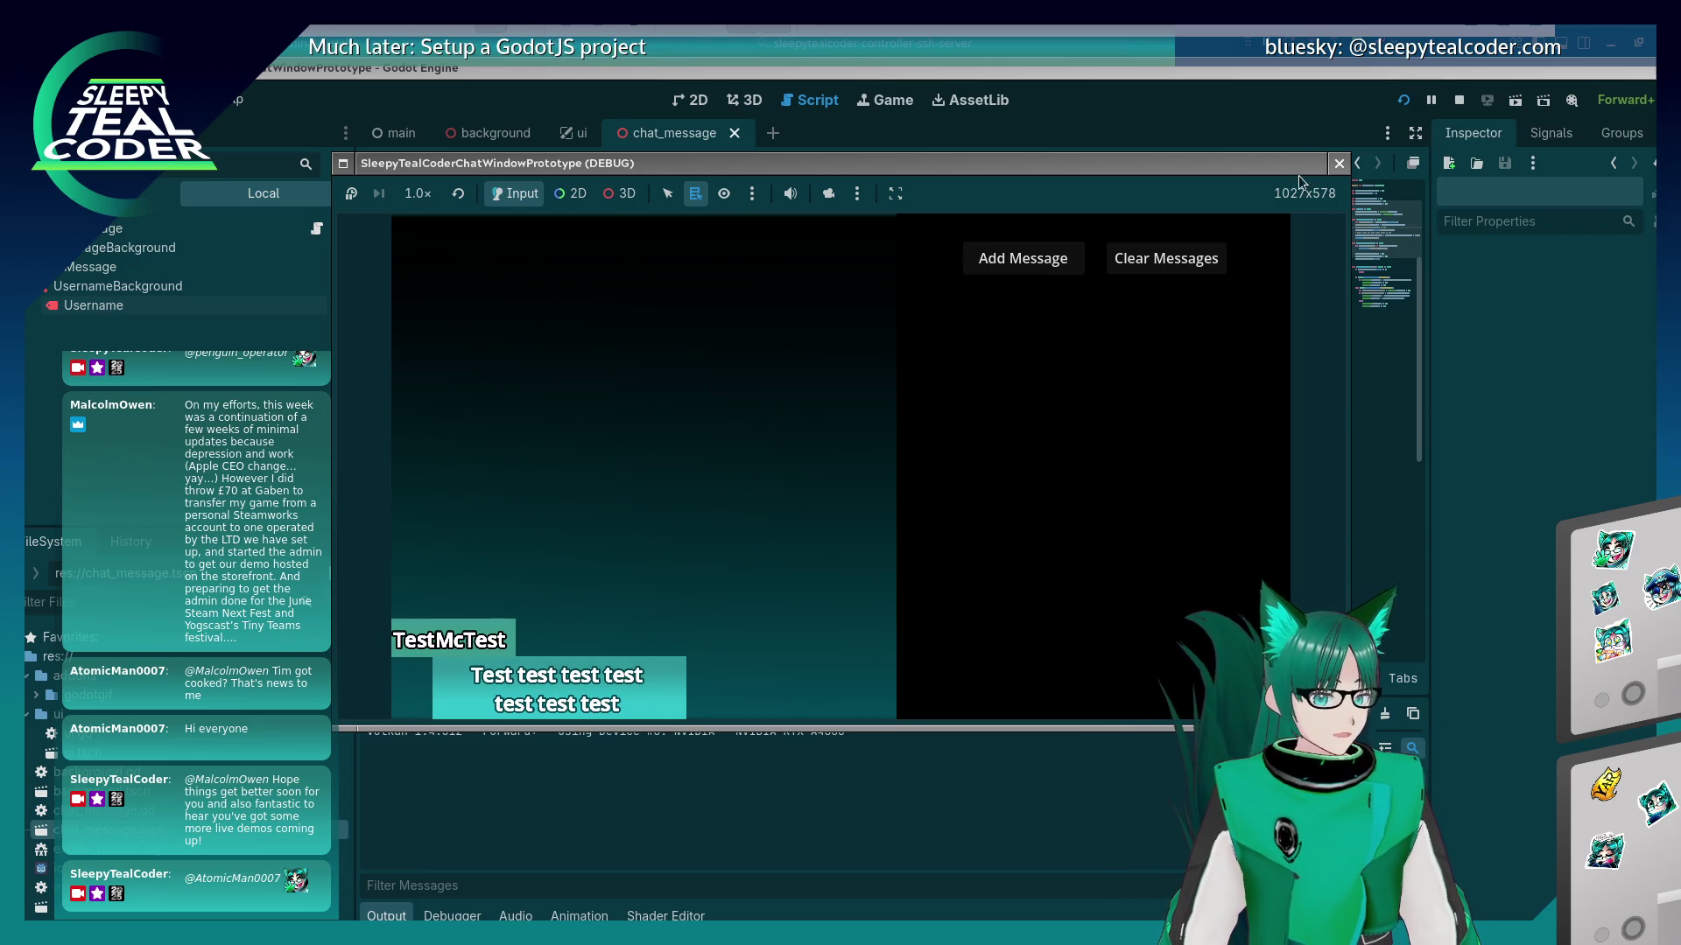
{"action": "left_click", "coordinate": [1338, 163]}
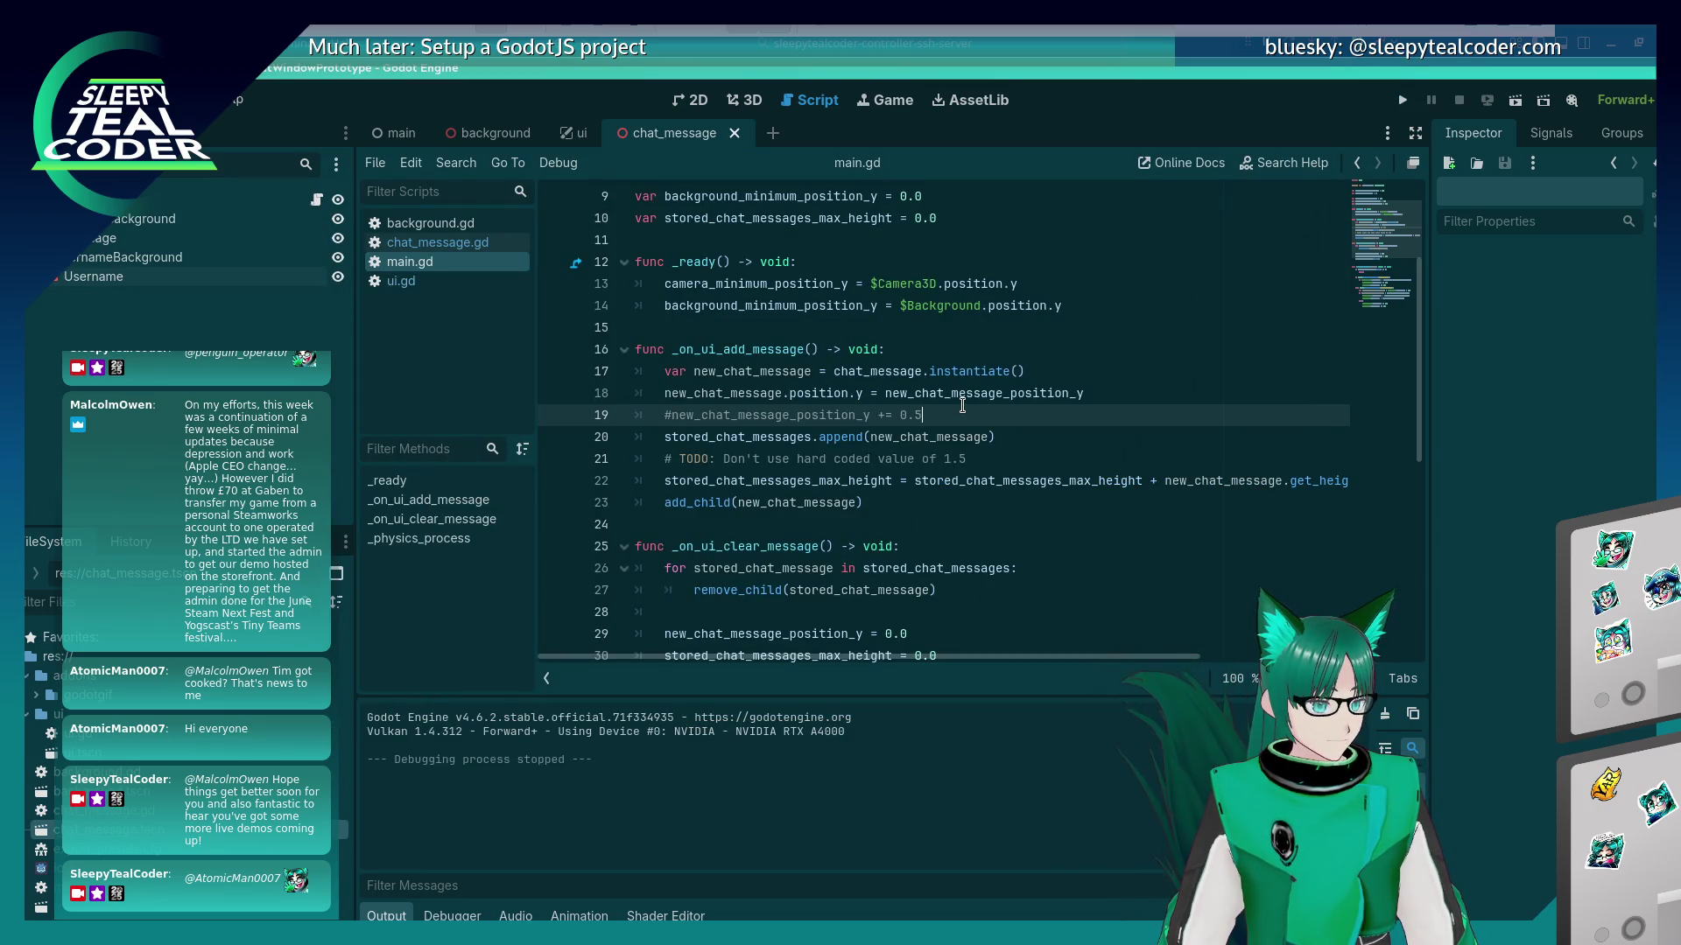
- Declare 'const message_spacing = 0.2' on a new line 11 of main.gd
{"action": "scroll", "coordinate": [962, 376], "scroll_direction": "up", "scroll_amount": 3}
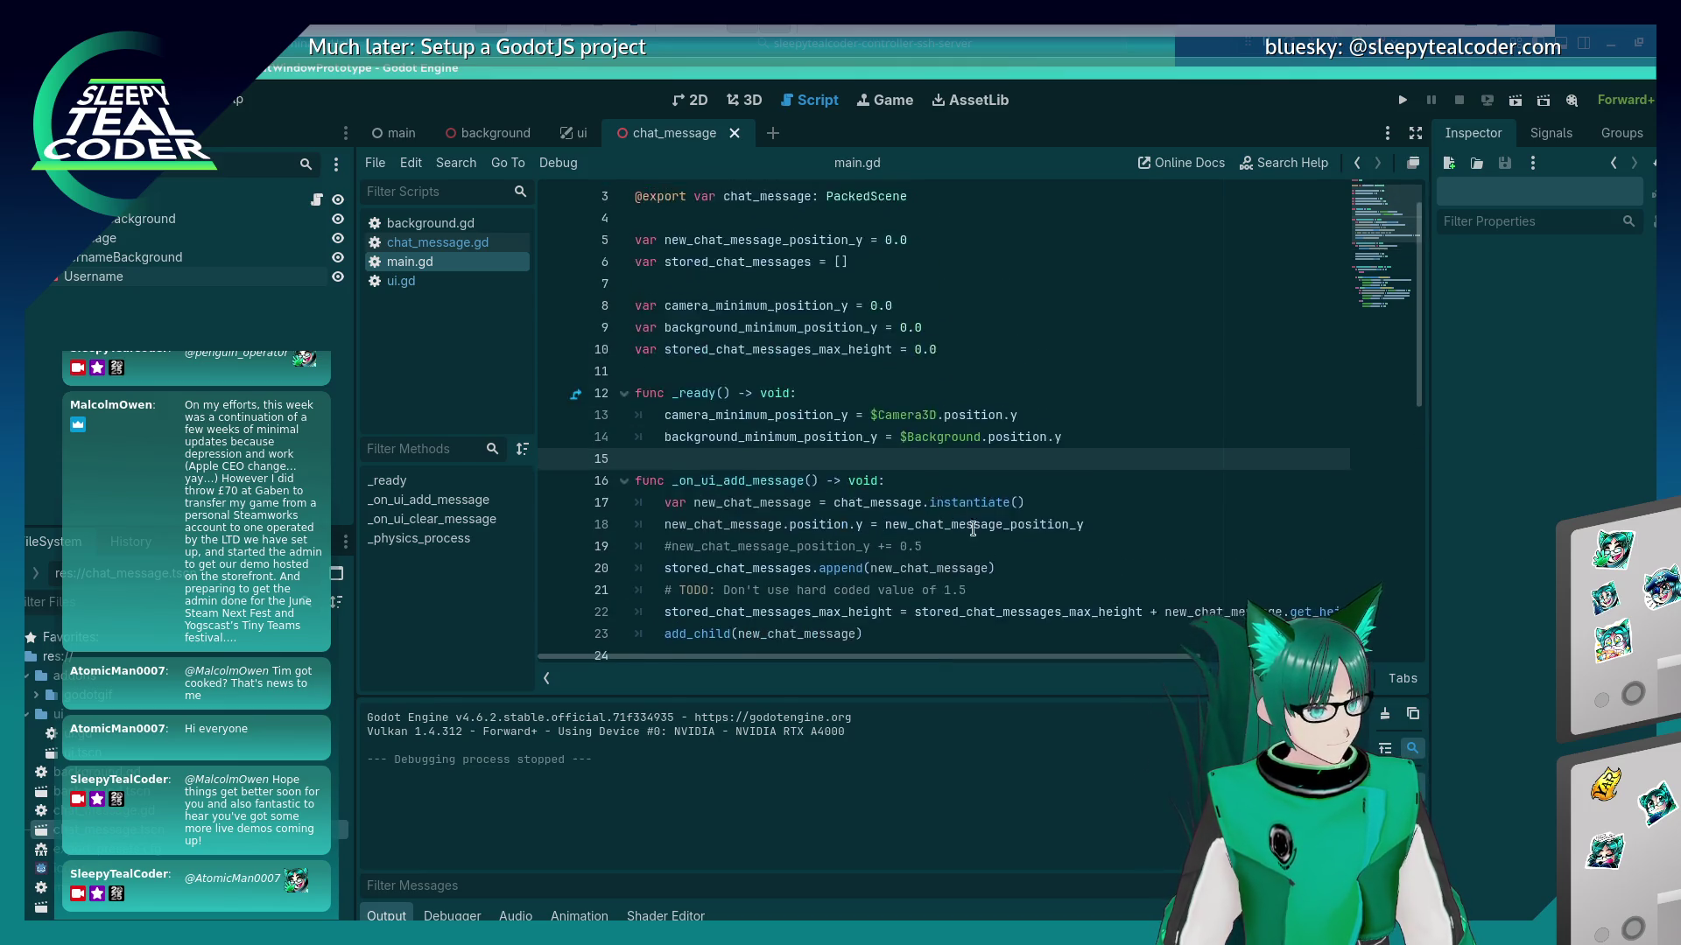
{"action": "left_click", "coordinate": [987, 395]}
{"action": "key", "text": "Return"}
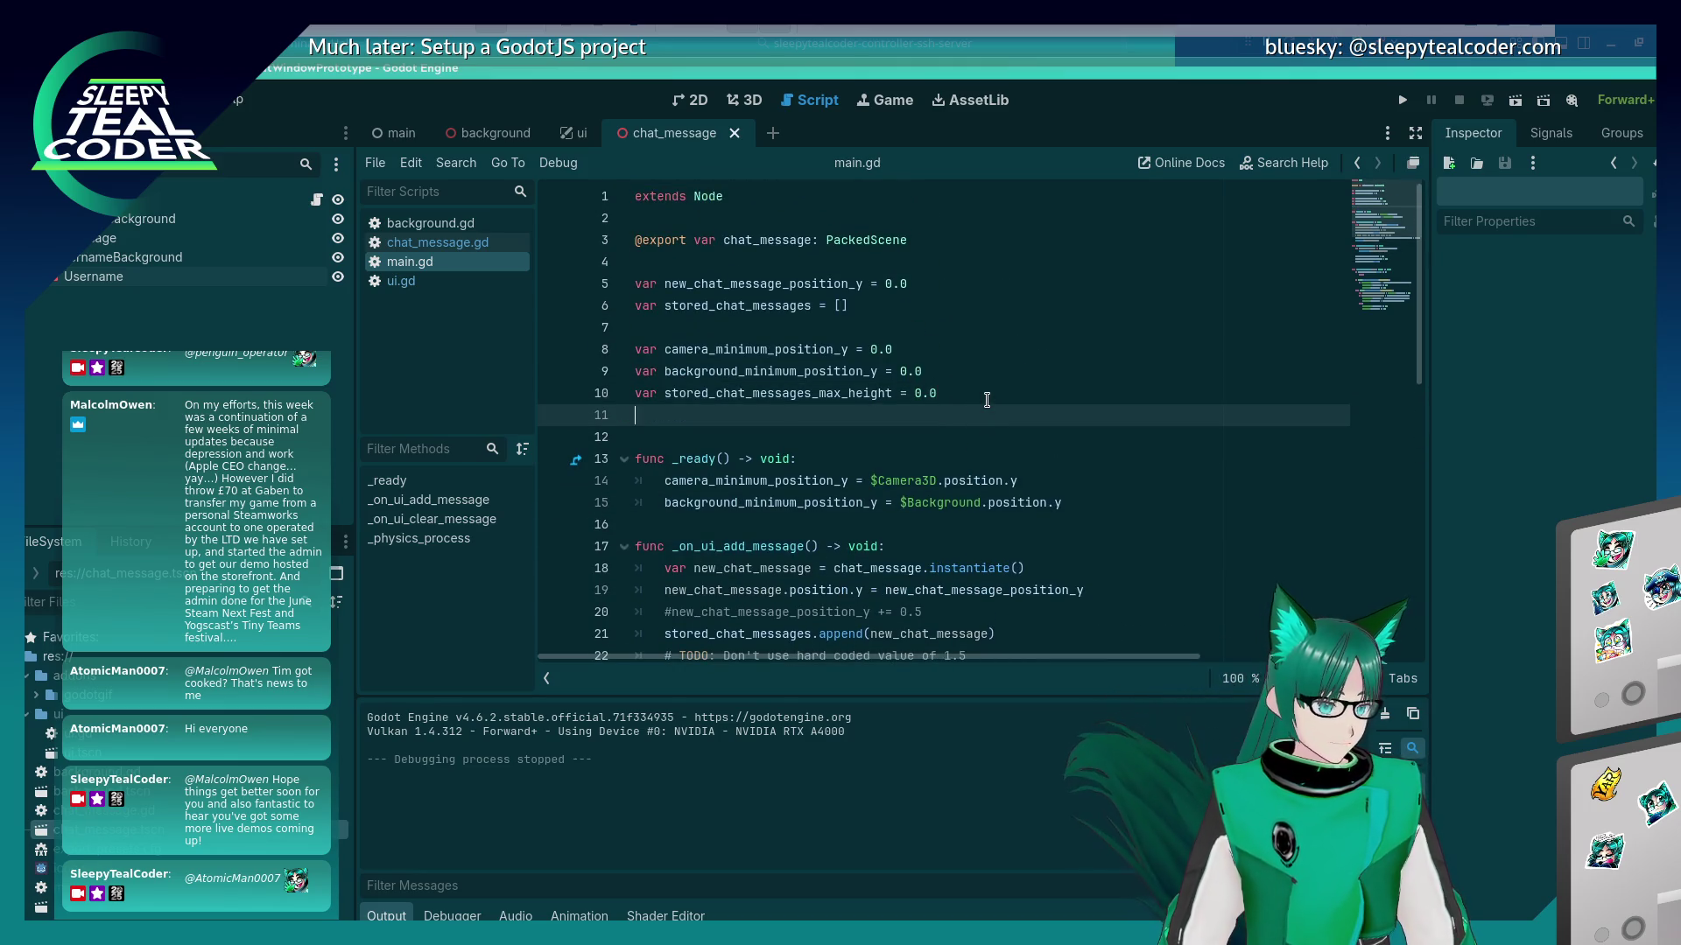
{"action": "type", "text": "const m"}
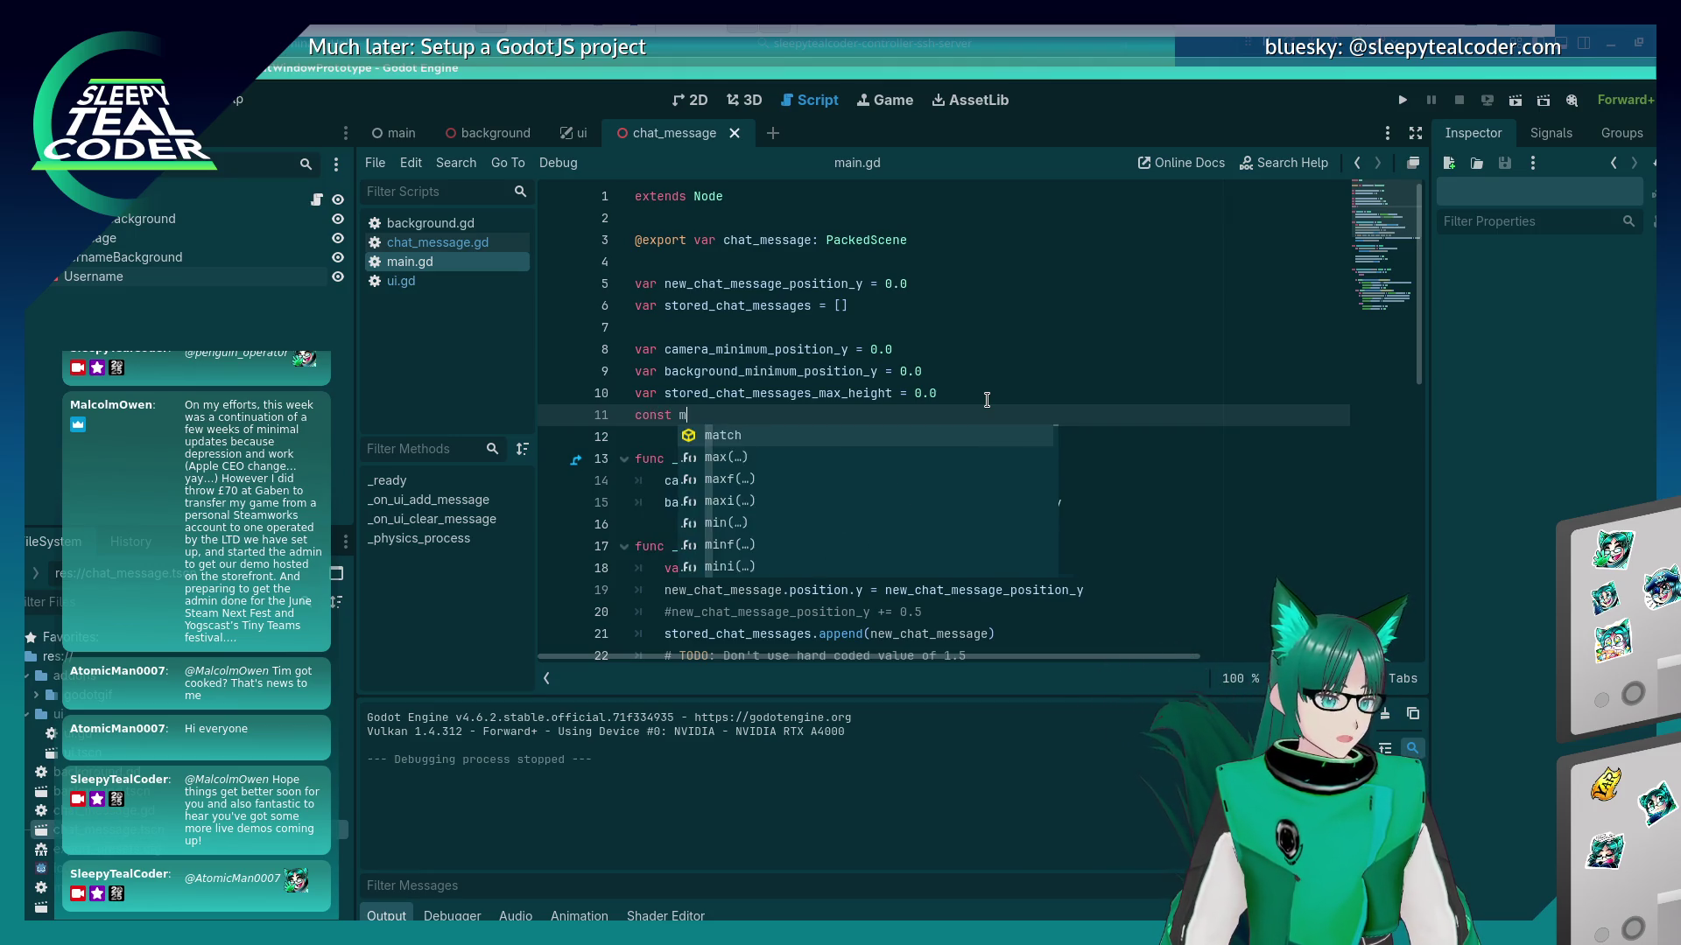
{"action": "key", "text": "Escape"}
{"action": "type", "text": "message_spacing"}
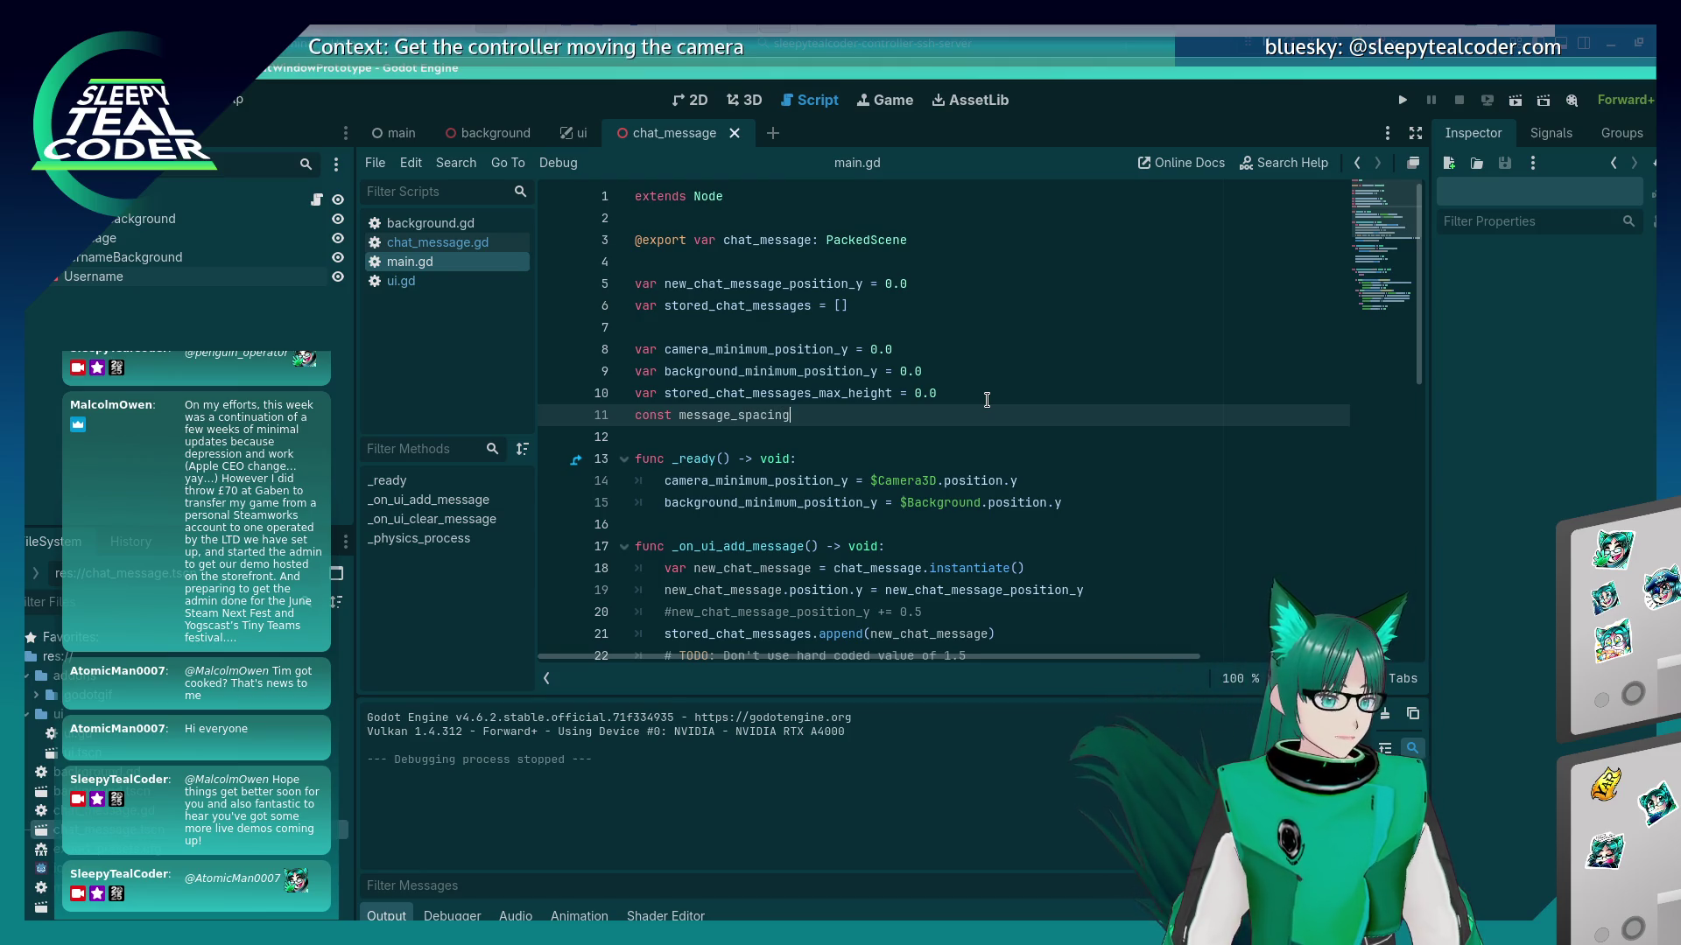
{"action": "type", "text": " = 0."}
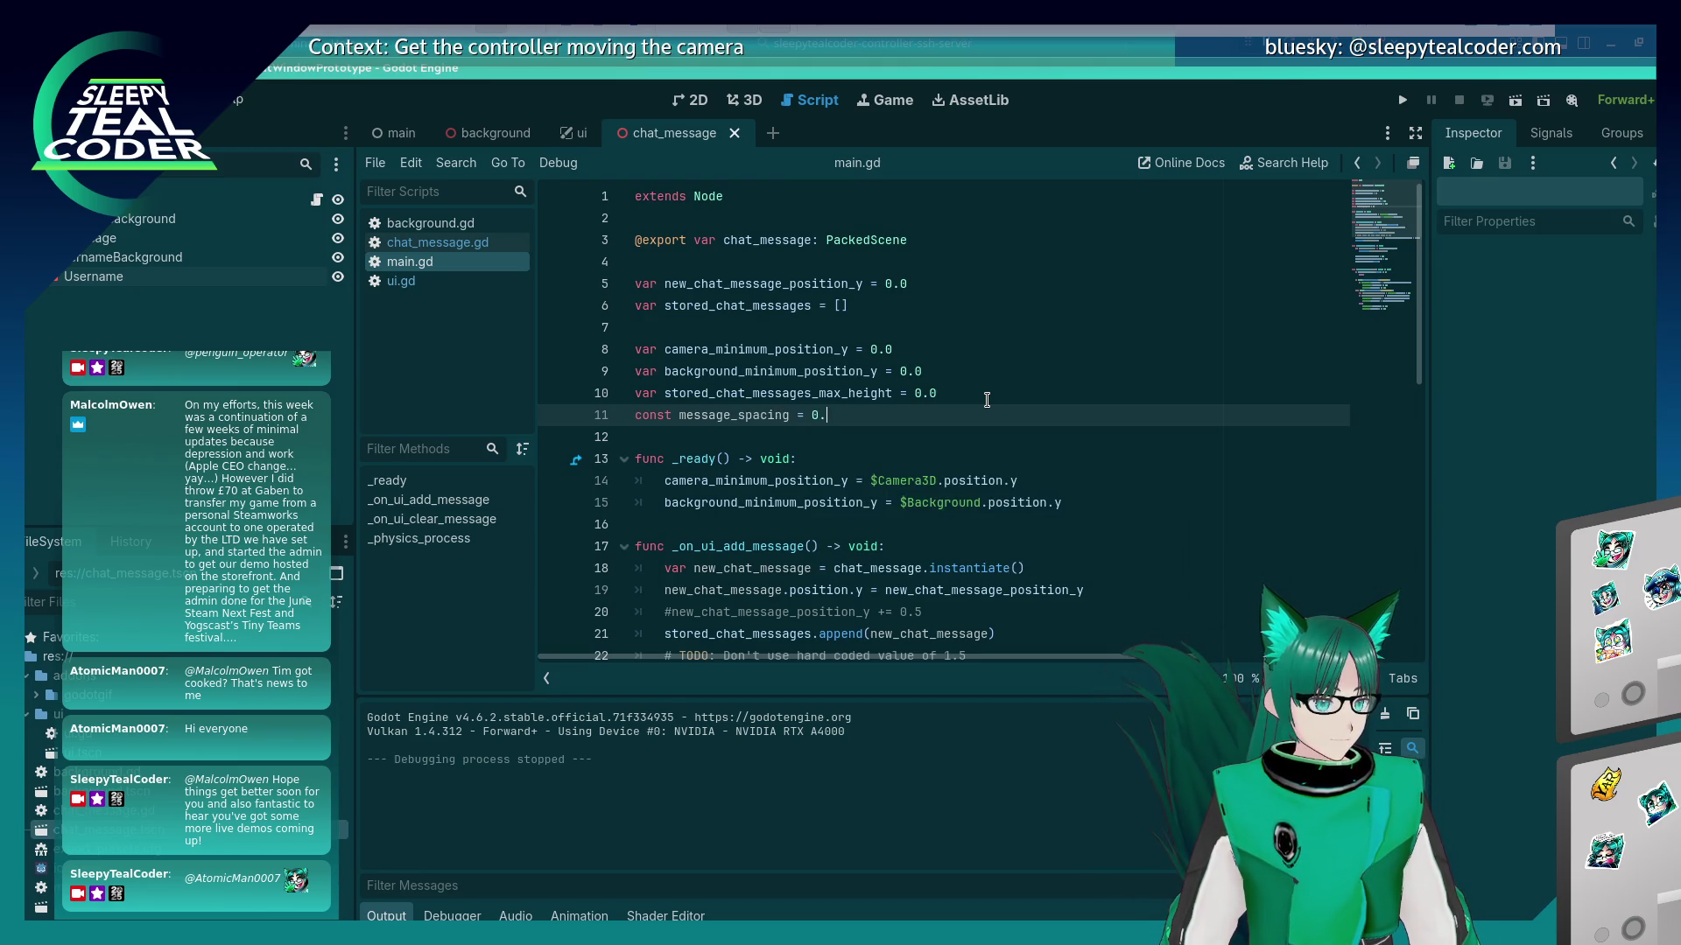
- Uncomment line 20, replace its 0.5 offset with message_spacing, and save
{"action": "double_click", "coordinate": [738, 420]}
{"action": "left_click", "coordinate": [852, 418]}
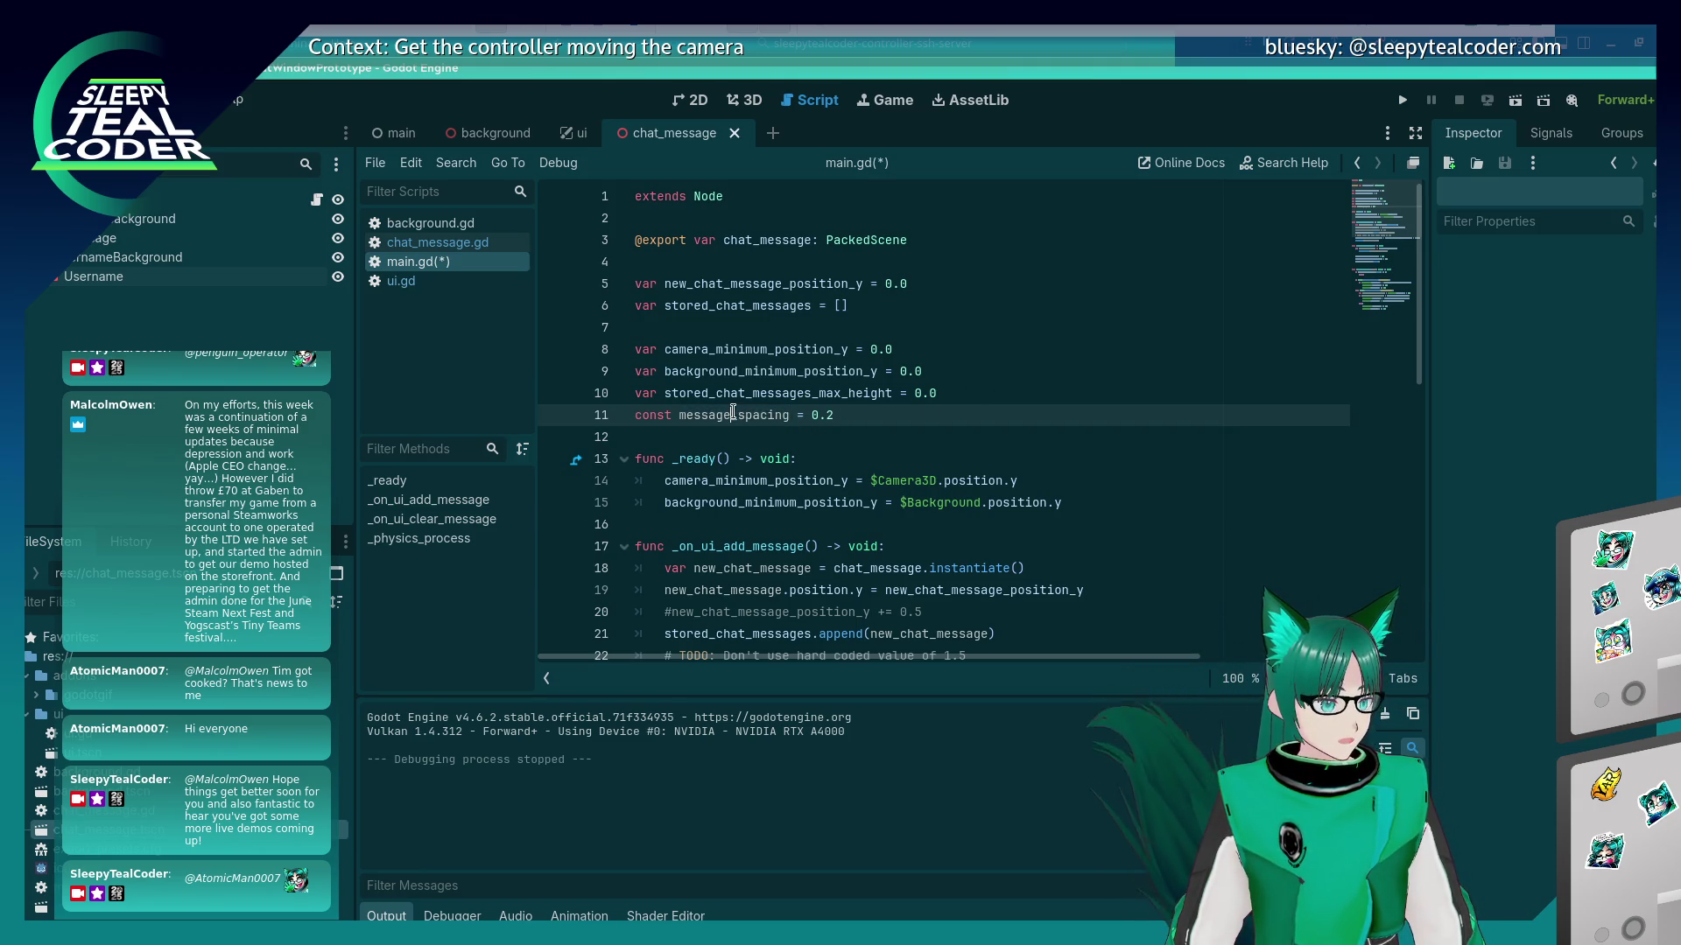
{"action": "double_click", "coordinate": [734, 415]}
{"action": "key", "text": "ctrl+c"}
{"action": "scroll", "coordinate": [822, 499], "scroll_direction": "down", "scroll_amount": 3}
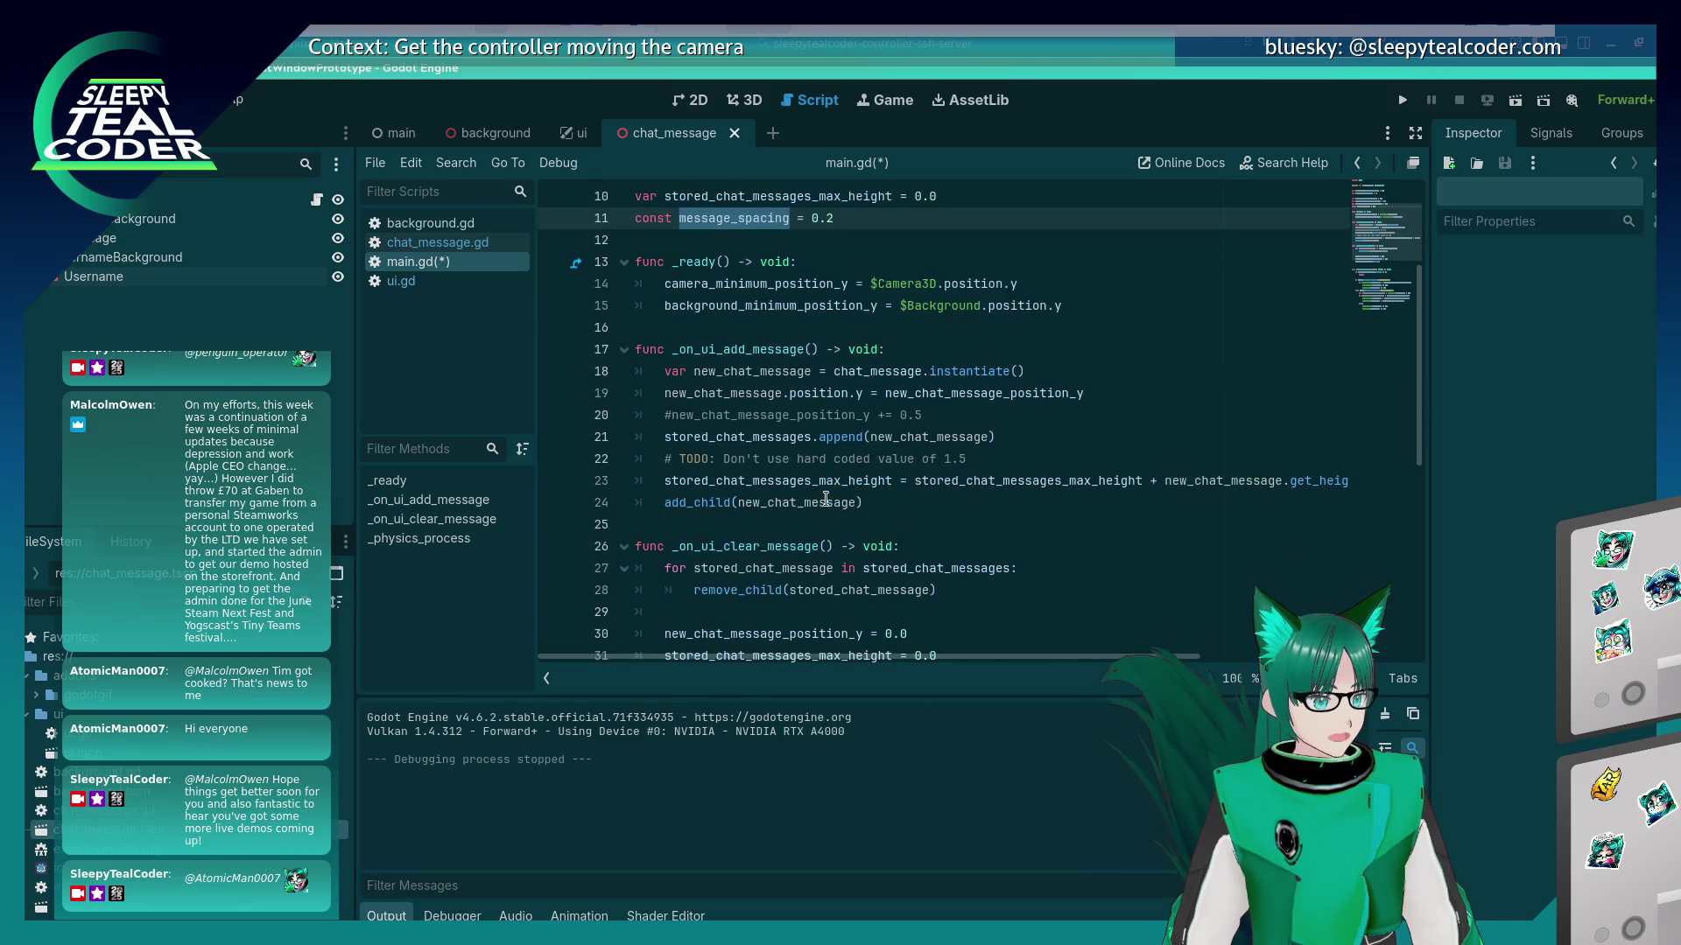
{"action": "left_click", "coordinate": [664, 415]}
{"action": "key", "text": "Delete"}
{"action": "key", "text": "BackSpace"}
{"action": "key", "text": "BackSpace"}
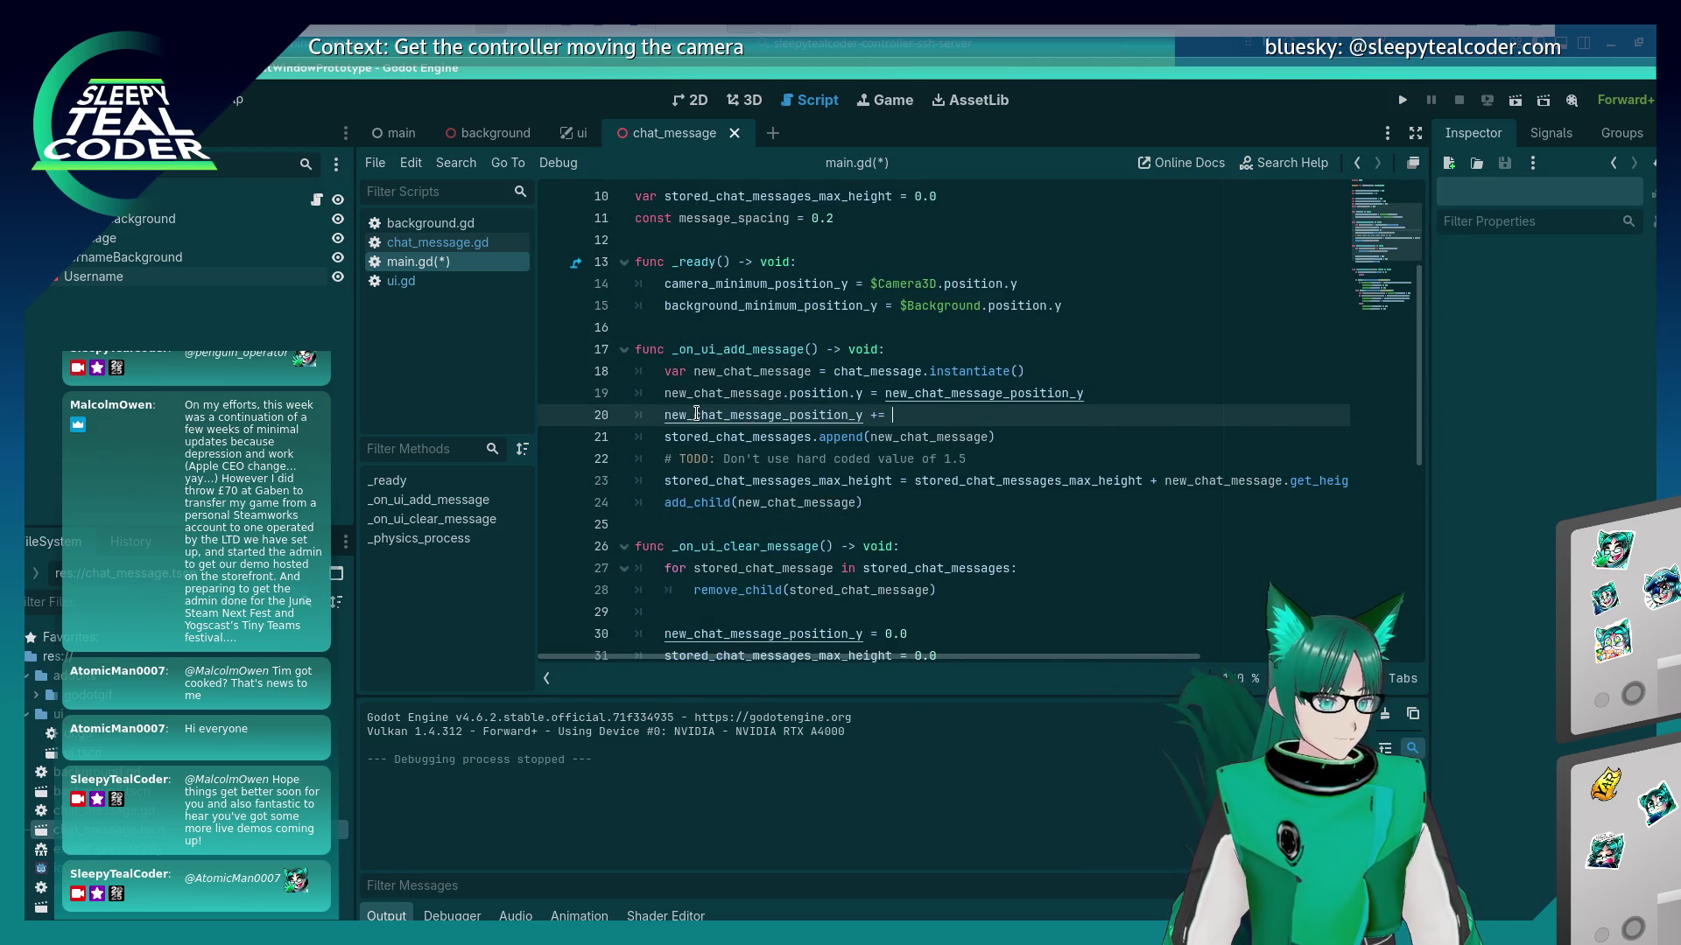
{"action": "key", "text": "ctrl+v"}
{"action": "key", "text": "ctrl+s"}
{"action": "key", "text": "Down"}
{"action": "key", "text": "Down"}
{"action": "key", "text": "Down"}
- Make line 23 read += message_spacing + new_chat_message.get_height(), then run the game
{"action": "key", "text": "End"}
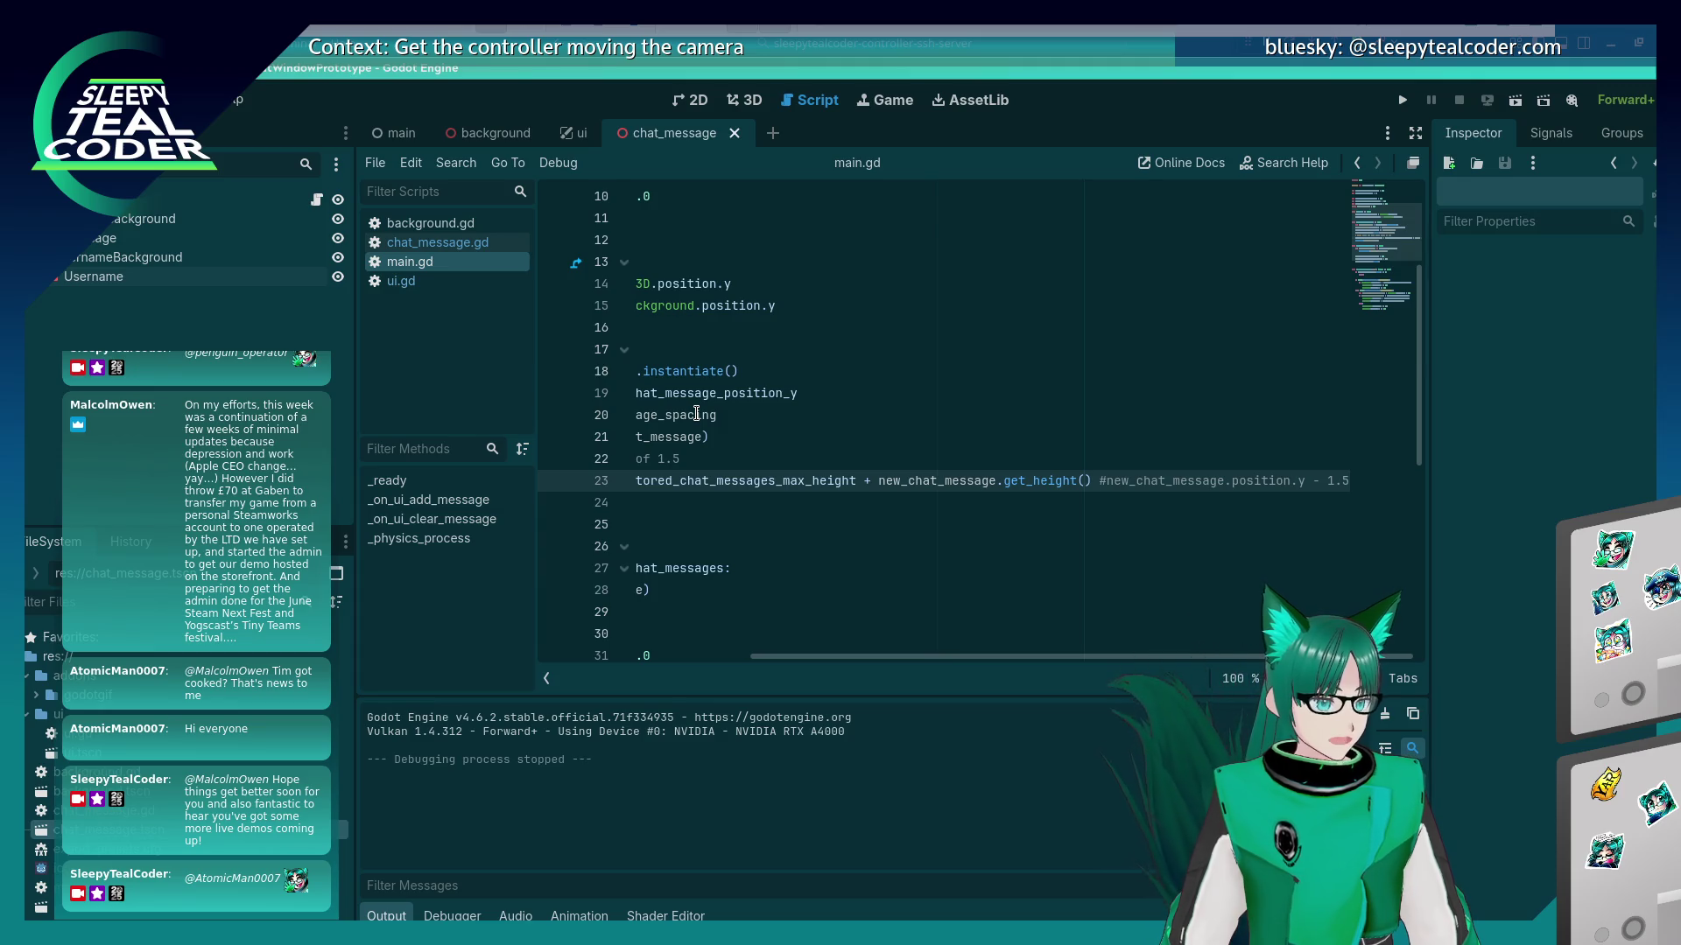
{"action": "left_click", "coordinate": [870, 481]}
{"action": "type", "text": "message_spacing +"}
{"action": "key", "text": "Home"}
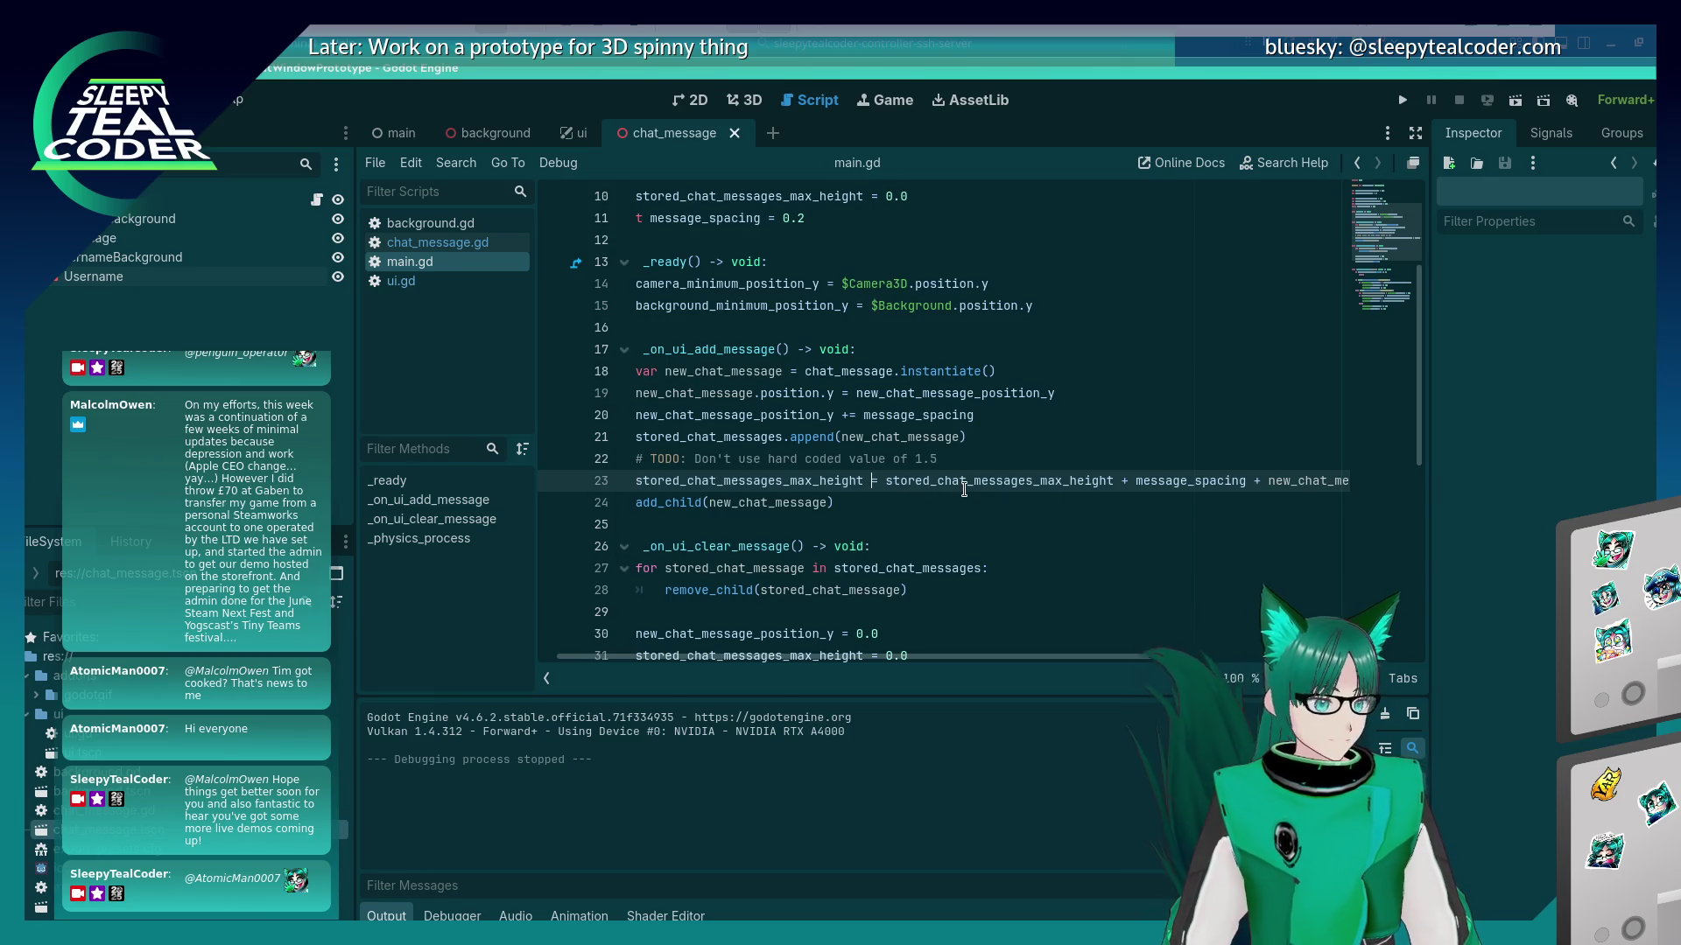
{"action": "key", "text": "BackSpace"}
{"action": "key", "text": "BackSpace"}
{"action": "type", "text": "+="}
{"action": "key", "text": "Delete"}
{"action": "key", "text": "Delete"}
{"action": "key", "text": "Delete"}
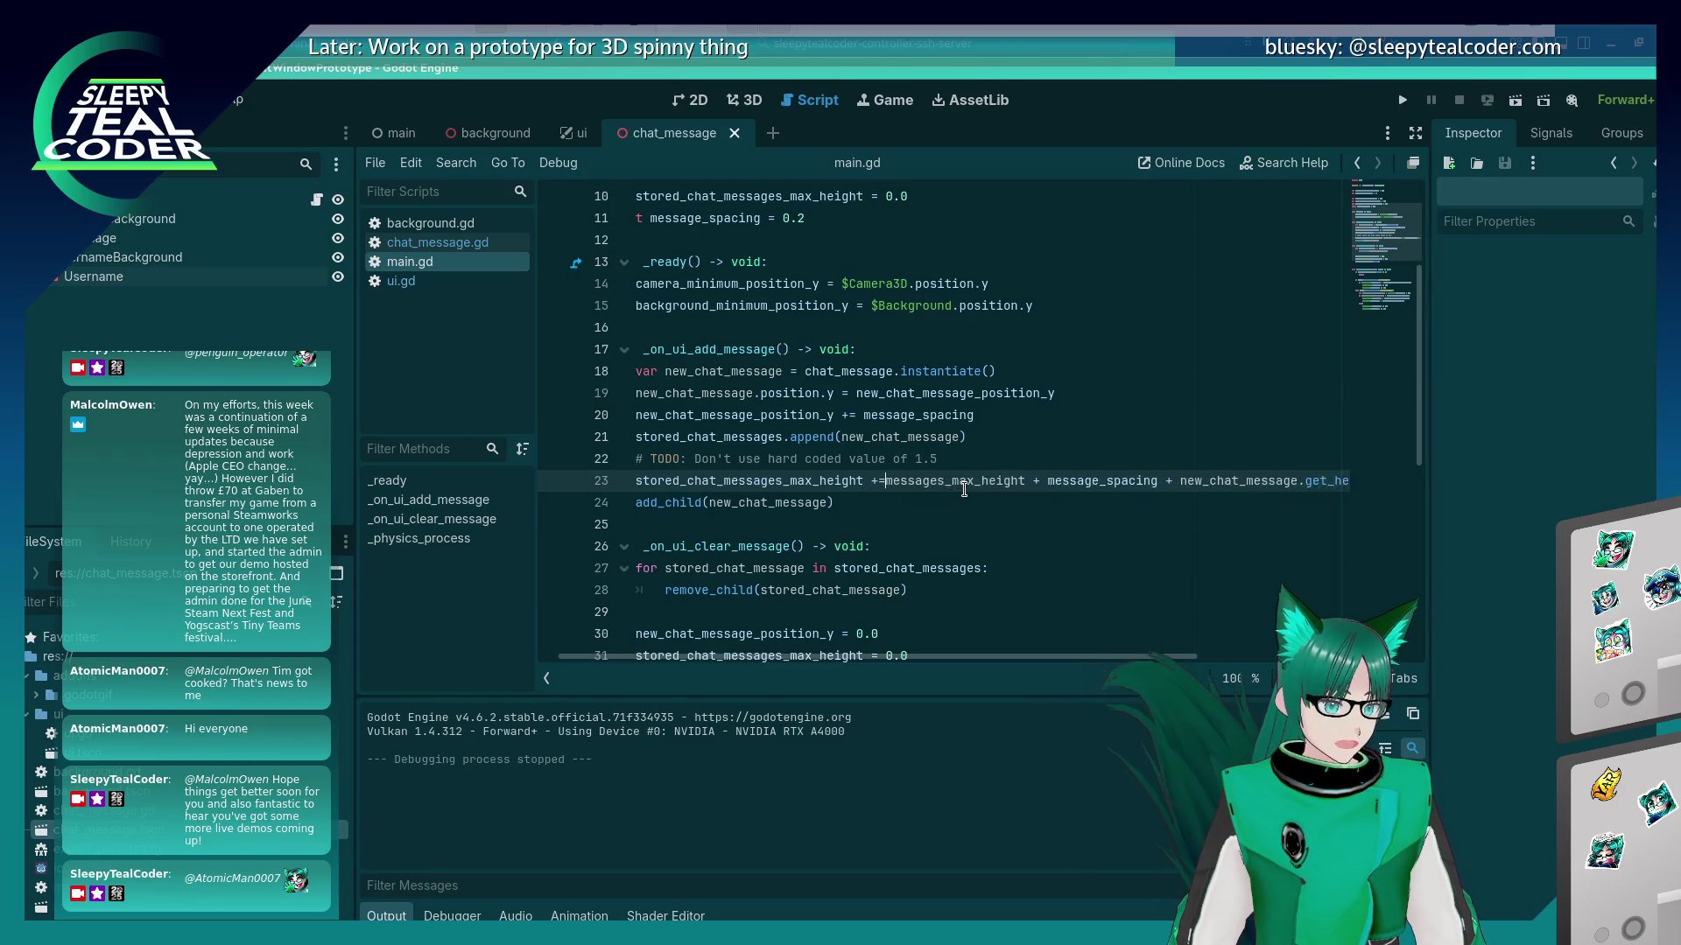
{"action": "key", "text": "Right"}
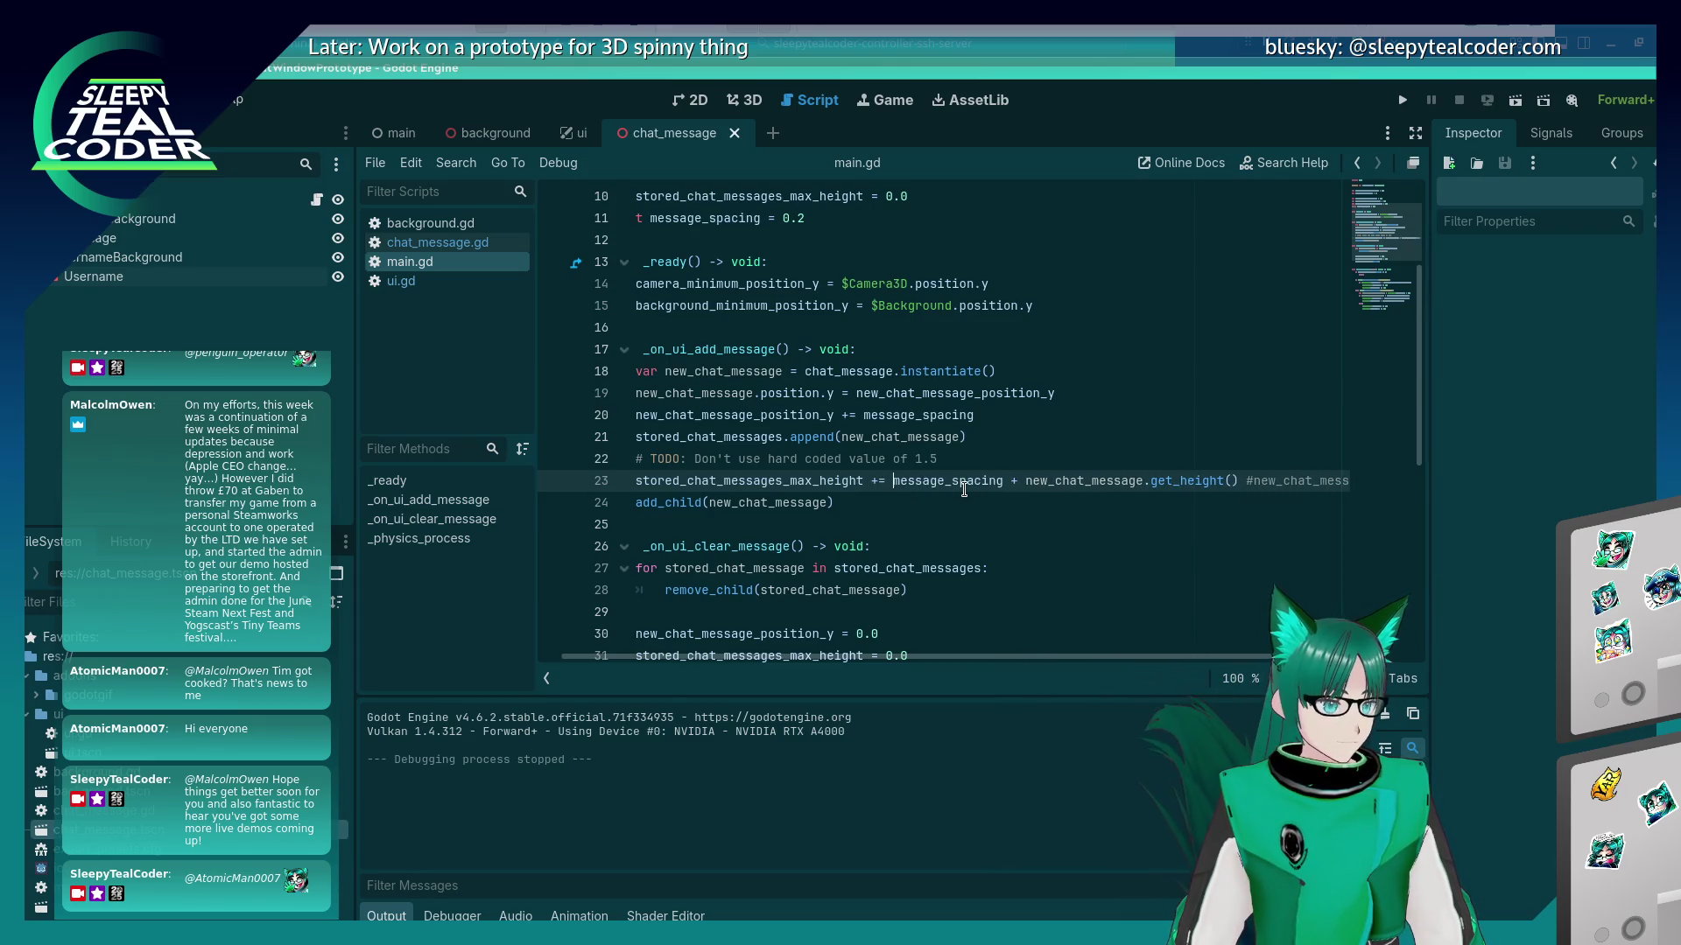
{"action": "key", "text": "ctrl+space"}
{"action": "key", "text": "F5"}
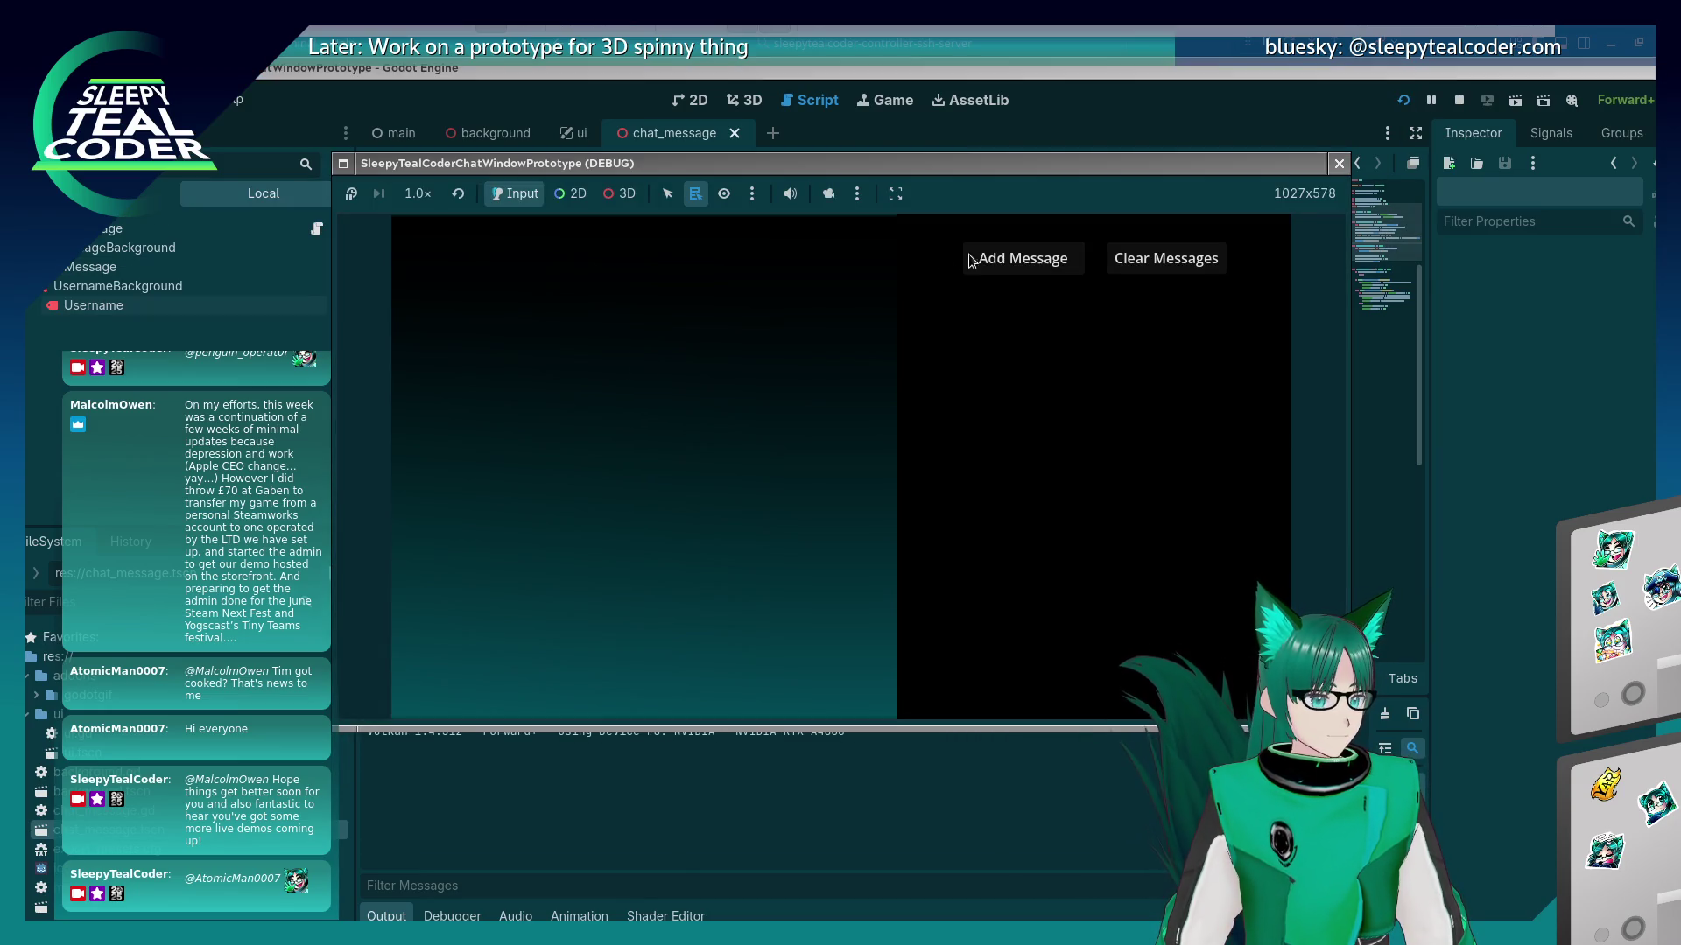
- Add ten TestMcTest messages in the running game, check their stacking, then close it
{"action": "left_click", "coordinate": [1011, 256]}
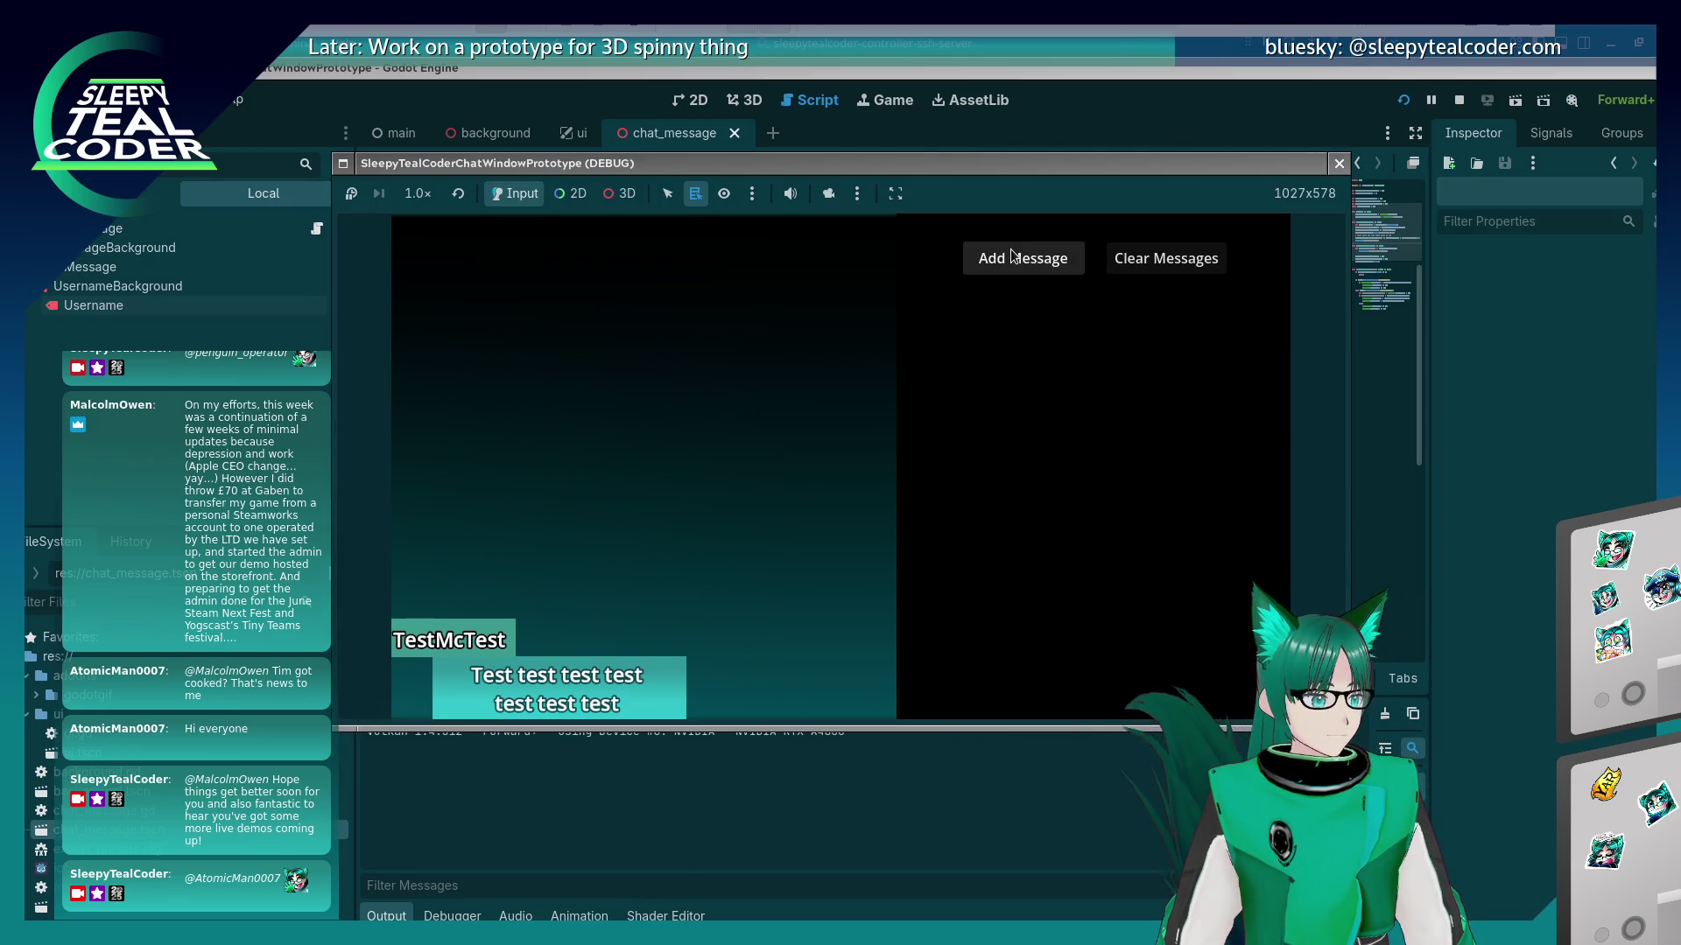
{"action": "left_click", "coordinate": [1012, 254]}
{"action": "left_click", "coordinate": [1013, 254]}
{"action": "left_click", "coordinate": [1011, 254]}
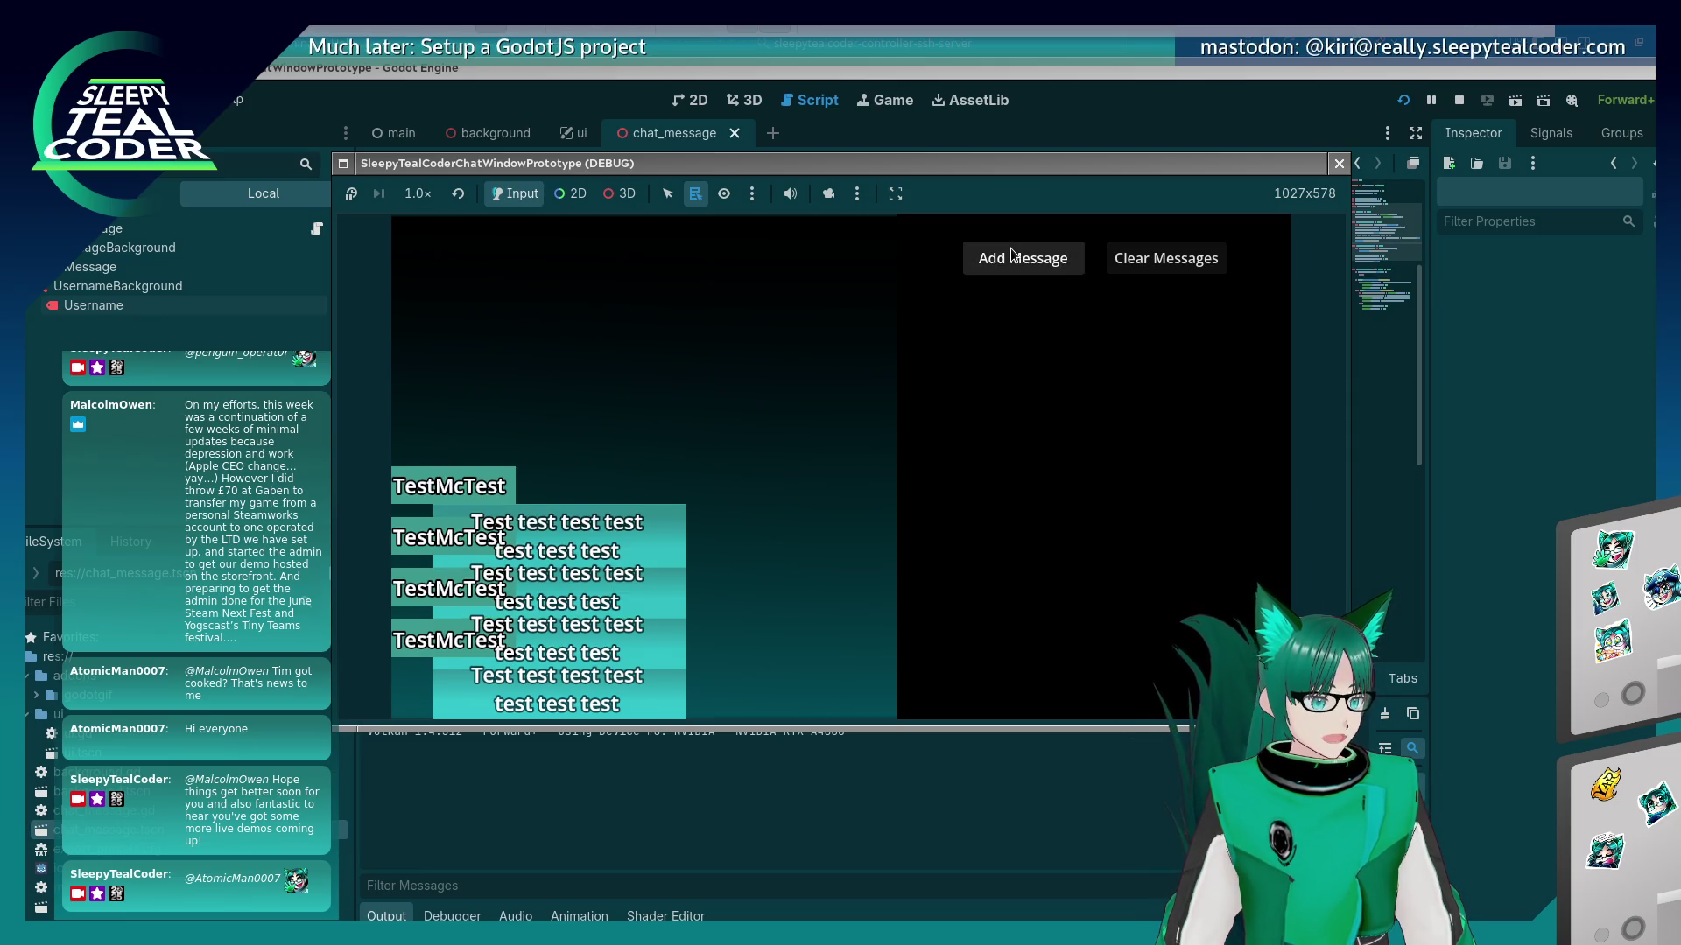
{"action": "left_click", "coordinate": [1011, 254]}
{"action": "left_click", "coordinate": [1011, 254]}
{"action": "left_click", "coordinate": [1011, 254]}
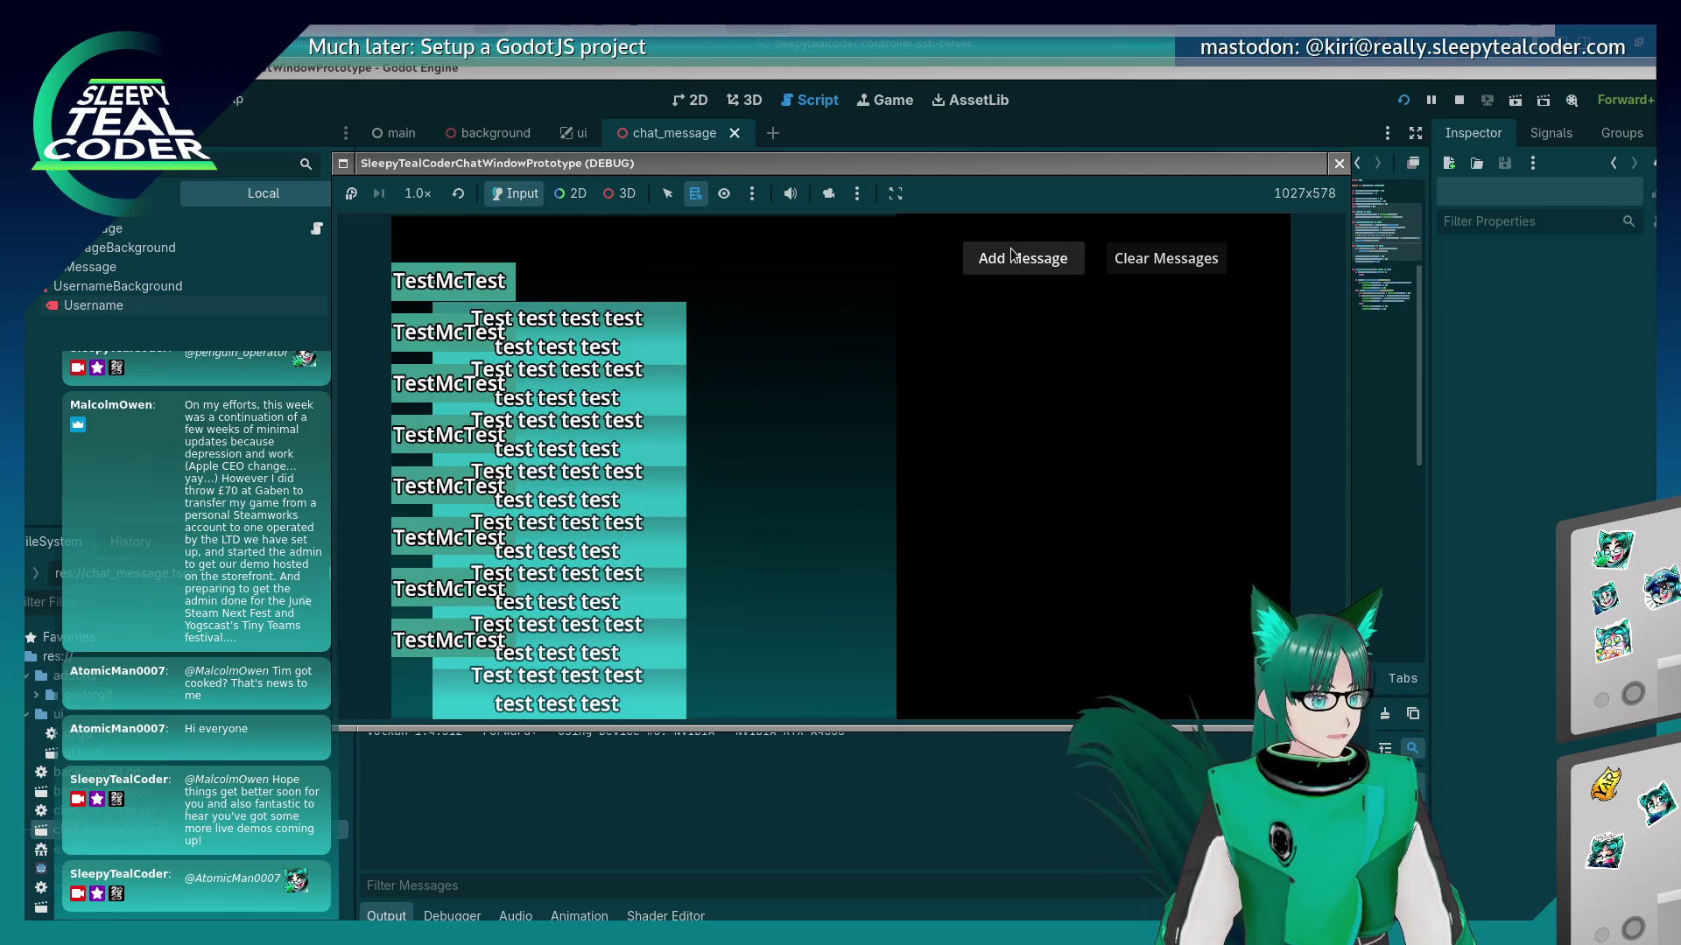
{"action": "left_click", "coordinate": [1011, 253]}
{"action": "left_click", "coordinate": [1011, 254]}
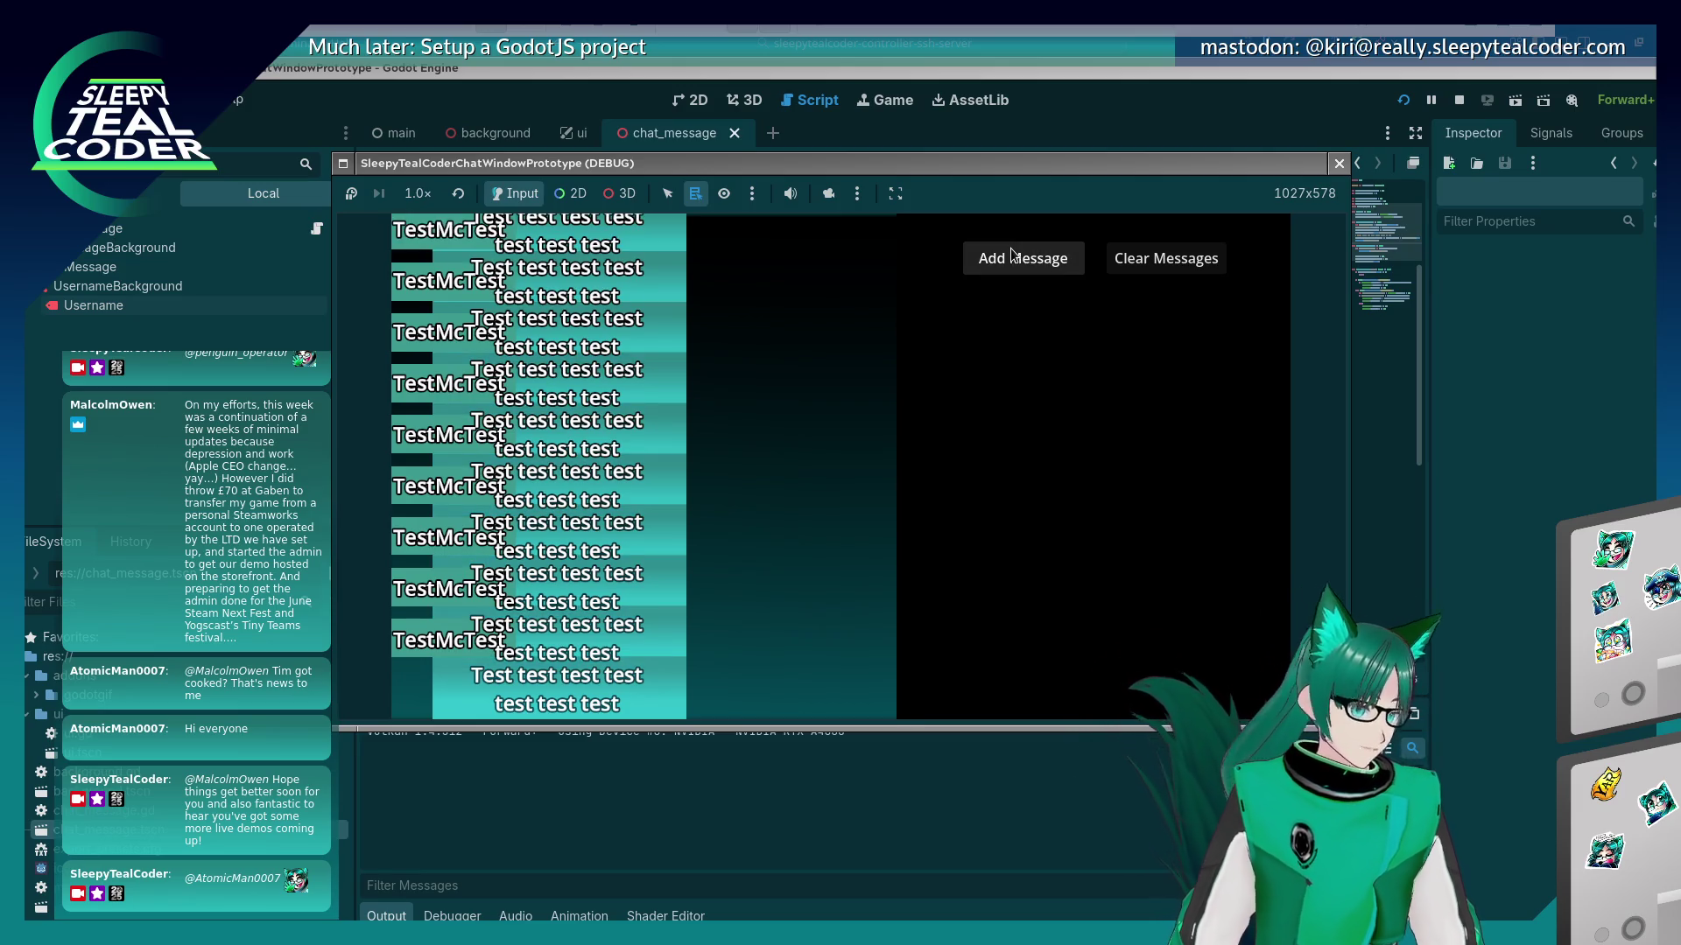
{"action": "left_click", "coordinate": [1011, 254]}
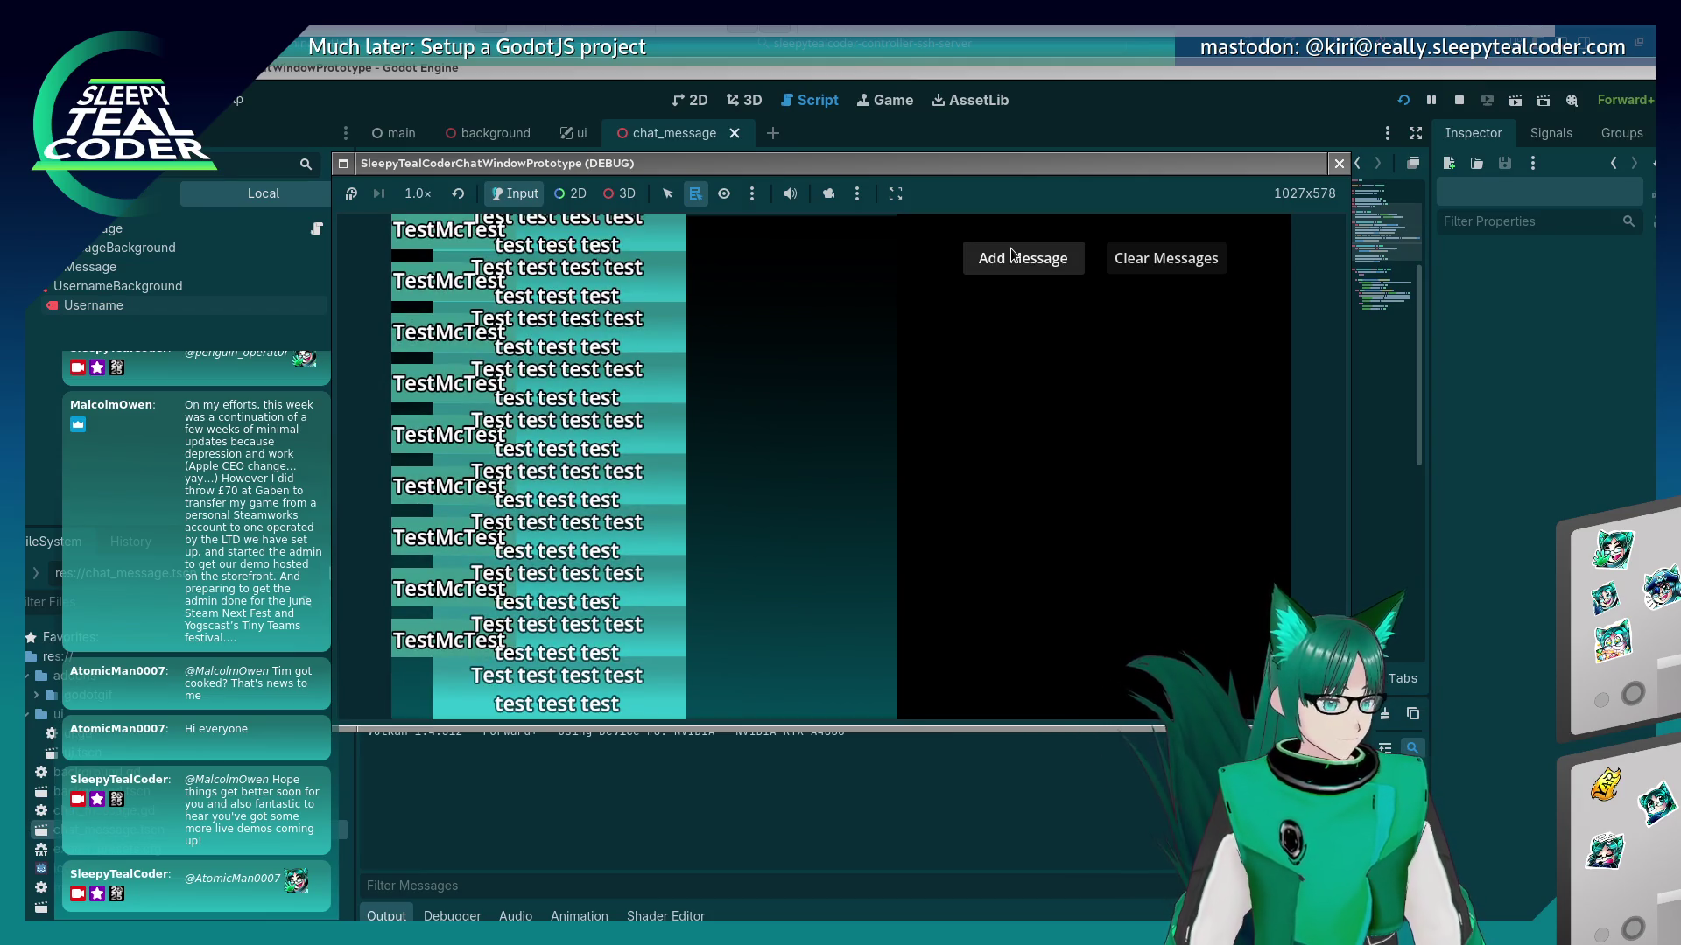
{"action": "left_click", "coordinate": [1338, 164]}
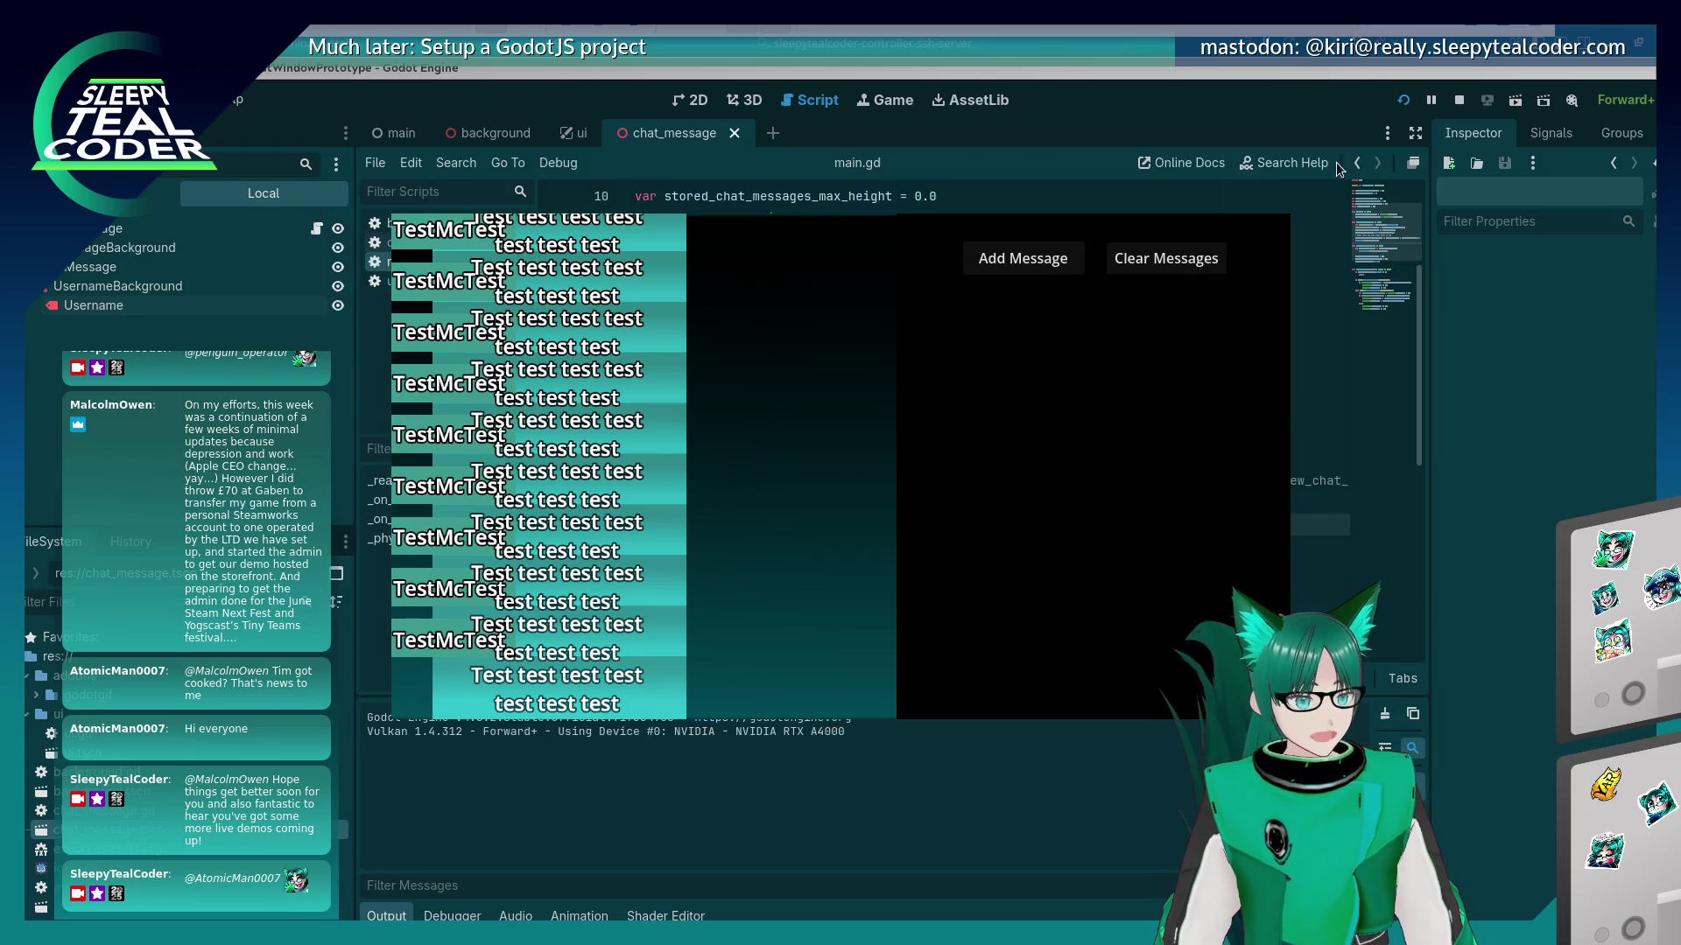
- Change message_spacing on line 11 to 0.4 and rerun the game
{"action": "left_click", "coordinate": [875, 437]}
{"action": "scroll", "coordinate": [904, 390], "scroll_direction": "up", "scroll_amount": 3}
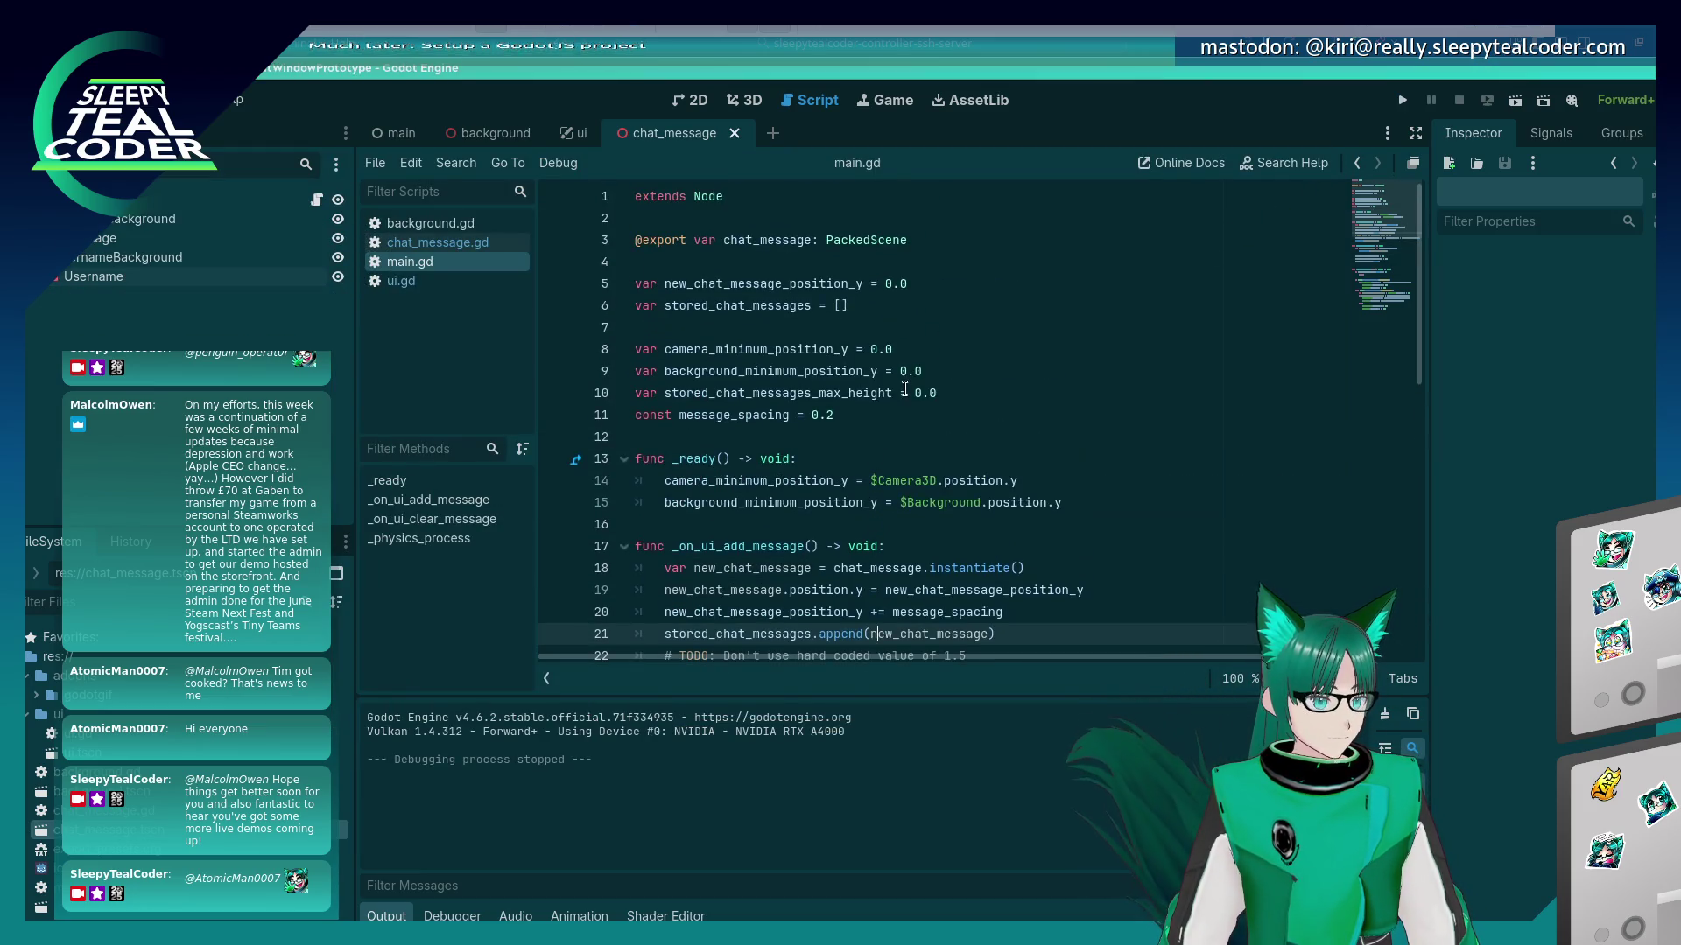
{"action": "left_click", "coordinate": [919, 415]}
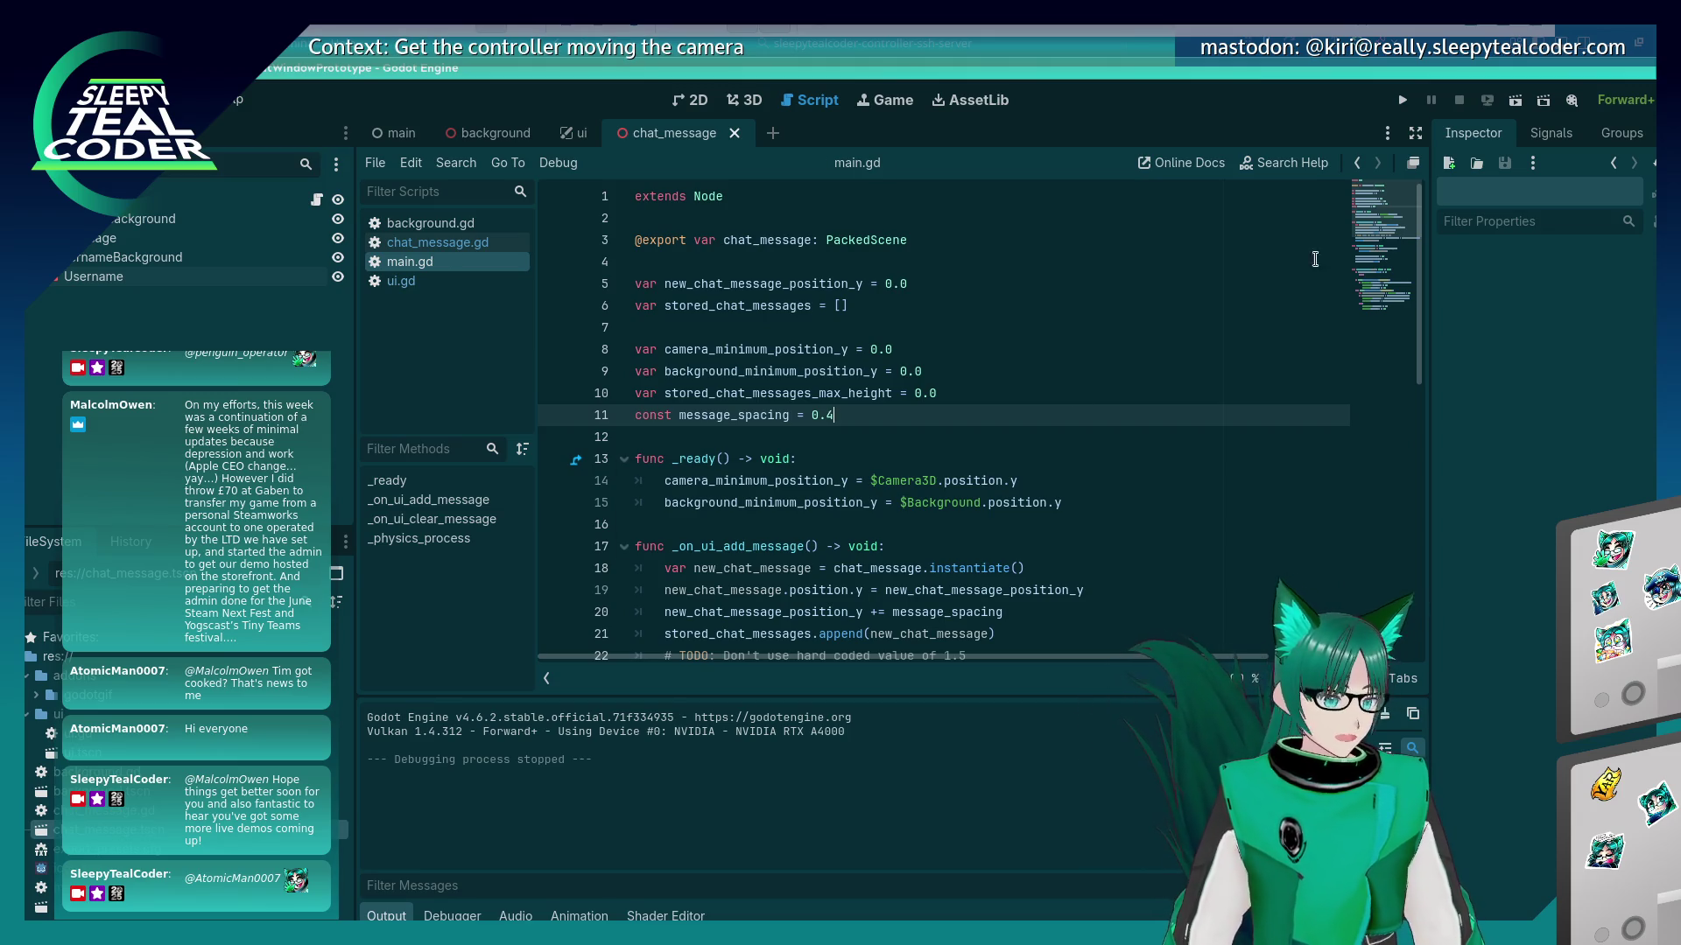
{"action": "key", "text": "F5"}
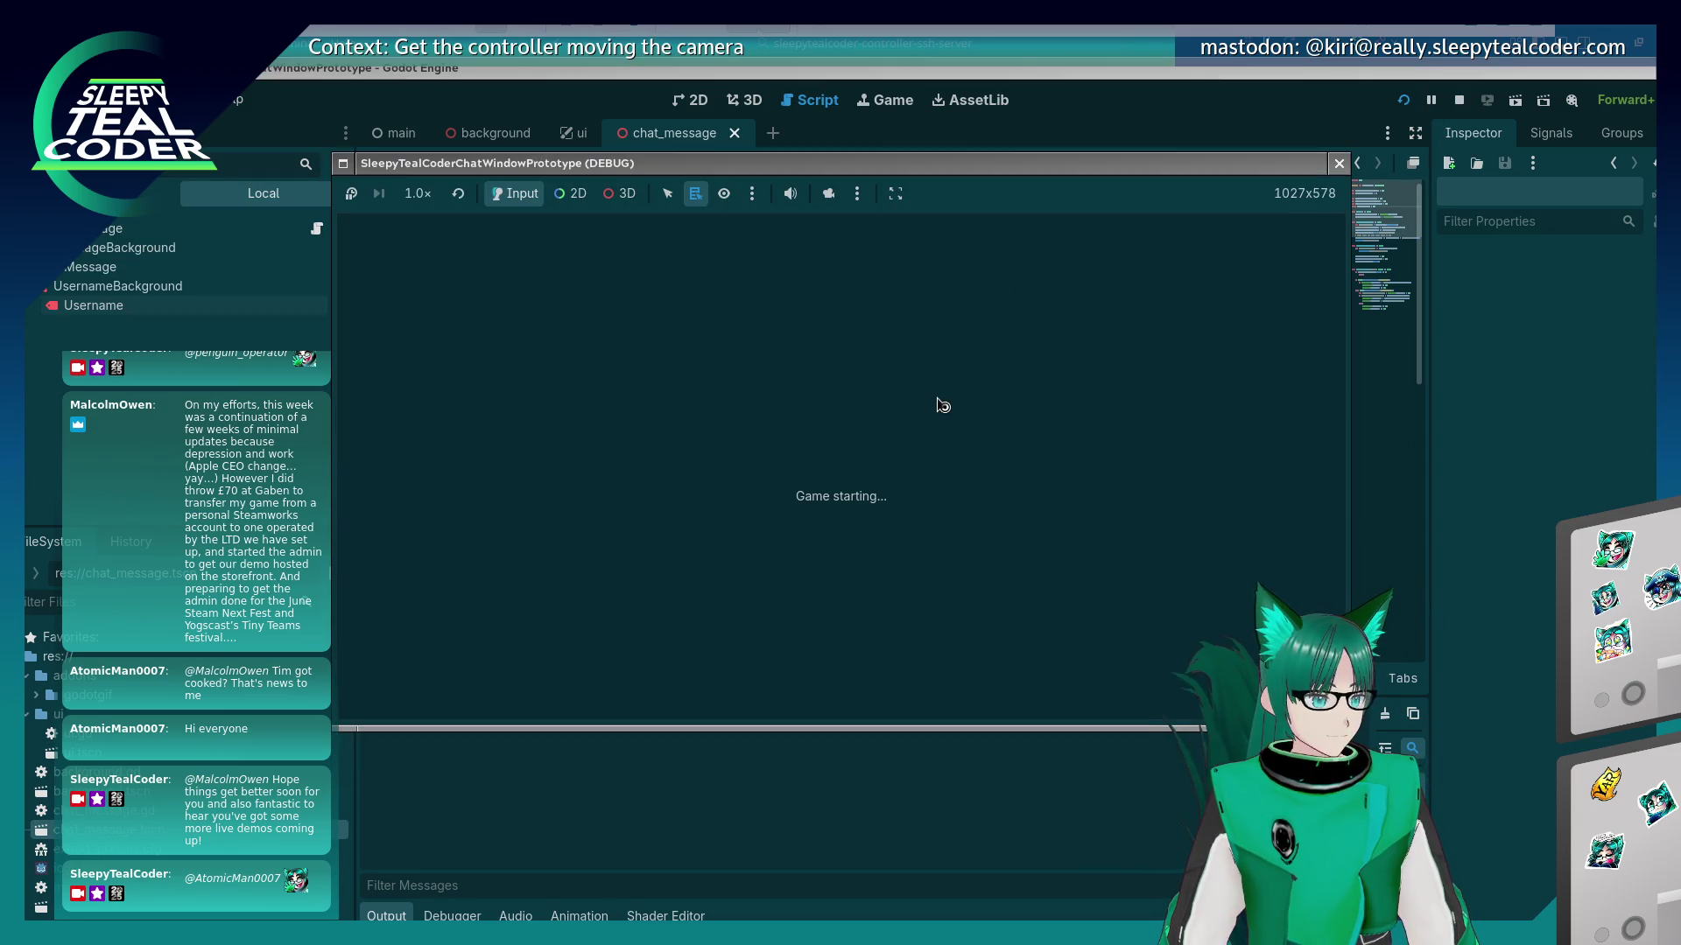
- Add five chat messages to check the gaps, then clear all messages
{"action": "double_click", "coordinate": [1047, 245]}
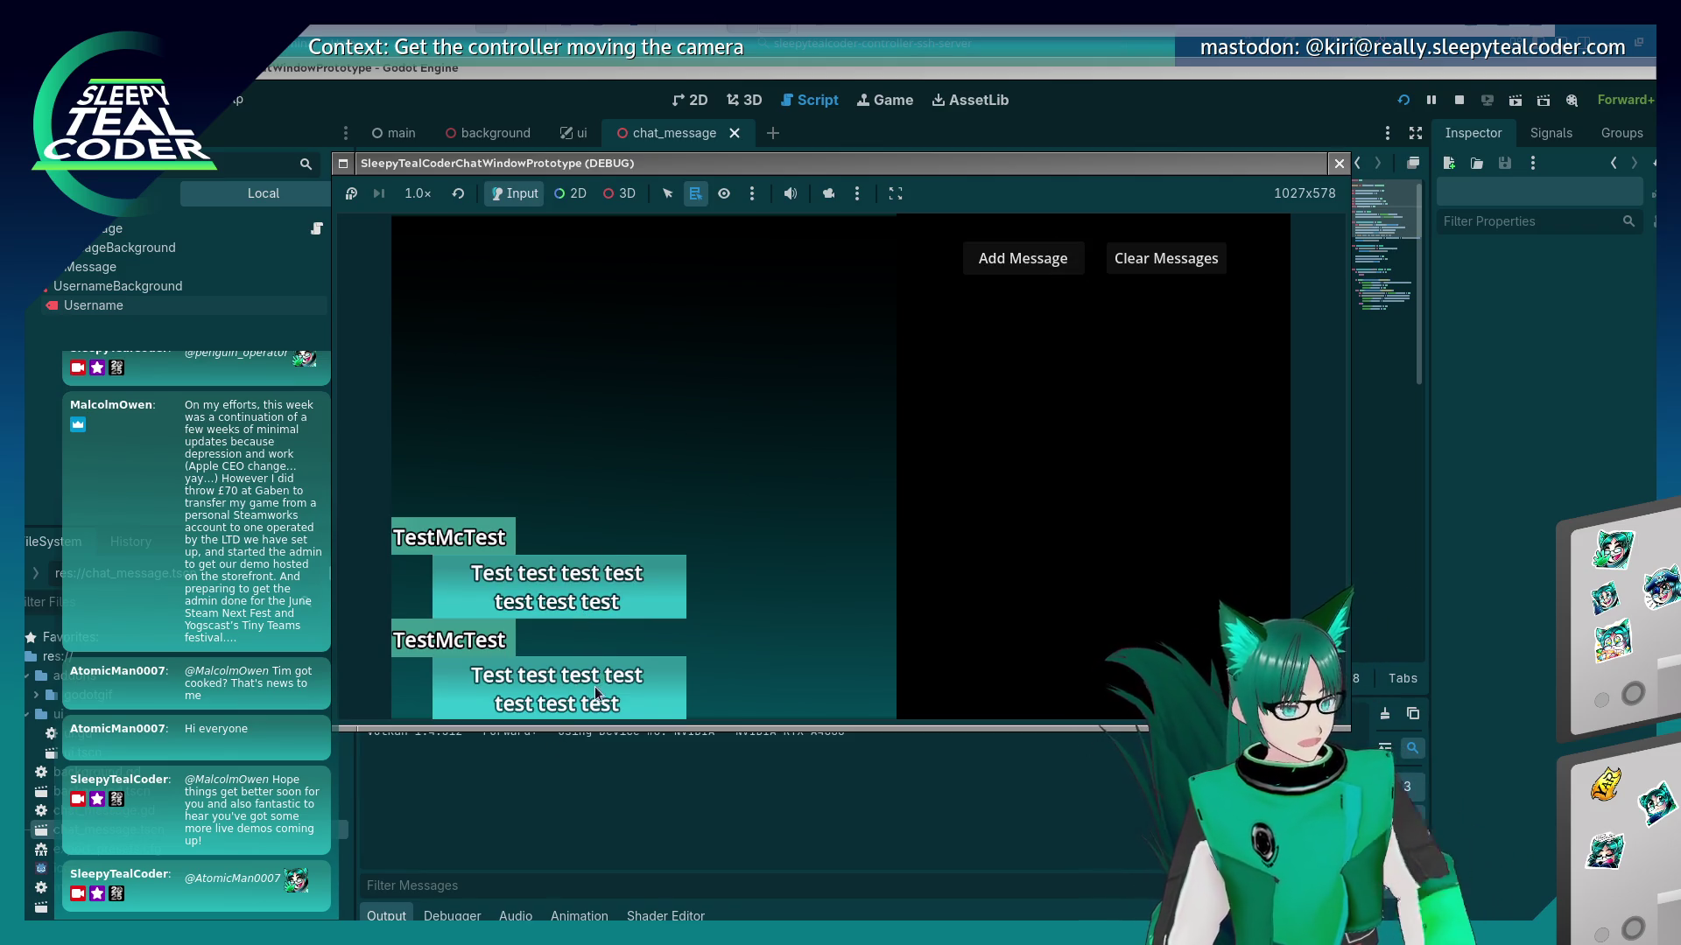
{"action": "left_click", "coordinate": [982, 267]}
{"action": "left_click", "coordinate": [982, 267]}
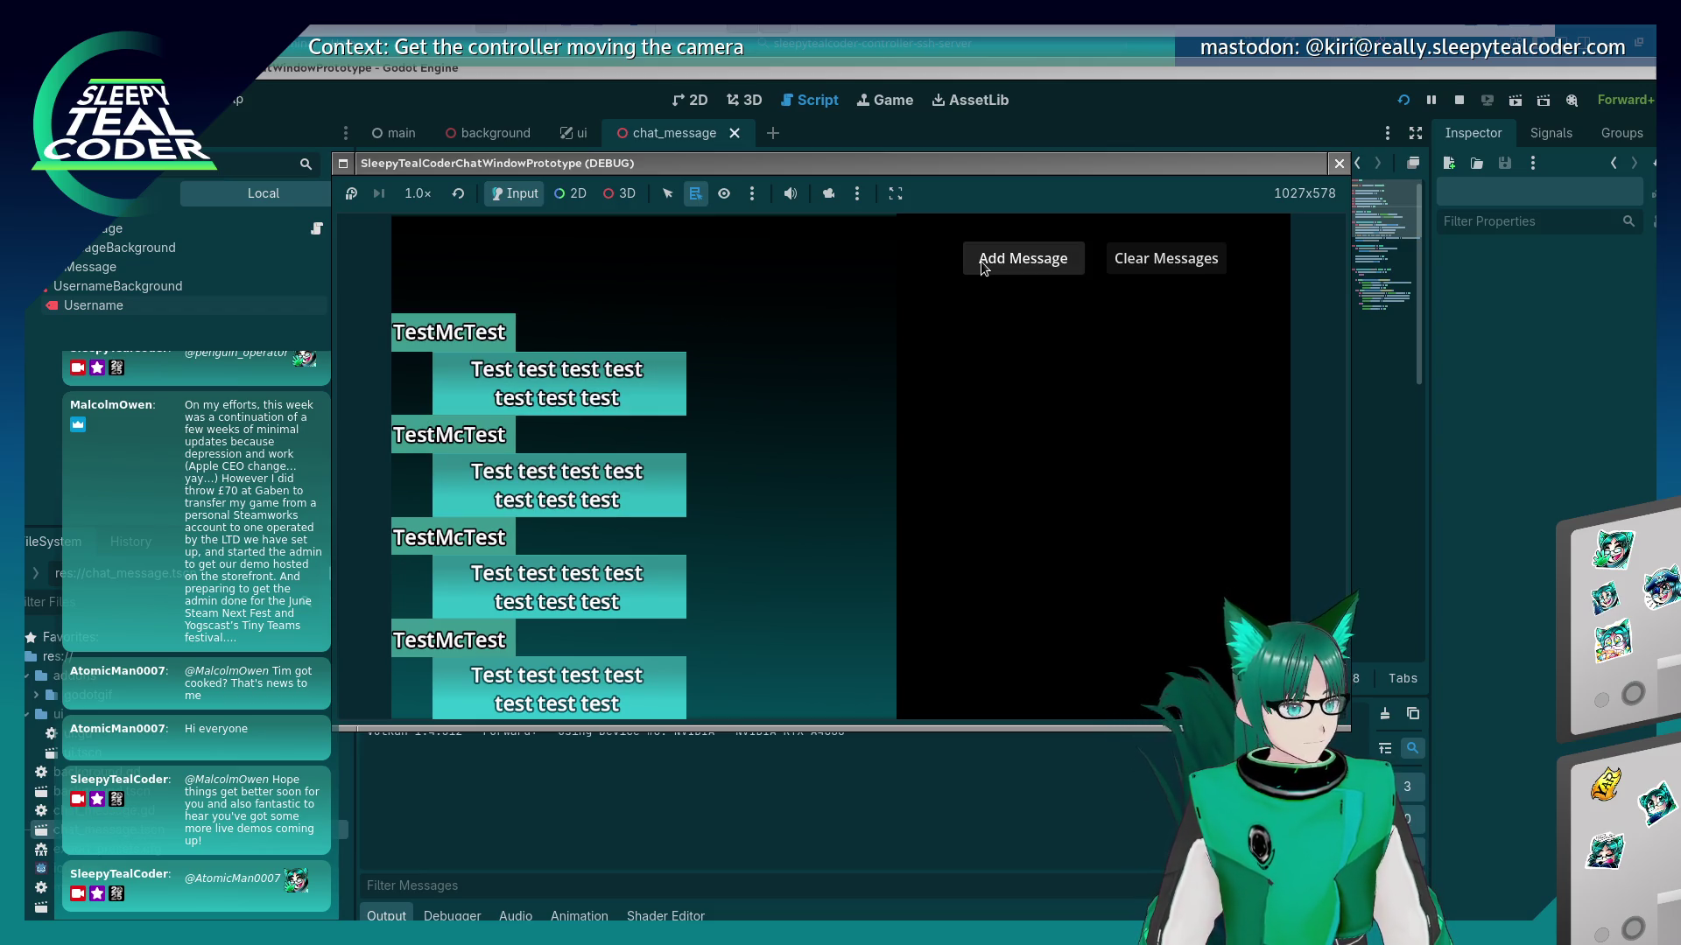
{"action": "left_click", "coordinate": [982, 267]}
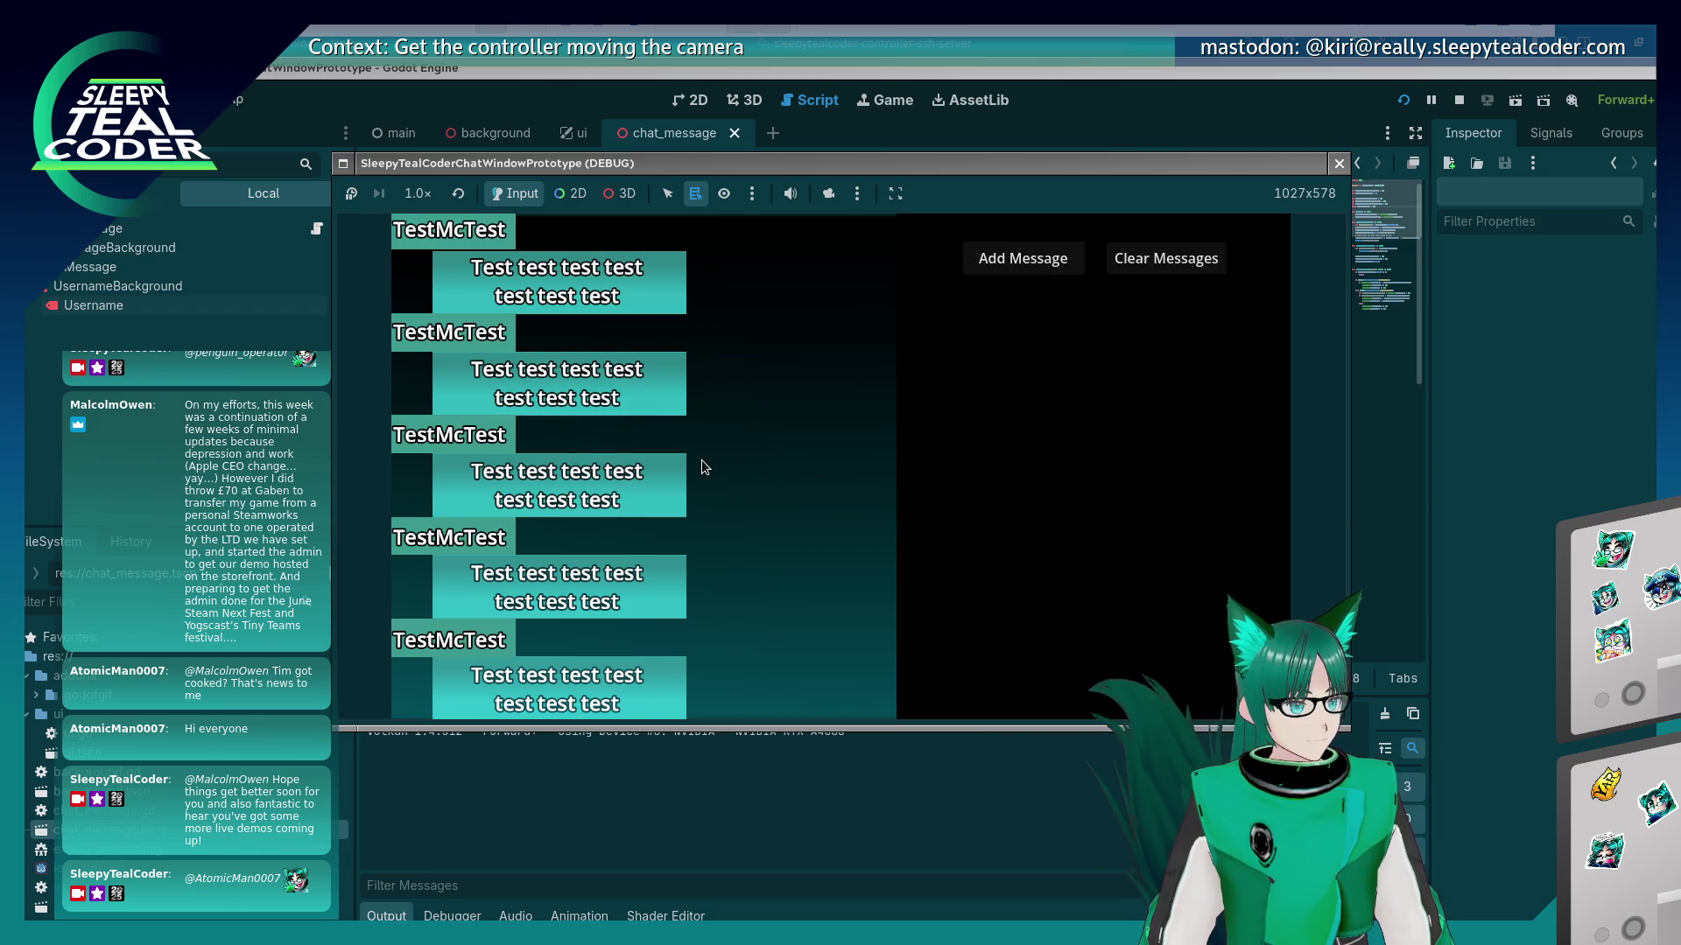
{"action": "key", "text": "Up"}
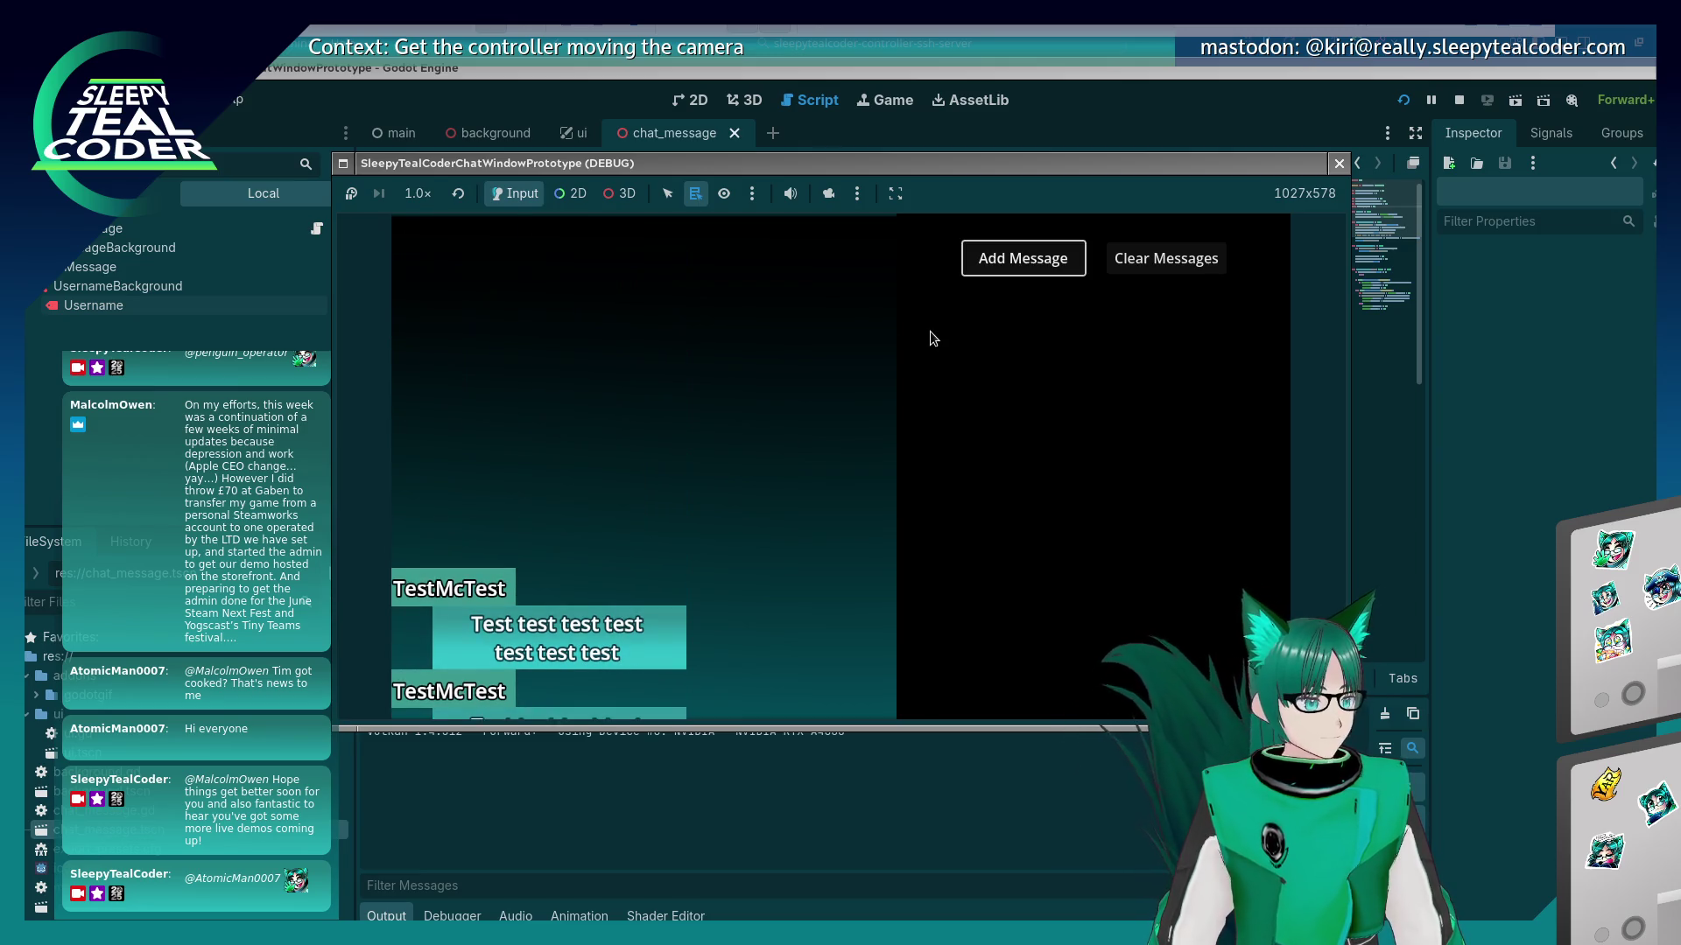
{"action": "left_click", "coordinate": [989, 255]}
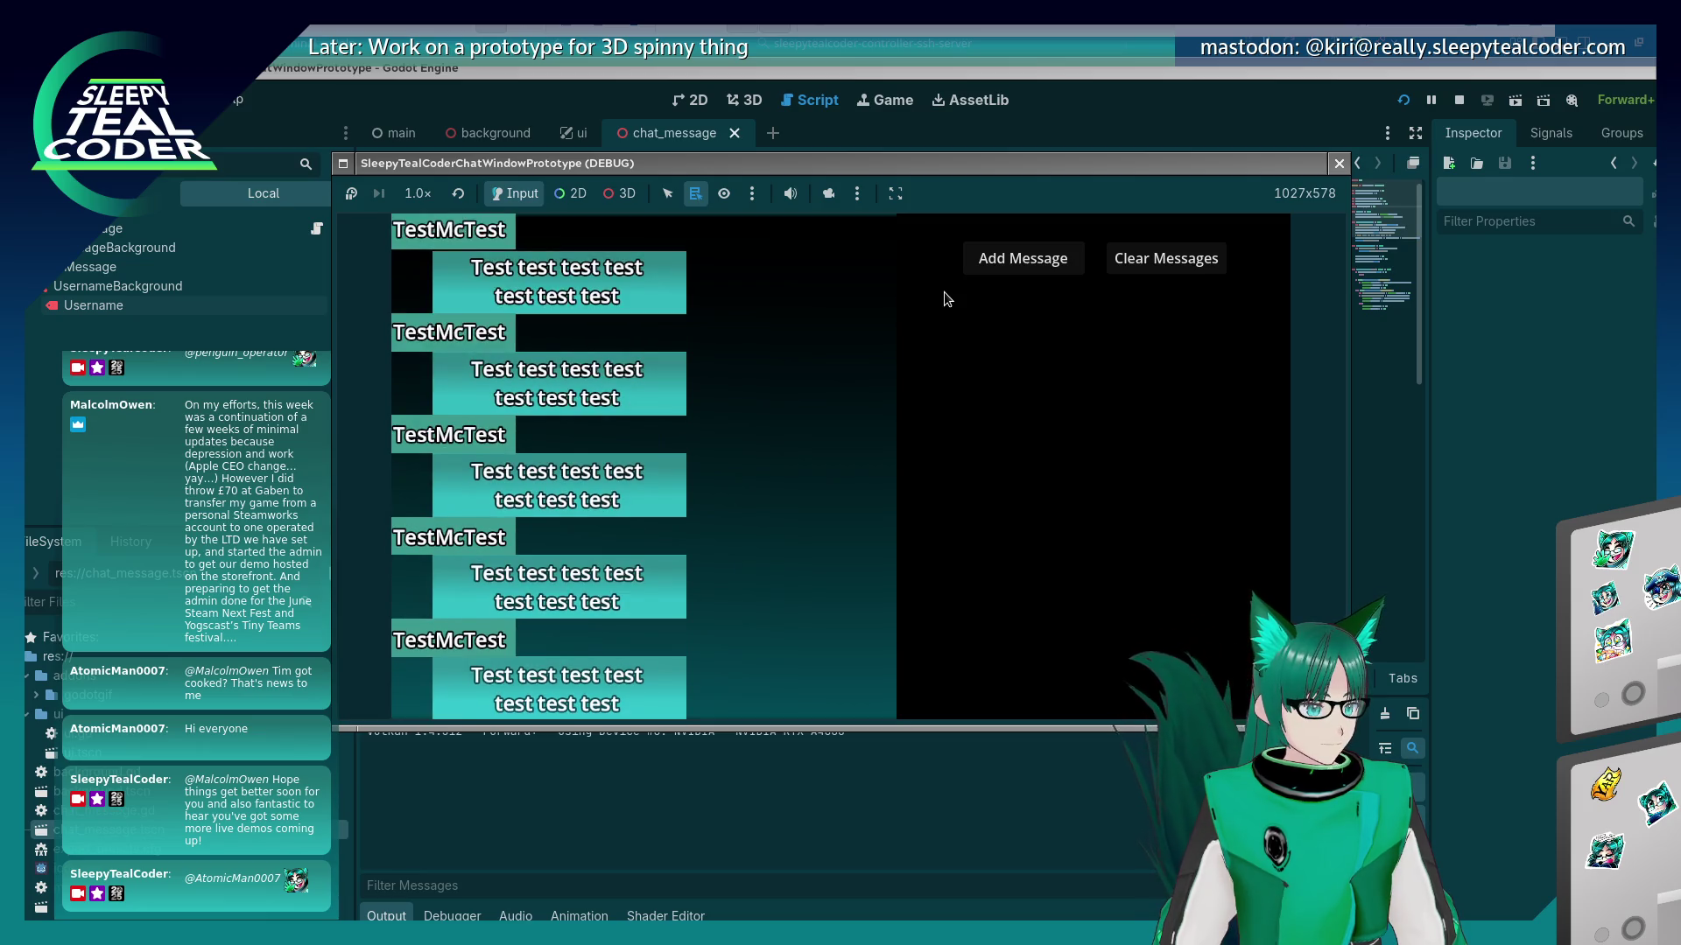
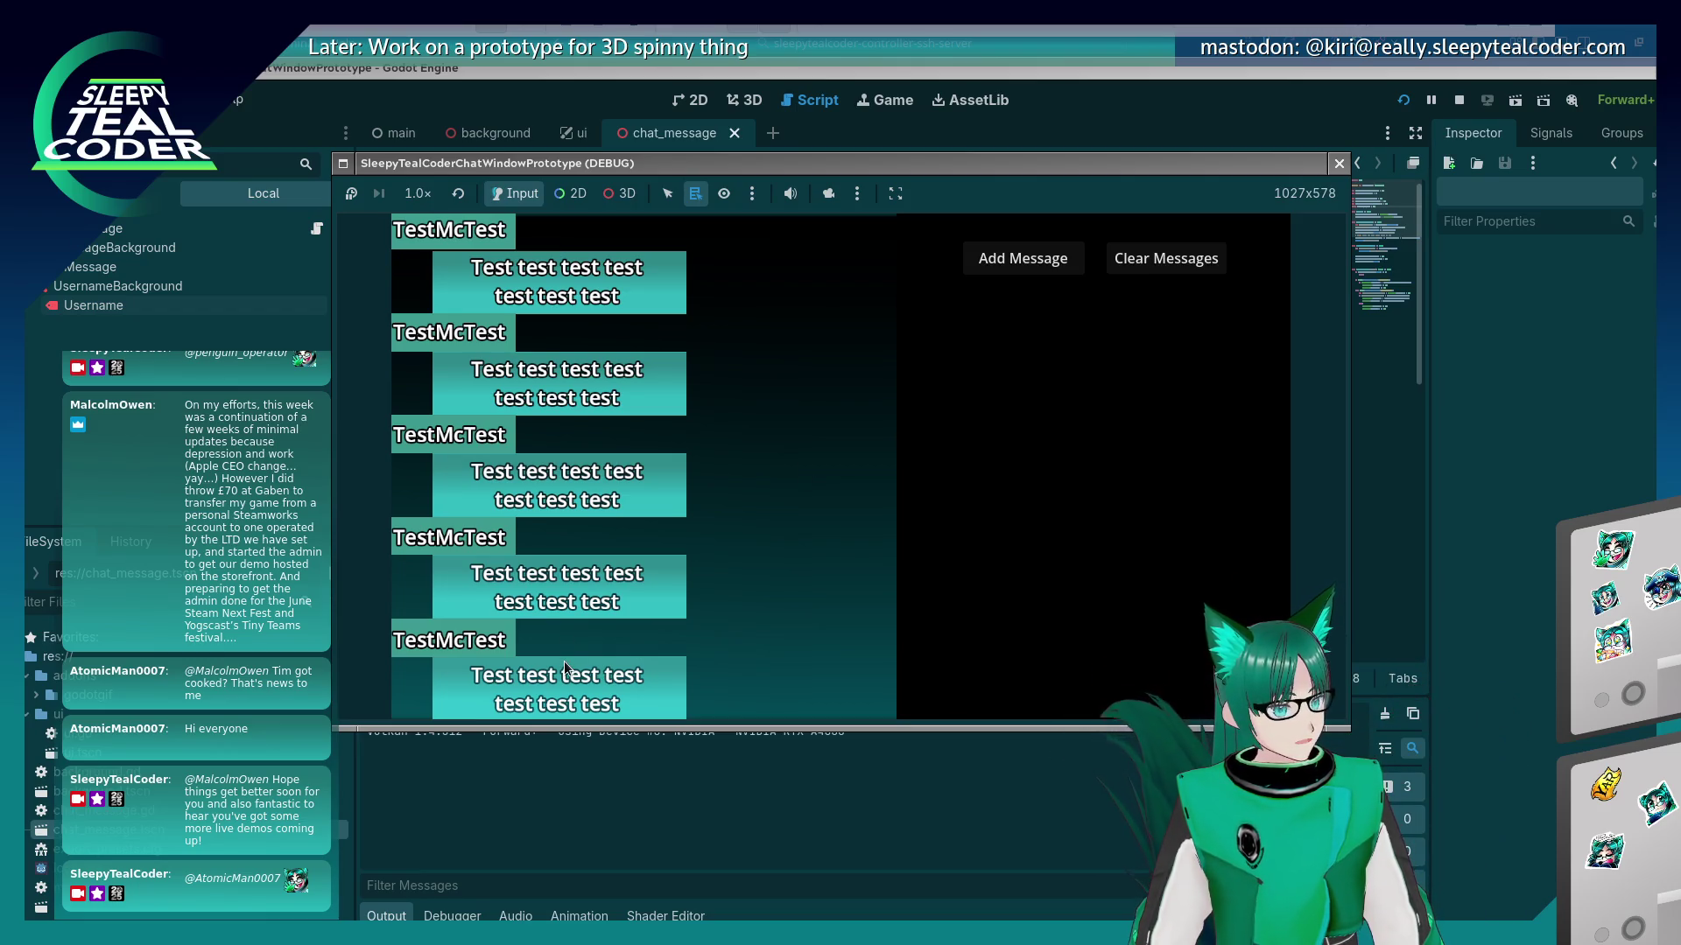
- Stop the game and replace message_spacing on line 20 of main.gd with the pasted height call
{"action": "left_click", "coordinate": [1335, 165]}
{"action": "left_click", "coordinate": [1011, 449]}
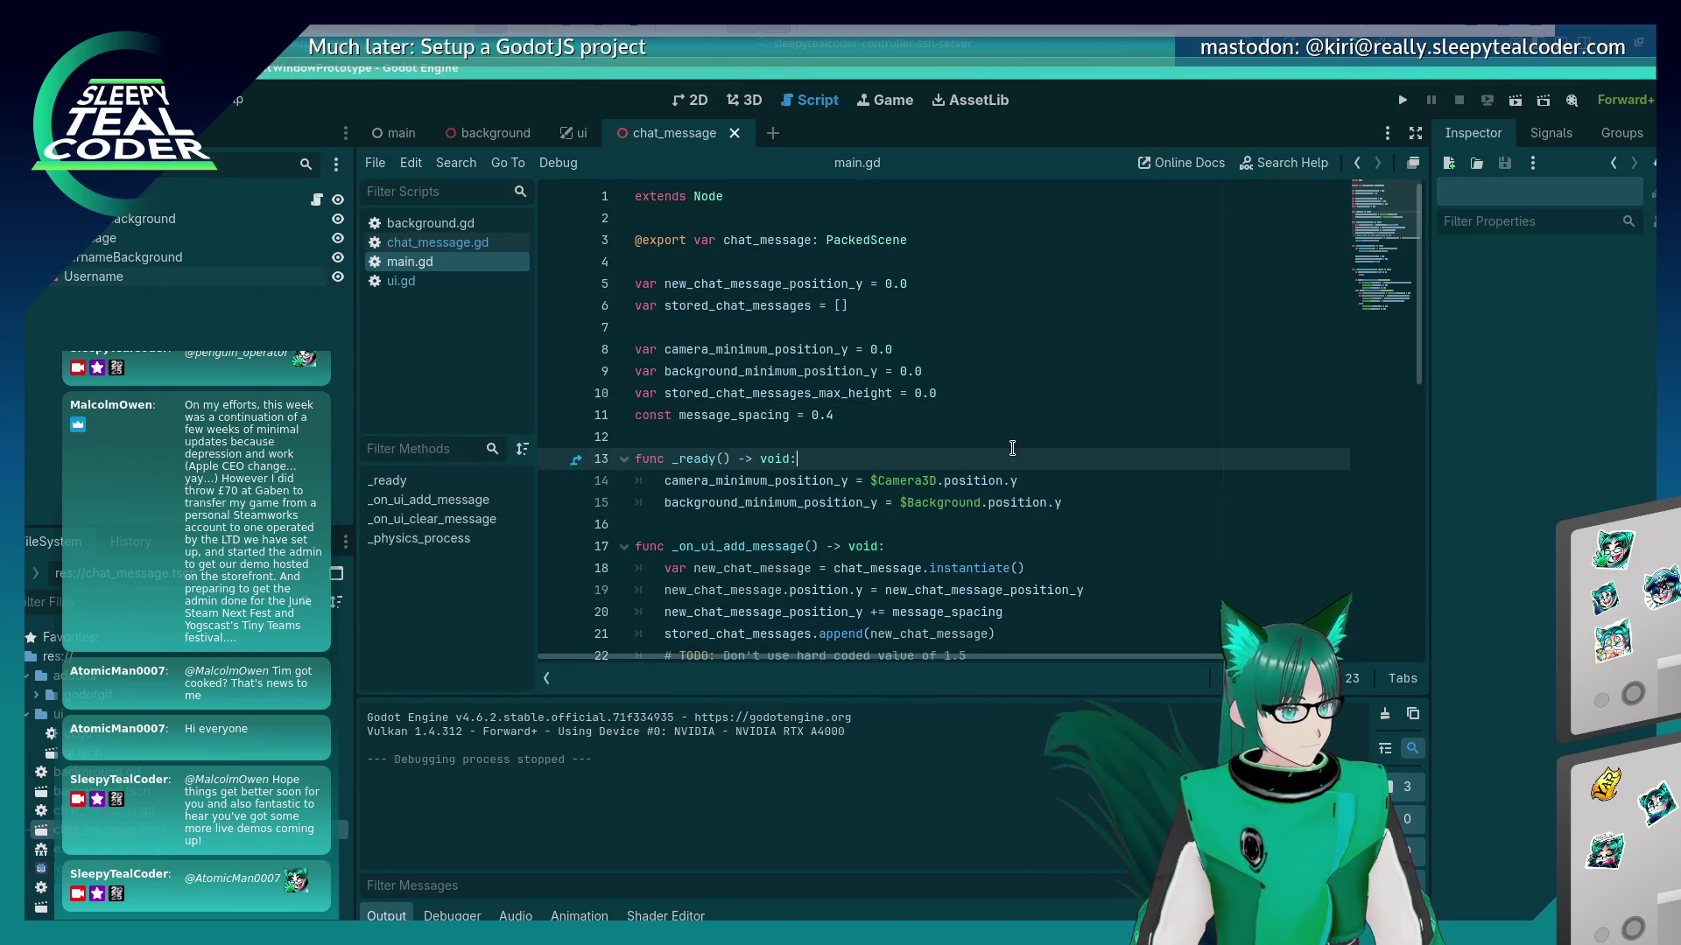
{"action": "scroll", "coordinate": [1011, 449], "scroll_direction": "down", "scroll_amount": 3}
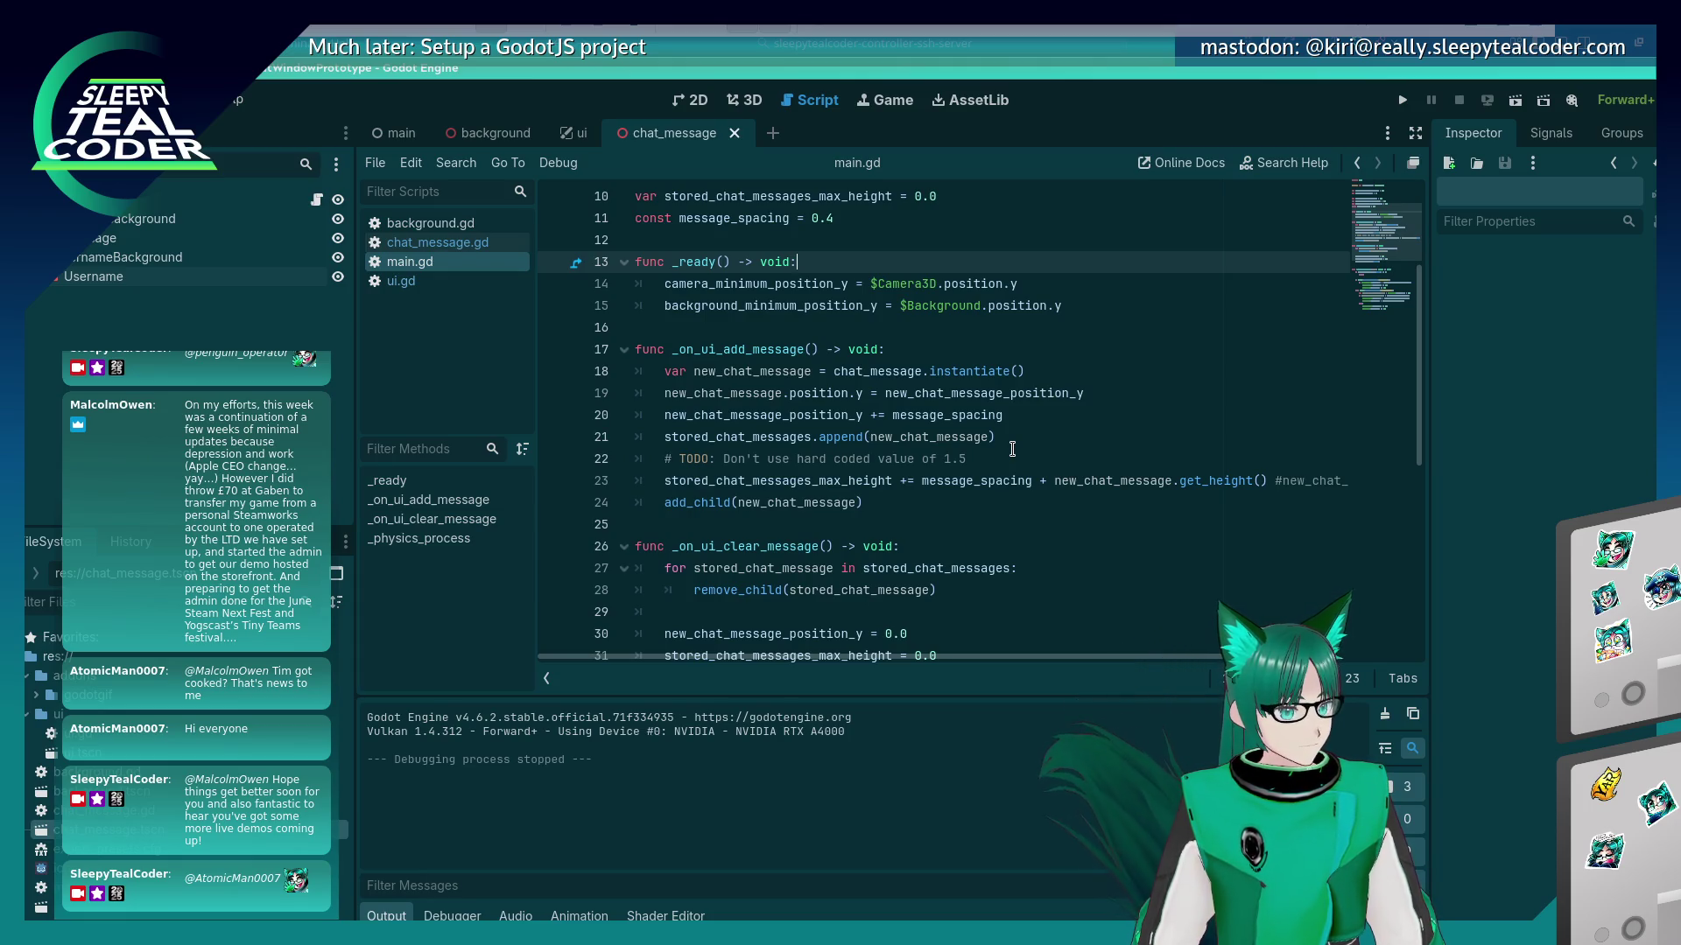
{"action": "scroll", "coordinate": [1012, 449], "scroll_direction": "up", "scroll_amount": 1}
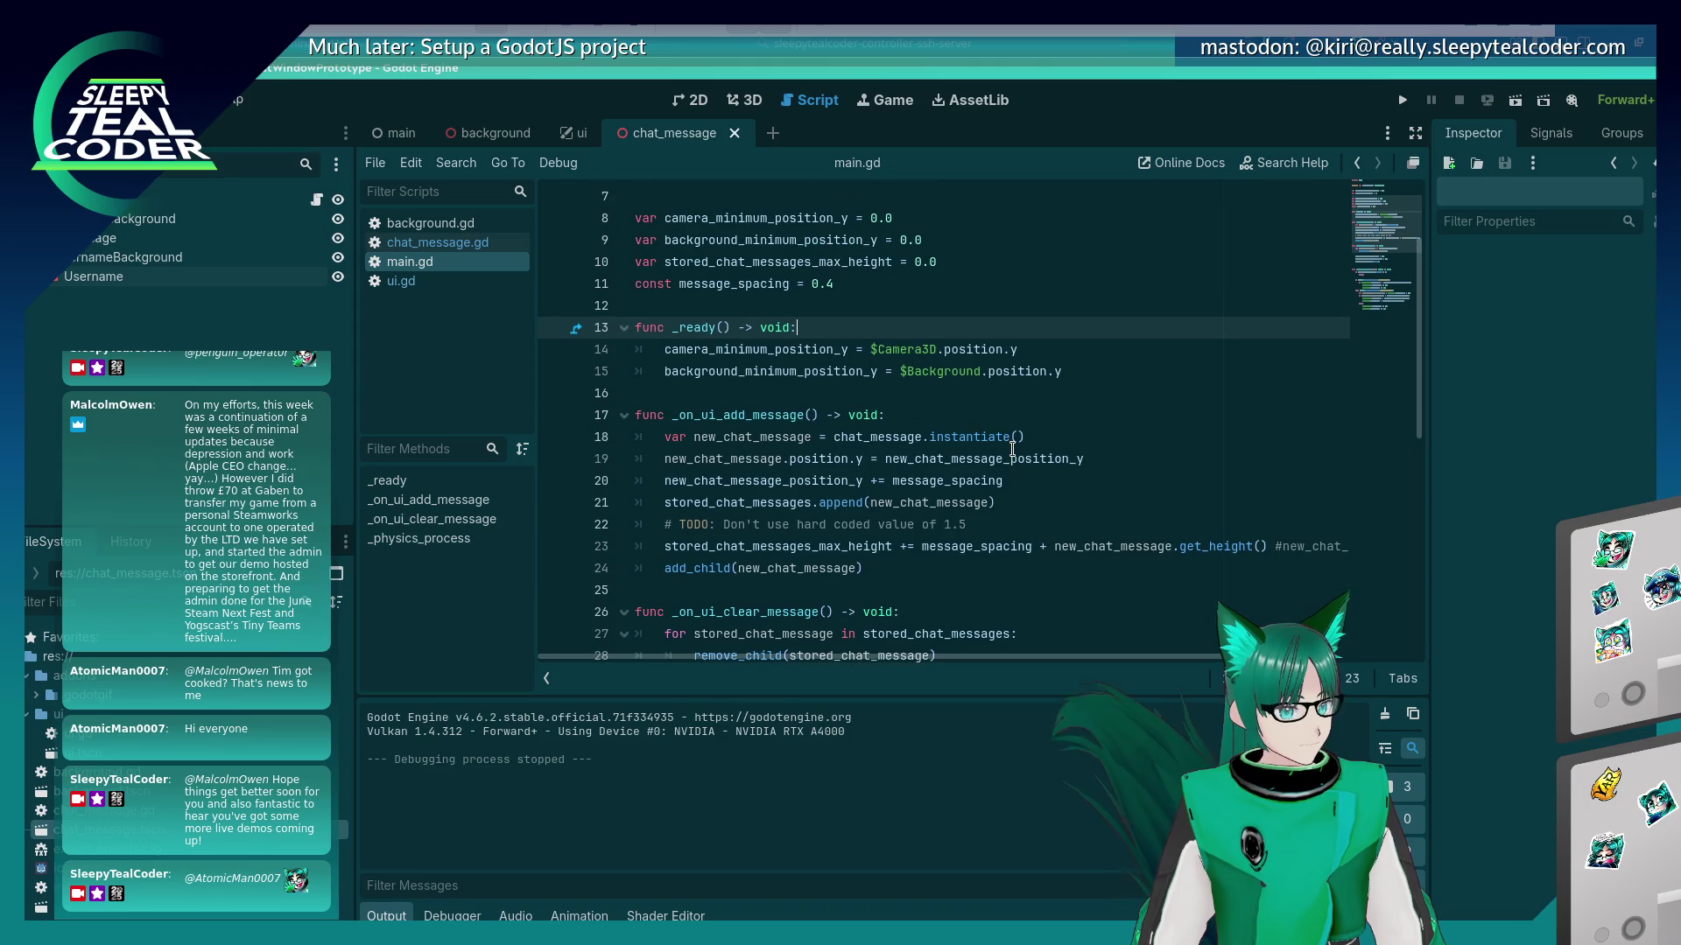
{"action": "left_click", "coordinate": [1049, 551]}
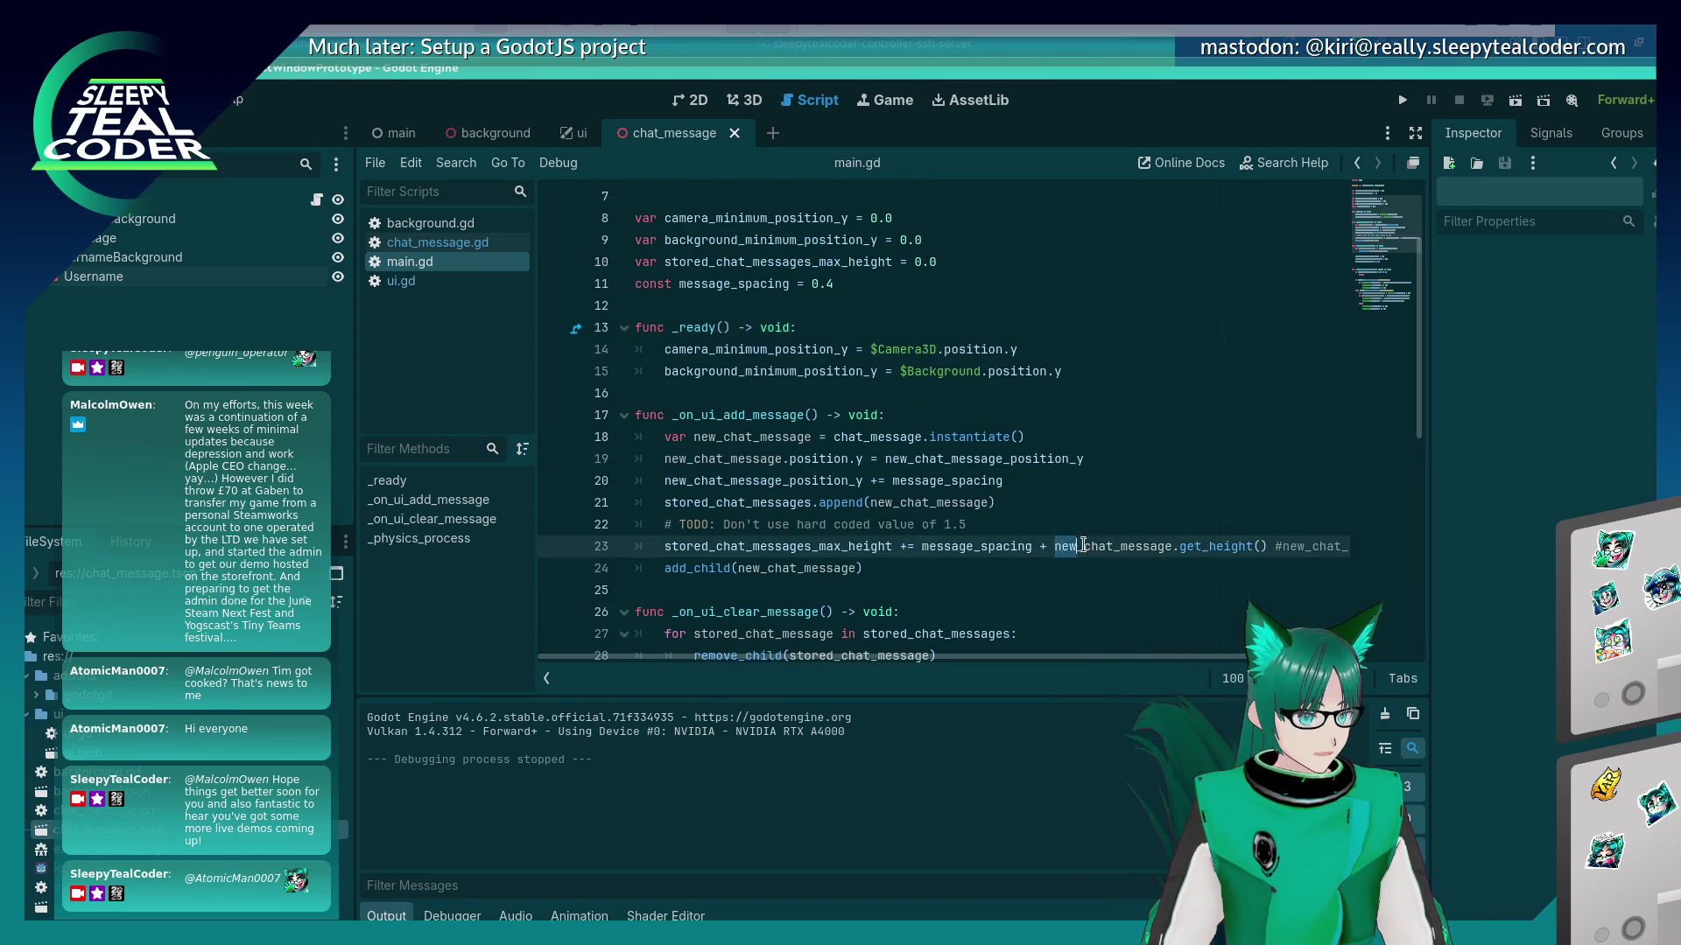
{"action": "left_click", "coordinate": [1016, 480]}
{"action": "left_click_drag", "start_coordinate": [1016, 480], "coordinate": [894, 481]}
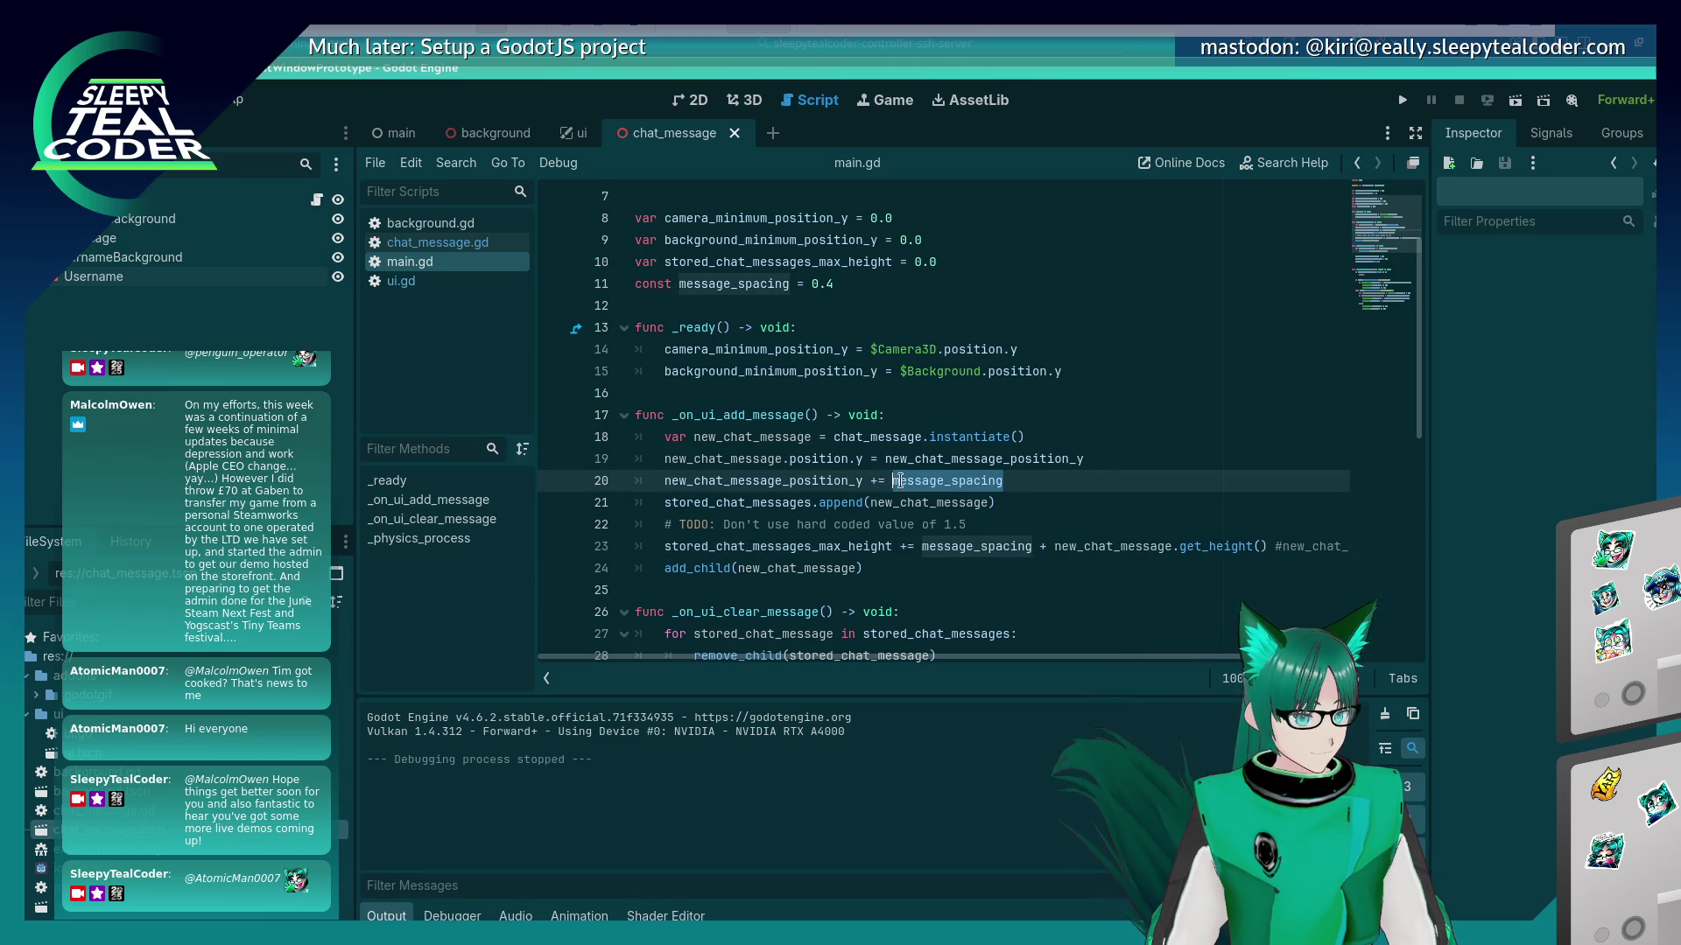
{"action": "type", "text": "new_chat_message.get_height()"}
- Test-run the project, add one chat message, then stop the game
{"action": "left_click", "coordinate": [1403, 100]}
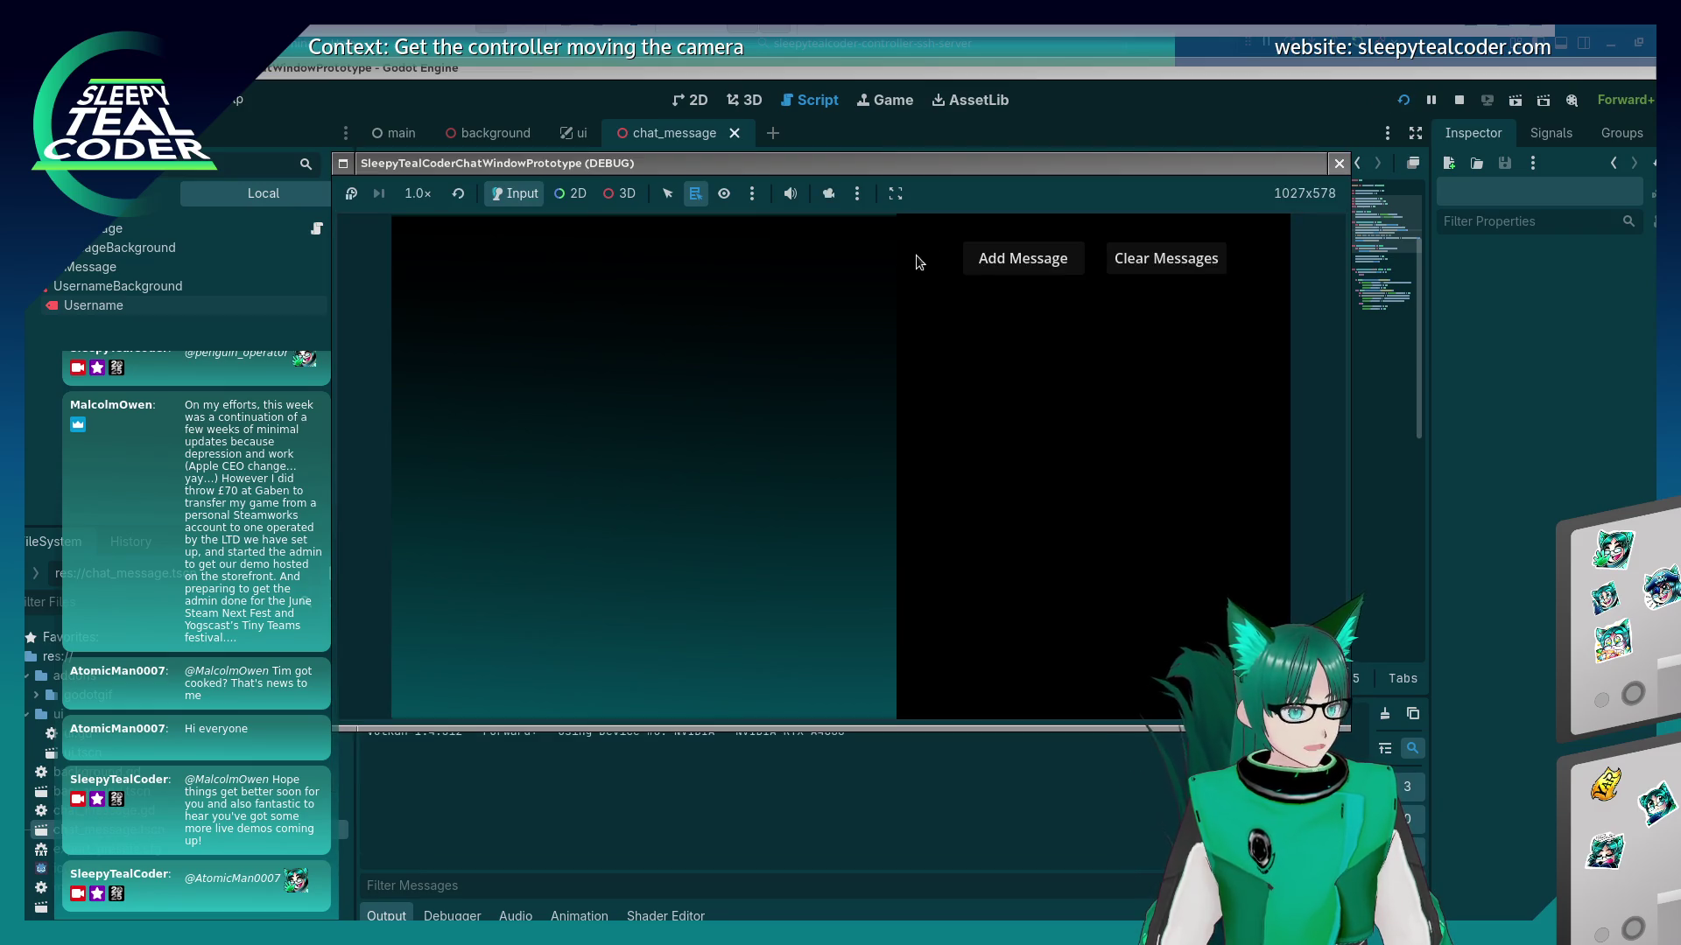
{"action": "left_click", "coordinate": [1022, 259]}
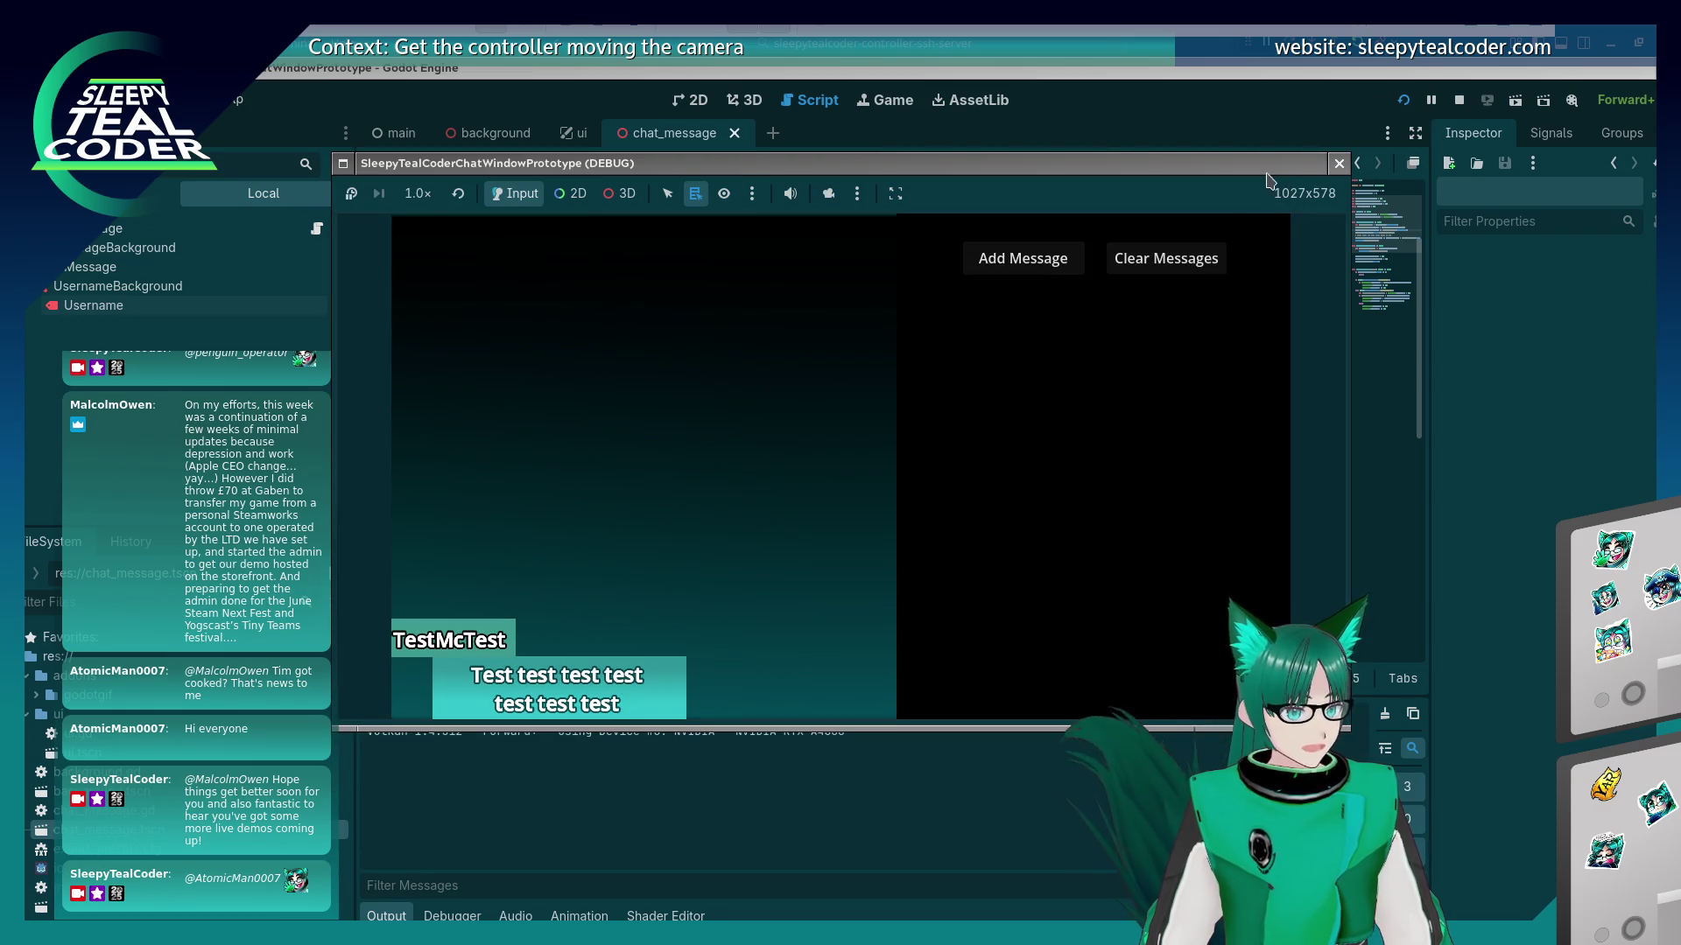
{"action": "left_click", "coordinate": [1336, 165]}
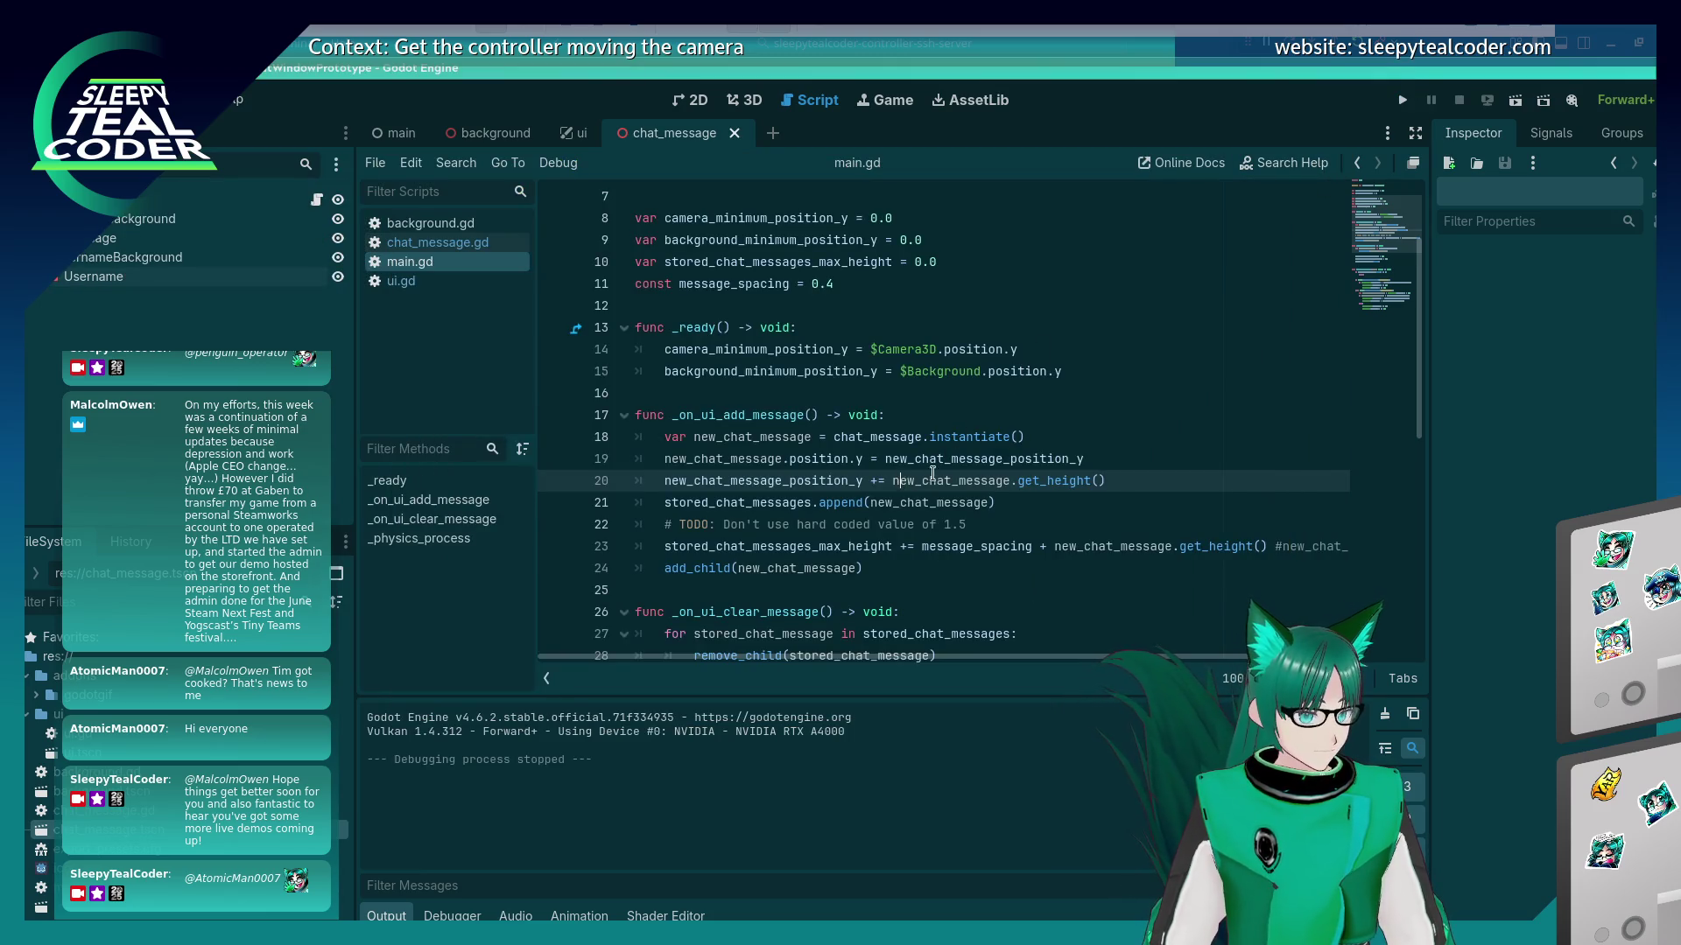
- Make line 20 add new_chat_message.get_height() instead of message_spacing, and save main.gd
{"action": "key", "text": "ctrl+z"}
{"action": "key", "text": "ctrl+z"}
{"action": "key", "text": "ctrl+z"}
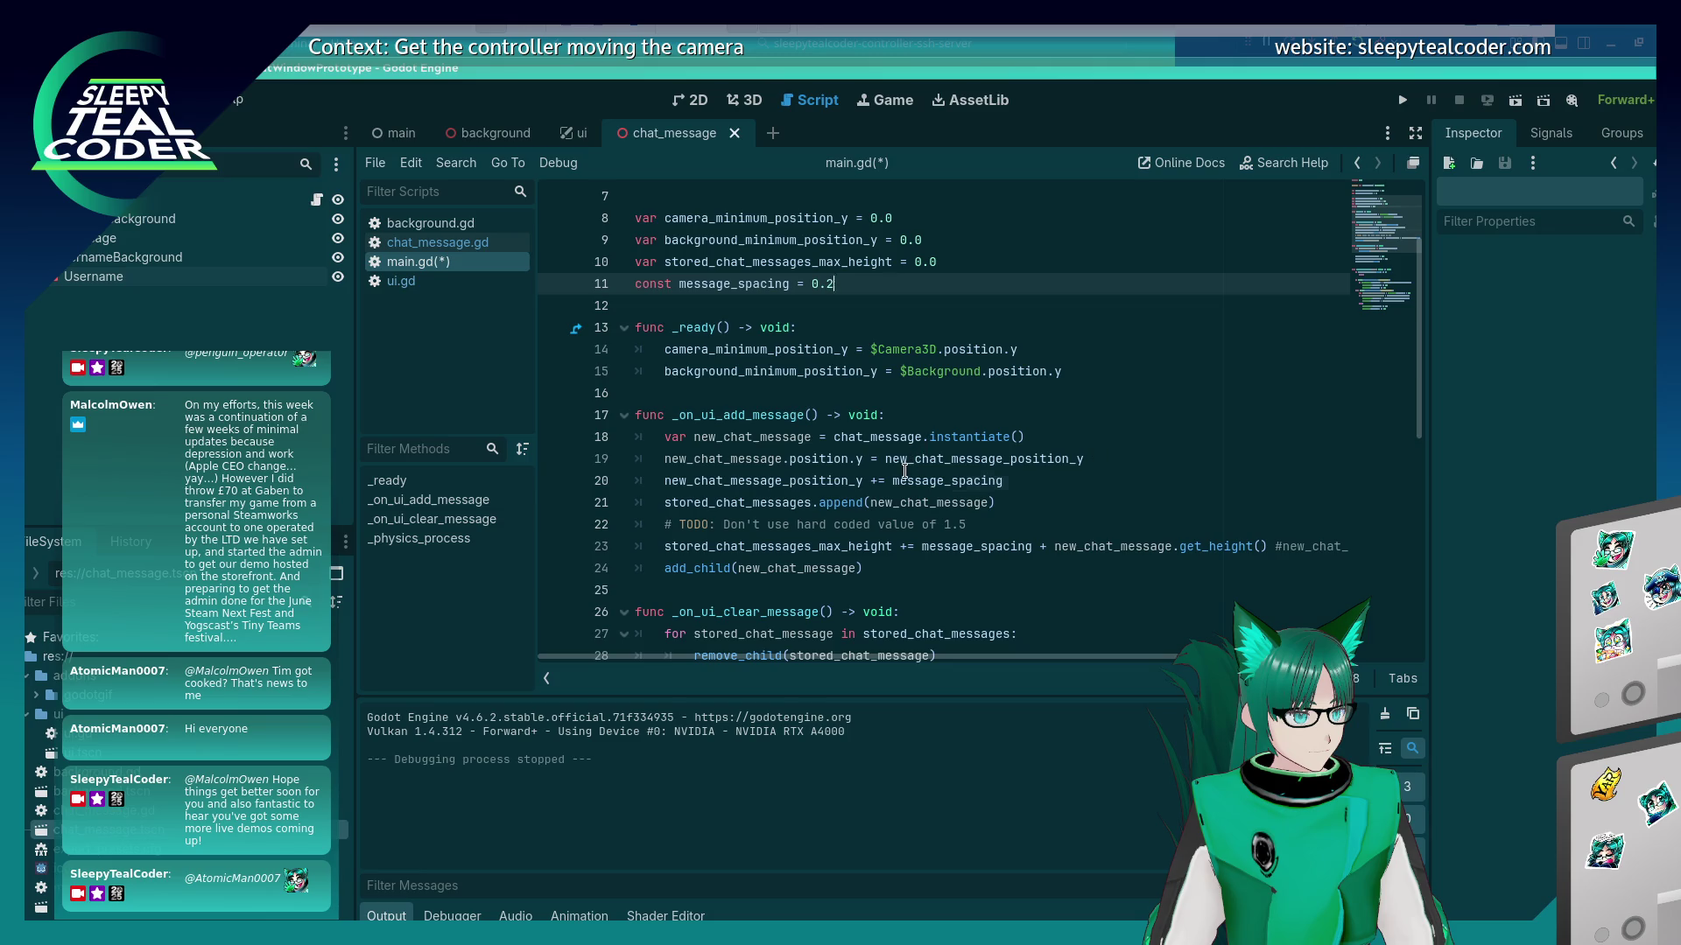
{"action": "left_click", "coordinate": [905, 477]}
{"action": "left_click", "coordinate": [942, 458]}
{"action": "double_click", "coordinate": [951, 481]}
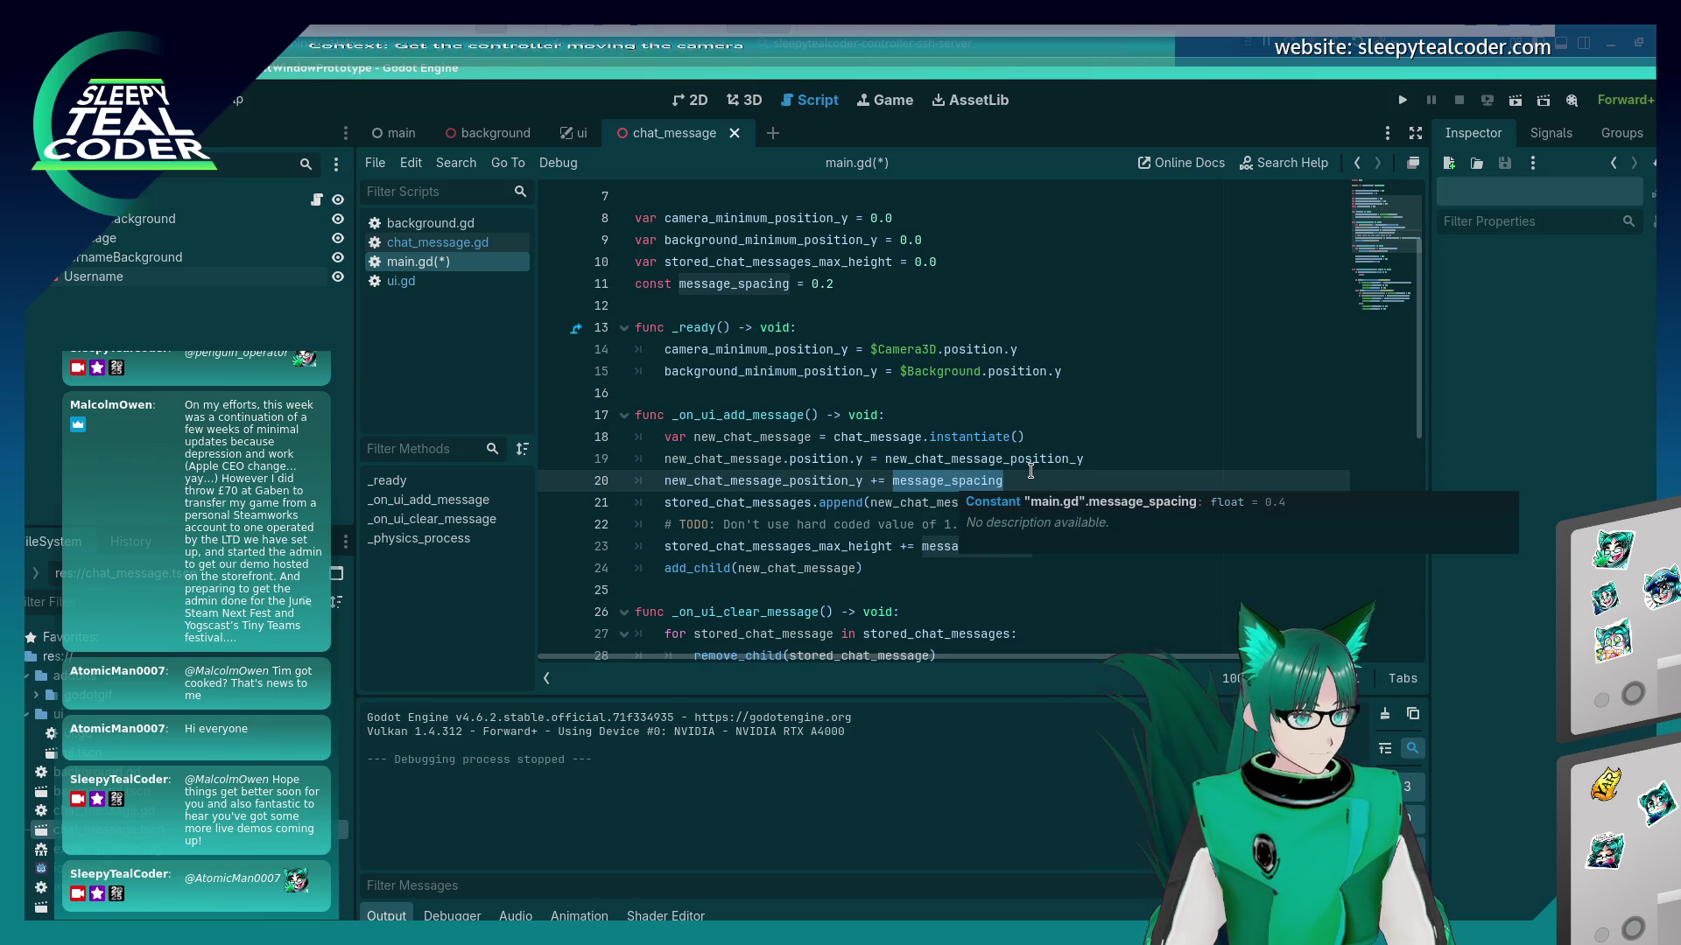
{"action": "key", "text": "BackSpace"}
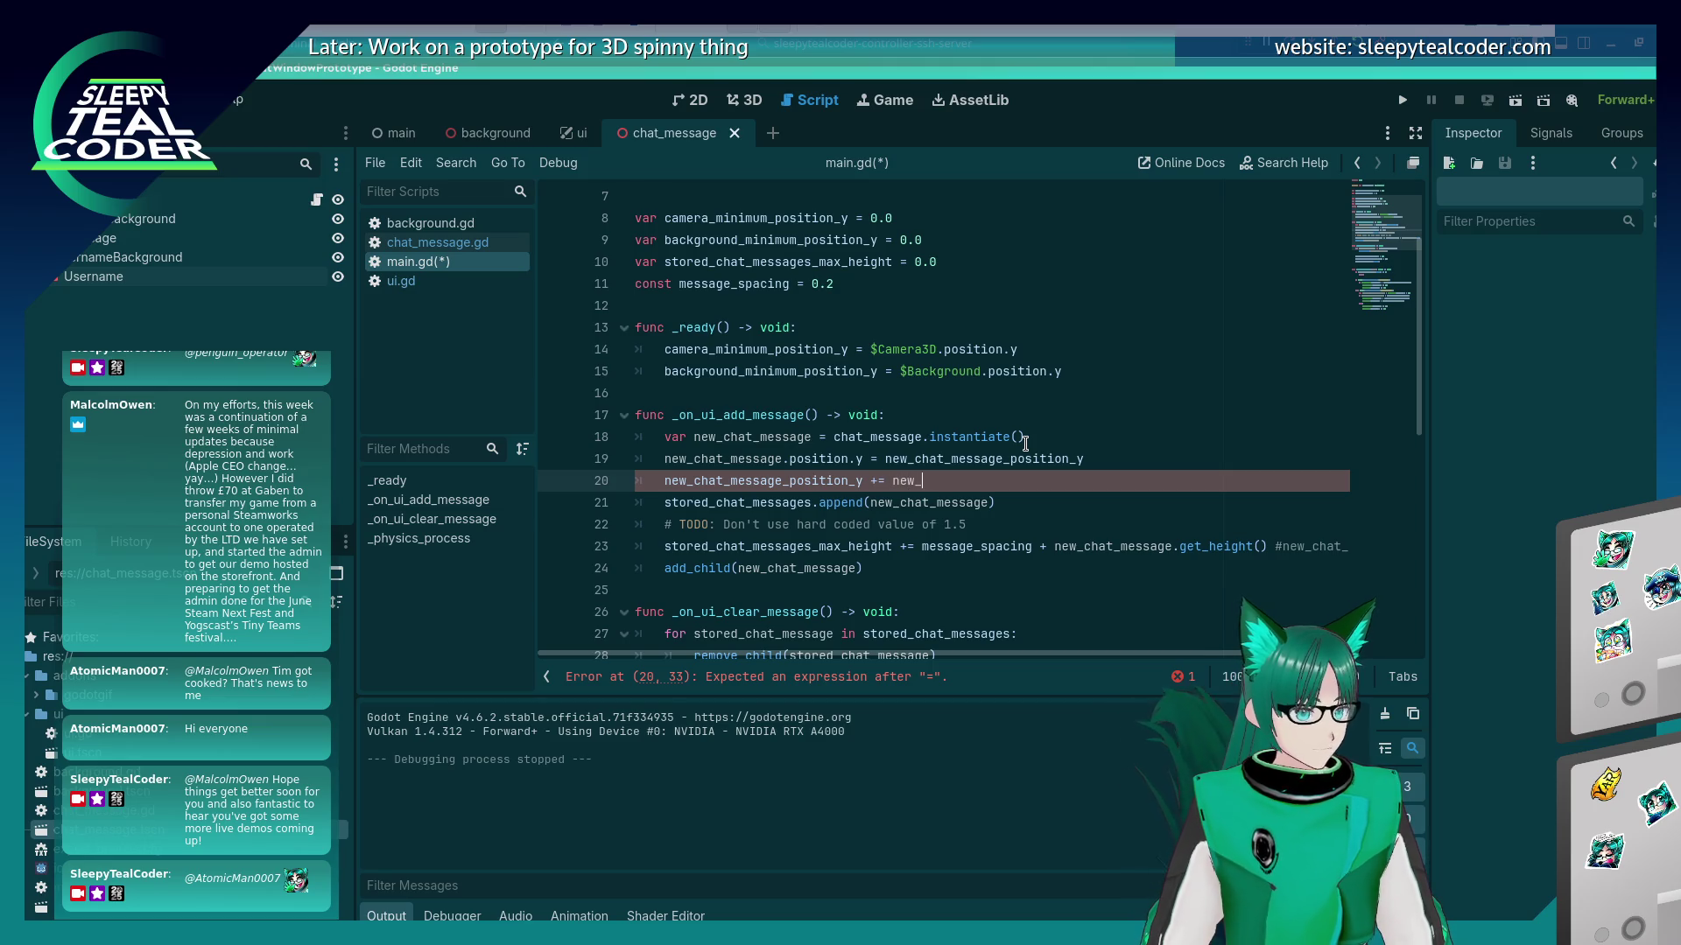
{"action": "type", "text": "e.get"}
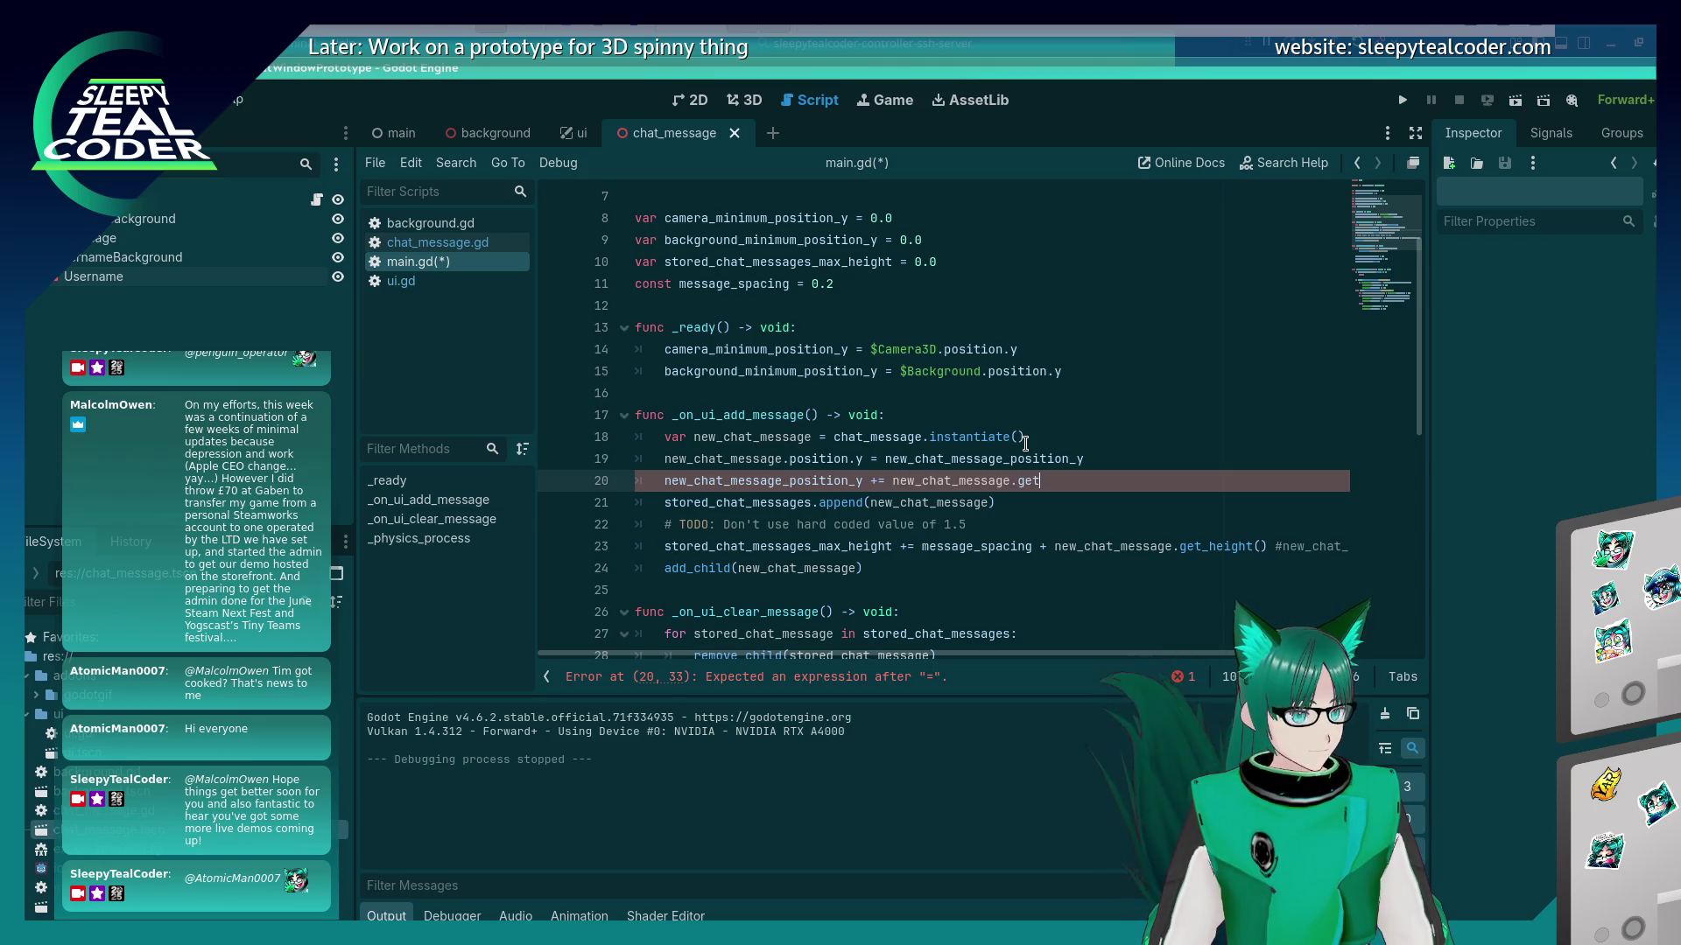
{"action": "type", "text": "_height()"}
{"action": "key", "text": "ctrl+s"}
- Run the game, add the TestMcTest message twice, then stop it
{"action": "left_click", "coordinate": [1405, 102]}
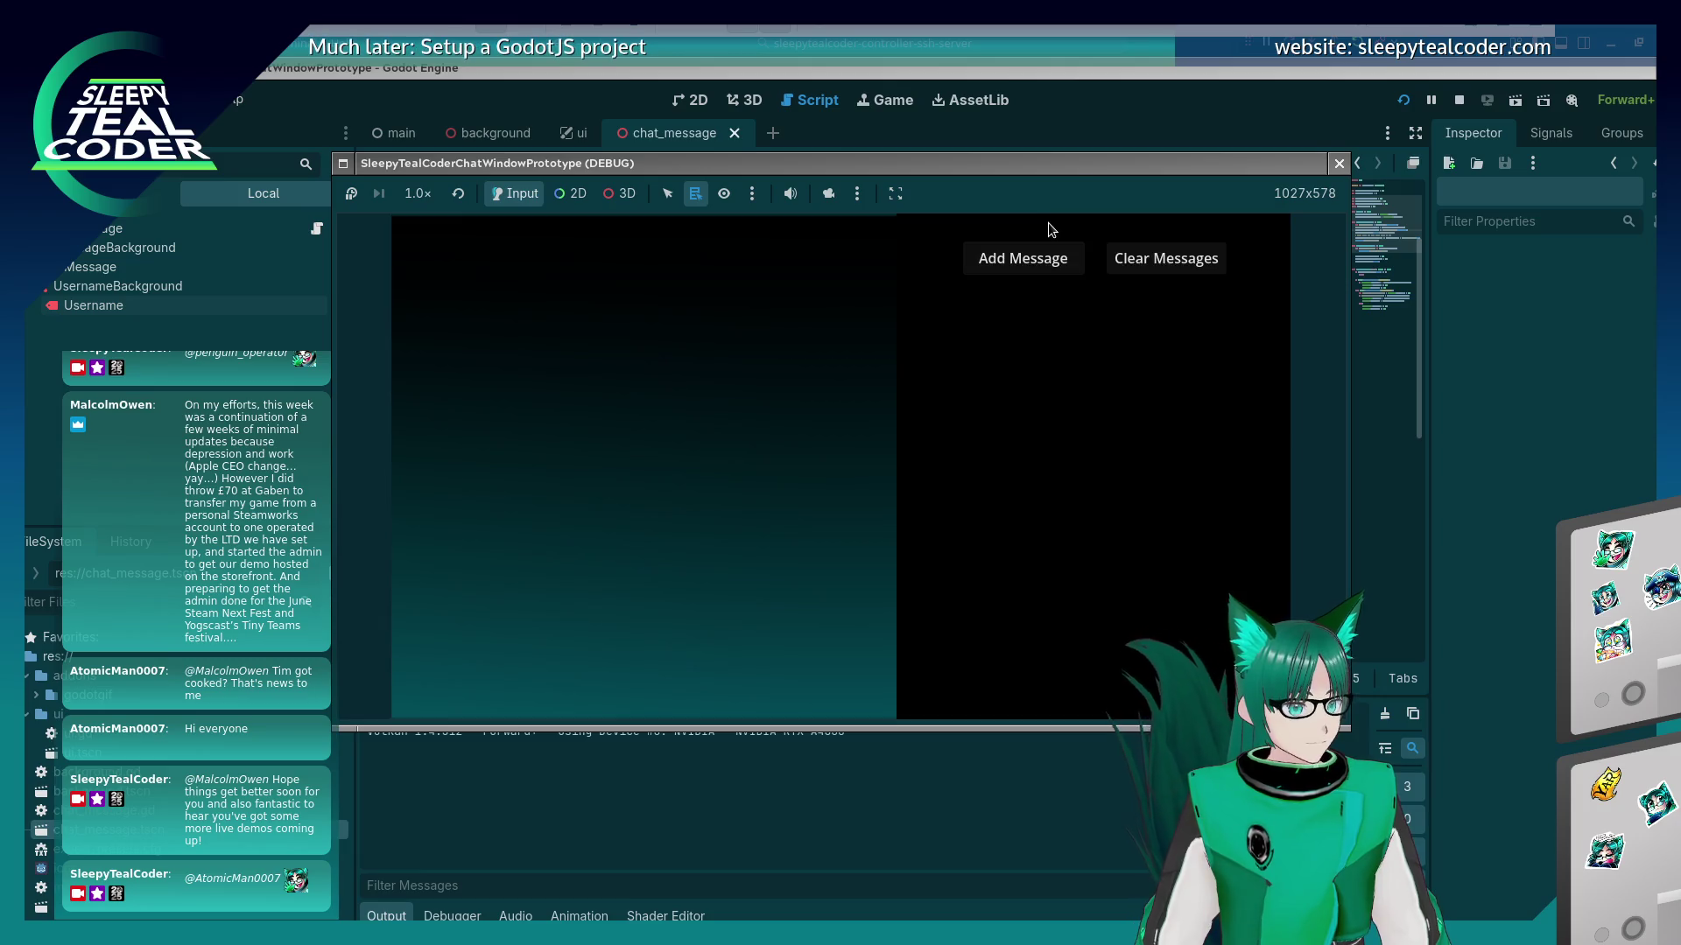
{"action": "left_click", "coordinate": [1042, 261]}
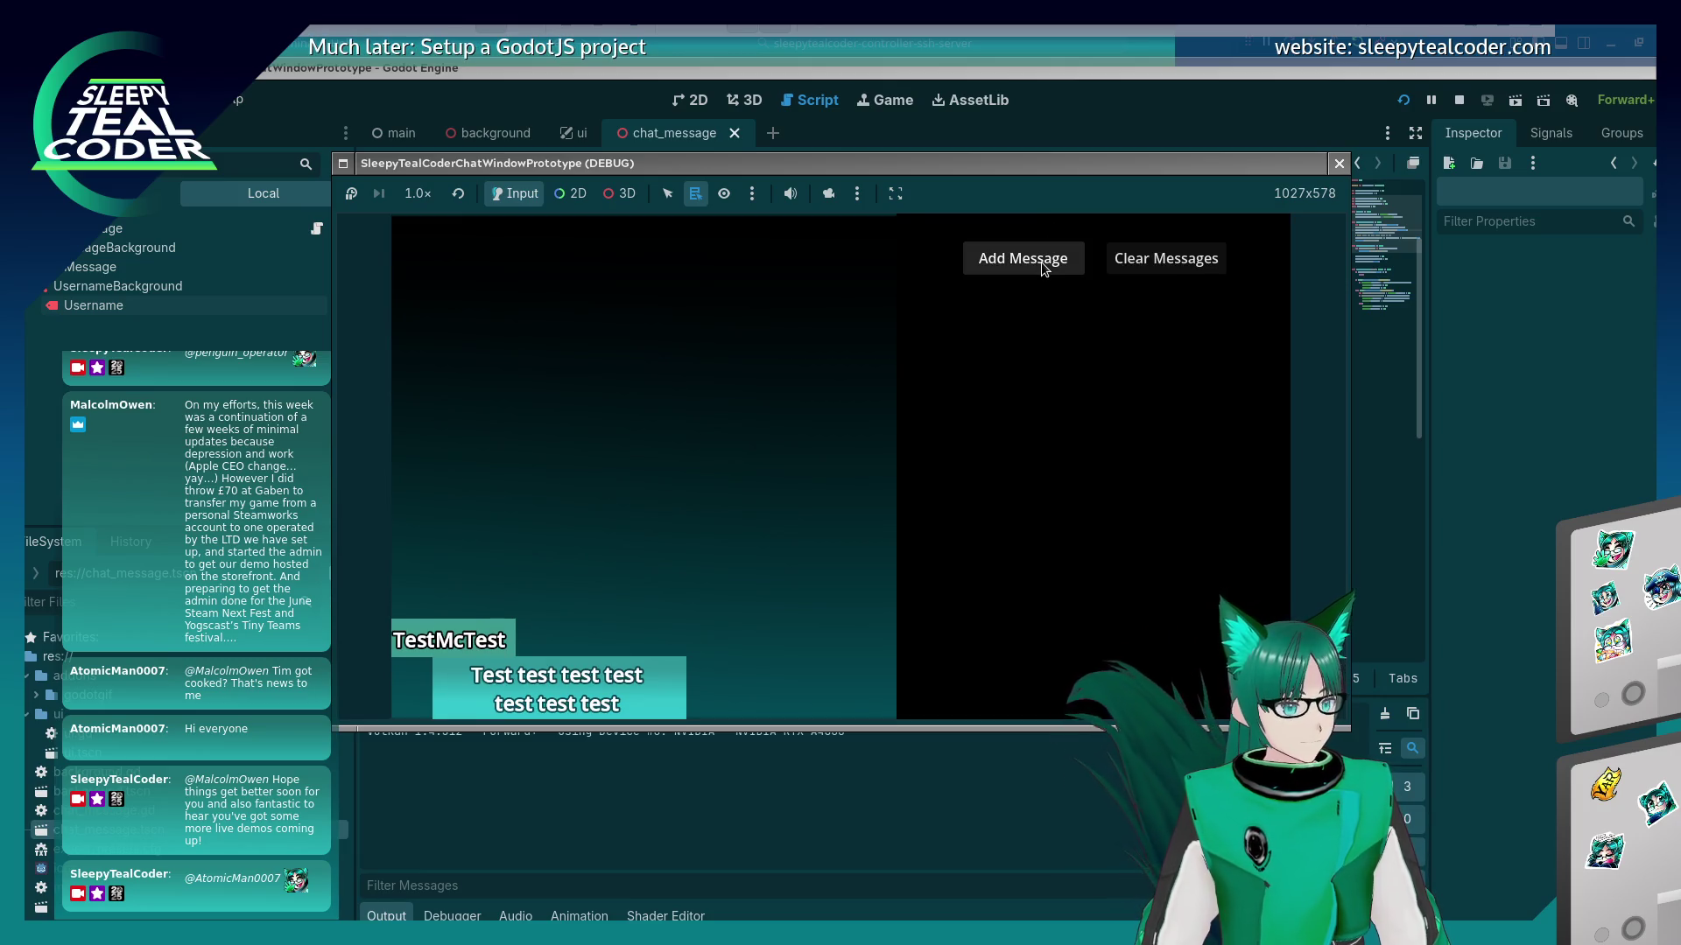
{"action": "left_click", "coordinate": [1041, 261]}
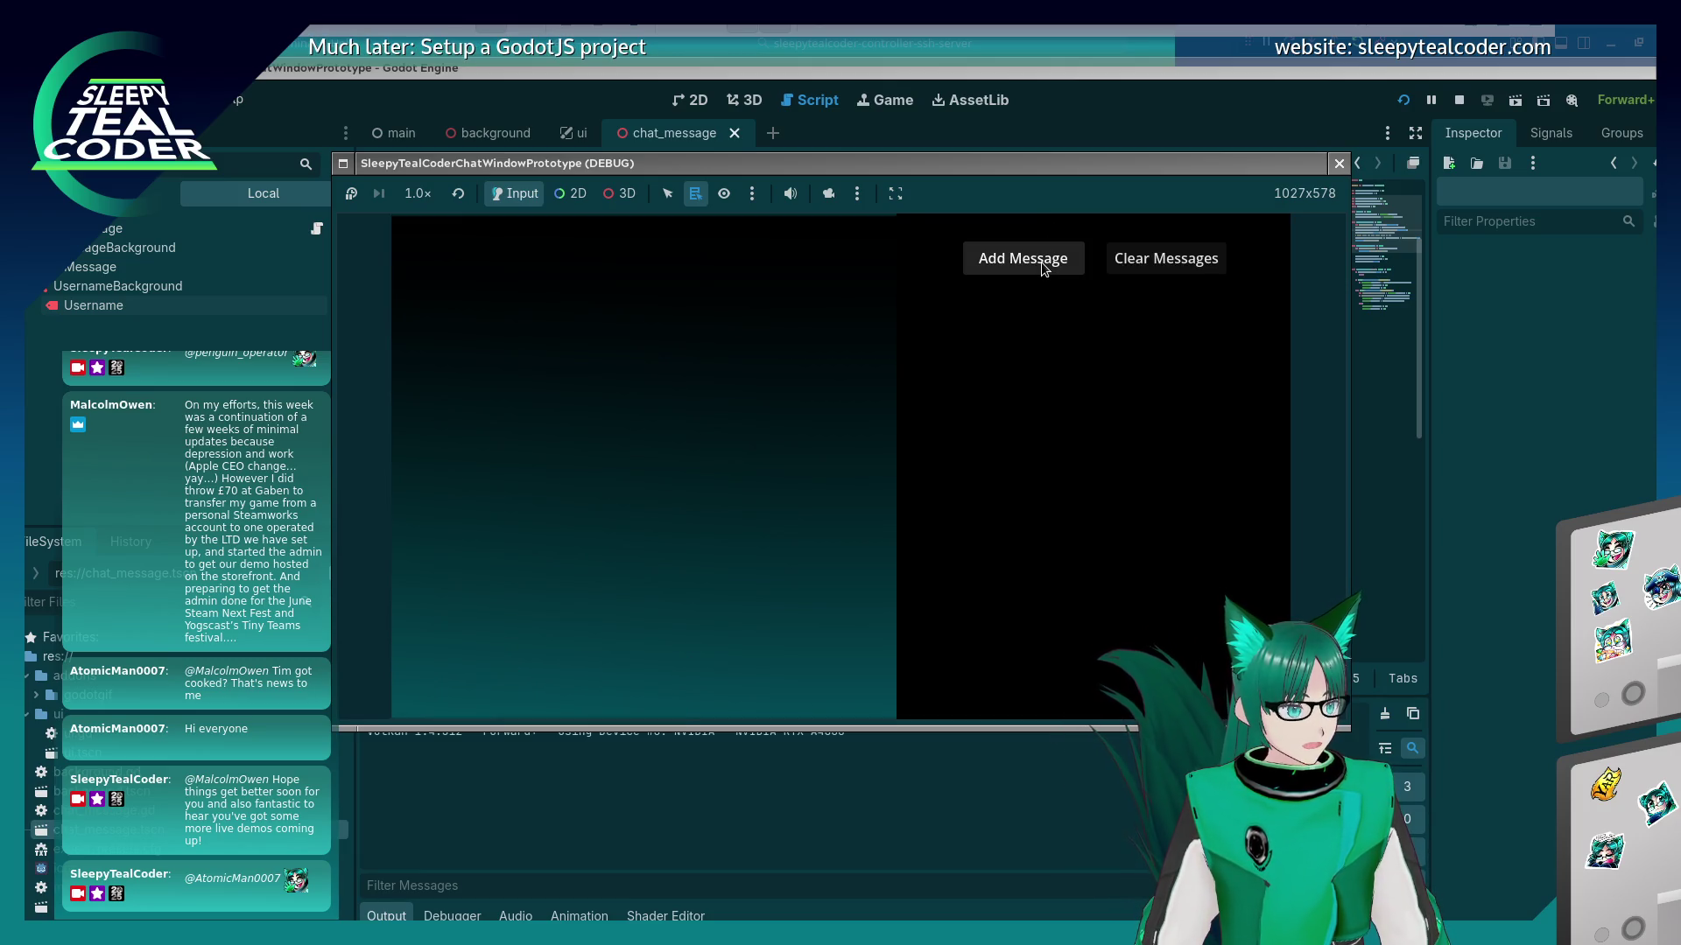
{"action": "left_click", "coordinate": [1339, 164]}
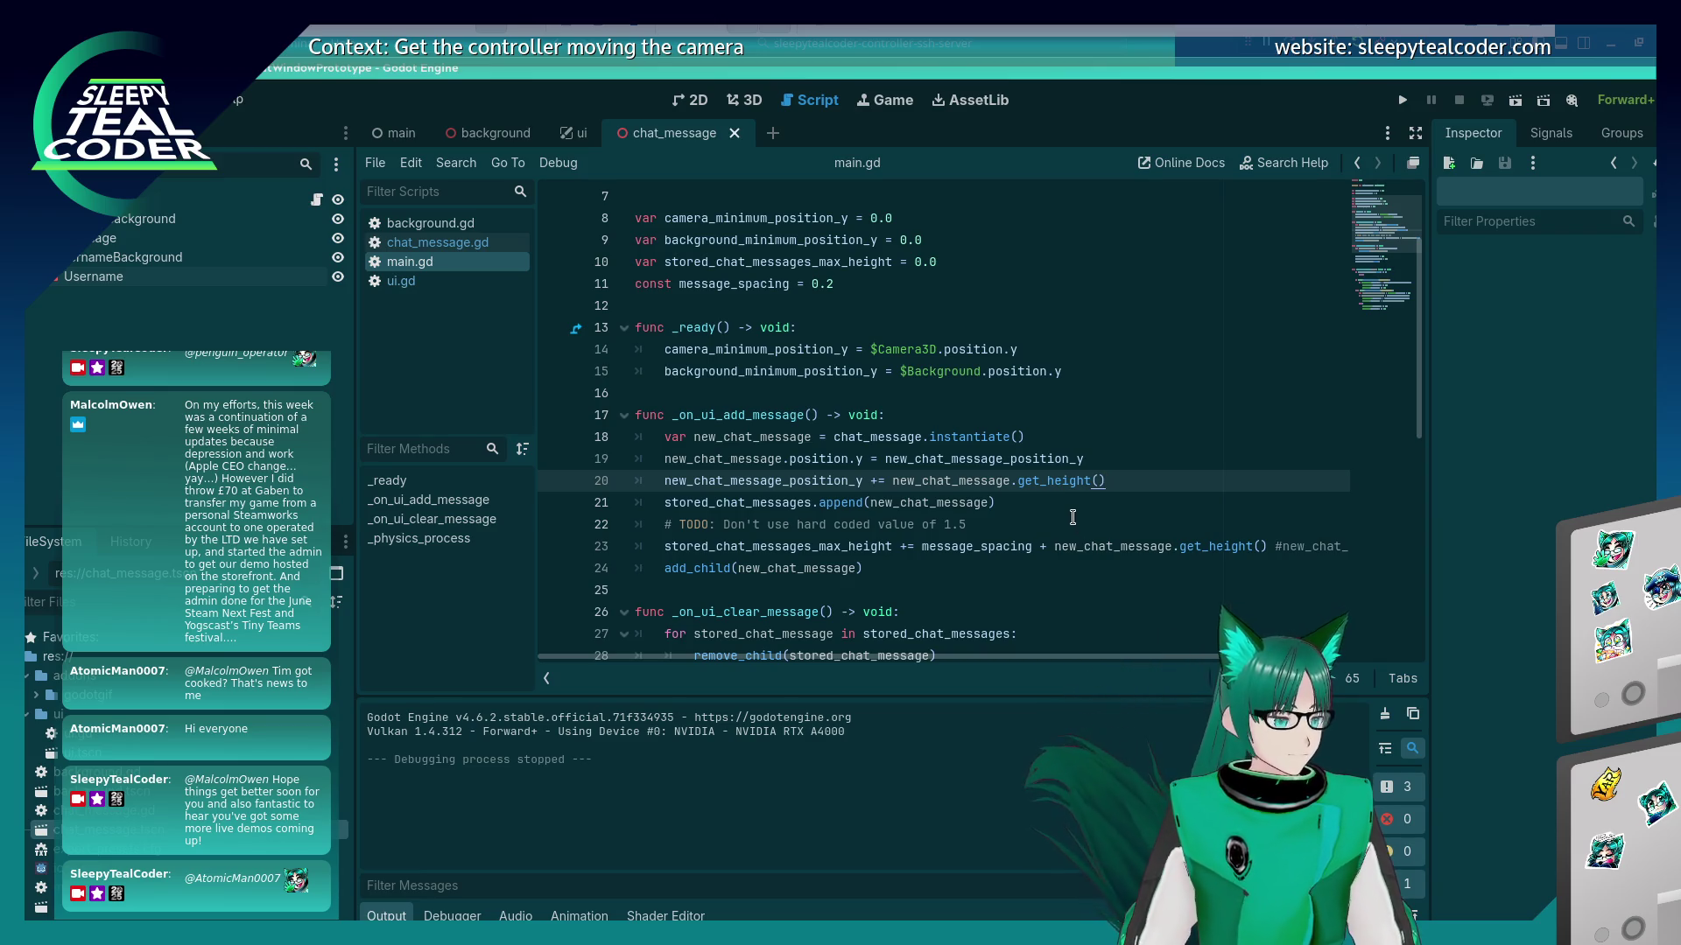
{"action": "double_click", "coordinate": [692, 284]}
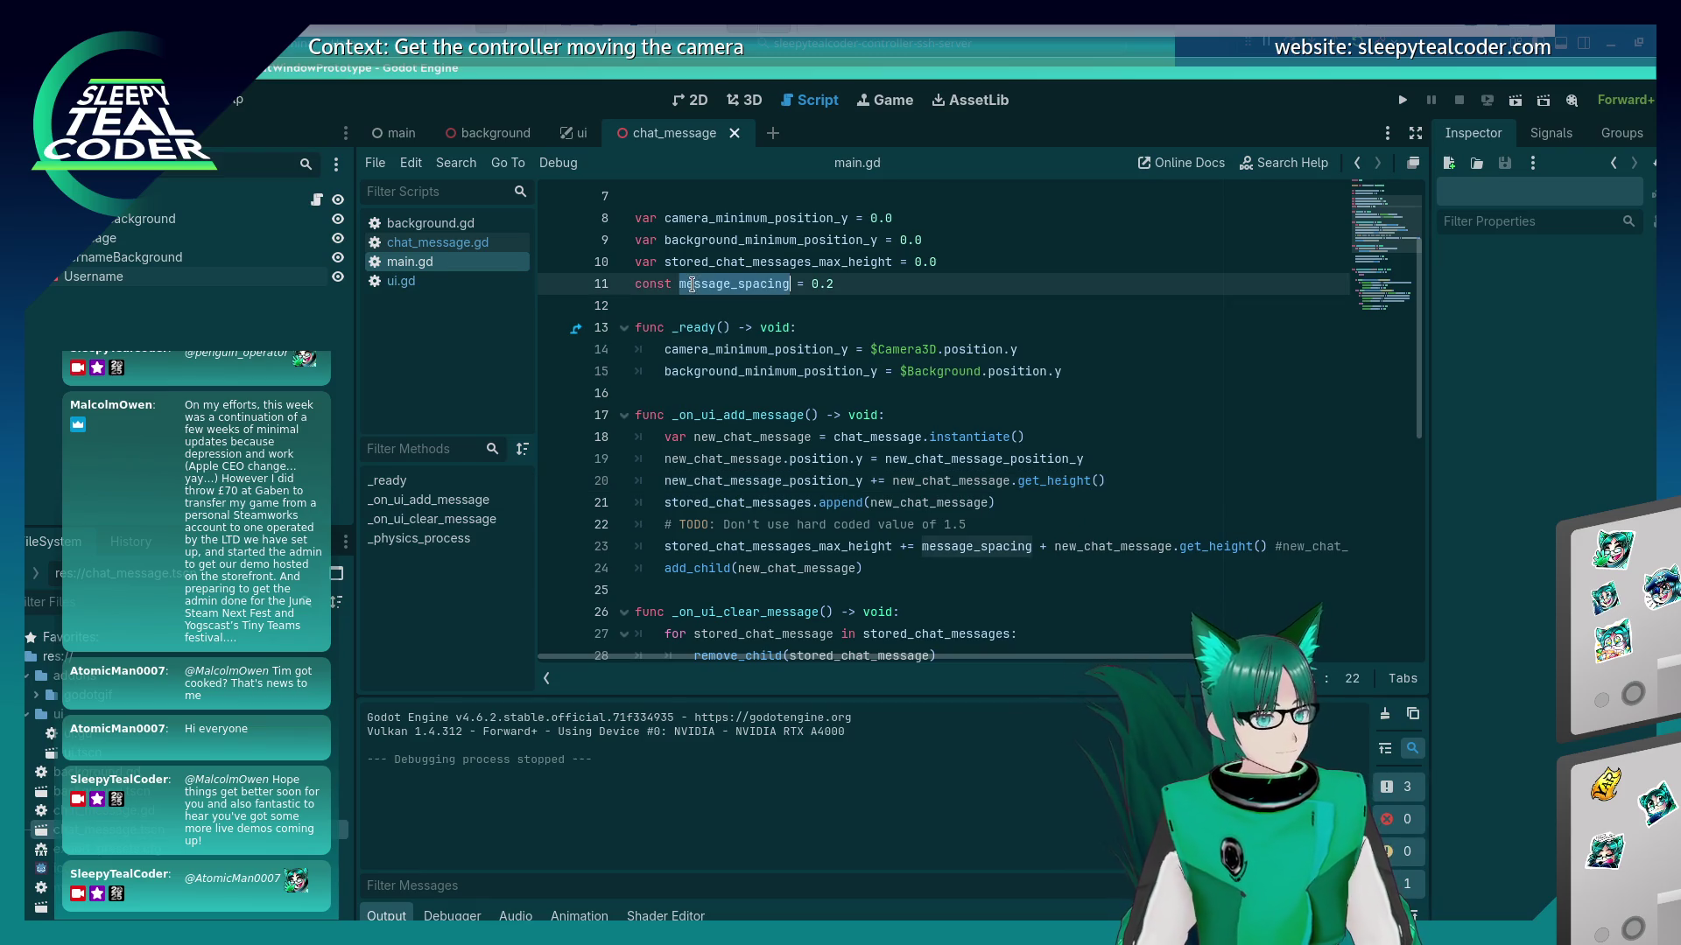
{"action": "left_click", "coordinate": [1112, 483]}
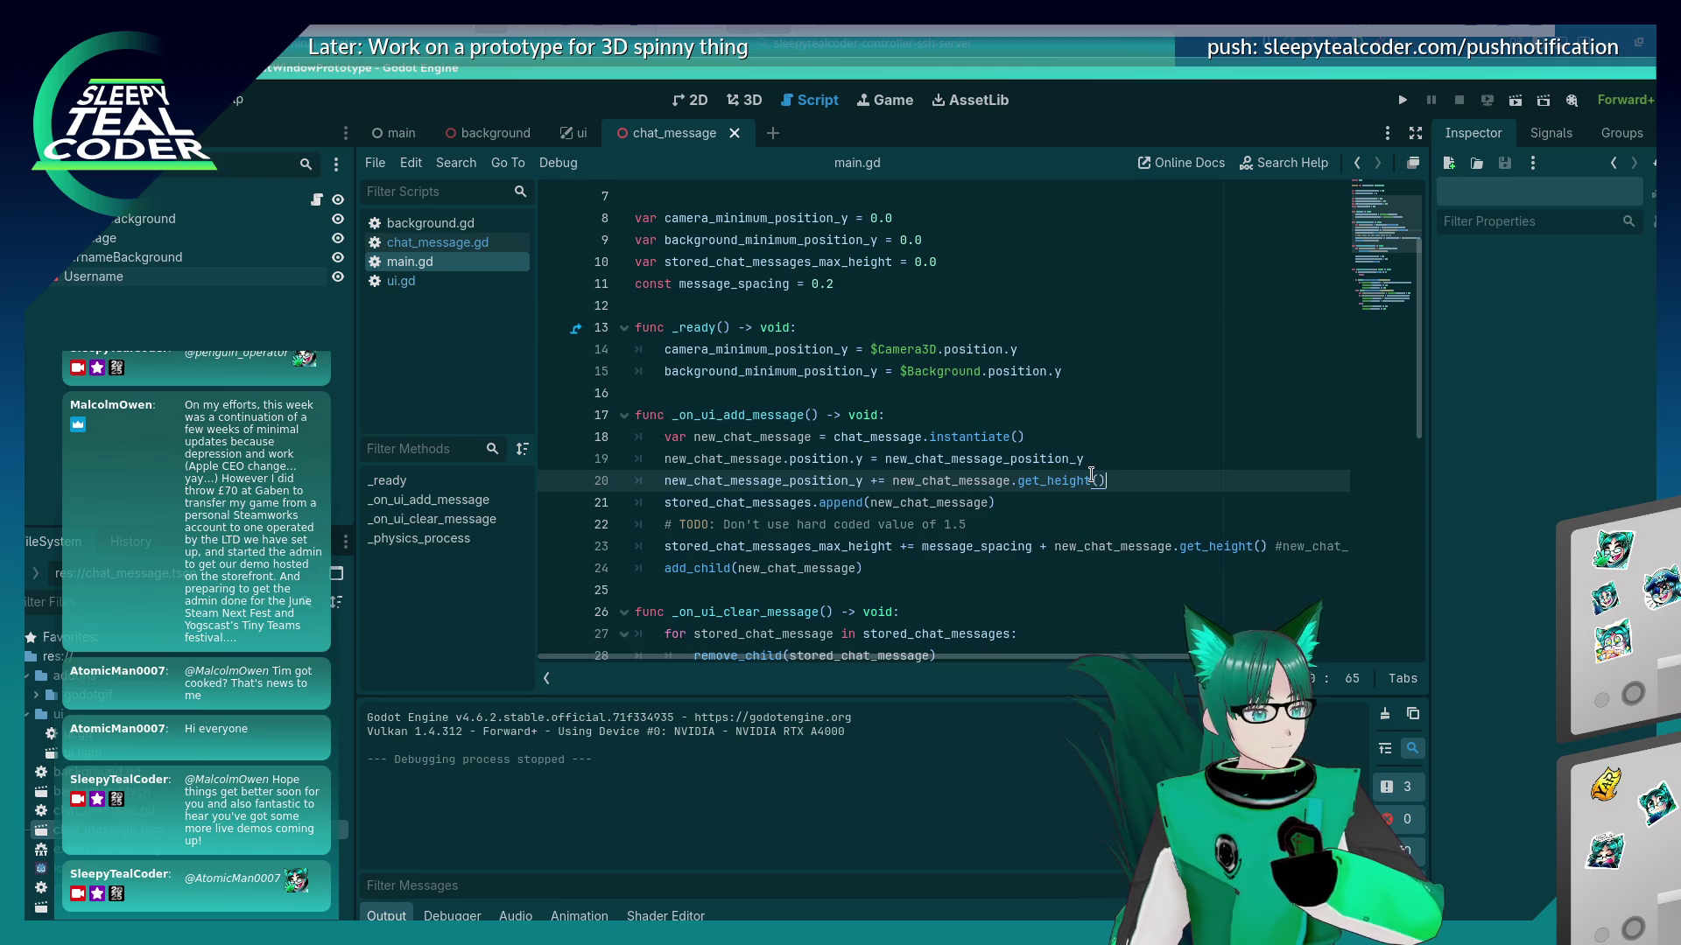
{"action": "scroll", "coordinate": [1051, 466], "scroll_direction": "up", "scroll_amount": 2}
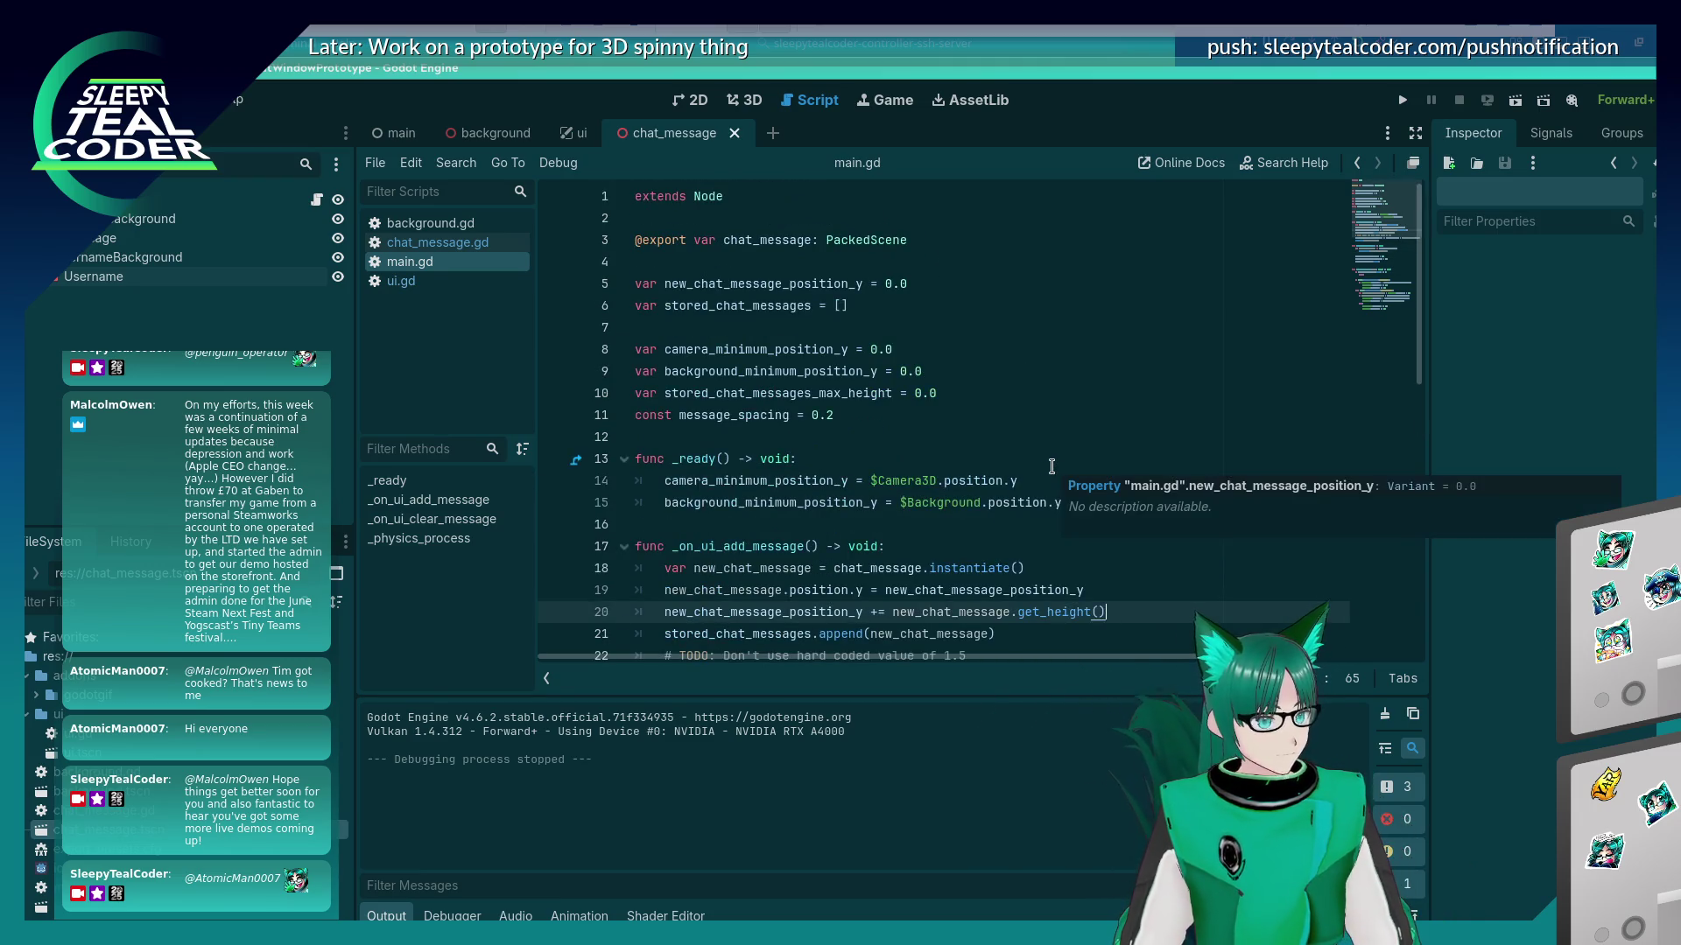
{"action": "scroll", "coordinate": [766, 313], "scroll_direction": "down", "scroll_amount": 2}
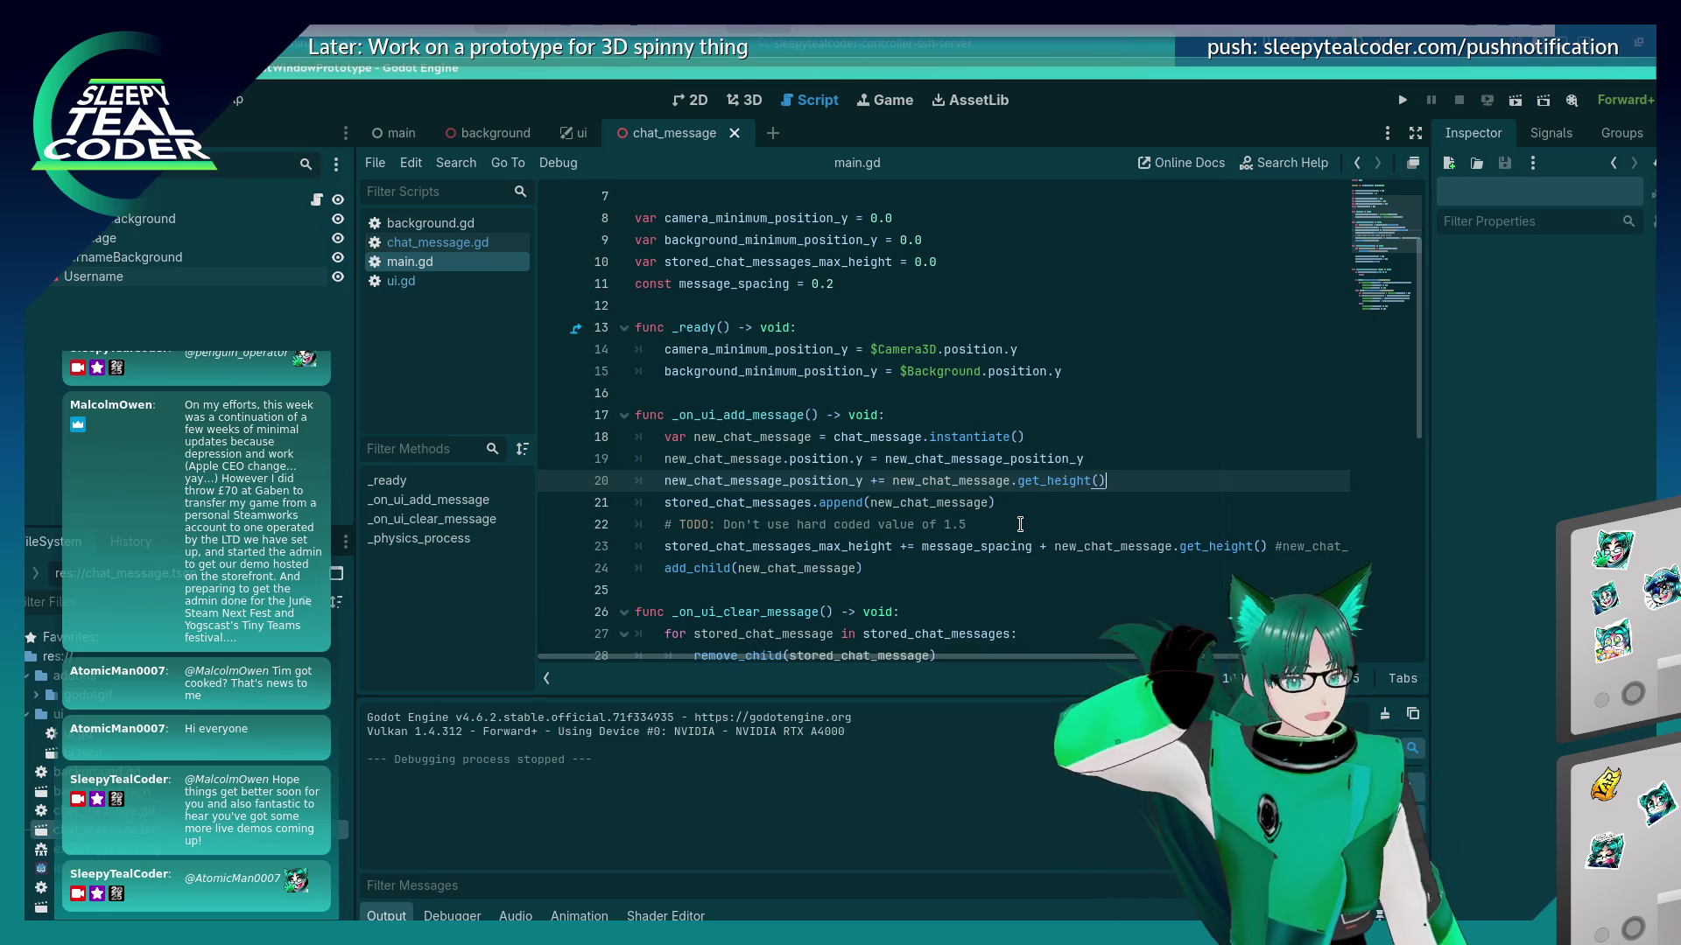
- Comment out the height offset on line 20 after checking chat_message.gd, and save main.gd
{"action": "key", "text": "Up"}
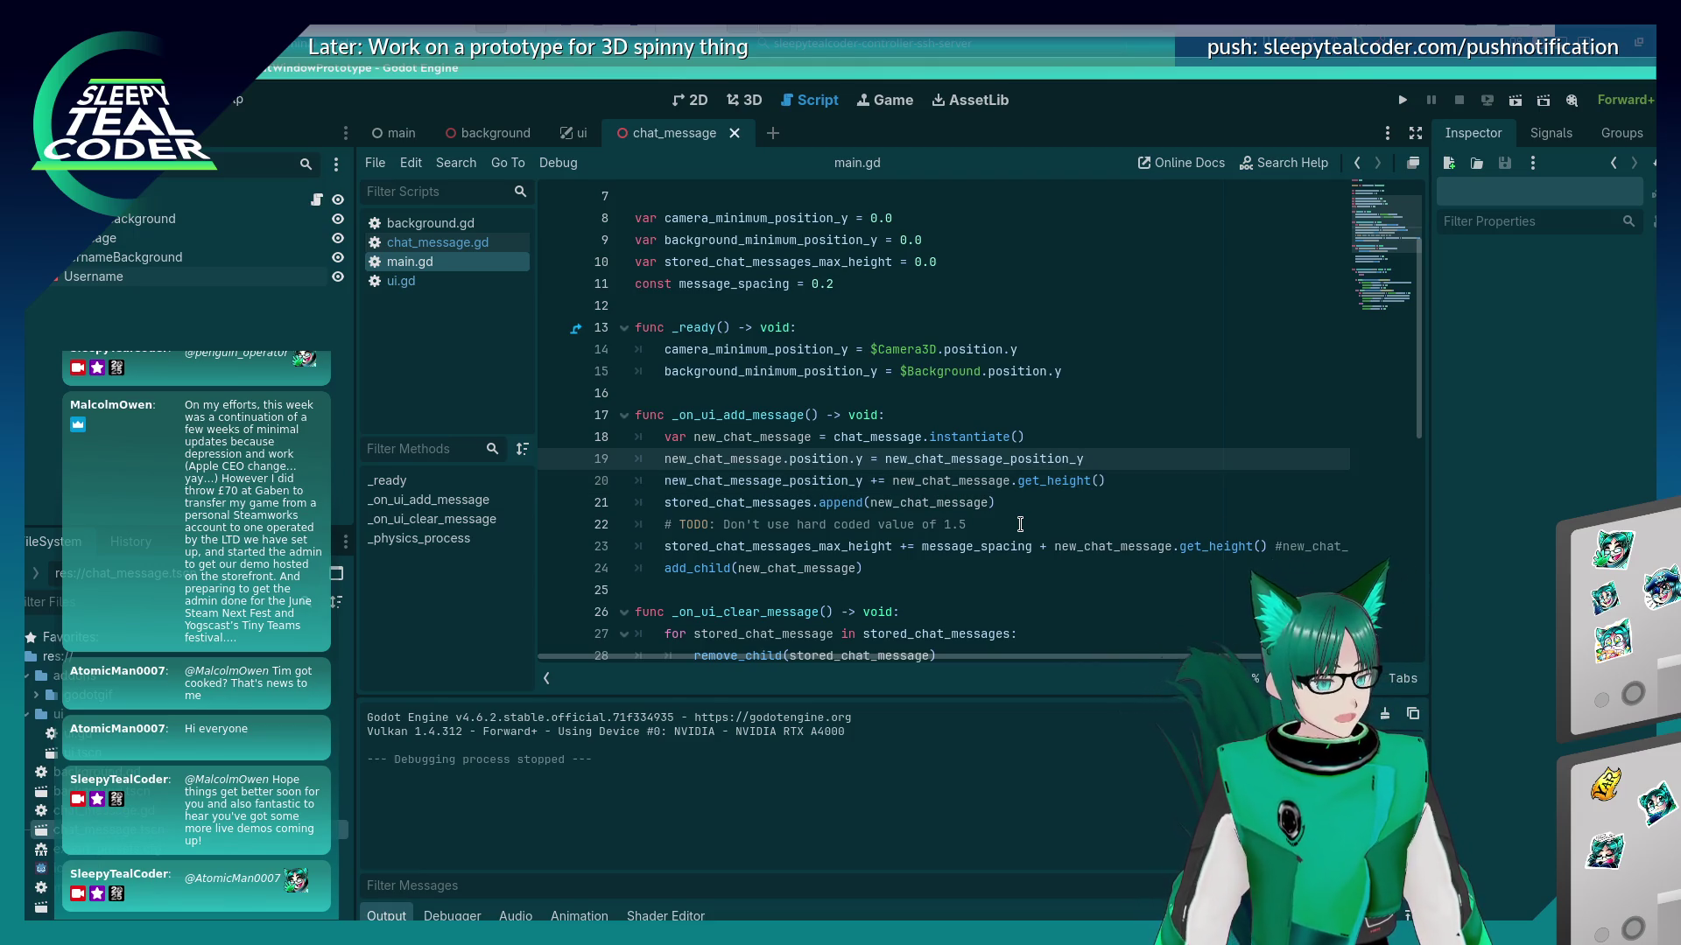
{"action": "key", "text": "Down"}
{"action": "key", "text": "Home"}
{"action": "type", "text": "#"}
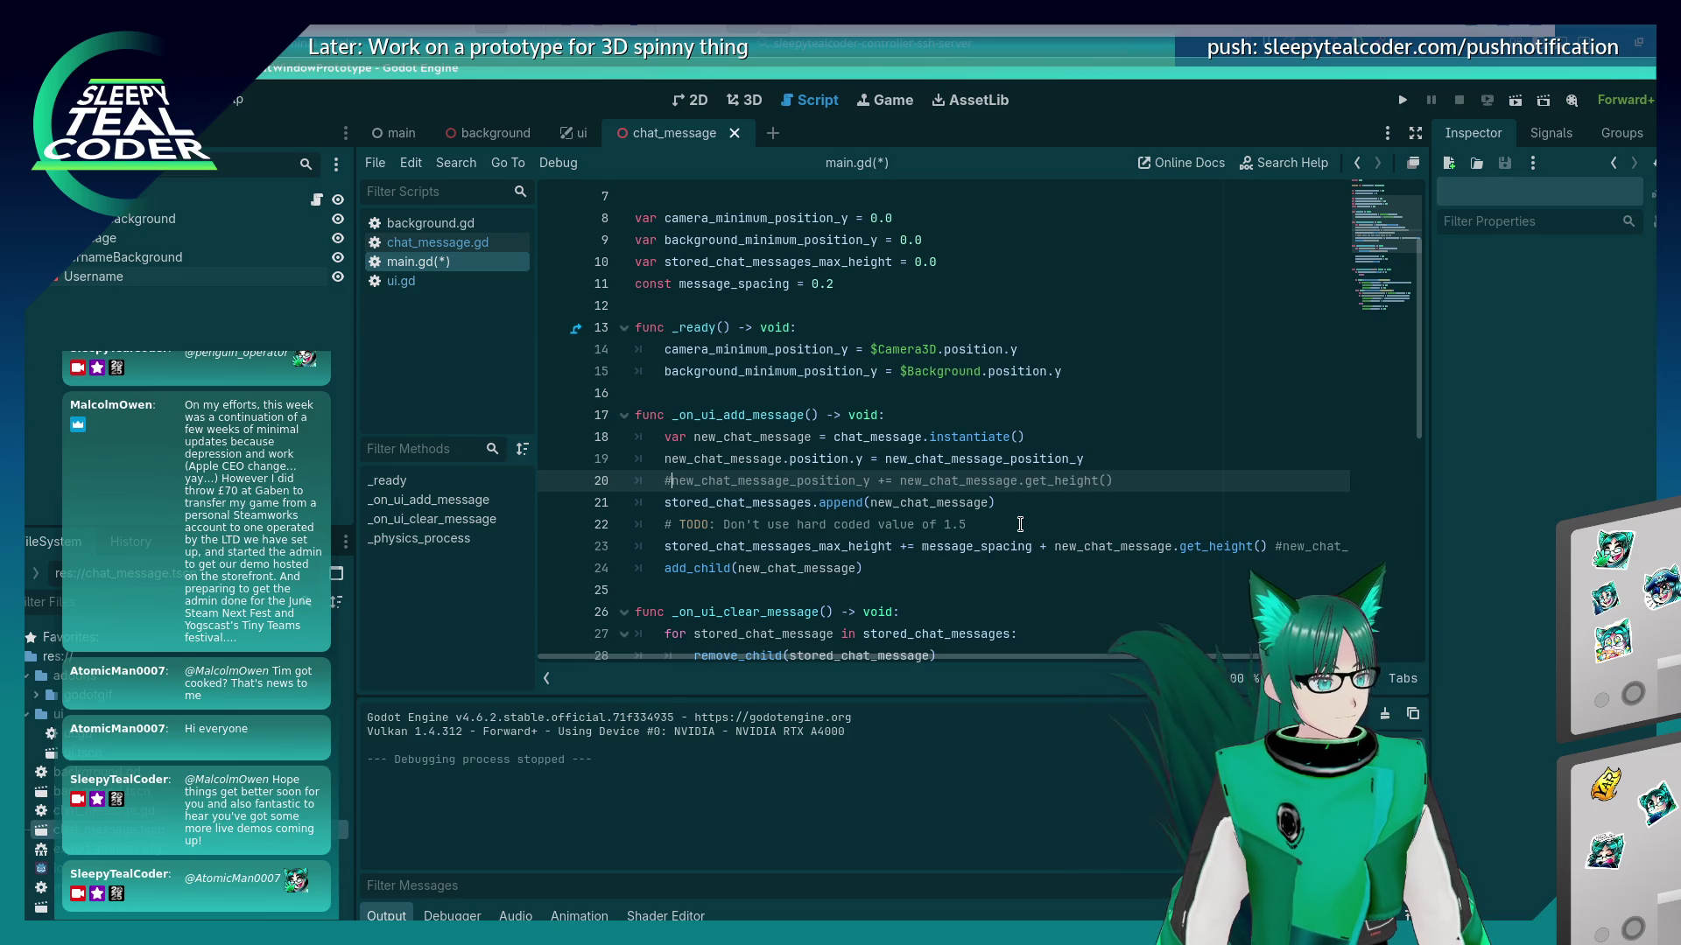
{"action": "left_click", "coordinate": [438, 243]}
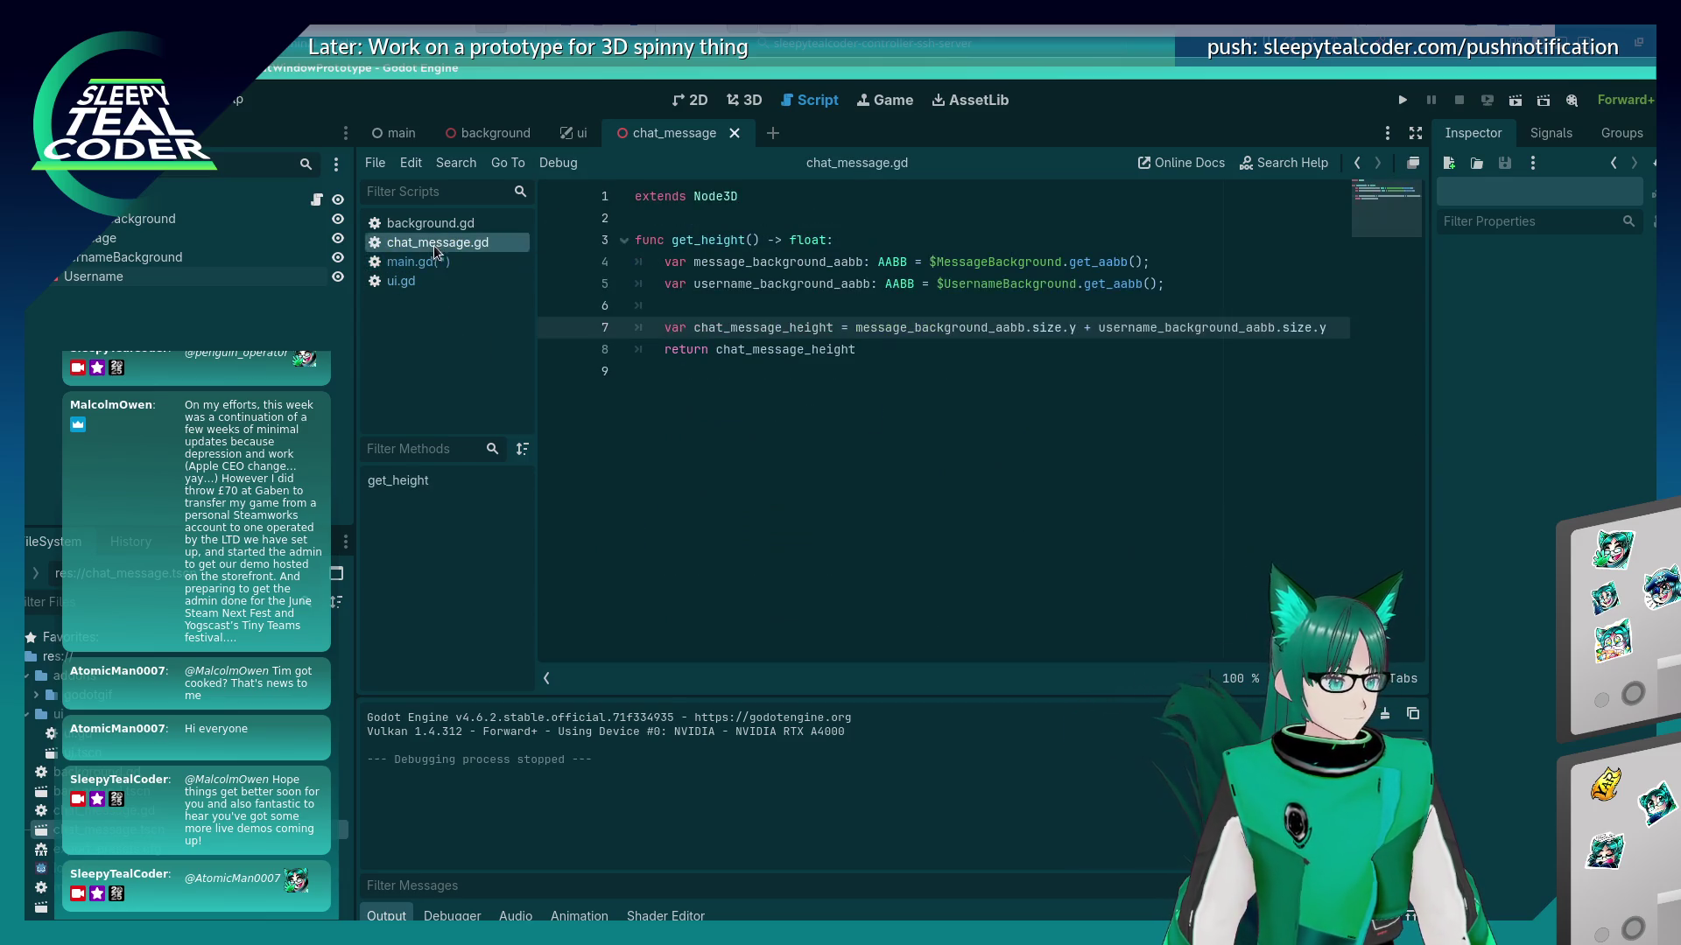
{"action": "left_click", "coordinate": [433, 263]}
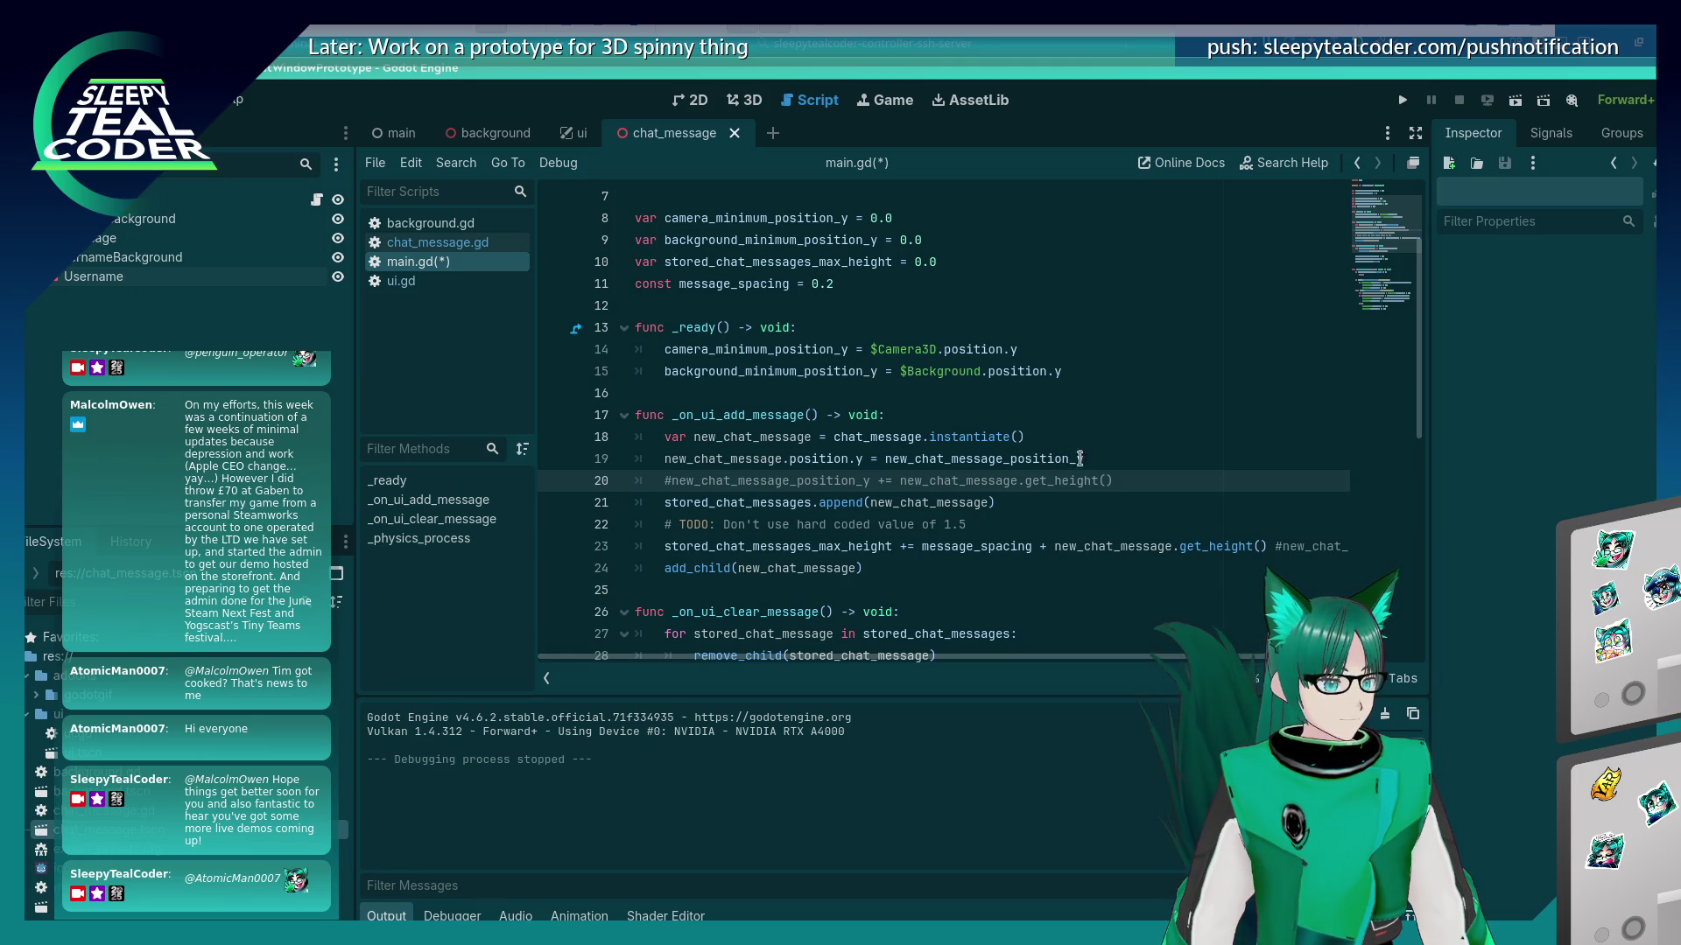
{"action": "key", "text": "ctrl+s"}
- Add a new line 20 storing new_chat_message.get_height() in a height variable, and save
{"action": "left_click", "coordinate": [1108, 453]}
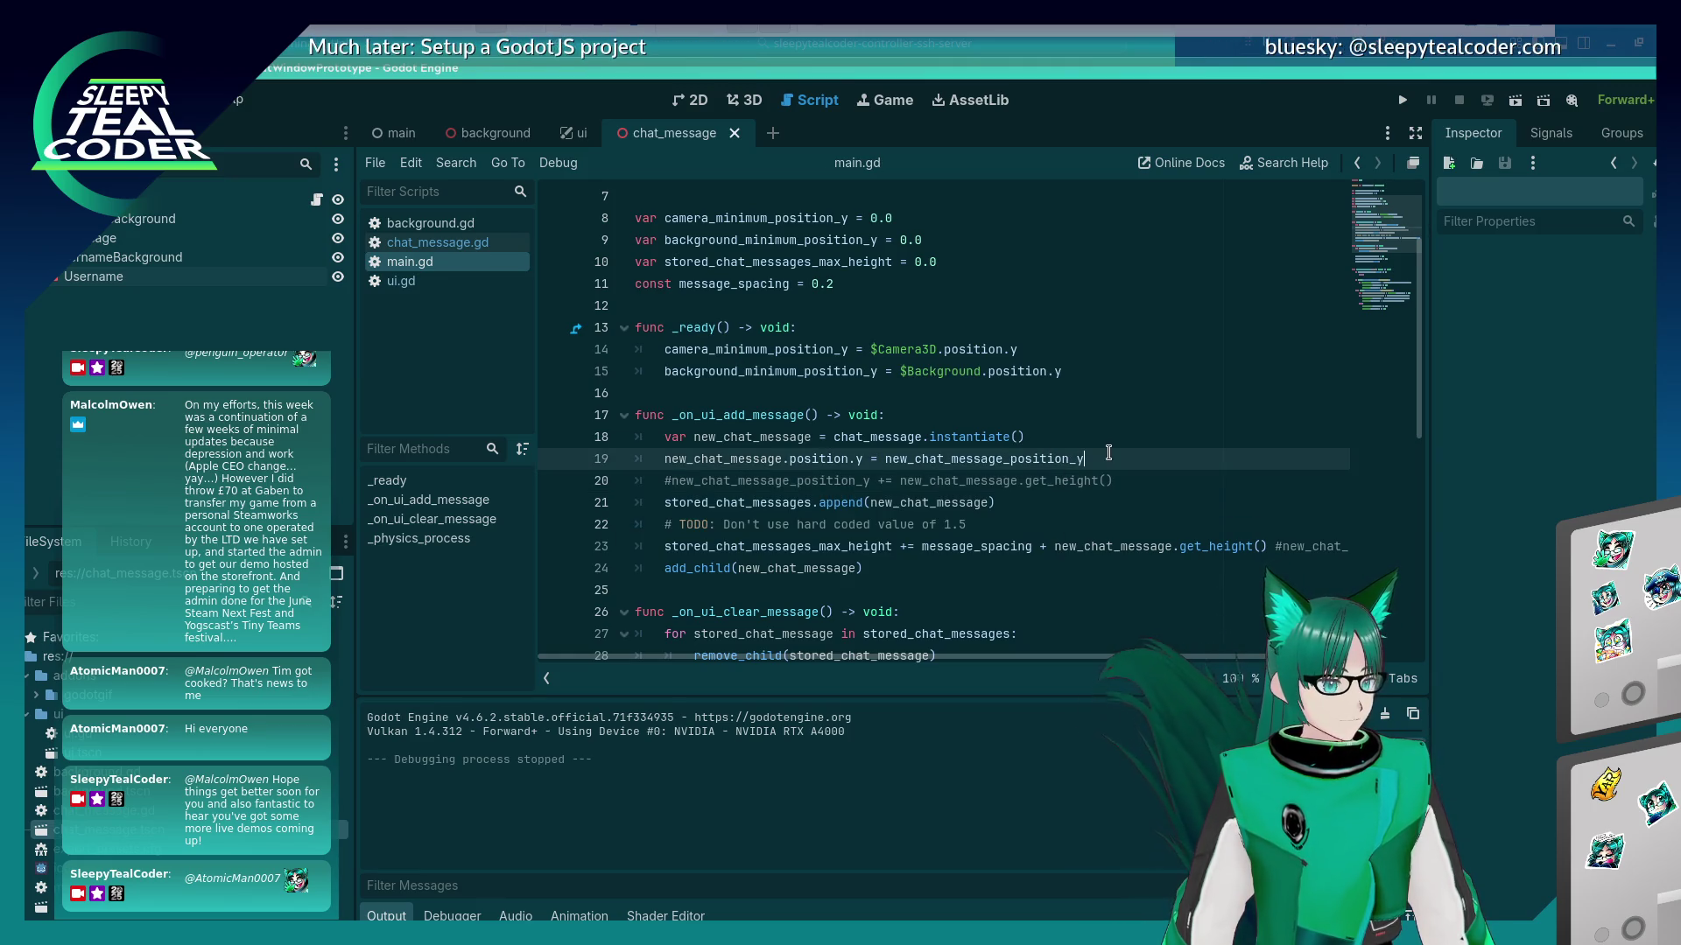
{"action": "key", "text": "Return"}
{"action": "type", "text": "var new_chat_message_h"}
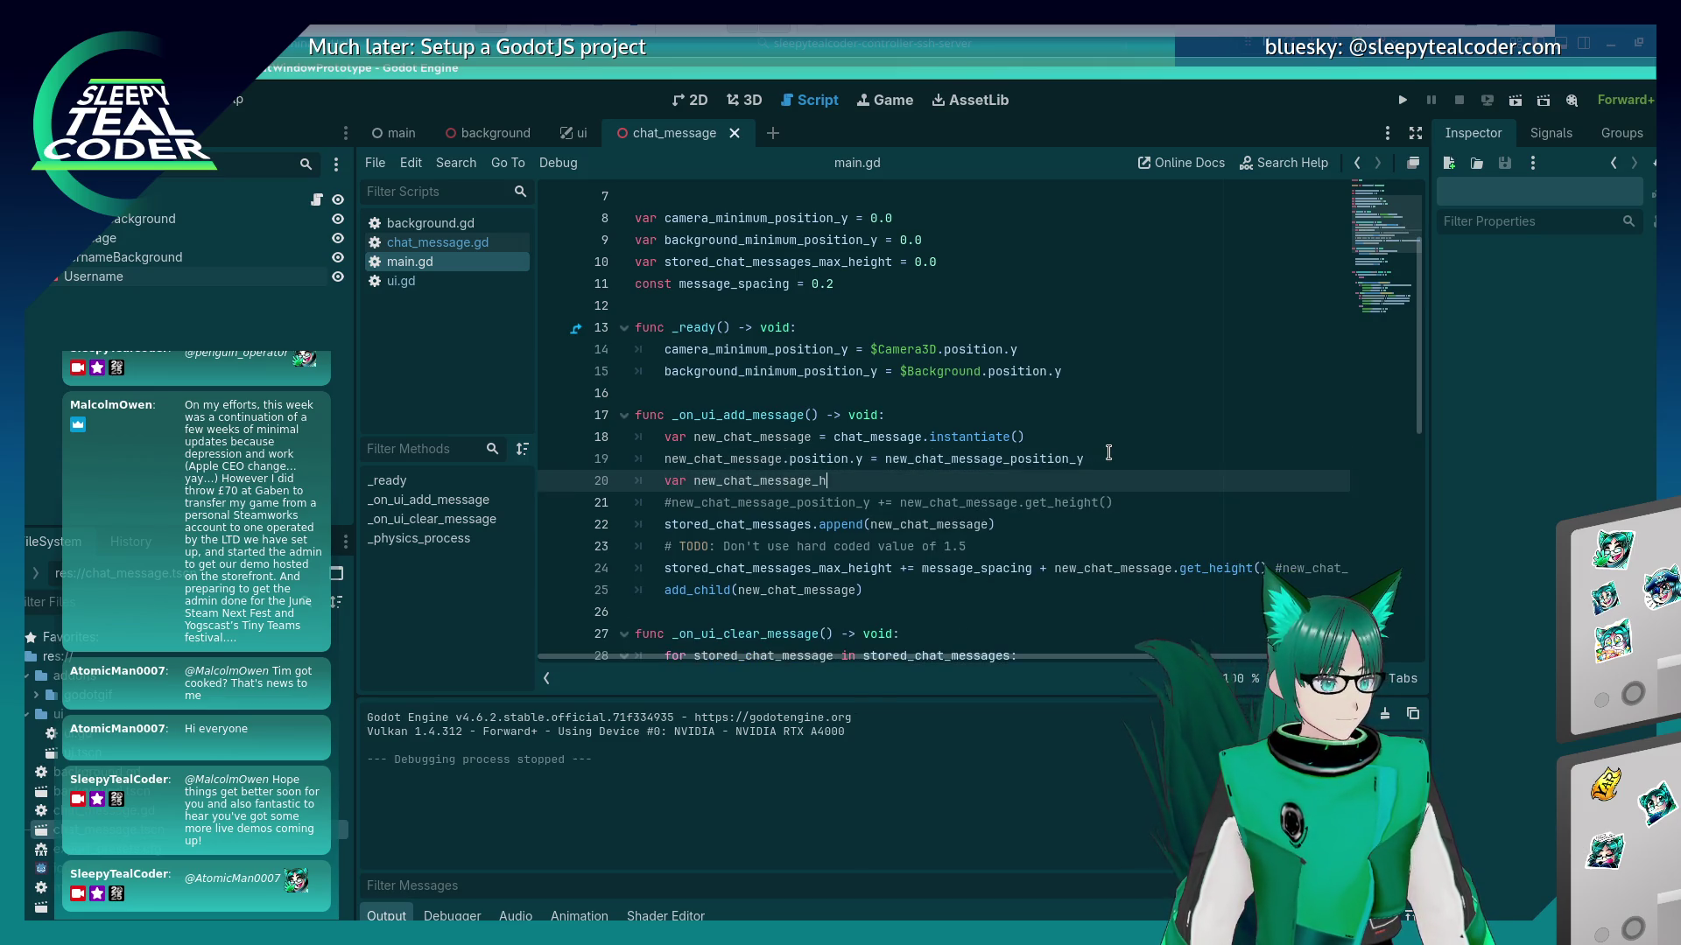
{"action": "type", "text": "eight"}
{"action": "key", "text": "Down"}
{"action": "key", "text": "End"}
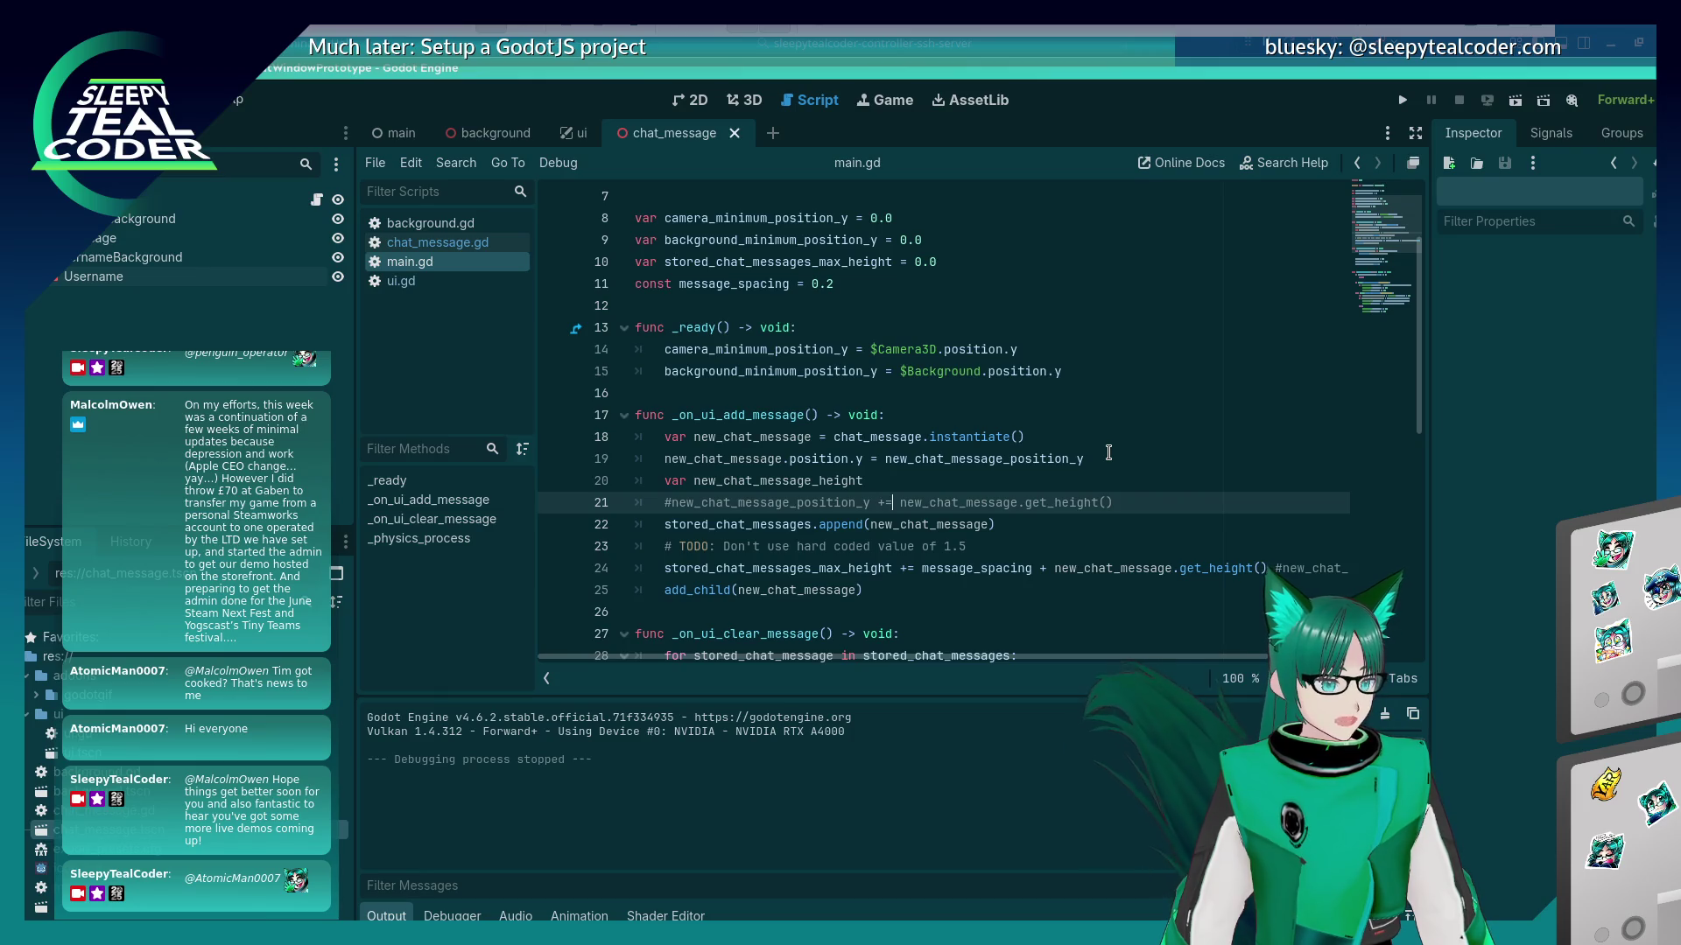
{"action": "key", "text": "ctrl+shift+Left"}
{"action": "key", "text": "ctrl+shift+Left"}
{"action": "key", "text": "ctrl+shift+Left"}
{"action": "key", "text": "ctrl+c"}
{"action": "key", "text": "Up"}
{"action": "key", "text": "End"}
{"action": "type", "text": "="}
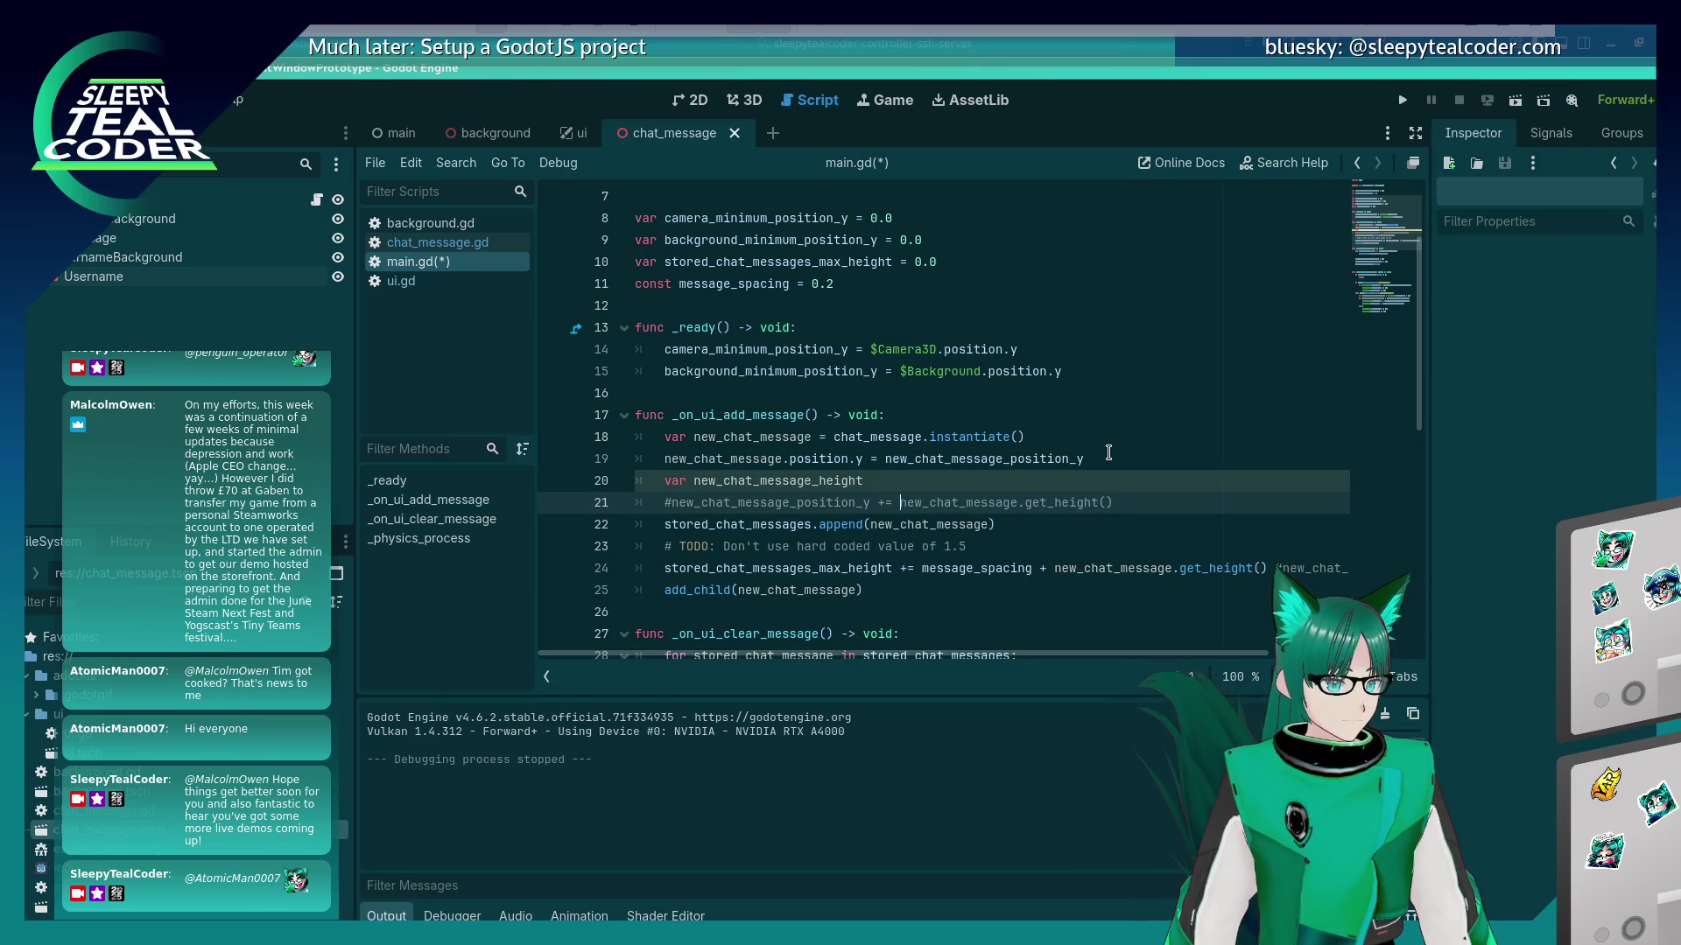
{"action": "key", "text": "ctrl+v"}
{"action": "key", "text": "ctrl+s"}
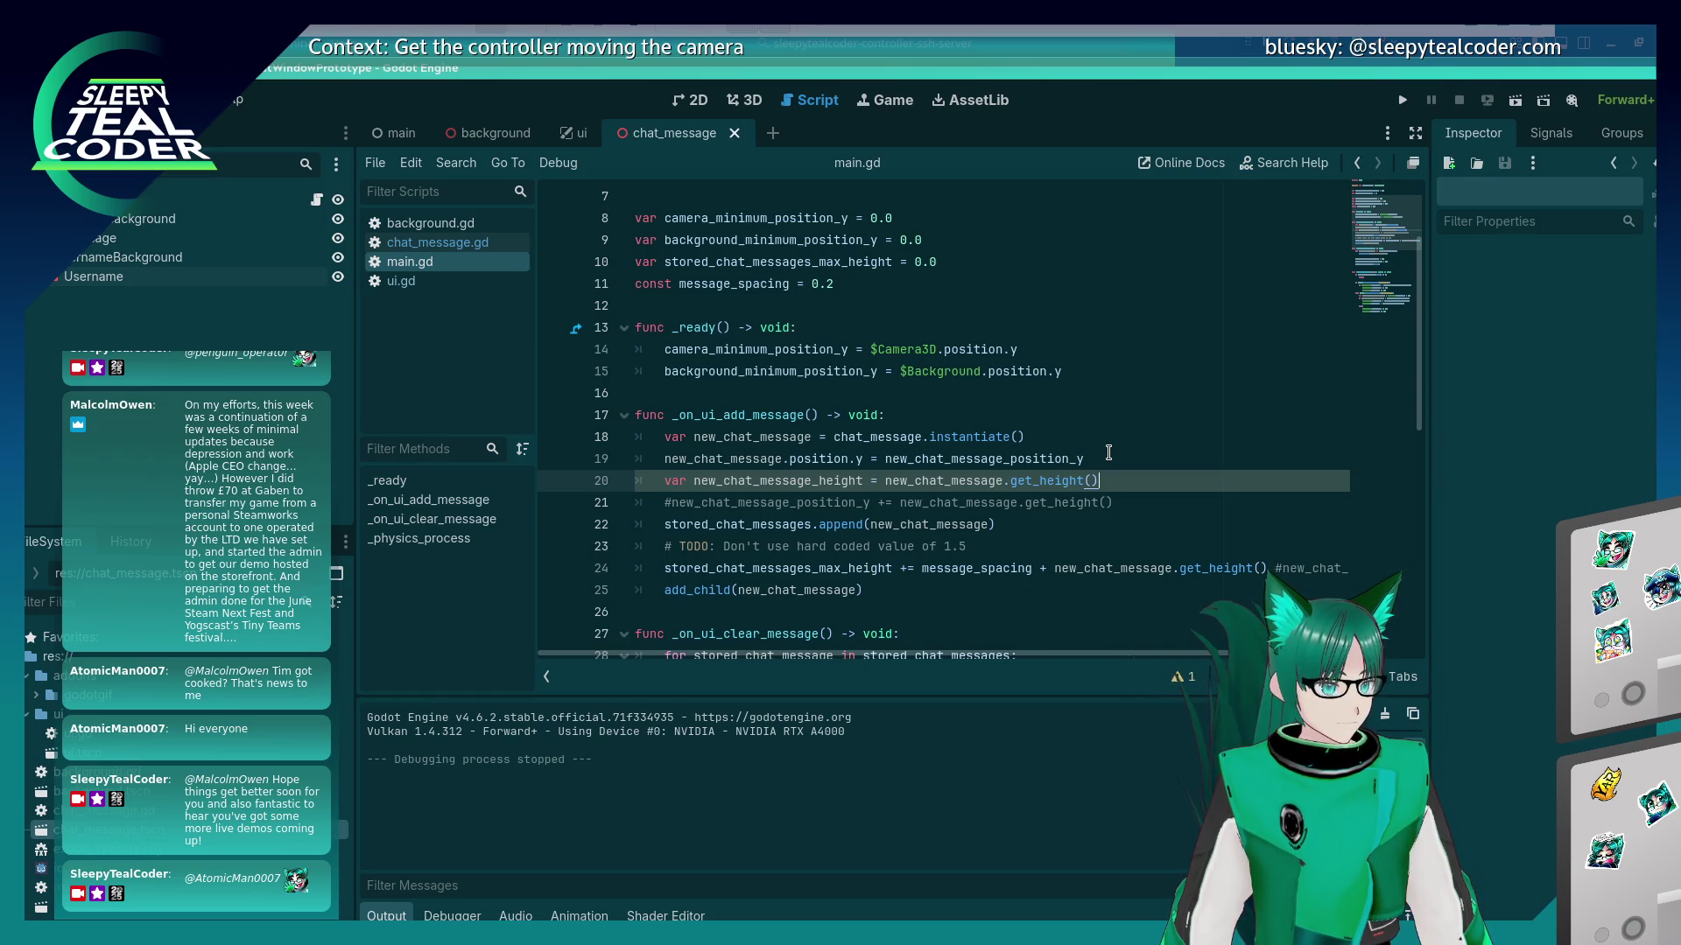
- Replace that line with print(new_chat_message.get_height()) and uncomment the position update on line 21
{"action": "key", "text": "shift+Home"}
{"action": "key", "text": "BackSpace"}
{"action": "type", "text": "print("}
{"action": "type", "text": "new_chat_mes"}
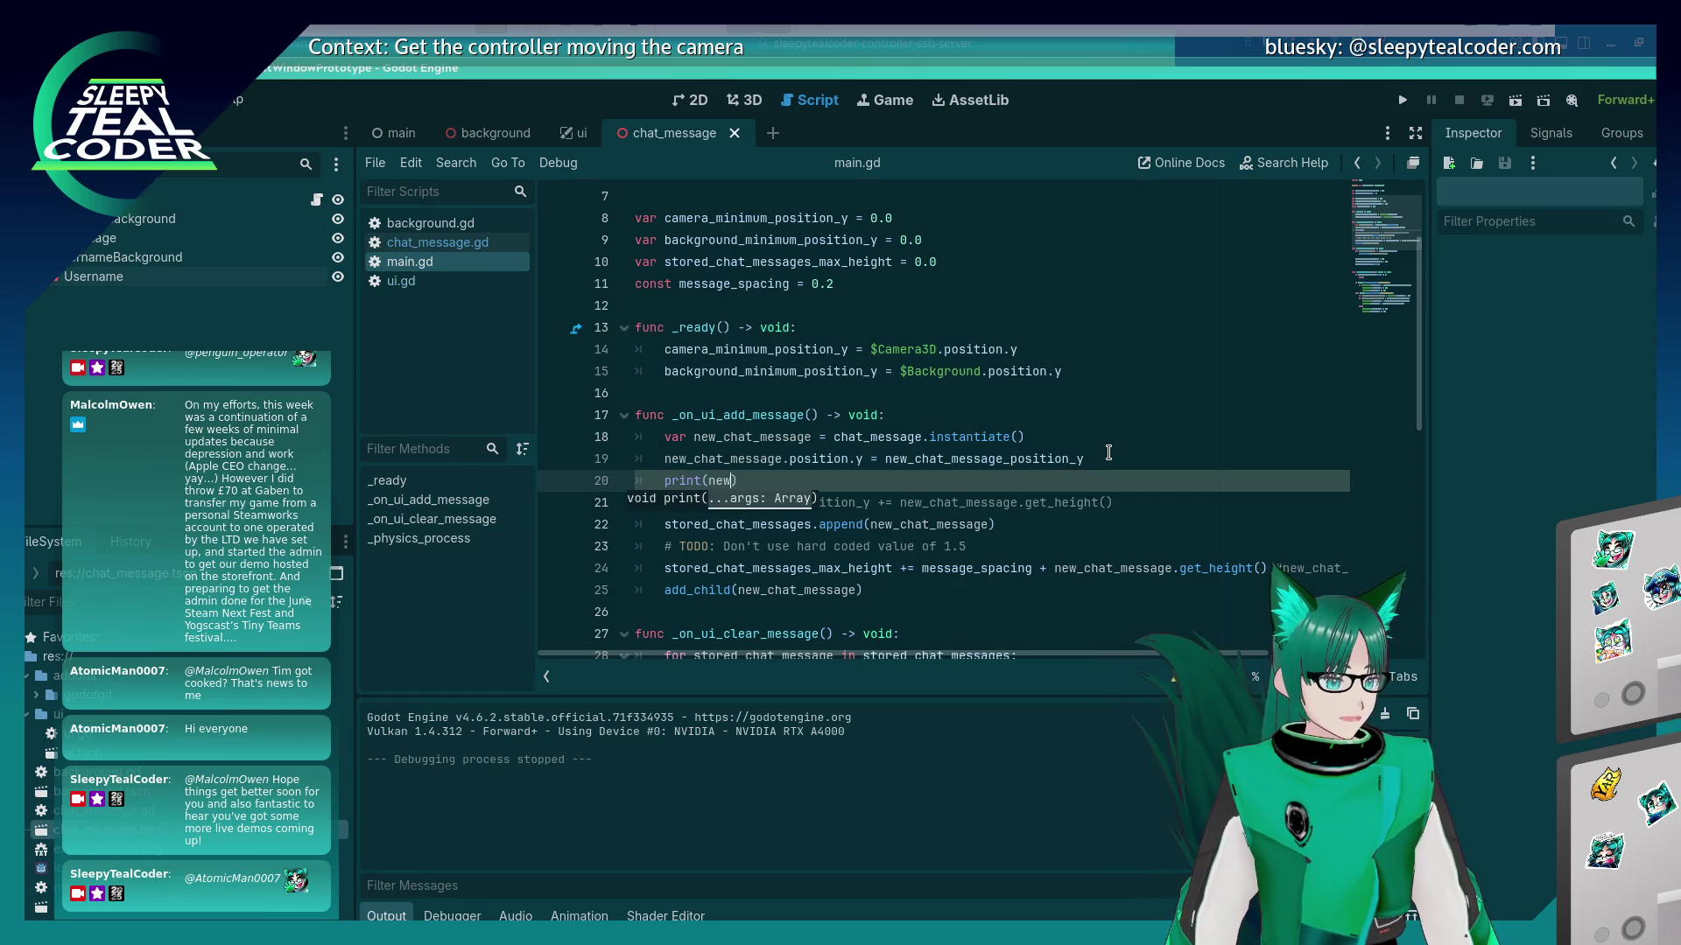
{"action": "type", "text": "sage.get_height"}
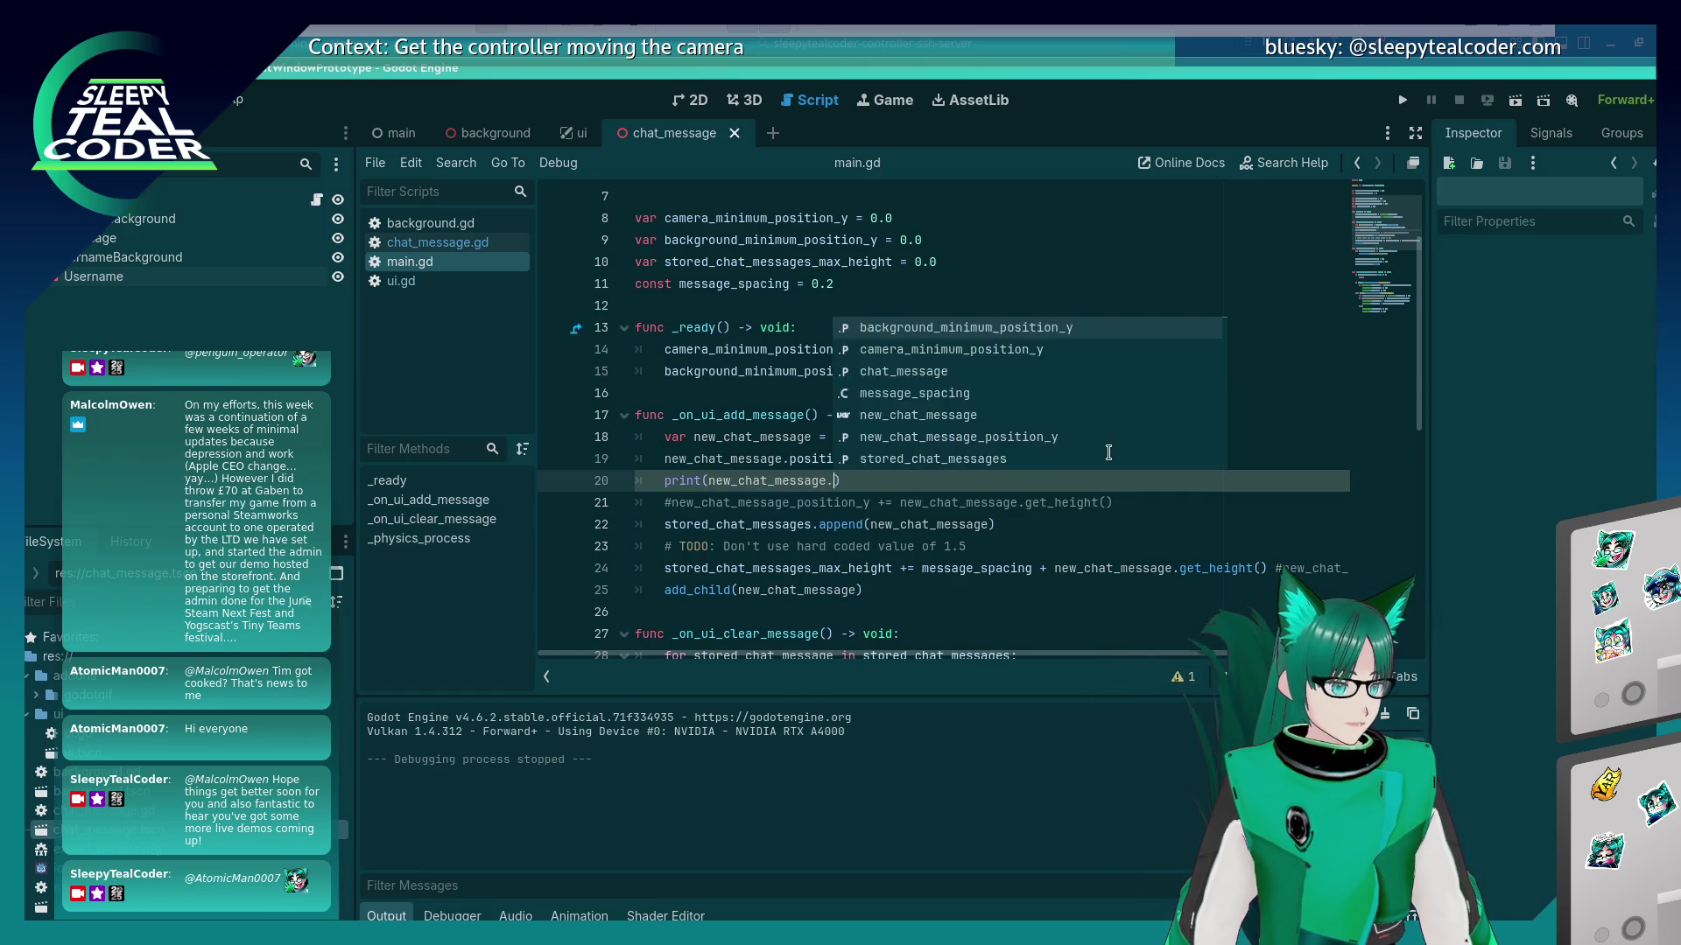
{"action": "type", "text": "()"}
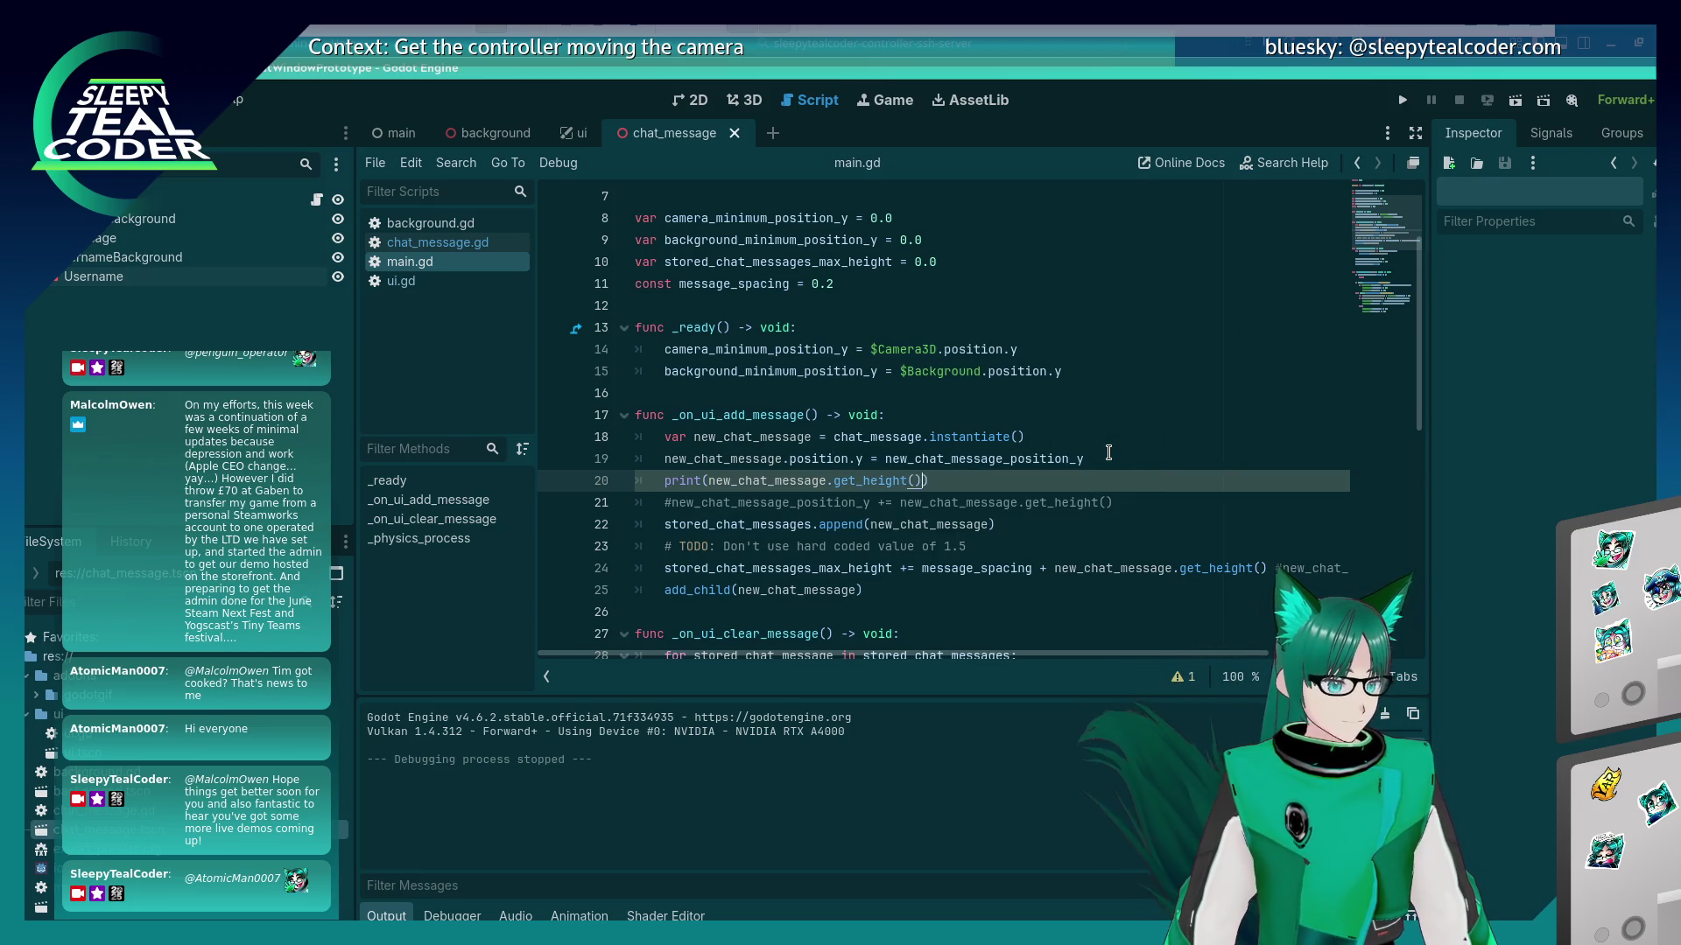
{"action": "key", "text": "Down"}
{"action": "key", "text": "ctrl+k"}
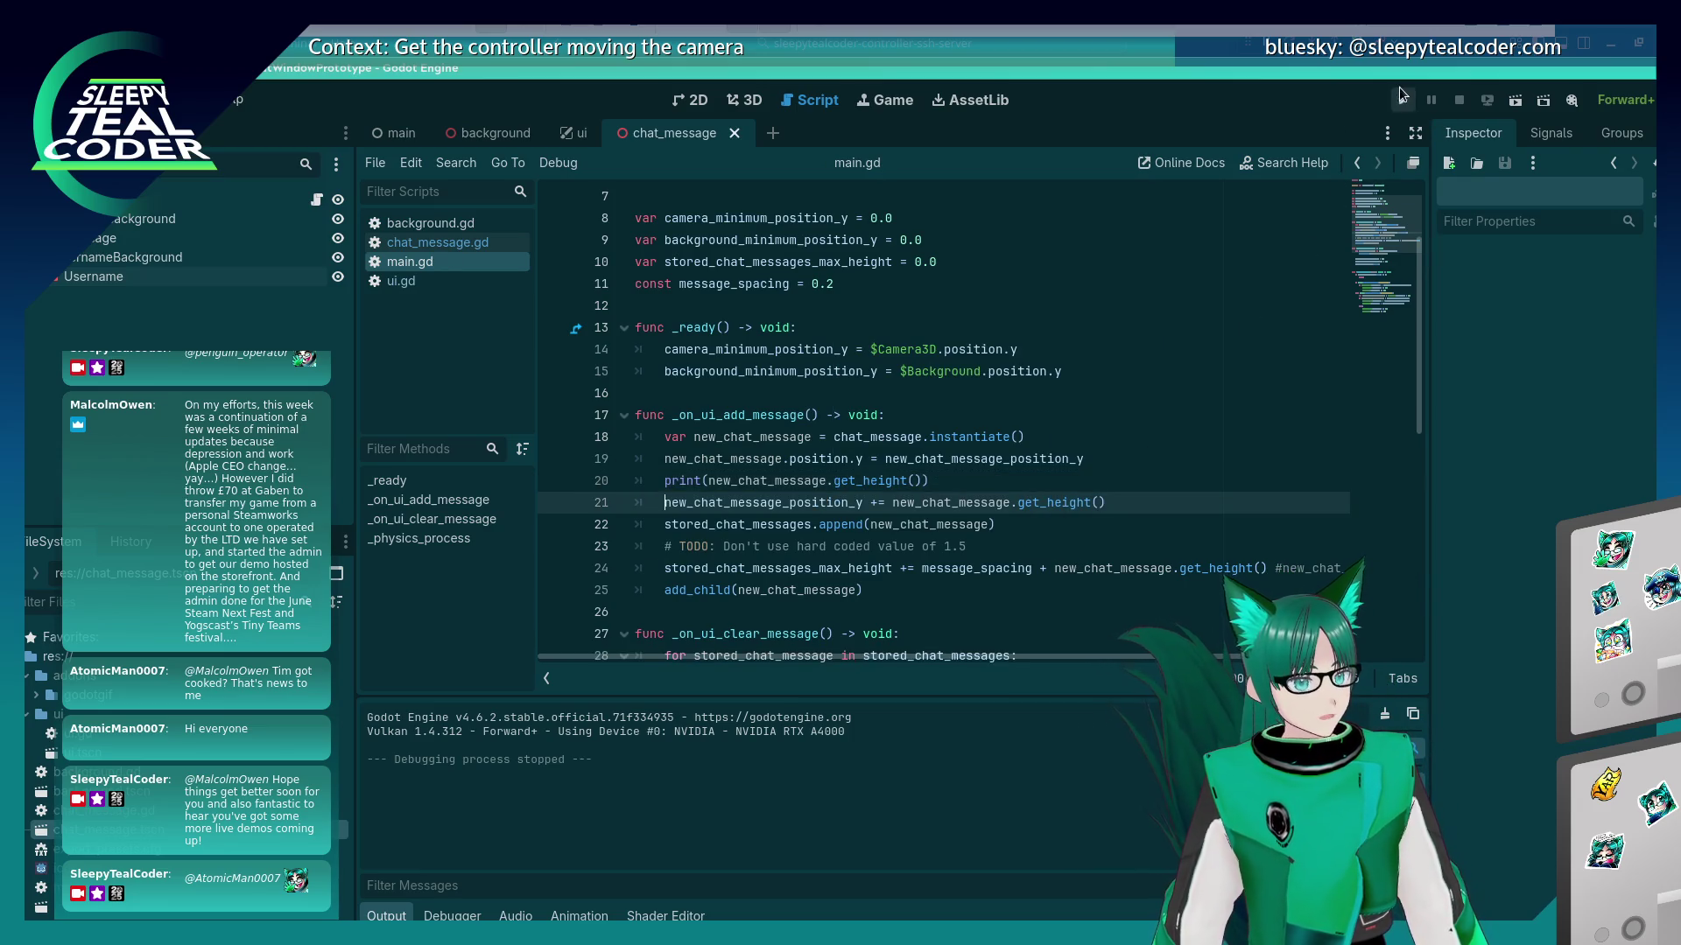
- Test-run with ten added messages (height prints 0.0), then rerun with a breakpoint on line 21
{"action": "left_click", "coordinate": [1402, 98]}
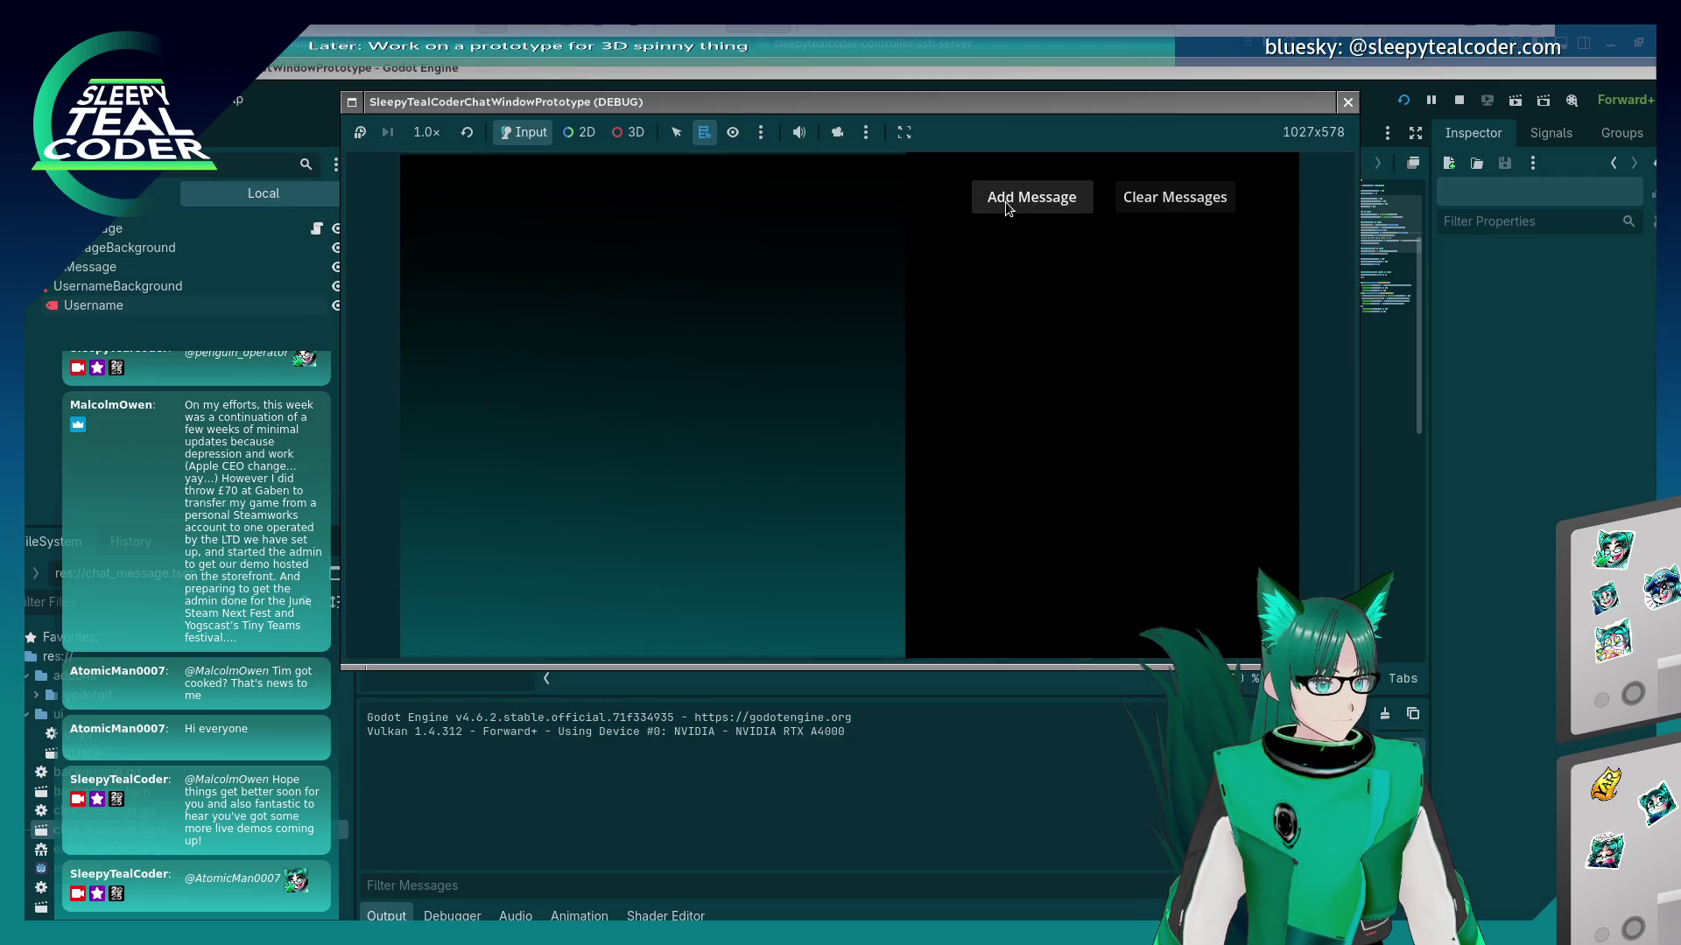
{"action": "left_click", "coordinate": [1005, 201]}
{"action": "left_click", "coordinate": [1005, 201]}
{"action": "left_click", "coordinate": [1005, 202]}
{"action": "left_click", "coordinate": [1005, 201]}
{"action": "left_click", "coordinate": [1005, 202]}
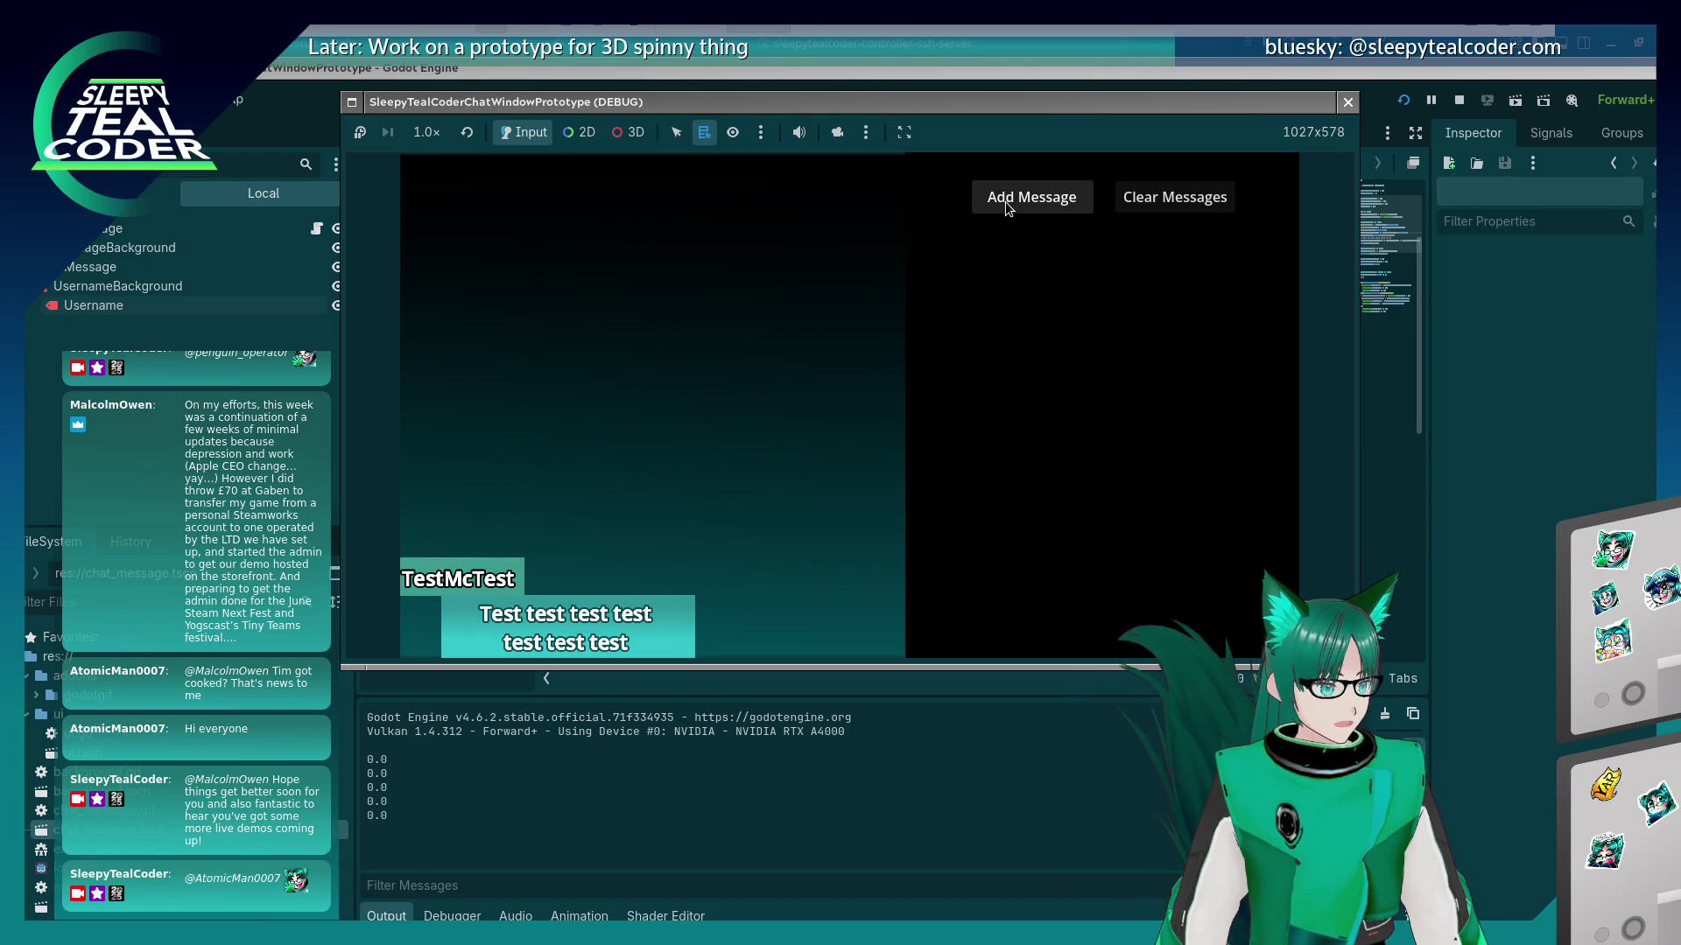
{"action": "left_click", "coordinate": [1005, 201]}
{"action": "left_click", "coordinate": [1005, 201]}
{"action": "left_click", "coordinate": [1005, 202]}
{"action": "left_click", "coordinate": [1004, 201]}
{"action": "left_click", "coordinate": [1005, 201]}
{"action": "left_click", "coordinate": [1005, 202]}
{"action": "left_click", "coordinate": [1347, 102]}
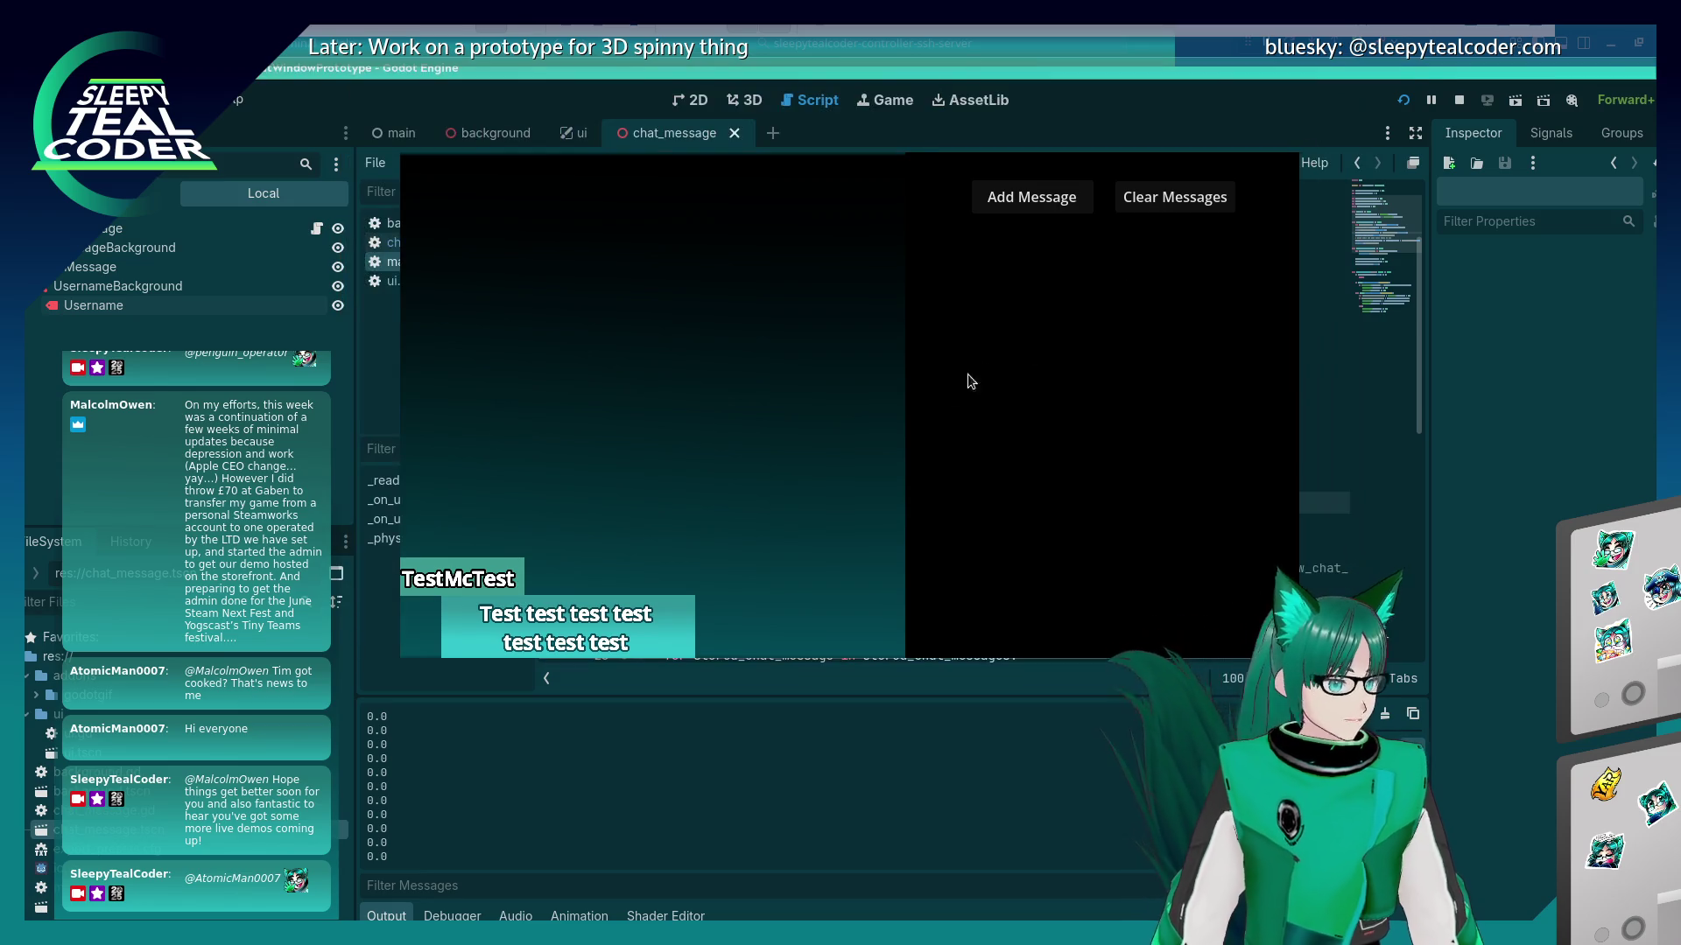
{"action": "left_click", "coordinate": [553, 502]}
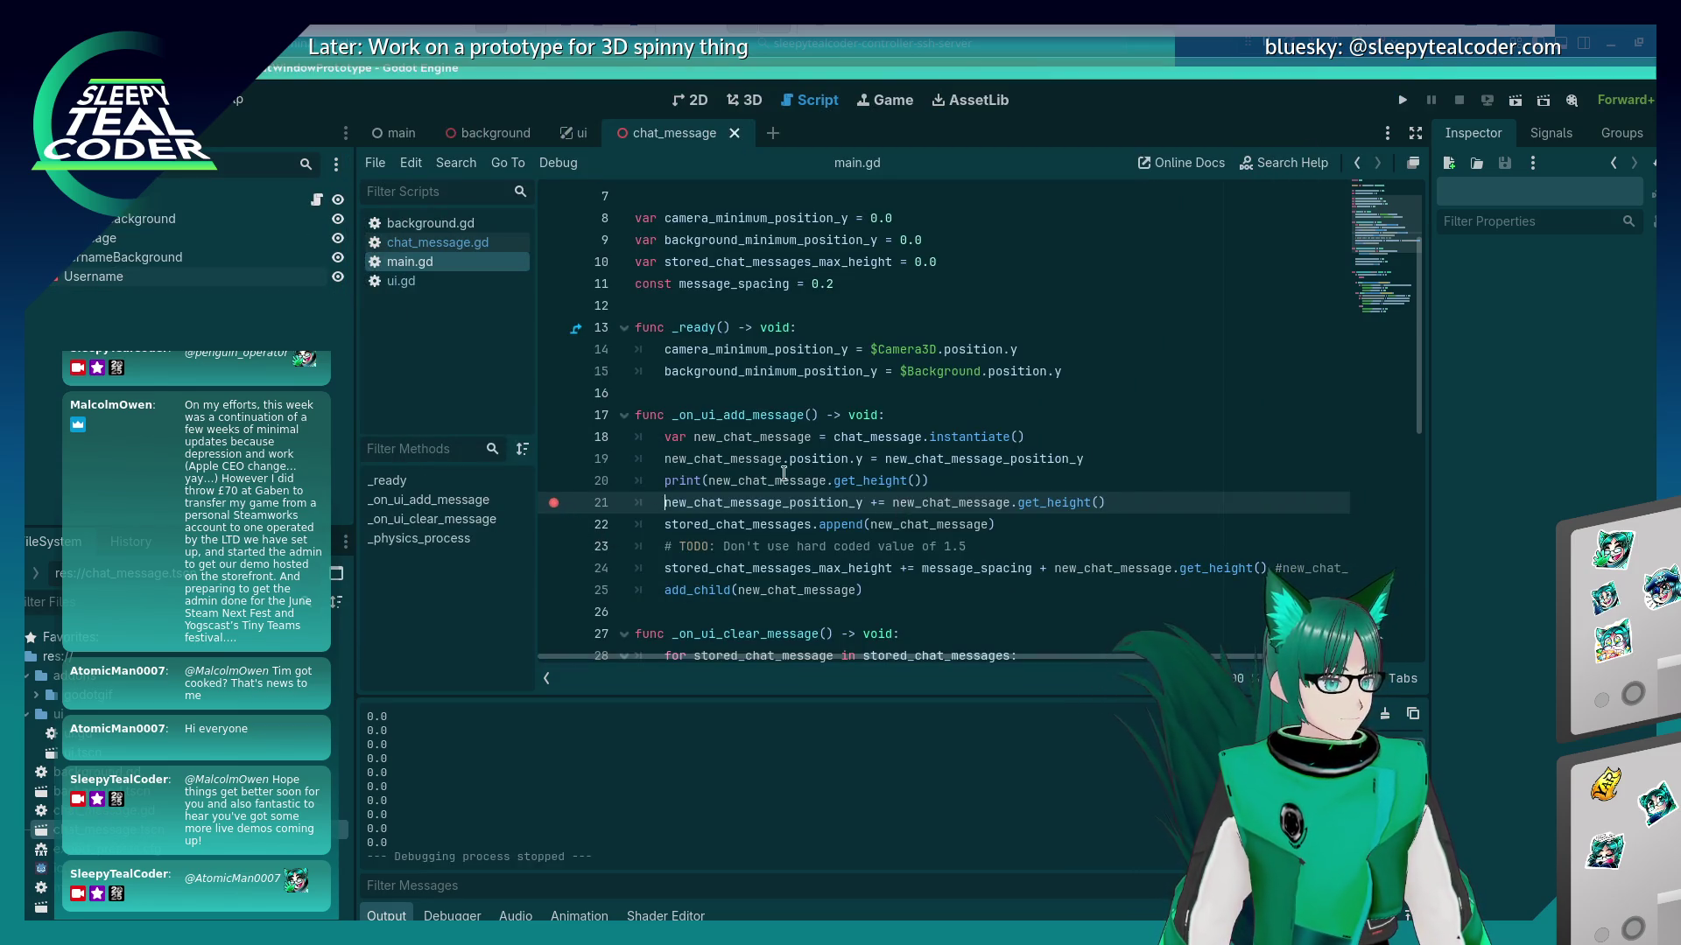
{"action": "left_click", "coordinate": [1402, 102]}
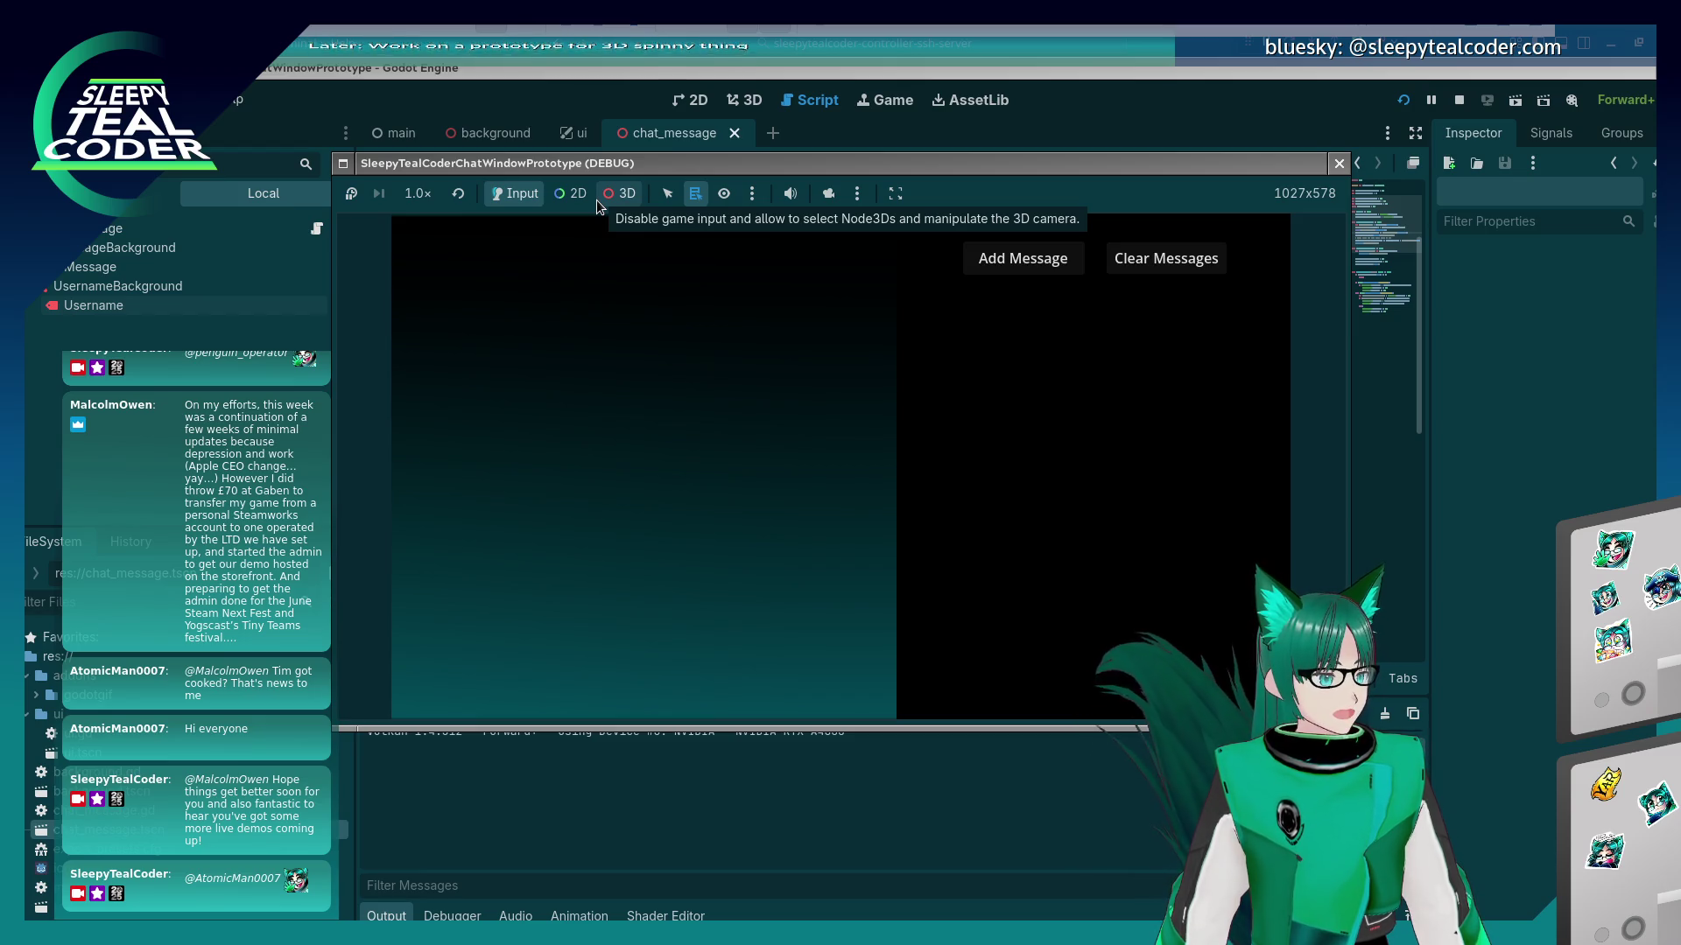
- Add a message to hit the breakpoint and step over to line 24, briefly checking chat_message.gd
{"action": "left_click", "coordinate": [1057, 263]}
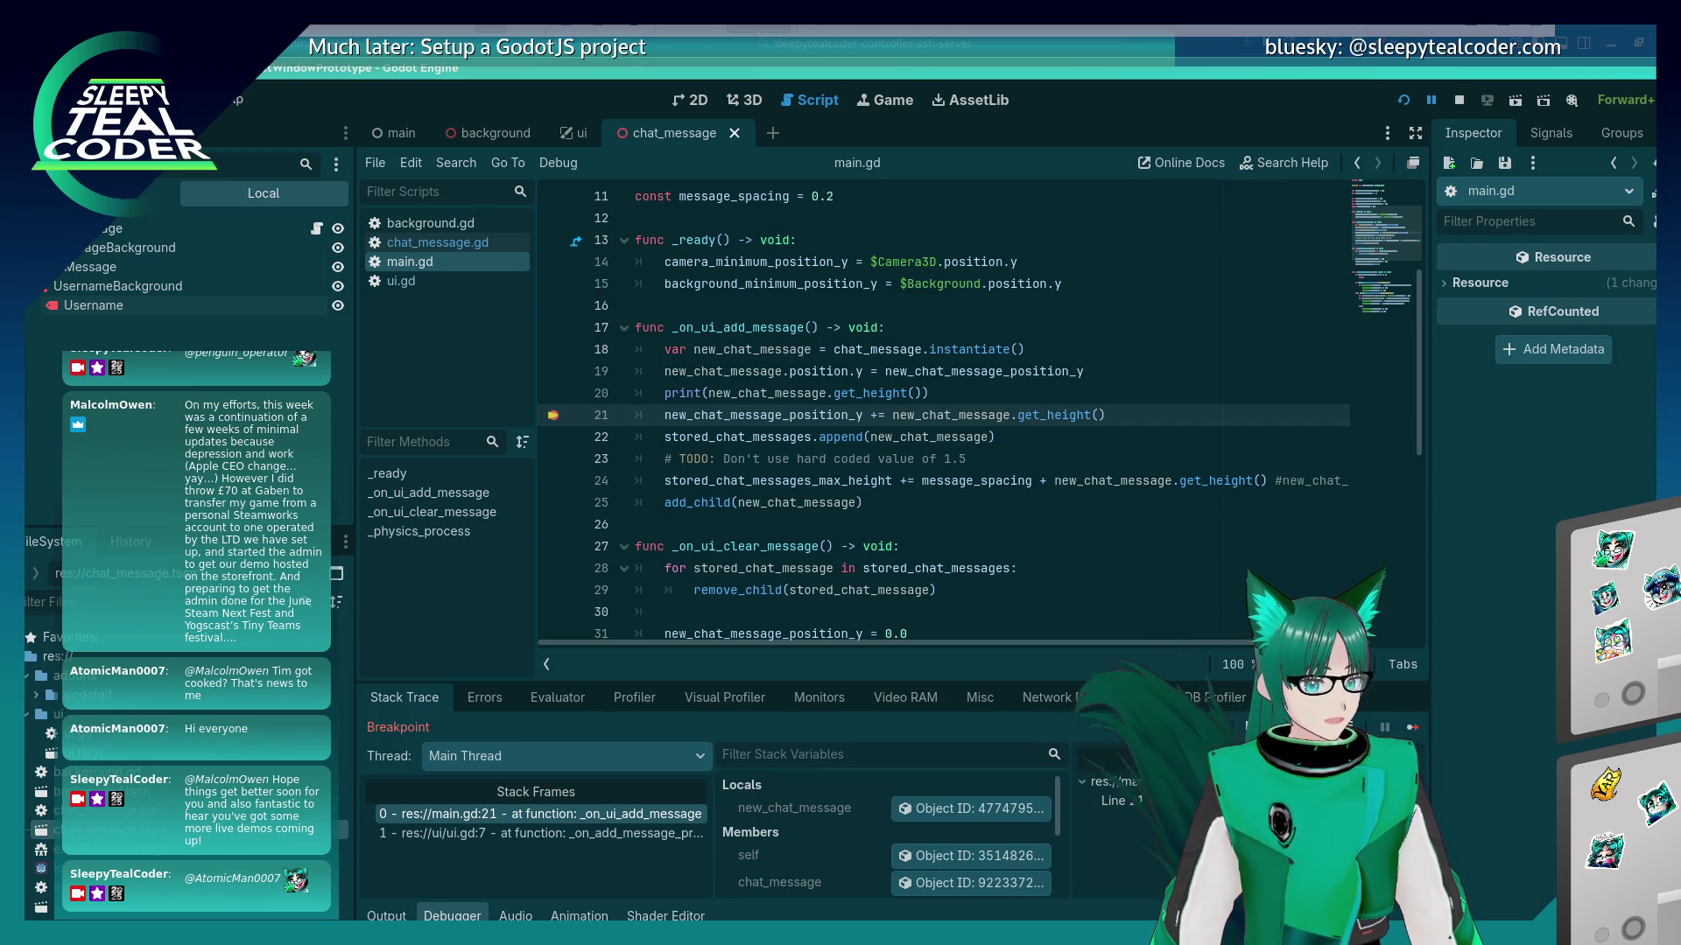
{"action": "key", "text": "F10"}
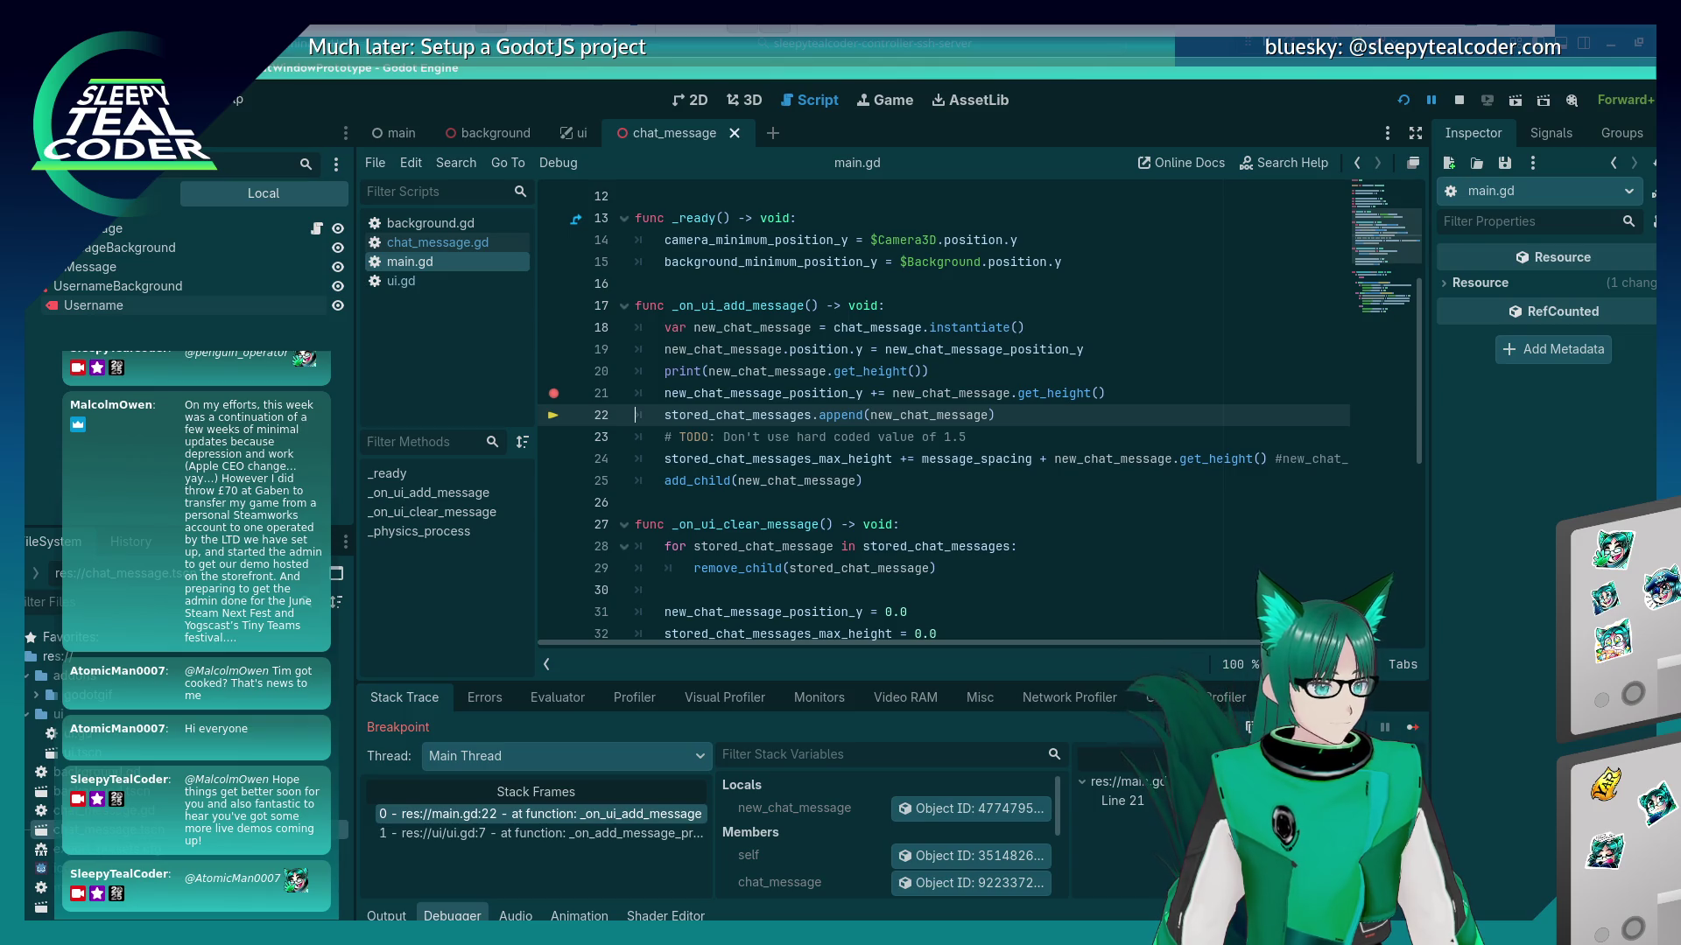
{"action": "key", "text": "F10"}
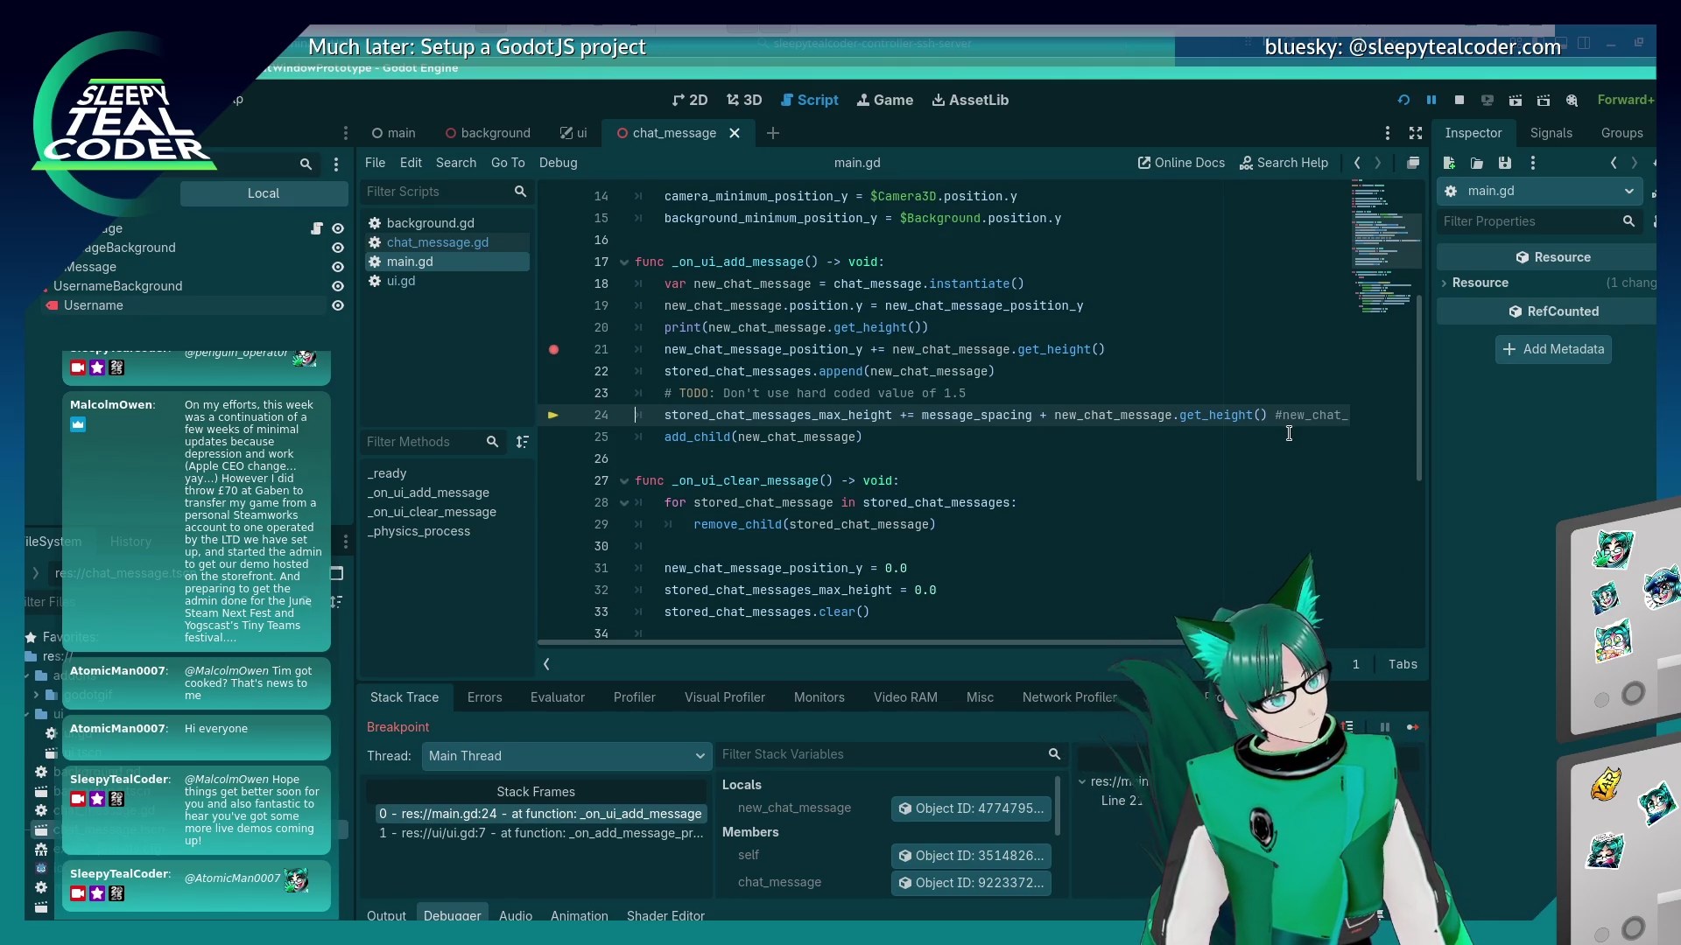
{"action": "left_click", "coordinate": [457, 248]}
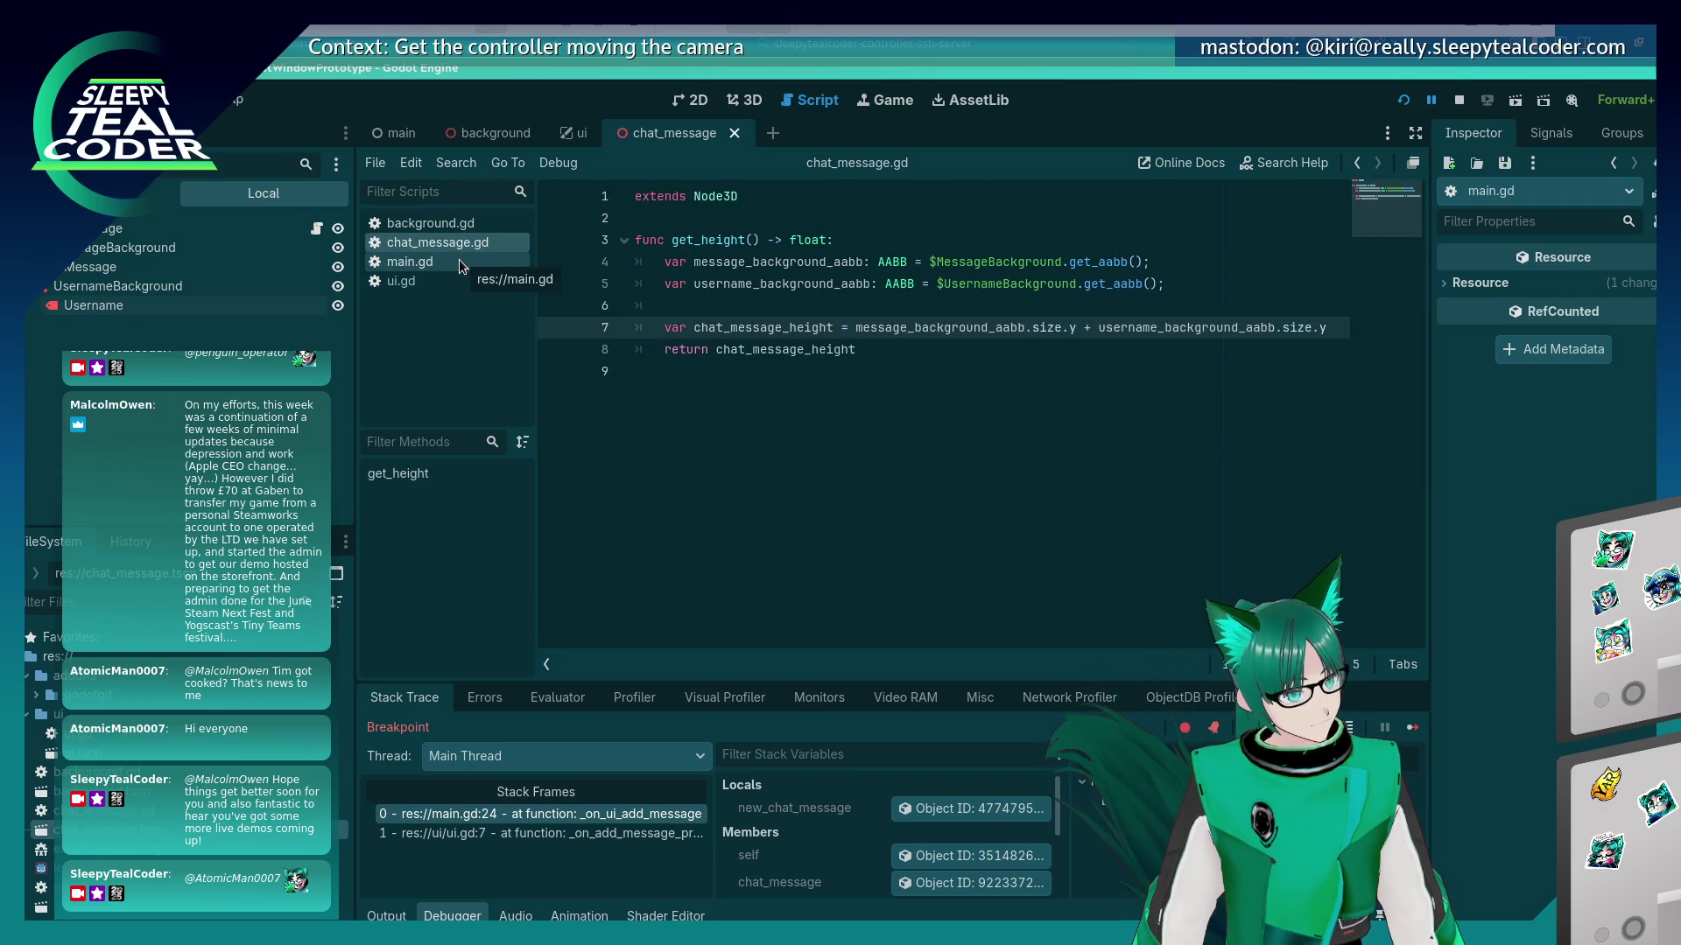
{"action": "left_click", "coordinate": [458, 260]}
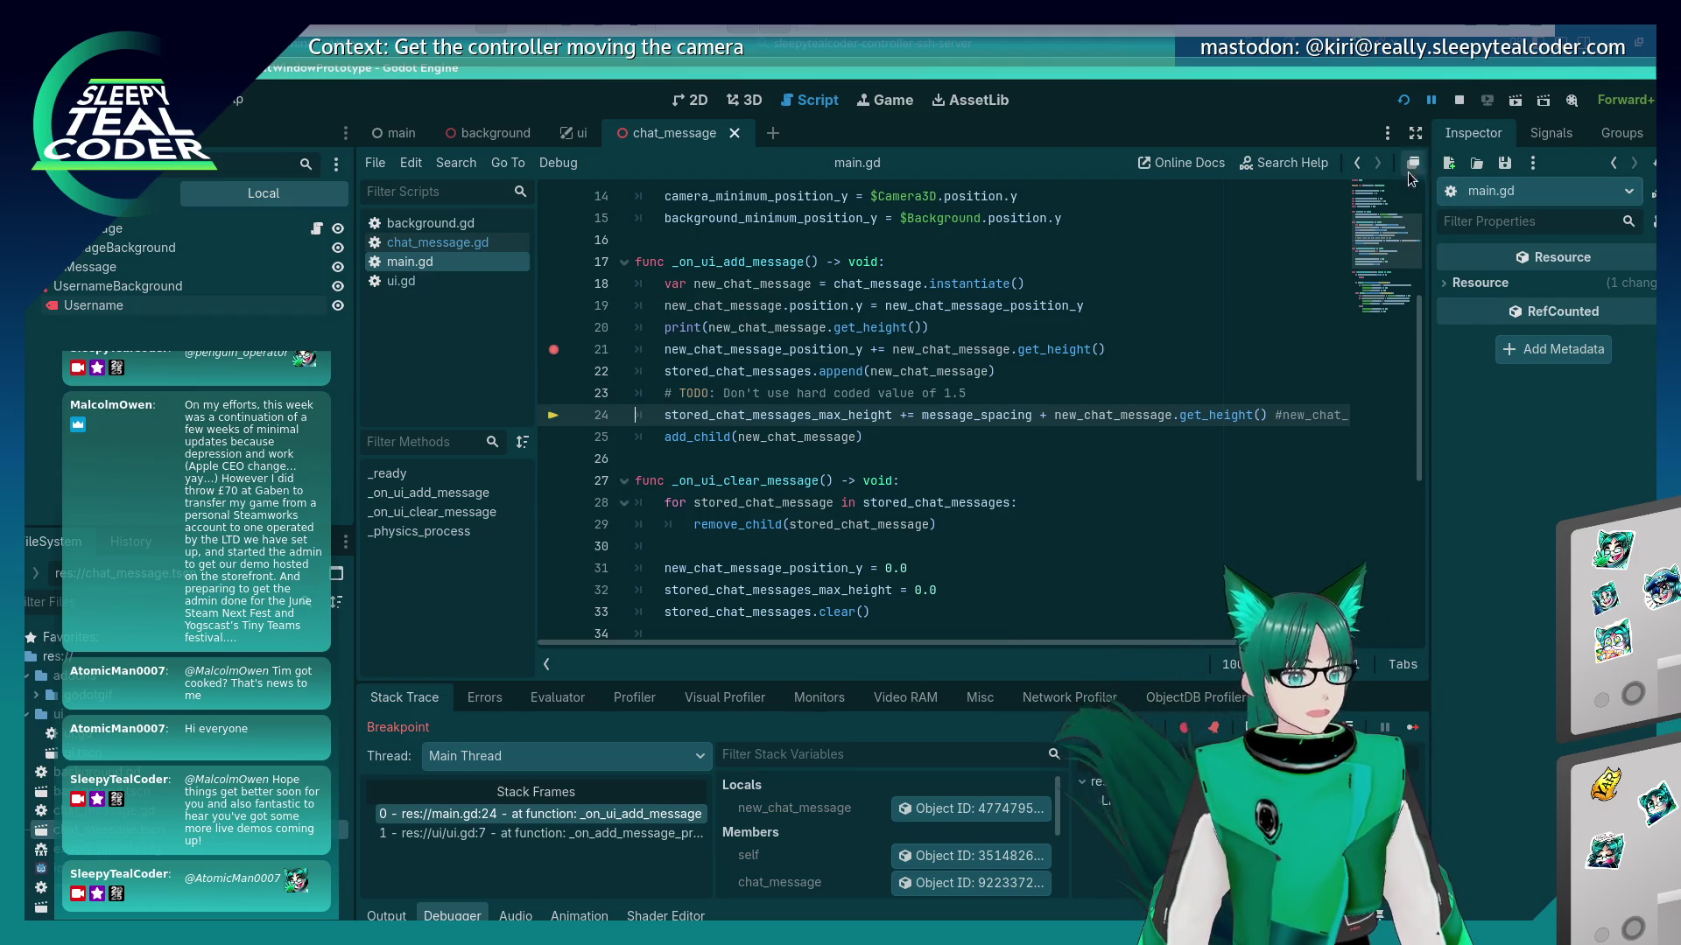
- Restart, hit the breakpoint again and step into get_height through to line 7
{"action": "left_click", "coordinate": [1404, 103]}
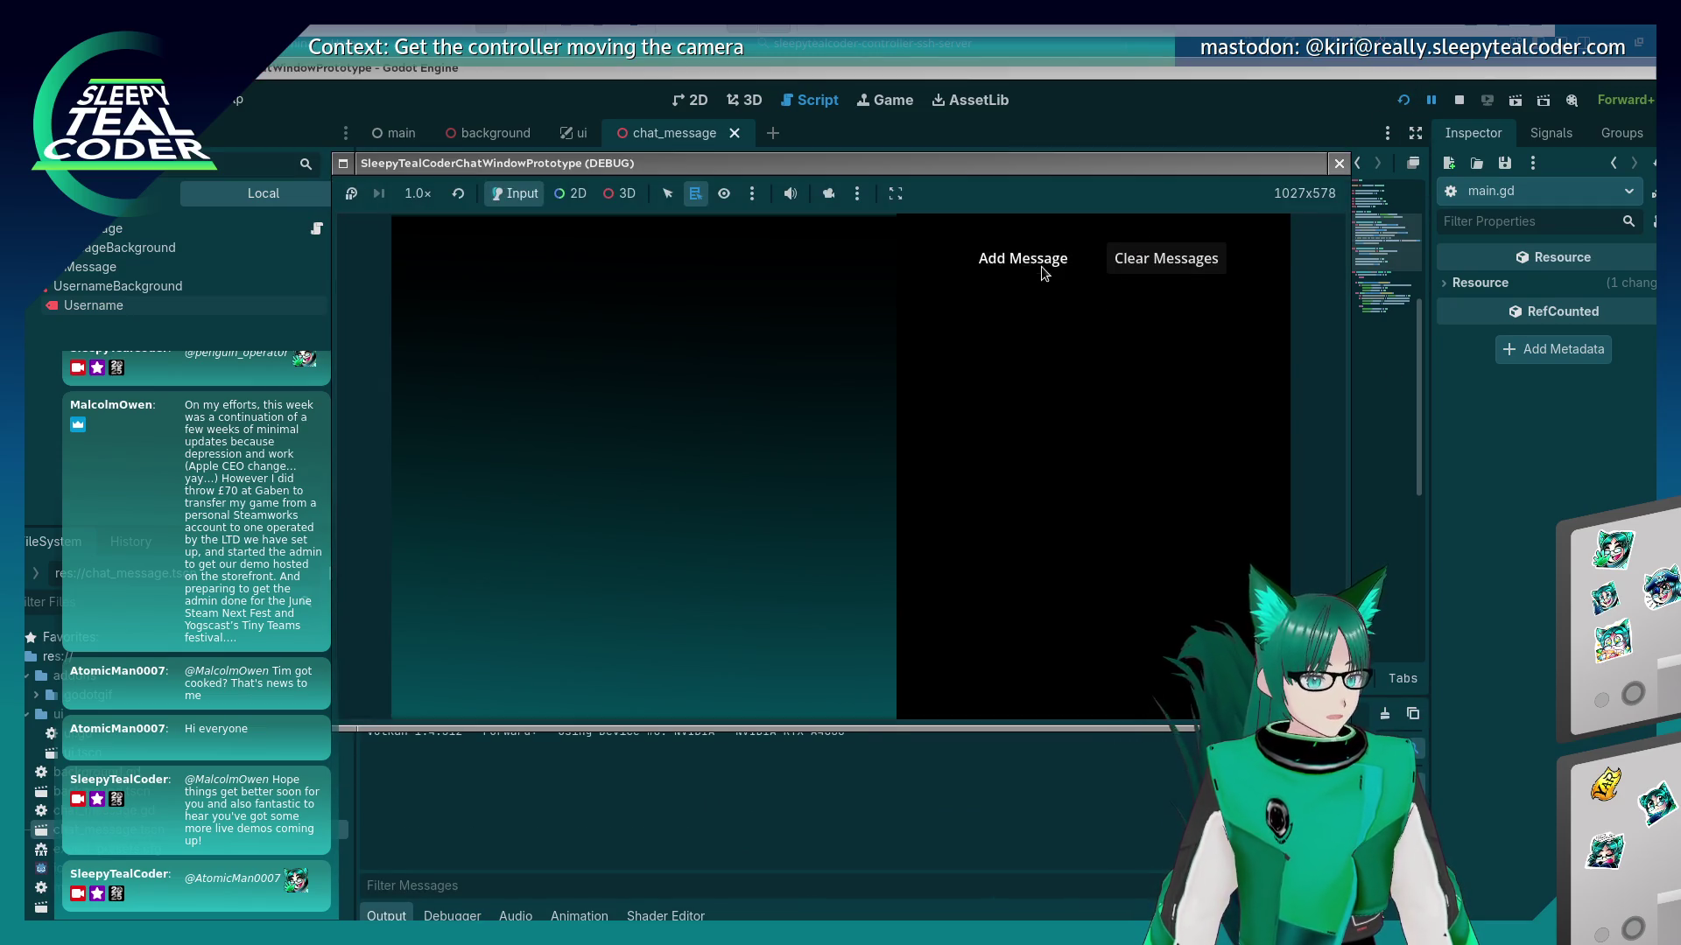
{"action": "left_click", "coordinate": [1041, 265]}
{"action": "key", "text": "F11"}
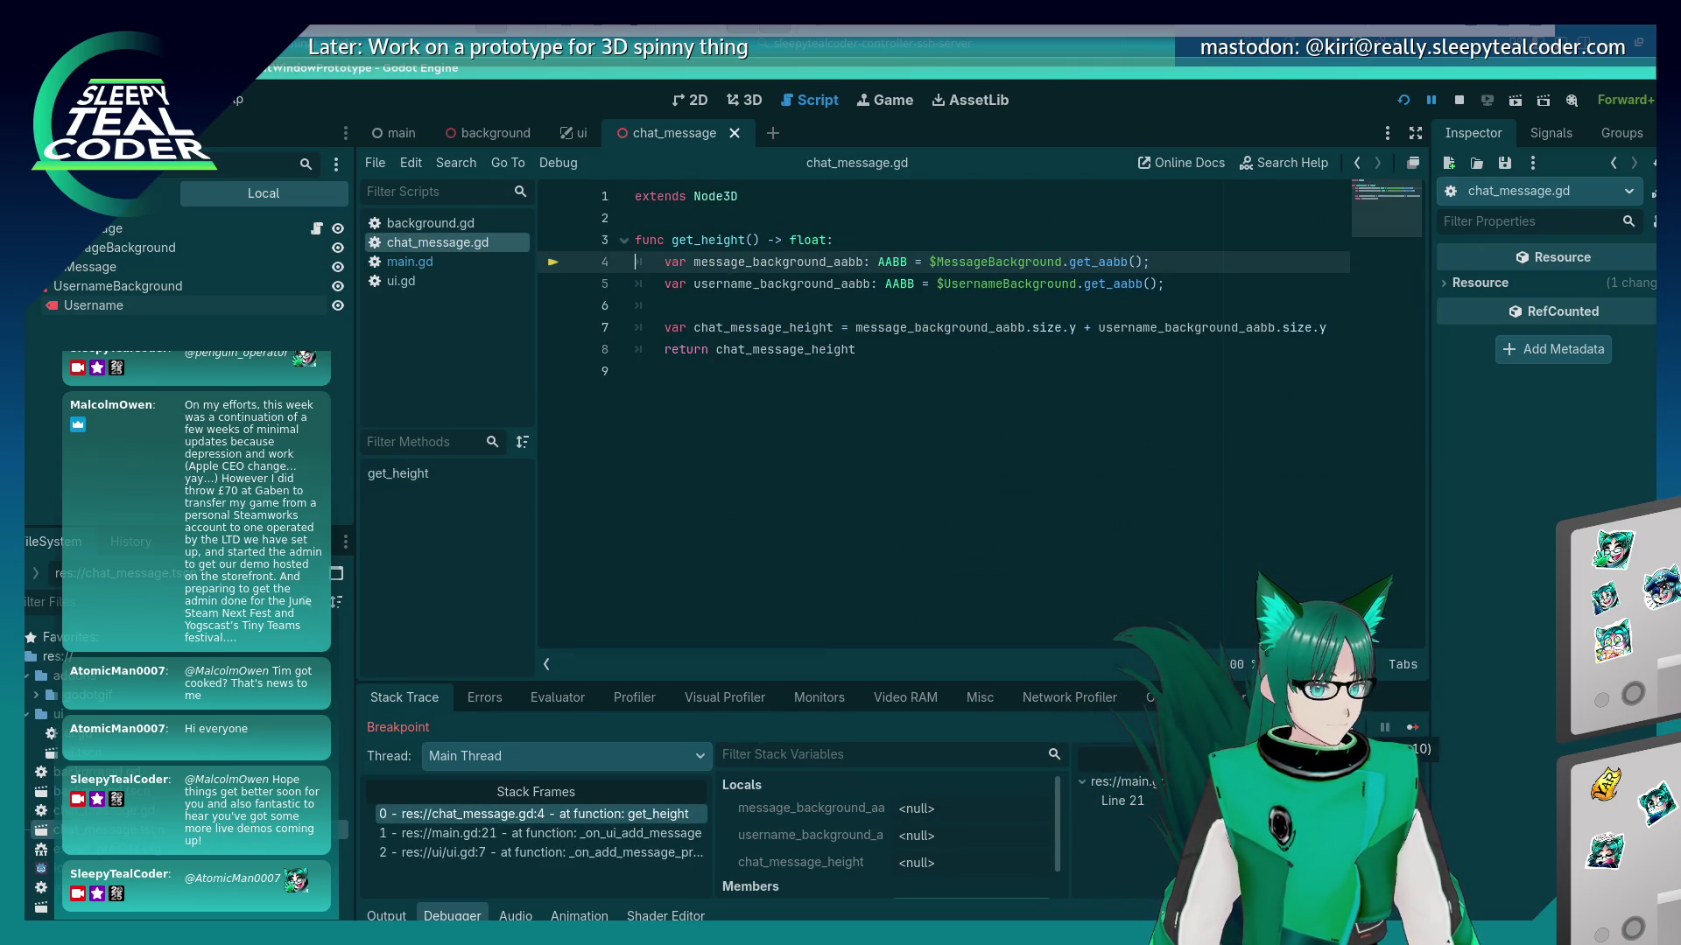
{"action": "key", "text": "F10"}
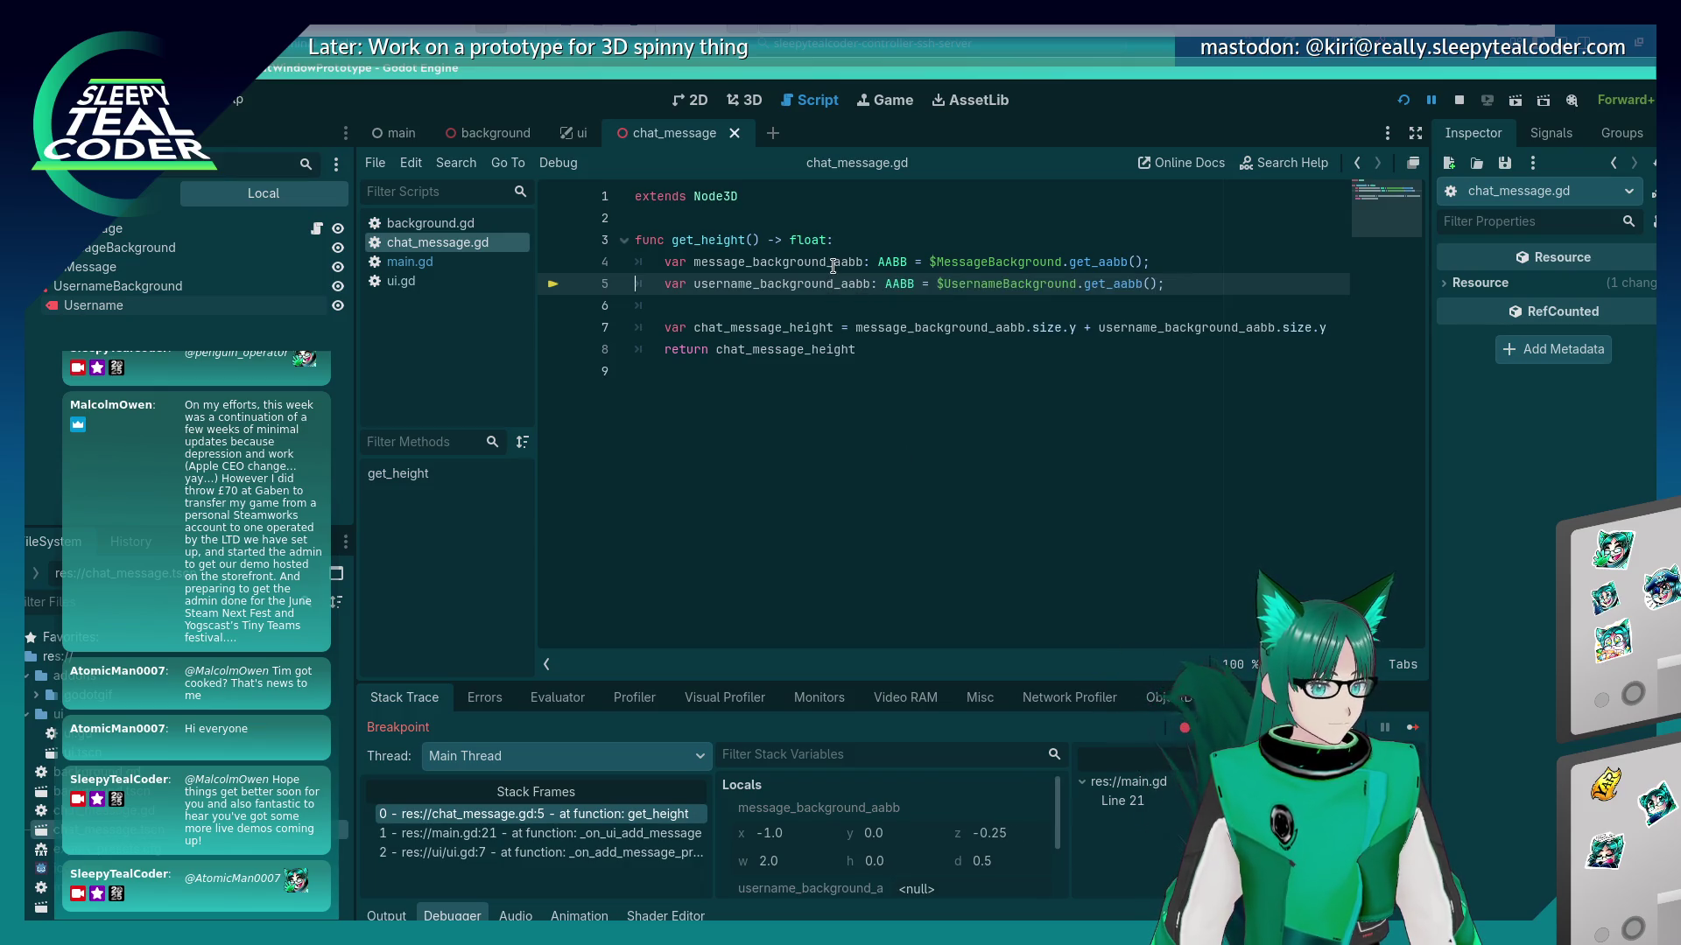
{"action": "mouse_move", "coordinate": [813, 254]}
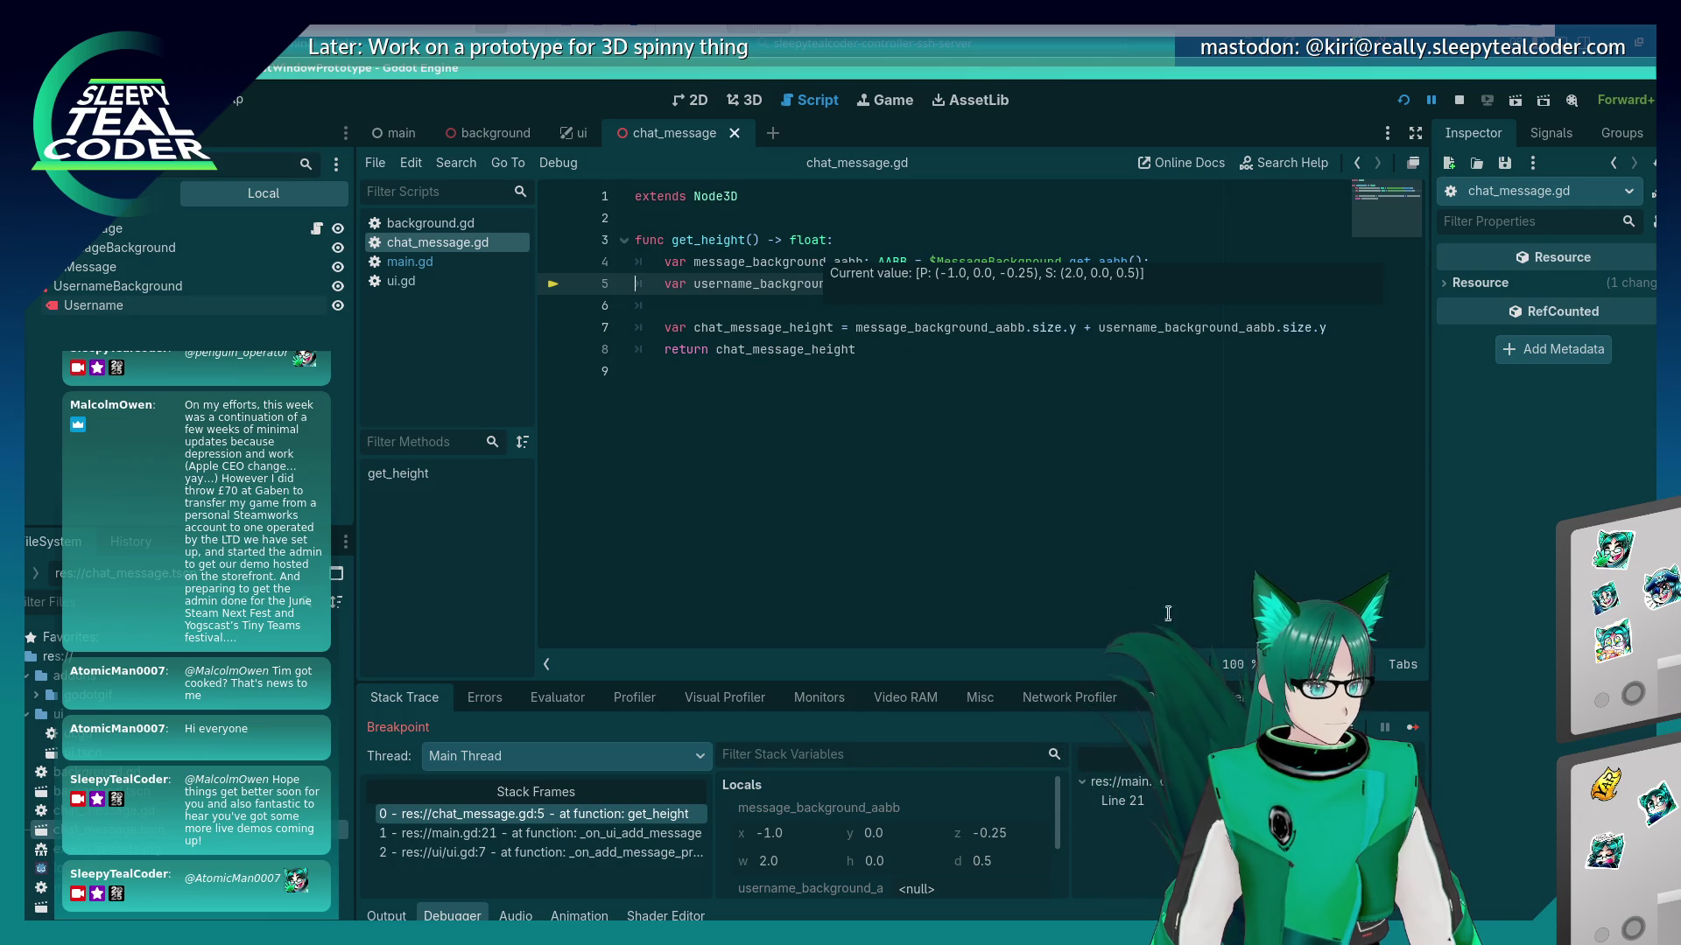
{"action": "mouse_move", "coordinate": [784, 291]}
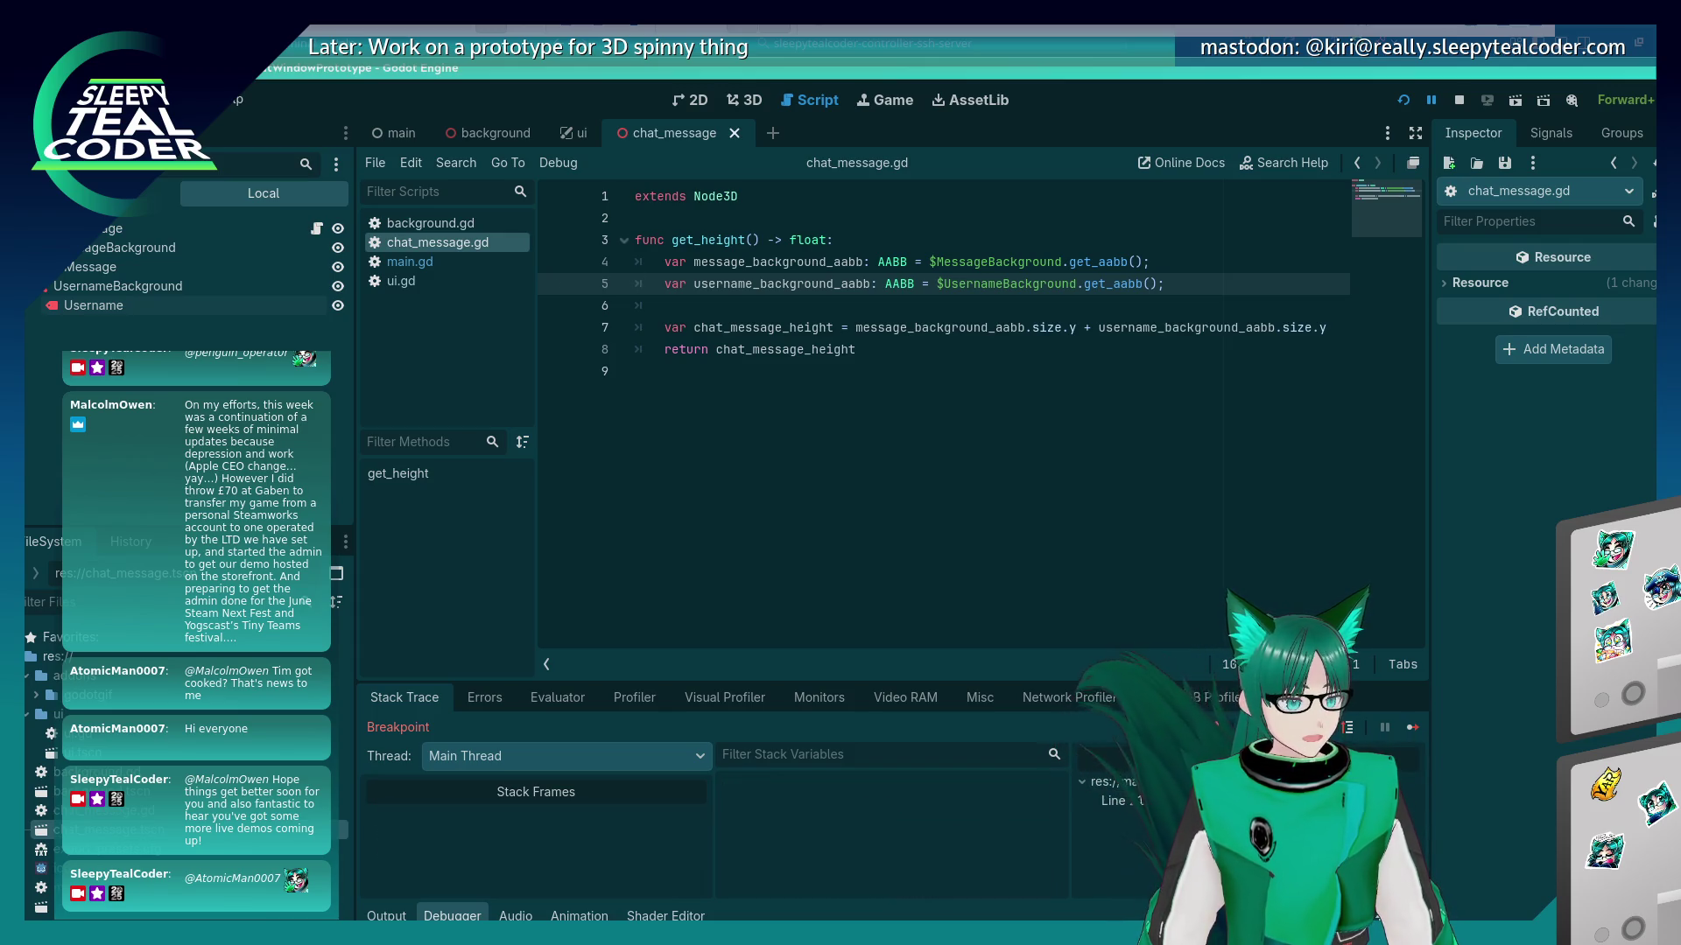
{"action": "key", "text": "F10"}
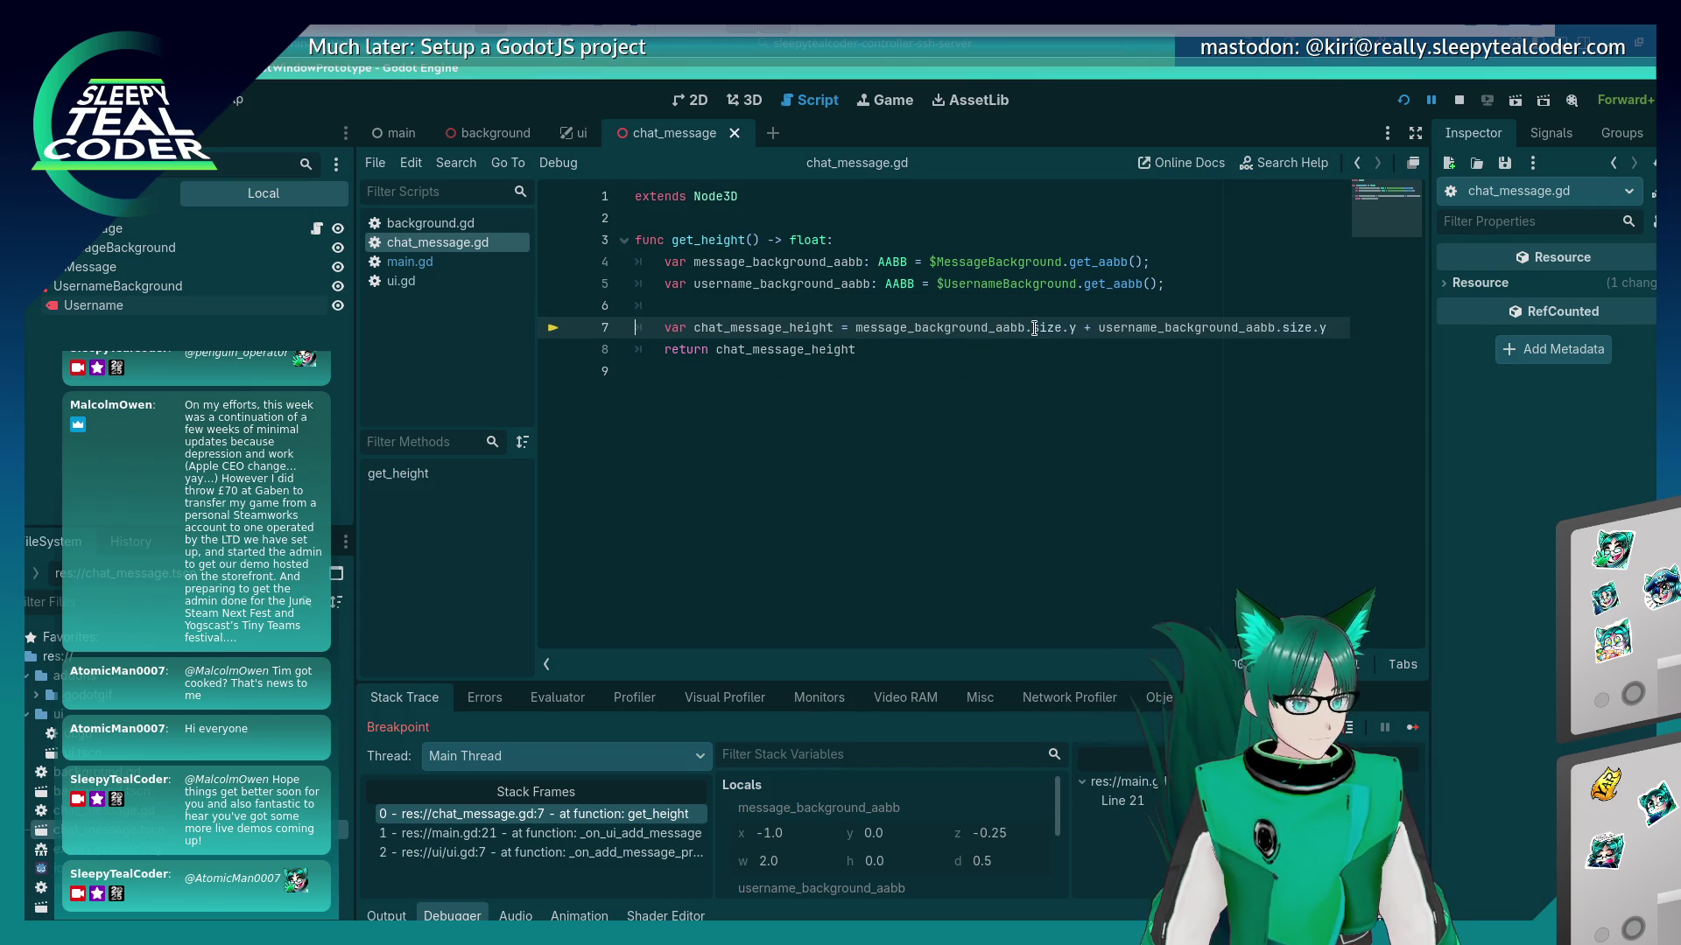
- Evaluate message_background_aabb.size.y in the Evaluator, which returns 0.0
{"action": "mouse_move", "coordinate": [1034, 328]}
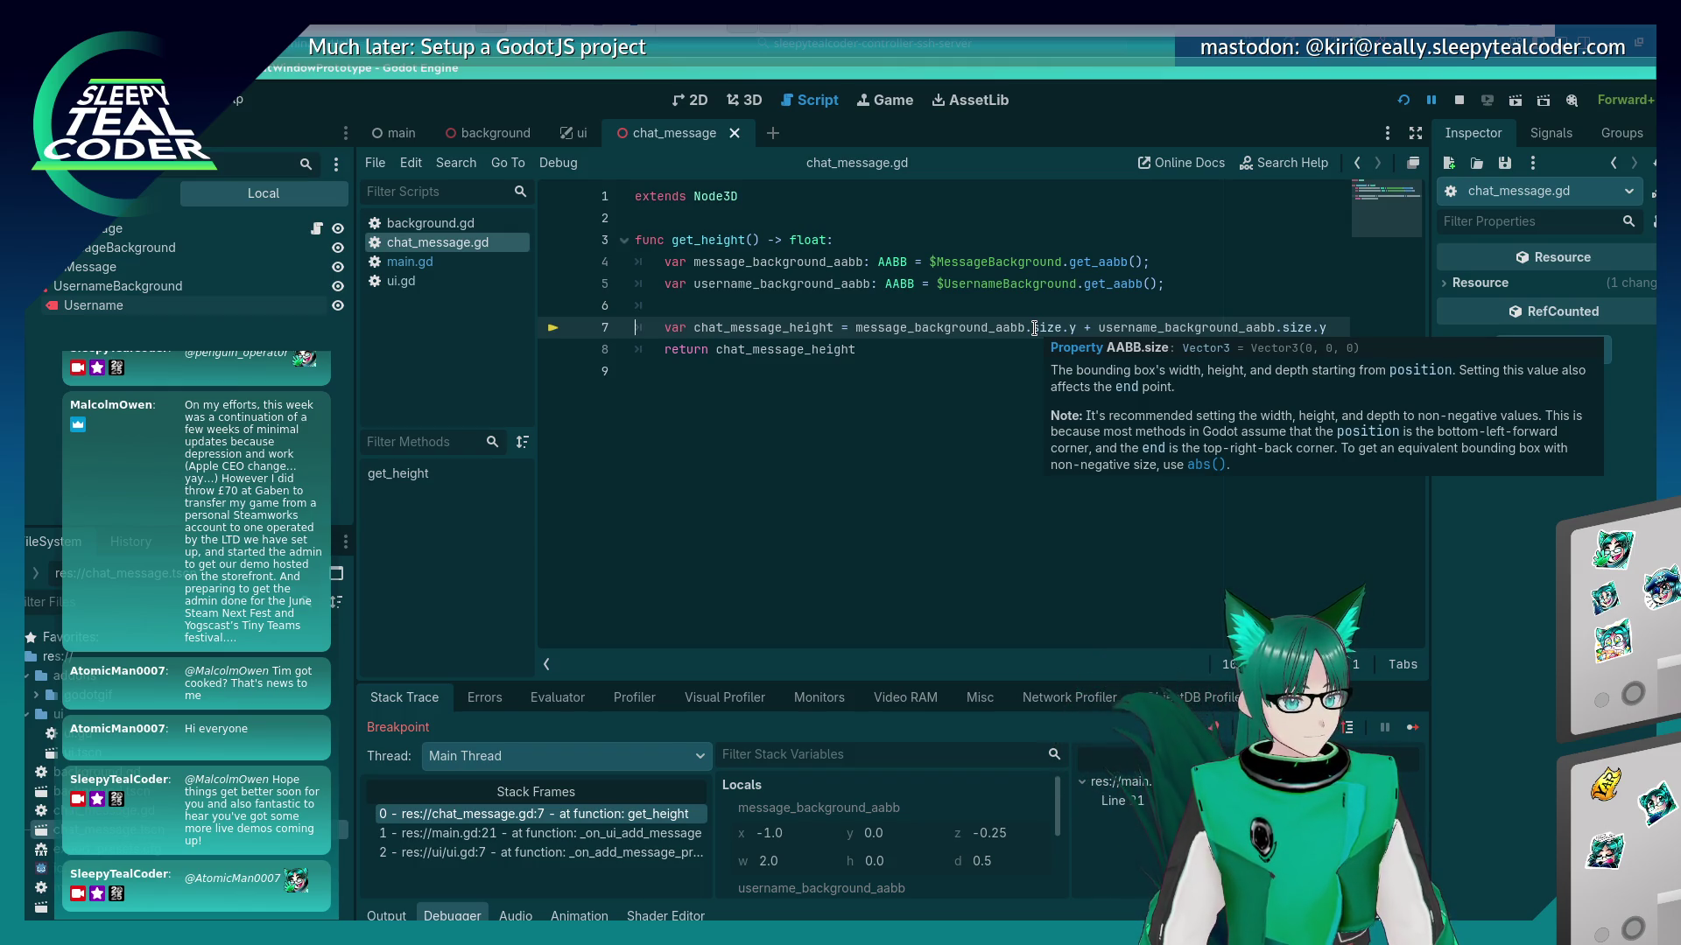
{"action": "mouse_move", "coordinate": [973, 325]}
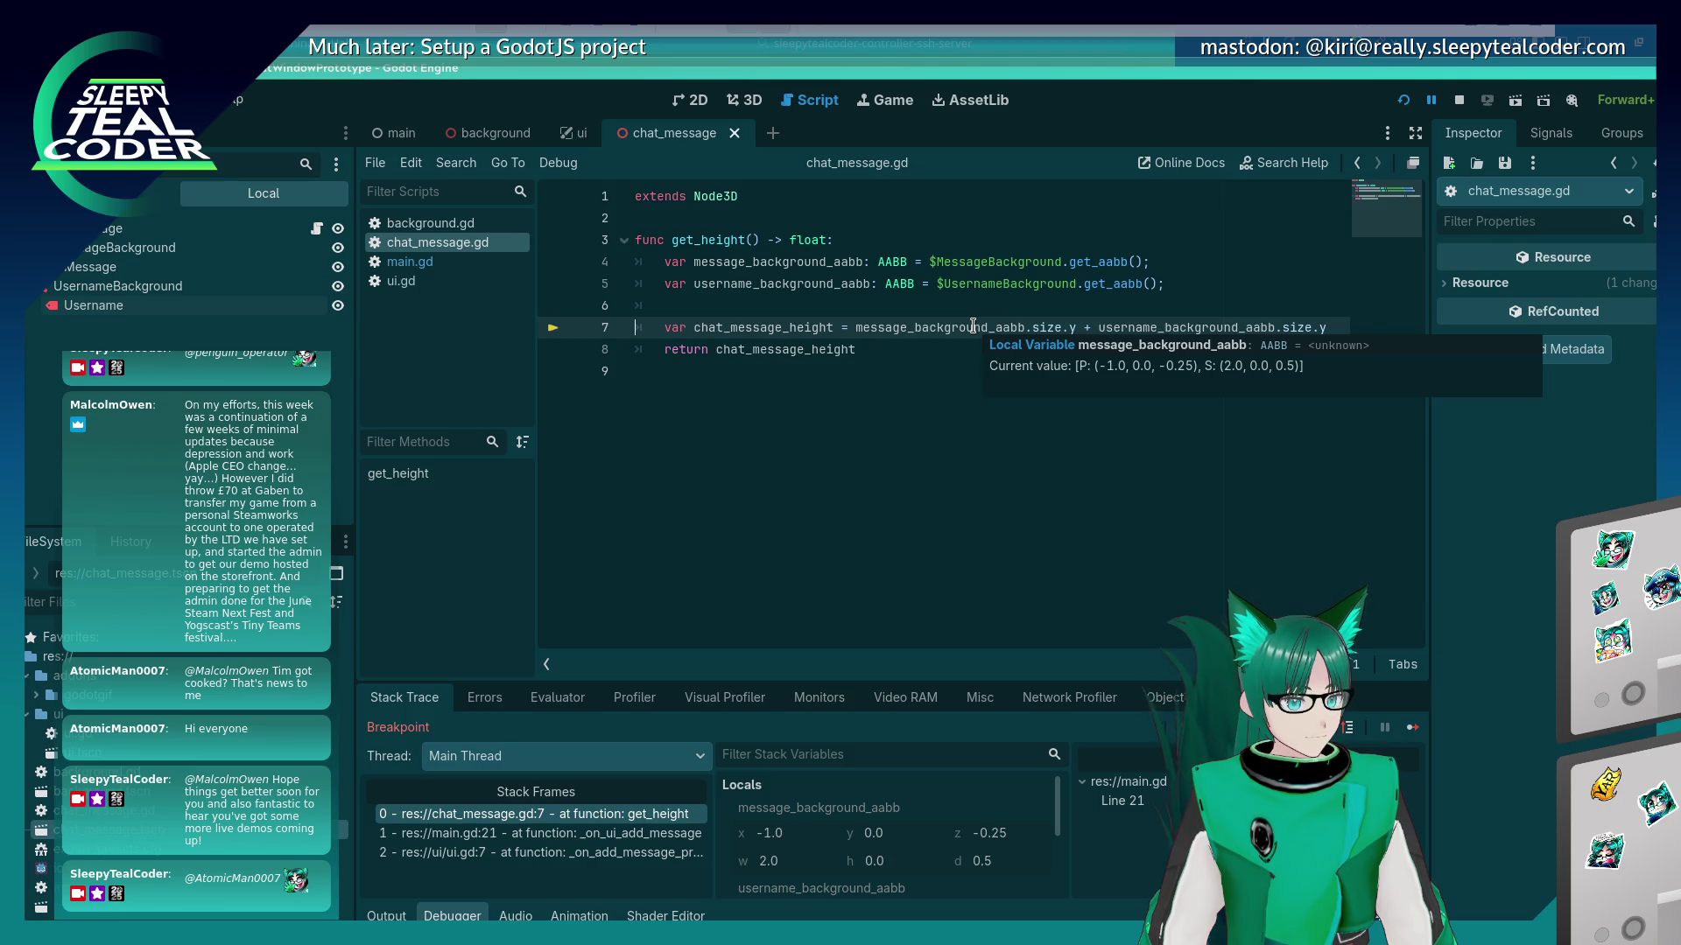
{"action": "mouse_move", "coordinate": [1076, 328]}
{"action": "left_mouse_down"}
{"action": "mouse_move", "coordinate": [939, 313]}
{"action": "mouse_move", "coordinate": [855, 329]}
{"action": "left_mouse_up"}
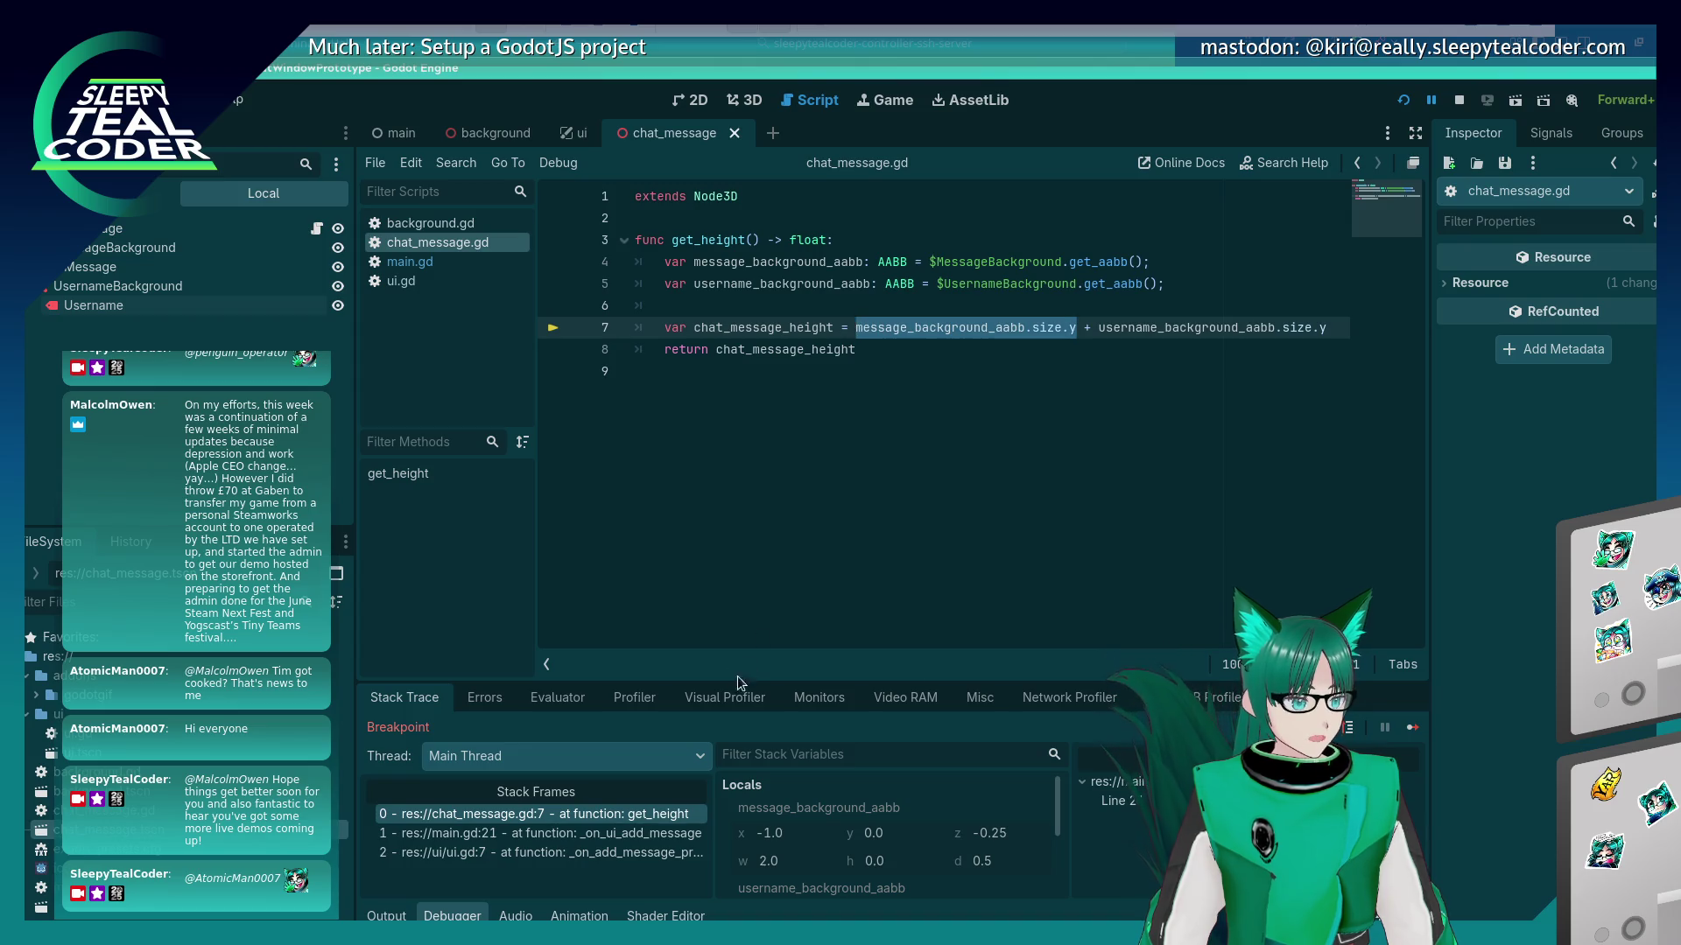
{"action": "left_click", "coordinate": [557, 697]}
{"action": "left_click", "coordinate": [601, 731]}
{"action": "type", "text": "message_background_aabb.size.y"}
{"action": "left_click", "coordinate": [1343, 733]}
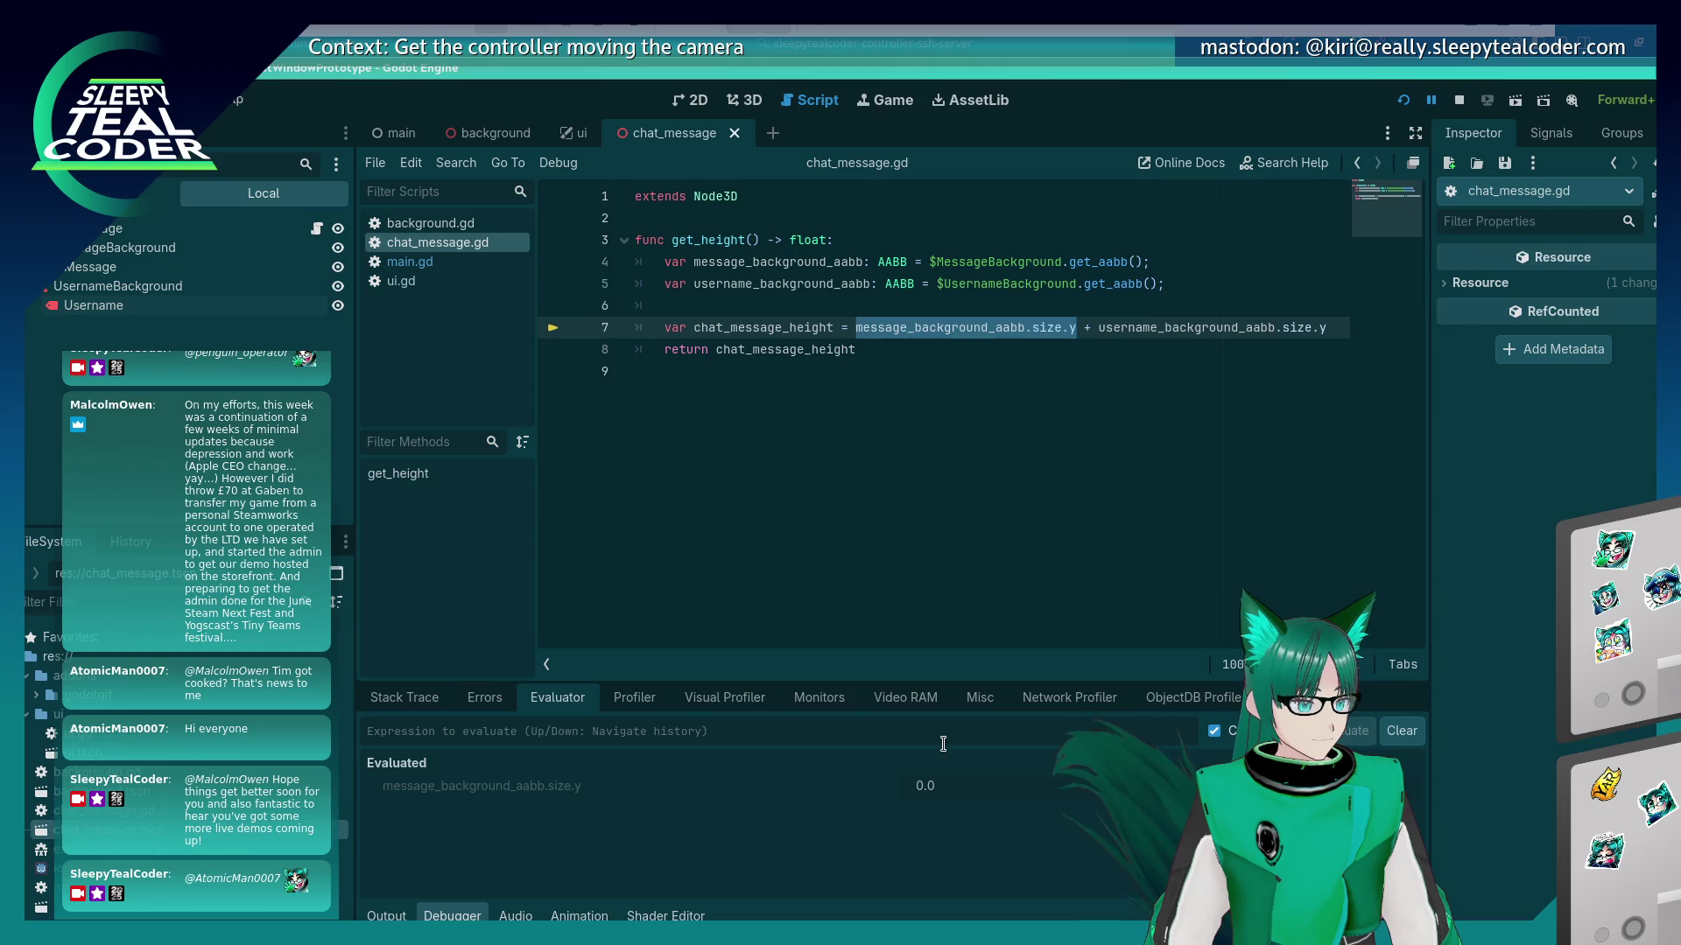
- Evaluate message_background_aabb.size.z in the Evaluator, which returns 0.5
{"action": "key", "text": "Up"}
{"action": "key", "text": "BackSpace"}
{"action": "type", "text": "ze.y"}
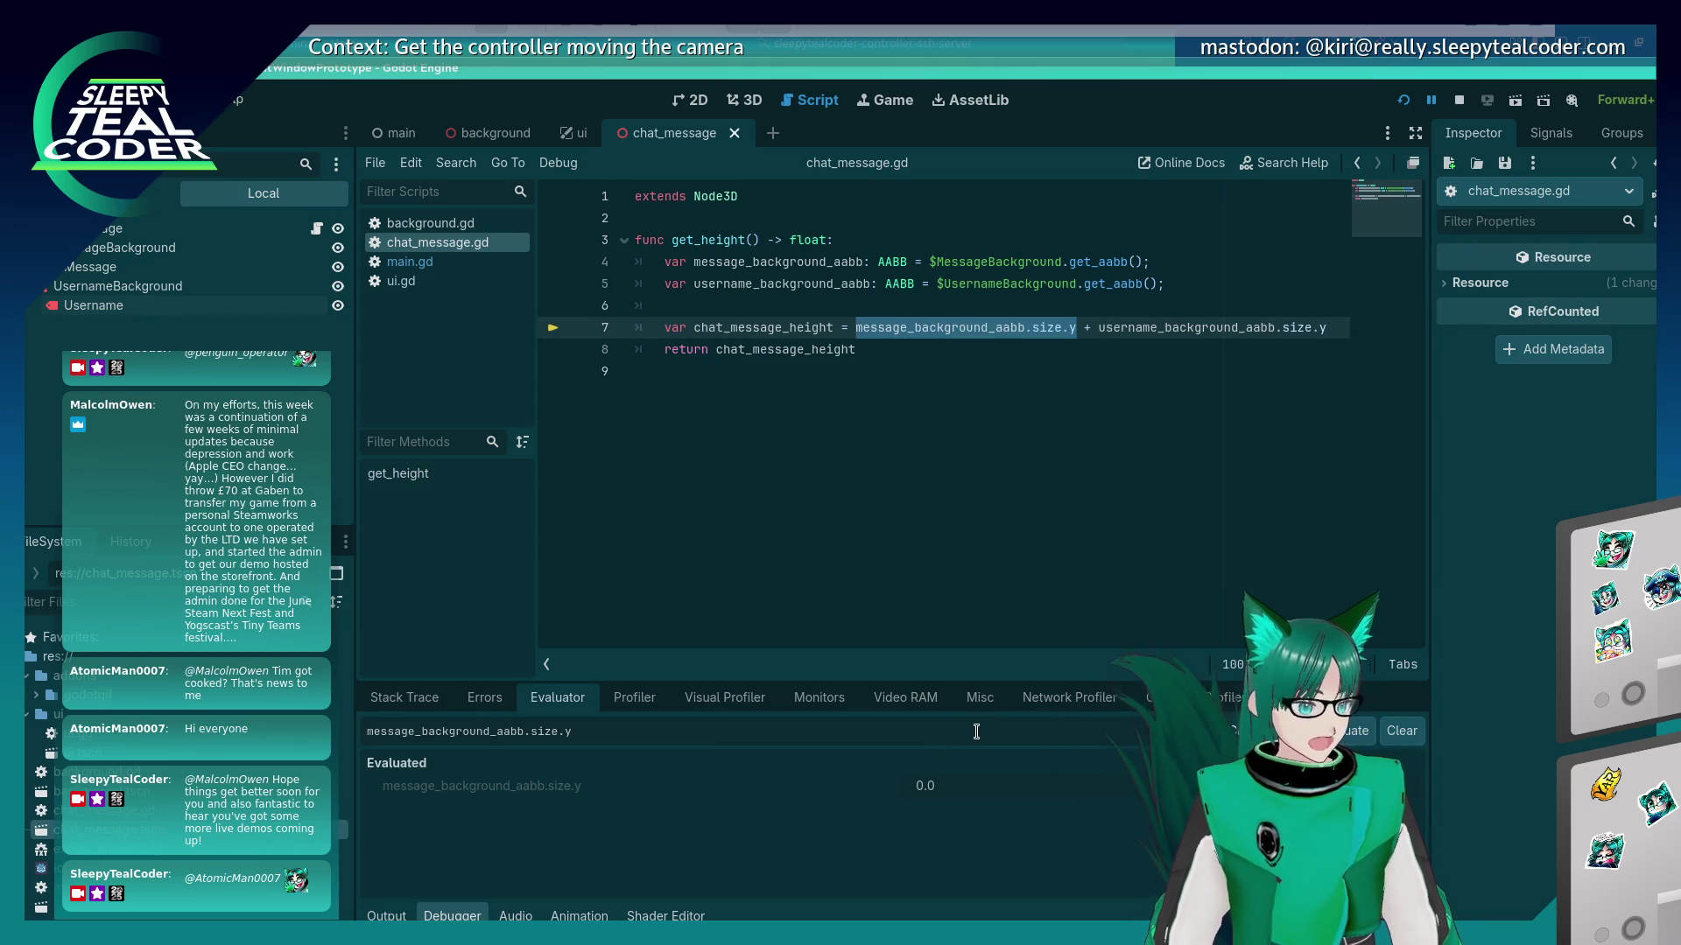
{"action": "left_click", "coordinate": [1348, 731]}
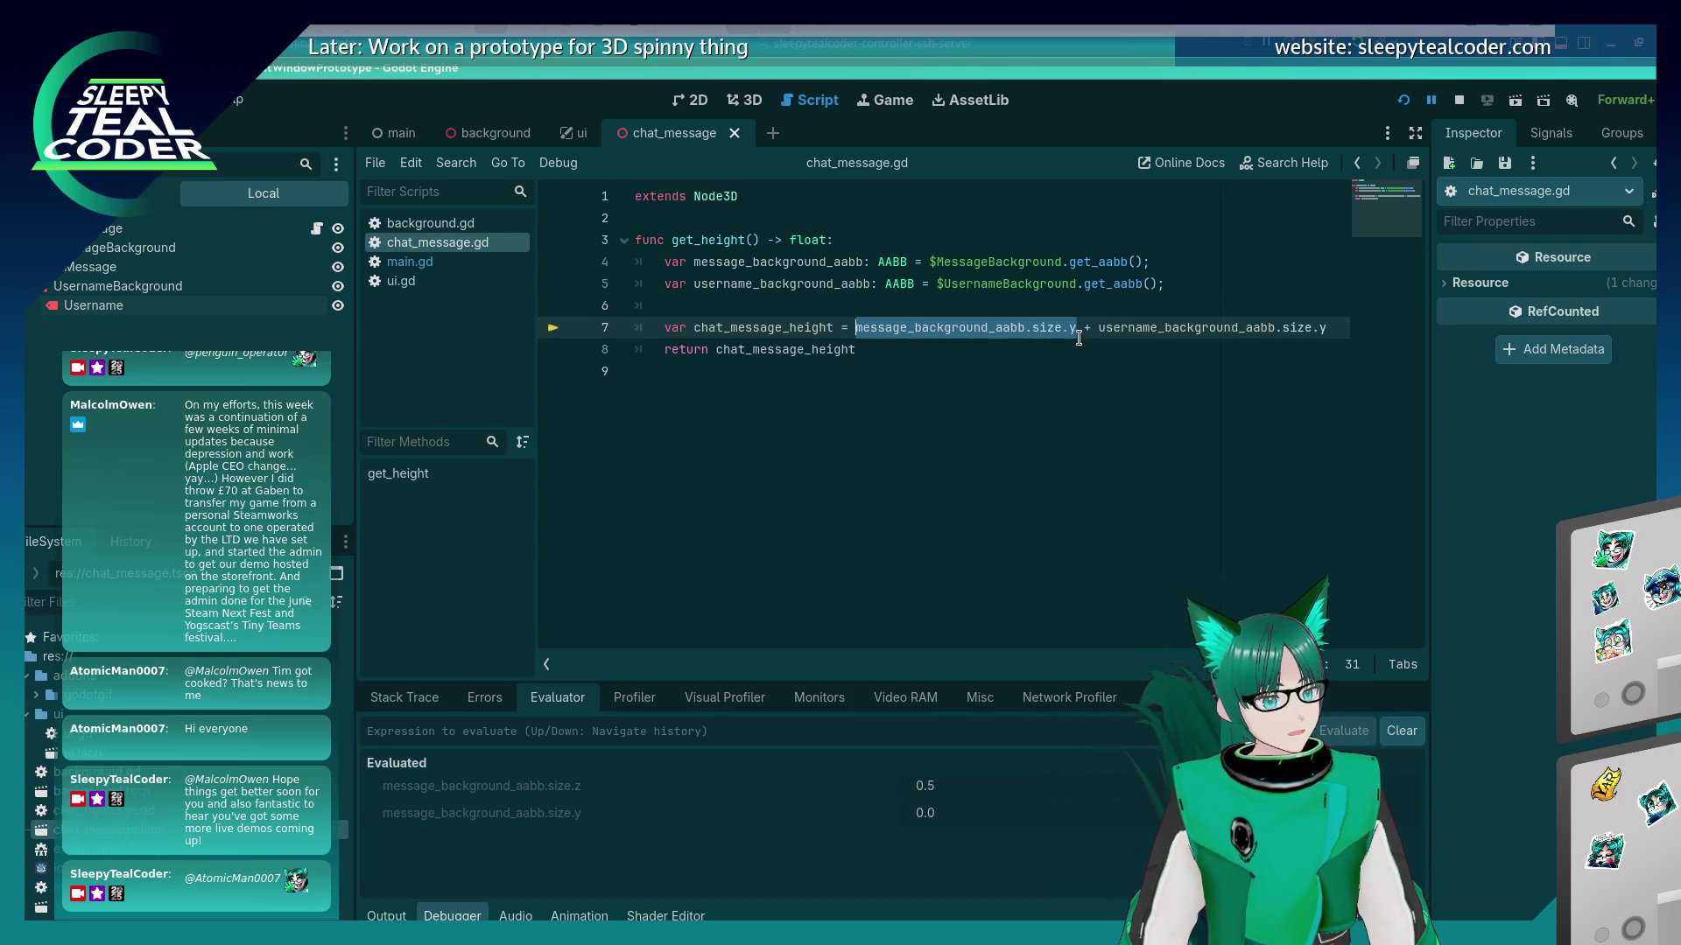
- Change both .size.y terms on line 7 of chat_message.gd to .size.z
{"action": "key", "text": "Right"}
{"action": "key", "text": "BackSpace"}
{"action": "type", "text": "z"}
{"action": "key", "text": "End"}
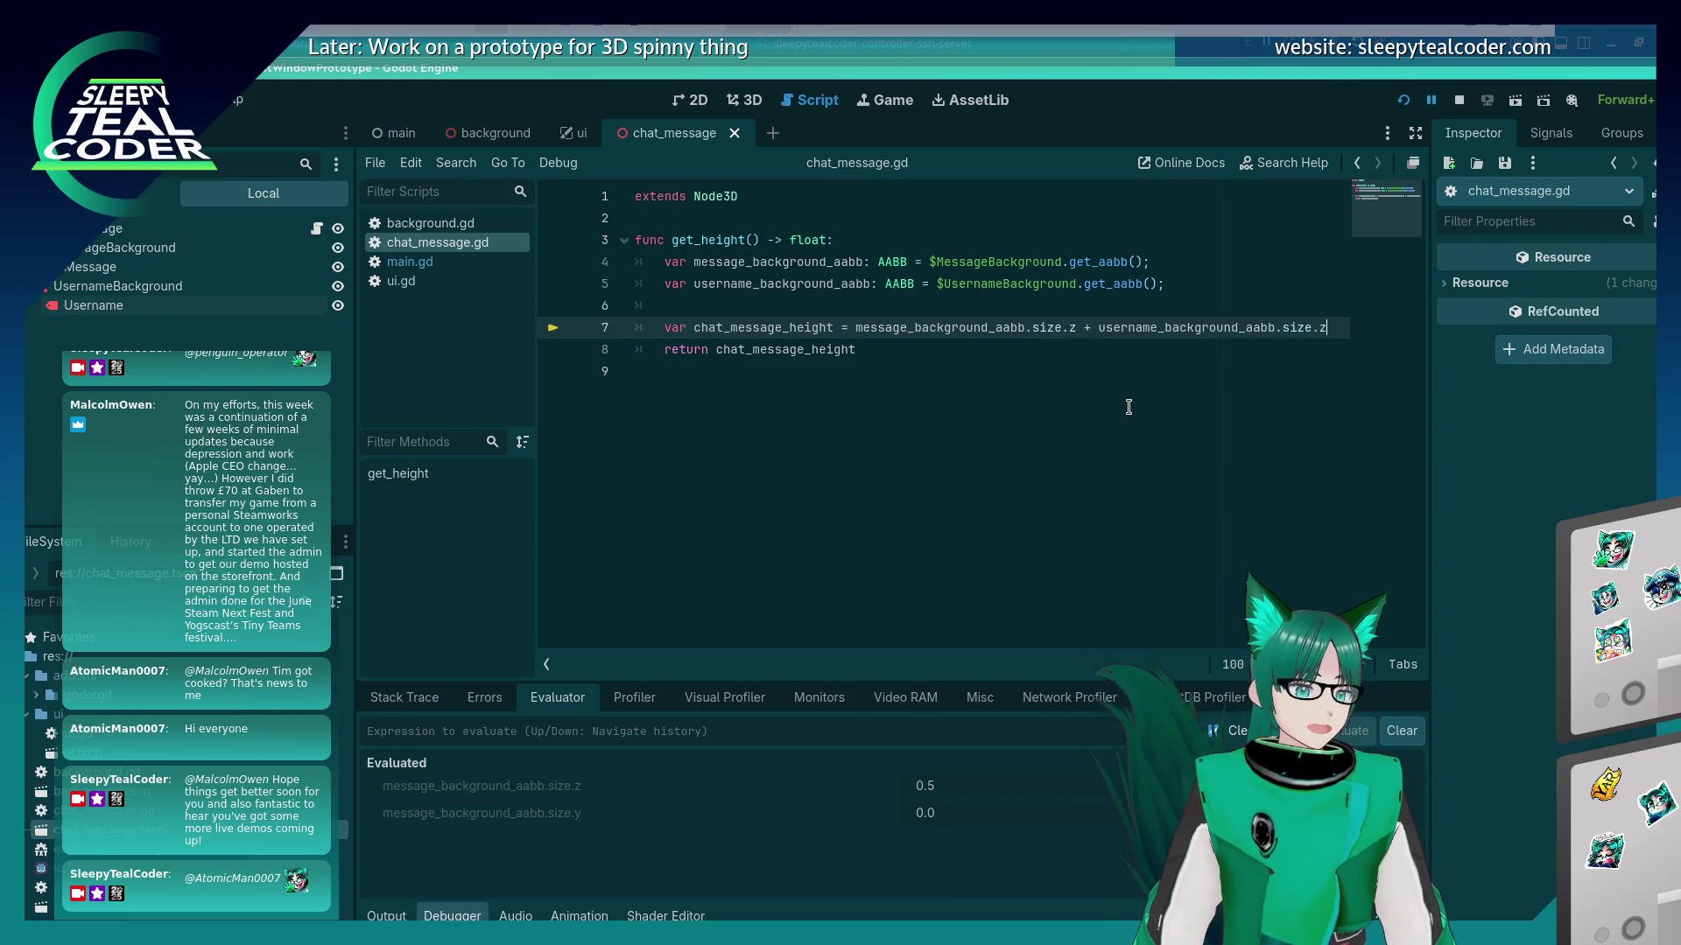
{"action": "key", "text": "BackSpace"}
{"action": "type", "text": "z"}
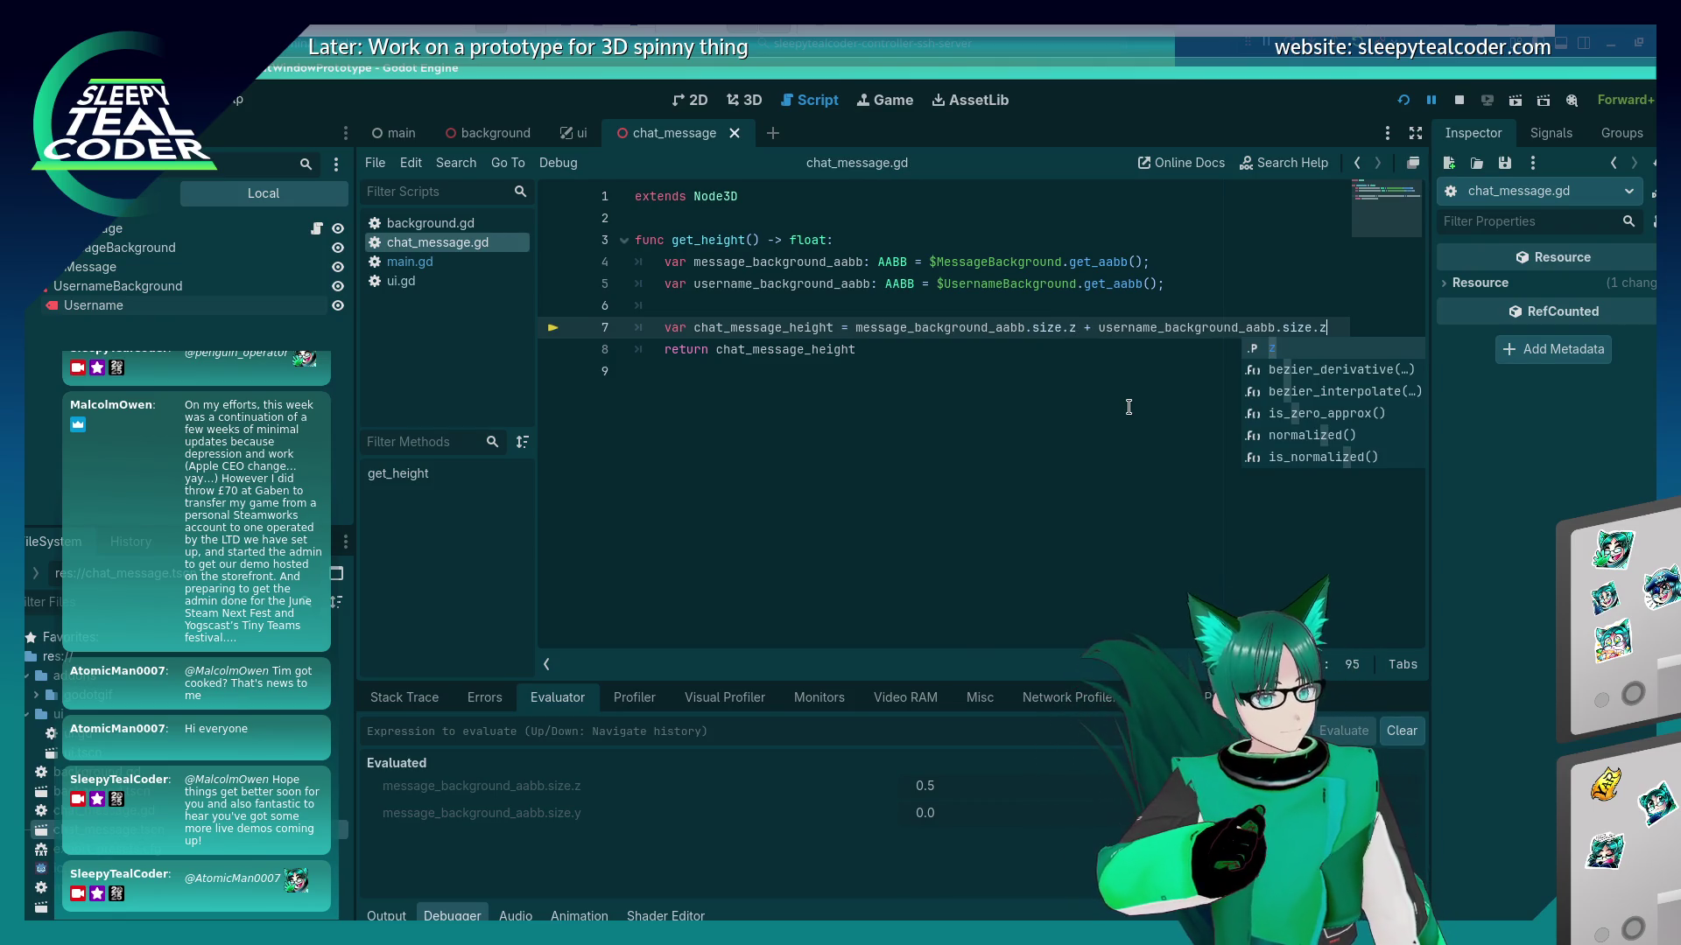
{"action": "left_click", "coordinate": [1041, 405]}
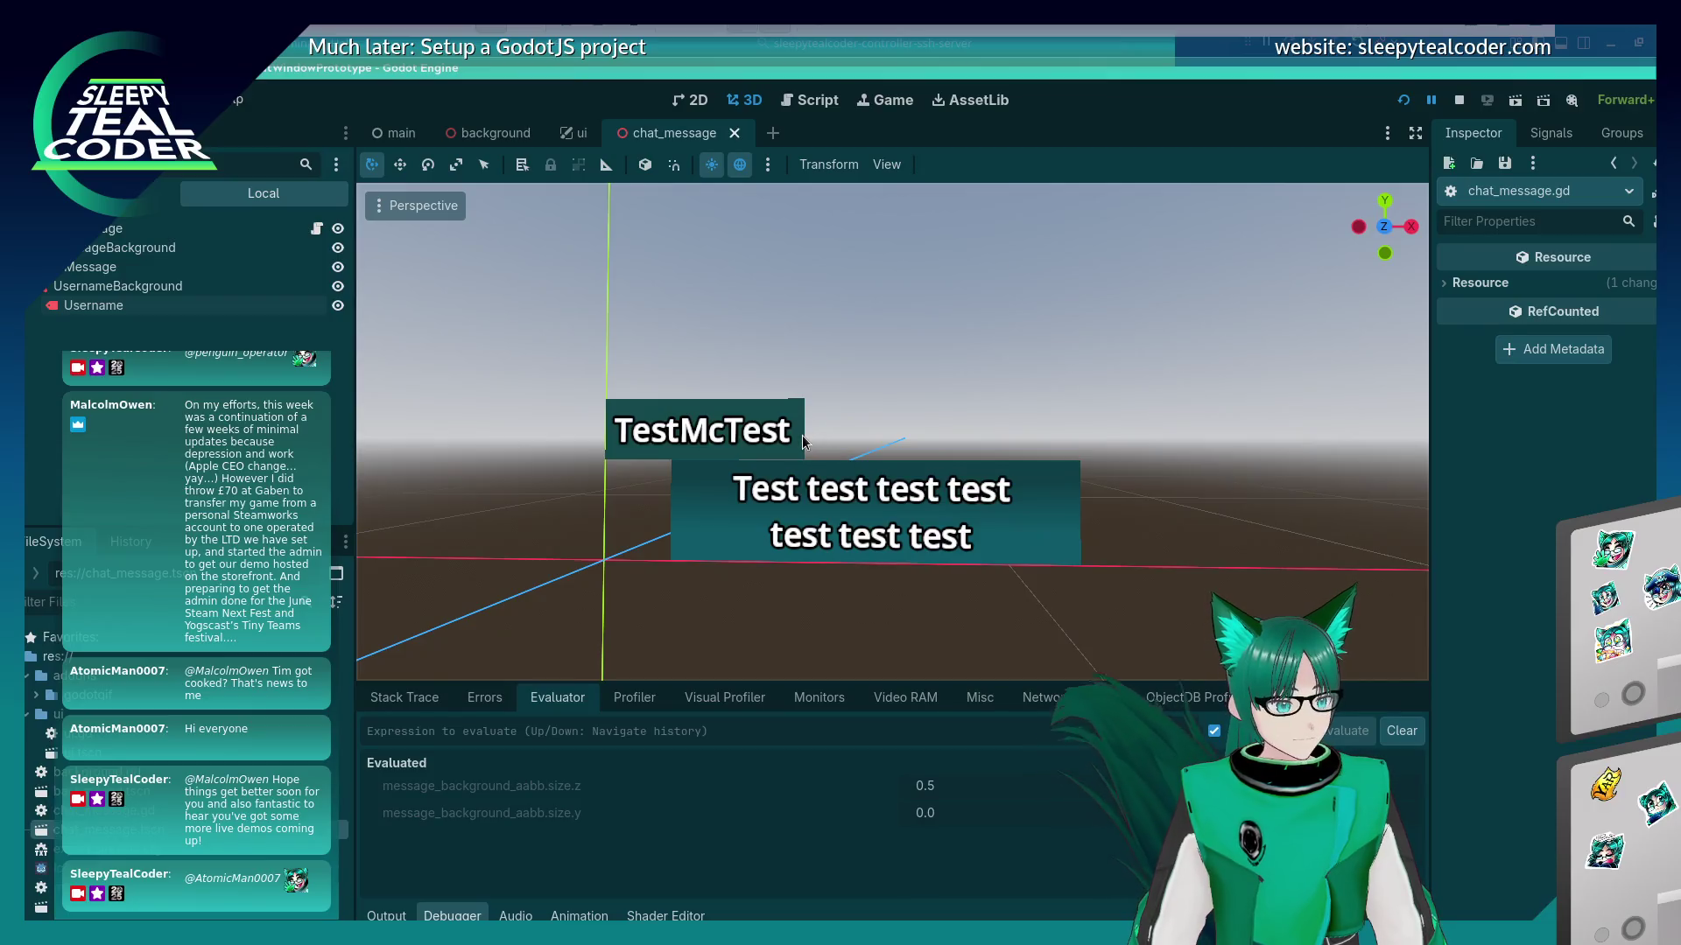
- Check the UsernameBackground and MessageBackground mesh sizes in the Inspector, then return to chat_message.gd
{"action": "left_click", "coordinate": [802, 434]}
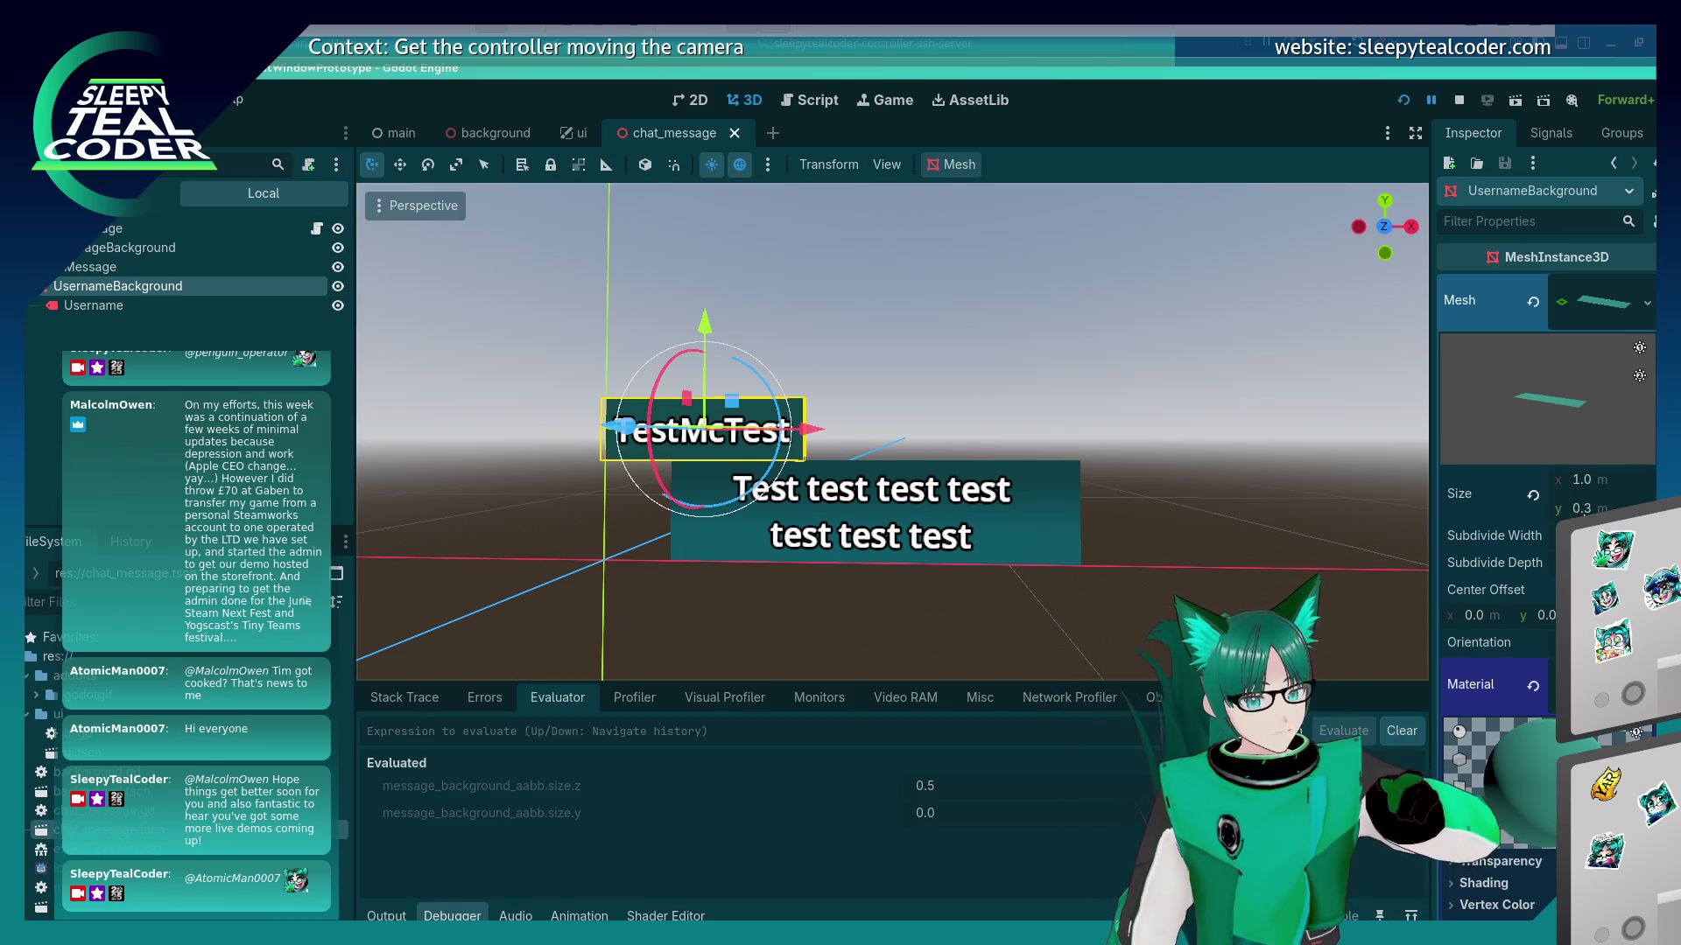
{"action": "left_click", "coordinate": [1033, 508]}
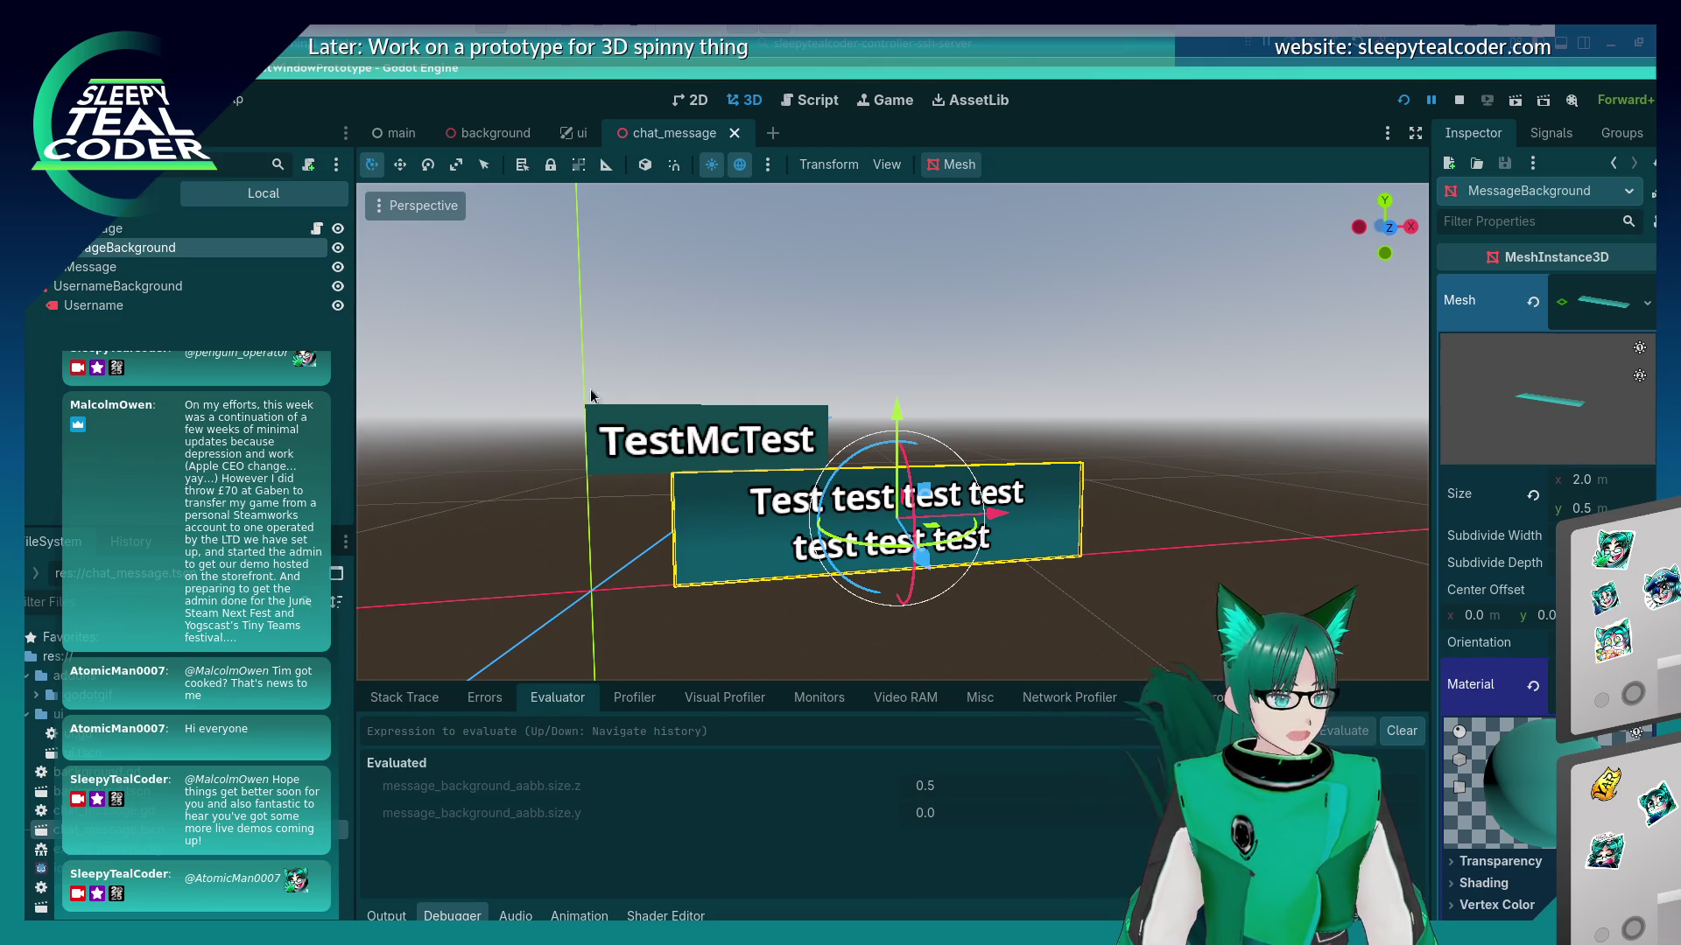
{"action": "left_click", "coordinate": [820, 102]}
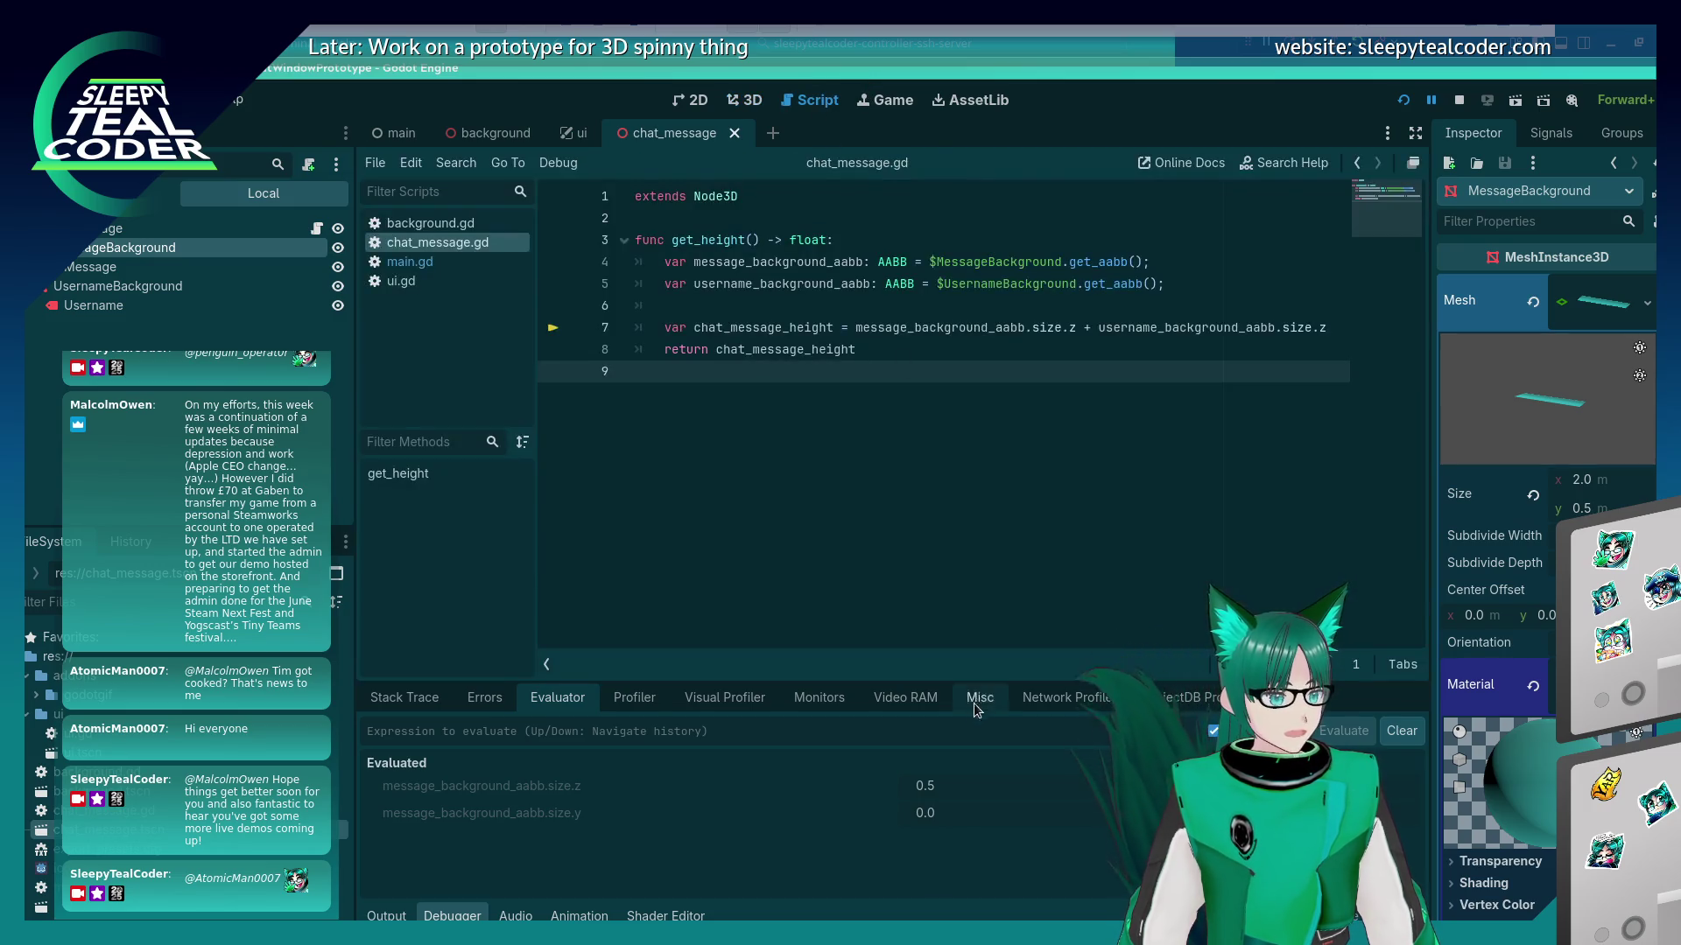
{"action": "left_click", "coordinate": [567, 811]}
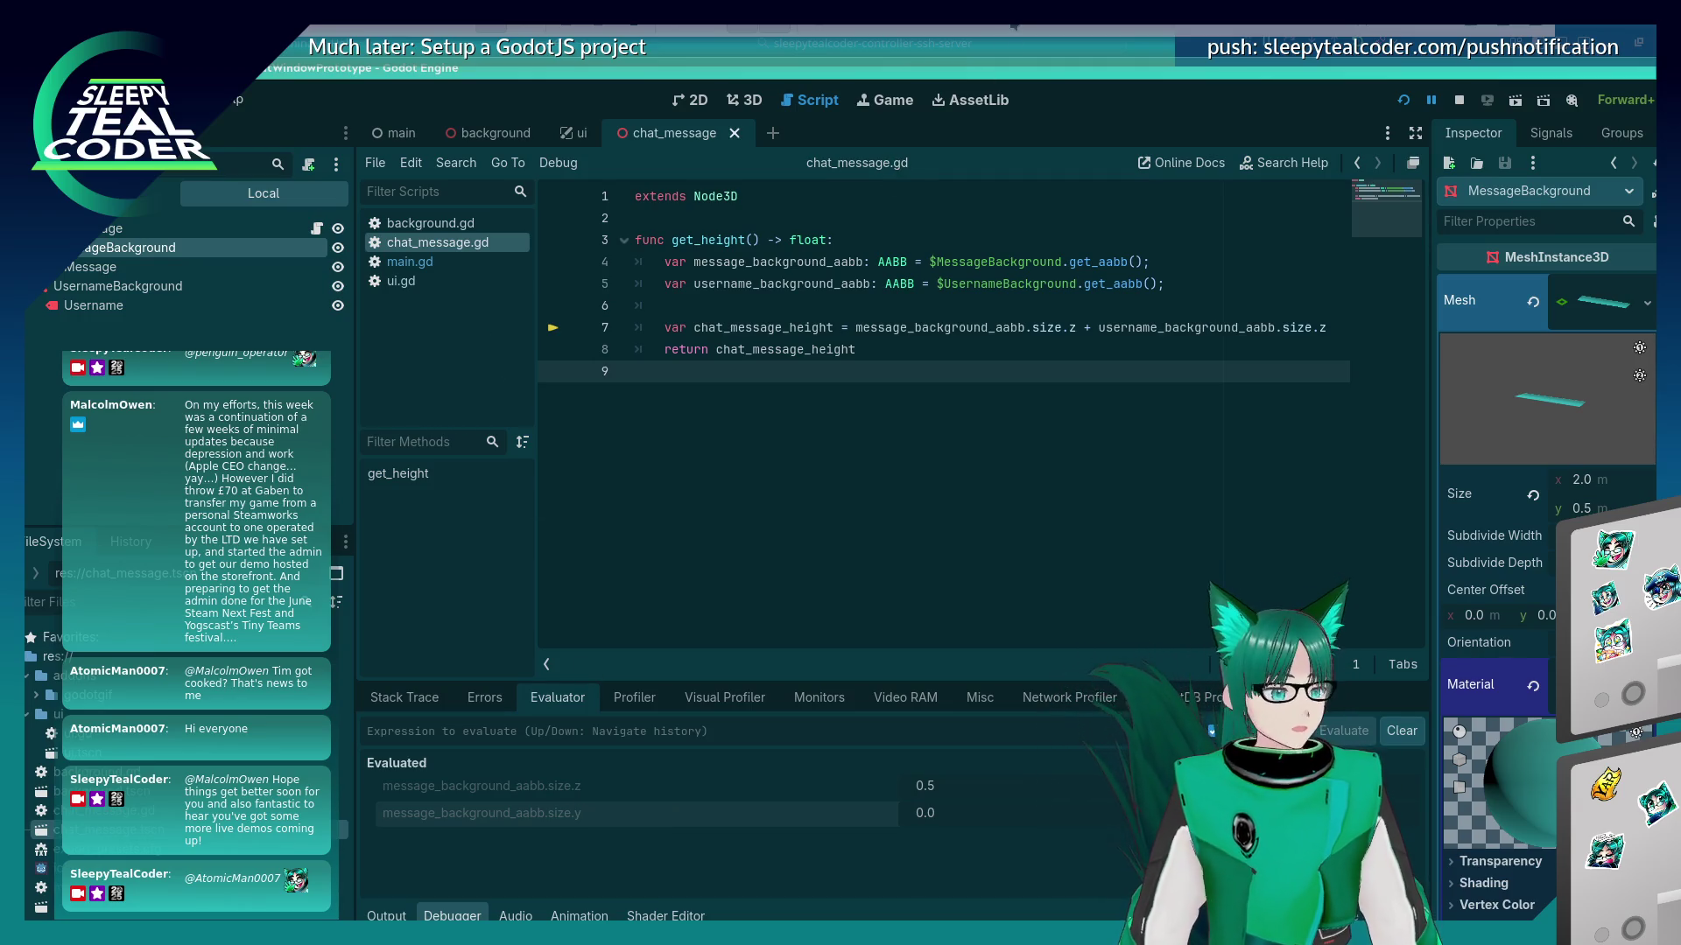
{"action": "key", "text": "alt+Tab"}
- Search the Mesh documentation page for get_aabb
{"action": "double_click", "coordinate": [793, 292]}
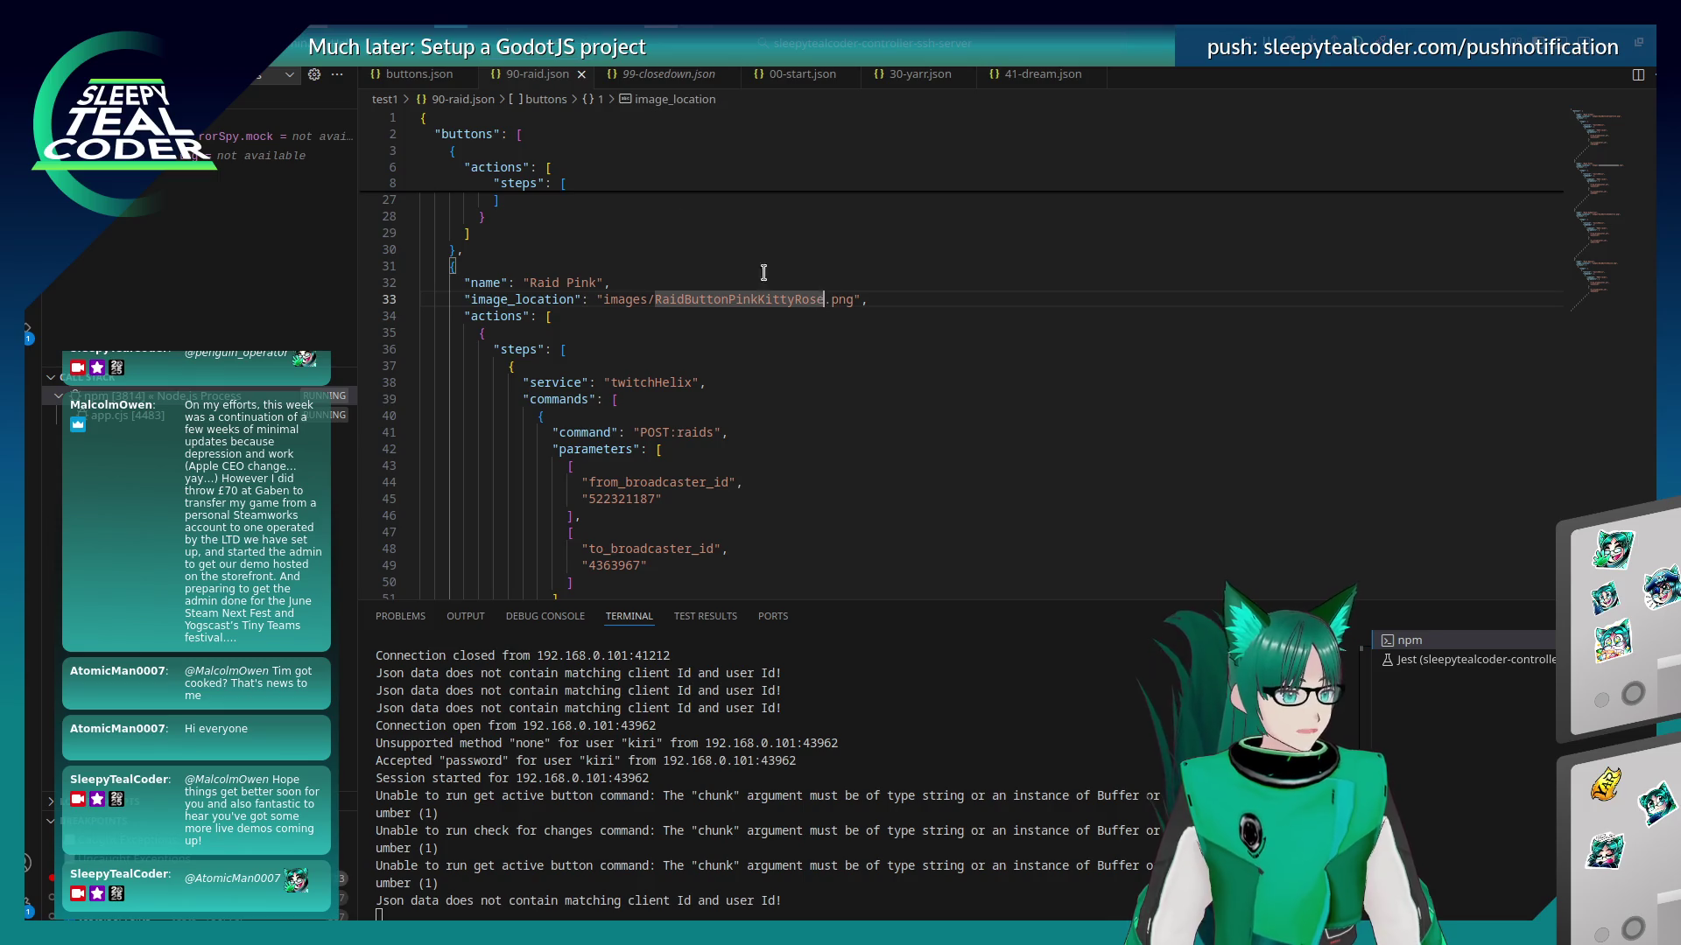
{"action": "key", "text": "alt+Tab"}
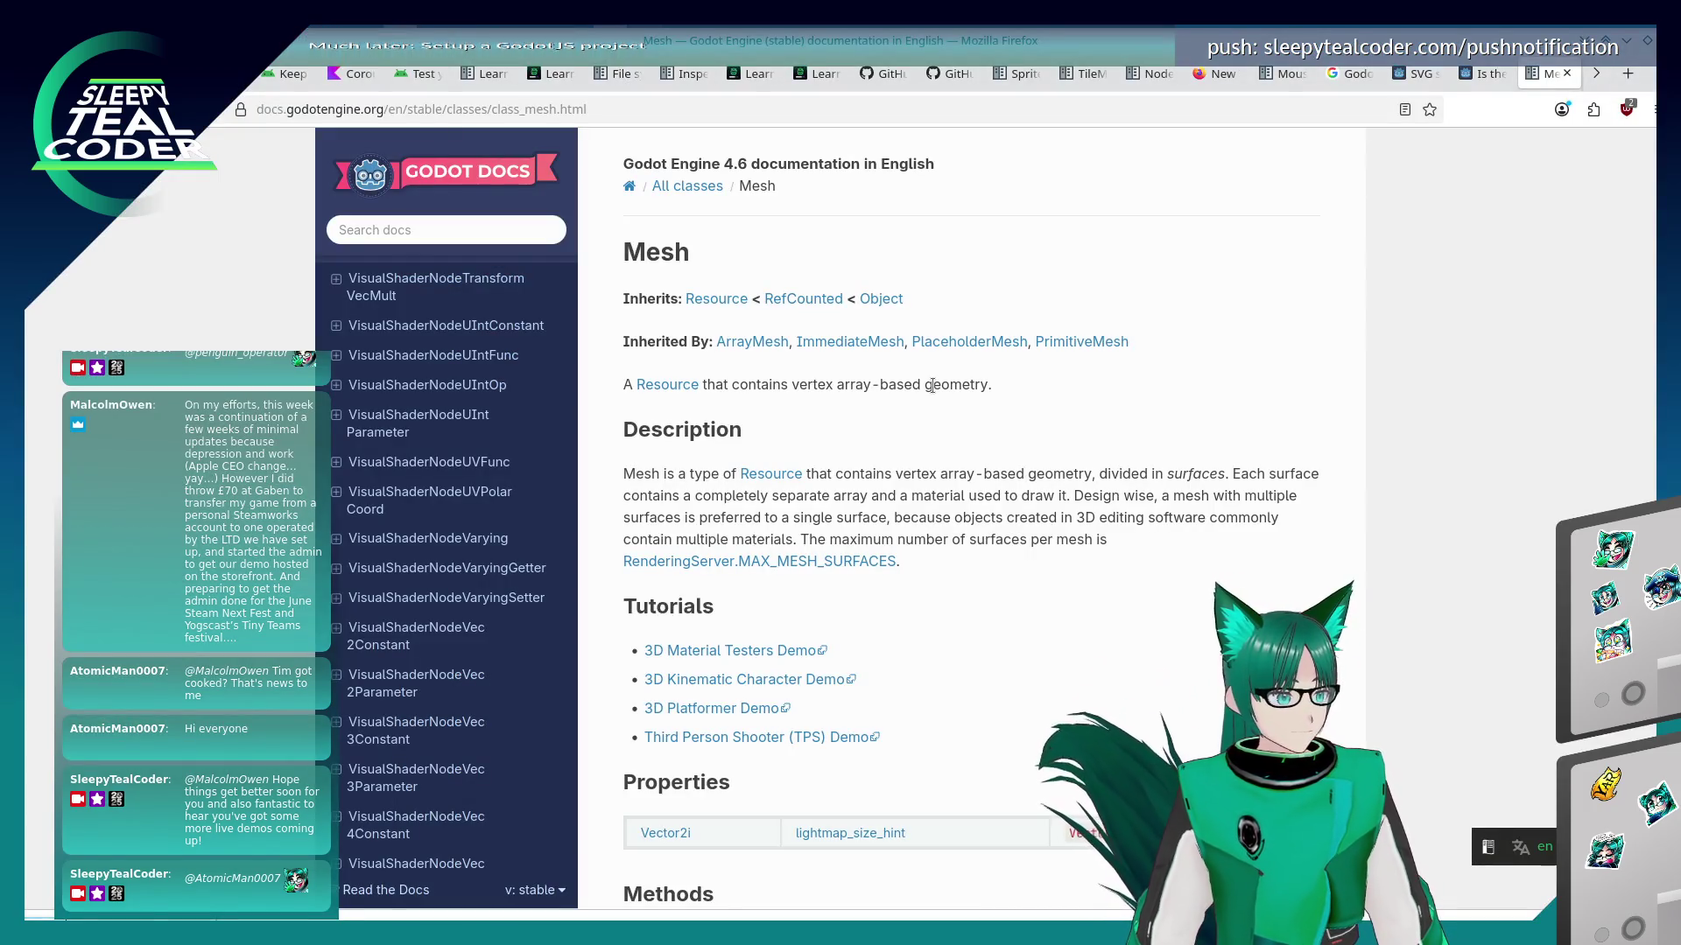
{"action": "key", "text": "ctrl+f"}
{"action": "type", "text": "get_aabb"}
{"action": "scroll", "coordinate": [970, 525], "scroll_direction": "up", "scroll_amount": 5}
{"action": "scroll", "coordinate": [969, 525], "scroll_direction": "down", "scroll_amount": 10}
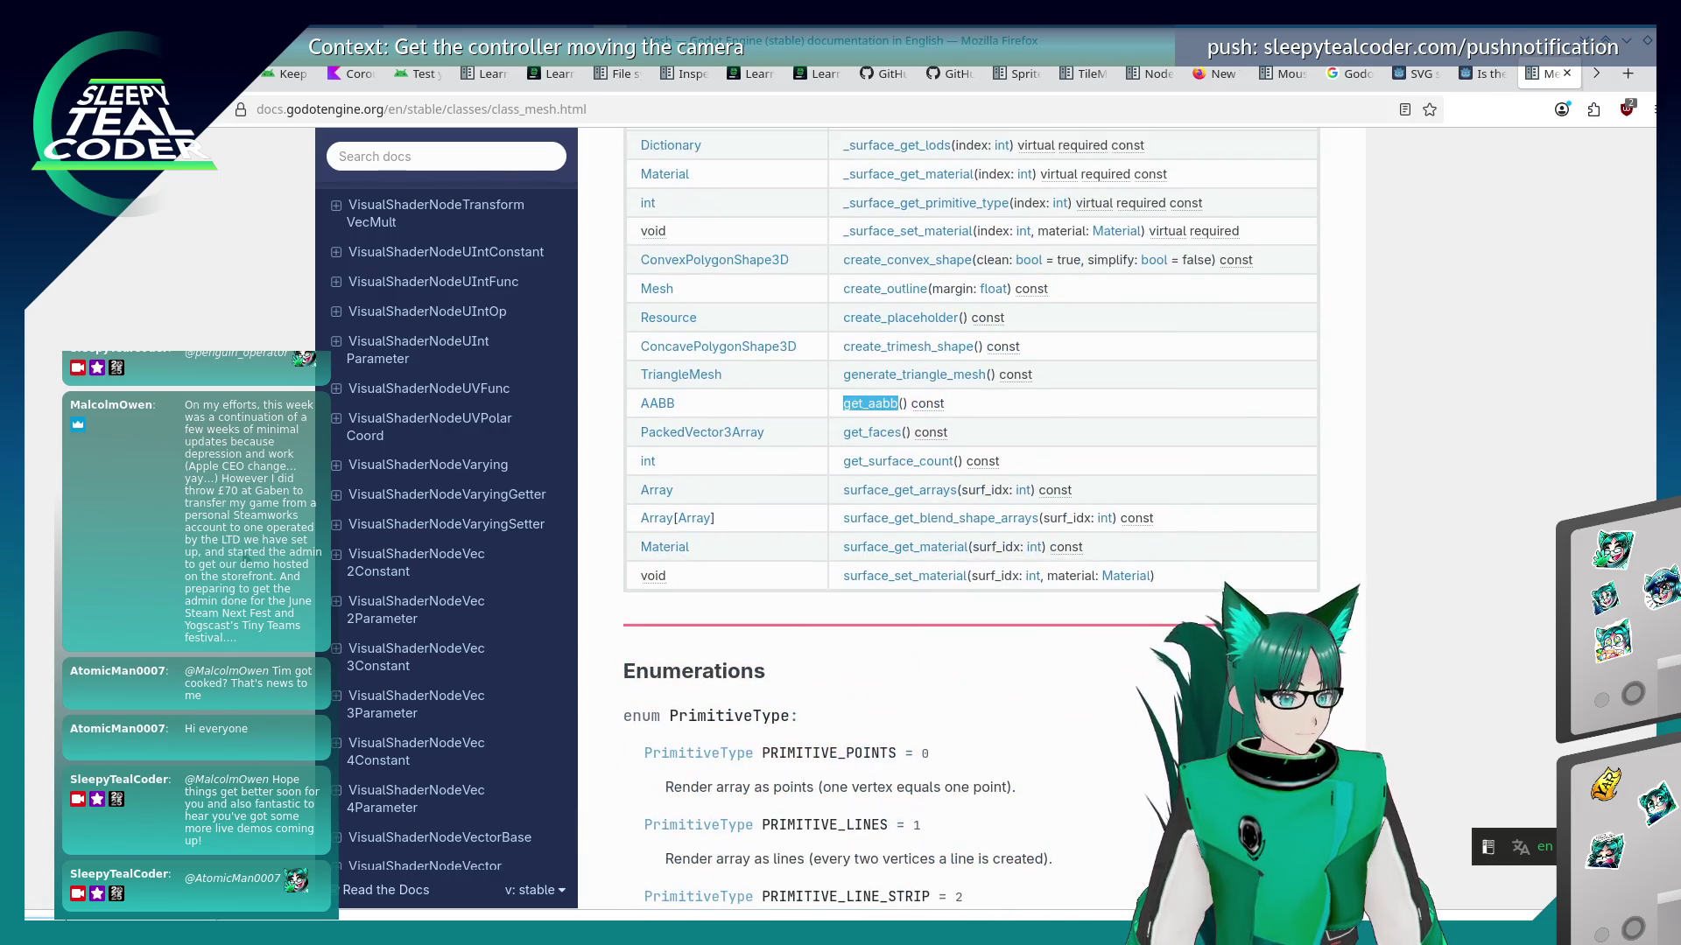
{"action": "scroll", "coordinate": [816, 562], "scroll_direction": "up", "scroll_amount": 3}
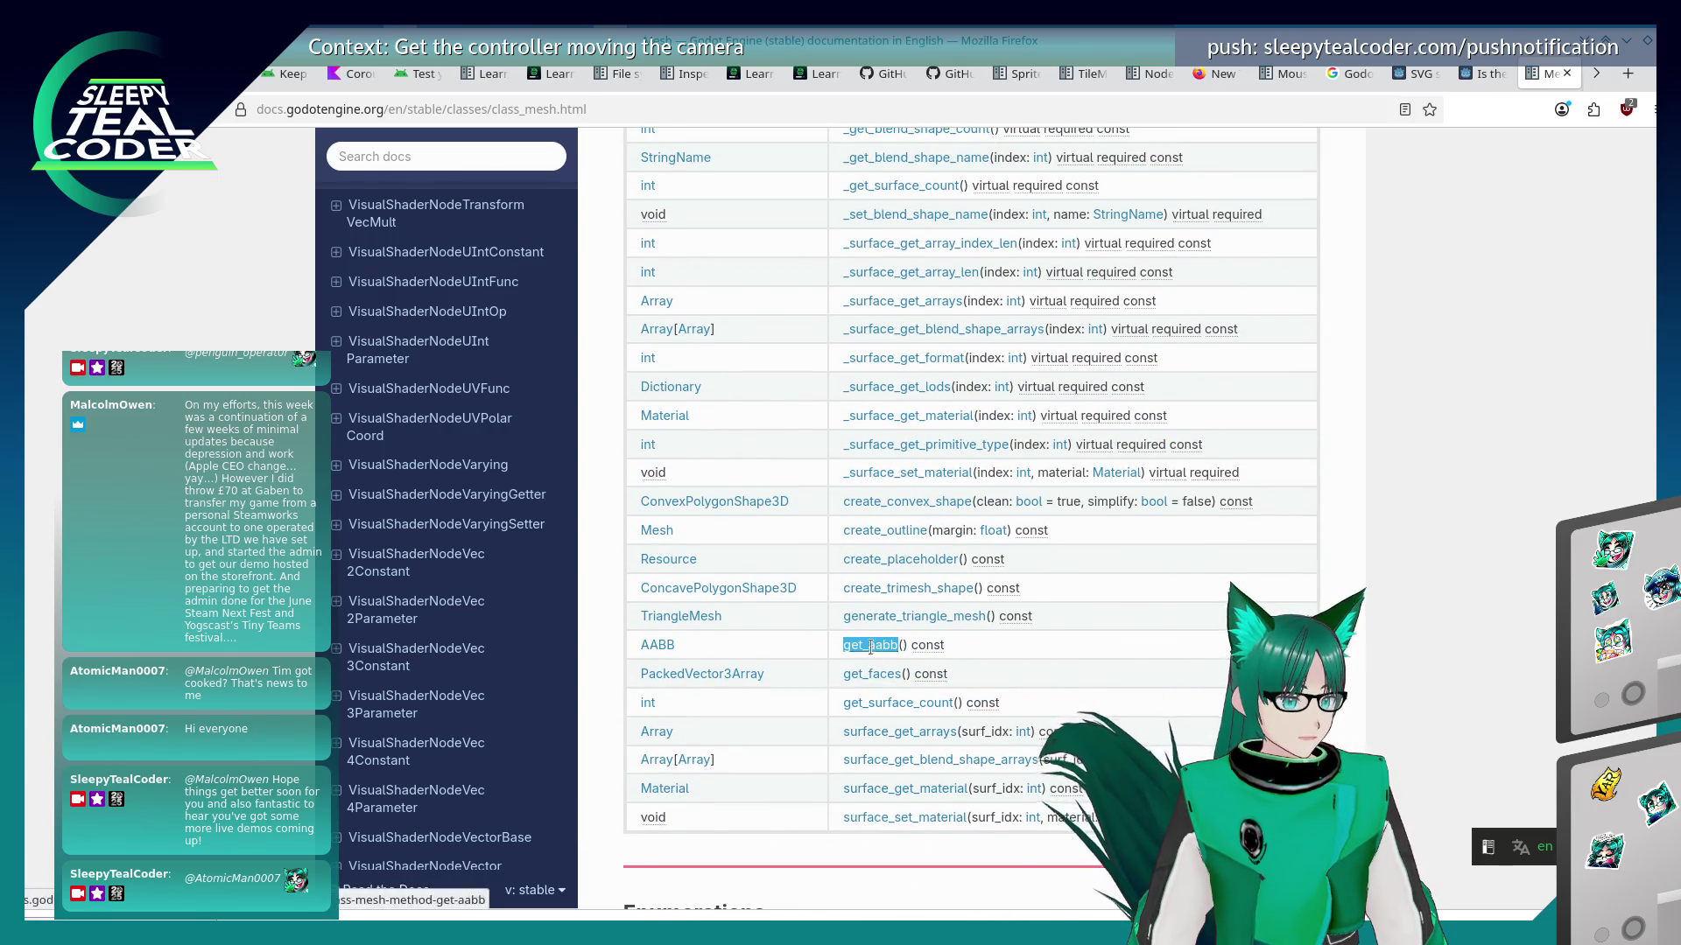
- Read the get_aabb method description, then return to the Godot editor
{"action": "left_click", "coordinate": [871, 648]}
{"action": "scroll", "coordinate": [1000, 622], "scroll_direction": "up", "scroll_amount": 2}
{"action": "scroll", "coordinate": [1000, 622], "scroll_direction": "up", "scroll_amount": 2}
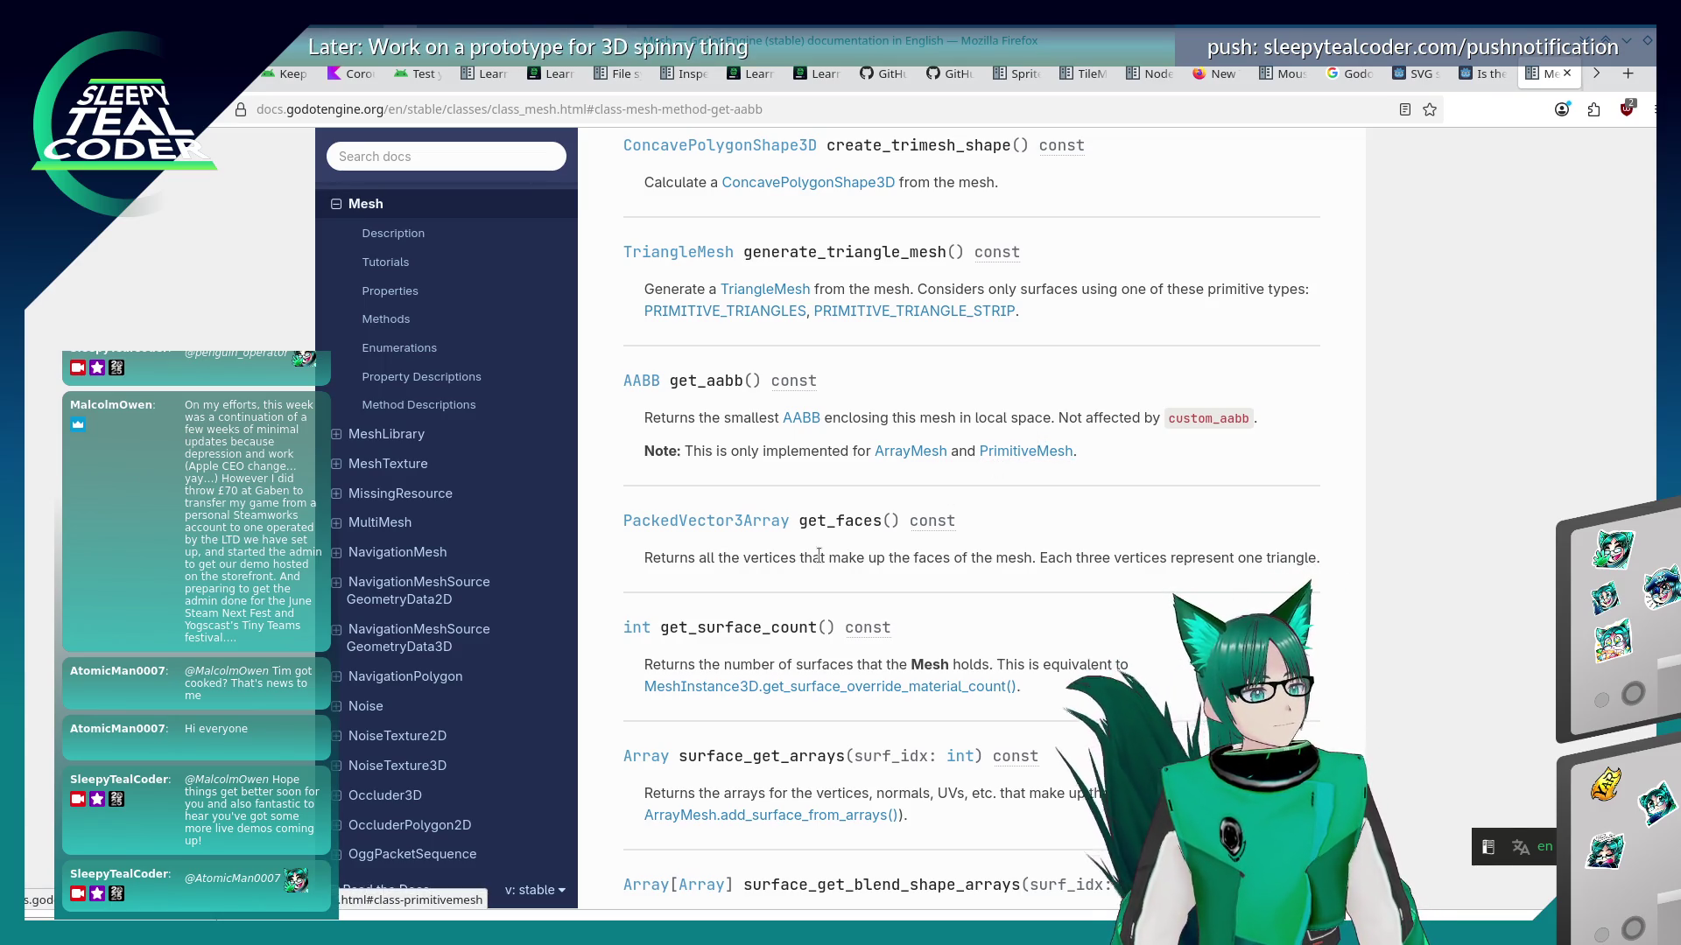
{"action": "scroll", "coordinate": [742, 681], "scroll_direction": "up", "scroll_amount": 5}
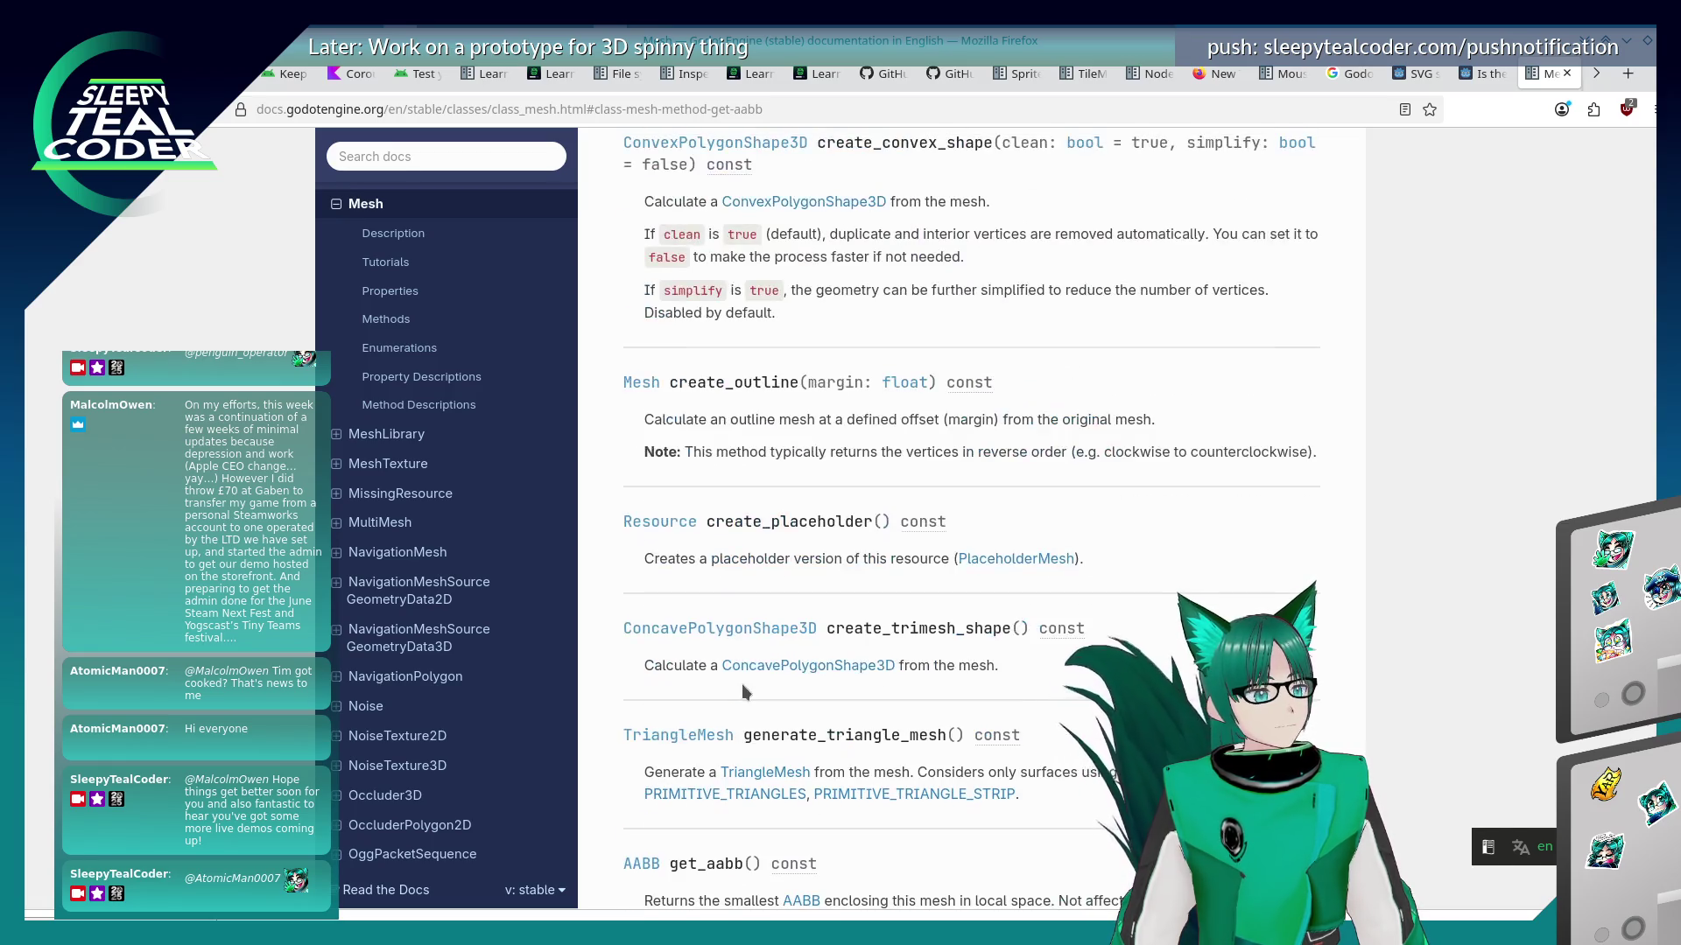
{"action": "scroll", "coordinate": [742, 684], "scroll_direction": "up", "scroll_amount": 3}
{"action": "scroll", "coordinate": [742, 685], "scroll_direction": "down", "scroll_amount": 2}
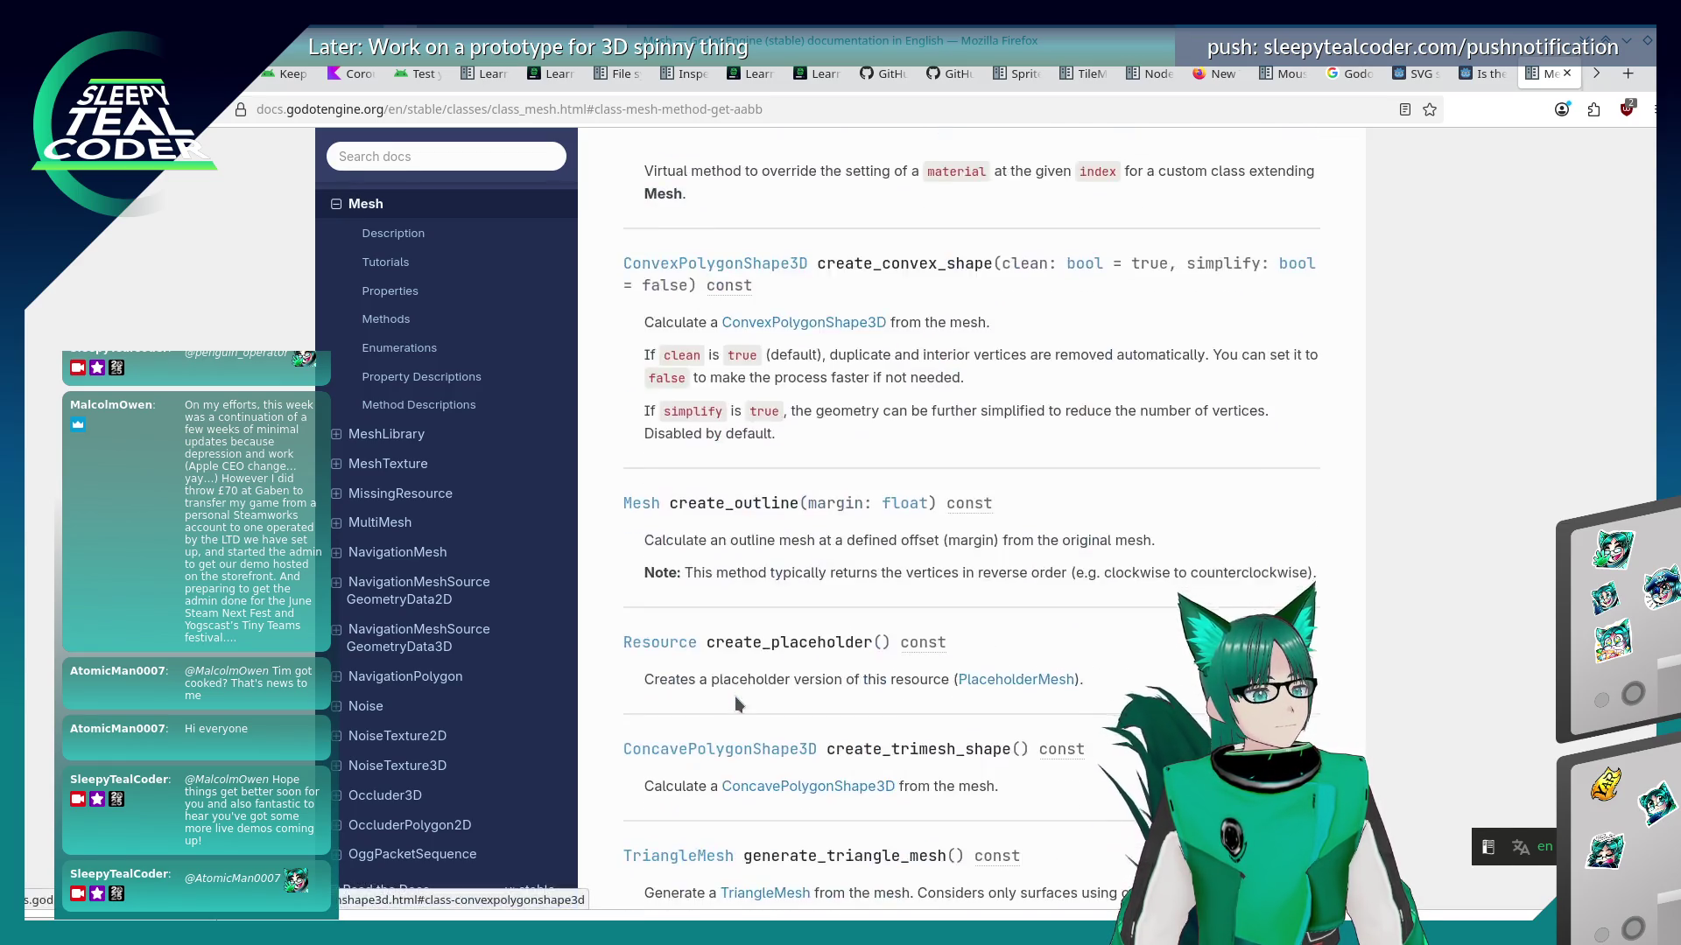
{"action": "scroll", "coordinate": [736, 701], "scroll_direction": "down", "scroll_amount": 6}
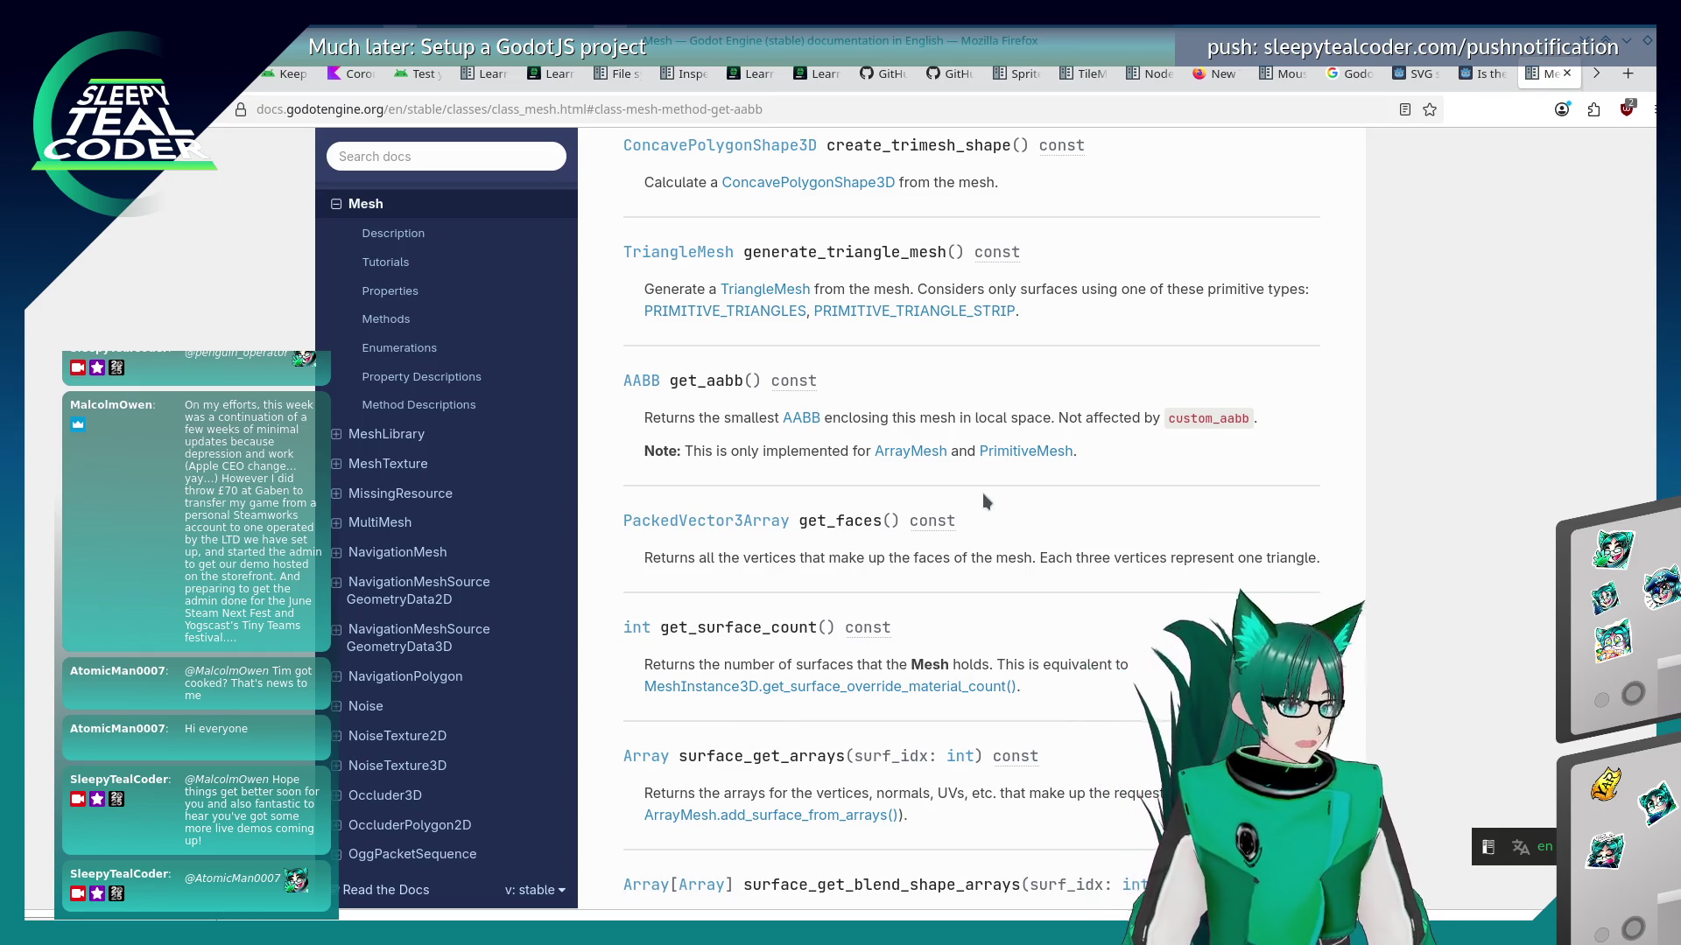
{"action": "key", "text": "alt+Tab"}
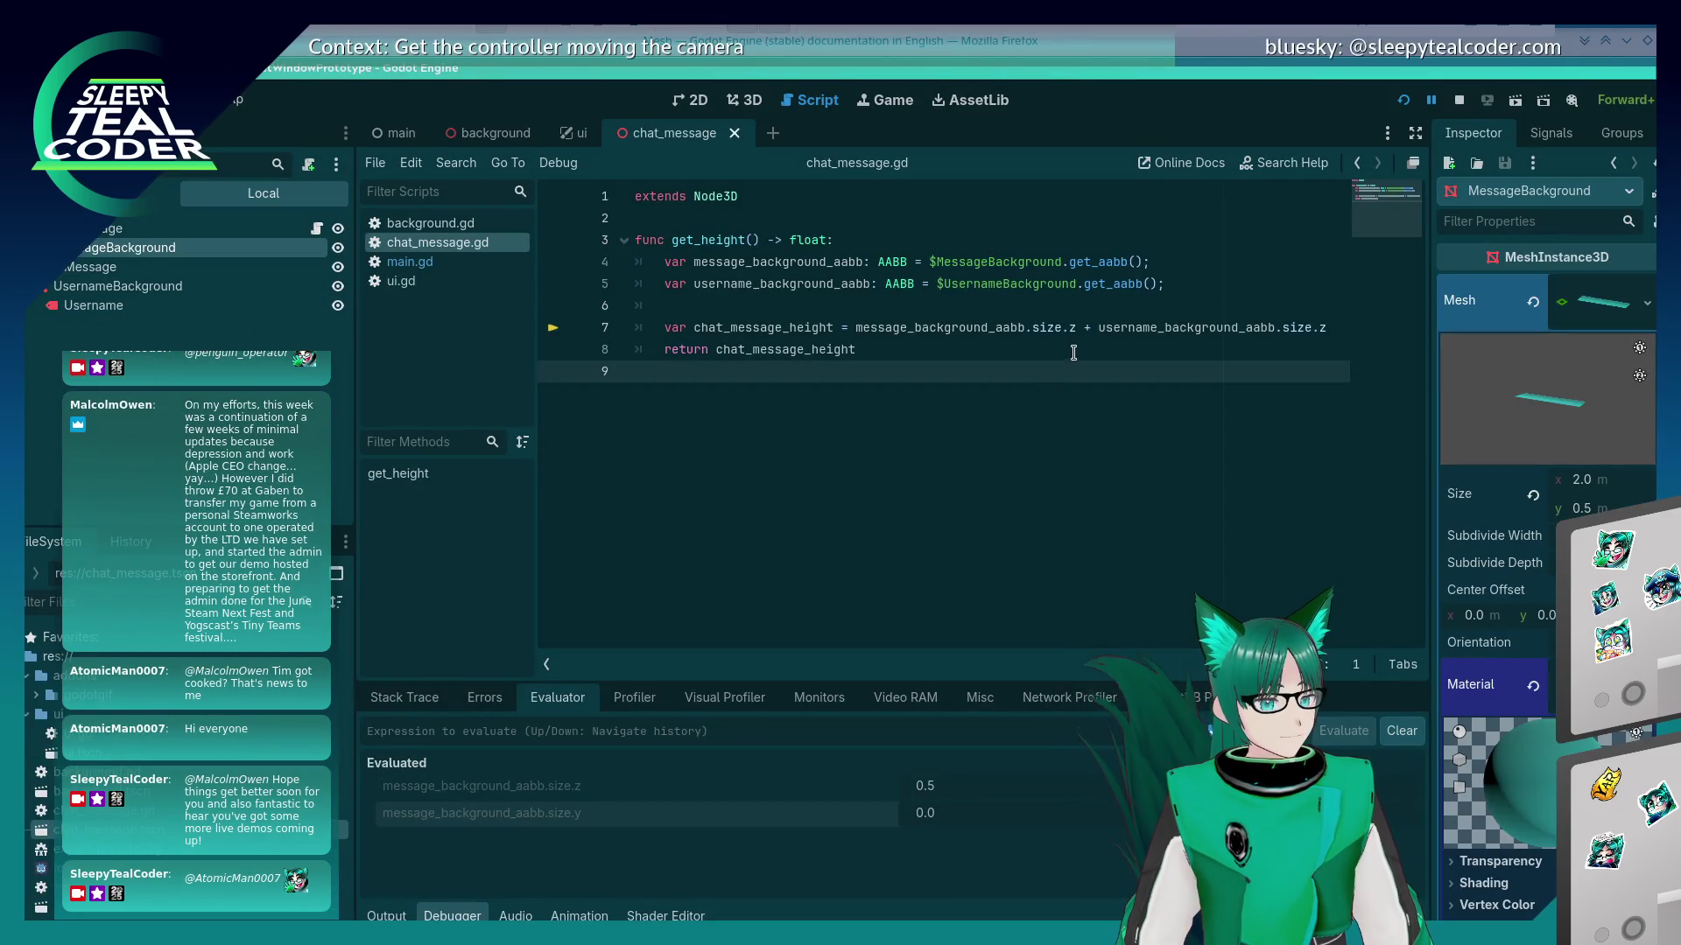
- Change the message background term on line 7 from size.y to size.z
{"action": "left_click", "coordinate": [1083, 330]}
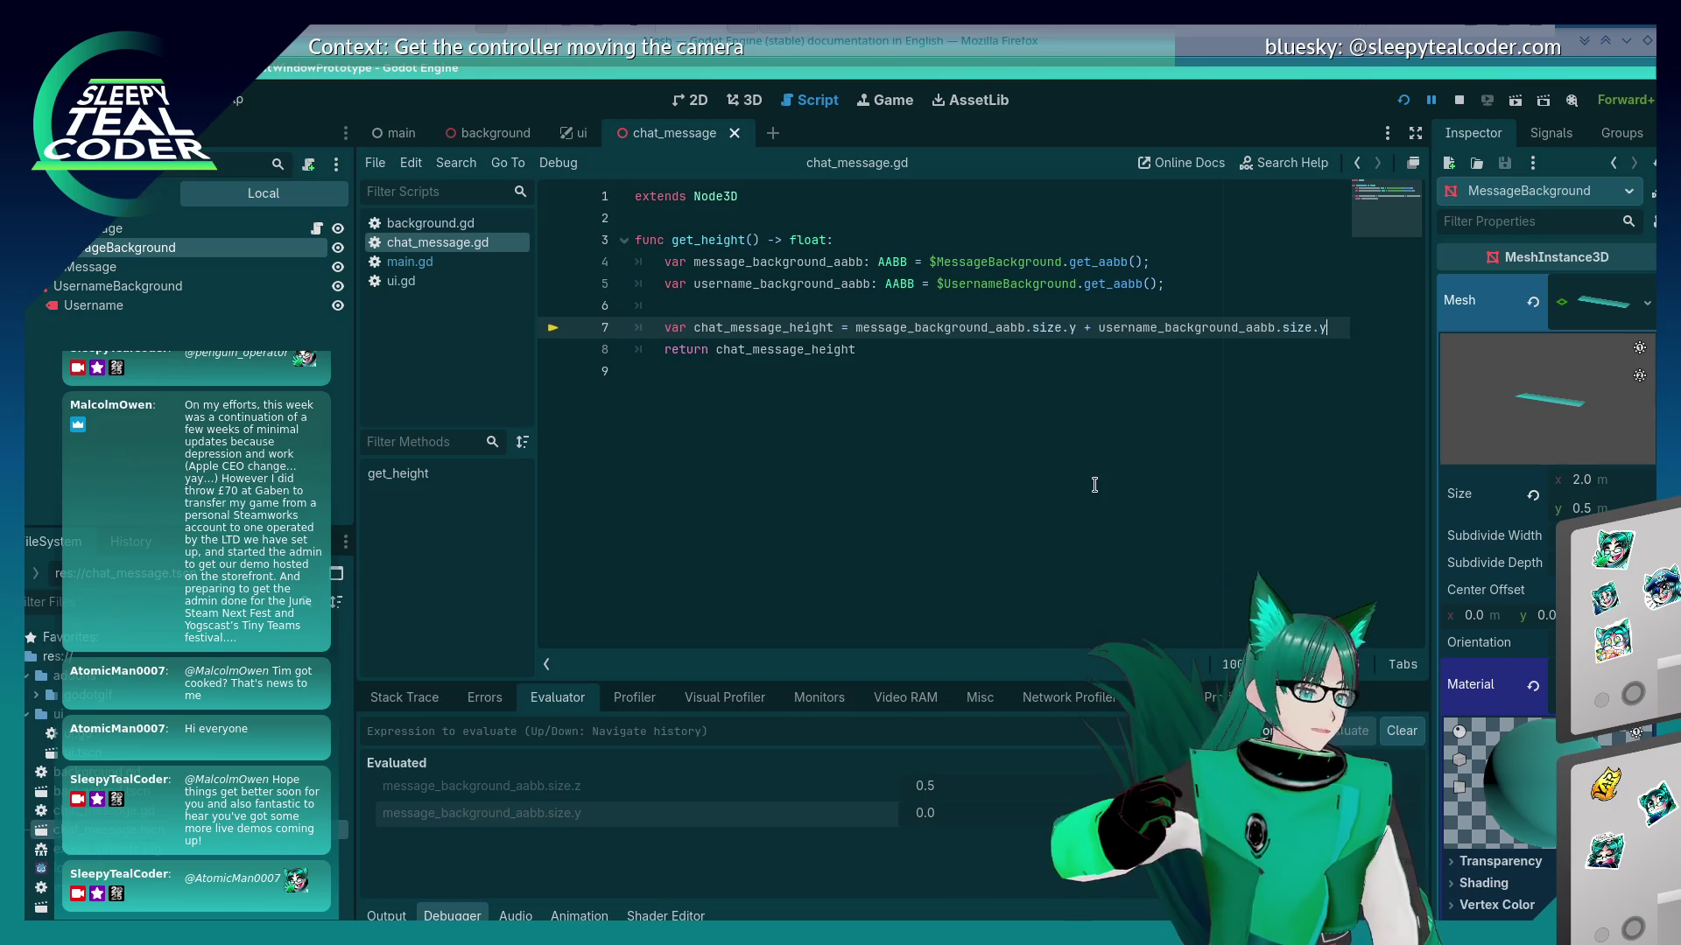
{"action": "type", "text": "y"}
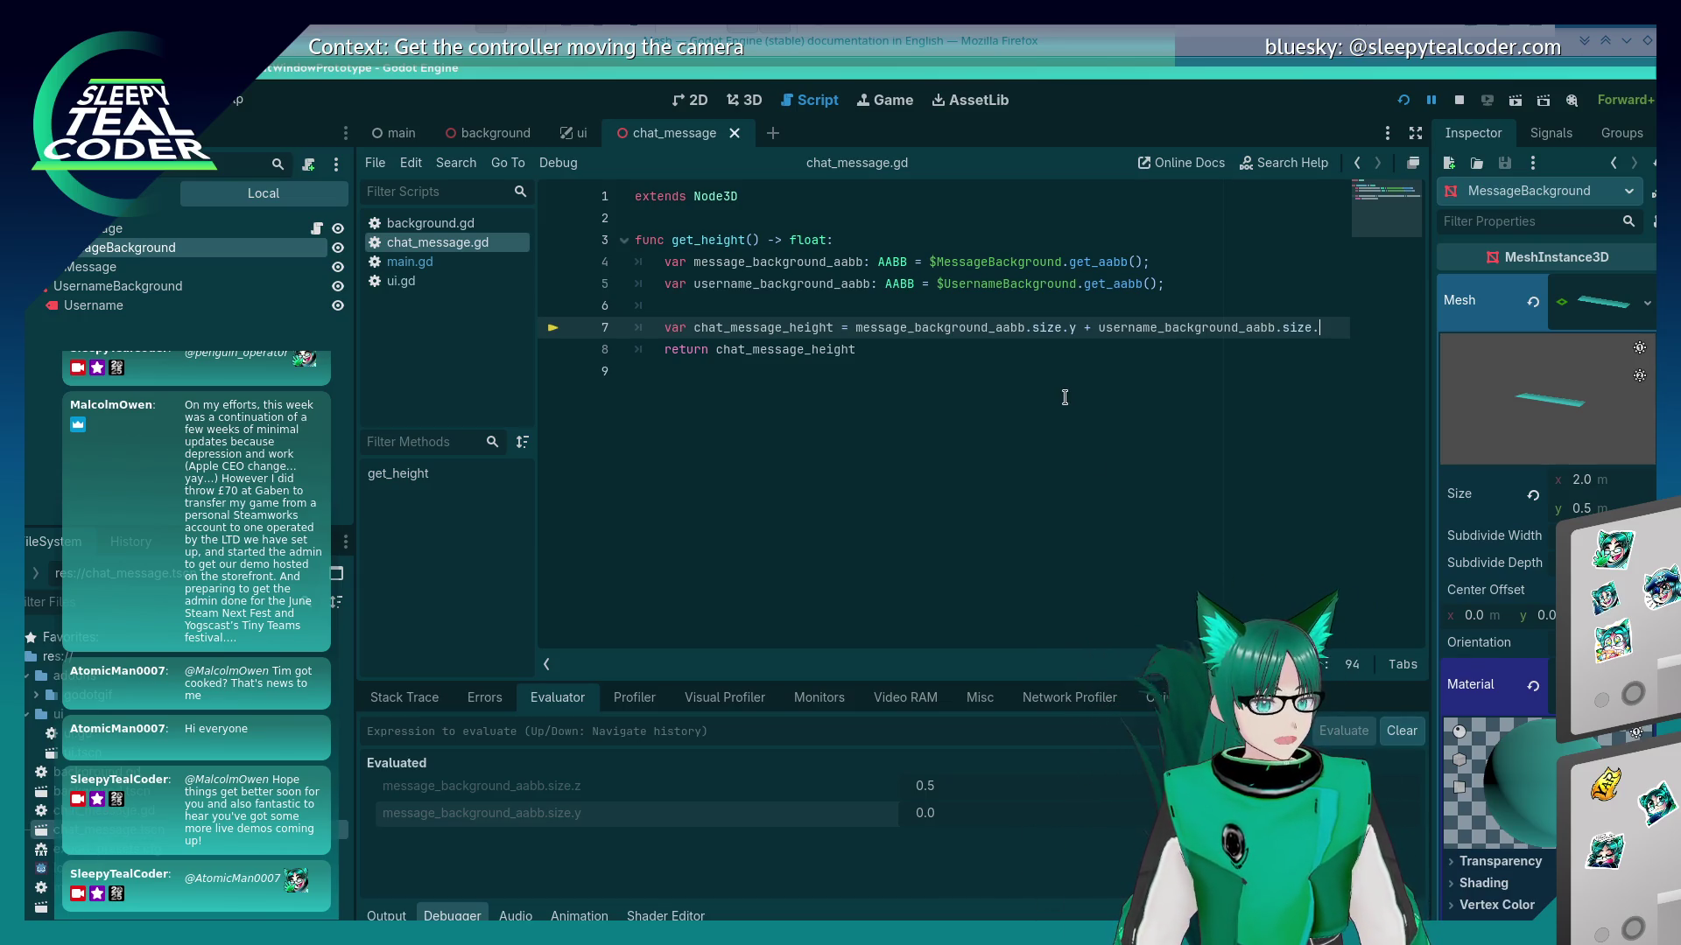
{"action": "key", "text": "ctrl+Left"}
{"action": "key", "text": "ctrl+Left"}
{"action": "key", "text": "ctrl+Left"}
{"action": "key", "text": "Delete"}
{"action": "type", "text": "z"}
- Evaluate username_background_aabb size y (0.0) and size z (0.3) in the Evaluator
{"action": "double_click", "coordinate": [1174, 331]}
{"action": "key", "text": "ctrl+c"}
{"action": "left_click_drag", "start_coordinate": [1098, 328], "coordinate": [1359, 329]}
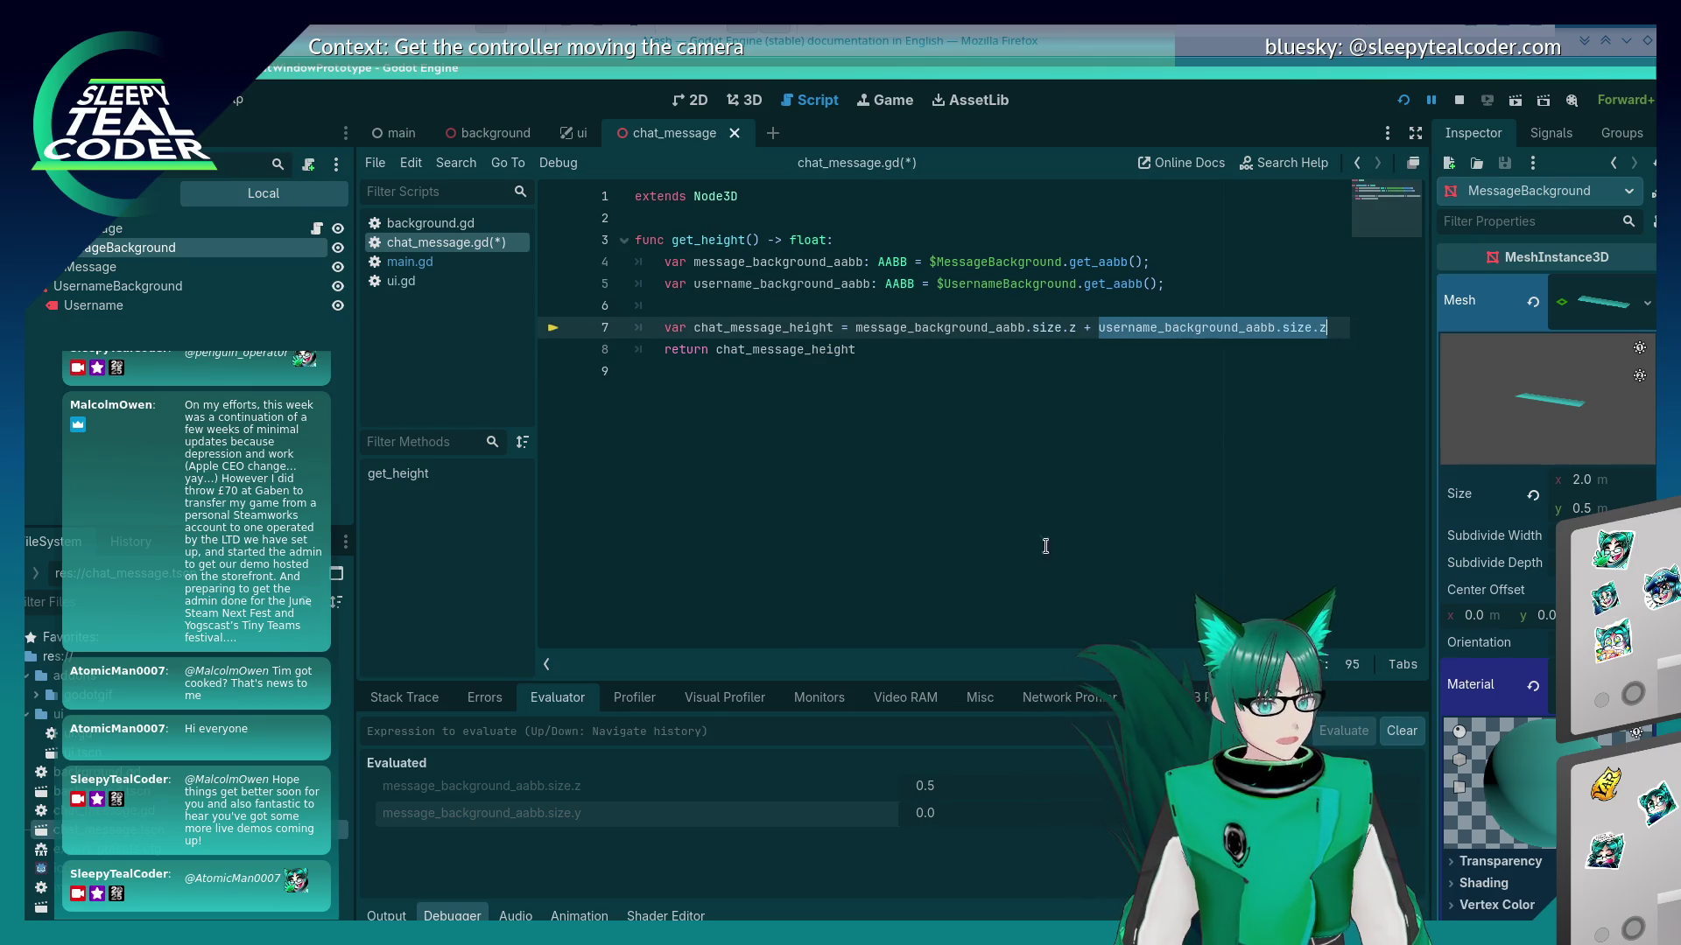
{"action": "key", "text": "ctrl+v"}
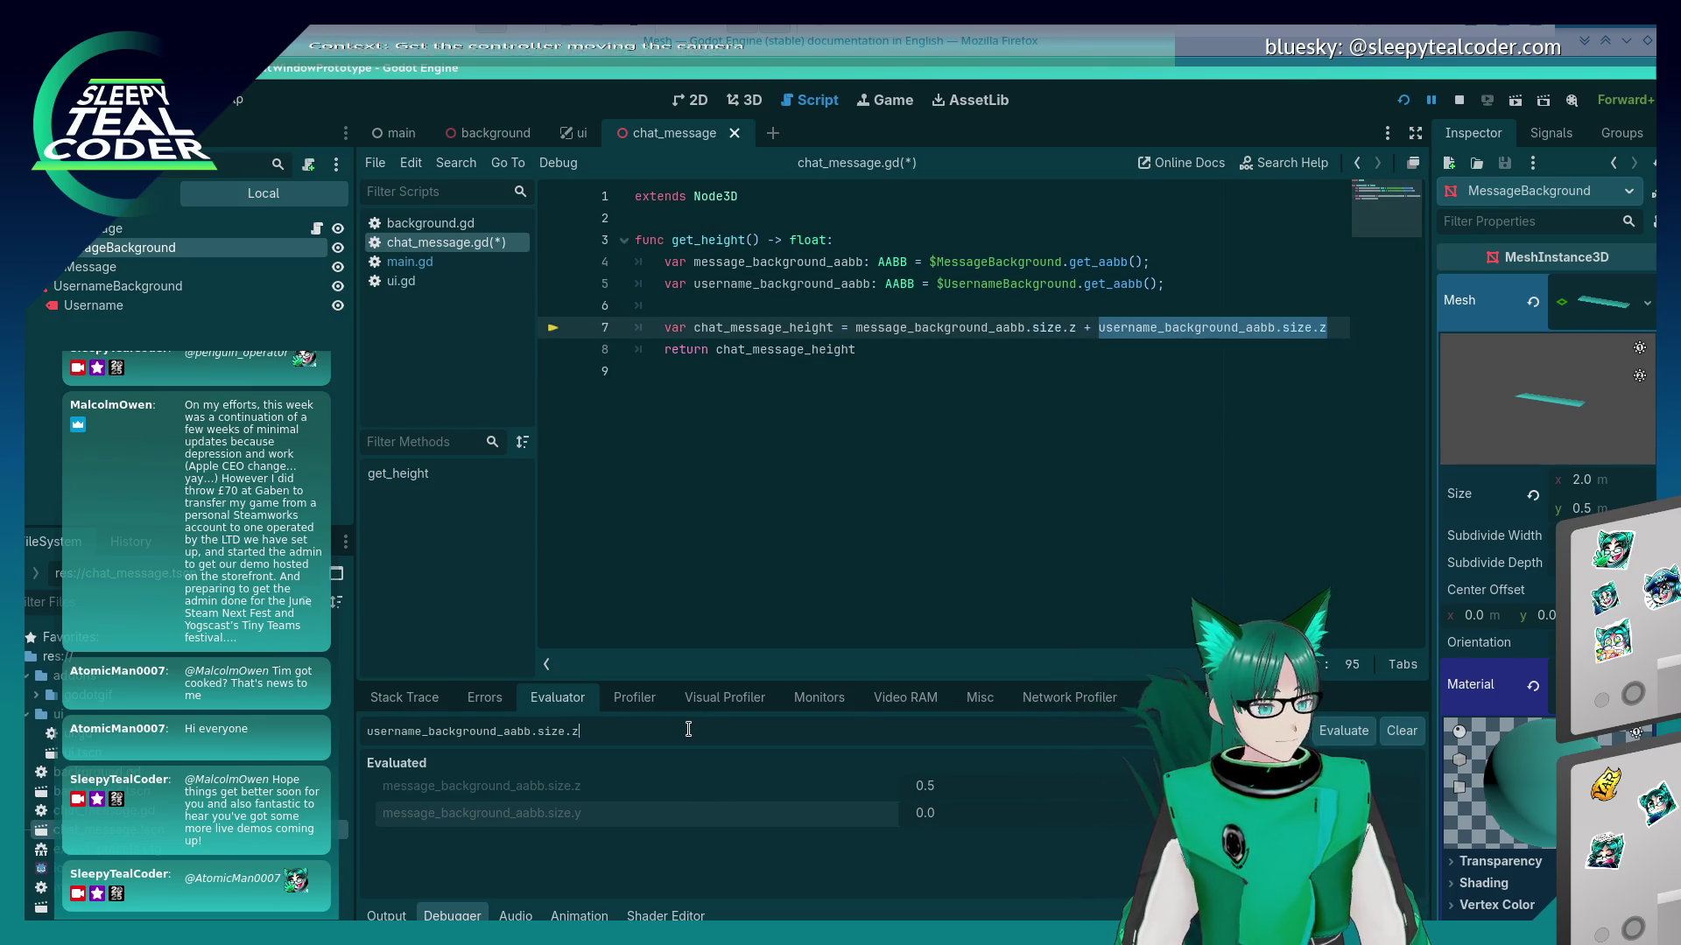
{"action": "key", "text": "Return"}
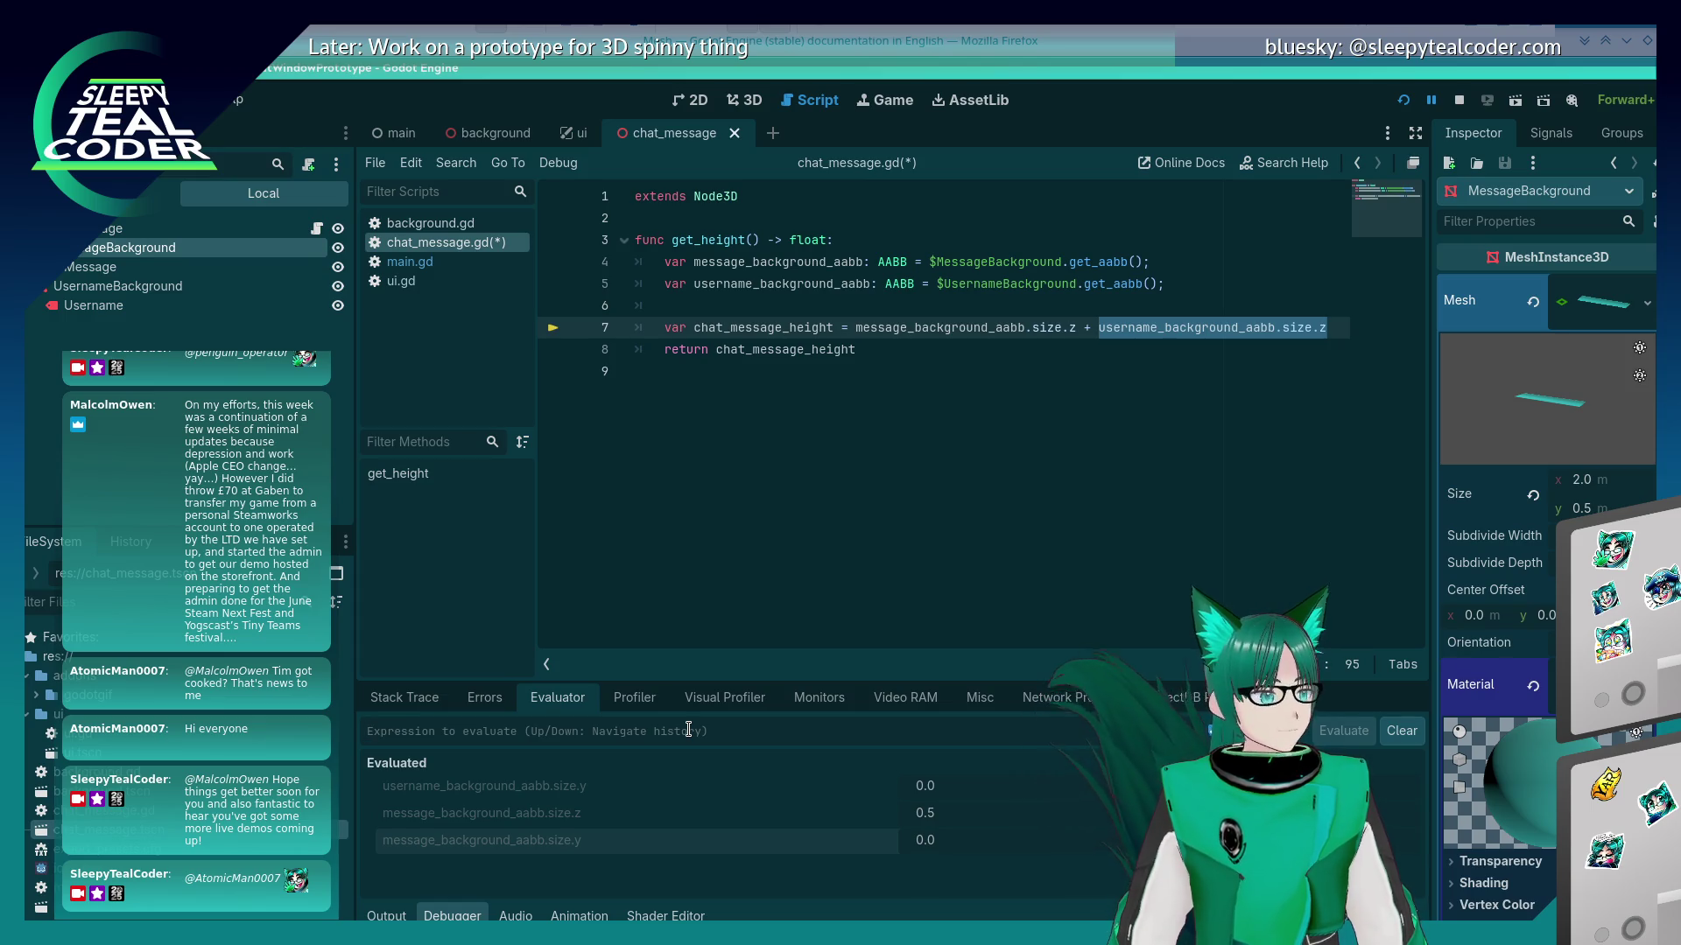
{"action": "key", "text": "ctrl+v"}
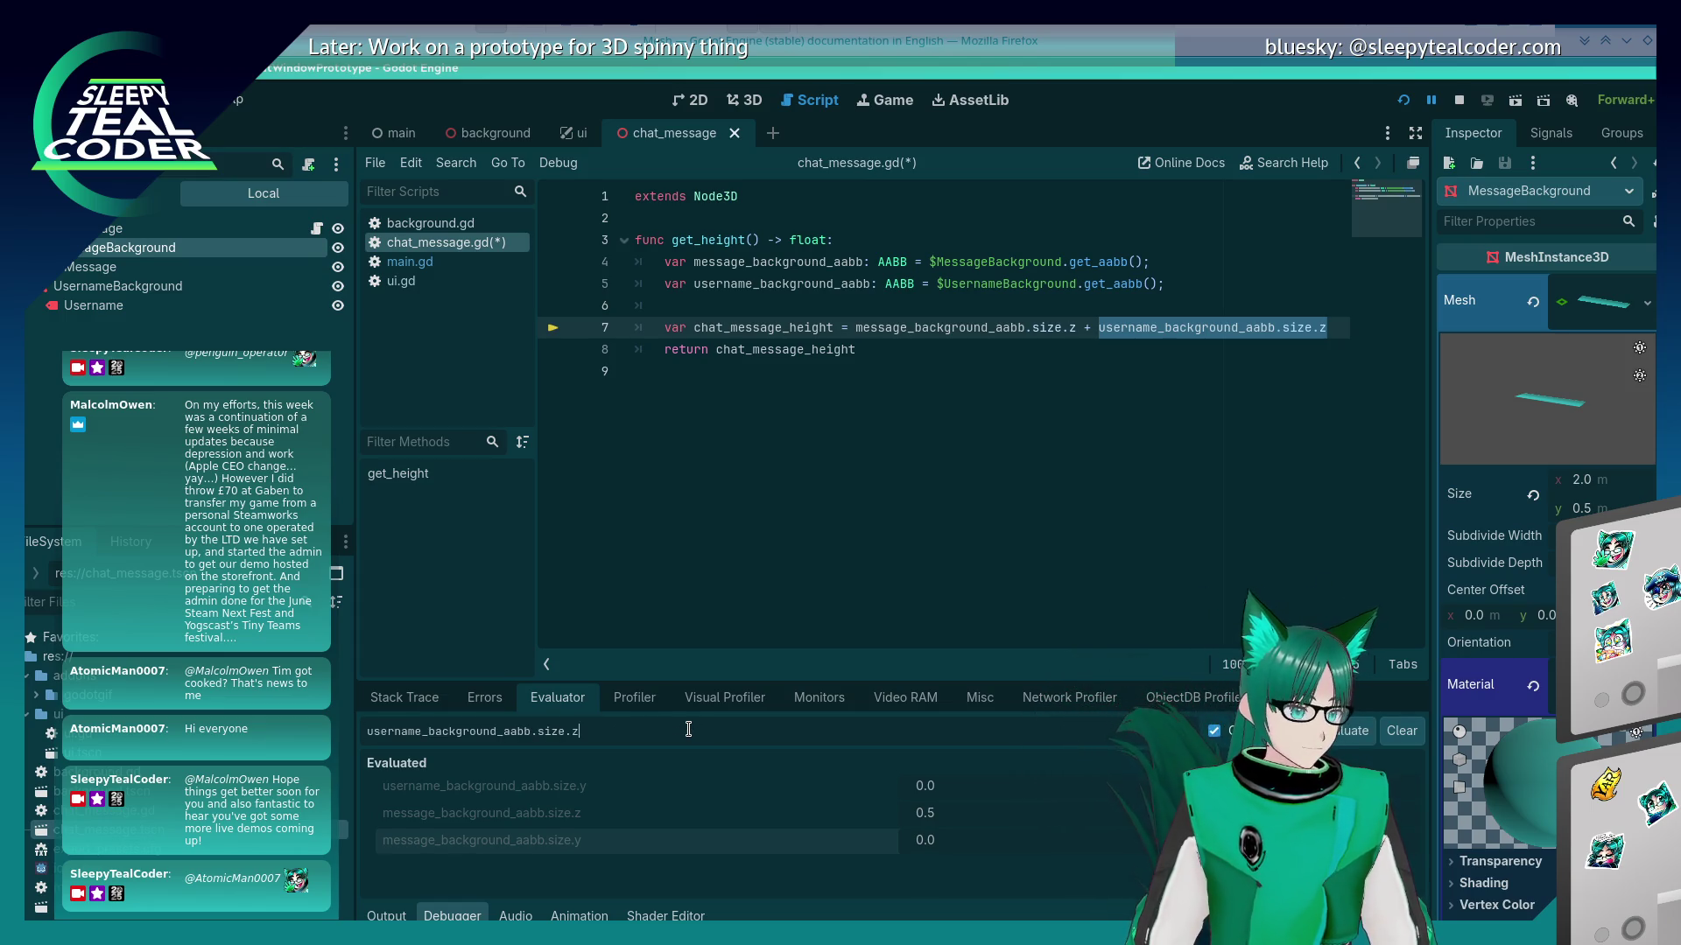
{"action": "key", "text": "Return"}
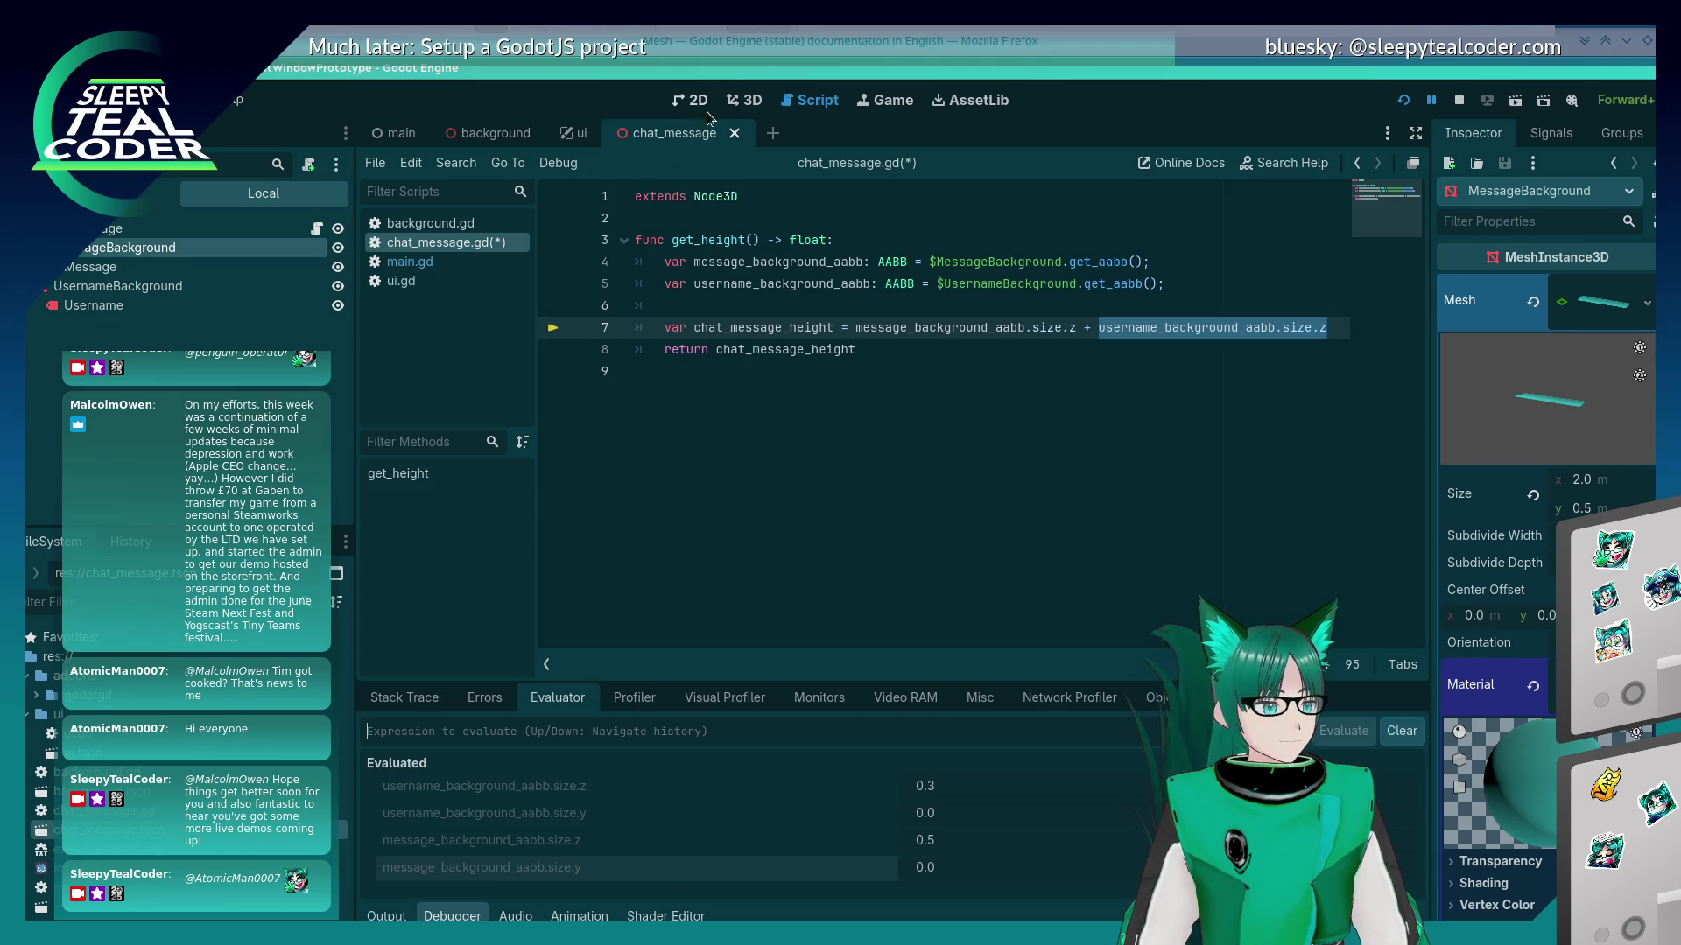
{"action": "left_click", "coordinate": [742, 101]}
{"action": "left_click", "coordinate": [807, 357]}
{"action": "left_click_drag", "start_coordinate": [985, 339], "coordinate": [964, 327]}
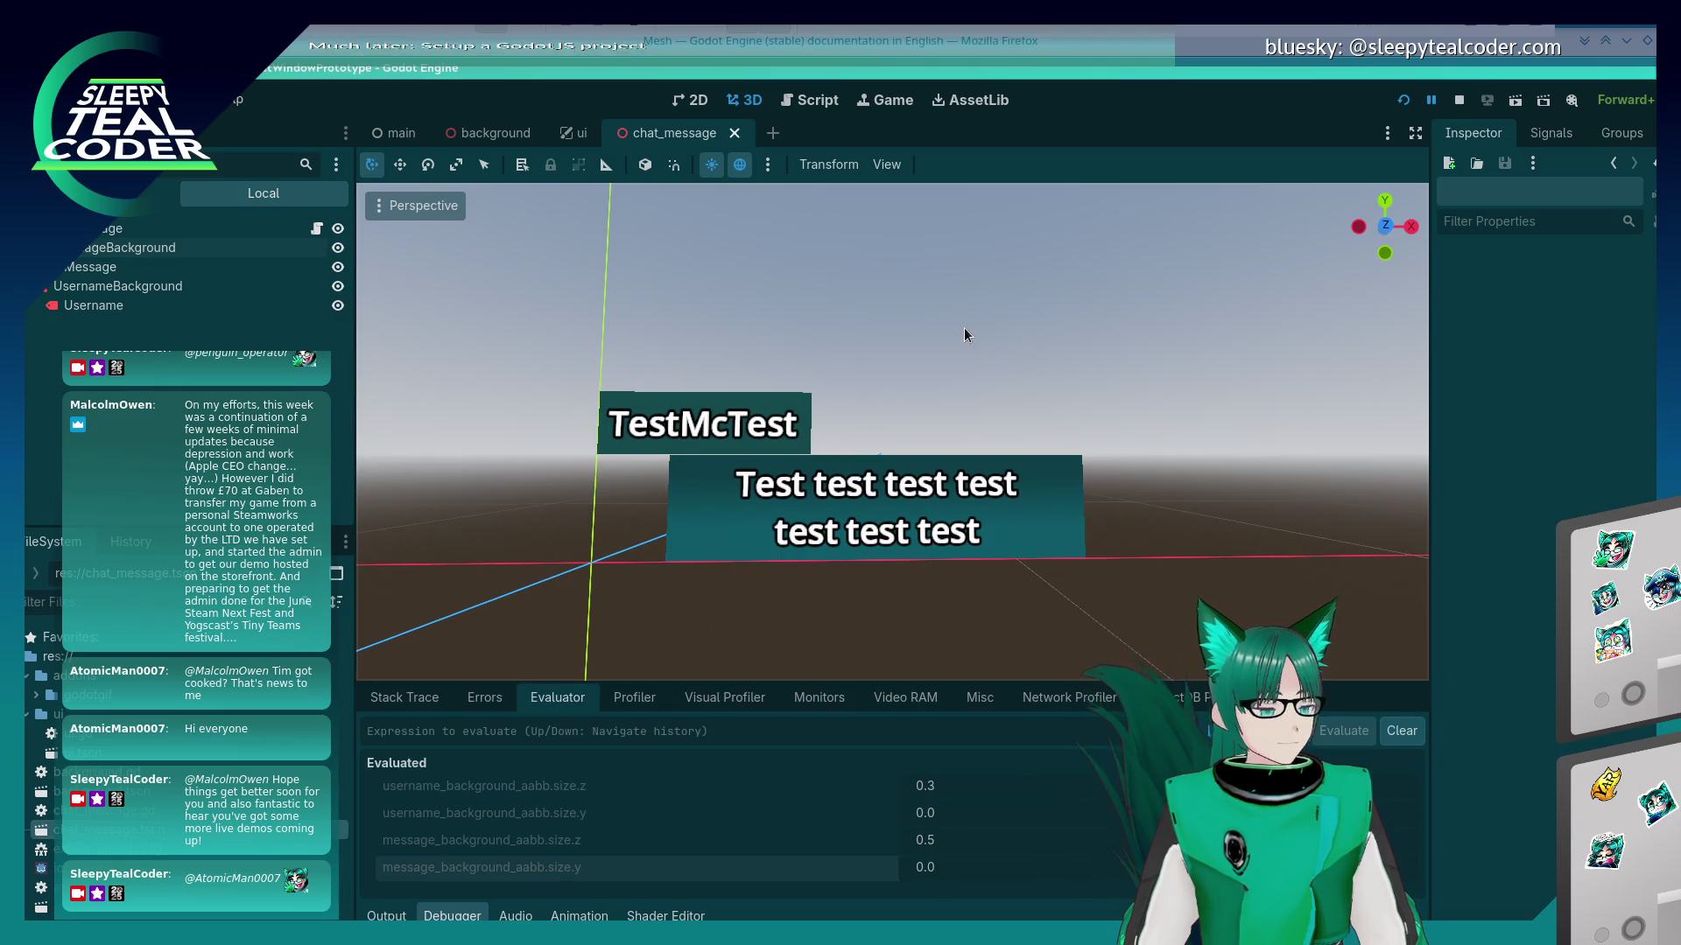
{"action": "scroll", "coordinate": [964, 327], "scroll_direction": "down", "scroll_amount": 2}
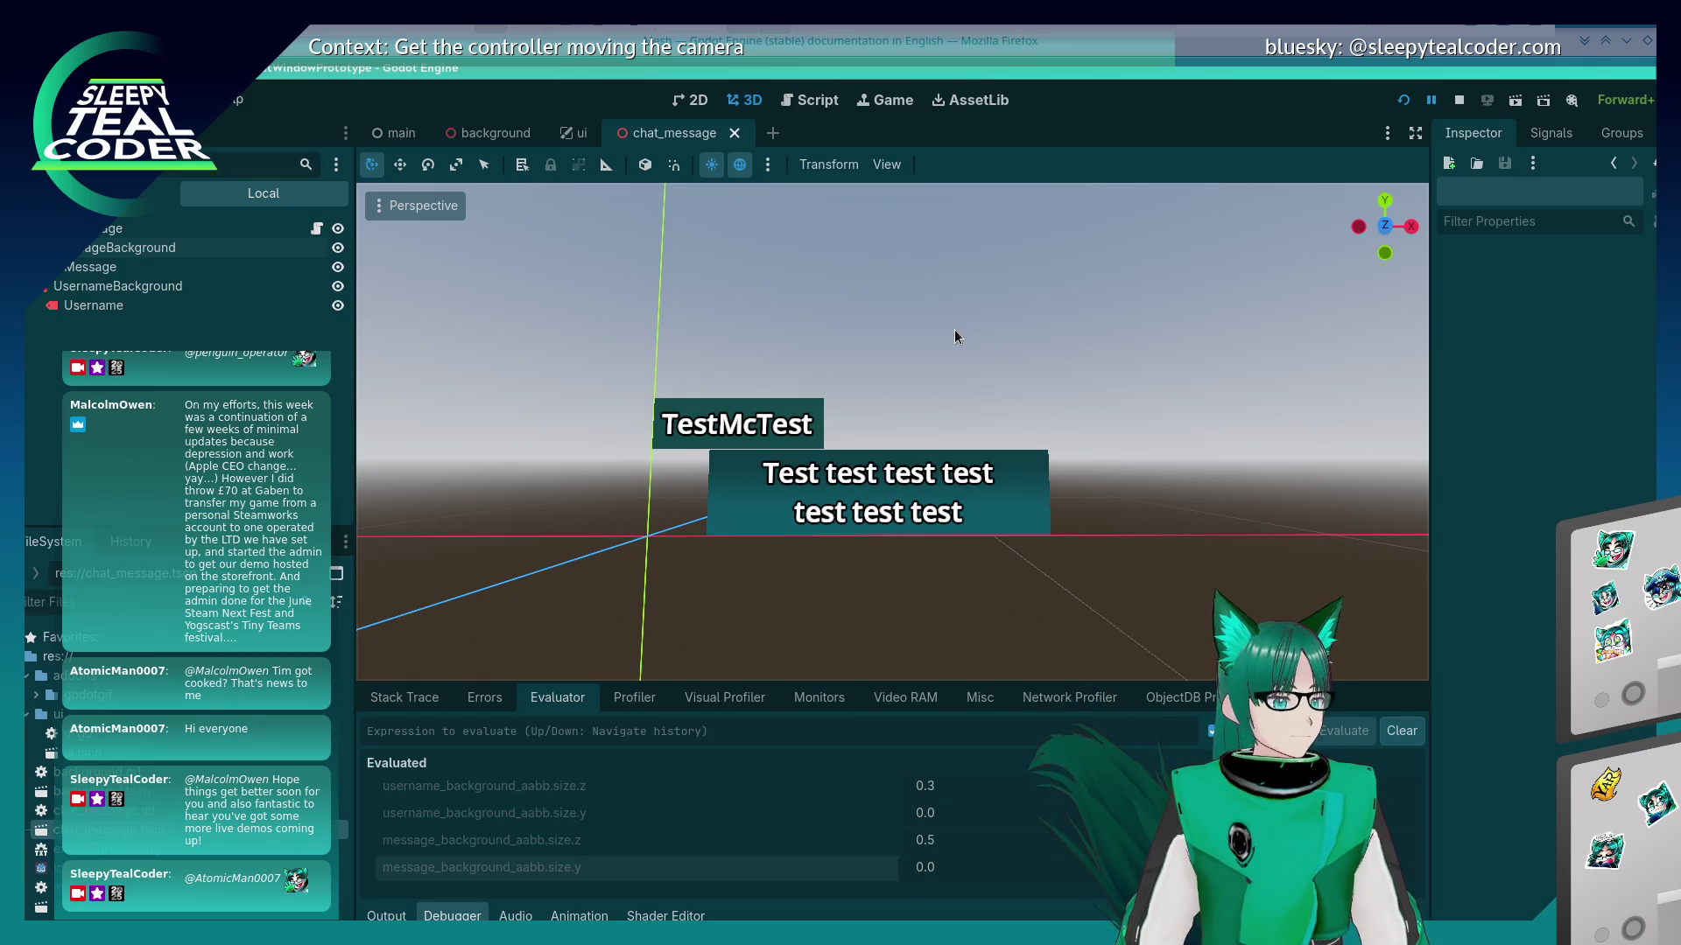
{"action": "left_click", "coordinate": [830, 103]}
{"action": "left_click", "coordinate": [883, 354]}
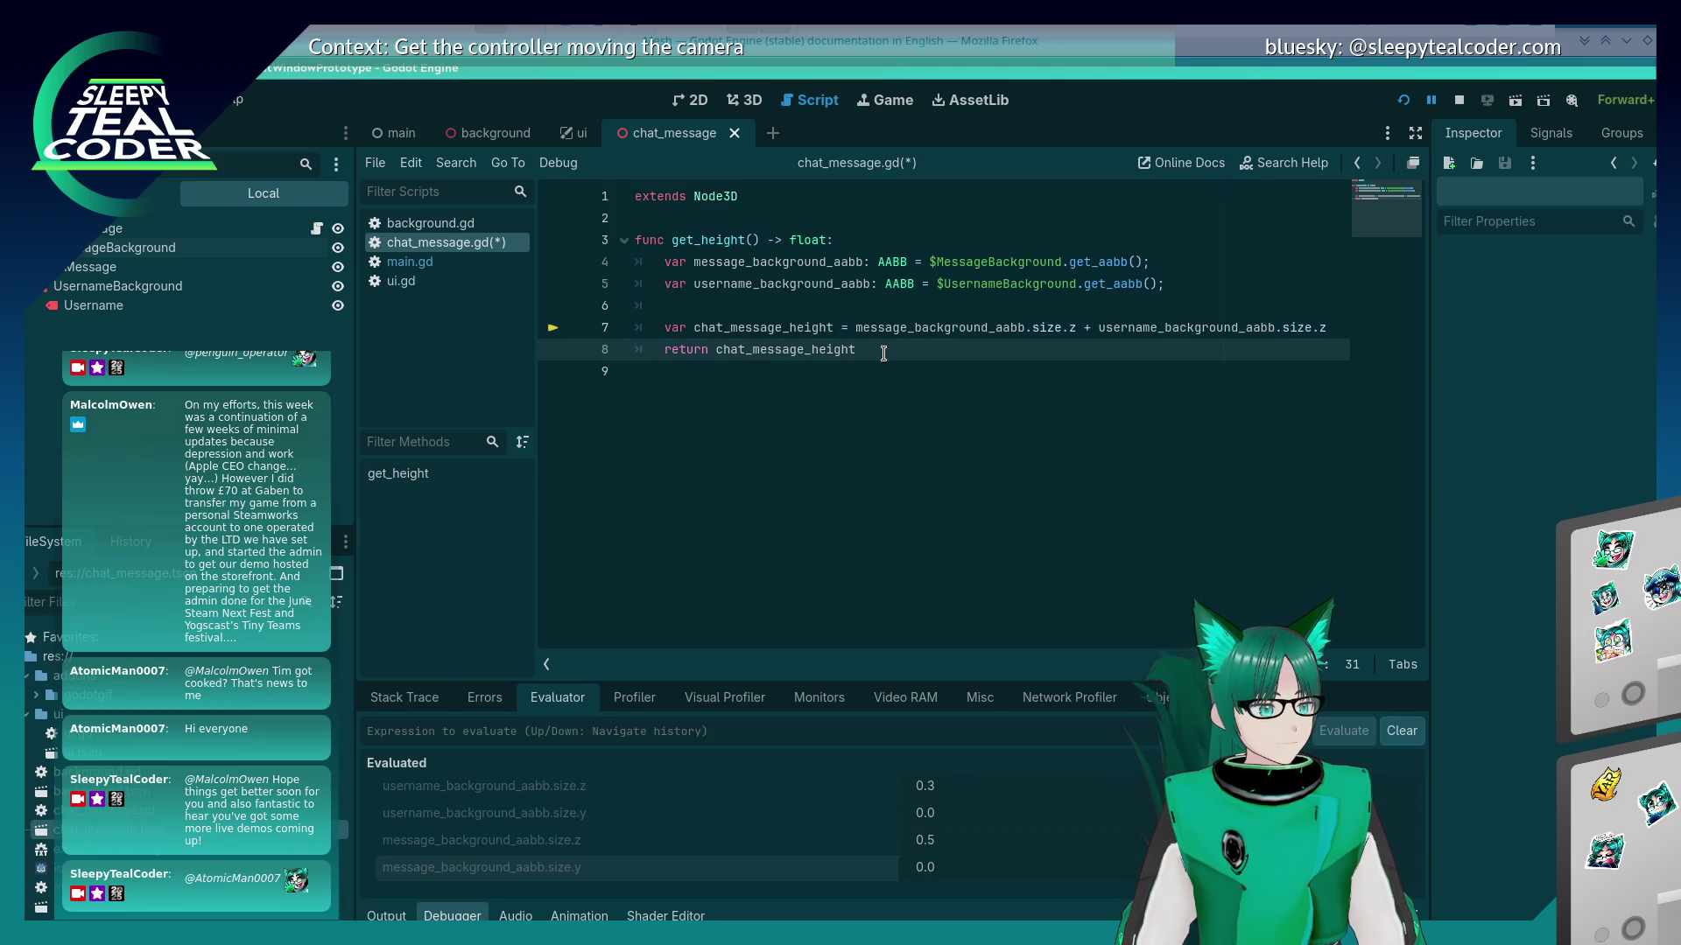
{"action": "left_click", "coordinate": [875, 367]}
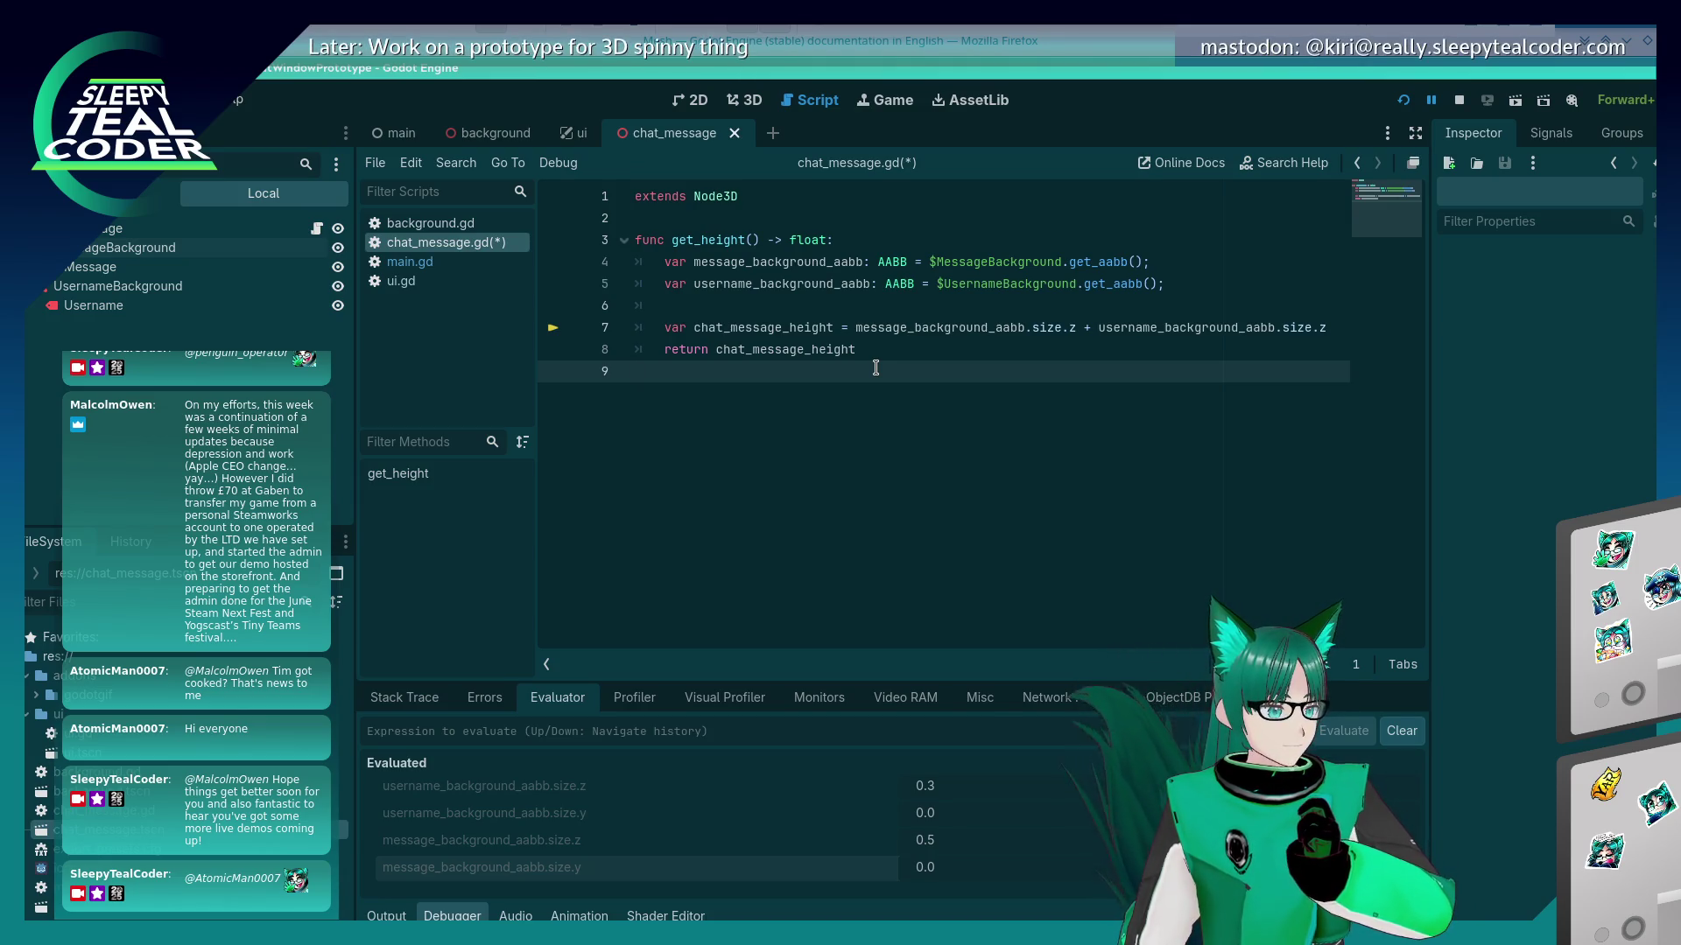
{"action": "left_click", "coordinate": [875, 349]}
- Run the game, resume past the breakpoint, and stack three TestMcTest messages before stopping
{"action": "left_click", "coordinate": [1403, 99]}
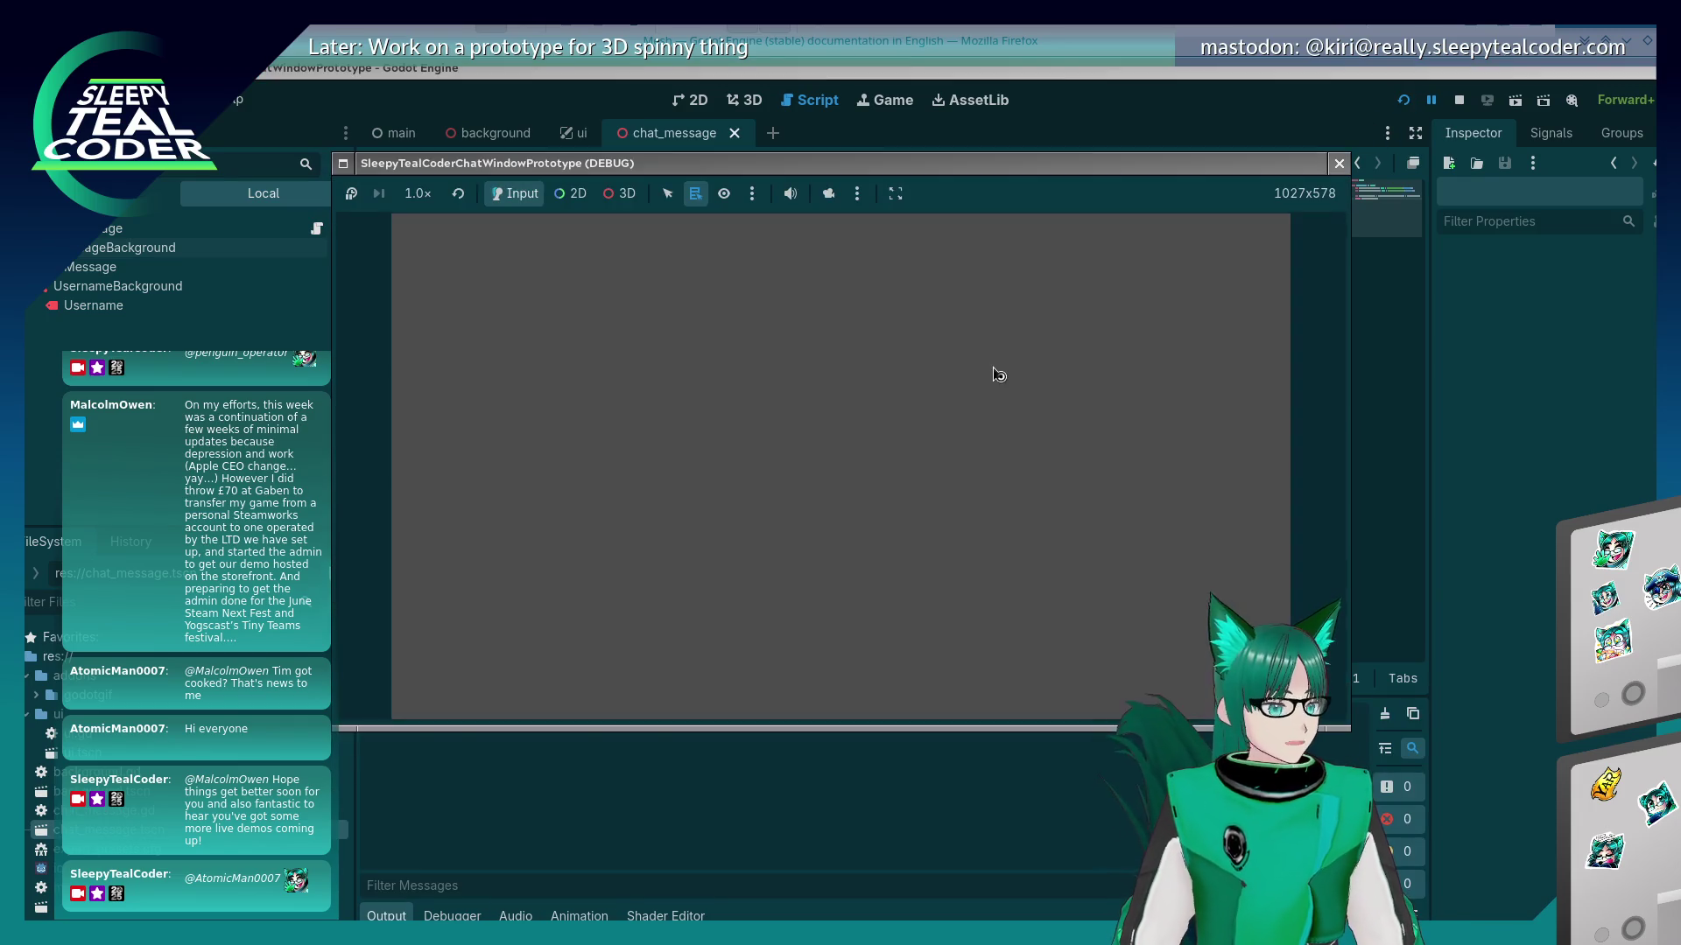
{"action": "left_click", "coordinate": [1015, 265]}
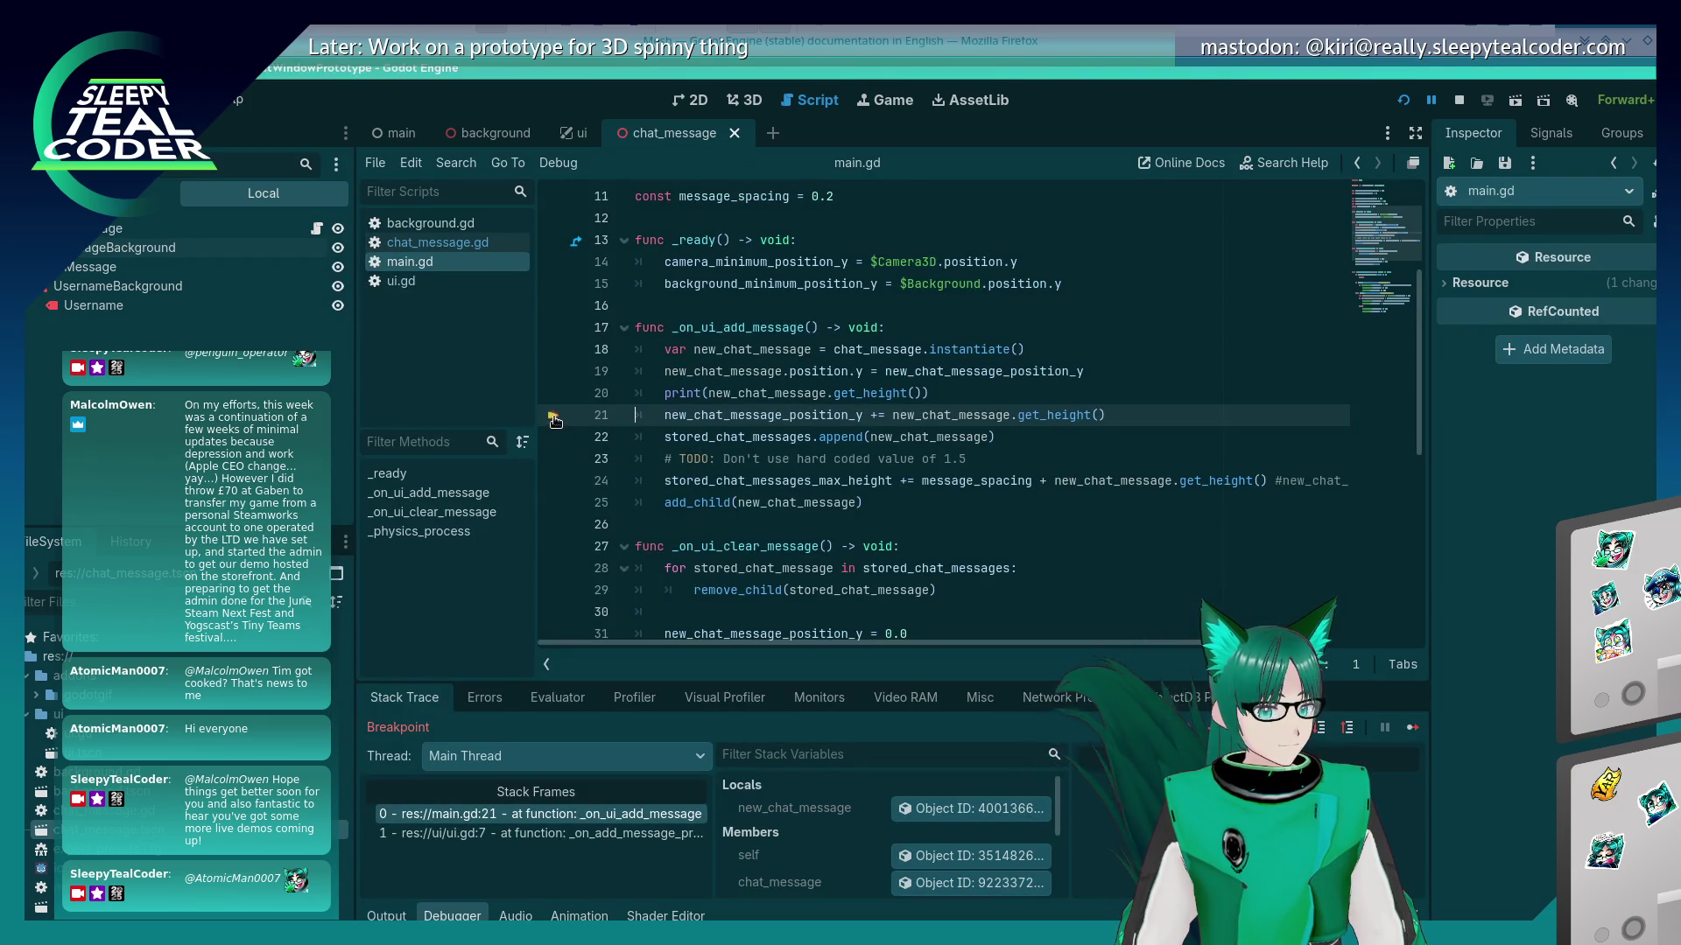
{"action": "left_click", "coordinate": [1408, 729]}
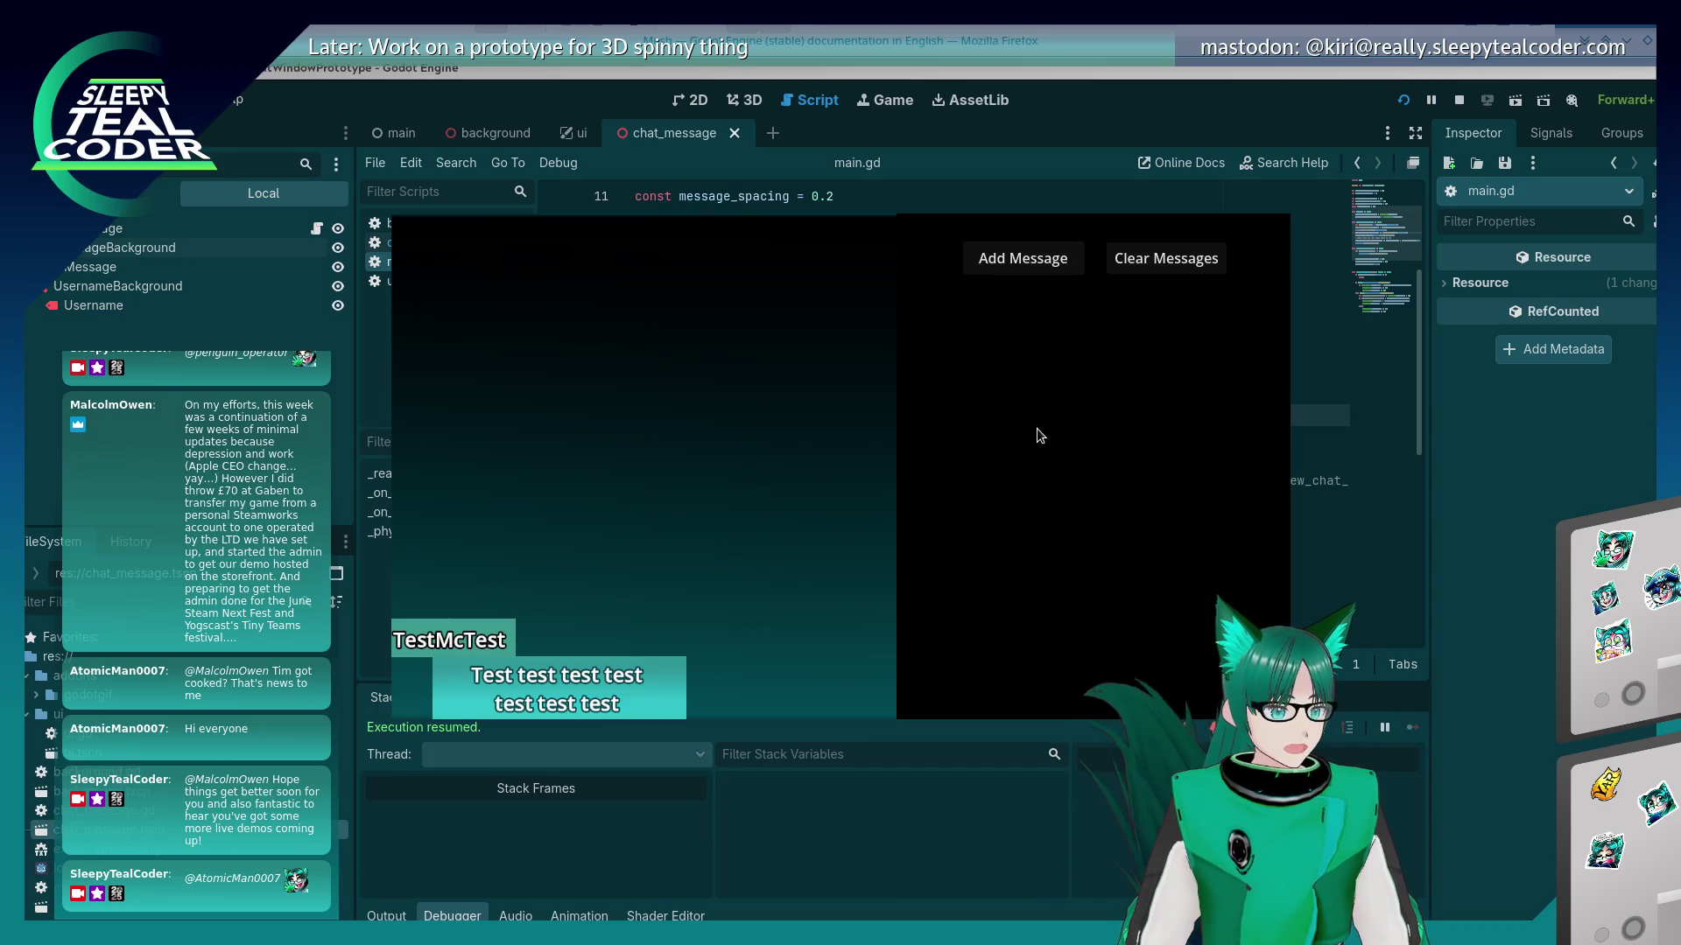
{"action": "left_click", "coordinate": [1051, 262]}
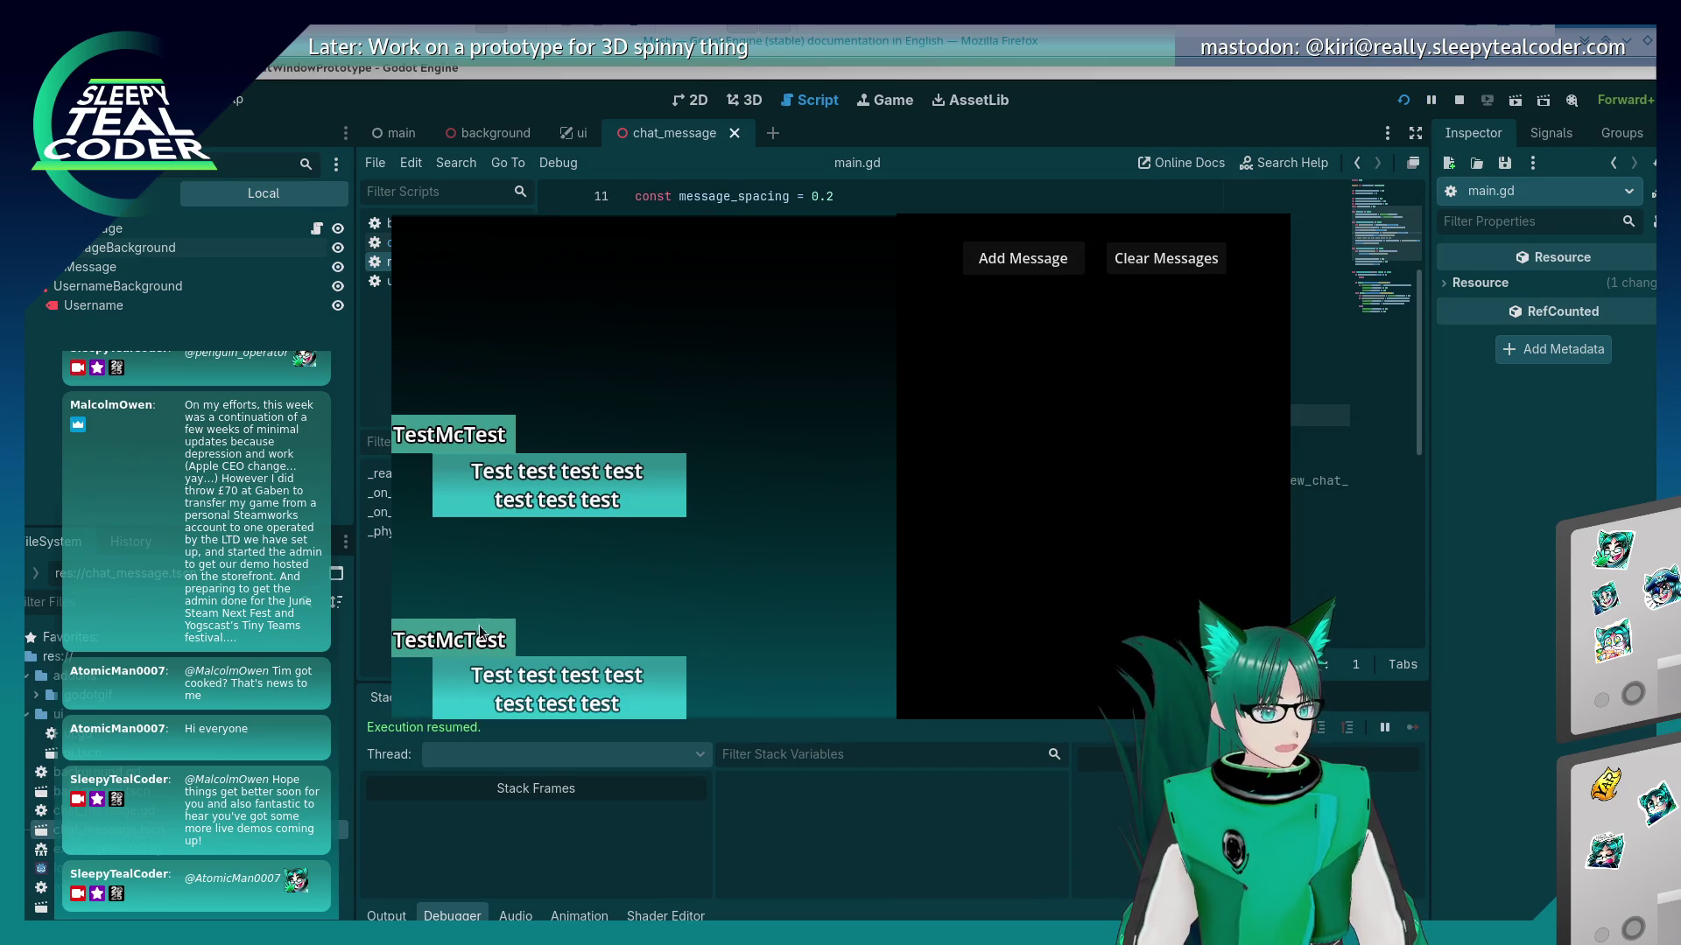
{"action": "left_click", "coordinate": [1041, 263]}
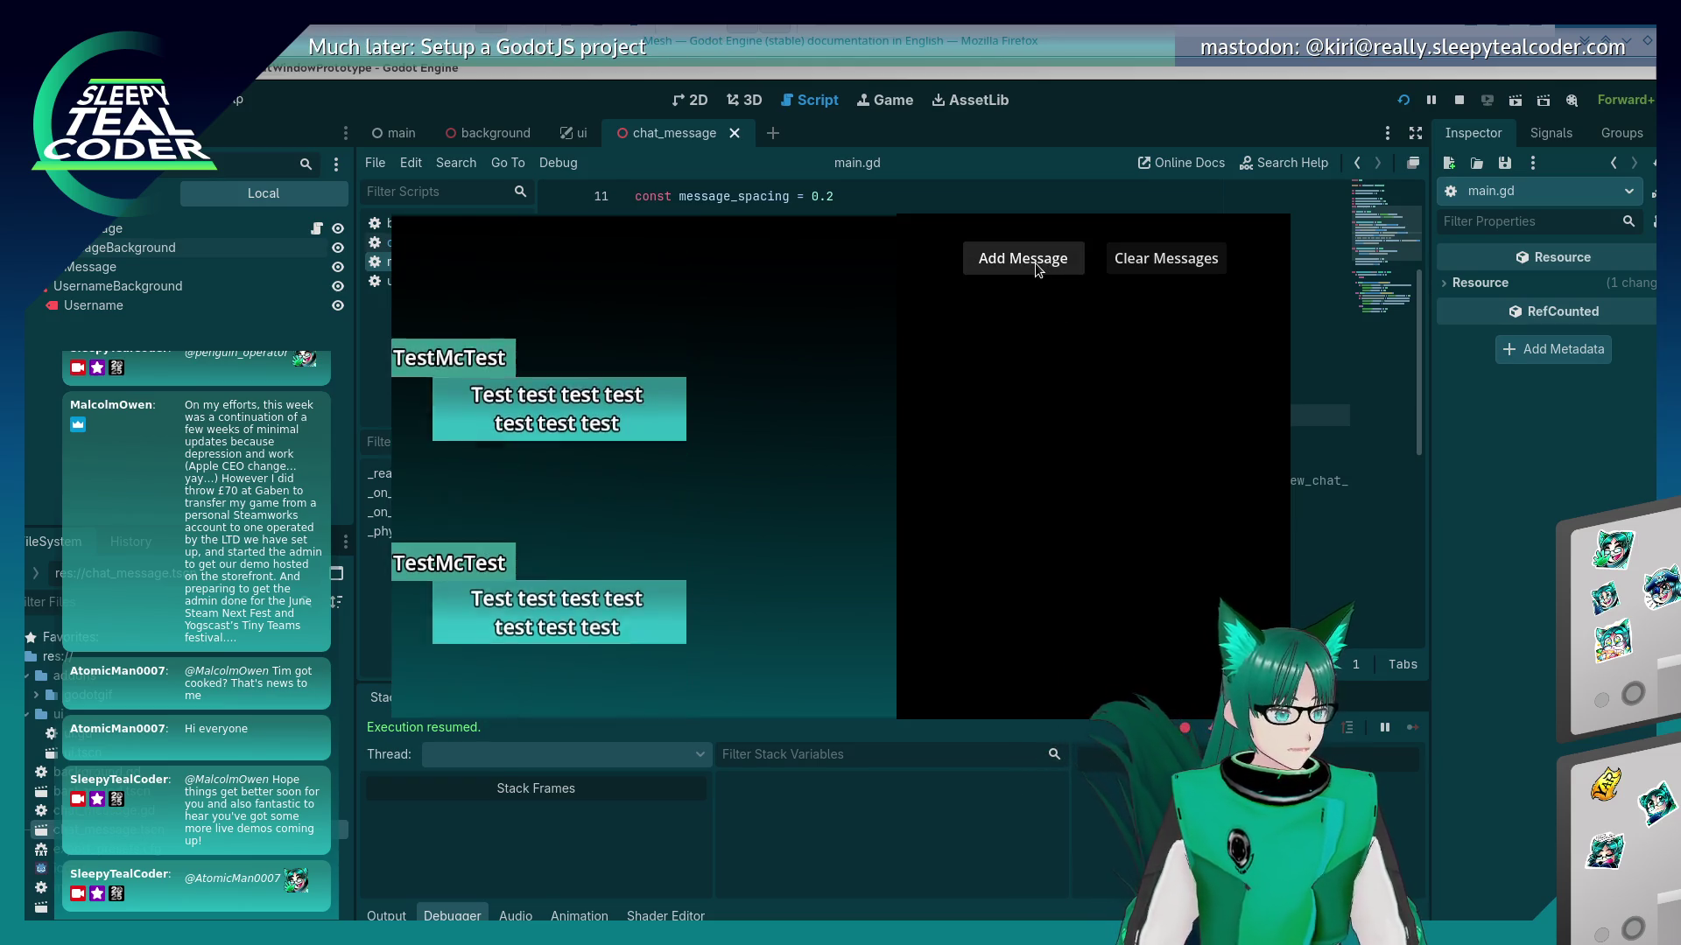
{"action": "left_click", "coordinate": [1035, 263]}
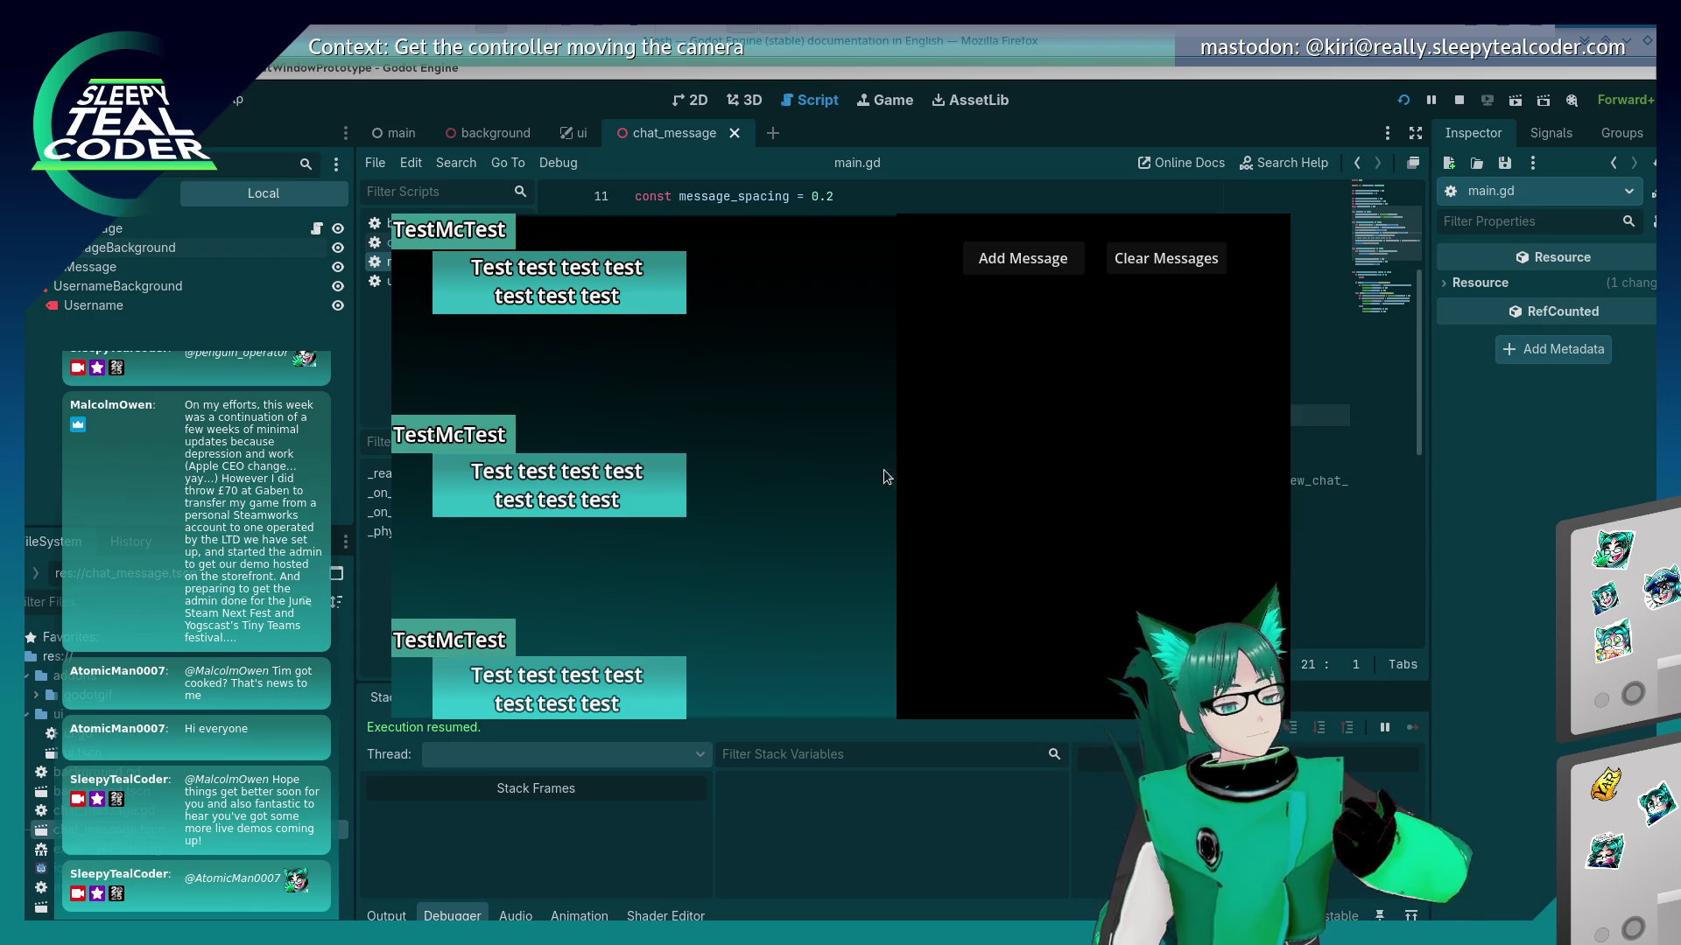
{"action": "key", "text": "alt+F4"}
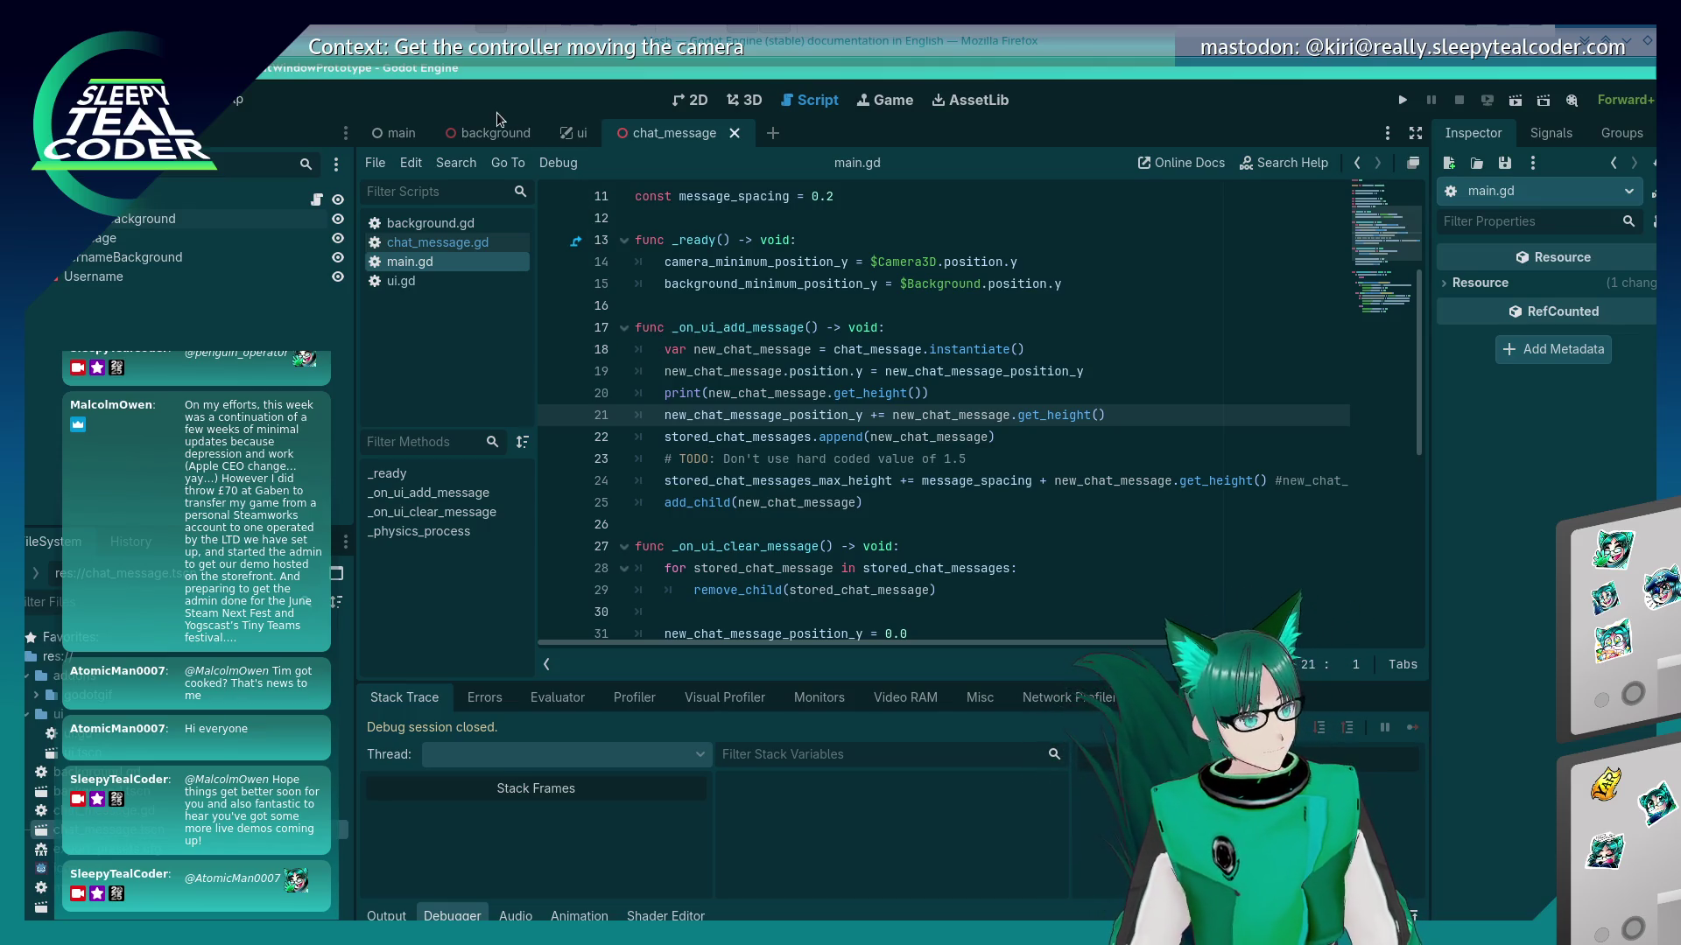
- In the 3D view, filter the Inspector for 'scale' and check the background mesh's Transform scale
{"action": "left_click", "coordinate": [746, 103]}
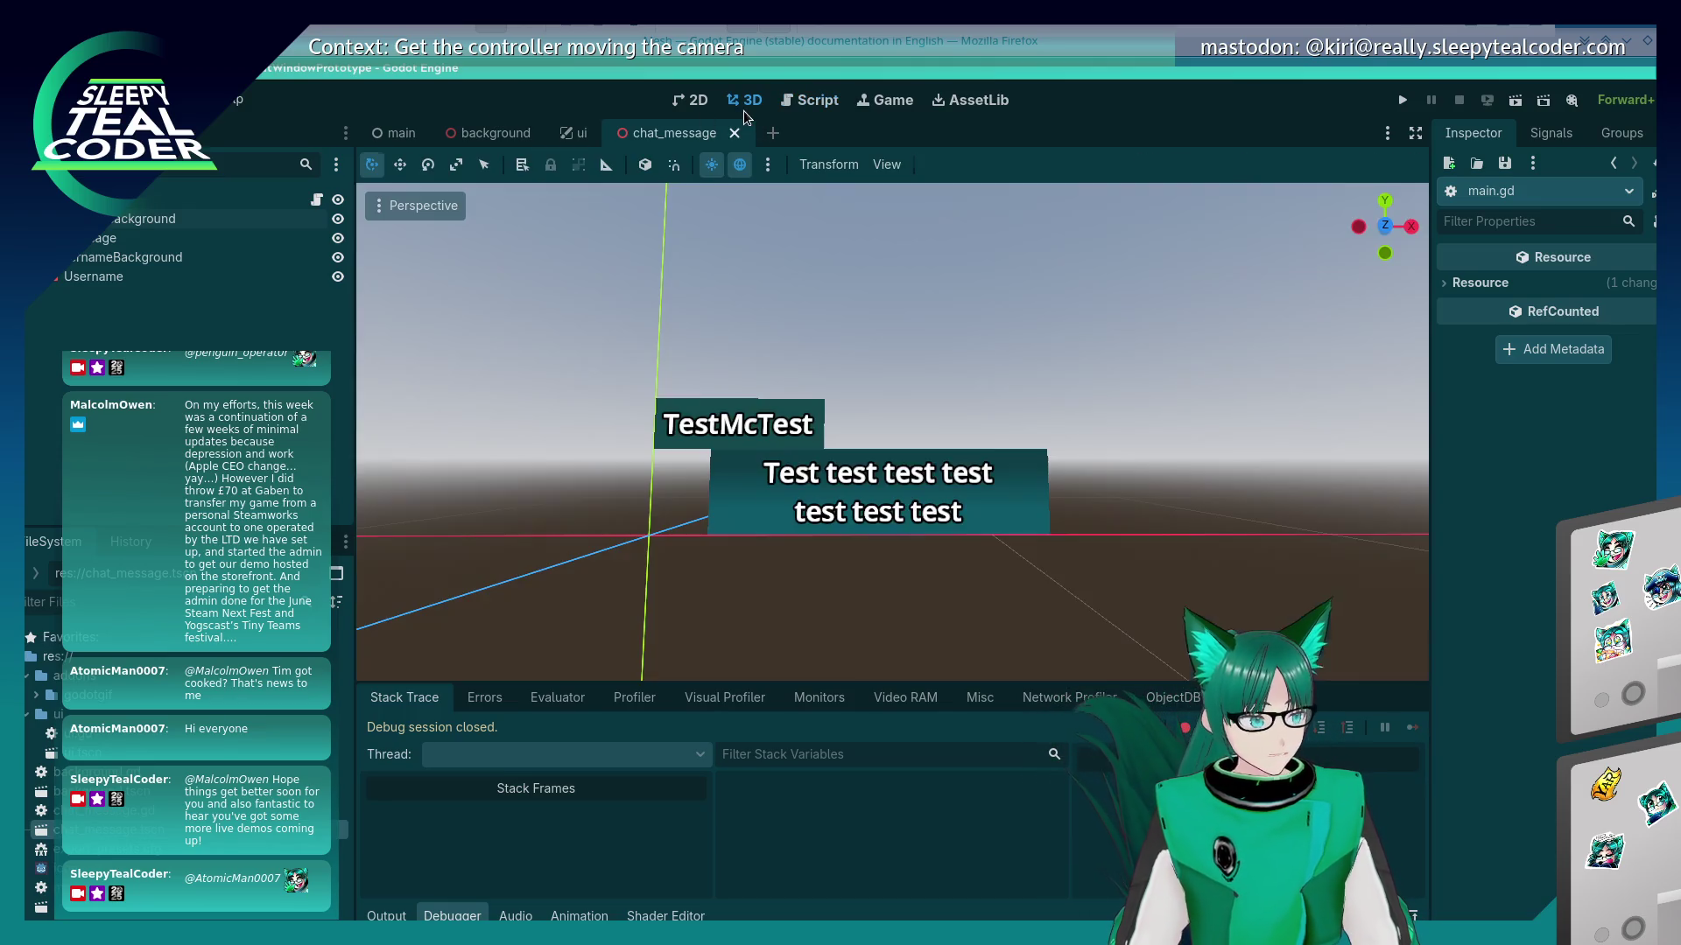
{"action": "left_click", "coordinate": [755, 480]}
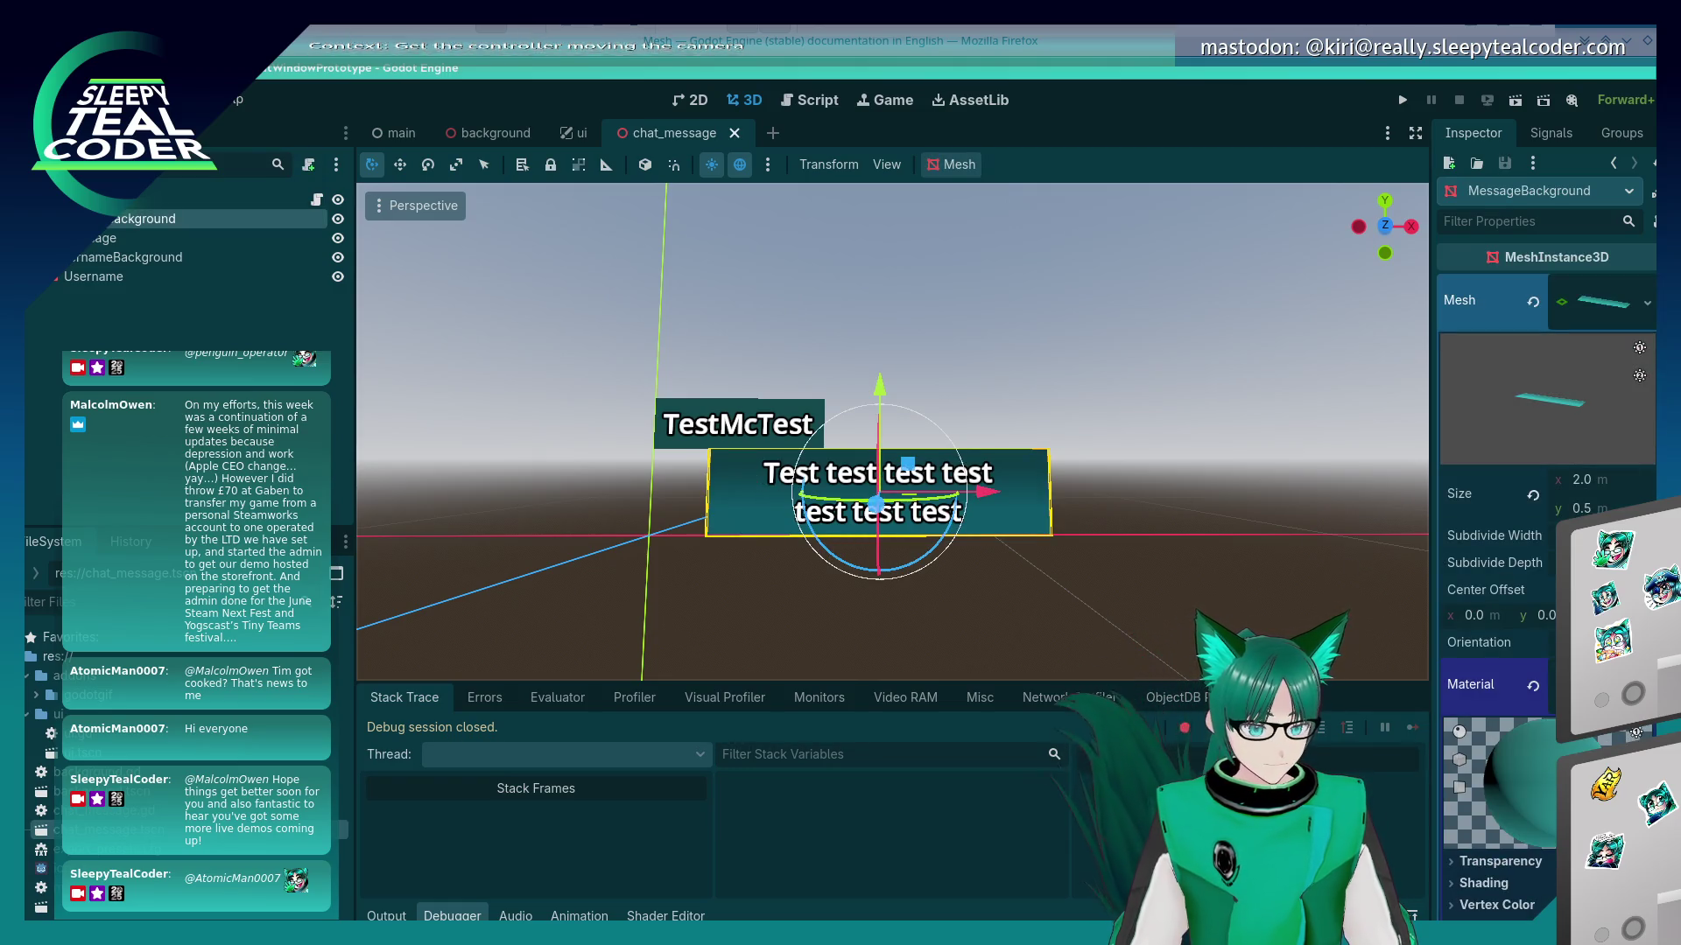
{"action": "scroll", "coordinate": [1545, 525], "scroll_direction": "down", "scroll_amount": 15}
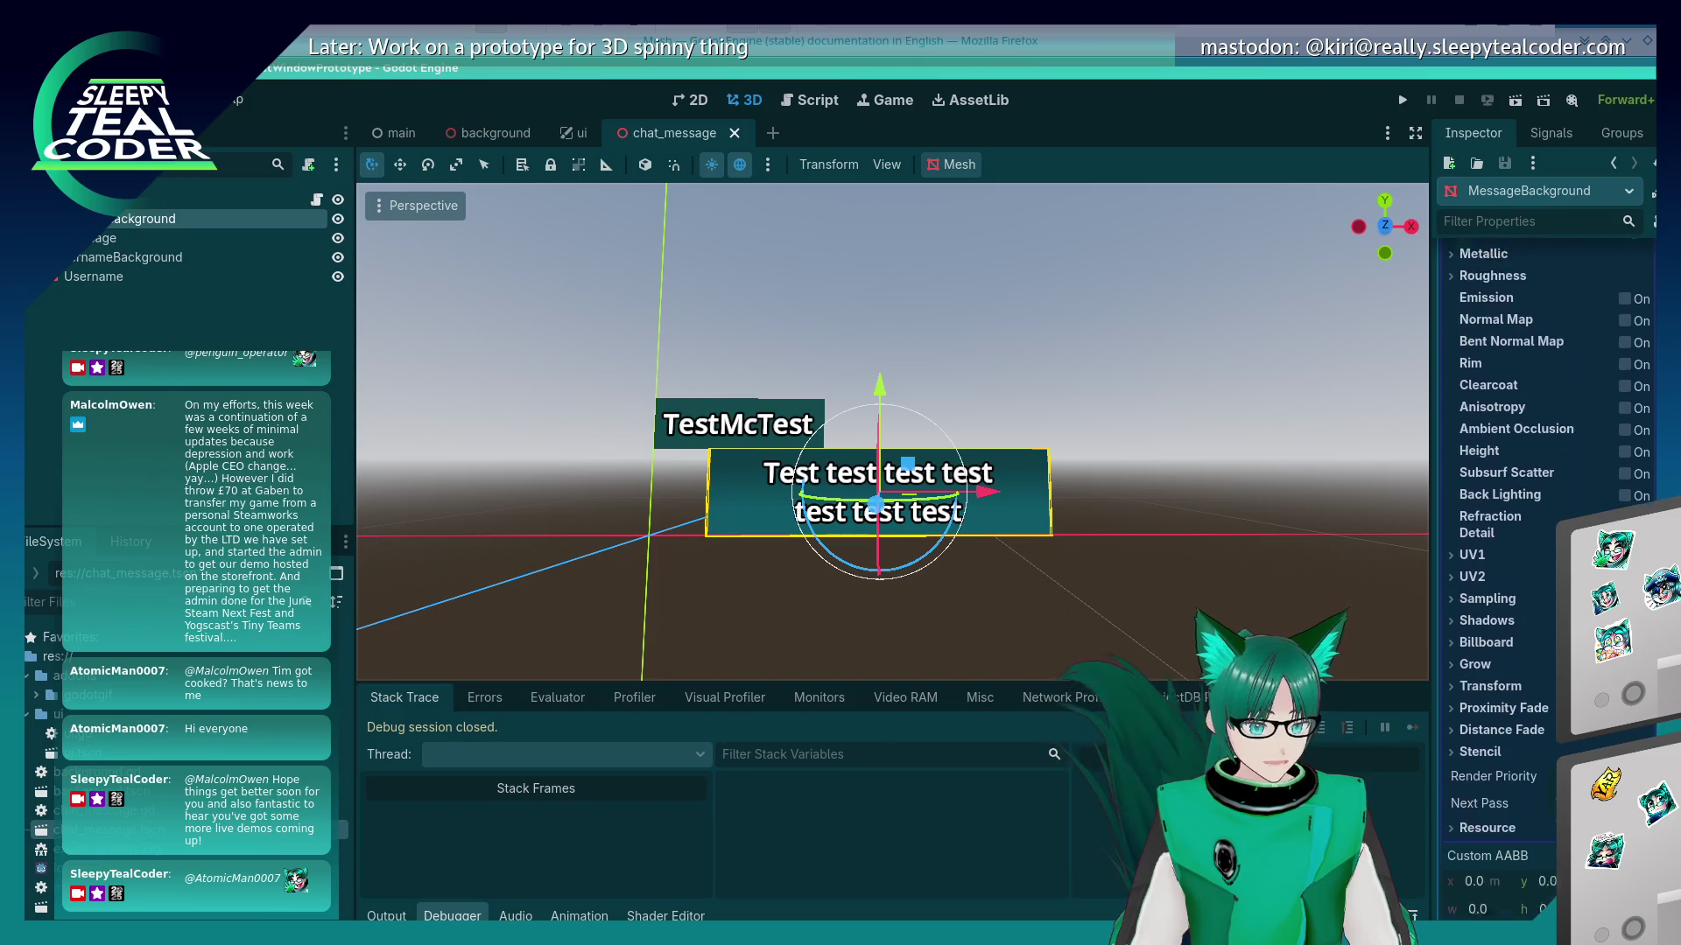
{"action": "scroll", "coordinate": [1545, 525], "scroll_direction": "up", "scroll_amount": 15}
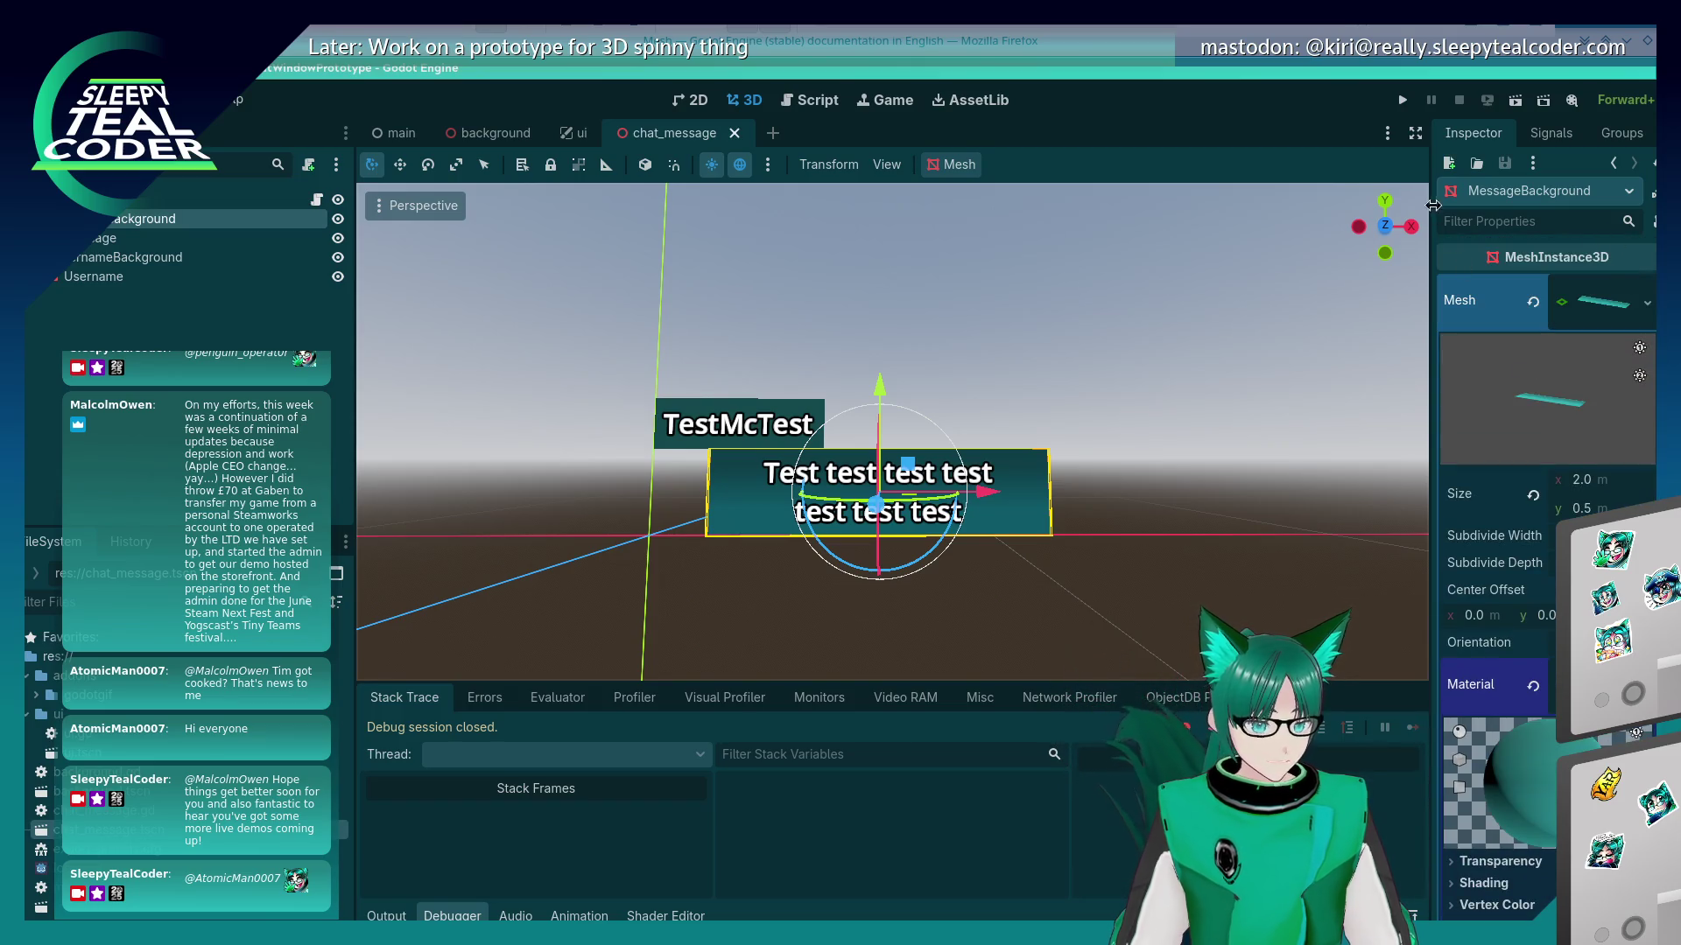
{"action": "type", "text": "scale"}
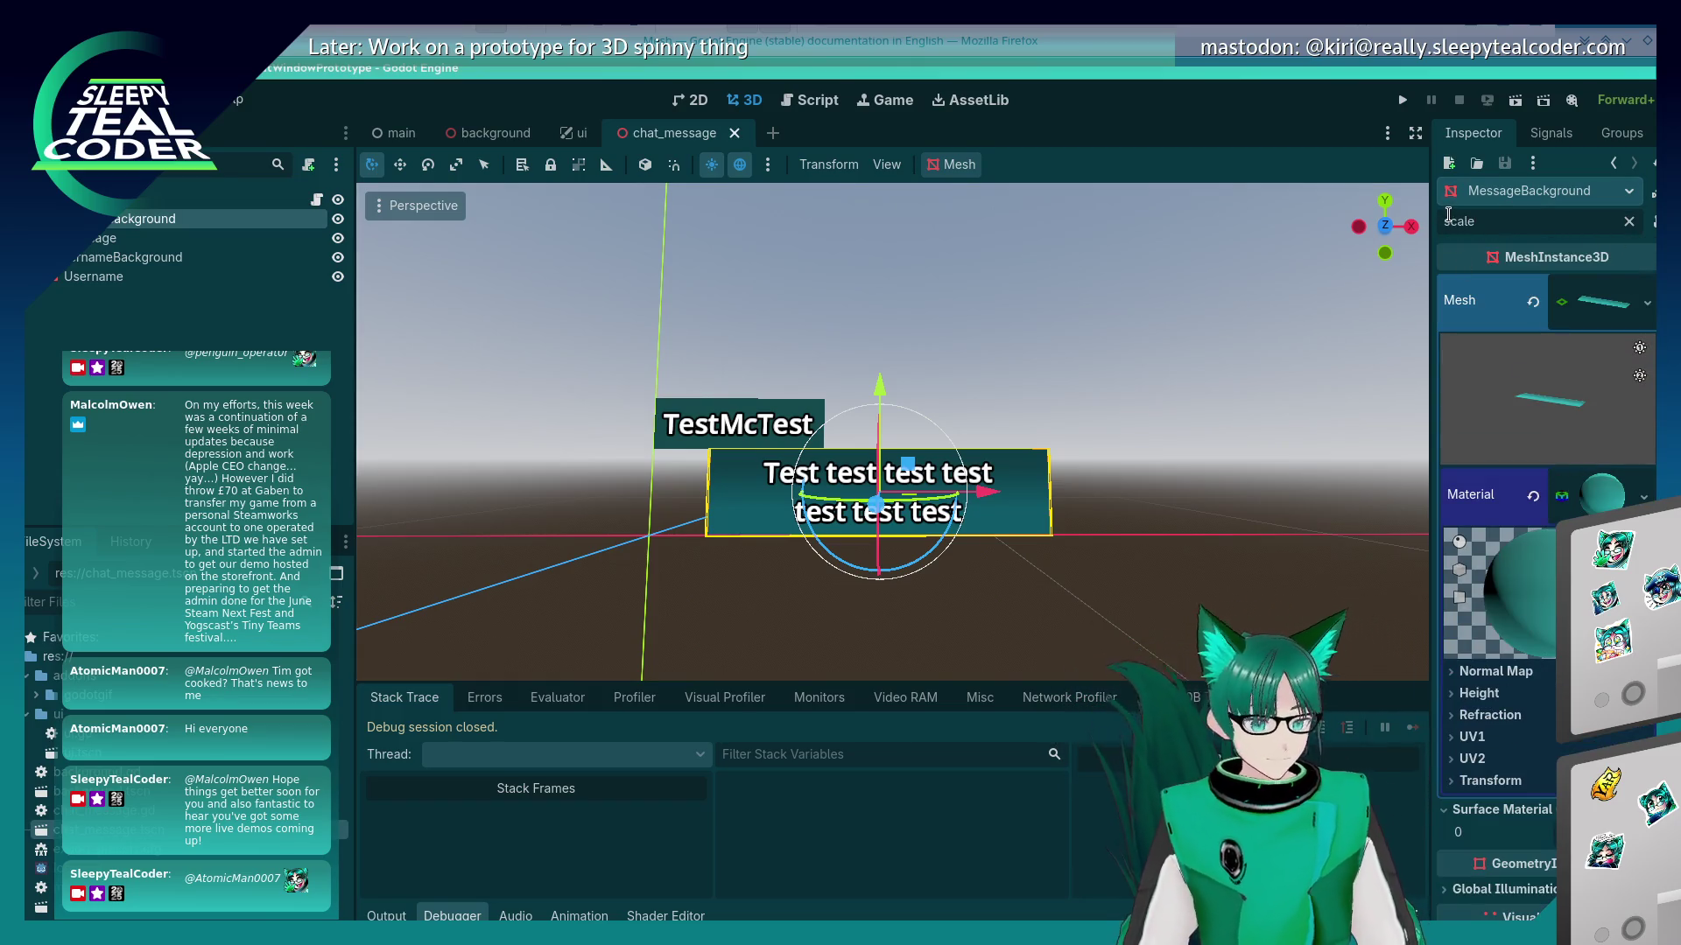
{"action": "scroll", "coordinate": [1506, 879], "scroll_direction": "down", "scroll_amount": 3}
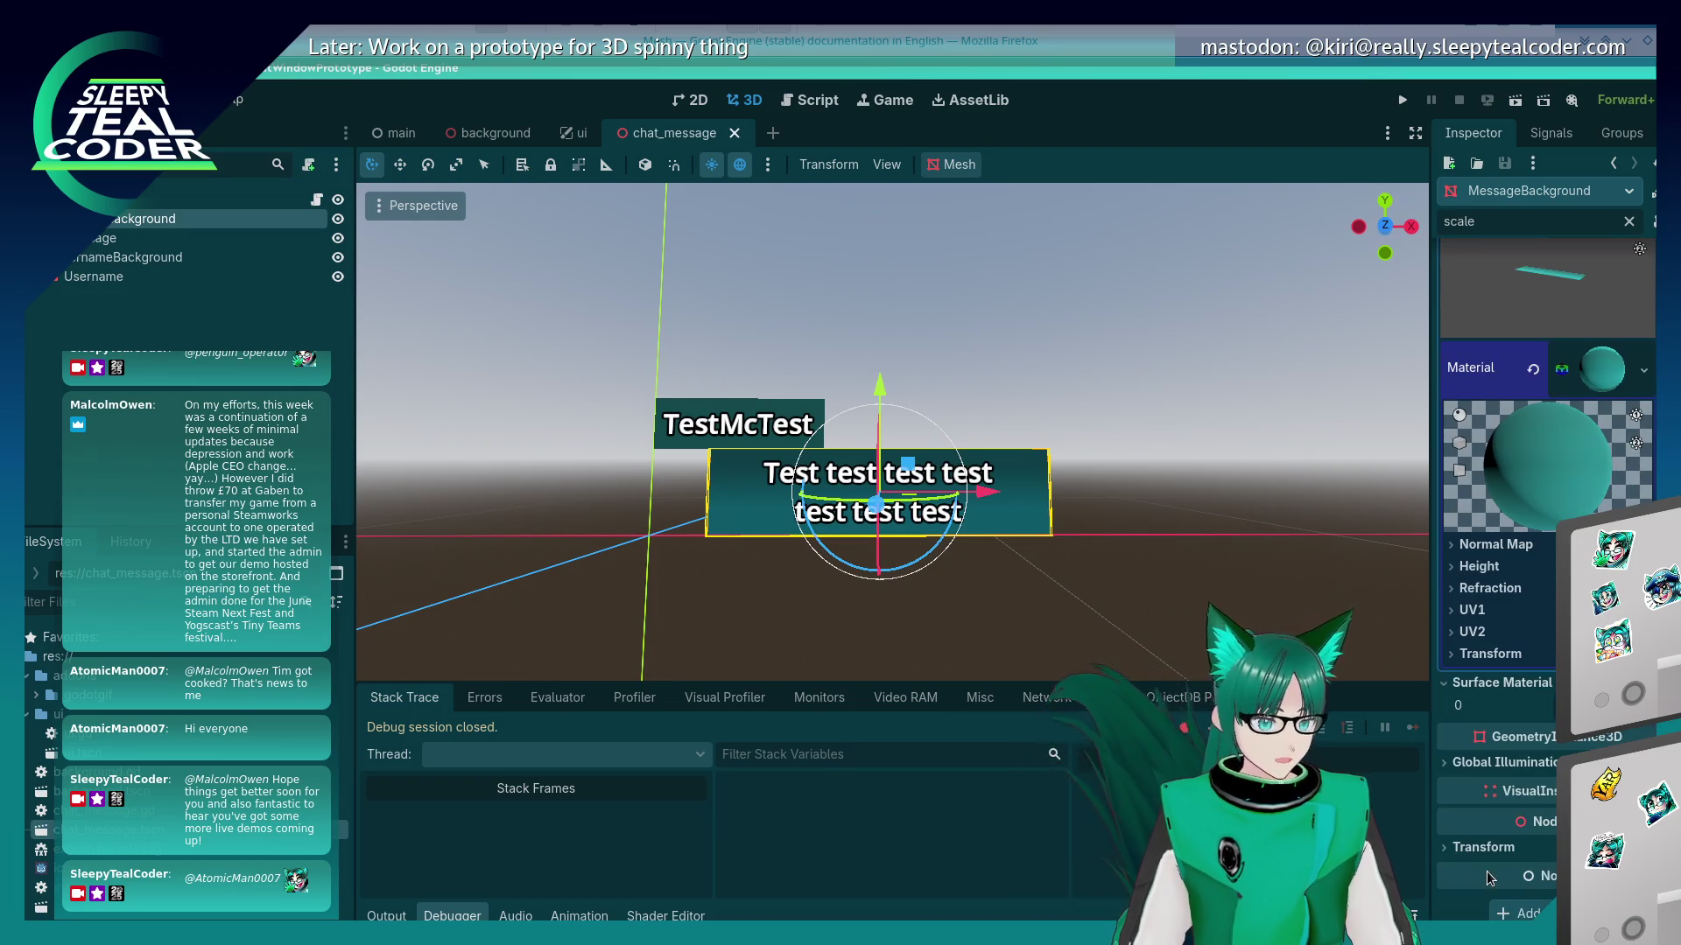
{"action": "left_click", "coordinate": [1481, 846]}
{"action": "scroll", "coordinate": [1460, 782], "scroll_direction": "down", "scroll_amount": 1}
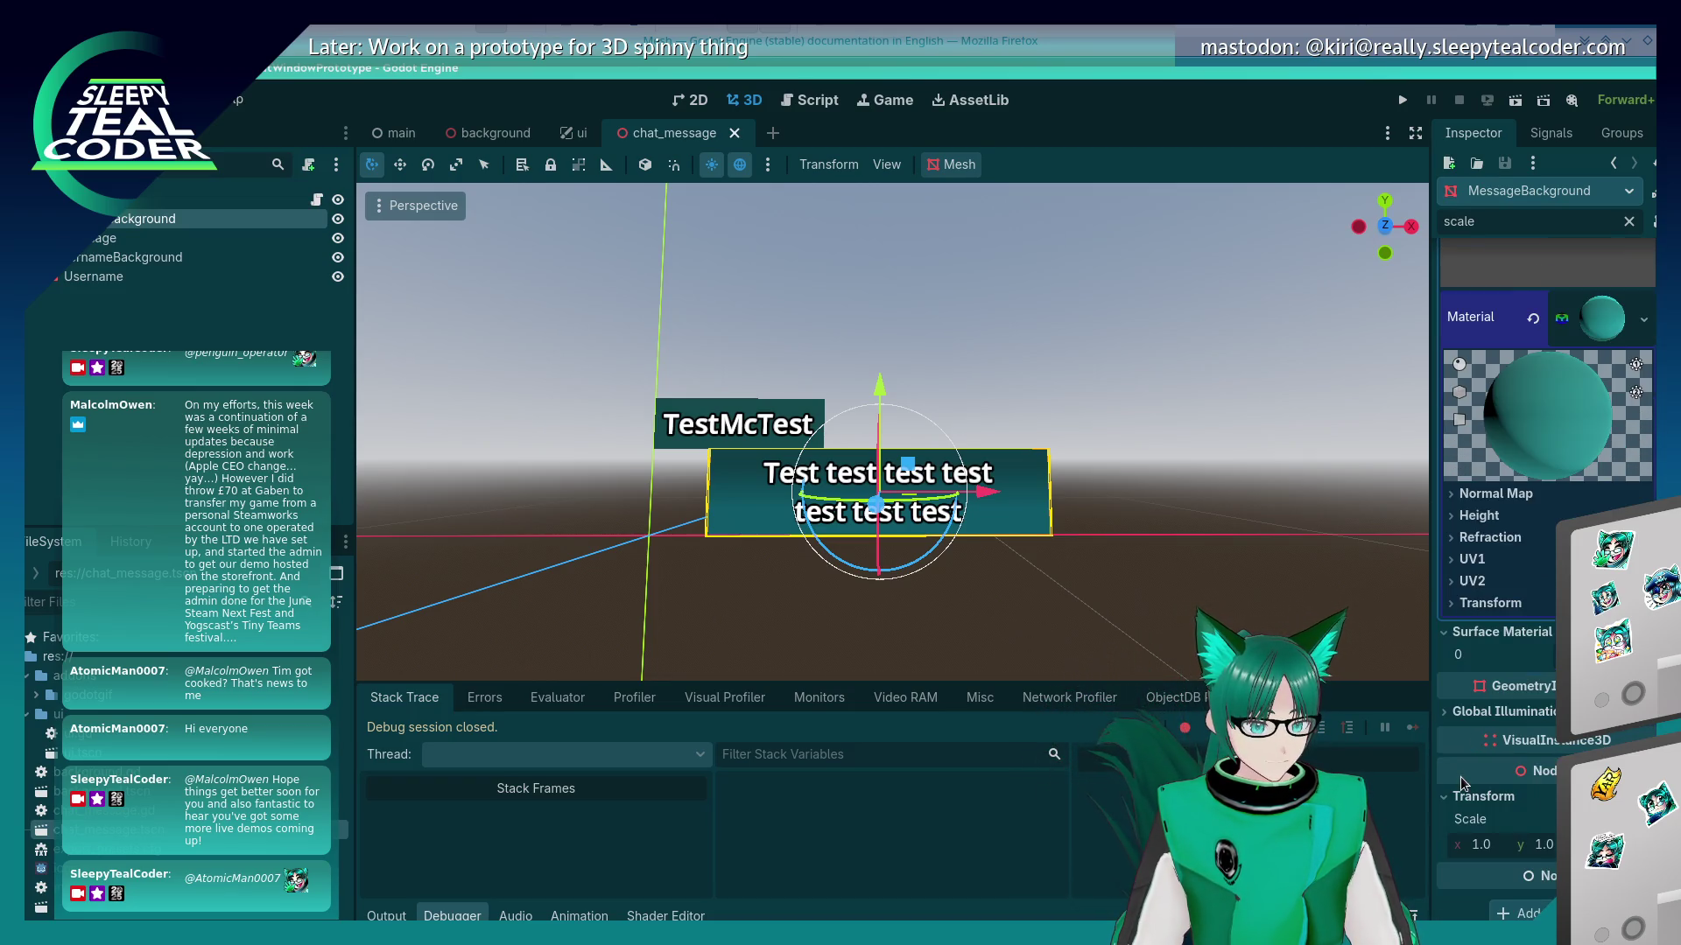
- Check the scale of the TestMcTest background, Username and Message labels
{"action": "left_click", "coordinate": [818, 413]}
{"action": "scroll", "coordinate": [1537, 804], "scroll_direction": "down", "scroll_amount": 3}
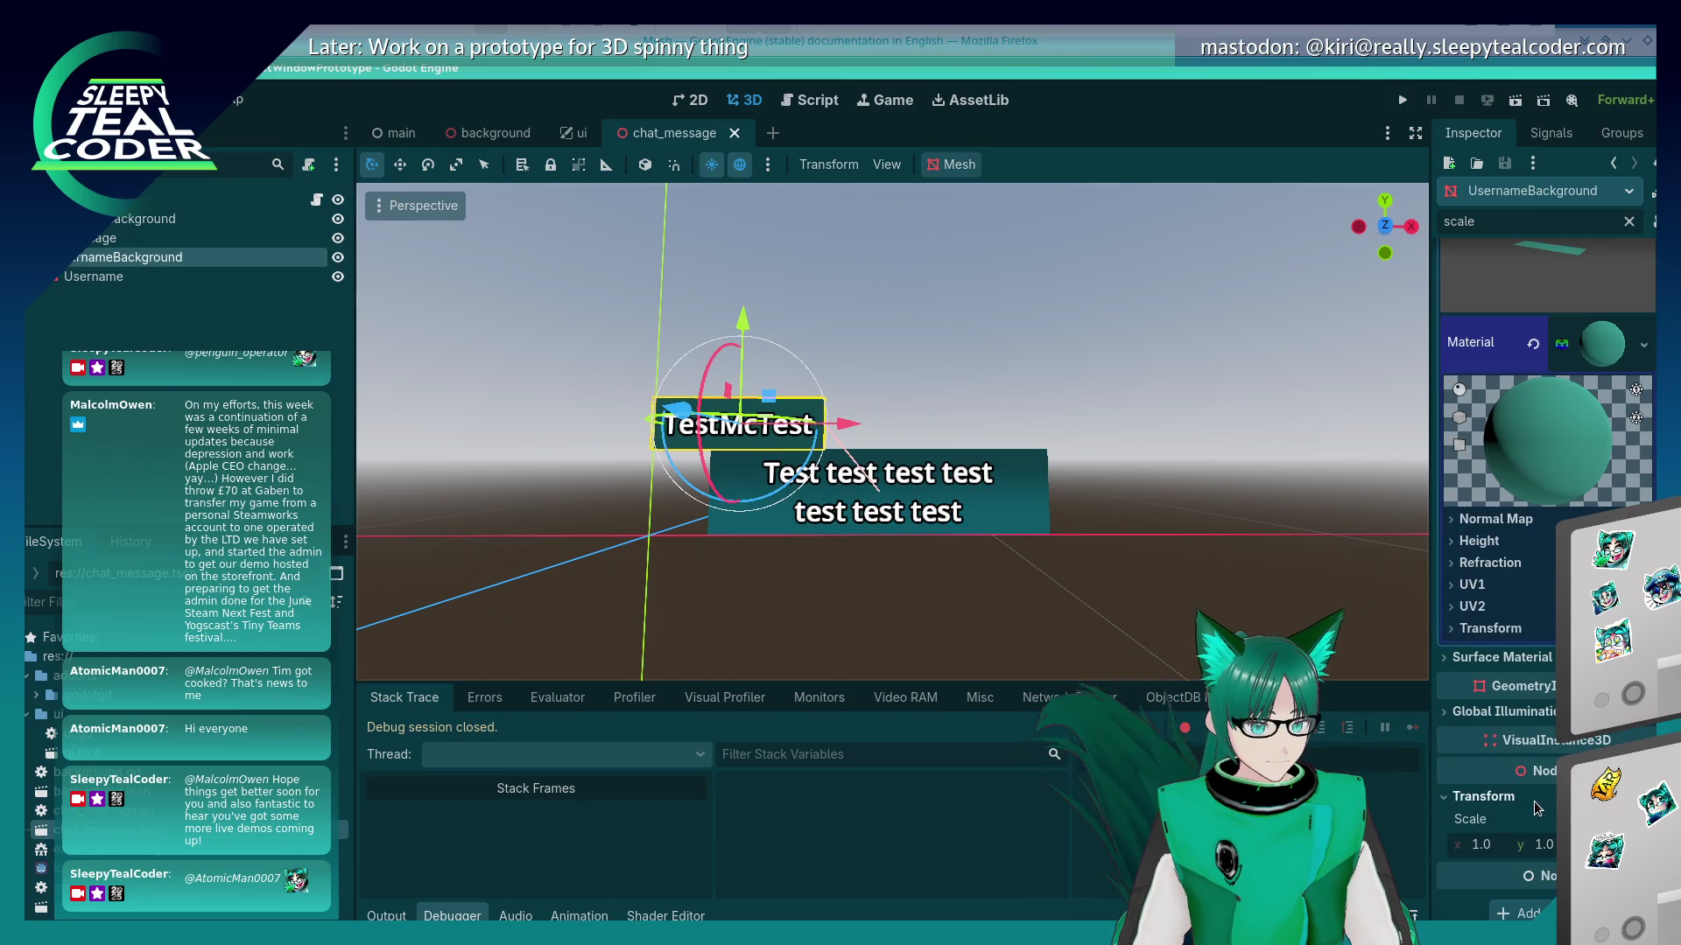
{"action": "left_click", "coordinate": [714, 423]}
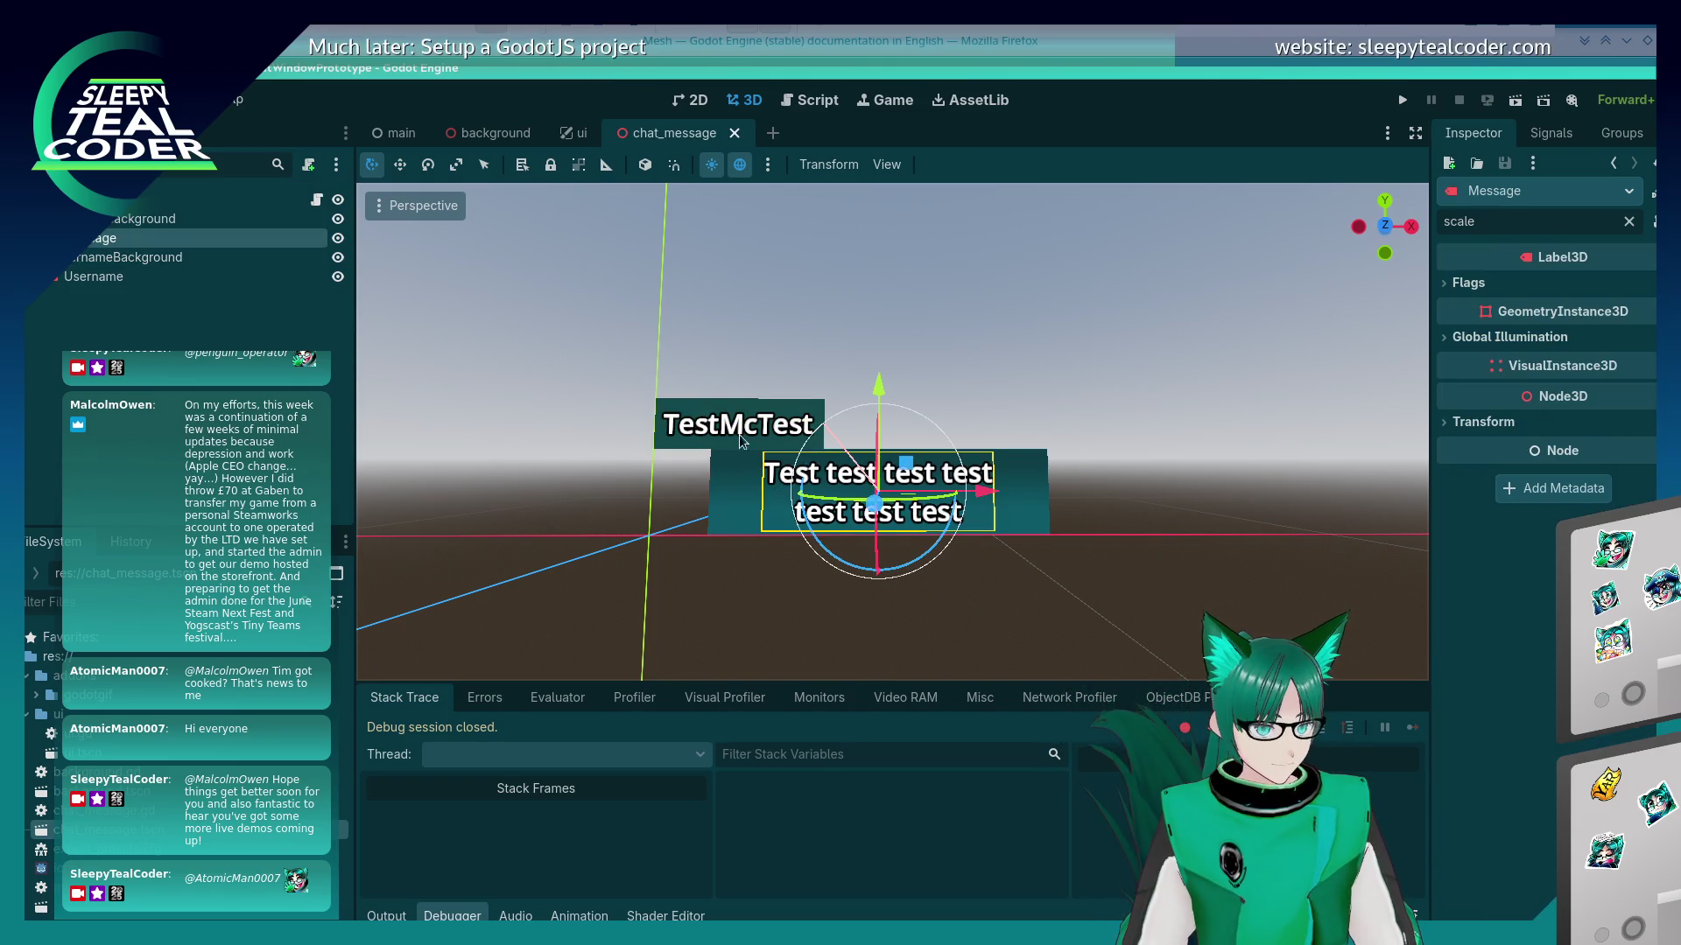
{"action": "left_click", "coordinate": [750, 592]}
{"action": "left_click", "coordinate": [823, 498]}
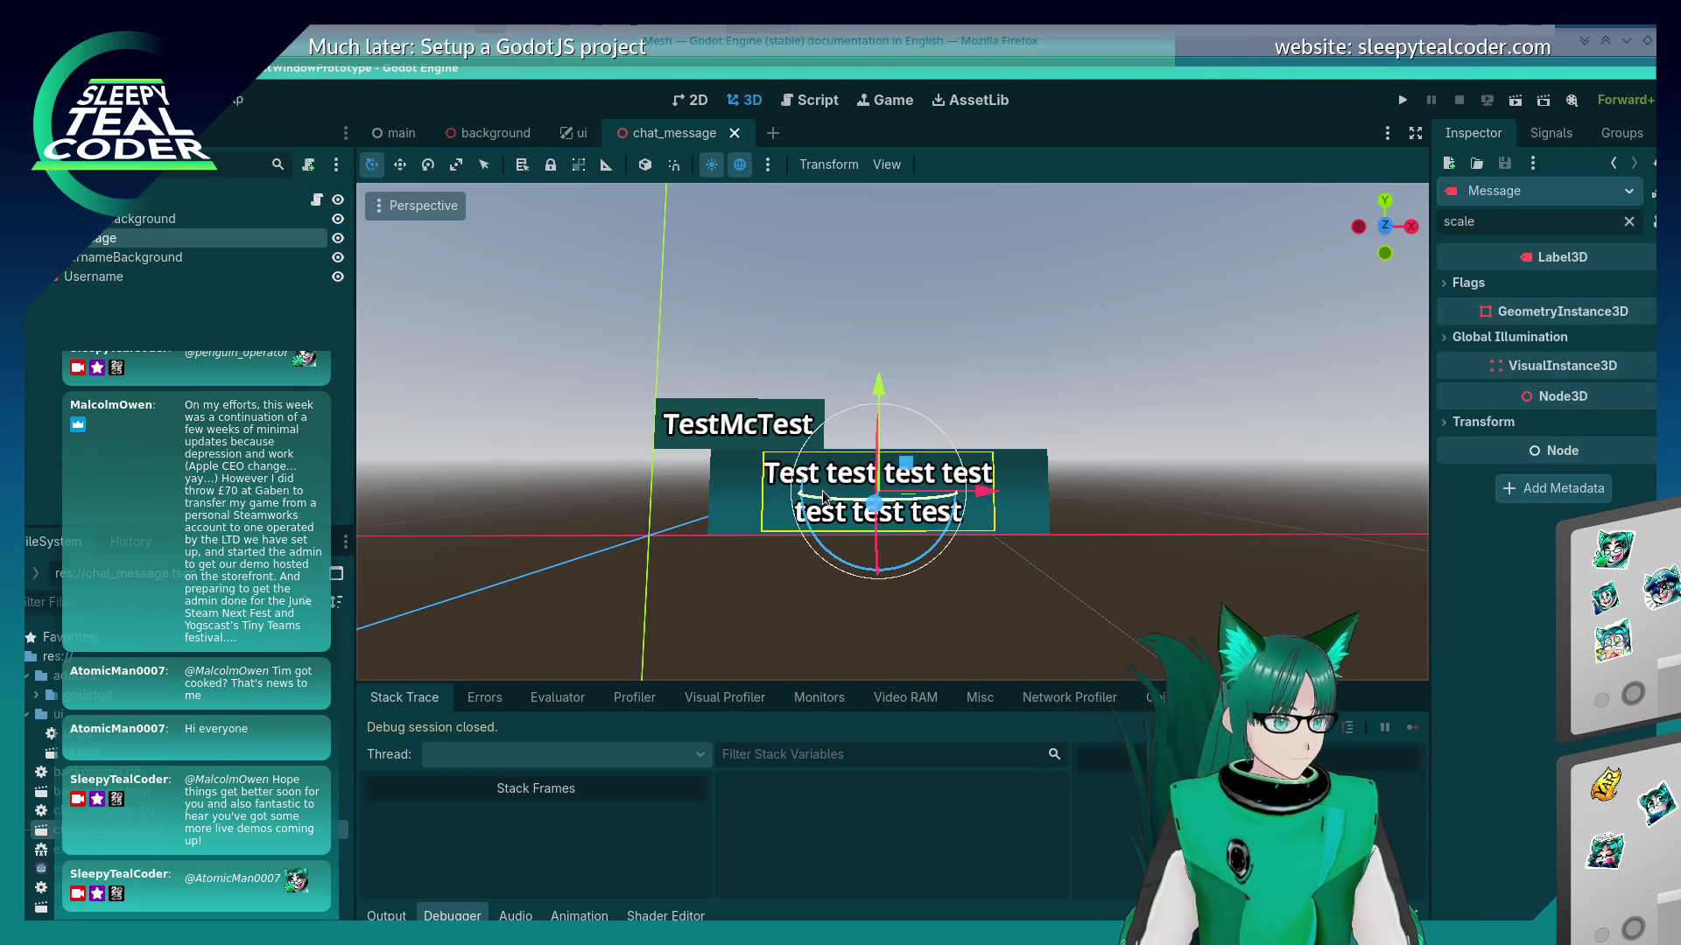
{"action": "left_click", "coordinate": [776, 426]}
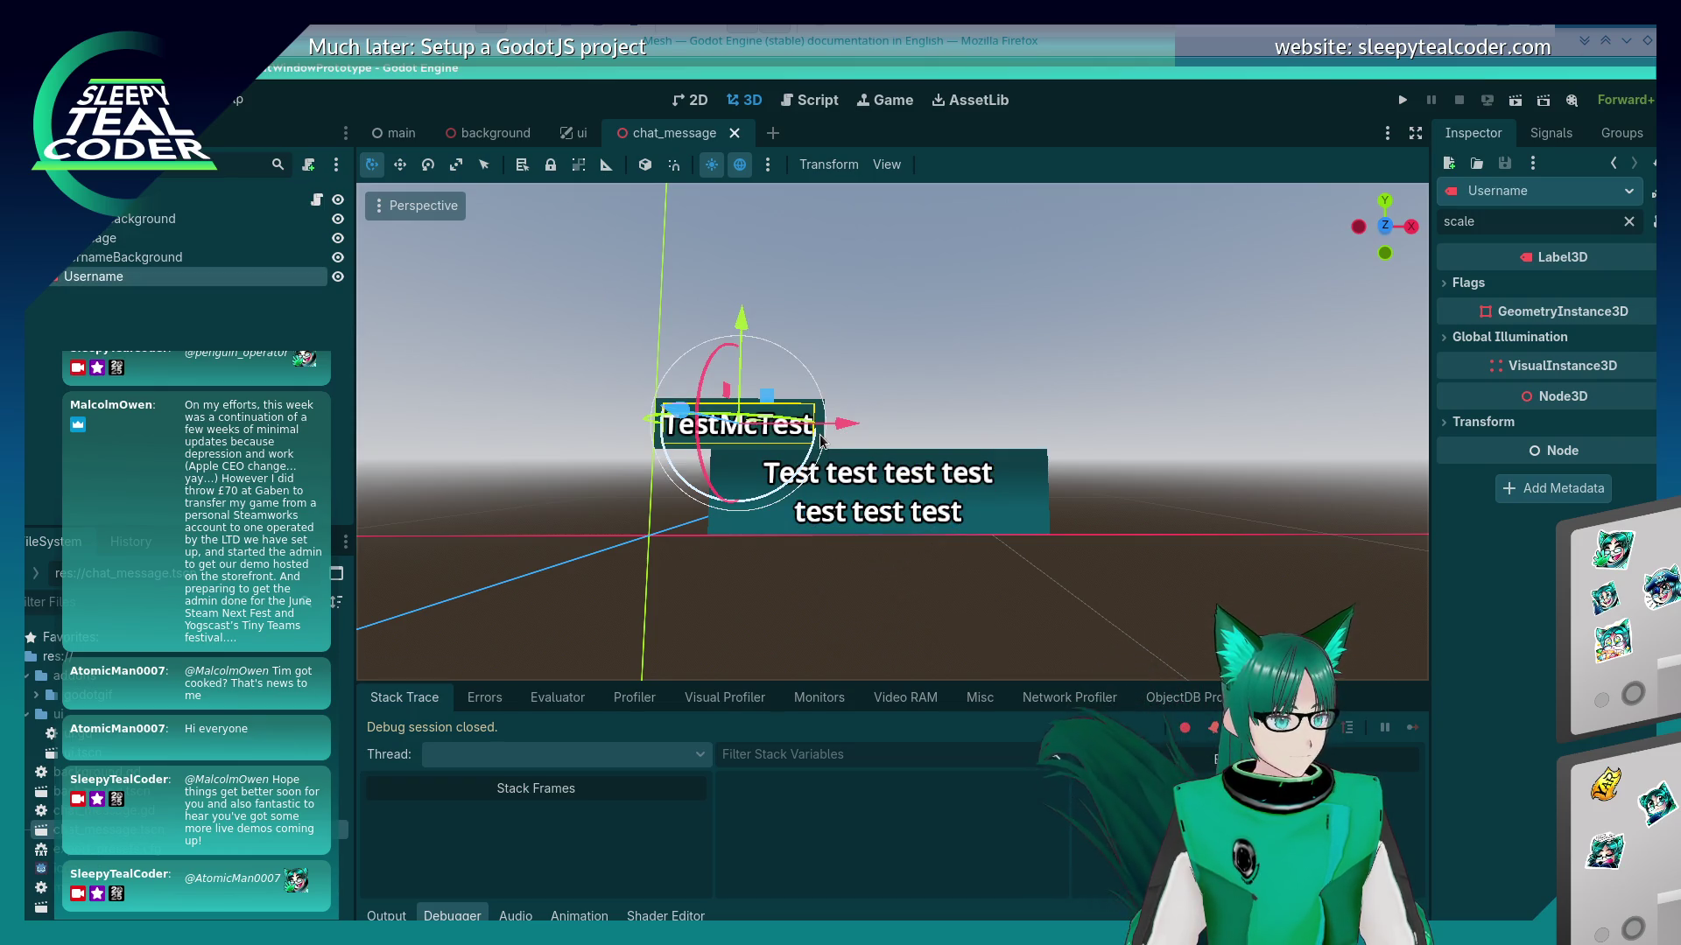
- Set the root ChatMessage node's scale to 1 on all axes, then save and run
{"action": "left_click", "coordinate": [775, 587]}
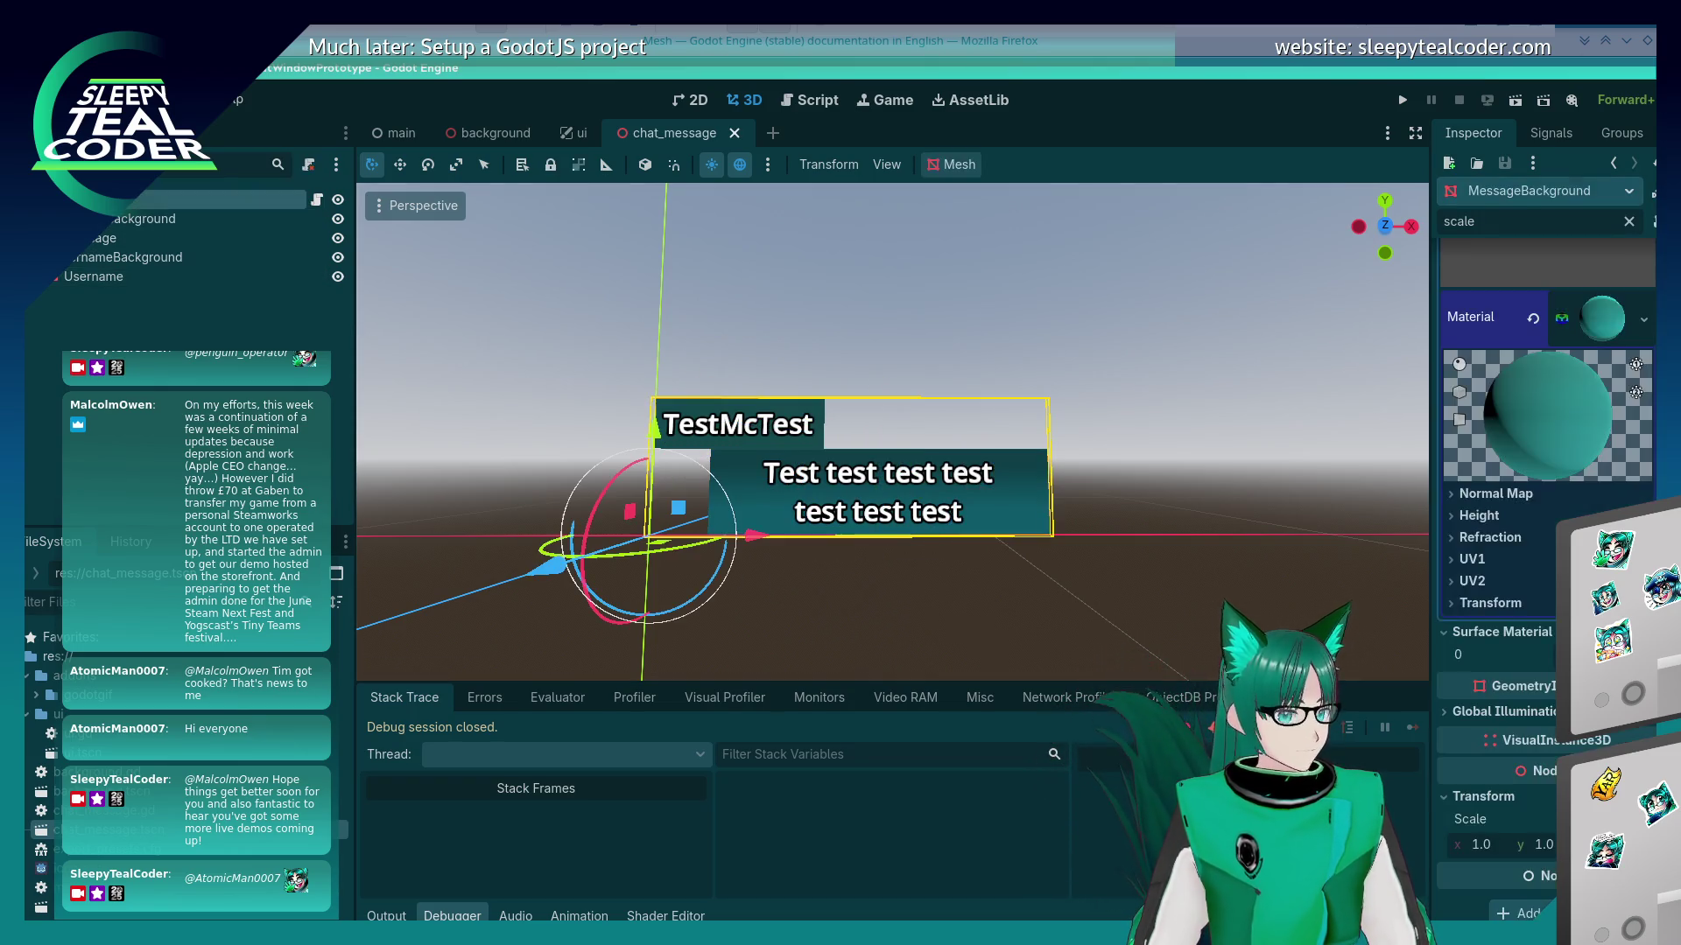
{"action": "left_click", "coordinate": [1484, 337]}
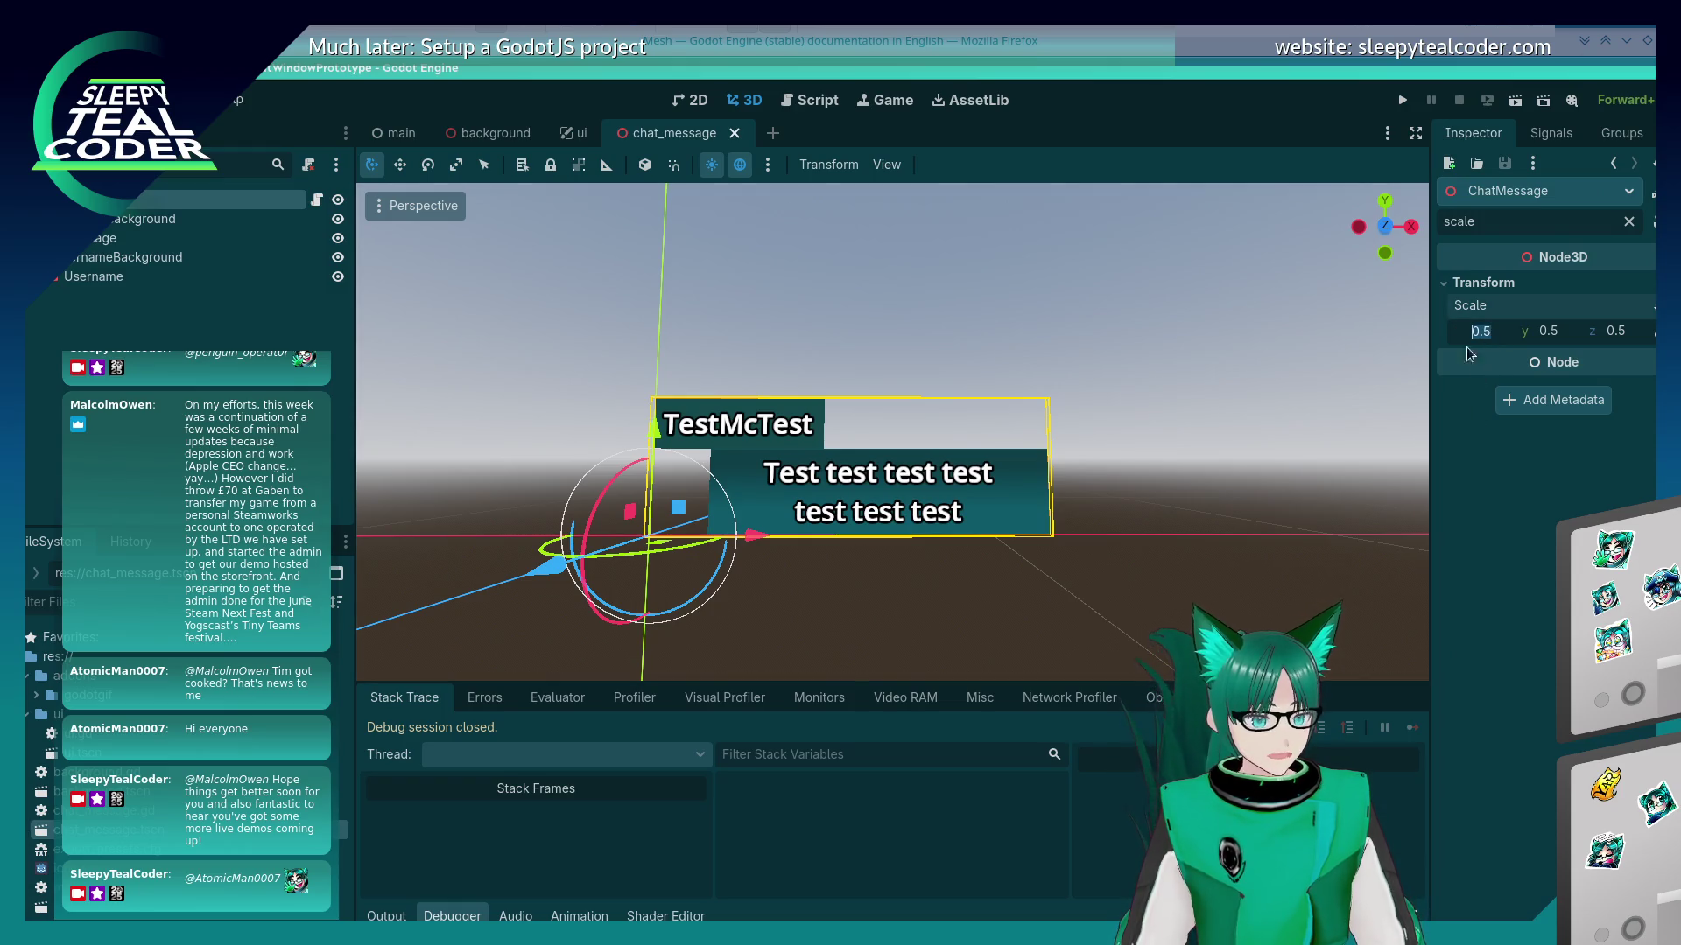
{"action": "type", "text": "1"}
{"action": "key", "text": "Return"}
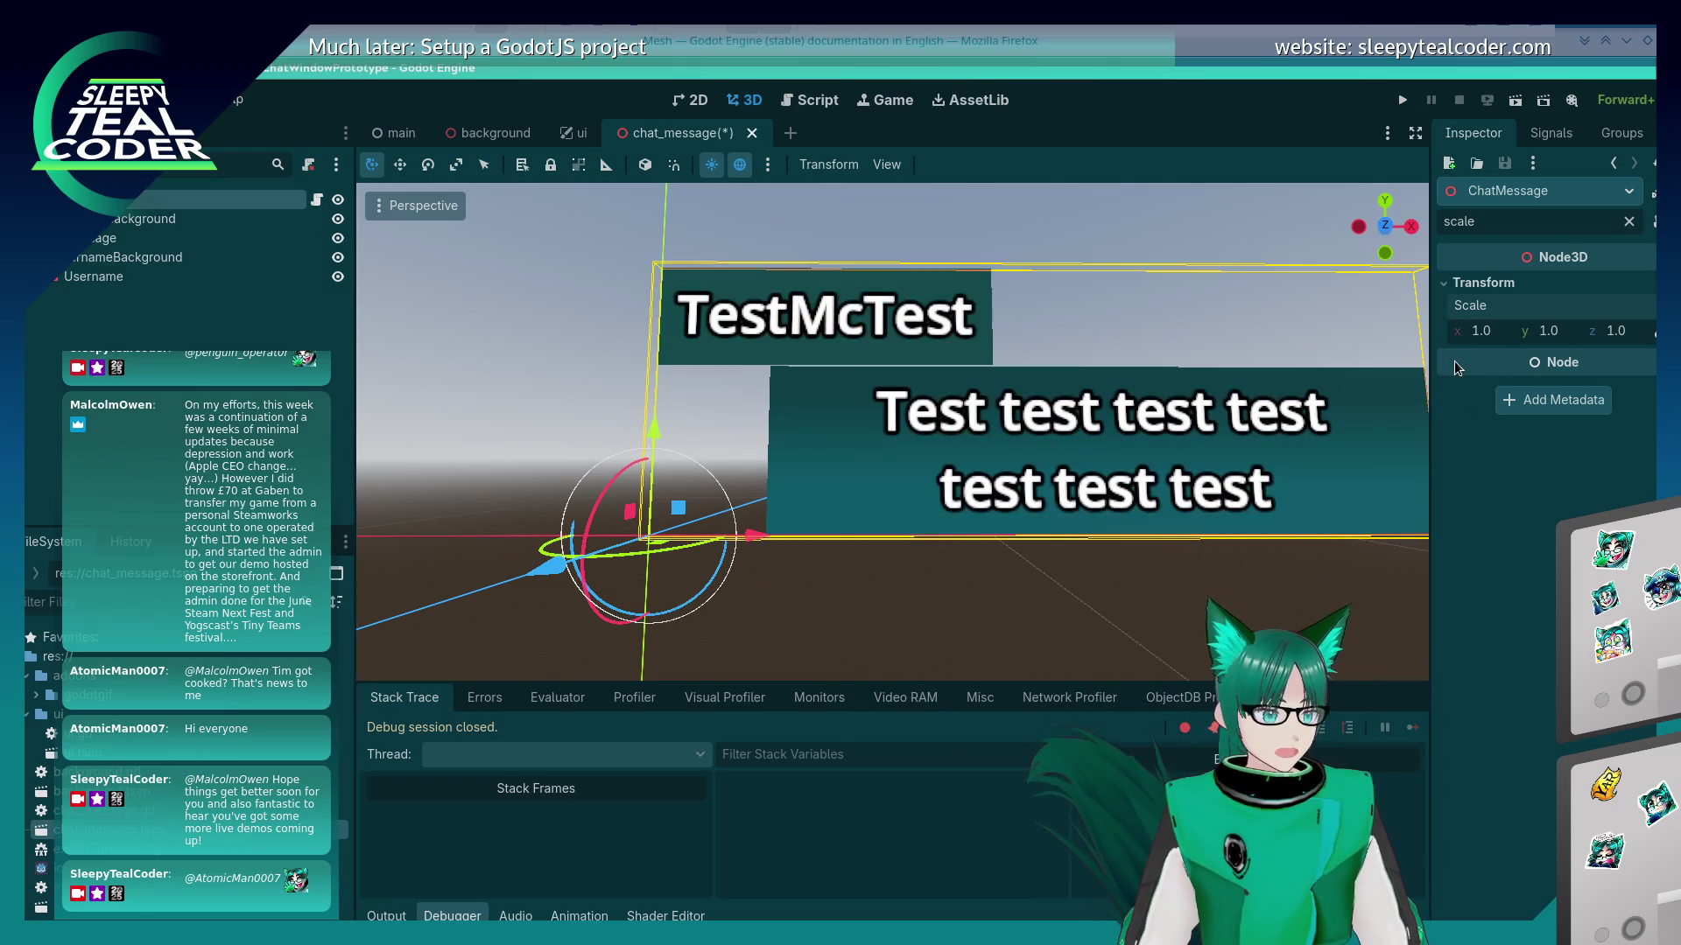
{"action": "scroll", "coordinate": [1111, 353], "scroll_direction": "down", "scroll_amount": 3}
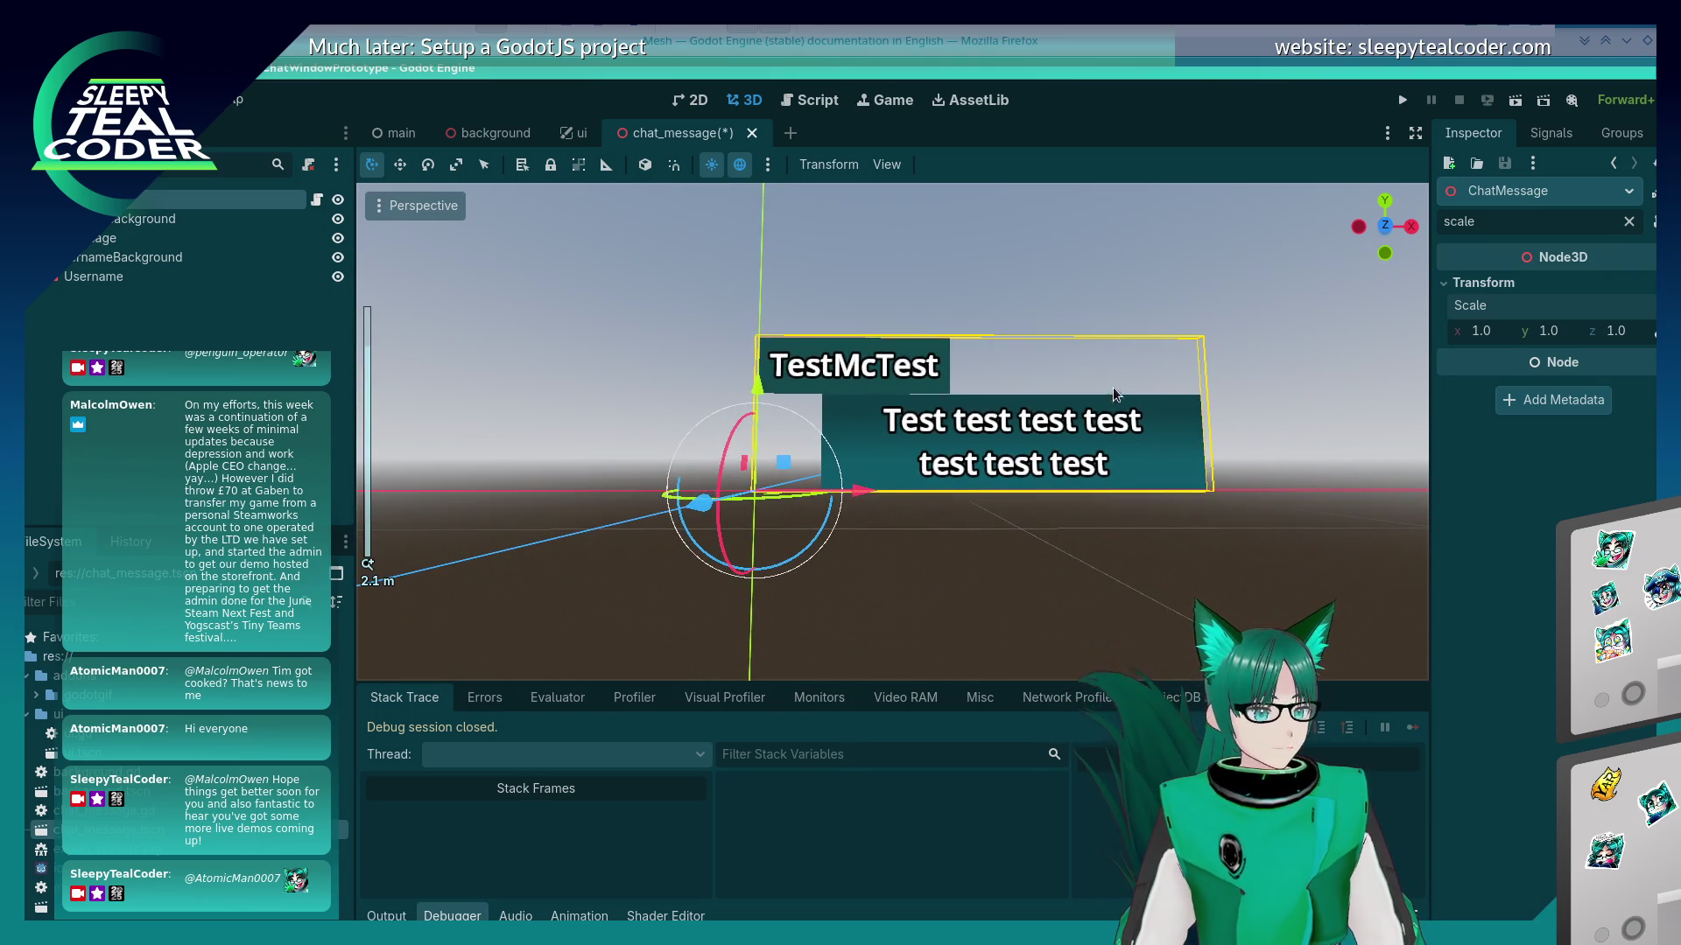
{"action": "left_click", "coordinate": [1077, 561]}
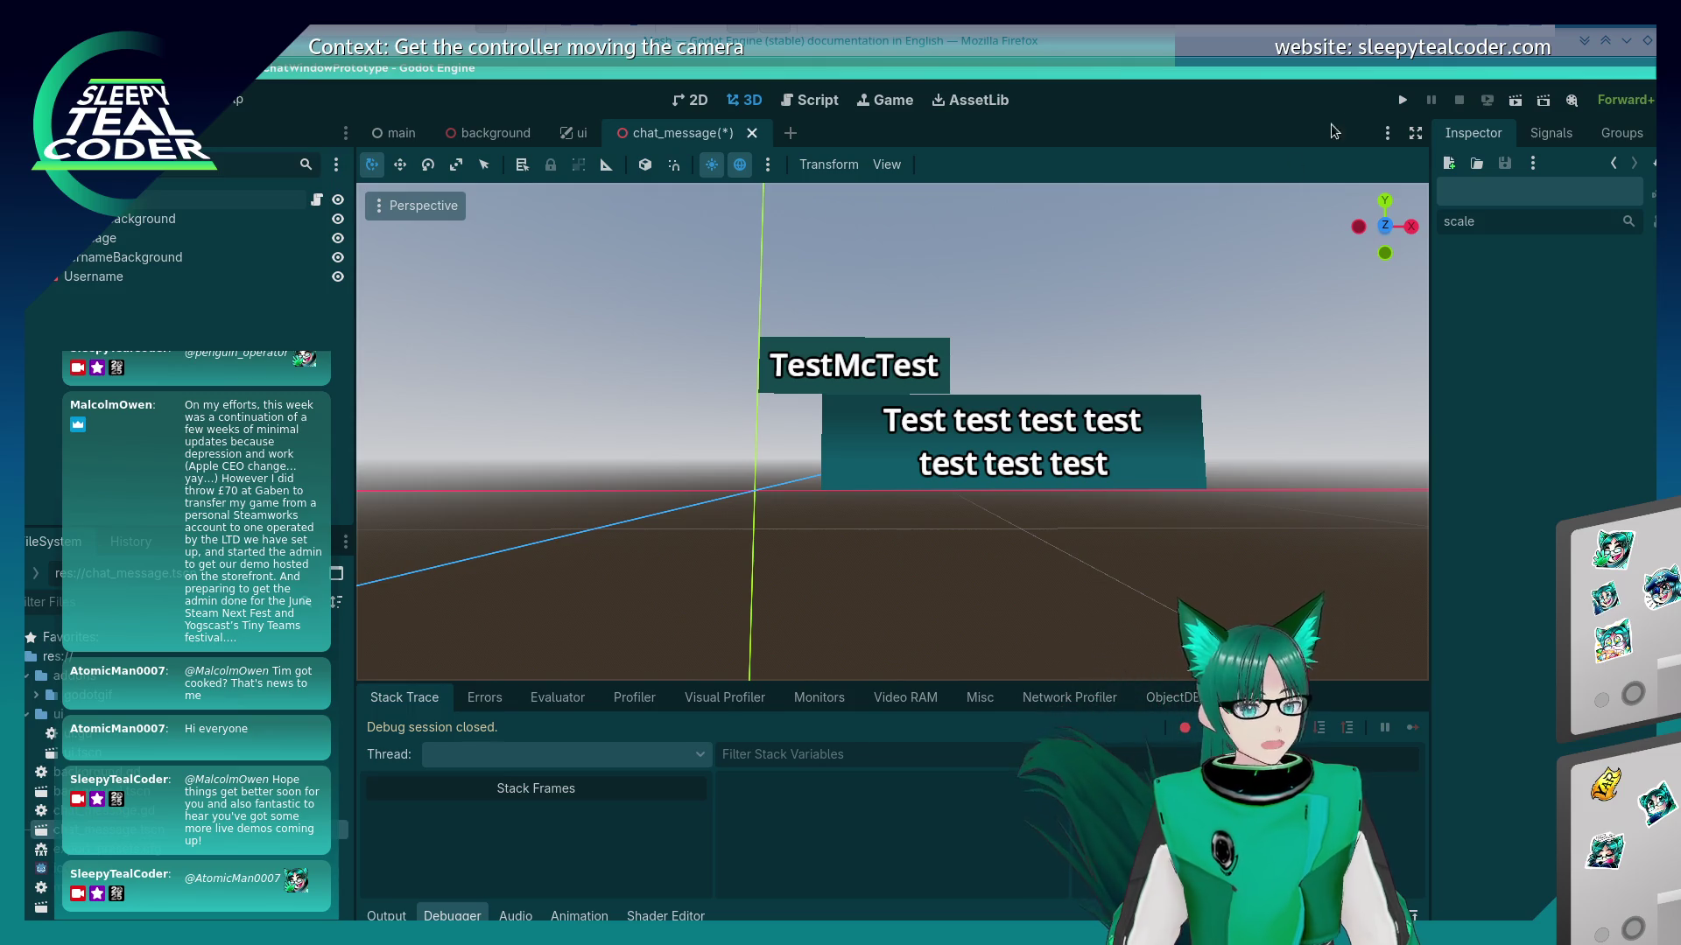
{"action": "left_click", "coordinate": [1401, 102]}
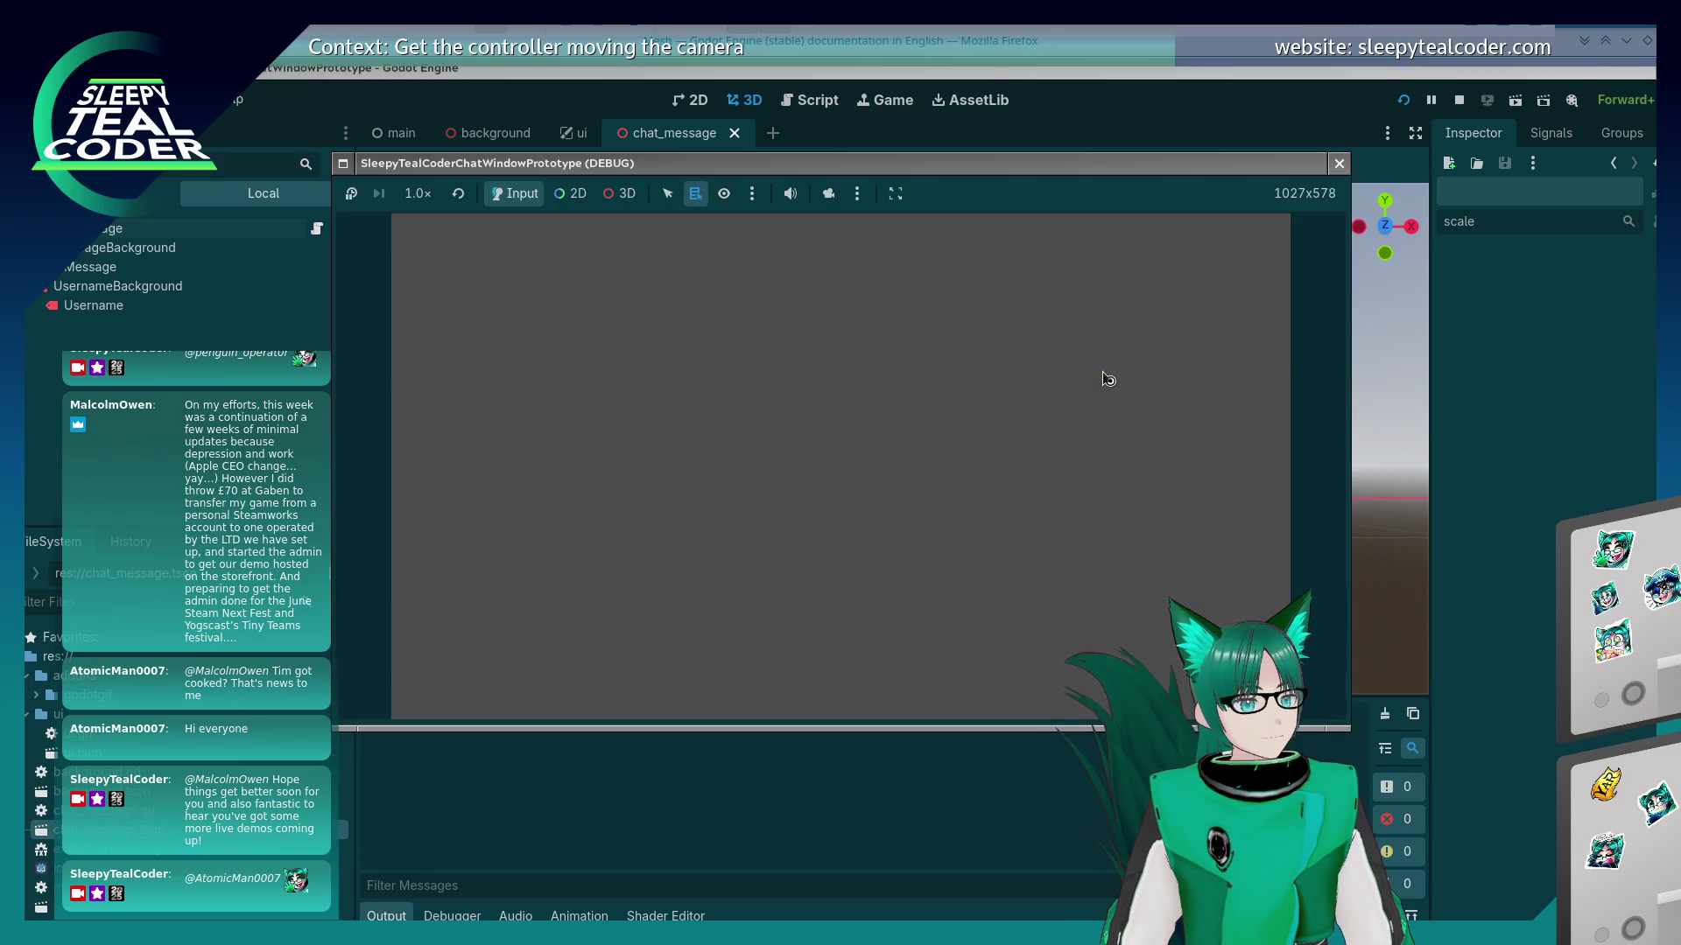
- Add three stacked TestMcTest messages in the running game, clear them, and stop the game
{"action": "left_click", "coordinate": [1065, 267]}
{"action": "left_click", "coordinate": [1065, 267]}
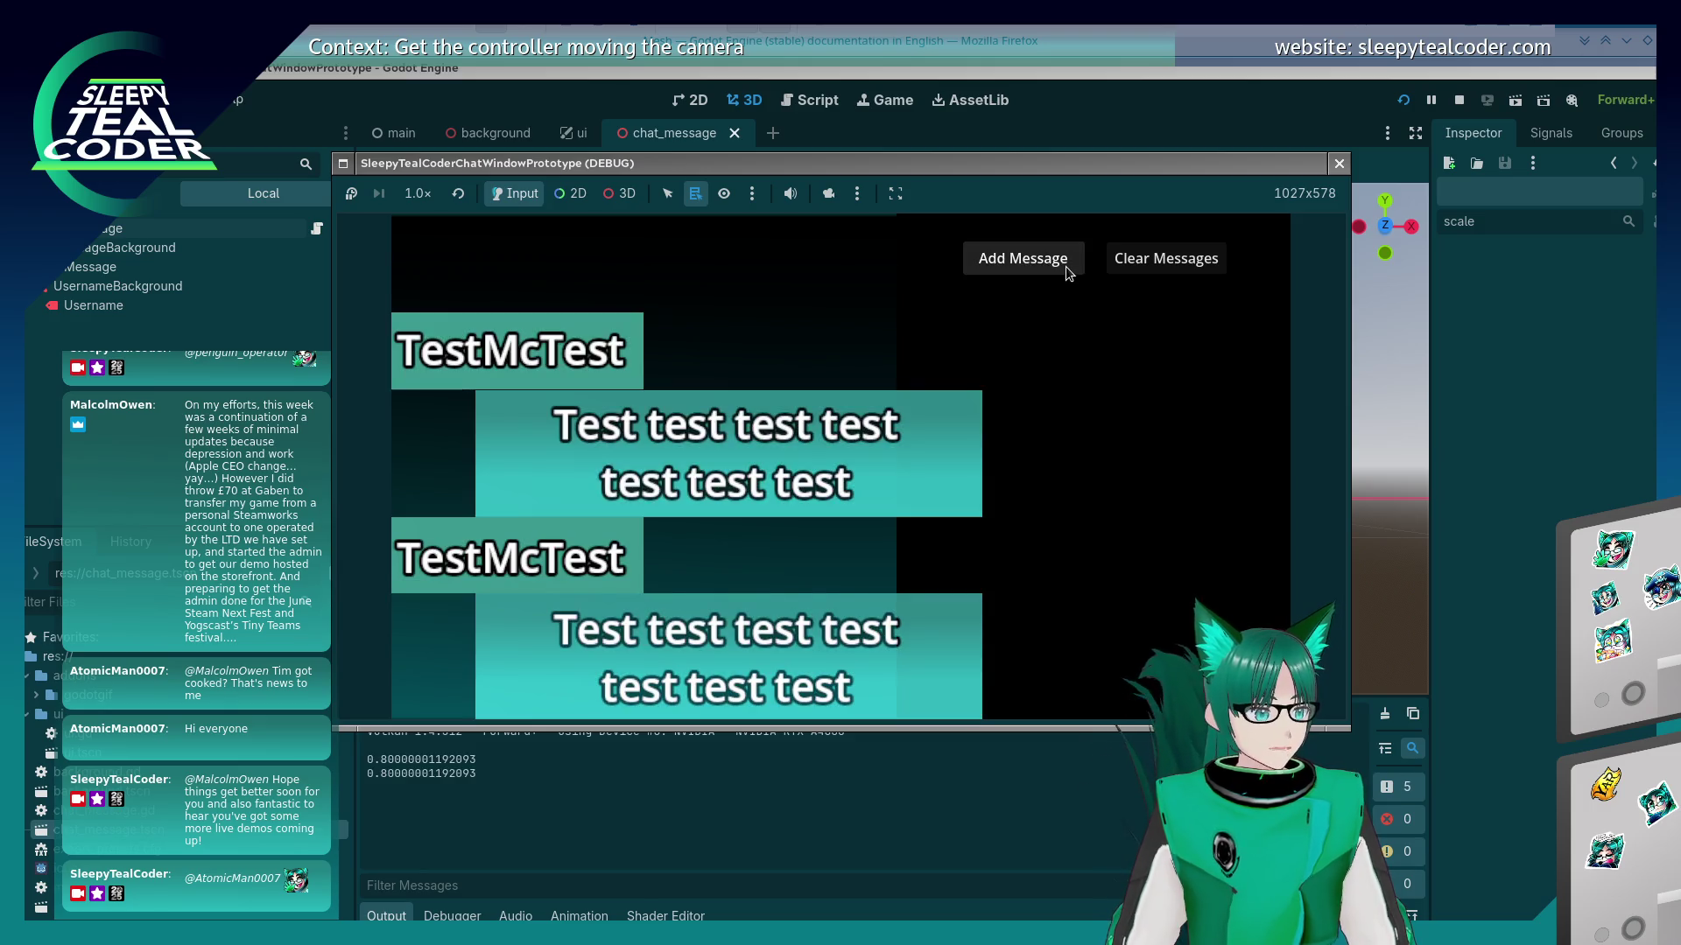
{"action": "left_click", "coordinate": [1064, 266]}
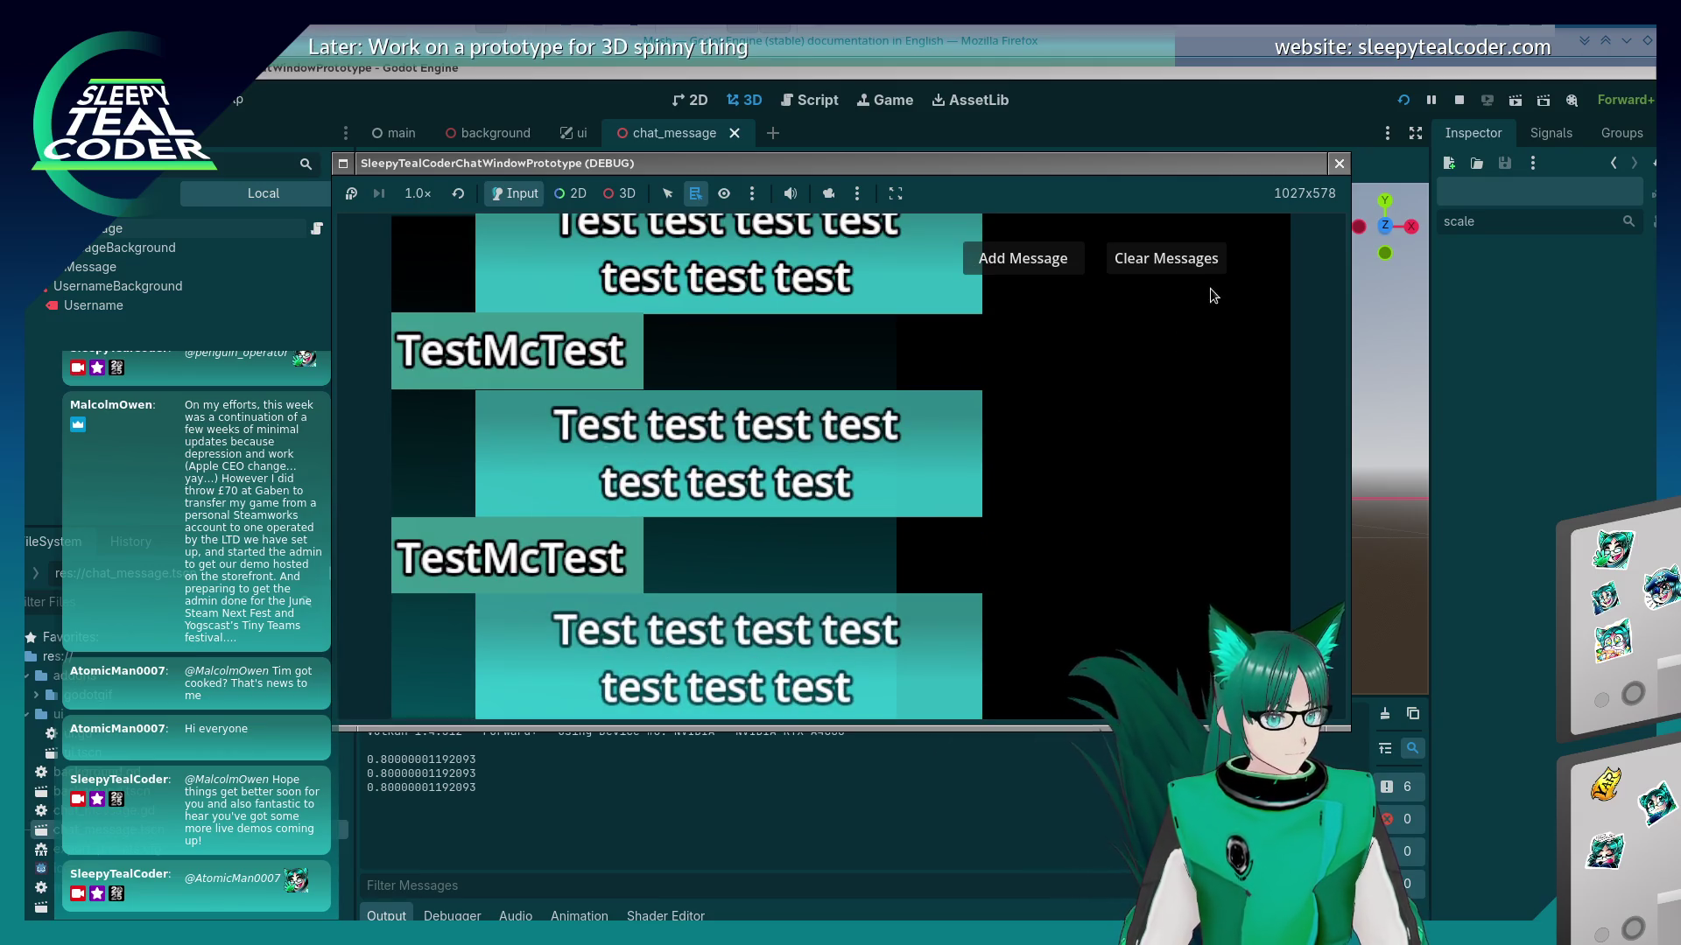
{"action": "left_click", "coordinate": [1162, 262]}
{"action": "key", "text": "F8"}
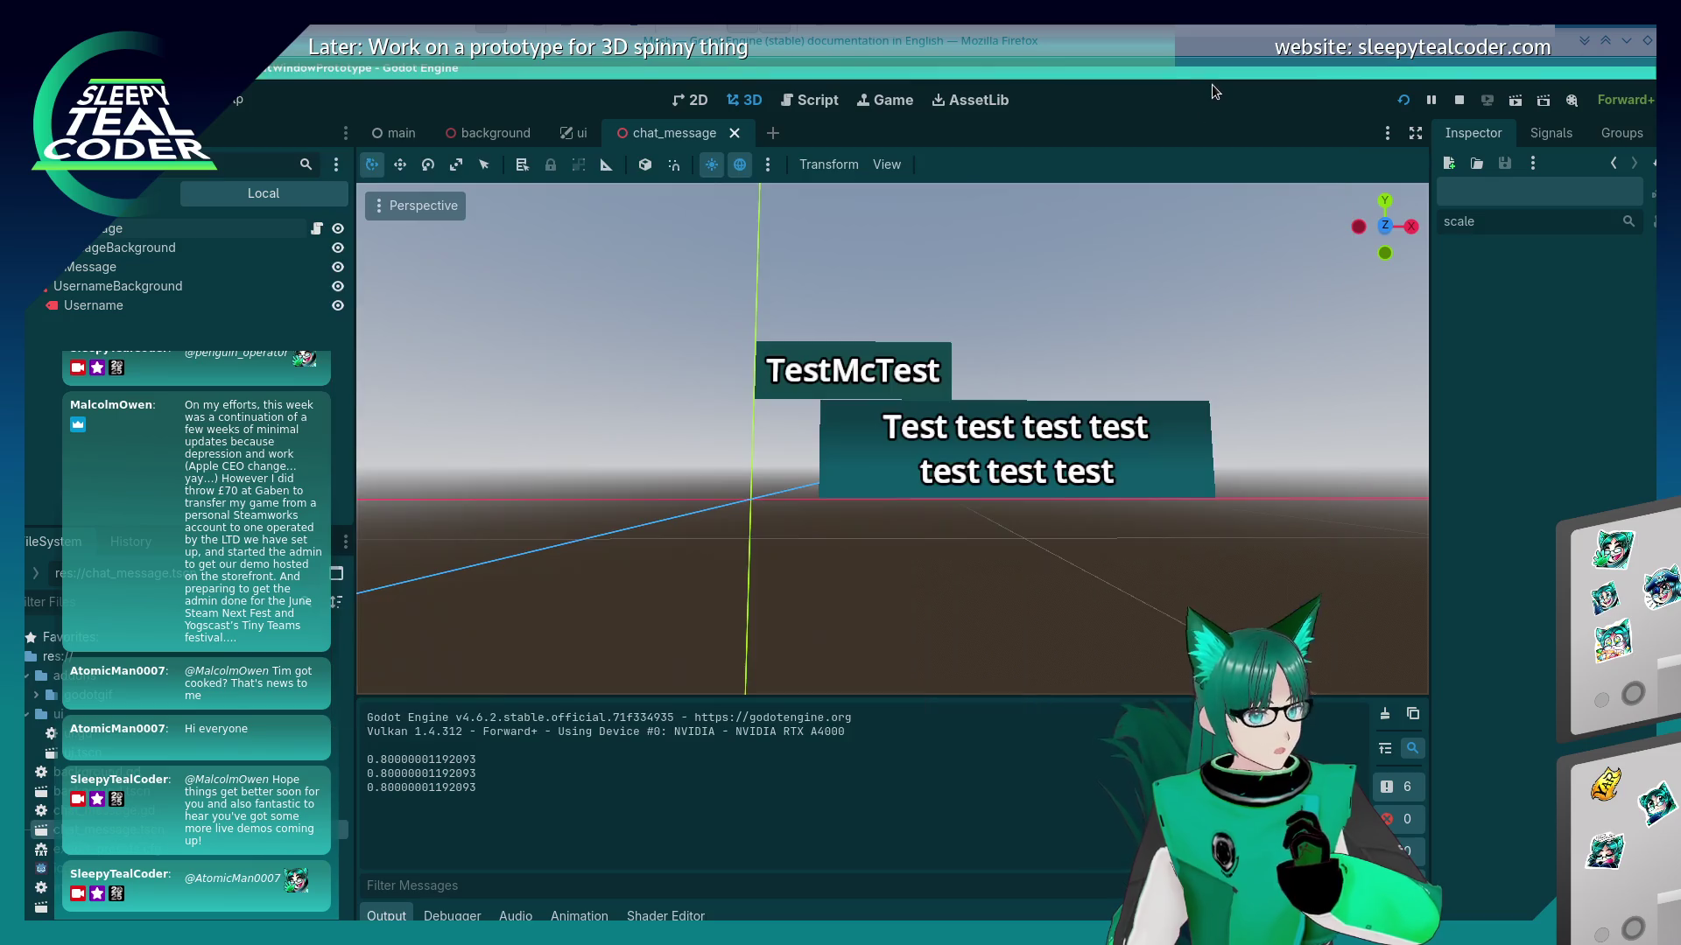
- Select UsernameBackground and remove the 'scale' filter so all Inspector properties show
{"action": "left_click", "coordinate": [882, 350]}
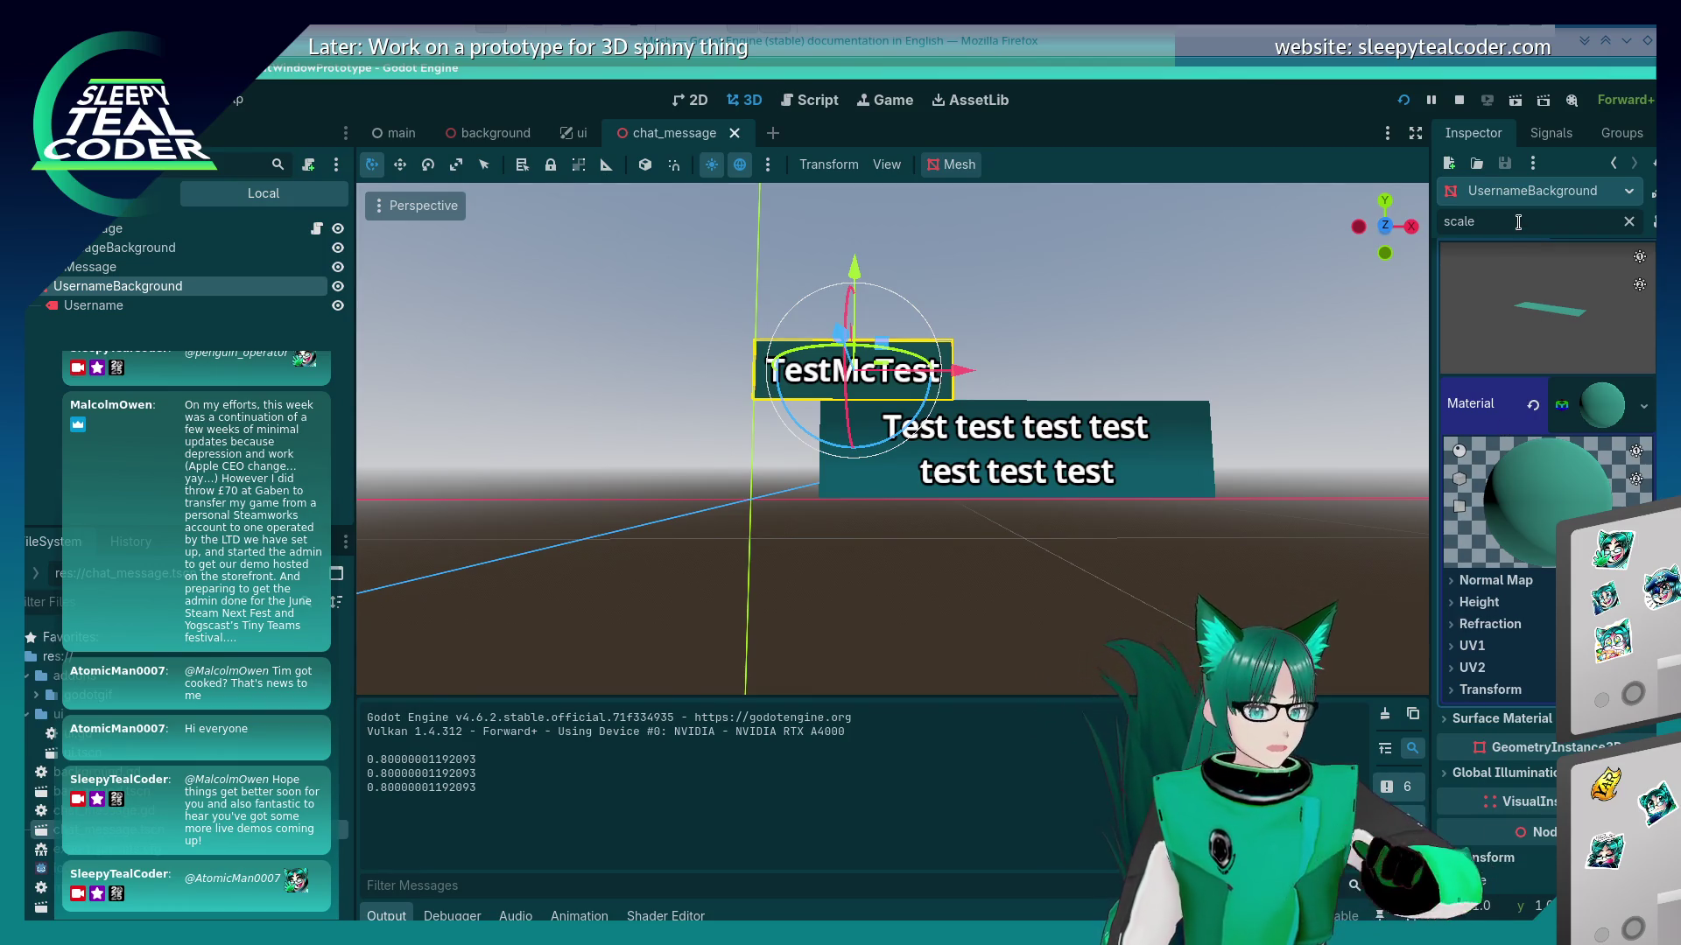
{"action": "key", "text": "ctrl+a"}
{"action": "key", "text": "BackSpace"}
{"action": "scroll", "coordinate": [1478, 449], "scroll_direction": "down", "scroll_amount": 10}
{"action": "scroll", "coordinate": [1368, 590], "scroll_direction": "down", "scroll_amount": 3}
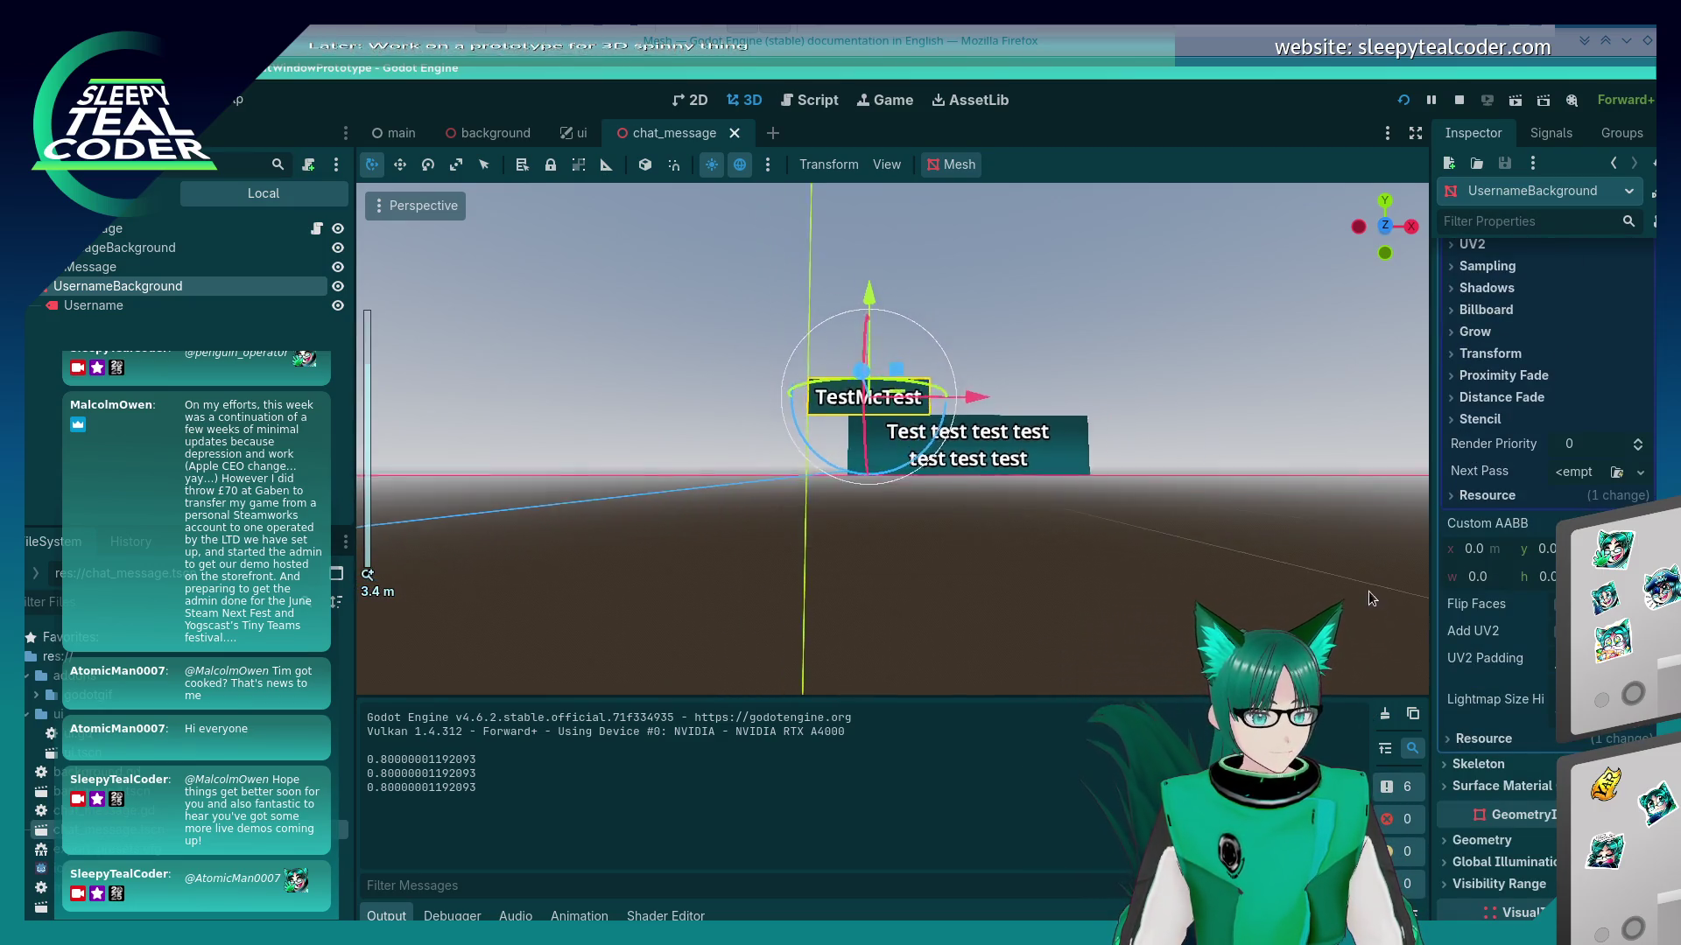
{"action": "scroll", "coordinate": [1453, 731], "scroll_direction": "down", "scroll_amount": 5}
{"action": "scroll", "coordinate": [1453, 751], "scroll_direction": "down", "scroll_amount": 5}
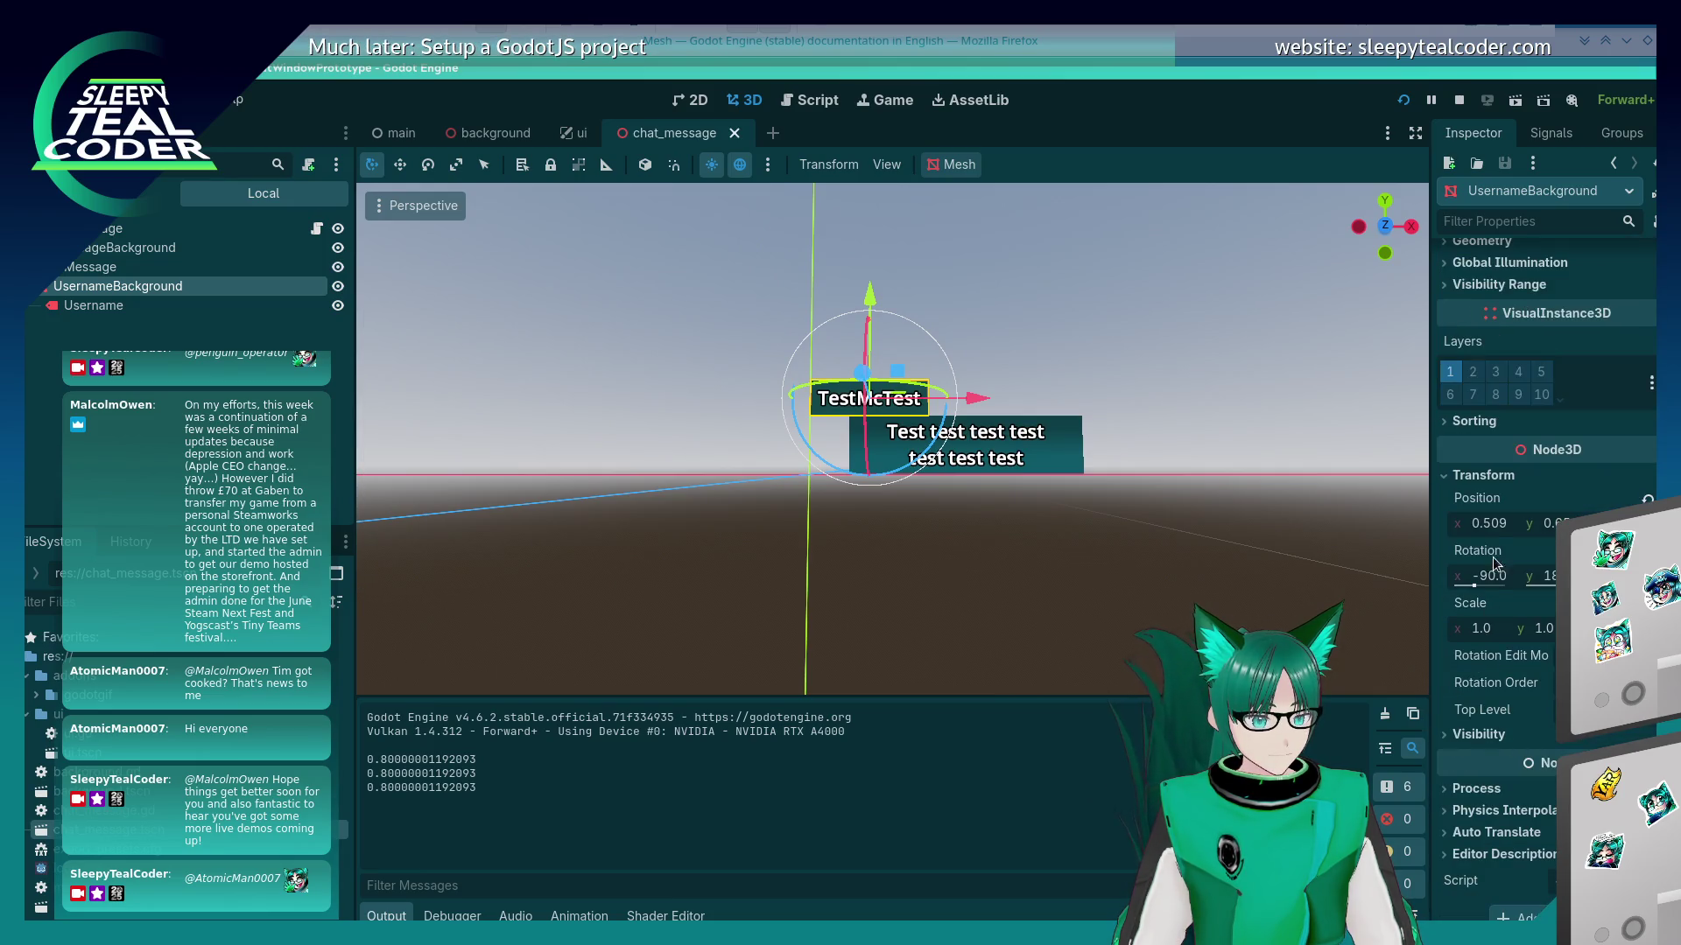
{"action": "scroll", "coordinate": [848, 439], "scroll_direction": "up", "scroll_amount": 5}
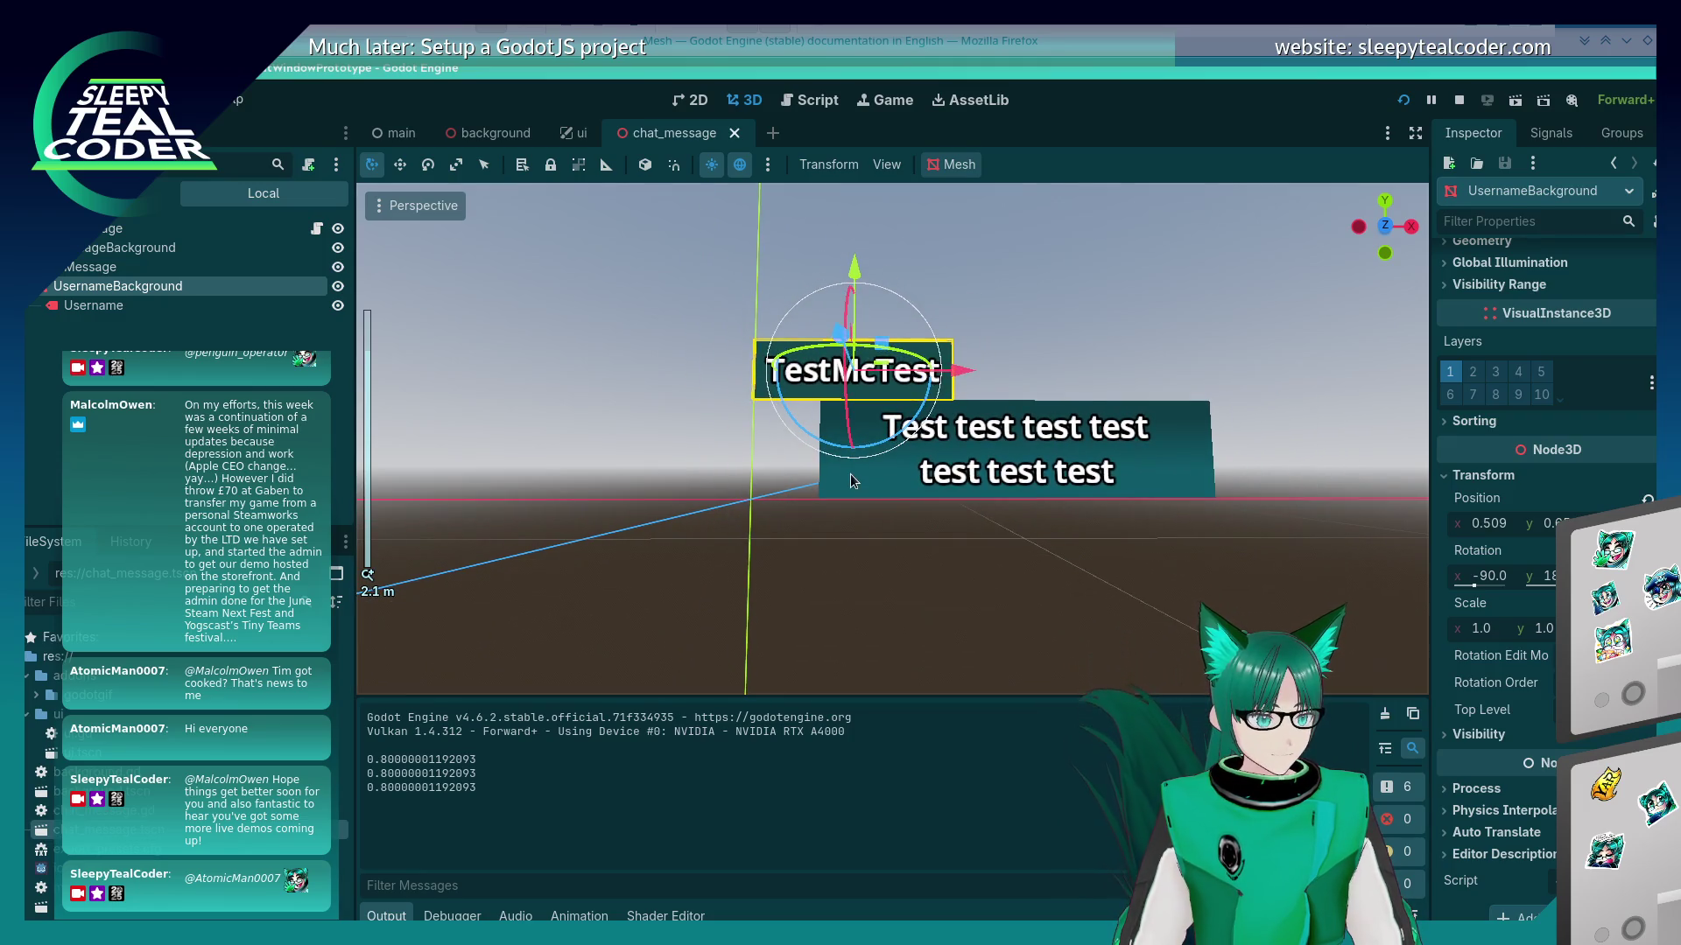
{"action": "left_click", "coordinate": [842, 564]}
{"action": "left_click", "coordinate": [842, 563]}
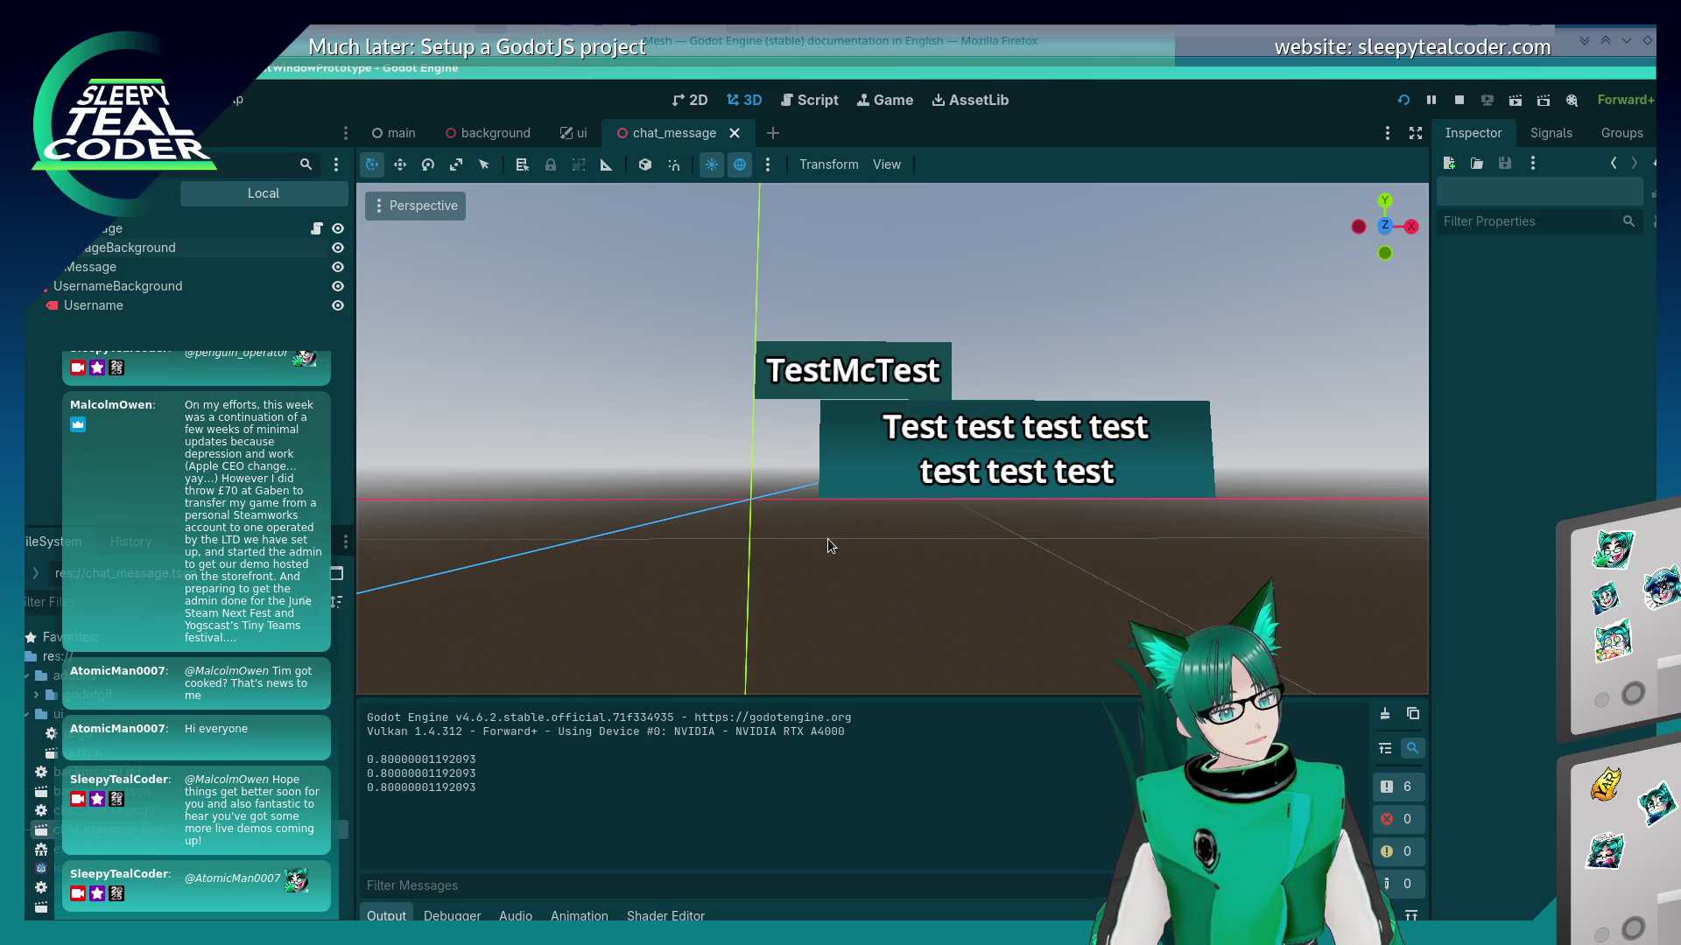
{"action": "left_click", "coordinate": [851, 368]}
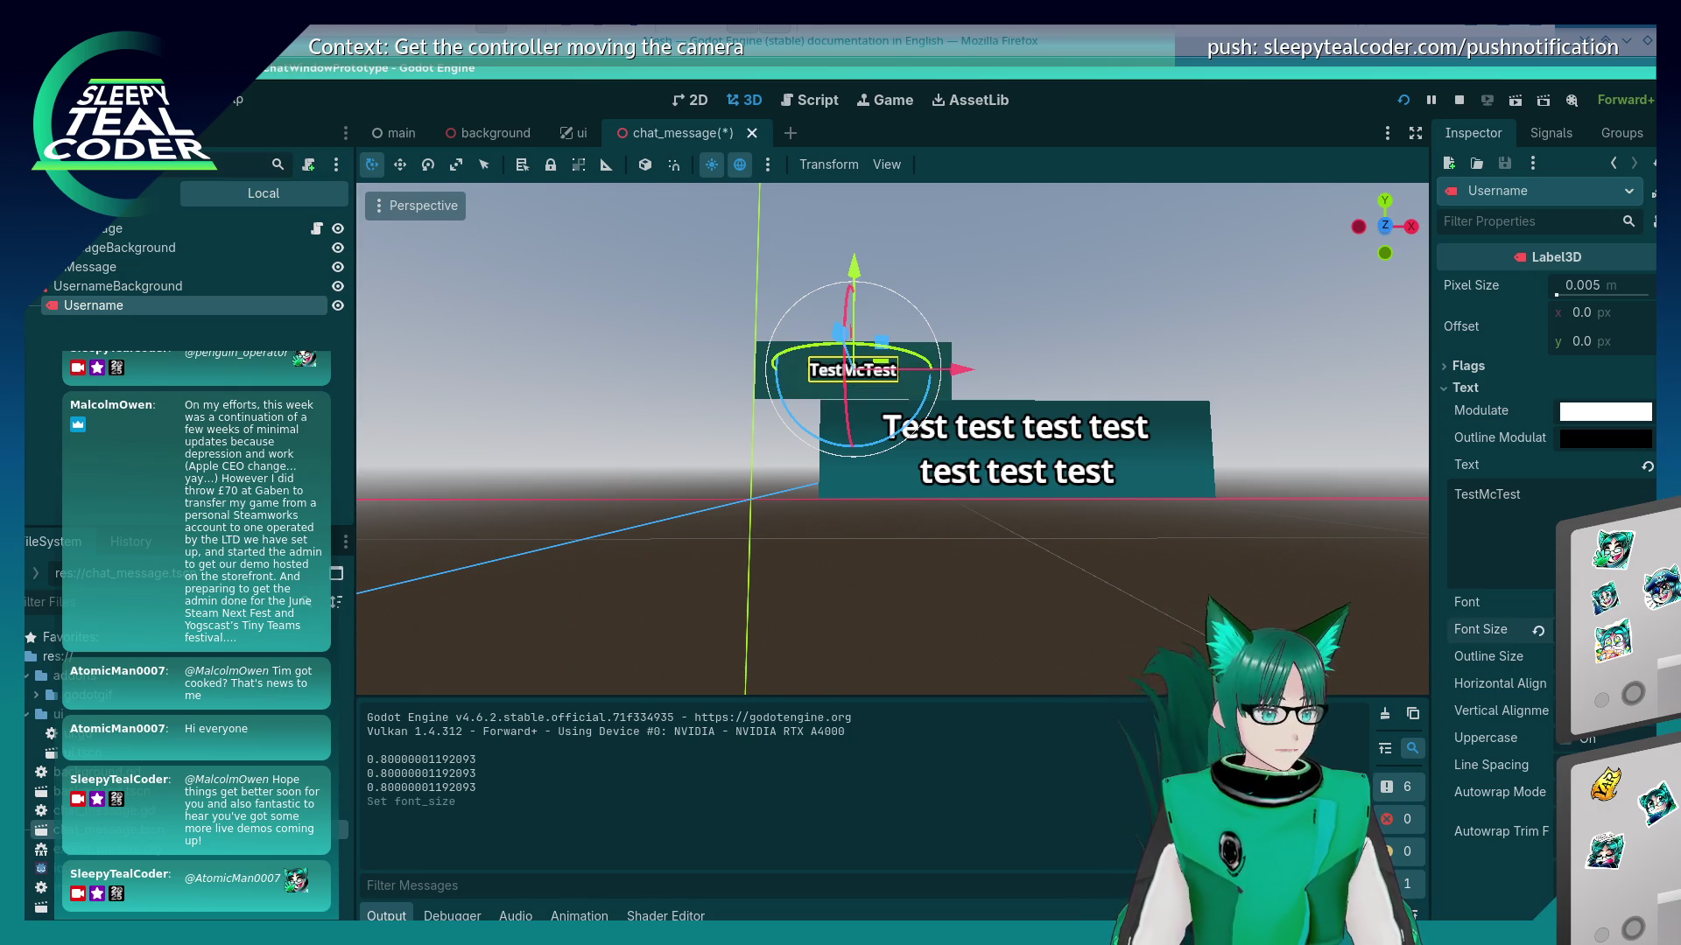
- Lower the Username font size and give the Message label font size 16 with a 6 px outline
{"action": "left_click_drag", "start_coordinate": [1480, 629], "coordinate": [1488, 654]}
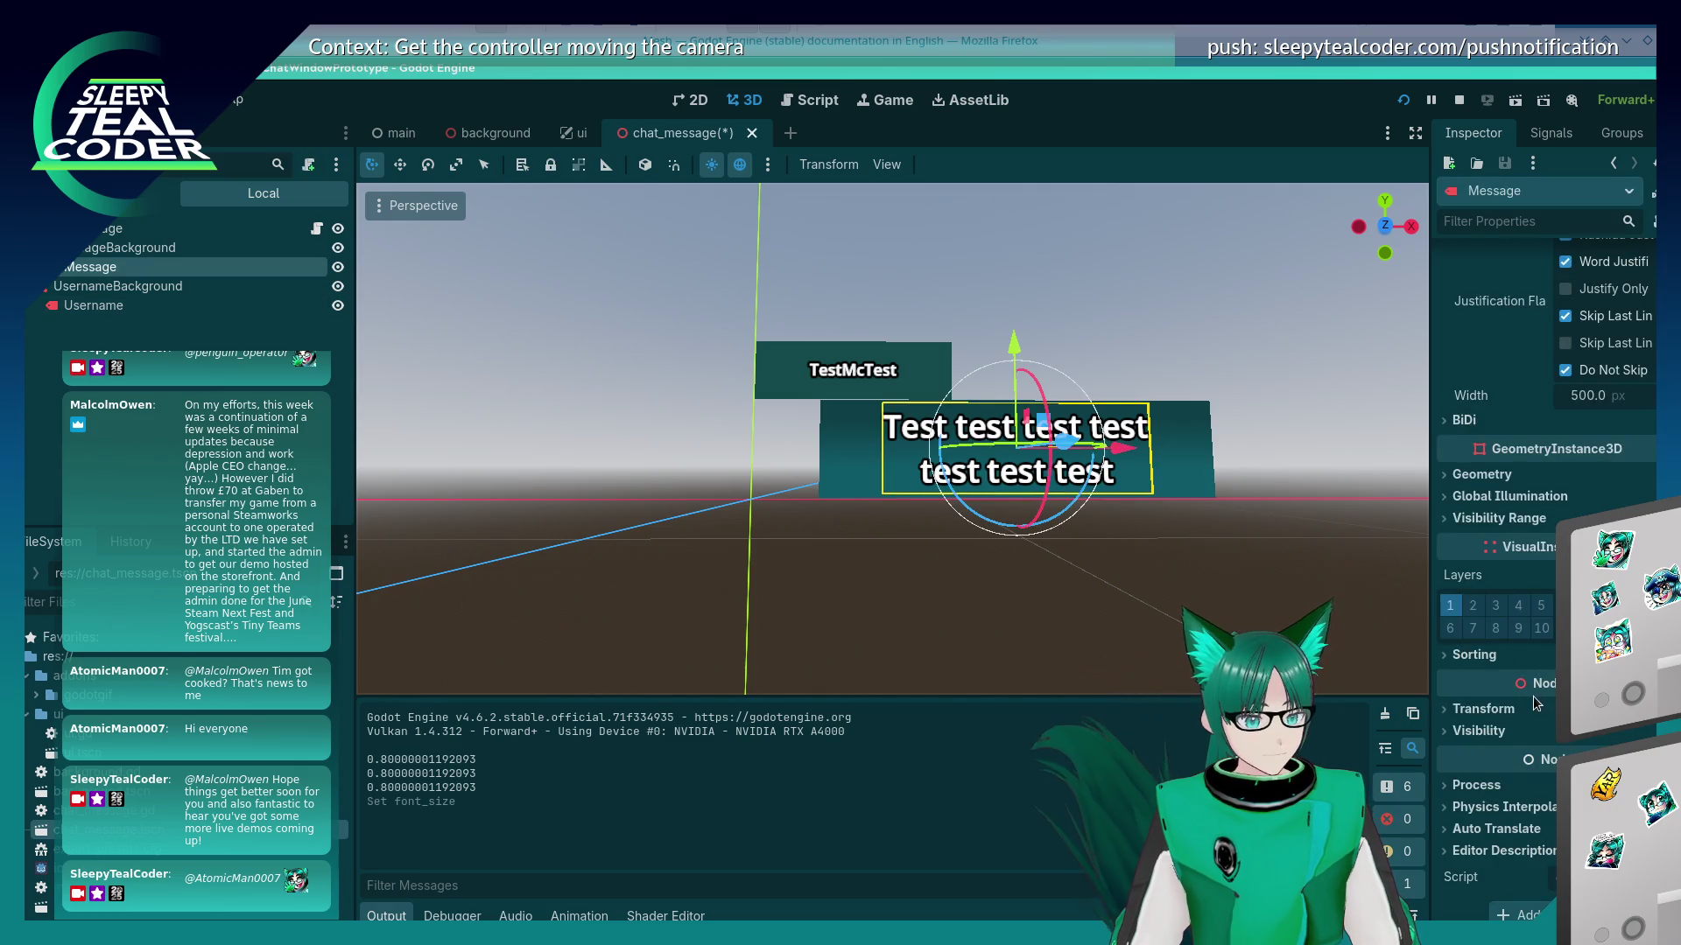
{"action": "scroll", "coordinate": [1488, 655], "scroll_direction": "up", "scroll_amount": 5}
{"action": "scroll", "coordinate": [1488, 655], "scroll_direction": "up", "scroll_amount": 2}
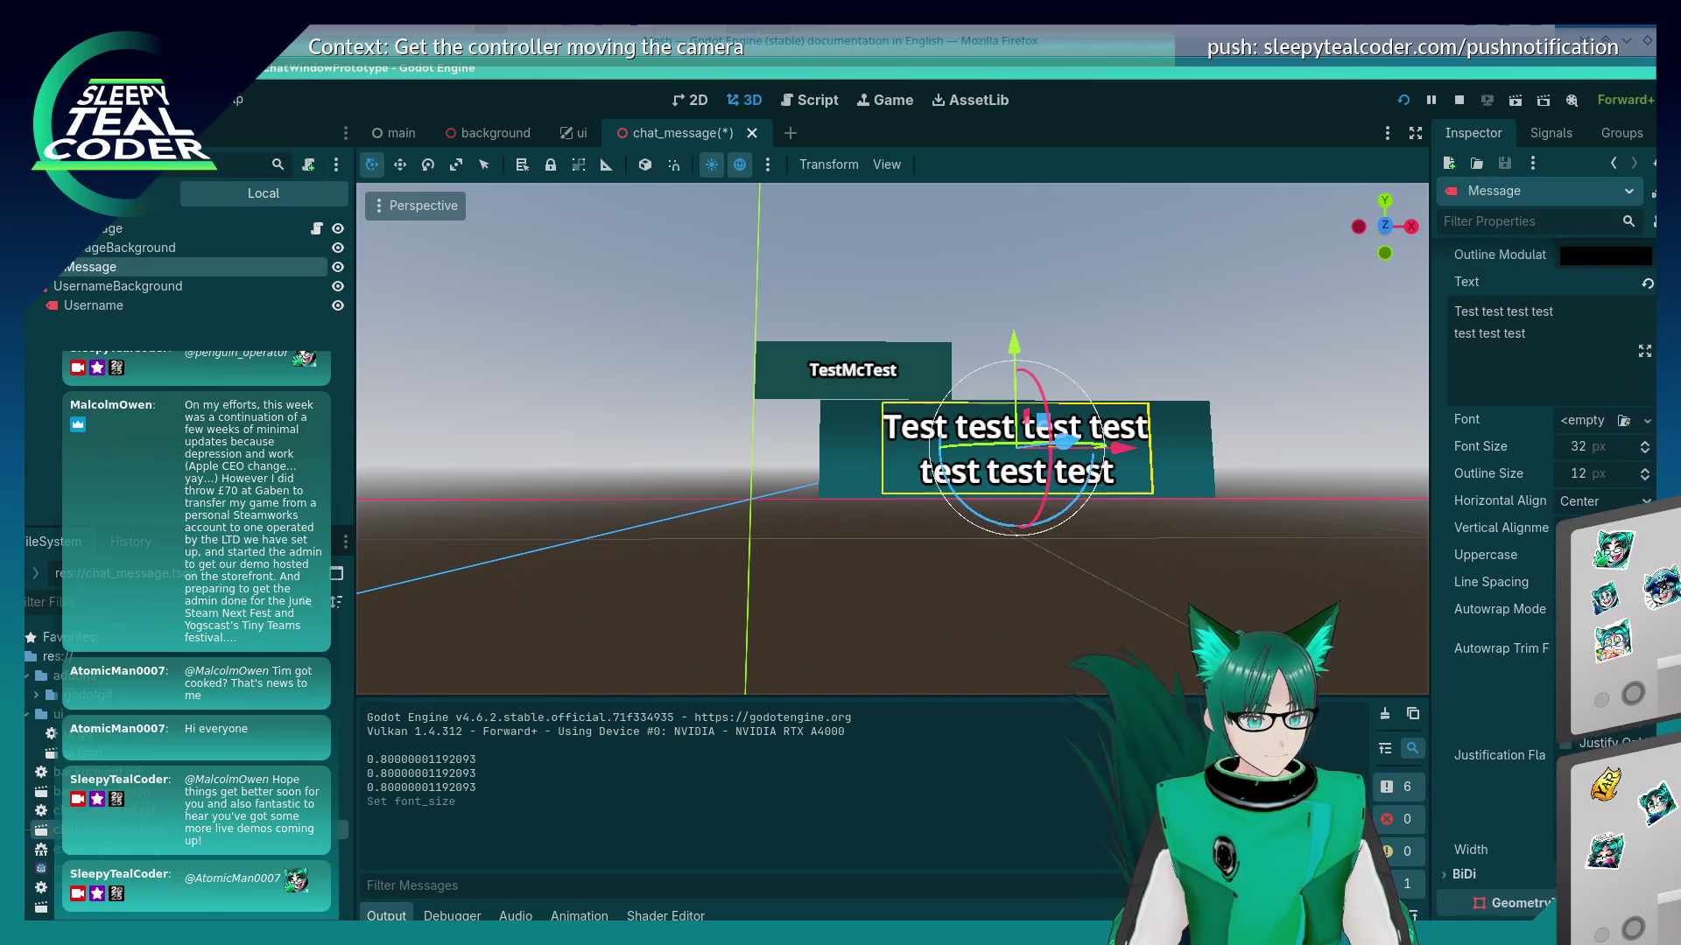
{"action": "left_click", "coordinate": [1578, 438]}
{"action": "type", "text": "16"}
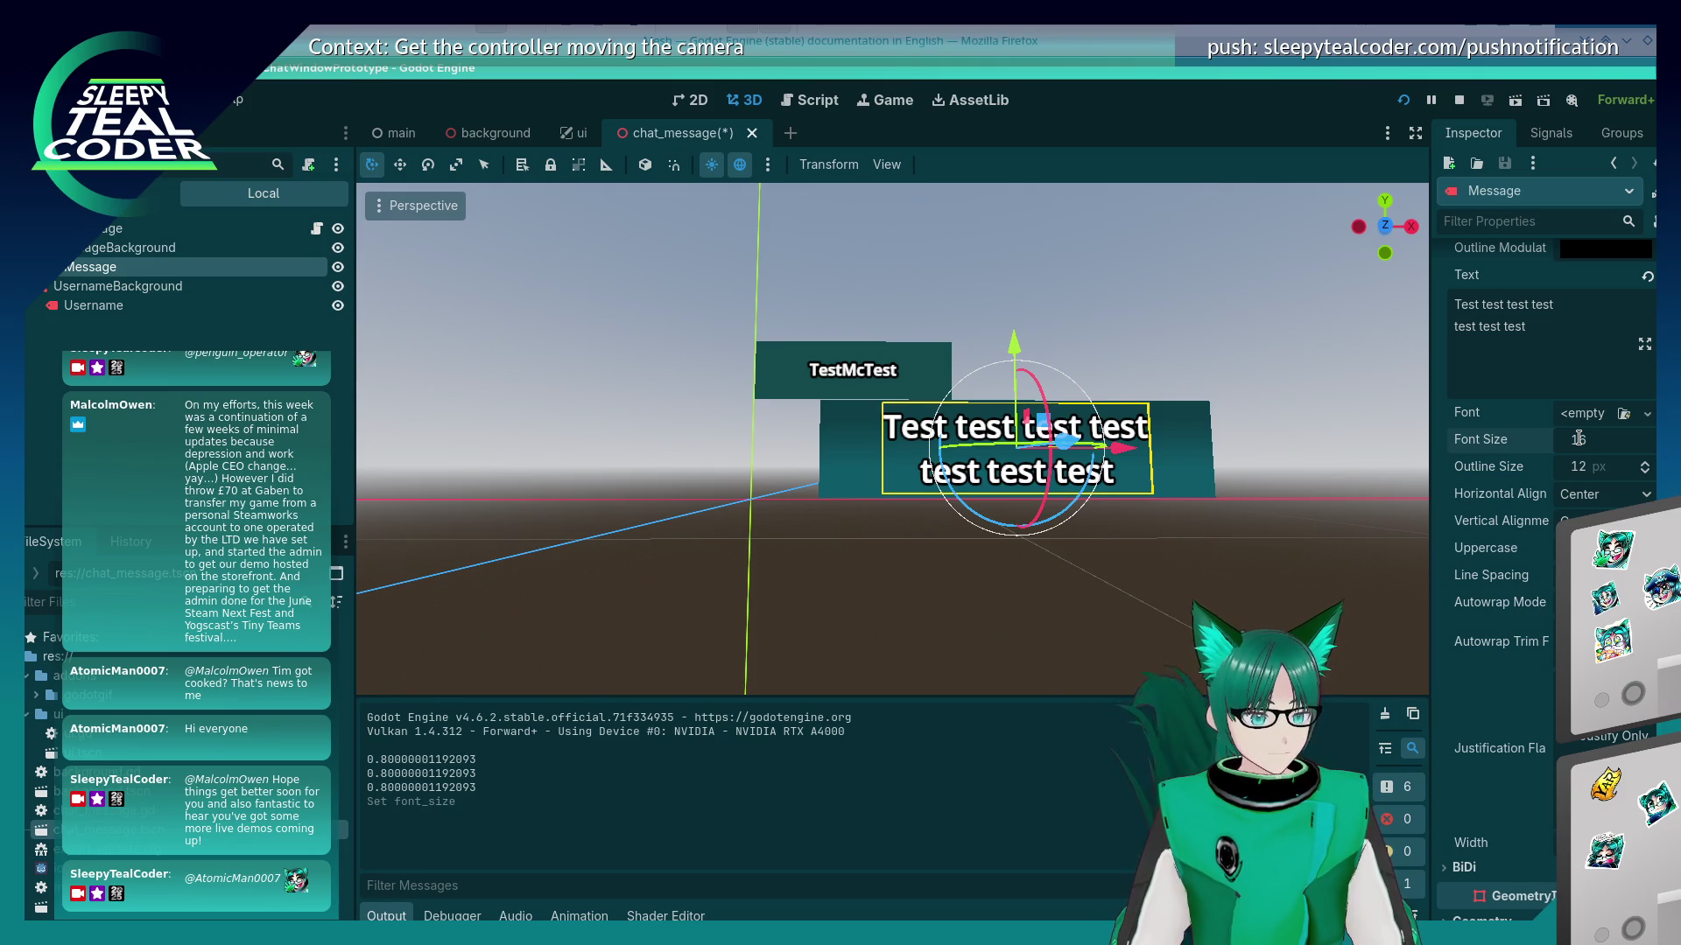
{"action": "key", "text": "Return"}
{"action": "left_click", "coordinate": [1598, 470]}
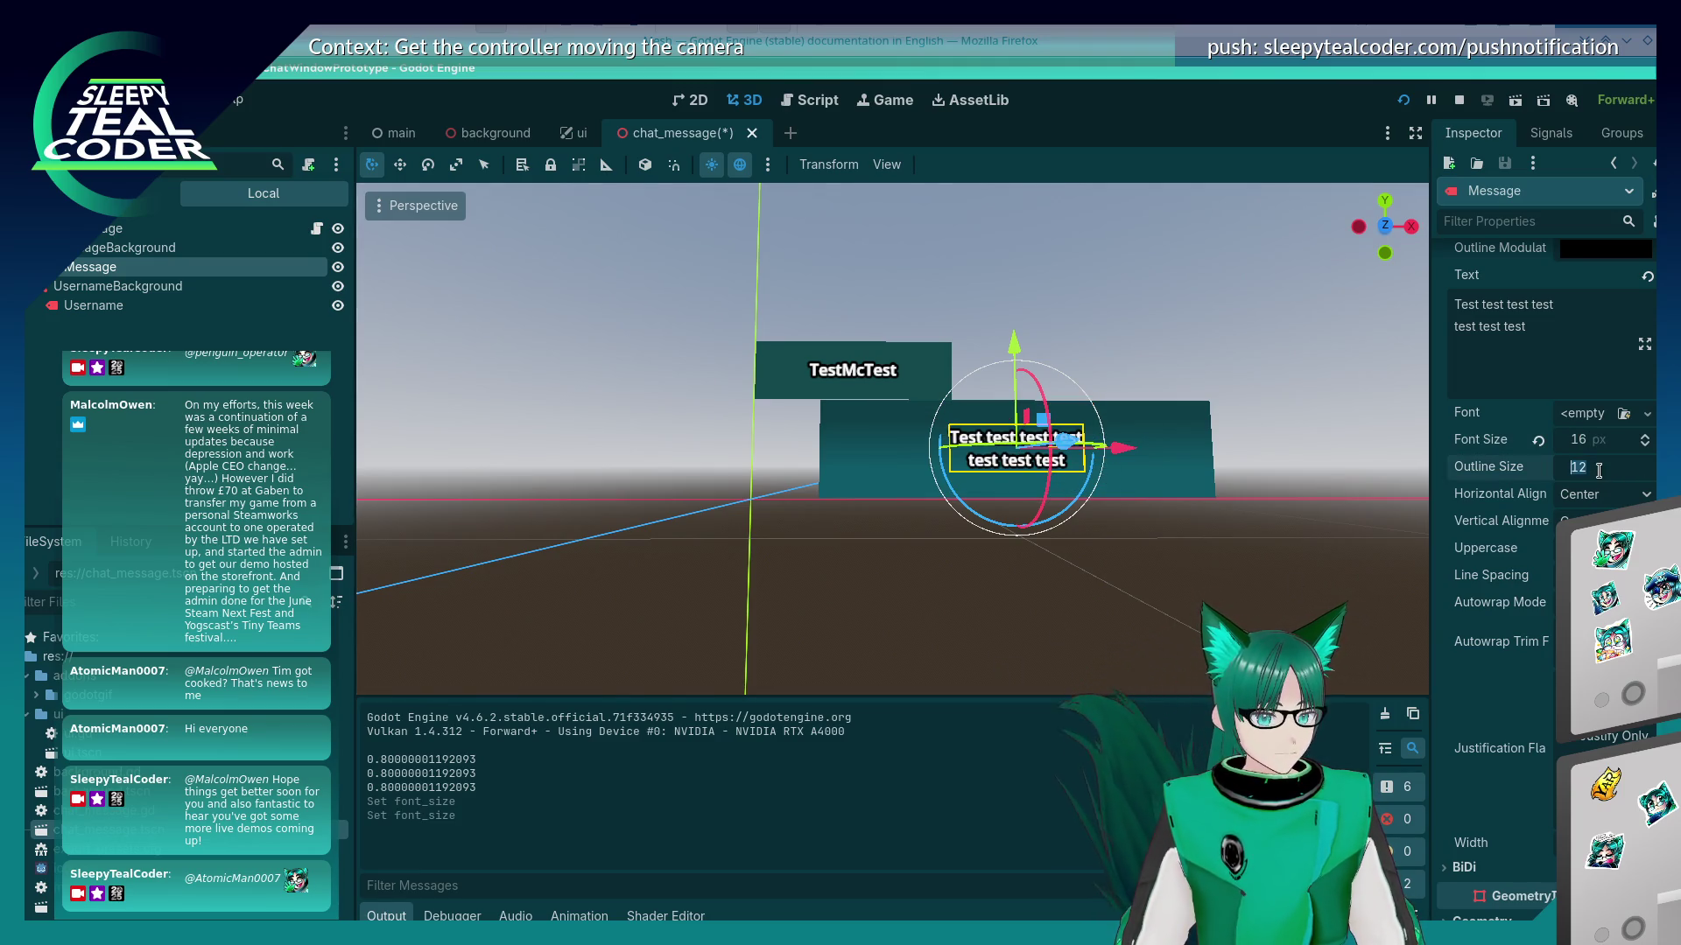
{"action": "type", "text": "6"}
{"action": "key", "text": "Return"}
- Reduce the TestMcTest username label's outline size
{"action": "left_click", "coordinate": [928, 333]}
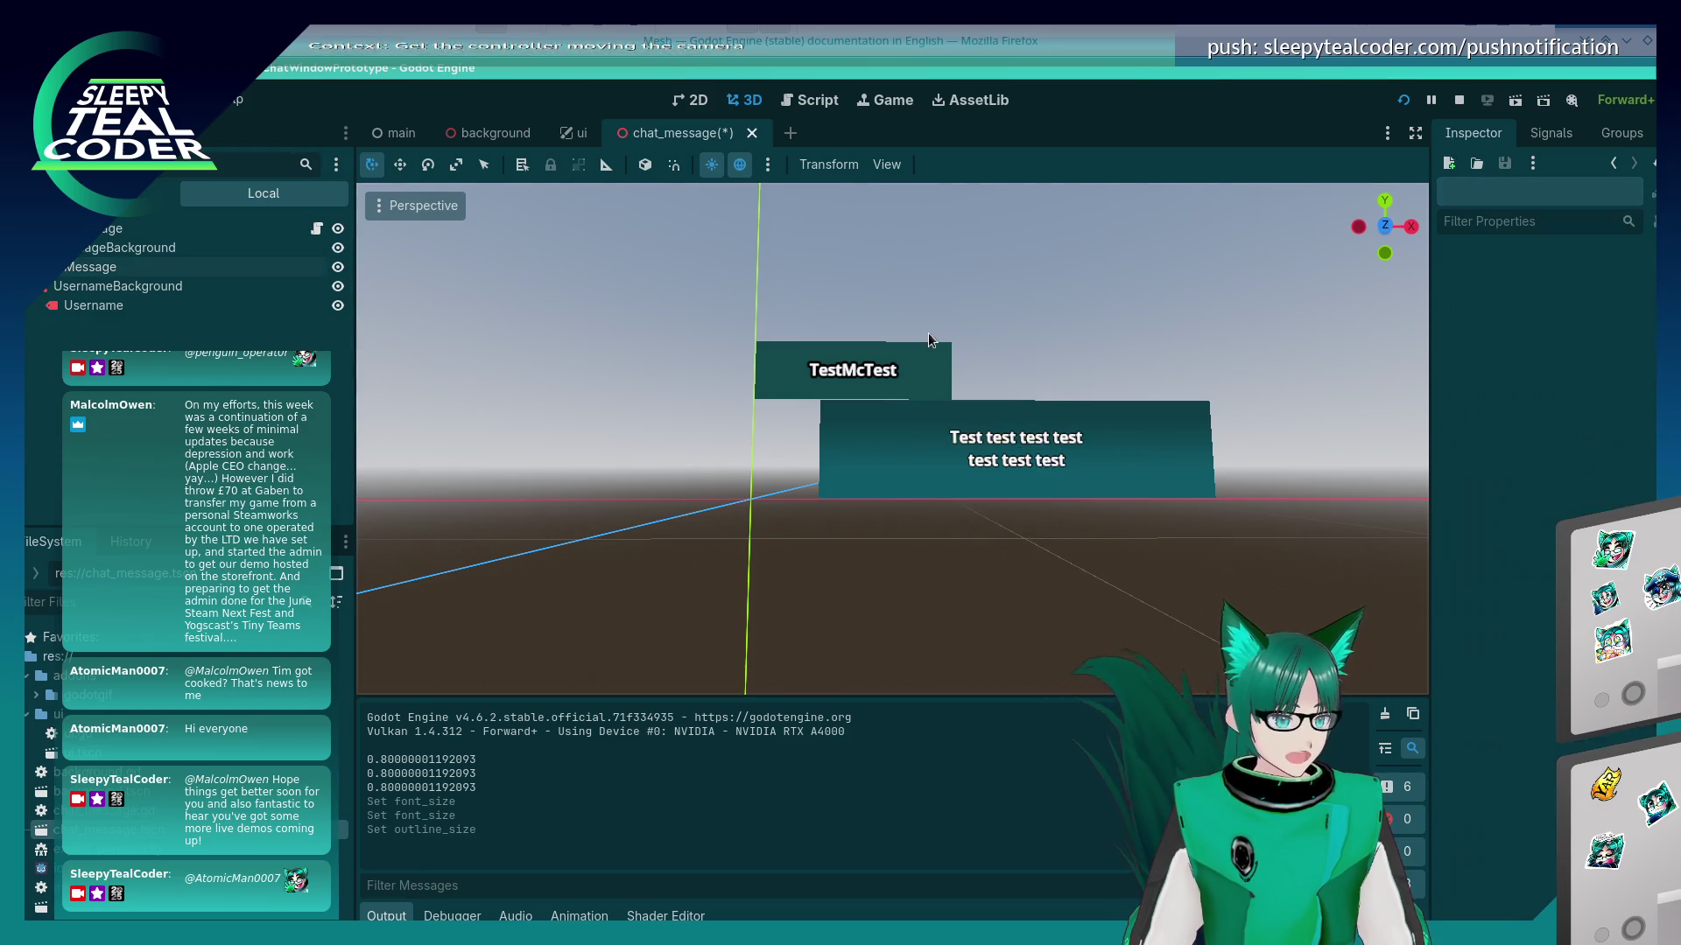
{"action": "left_click", "coordinate": [859, 368]}
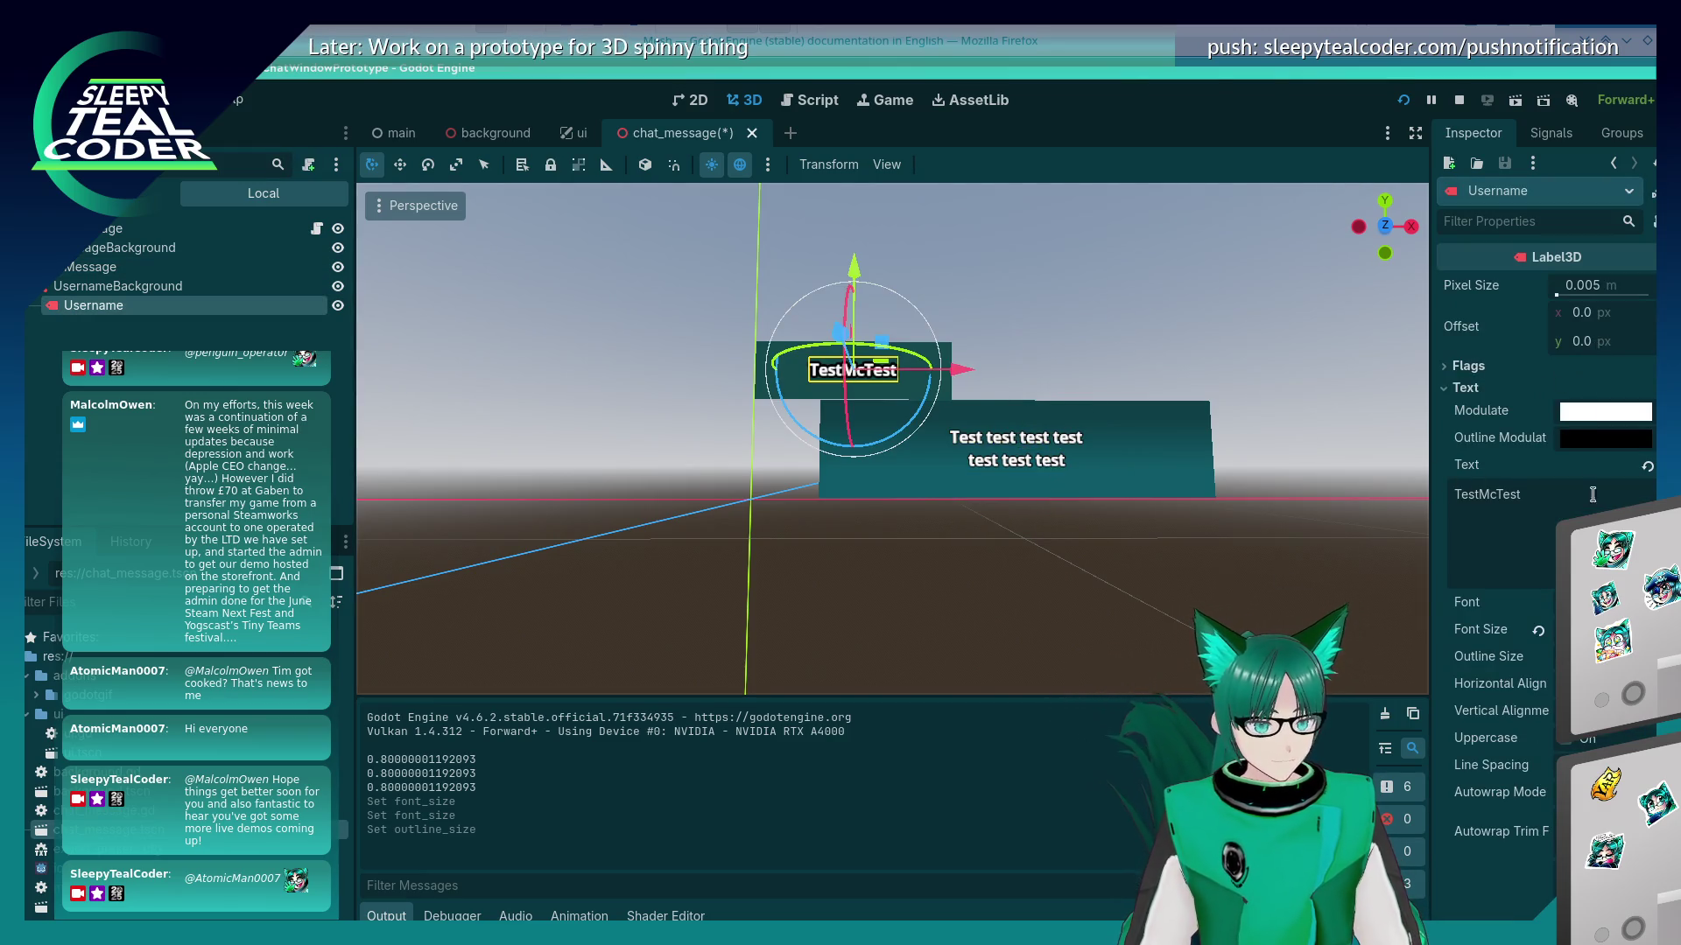
{"action": "left_click", "coordinate": [1602, 656]}
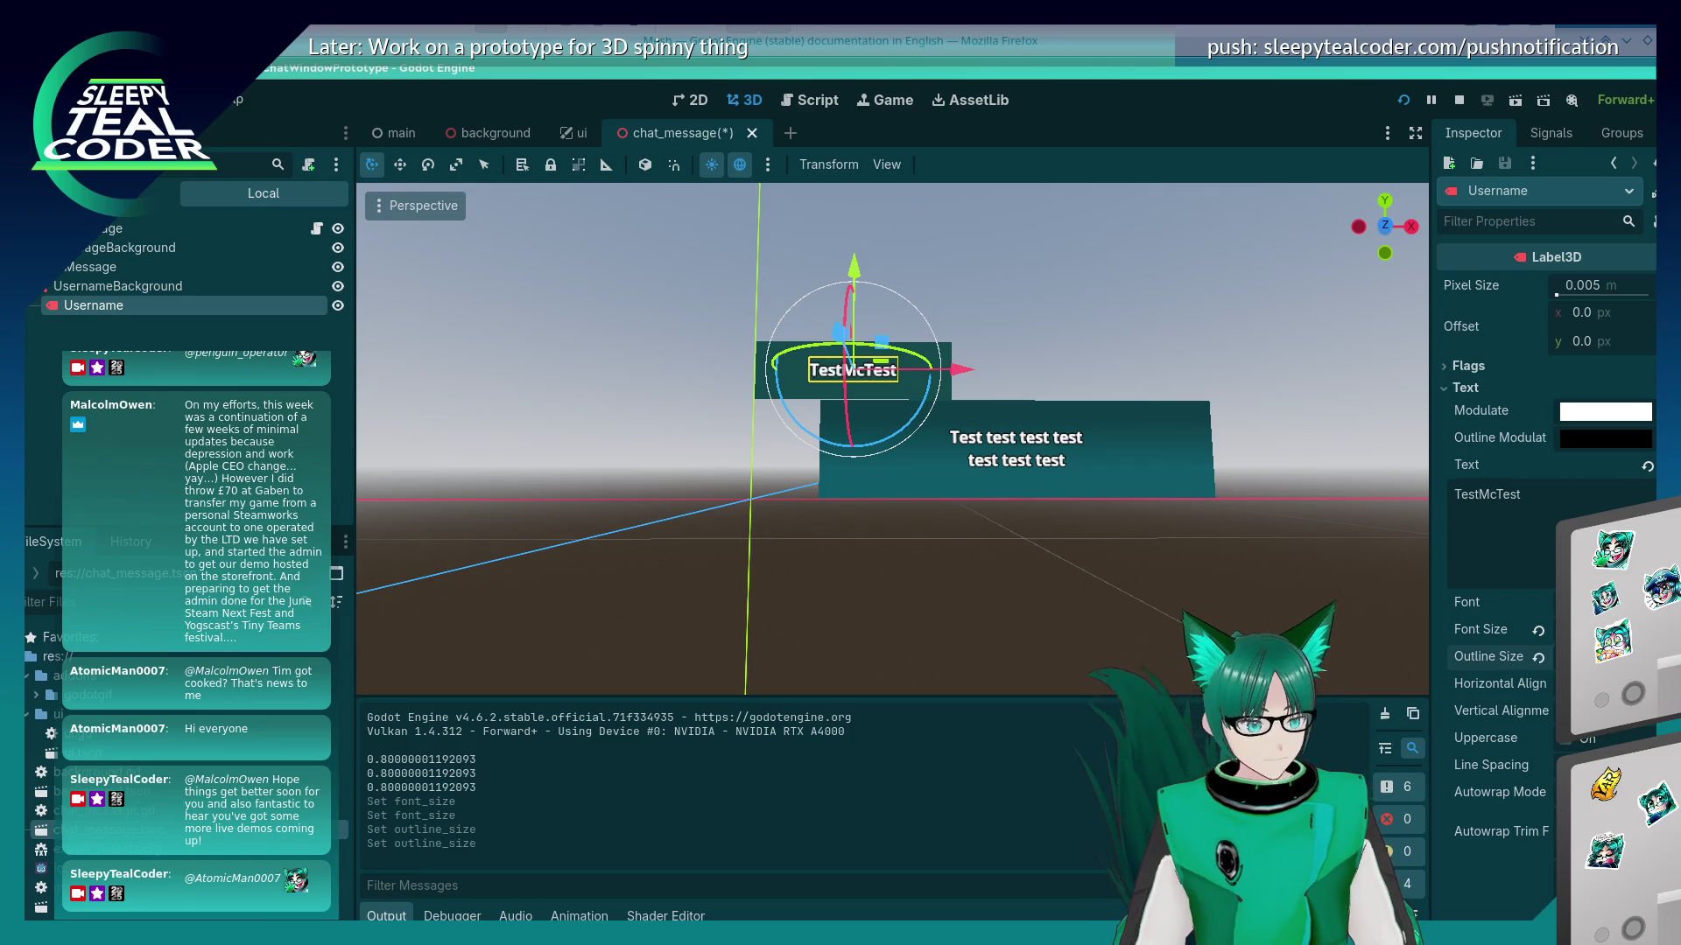
{"action": "left_click", "coordinate": [871, 680]}
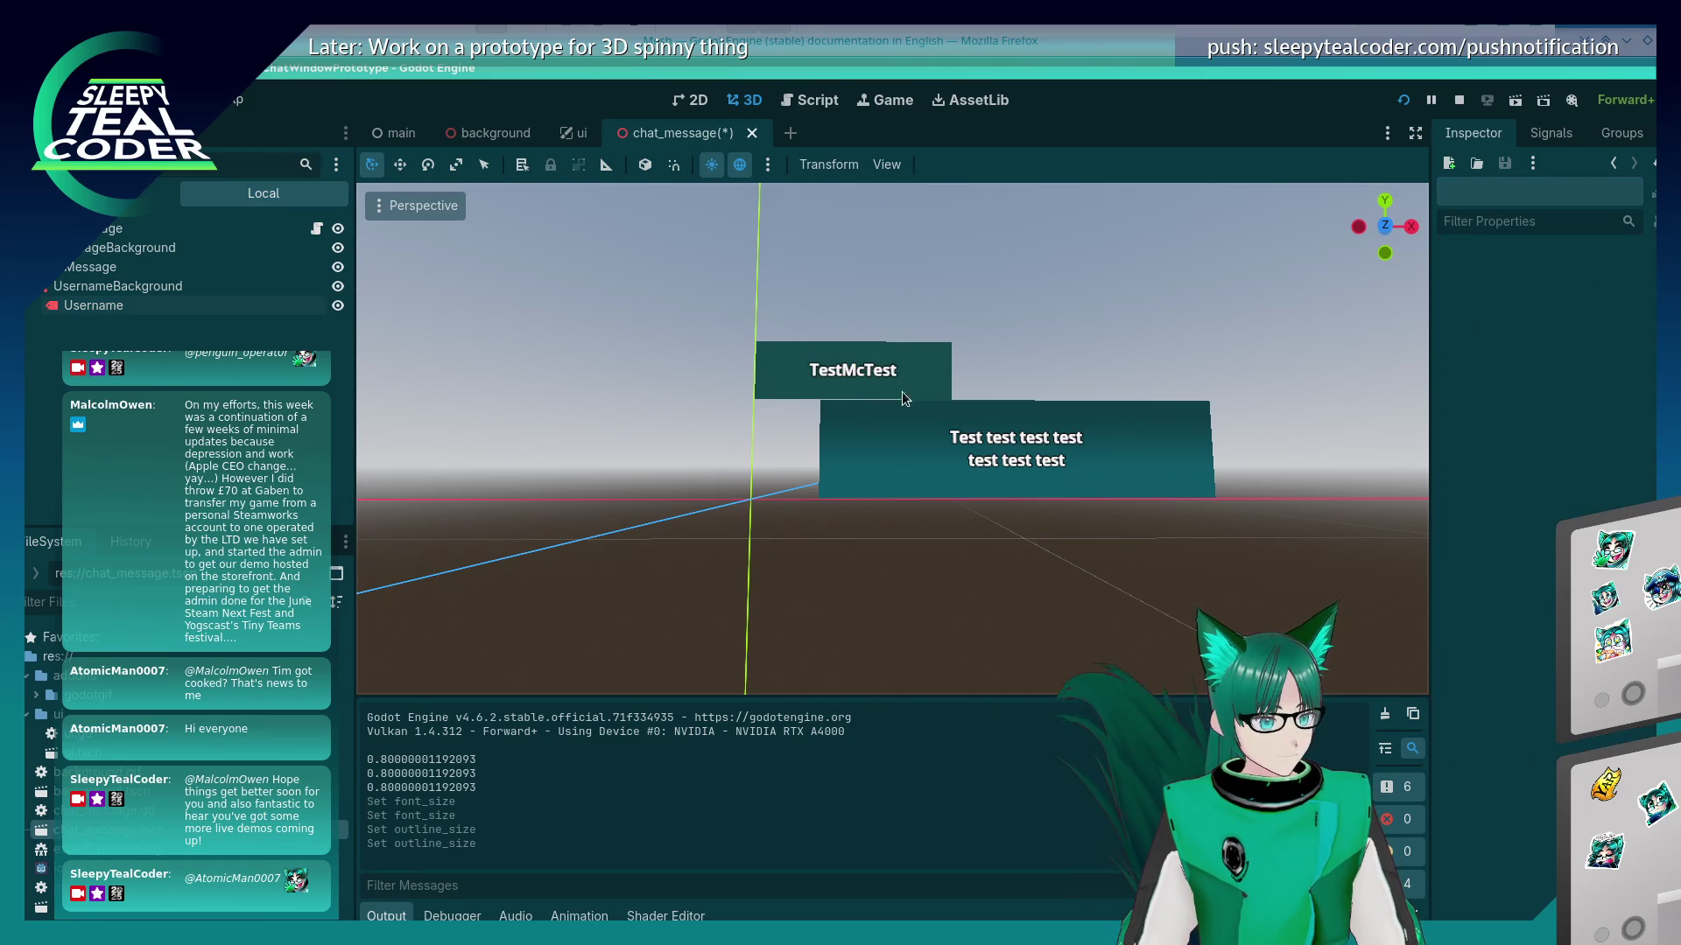
{"action": "left_click", "coordinate": [870, 371]}
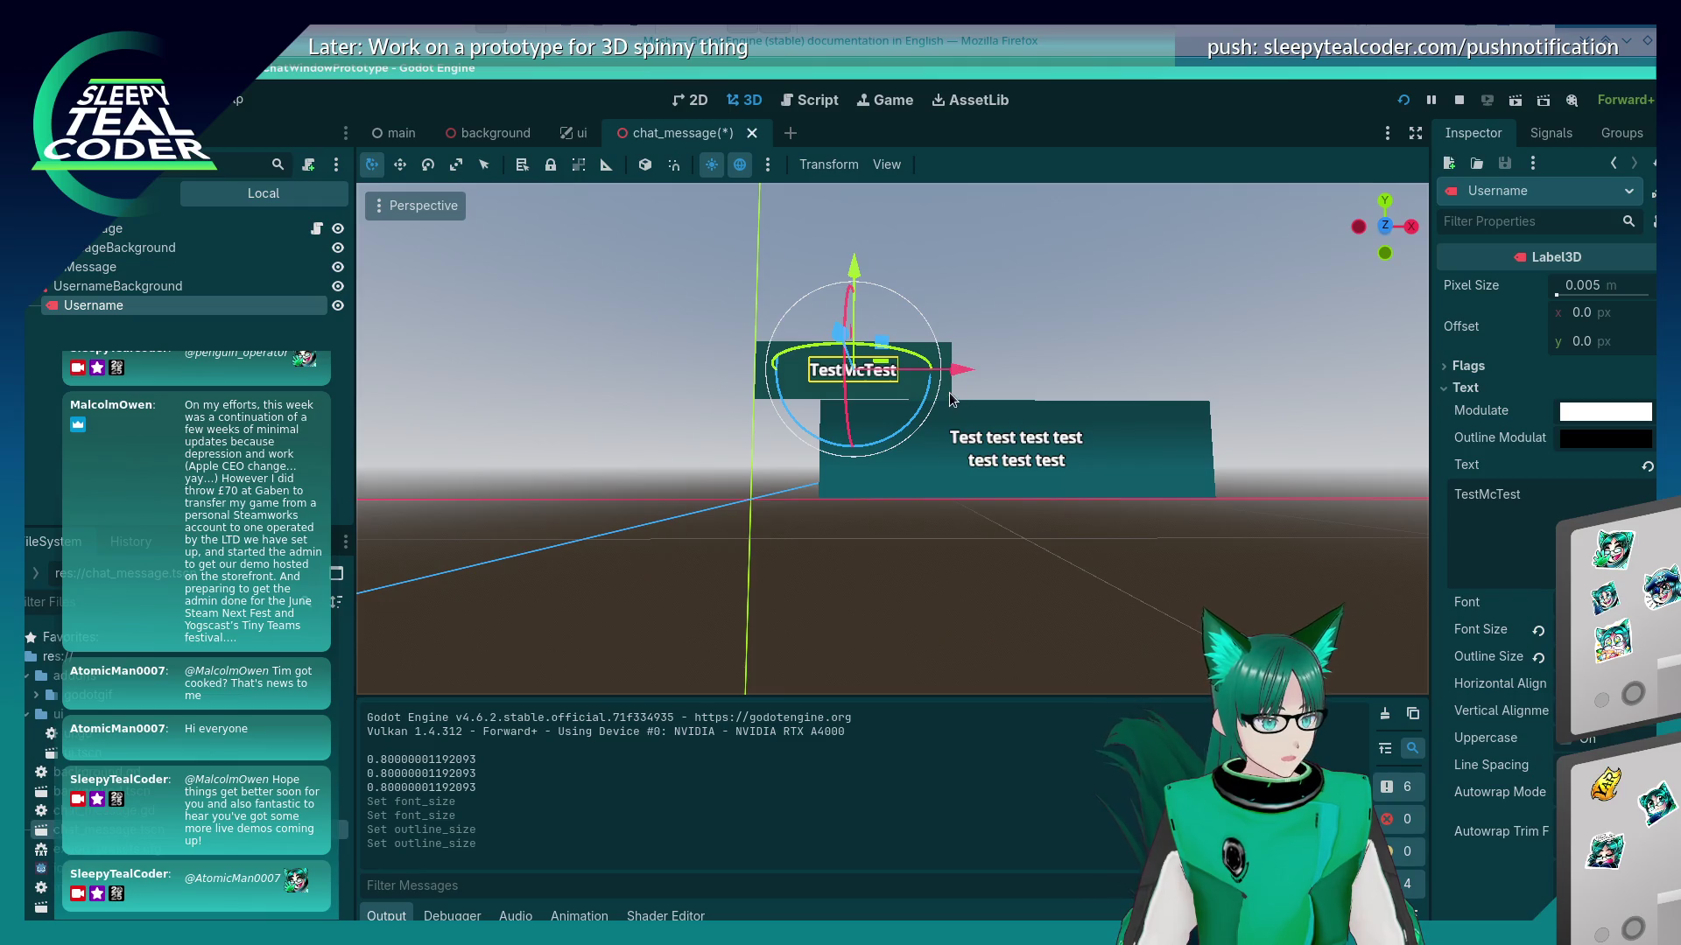
{"action": "left_click", "coordinate": [948, 392]}
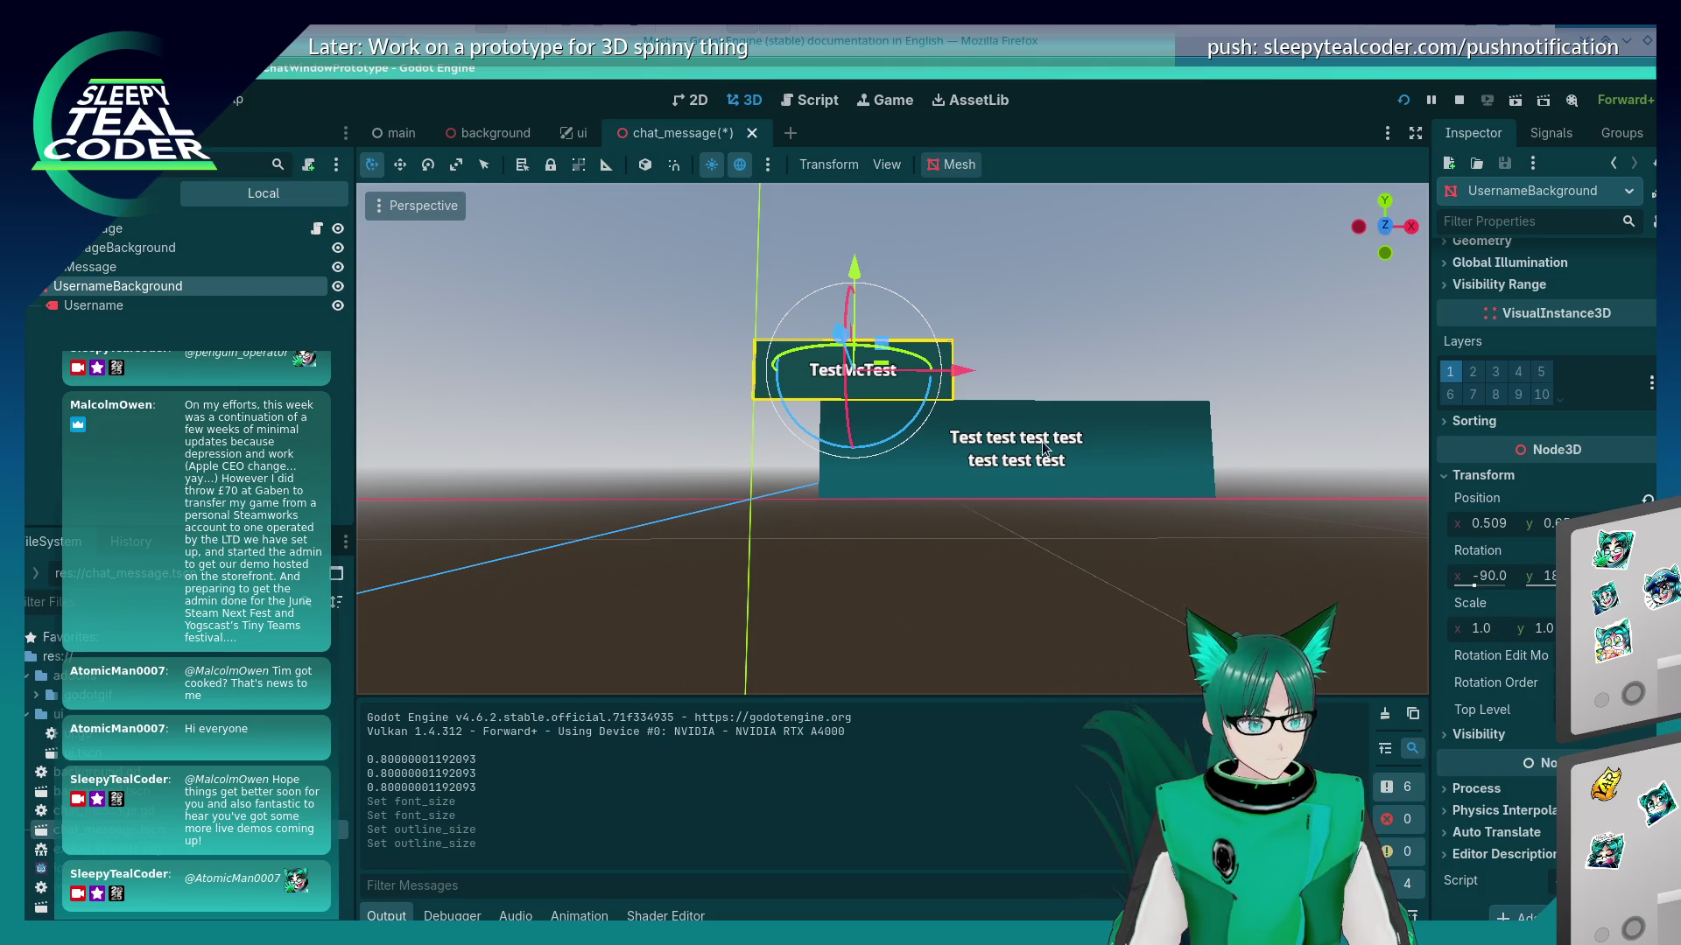
{"action": "mouse_move", "coordinate": [952, 381]}
{"action": "left_mouse_down"}
{"action": "mouse_move", "coordinate": [889, 370]}
{"action": "mouse_move", "coordinate": [980, 481]}
{"action": "left_mouse_up"}
{"action": "key", "text": "ctrl+z"}
{"action": "mouse_move", "coordinate": [896, 373]}
{"action": "left_mouse_down"}
{"action": "mouse_move", "coordinate": [926, 427]}
{"action": "mouse_move", "coordinate": [949, 417]}
{"action": "left_mouse_up"}
{"action": "key", "text": "ctrl+z"}
{"action": "key", "text": "ctrl+z"}
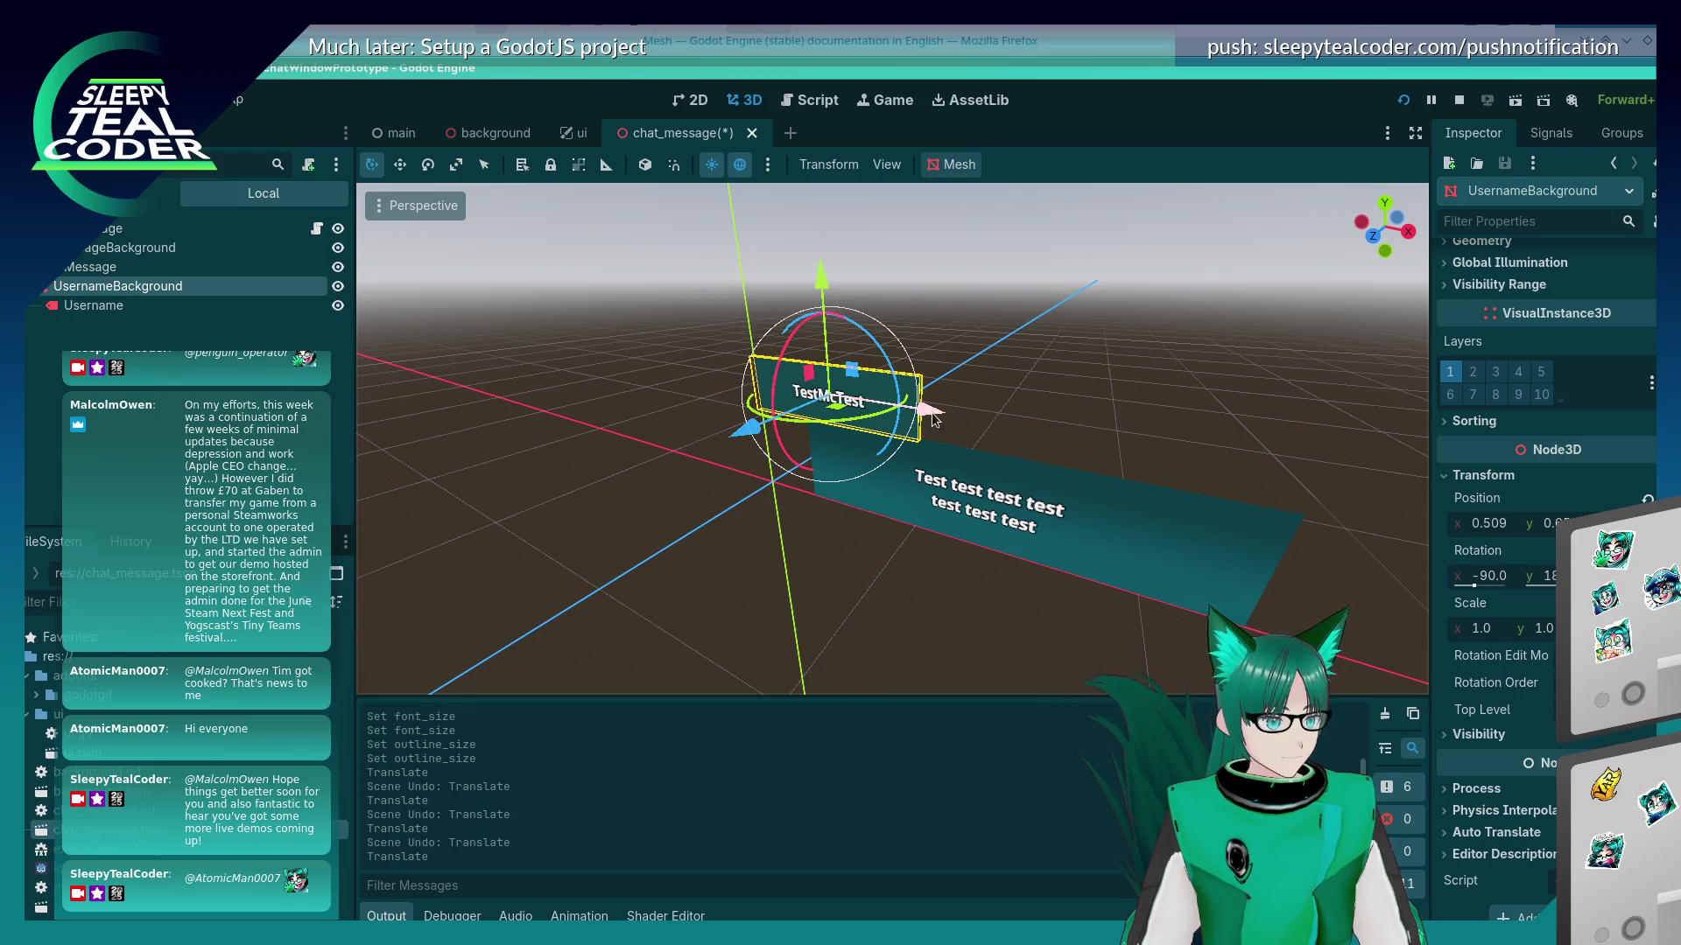
{"action": "left_click_drag", "start_coordinate": [981, 58], "coordinate": [950, 58]}
{"action": "right_click", "coordinate": [949, 76]}
{"action": "left_click", "coordinate": [943, 103]}
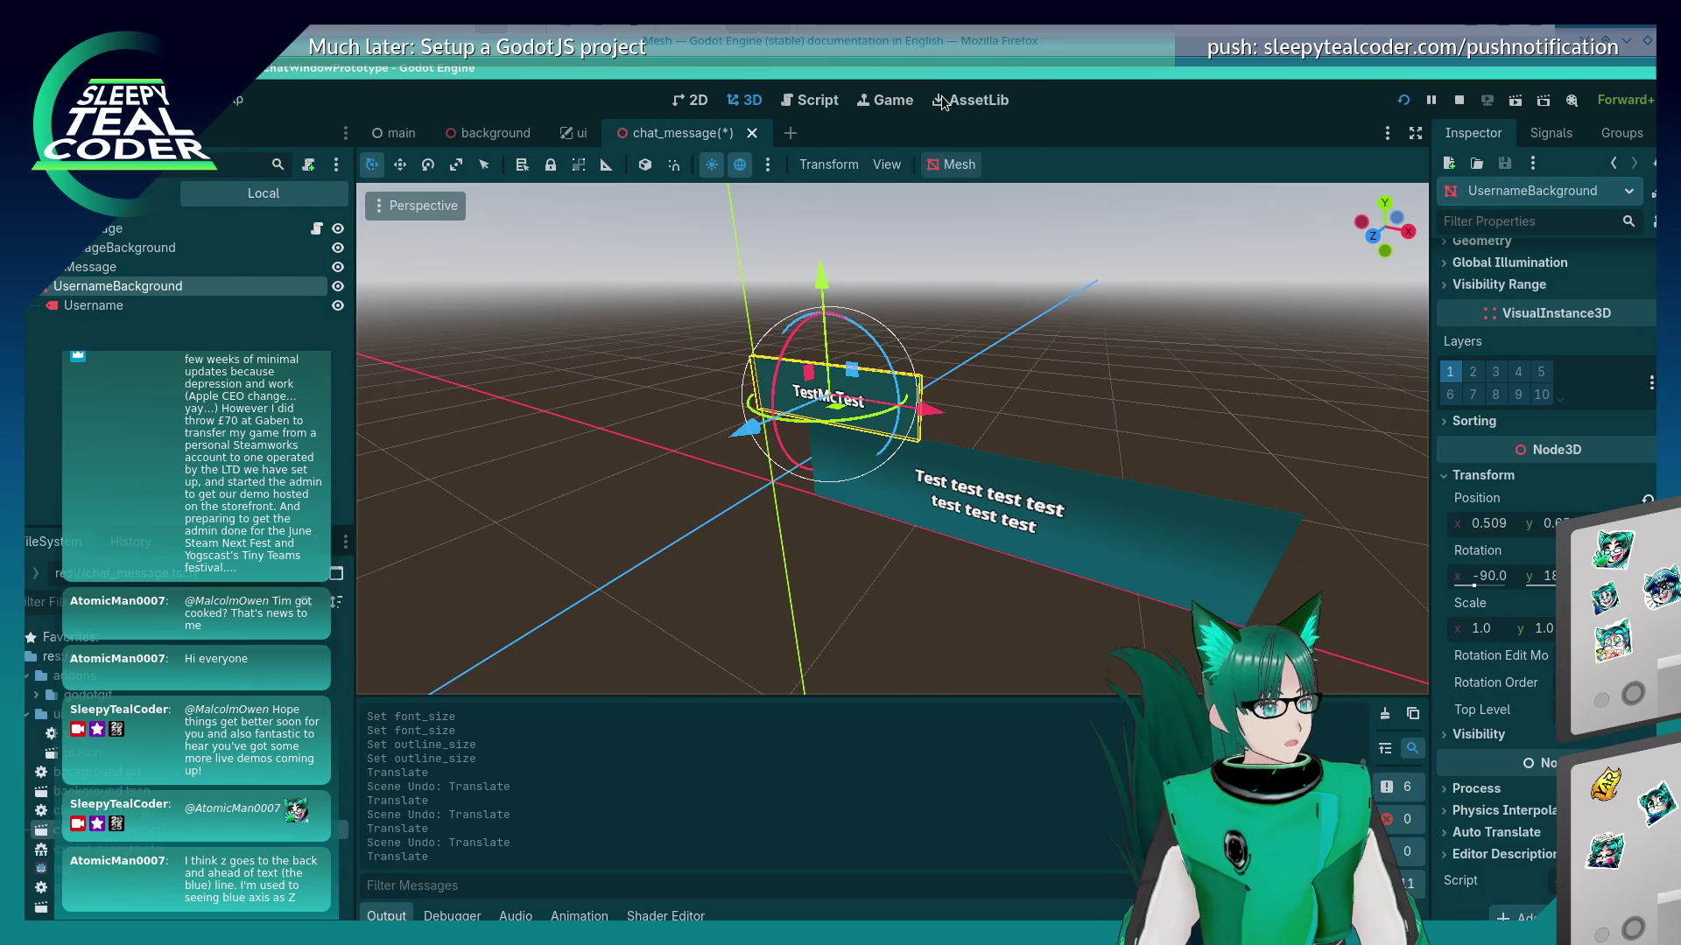
{"action": "left_click", "coordinate": [694, 497]}
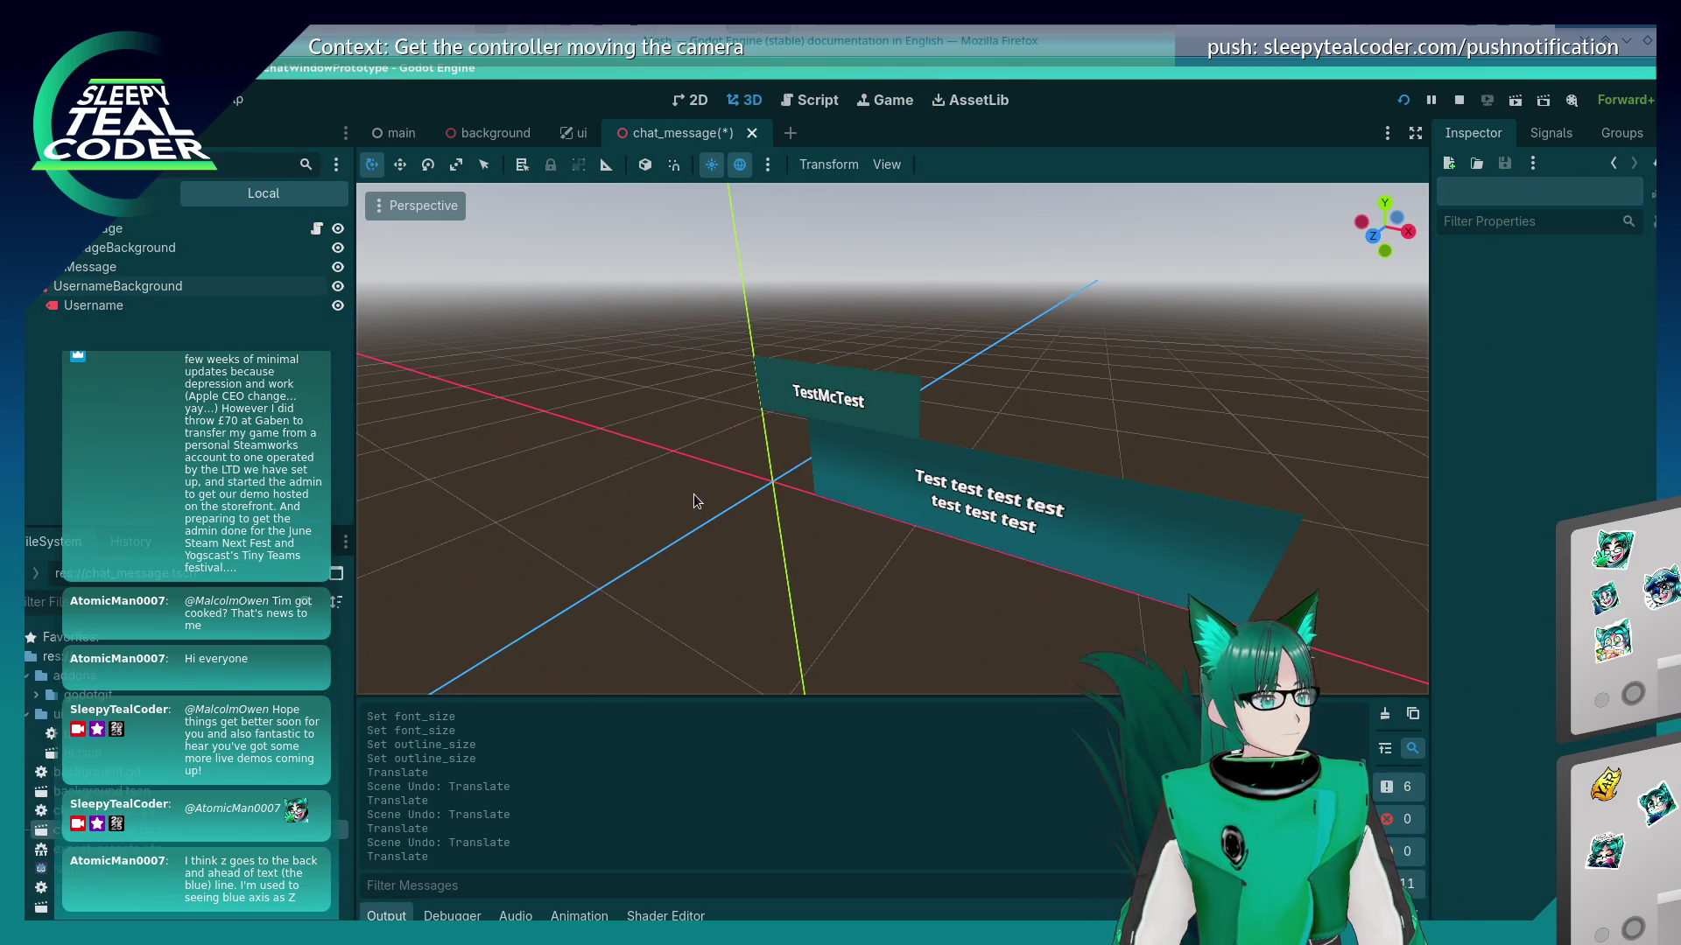
{"action": "left_click_drag", "start_coordinate": [695, 493], "coordinate": [733, 491]}
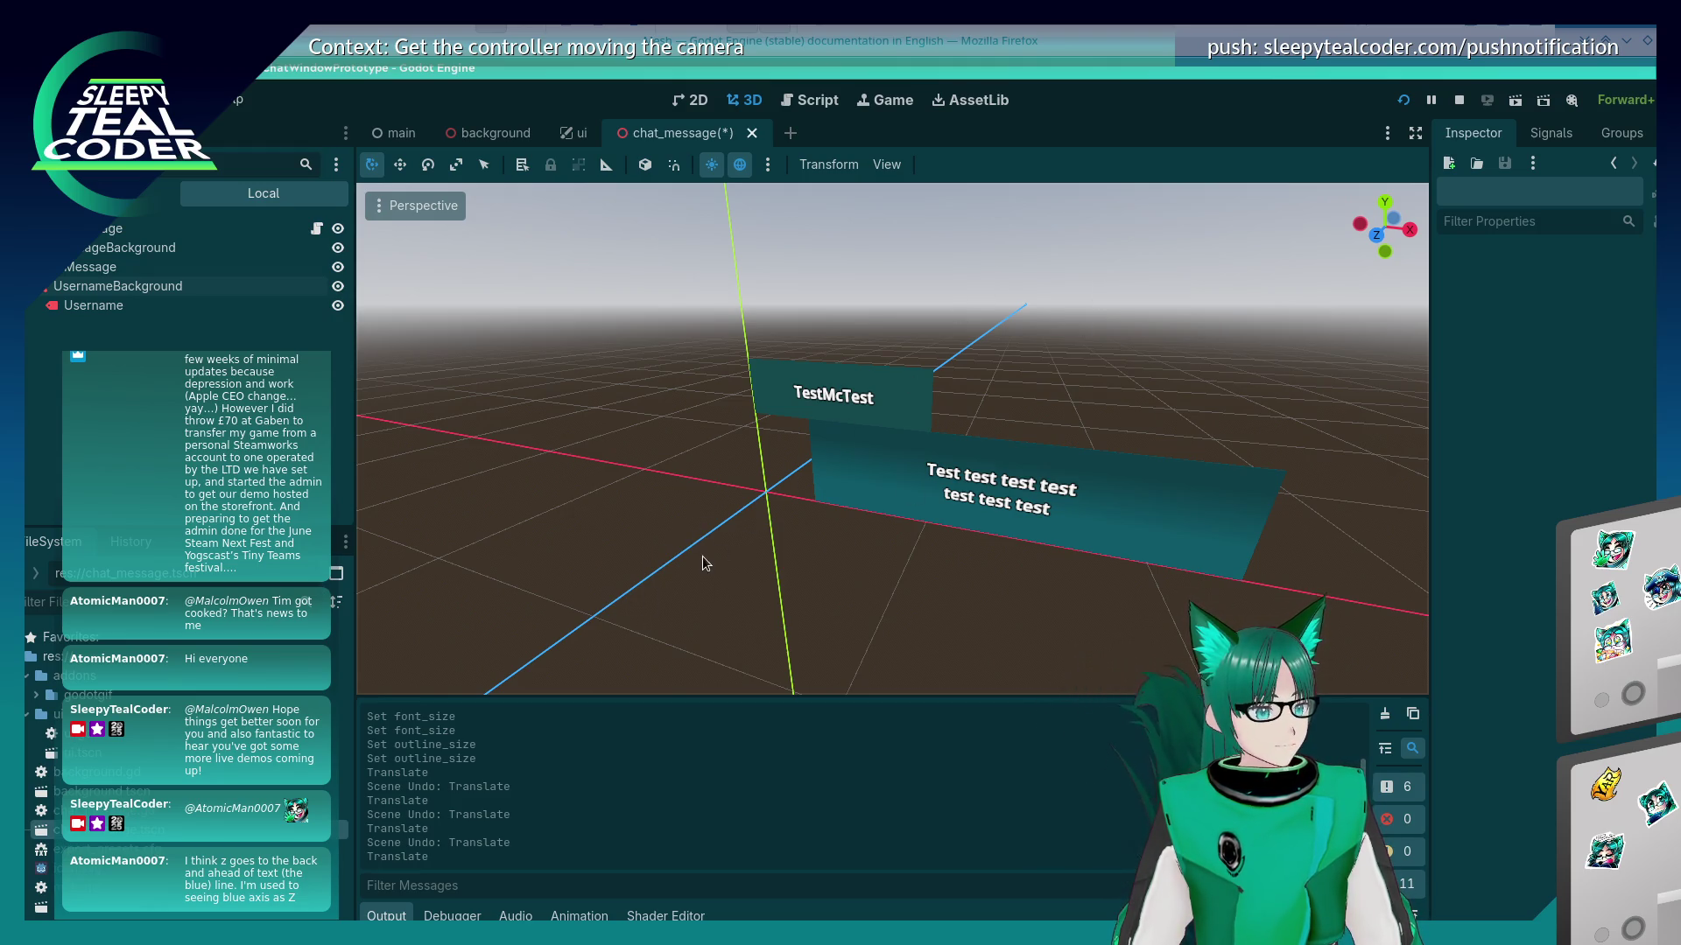
{"action": "left_click", "coordinate": [882, 409]}
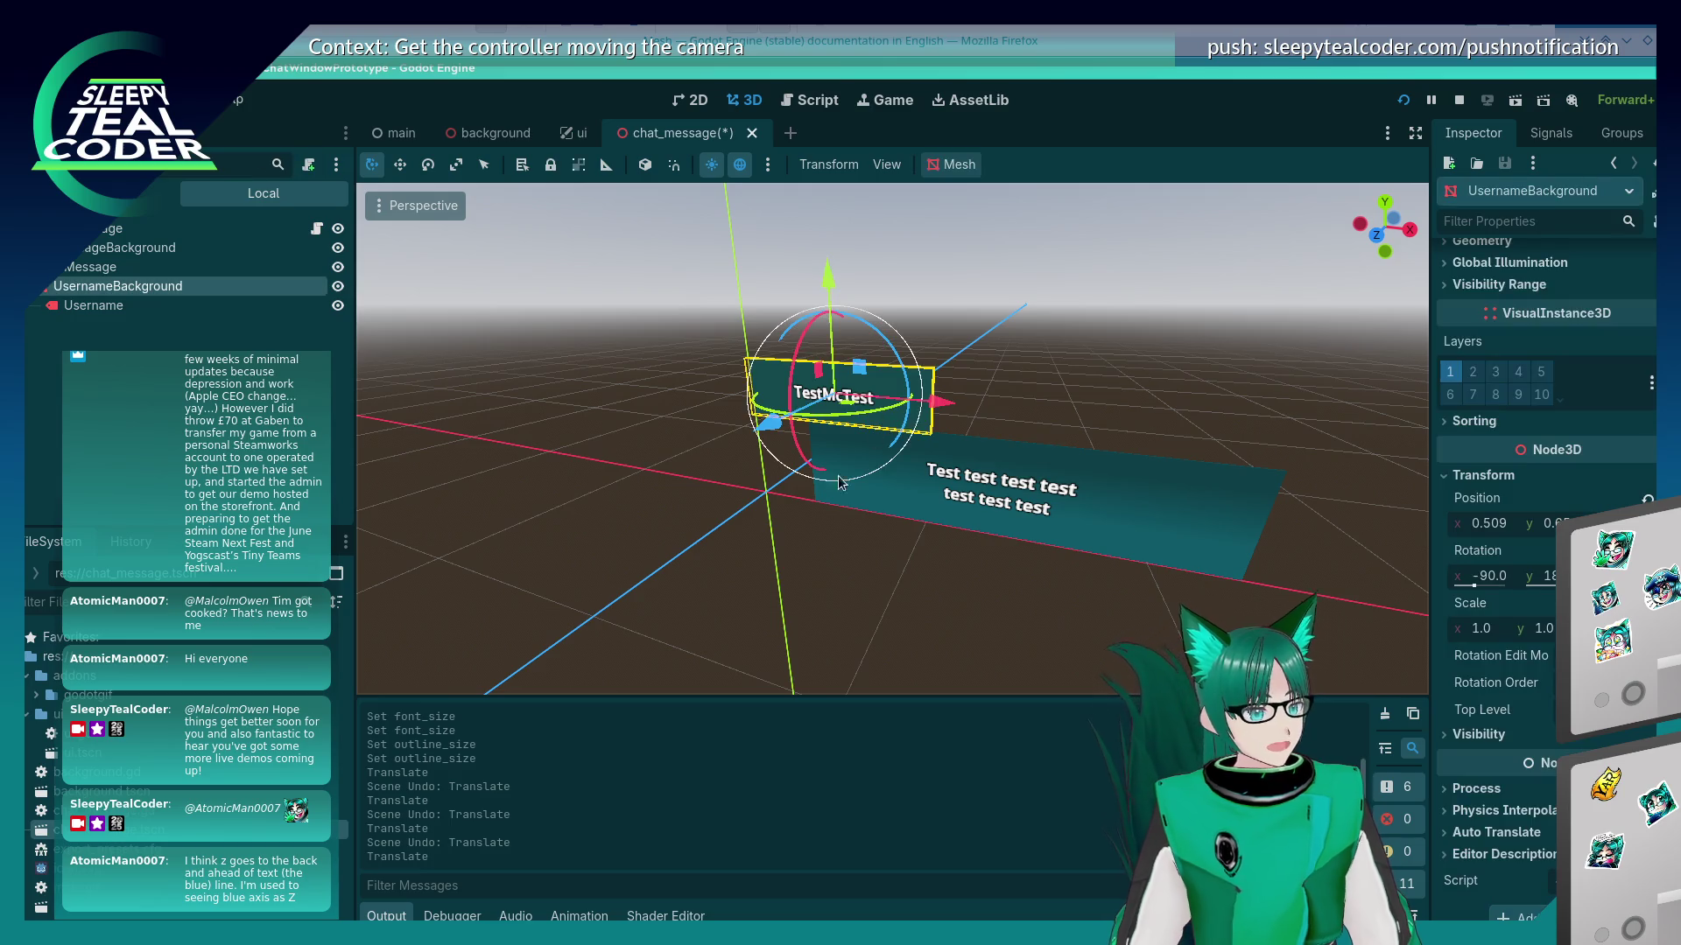
{"action": "left_click", "coordinate": [811, 518]}
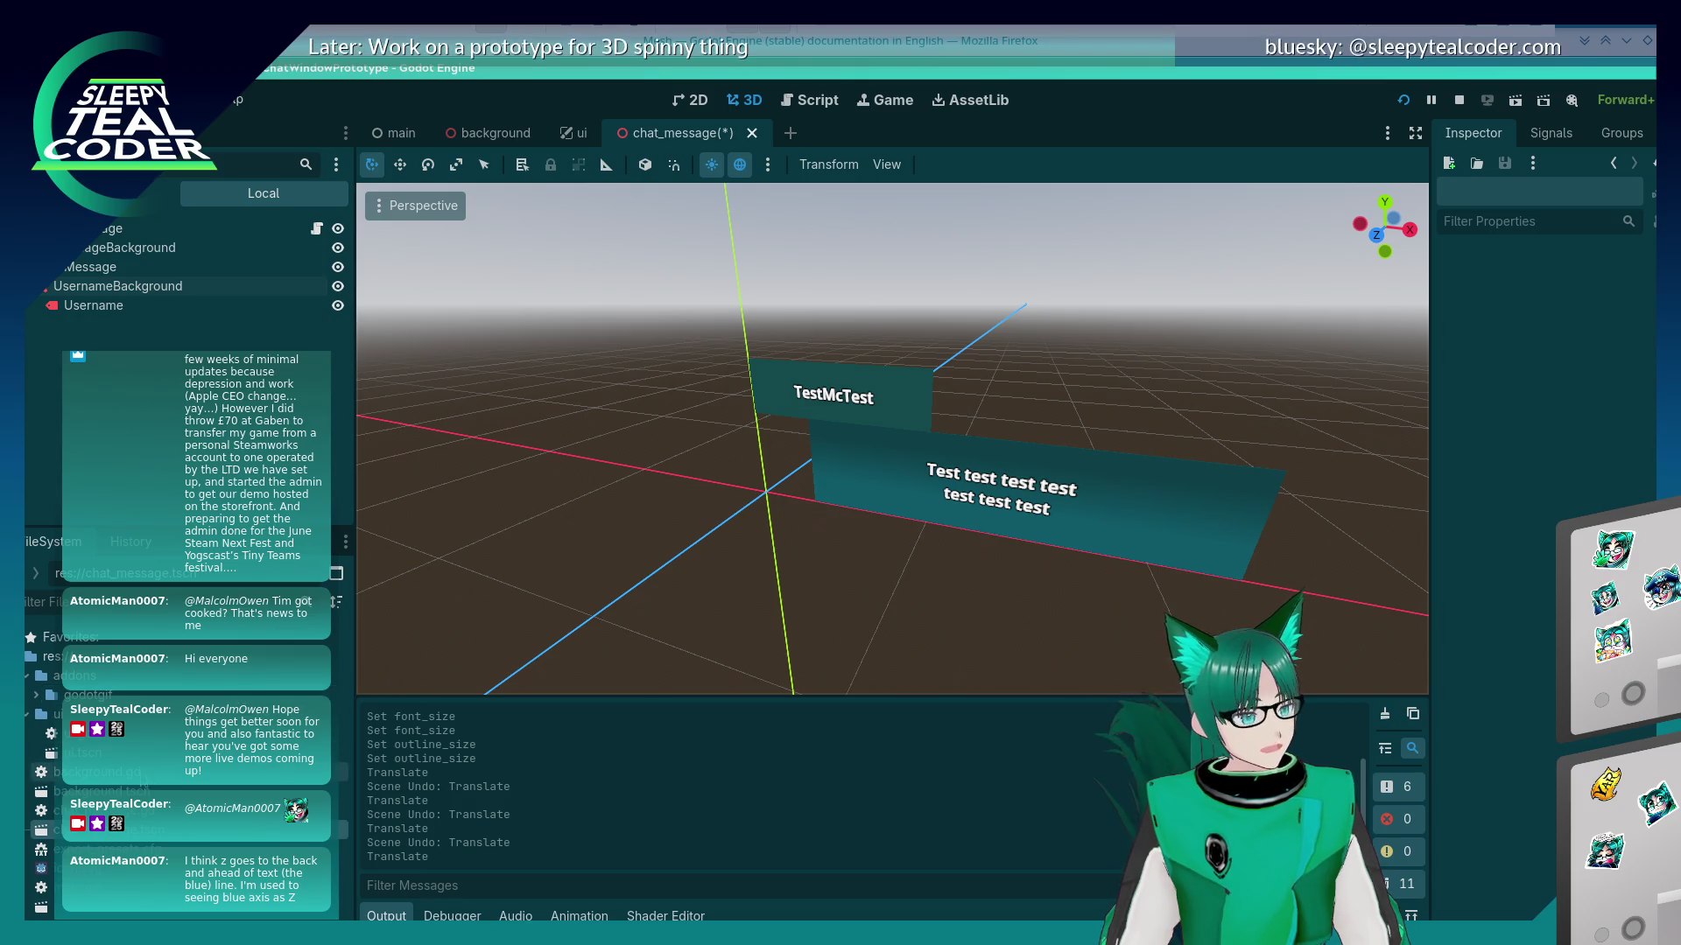
{"action": "key", "text": "ctrl+Tab"}
{"action": "mouse_move", "coordinate": [866, 584]}
{"action": "left_mouse_down"}
{"action": "mouse_move", "coordinate": [698, 589]}
{"action": "mouse_move", "coordinate": [770, 615]}
{"action": "mouse_move", "coordinate": [803, 606]}
{"action": "left_mouse_up"}
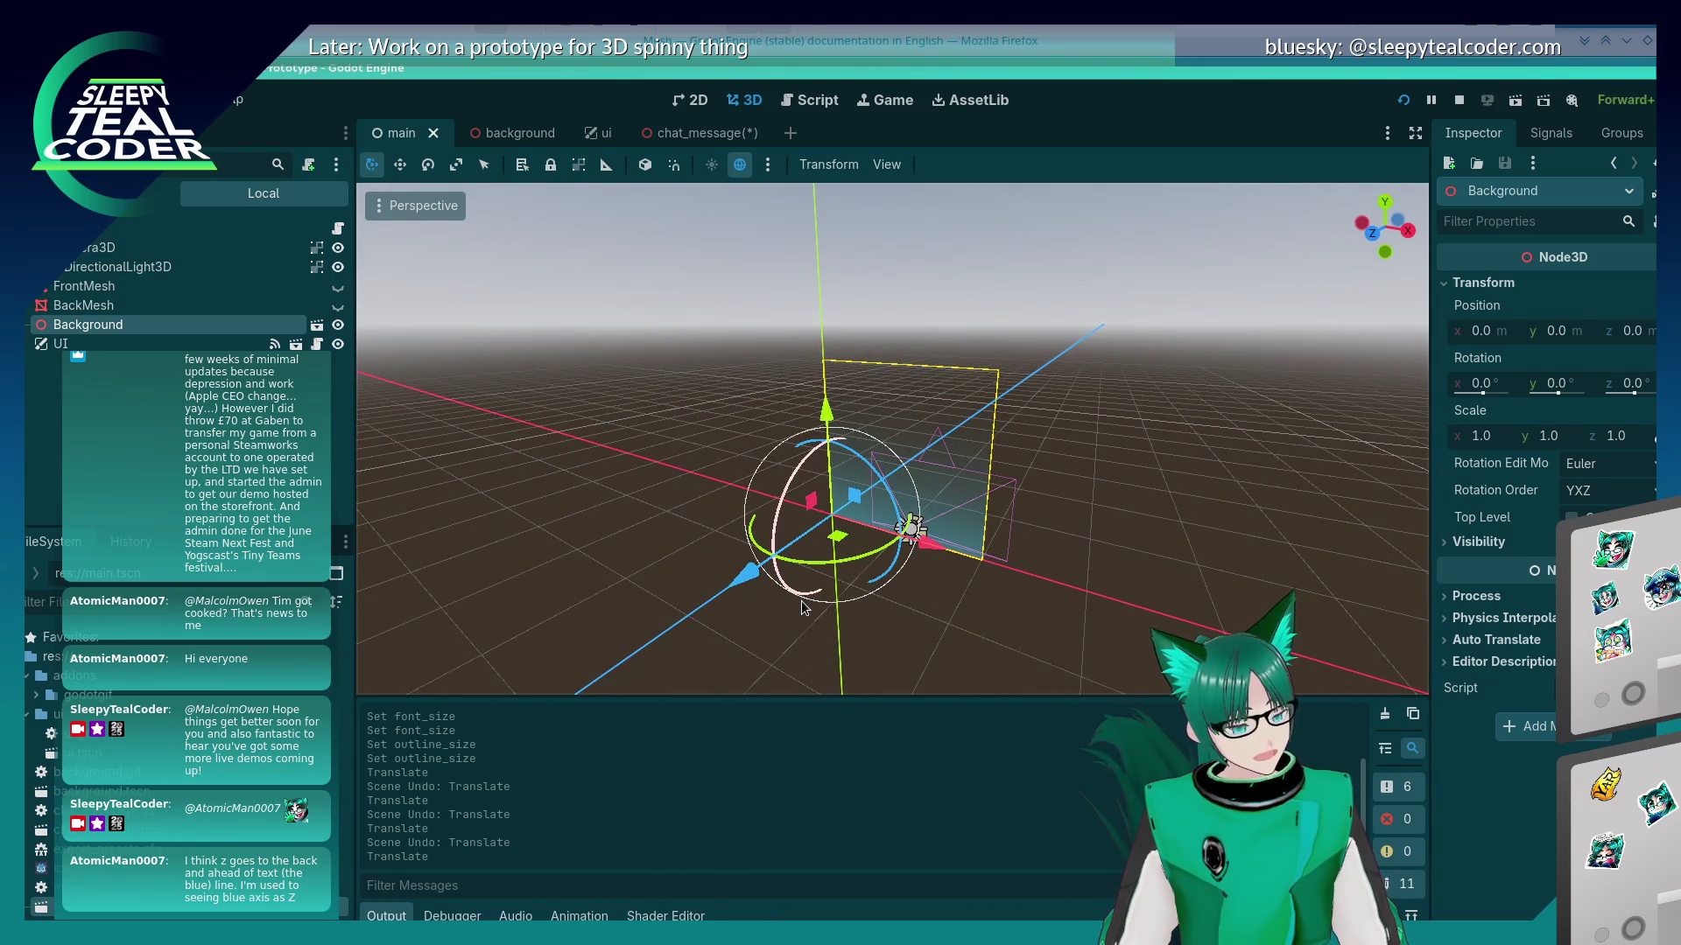
{"action": "left_click", "coordinate": [711, 141]}
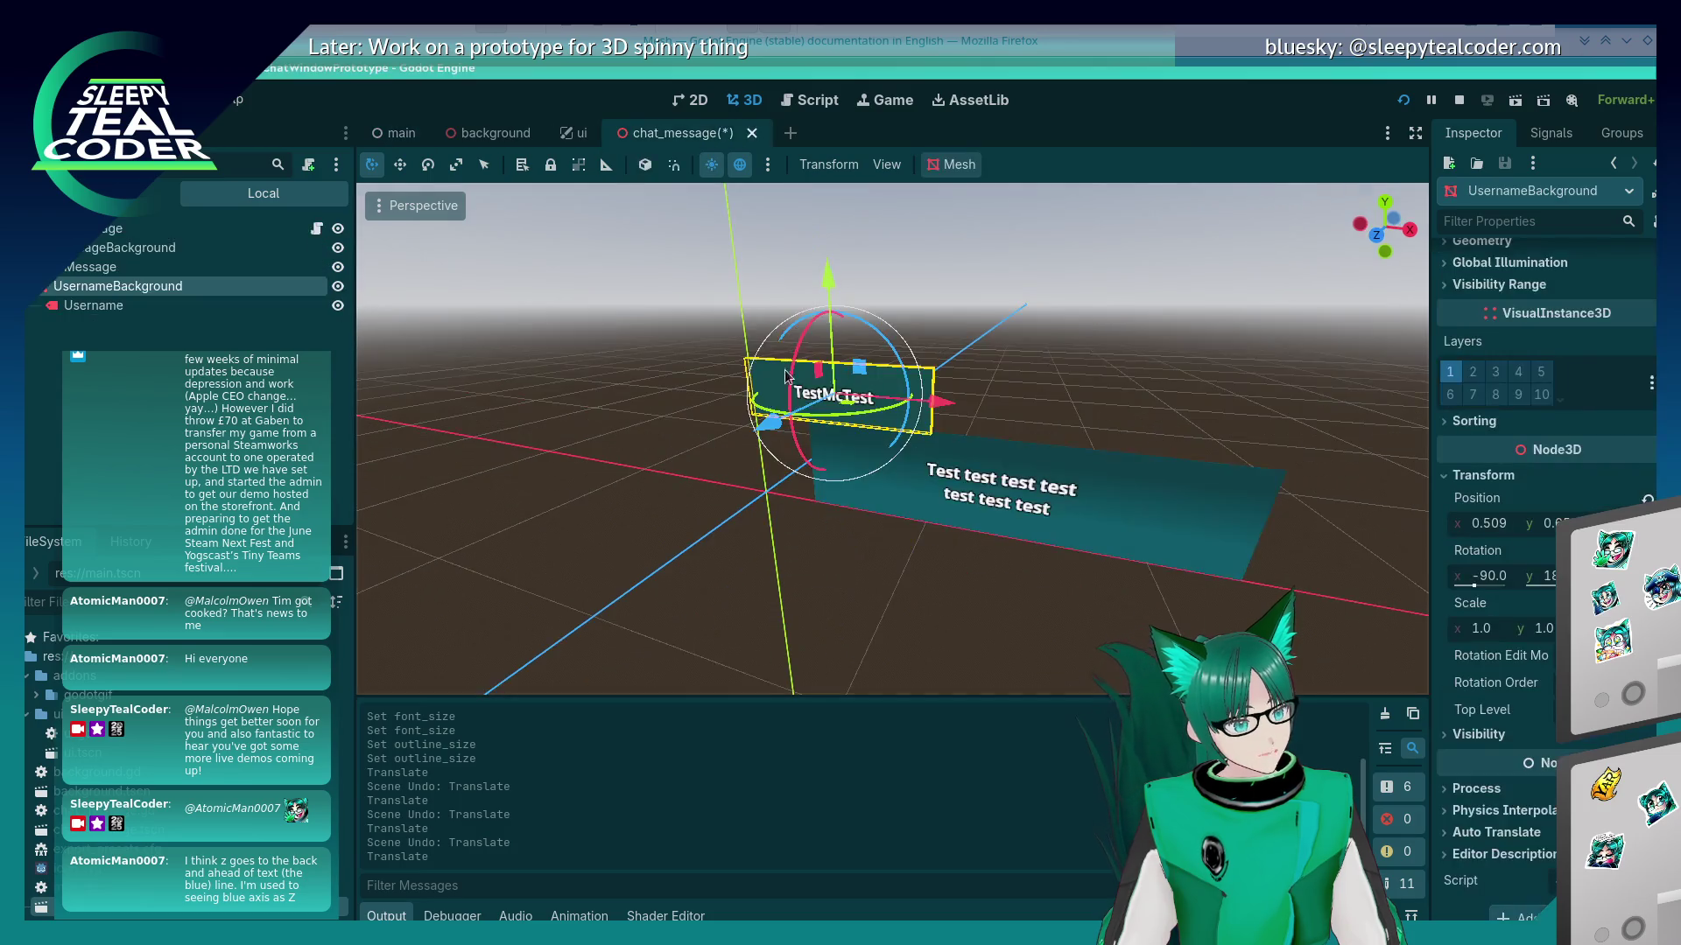
{"action": "left_click", "coordinate": [847, 522]}
{"action": "left_click", "coordinate": [912, 385]}
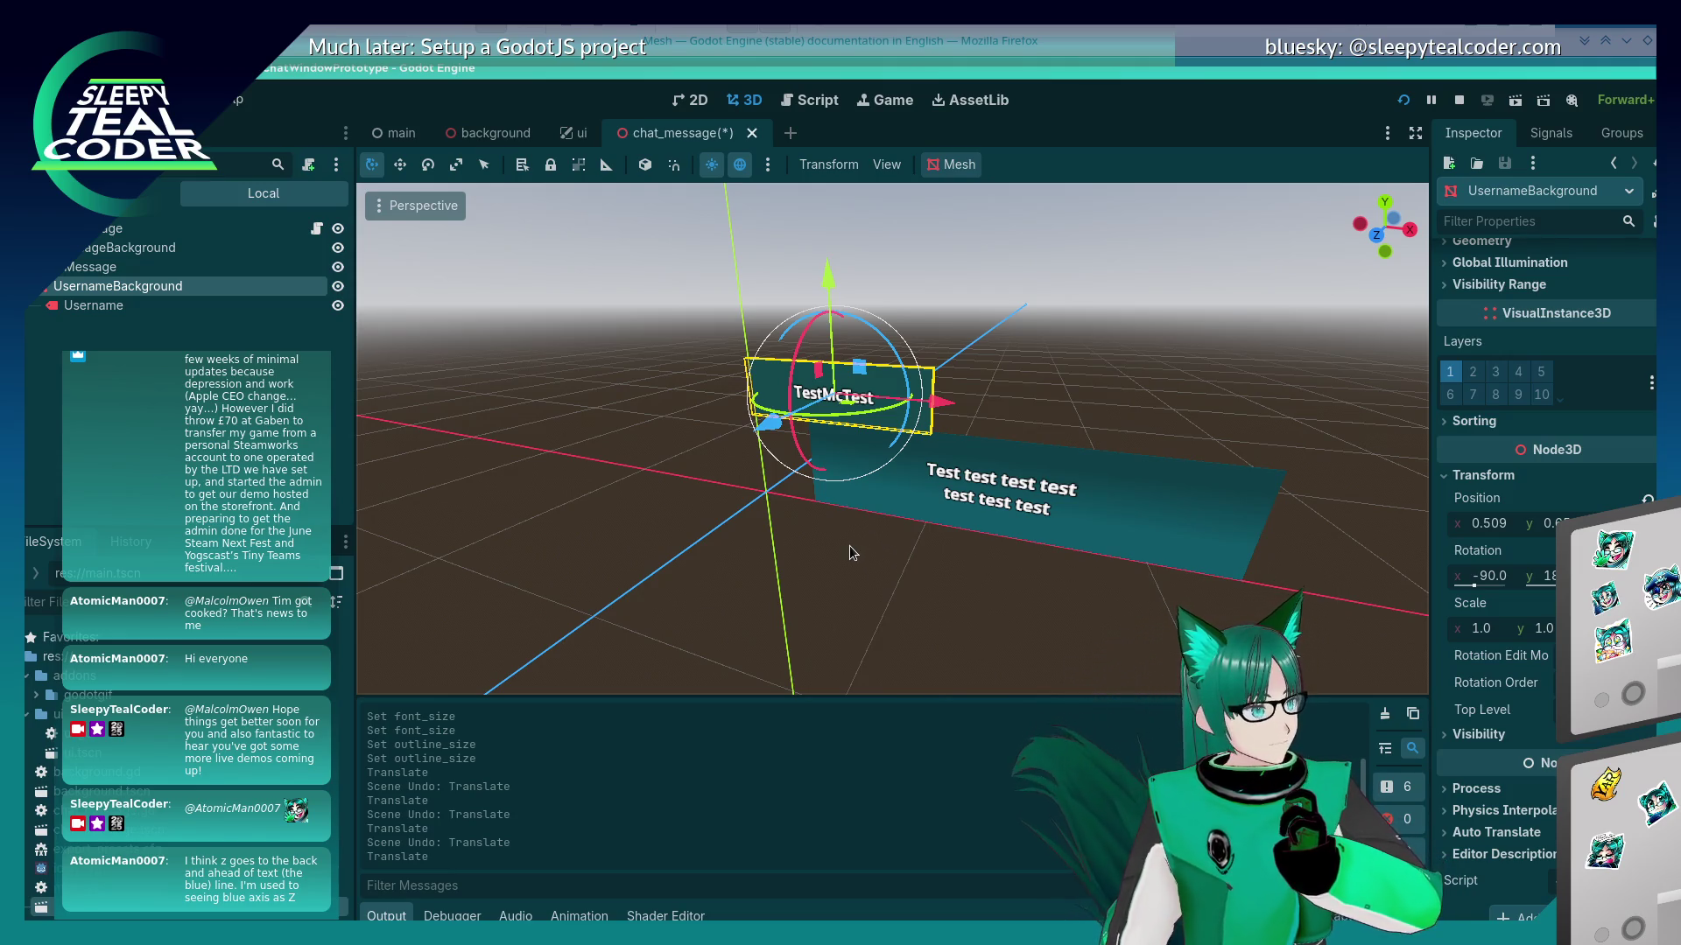
{"action": "left_click", "coordinate": [849, 553]}
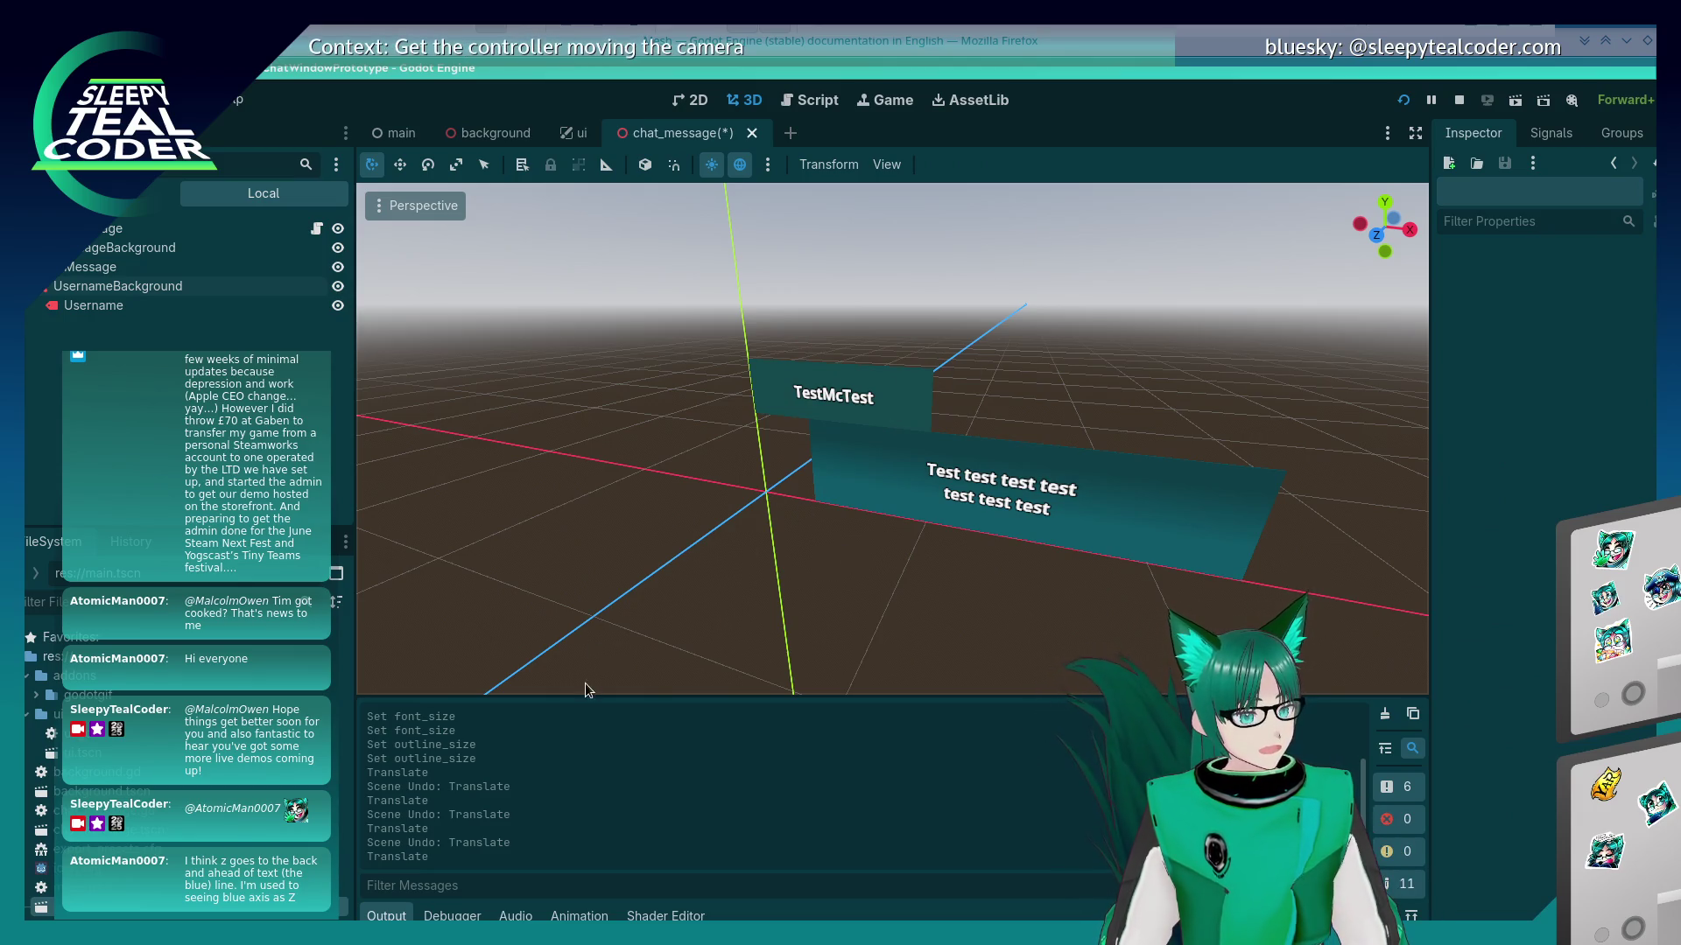
{"action": "mouse_move", "coordinate": [801, 510]}
{"action": "left_mouse_down"}
{"action": "mouse_move", "coordinate": [866, 471]}
{"action": "mouse_move", "coordinate": [879, 484]}
{"action": "left_mouse_up"}
{"action": "left_click", "coordinate": [893, 415]}
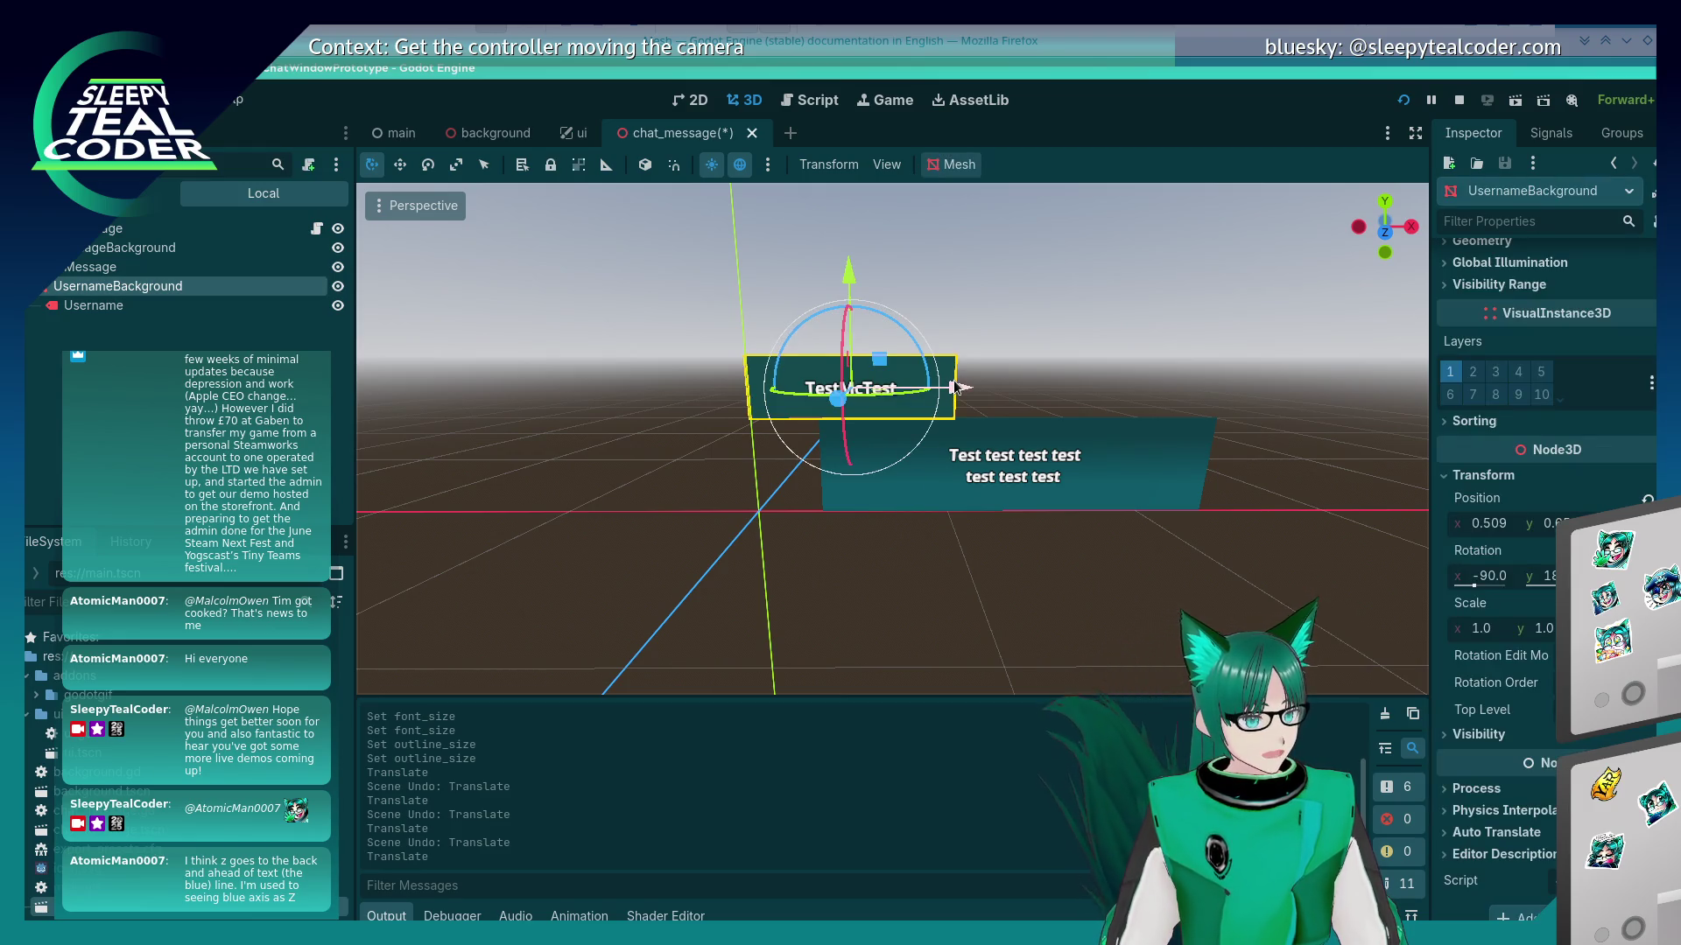
{"action": "left_click", "coordinate": [958, 387]}
{"action": "key", "text": "ctrl+z"}
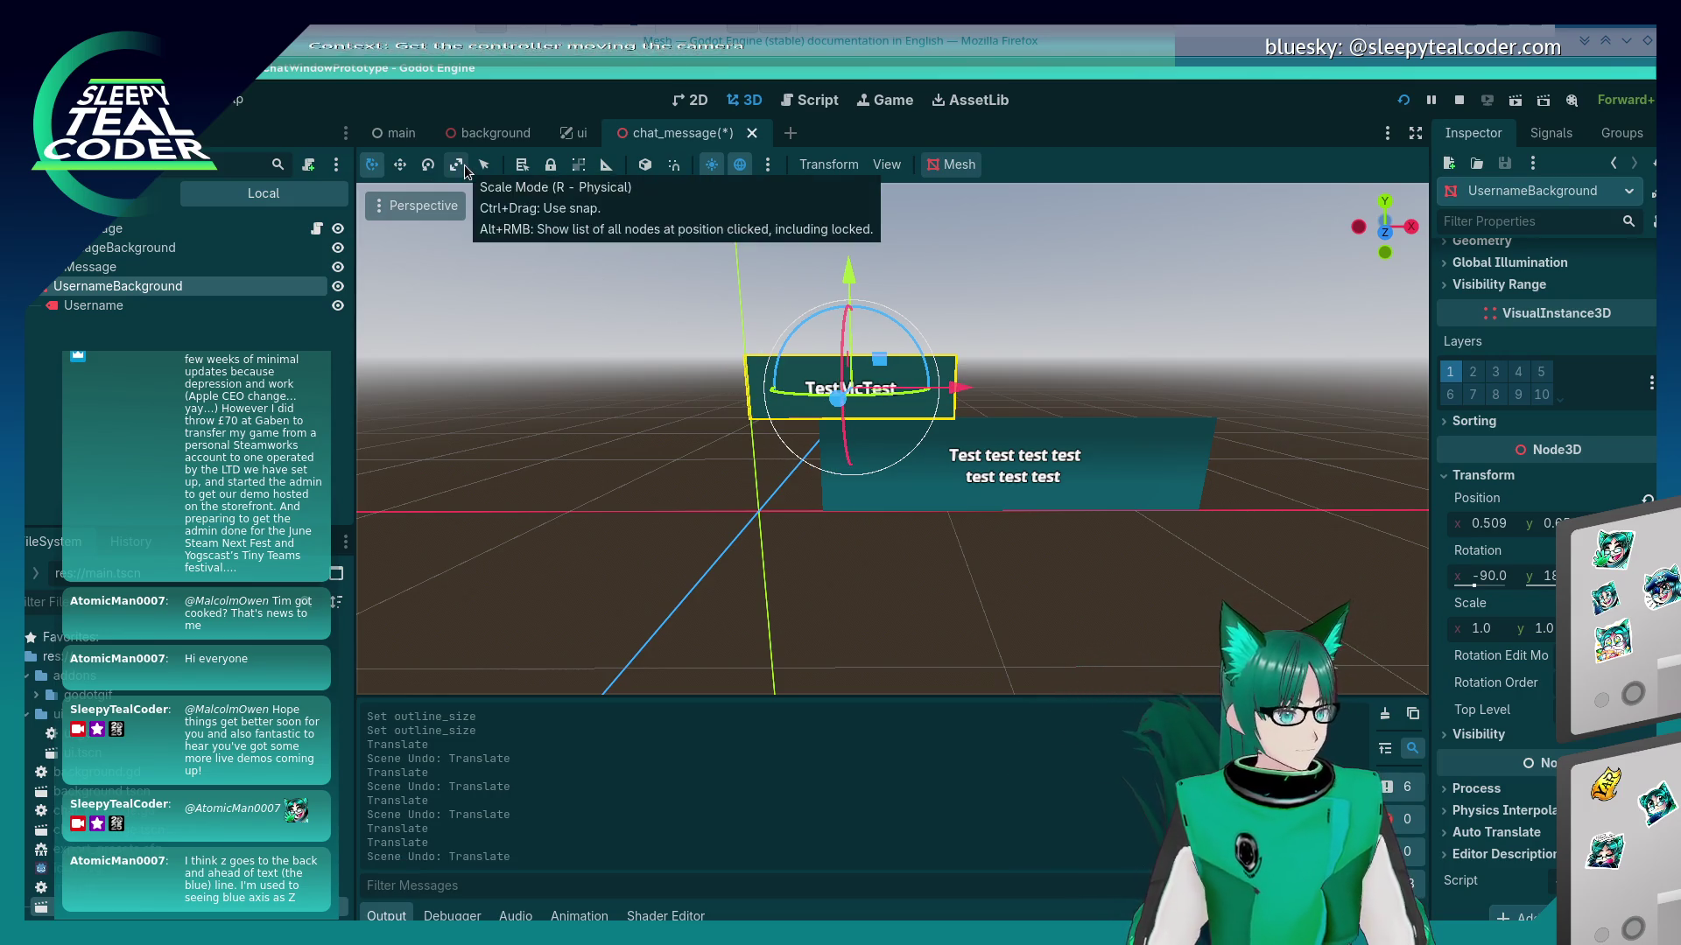
- Try scaling the username panel with the Scale tool, then undo it
{"action": "left_click", "coordinate": [456, 164]}
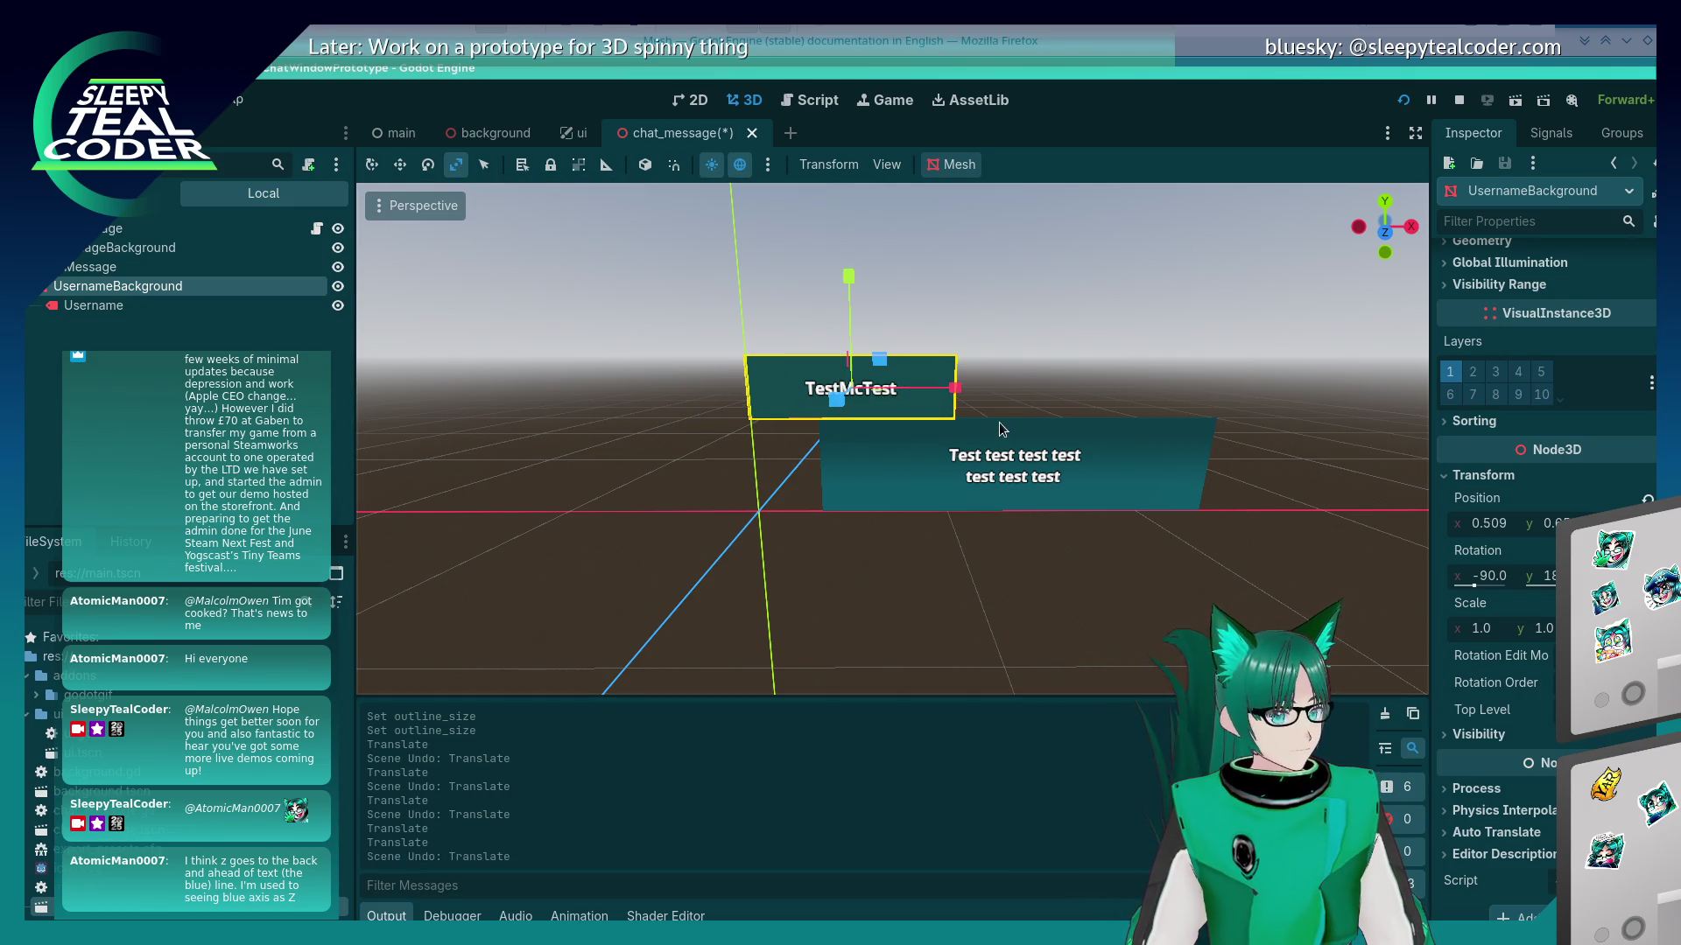
{"action": "left_click", "coordinate": [954, 389]}
{"action": "key", "text": "ctrl+z"}
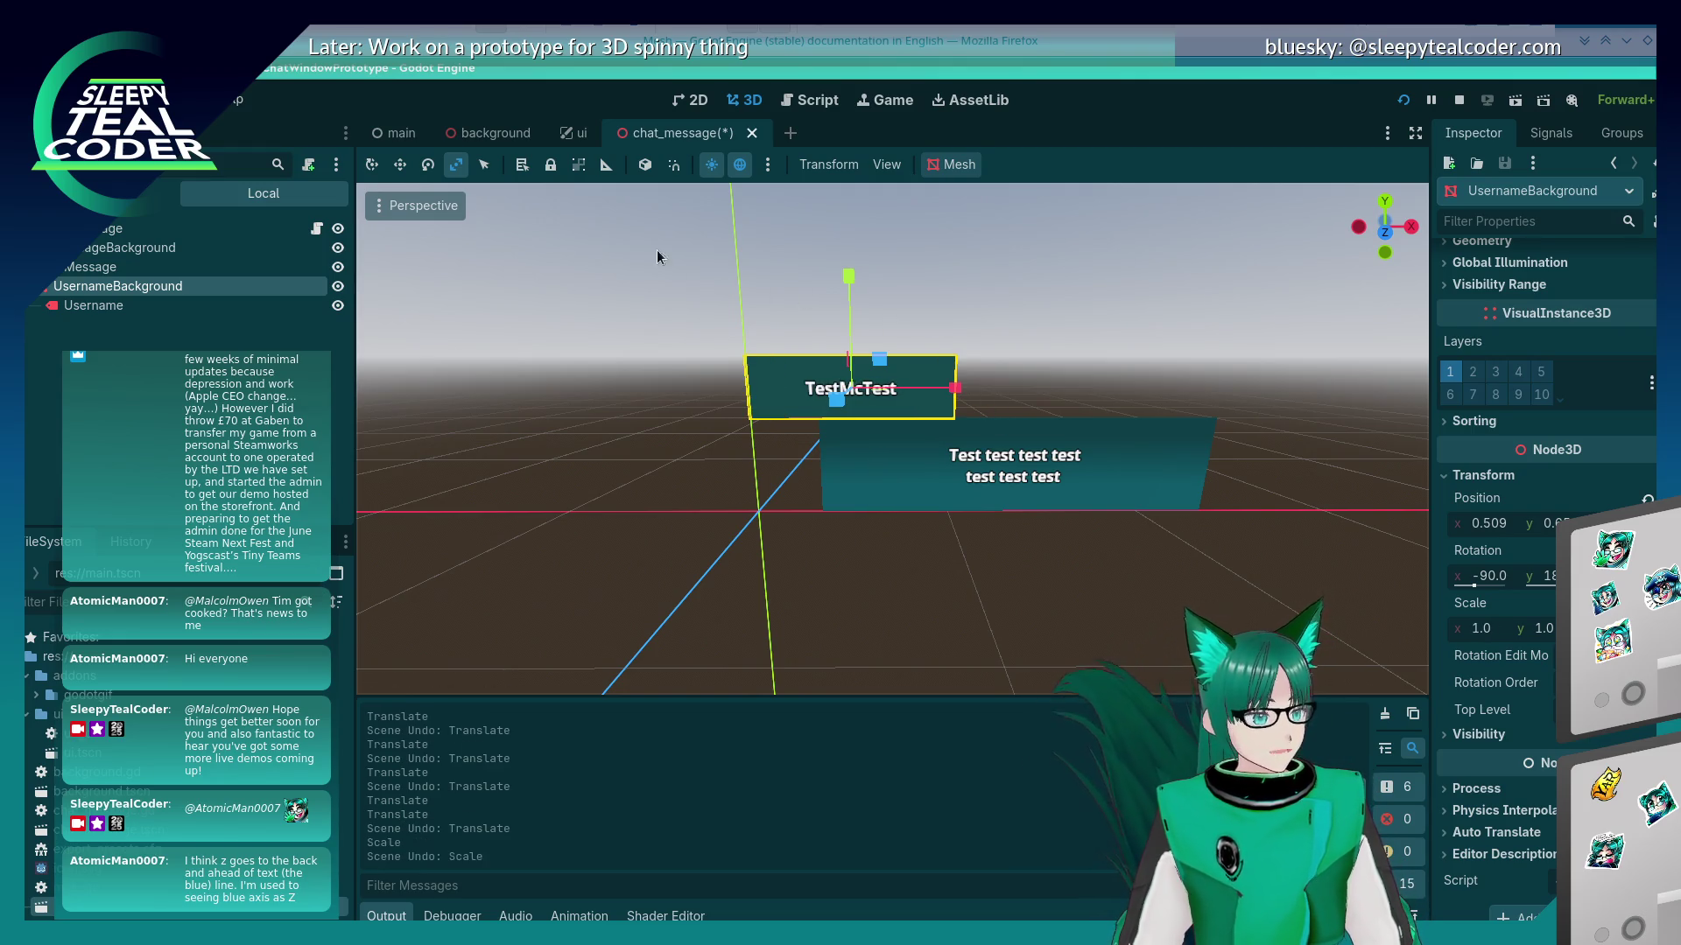
{"action": "left_click", "coordinate": [484, 165]}
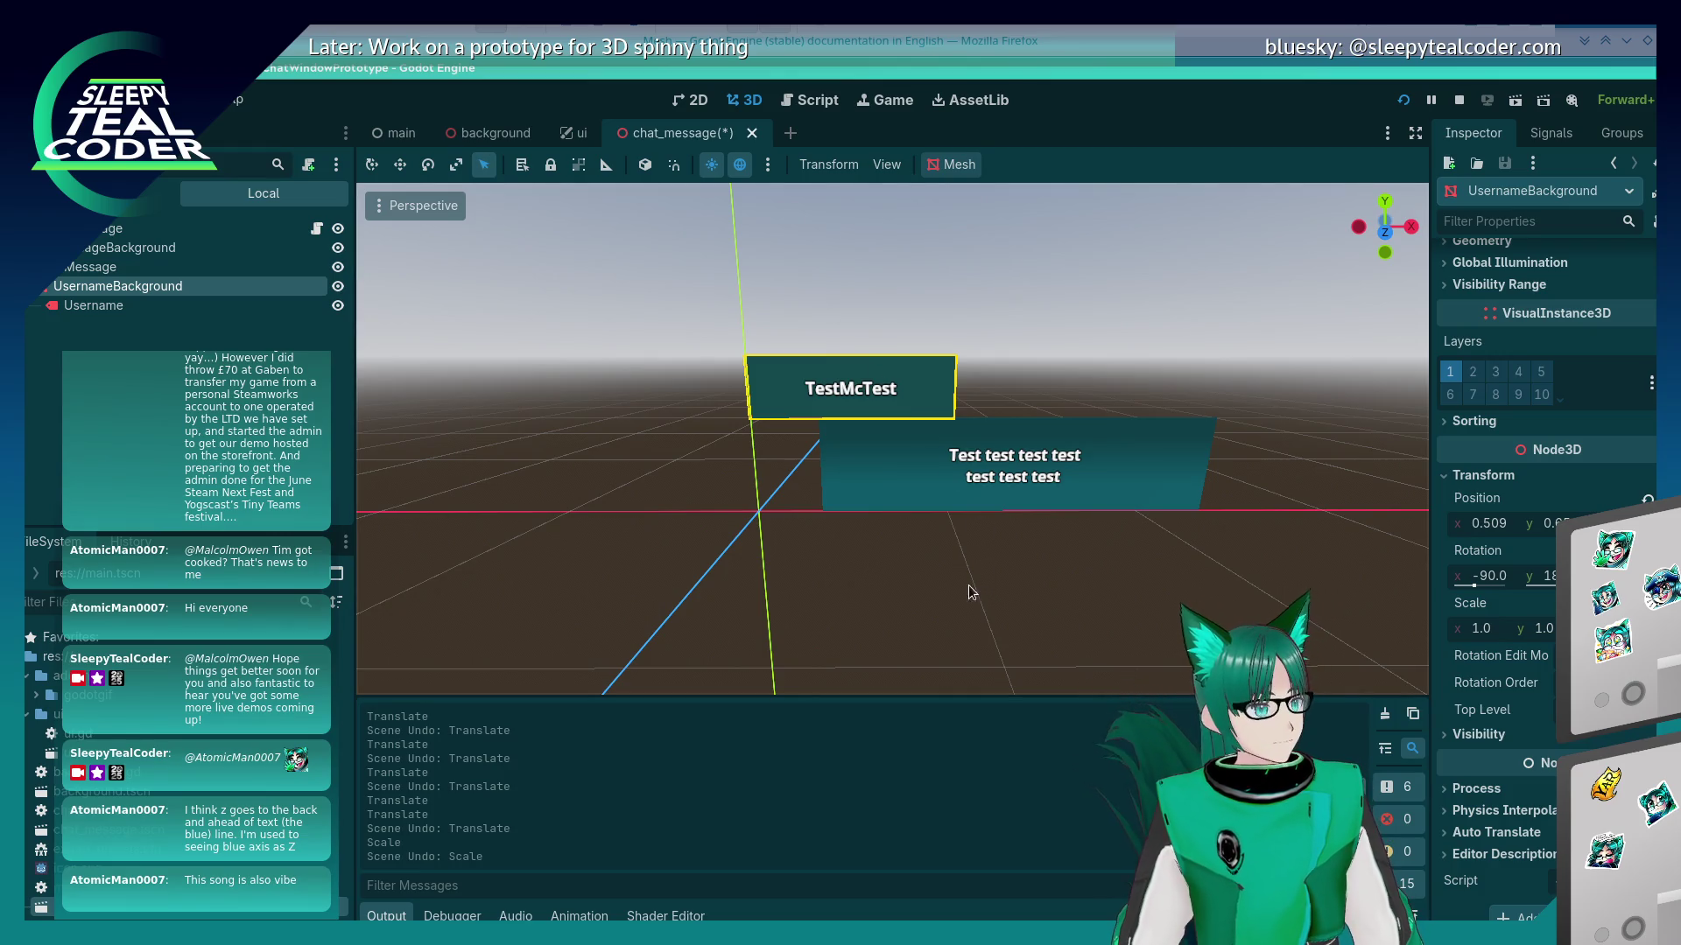
{"action": "left_click", "coordinate": [947, 510]}
- Set the TestMcTest username panel's mesh width to 0.5 and adjust its height
{"action": "left_click", "coordinate": [938, 393]}
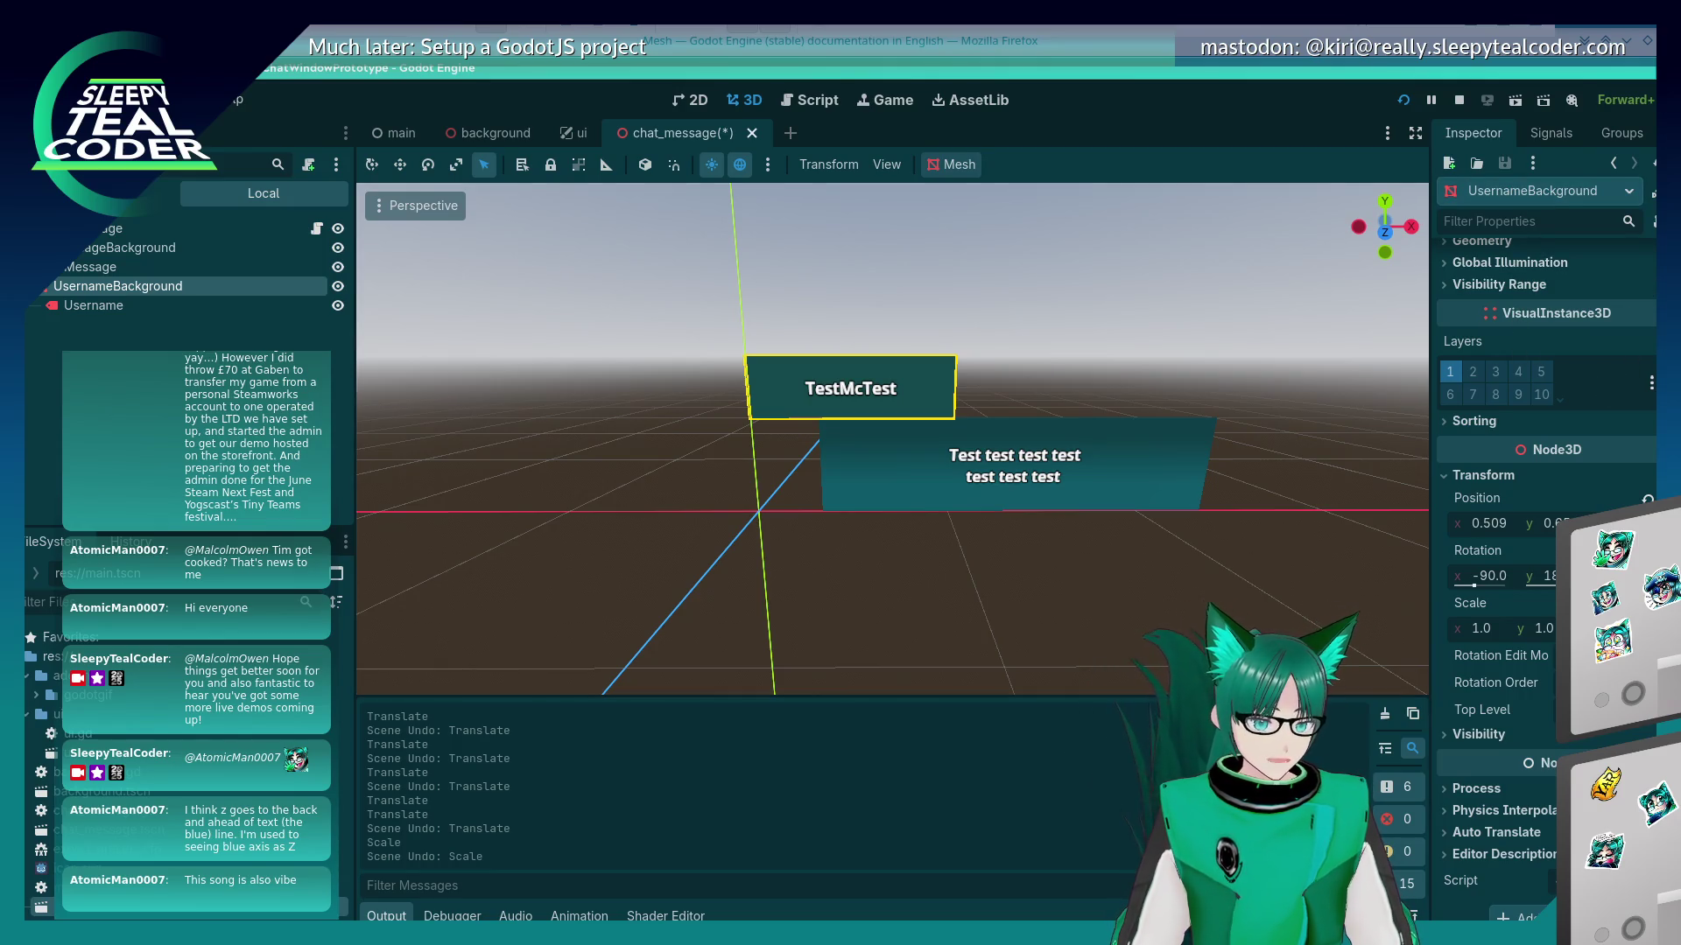
{"action": "scroll", "coordinate": [1622, 315], "scroll_direction": "up", "scroll_amount": 8}
{"action": "scroll", "coordinate": [1544, 420], "scroll_direction": "up", "scroll_amount": 5}
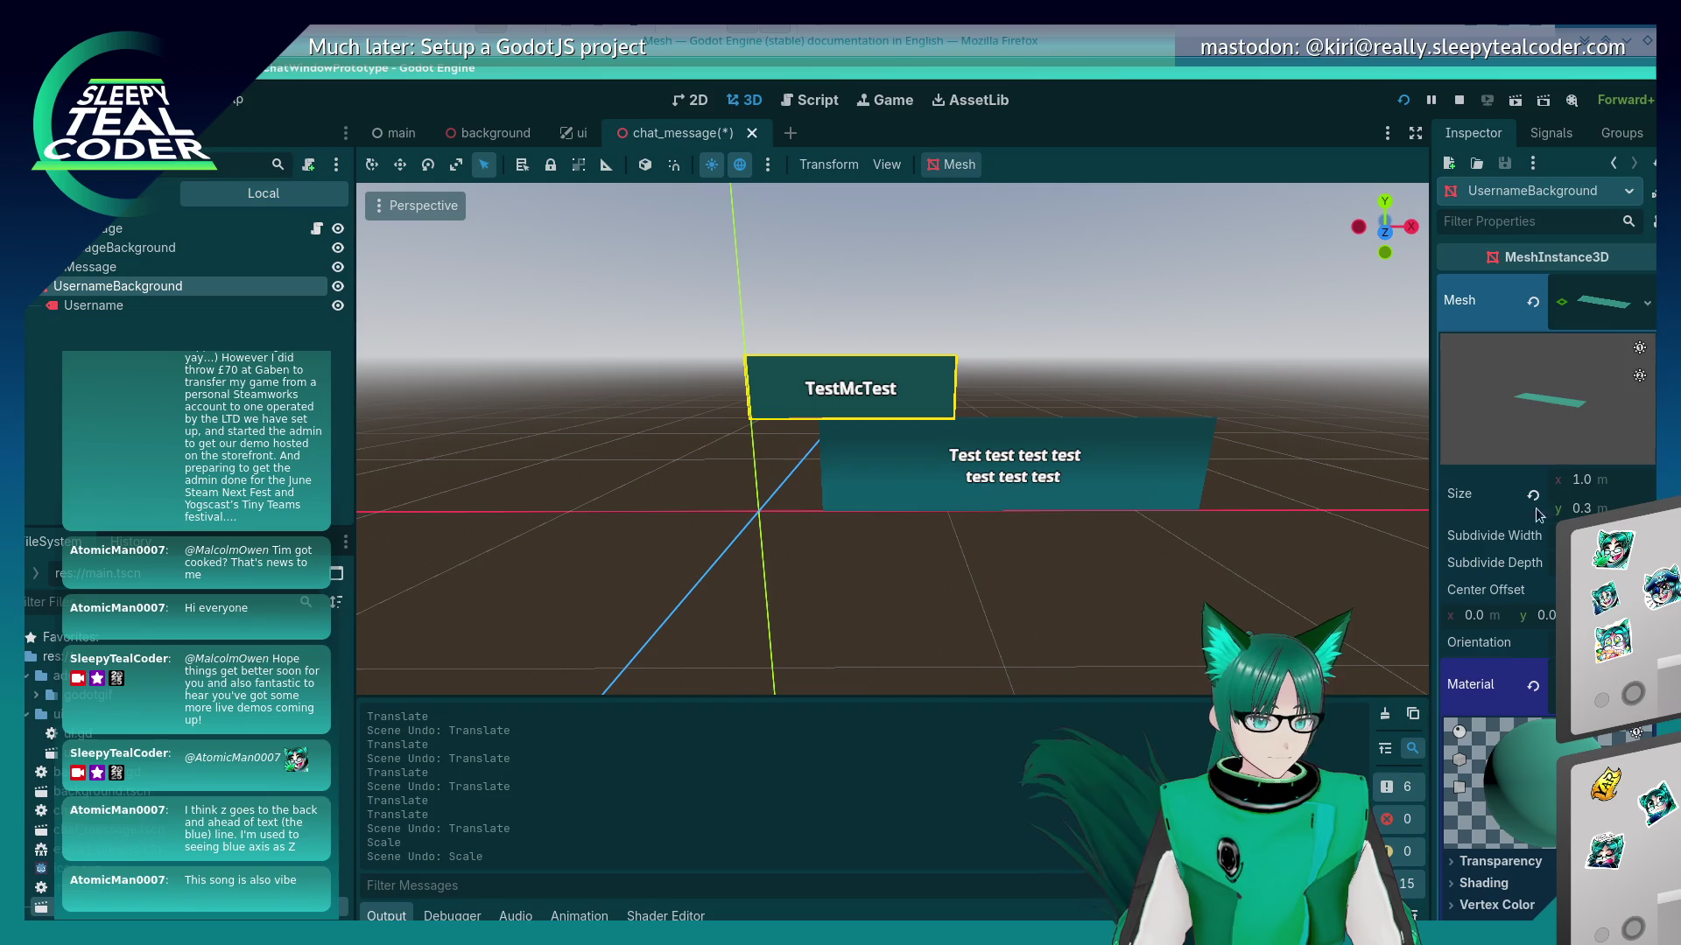
{"action": "left_click", "coordinate": [1591, 481]}
{"action": "type", "text": "0.5"}
{"action": "key", "text": "Return"}
{"action": "left_click", "coordinate": [1600, 505]}
{"action": "type", "text": "0.15"}
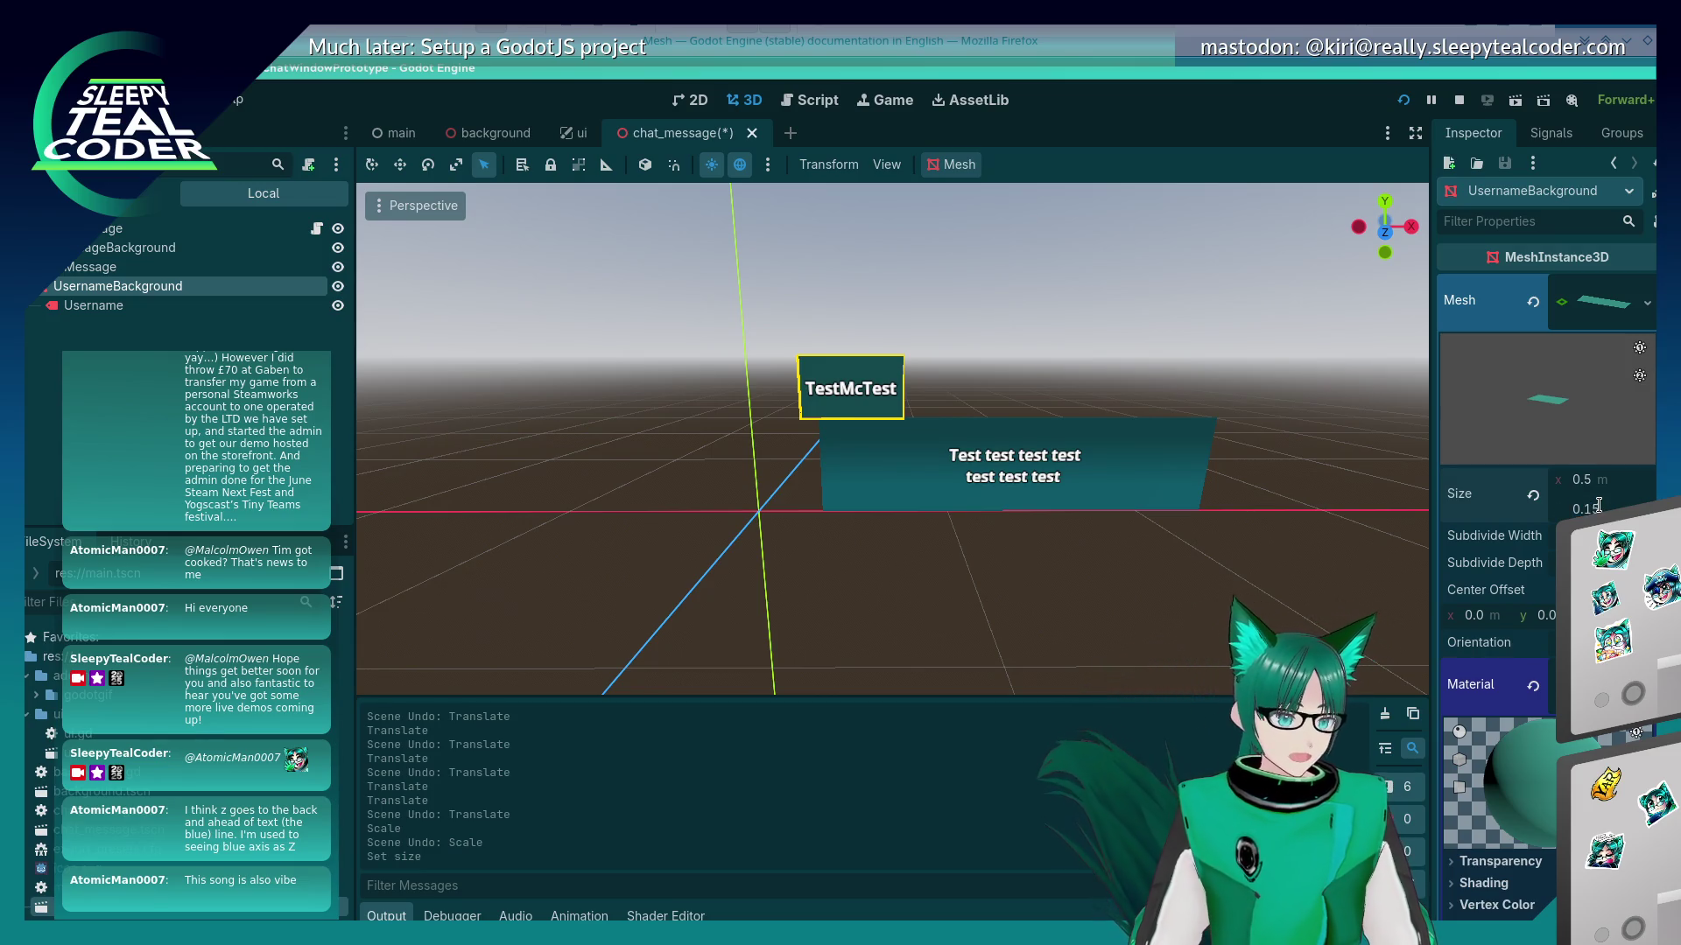
{"action": "left_click", "coordinate": [849, 581]}
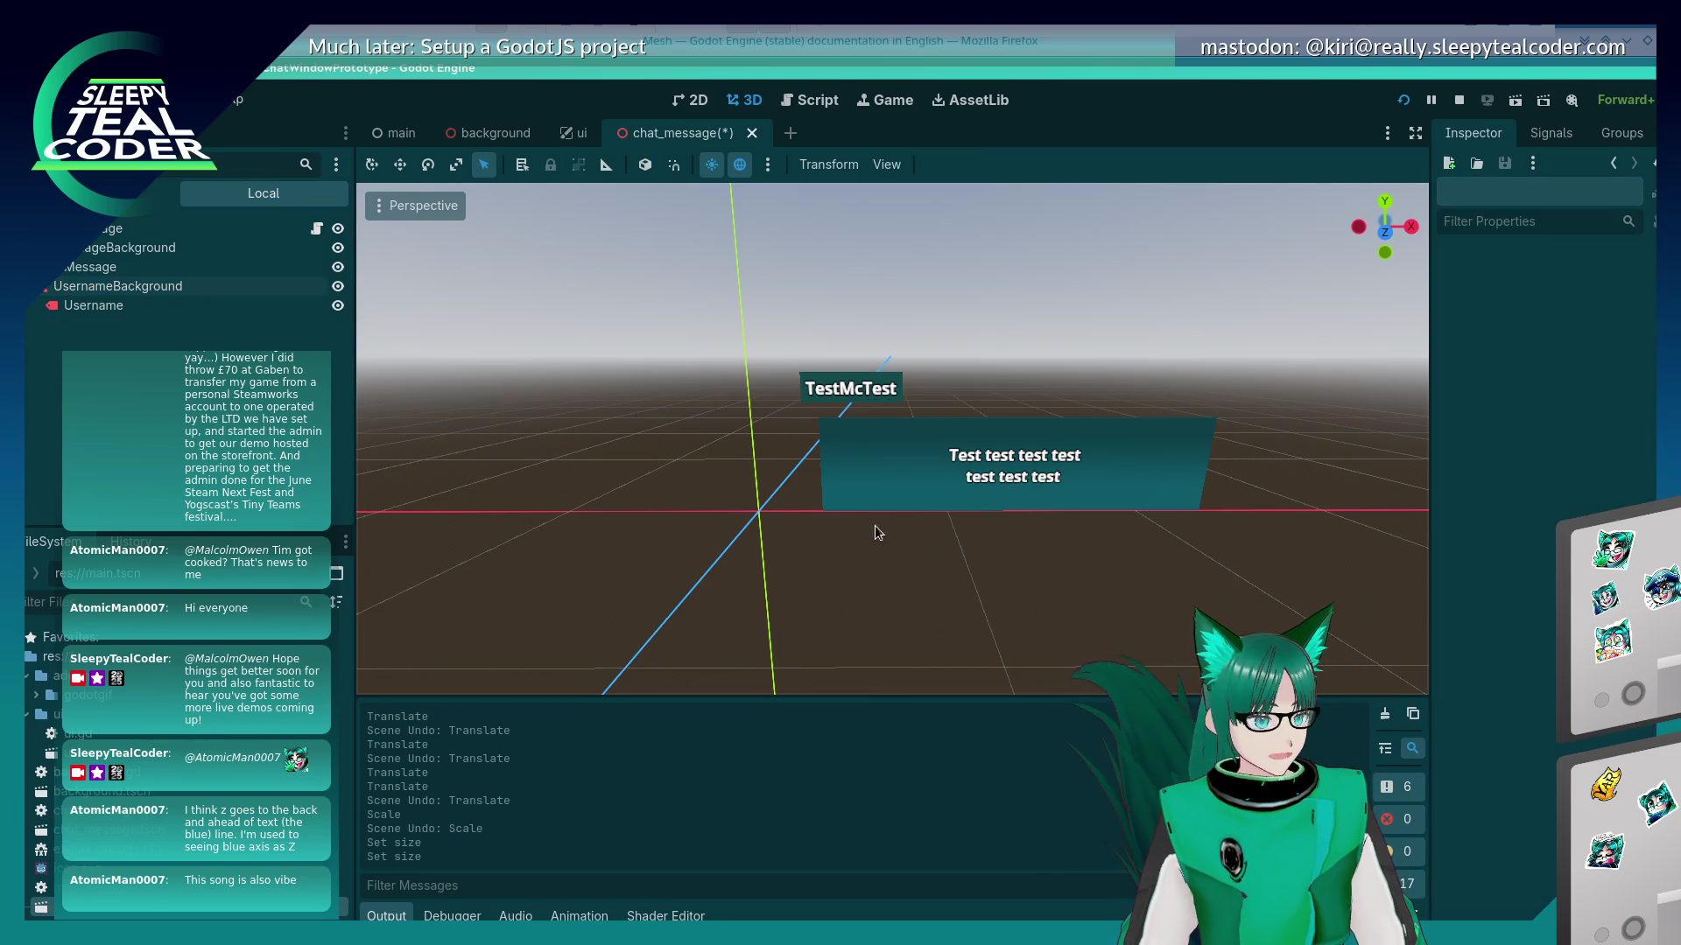
- Set the MessageBackground mesh size to 1.0 × 0.25 m
{"action": "left_click", "coordinate": [919, 472]}
{"action": "left_click", "coordinate": [1580, 303]}
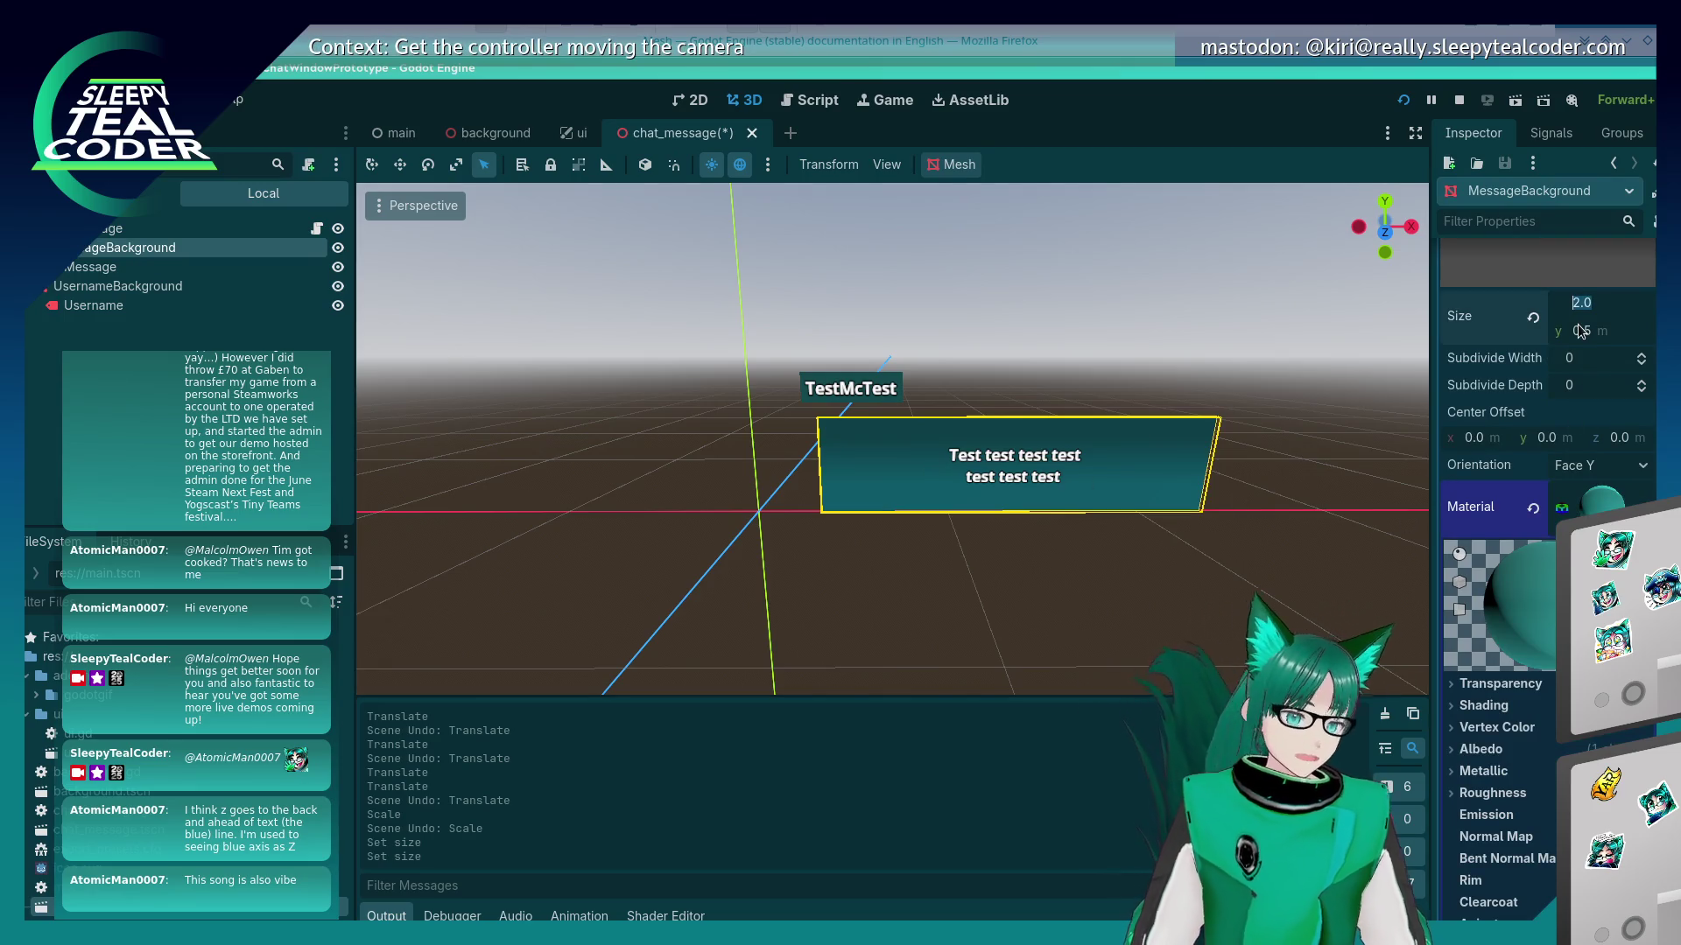
{"action": "type", "text": "1"}
{"action": "left_click", "coordinate": [1581, 331]}
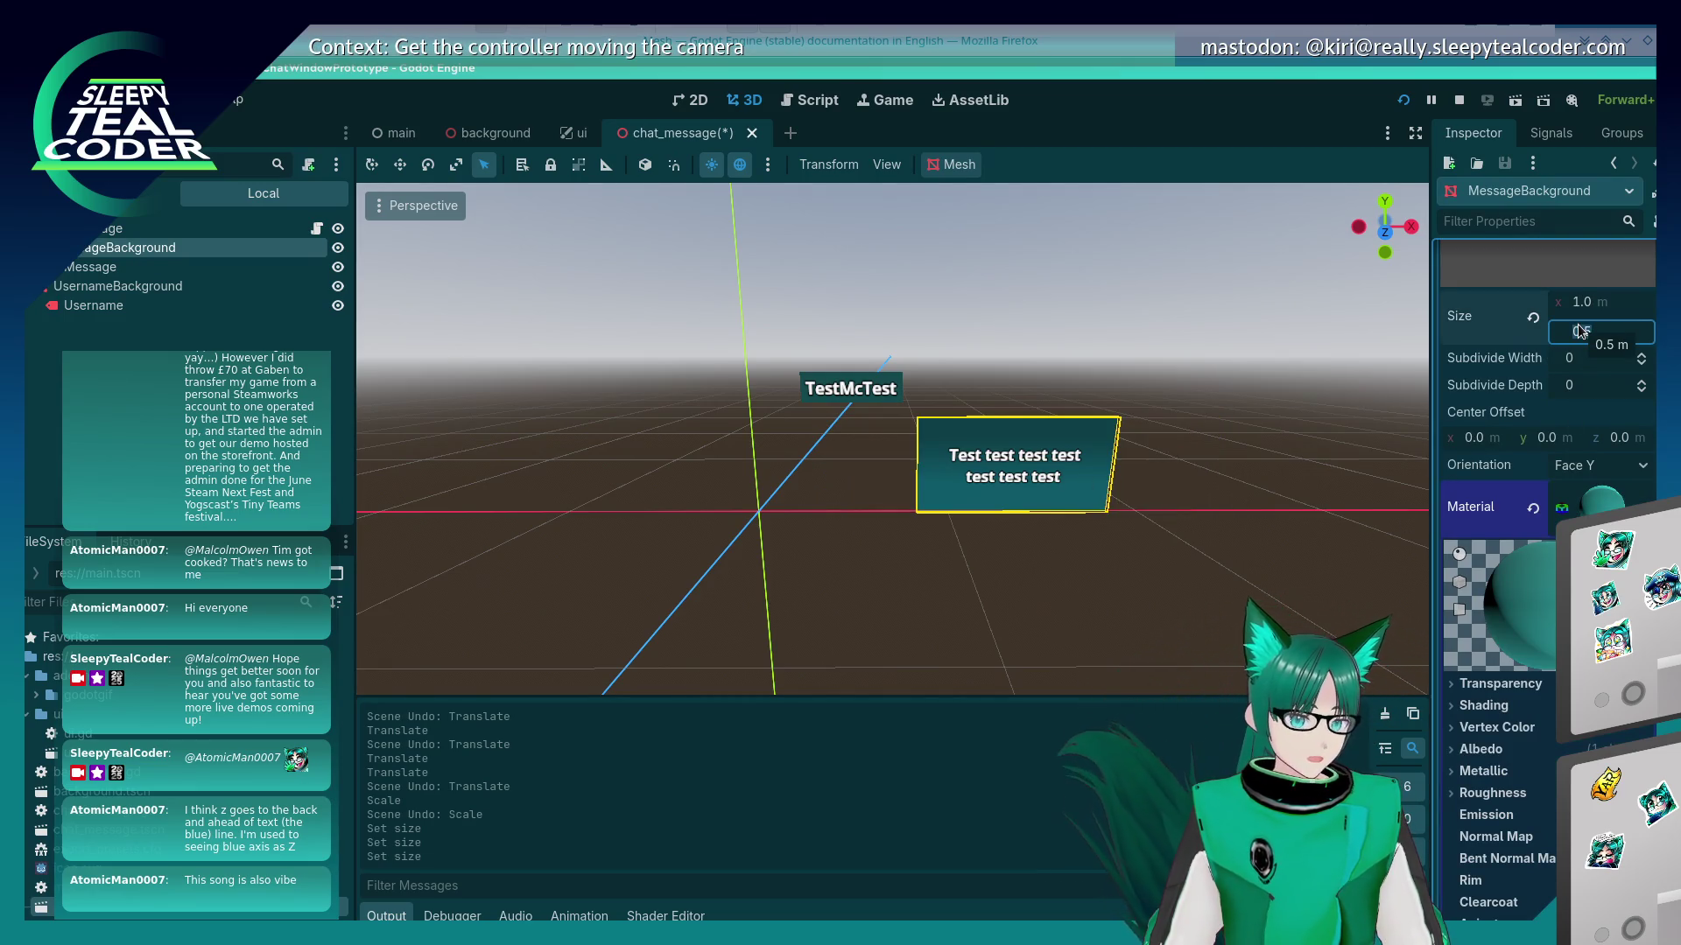
{"action": "type", "text": ".25"}
{"action": "key", "text": "Return"}
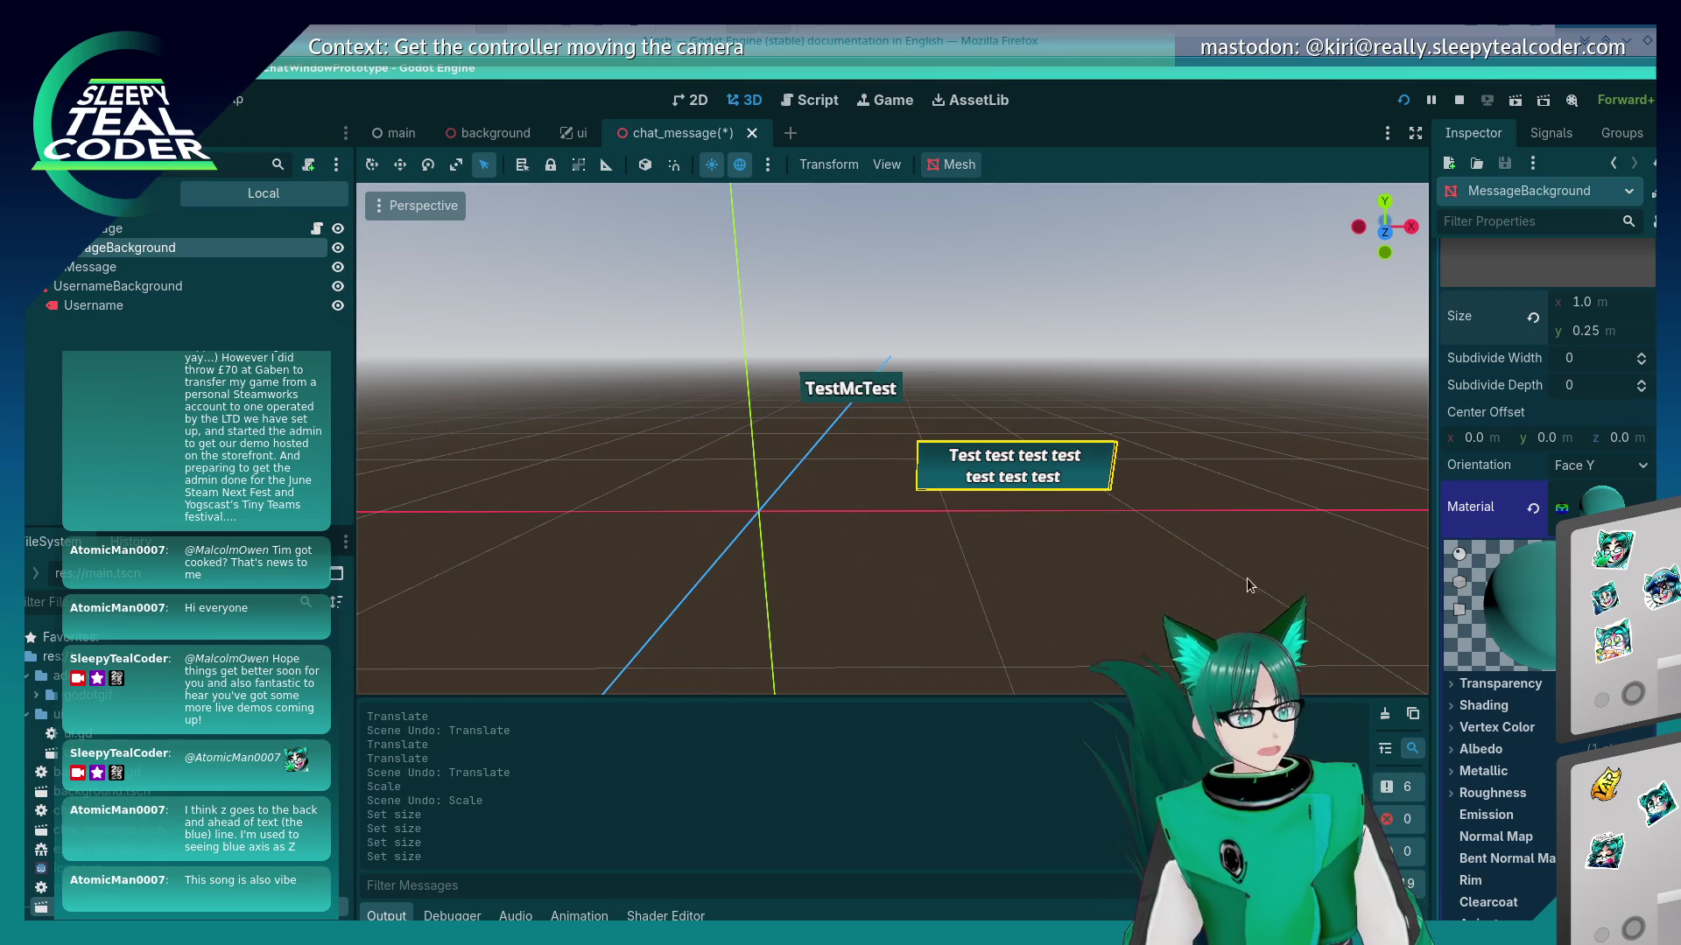
{"action": "left_click", "coordinate": [1061, 567]}
{"action": "left_click_drag", "start_coordinate": [774, 315], "coordinate": [1208, 563]}
{"action": "left_click", "coordinate": [891, 427]}
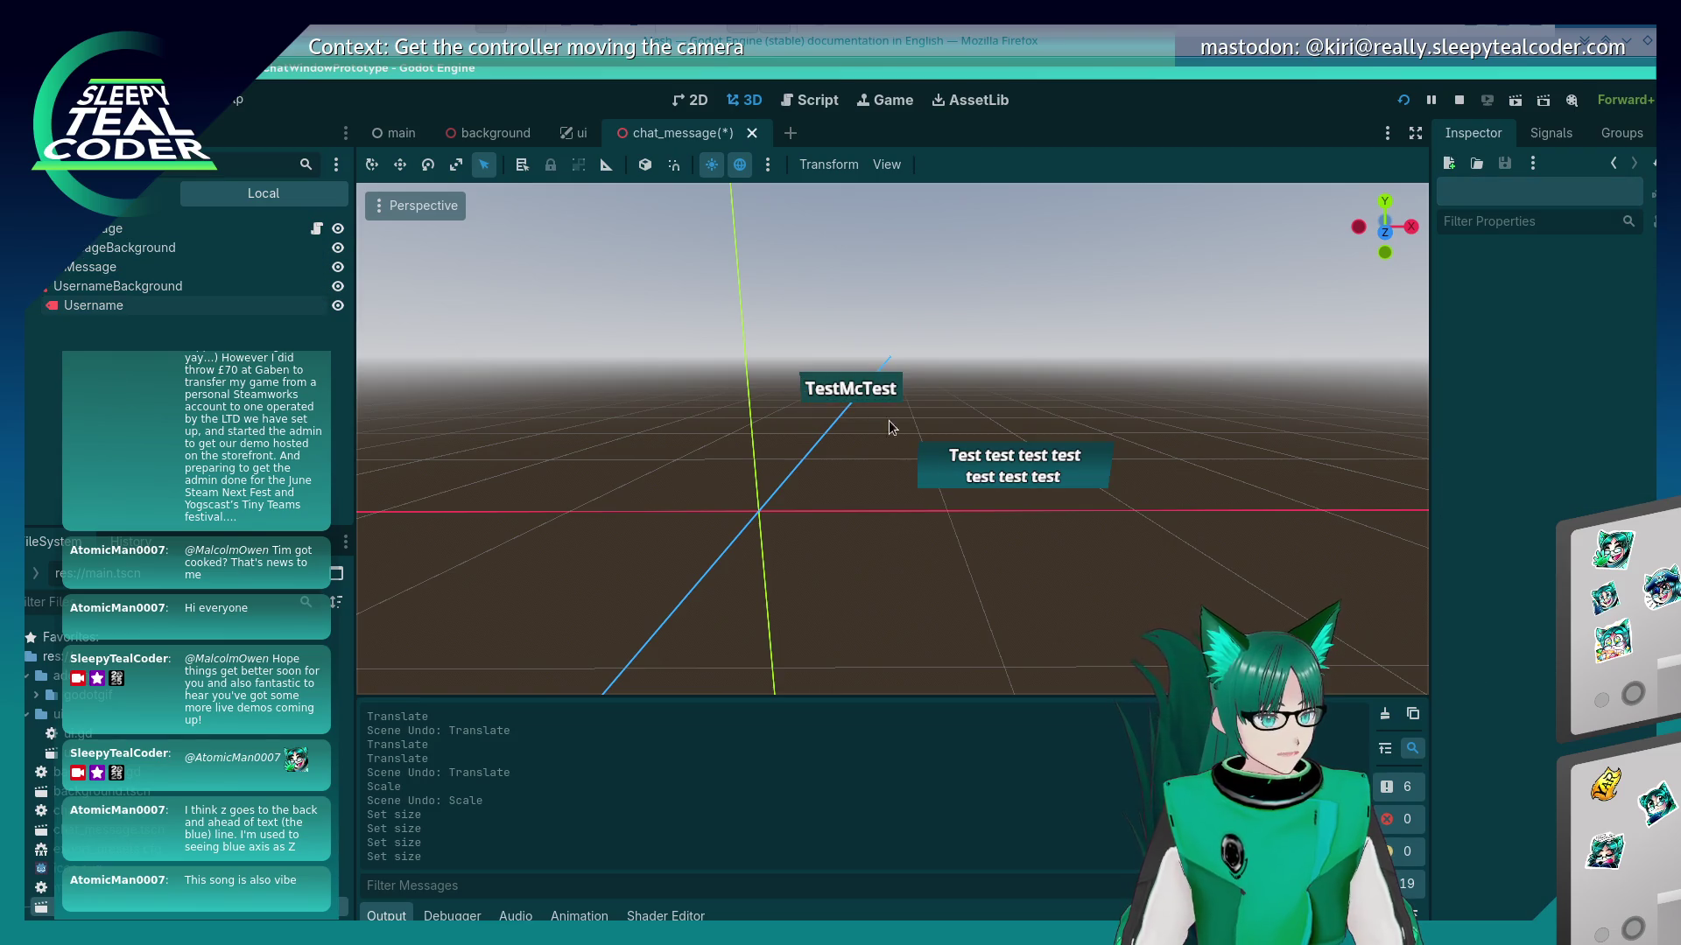
{"action": "left_click", "coordinate": [1091, 488]}
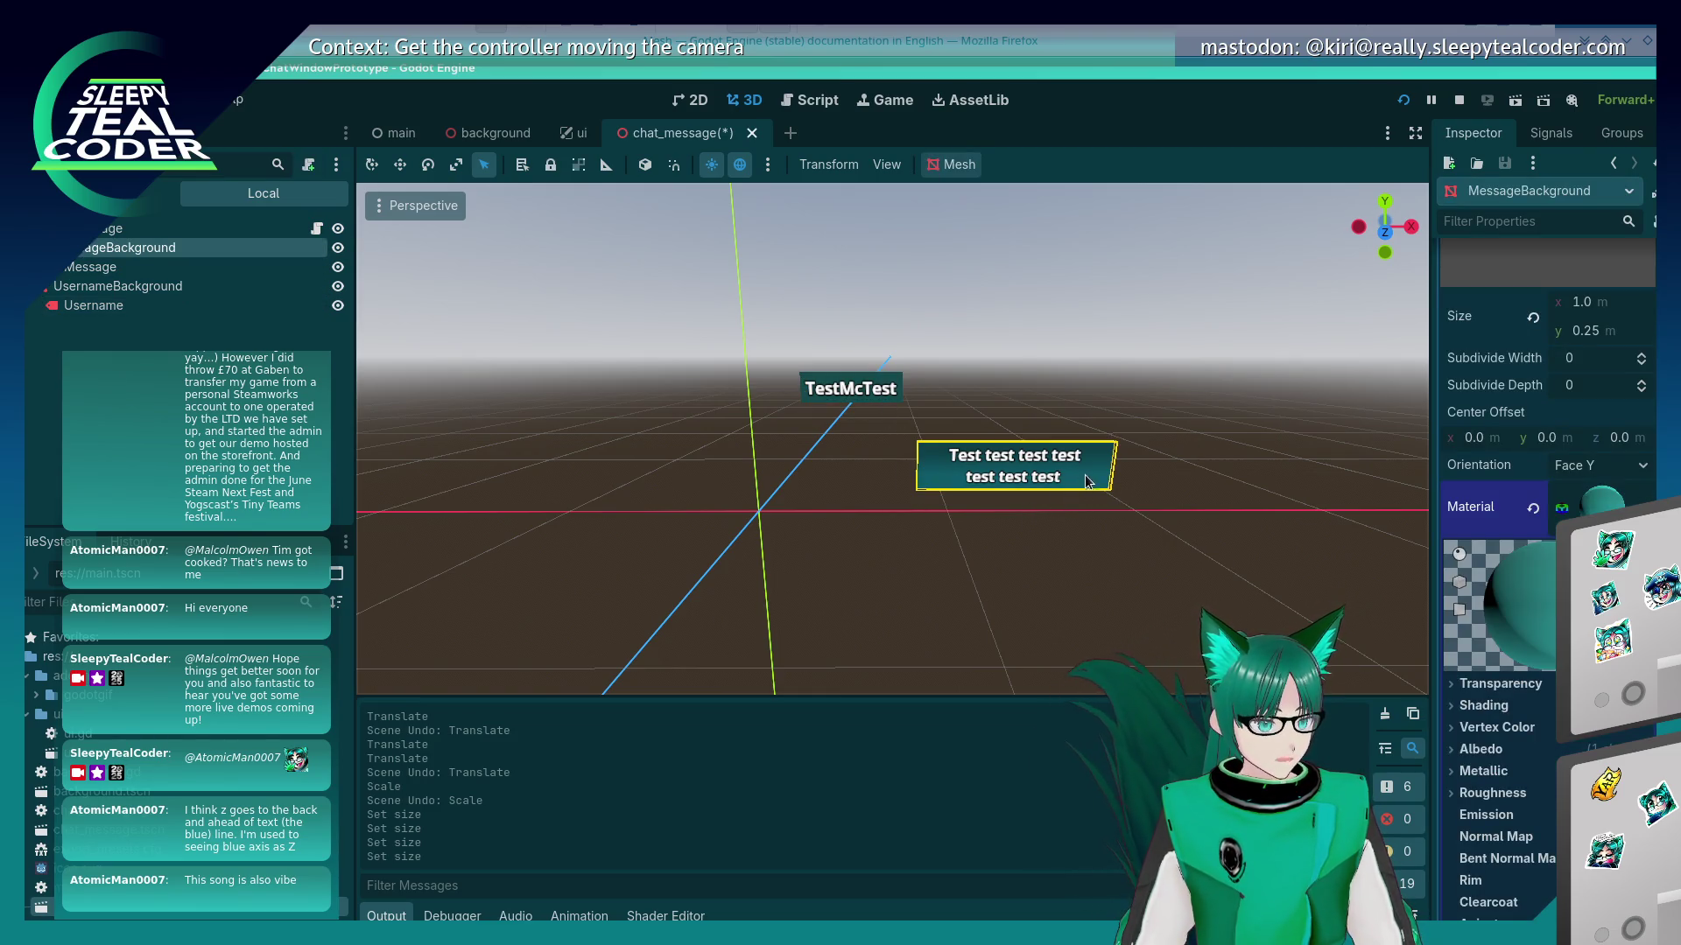
{"action": "left_click", "coordinate": [372, 163]}
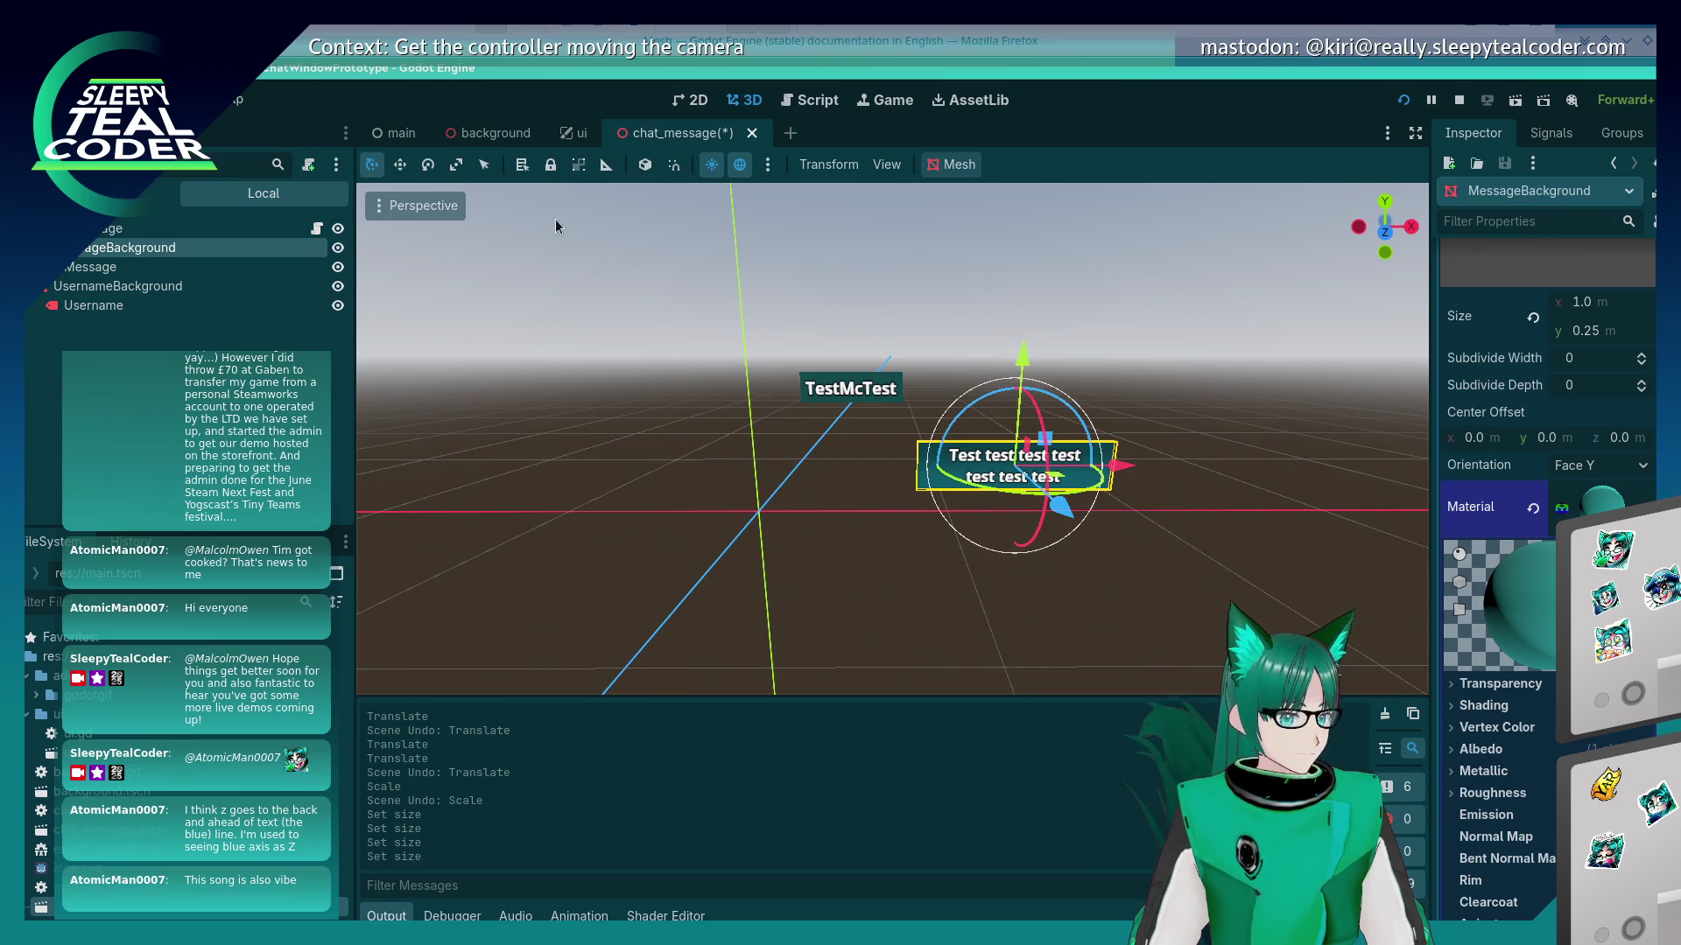
- Reselect the message panel, try setting its Position x to 0, and undo it
{"action": "left_click_drag", "start_coordinate": [1146, 553], "coordinate": [1059, 516]}
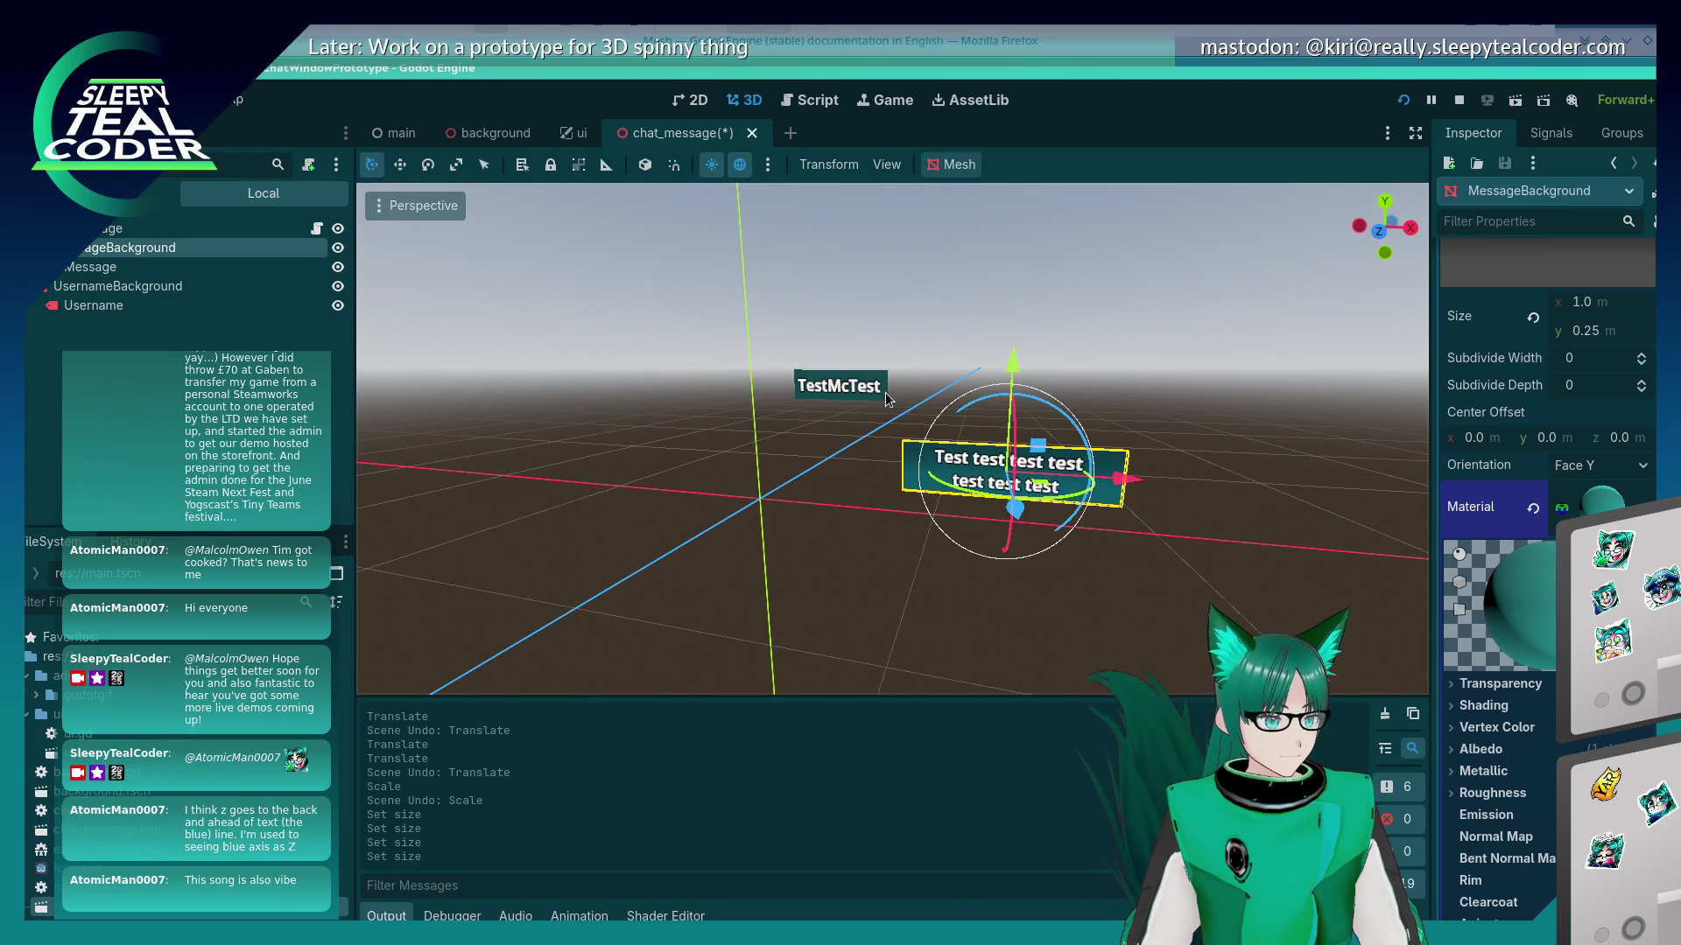
{"action": "left_click", "coordinate": [885, 392]}
{"action": "left_click", "coordinate": [1125, 479]}
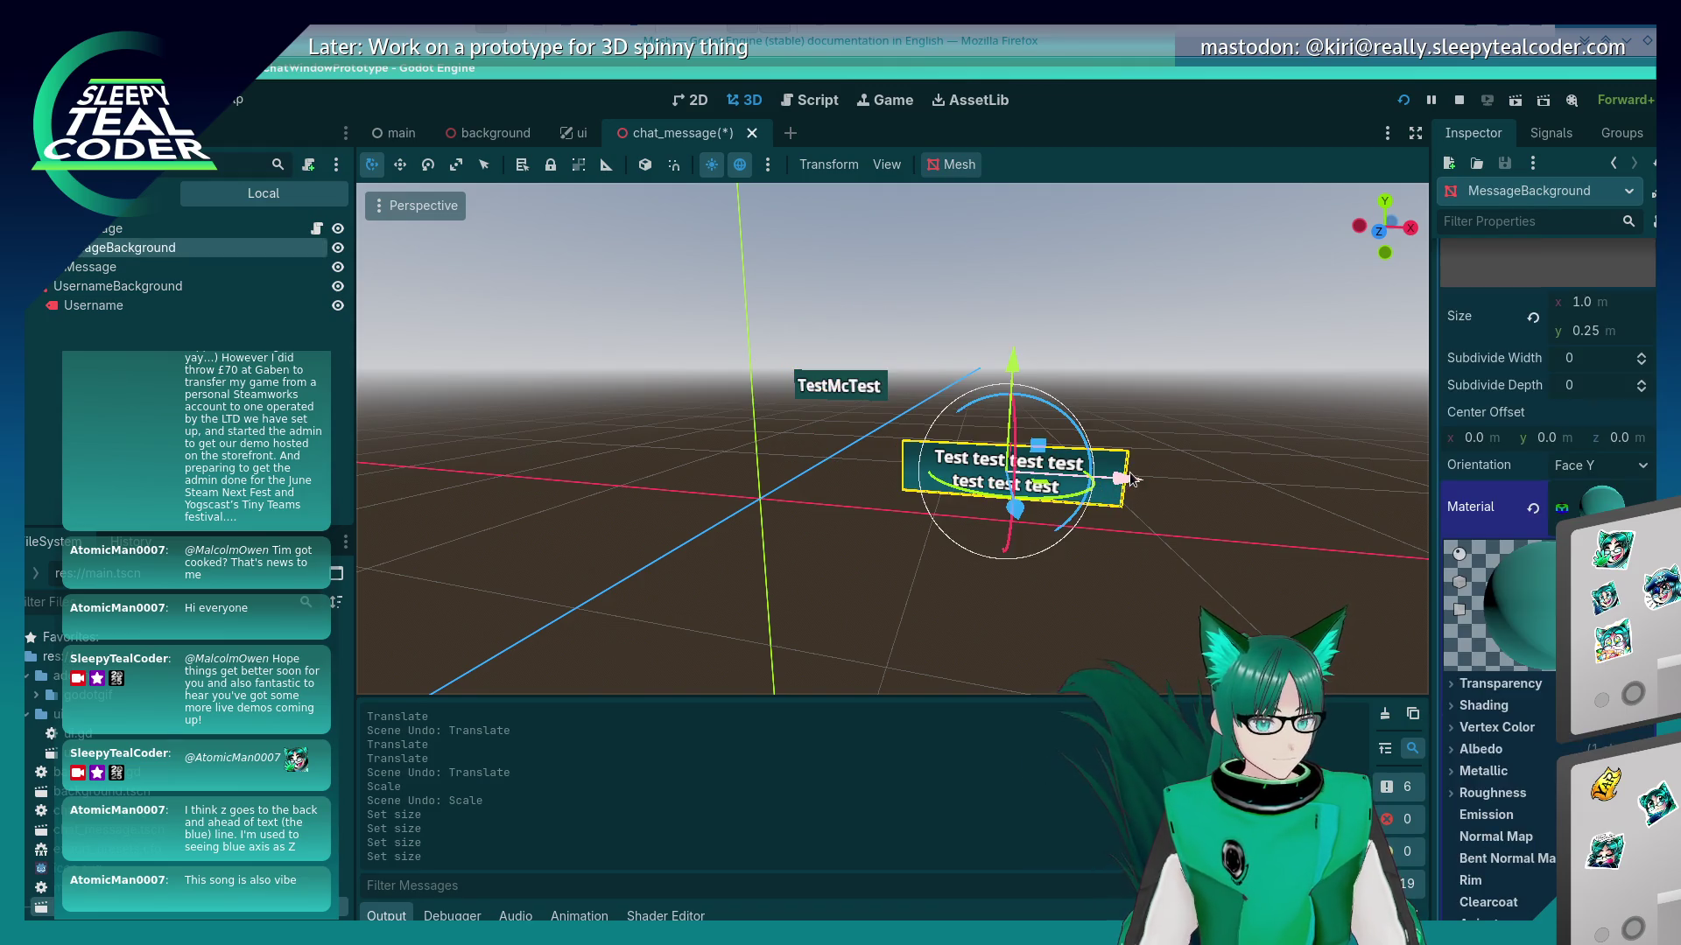
{"action": "scroll", "coordinate": [1545, 525], "scroll_direction": "down", "scroll_amount": 10}
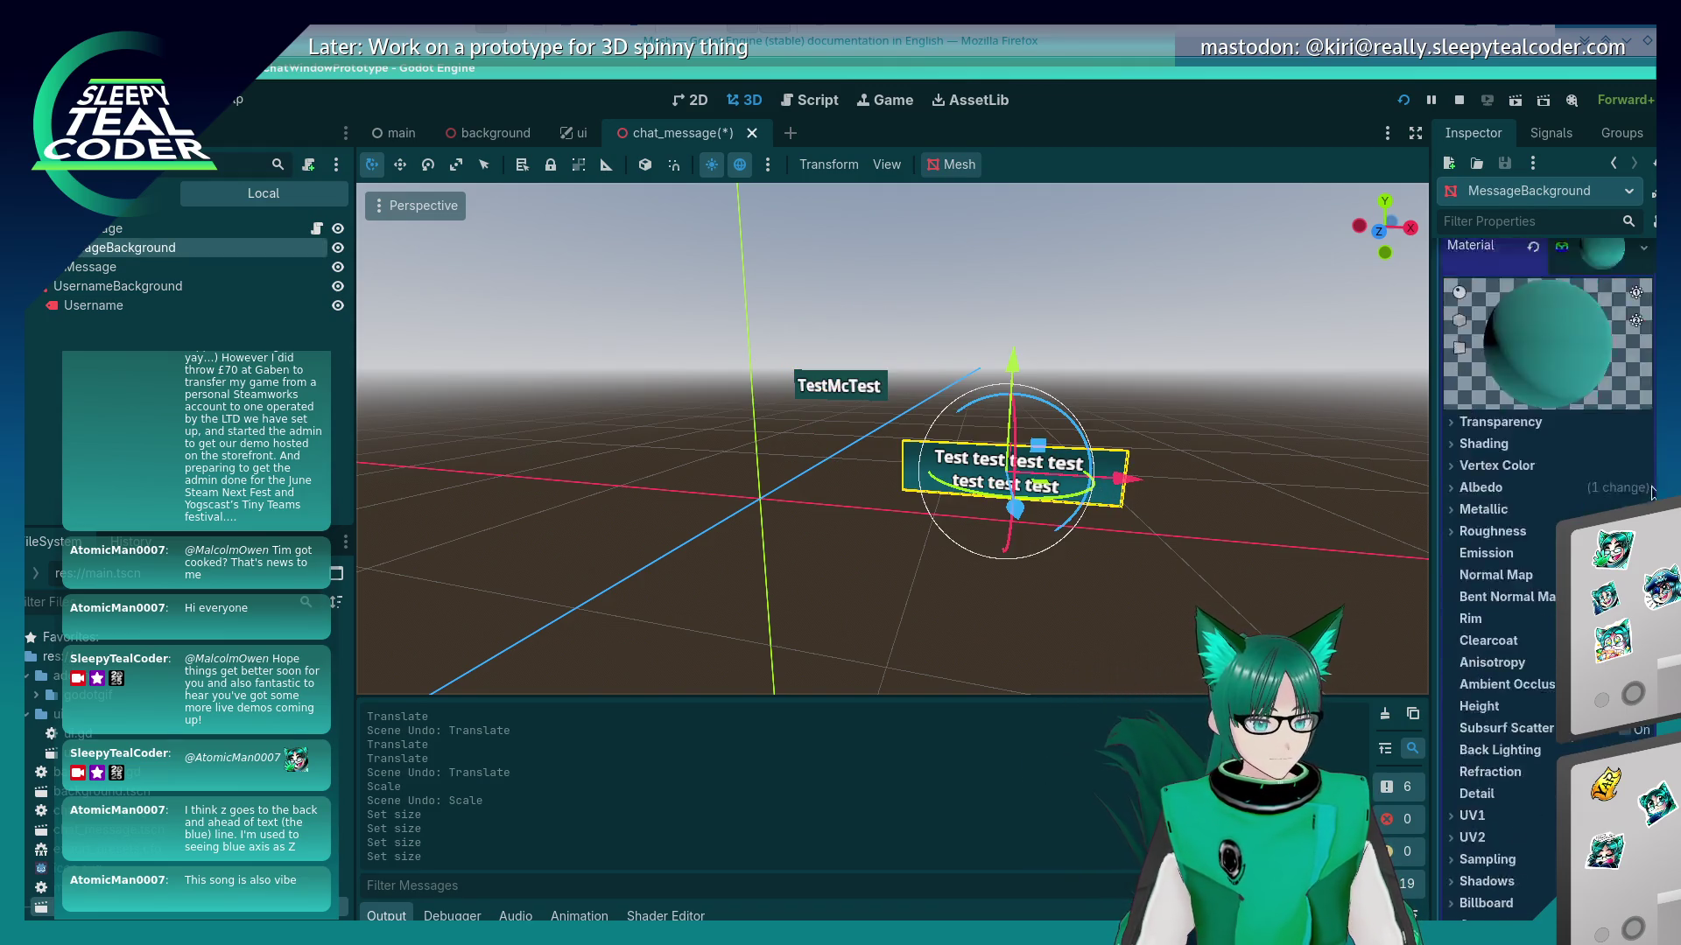
{"action": "left_click", "coordinate": [1481, 577]}
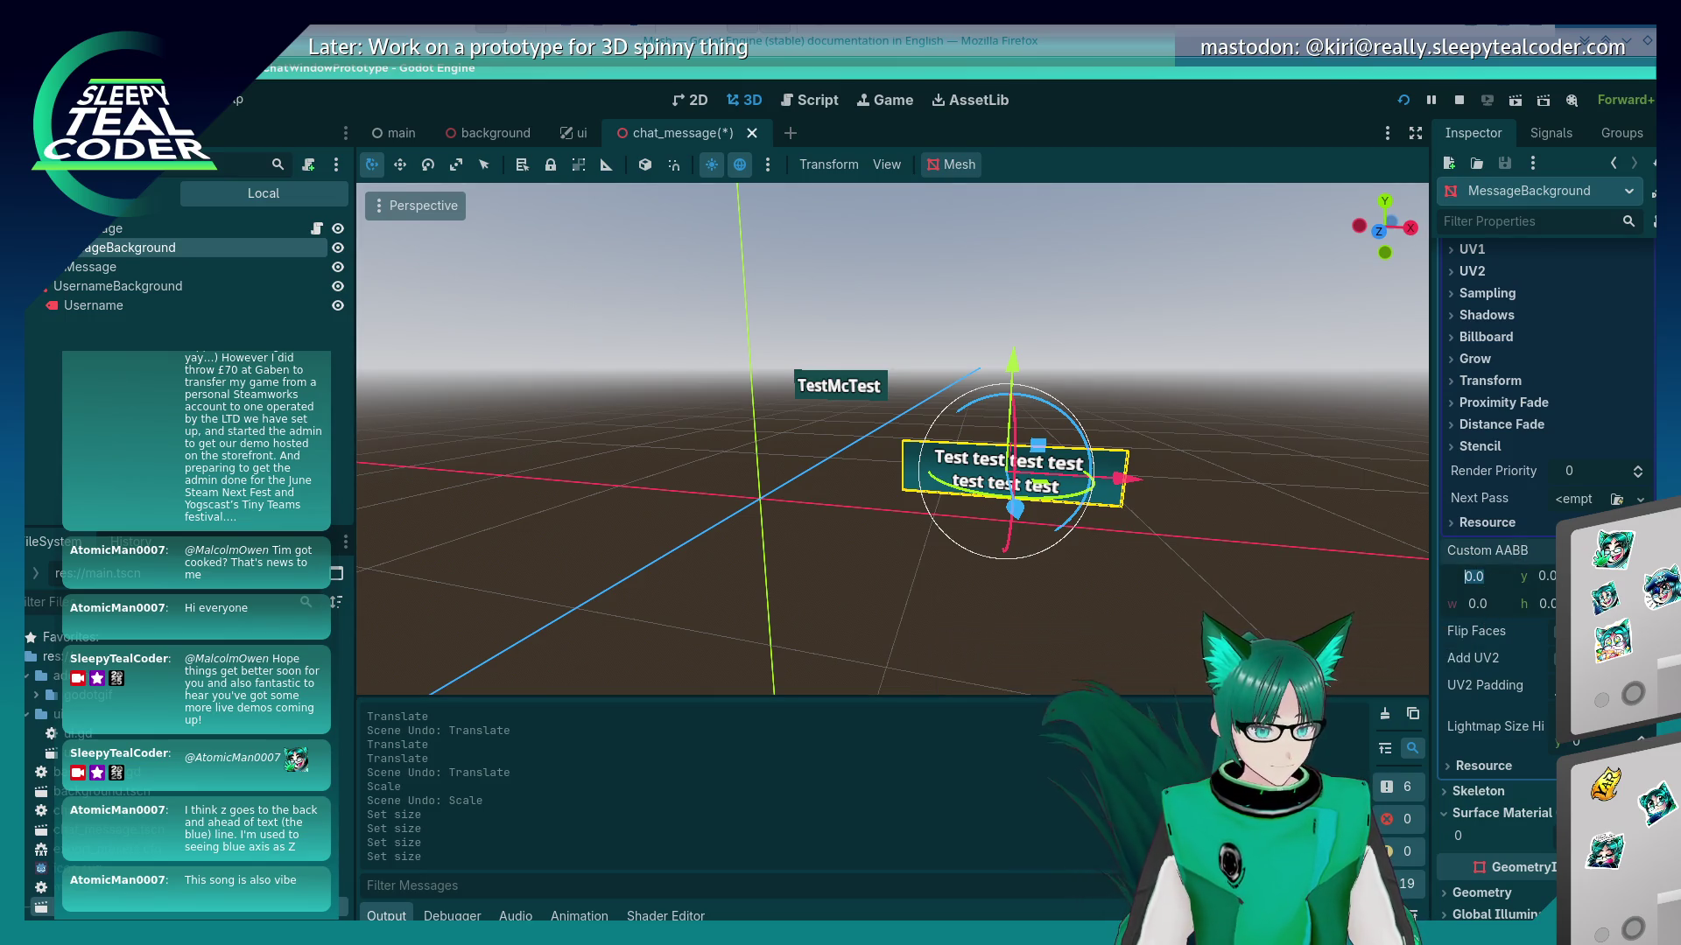
{"action": "scroll", "coordinate": [1596, 738], "scroll_direction": "down", "scroll_amount": 5}
{"action": "left_click", "coordinate": [1498, 670]}
{"action": "type", "text": "0"}
{"action": "key", "text": "Return"}
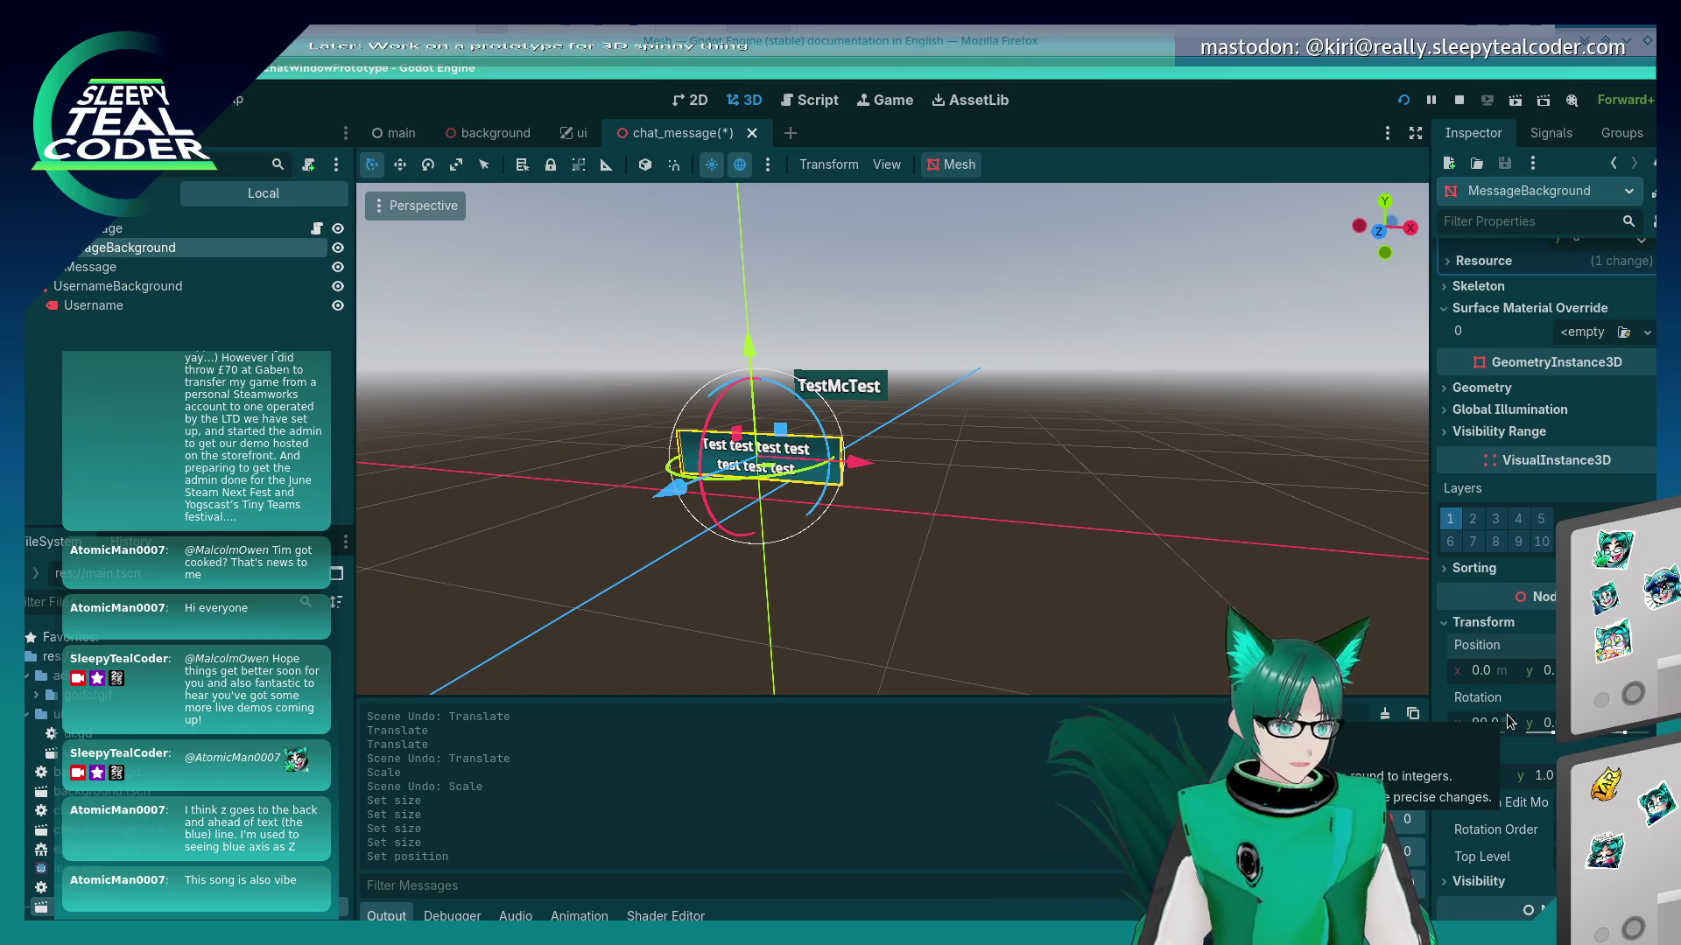
{"action": "key", "text": "ctrl+z"}
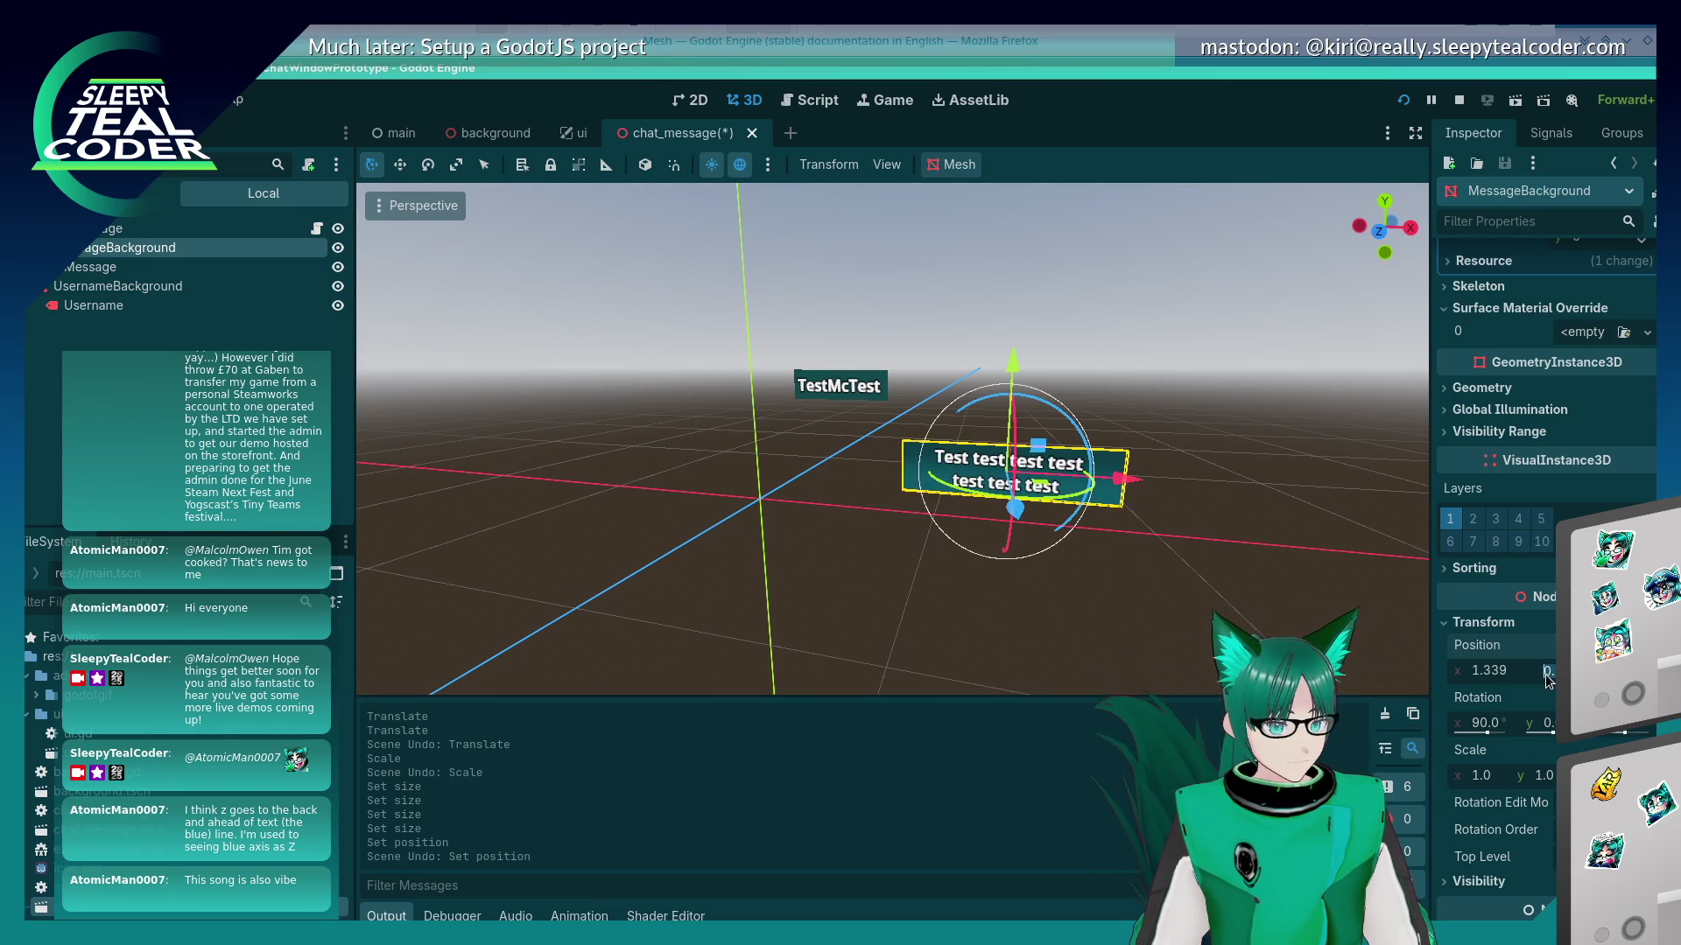
- Set the message panel's Position y to 0 and raise it slightly along Y
{"action": "left_click", "coordinate": [1545, 670]}
{"action": "type", "text": "0"}
{"action": "key", "text": "Return"}
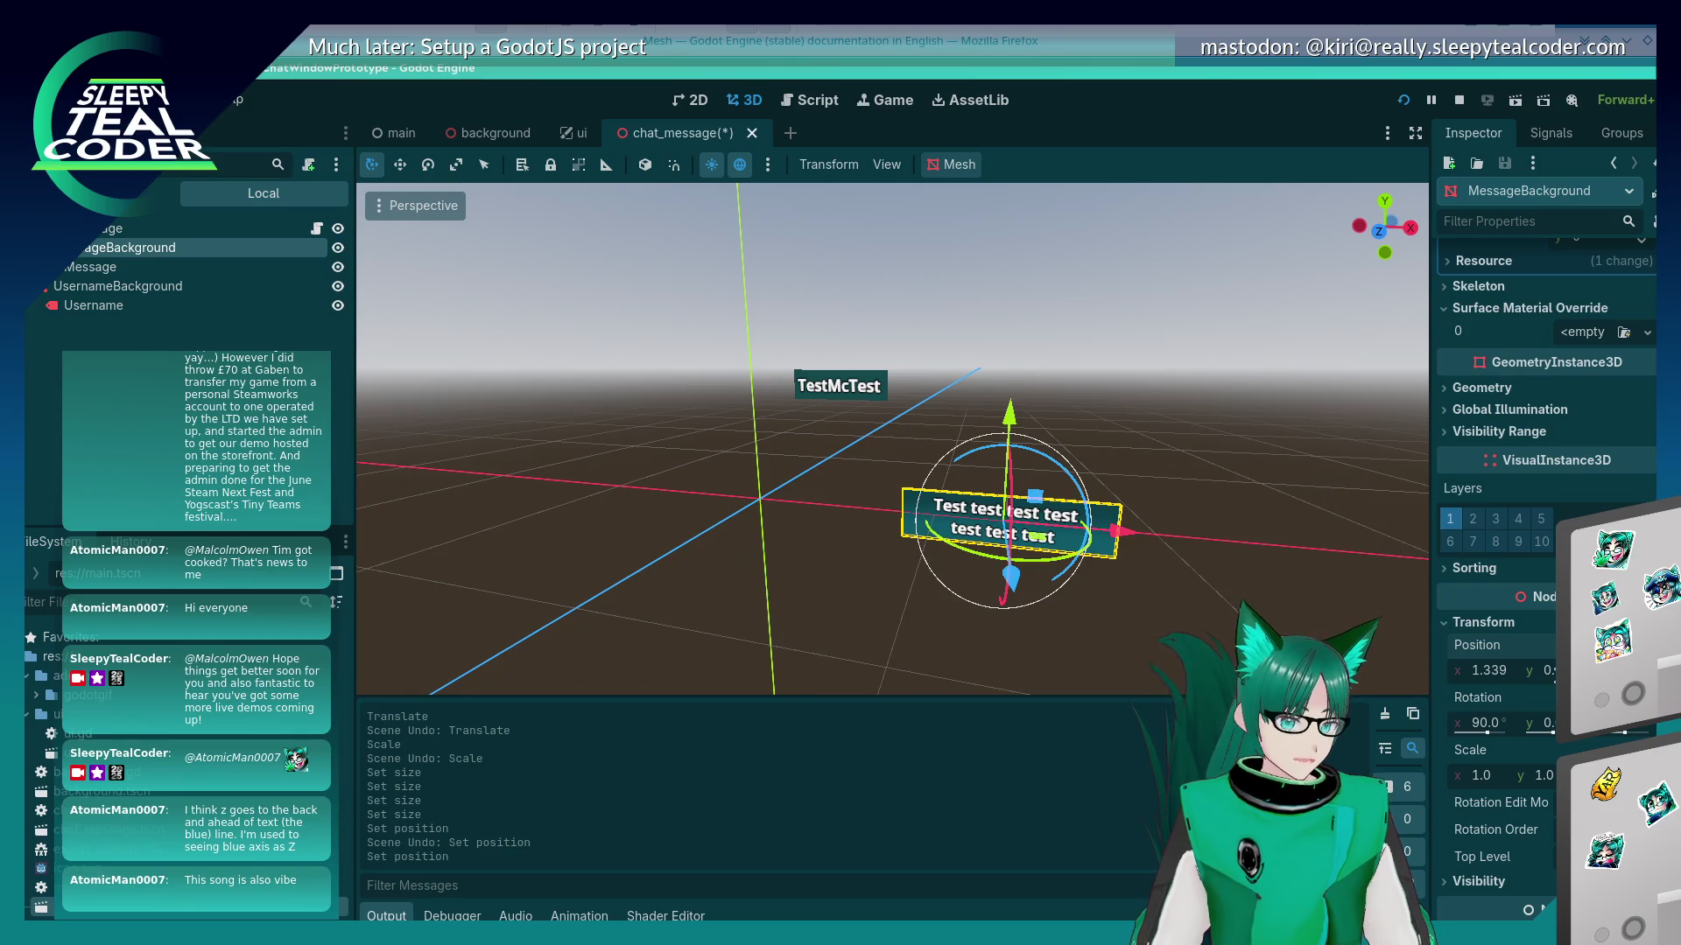
{"action": "left_click_drag", "start_coordinate": [1021, 427], "coordinate": [1013, 396]}
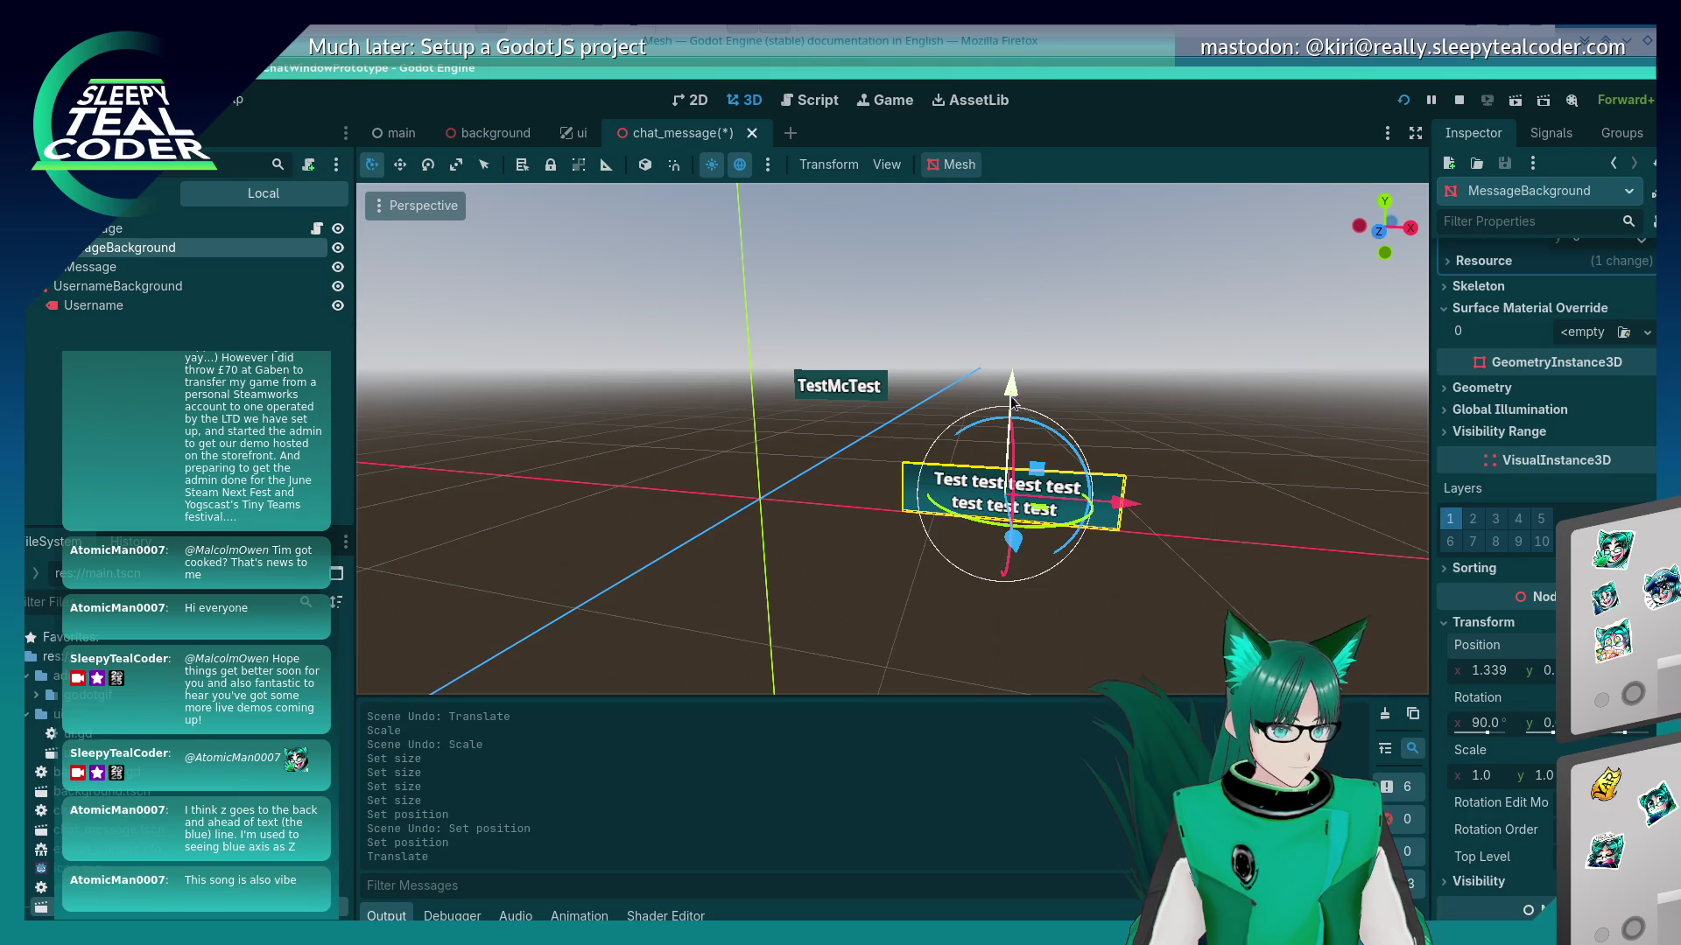
{"action": "left_click", "coordinate": [879, 392]}
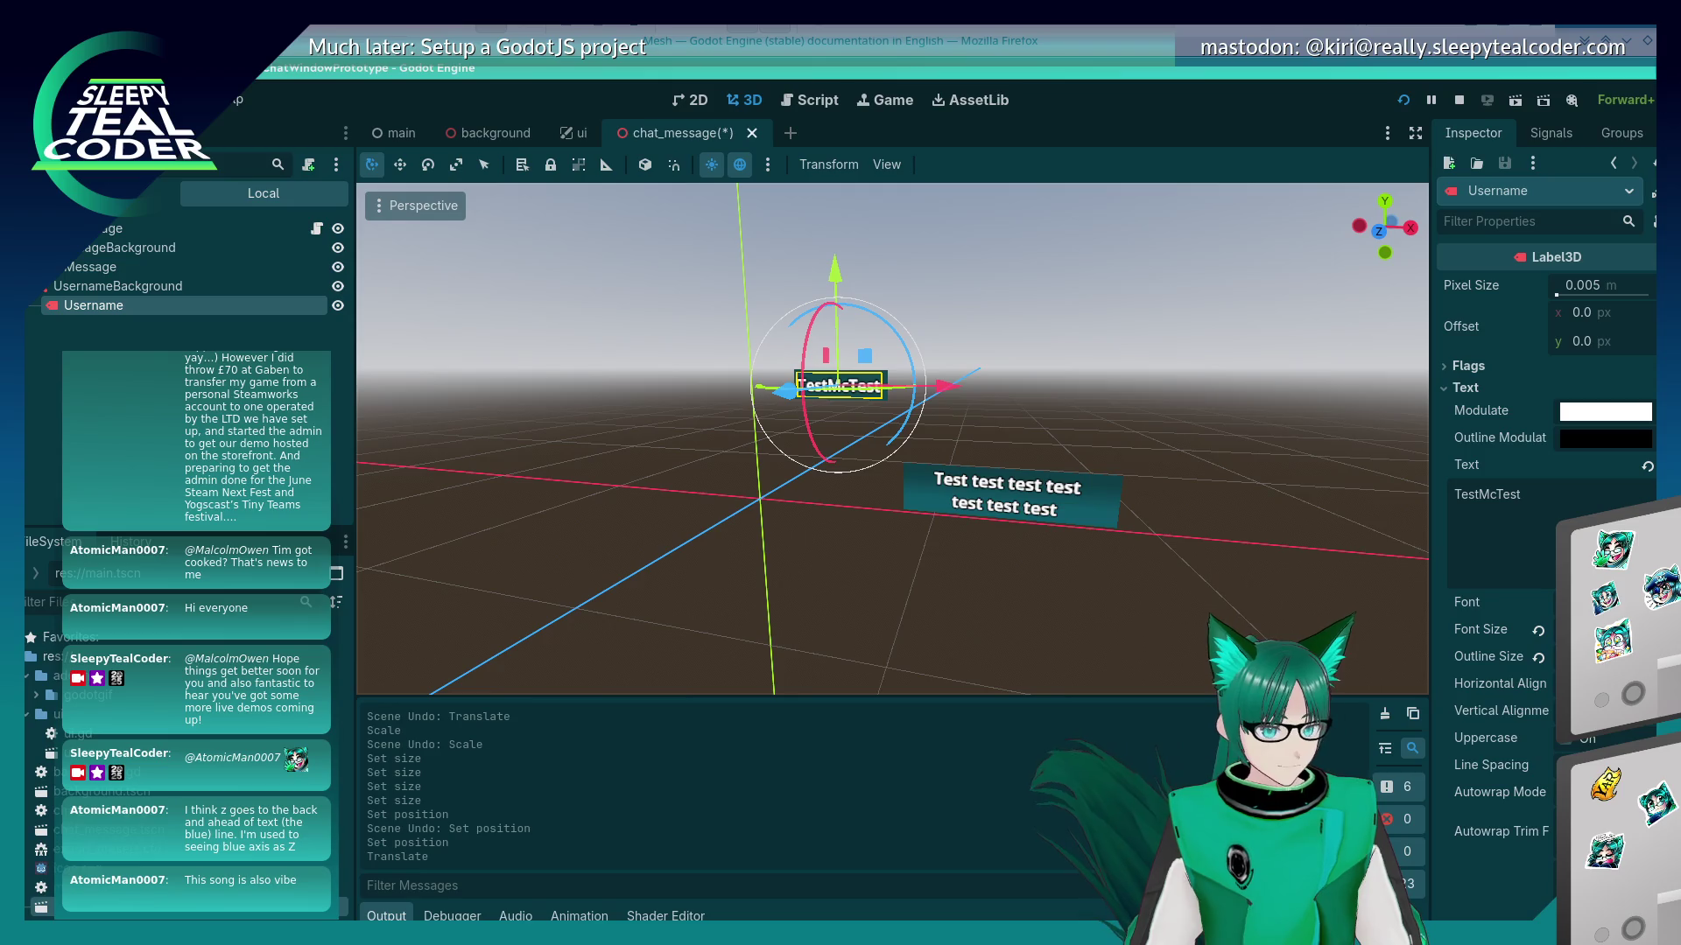
- Move the TestMcTest username plate down and to the left
{"action": "scroll", "coordinate": [1463, 713], "scroll_direction": "down", "scroll_amount": 6}
{"action": "scroll", "coordinate": [1541, 525], "scroll_direction": "up", "scroll_amount": 6}
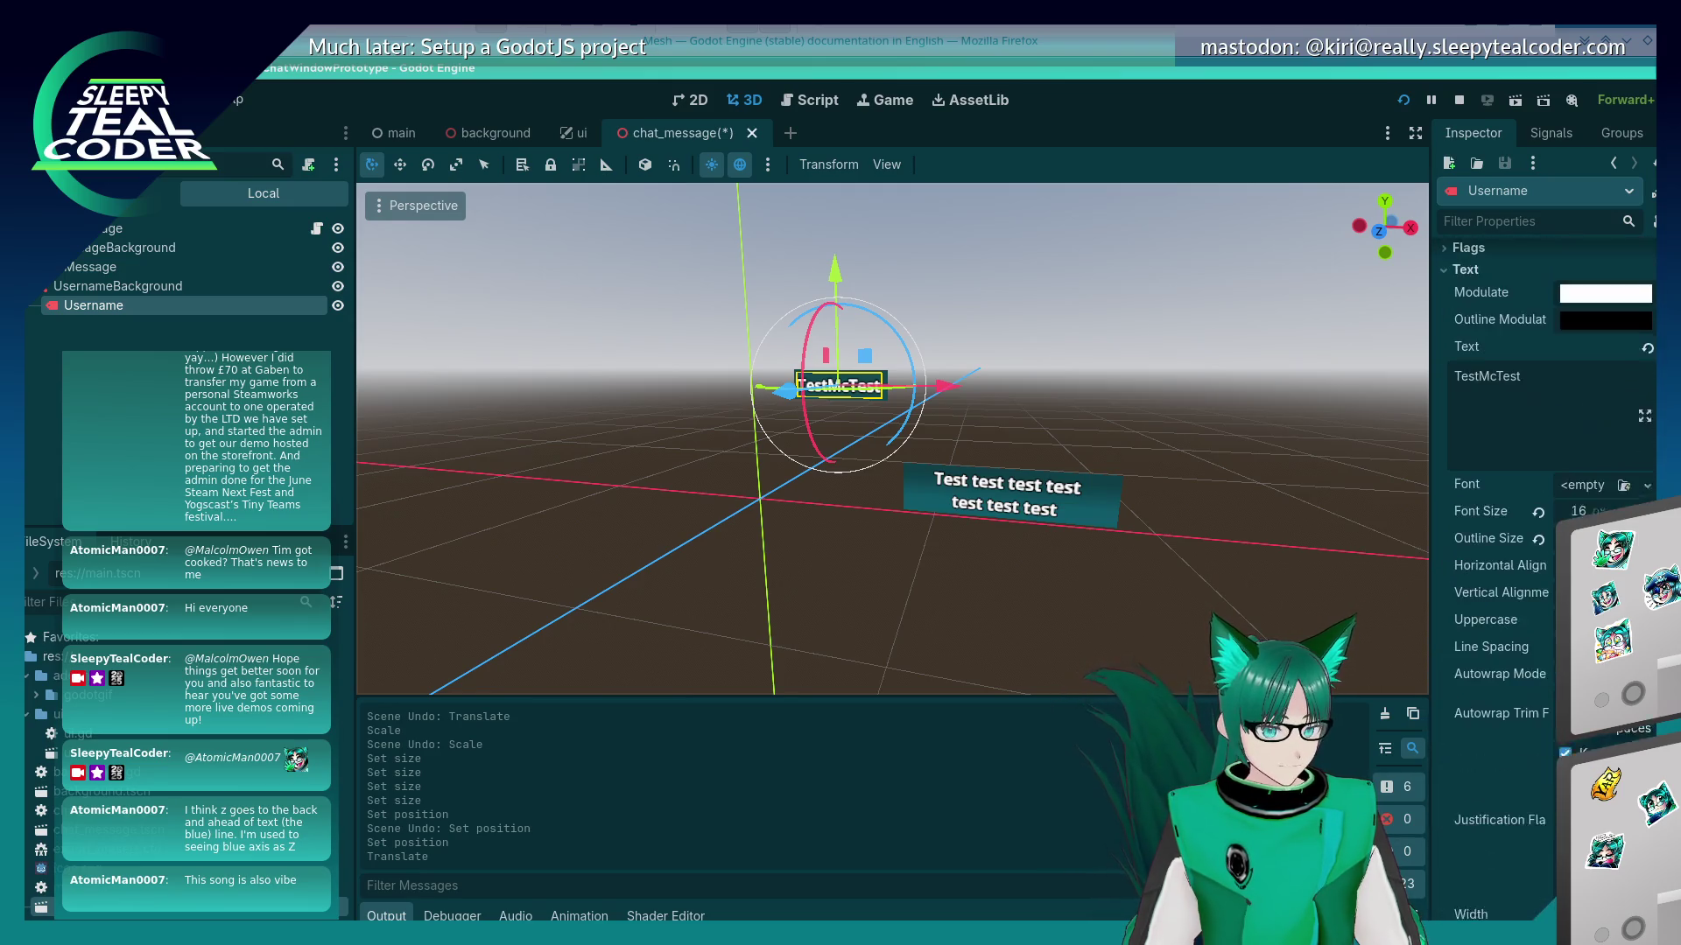
{"action": "mouse_move", "coordinate": [937, 563]}
{"action": "left_mouse_down"}
{"action": "mouse_move", "coordinate": [853, 290]}
{"action": "mouse_move", "coordinate": [902, 410]}
{"action": "left_mouse_up"}
{"action": "key", "text": "ctrl+z"}
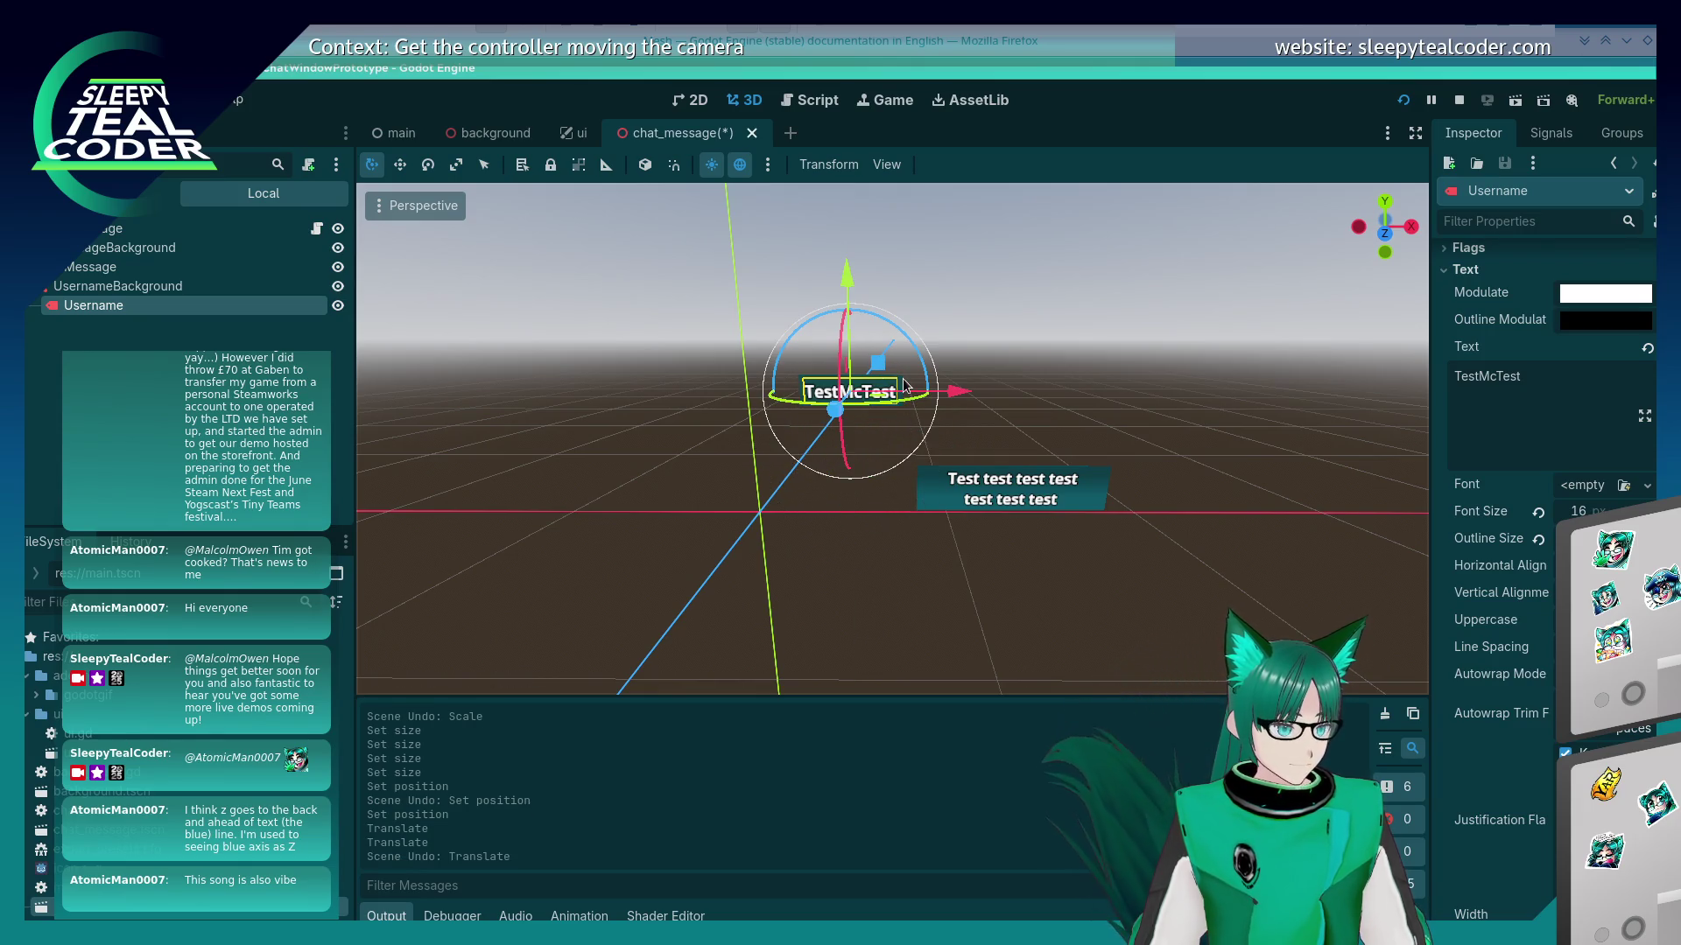
{"action": "left_click", "coordinate": [902, 388]}
{"action": "left_click", "coordinate": [758, 349]}
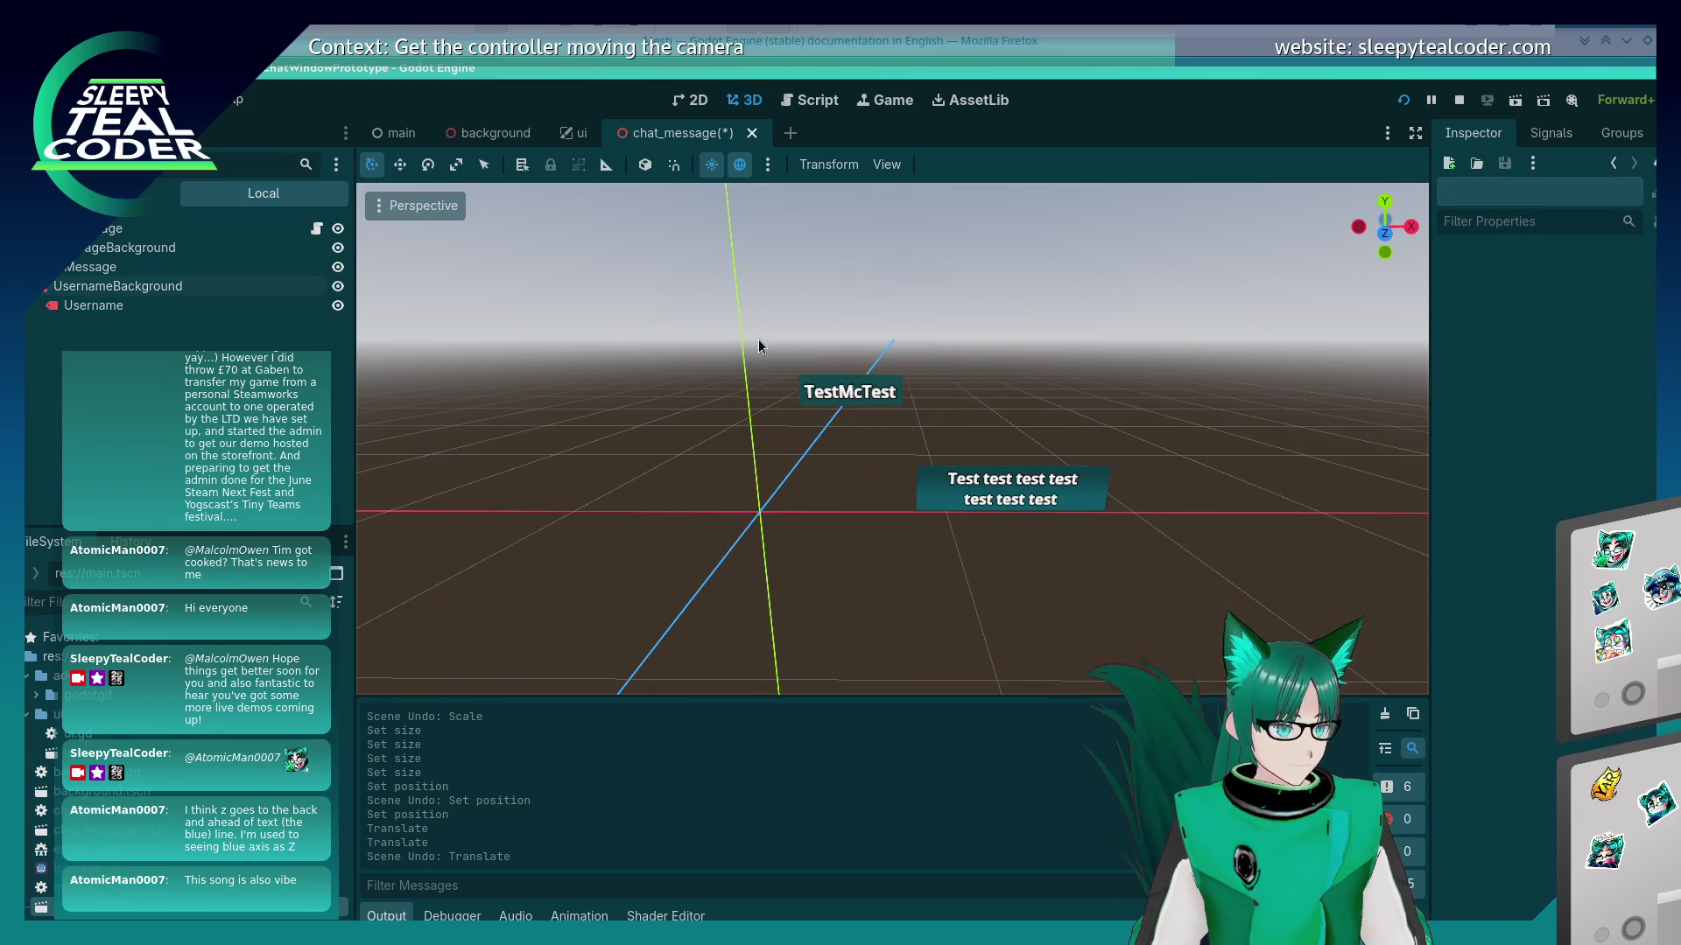
{"action": "left_click", "coordinate": [867, 394]}
{"action": "left_click_drag", "start_coordinate": [851, 265], "coordinate": [847, 334]}
{"action": "left_click_drag", "start_coordinate": [960, 459], "coordinate": [890, 461]}
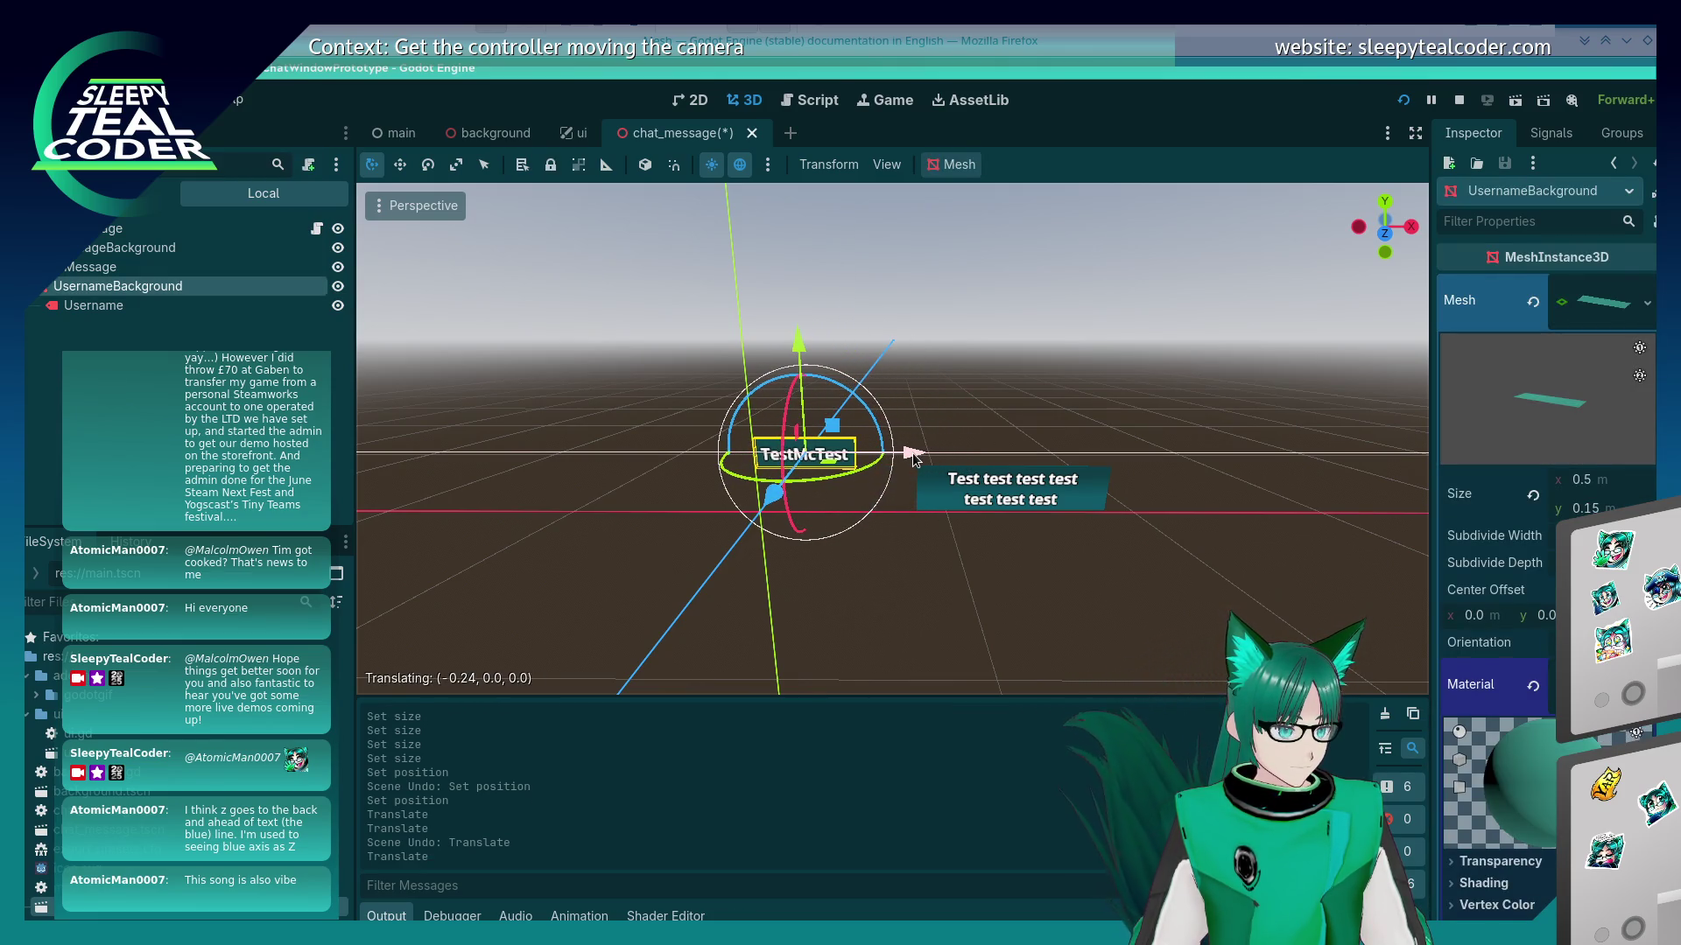
- Slide the message background panel left toward the name plate
{"action": "scroll", "coordinate": [984, 567], "scroll_direction": "up", "scroll_amount": 3}
{"action": "left_click", "coordinate": [995, 548]}
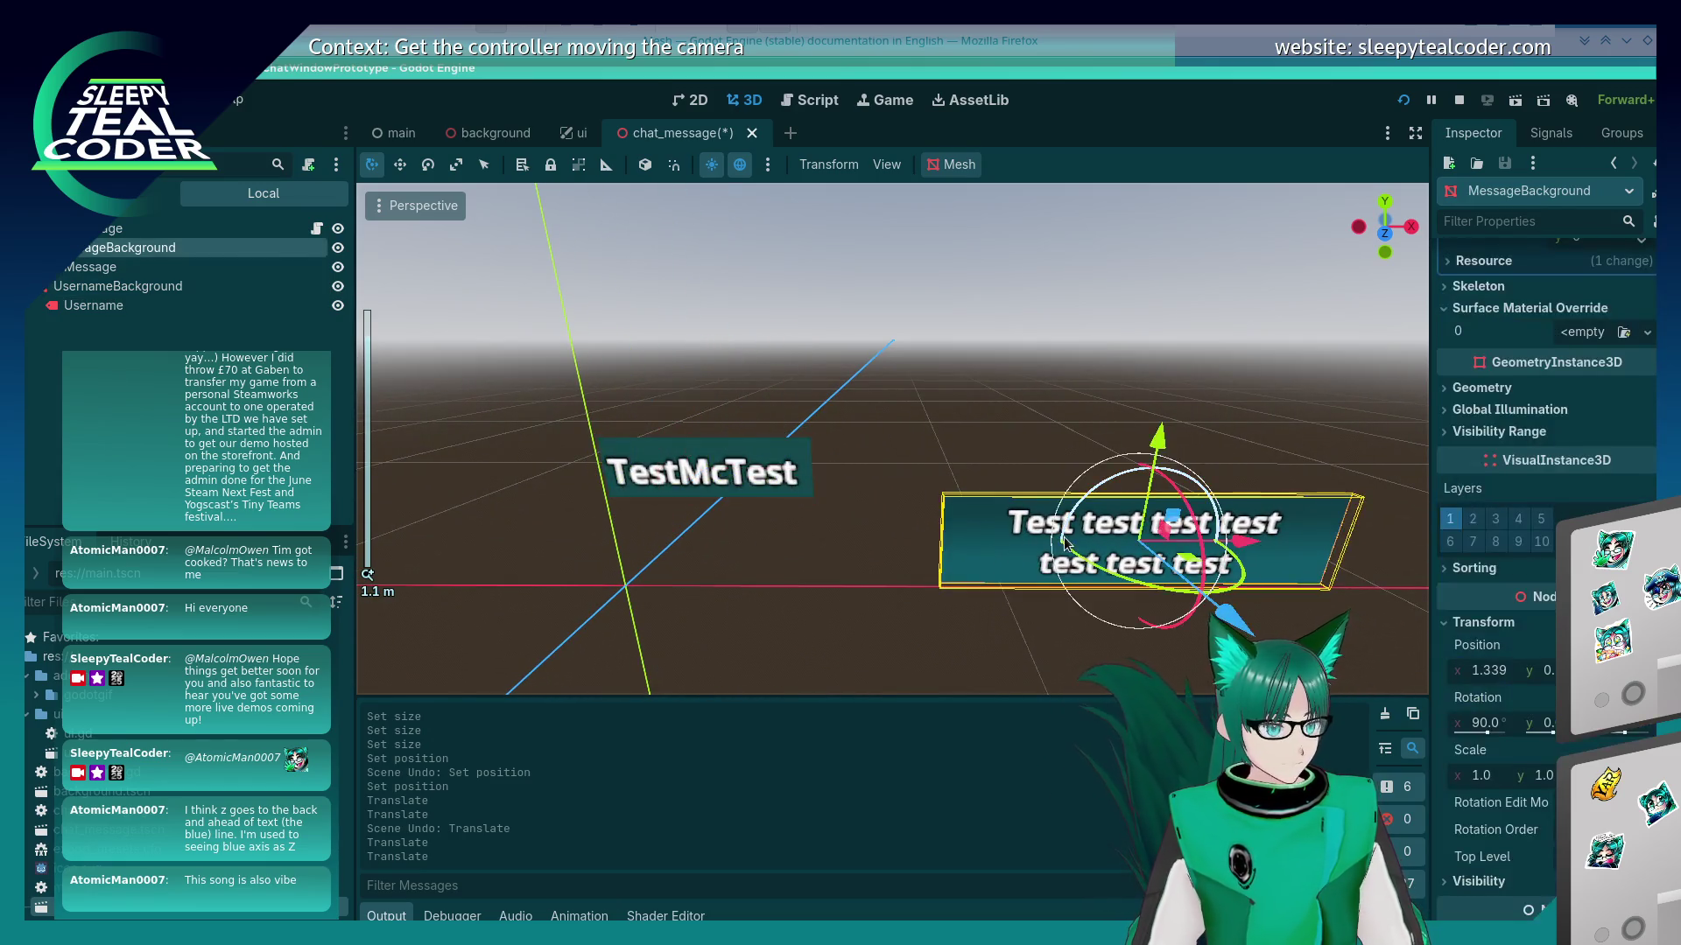
{"action": "mouse_move", "coordinate": [900, 405]}
{"action": "left_mouse_down"}
{"action": "mouse_move", "coordinate": [1349, 622]}
{"action": "mouse_move", "coordinate": [1327, 544]}
{"action": "left_mouse_up"}
{"action": "left_click_drag", "start_coordinate": [1211, 542], "coordinate": [954, 581]}
{"action": "left_click", "coordinate": [558, 392]}
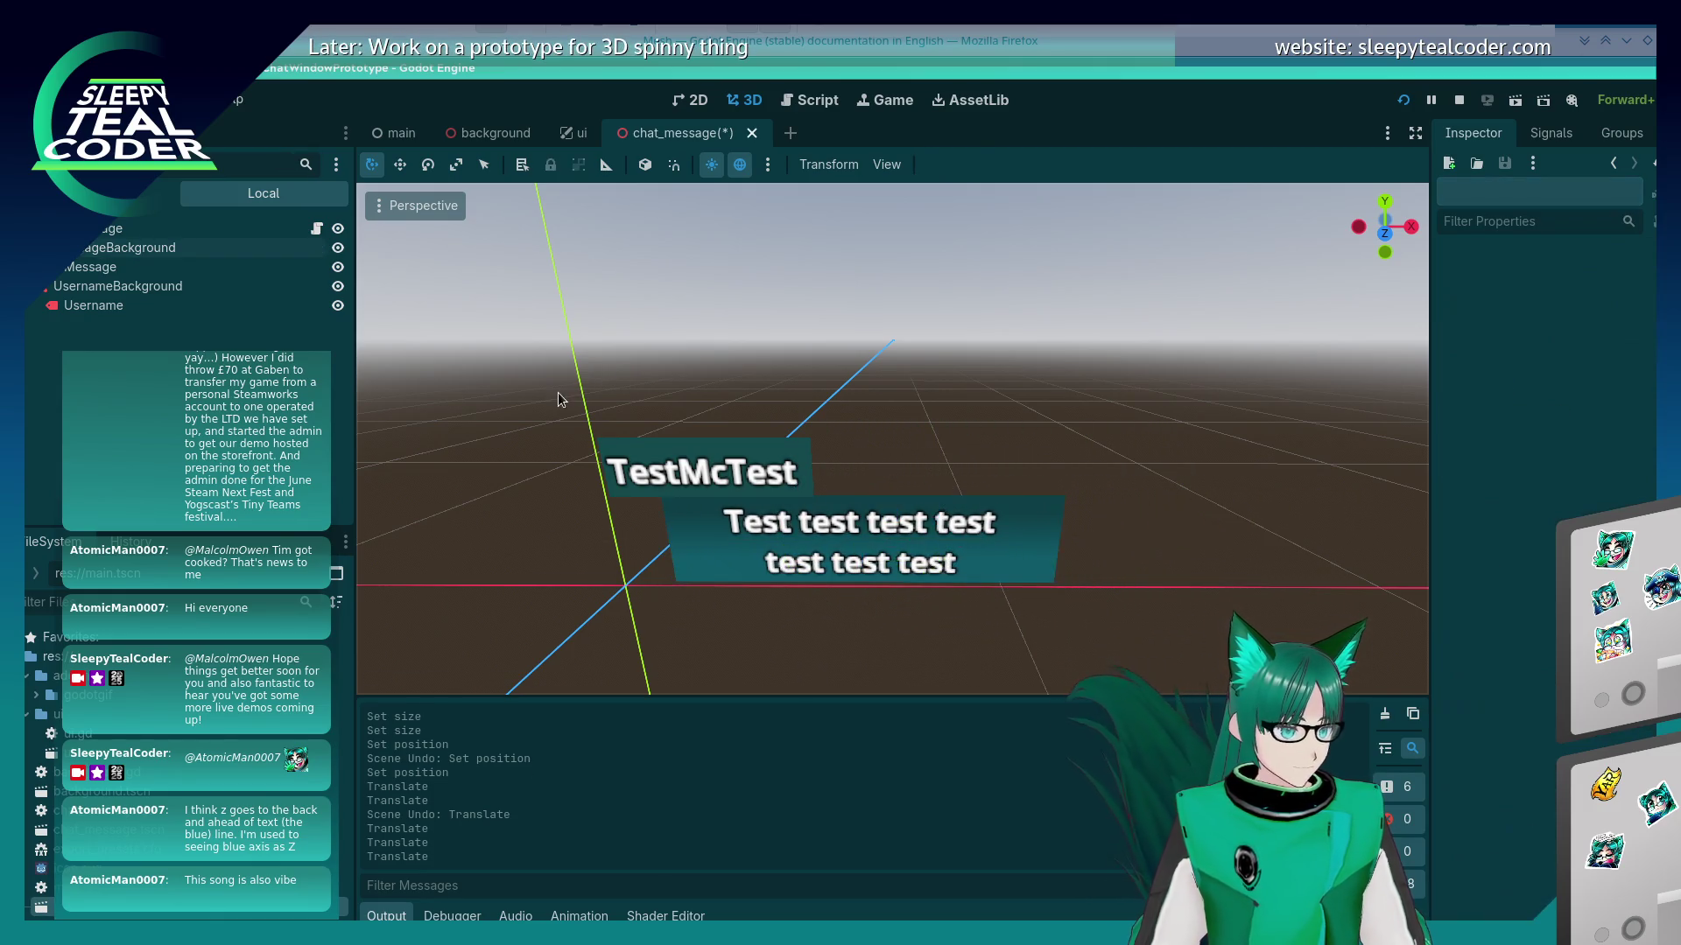
- Inspect the name plate and labels from several angles to check their depth and placement
{"action": "mouse_move", "coordinate": [615, 435]}
{"action": "left_mouse_down"}
{"action": "mouse_move", "coordinate": [687, 490]}
{"action": "mouse_move", "coordinate": [686, 545]}
{"action": "mouse_move", "coordinate": [753, 513]}
{"action": "mouse_move", "coordinate": [738, 547]}
{"action": "left_mouse_up"}
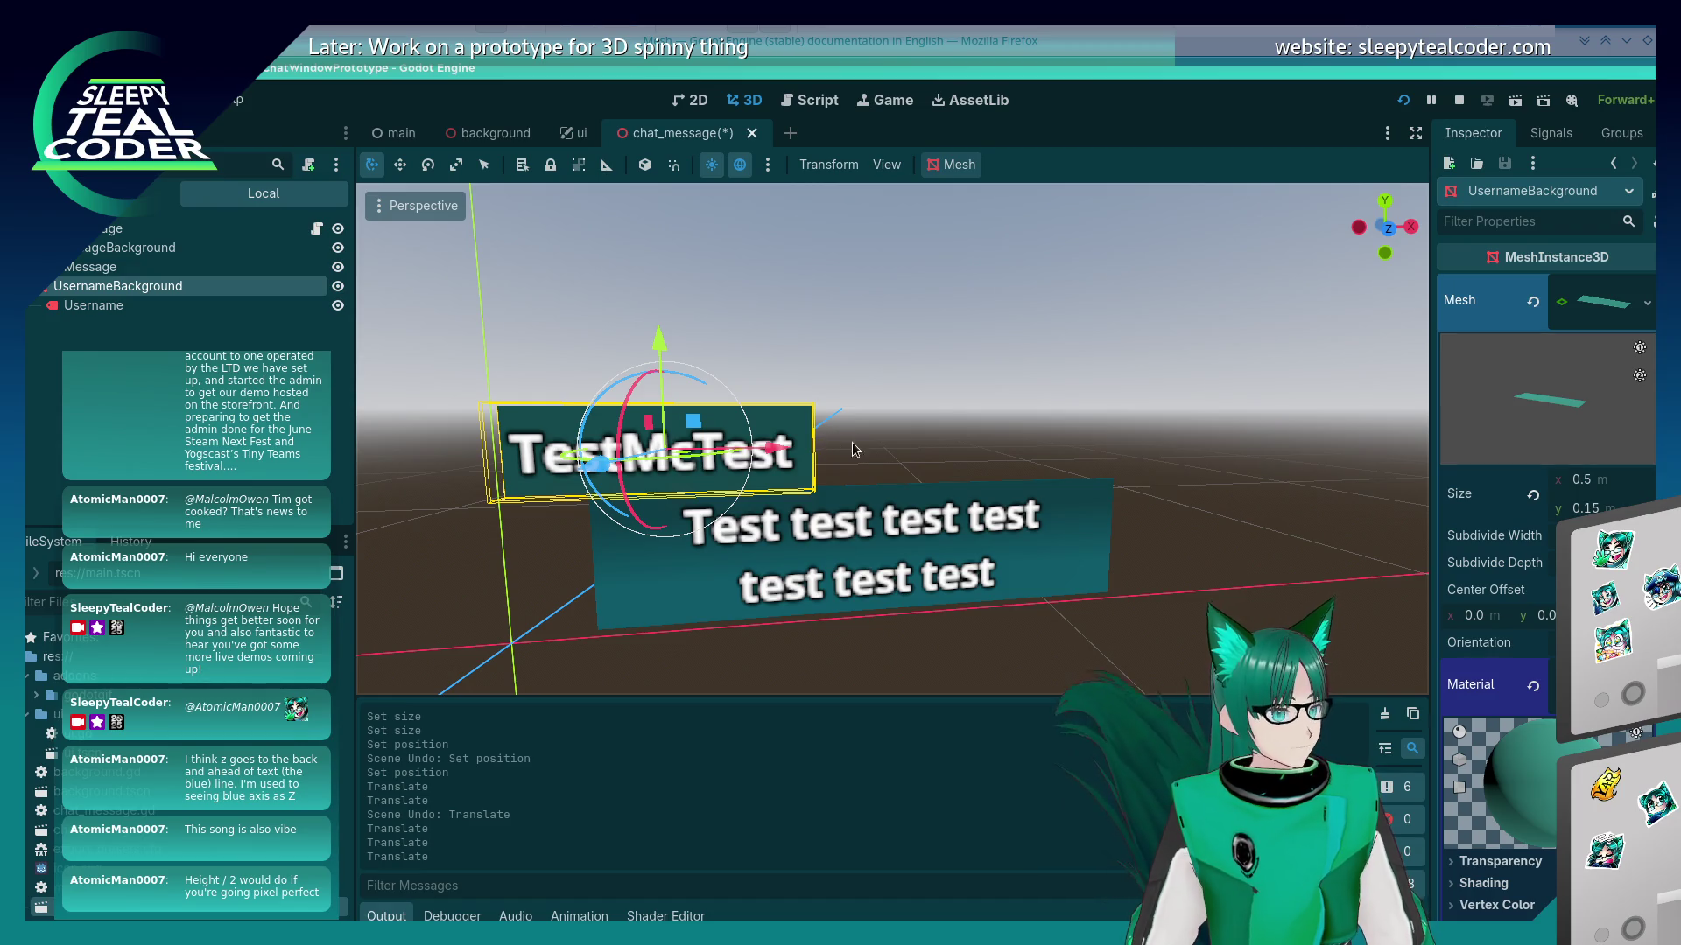
{"action": "left_click_drag", "start_coordinate": [887, 454], "coordinate": [823, 458]}
{"action": "left_click", "coordinate": [806, 470]}
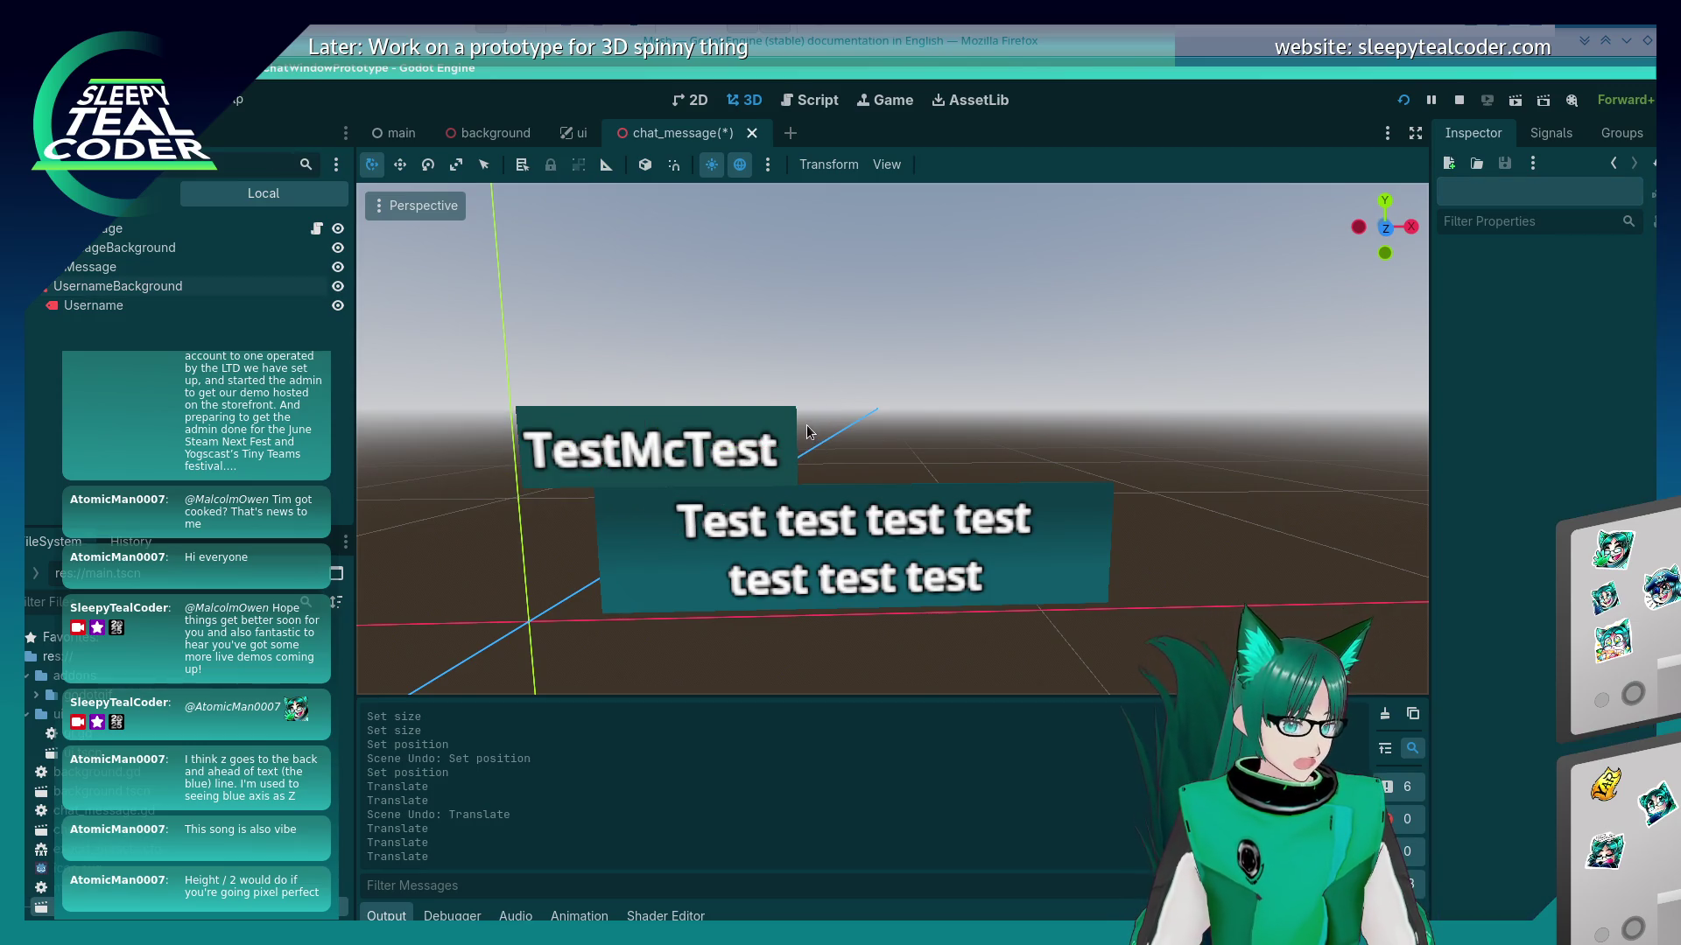
{"action": "left_click", "coordinate": [658, 411]}
{"action": "mouse_move", "coordinate": [658, 412]}
{"action": "left_mouse_down"}
{"action": "mouse_move", "coordinate": [534, 602]}
{"action": "mouse_move", "coordinate": [564, 569]}
{"action": "left_mouse_up"}
{"action": "scroll", "coordinate": [564, 569], "scroll_direction": "down", "scroll_amount": 3}
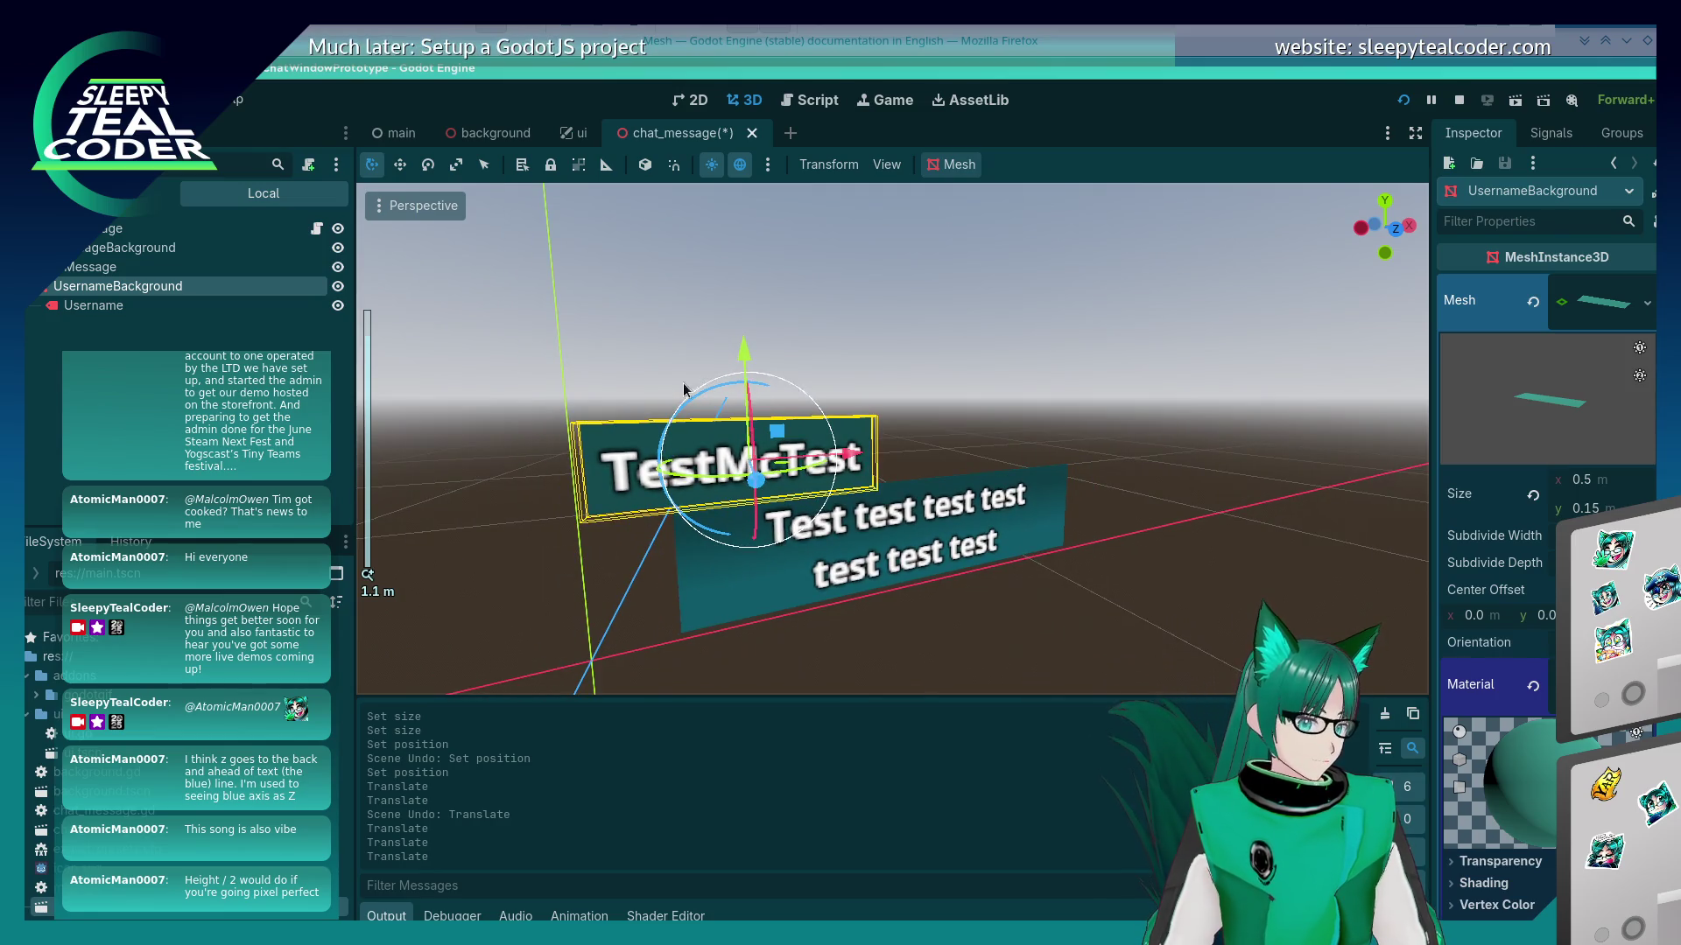
{"action": "left_click", "coordinate": [555, 380]}
{"action": "left_click", "coordinate": [860, 437]}
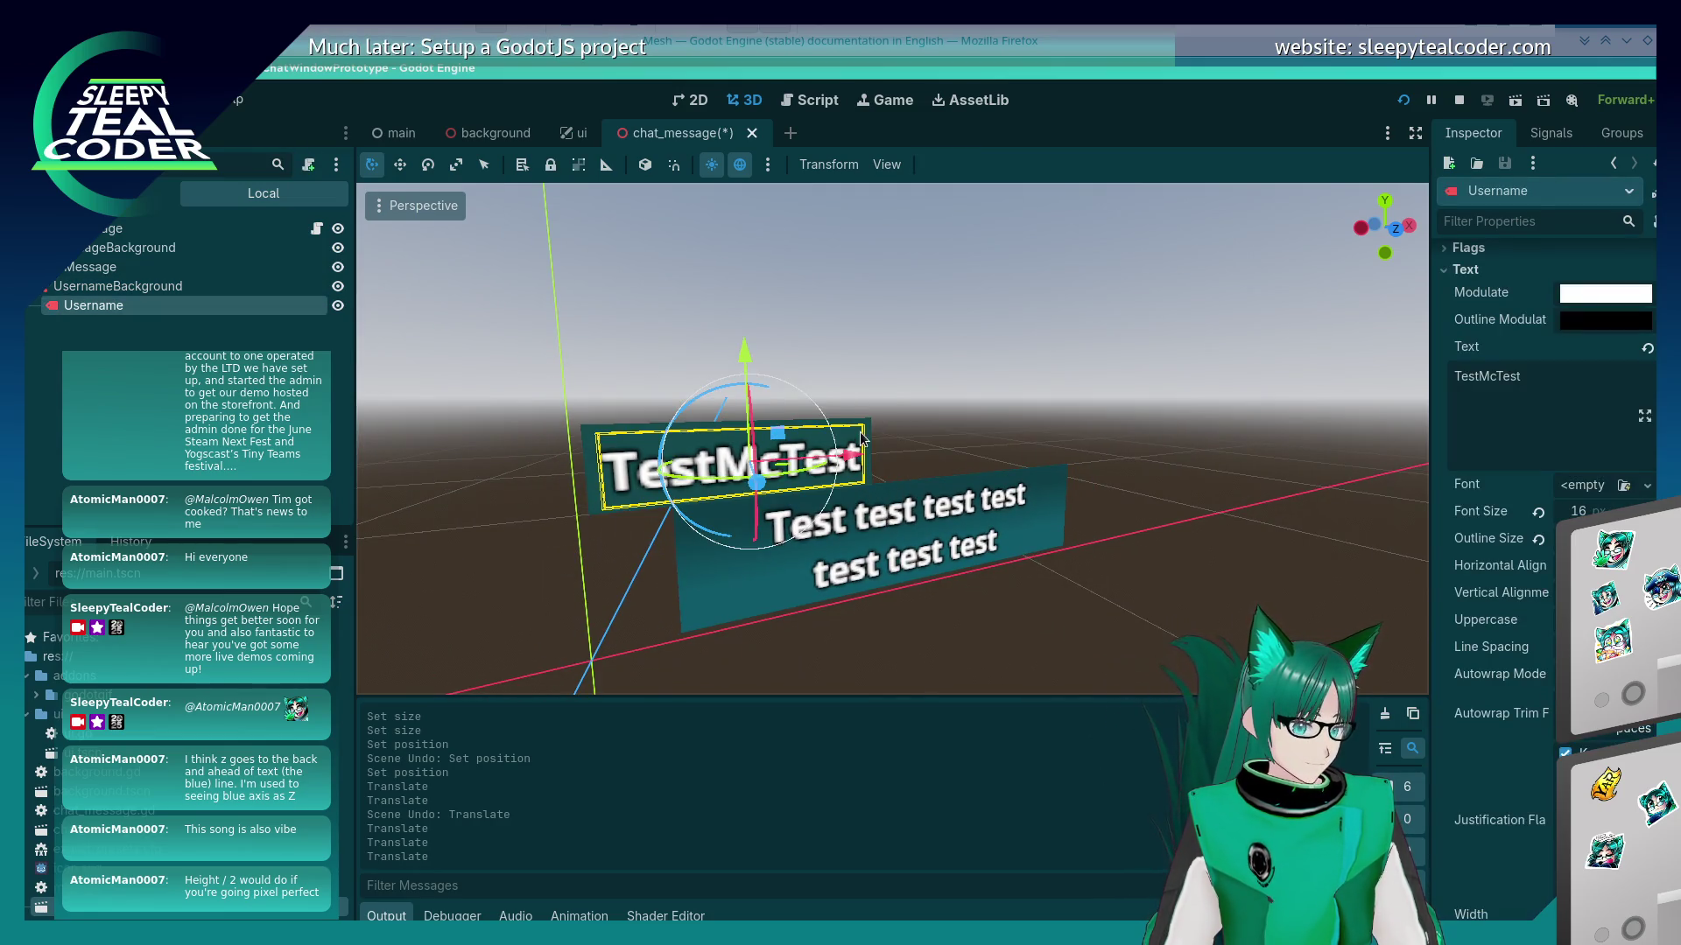
{"action": "left_click", "coordinate": [861, 464]}
{"action": "left_click_drag", "start_coordinate": [567, 407], "coordinate": [893, 518]}
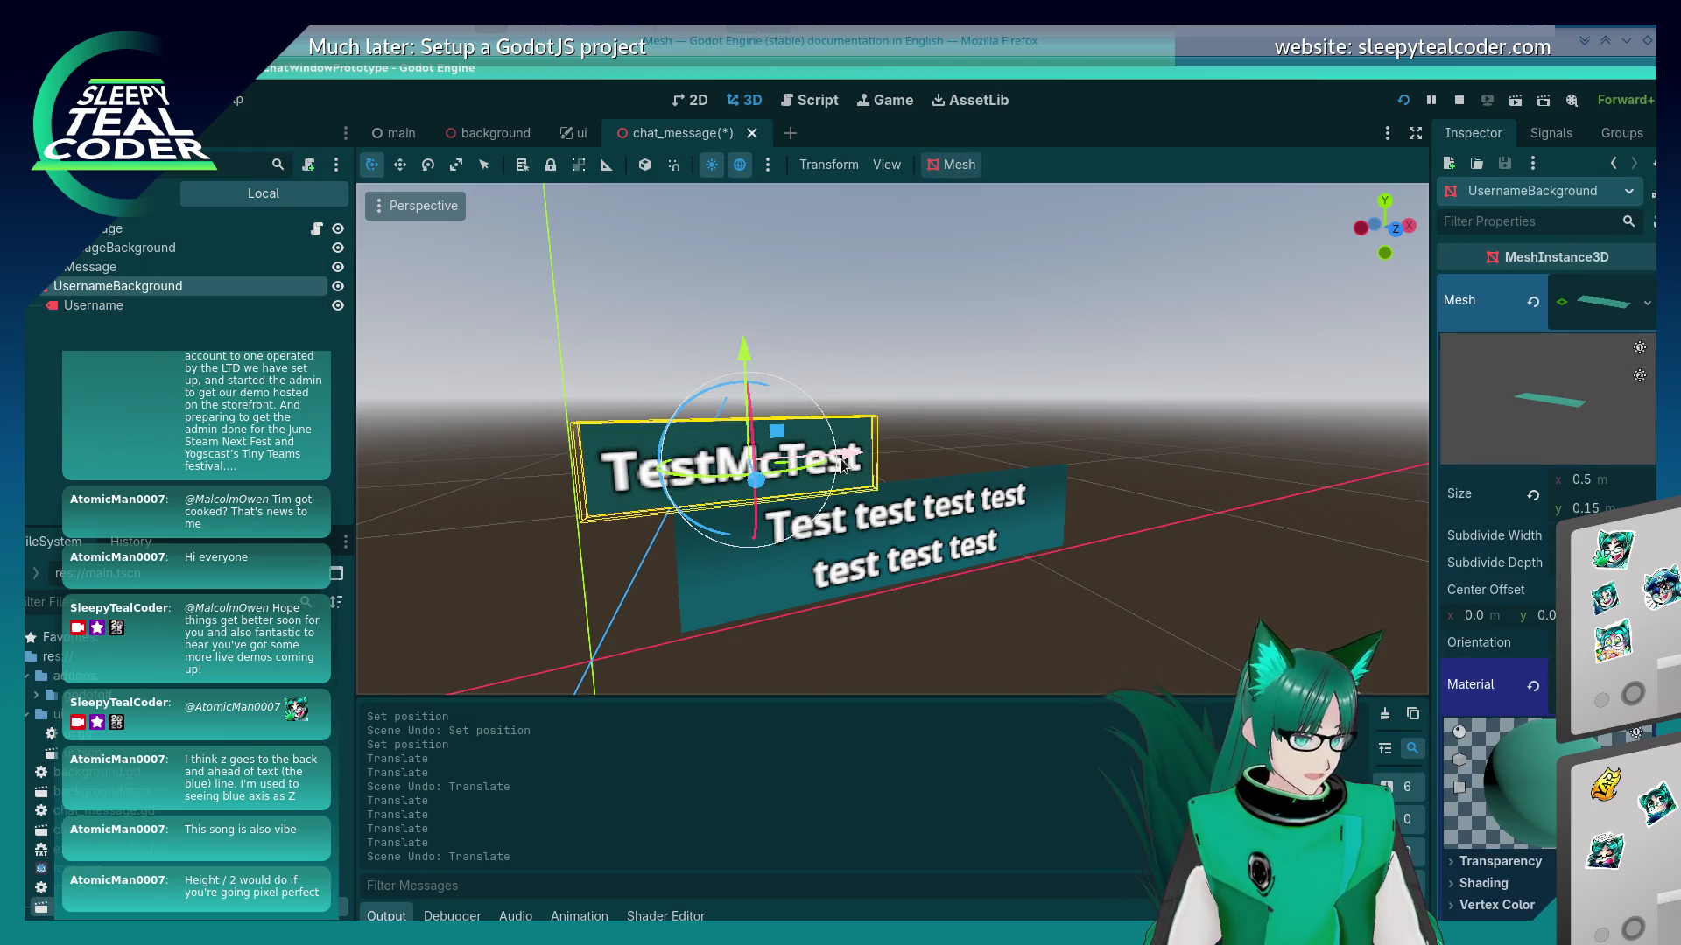
{"action": "mouse_move", "coordinate": [1005, 454]}
{"action": "left_mouse_down"}
{"action": "mouse_move", "coordinate": [845, 455]}
{"action": "mouse_move", "coordinate": [871, 451]}
{"action": "left_mouse_up"}
{"action": "scroll", "coordinate": [858, 464], "scroll_direction": "down", "scroll_amount": 2}
{"action": "left_click", "coordinate": [905, 585]}
{"action": "mouse_move", "coordinate": [905, 585]}
{"action": "left_mouse_down"}
{"action": "mouse_move", "coordinate": [826, 614]}
{"action": "mouse_move", "coordinate": [1076, 492]}
{"action": "left_mouse_up"}
- Lower the message panel slightly and nudge the TestMcTest plate vertically, then save and run
{"action": "left_click", "coordinate": [1039, 519]}
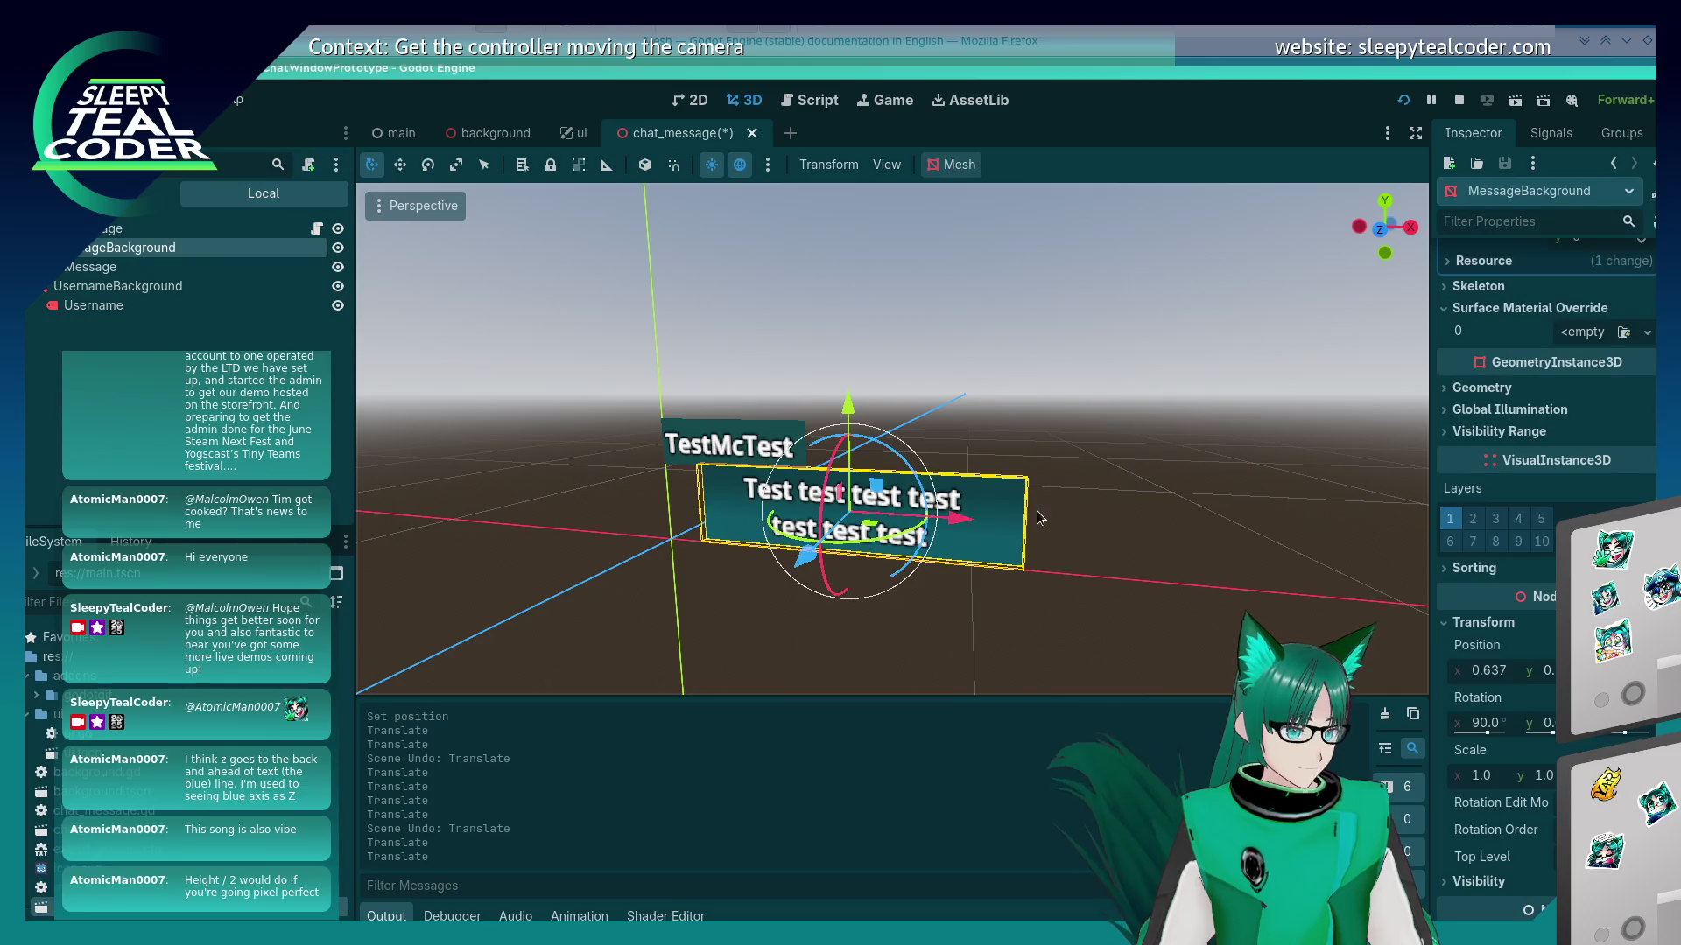
{"action": "left_click_drag", "start_coordinate": [865, 407], "coordinate": [863, 410]}
{"action": "left_click", "coordinate": [756, 611]}
{"action": "mouse_move", "coordinate": [756, 611]}
{"action": "left_mouse_down"}
{"action": "mouse_move", "coordinate": [826, 585]}
{"action": "mouse_move", "coordinate": [824, 564]}
{"action": "mouse_move", "coordinate": [644, 365]}
{"action": "mouse_move", "coordinate": [861, 461]}
{"action": "mouse_move", "coordinate": [847, 450]}
{"action": "left_mouse_up"}
{"action": "left_click_drag", "start_coordinate": [746, 317], "coordinate": [747, 320]}
{"action": "left_click", "coordinate": [871, 621]}
{"action": "mouse_move", "coordinate": [870, 617]}
{"action": "left_mouse_down"}
{"action": "mouse_move", "coordinate": [821, 643]}
{"action": "mouse_move", "coordinate": [886, 655]}
{"action": "mouse_move", "coordinate": [818, 651]}
{"action": "left_mouse_up"}
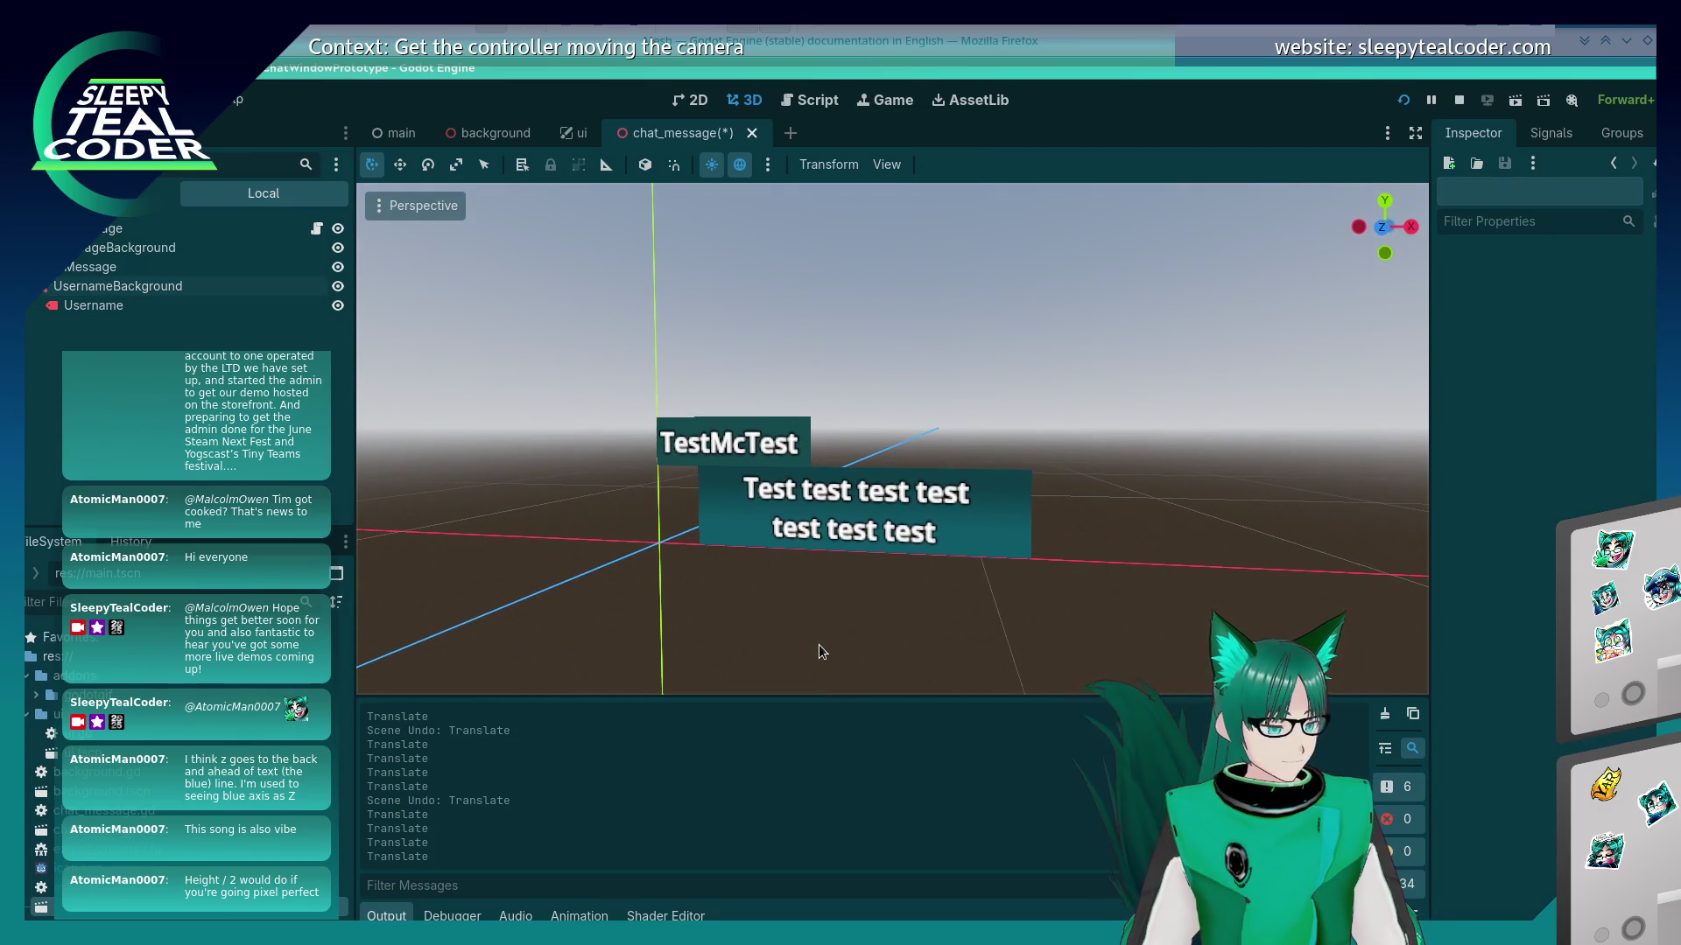
{"action": "left_click", "coordinate": [1403, 100]}
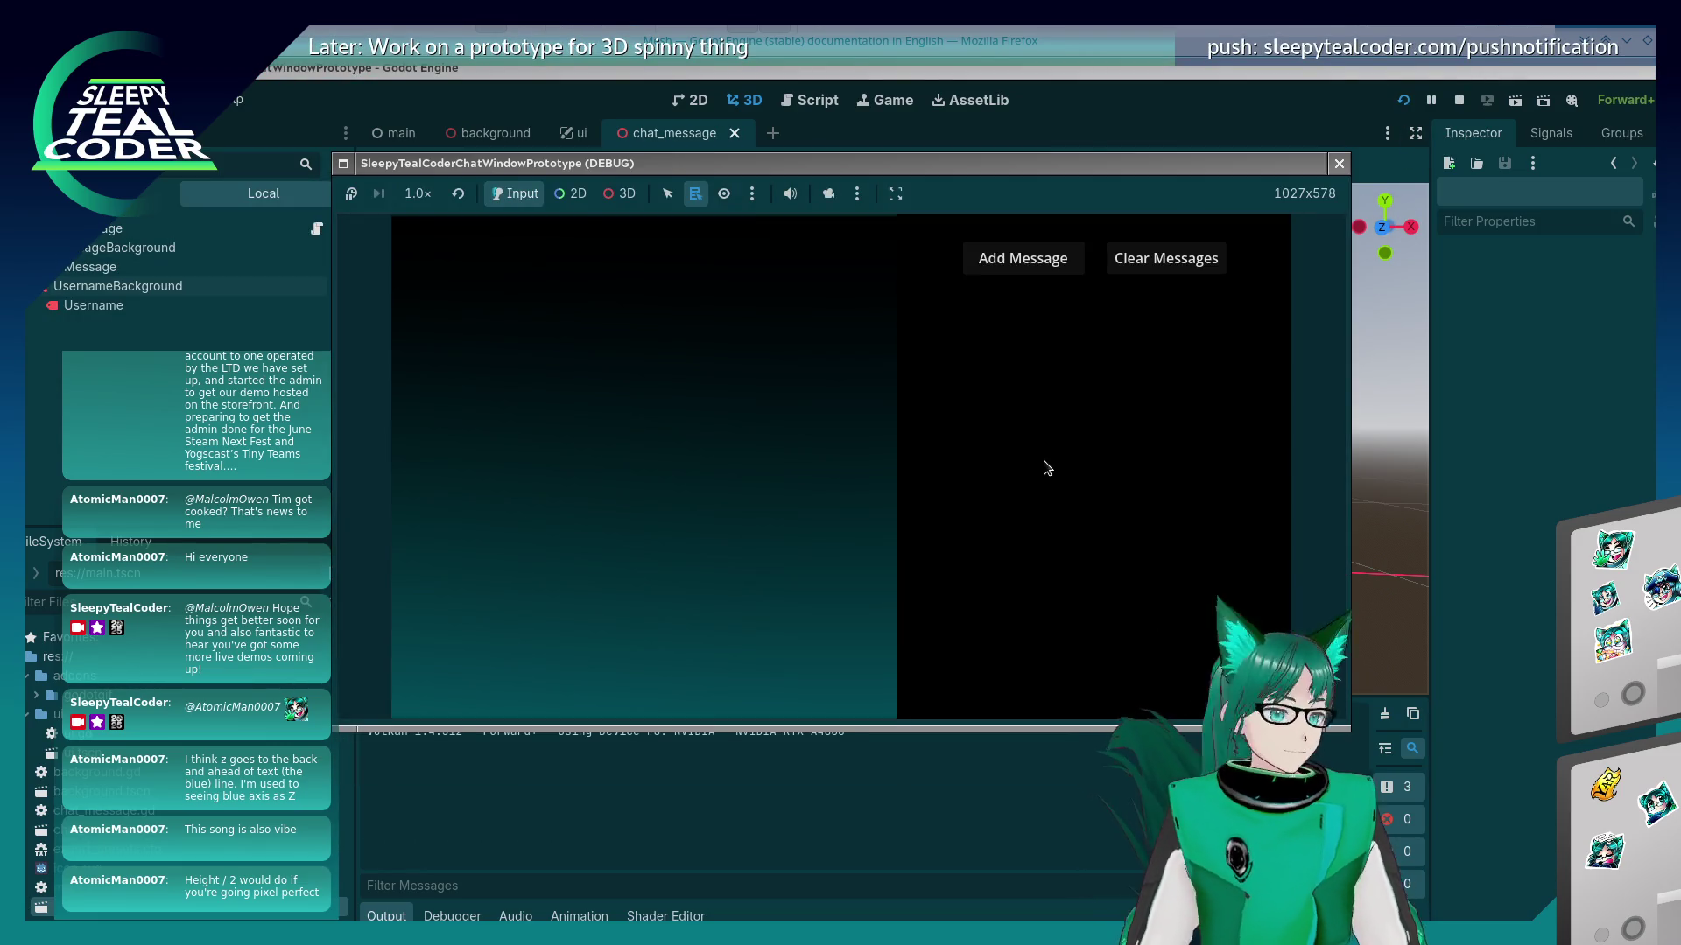
- Stack several TestMcTest test messages in the running game, then close the game
{"action": "left_click", "coordinate": [1038, 249]}
{"action": "left_click", "coordinate": [1038, 249]}
{"action": "left_click", "coordinate": [1039, 248]}
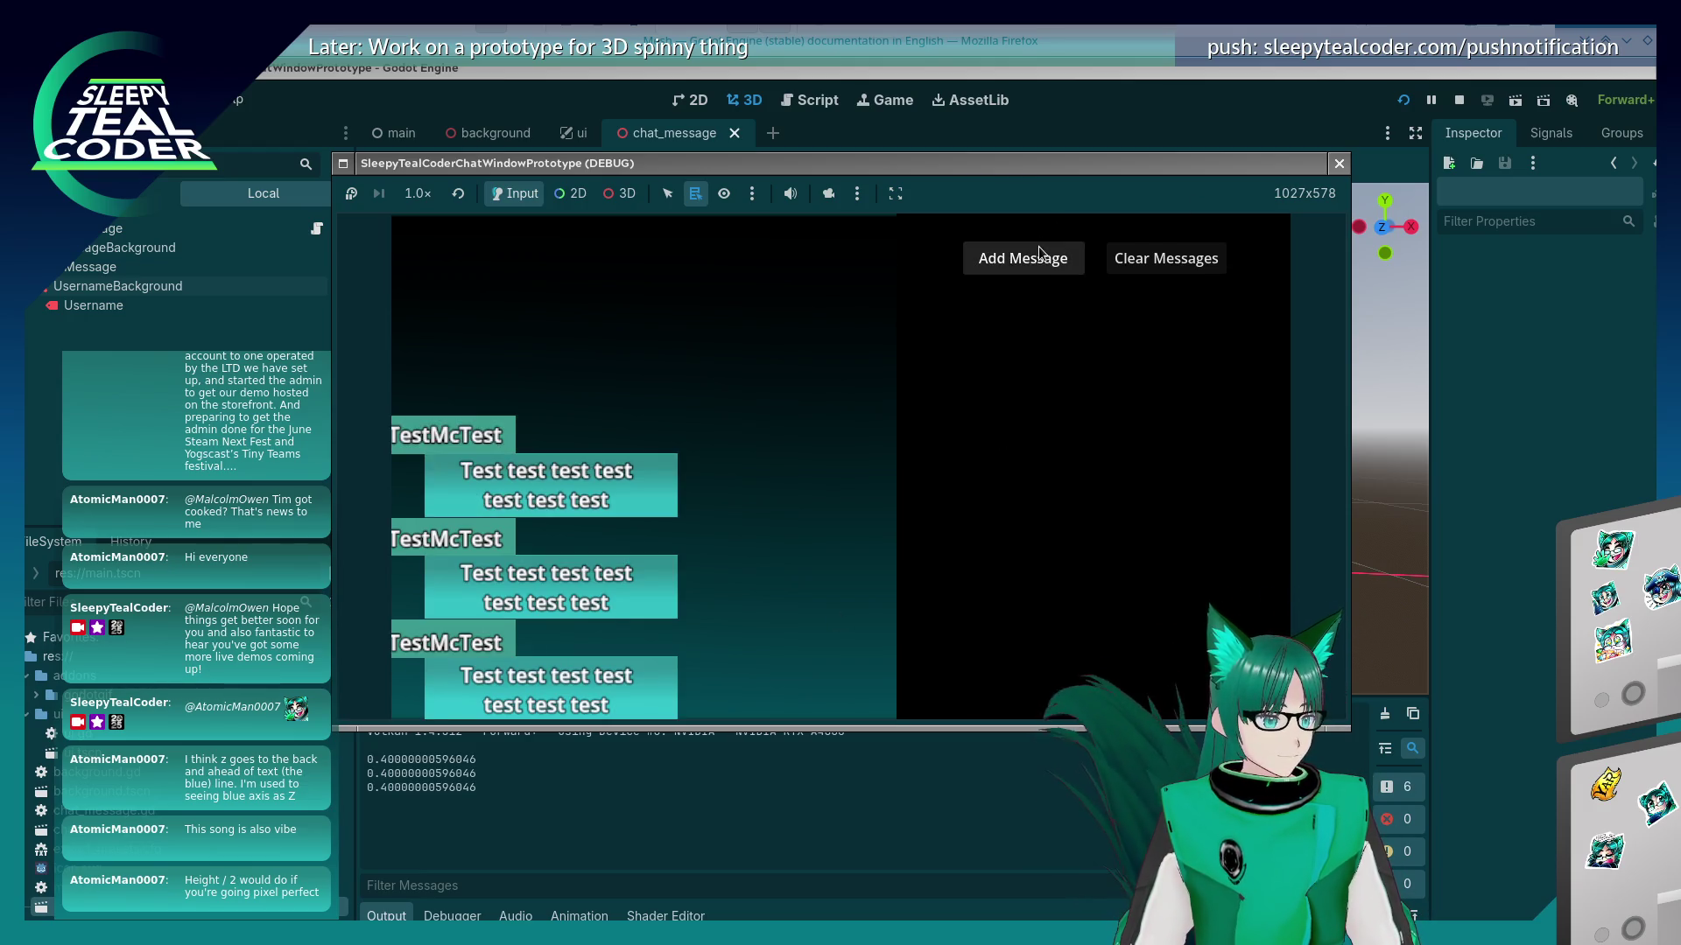
{"action": "left_click", "coordinate": [1038, 249]}
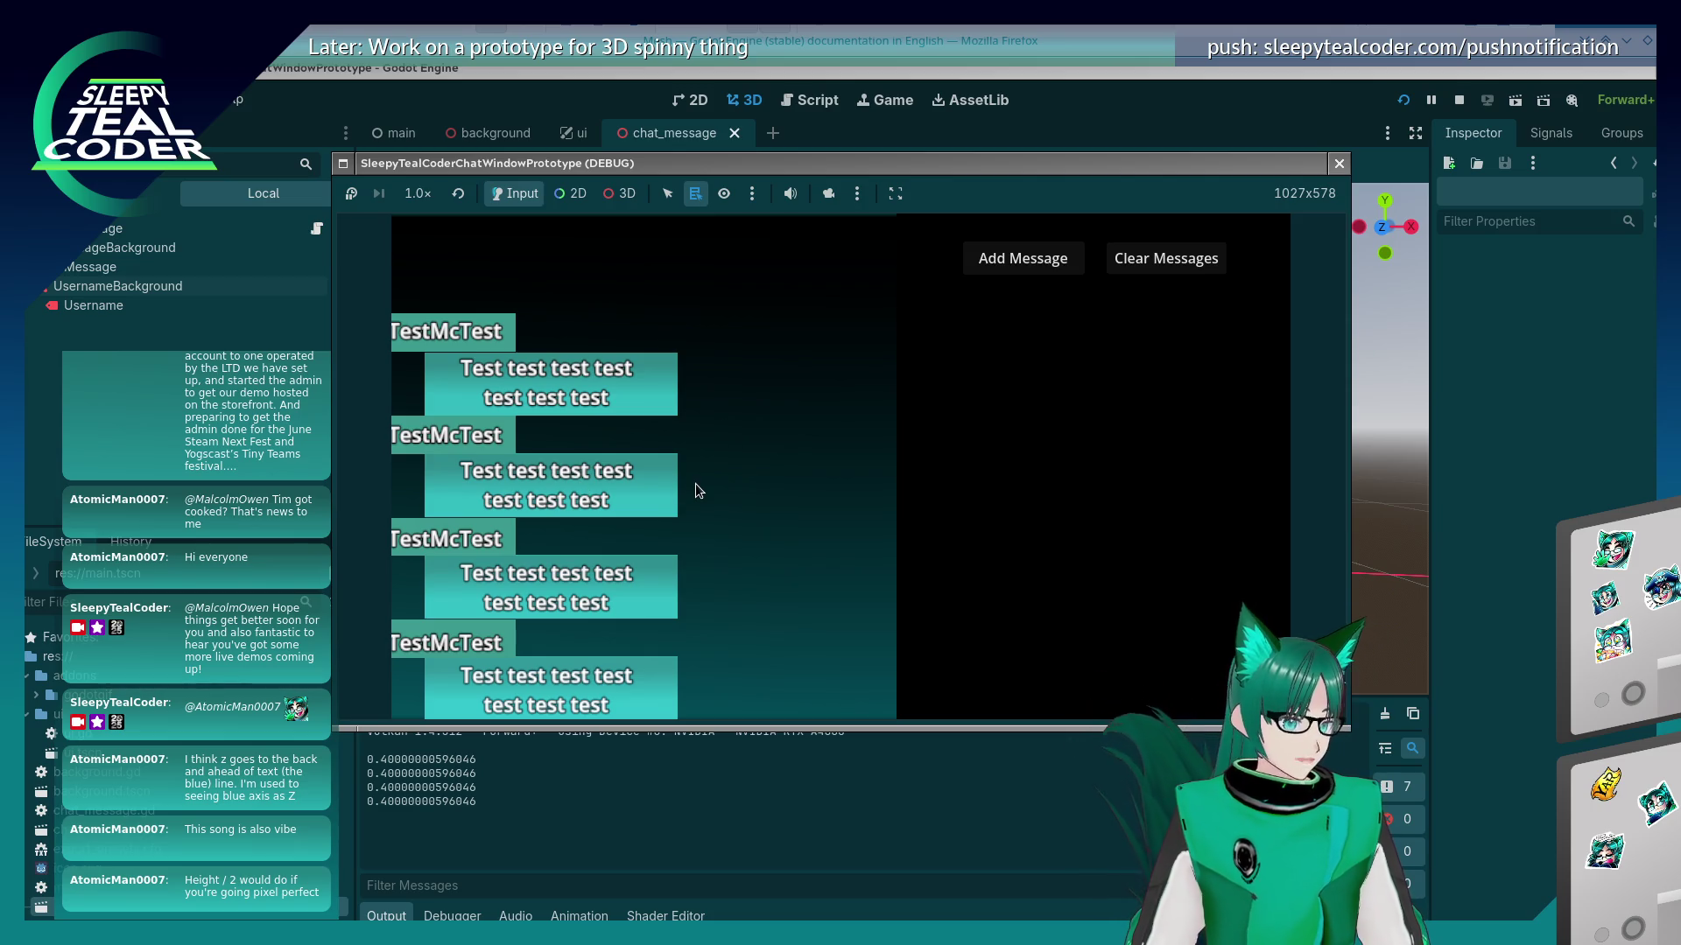
{"action": "left_click", "coordinate": [994, 271]}
{"action": "left_click", "coordinate": [995, 270]}
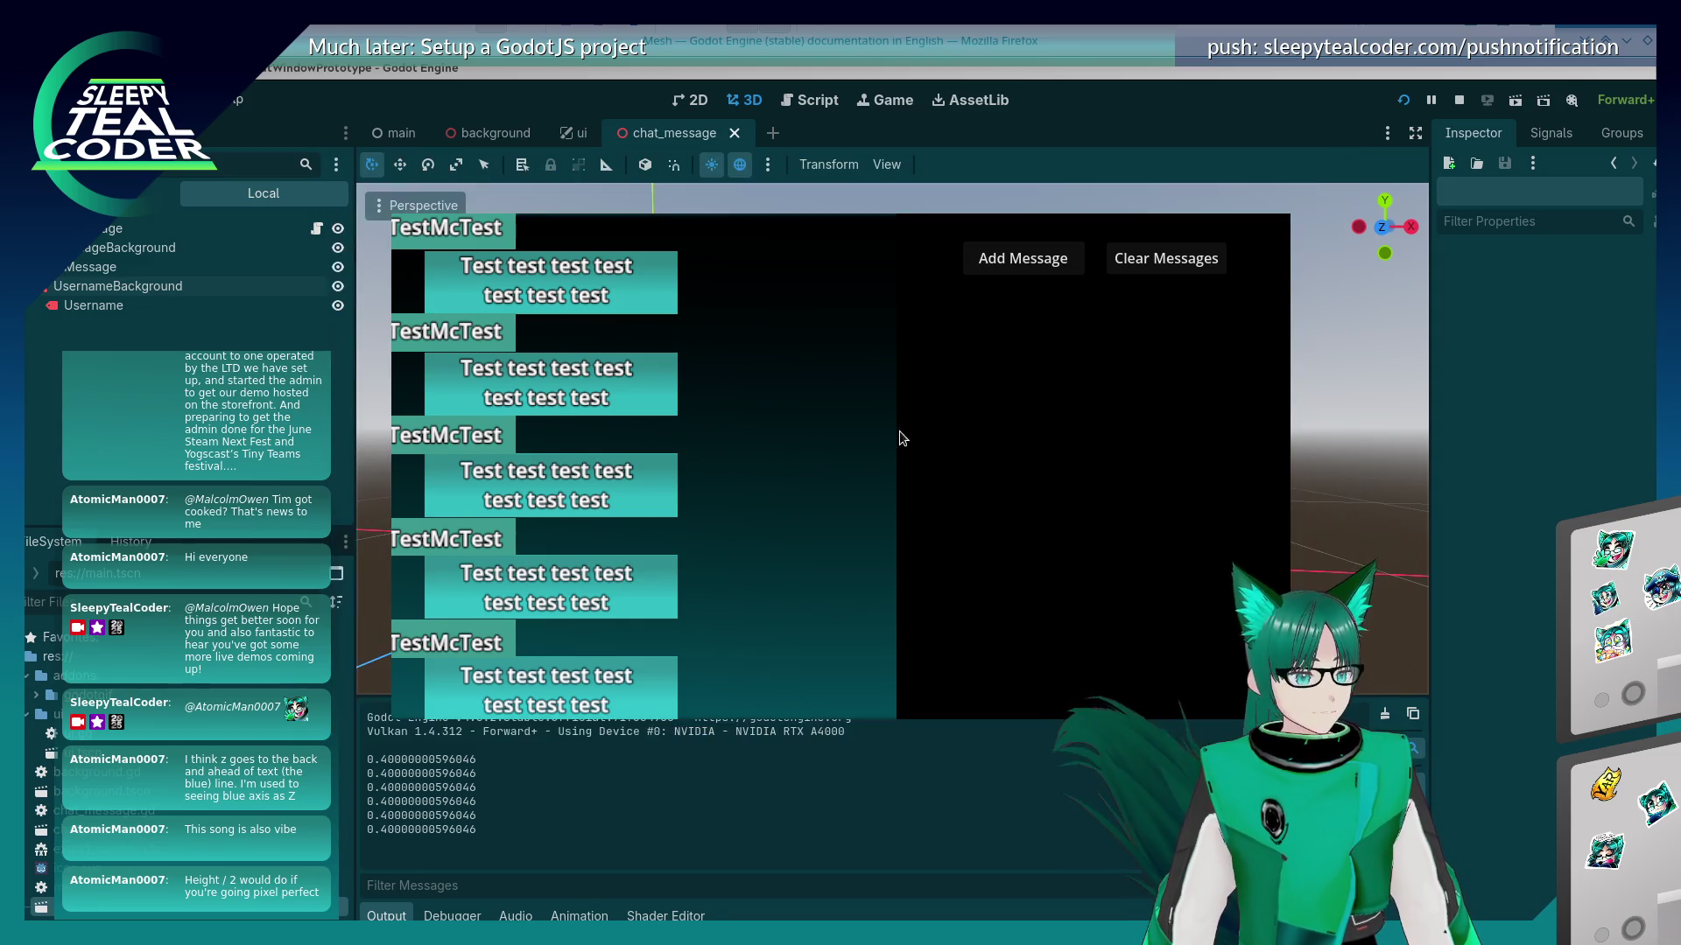
{"action": "left_click", "coordinate": [1338, 164]}
{"action": "left_click", "coordinate": [806, 434]}
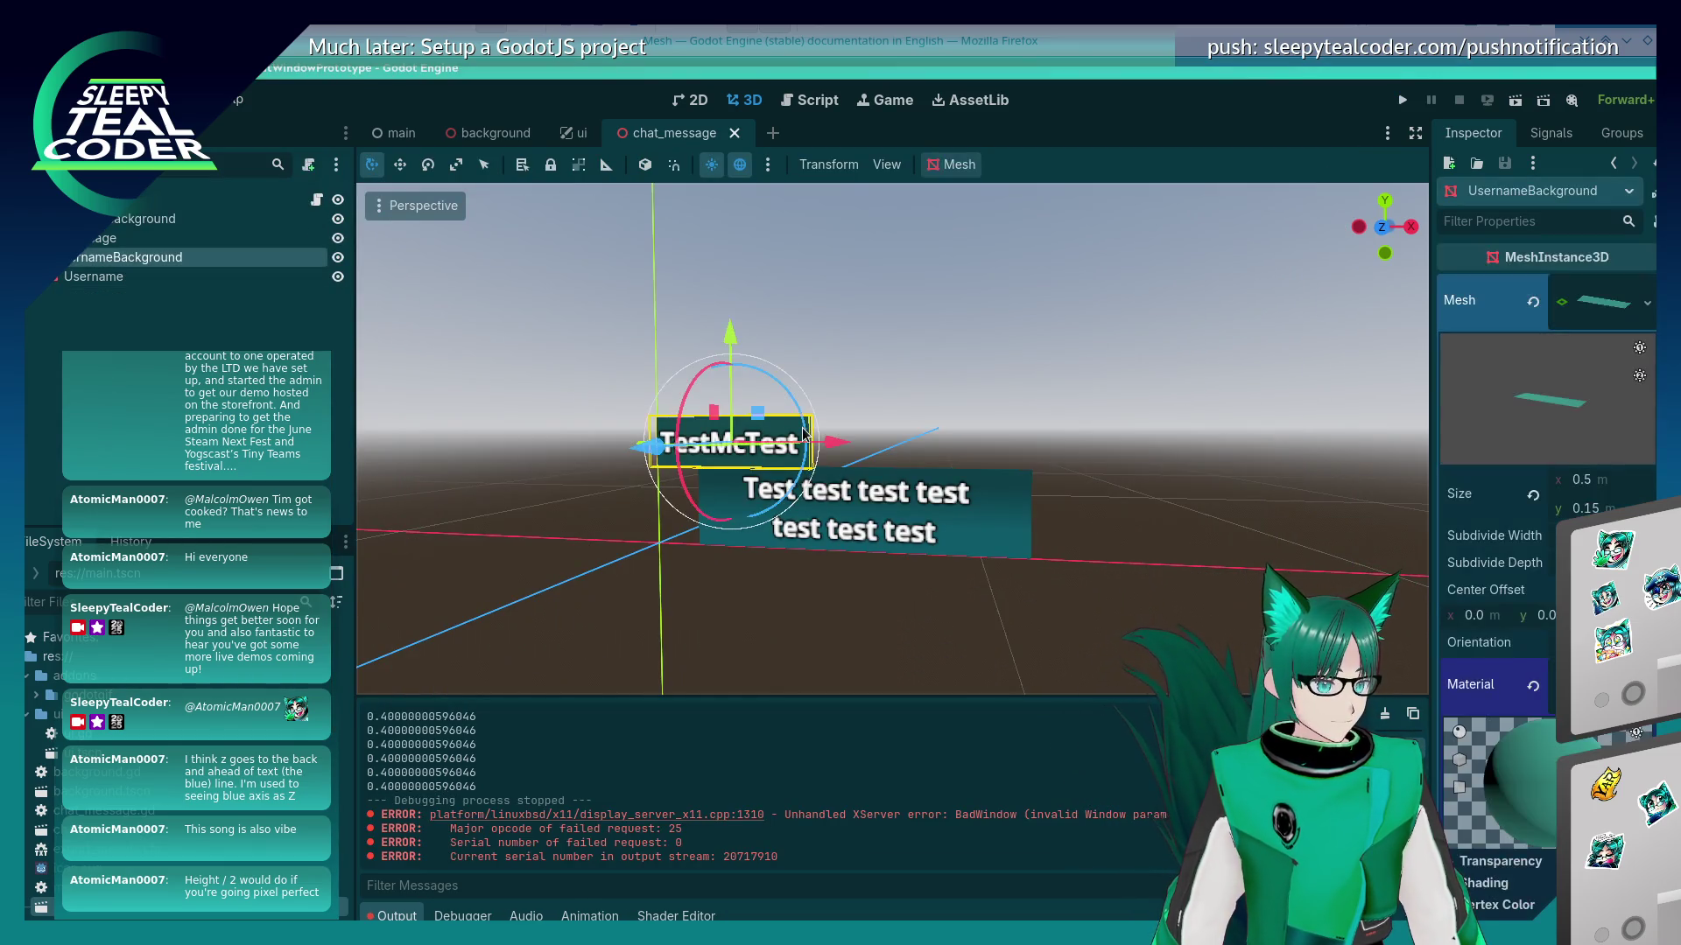
- Select the UsernameBackground plate and nudge it a tiny amount along X
{"action": "left_click", "coordinate": [1011, 525]}
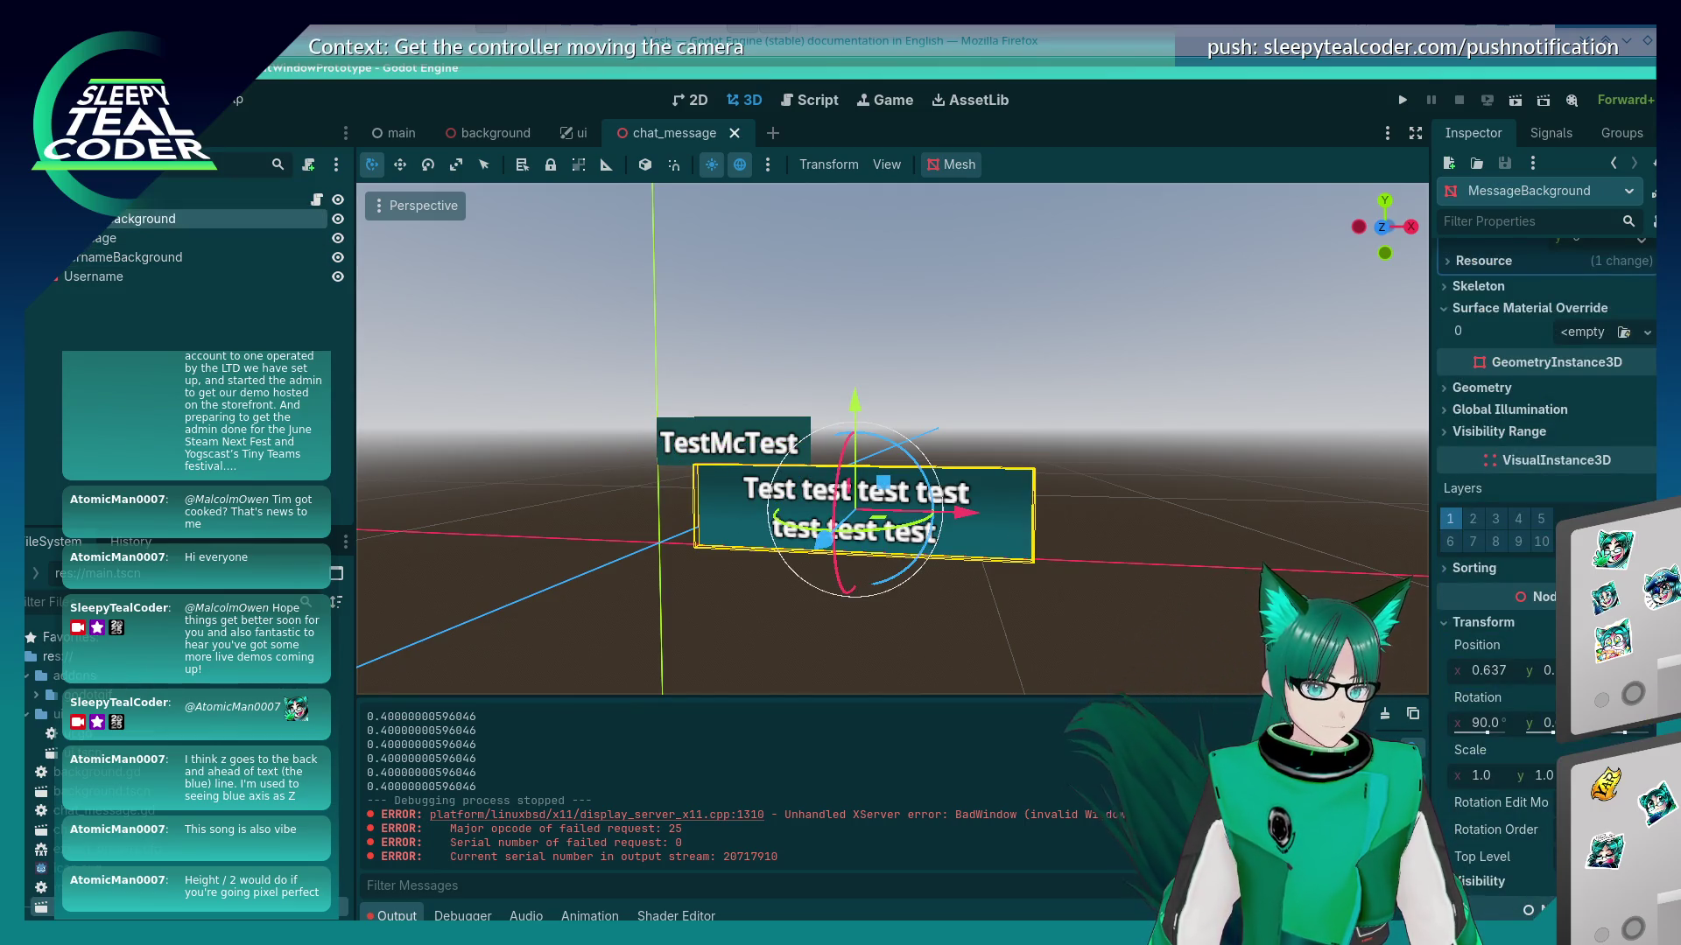
{"action": "scroll", "coordinate": [1545, 525], "scroll_direction": "up", "scroll_amount": 10}
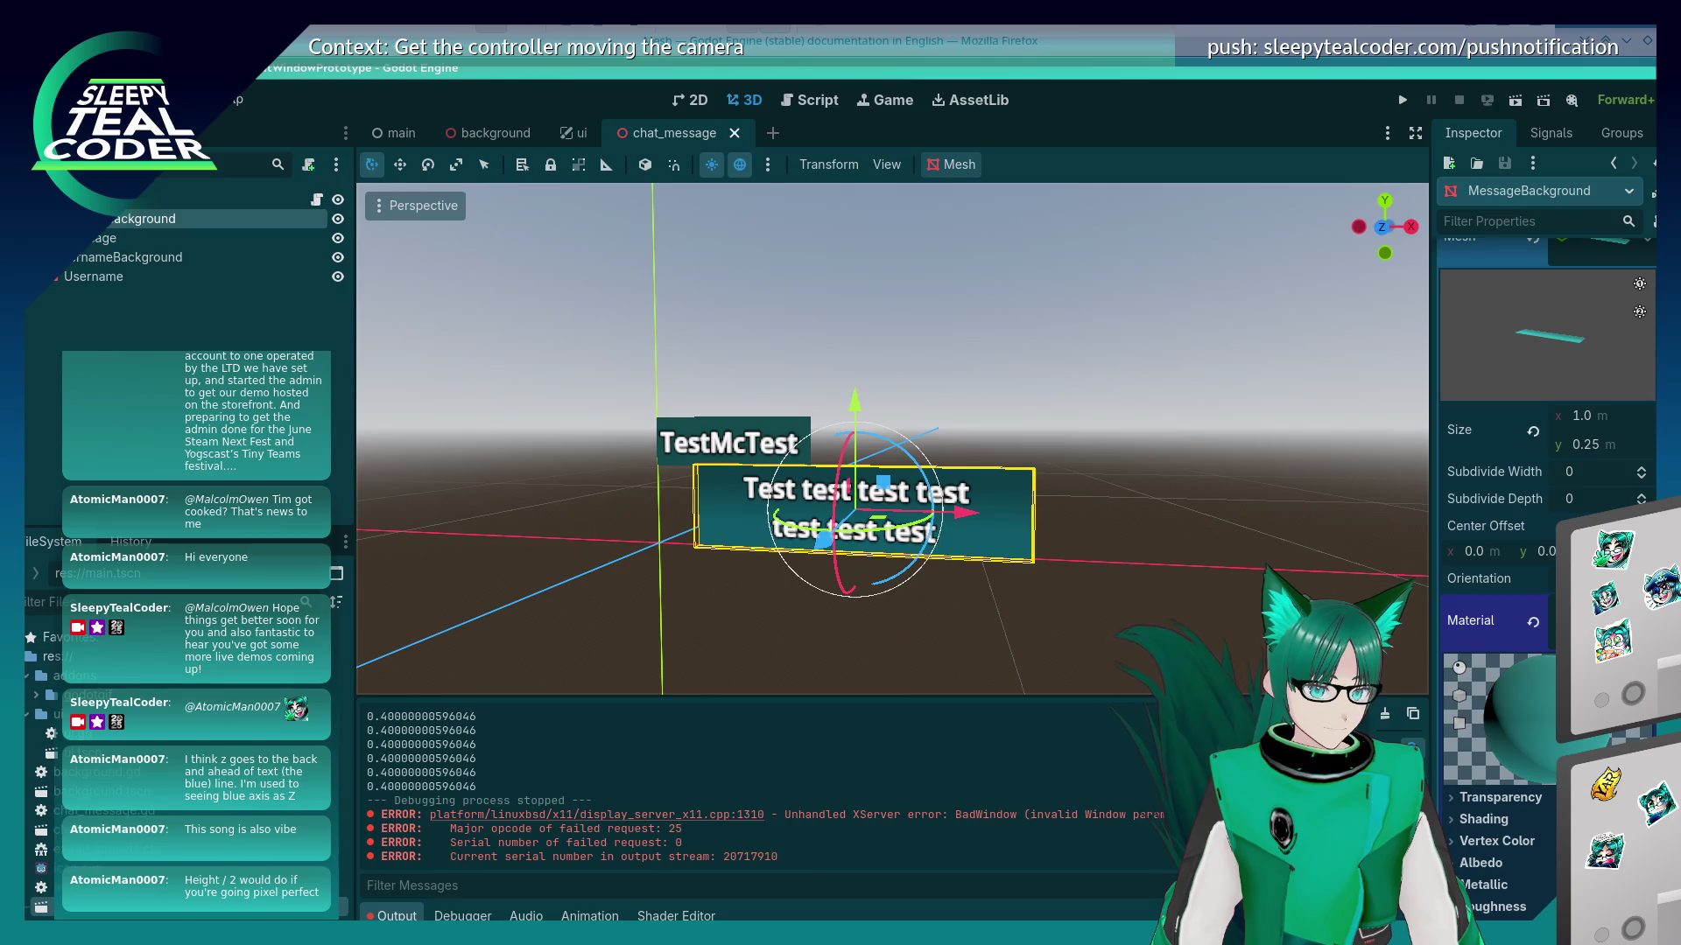
{"action": "left_click", "coordinate": [932, 384]}
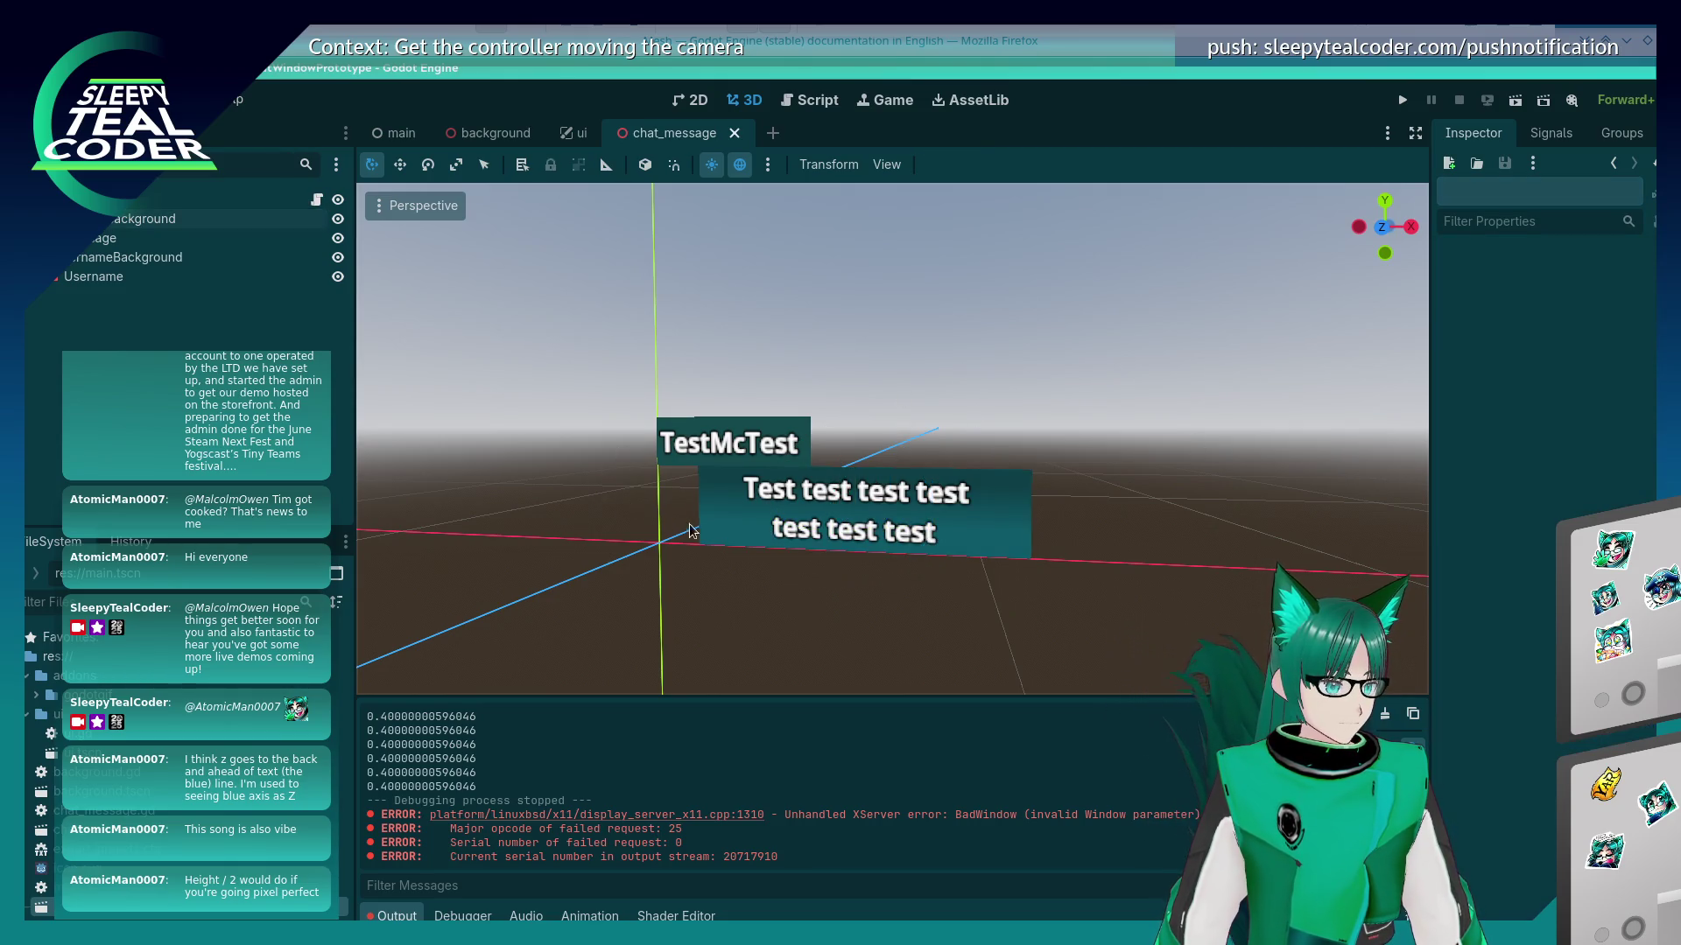
{"action": "scroll", "coordinate": [687, 527], "scroll_direction": "up", "scroll_amount": 3}
{"action": "scroll", "coordinate": [717, 473], "scroll_direction": "down", "scroll_amount": 2}
{"action": "scroll", "coordinate": [746, 425], "scroll_direction": "up", "scroll_amount": 2}
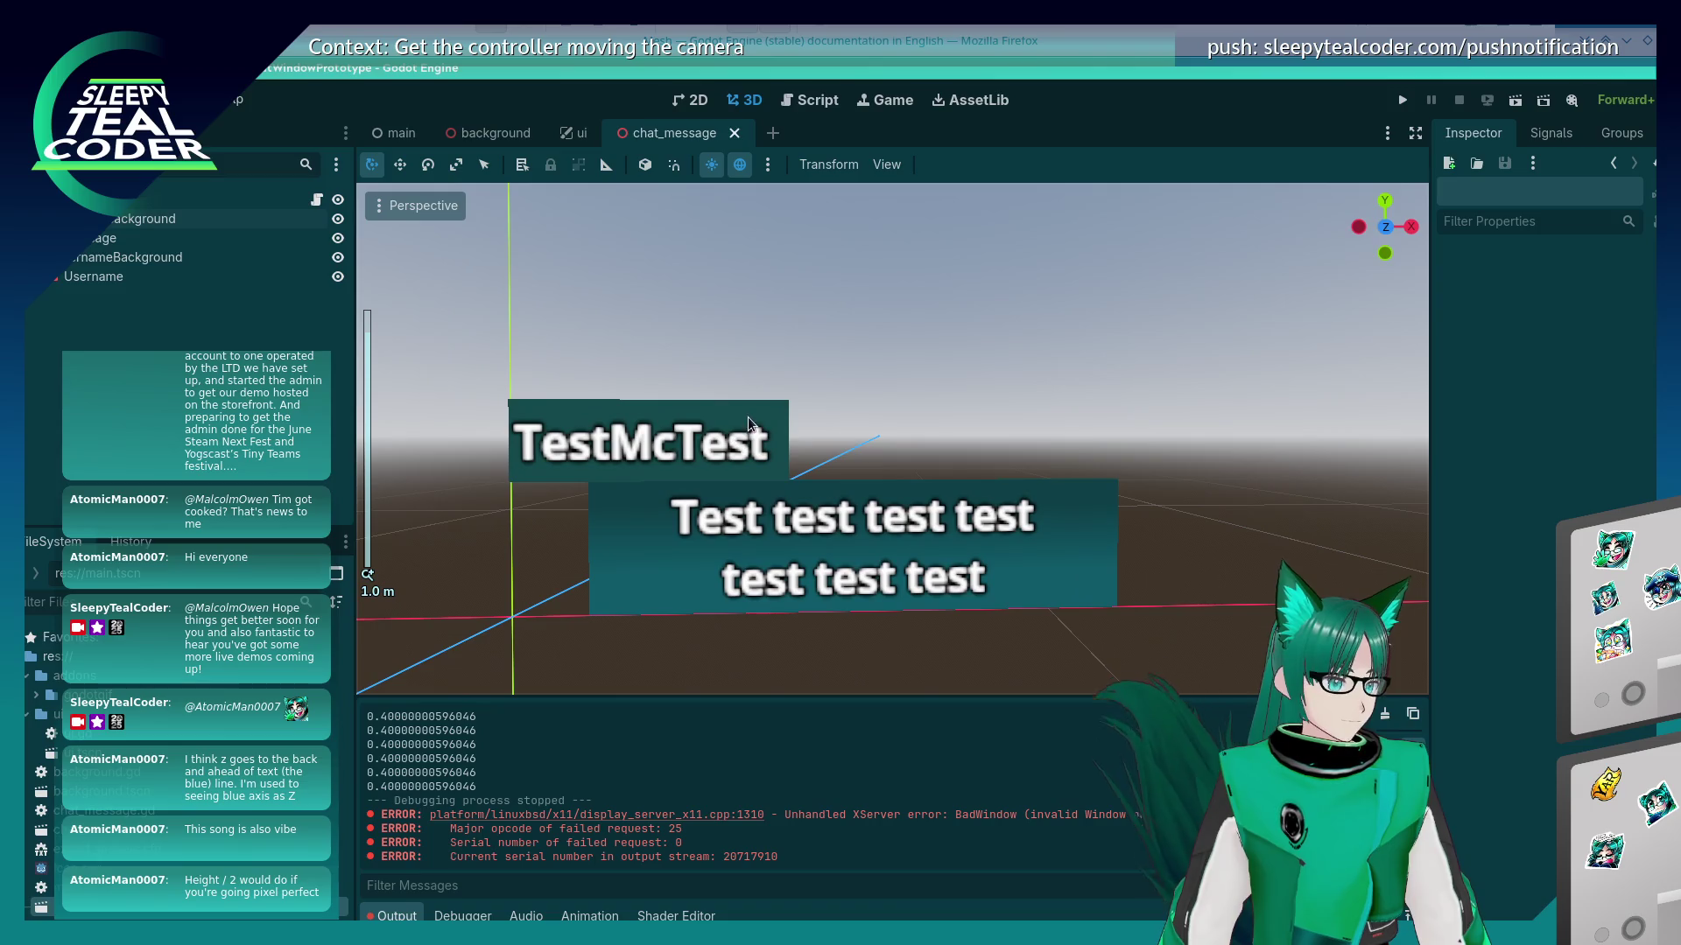
{"action": "left_click", "coordinate": [751, 420]}
{"action": "mouse_move", "coordinate": [483, 370]}
{"action": "left_mouse_down"}
{"action": "mouse_move", "coordinate": [711, 439]}
{"action": "mouse_move", "coordinate": [822, 505]}
{"action": "left_mouse_up"}
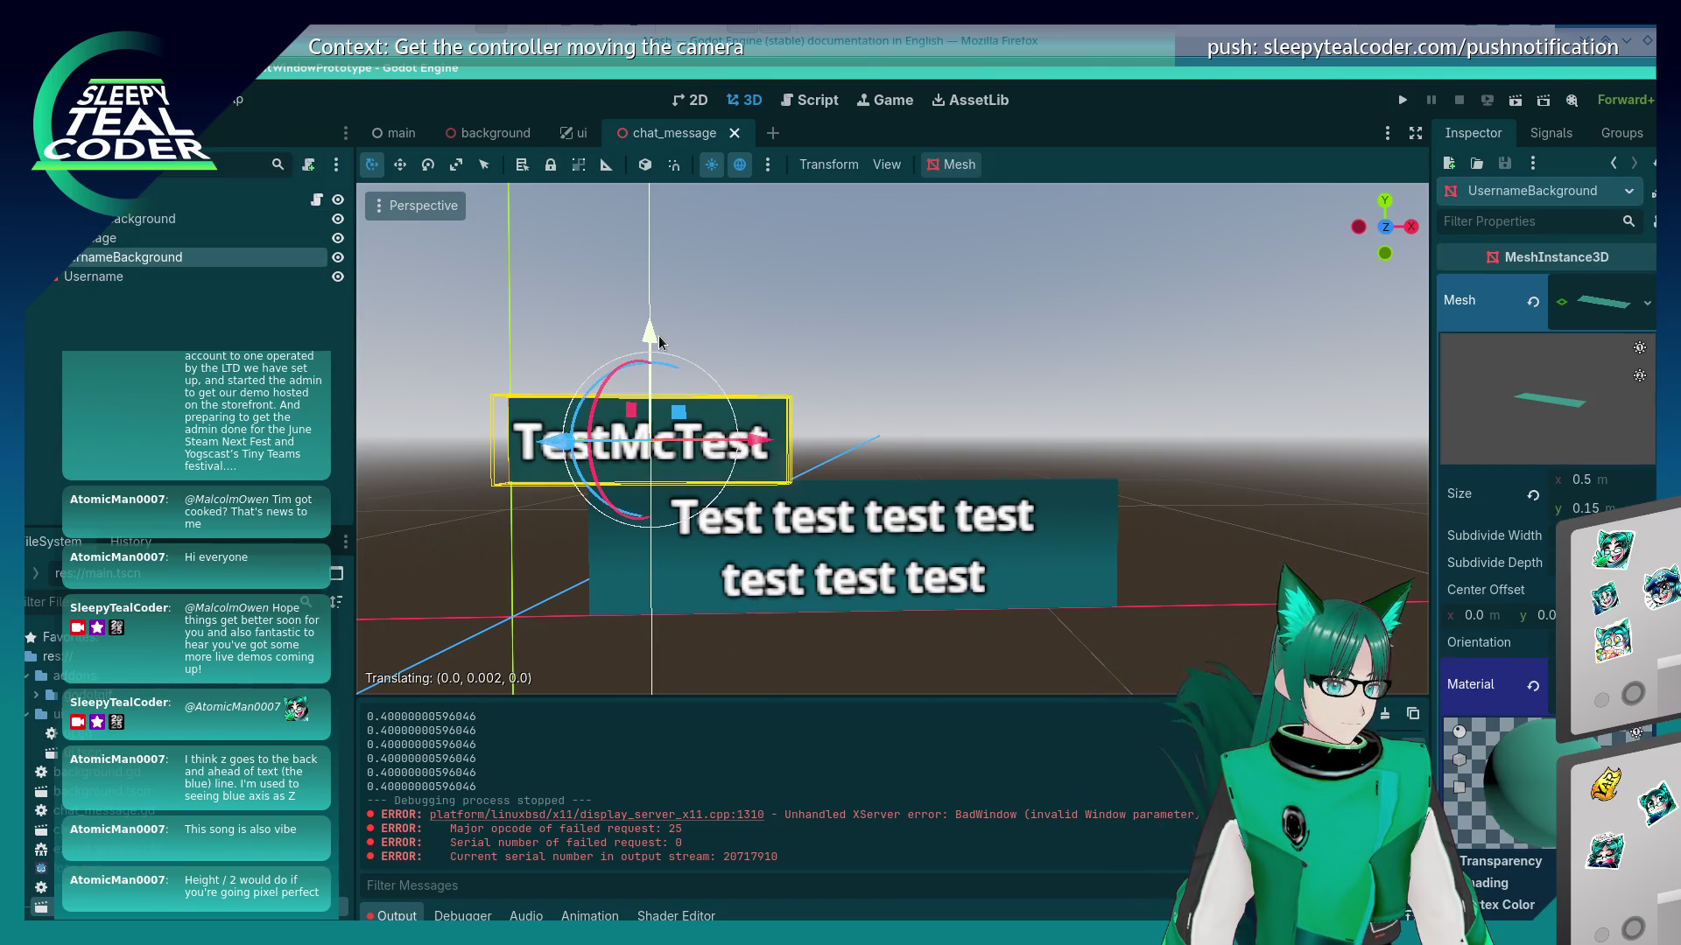
{"action": "left_click_drag", "start_coordinate": [743, 440], "coordinate": [745, 440]}
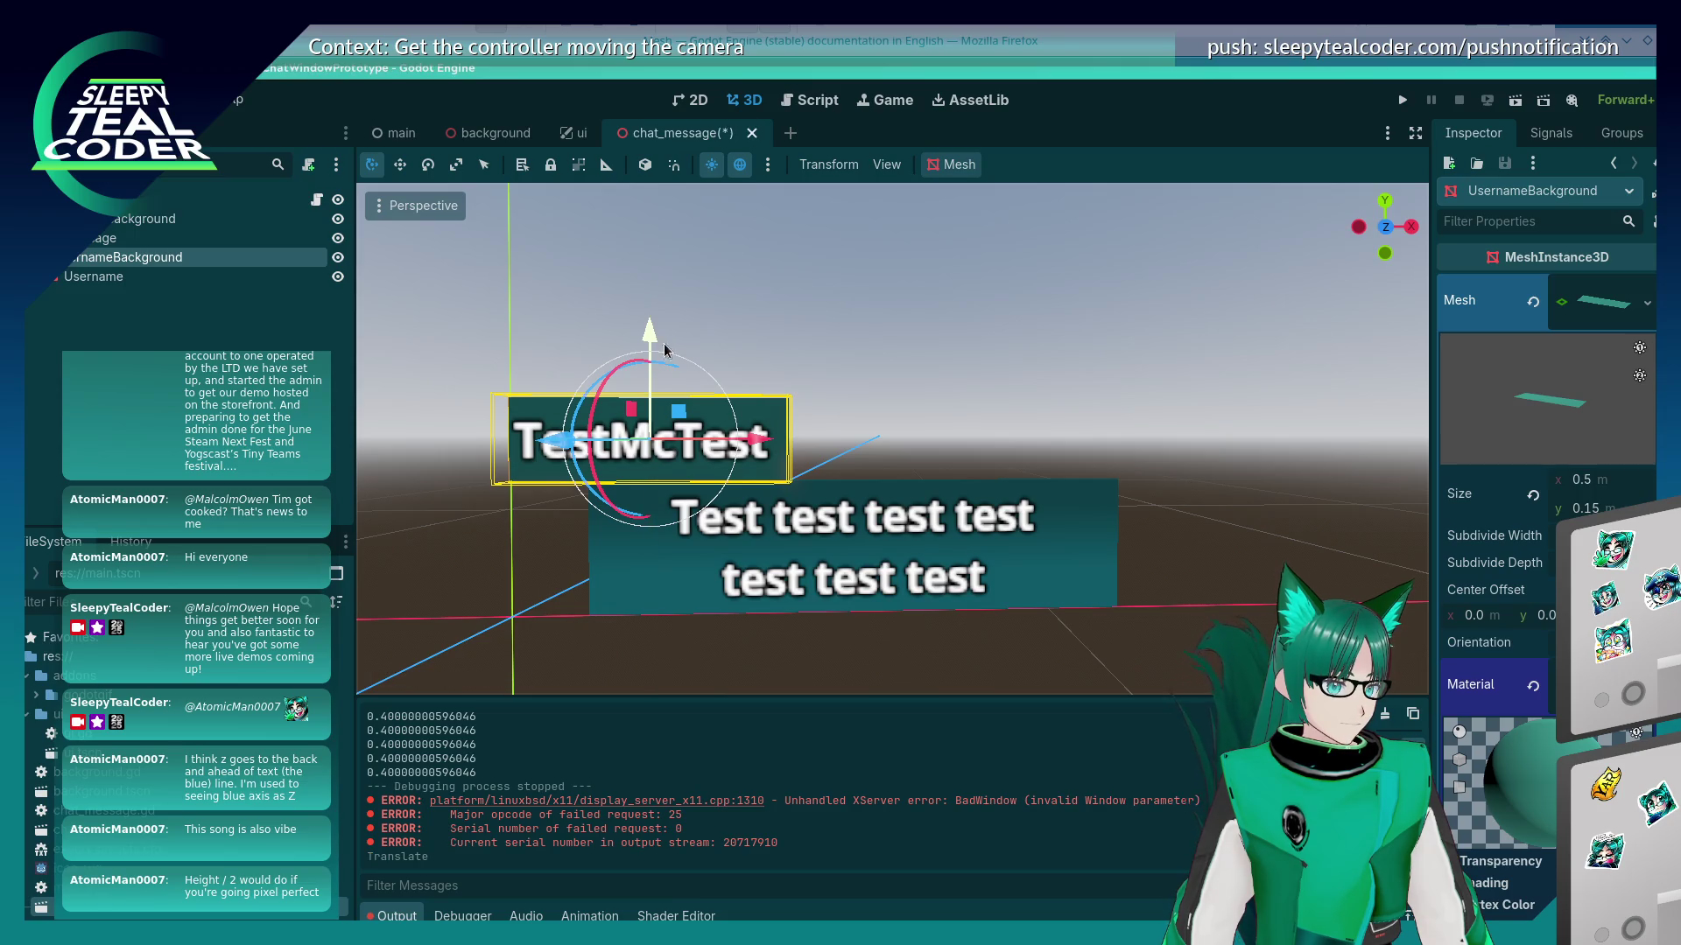
- Check the TestMcTest plate from the front view, then save the scene and run the game
{"action": "left_click", "coordinate": [787, 327]}
{"action": "mouse_move", "coordinate": [787, 326]}
{"action": "left_mouse_down"}
{"action": "mouse_move", "coordinate": [874, 327]}
{"action": "mouse_move", "coordinate": [856, 310]}
{"action": "left_mouse_up"}
{"action": "left_click", "coordinate": [788, 420]}
{"action": "left_click", "coordinate": [954, 423]}
{"action": "mouse_move", "coordinate": [954, 424]}
{"action": "left_mouse_down"}
{"action": "mouse_move", "coordinate": [907, 424]}
{"action": "mouse_move", "coordinate": [924, 403]}
{"action": "left_mouse_up"}
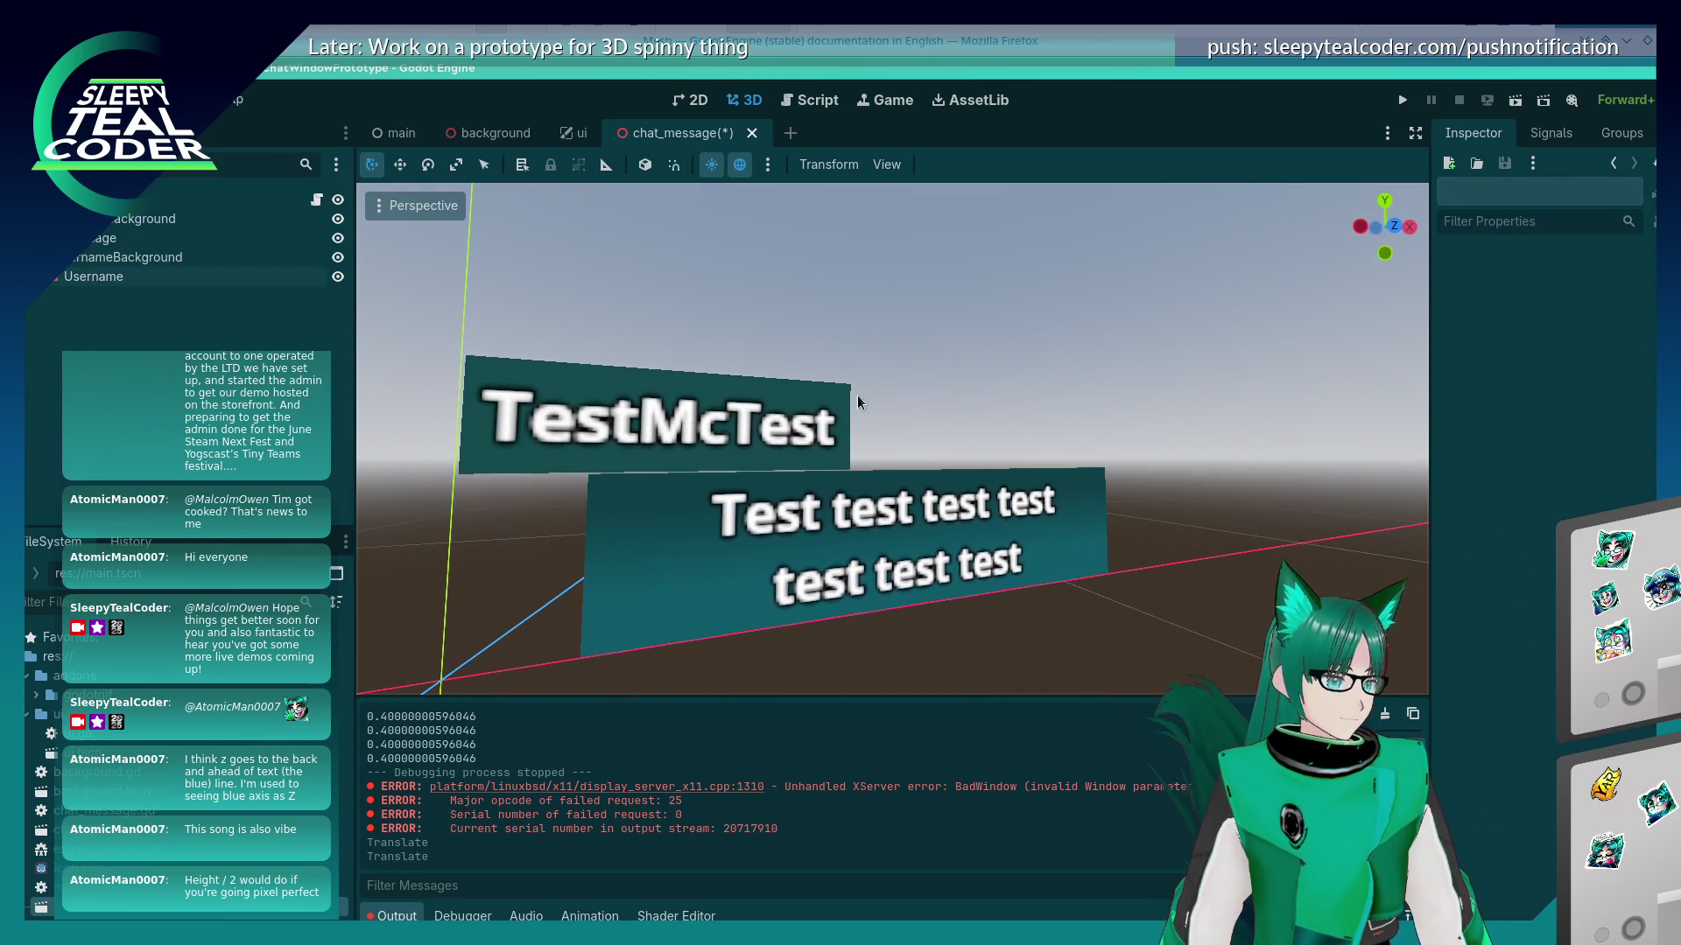
{"action": "mouse_move", "coordinate": [470, 347]}
{"action": "left_mouse_down"}
{"action": "mouse_move", "coordinate": [864, 477]}
{"action": "mouse_move", "coordinate": [893, 512]}
{"action": "mouse_move", "coordinate": [869, 483]}
{"action": "left_mouse_up"}
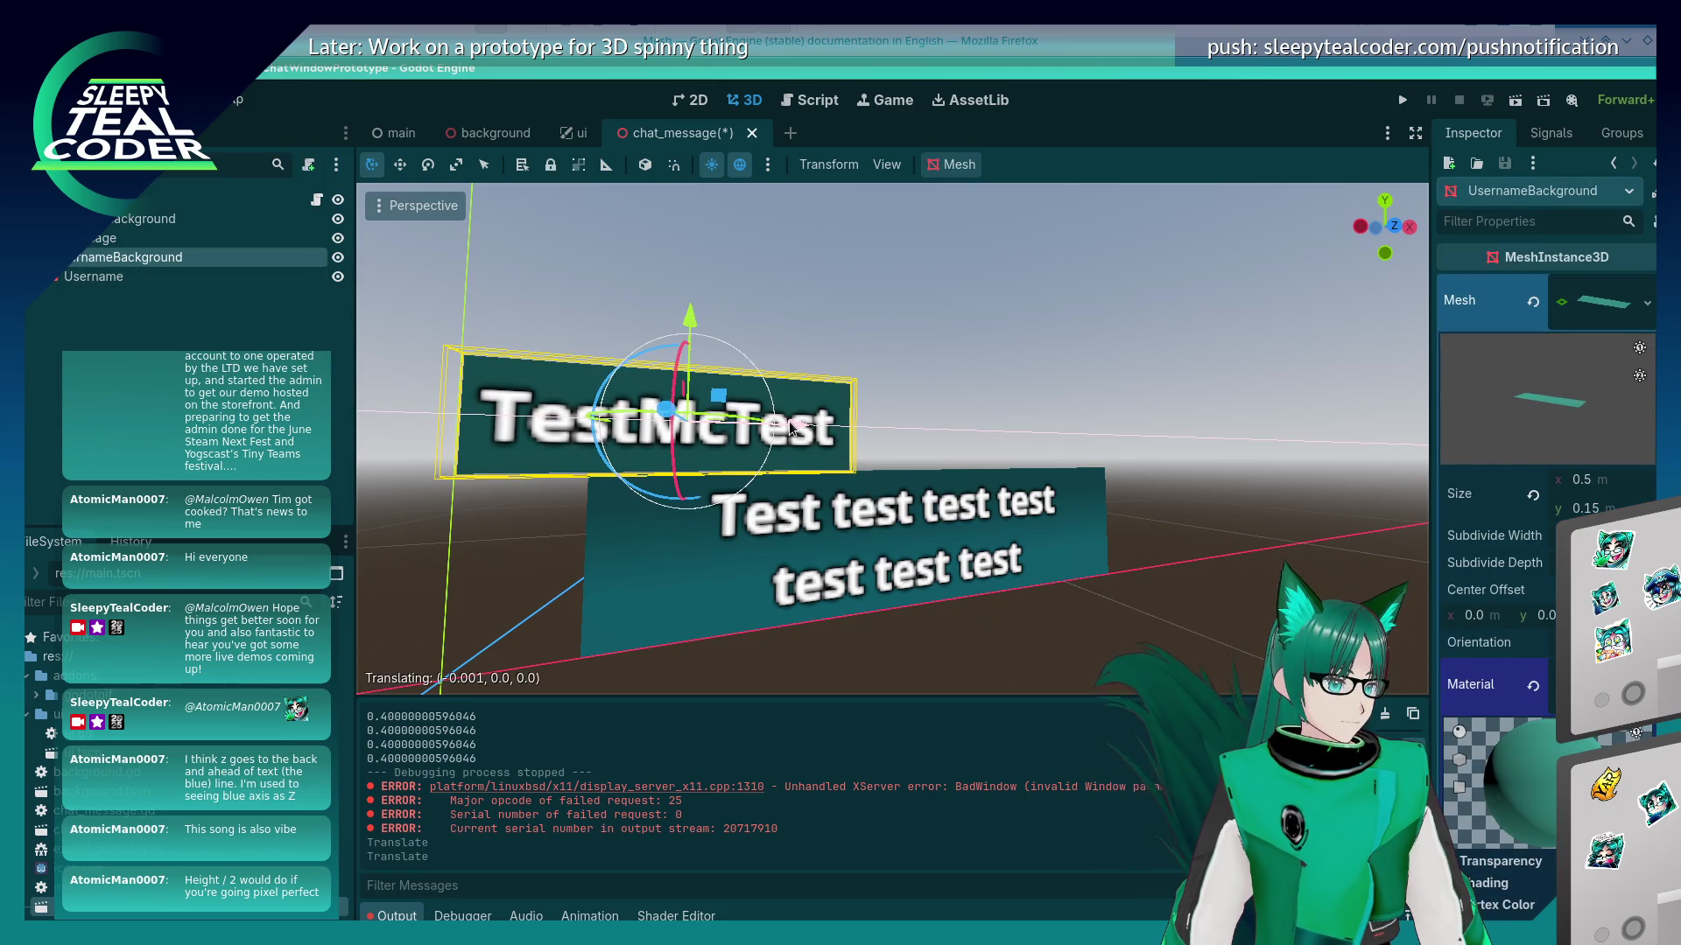
{"action": "left_click", "coordinate": [842, 420]}
{"action": "key", "text": "KP_1"}
{"action": "scroll", "coordinate": [840, 422], "scroll_direction": "down", "scroll_amount": 5}
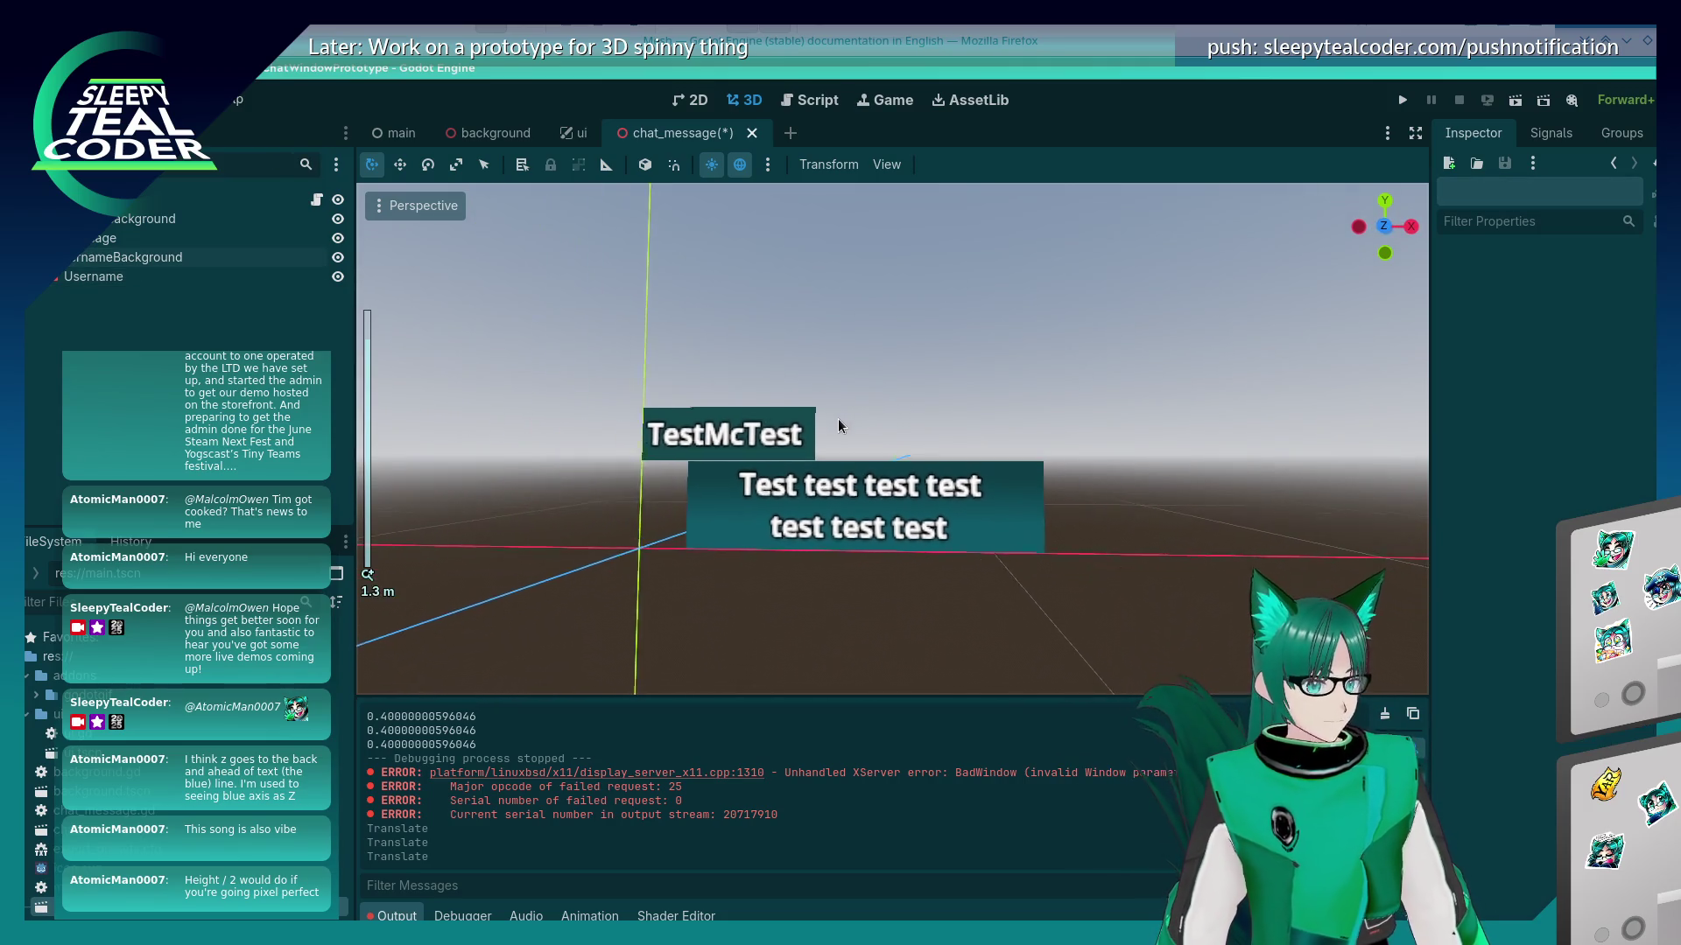
{"action": "left_click", "coordinate": [1403, 102]}
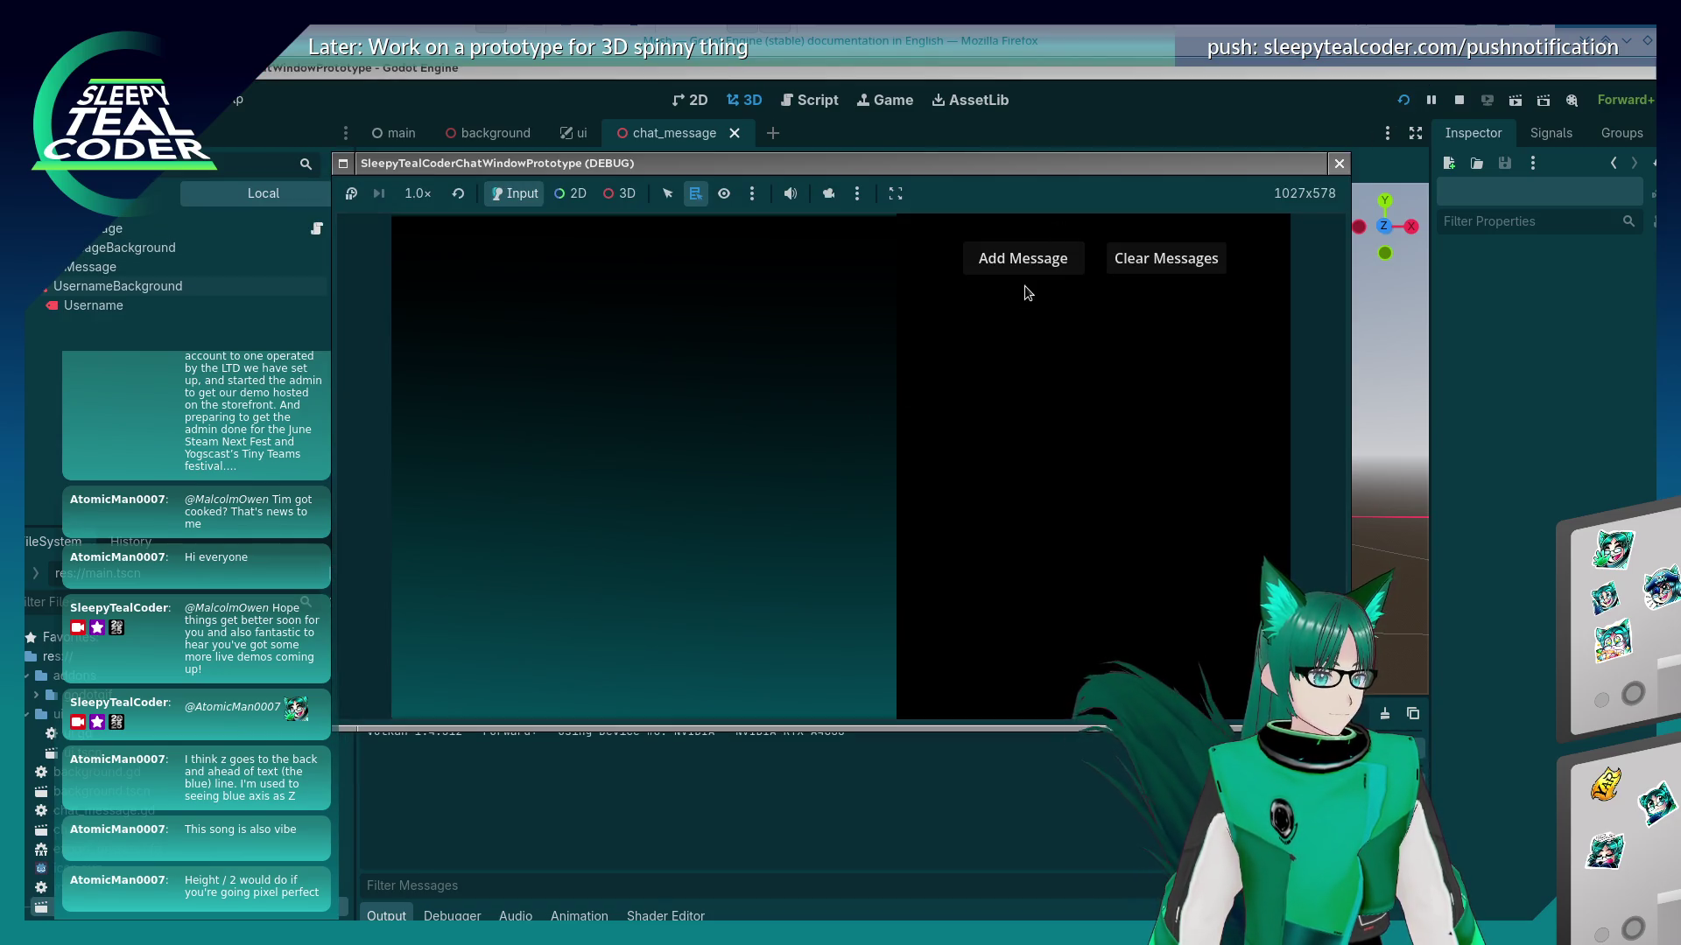
- Add five TestMcTest test messages in the running game
{"action": "left_click", "coordinate": [1006, 261]}
{"action": "left_click", "coordinate": [1005, 260]}
{"action": "left_click", "coordinate": [1005, 260]}
{"action": "left_click", "coordinate": [1004, 261]}
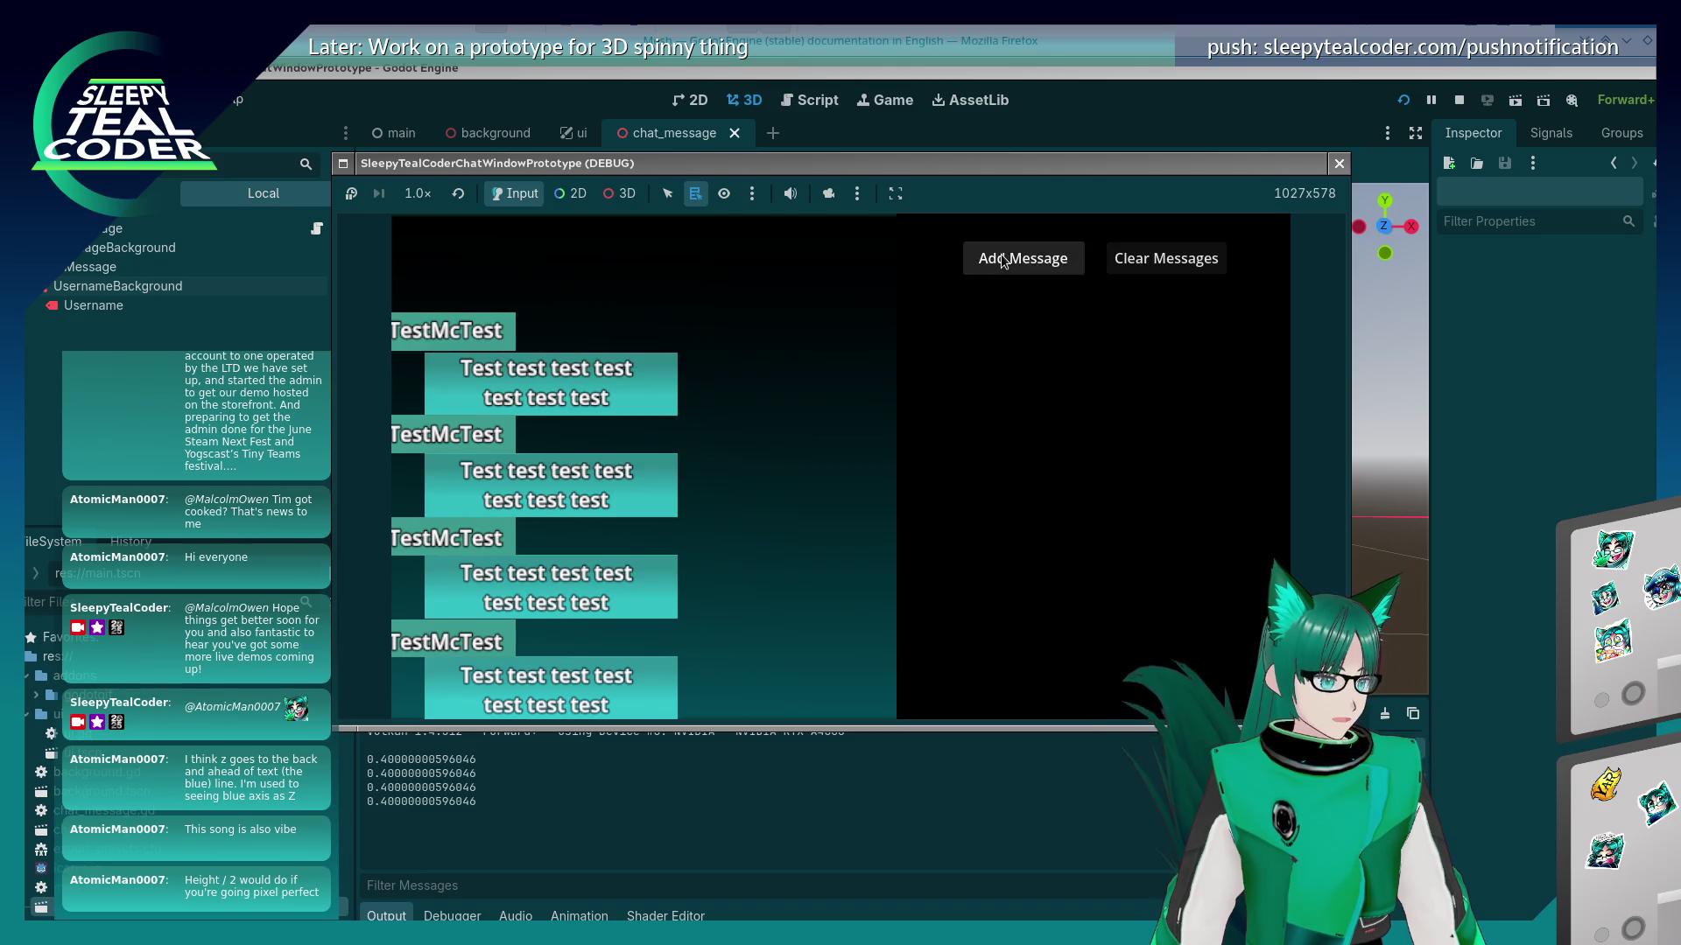
{"action": "left_click", "coordinate": [1004, 260]}
- Inspect the stacked messages in 3D with the camera override, then close the game
{"action": "left_click", "coordinate": [828, 193]}
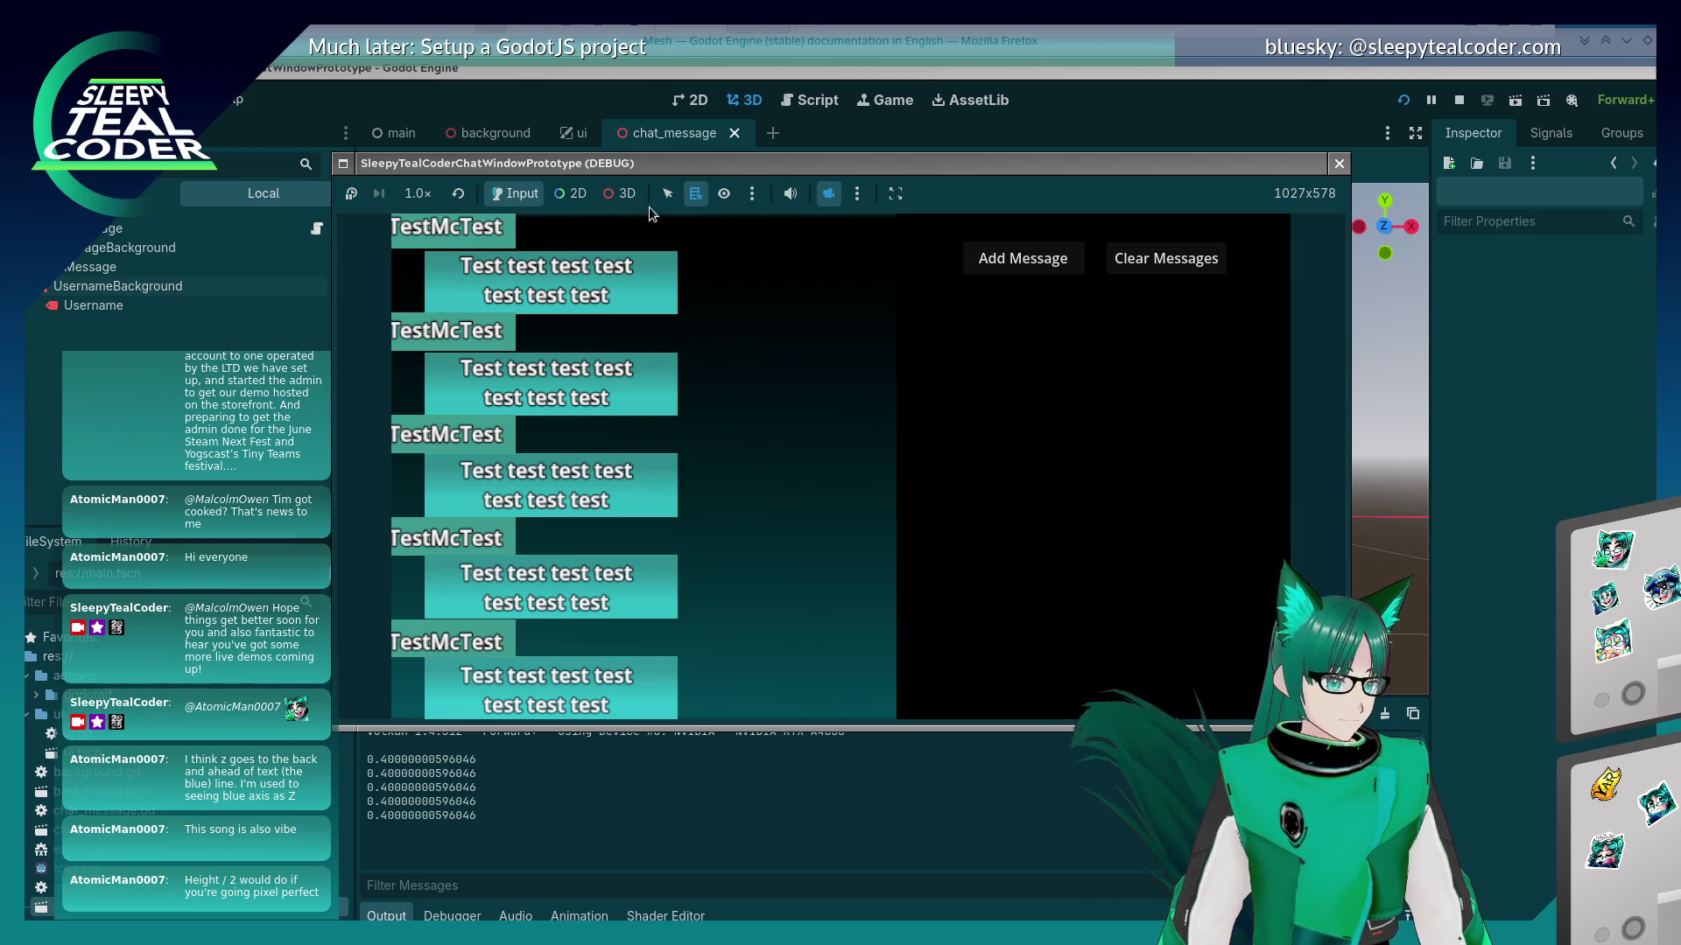
{"action": "left_click", "coordinate": [624, 194]}
{"action": "left_click_drag", "start_coordinate": [692, 424], "coordinate": [683, 421]}
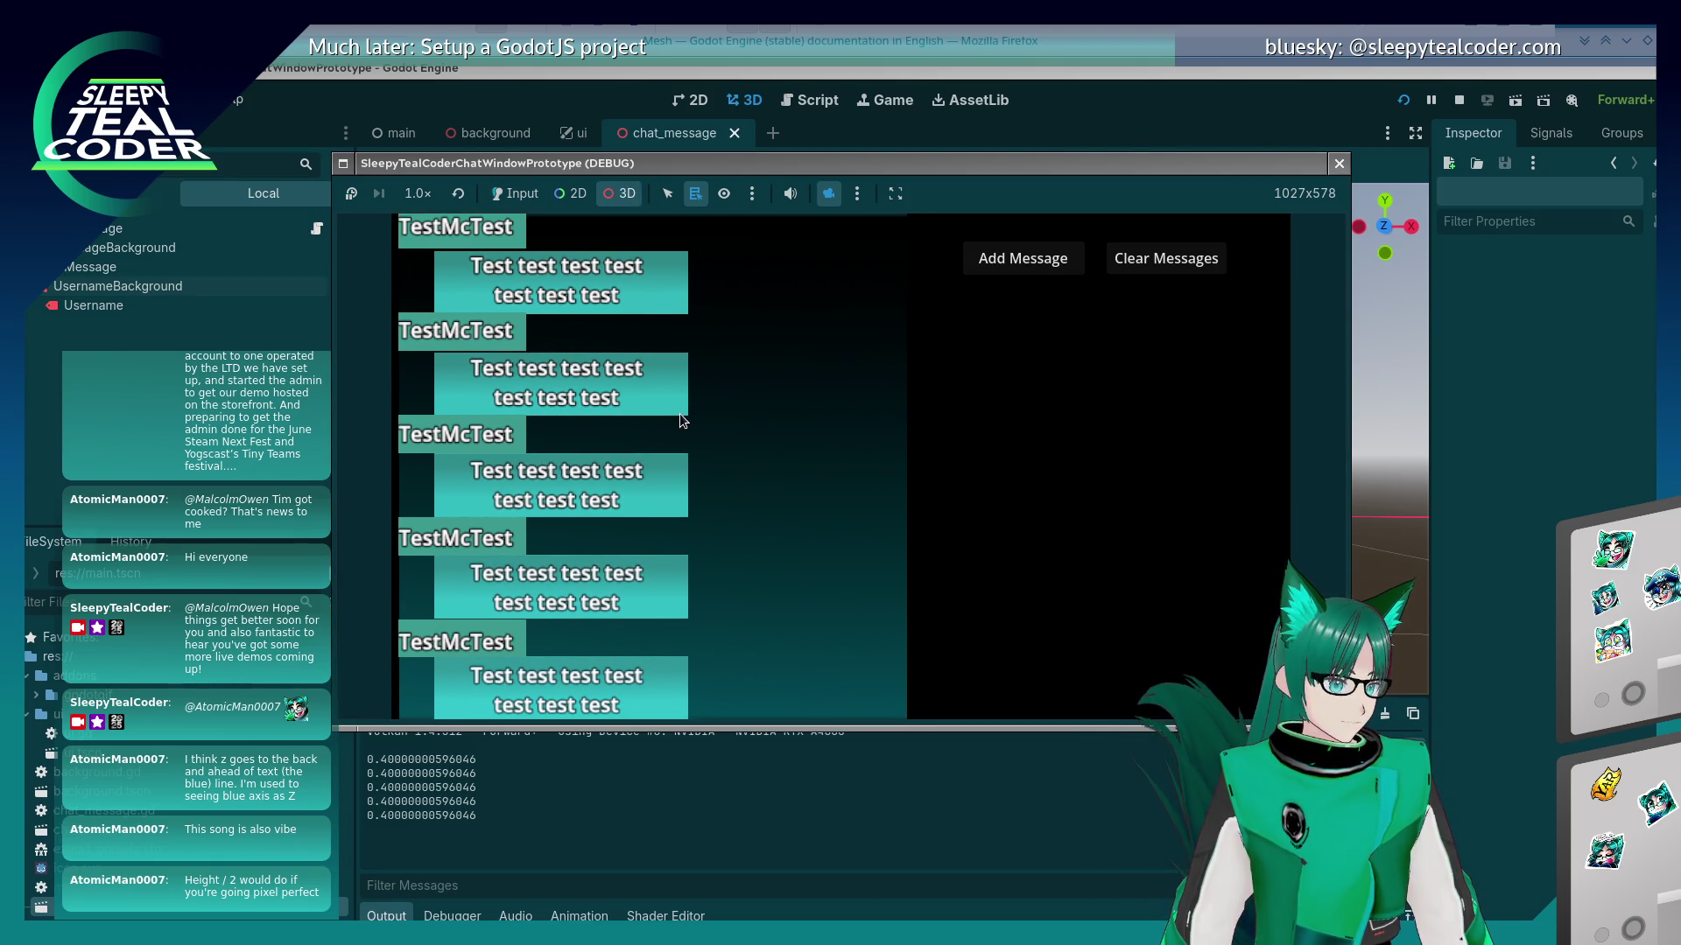
{"action": "left_click", "coordinate": [1339, 164]}
- Return to a front view of the chat labels and select the username background plate
{"action": "scroll", "coordinate": [798, 463], "scroll_direction": "up", "scroll_amount": 5}
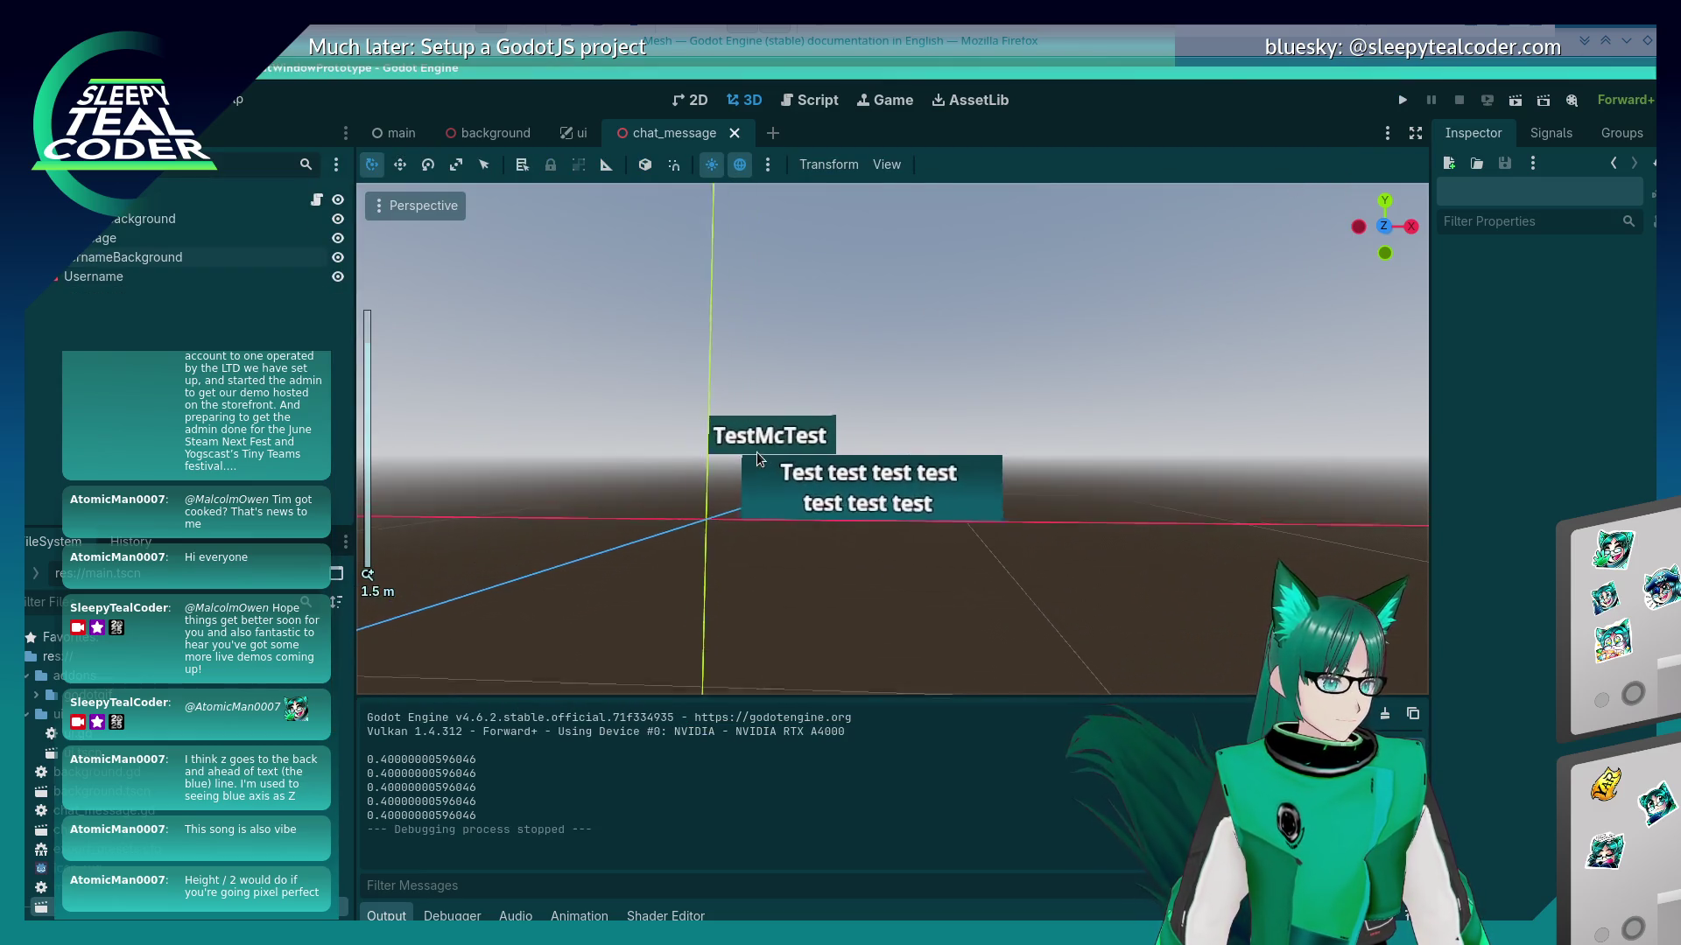
{"action": "left_click_drag", "start_coordinate": [823, 404], "coordinate": [933, 433]}
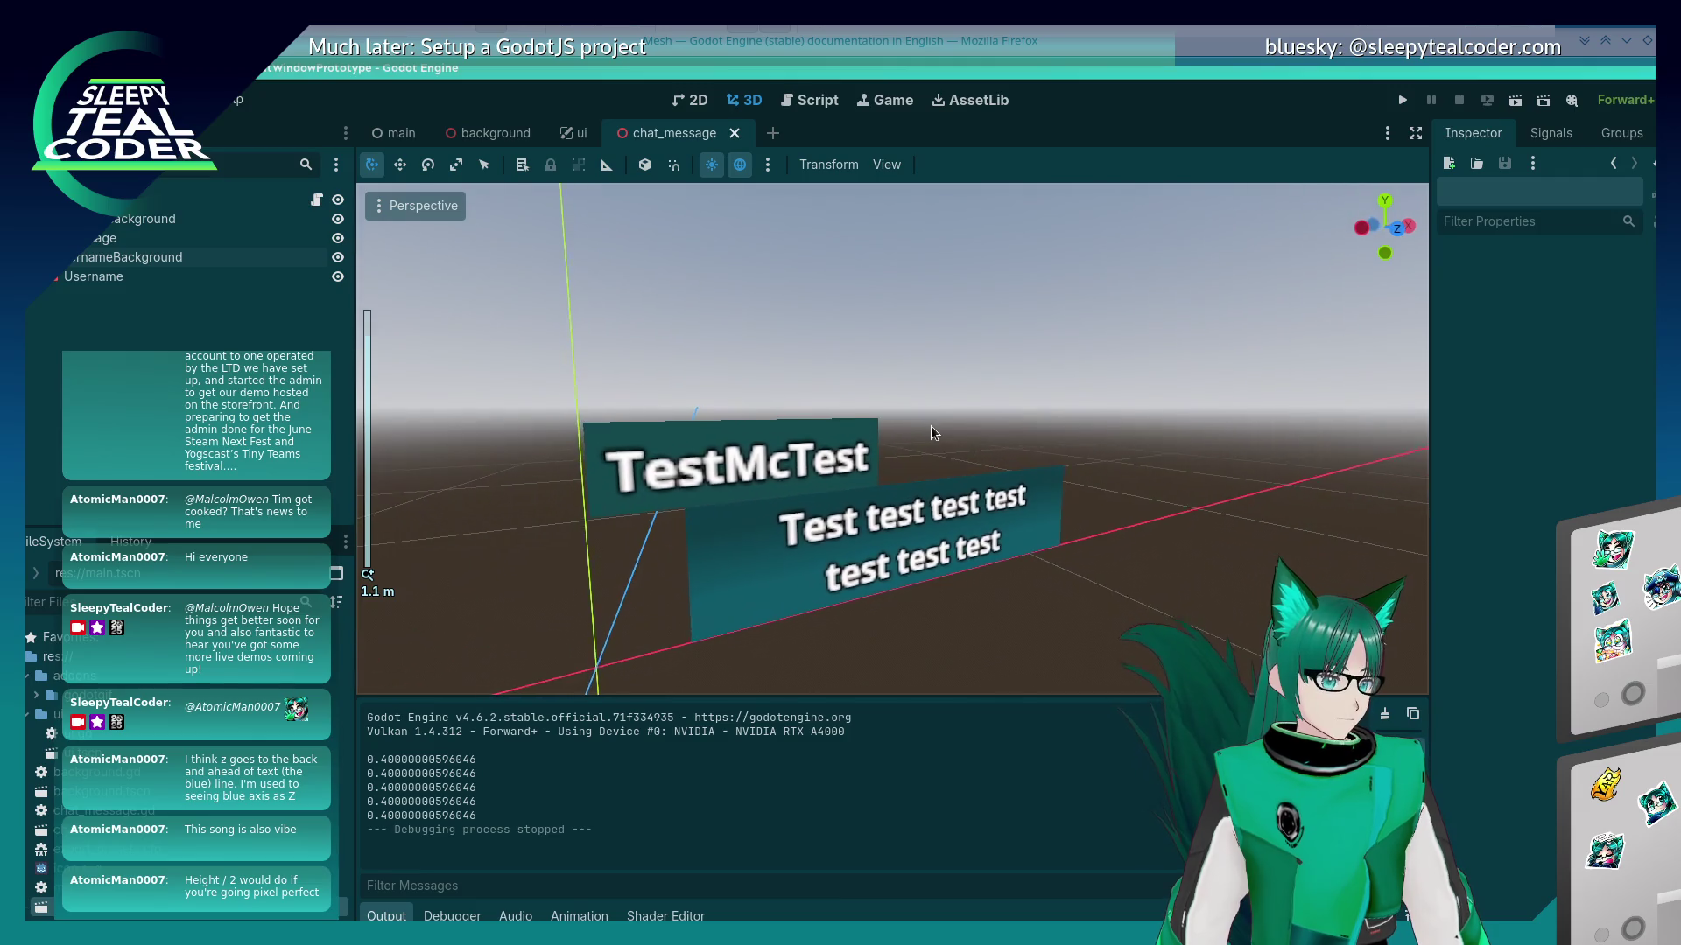
{"action": "key", "text": "KP_1"}
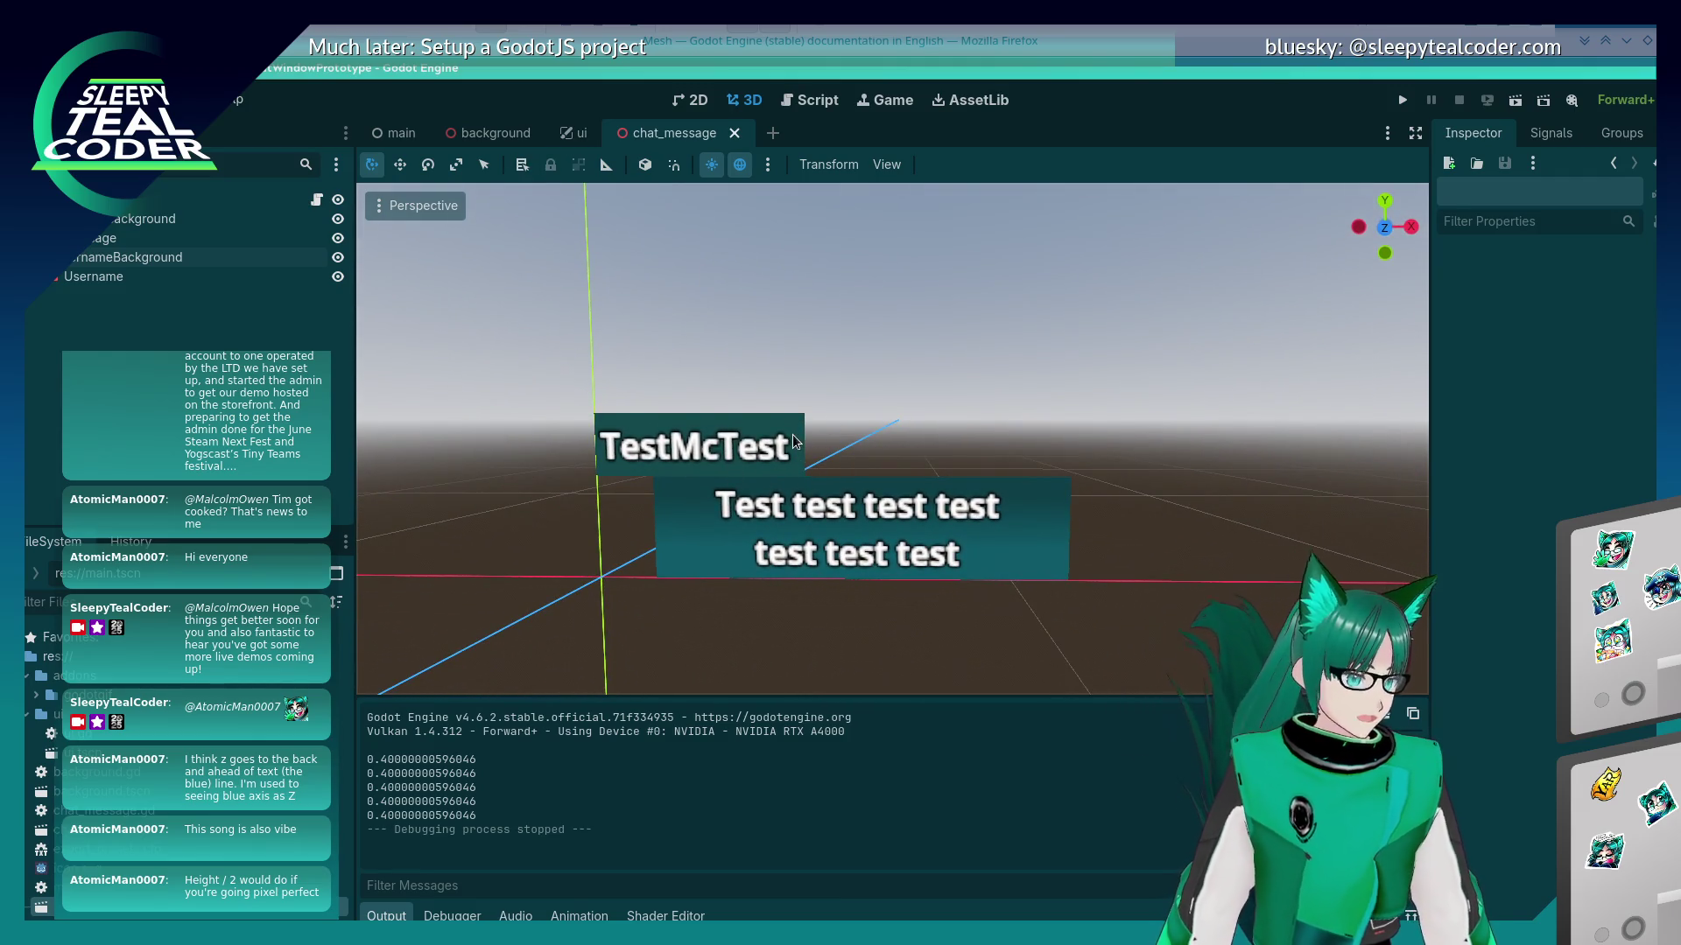
{"action": "left_click", "coordinate": [796, 442]}
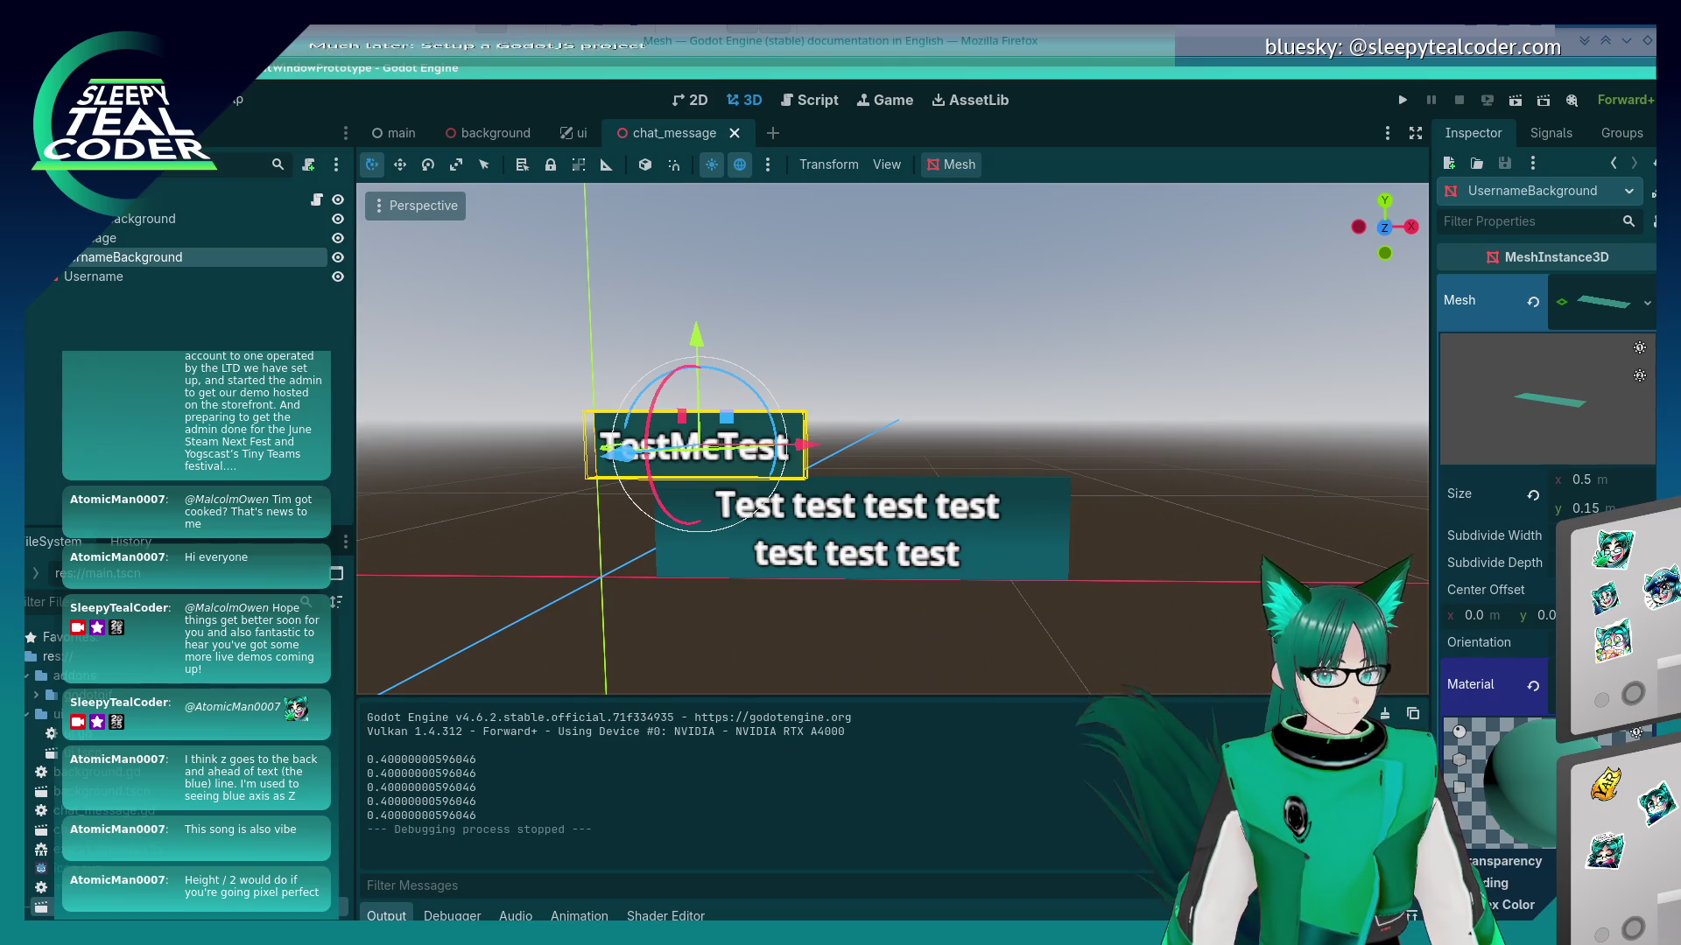
{"action": "scroll", "coordinate": [1545, 525], "scroll_direction": "down", "scroll_amount": 10}
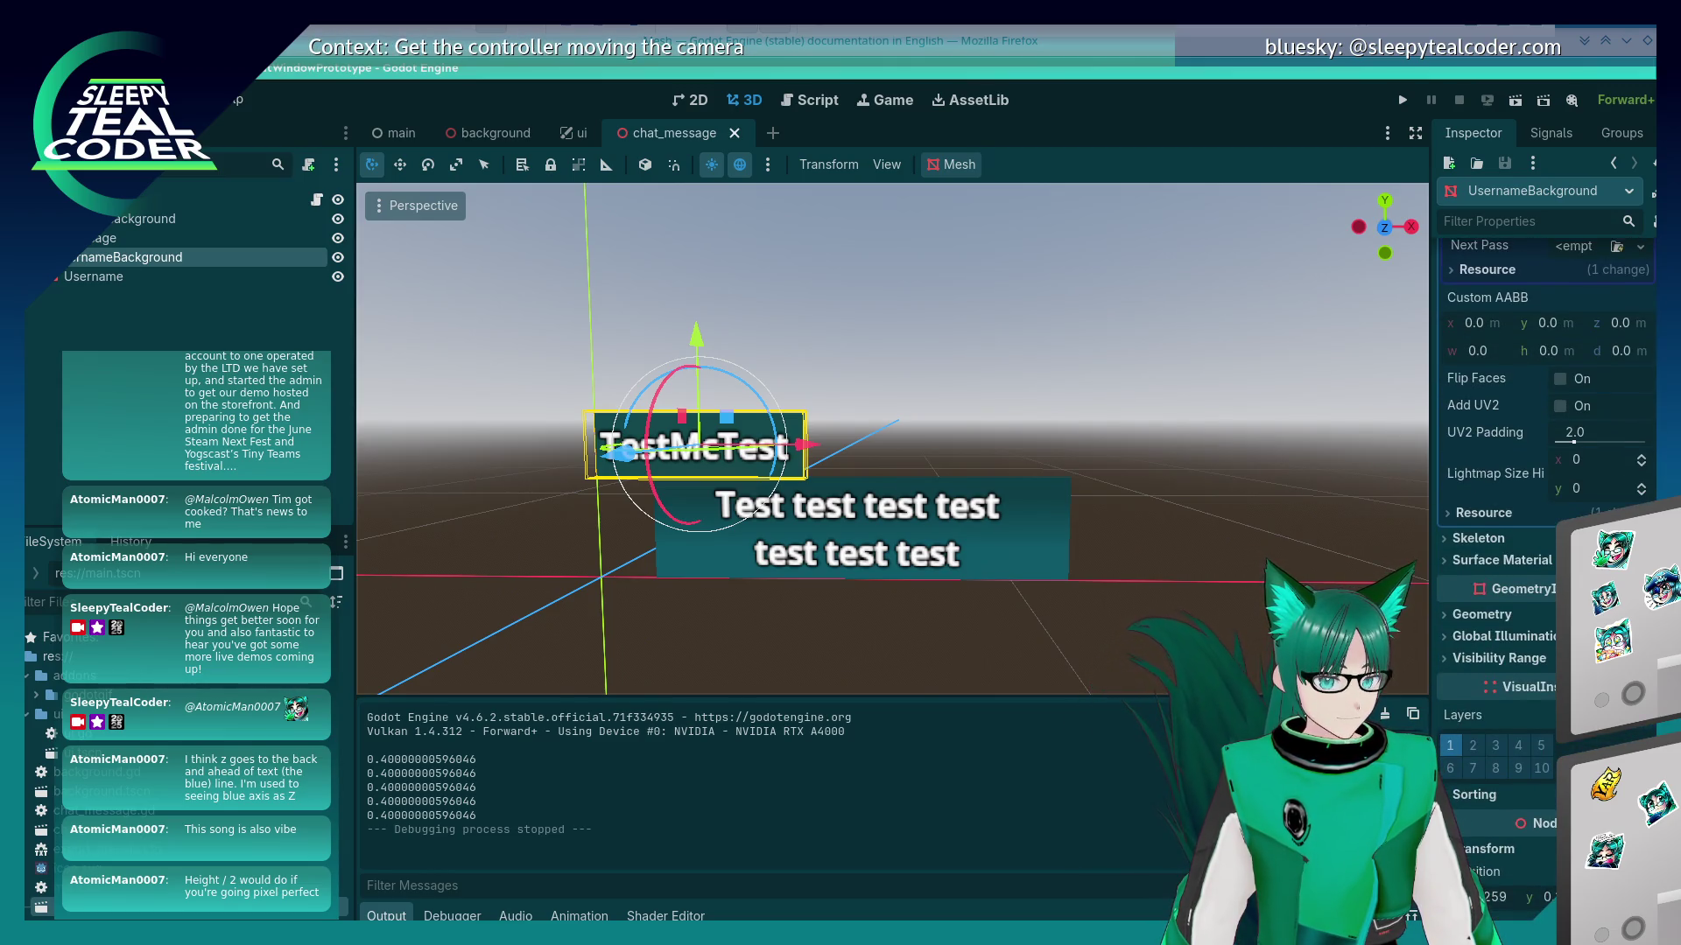
{"action": "left_click", "coordinate": [1444, 619]}
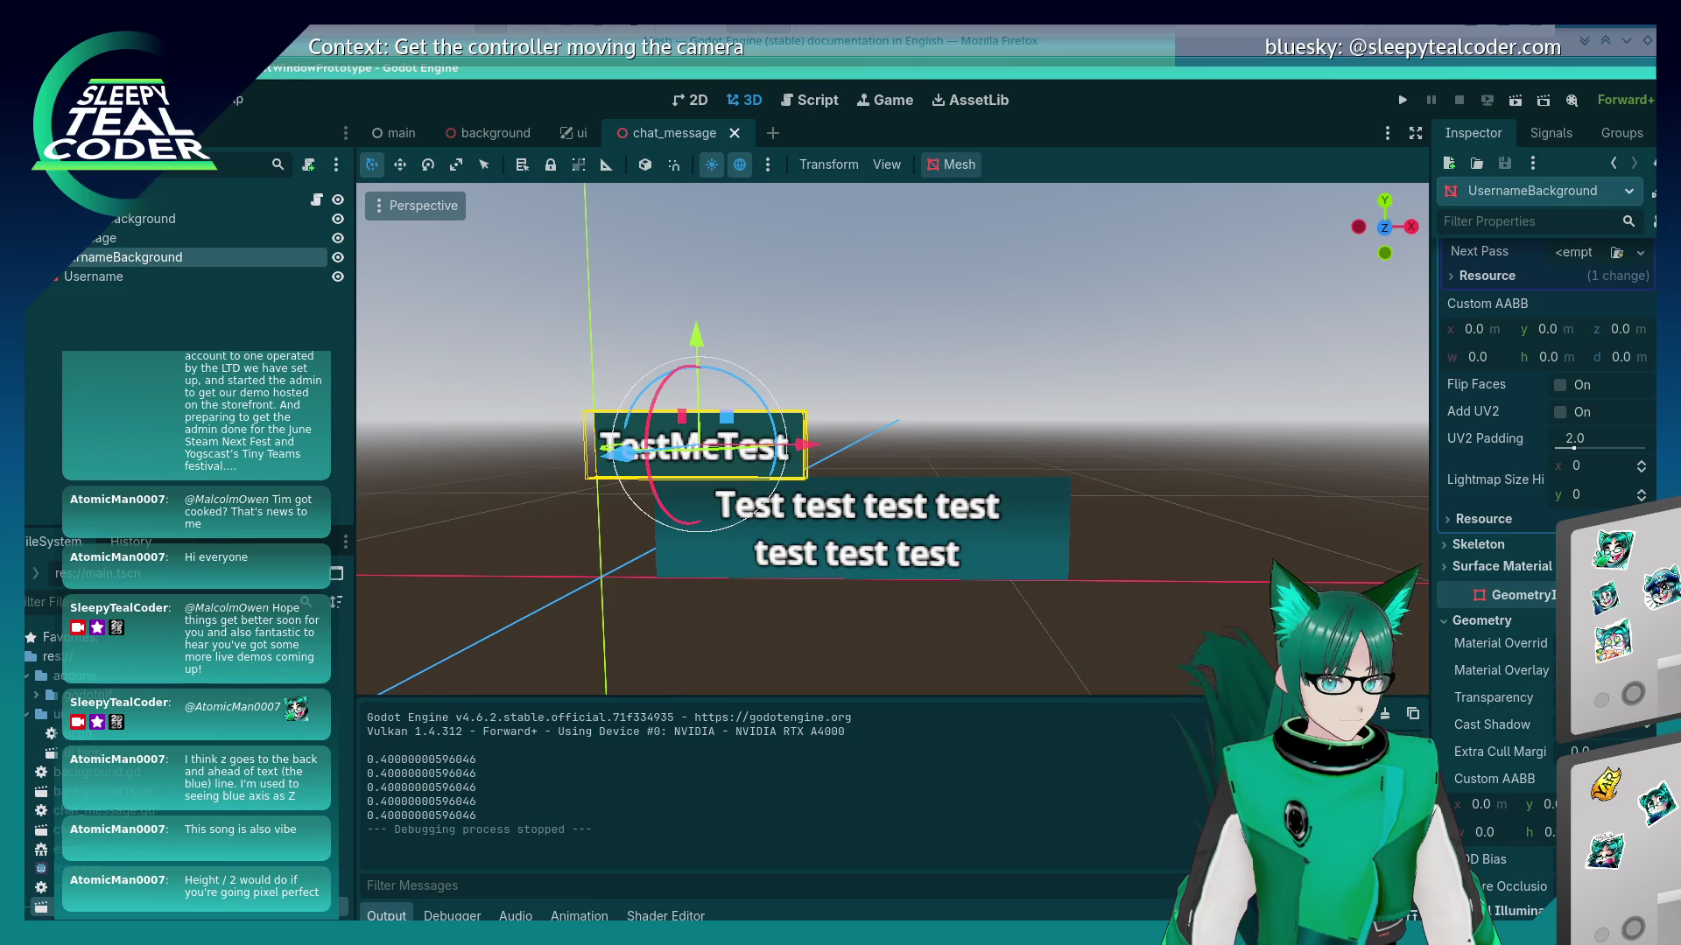
{"action": "scroll", "coordinate": [1545, 525], "scroll_direction": "down", "scroll_amount": 10}
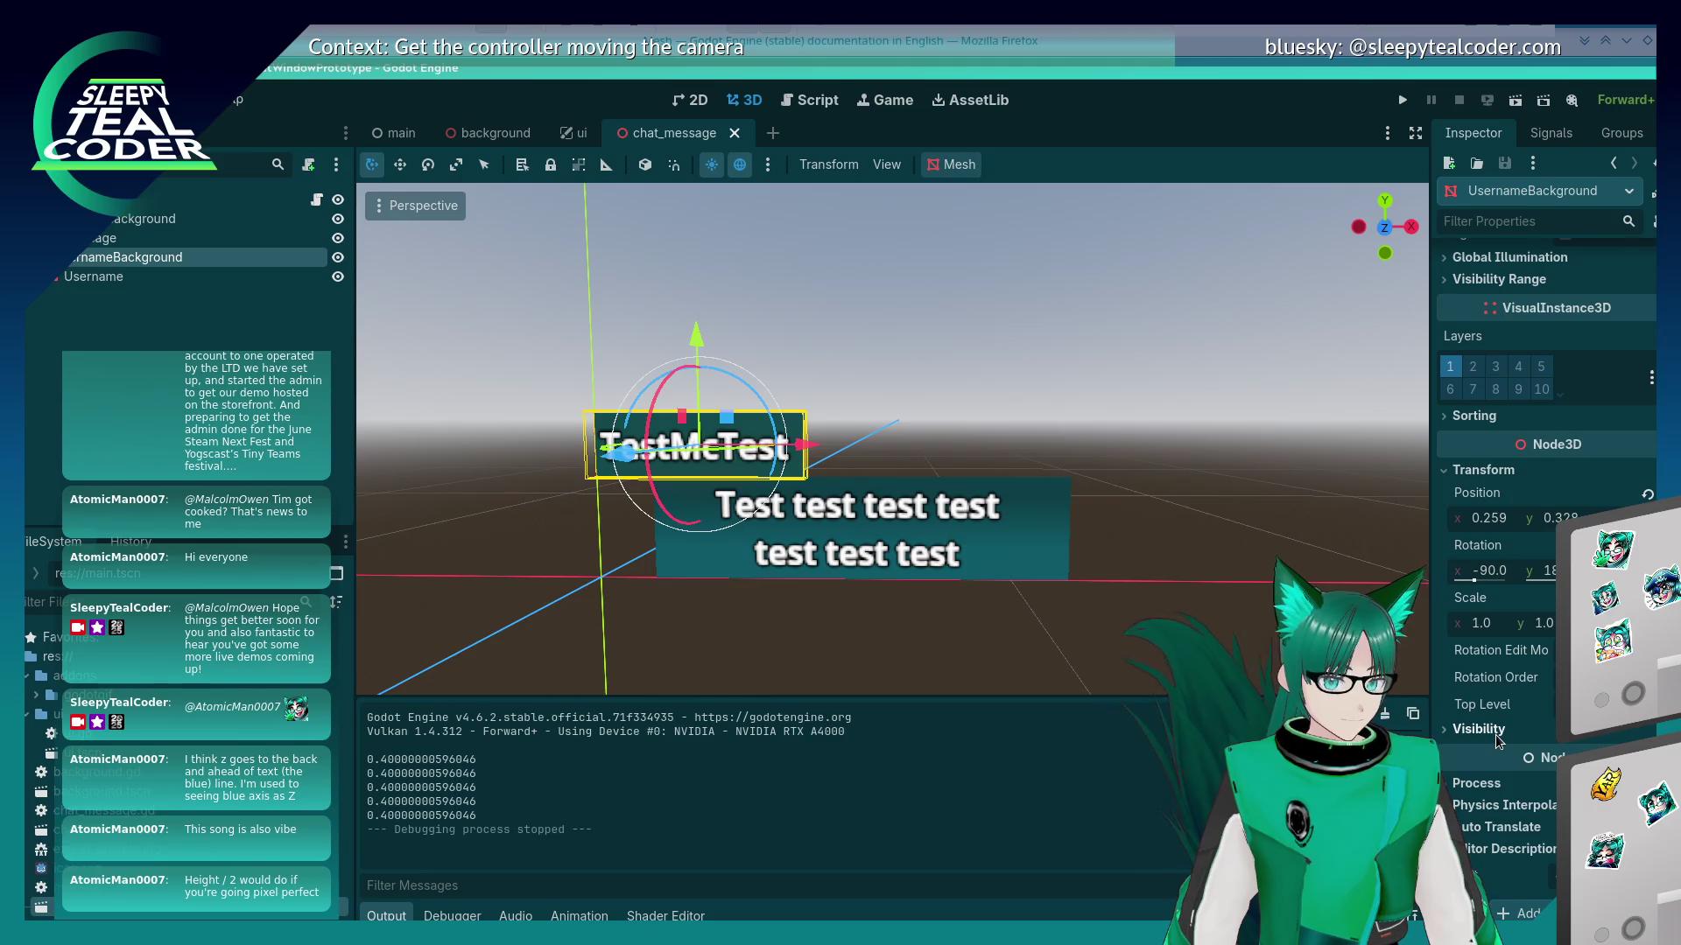
{"action": "left_click", "coordinate": [1496, 741]}
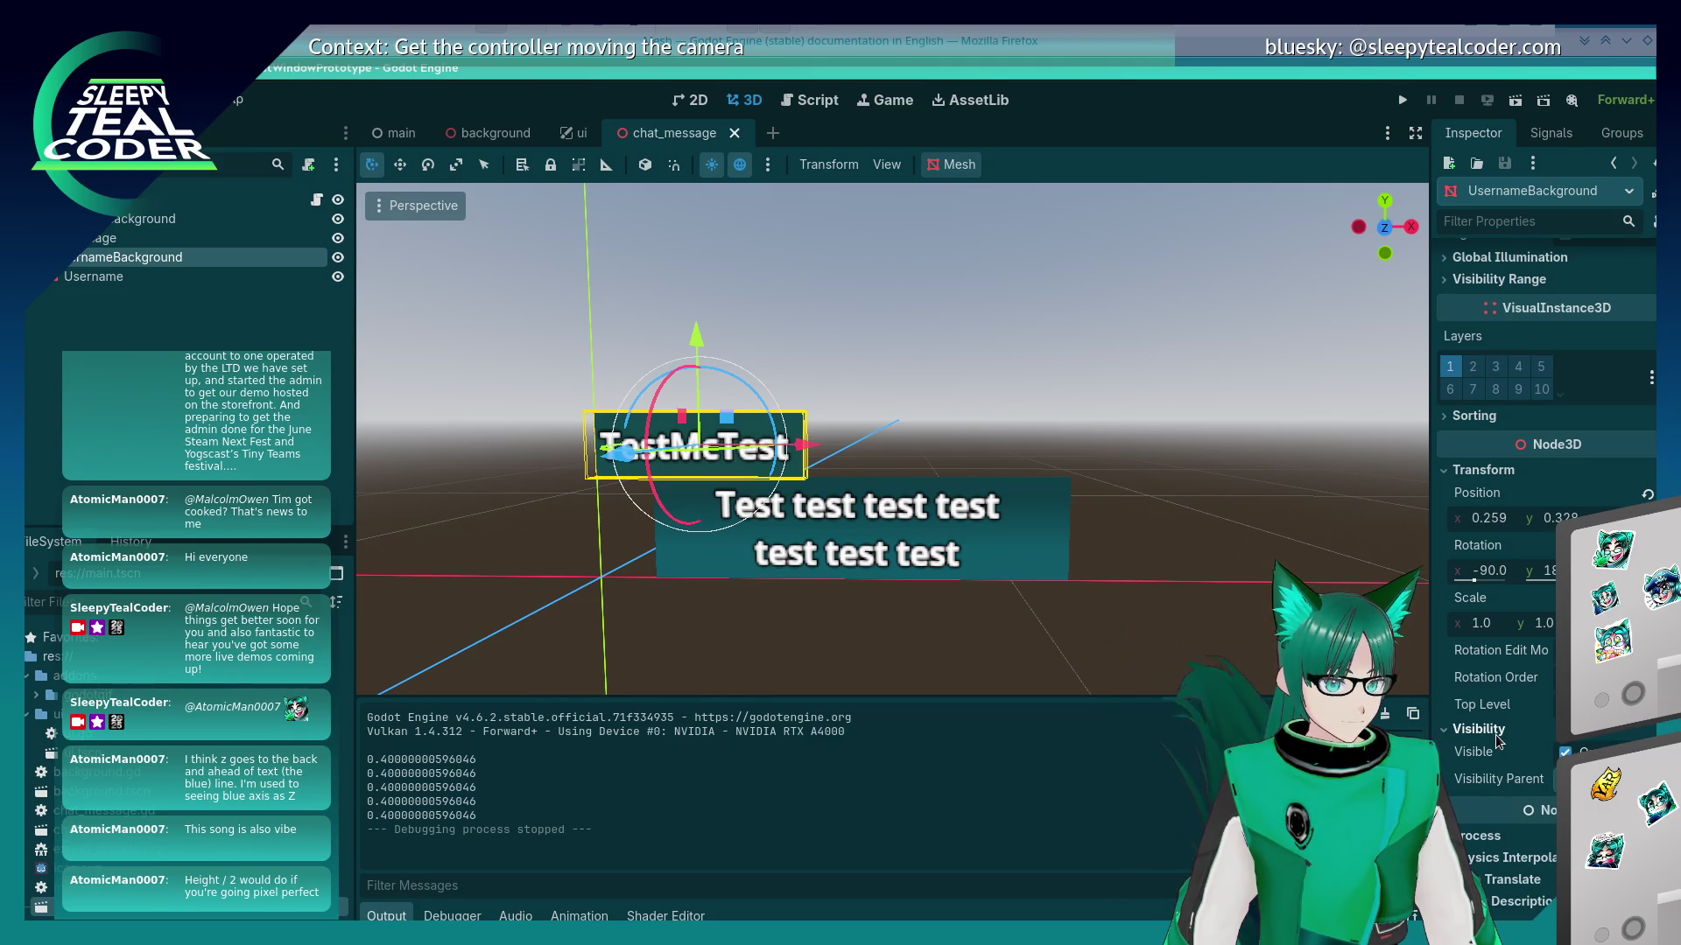
{"action": "left_click", "coordinate": [1496, 741]}
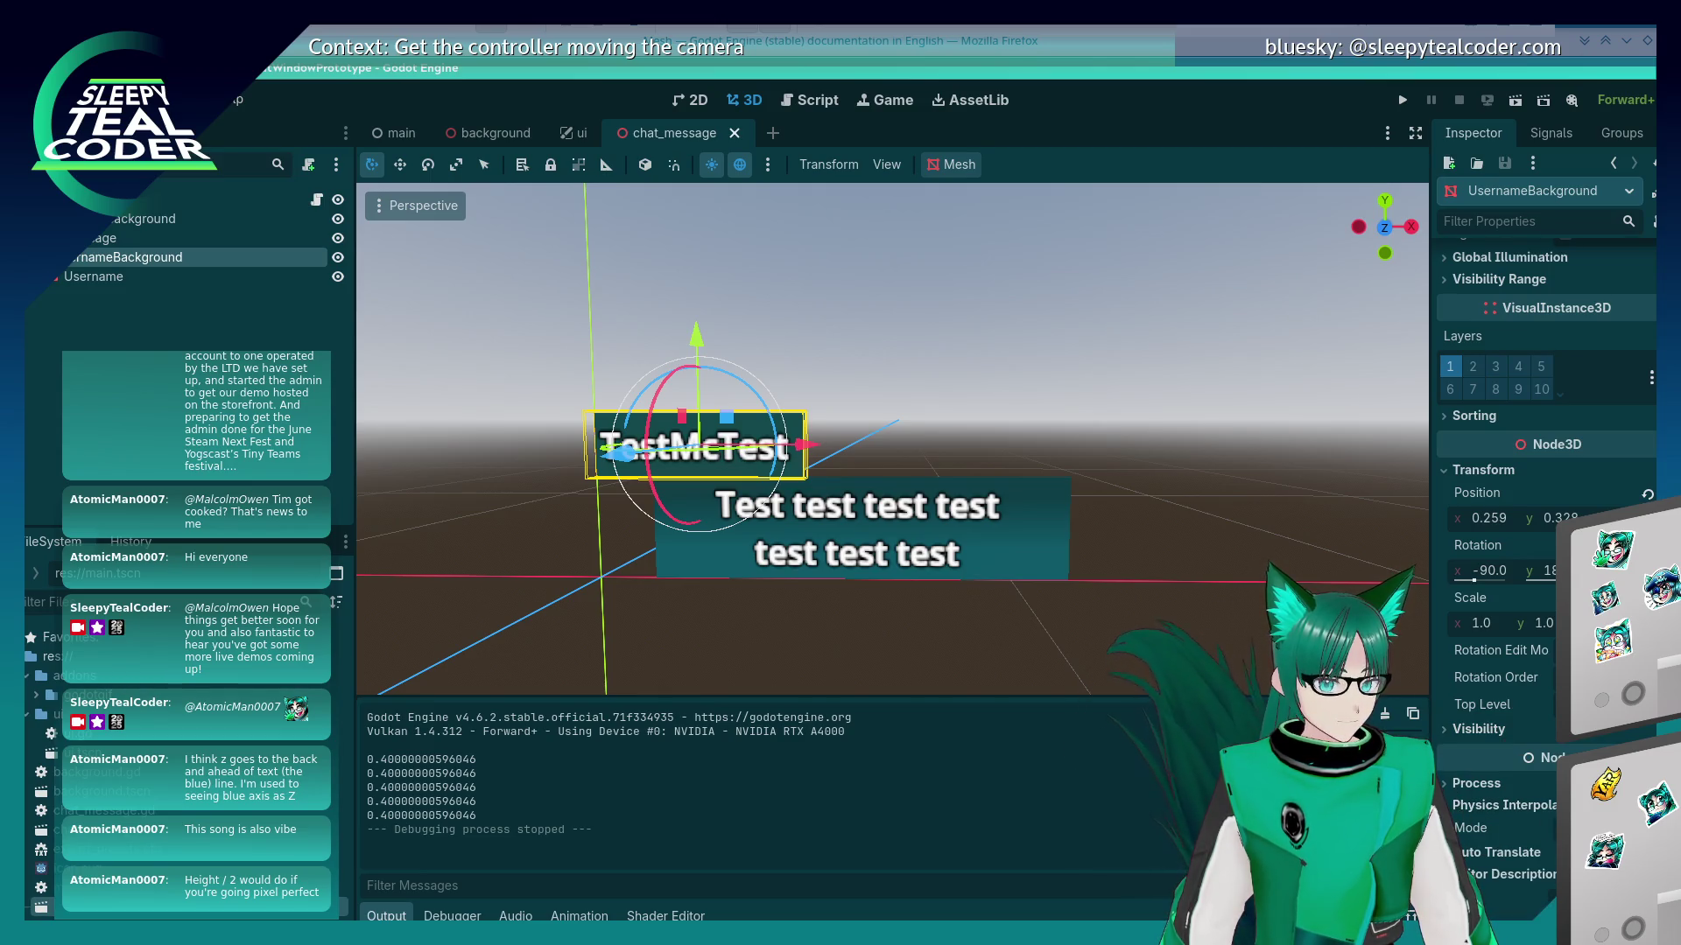
{"action": "left_click", "coordinate": [1240, 490]}
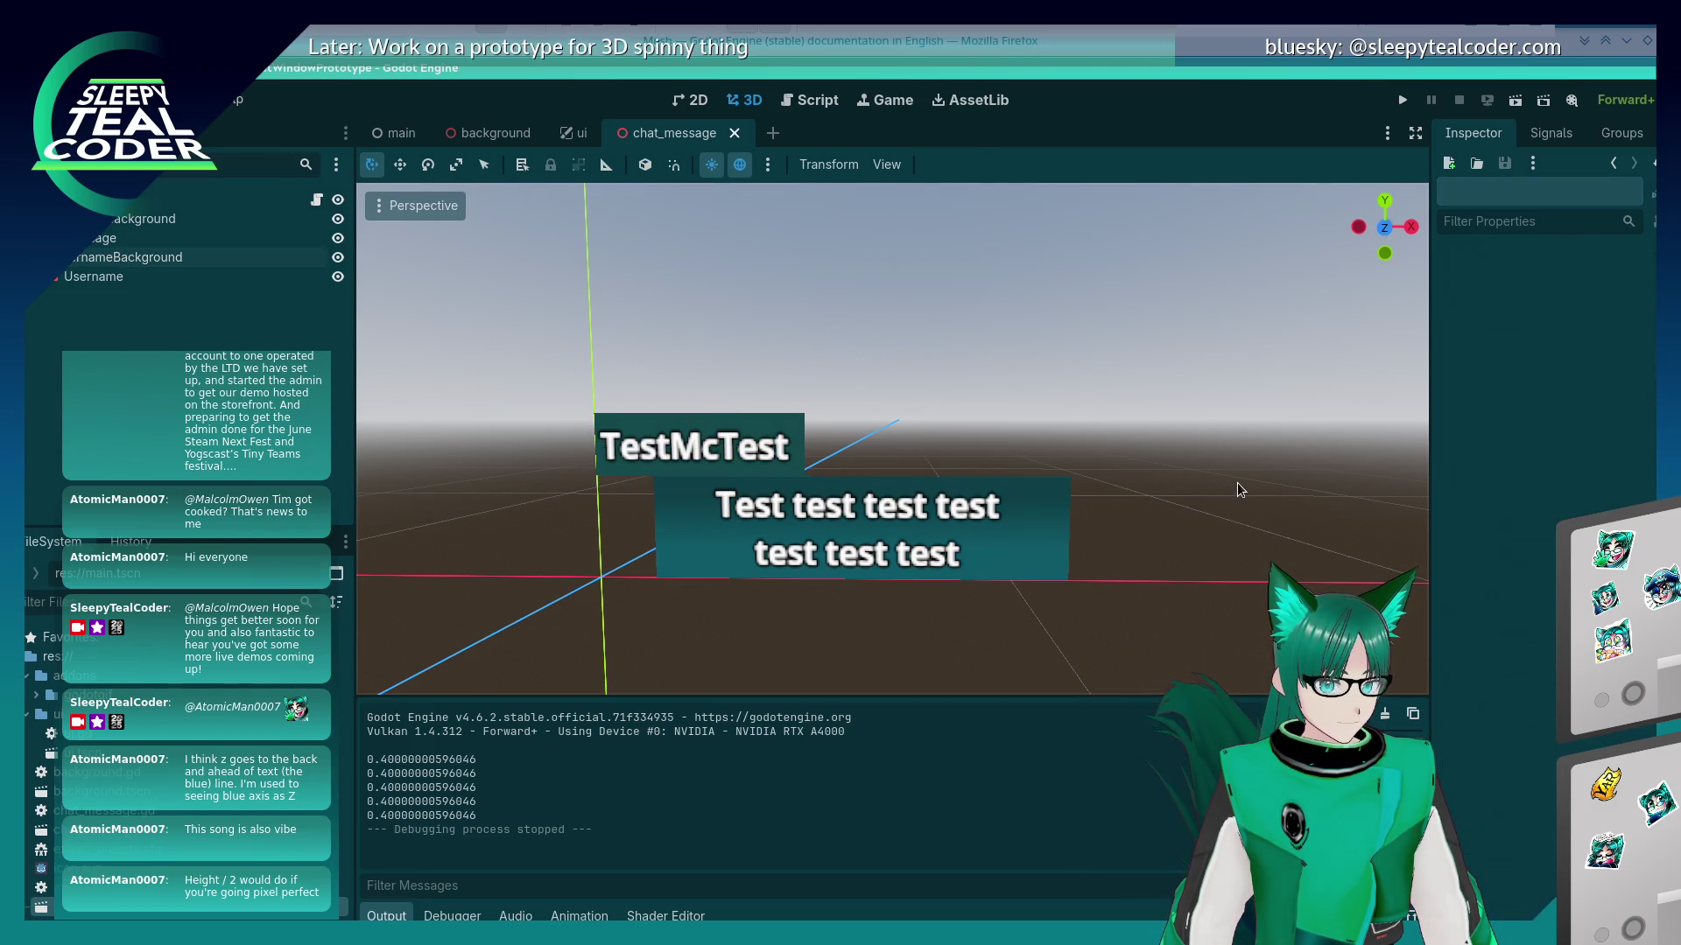
- Open main.gd and read _on_ui_add_message, which offsets each new message by its height
{"action": "left_click_drag", "start_coordinate": [1048, 507], "coordinate": [1121, 516]}
{"action": "left_click_drag", "start_coordinate": [1089, 506], "coordinate": [538, 190]}
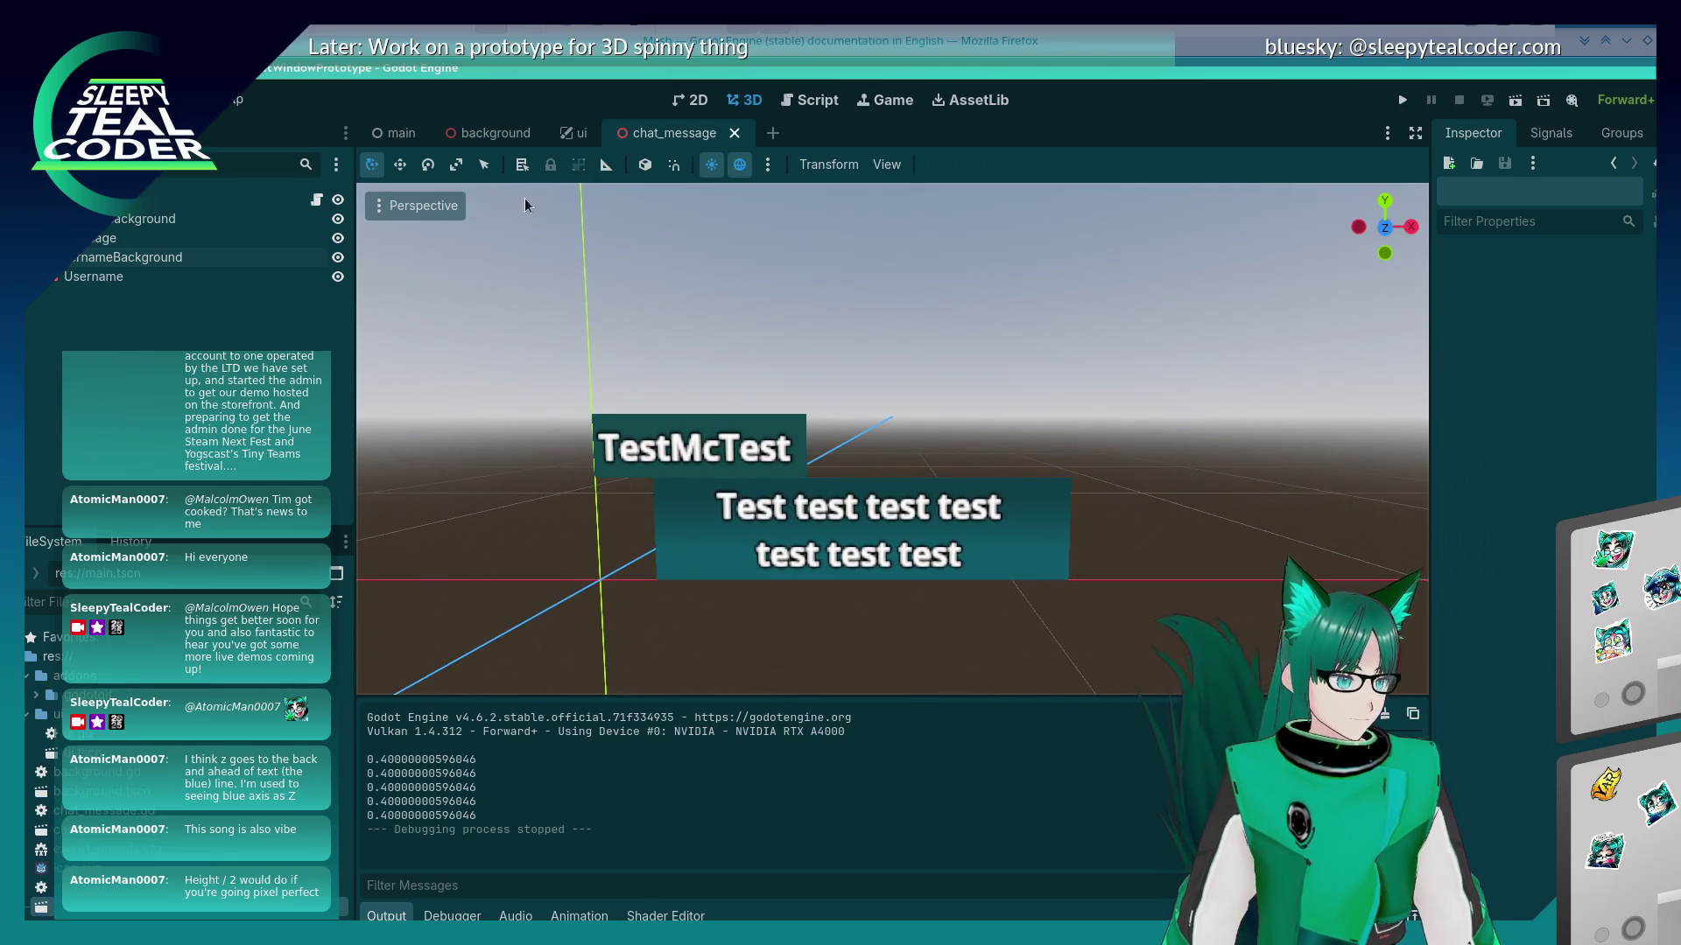
{"action": "double_click", "coordinate": [88, 887]}
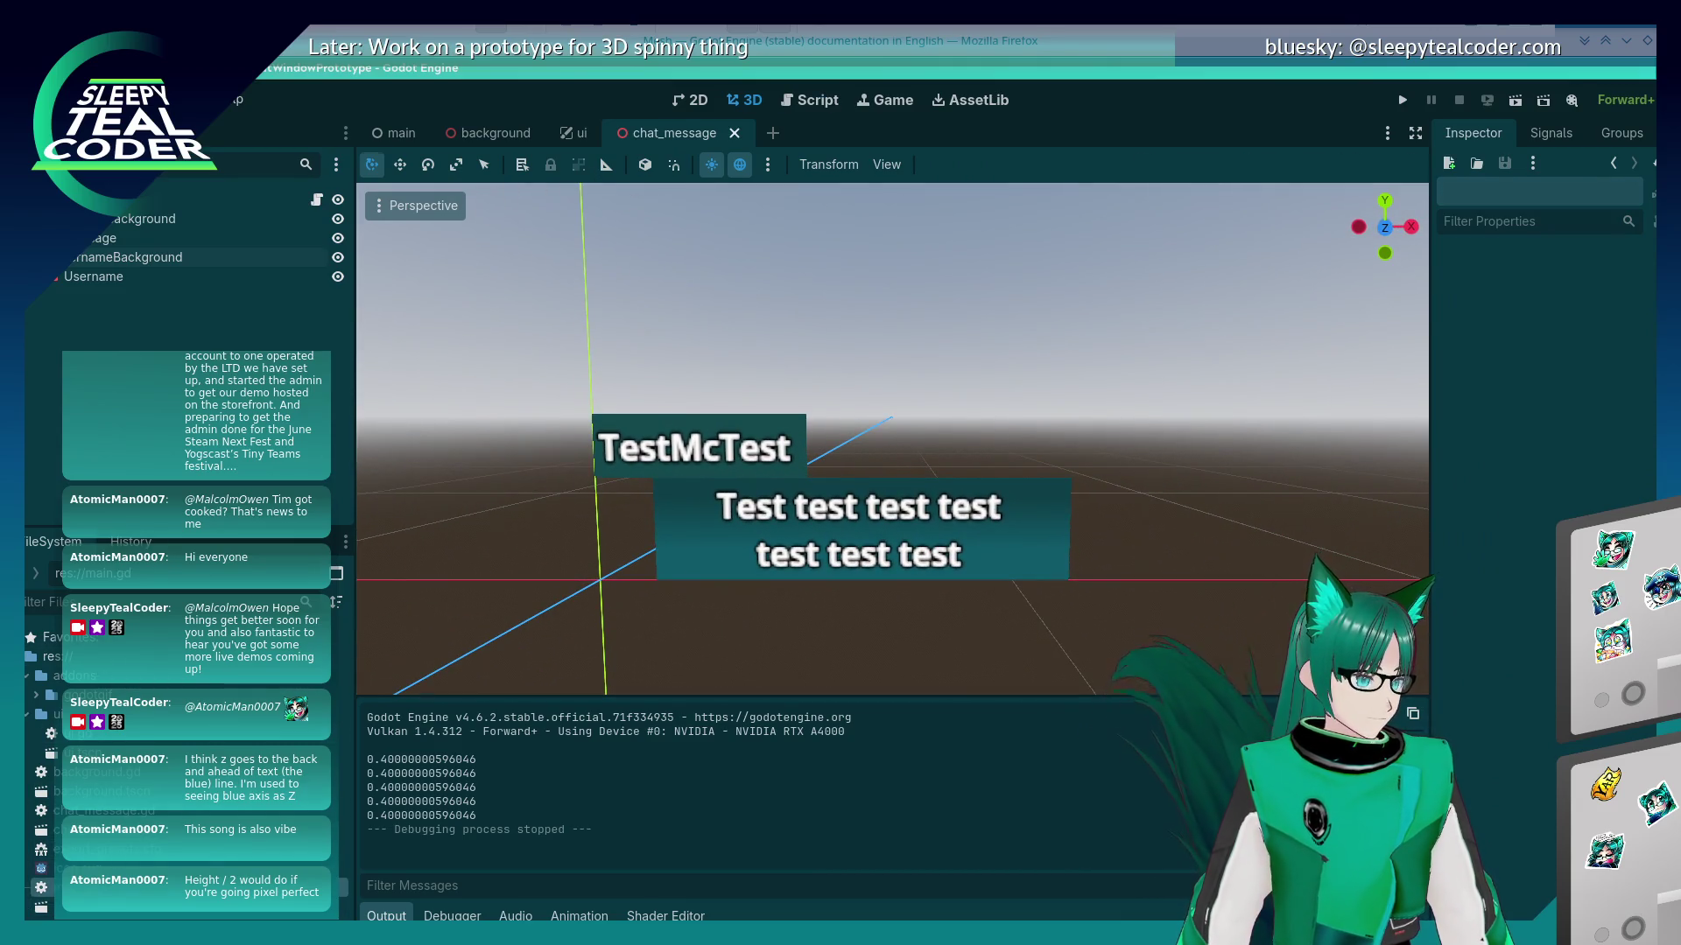
{"action": "scroll", "coordinate": [856, 480], "scroll_direction": "up", "scroll_amount": 3}
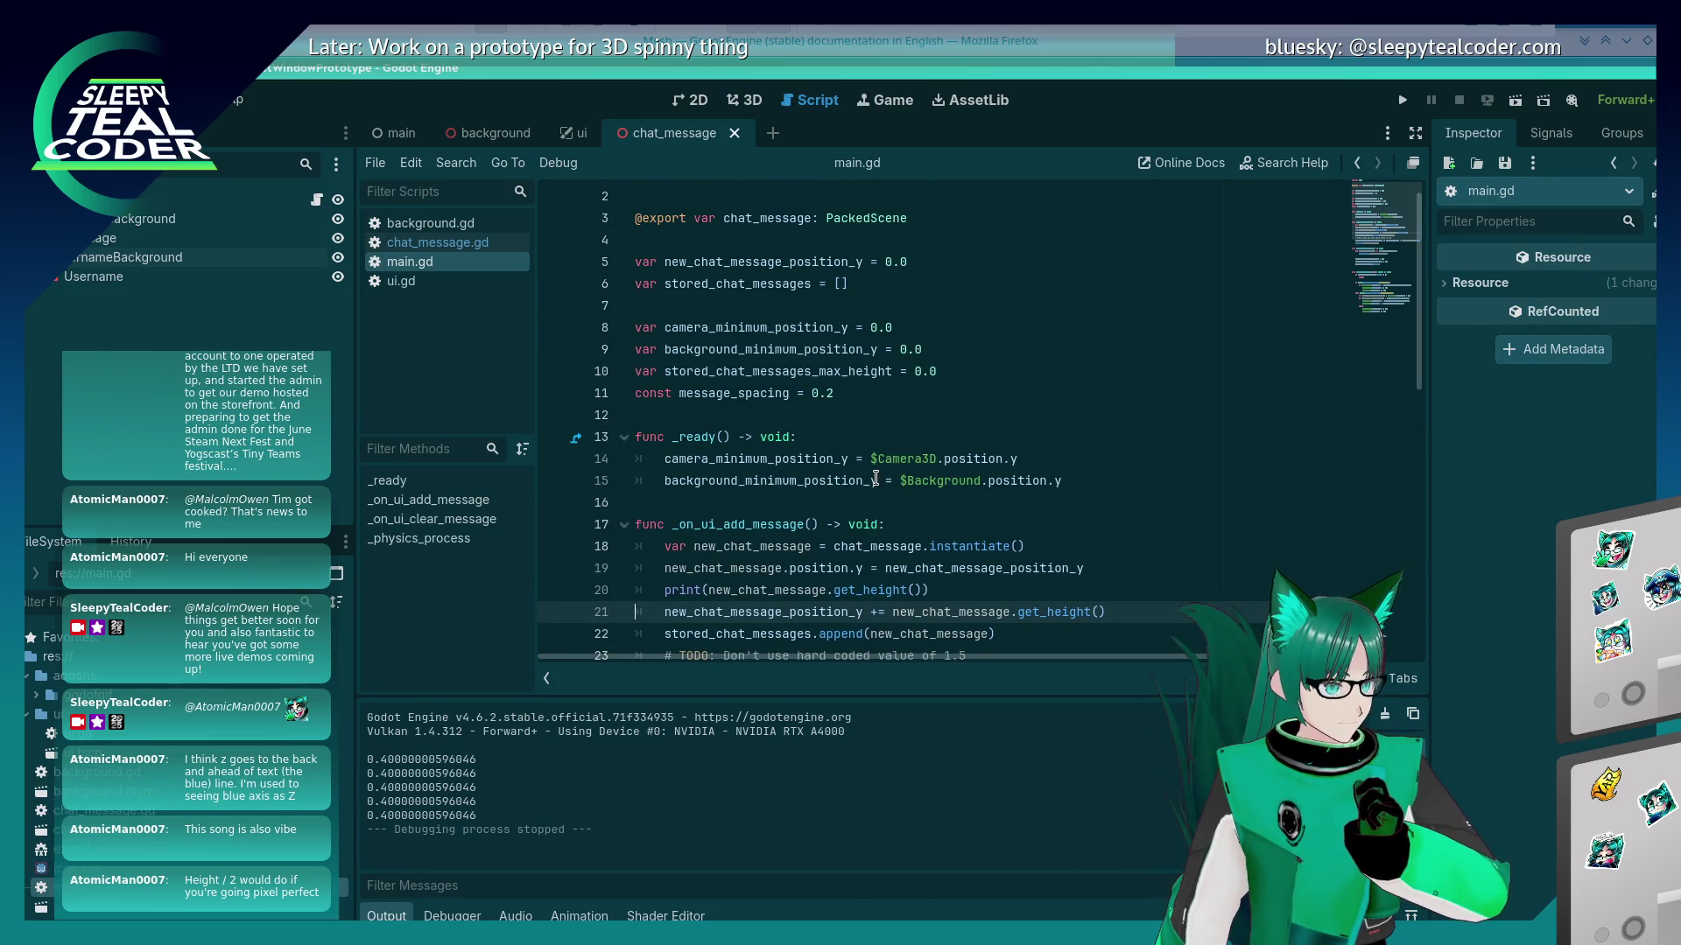
{"action": "mouse_move", "coordinate": [875, 479]}
{"action": "scroll", "coordinate": [810, 457], "scroll_direction": "down", "scroll_amount": 1}
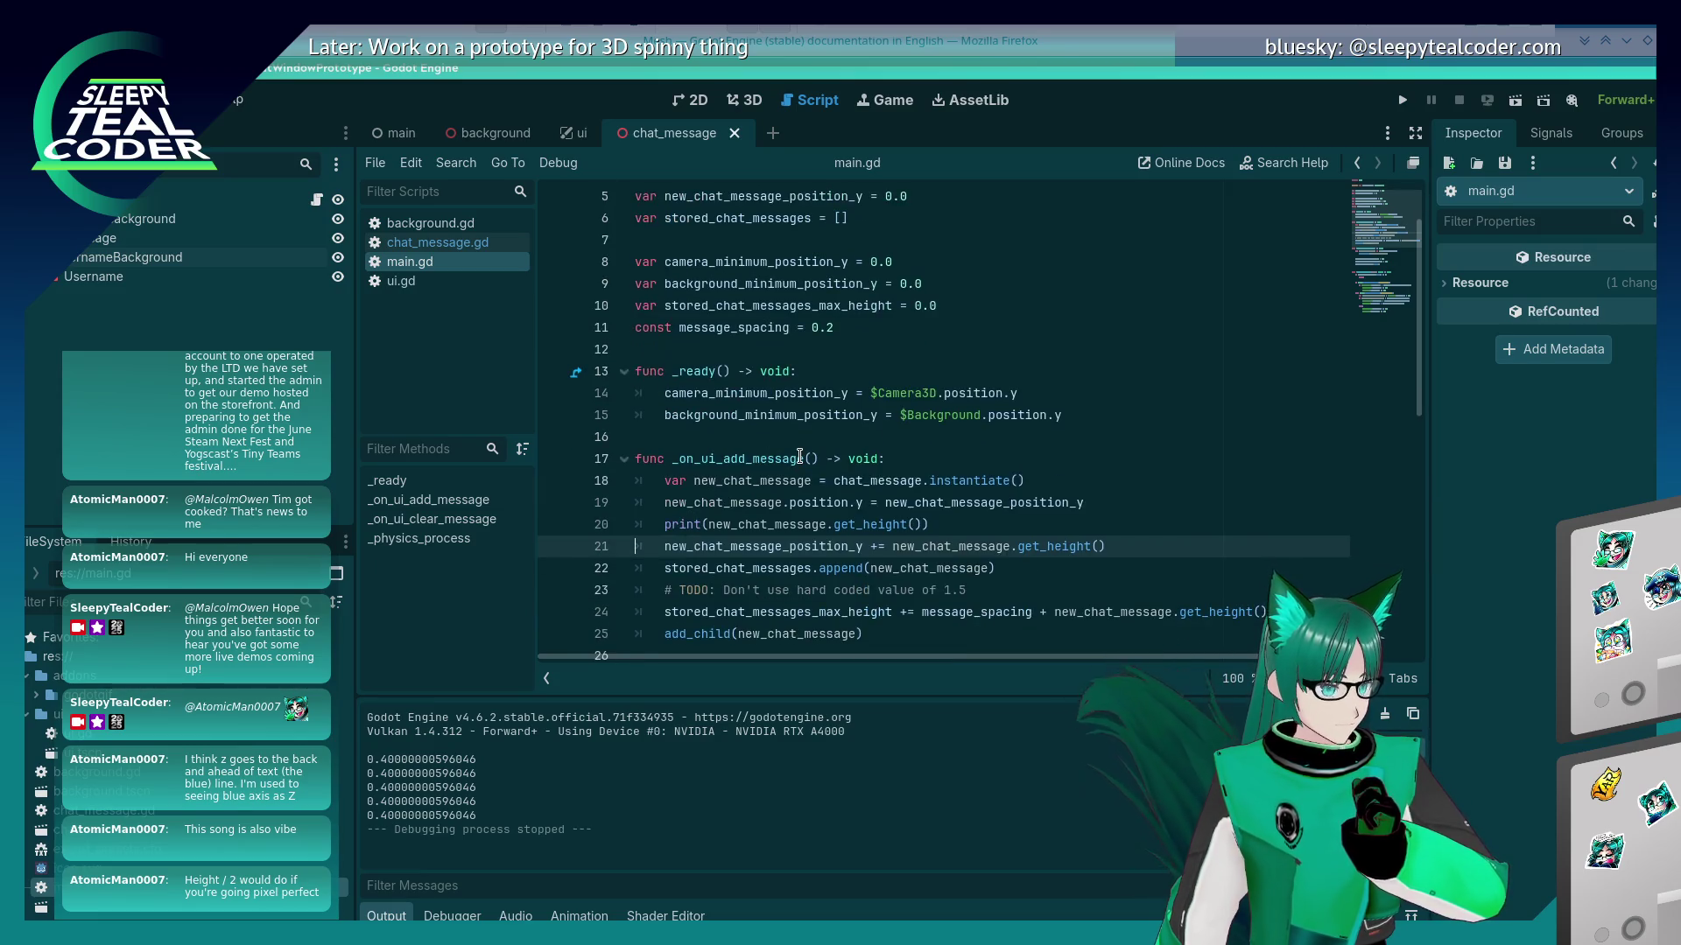
{"action": "scroll", "coordinate": [832, 437], "scroll_direction": "down", "scroll_amount": 2}
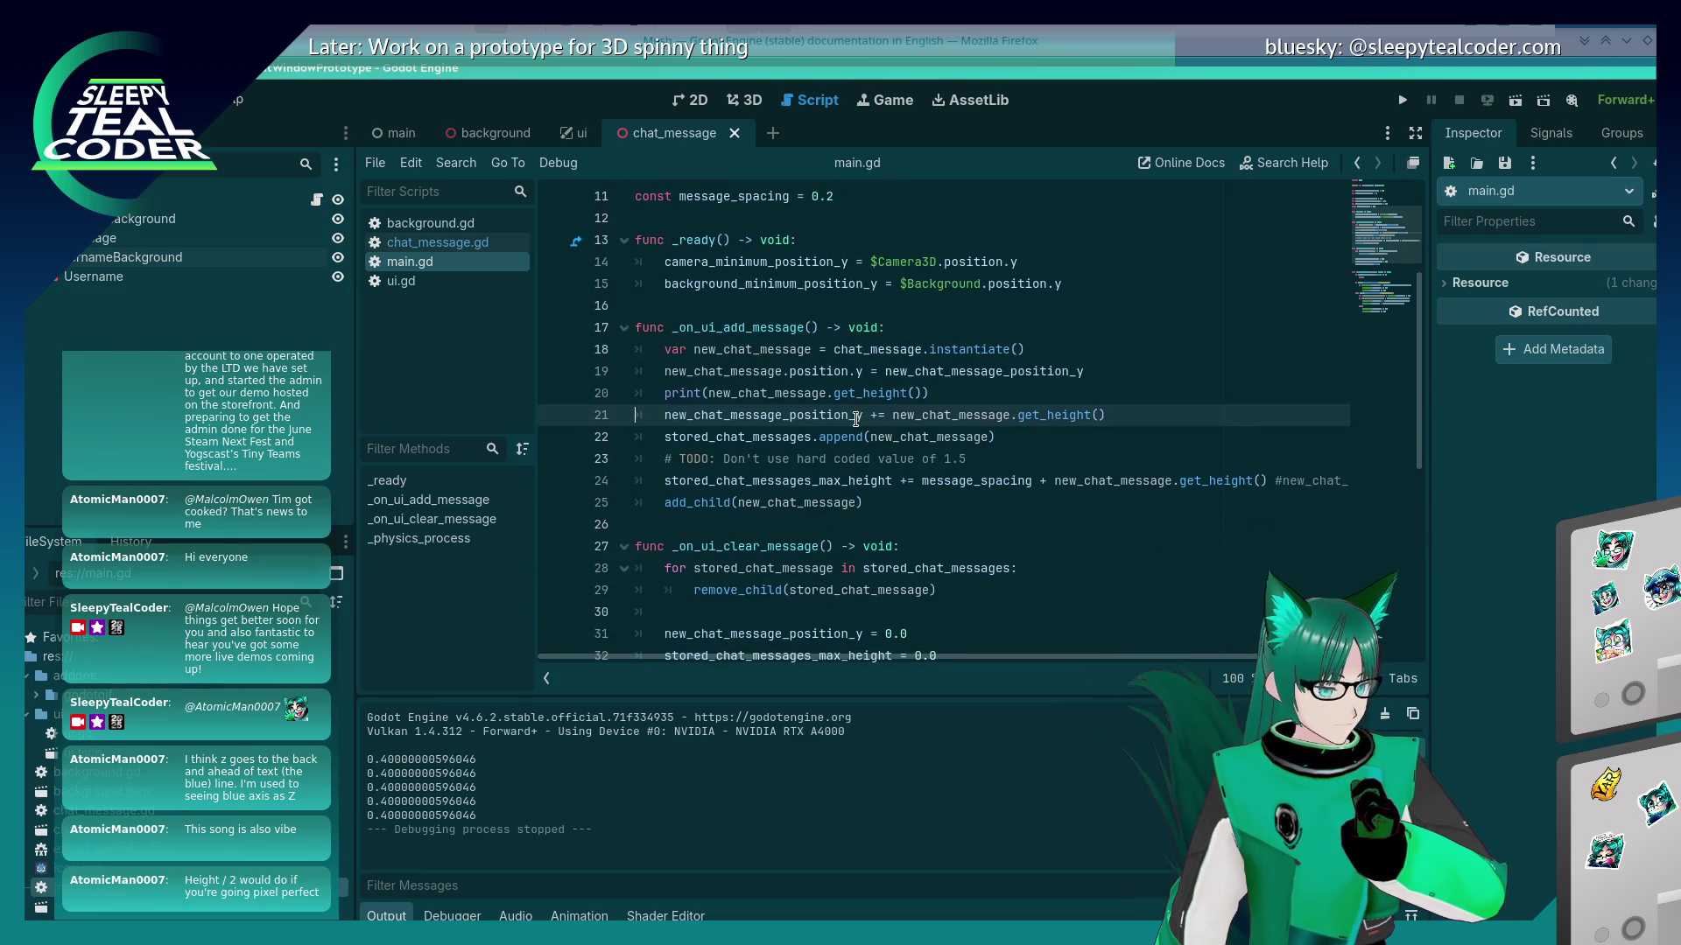
{"action": "scroll", "coordinate": [855, 419], "scroll_direction": "up", "scroll_amount": 1}
{"action": "mouse_move", "coordinate": [858, 413]}
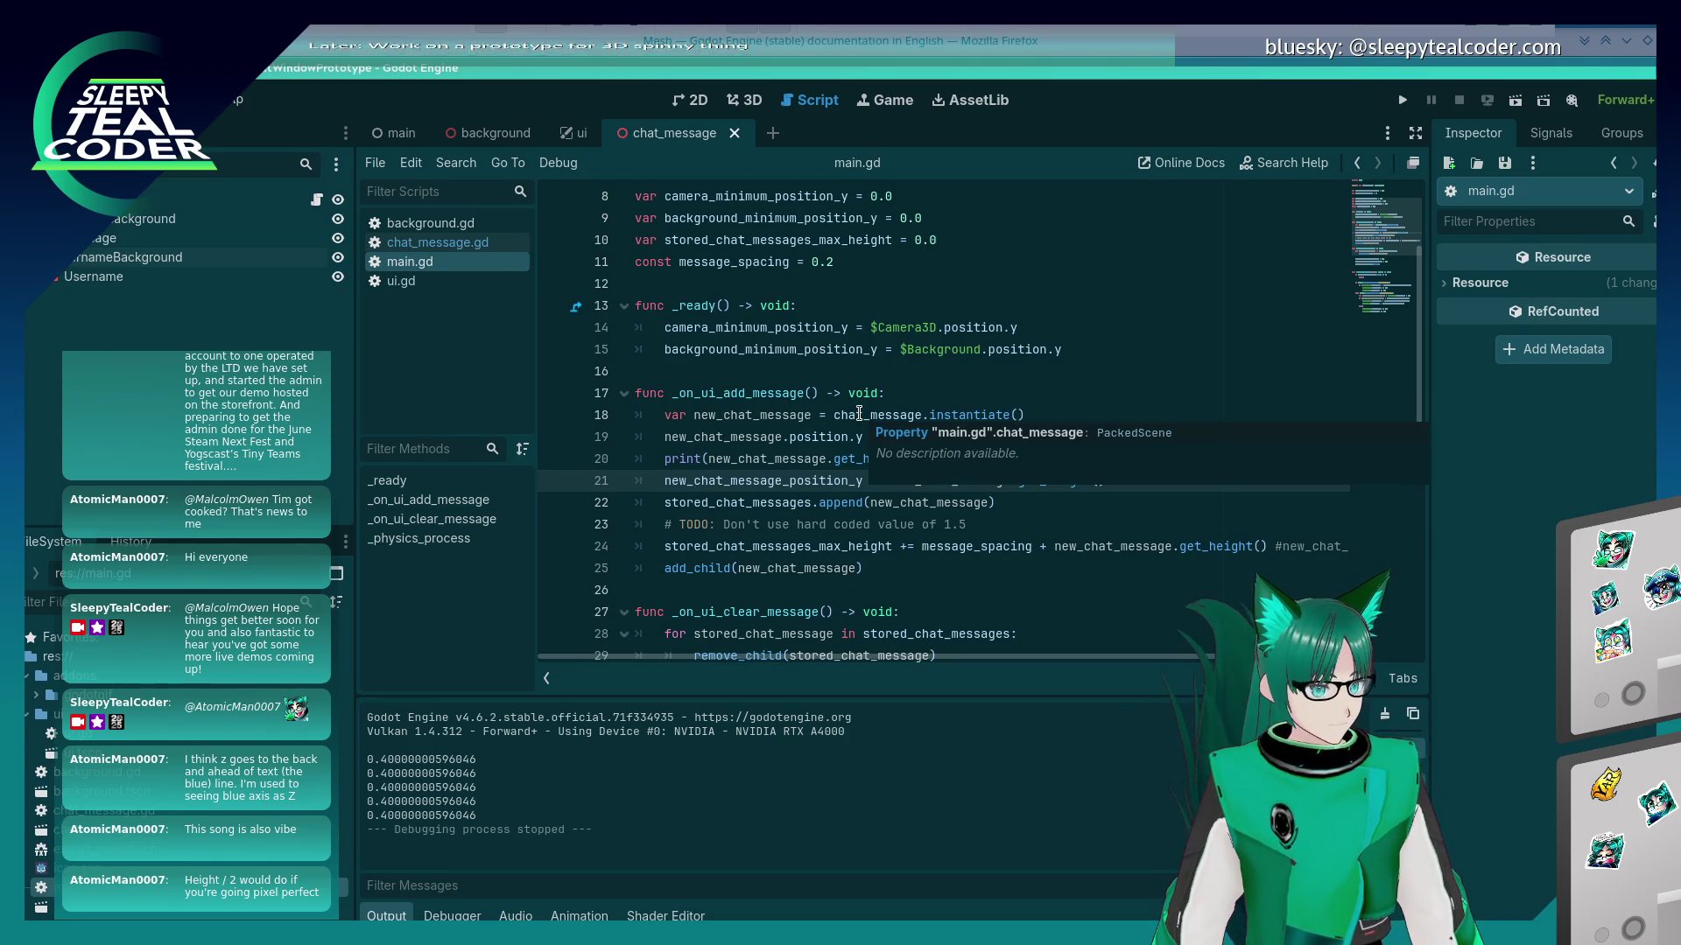
{"action": "scroll", "coordinate": [919, 368], "scroll_direction": "down", "scroll_amount": 2}
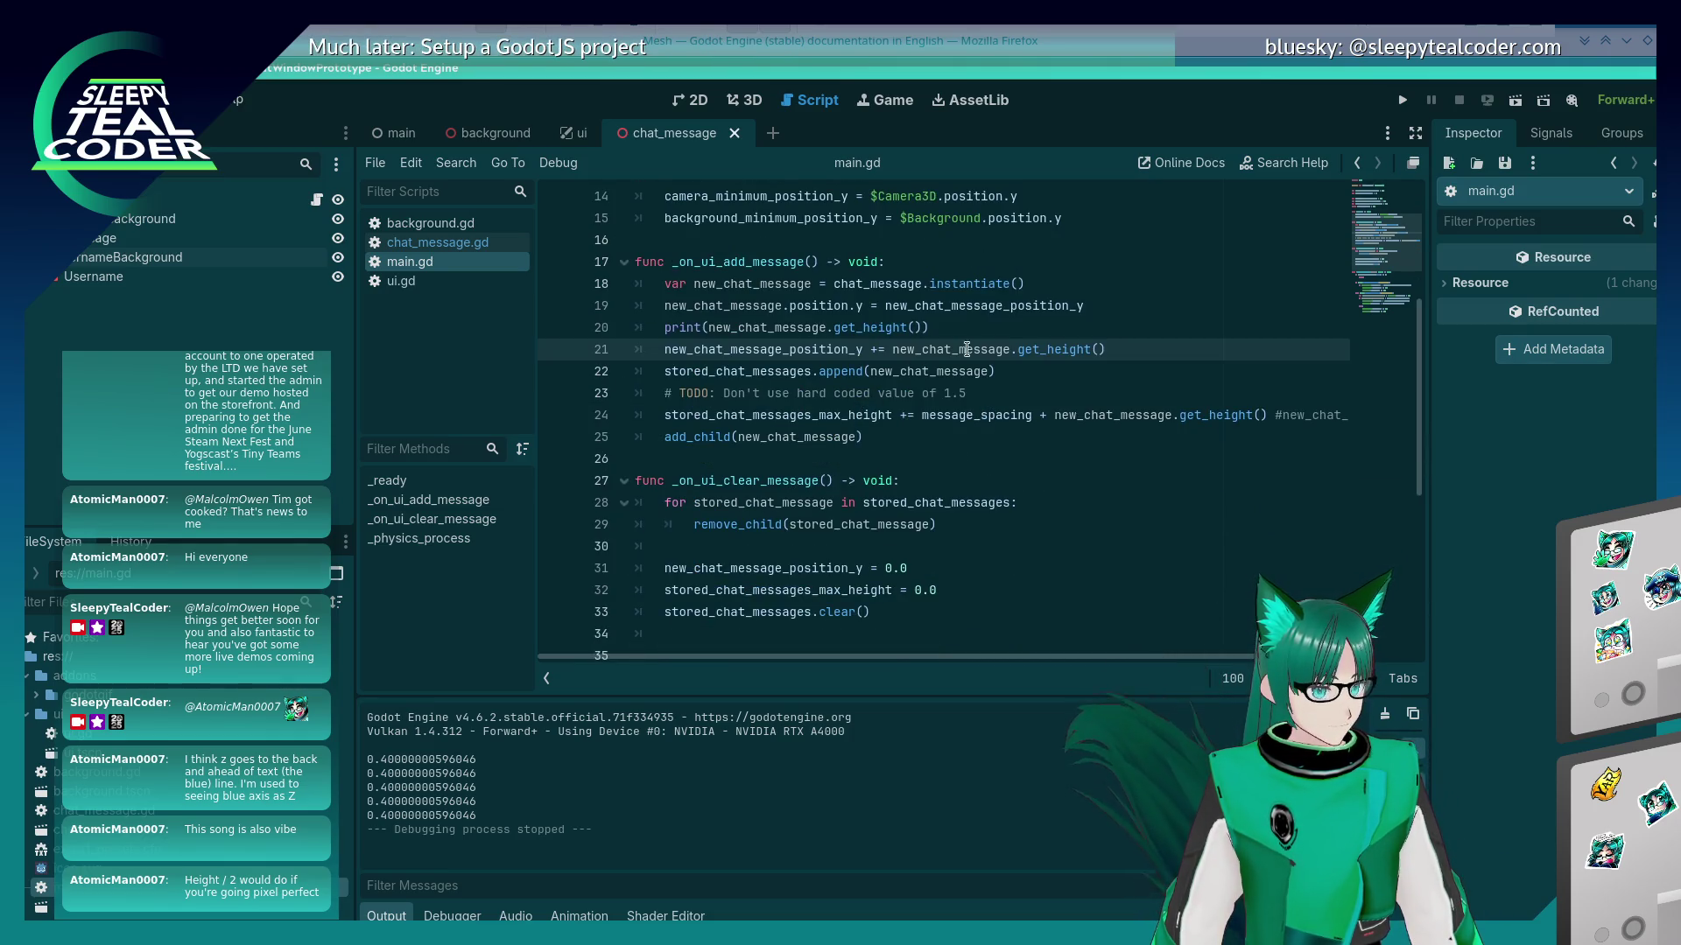
- Add 'new_chat_message.position.x = 0.1' below the position.y line, save main.gd and run the game
{"action": "left_click", "coordinate": [1014, 305]}
{"action": "key", "text": "Return"}
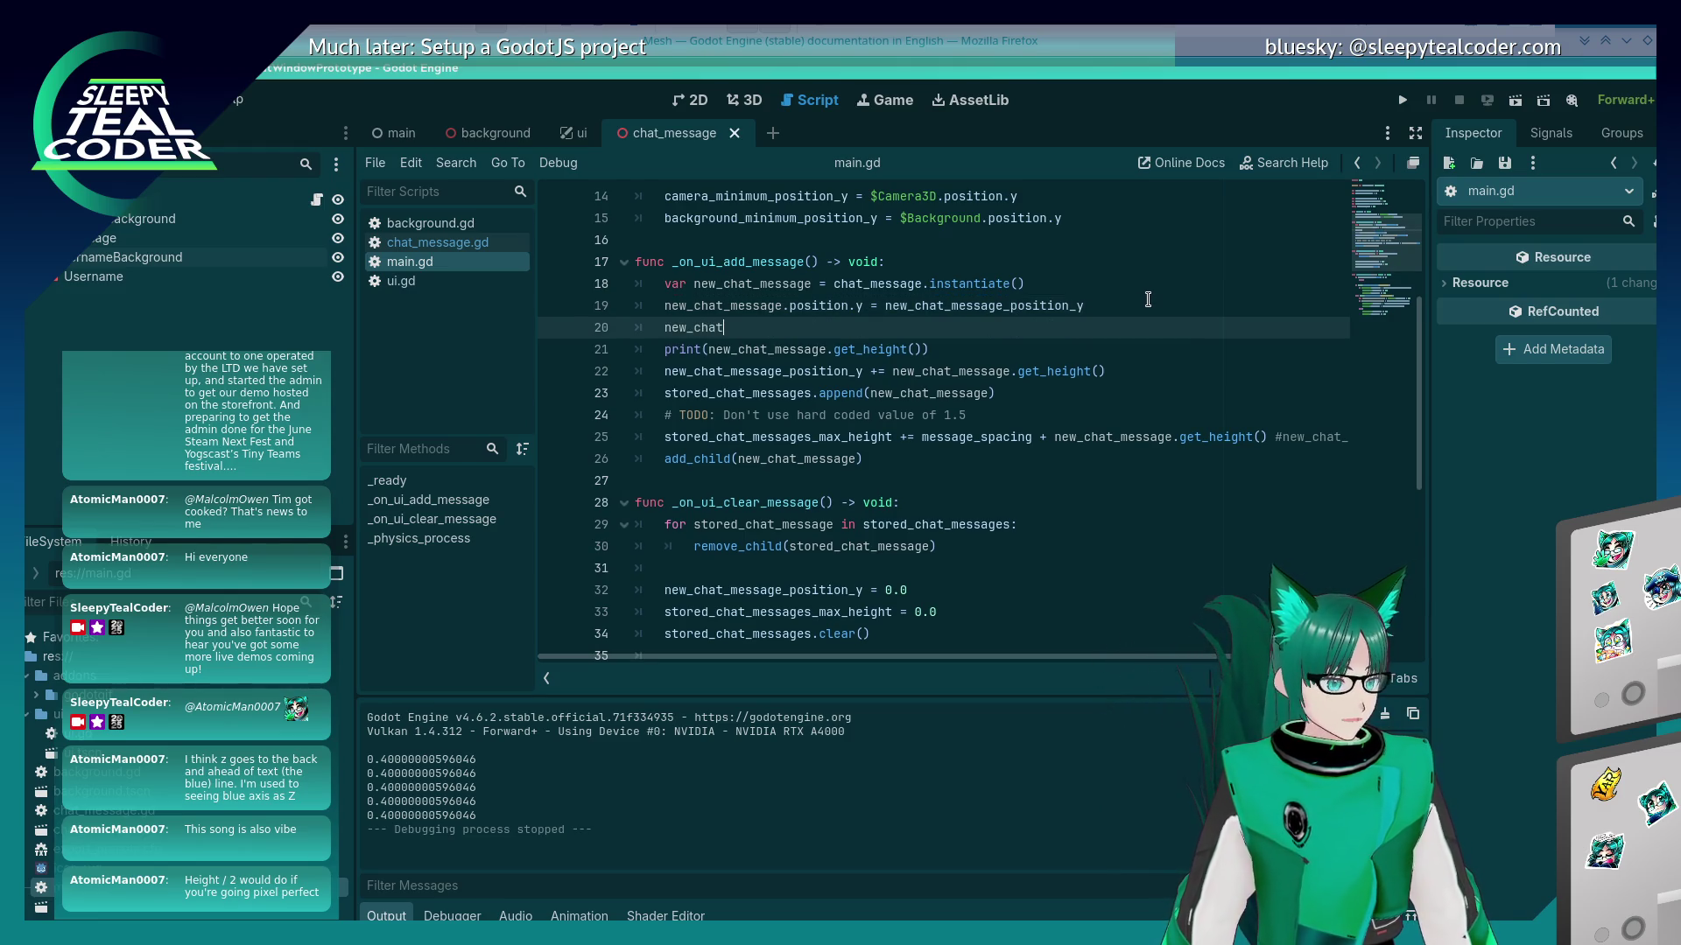
{"action": "type", "text": "_message.posi"}
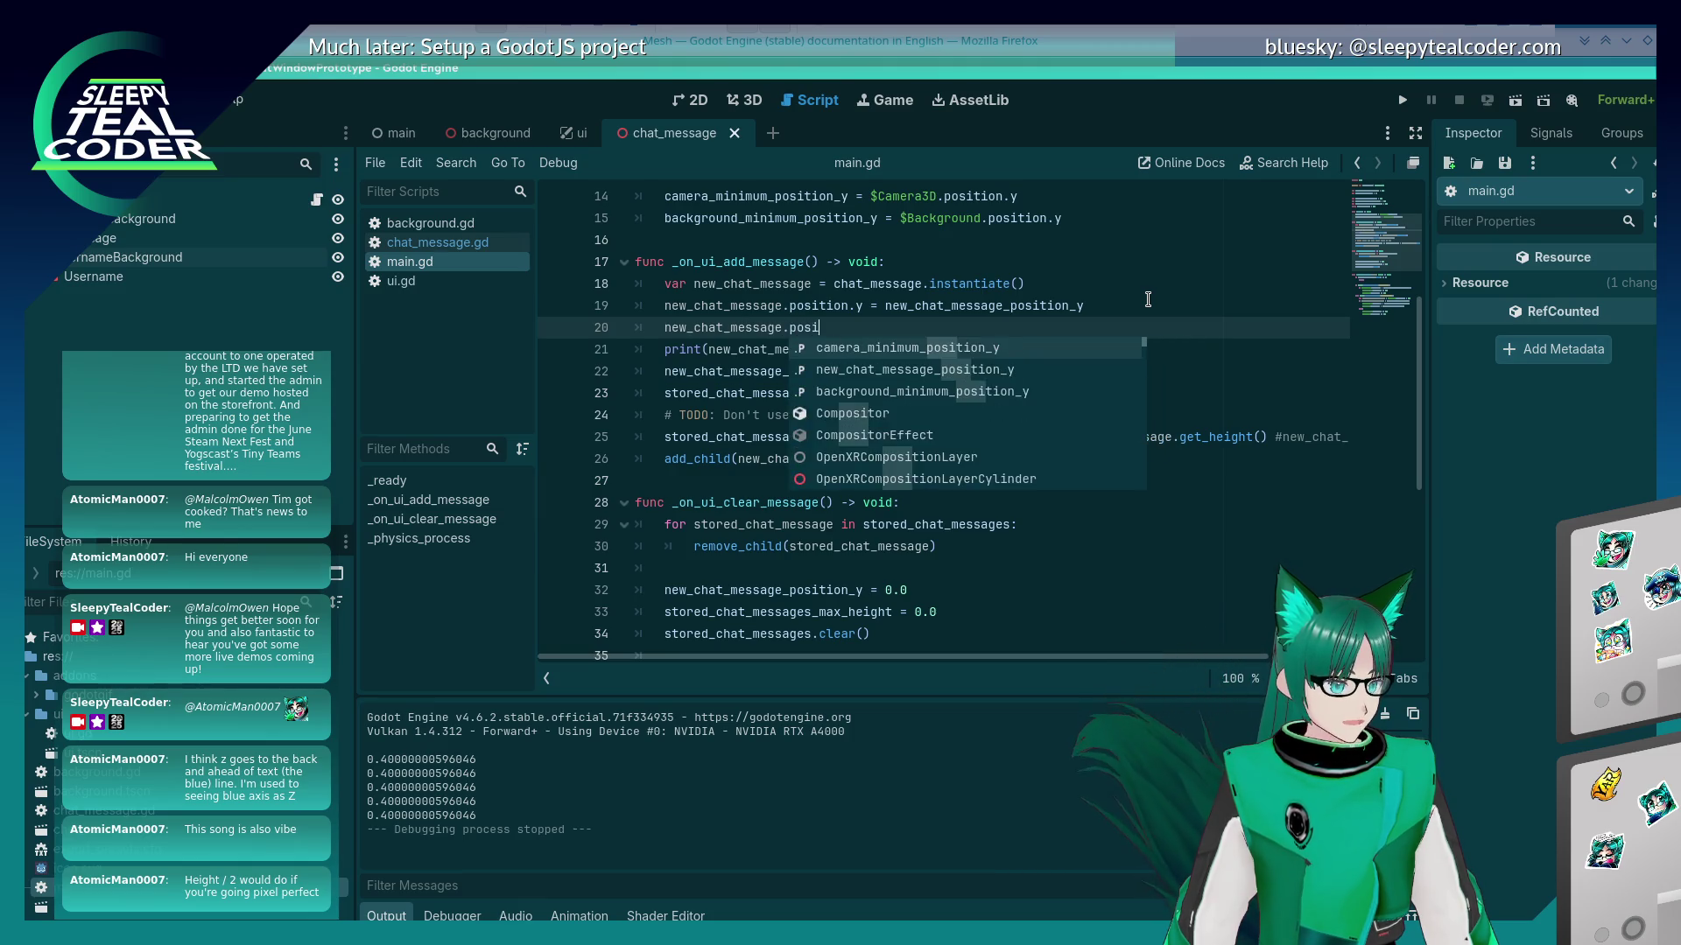
{"action": "type", "text": "tion.x = 0.1"}
{"action": "key", "text": "ctrl+s"}
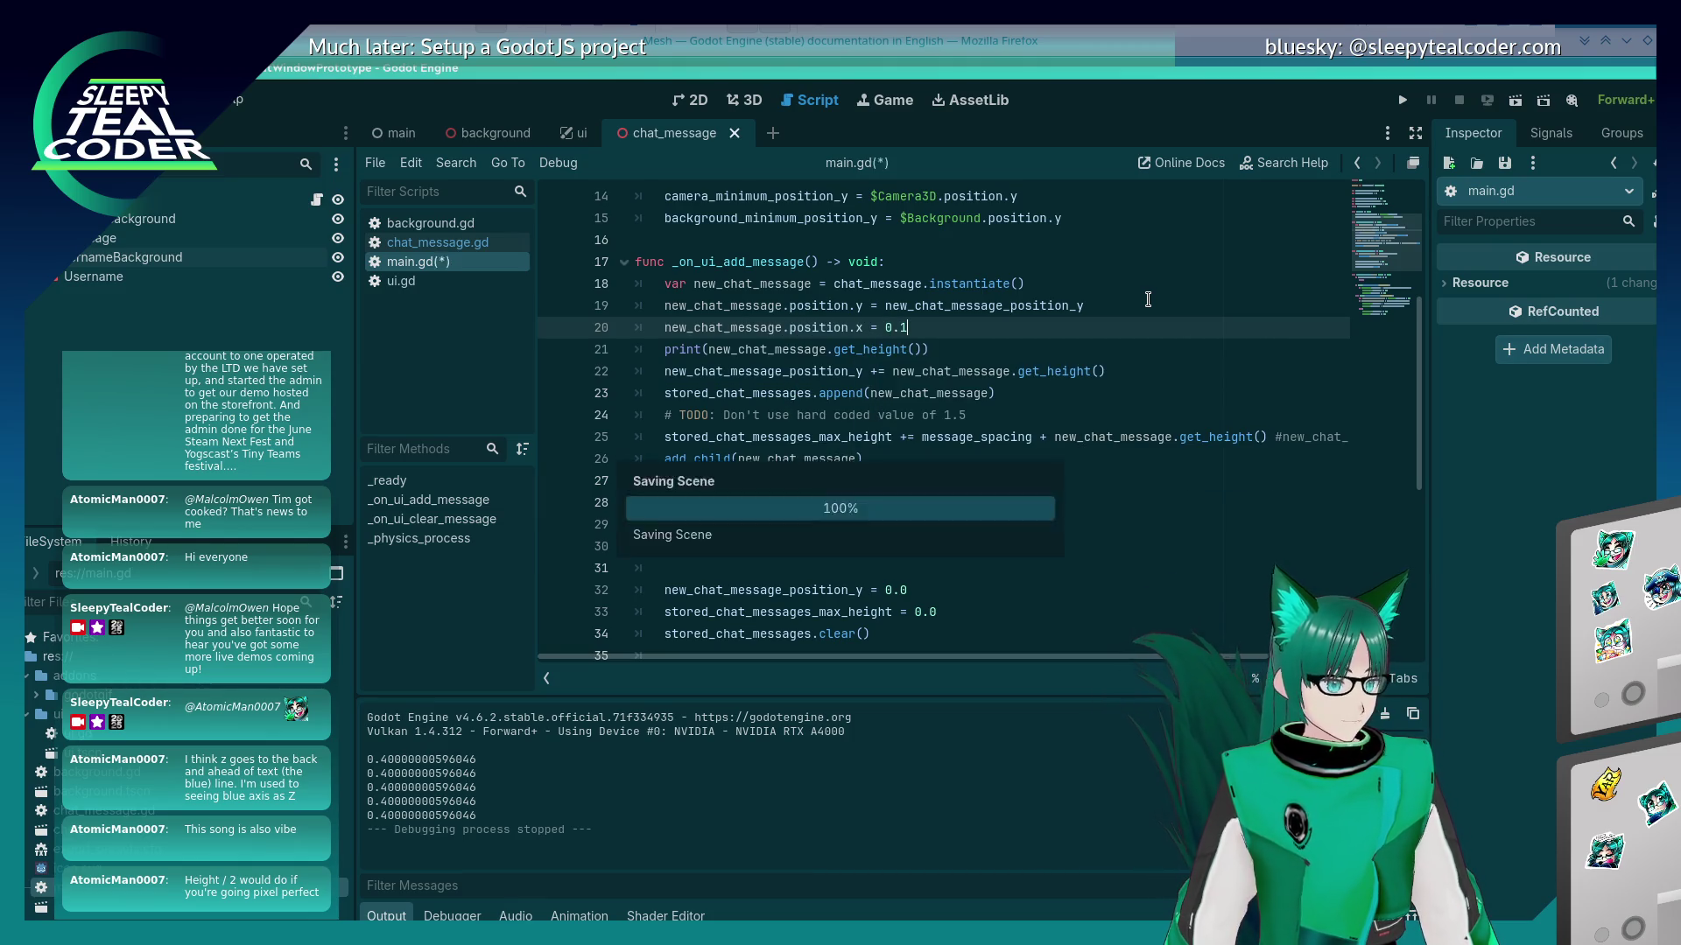
{"action": "left_click", "coordinate": [1402, 100]}
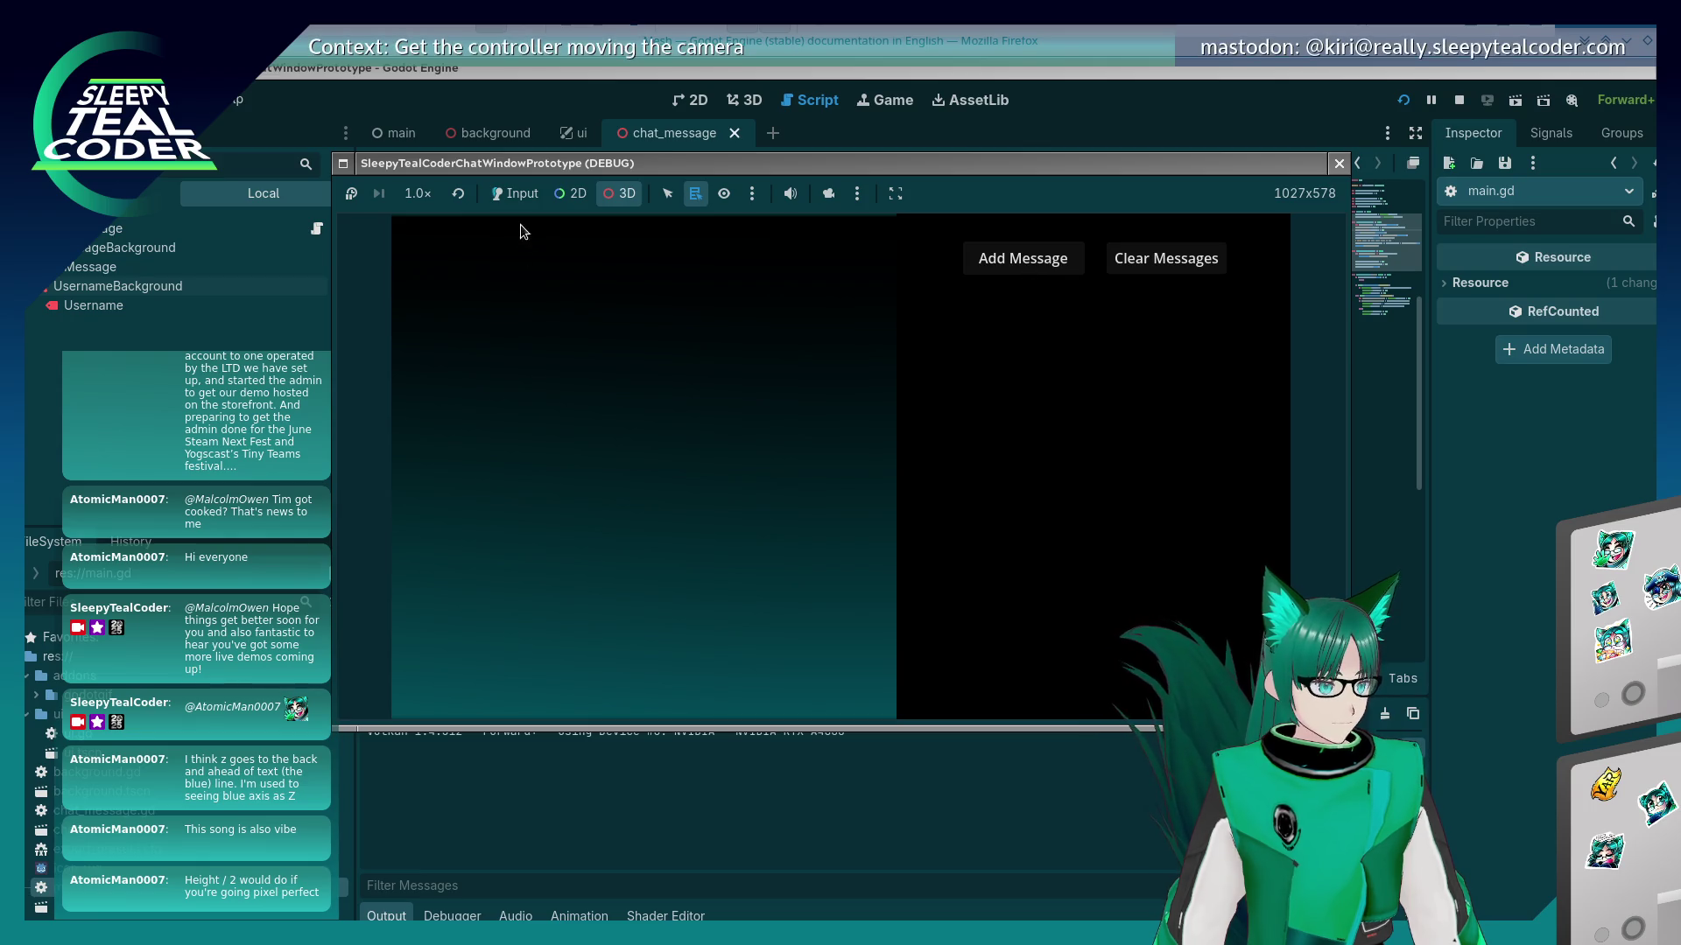
- Add several test messages to check the 0.1 x offset, then stop the game
{"action": "left_click", "coordinate": [516, 193]}
{"action": "left_click", "coordinate": [1040, 266]}
{"action": "double_click", "coordinate": [1040, 266]}
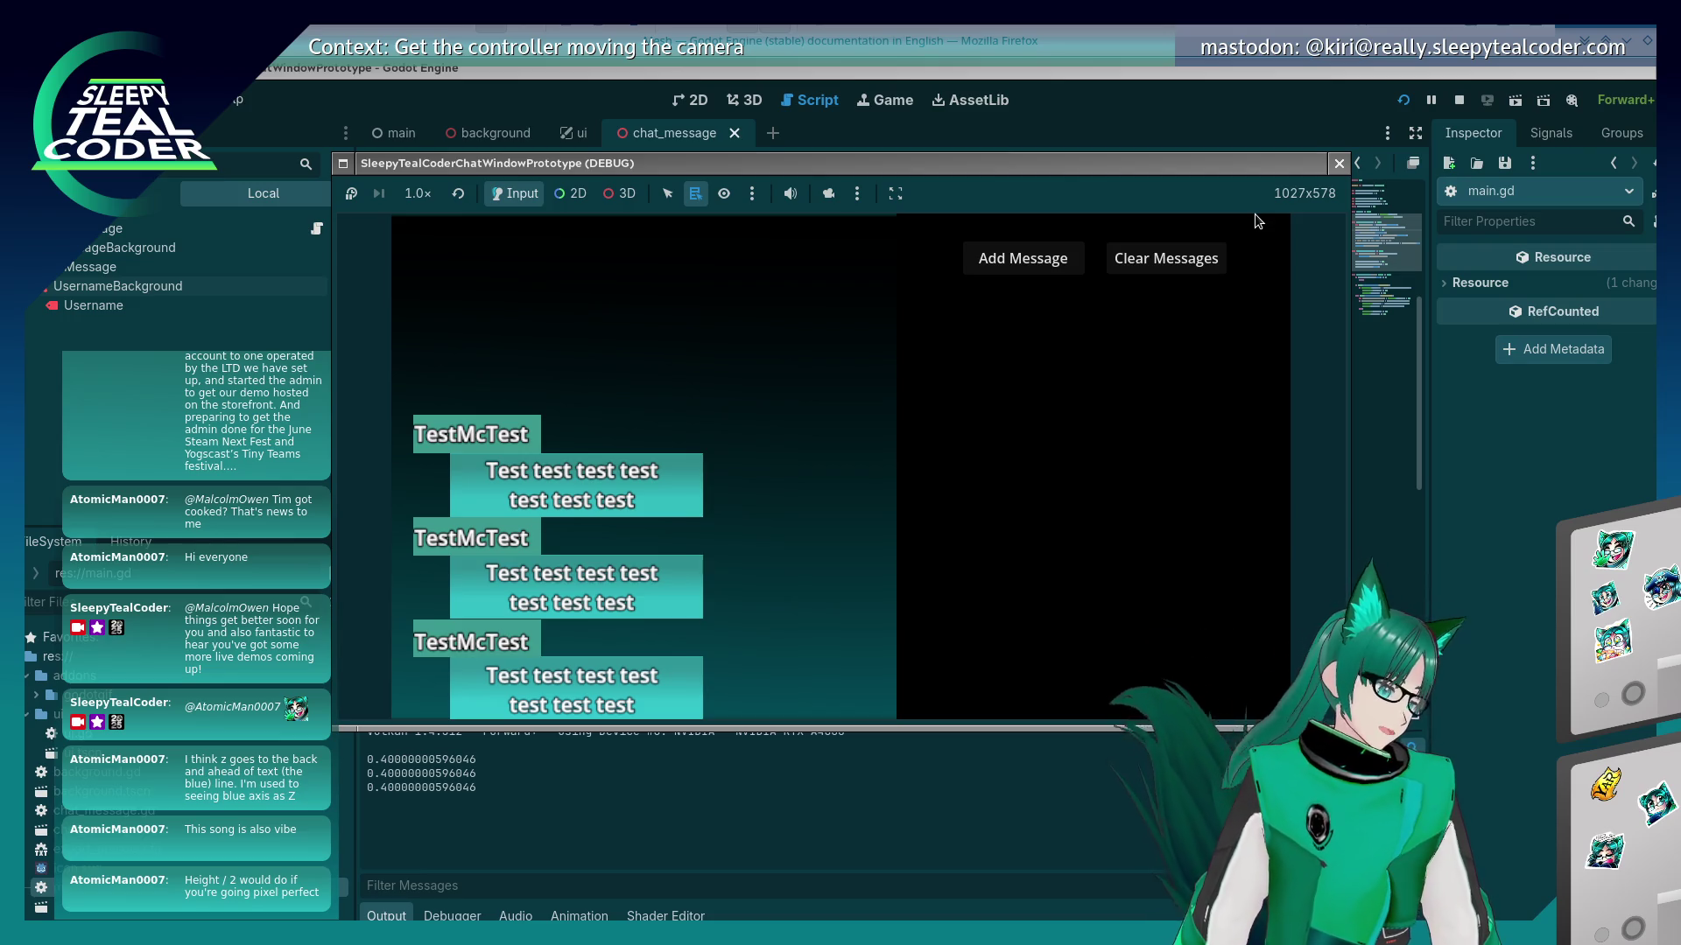
{"action": "left_click", "coordinate": [1338, 164]}
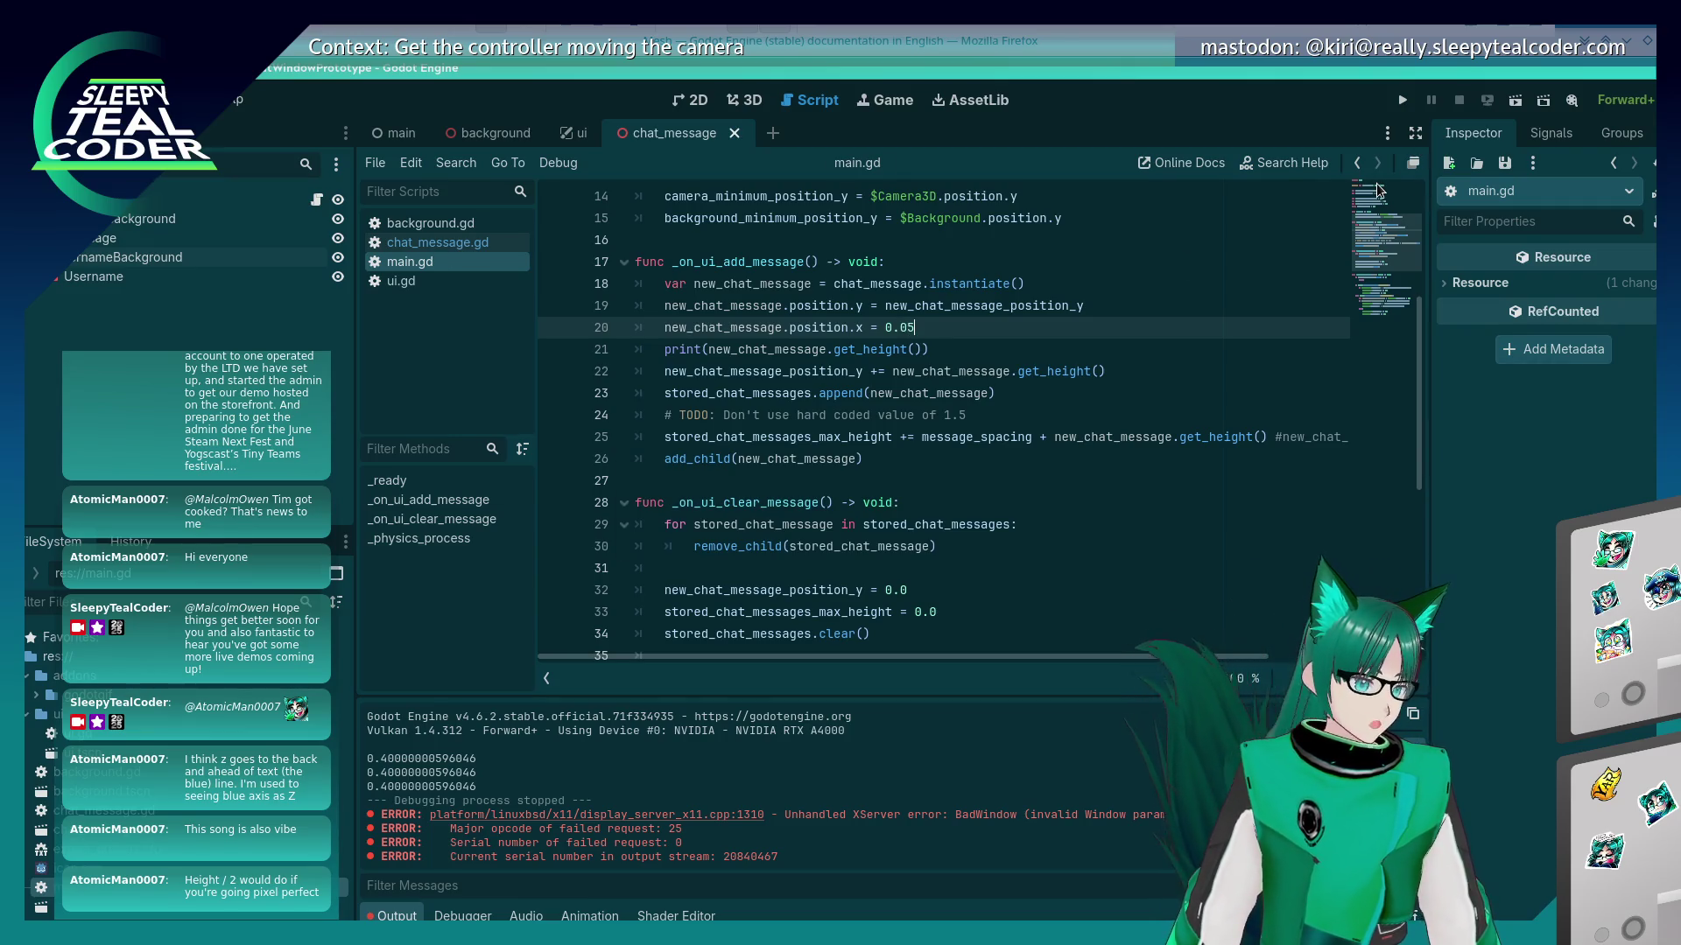
- Rerun with the 0.05 x offset, add three messages, view them through the editor camera, and close the game
{"action": "left_click", "coordinate": [1410, 103]}
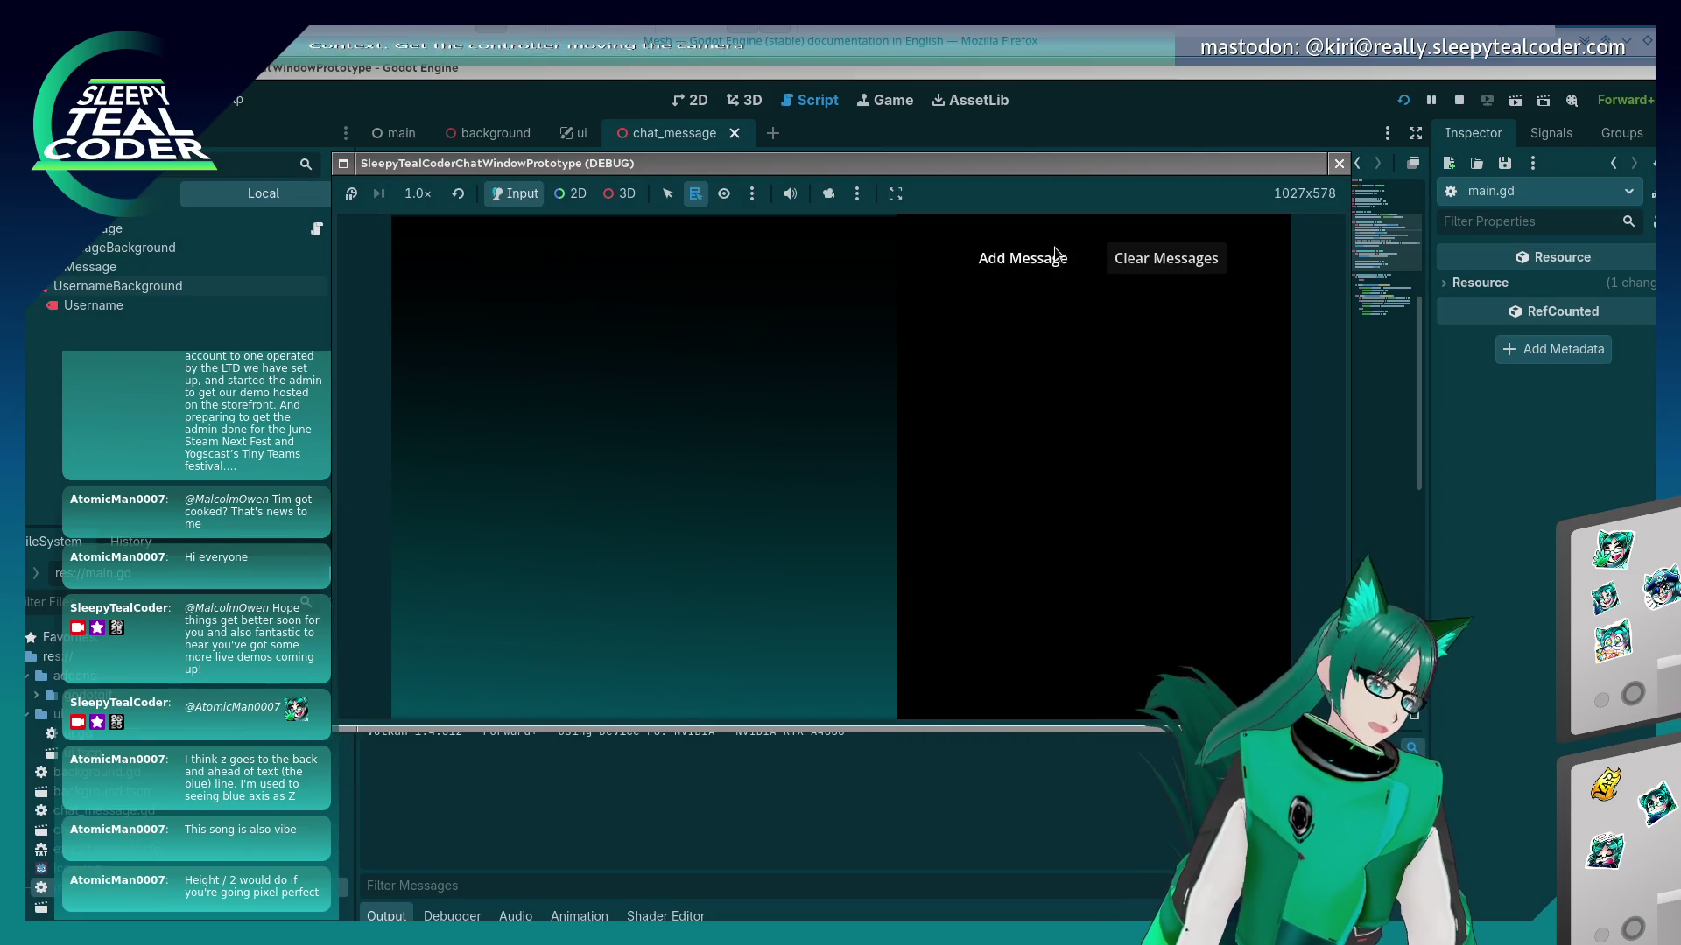
{"action": "left_click", "coordinate": [1041, 258]}
{"action": "left_click", "coordinate": [1046, 258]}
{"action": "left_click", "coordinate": [1048, 258]}
{"action": "left_click", "coordinate": [1047, 257]}
{"action": "left_click", "coordinate": [1047, 257]}
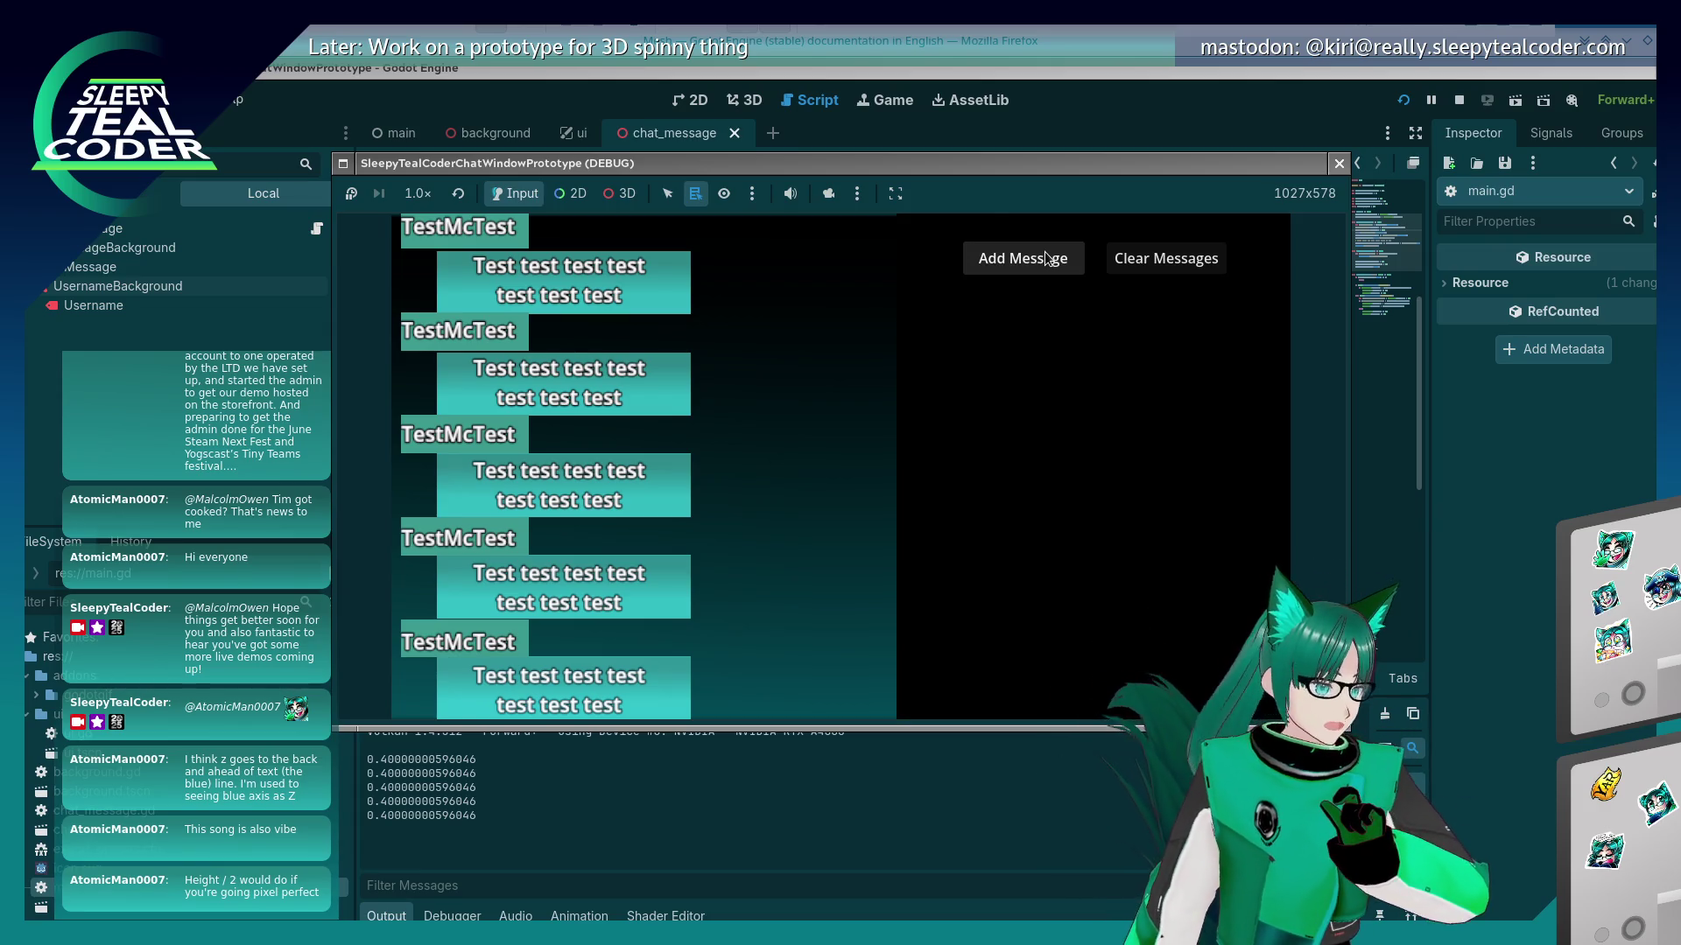
{"action": "left_click", "coordinate": [828, 193]}
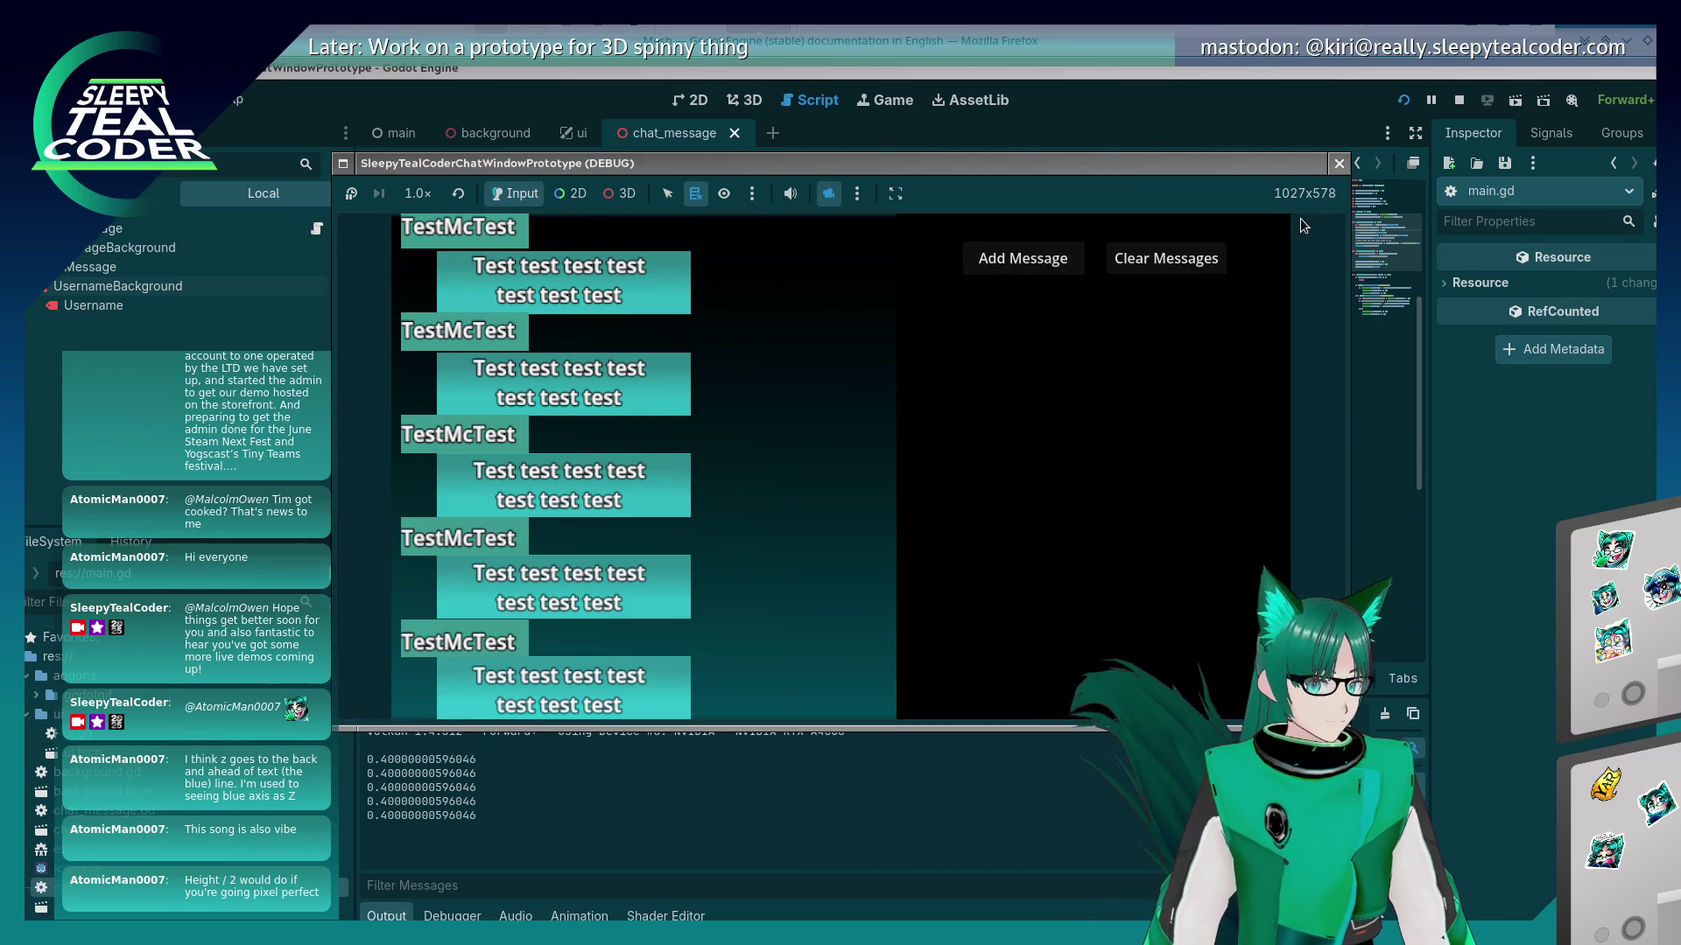
{"action": "left_click", "coordinate": [1338, 165]}
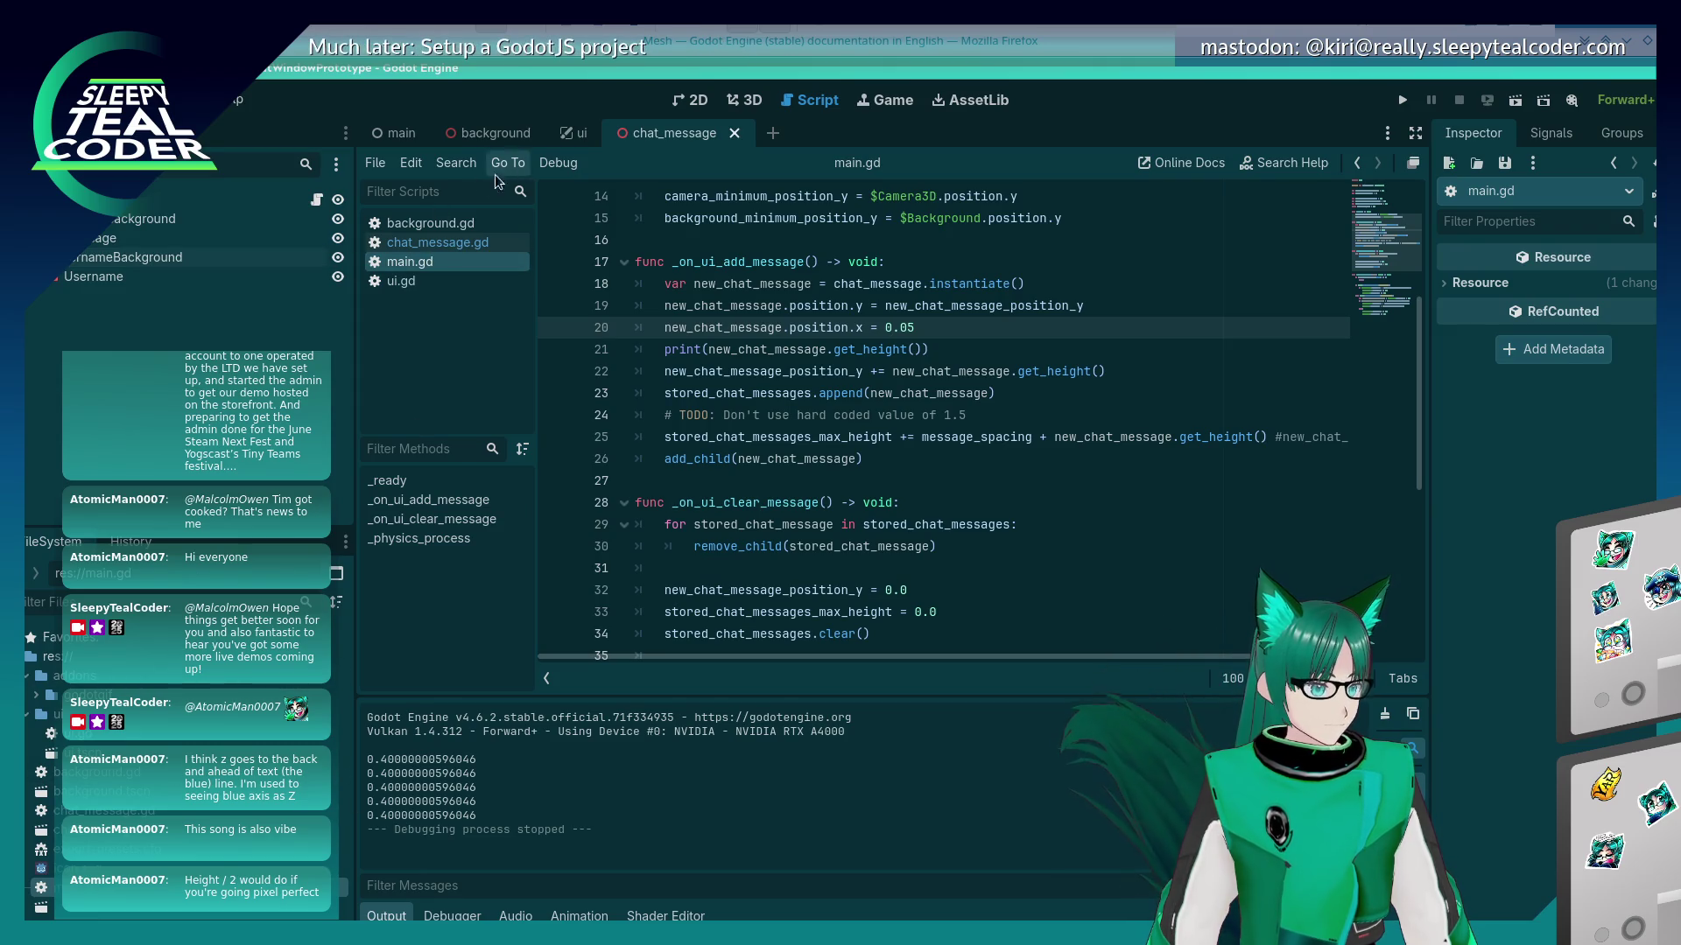
- In the main scene, set Camera3D's projection to Orthogonal and run the game
{"action": "left_click", "coordinate": [398, 133]}
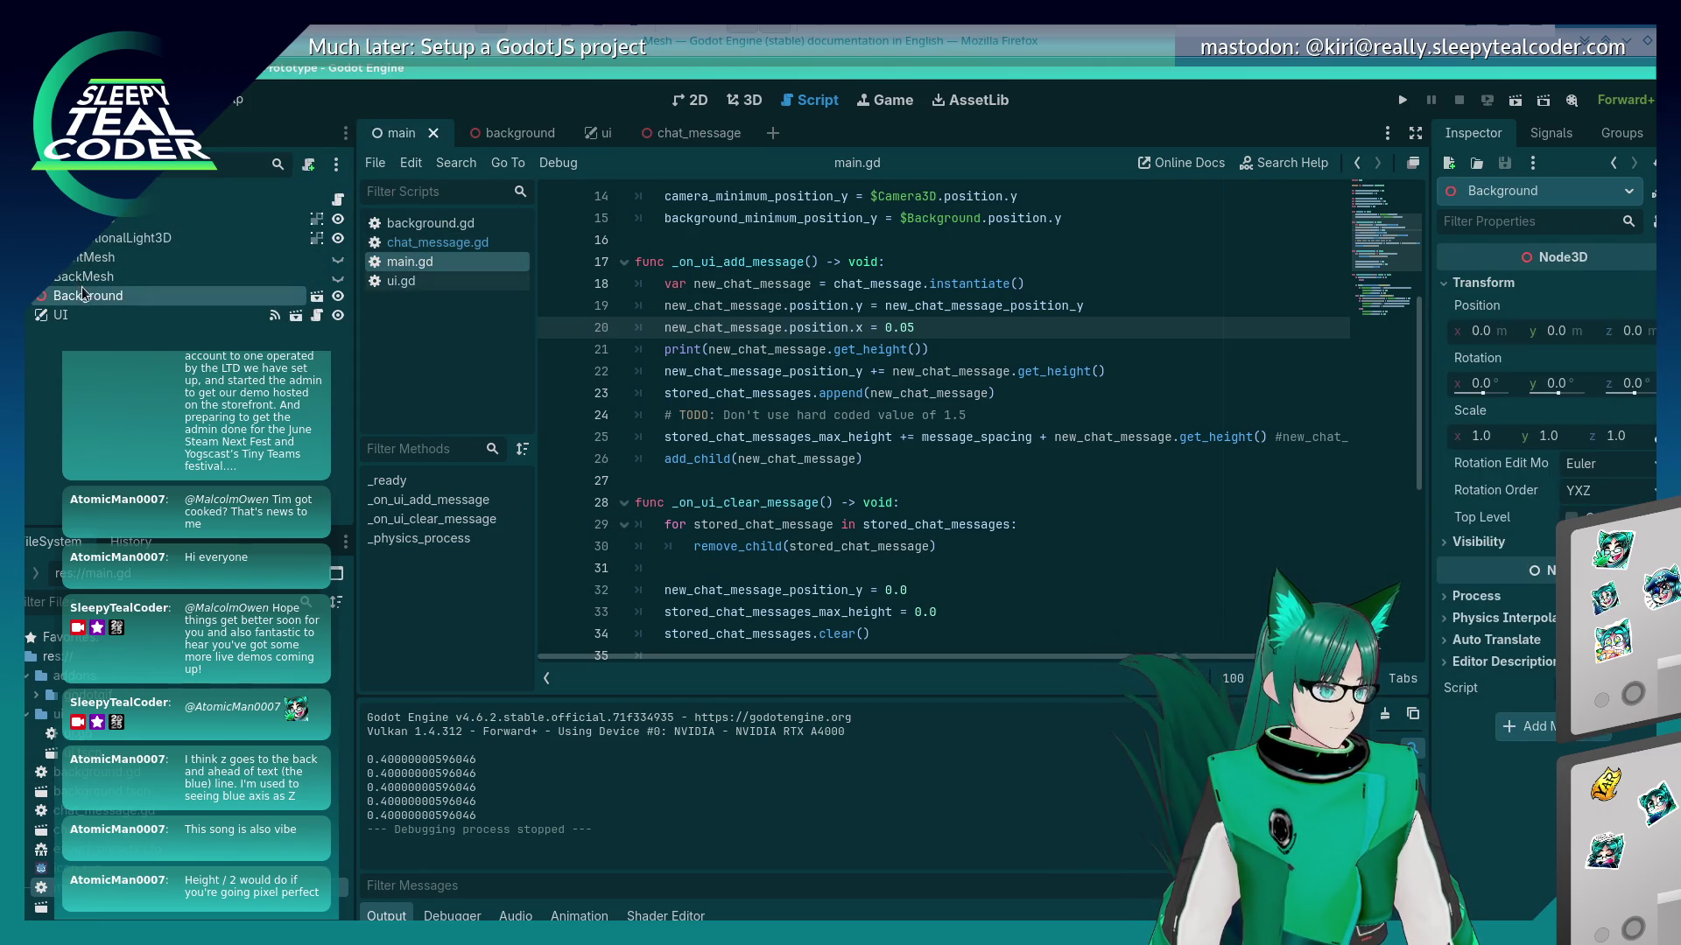
{"action": "left_click", "coordinate": [219, 219]}
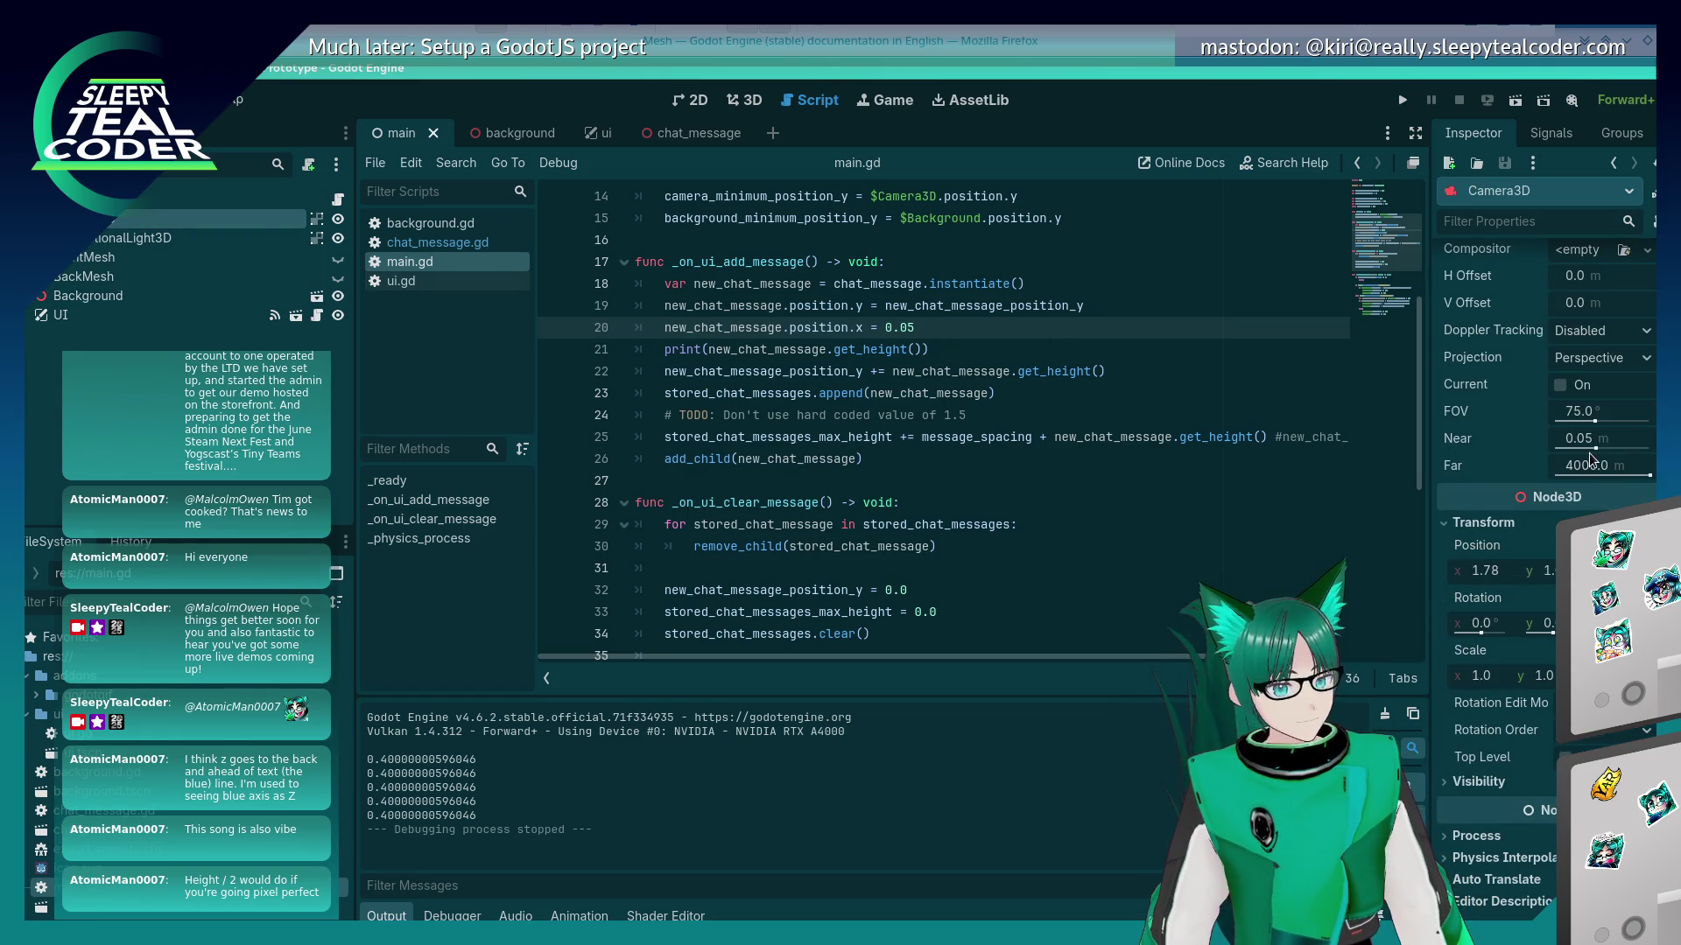
{"action": "left_click", "coordinate": [1613, 362]}
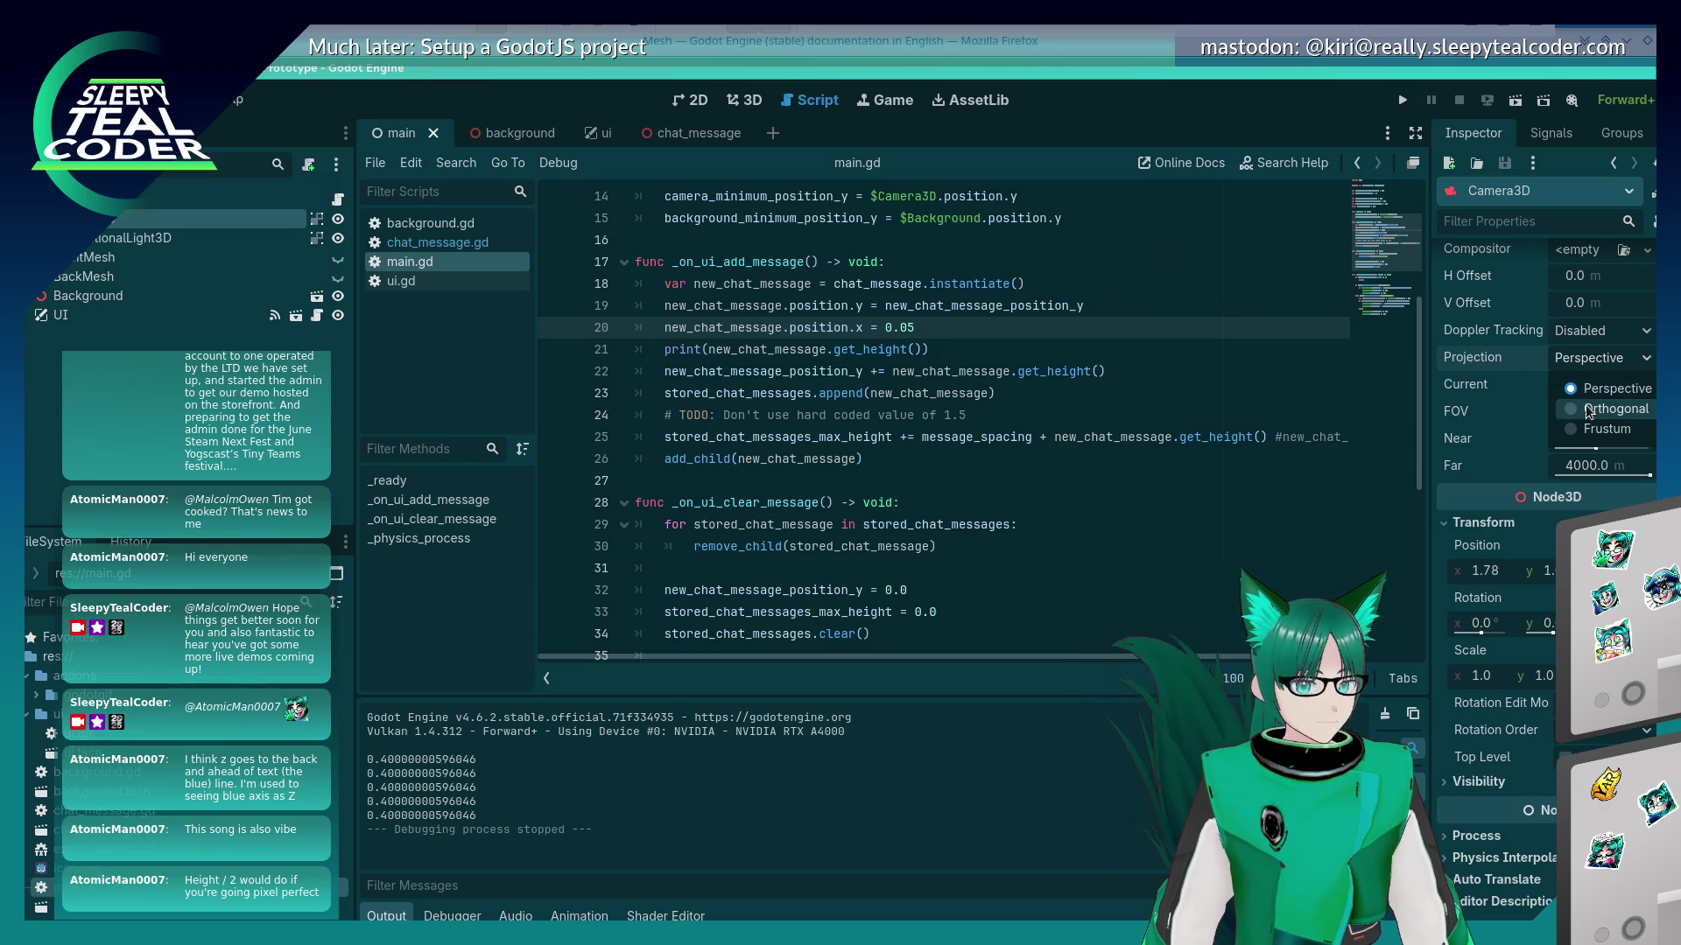
{"action": "left_click", "coordinate": [1615, 409]}
{"action": "left_click", "coordinate": [1403, 99]}
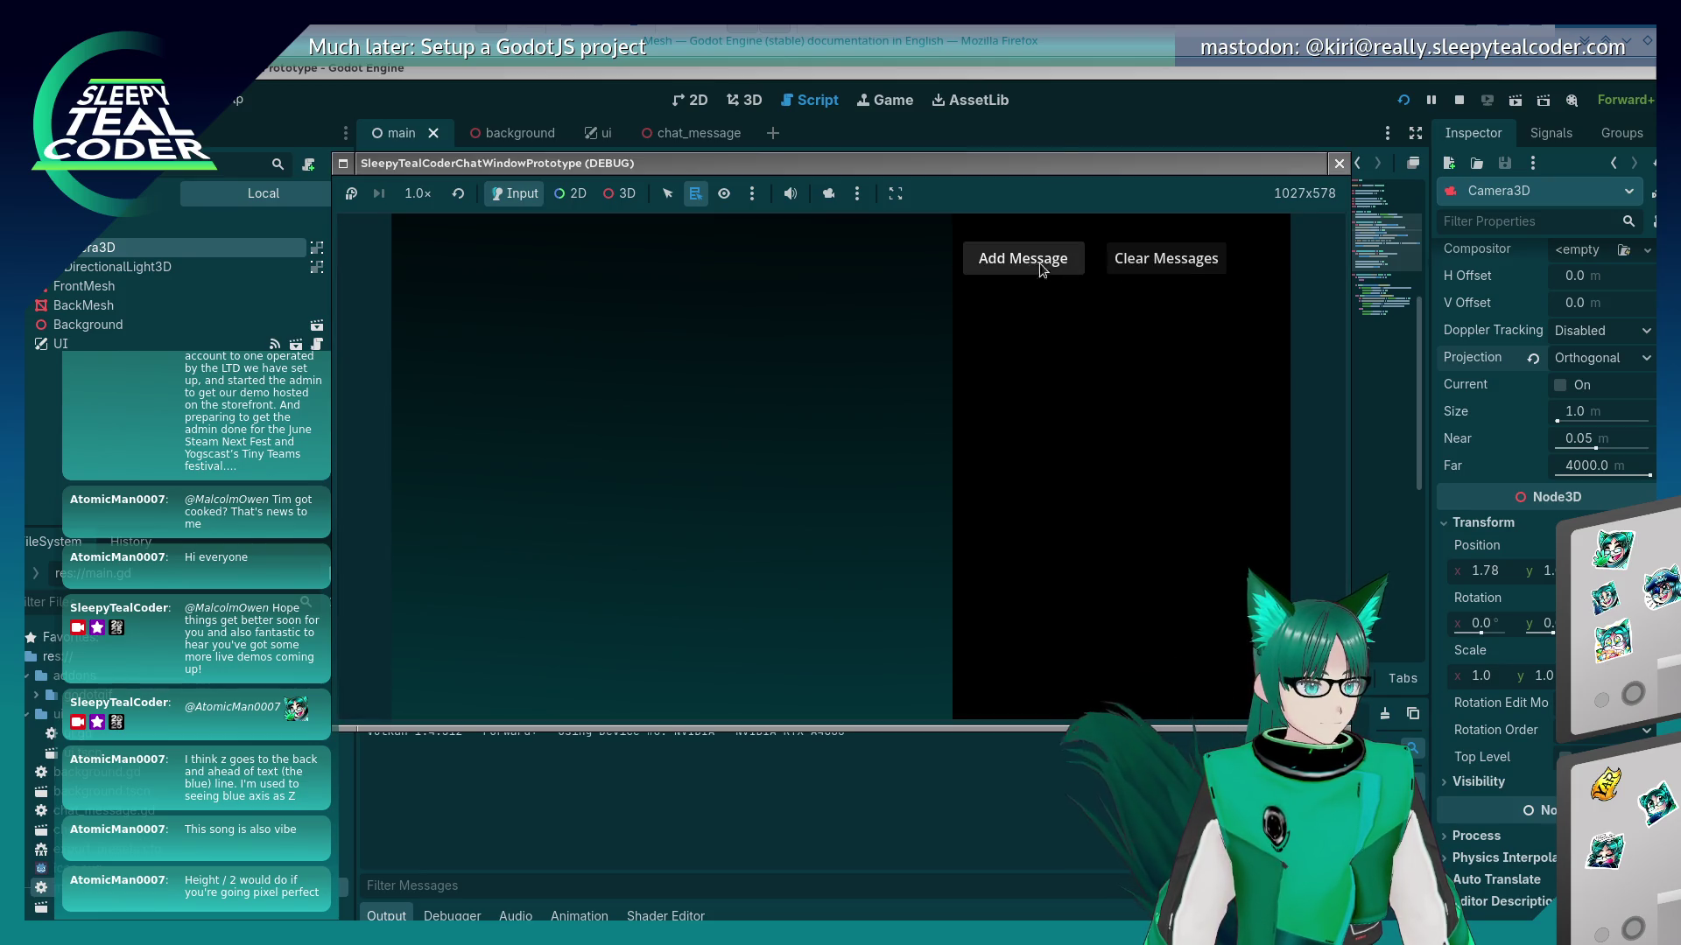
- Add two test messages, stop the game, switch the projection to Frustum and run again
{"action": "left_click", "coordinate": [1029, 265]}
{"action": "left_click", "coordinate": [1029, 265]}
{"action": "left_click", "coordinate": [1029, 265]}
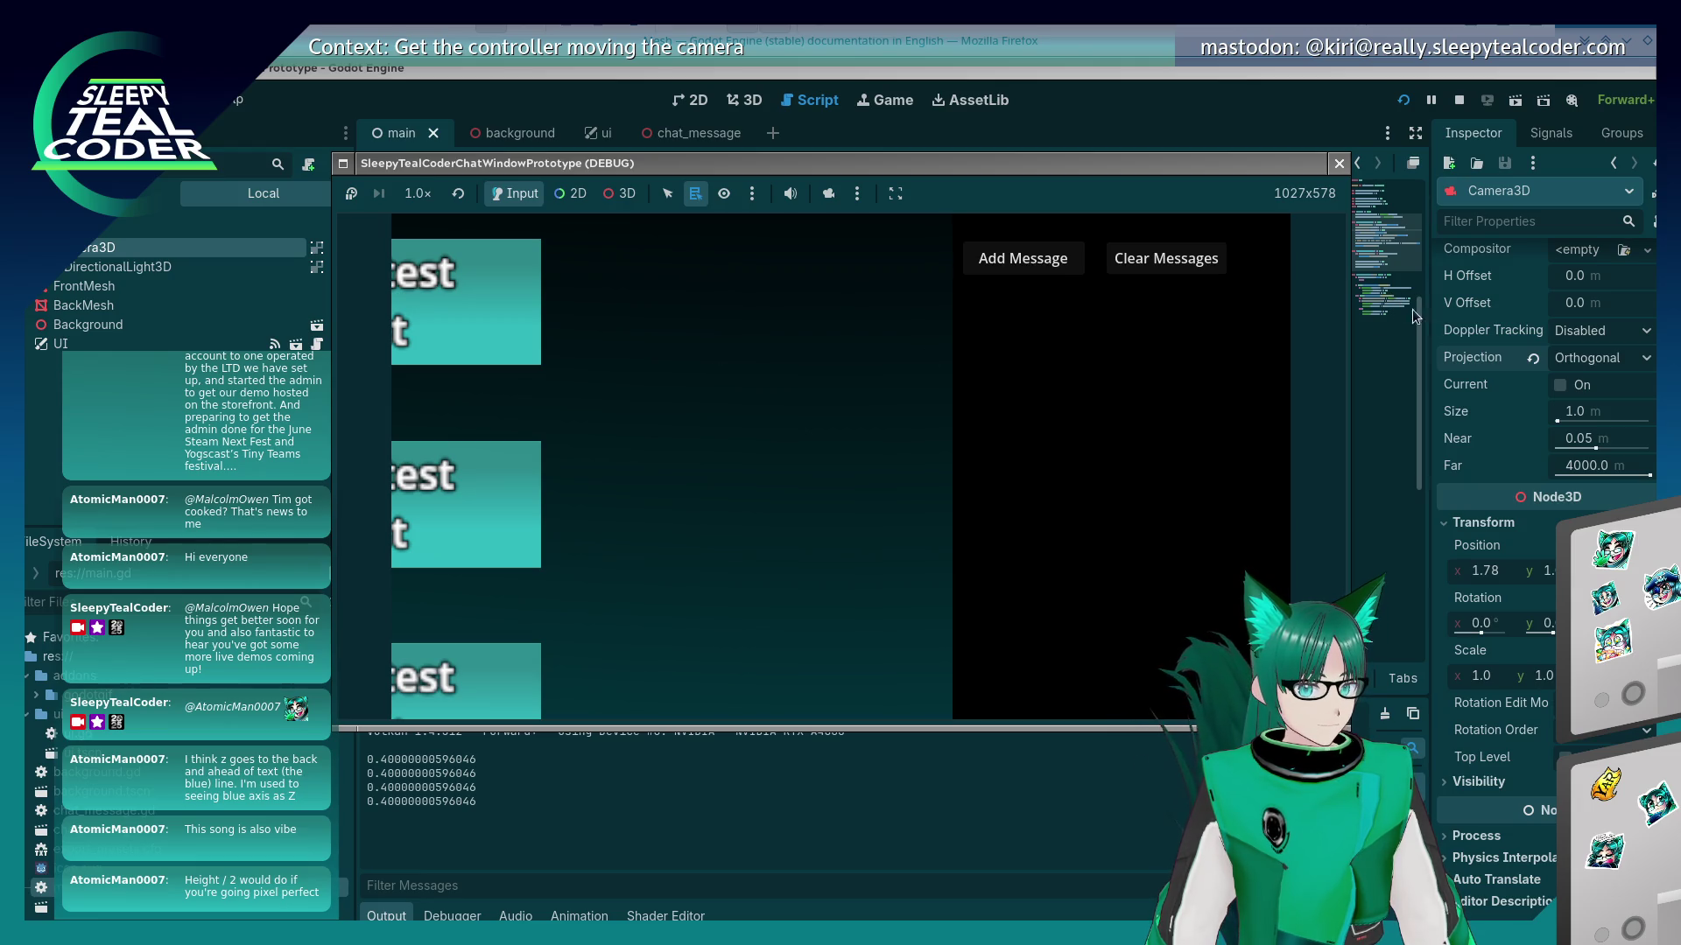
{"action": "left_click", "coordinate": [1531, 359]}
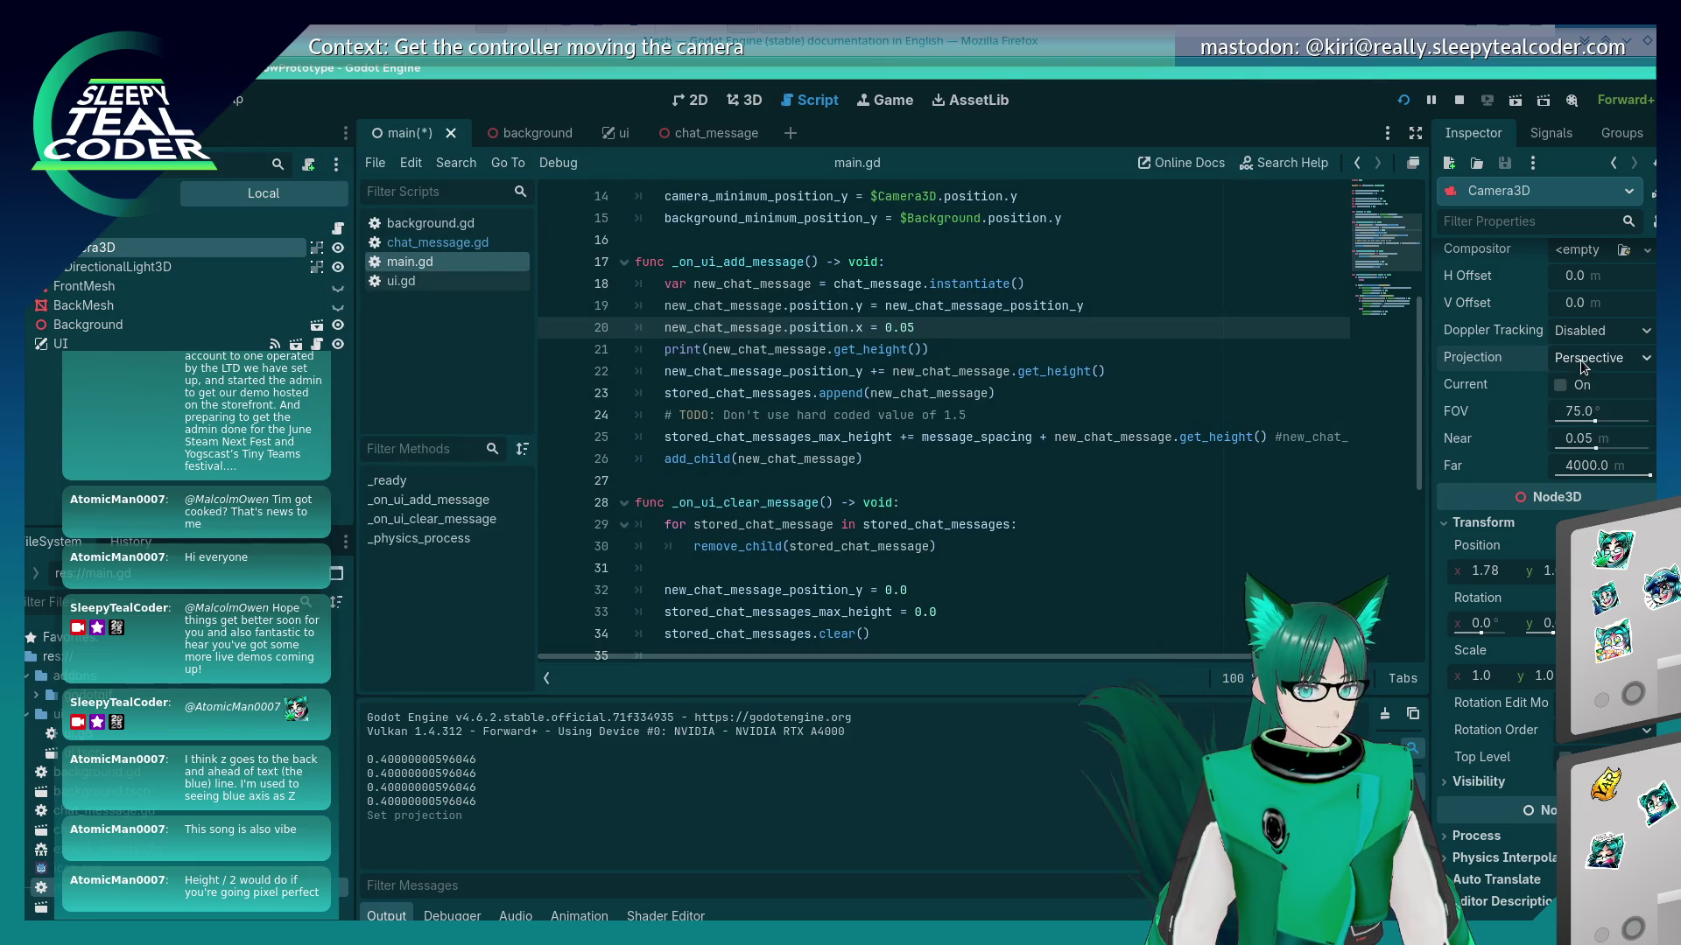
{"action": "left_click", "coordinate": [1574, 362]}
{"action": "left_click", "coordinate": [1575, 422]}
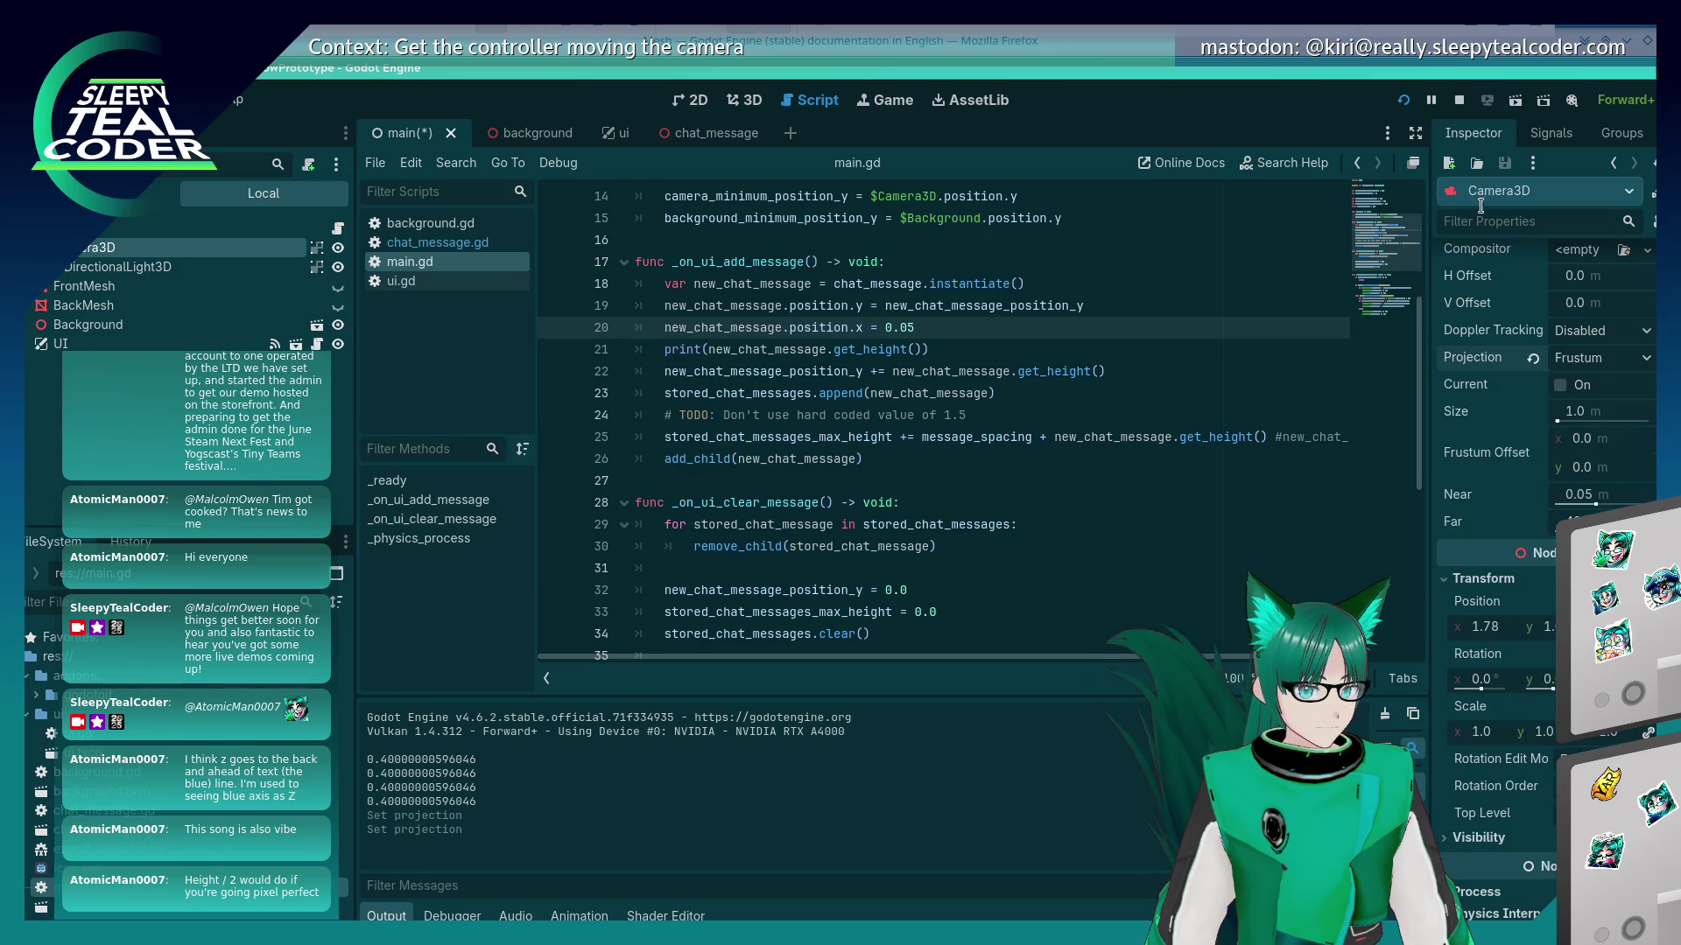
{"action": "left_click", "coordinate": [1405, 101]}
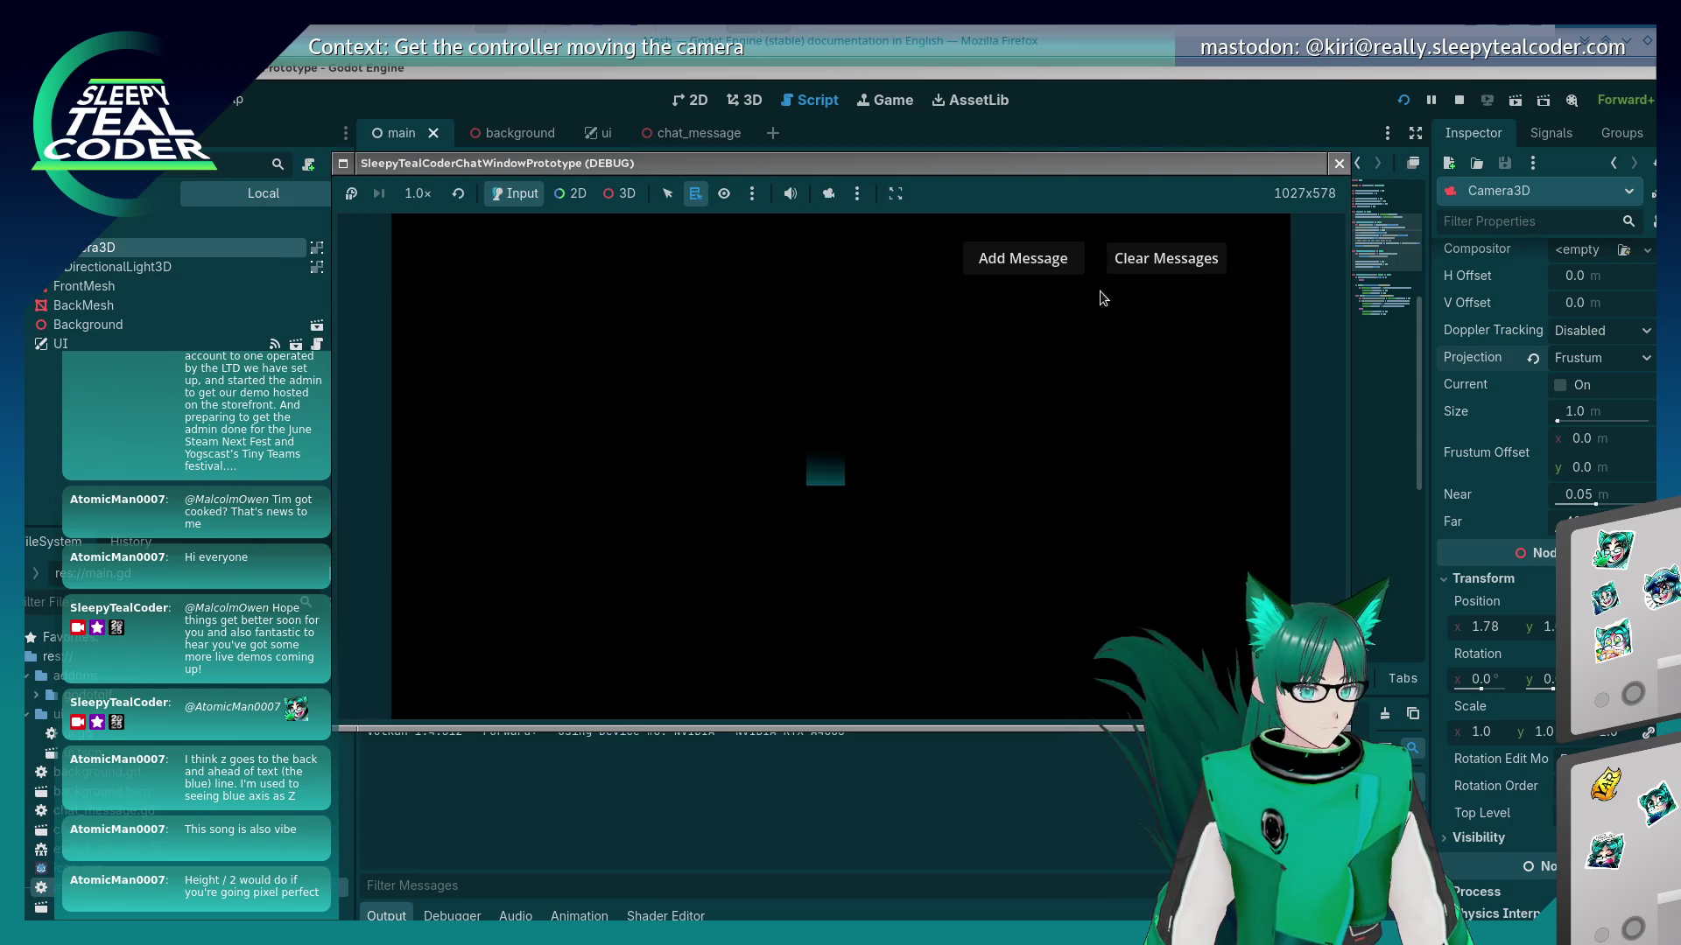
- Add two messages in the Frustum run, compare editor and game camera views, and stop the game
{"action": "left_click", "coordinate": [1041, 268]}
{"action": "left_click", "coordinate": [1040, 266]}
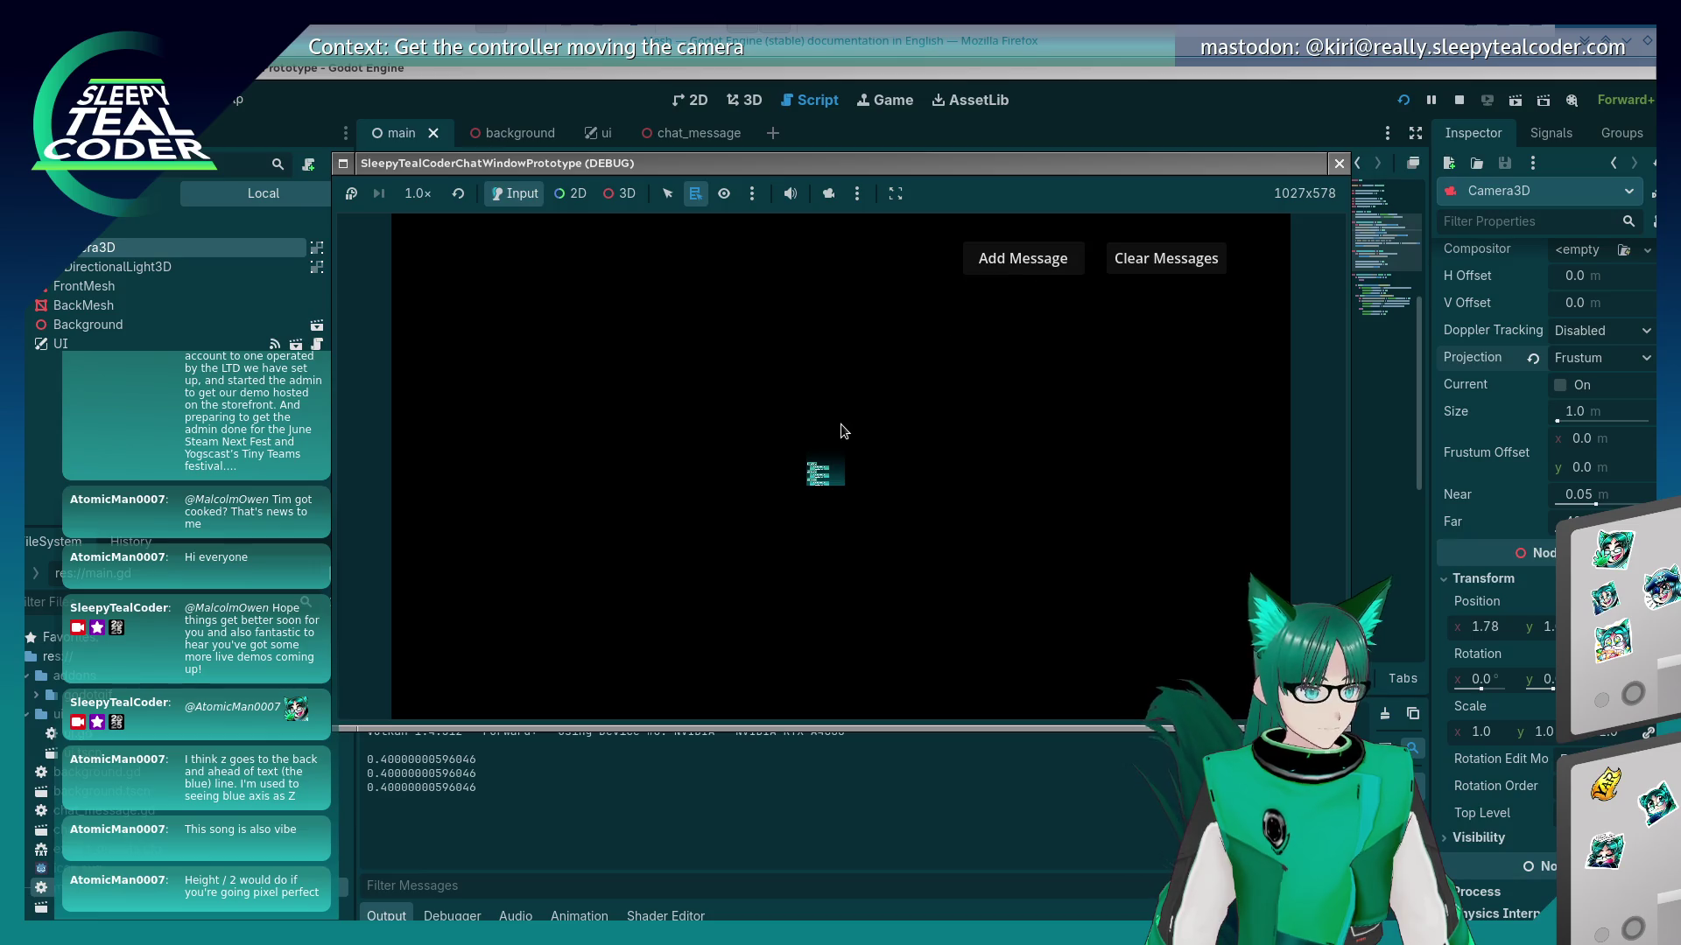
{"action": "left_click", "coordinate": [823, 196]}
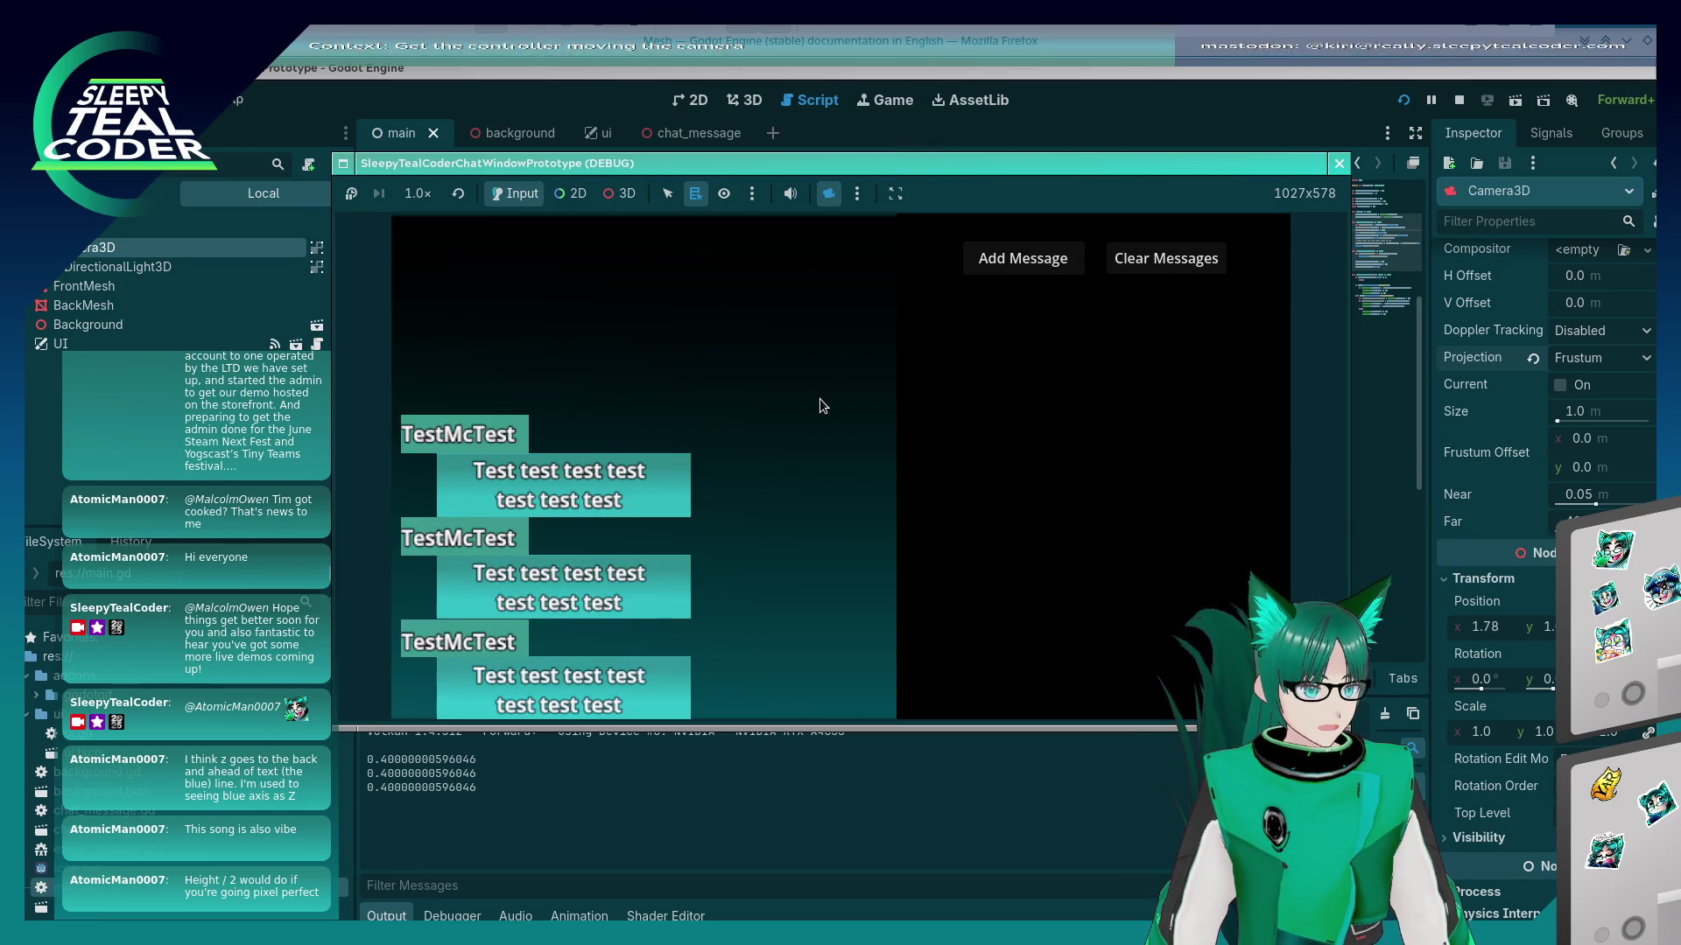
{"action": "left_click", "coordinate": [832, 198]}
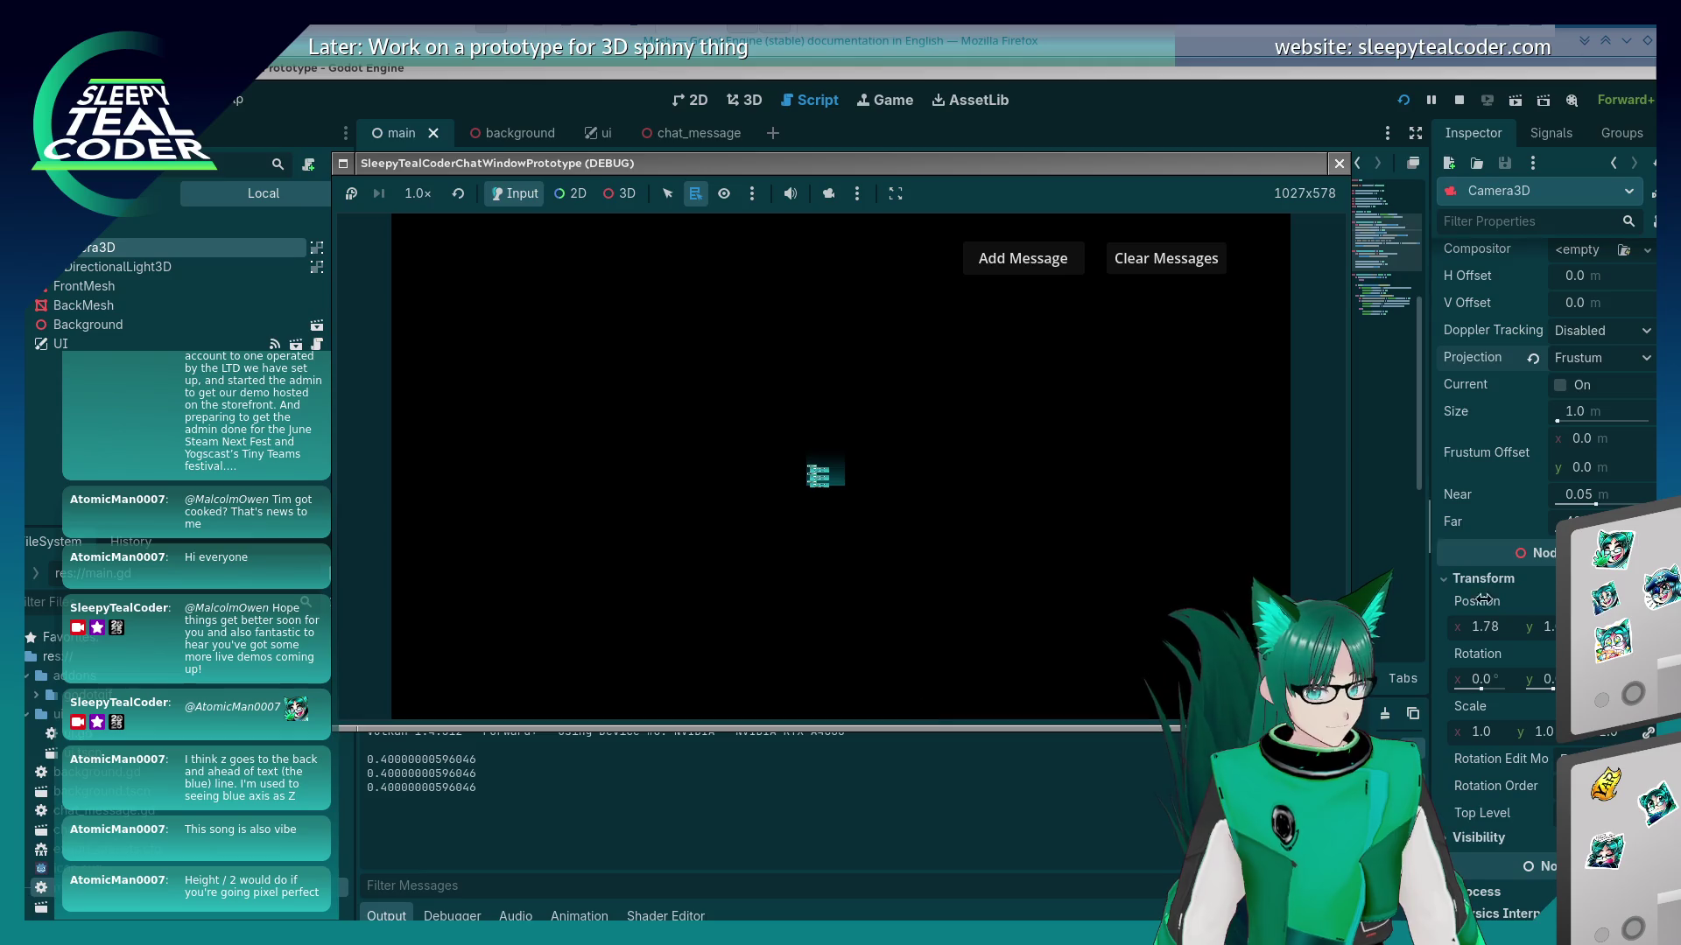
{"action": "left_click", "coordinate": [1339, 164]}
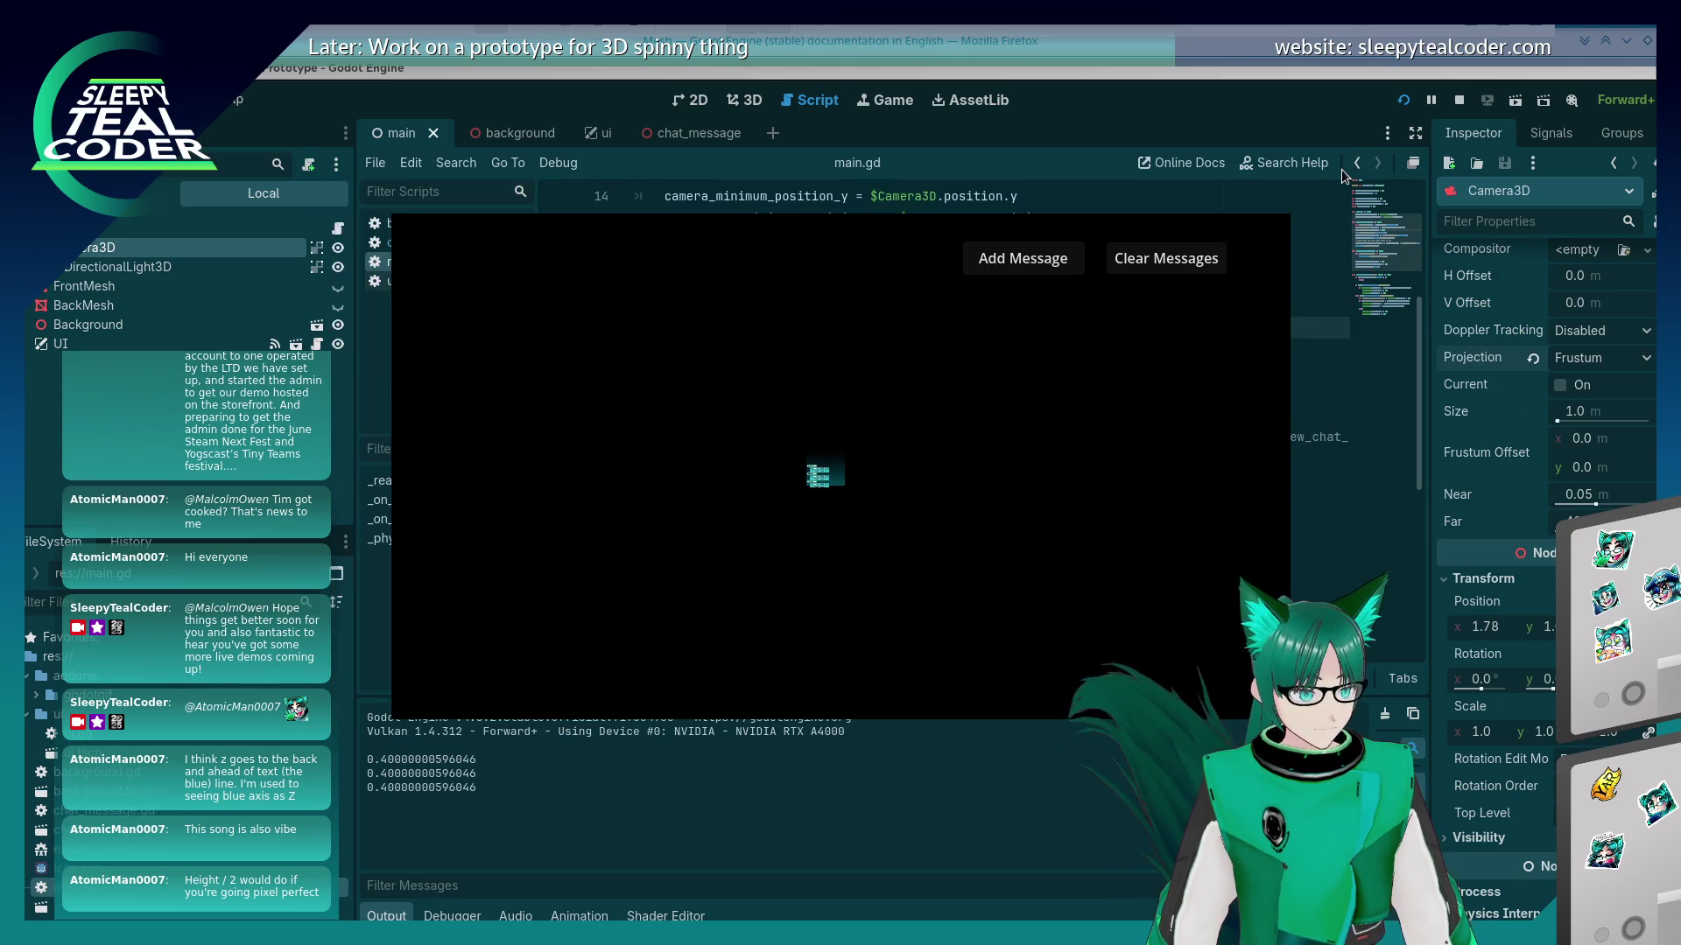
- Switch Camera3D to Perspective, rerun the game and add five test messages
{"action": "left_click", "coordinate": [1602, 358]}
{"action": "left_click", "coordinate": [1602, 388]}
{"action": "left_click", "coordinate": [1402, 99]}
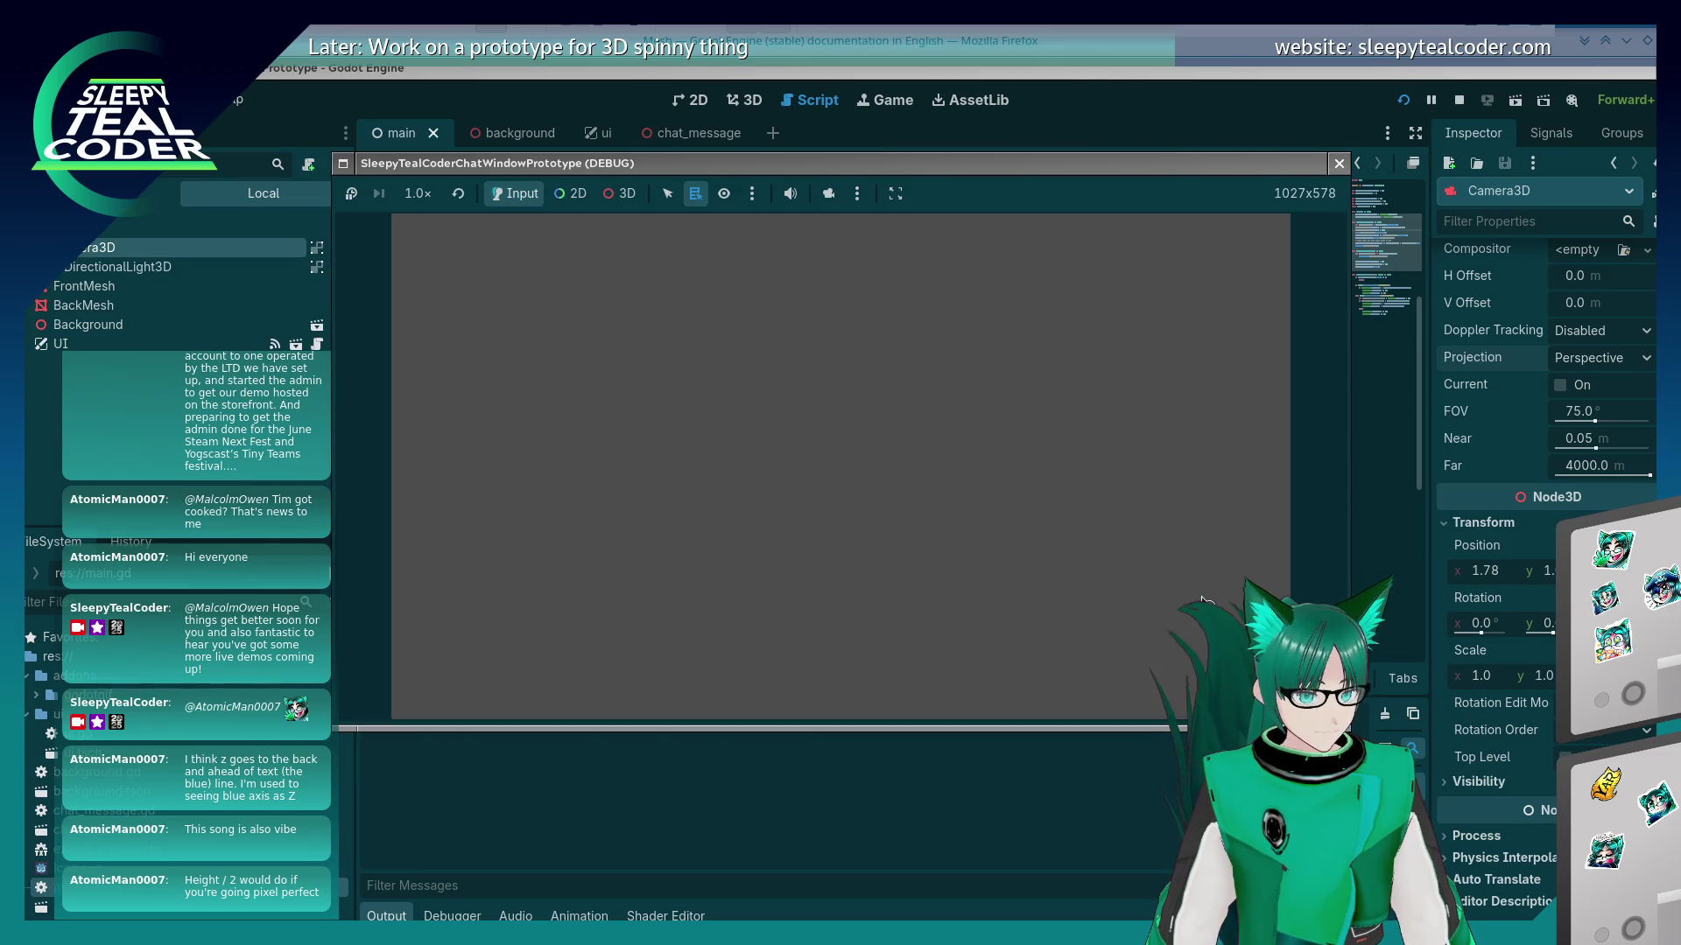
{"action": "left_click", "coordinate": [1006, 270]}
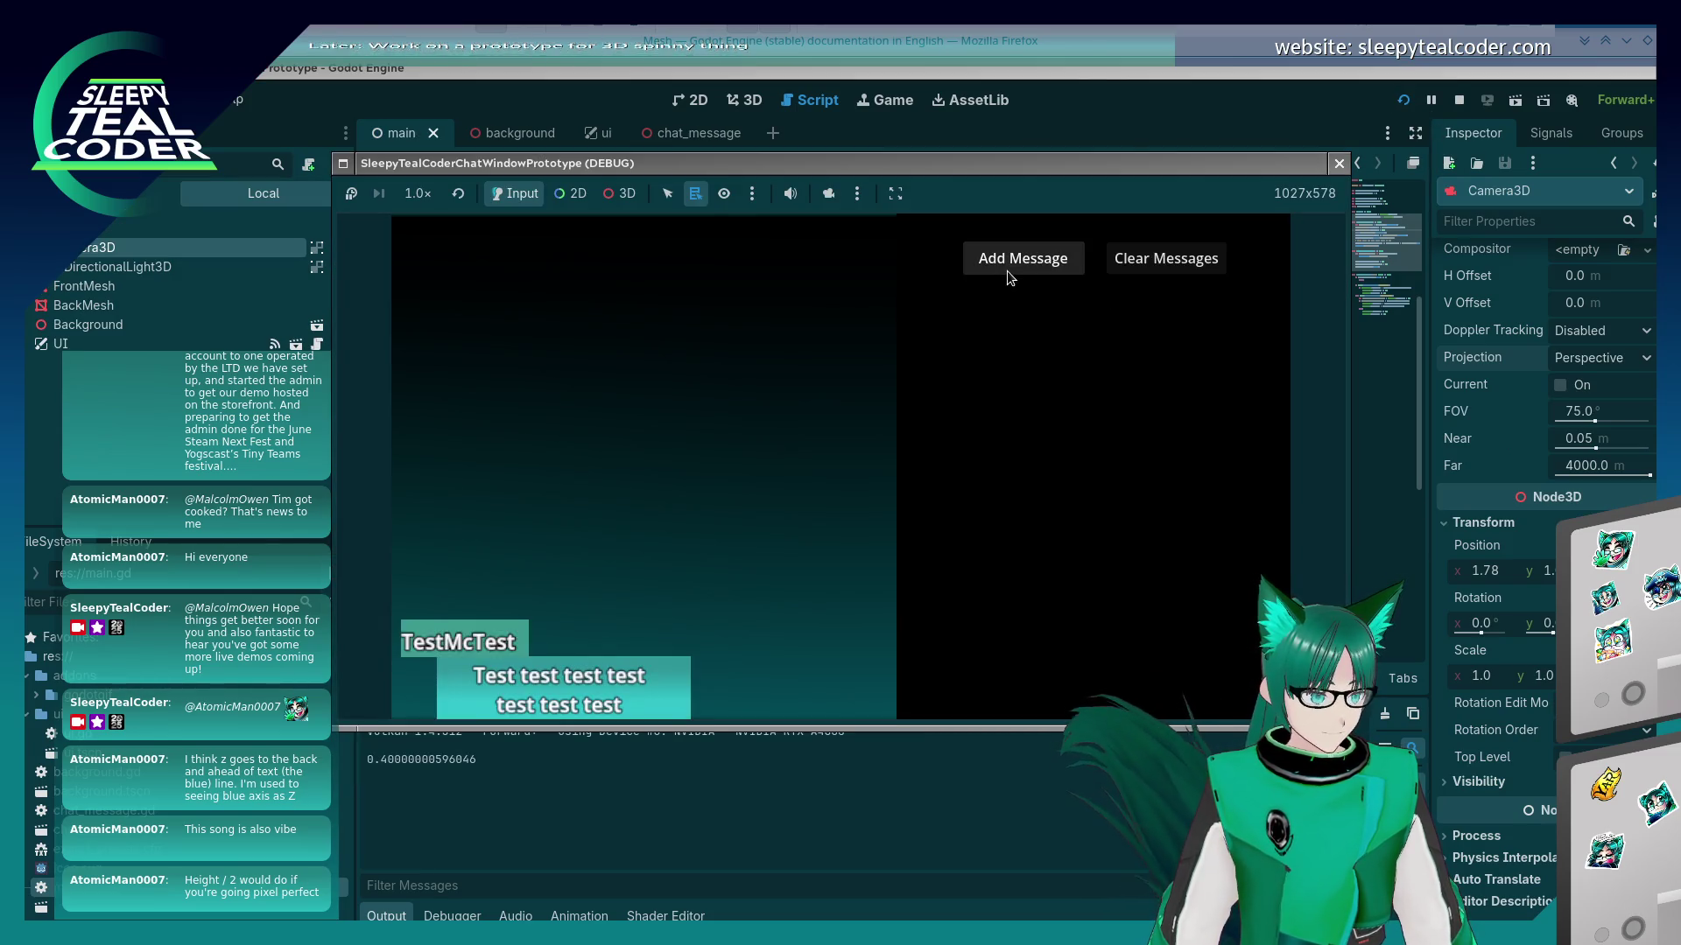
{"action": "left_click", "coordinate": [1007, 270]}
{"action": "left_click", "coordinate": [1006, 271]}
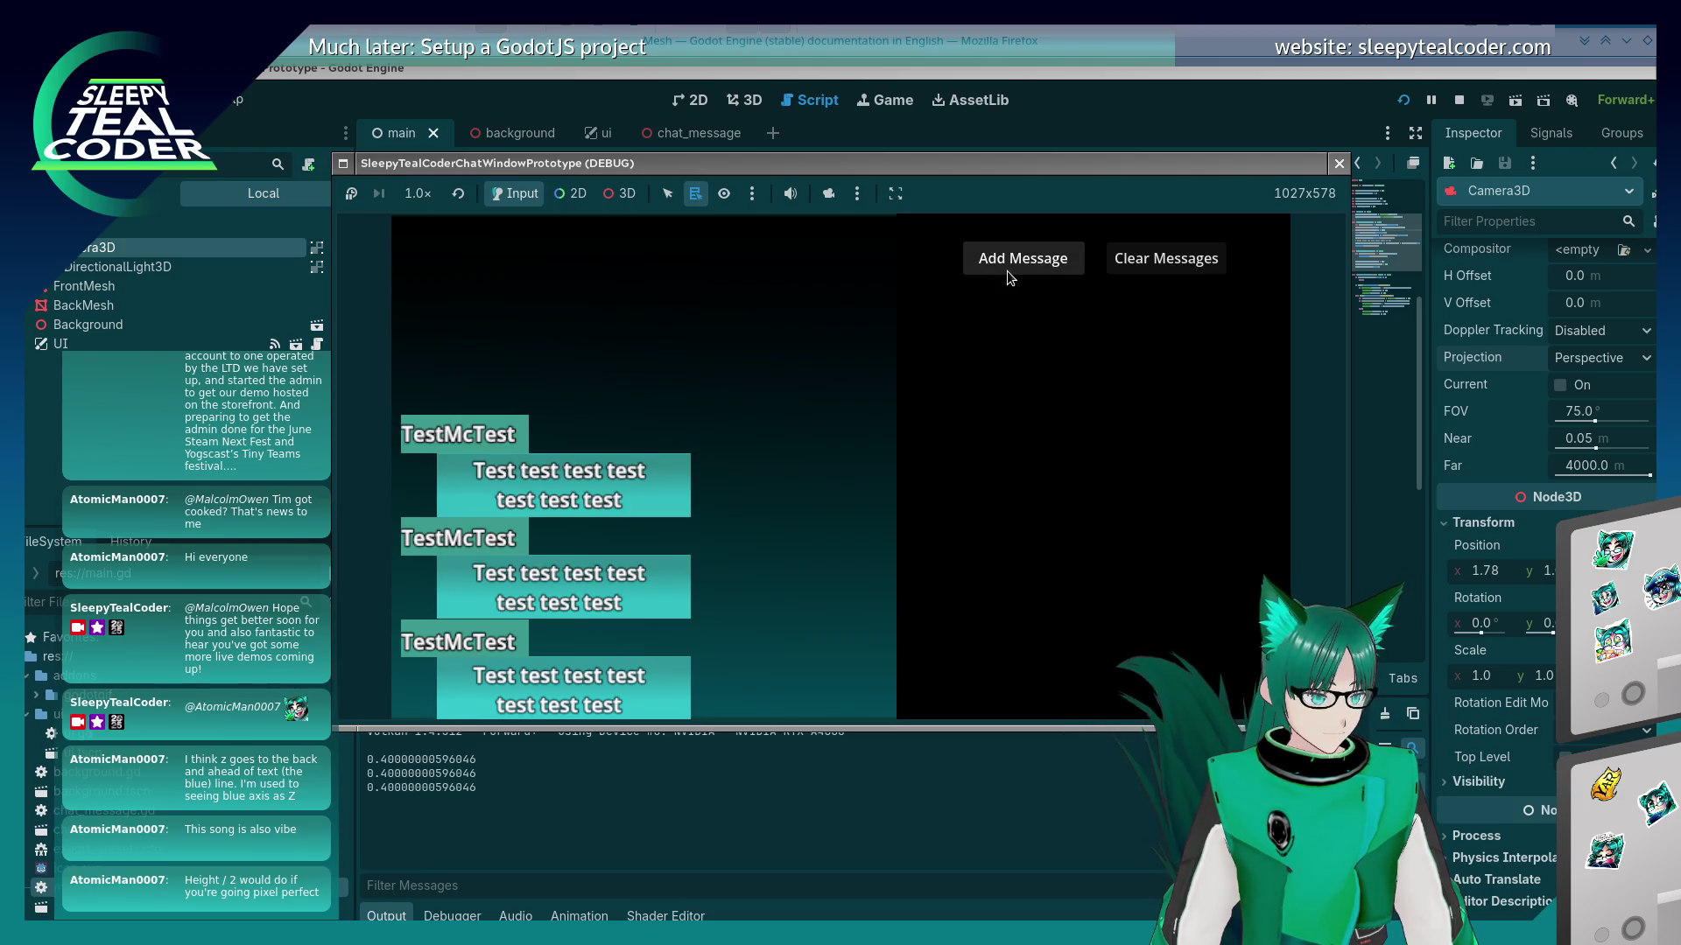
{"action": "left_click", "coordinate": [1006, 270]}
{"action": "left_click", "coordinate": [1006, 270]}
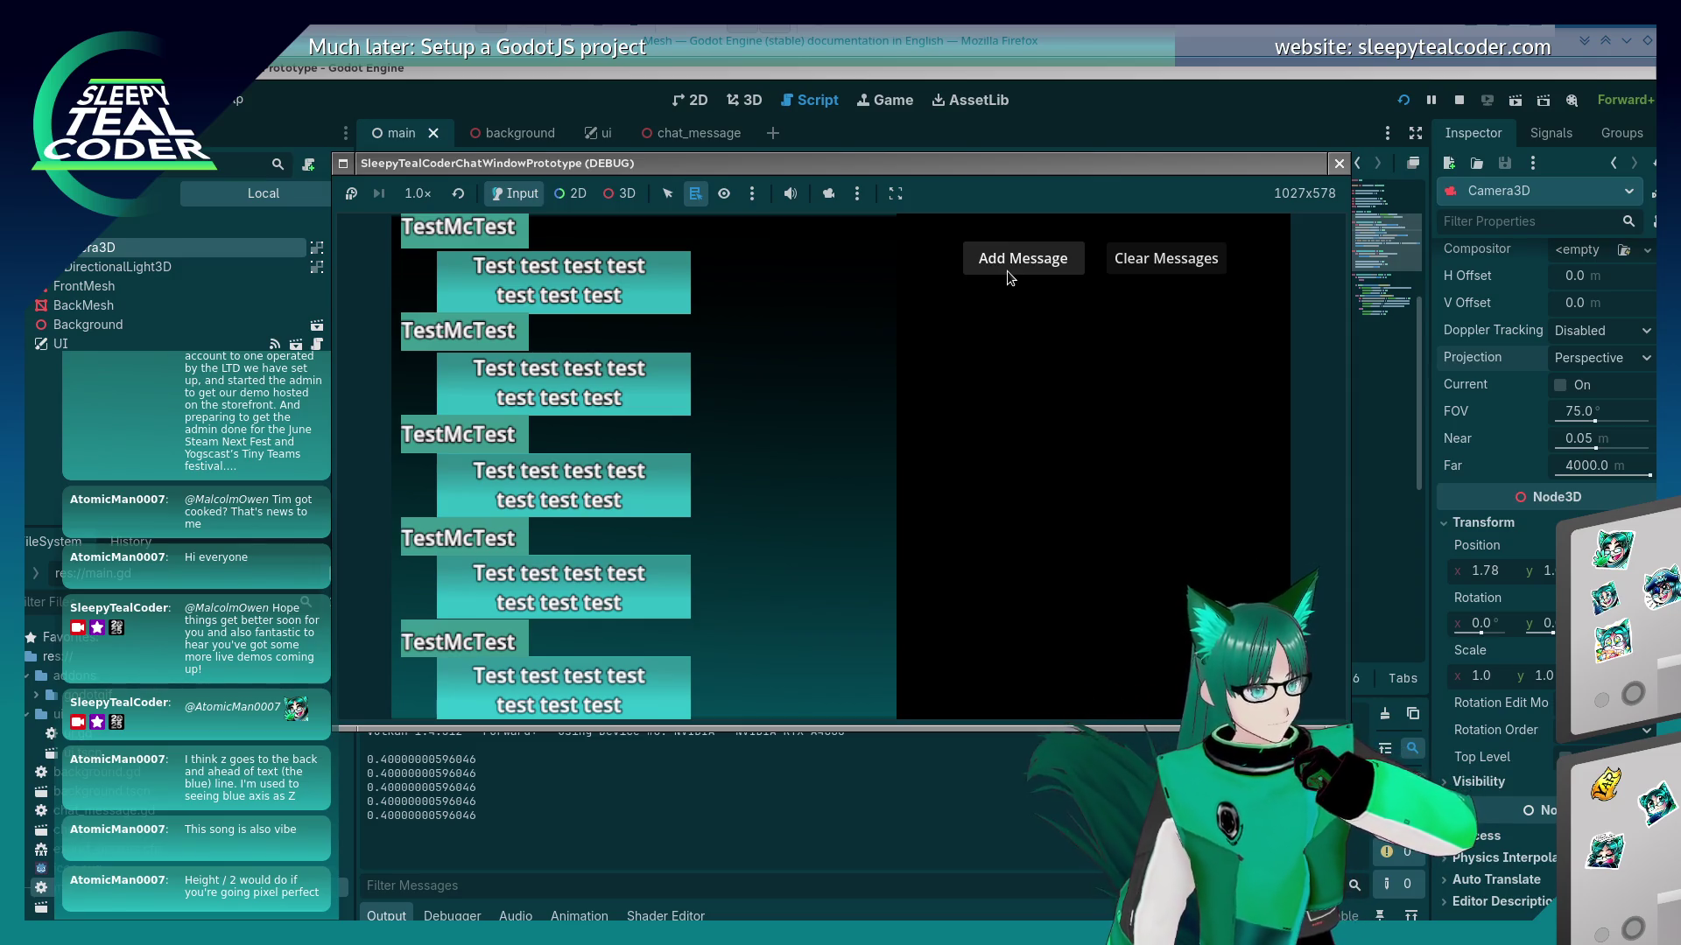
- Compare the editor camera view with the game camera, then stop the game
{"action": "left_click", "coordinate": [828, 194]}
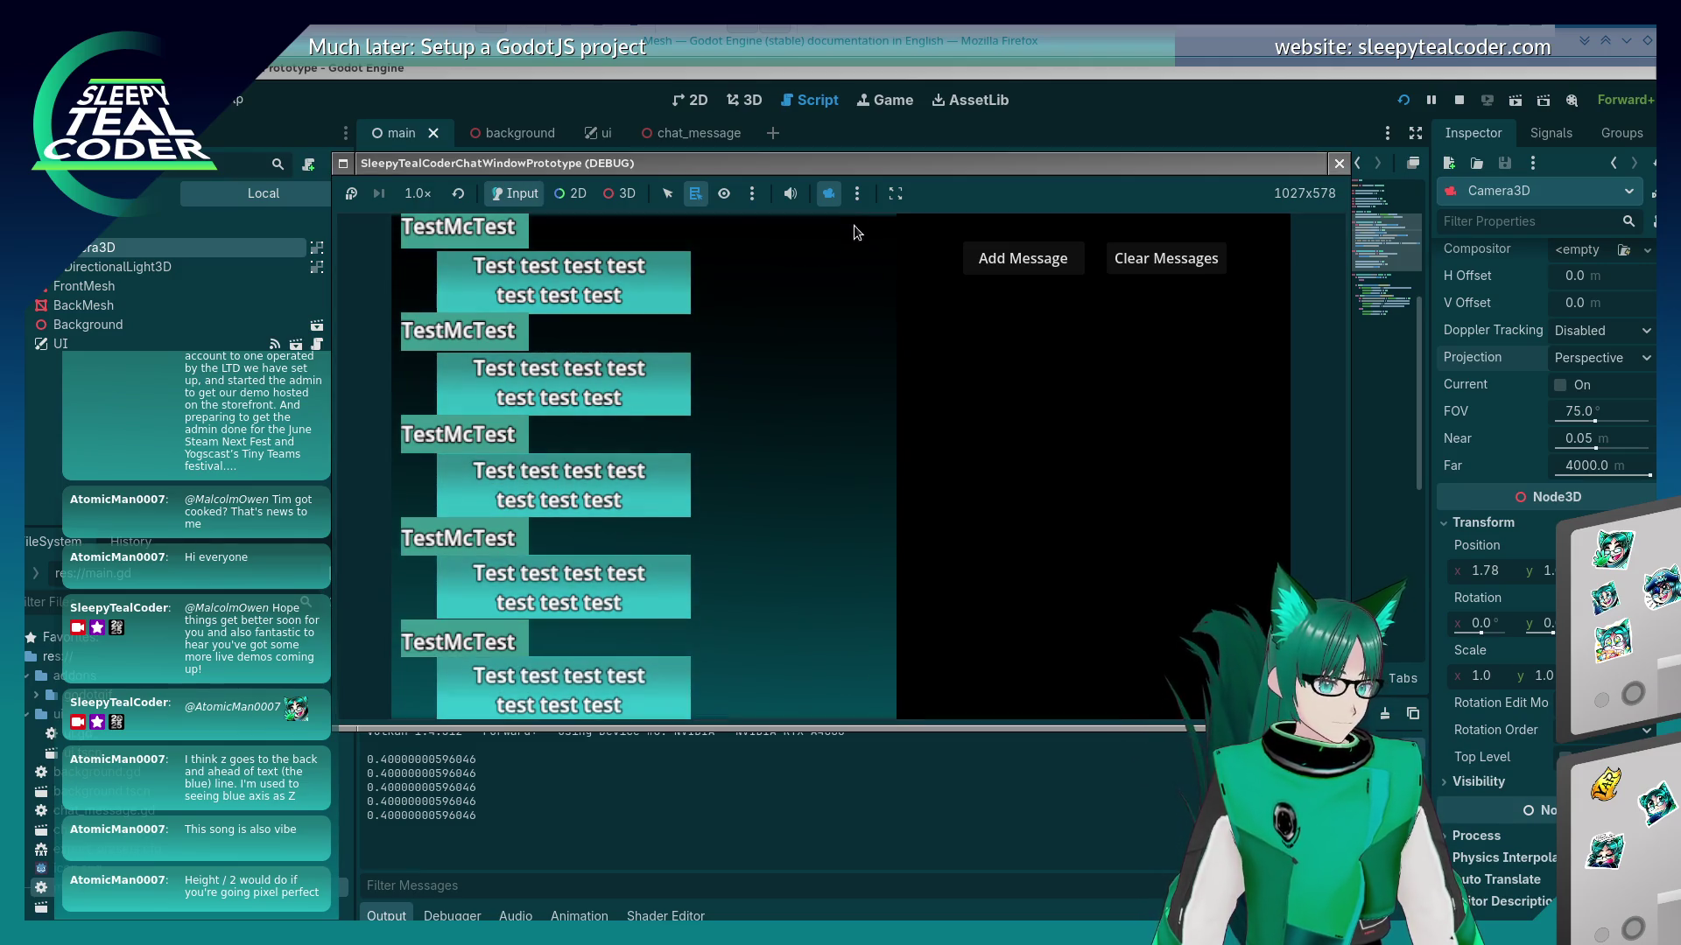
{"action": "left_click", "coordinate": [828, 193]}
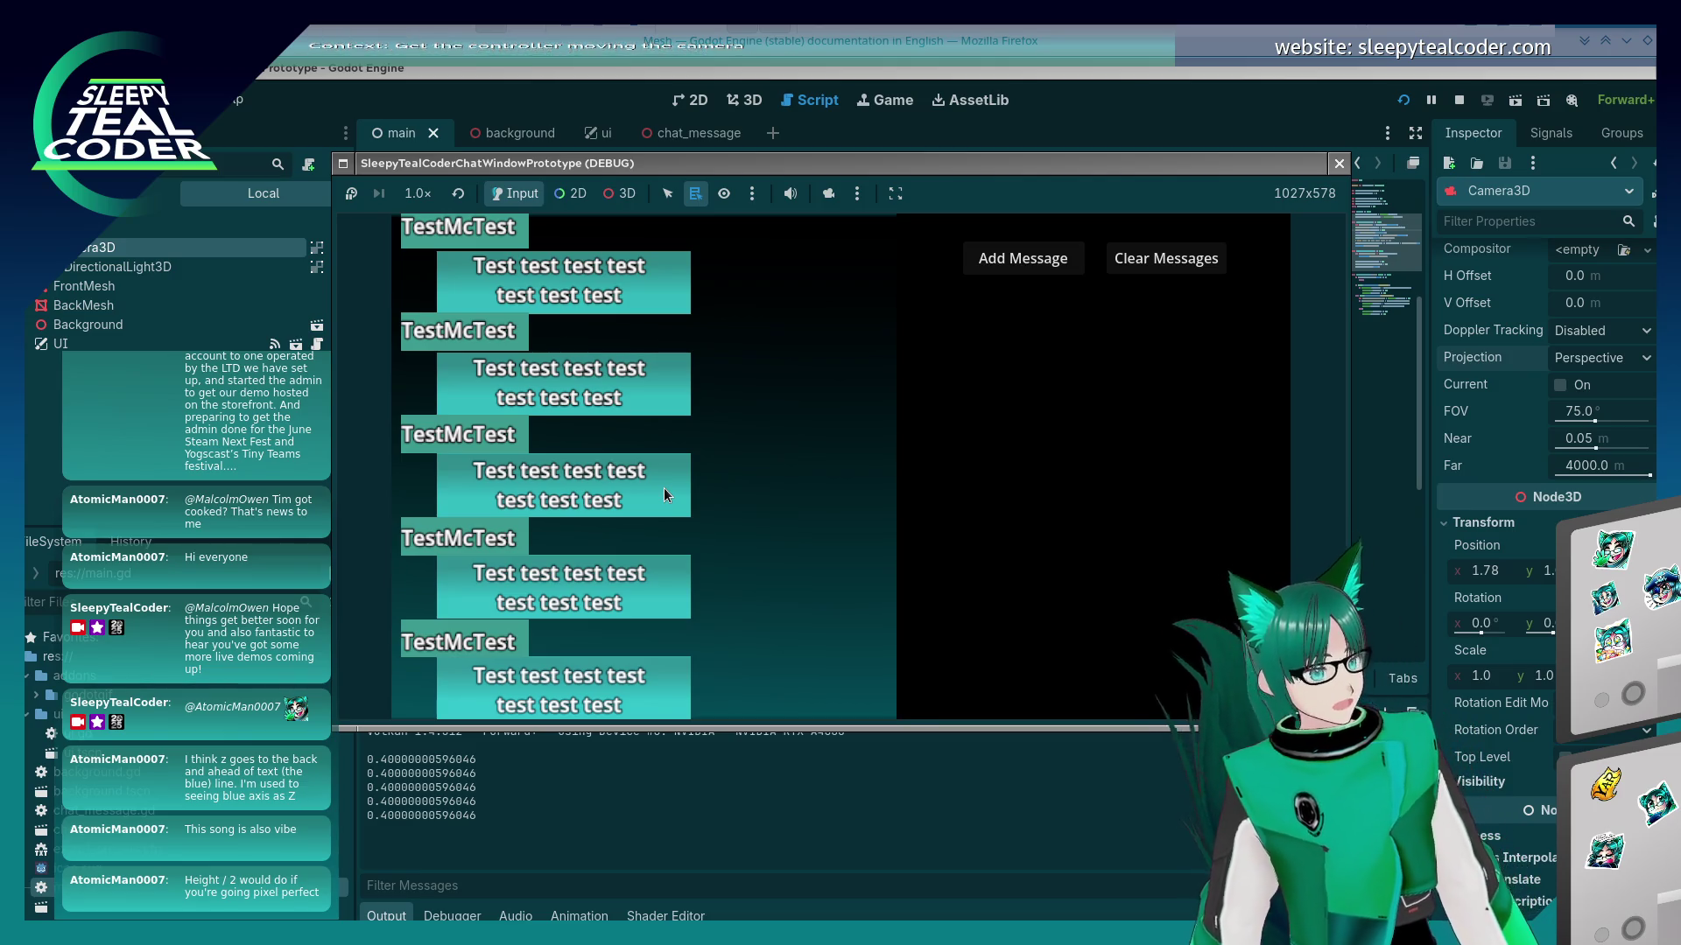
{"action": "key", "text": "F8"}
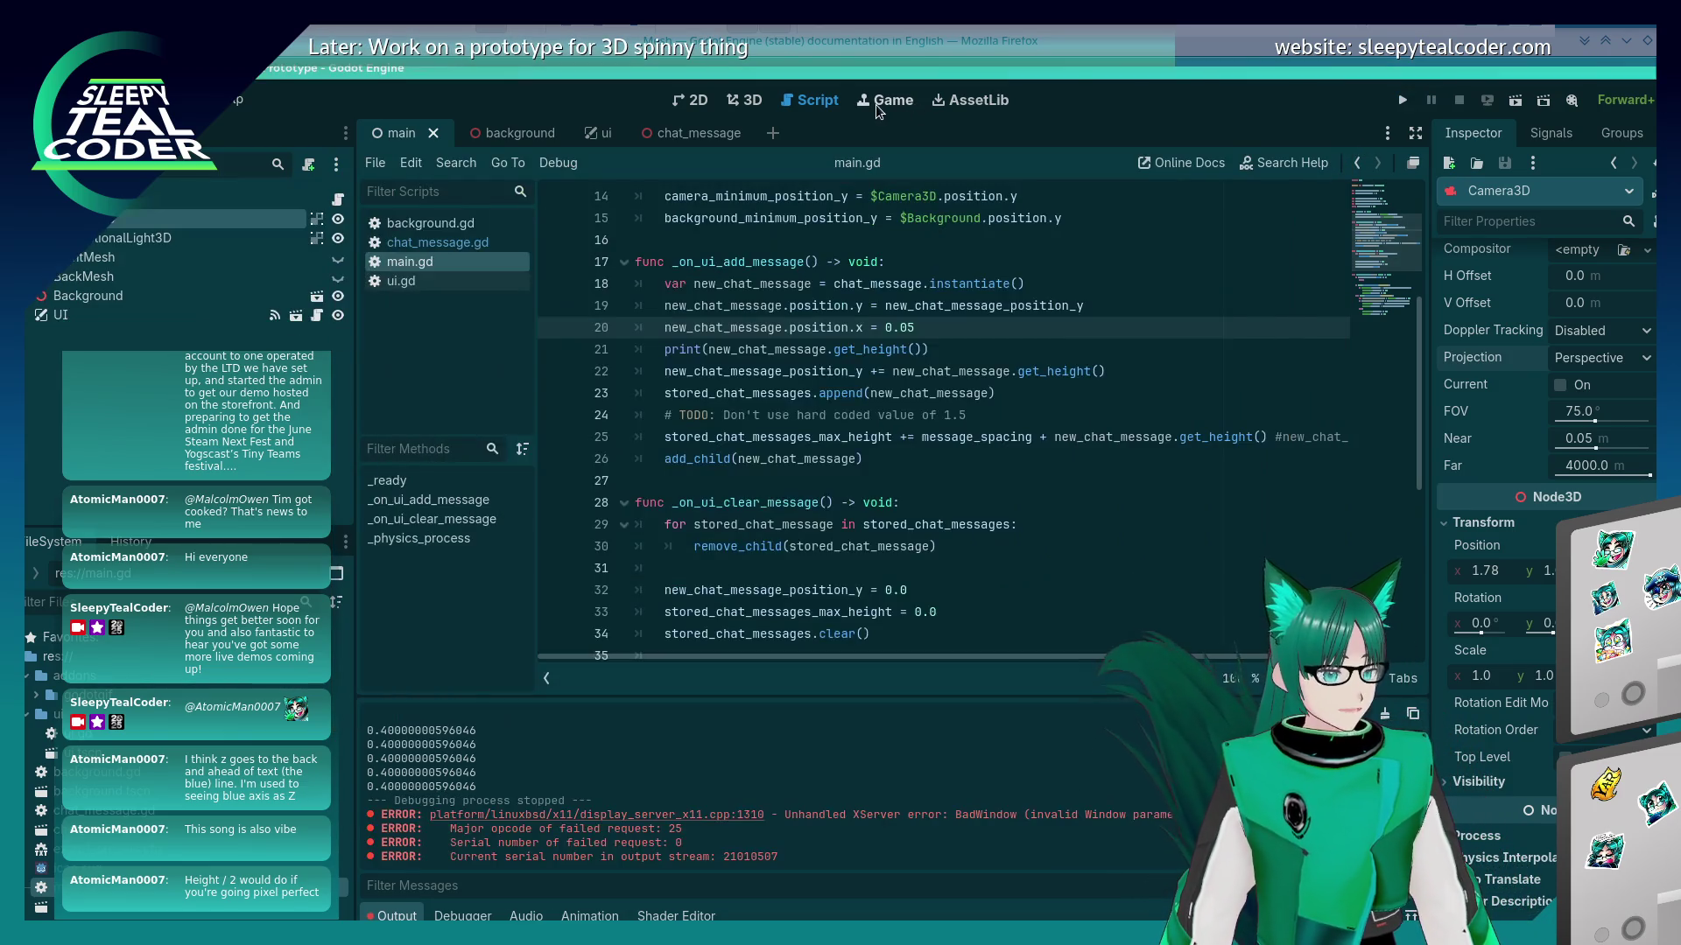
- Open the chat_message scene in the 3D view and focus on the message background panel
{"action": "left_click", "coordinate": [751, 99]}
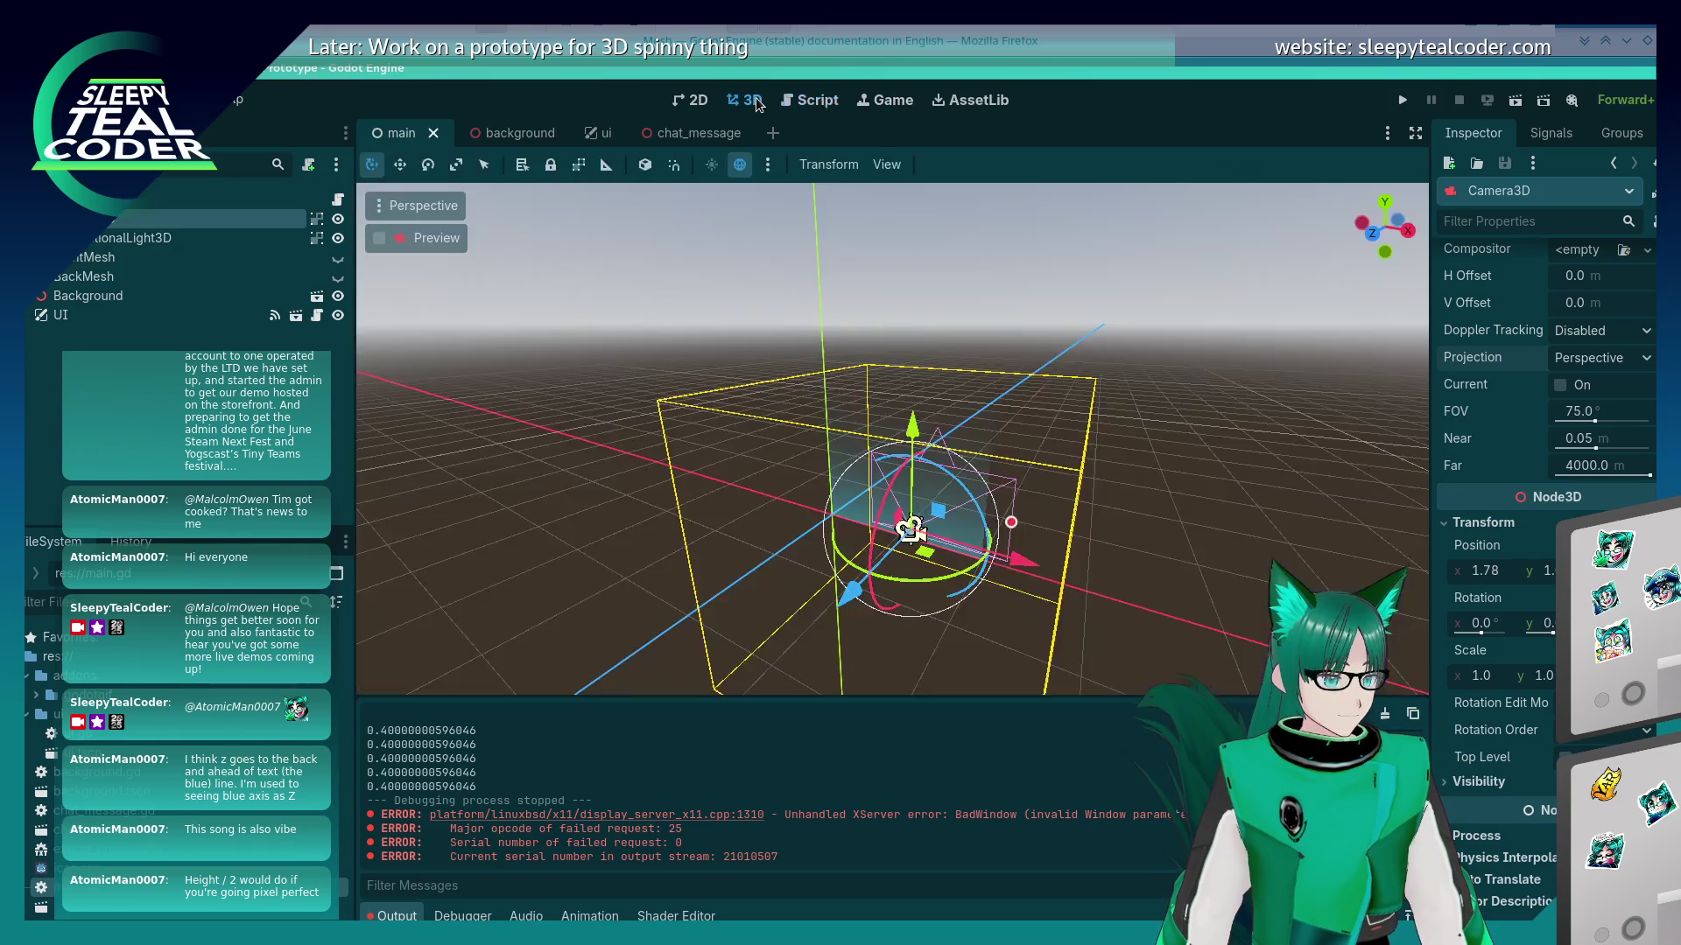
{"action": "left_click", "coordinate": [681, 133]}
{"action": "mouse_move", "coordinate": [746, 538]}
{"action": "left_mouse_down"}
{"action": "mouse_move", "coordinate": [932, 504]}
{"action": "mouse_move", "coordinate": [1010, 525]}
{"action": "left_mouse_up"}
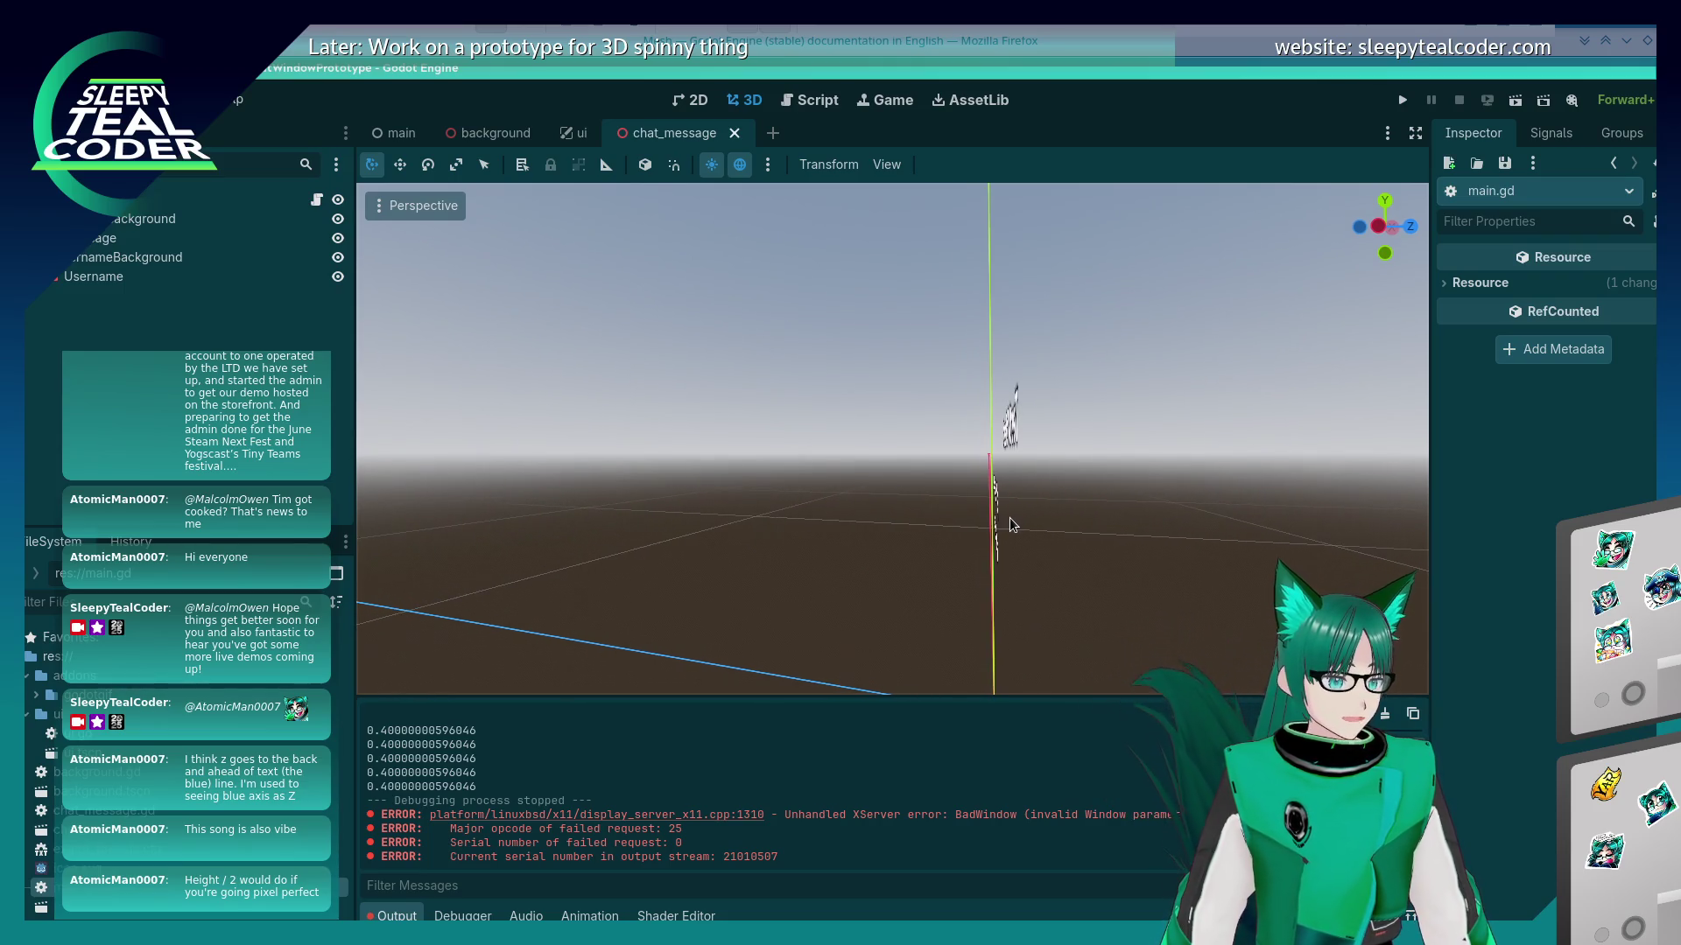
{"action": "mouse_move", "coordinate": [990, 458]}
{"action": "left_mouse_down"}
{"action": "mouse_move", "coordinate": [1016, 465]}
{"action": "mouse_move", "coordinate": [958, 449]}
{"action": "mouse_move", "coordinate": [873, 506]}
{"action": "left_mouse_up"}
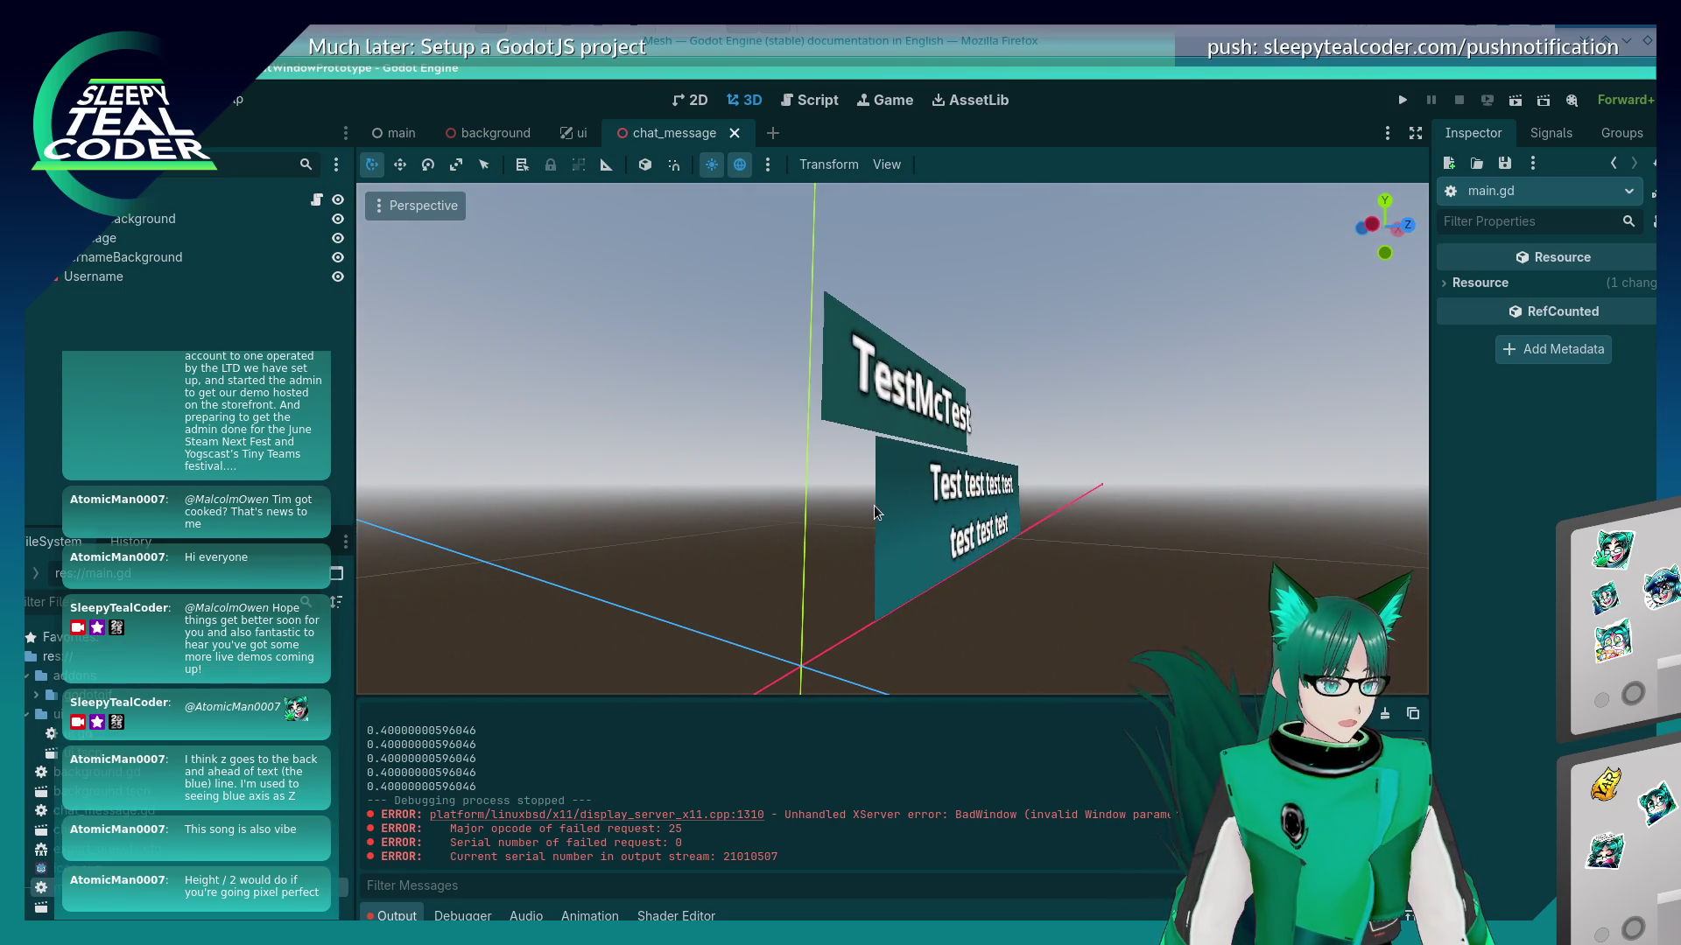
{"action": "left_click", "coordinate": [874, 506]}
{"action": "key", "text": "f"}
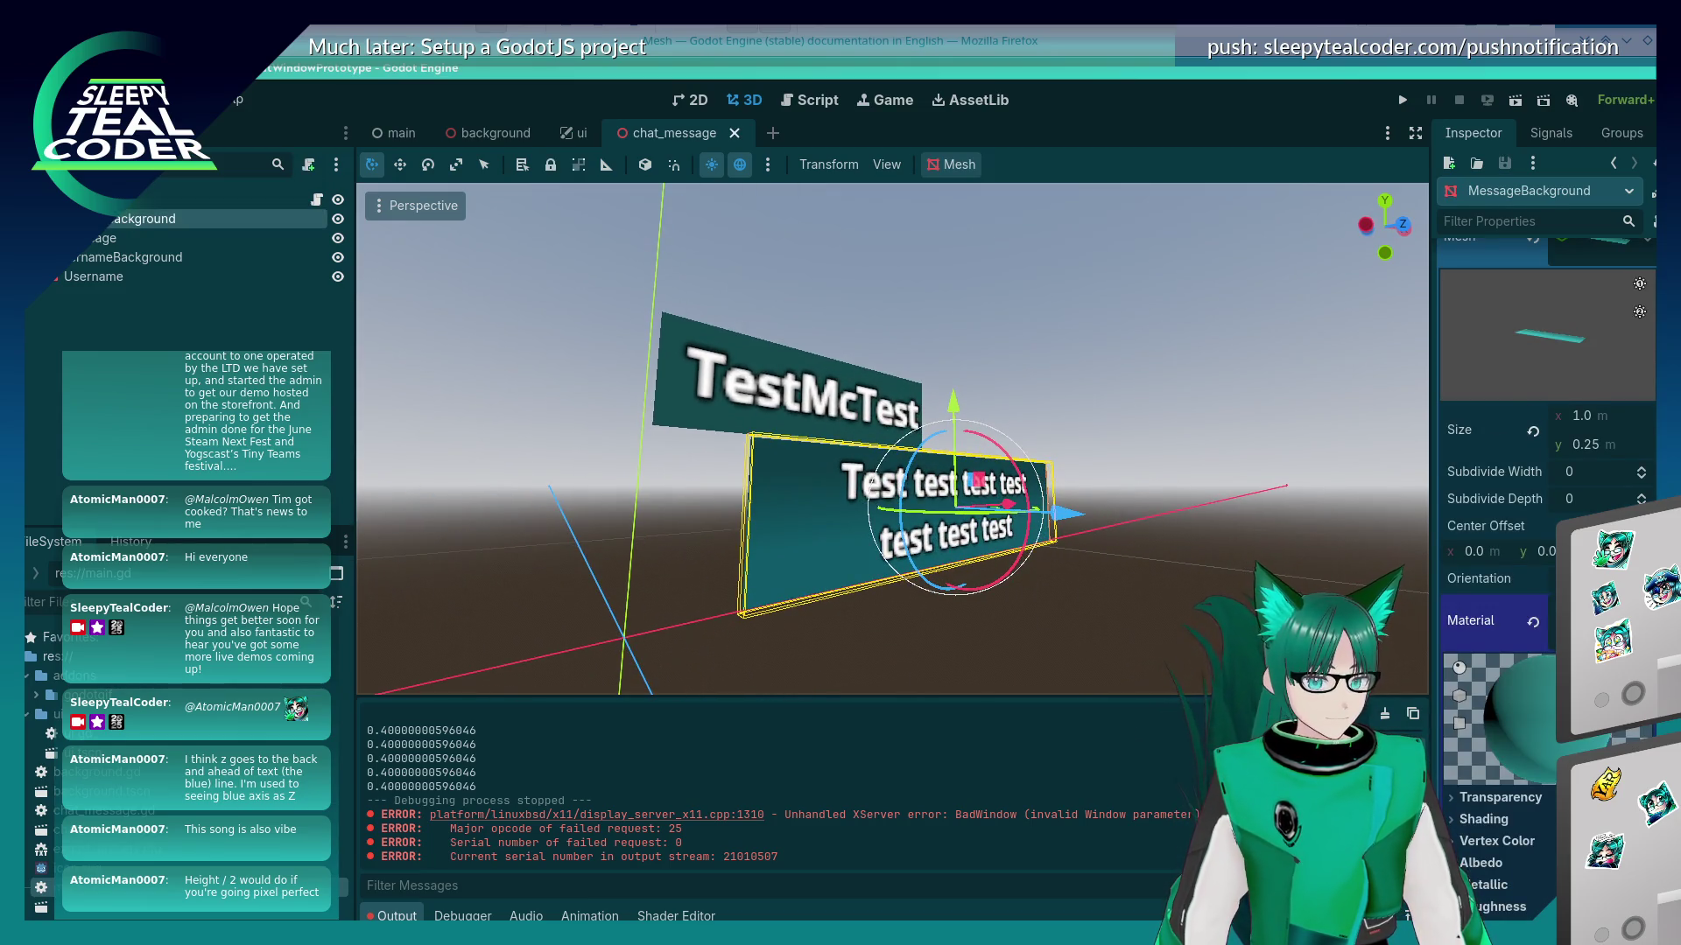
{"action": "scroll", "coordinate": [1545, 569], "scroll_direction": "down", "scroll_amount": 10}
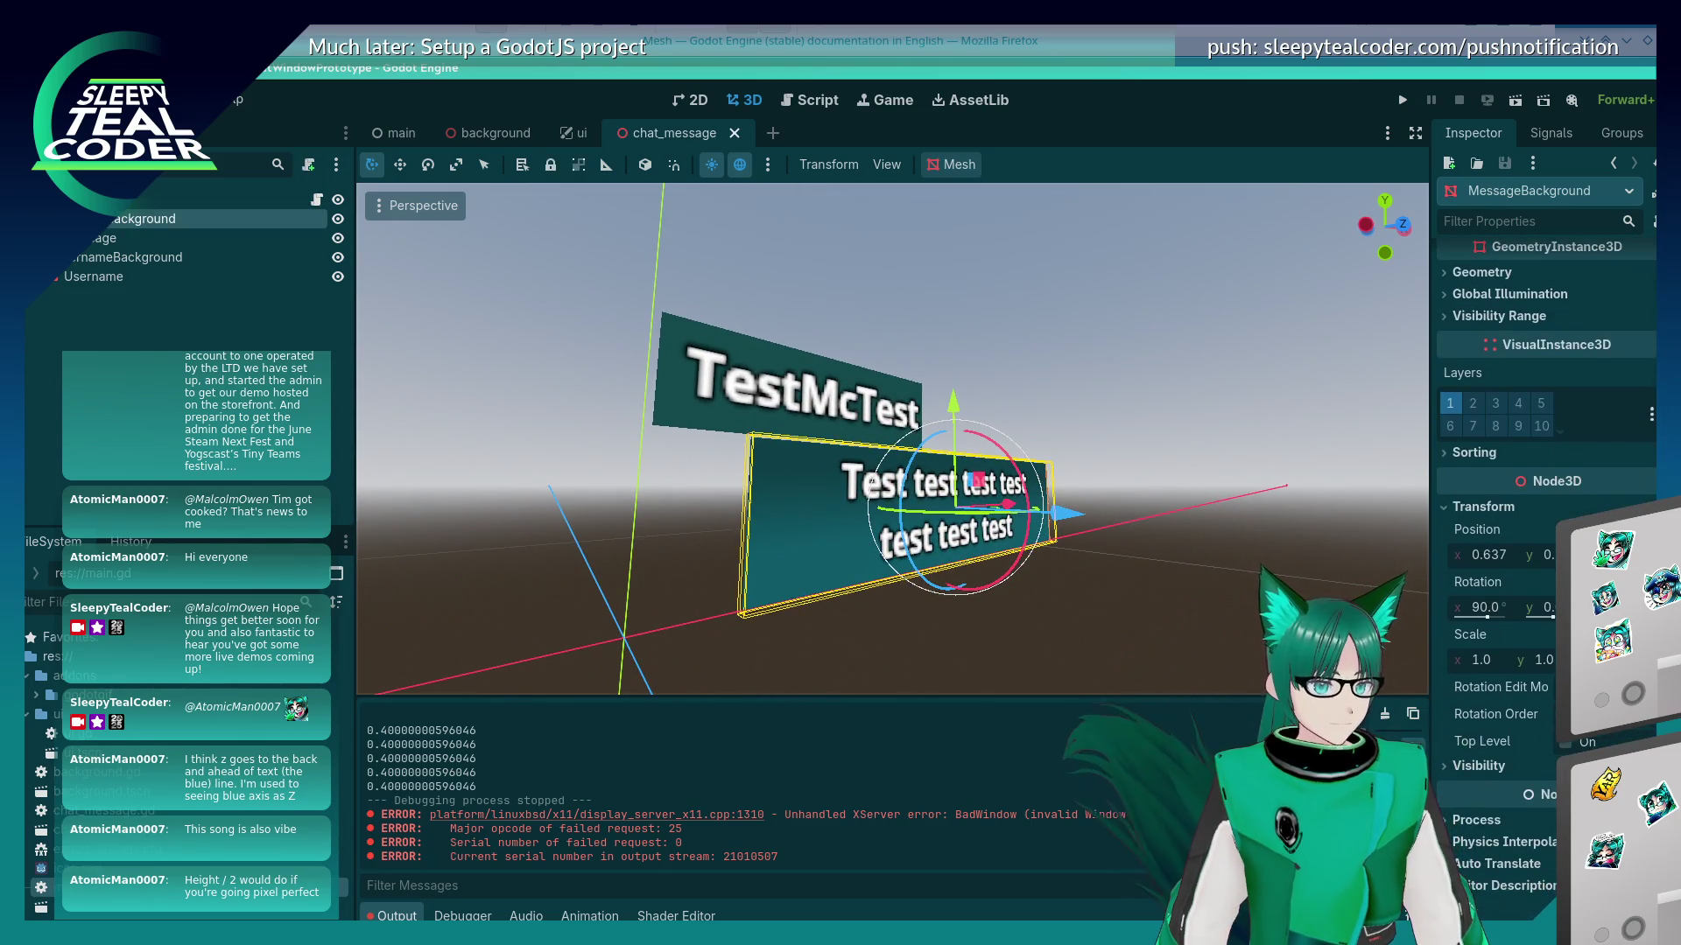
- Edit UsernameBackground's x position in the Inspector, then save and run the game
{"action": "left_click", "coordinate": [690, 423]}
{"action": "left_click", "coordinate": [1512, 592]}
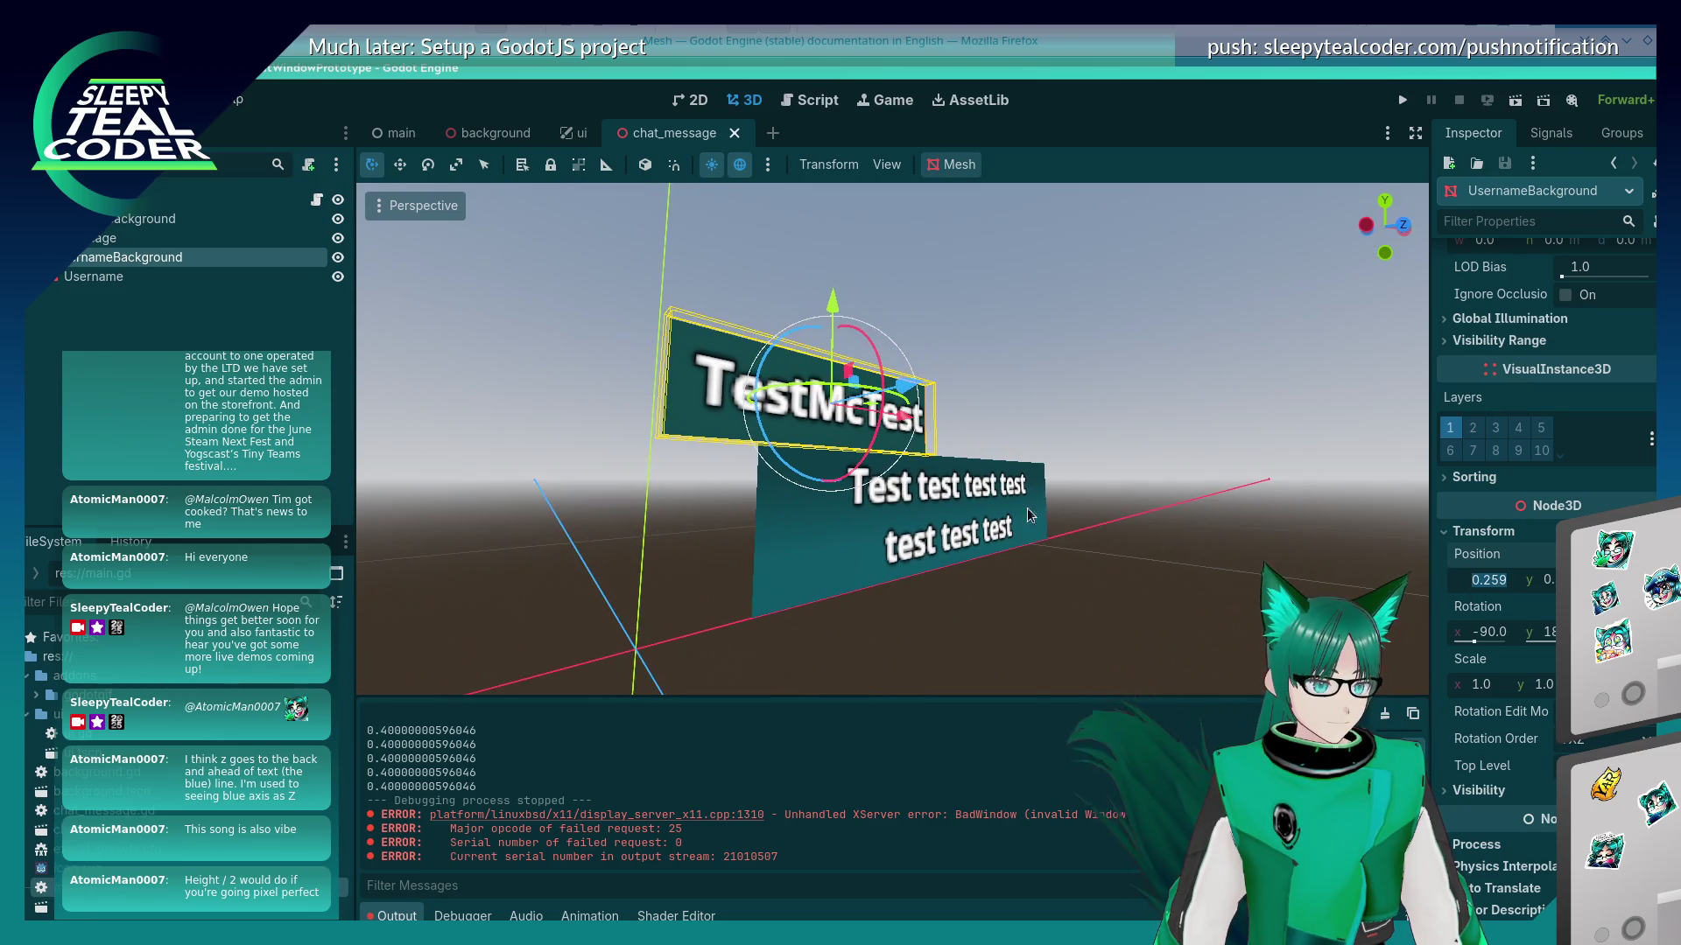
{"action": "left_click", "coordinate": [789, 454]}
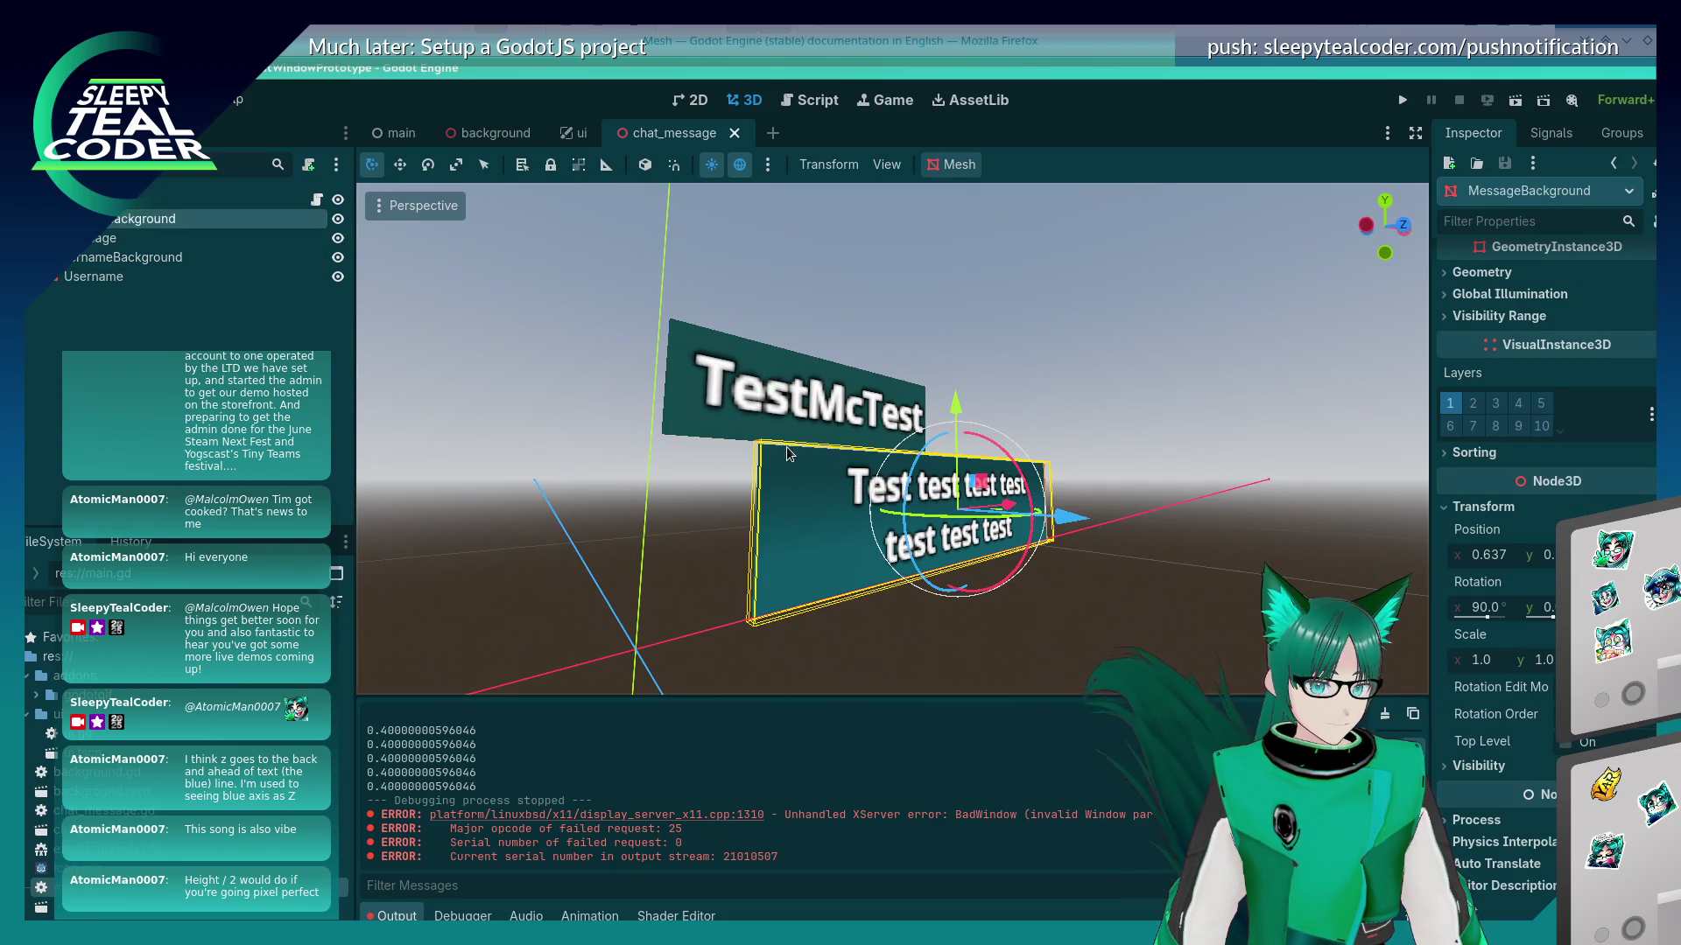
{"action": "left_click", "coordinate": [719, 432]}
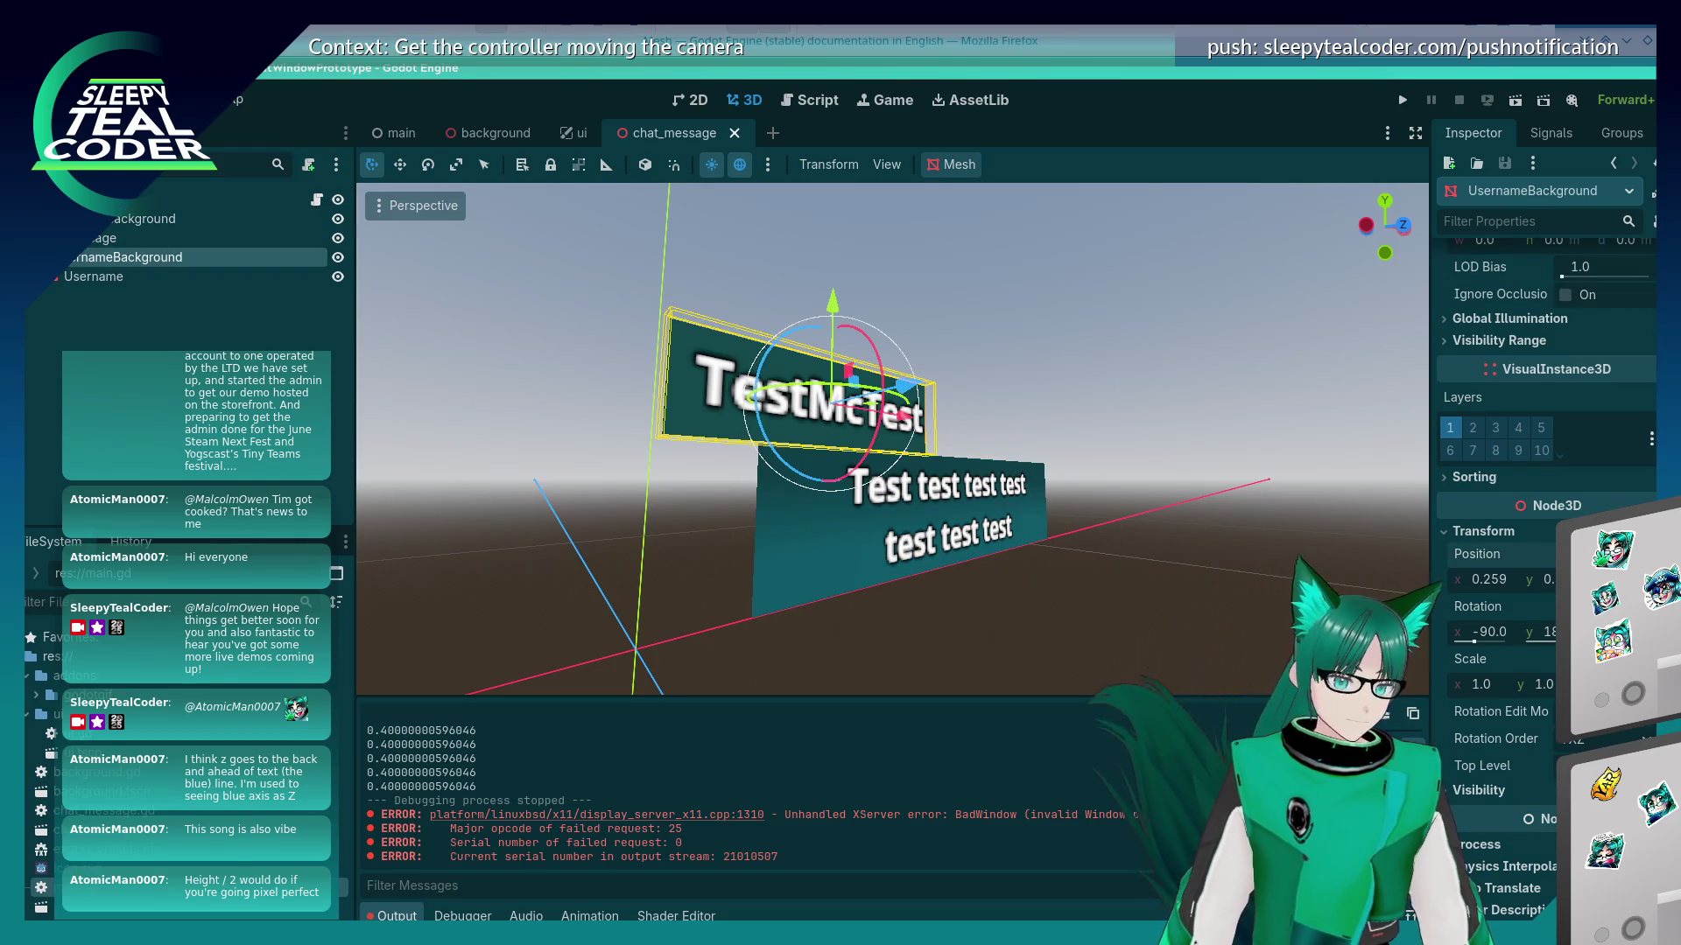
{"action": "left_click", "coordinate": [1159, 434]}
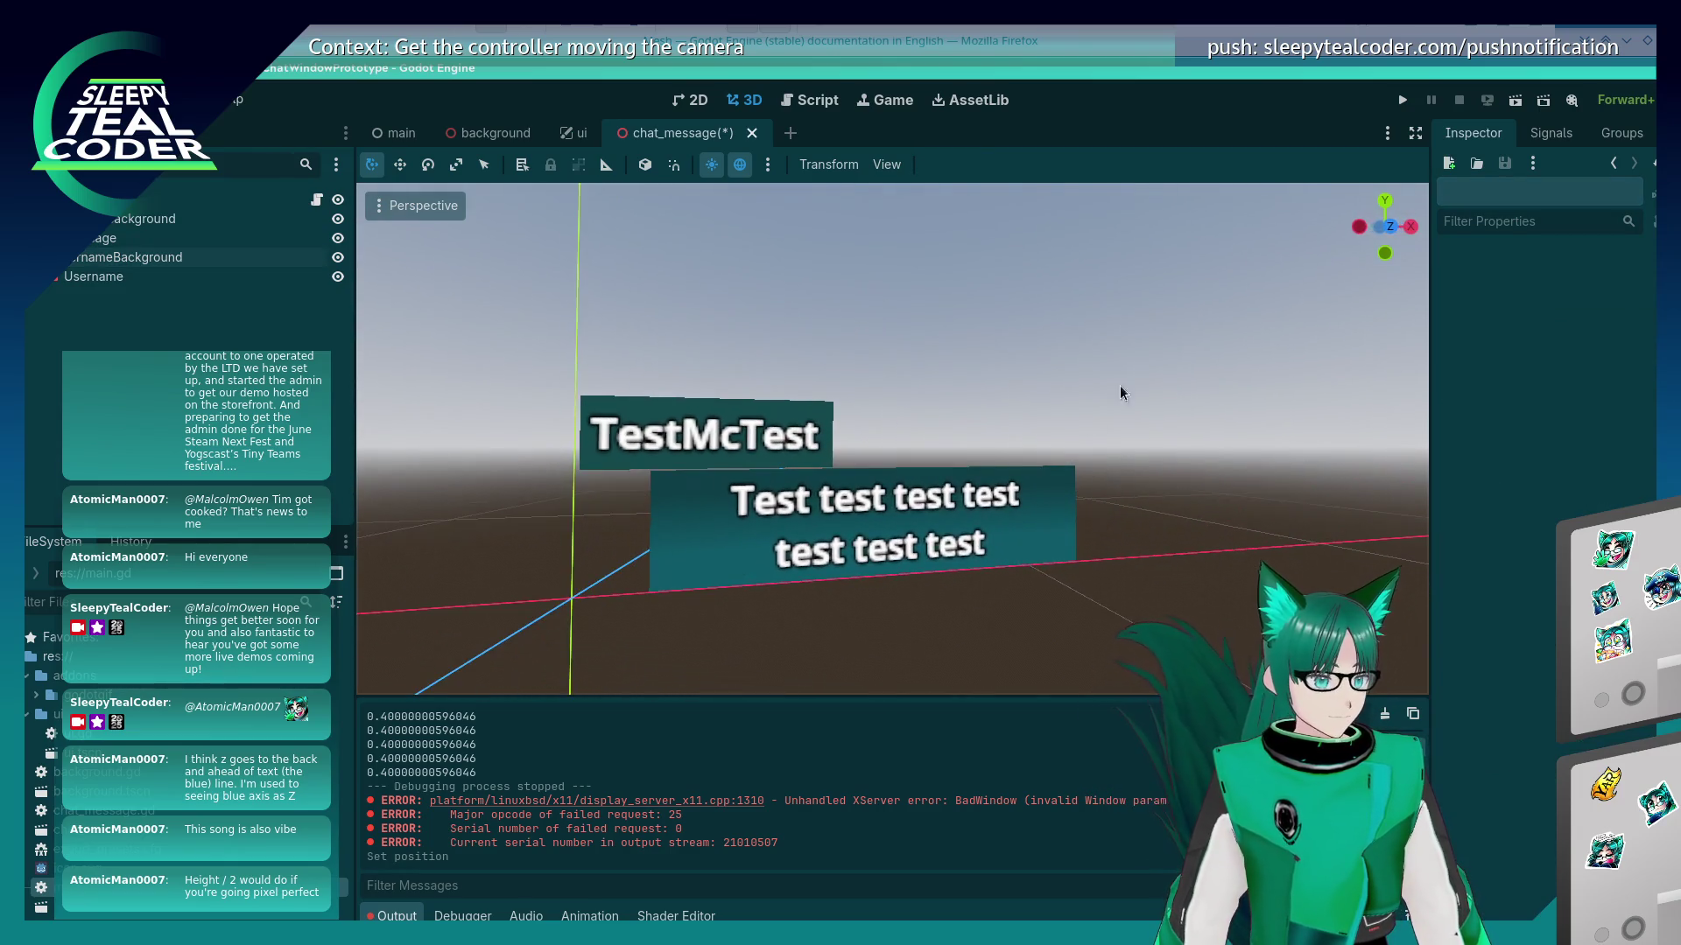
{"action": "key", "text": "F5"}
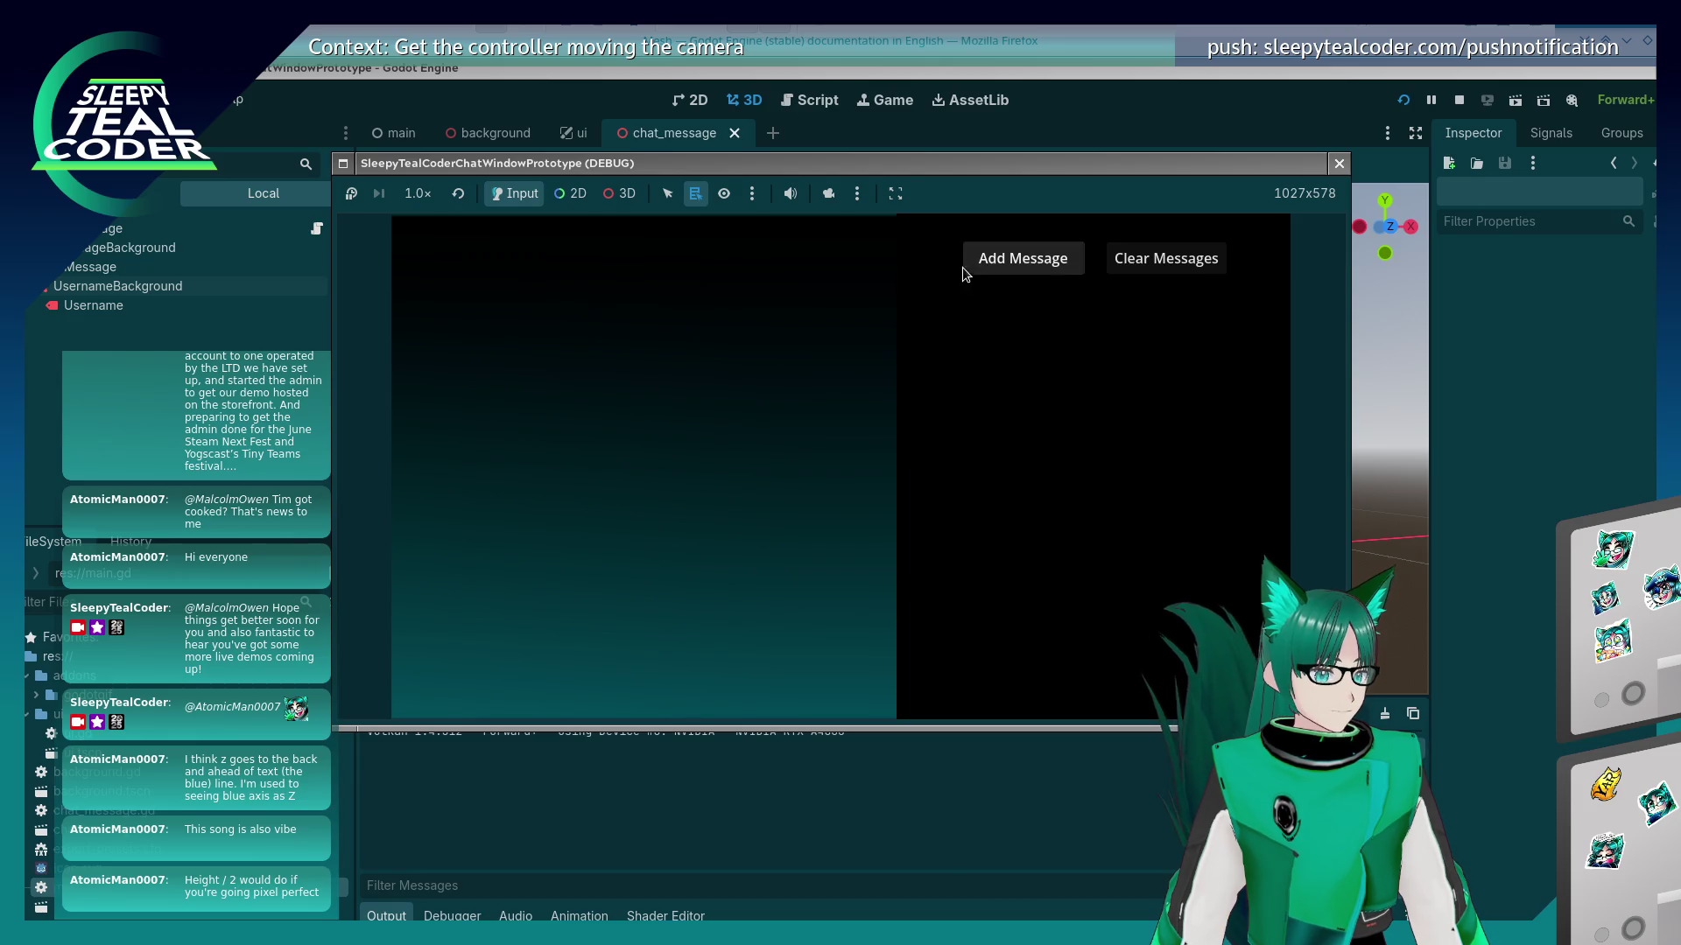
- Add five TestMcTest messages in the running game, then stop it
{"action": "left_click", "coordinate": [1005, 266]}
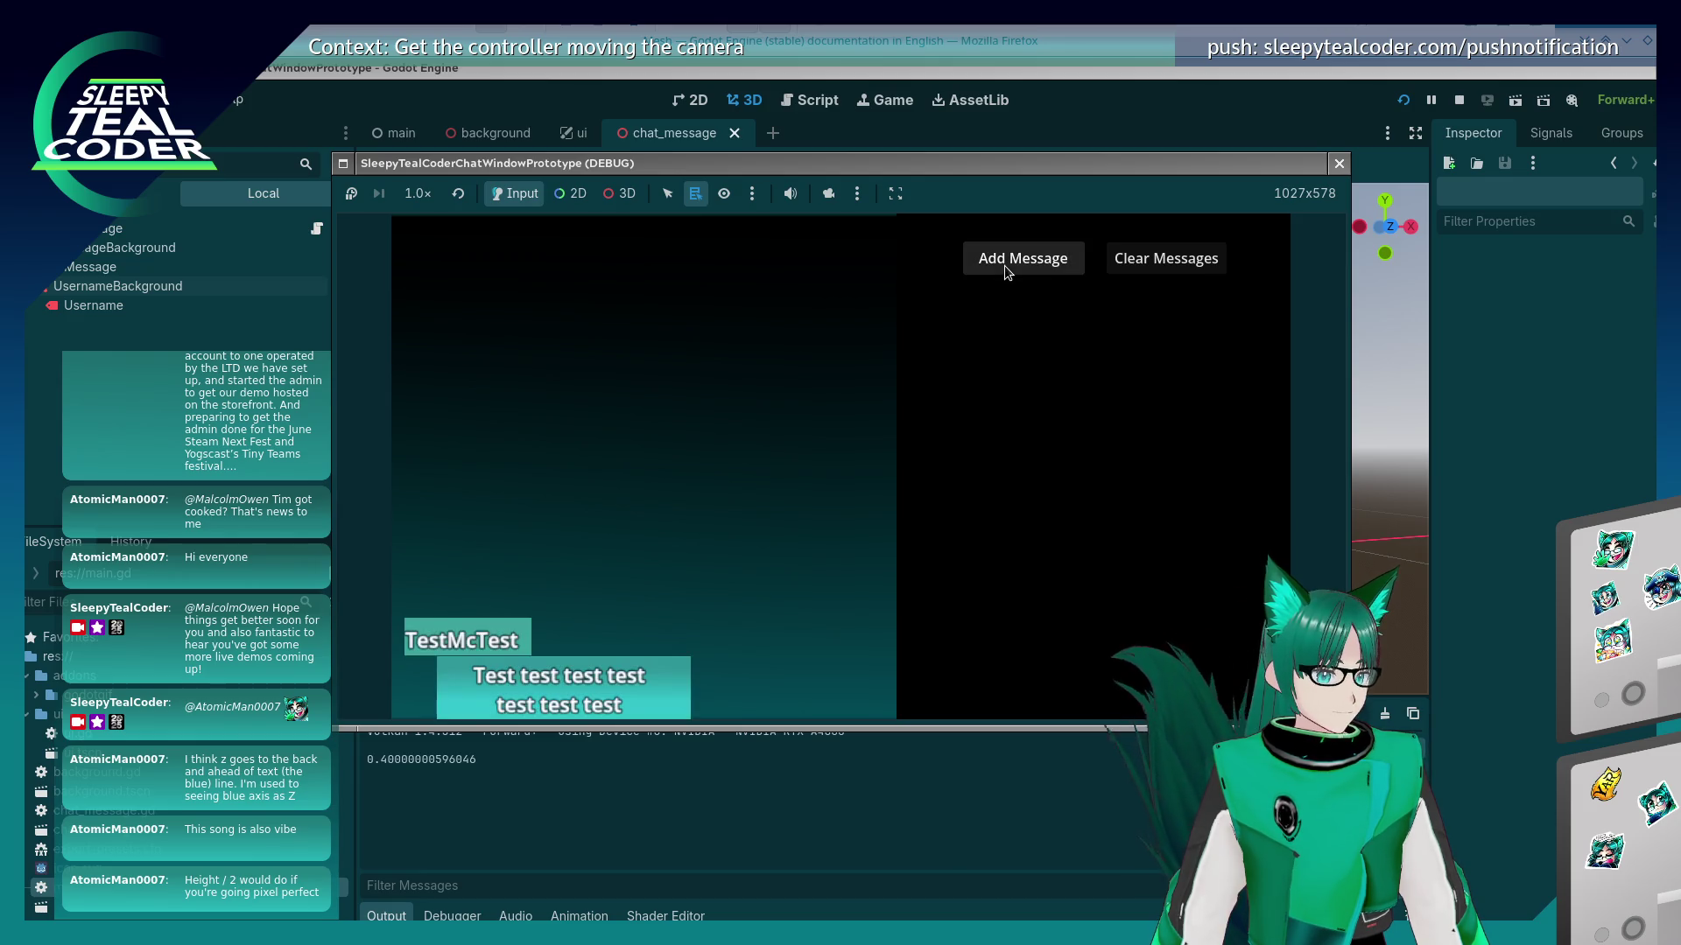
{"action": "left_click", "coordinate": [1005, 265]}
{"action": "left_click", "coordinate": [1005, 265]}
{"action": "left_click", "coordinate": [1004, 266]}
{"action": "left_click", "coordinate": [1004, 265]}
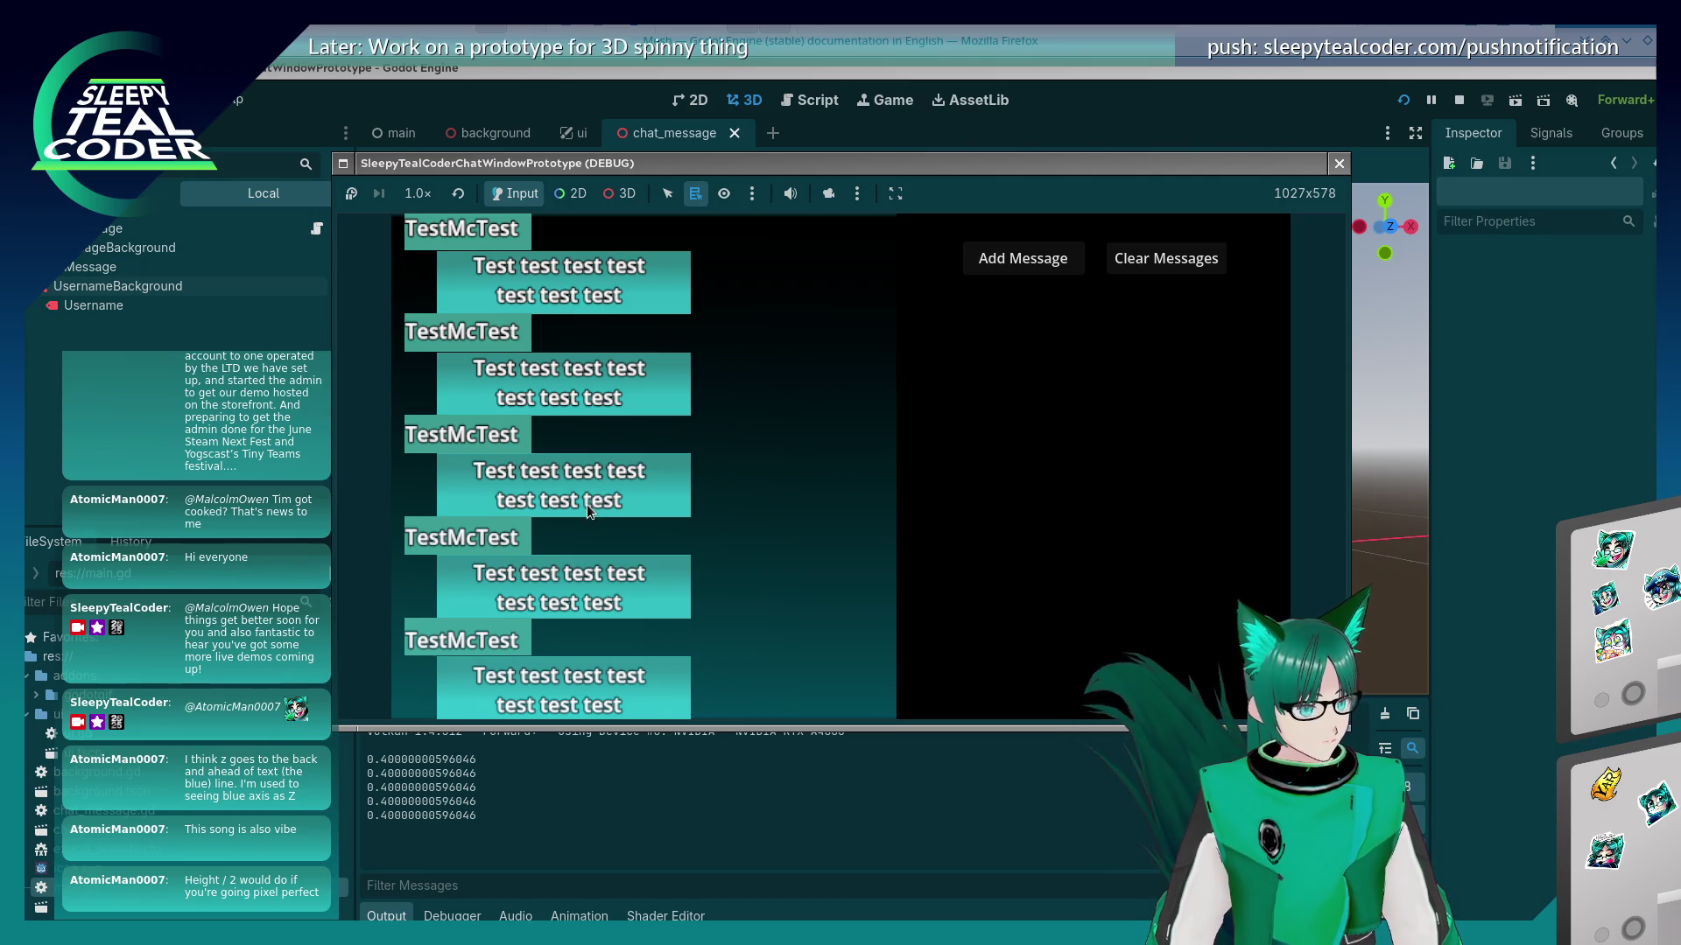
{"action": "left_click", "coordinate": [1336, 163]}
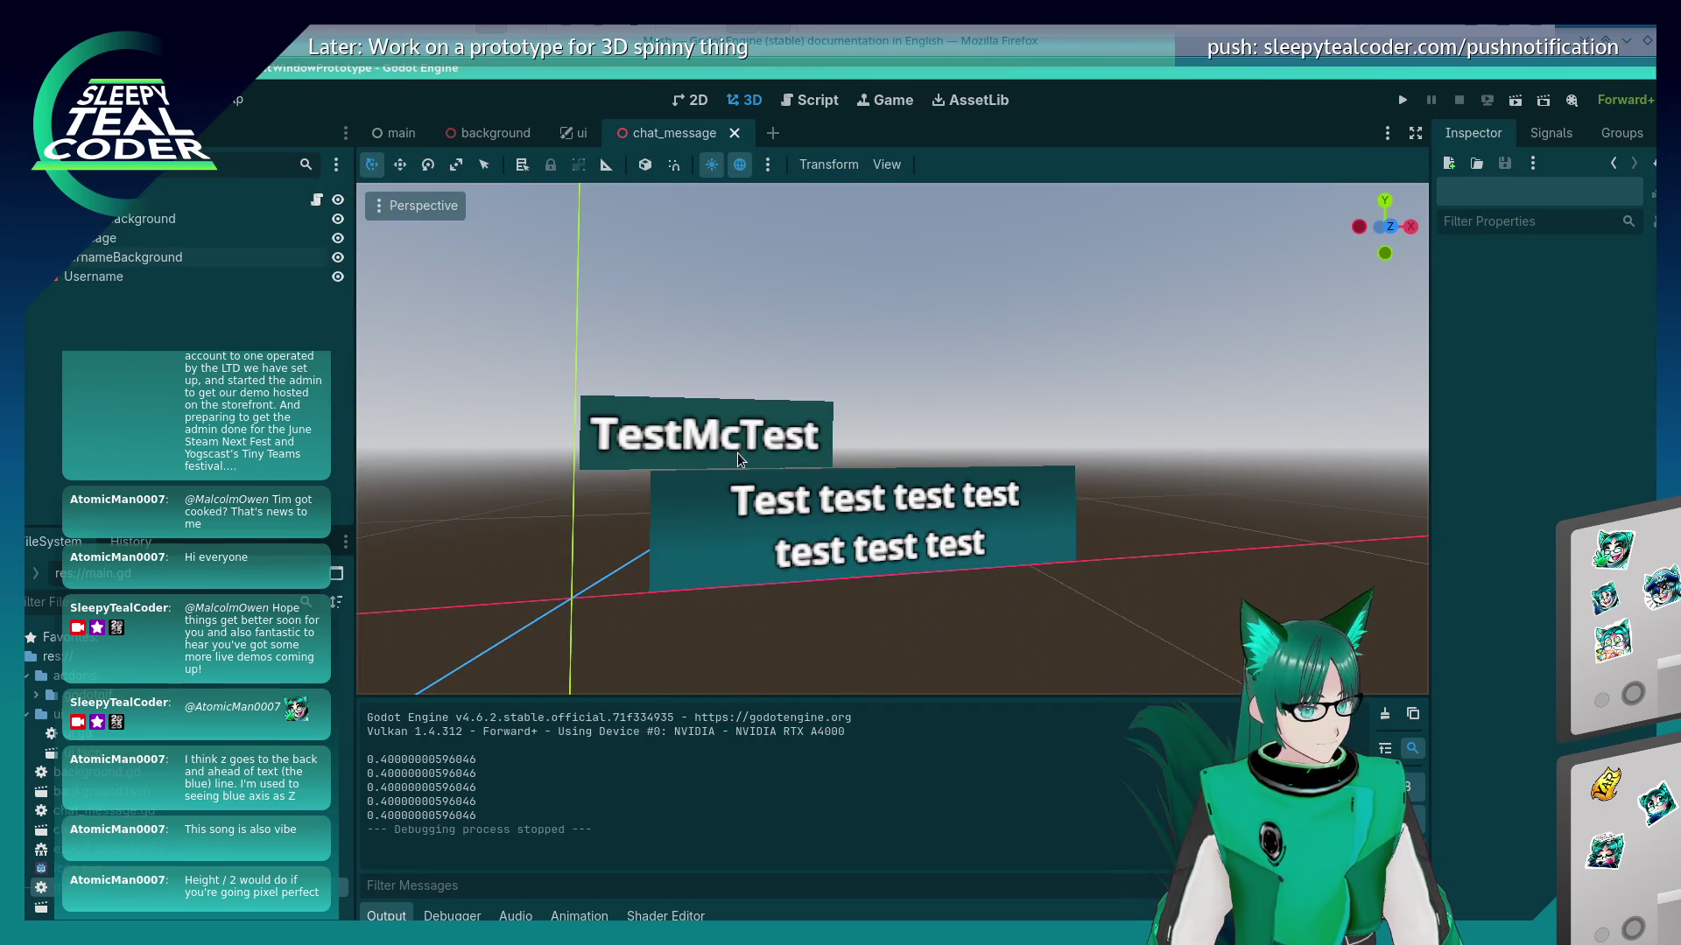
- From the front view, move UsernameBackground slightly up on Y, then save and run the game
{"action": "left_click", "coordinate": [737, 453]}
{"action": "scroll", "coordinate": [737, 453], "scroll_direction": "up", "scroll_amount": 6}
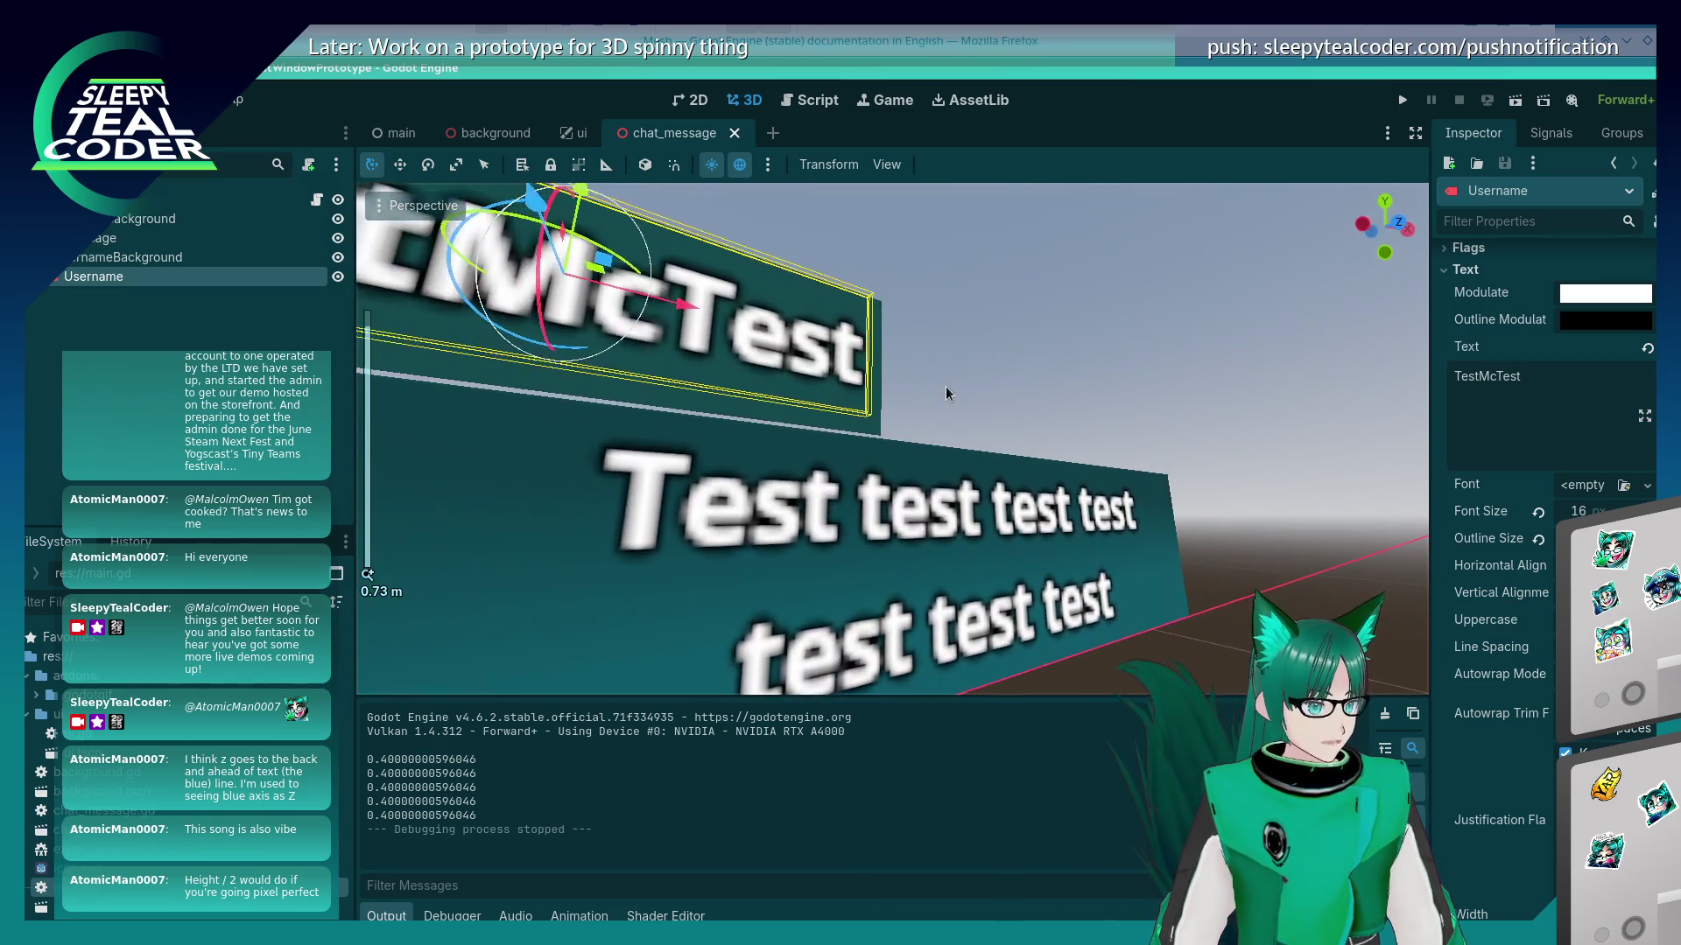
{"action": "key", "text": "KP_1"}
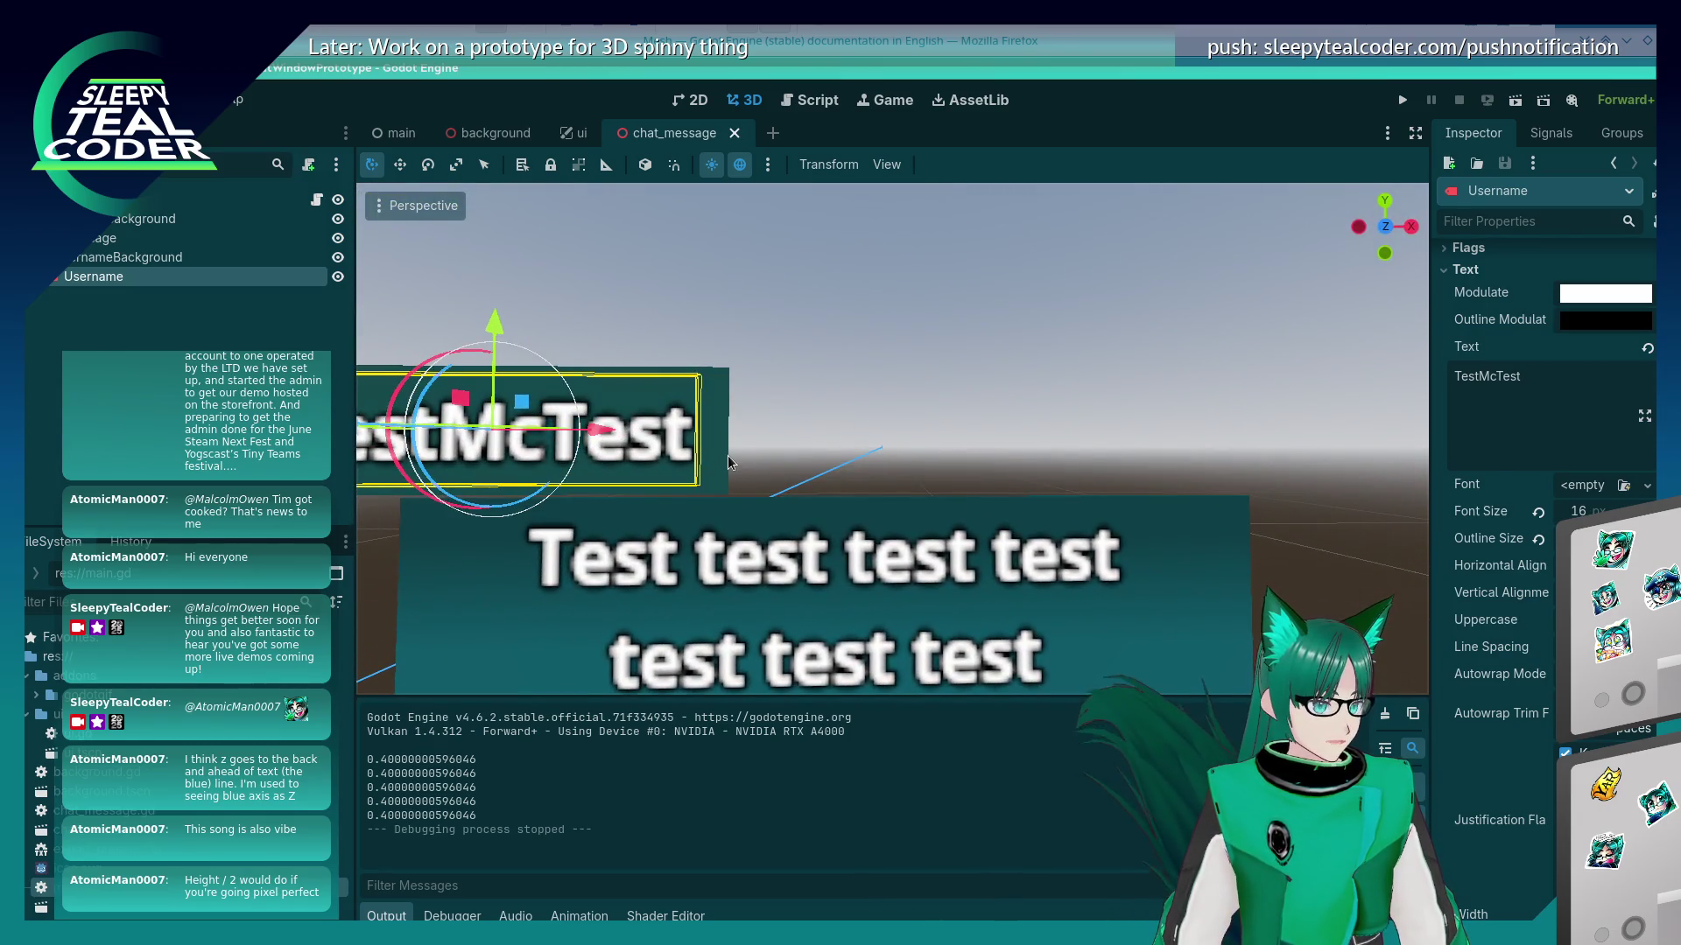
{"action": "left_click", "coordinate": [718, 459]}
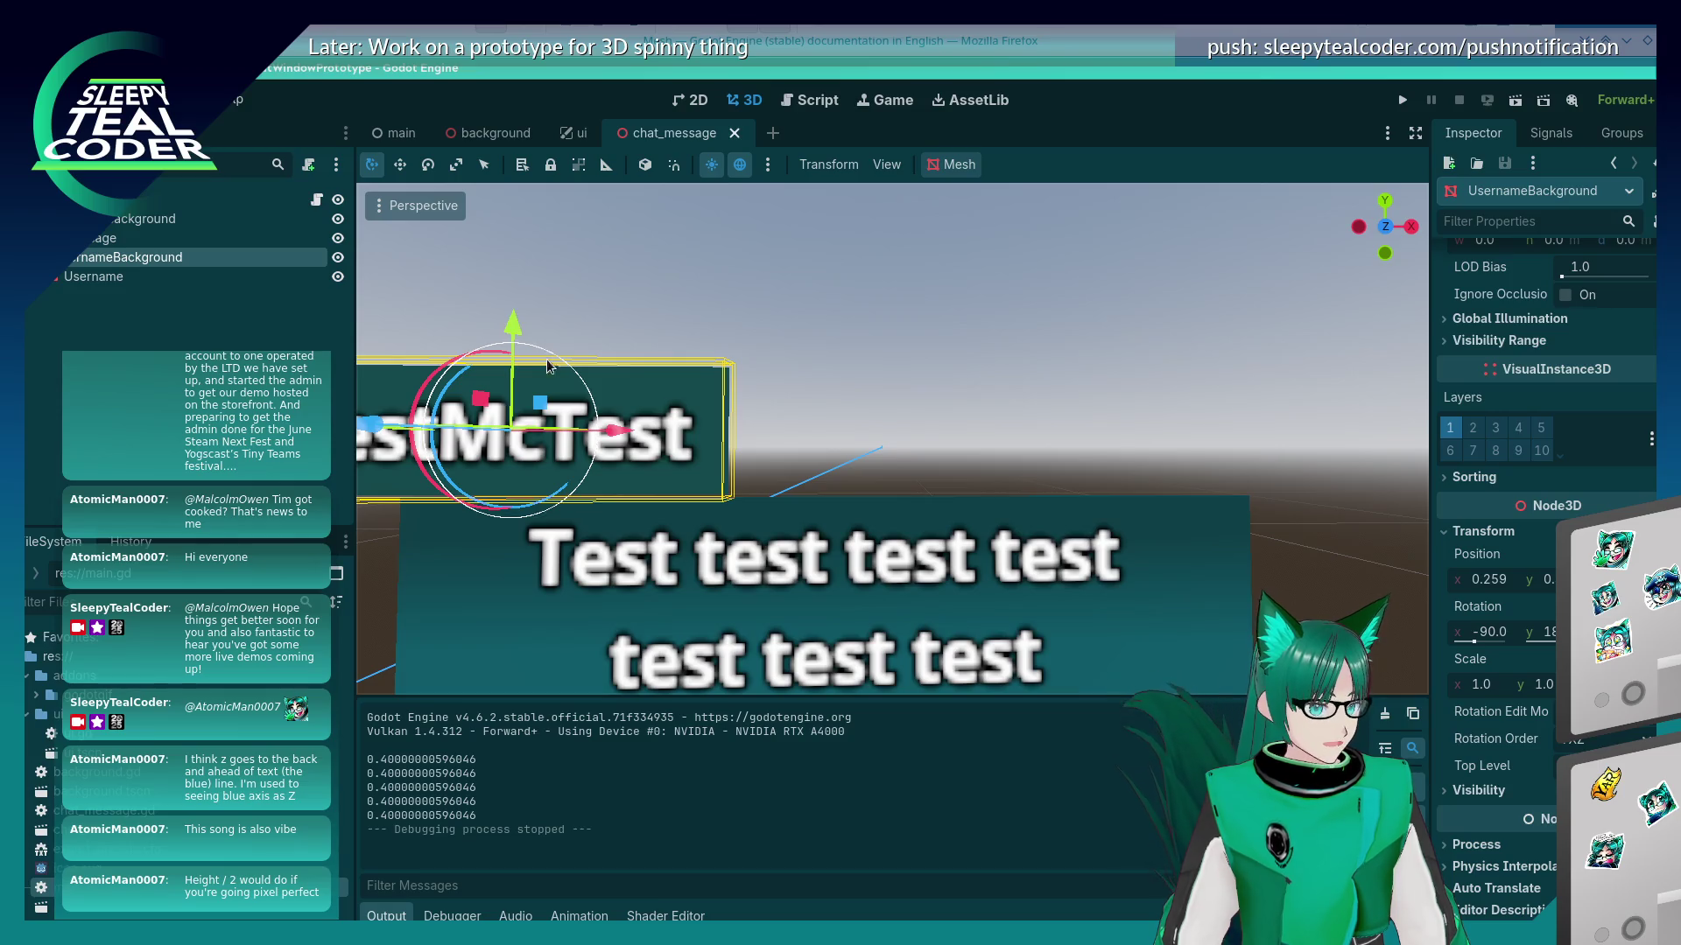
{"action": "left_click", "coordinate": [512, 322]}
{"action": "left_click", "coordinate": [915, 434]}
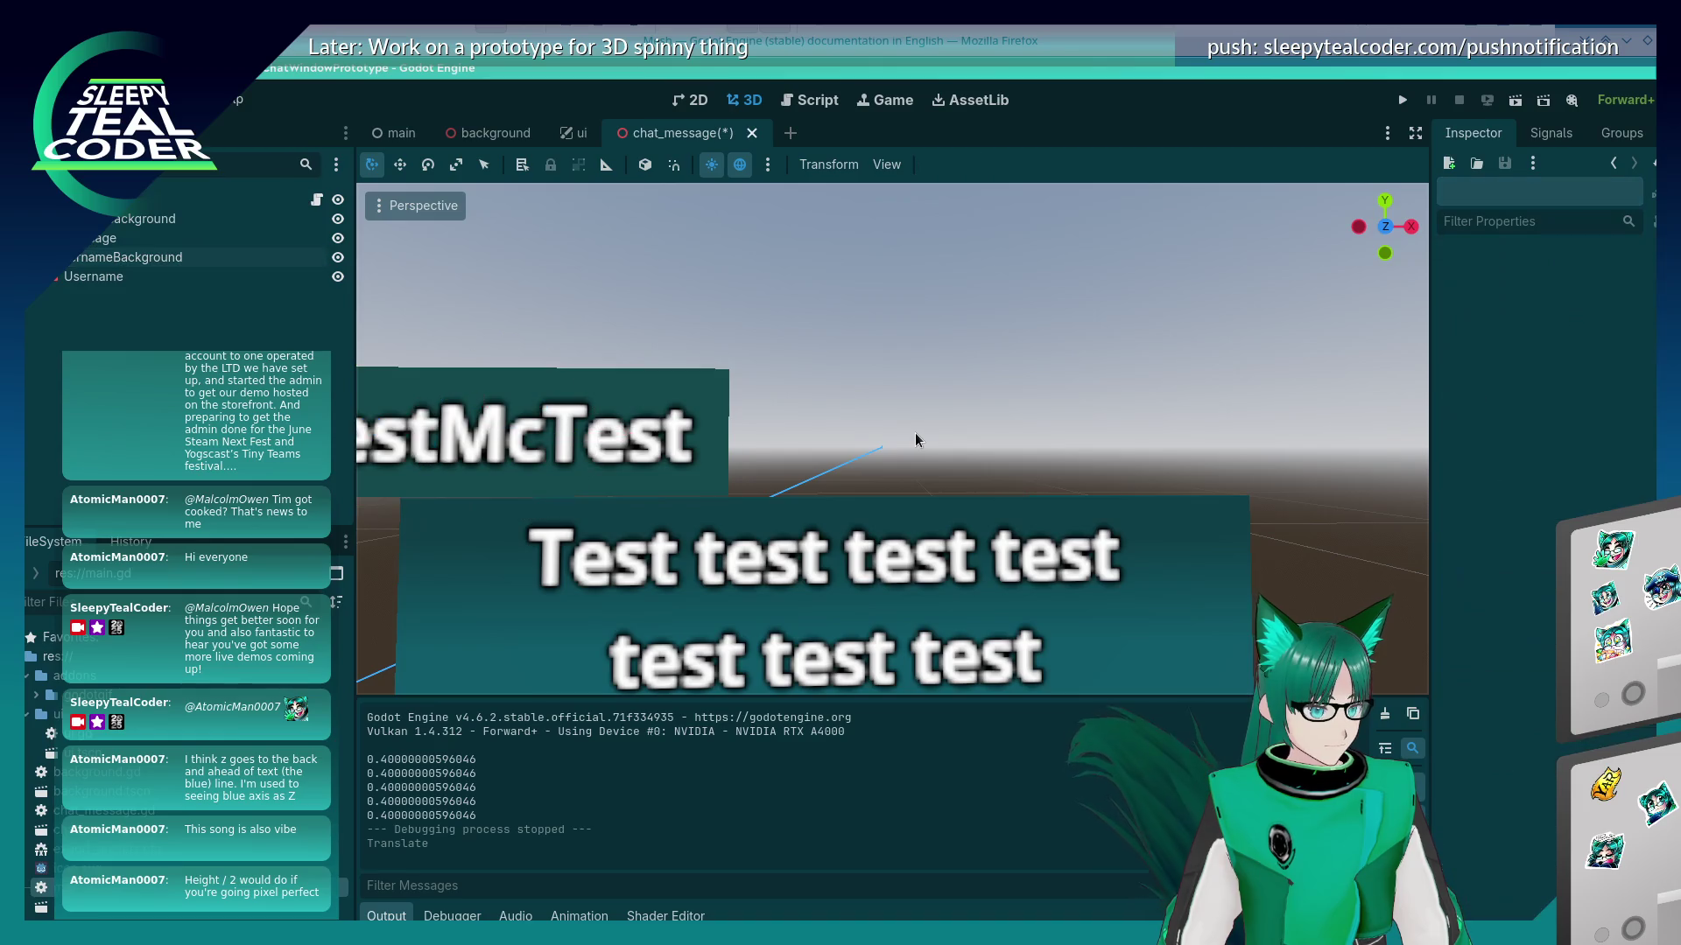
{"action": "mouse_move", "coordinate": [866, 442]}
{"action": "left_mouse_down"}
{"action": "mouse_move", "coordinate": [899, 371]}
{"action": "mouse_move", "coordinate": [879, 416]}
{"action": "mouse_move", "coordinate": [849, 414]}
{"action": "mouse_move", "coordinate": [875, 394]}
{"action": "left_mouse_up"}
{"action": "left_click", "coordinate": [1402, 100]}
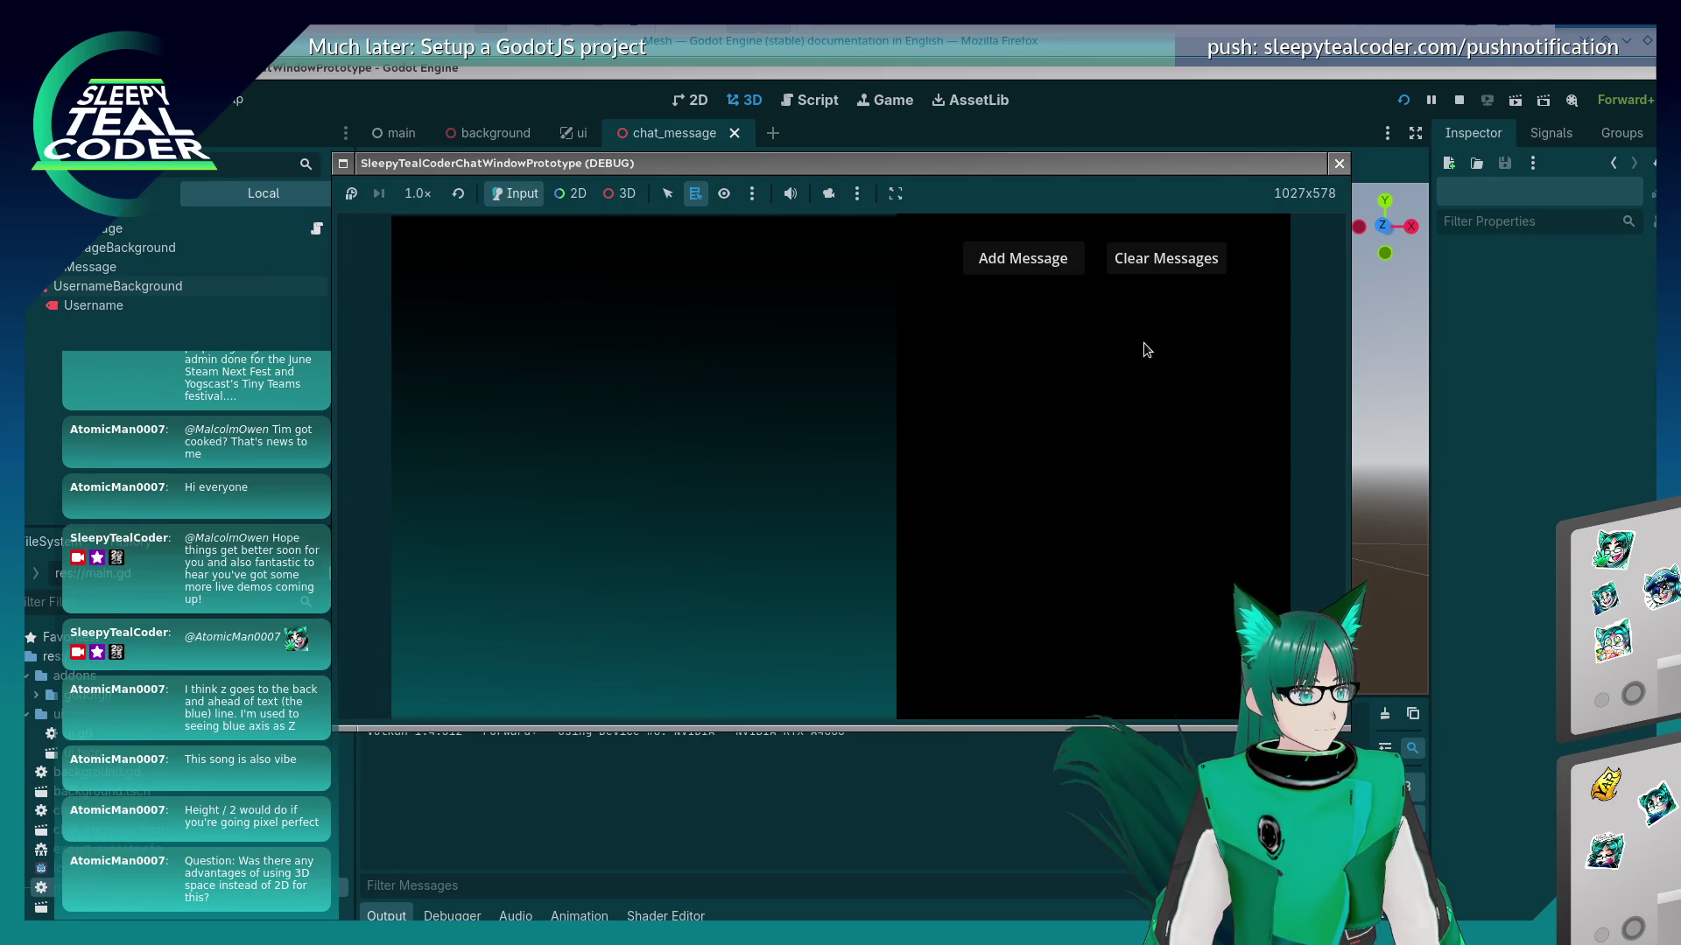
- Add a TestMcTest message in the running game, then stop the game to return to the chat_message scene
{"action": "left_click", "coordinate": [1029, 262]}
{"action": "left_click", "coordinate": [1029, 263]}
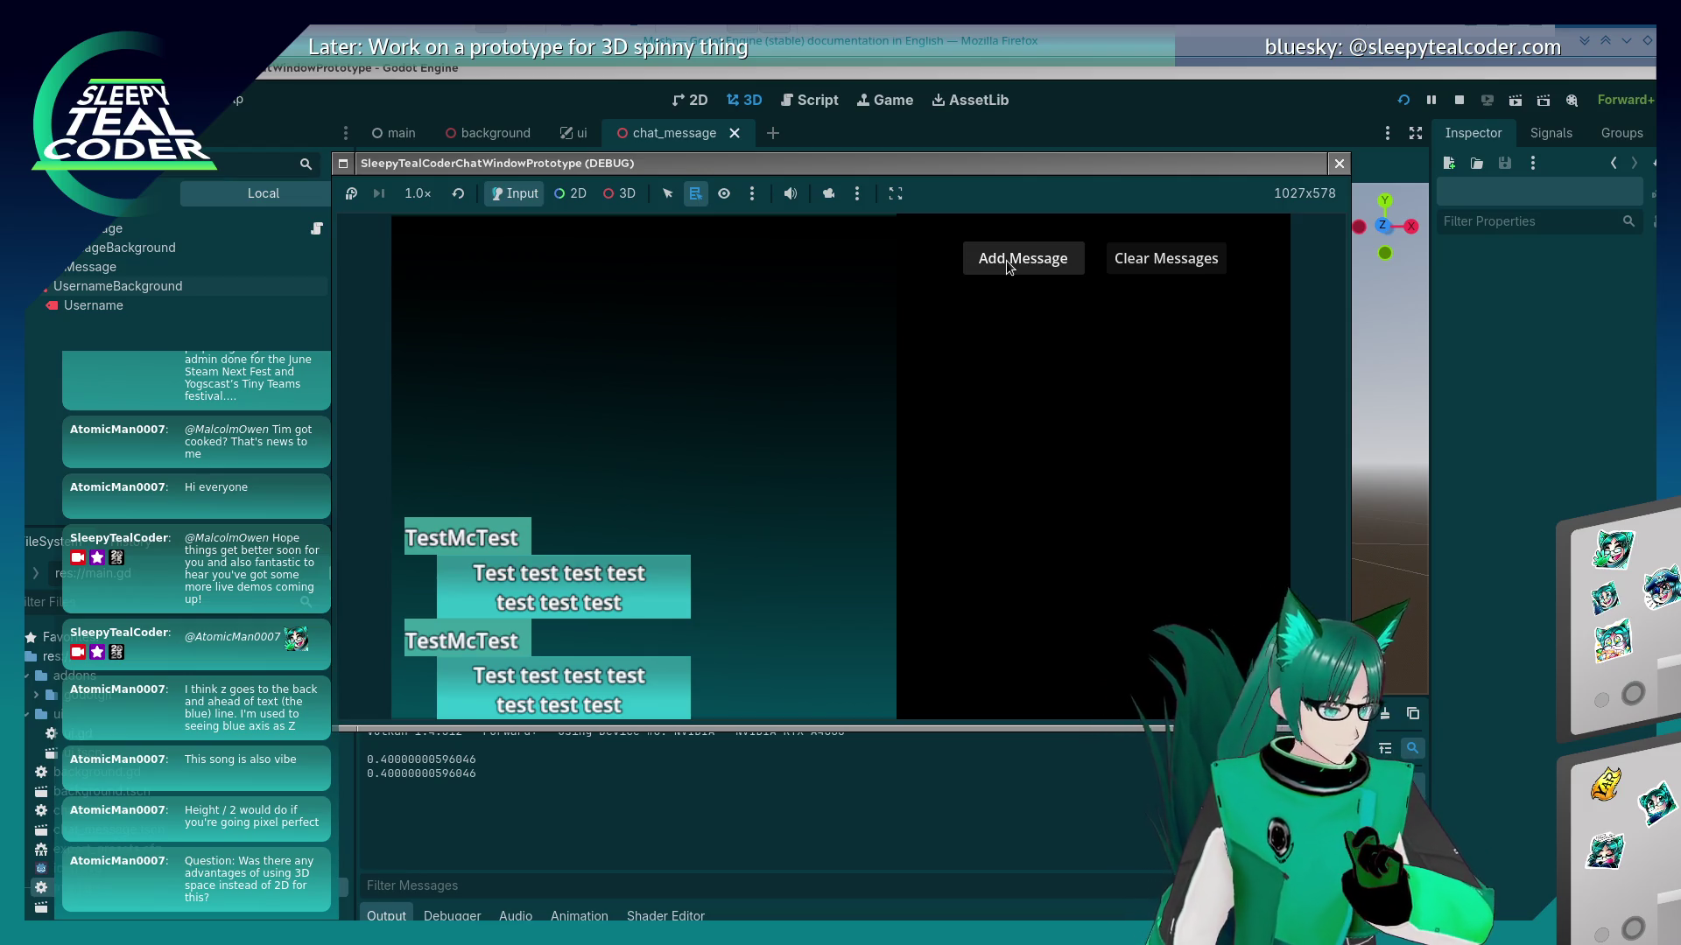
{"action": "left_click", "coordinate": [1339, 164]}
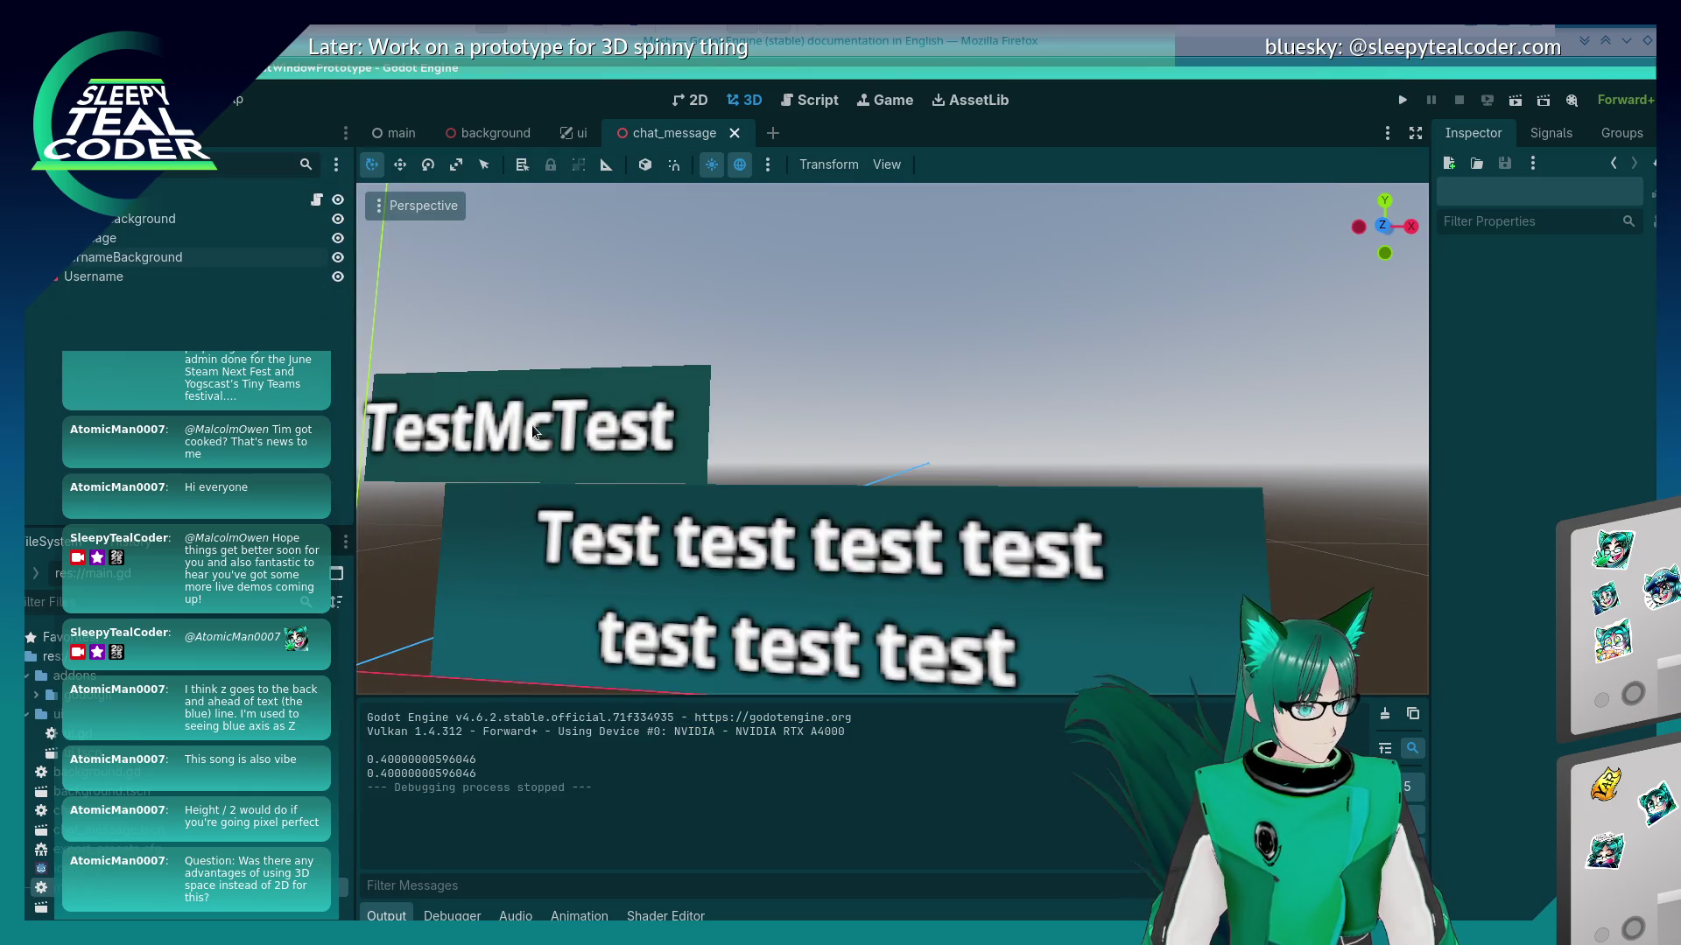
- Nudge the TestMcTest username label slightly to the right and run the project
{"action": "scroll", "coordinate": [534, 426], "scroll_direction": "down", "scroll_amount": 5}
{"action": "left_click", "coordinate": [786, 434]}
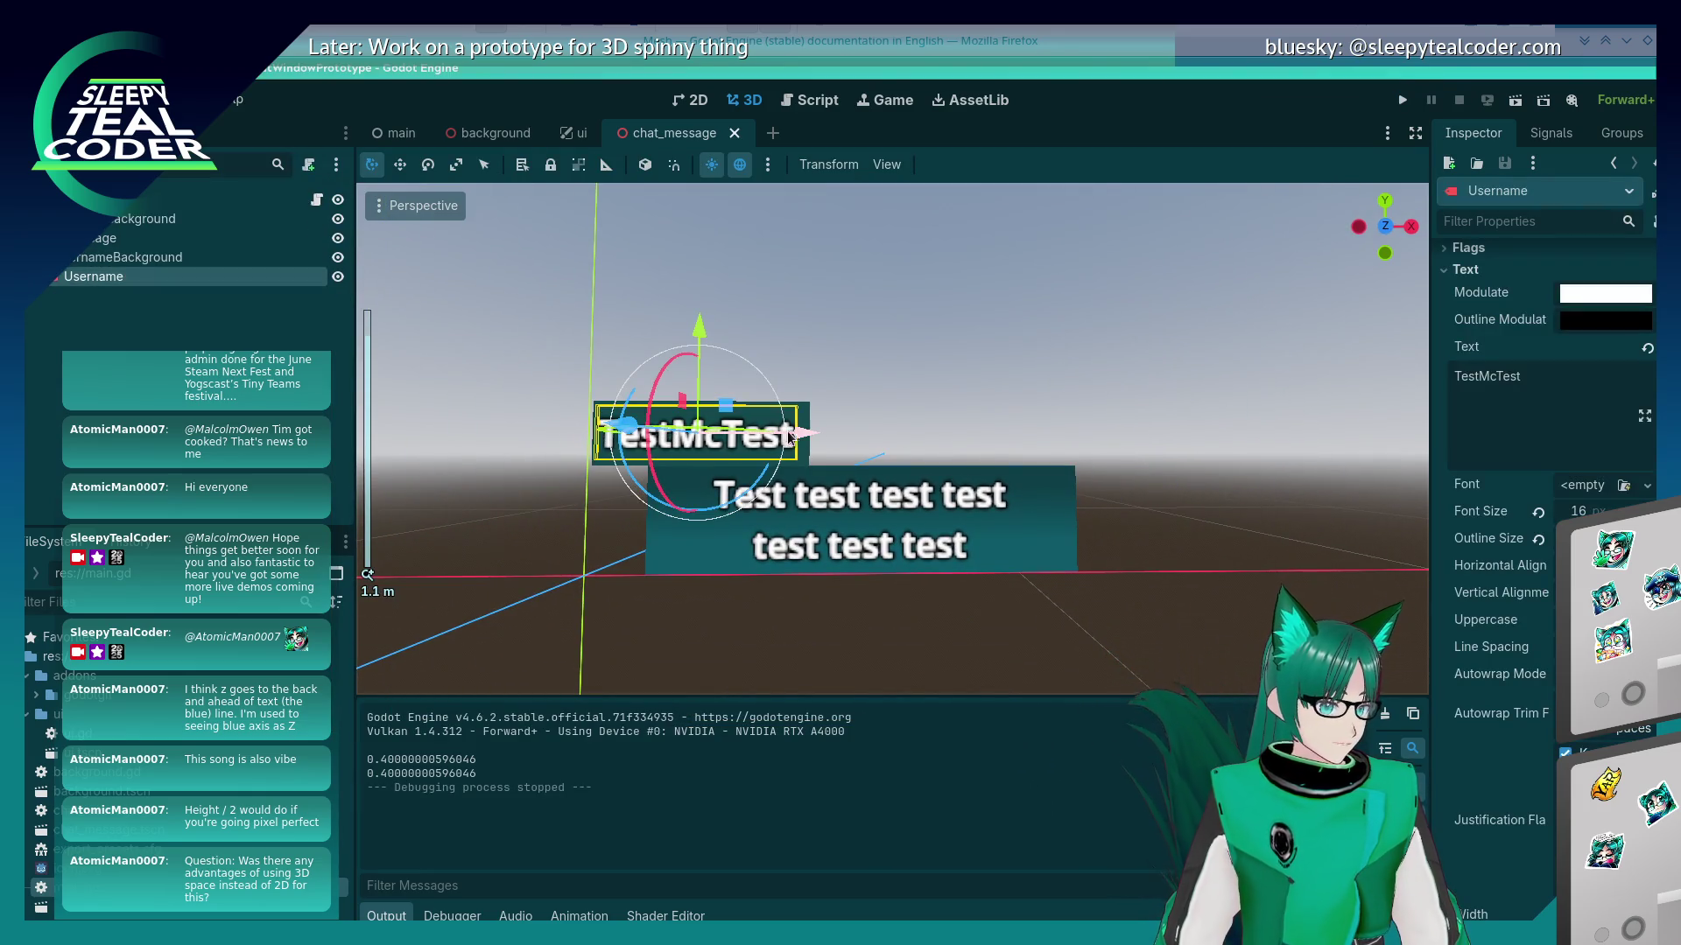
{"action": "left_click_drag", "start_coordinate": [786, 435], "coordinate": [789, 435]}
{"action": "left_click", "coordinate": [926, 379]}
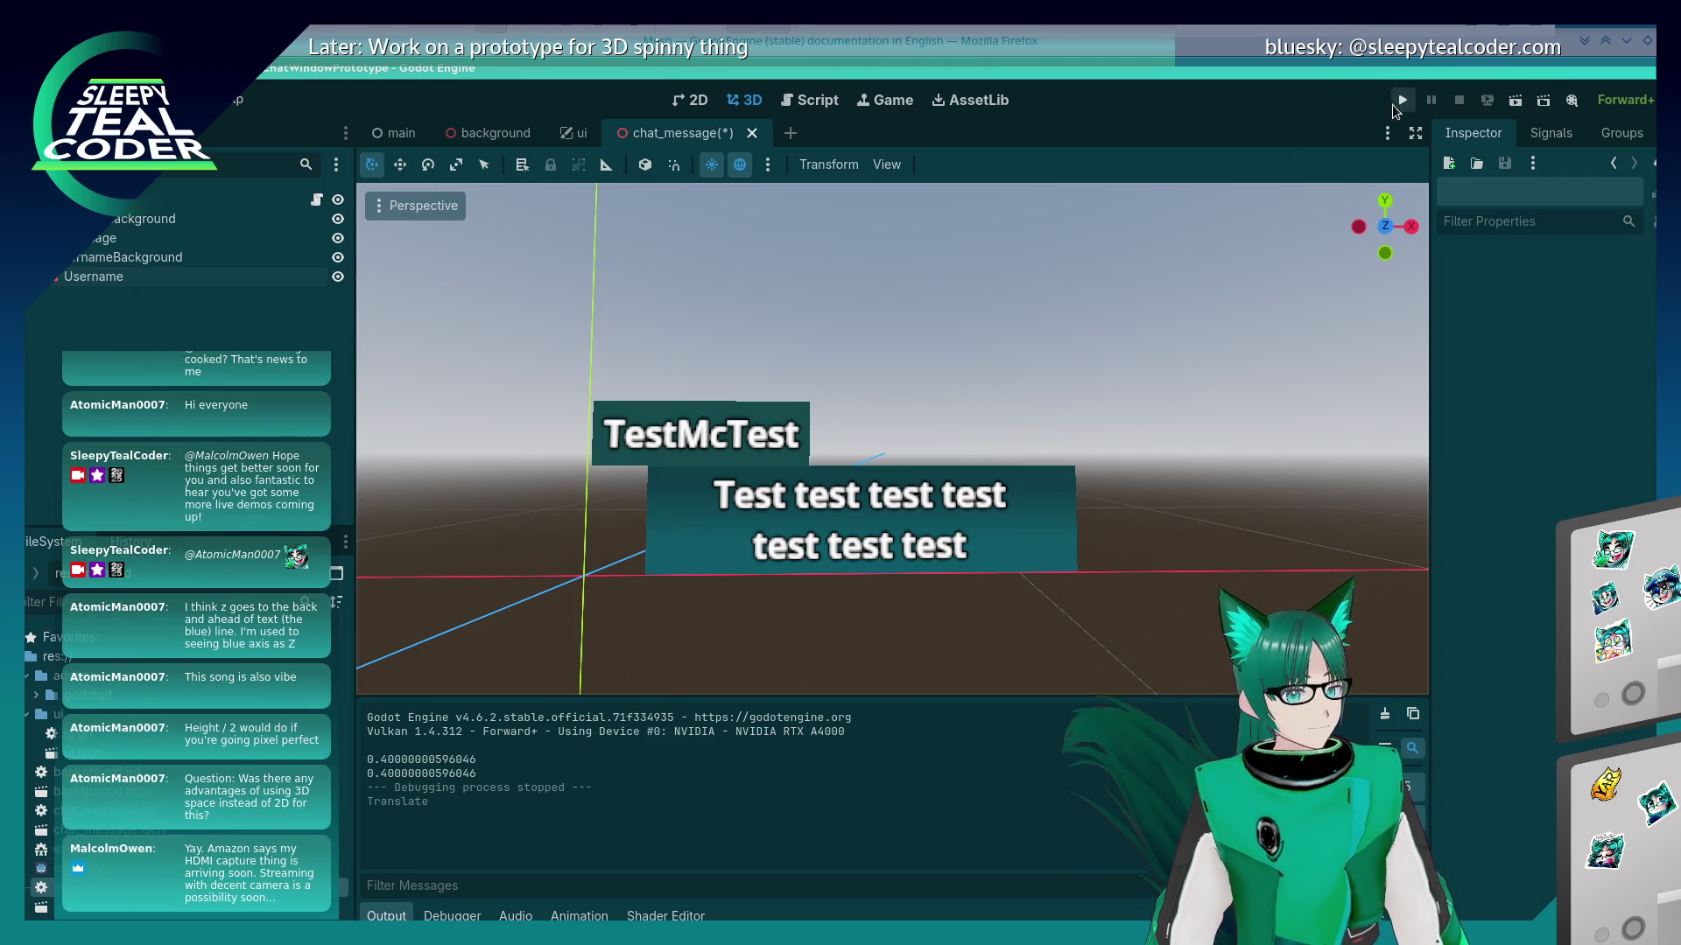
{"action": "left_click", "coordinate": [1391, 102]}
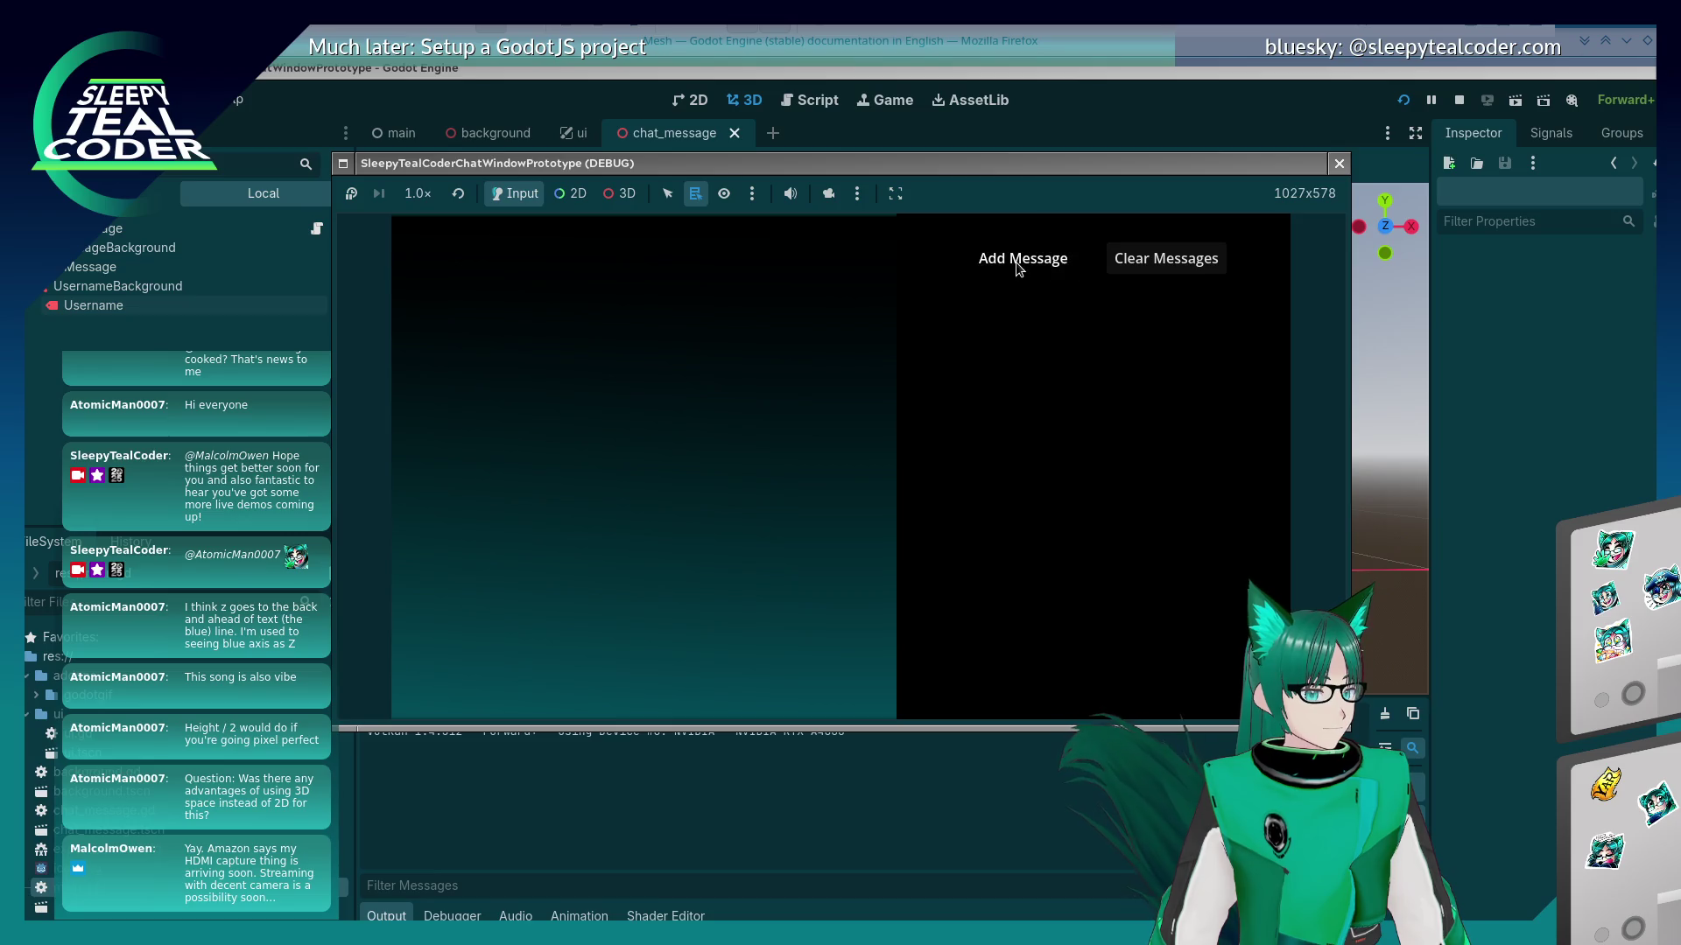
- Stack five TestMcTest messages in the running game, then stop it
{"action": "left_click", "coordinate": [1016, 263]}
{"action": "left_click", "coordinate": [1015, 265]}
{"action": "left_click", "coordinate": [1015, 266]}
{"action": "left_click", "coordinate": [1016, 268]}
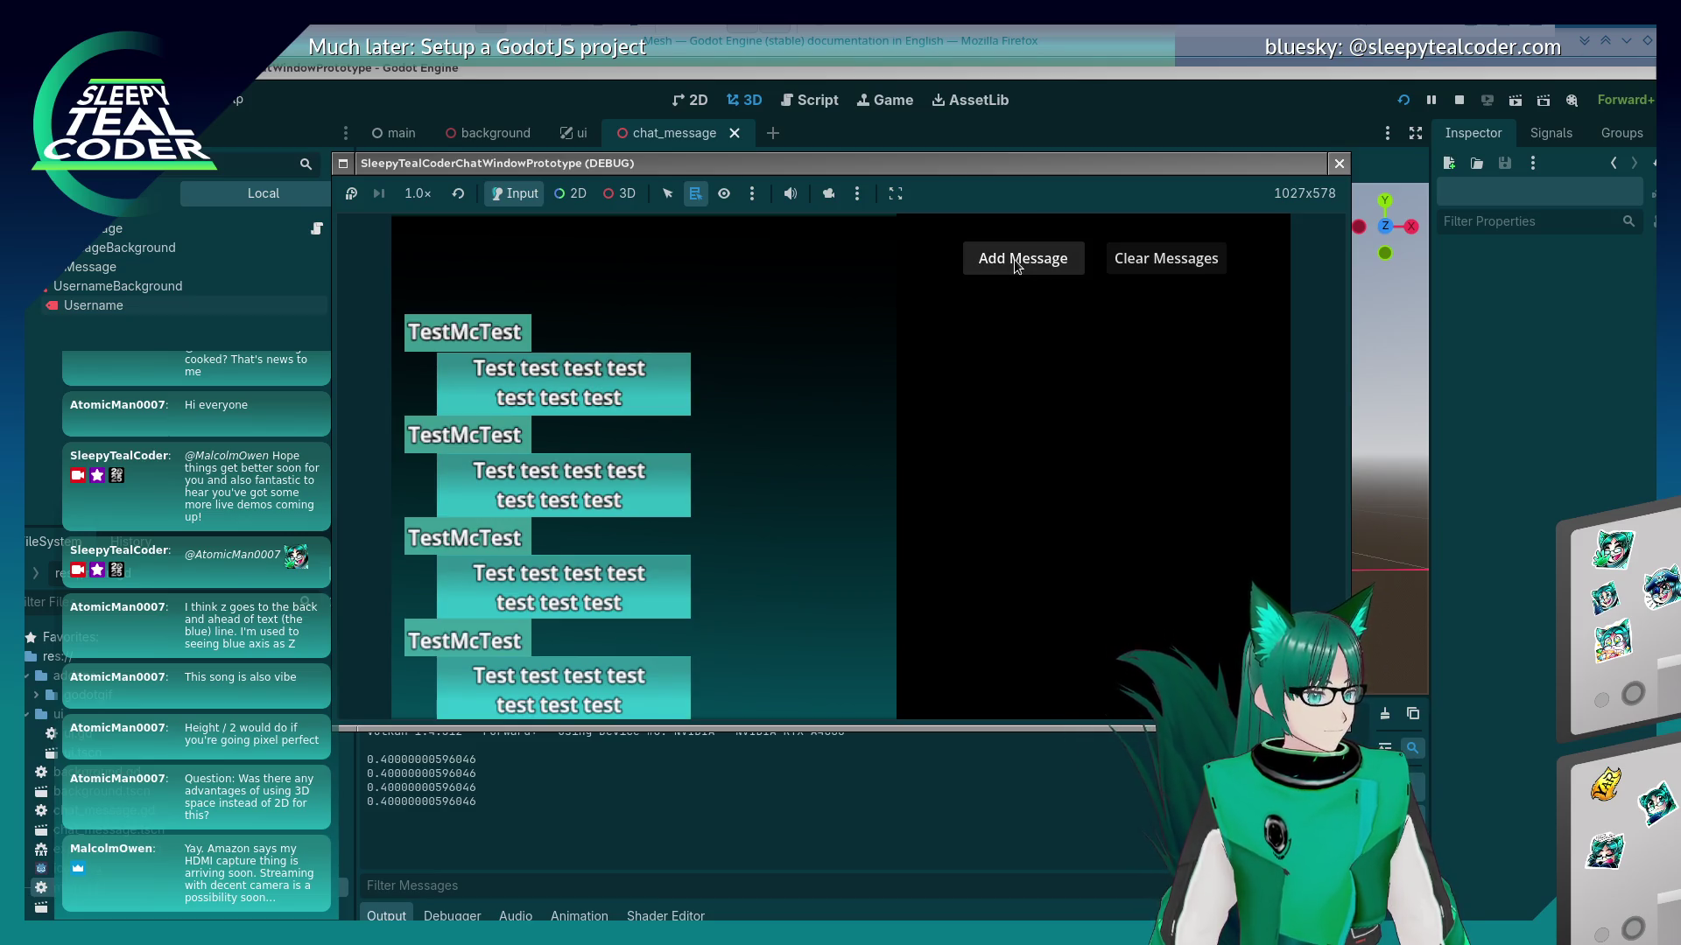
{"action": "left_click", "coordinate": [1016, 267]}
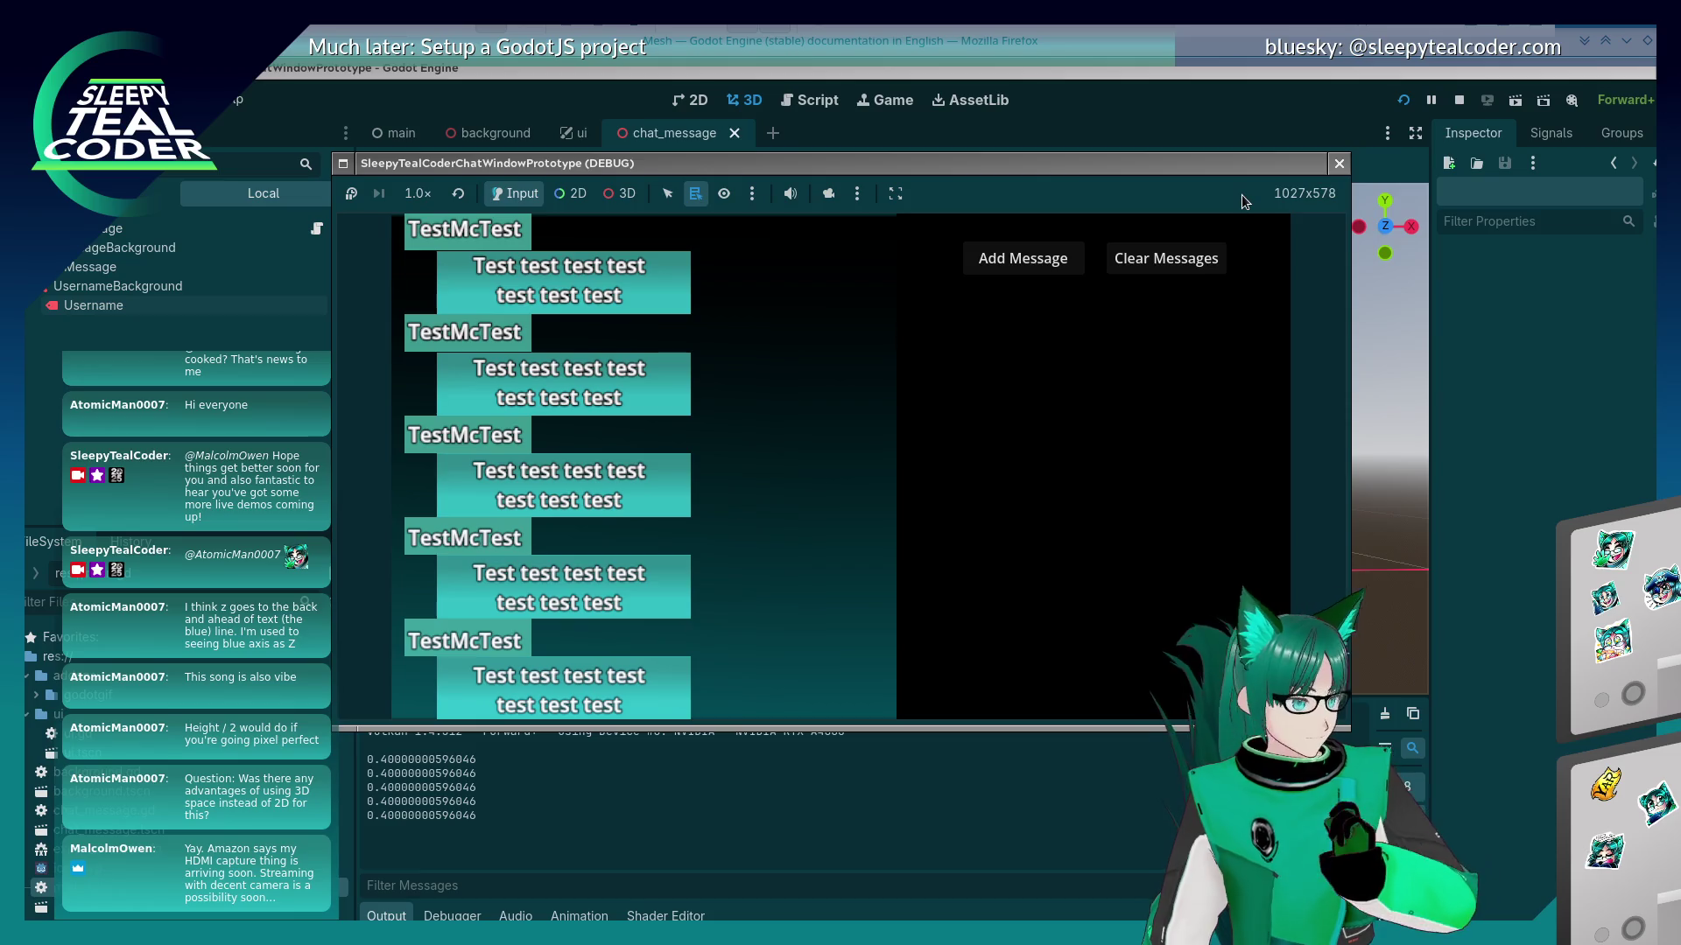
{"action": "left_click", "coordinate": [1339, 164]}
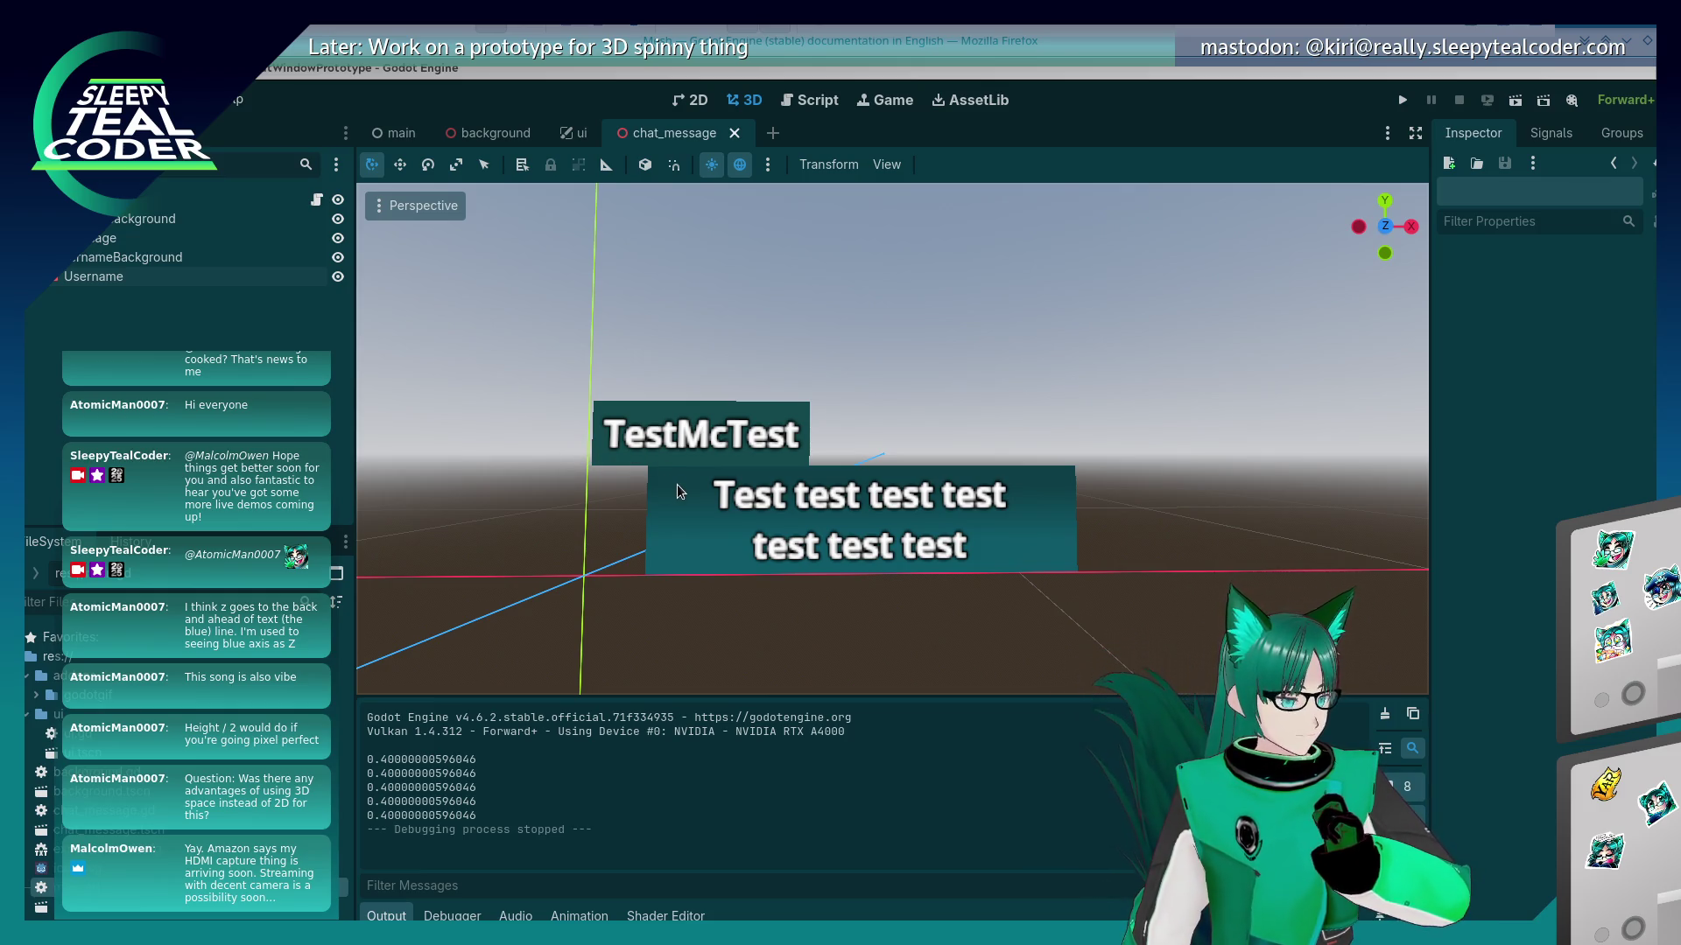
- Rerun the project, stack five more TestMcTest messages, and stop the game
{"action": "left_click", "coordinate": [1402, 99]}
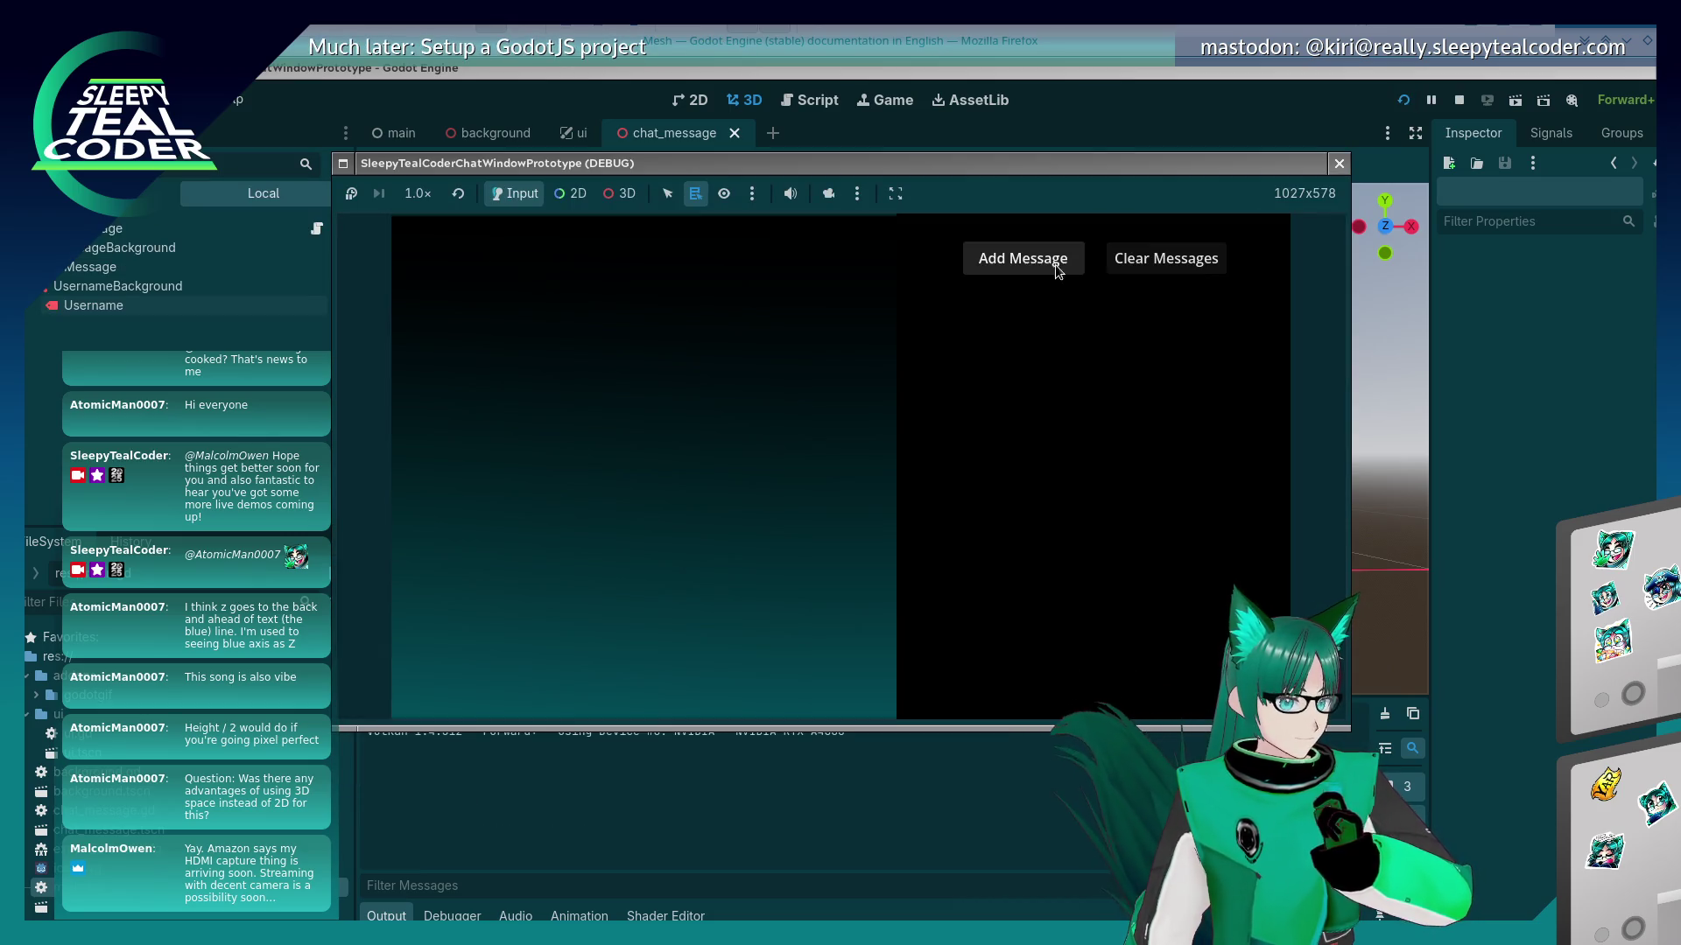
{"action": "left_click", "coordinate": [1031, 266]}
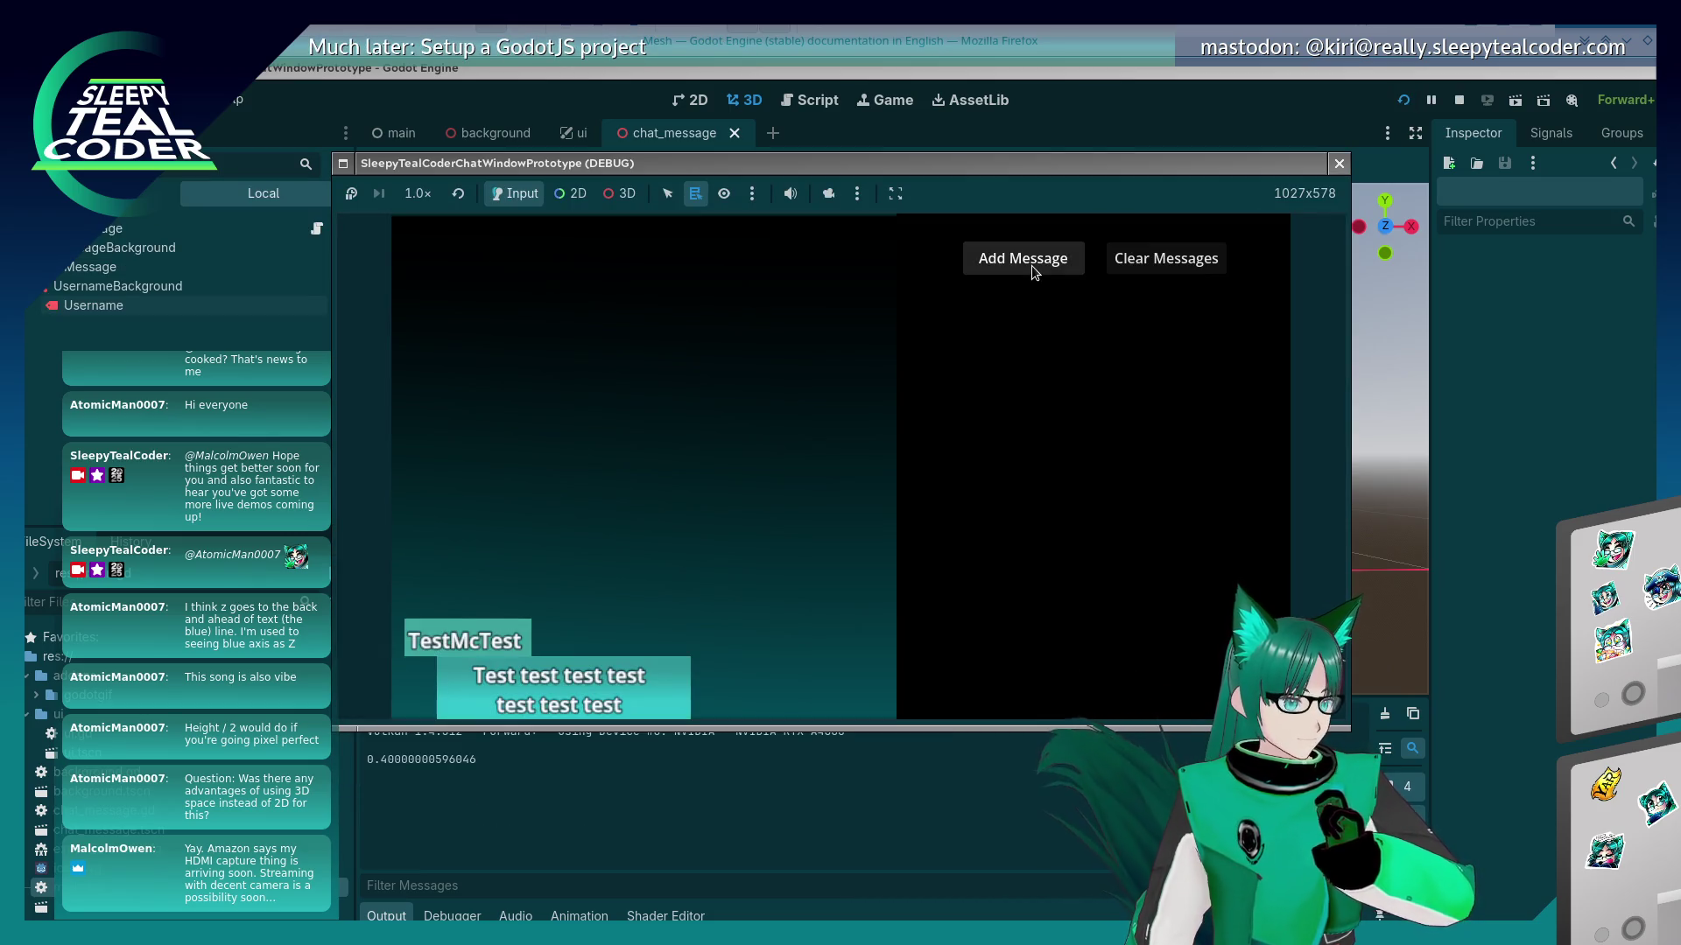
{"action": "left_click", "coordinate": [1031, 265]}
{"action": "left_click", "coordinate": [1031, 265]}
{"action": "left_click", "coordinate": [1032, 265]}
{"action": "left_click", "coordinate": [1031, 265]}
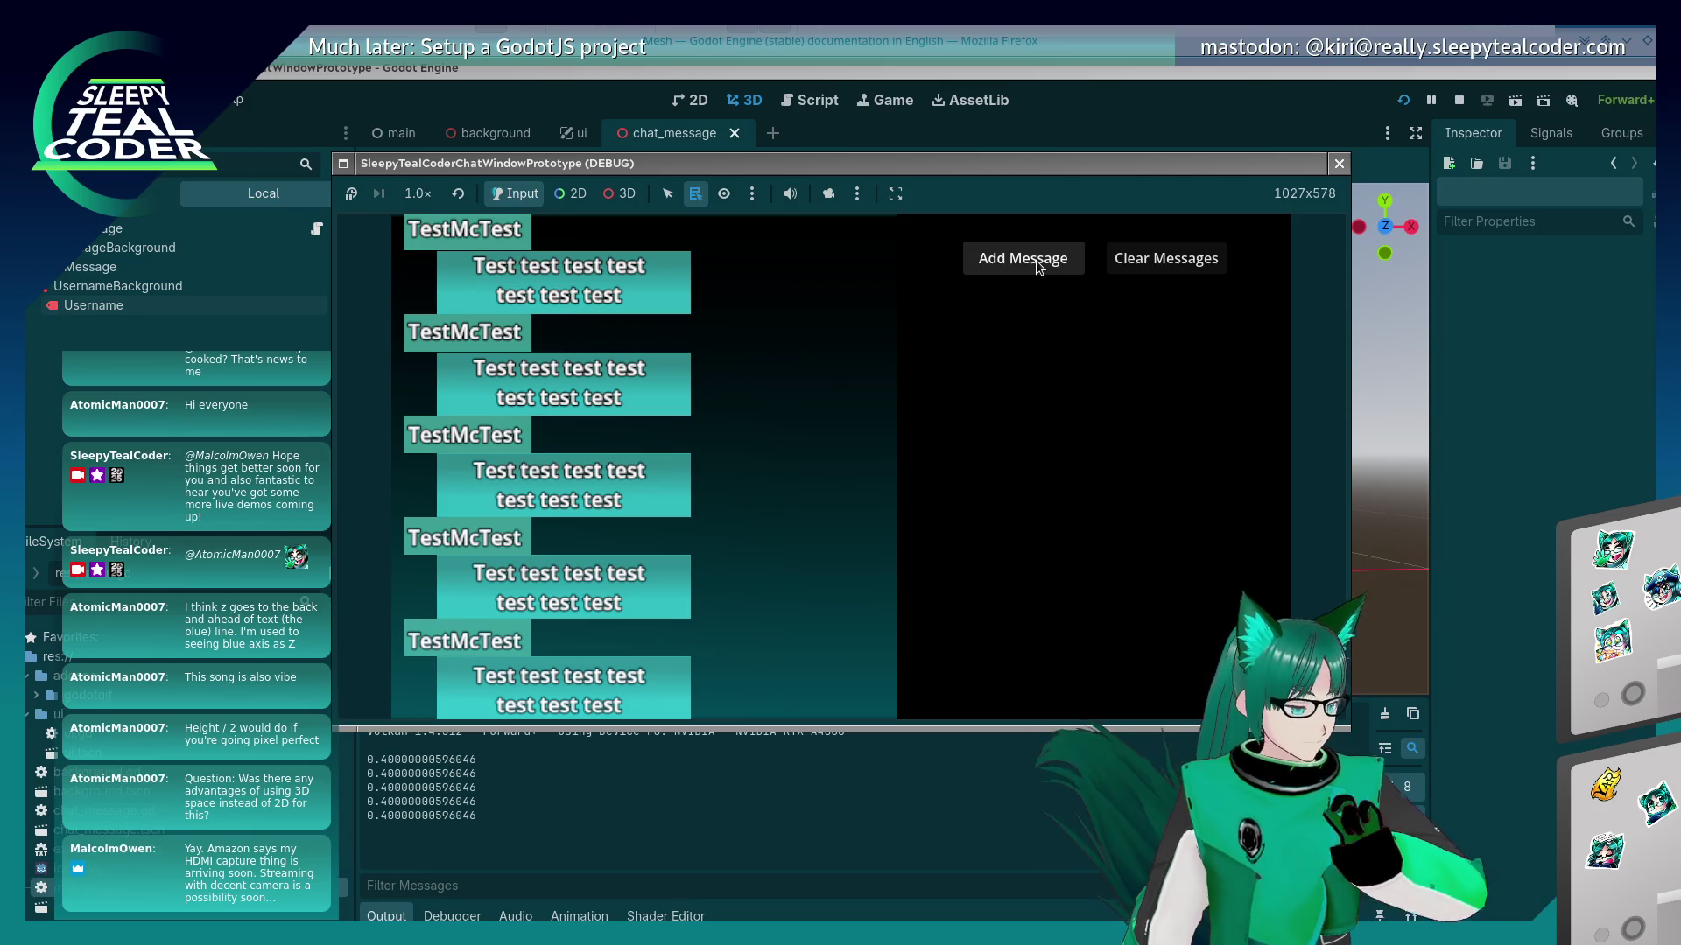
{"action": "left_click", "coordinate": [1029, 261]}
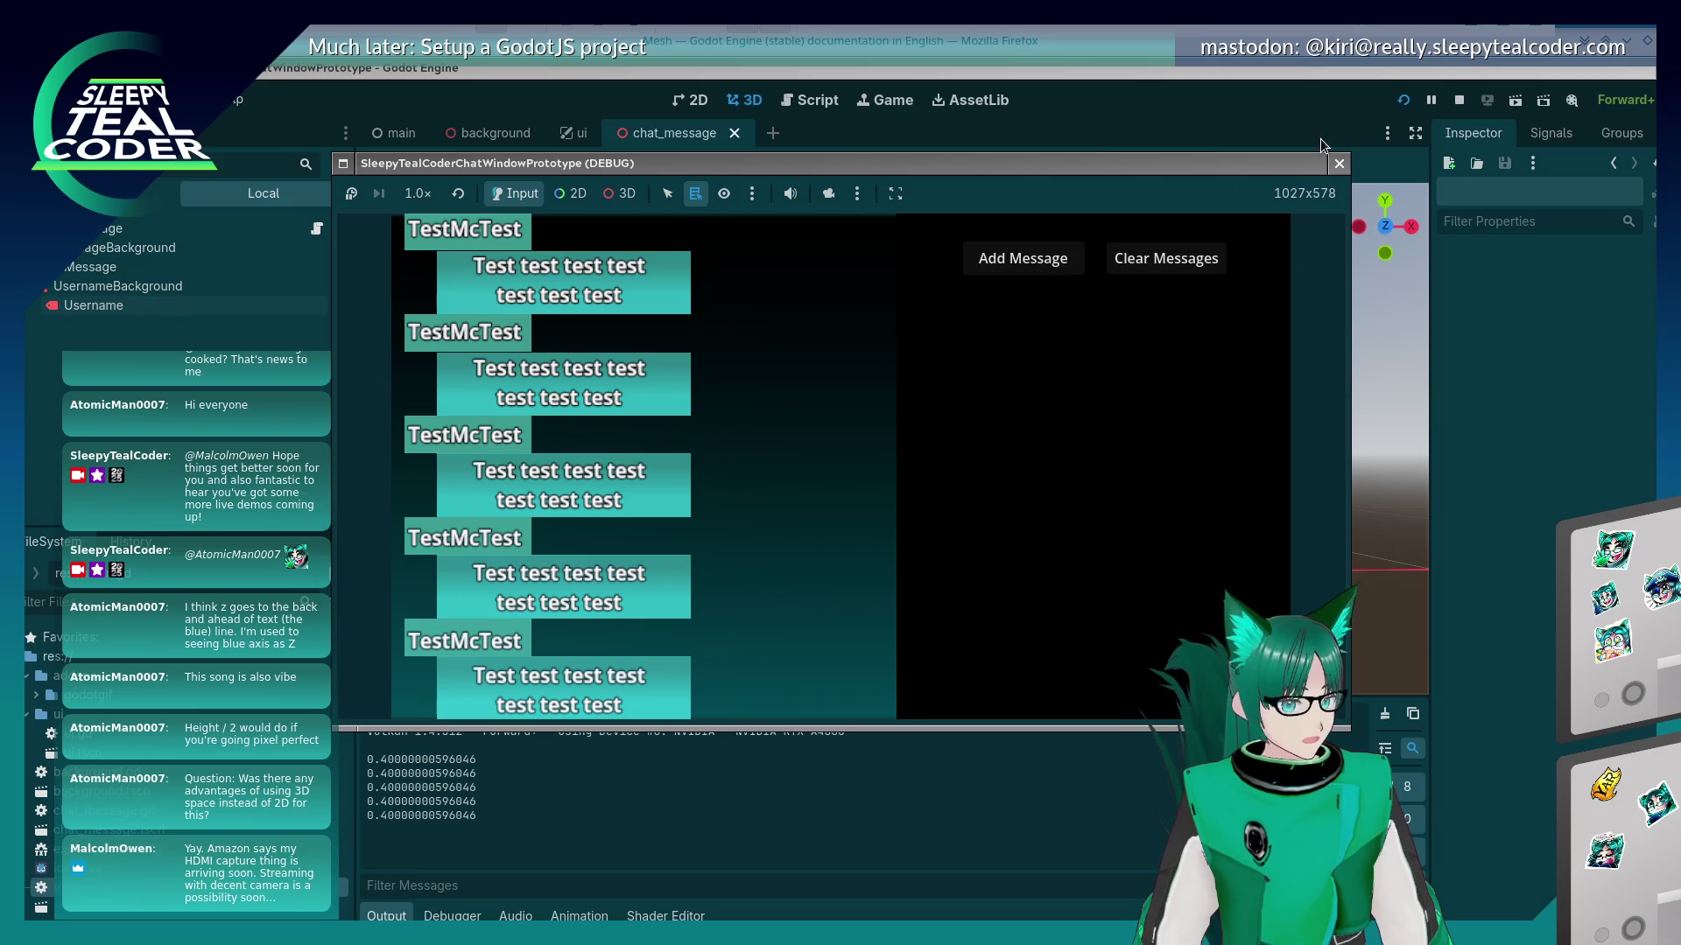
{"action": "left_click", "coordinate": [1339, 163]}
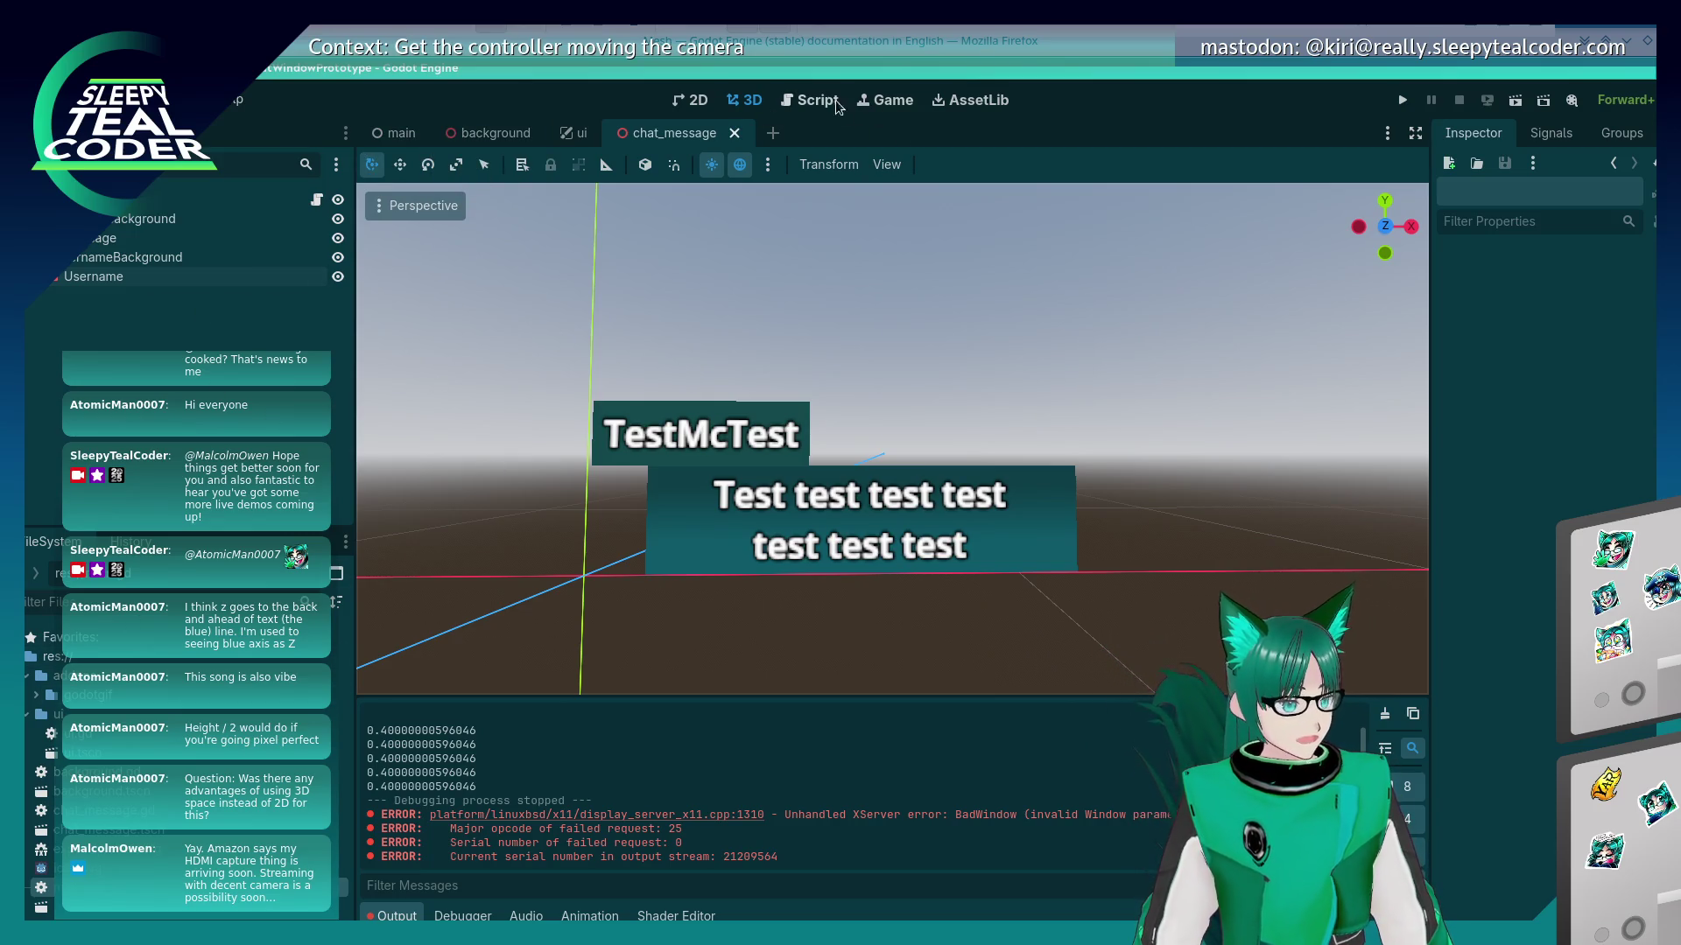
- In main.gd line 25, delete 'message_spacing + ' from the max-height sum and rerun the game
{"action": "left_click", "coordinate": [807, 100]}
{"action": "scroll", "coordinate": [926, 448], "scroll_direction": "down", "scroll_amount": 3}
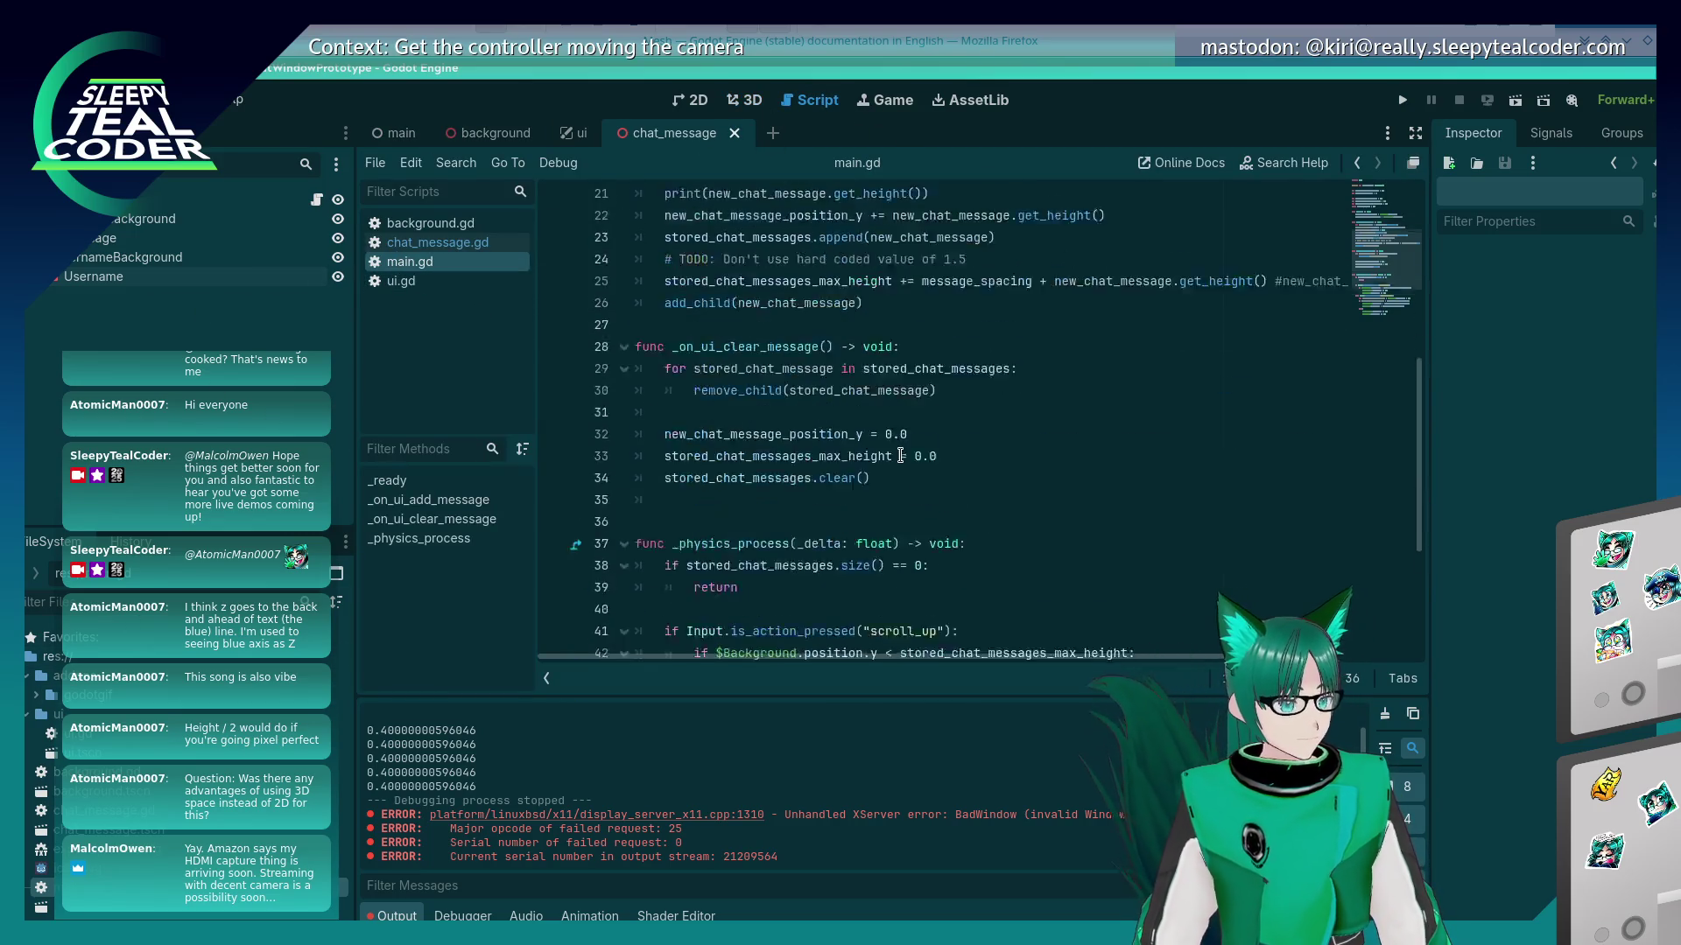
{"action": "scroll", "coordinate": [926, 448], "scroll_direction": "up", "scroll_amount": 3}
{"action": "left_click", "coordinate": [919, 437]}
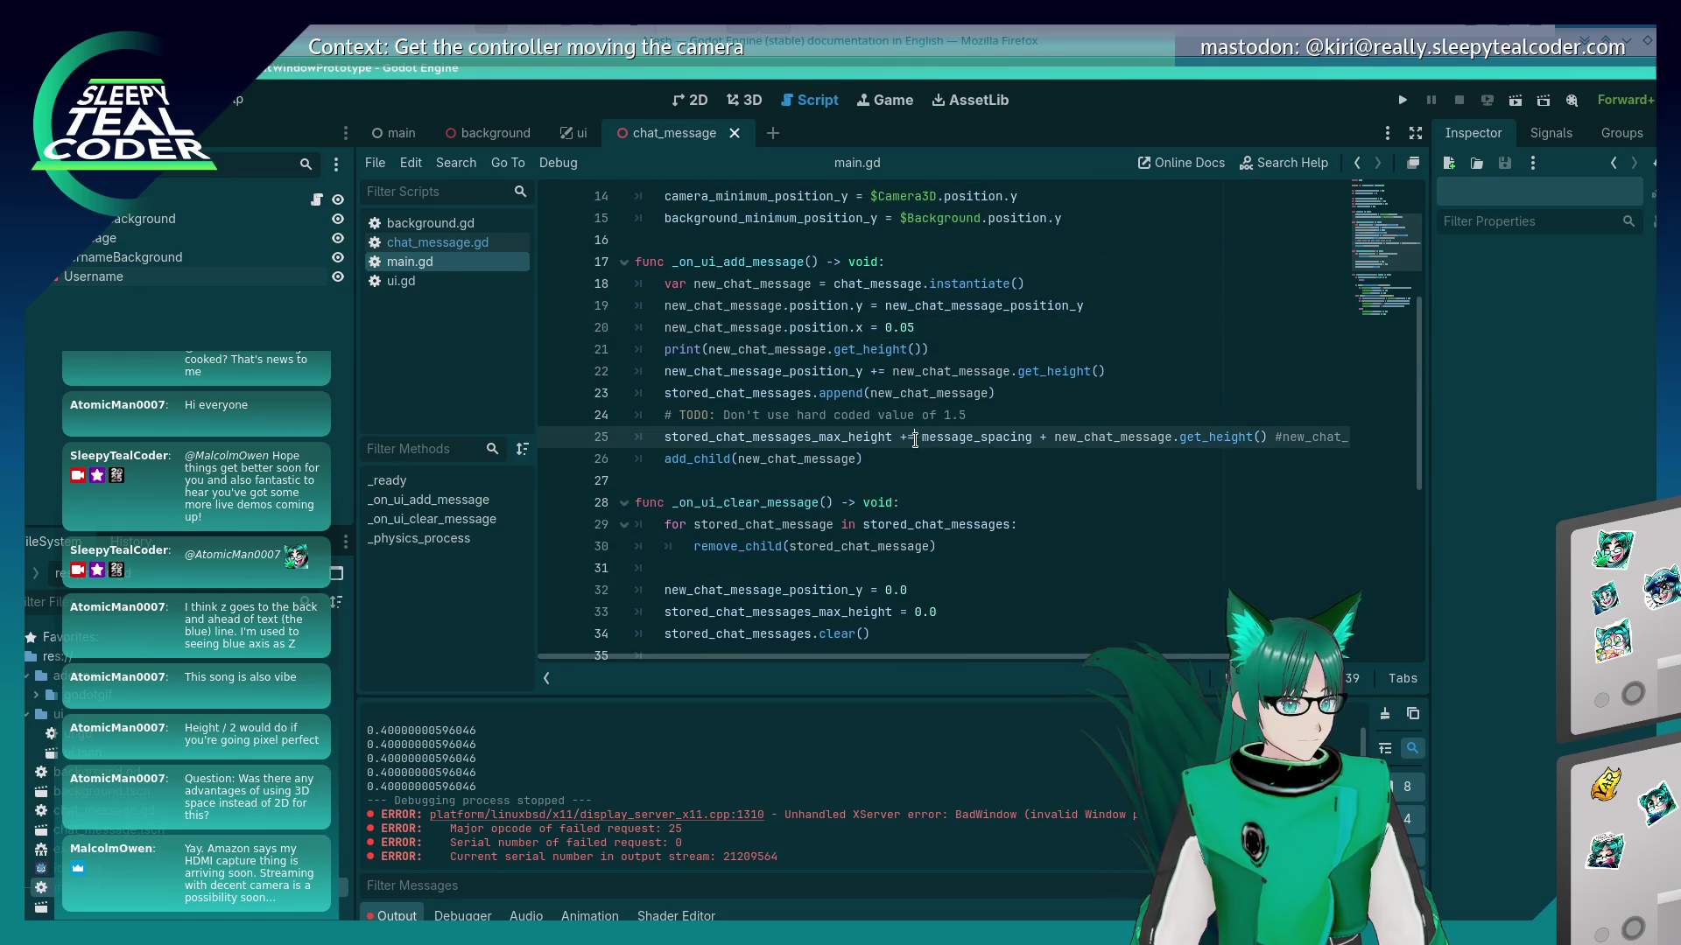
{"action": "left_click_drag", "start_coordinate": [923, 442], "coordinate": [1058, 445]}
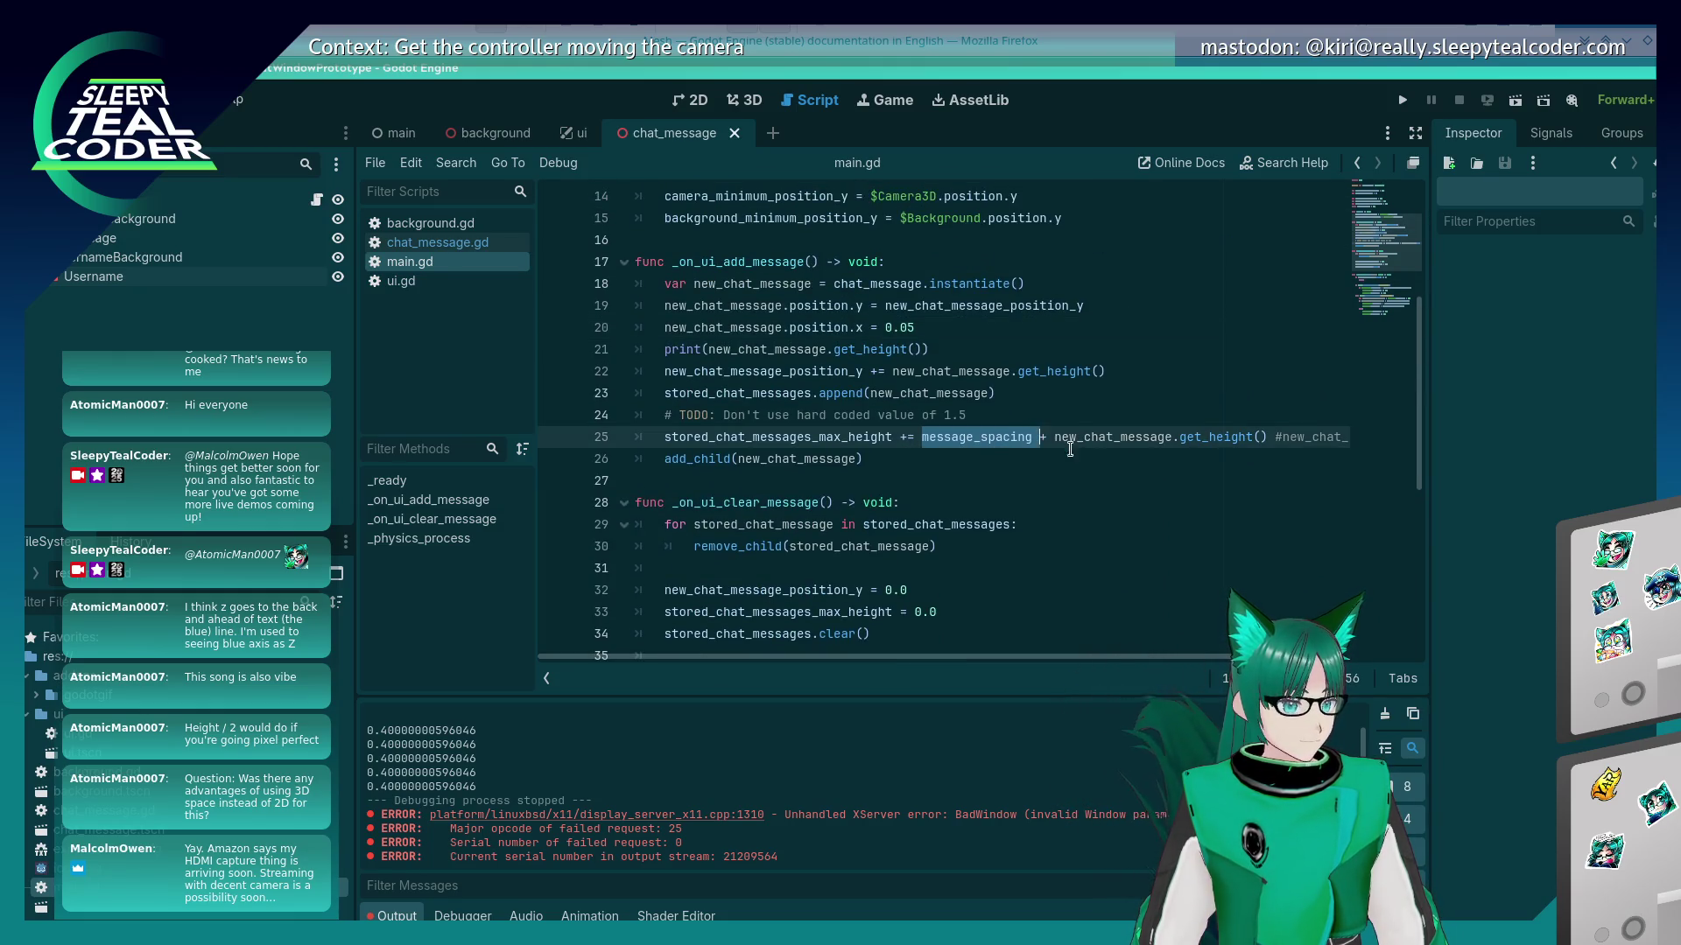
{"action": "key", "text": "BackSpace"}
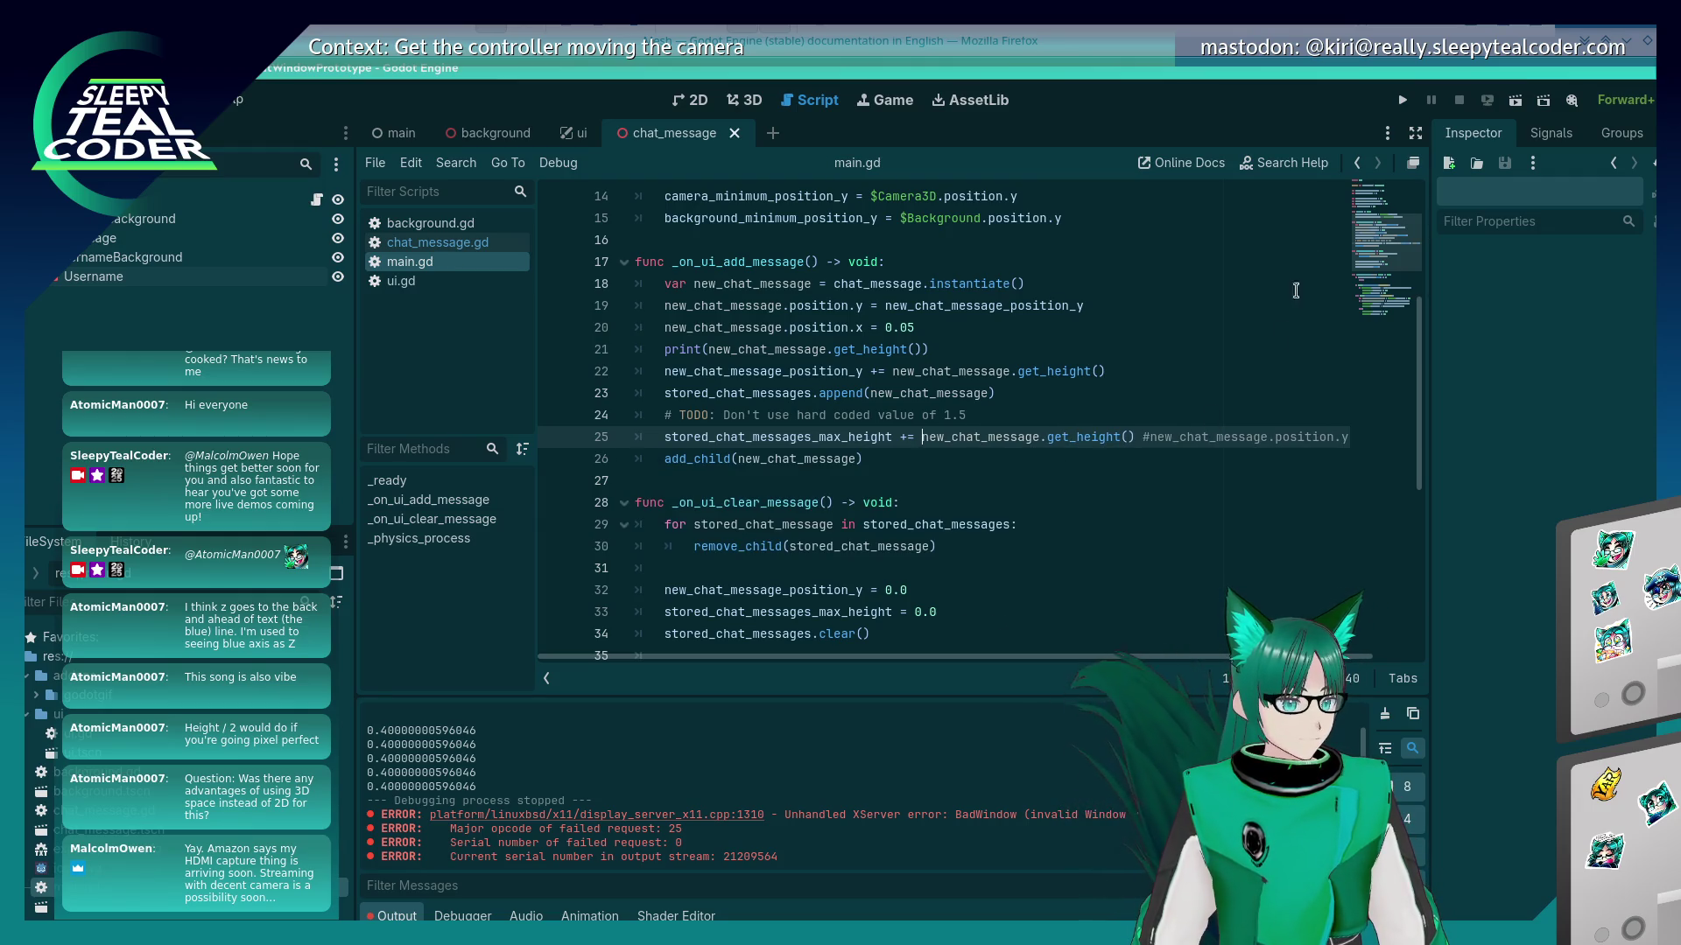
{"action": "left_click", "coordinate": [1405, 102]}
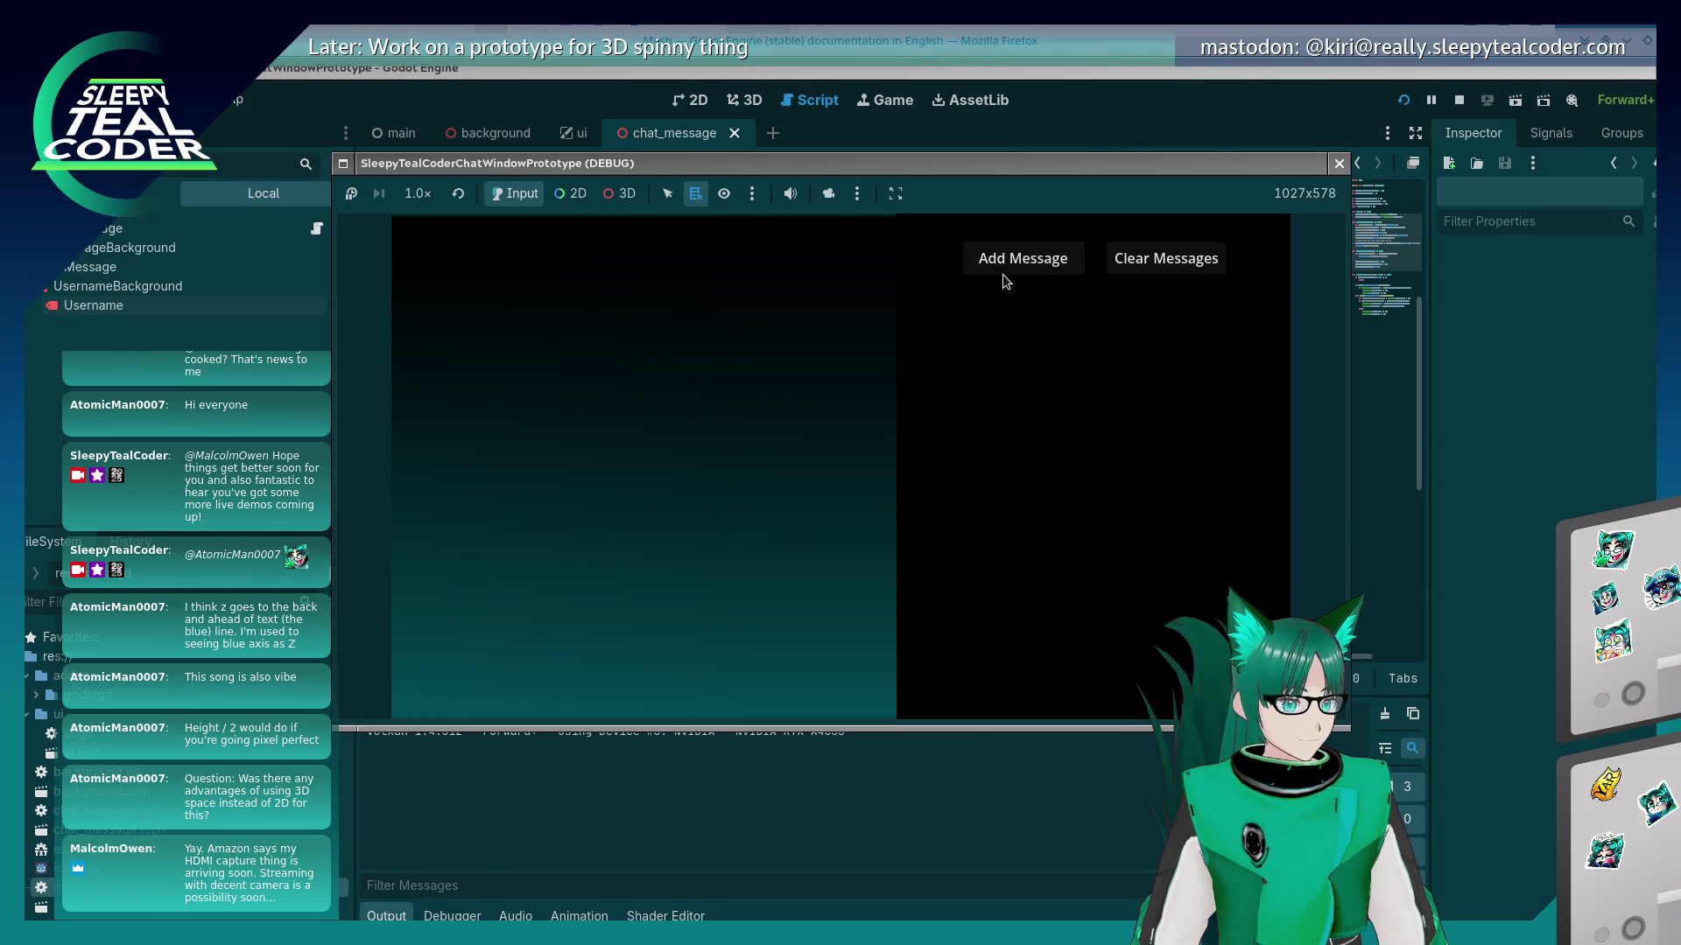
- Stack seven TestMcTest messages edge to edge in the game, then enable the editor camera override
{"action": "left_click", "coordinate": [1020, 258]}
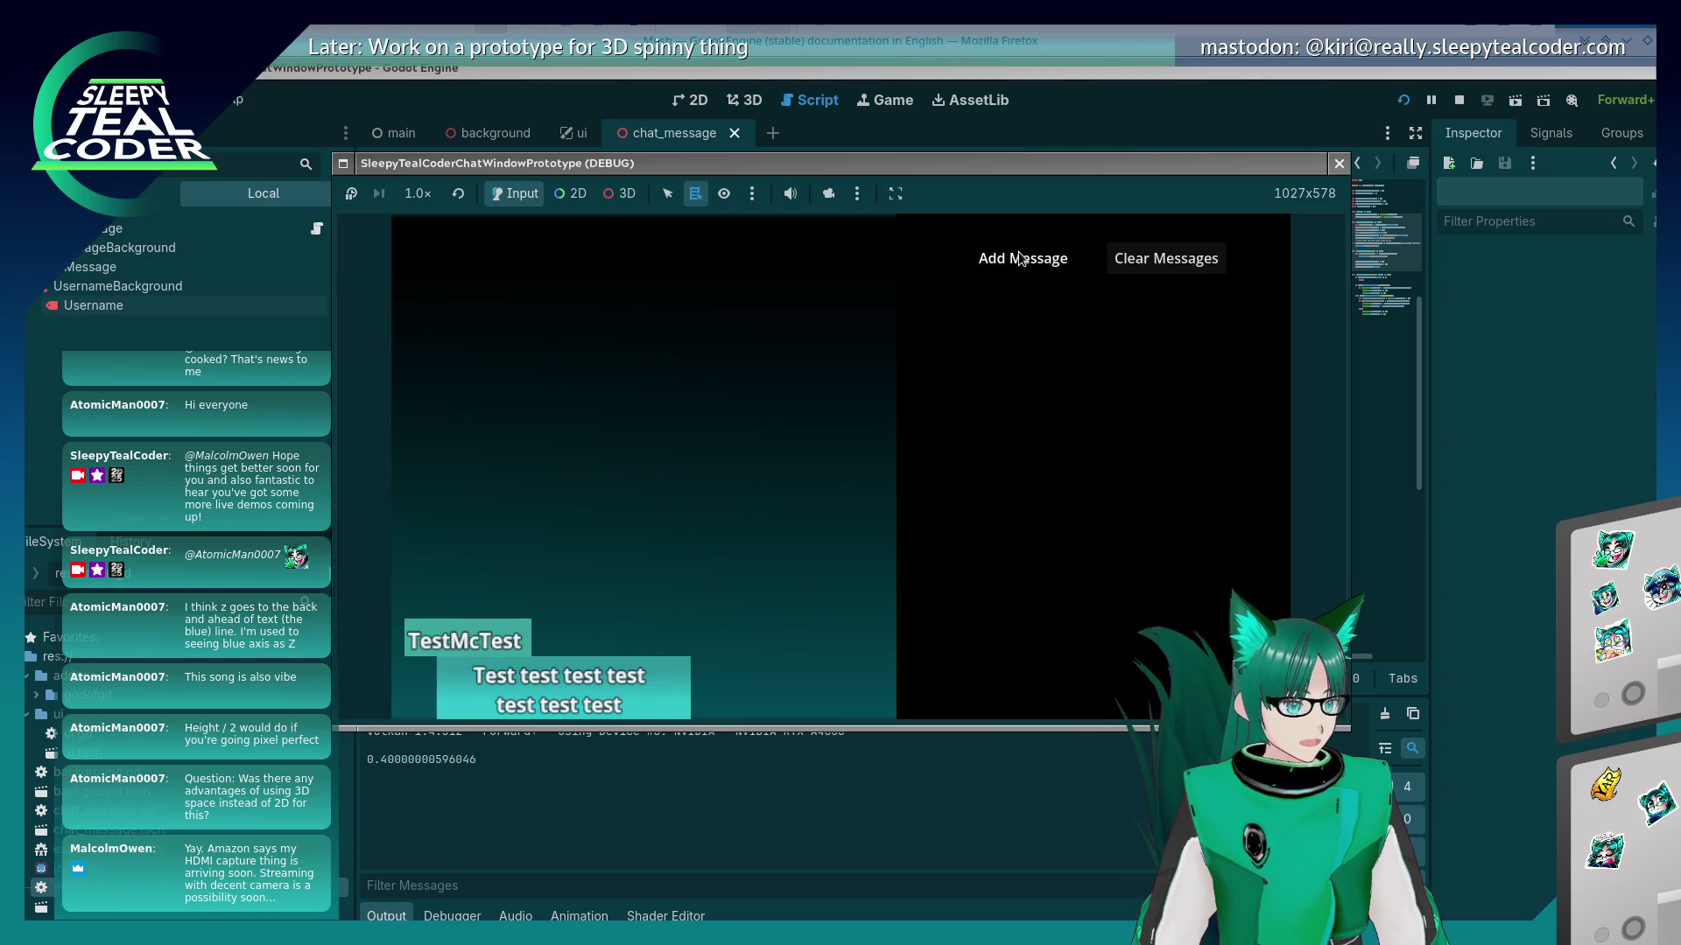
{"action": "left_click", "coordinate": [1020, 258]}
{"action": "left_click", "coordinate": [1020, 258]}
{"action": "left_click", "coordinate": [1020, 258]}
{"action": "left_click", "coordinate": [1019, 258]}
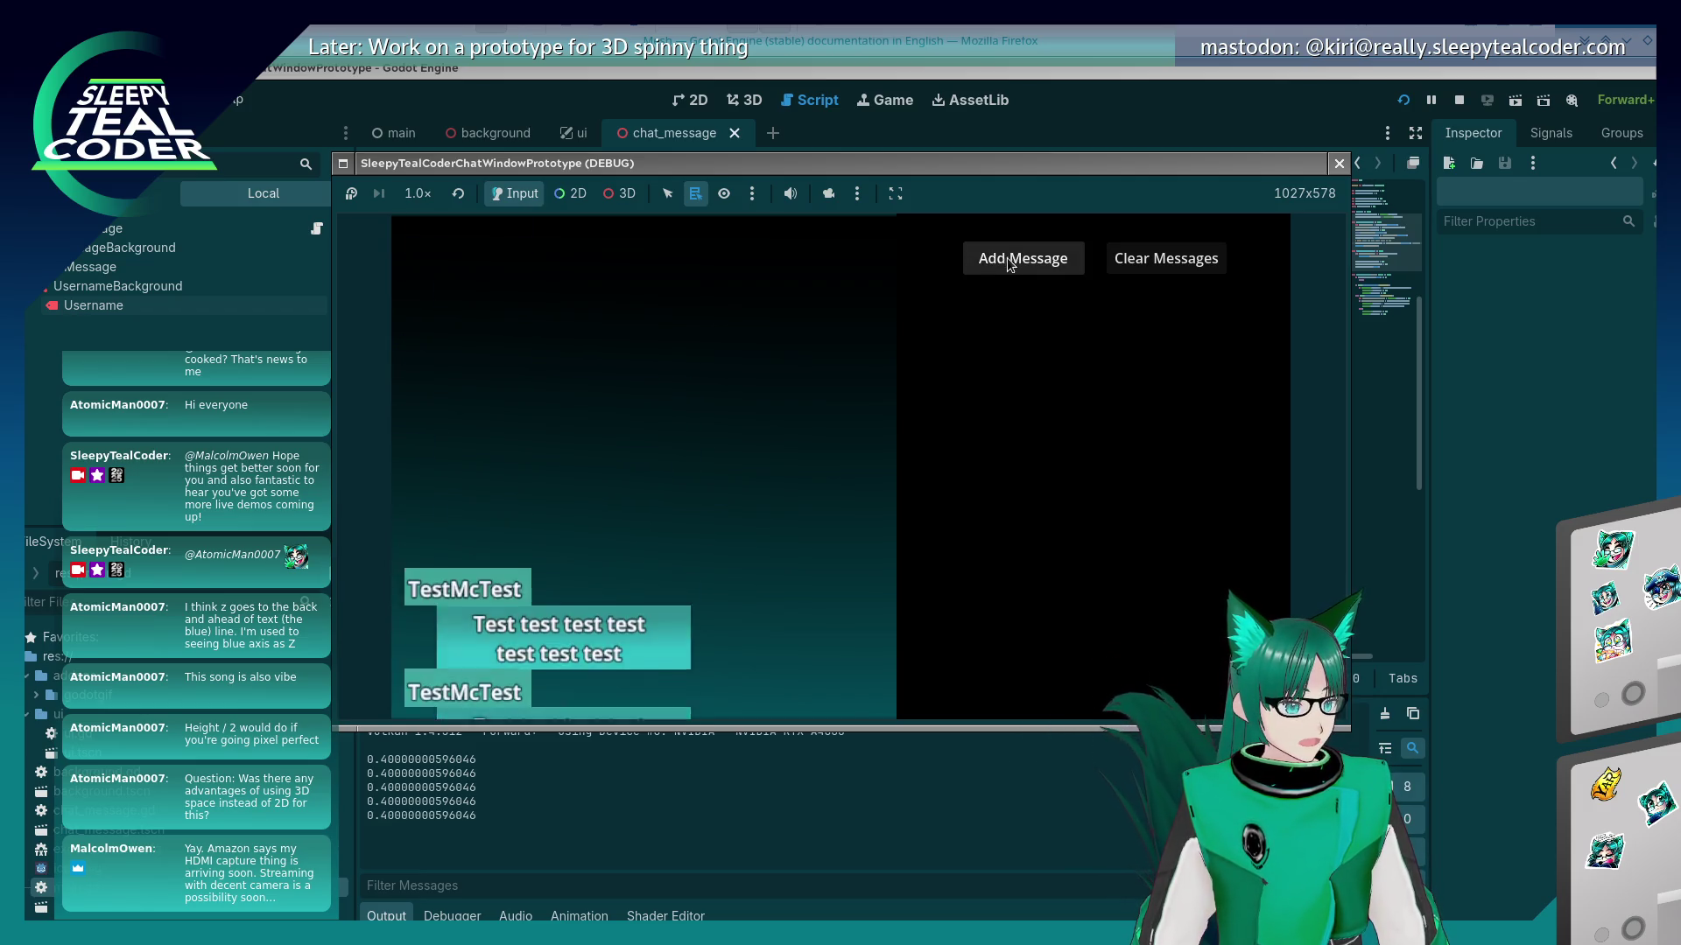
{"action": "left_click", "coordinate": [1000, 260]}
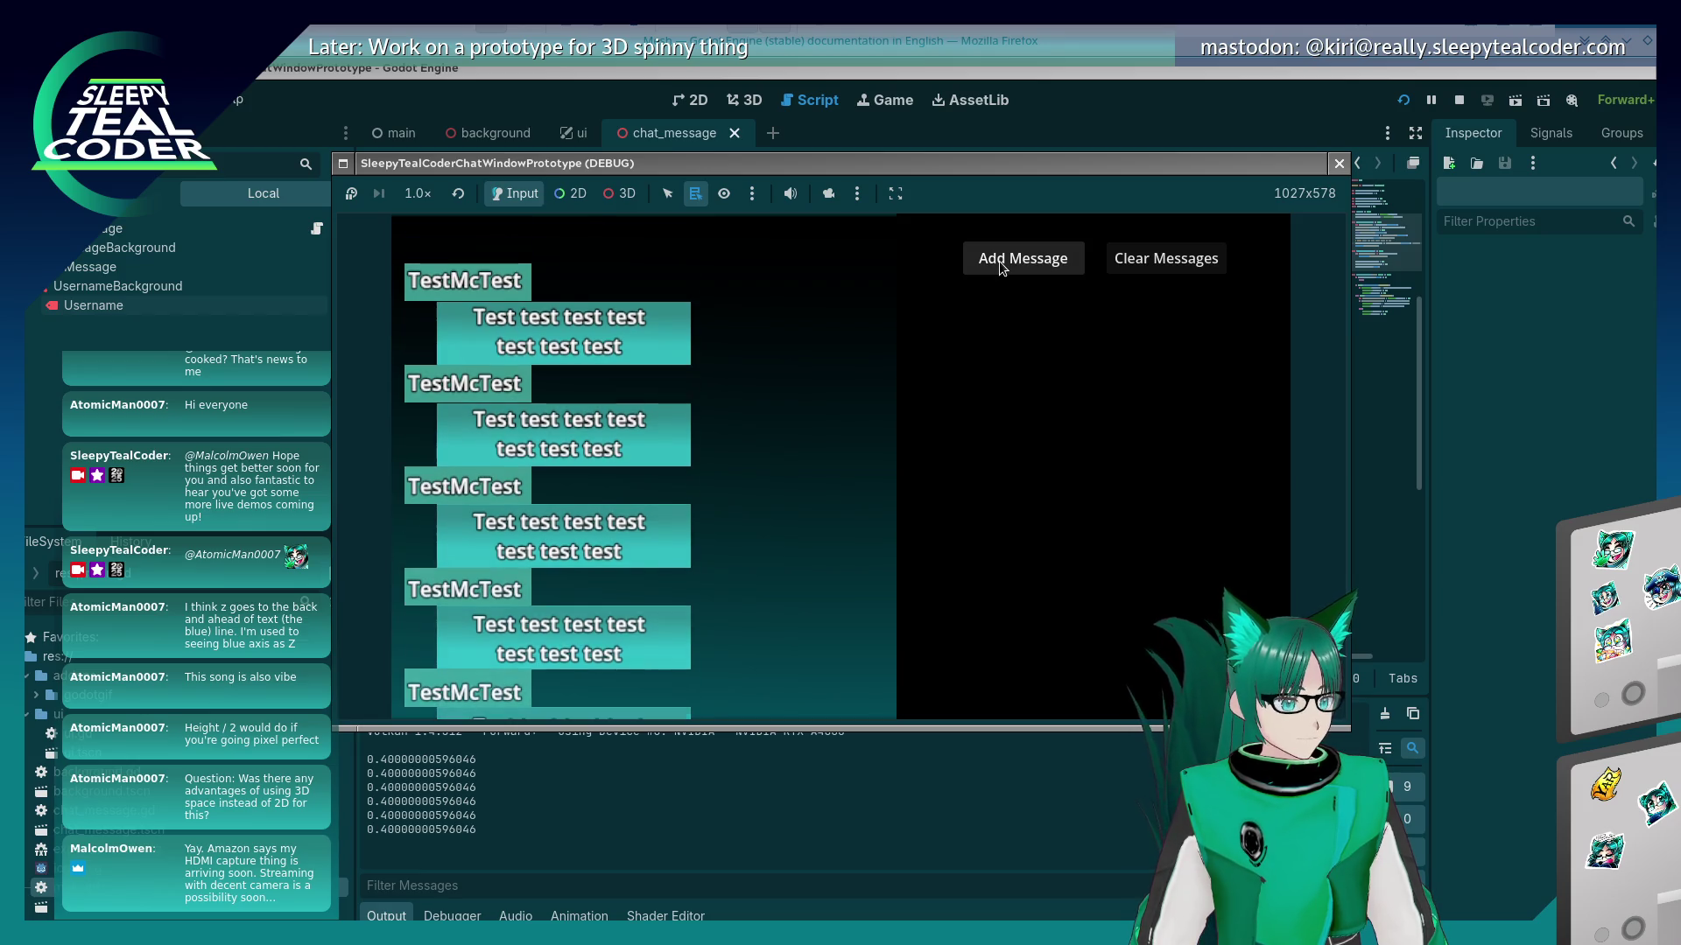
{"action": "left_click", "coordinate": [999, 261]}
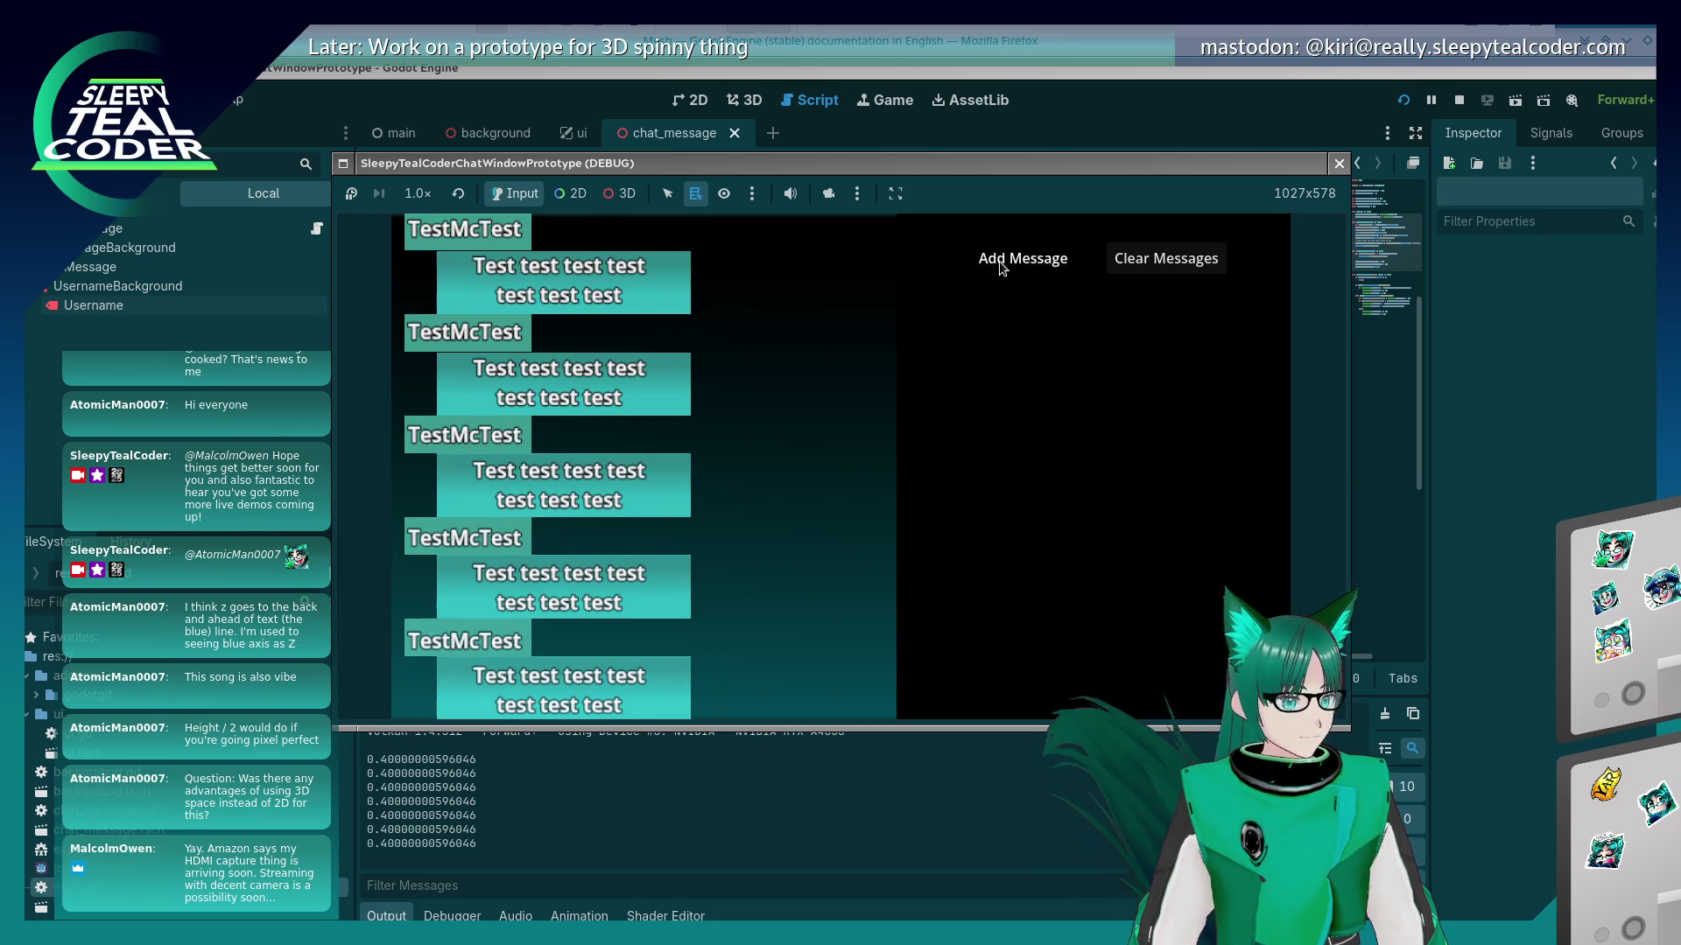
{"action": "left_click", "coordinate": [999, 261]}
{"action": "left_click", "coordinate": [999, 261]}
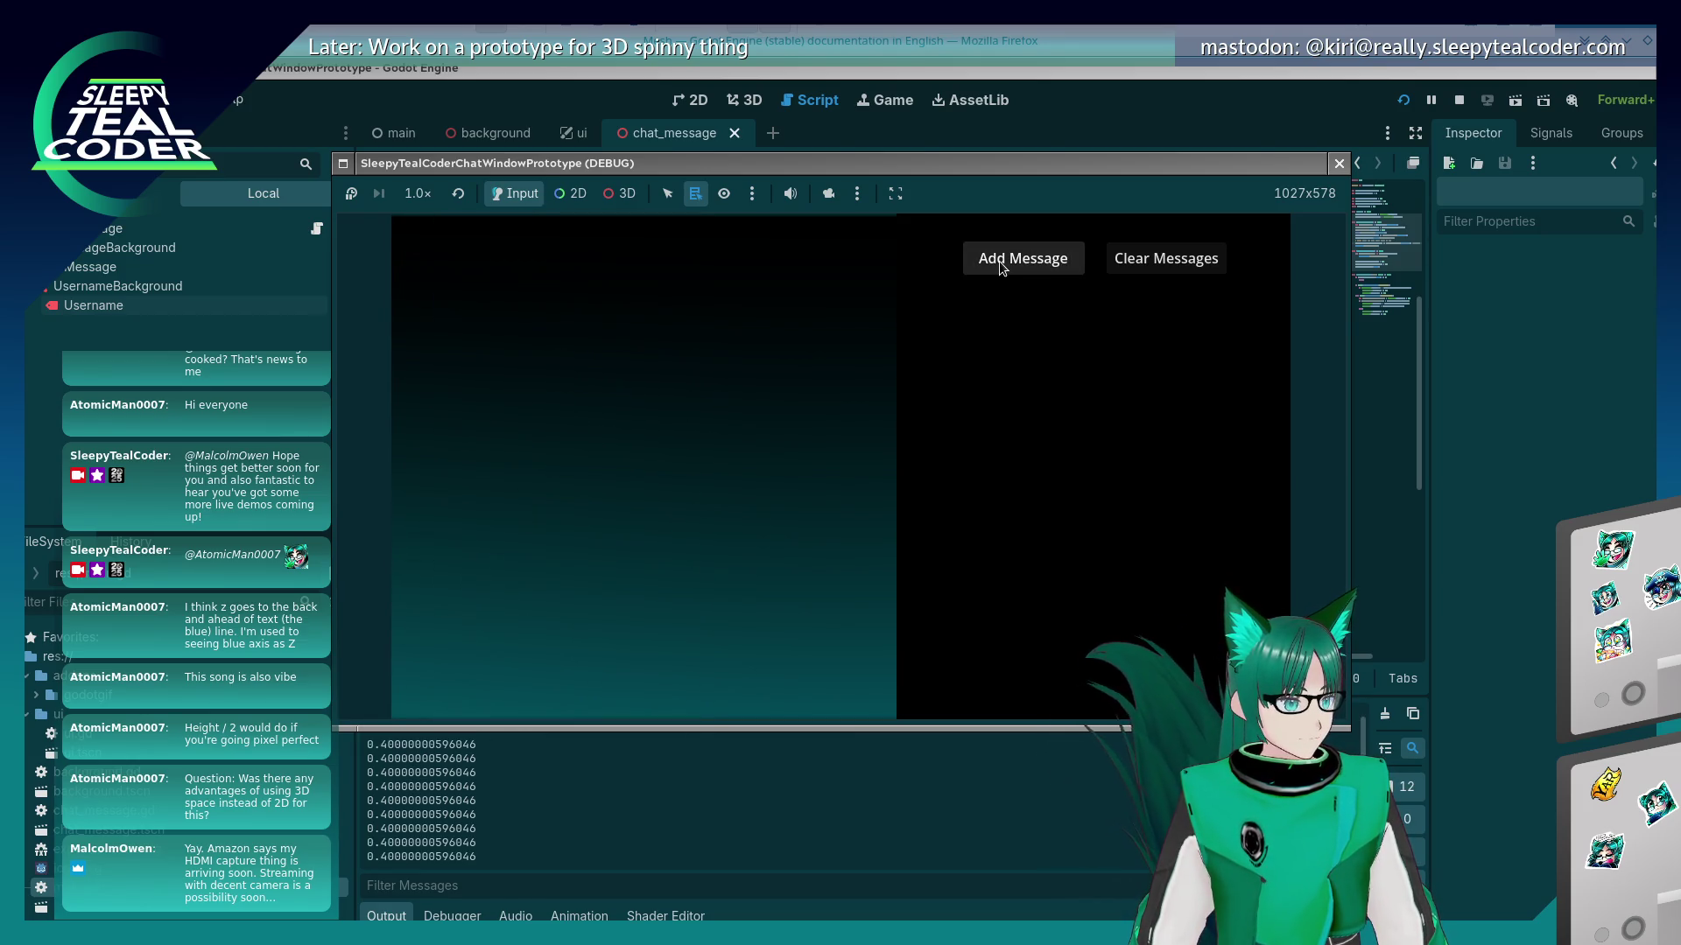
{"action": "left_click", "coordinate": [829, 195]}
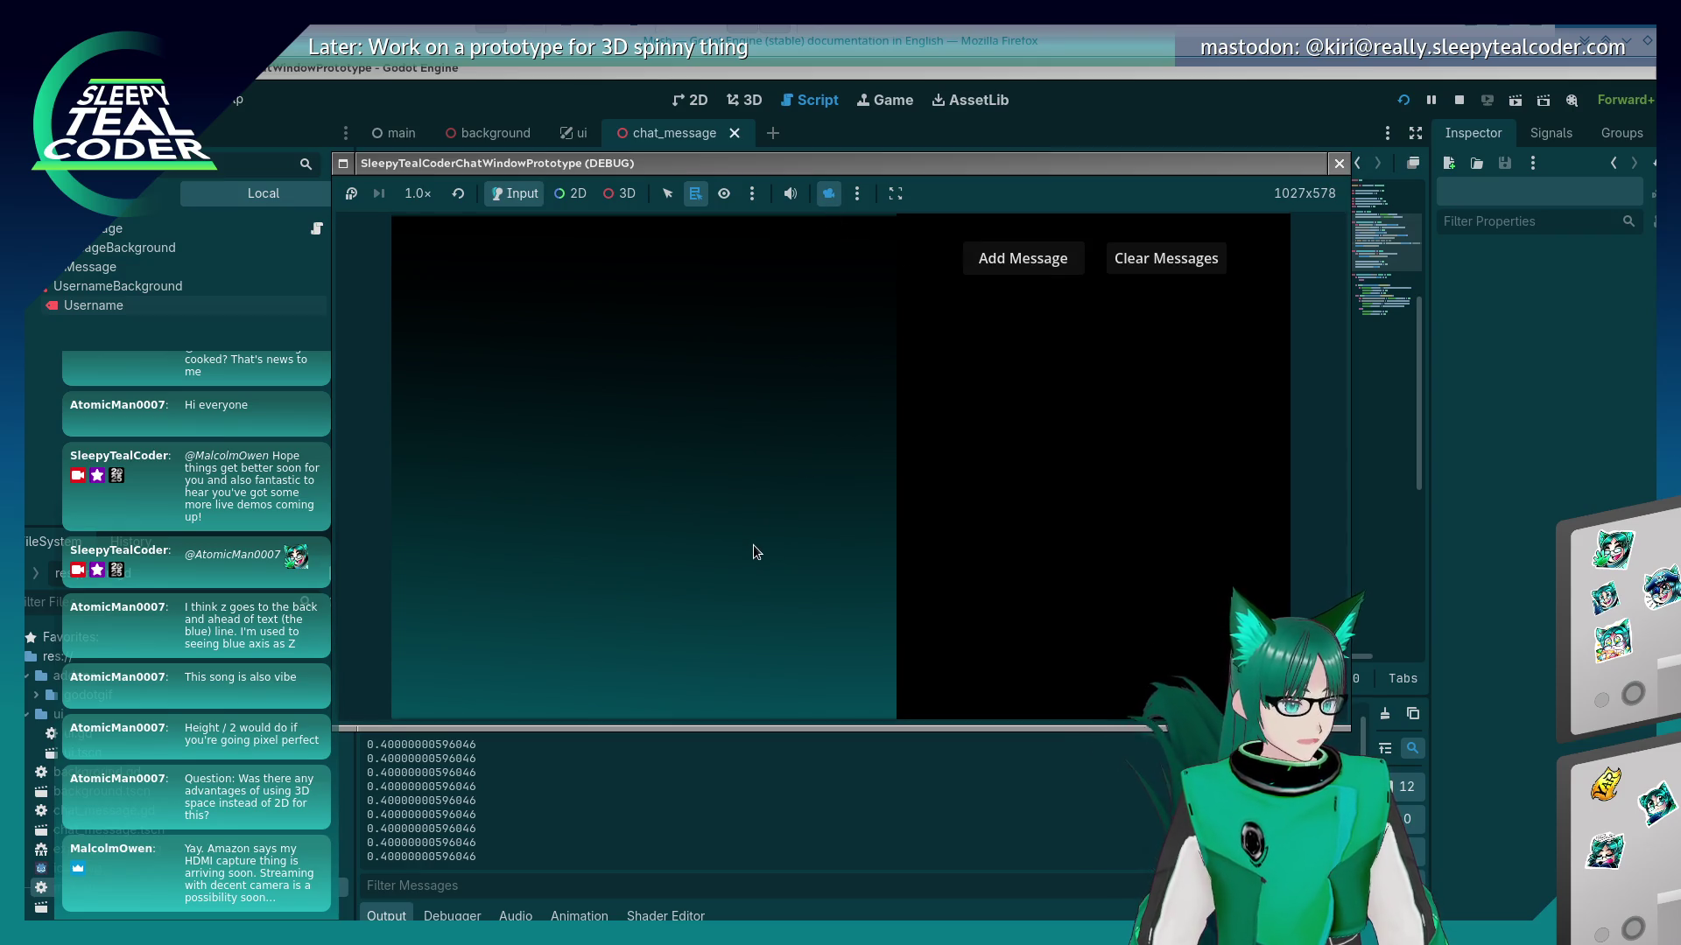
- Switch the game view to 3D mode and orbit the override camera to tilt over the message stack
{"action": "left_click", "coordinate": [620, 195]}
{"action": "mouse_move", "coordinate": [727, 521]}
{"action": "left_mouse_down"}
{"action": "mouse_move", "coordinate": [694, 255]}
{"action": "mouse_move", "coordinate": [713, 318]}
{"action": "mouse_move", "coordinate": [746, 329]}
{"action": "mouse_move", "coordinate": [710, 381]}
{"action": "mouse_move", "coordinate": [667, 344]}
{"action": "left_mouse_up"}
{"action": "scroll", "coordinate": [744, 325], "scroll_direction": "down", "scroll_amount": 2}
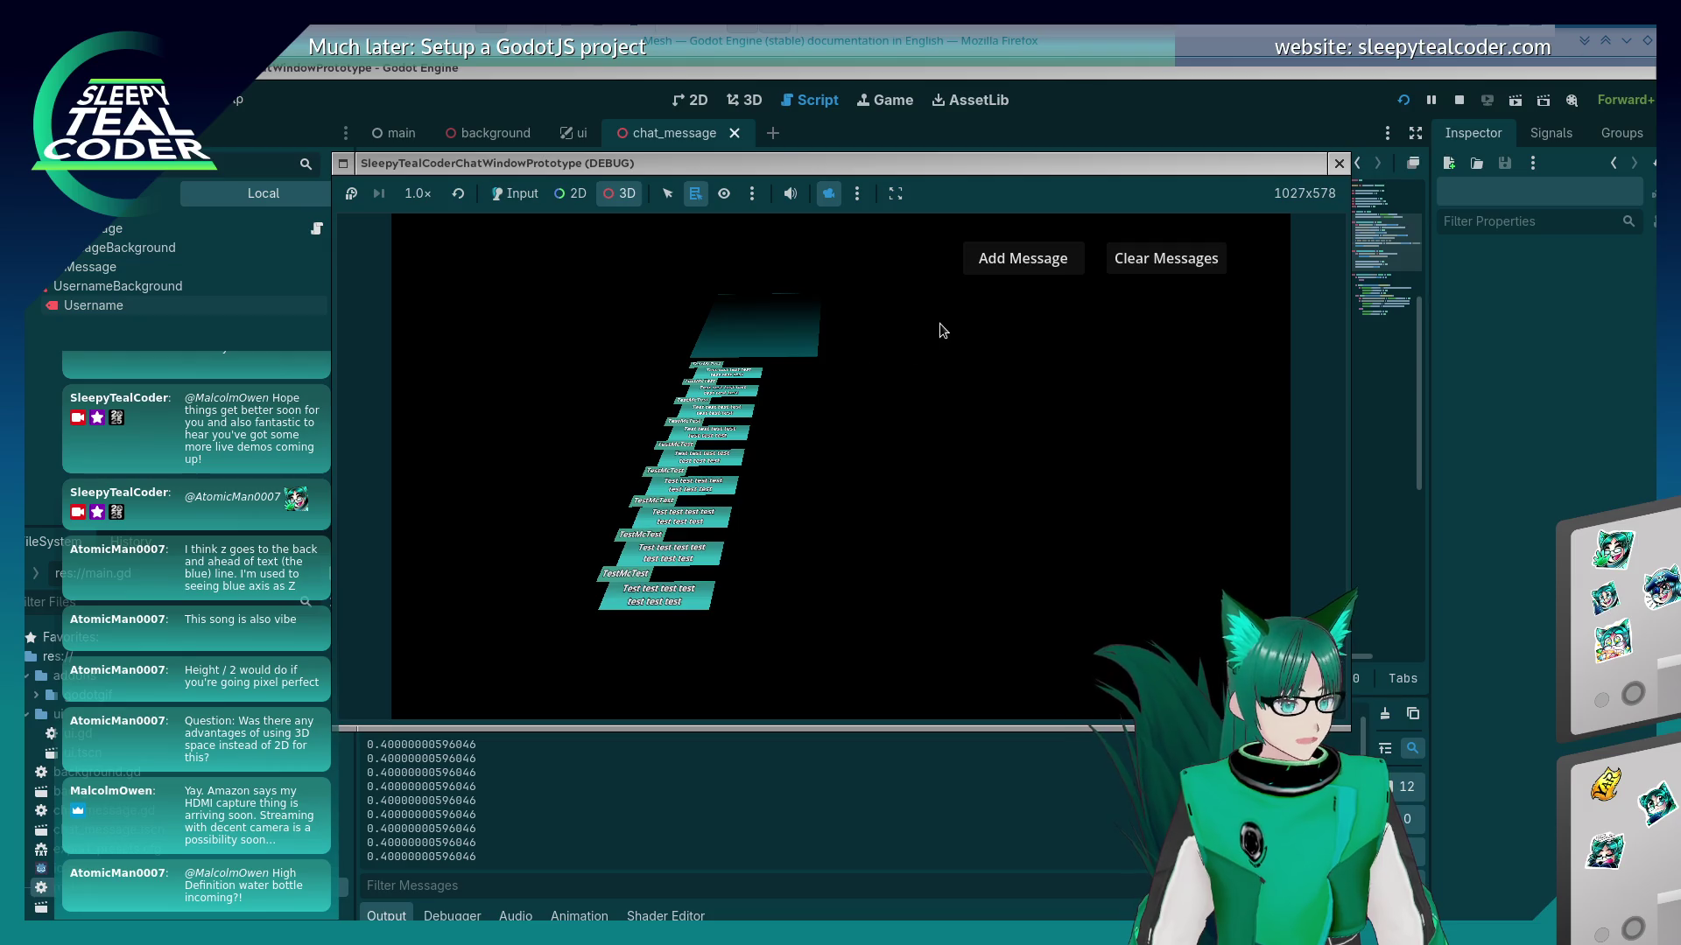
{"action": "left_click", "coordinate": [828, 194]}
{"action": "left_click", "coordinate": [828, 193]}
- Return to gameplay input, refill the message stack, and compare the game and editor camera views
{"action": "left_click", "coordinate": [532, 201]}
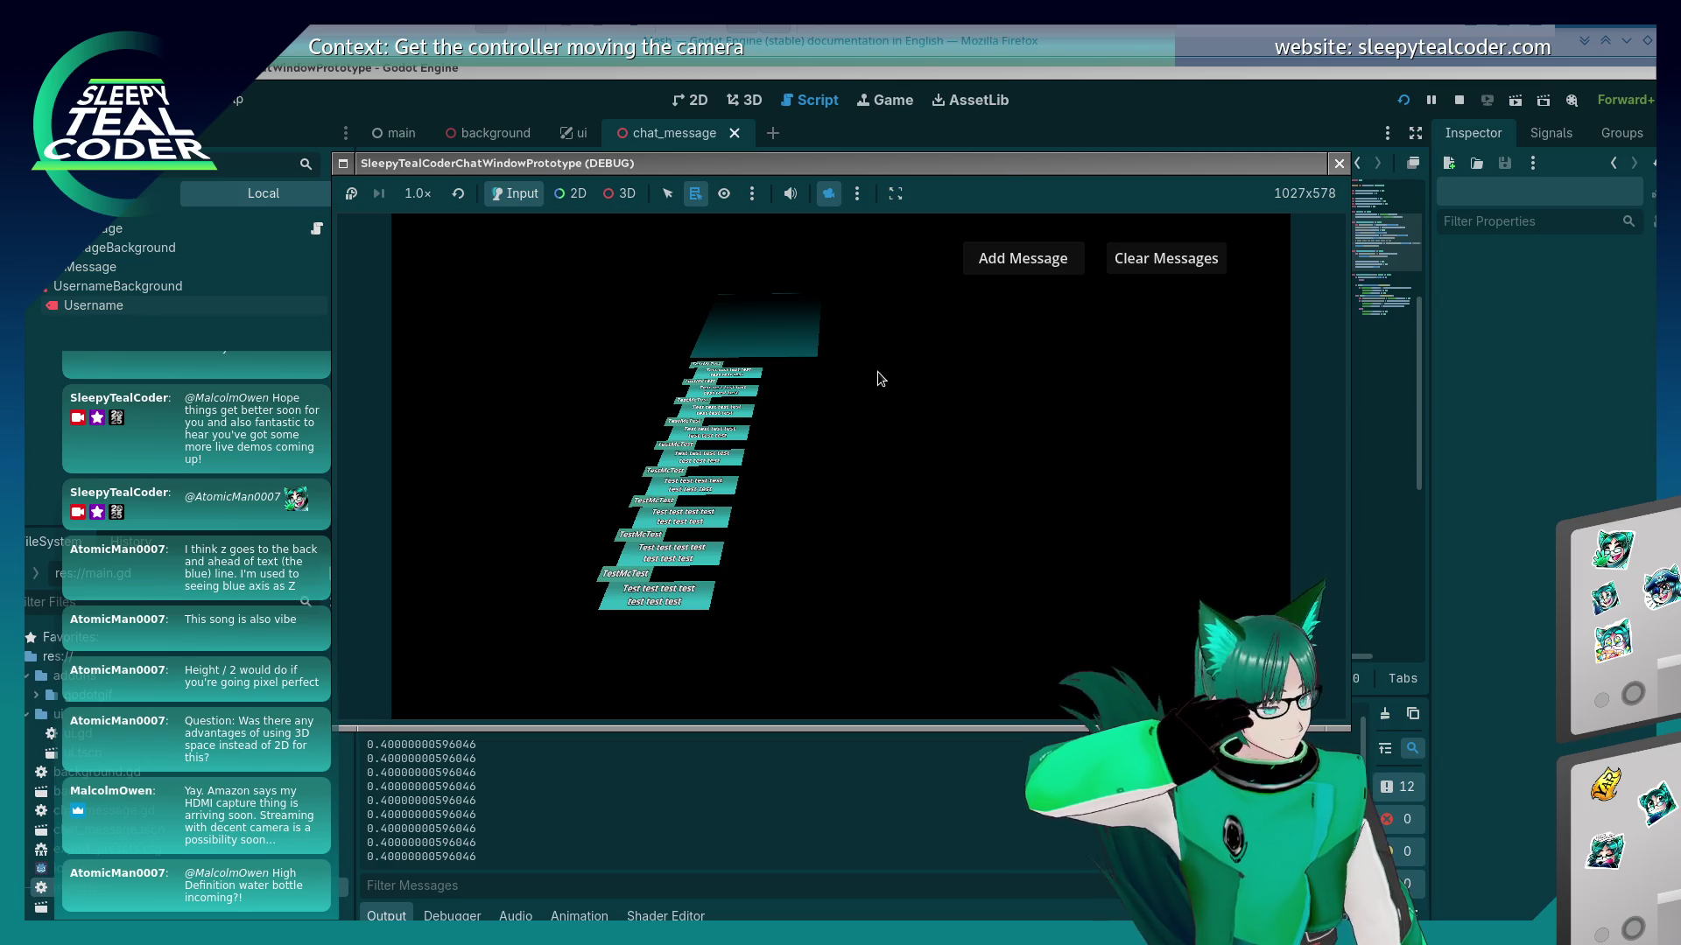
{"action": "key", "text": "Tab"}
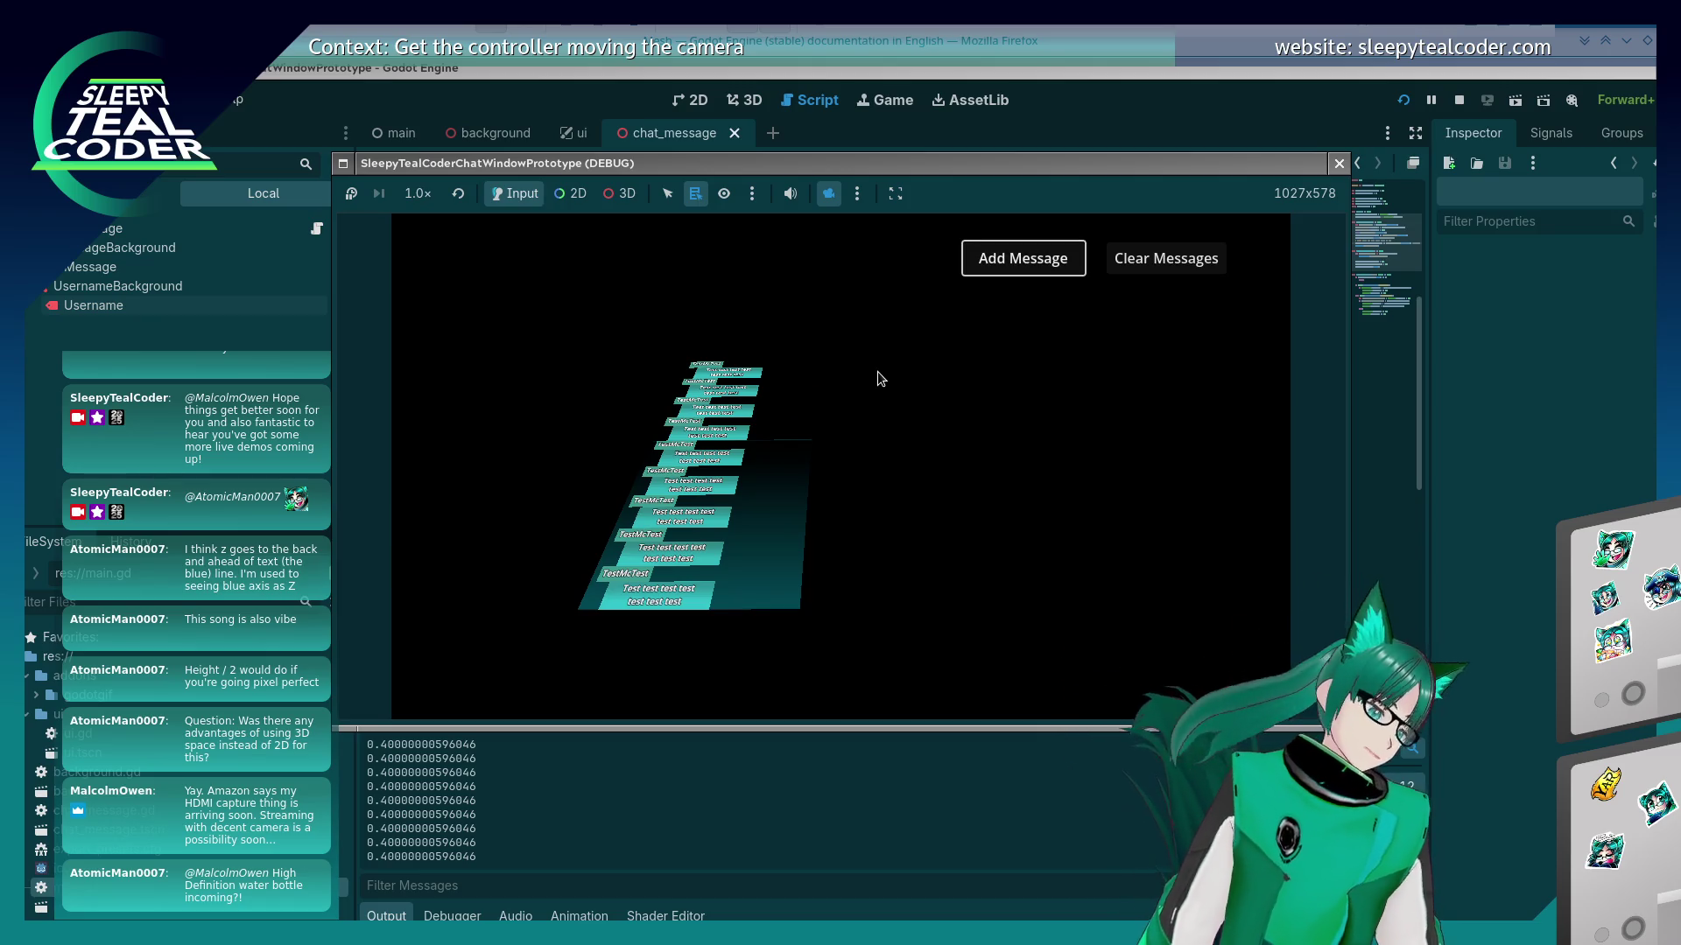
{"action": "left_click", "coordinate": [723, 546]}
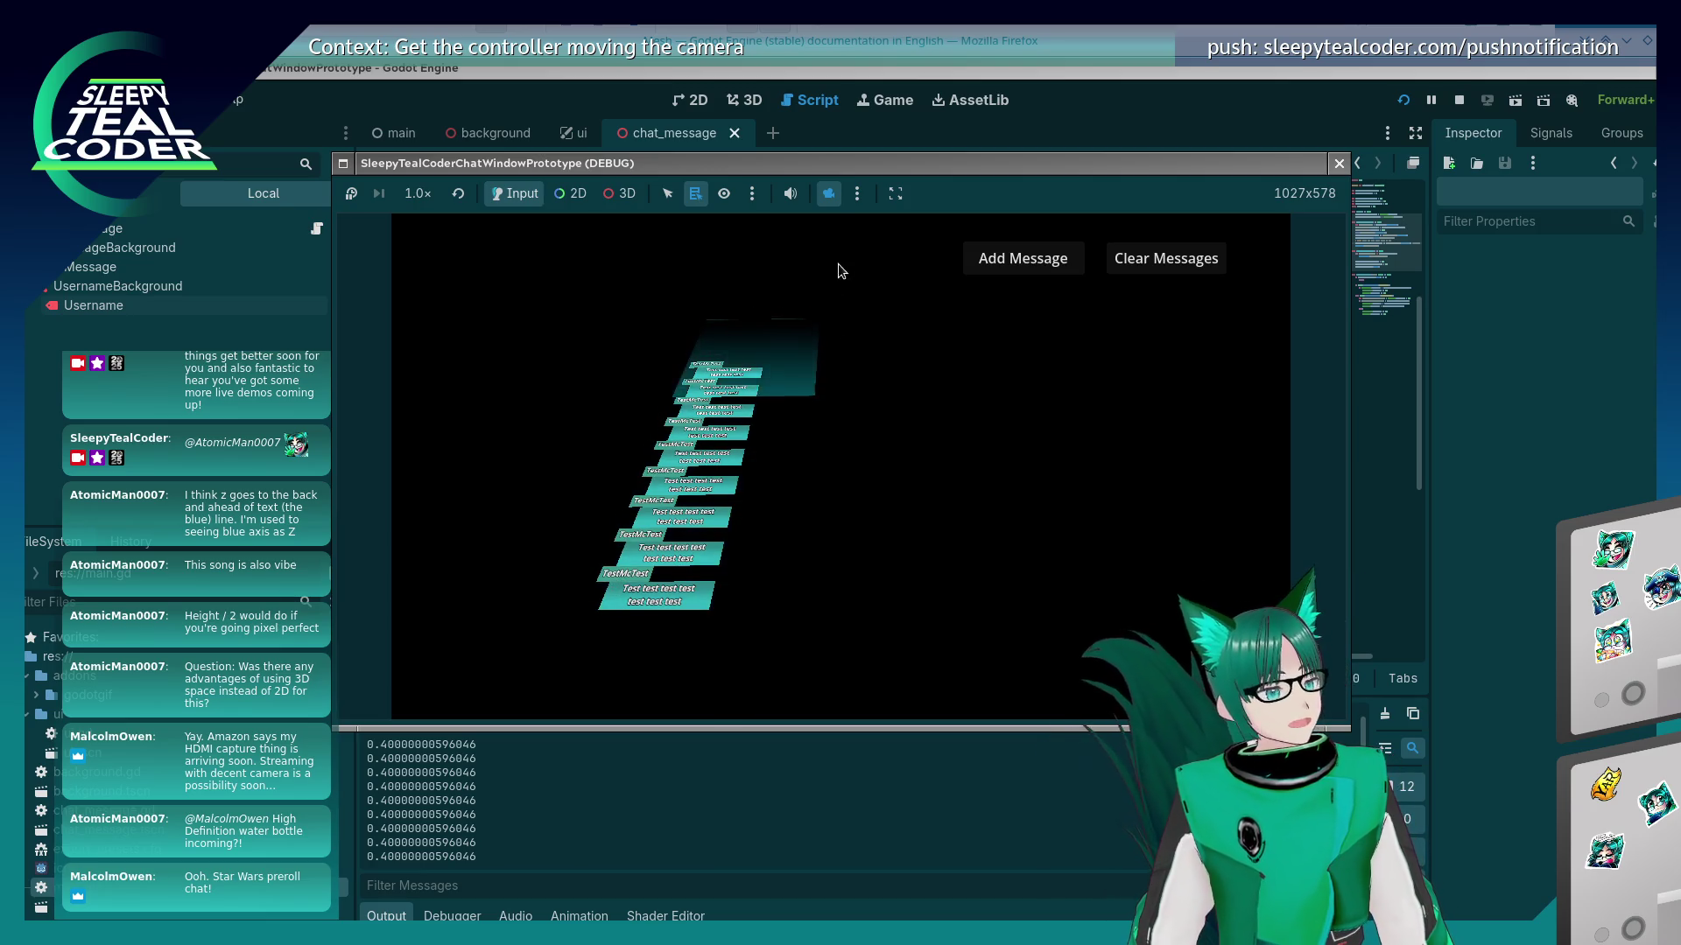
{"action": "left_click", "coordinate": [829, 194]}
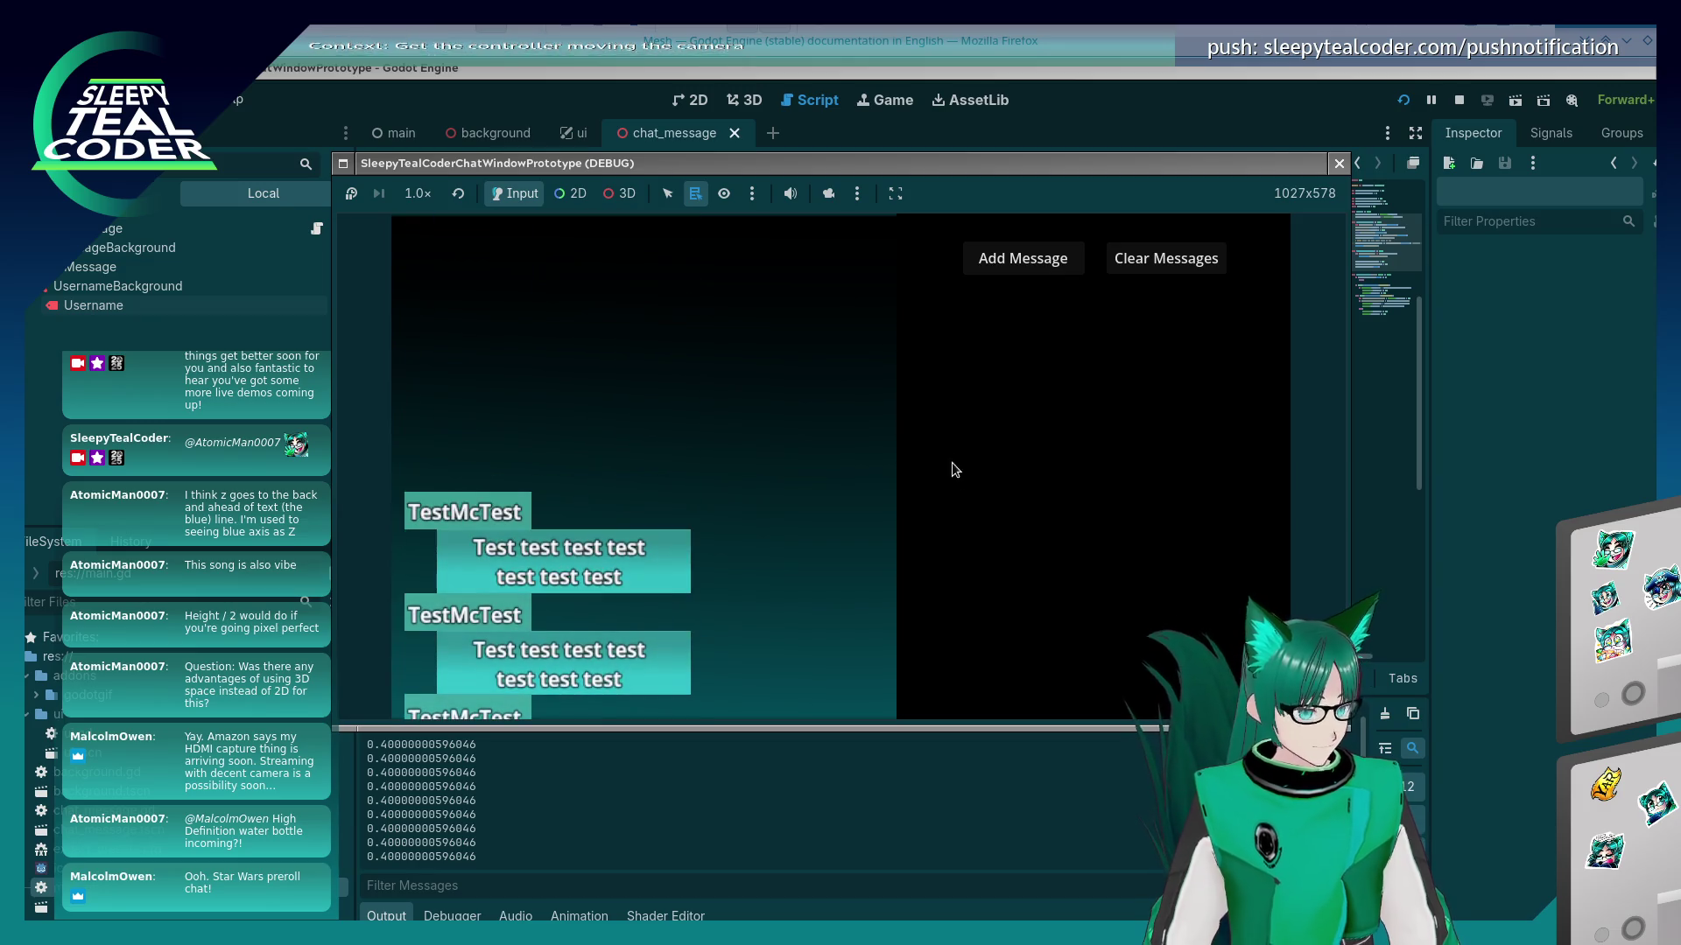
{"action": "left_click", "coordinate": [828, 193]}
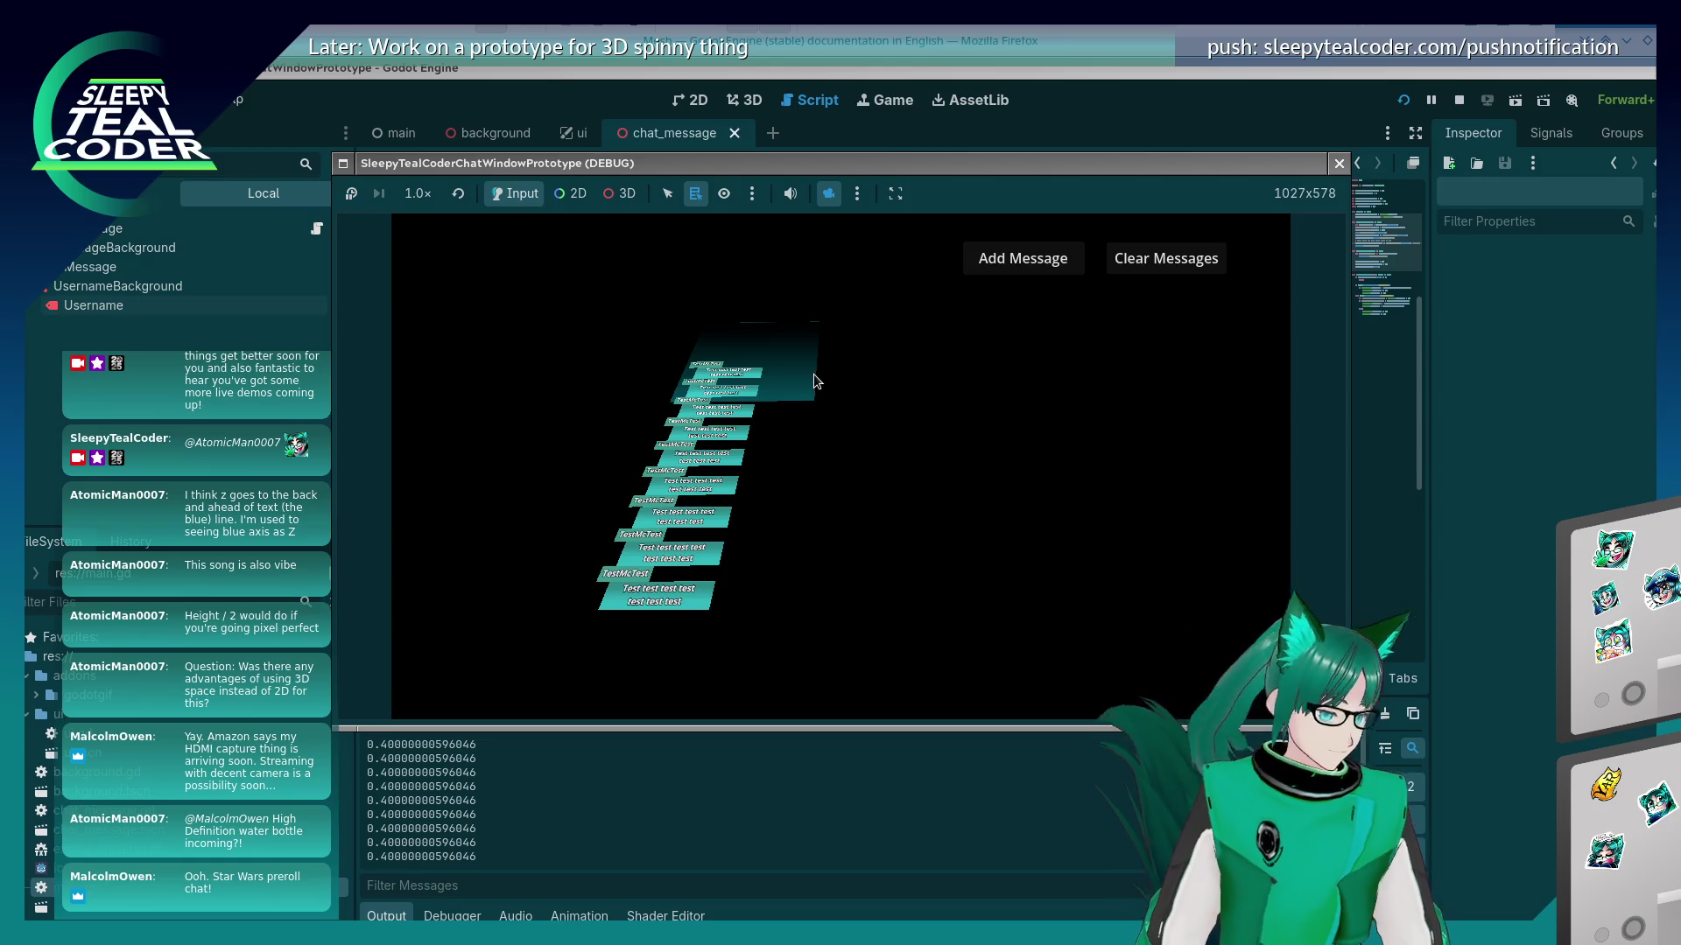
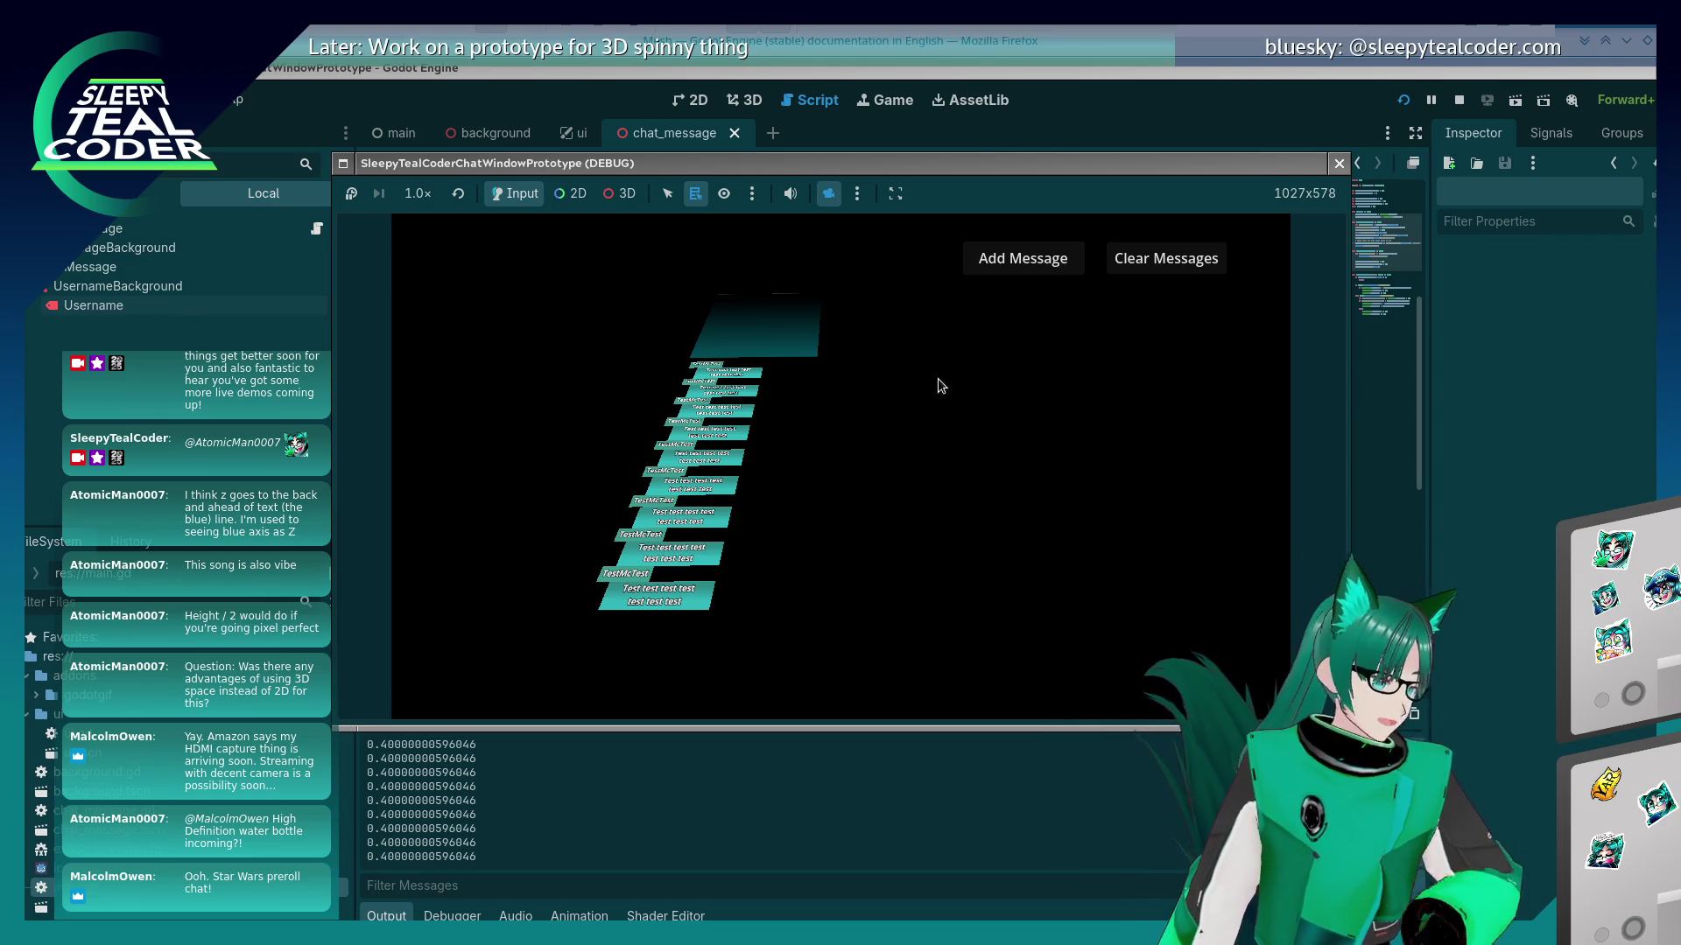
- Turn off the game view's camera override and bring the main.gd script editor back to the front
{"action": "left_click", "coordinate": [828, 193]}
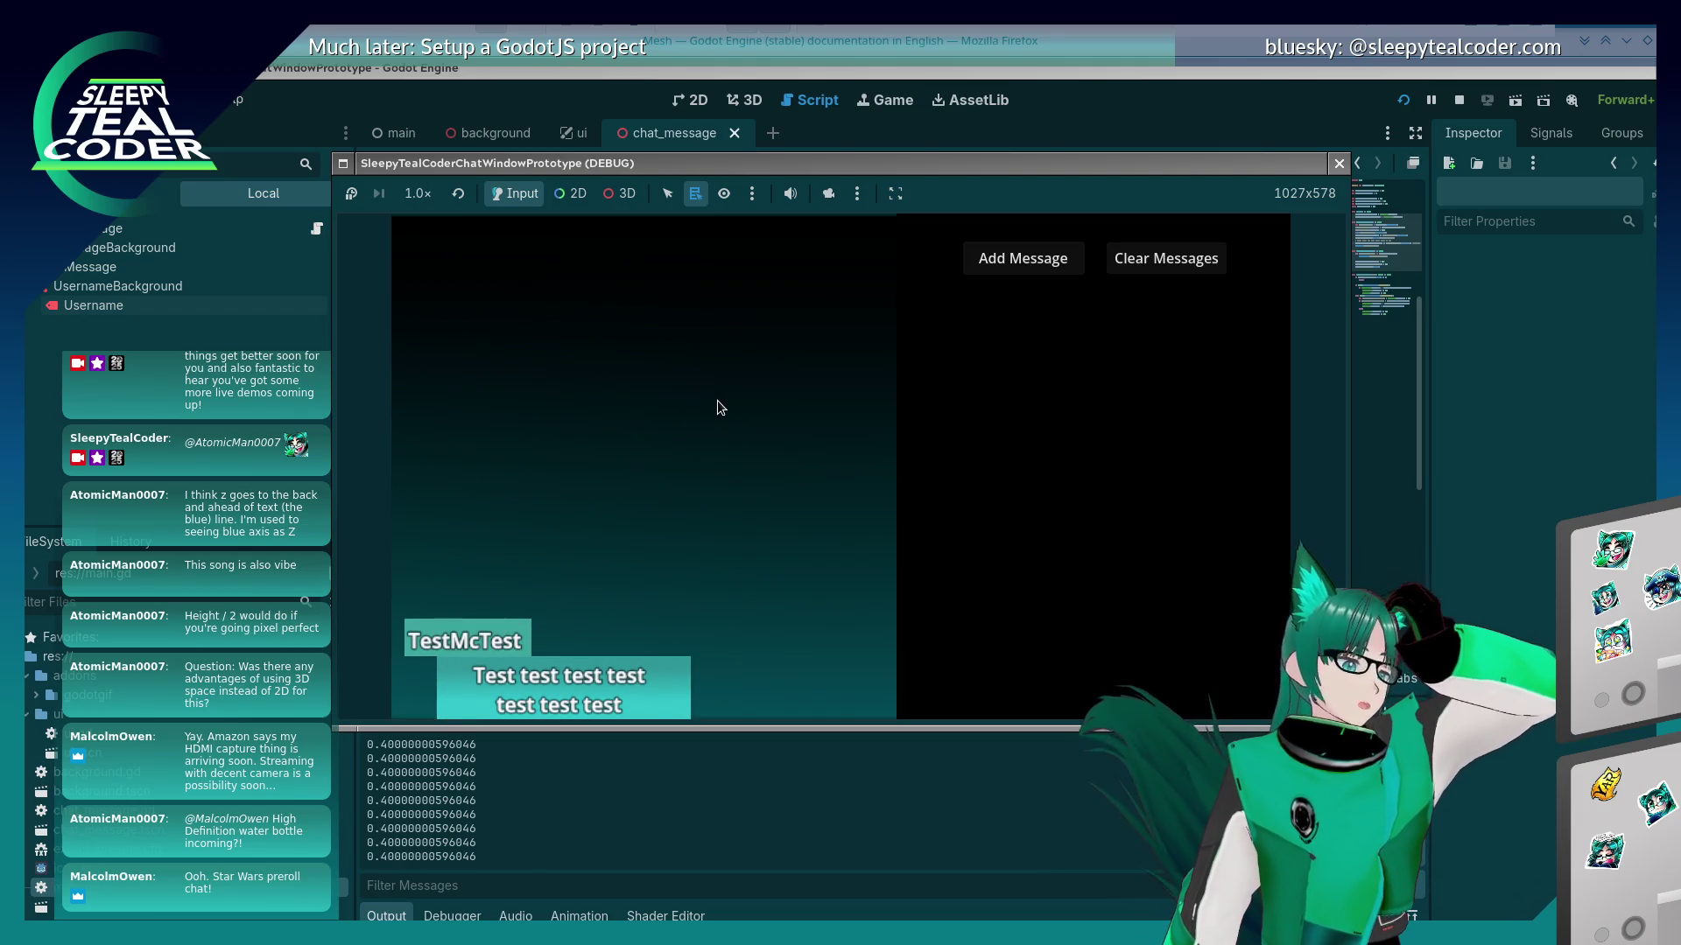
{"action": "left_click", "coordinate": [1094, 101]}
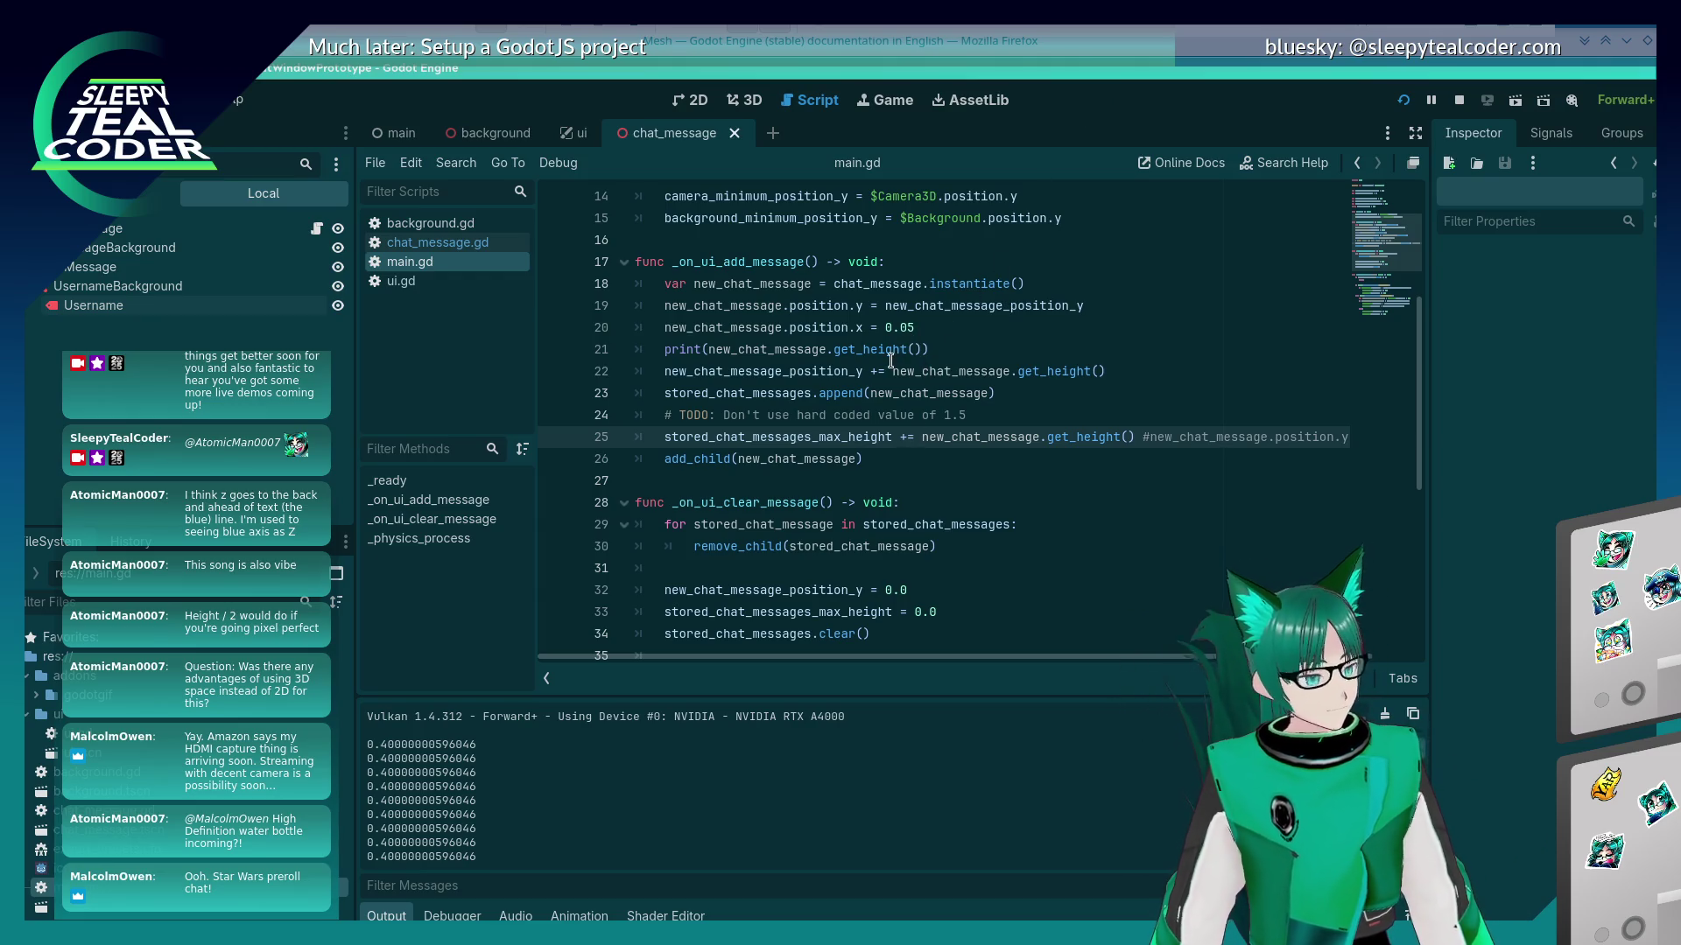
- Declare 'var last_chat_message_height = 0.0' after the existing variable declarations
{"action": "scroll", "coordinate": [846, 369], "scroll_direction": "down", "scroll_amount": 3}
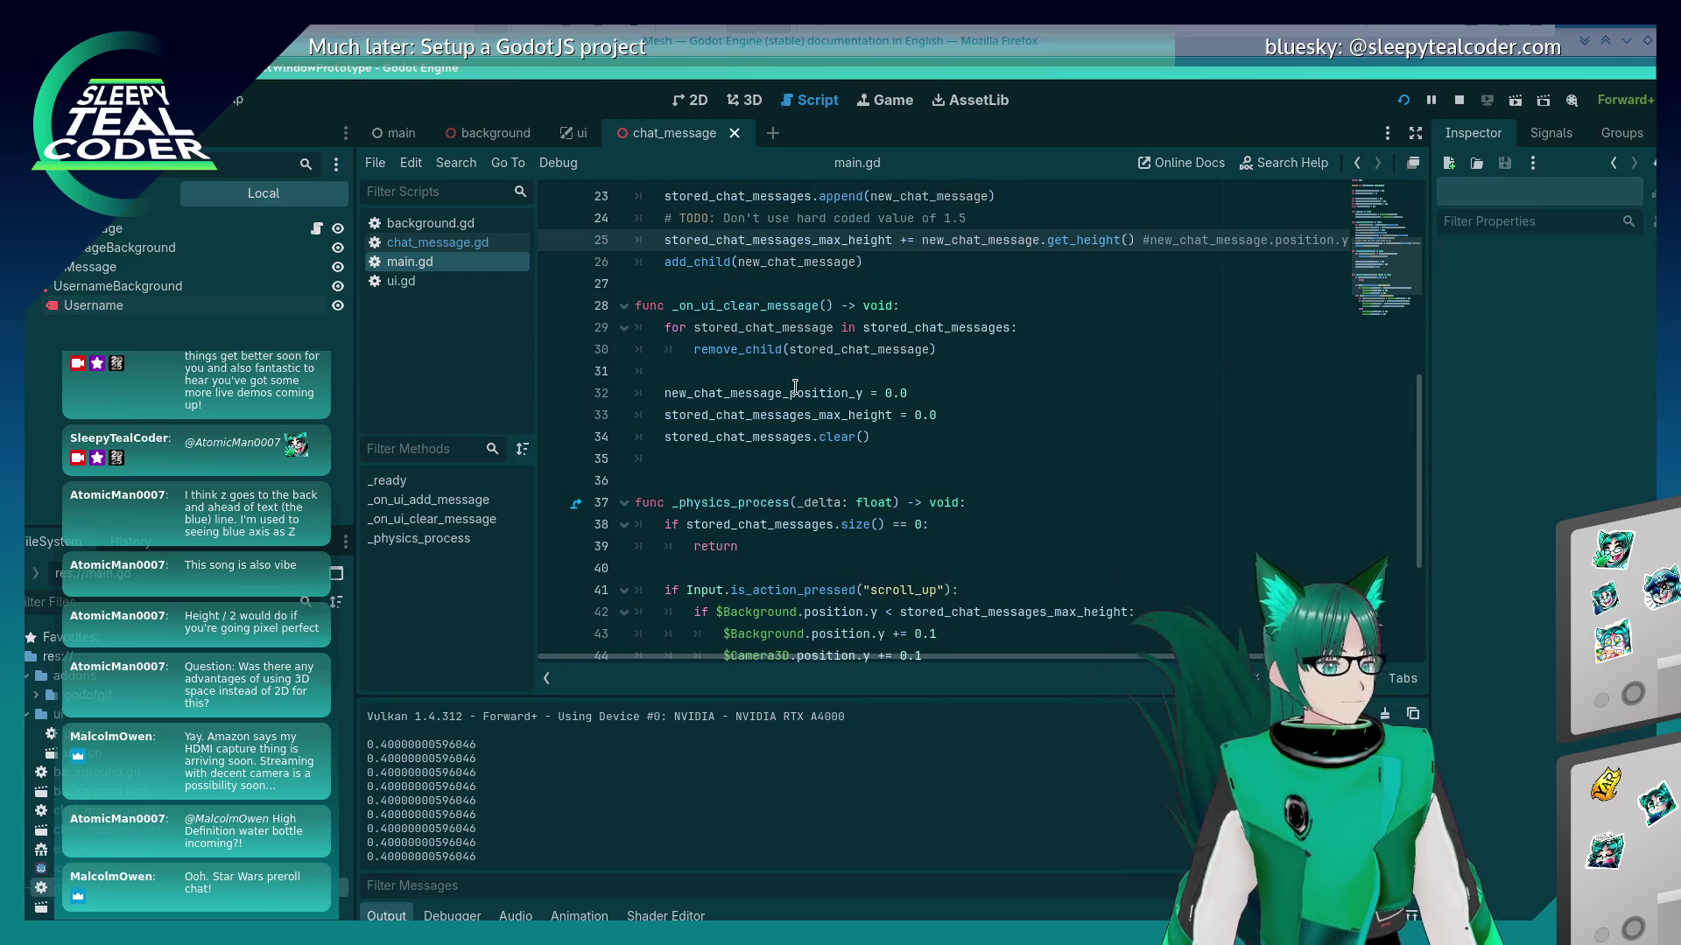
{"action": "scroll", "coordinate": [794, 394], "scroll_direction": "down", "scroll_amount": 2}
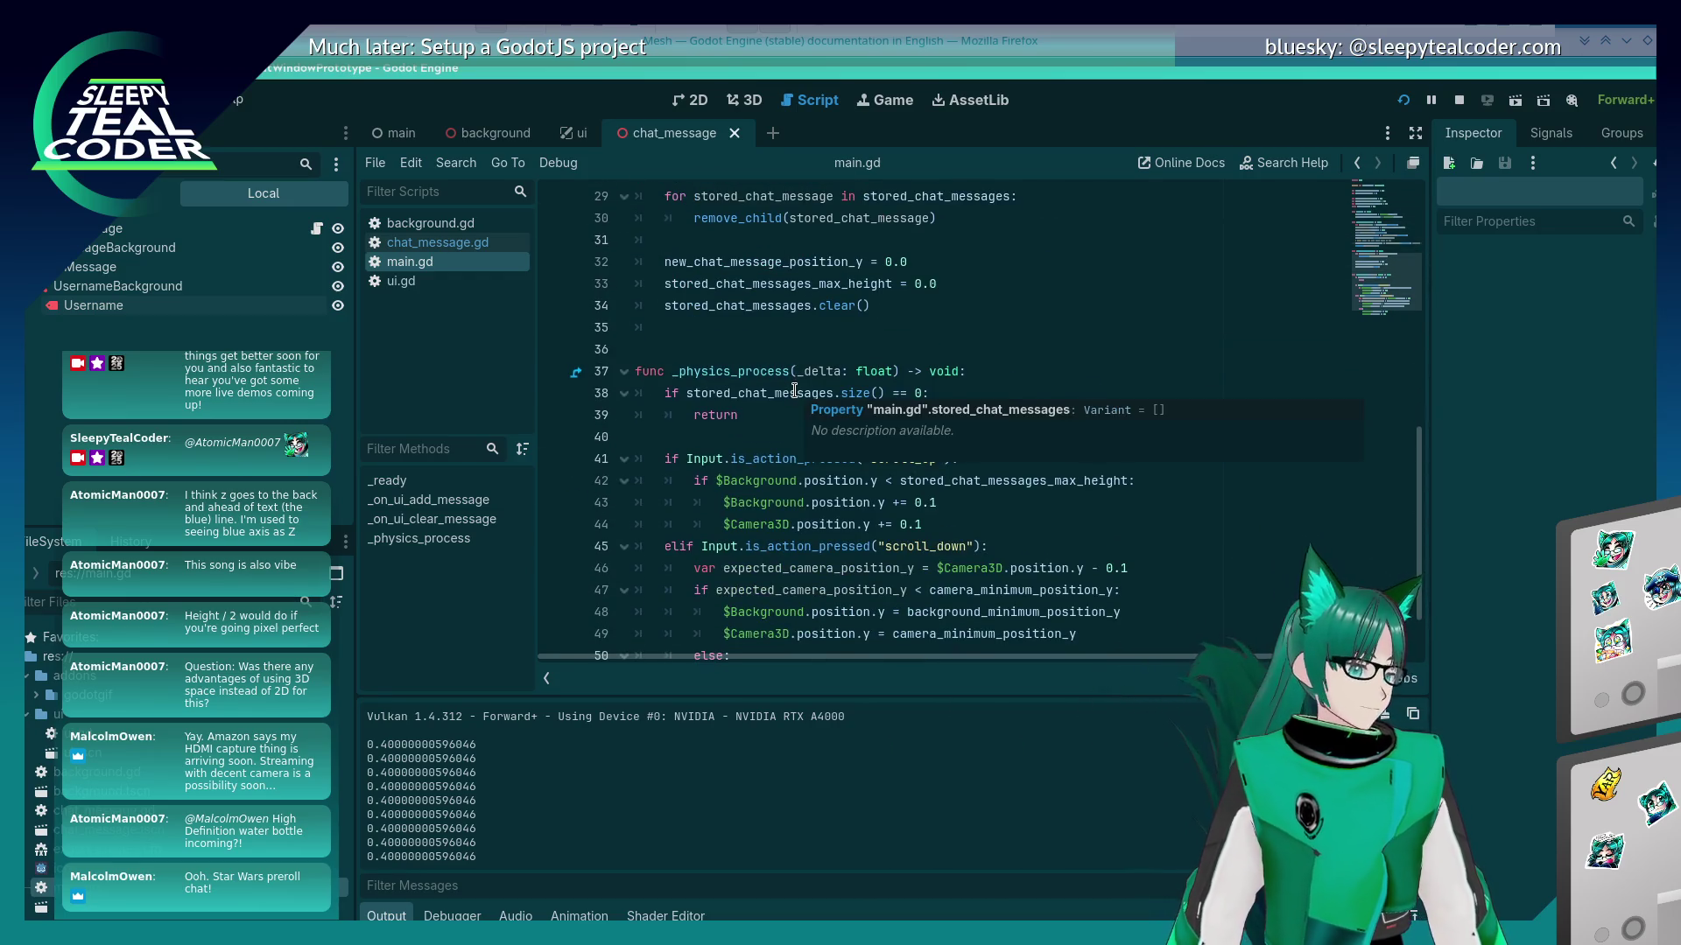
{"action": "scroll", "coordinate": [794, 391], "scroll_direction": "up", "scroll_amount": 8}
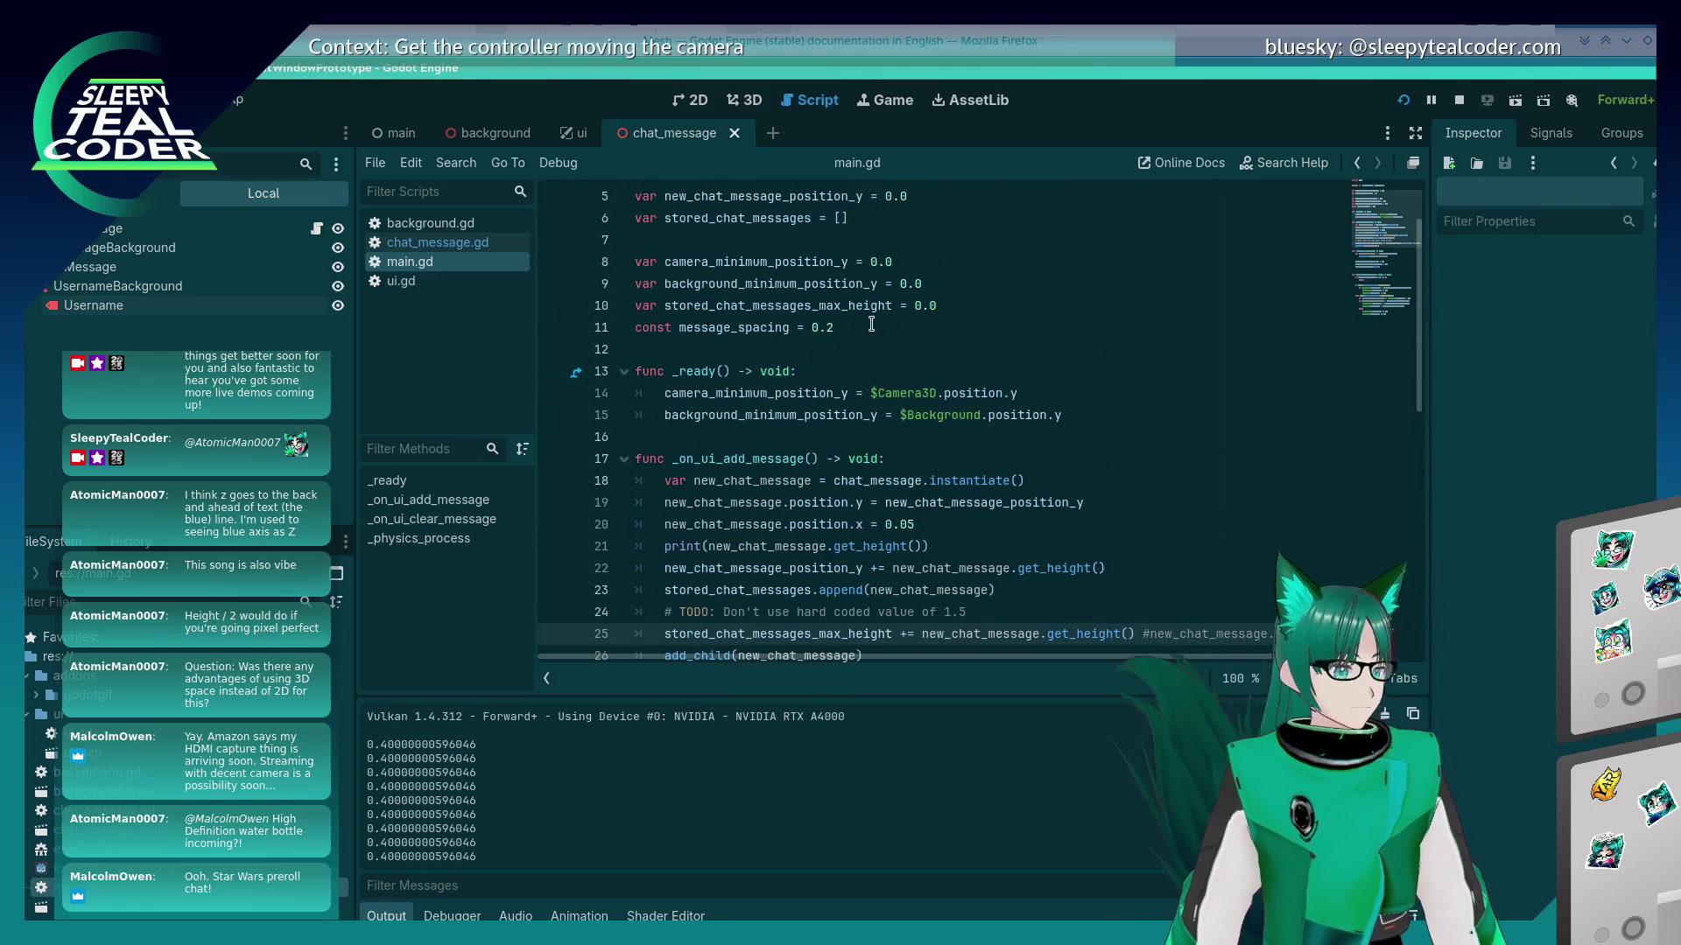
{"action": "left_click", "coordinate": [950, 306]}
{"action": "key", "text": "Return"}
{"action": "type", "text": "var last_chat_me"}
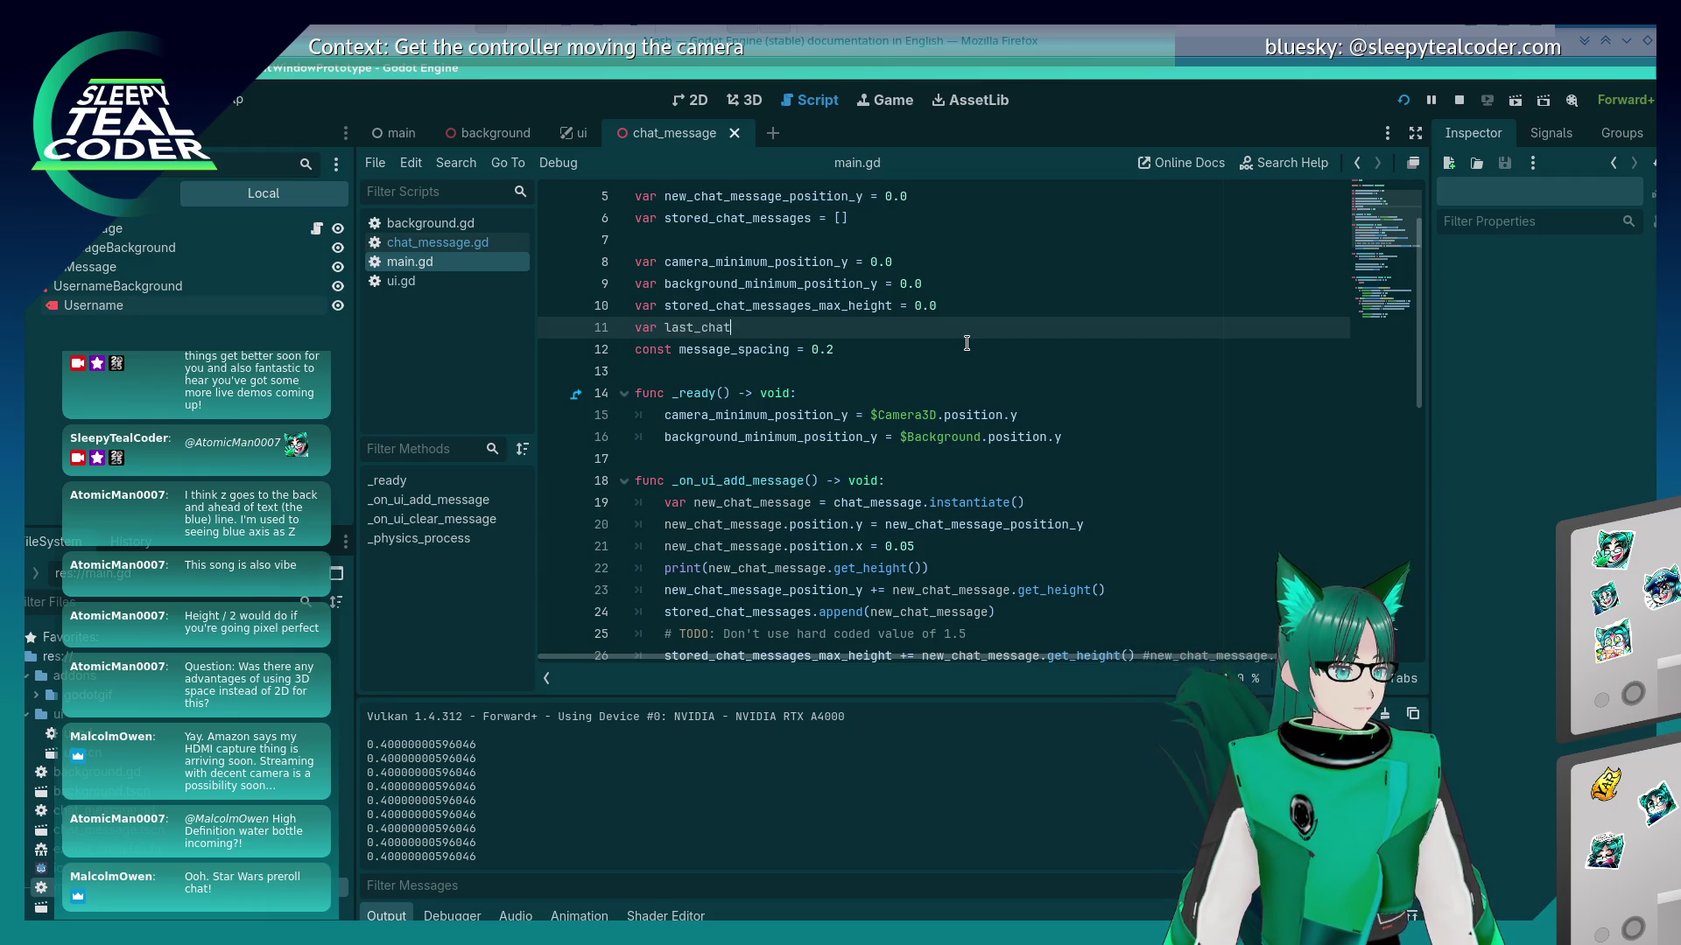
{"action": "type", "text": "ssage_height = "}
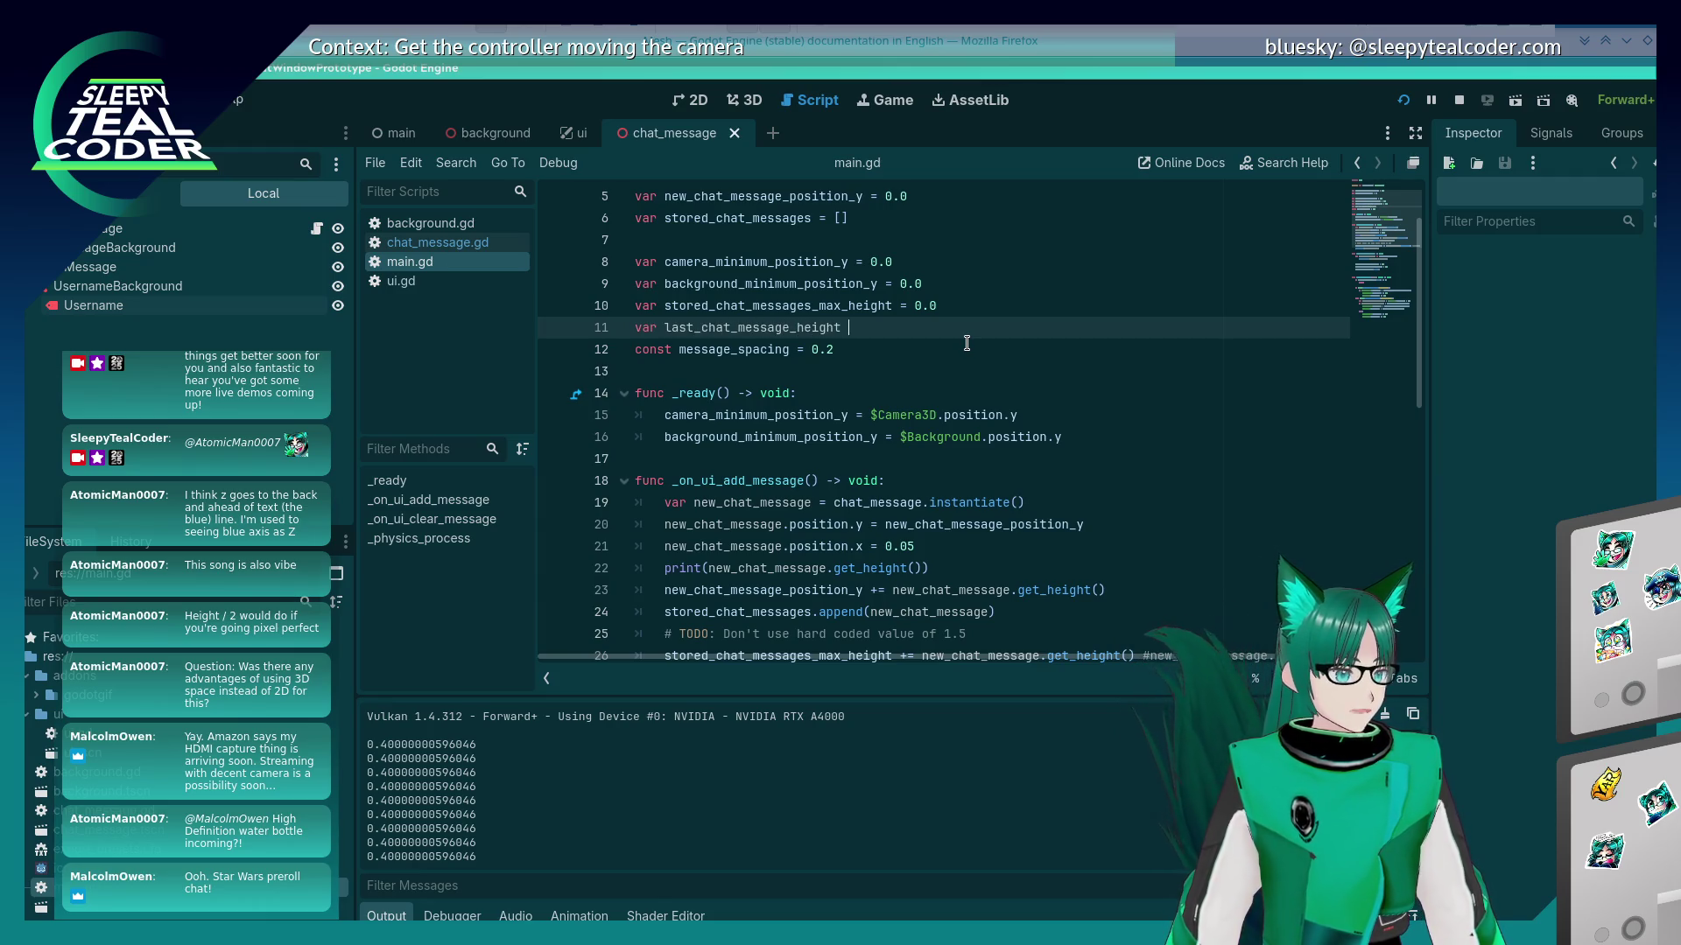
{"action": "type", "text": "0.0"}
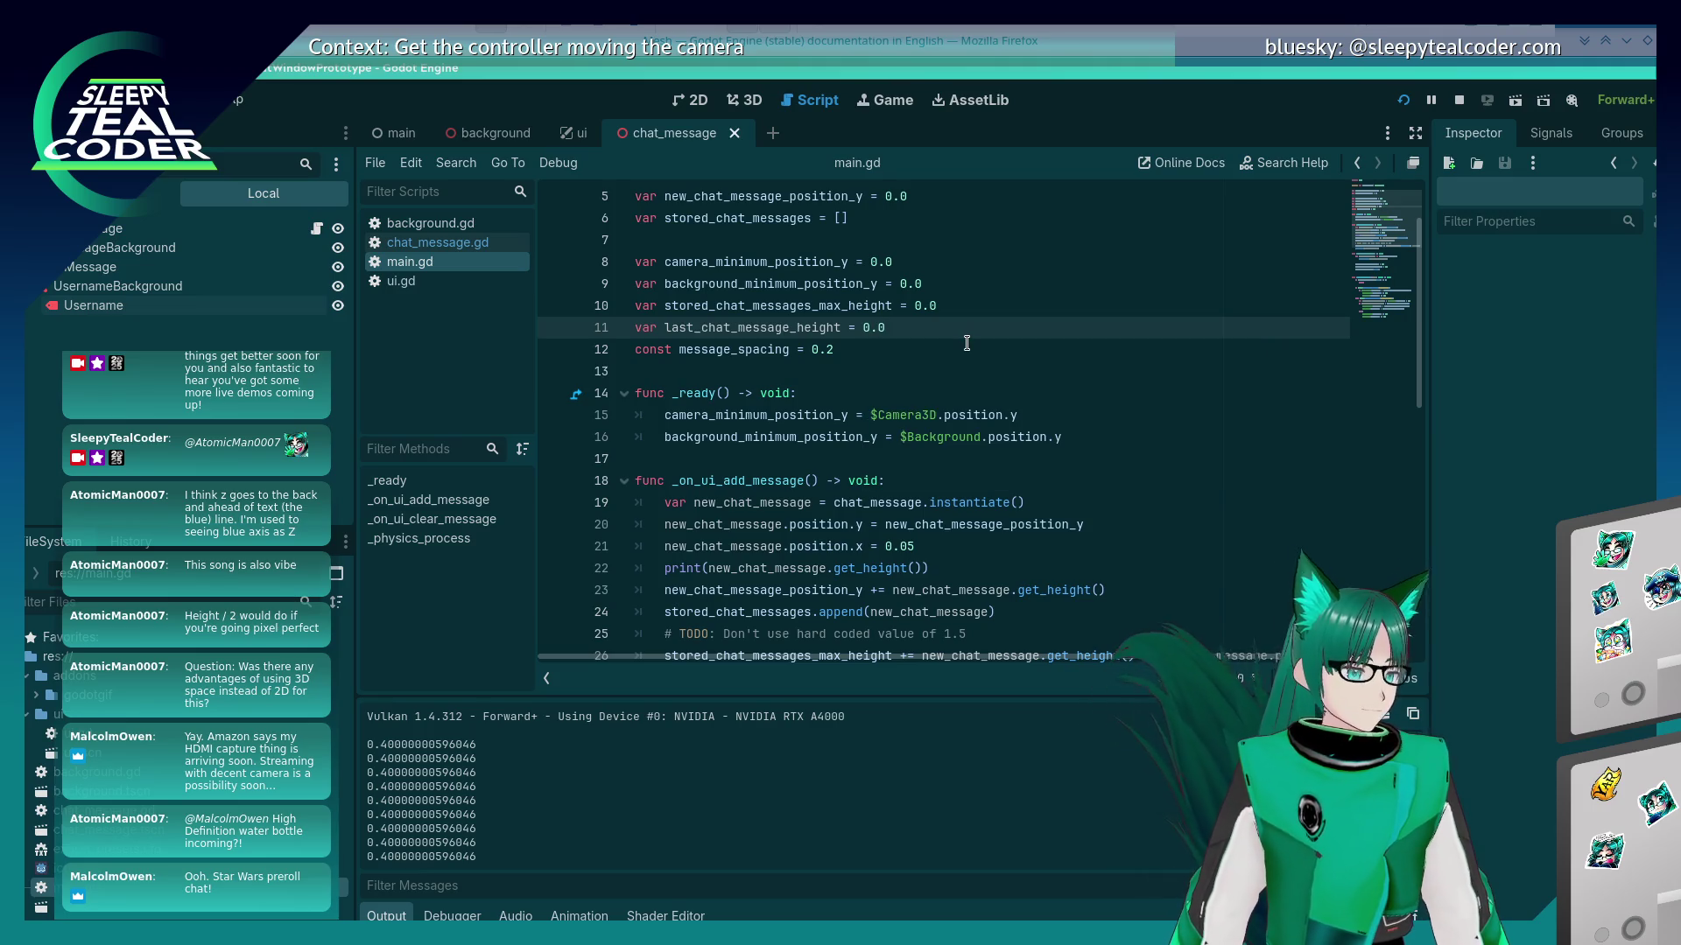
- Paste last_chat_message_height on a new line above the height print and cut the get_height argument
{"action": "double_click", "coordinate": [751, 323]}
{"action": "key", "text": "ctrl+c"}
{"action": "scroll", "coordinate": [935, 413], "scroll_direction": "down", "scroll_amount": 3}
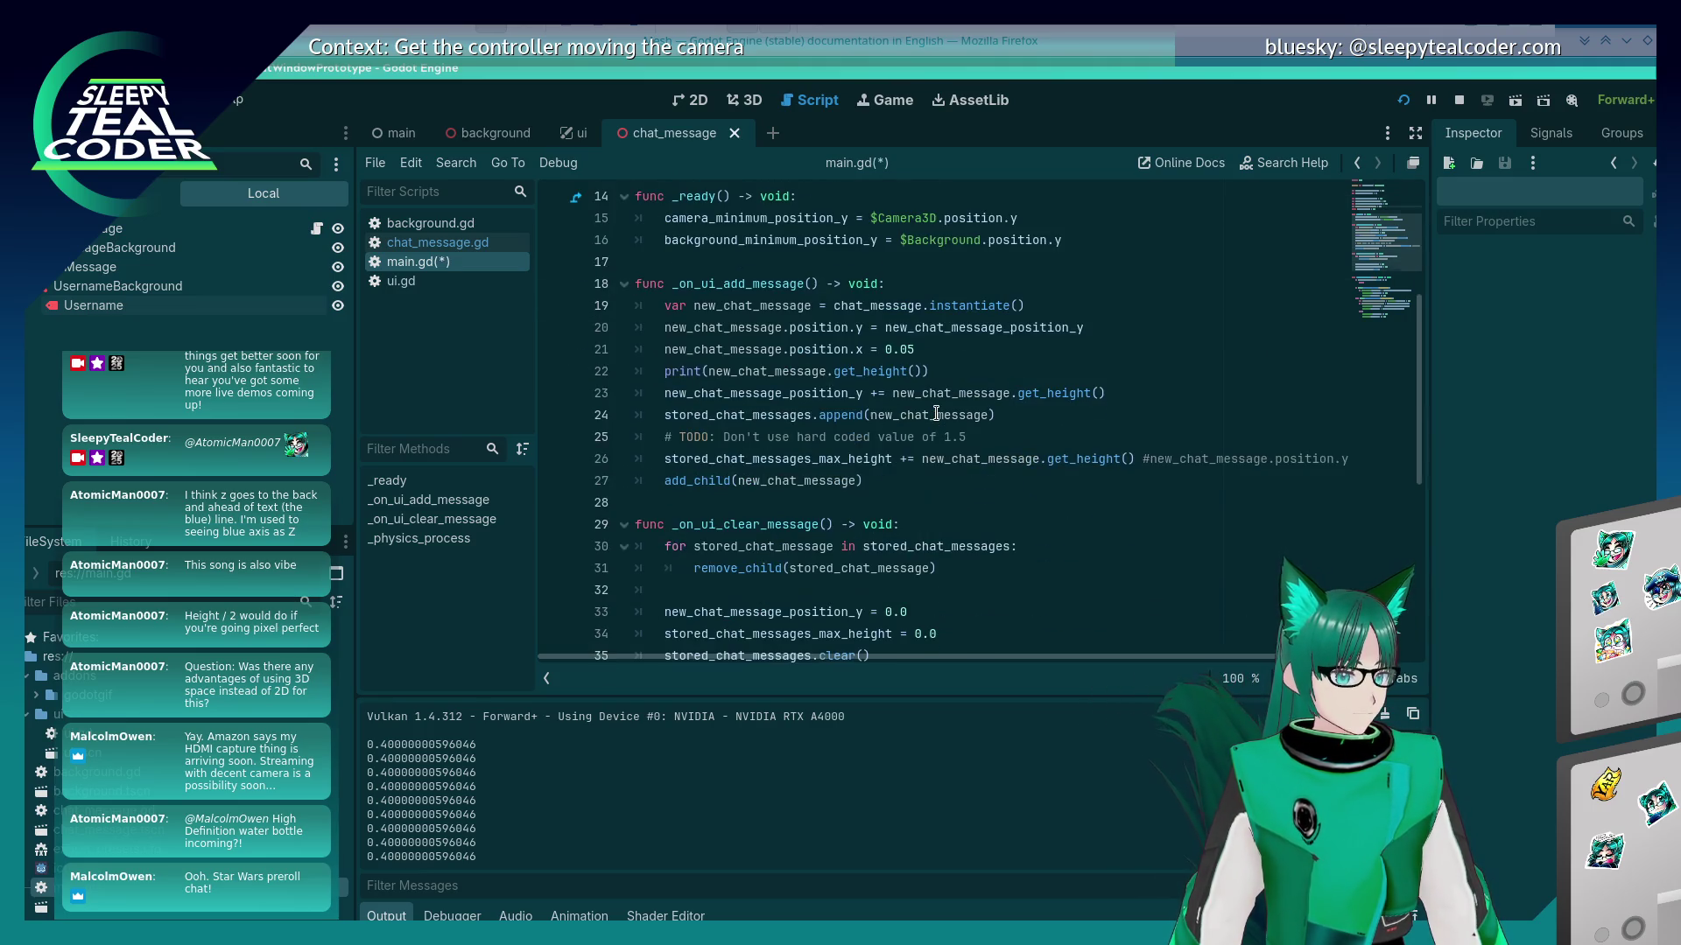
{"action": "left_click", "coordinate": [988, 372]}
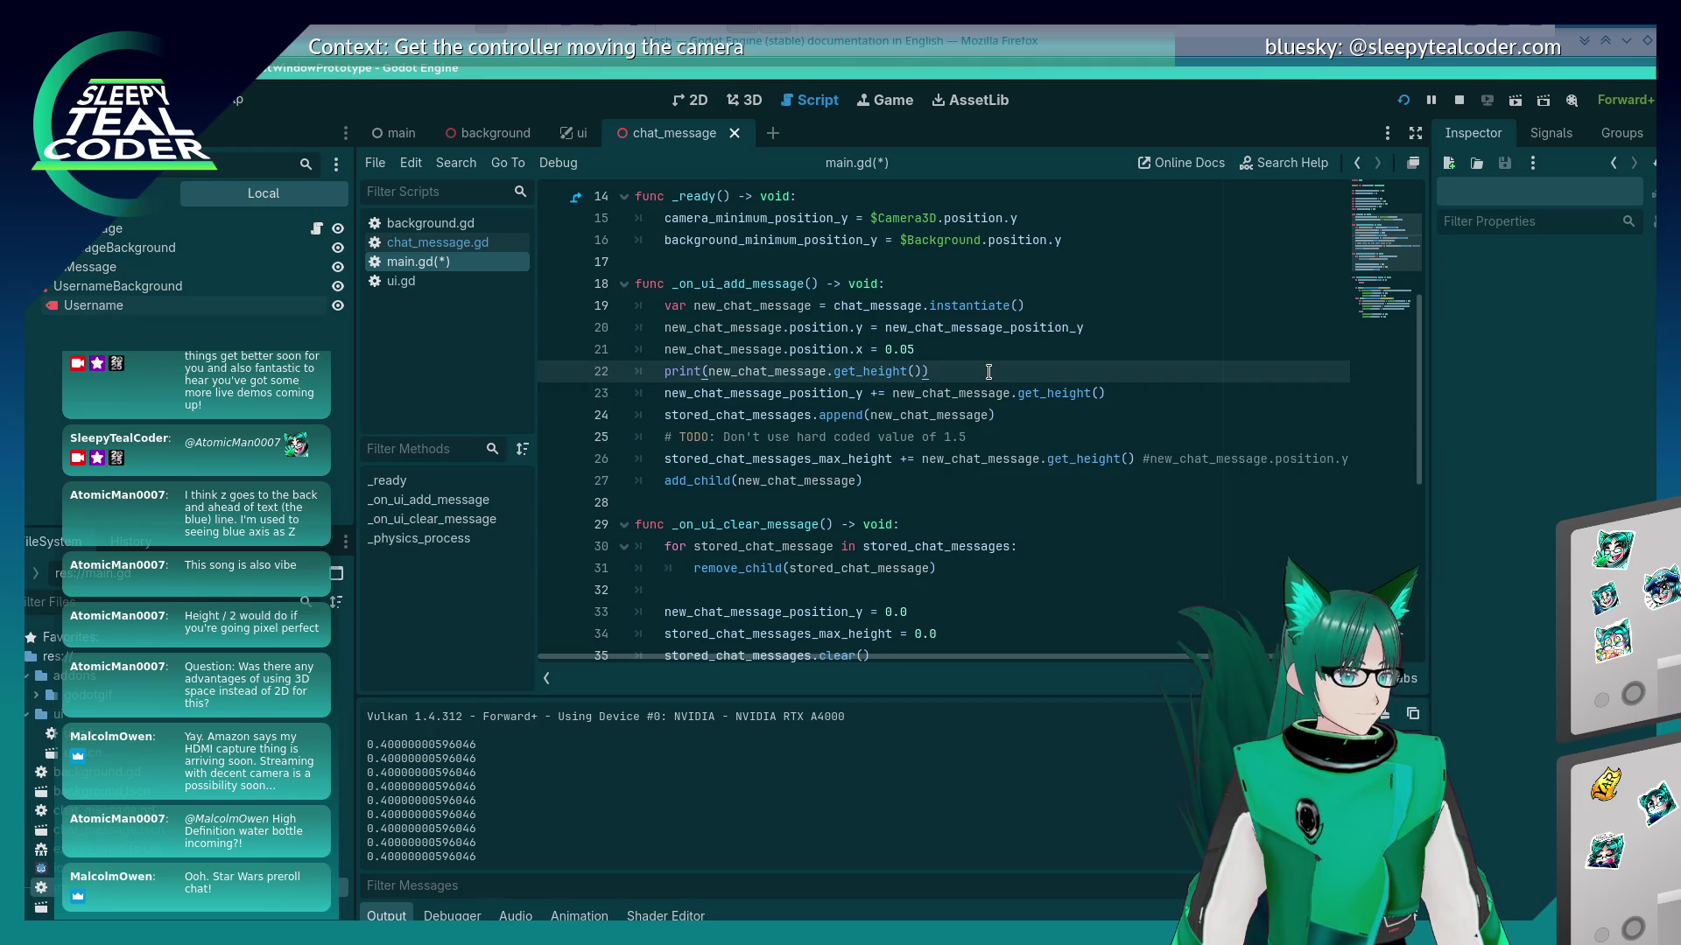
{"action": "key", "text": "ctrl+shift+Return"}
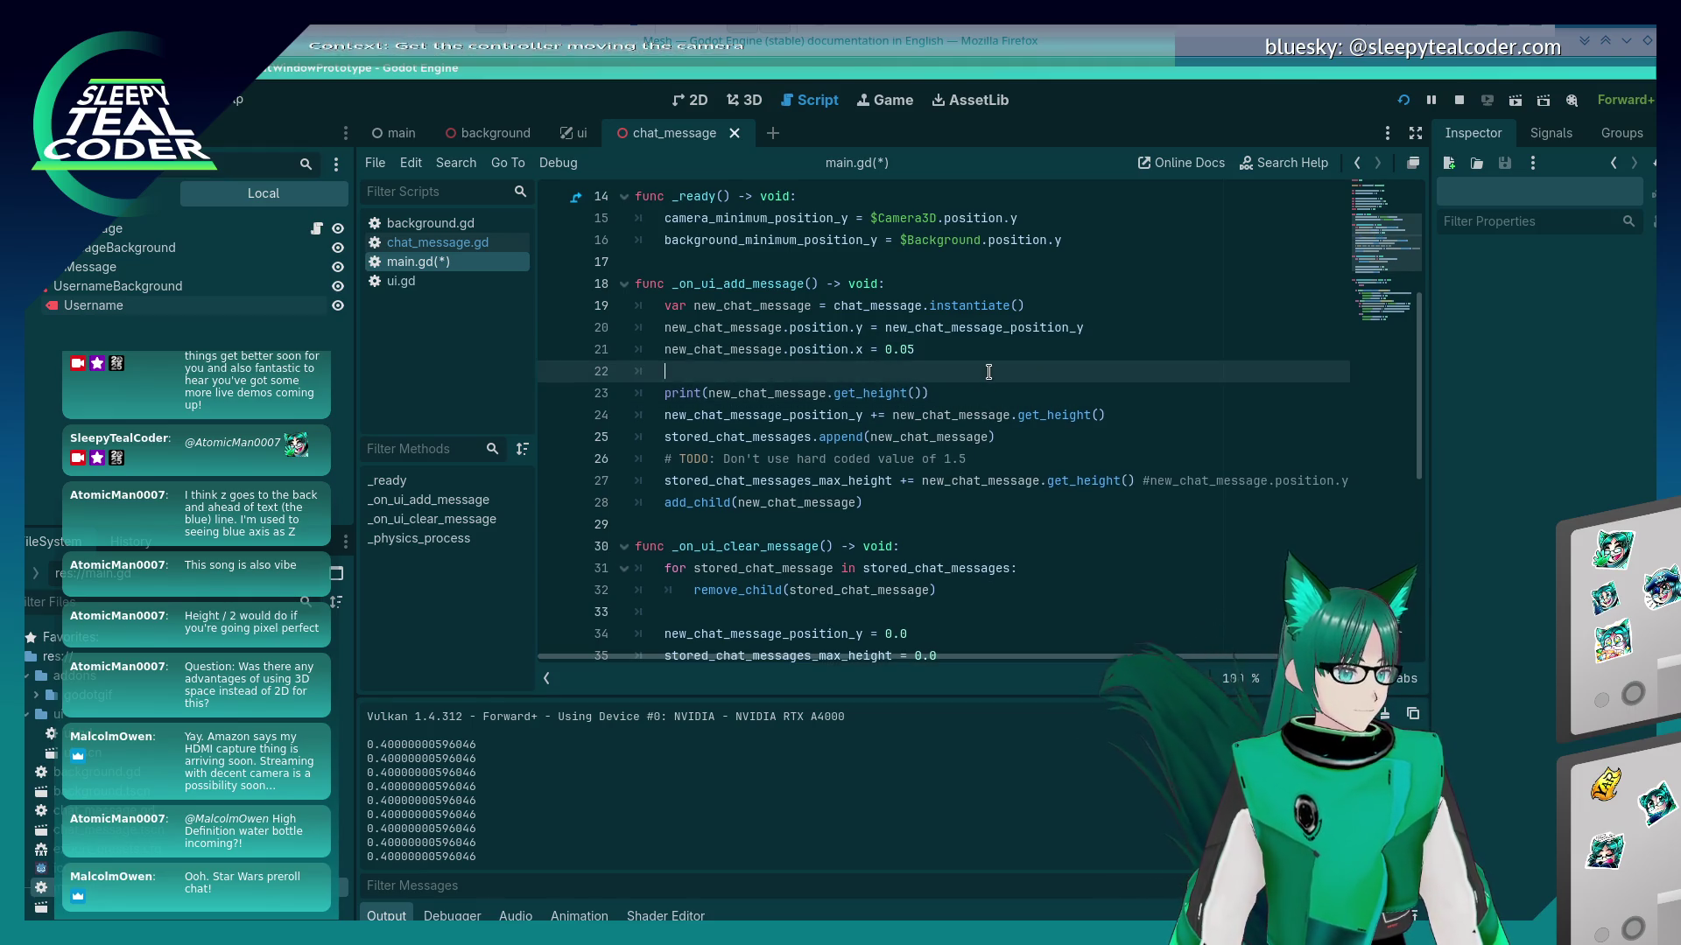
{"action": "key", "text": "ctrl+v"}
{"action": "left_click_drag", "start_coordinate": [706, 392], "coordinate": [922, 393]}
{"action": "key", "text": "ctrl+c"}
{"action": "key", "text": "Delete"}
- Assign new_chat_message.get_height() to last_chat_message_height, save, and delete the leftover empty print() line
{"action": "left_click", "coordinate": [913, 370]}
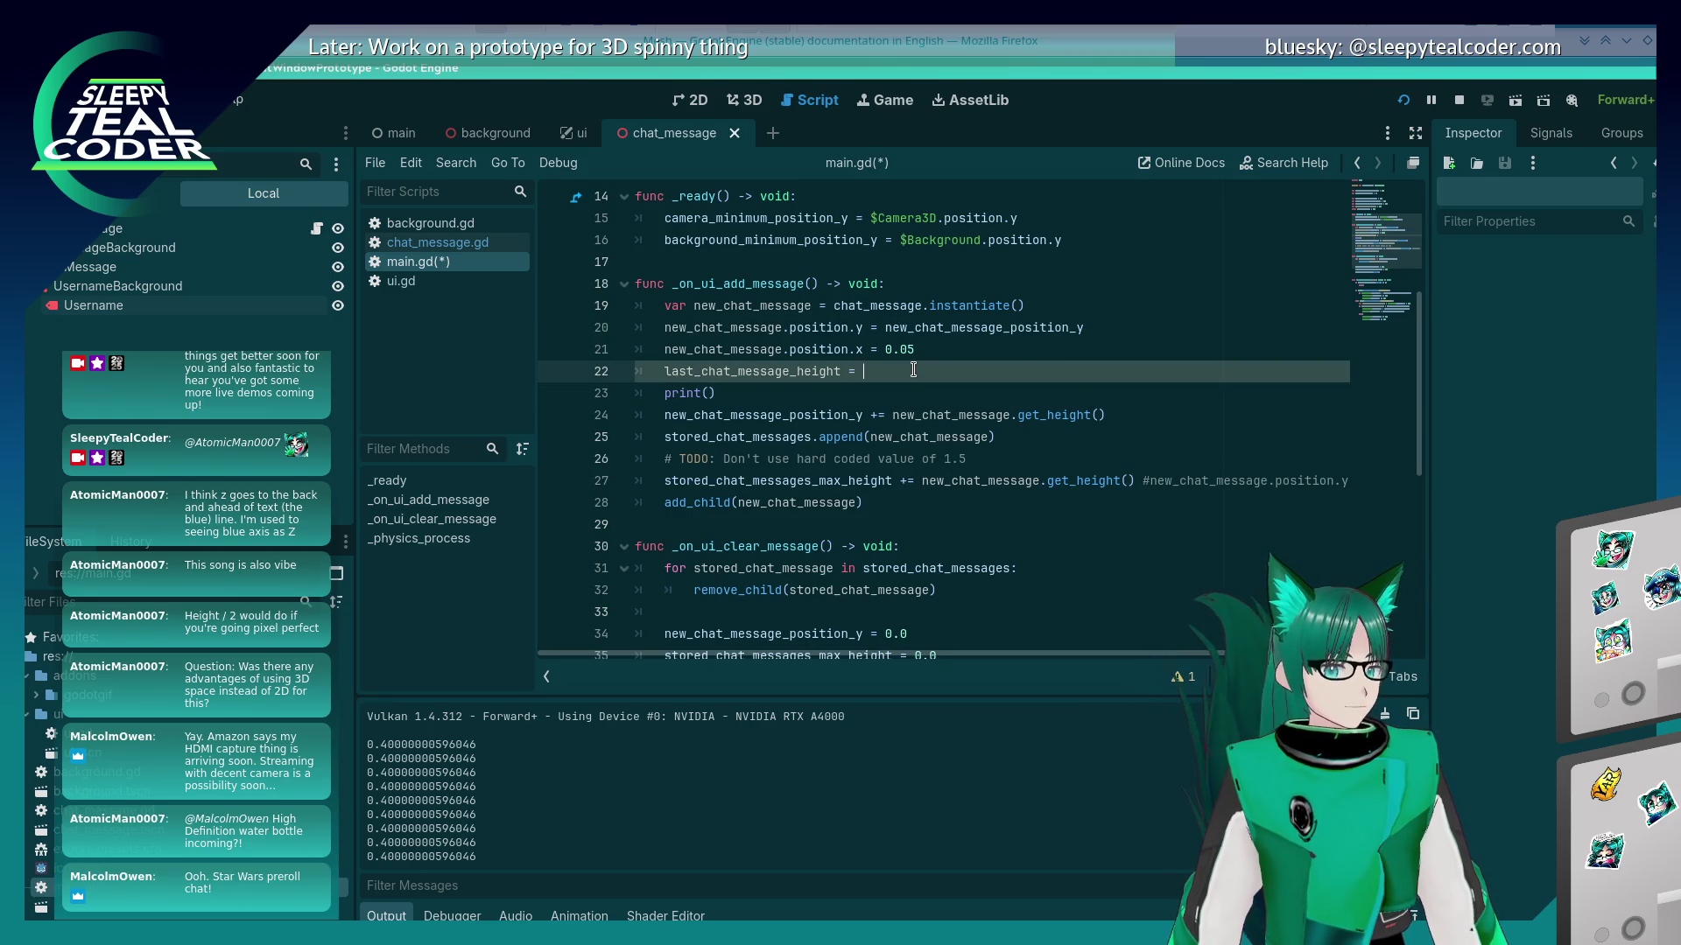
{"action": "key", "text": "ctrl+v"}
{"action": "key", "text": "ctrl+s"}
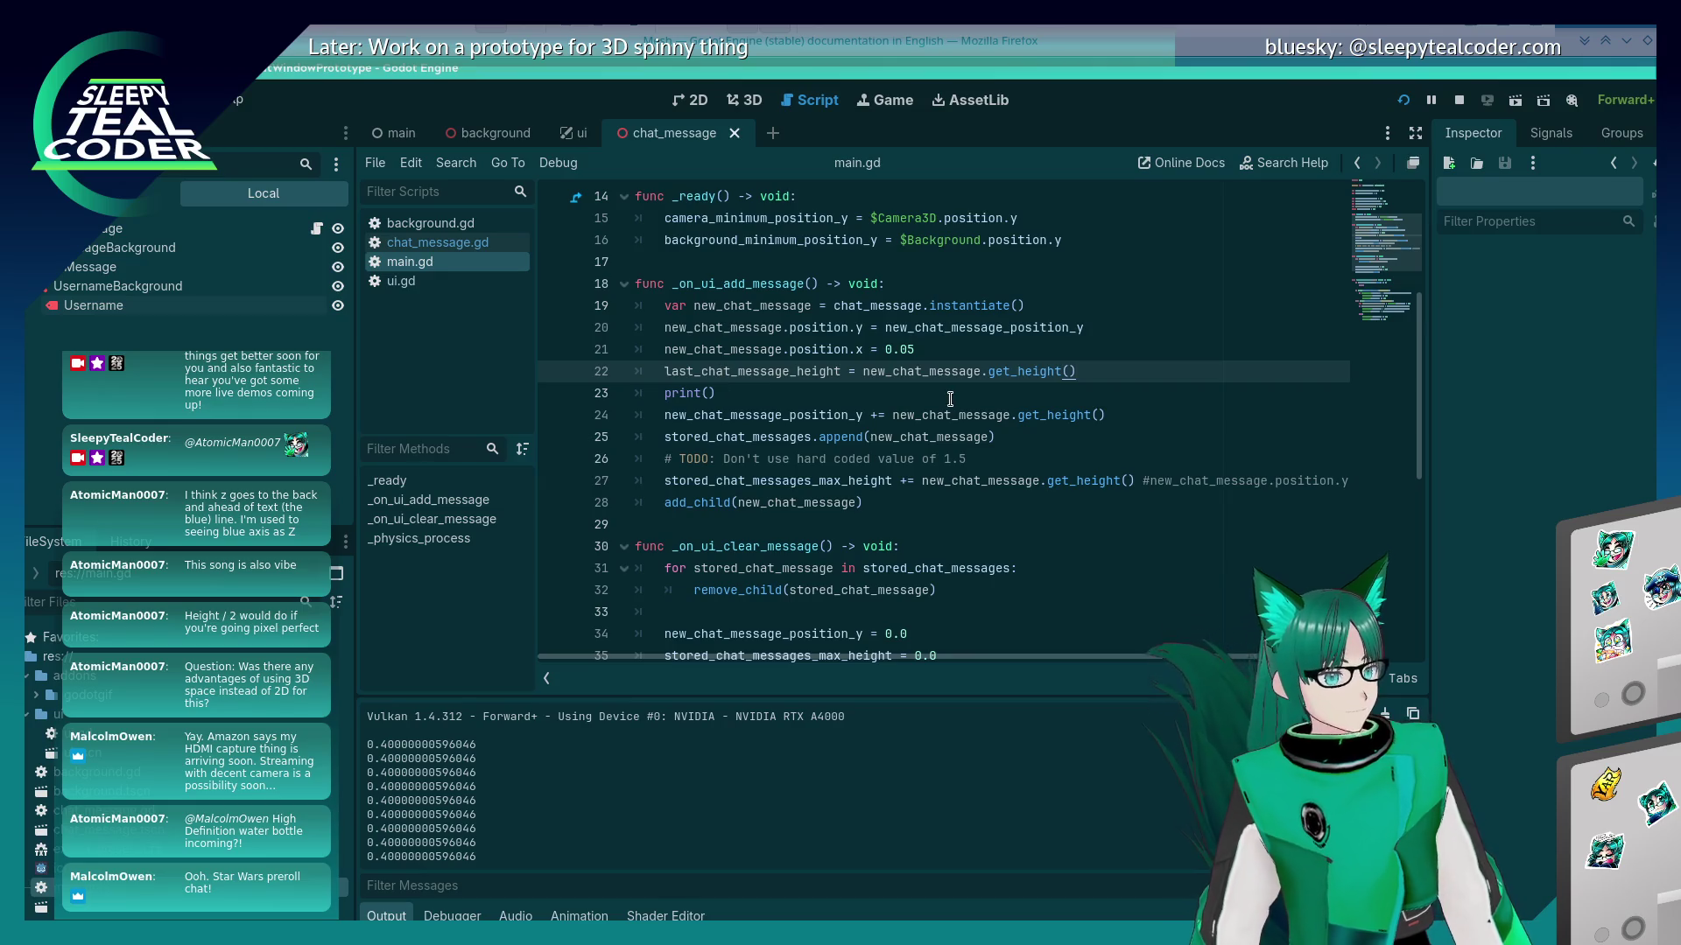
{"action": "key", "text": "Down"}
{"action": "key", "text": "shift+Home"}
{"action": "key", "text": "shift+Home"}
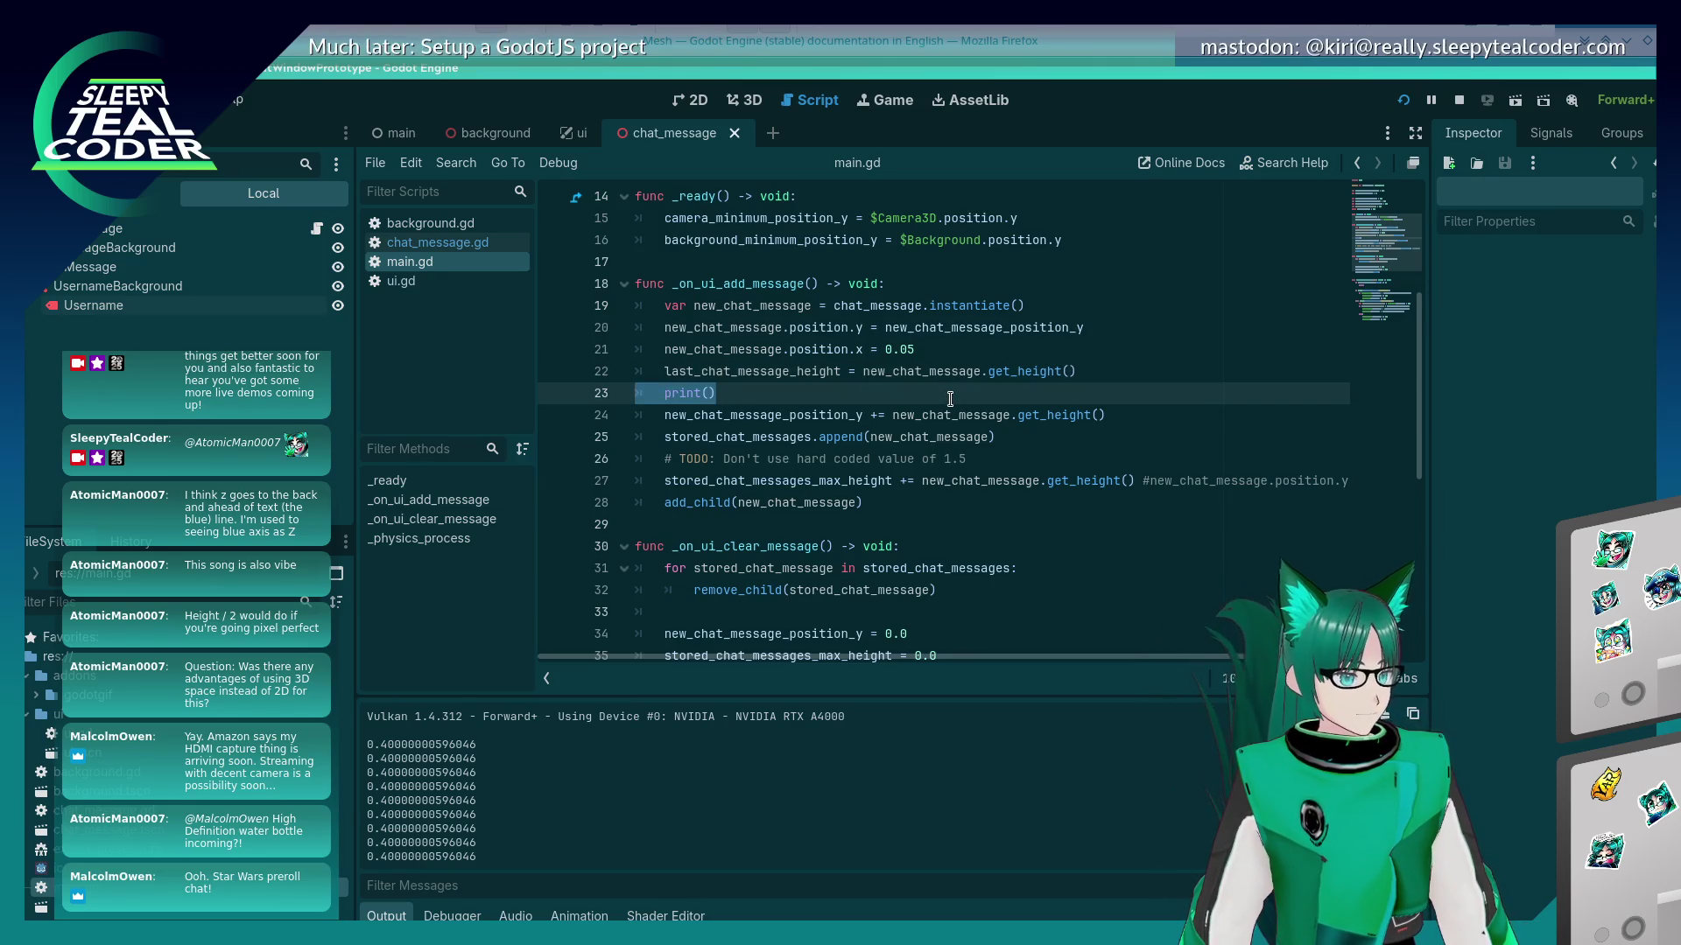
{"action": "key", "text": "BackSpace"}
{"action": "key", "text": "BackSpace"}
- Use last_chat_message_height instead of the get_height call in the position increment, and save
{"action": "double_click", "coordinate": [820, 377]}
{"action": "key", "text": "ctrl+c"}
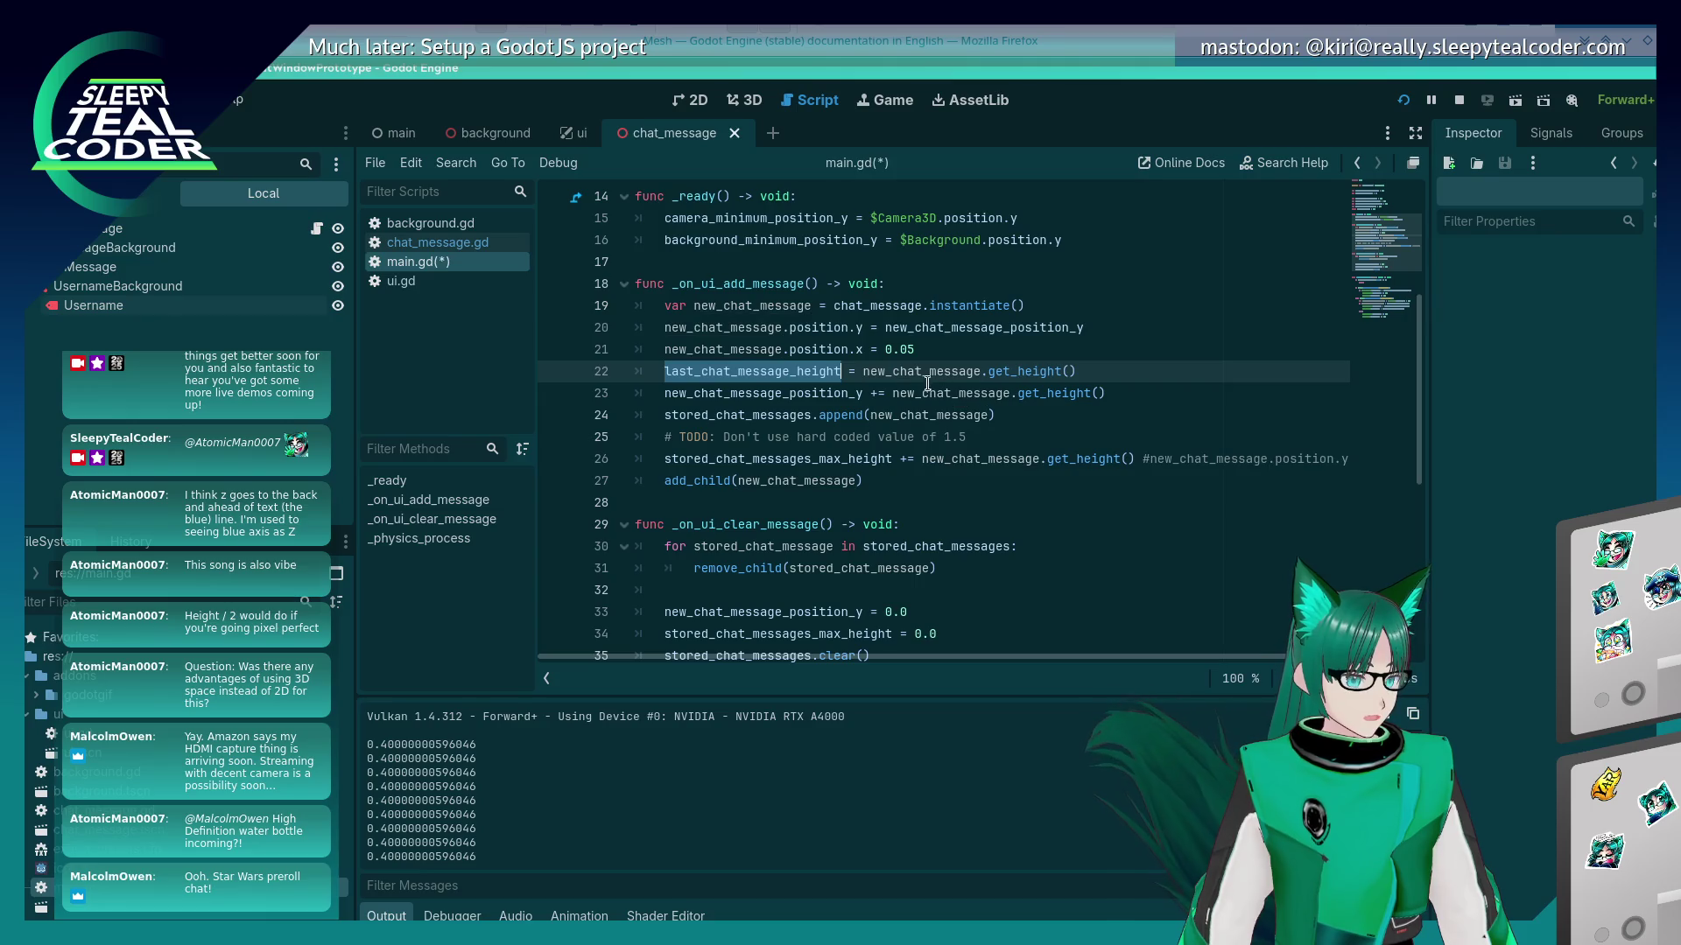
{"action": "left_click_drag", "start_coordinate": [895, 393], "coordinate": [1086, 383]}
{"action": "key", "text": "shift+End"}
{"action": "key", "text": "BackSpace"}
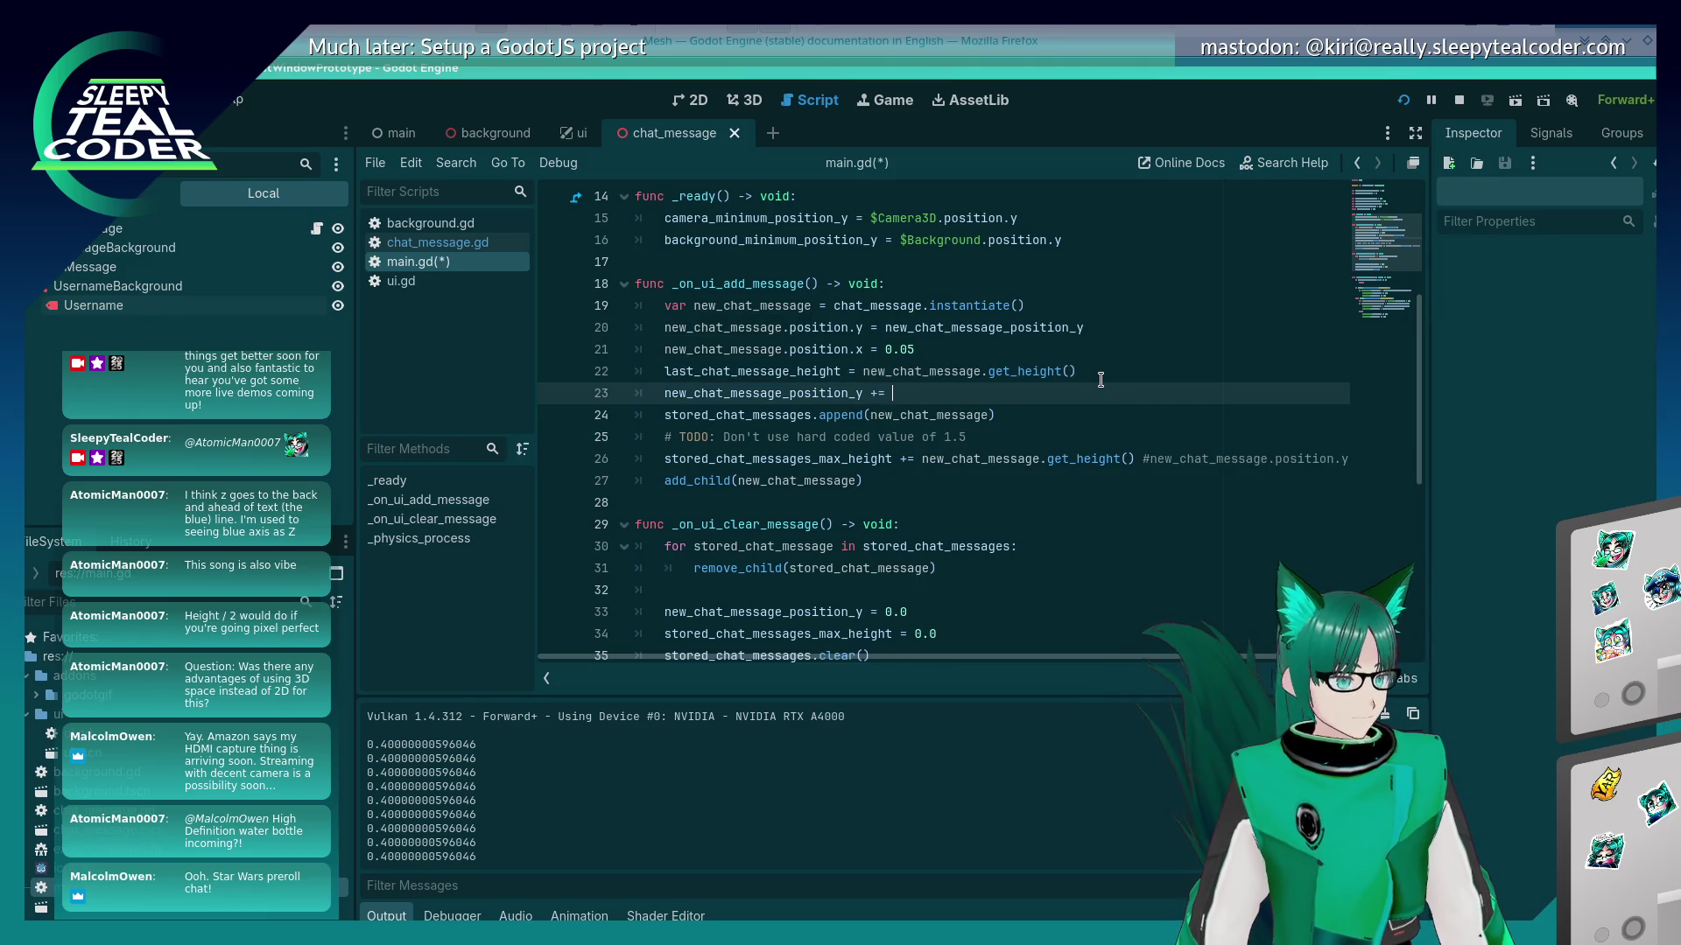
{"action": "key", "text": "ctrl+v"}
{"action": "key", "text": "ctrl+s"}
- Subtract last_chat_message_height in the line 43 scroll-up limit check
{"action": "scroll", "coordinate": [1100, 379], "scroll_direction": "down", "scroll_amount": 3}
{"action": "scroll", "coordinate": [1100, 379], "scroll_direction": "down", "scroll_amount": 6}
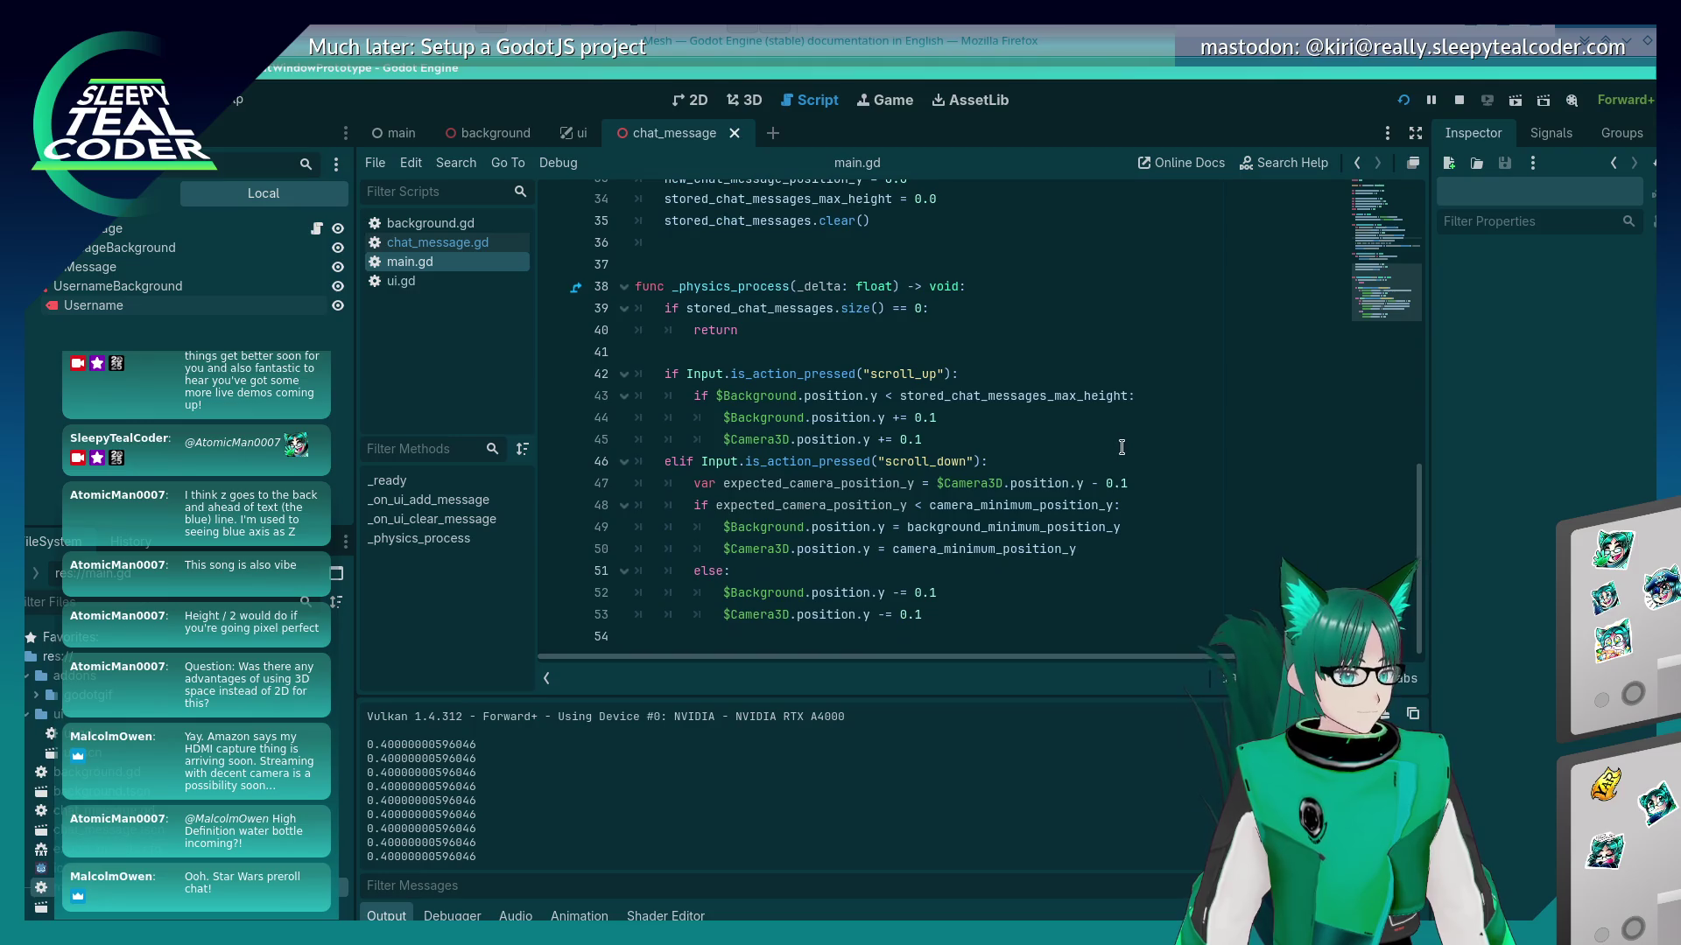
{"action": "left_click", "coordinate": [935, 506]}
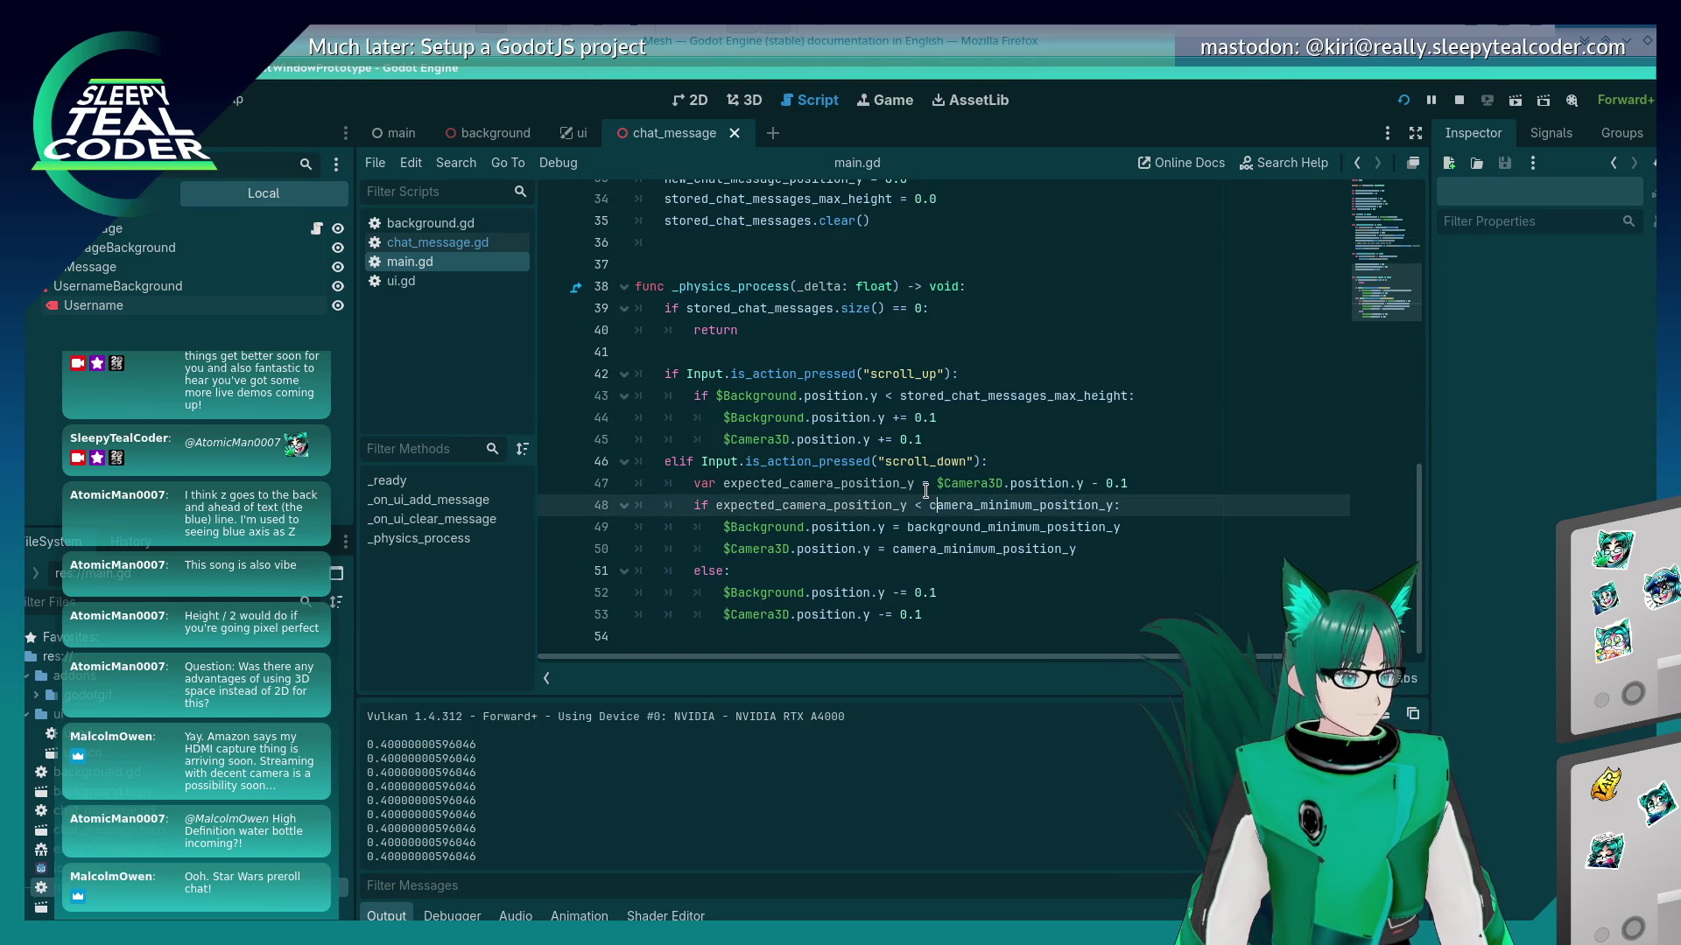
{"action": "scroll", "coordinate": [925, 491], "scroll_direction": "up", "scroll_amount": 7}
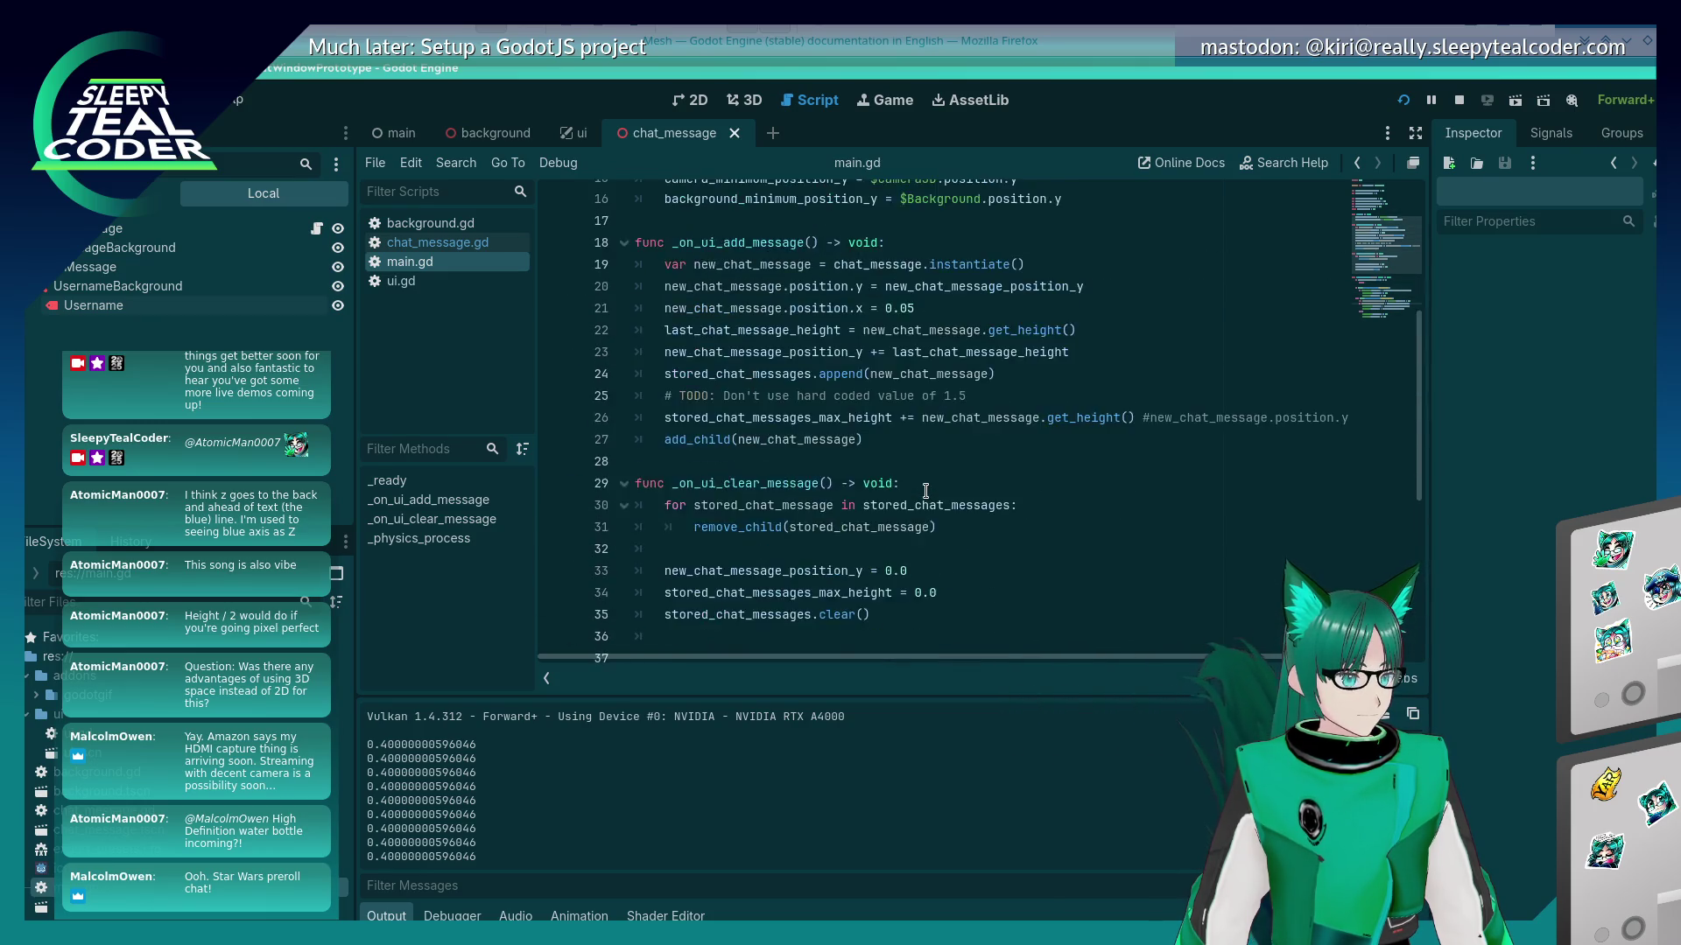
{"action": "scroll", "coordinate": [927, 487], "scroll_direction": "down", "scroll_amount": 6}
{"action": "scroll", "coordinate": [927, 488], "scroll_direction": "down", "scroll_amount": 1}
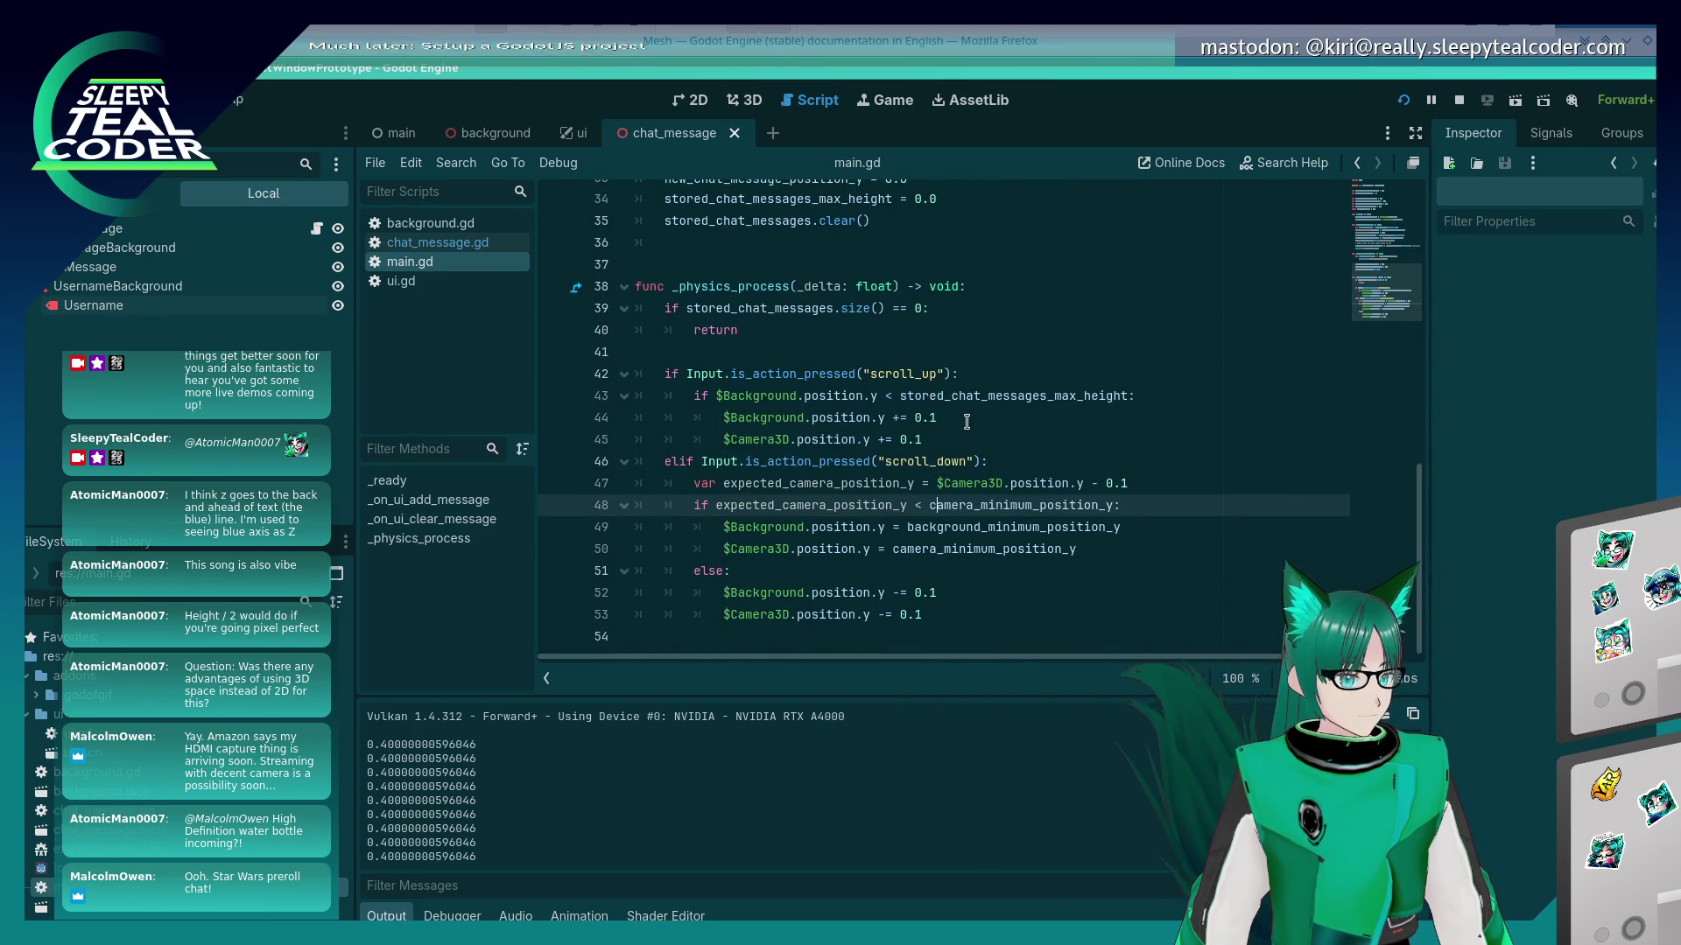
{"action": "left_click", "coordinate": [913, 395]}
{"action": "type", "text": "("}
{"action": "type", "text": "- last_chat_message_height)"}
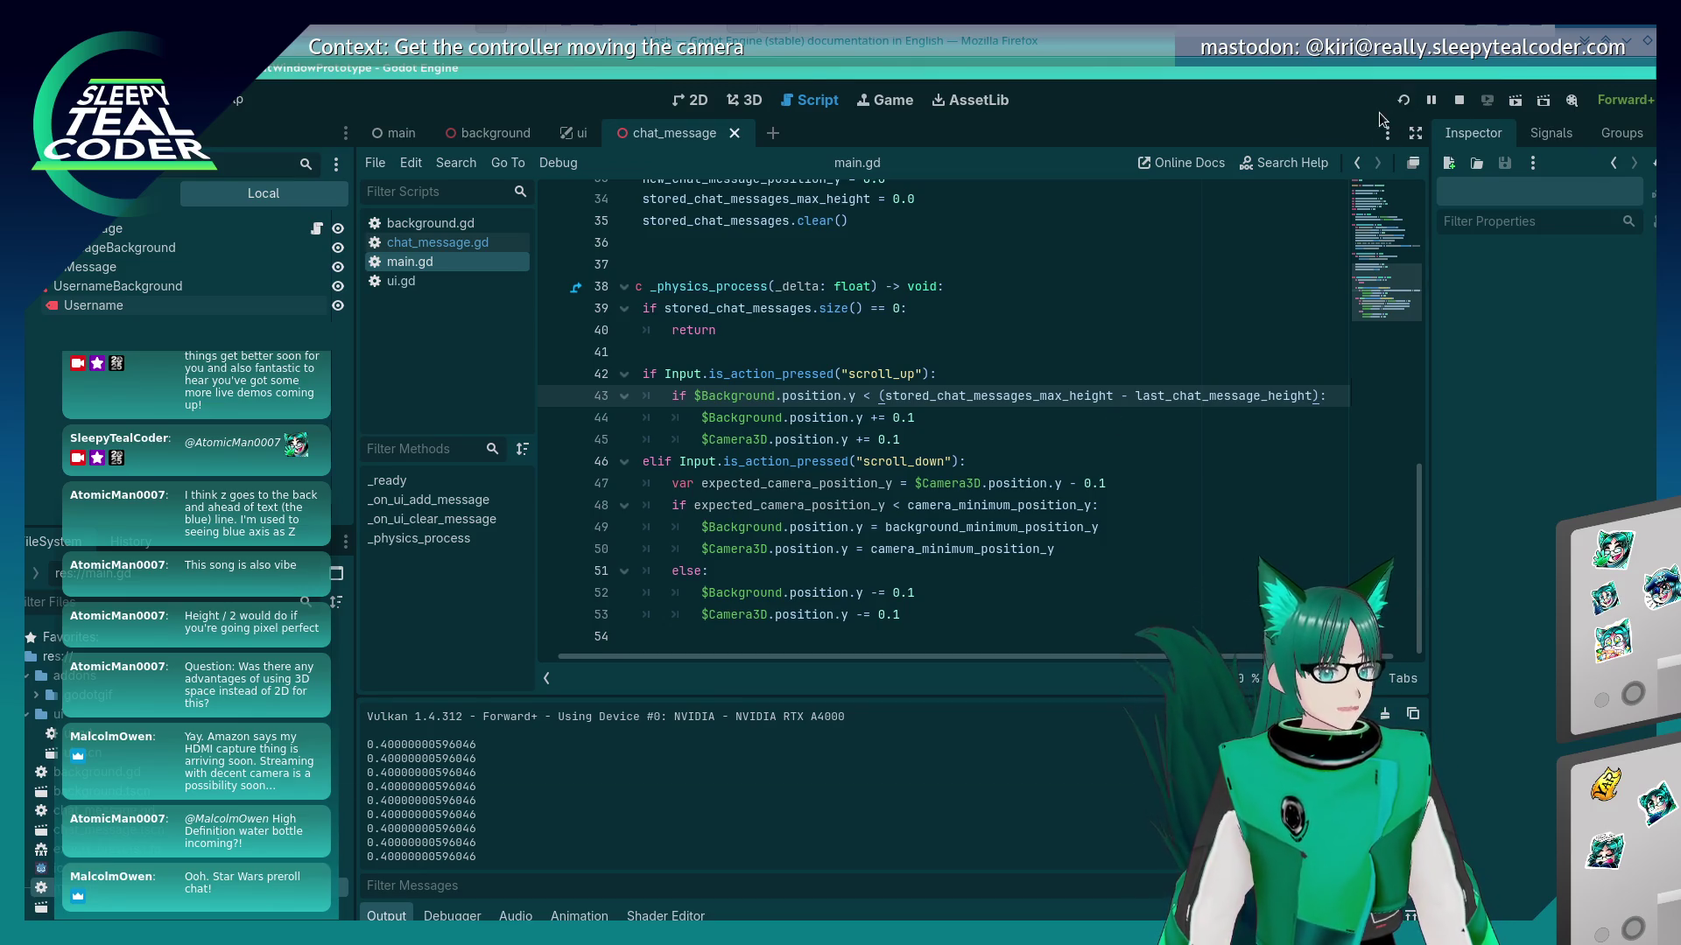
- Run the project, add five test messages, confirm scrolling stops at the last message, then close the game
{"action": "left_click", "coordinate": [1404, 102]}
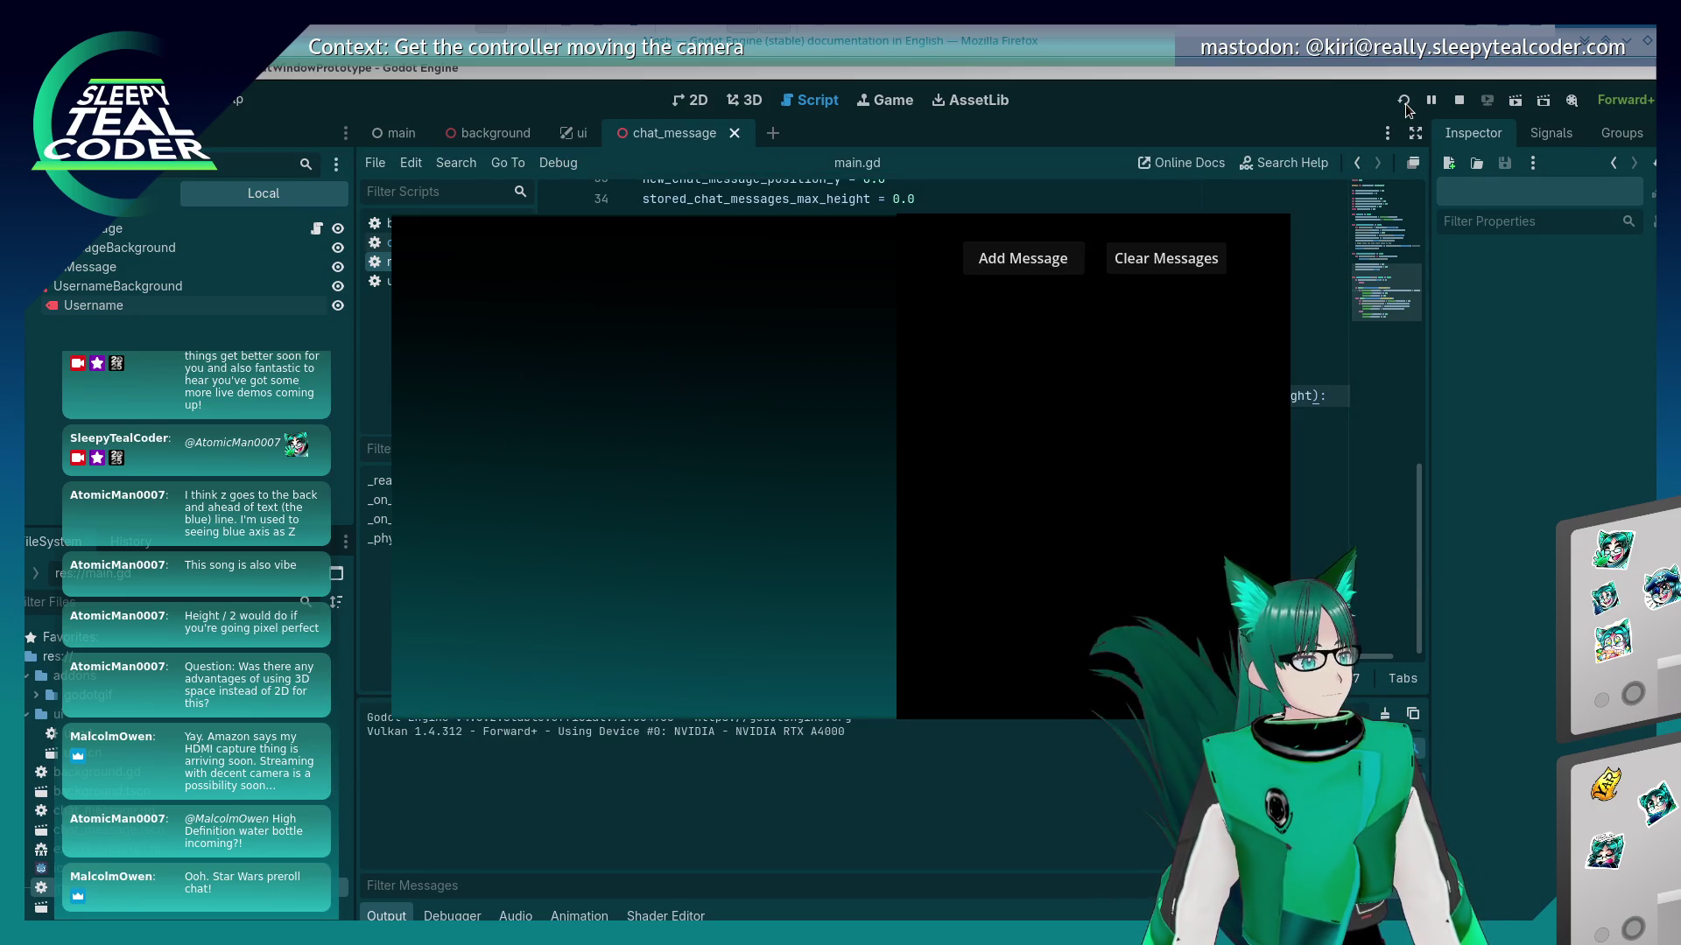
{"action": "left_click", "coordinate": [1007, 265]}
{"action": "left_click", "coordinate": [1007, 264]}
{"action": "left_click", "coordinate": [1005, 265]}
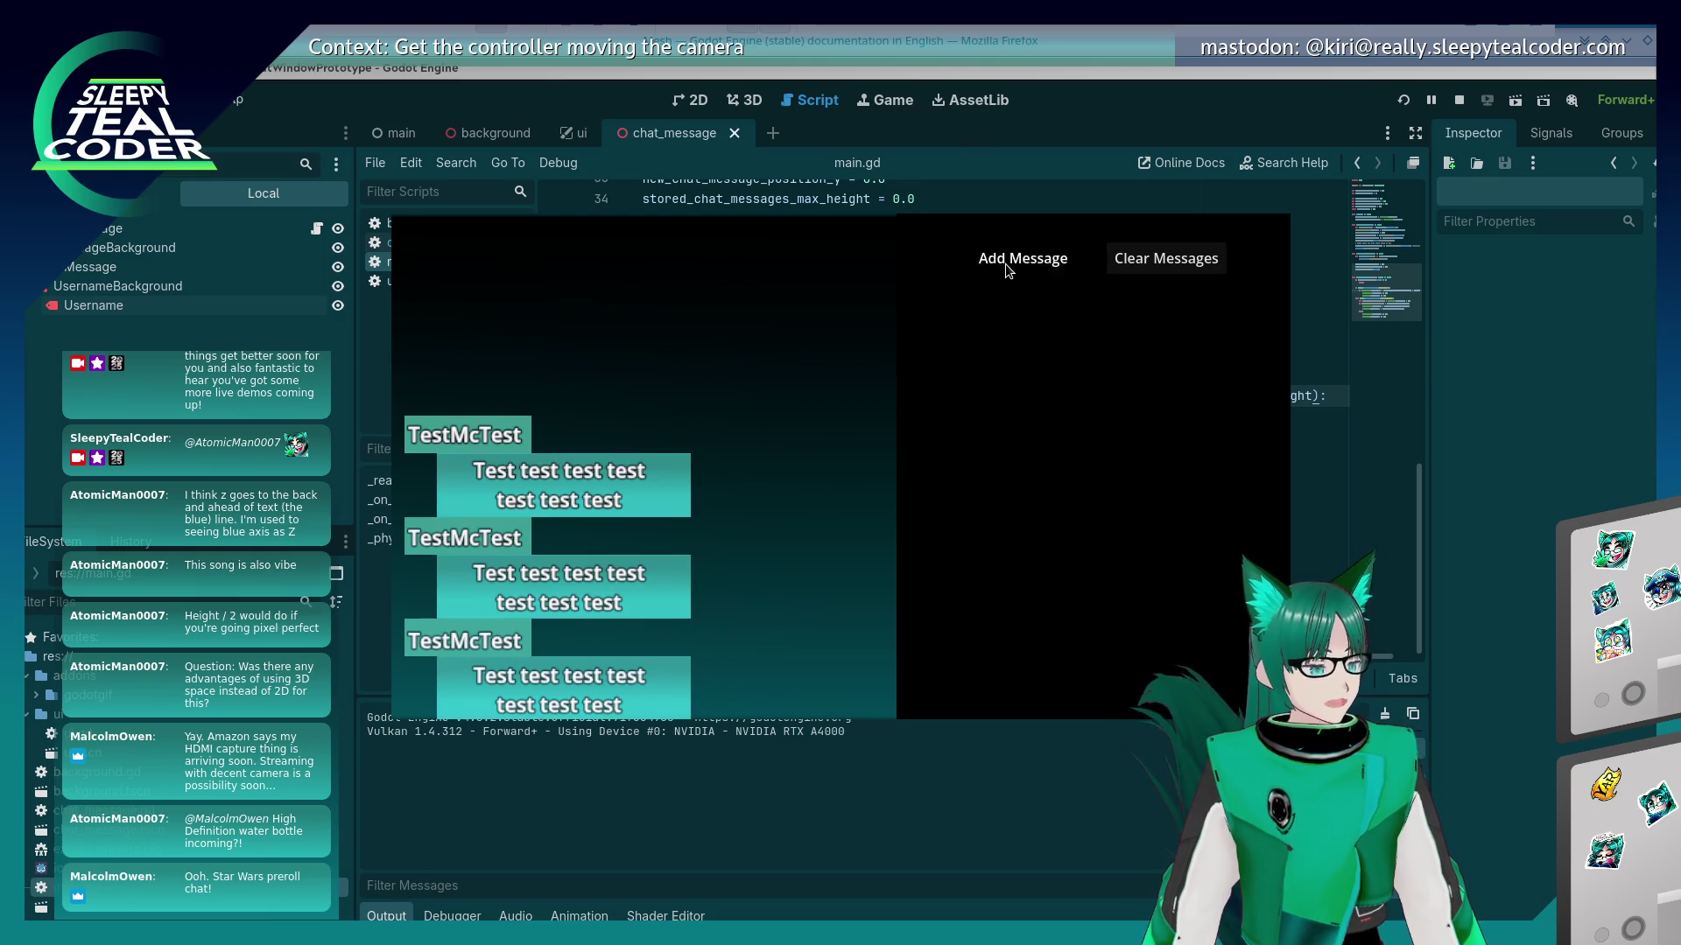
{"action": "left_click", "coordinate": [1005, 265]}
{"action": "left_click", "coordinate": [1005, 264]}
{"action": "left_click", "coordinate": [1005, 264]}
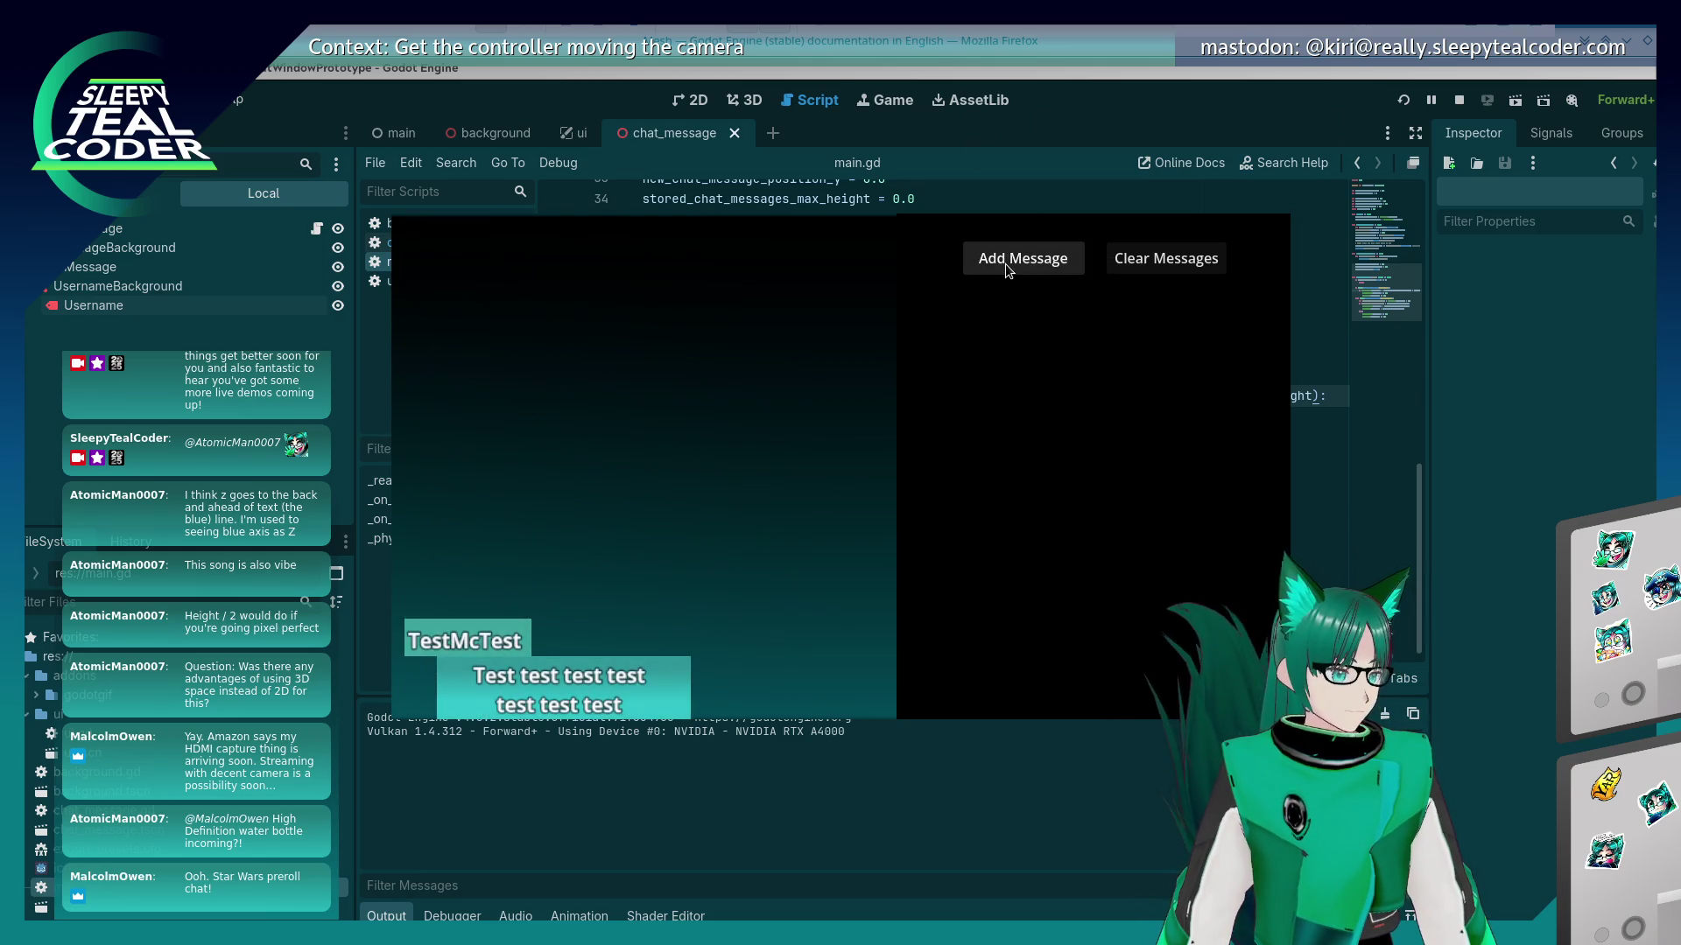
{"action": "left_click", "coordinate": [1005, 264]}
{"action": "left_click", "coordinate": [1005, 265]}
{"action": "left_click", "coordinate": [1004, 264]}
{"action": "left_click", "coordinate": [1005, 264]}
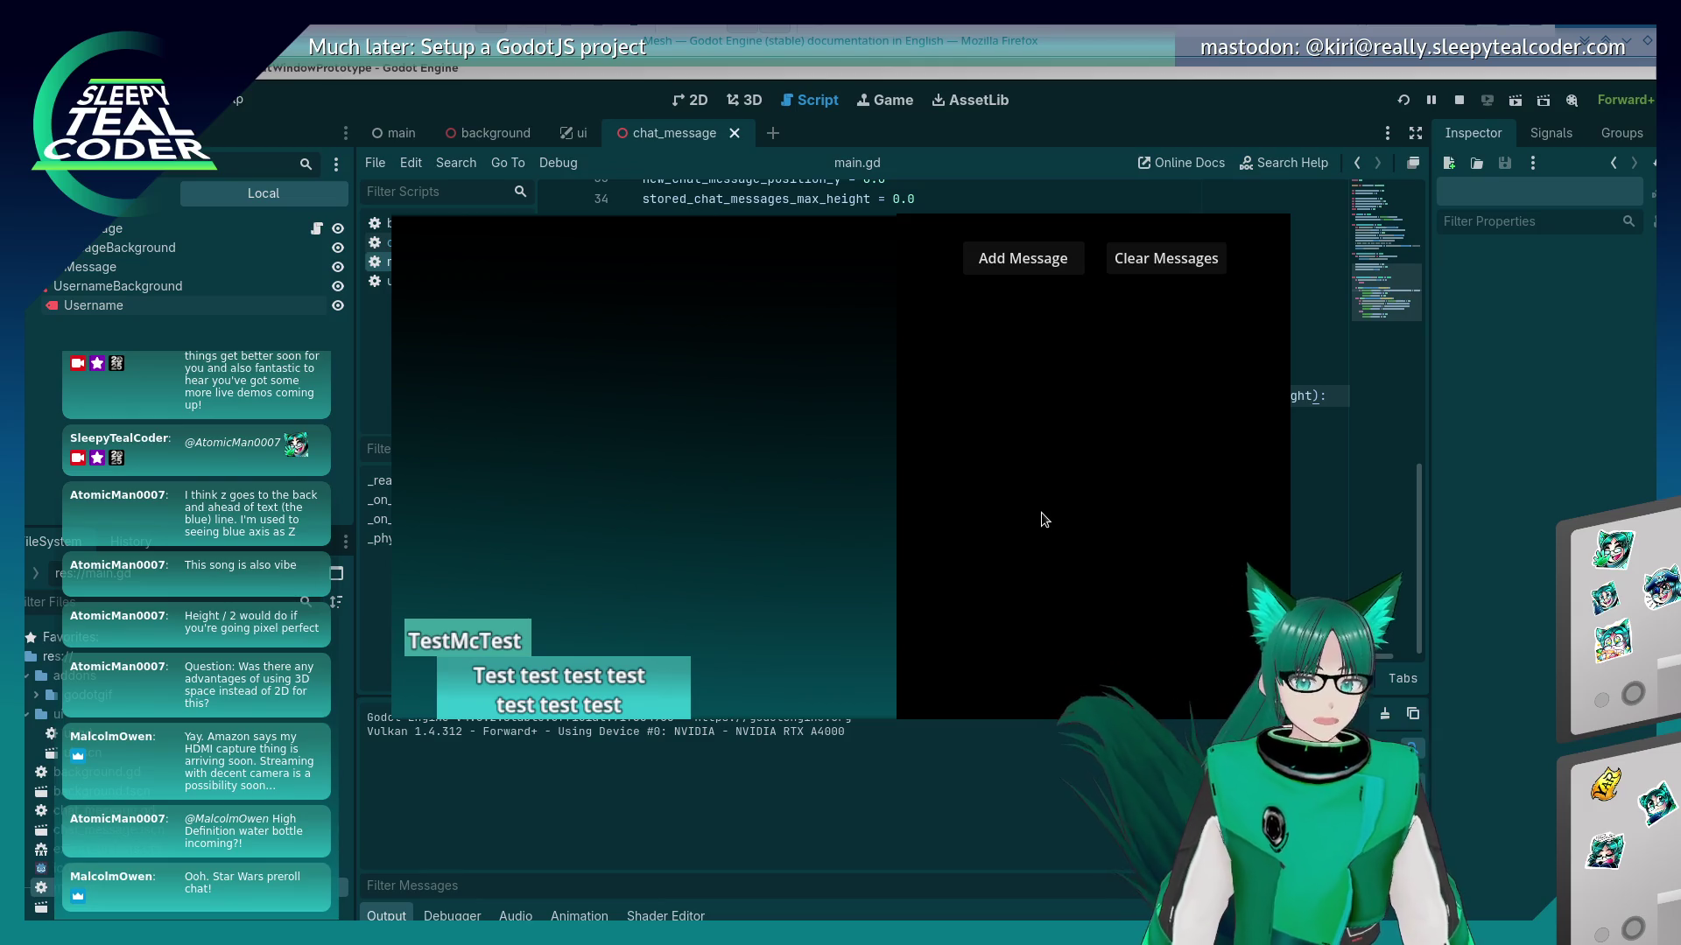
{"action": "key", "text": "alt+F4"}
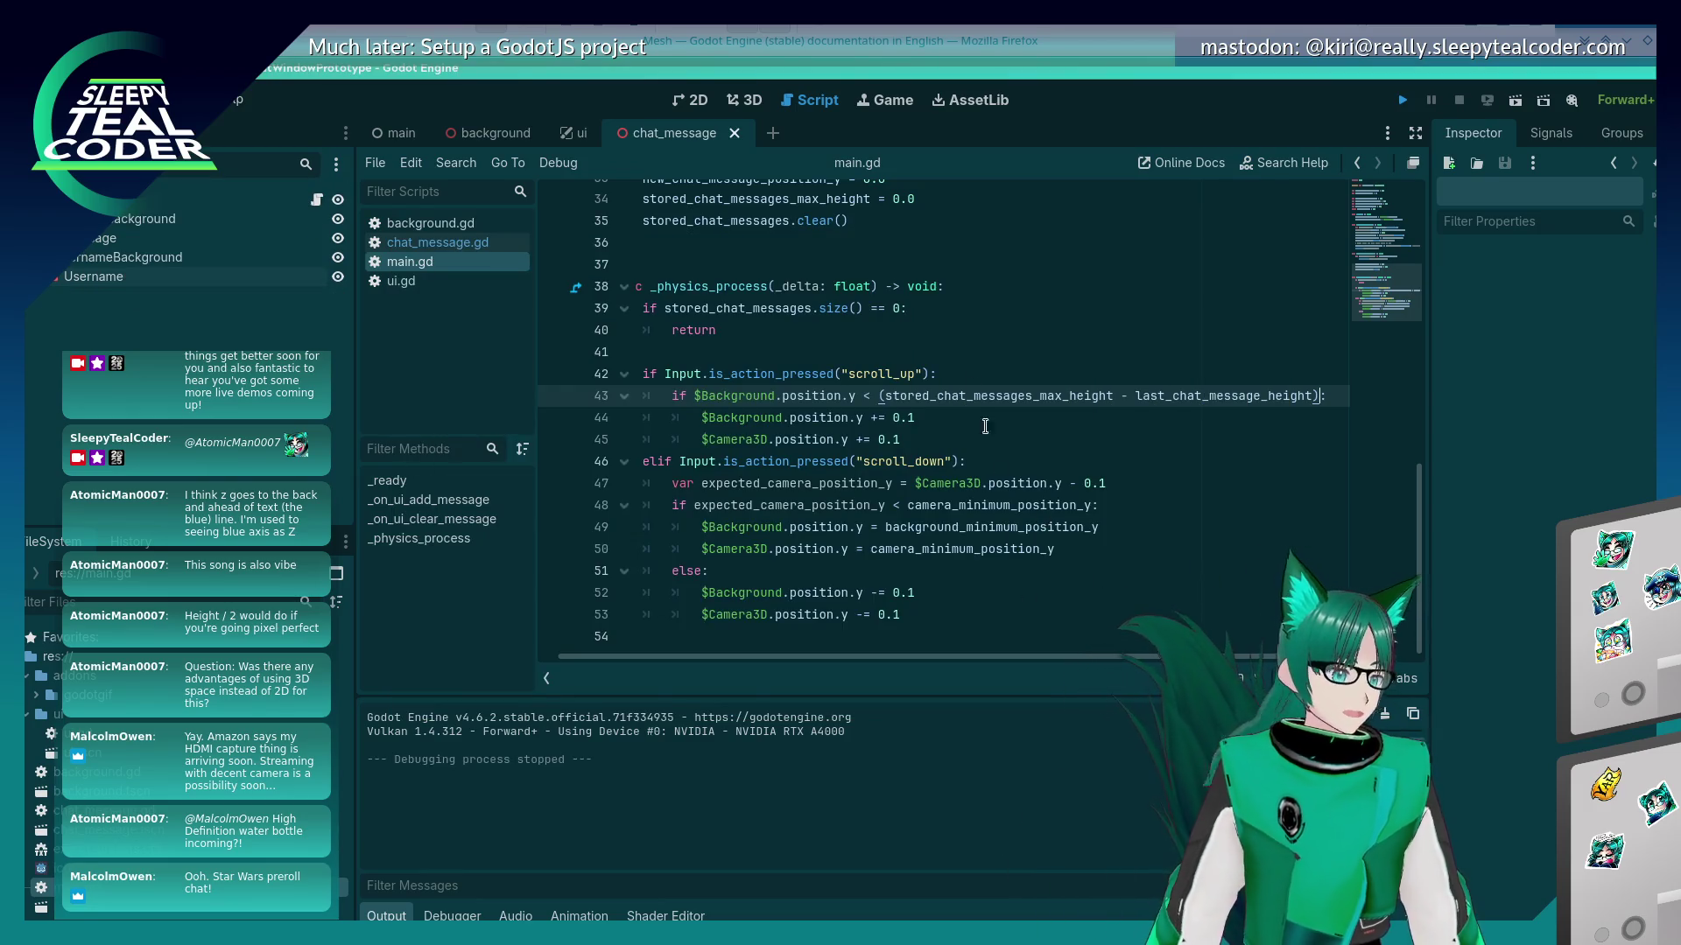
- Add message_spacing to the new message's y position on line 20
{"action": "scroll", "coordinate": [952, 435], "scroll_direction": "up", "scroll_amount": 3}
{"action": "scroll", "coordinate": [936, 490], "scroll_direction": "up", "scroll_amount": 2}
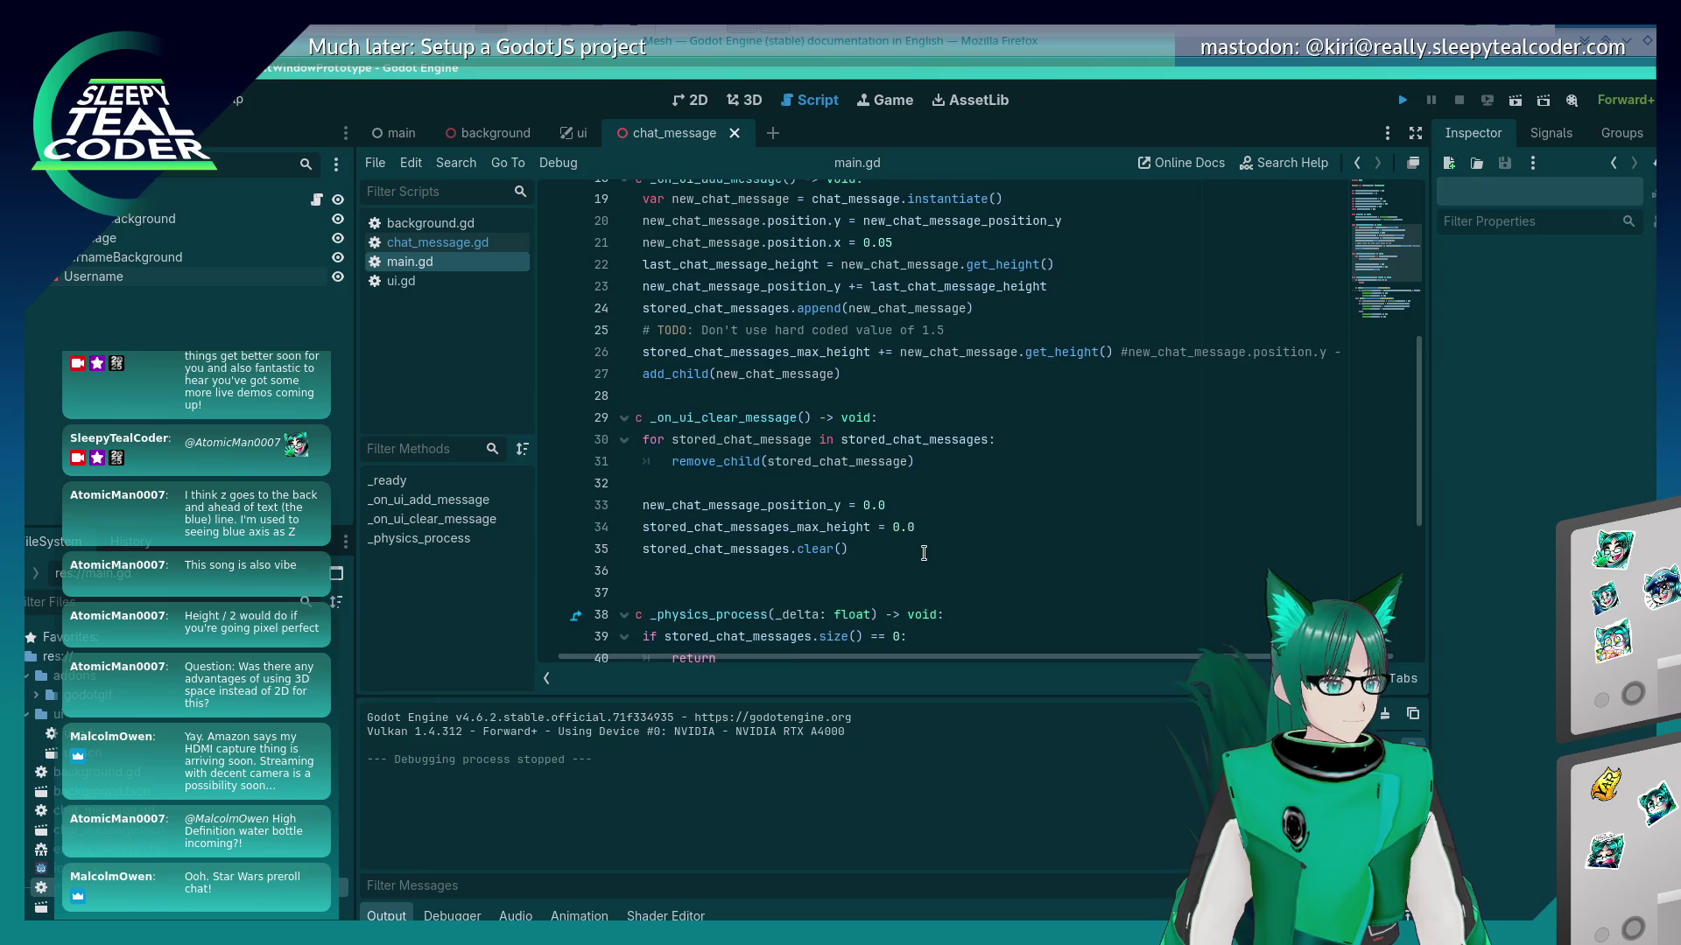
{"action": "scroll", "coordinate": [923, 553], "scroll_direction": "up", "scroll_amount": 2}
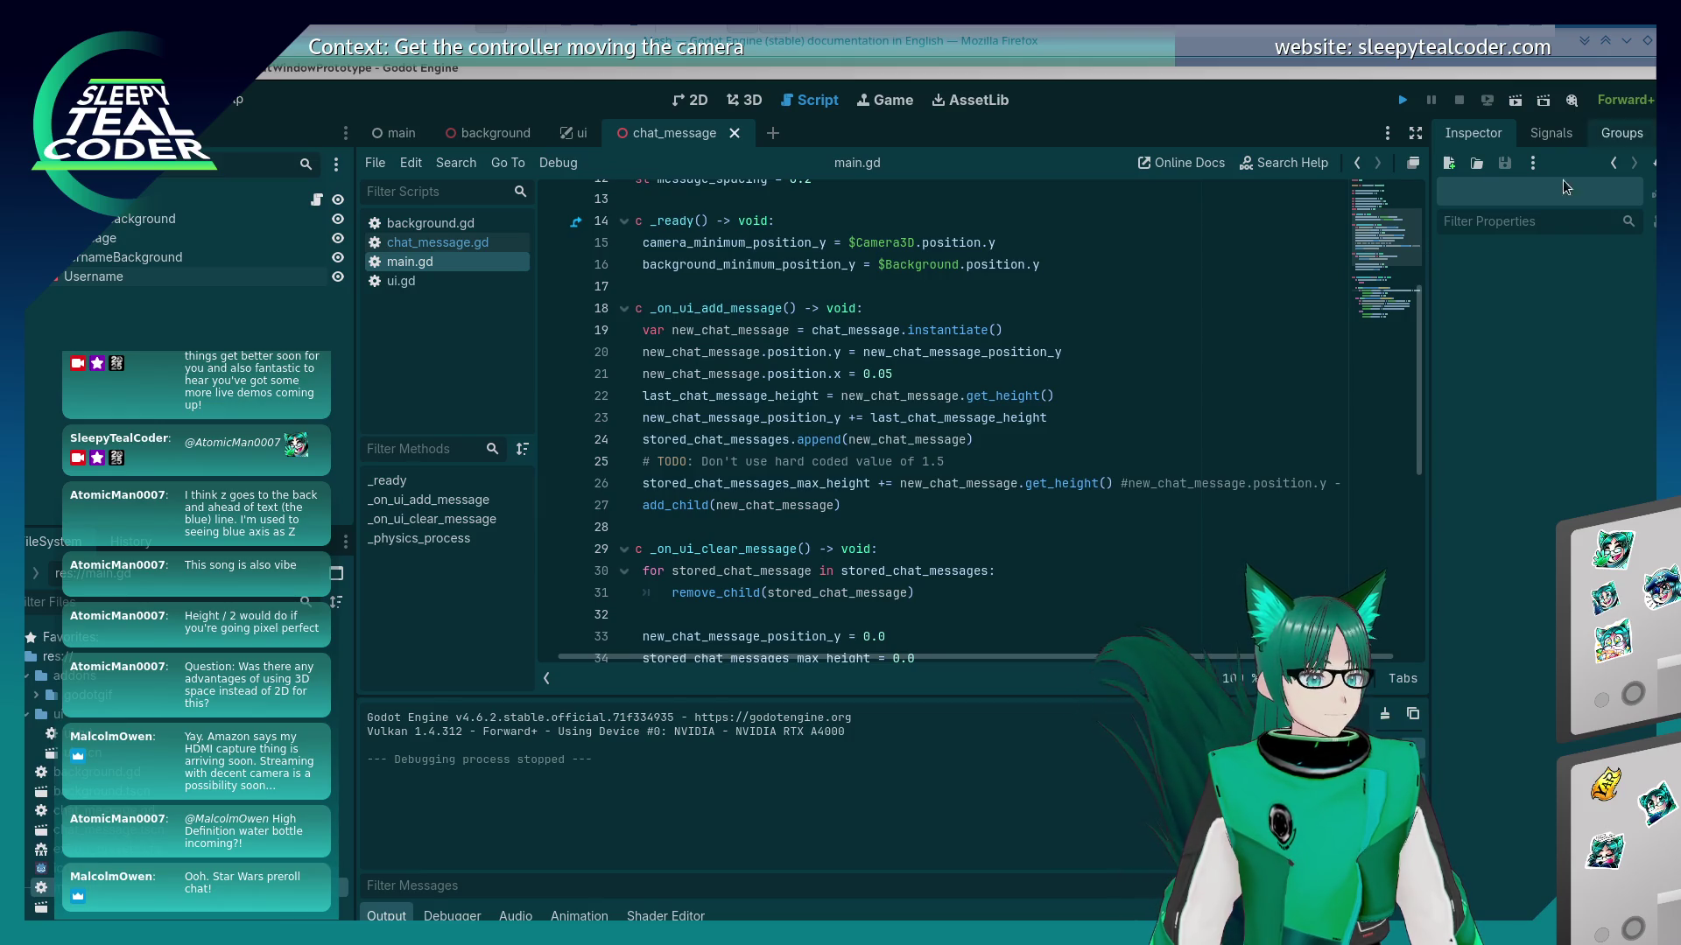
{"action": "left_click", "coordinate": [870, 382]}
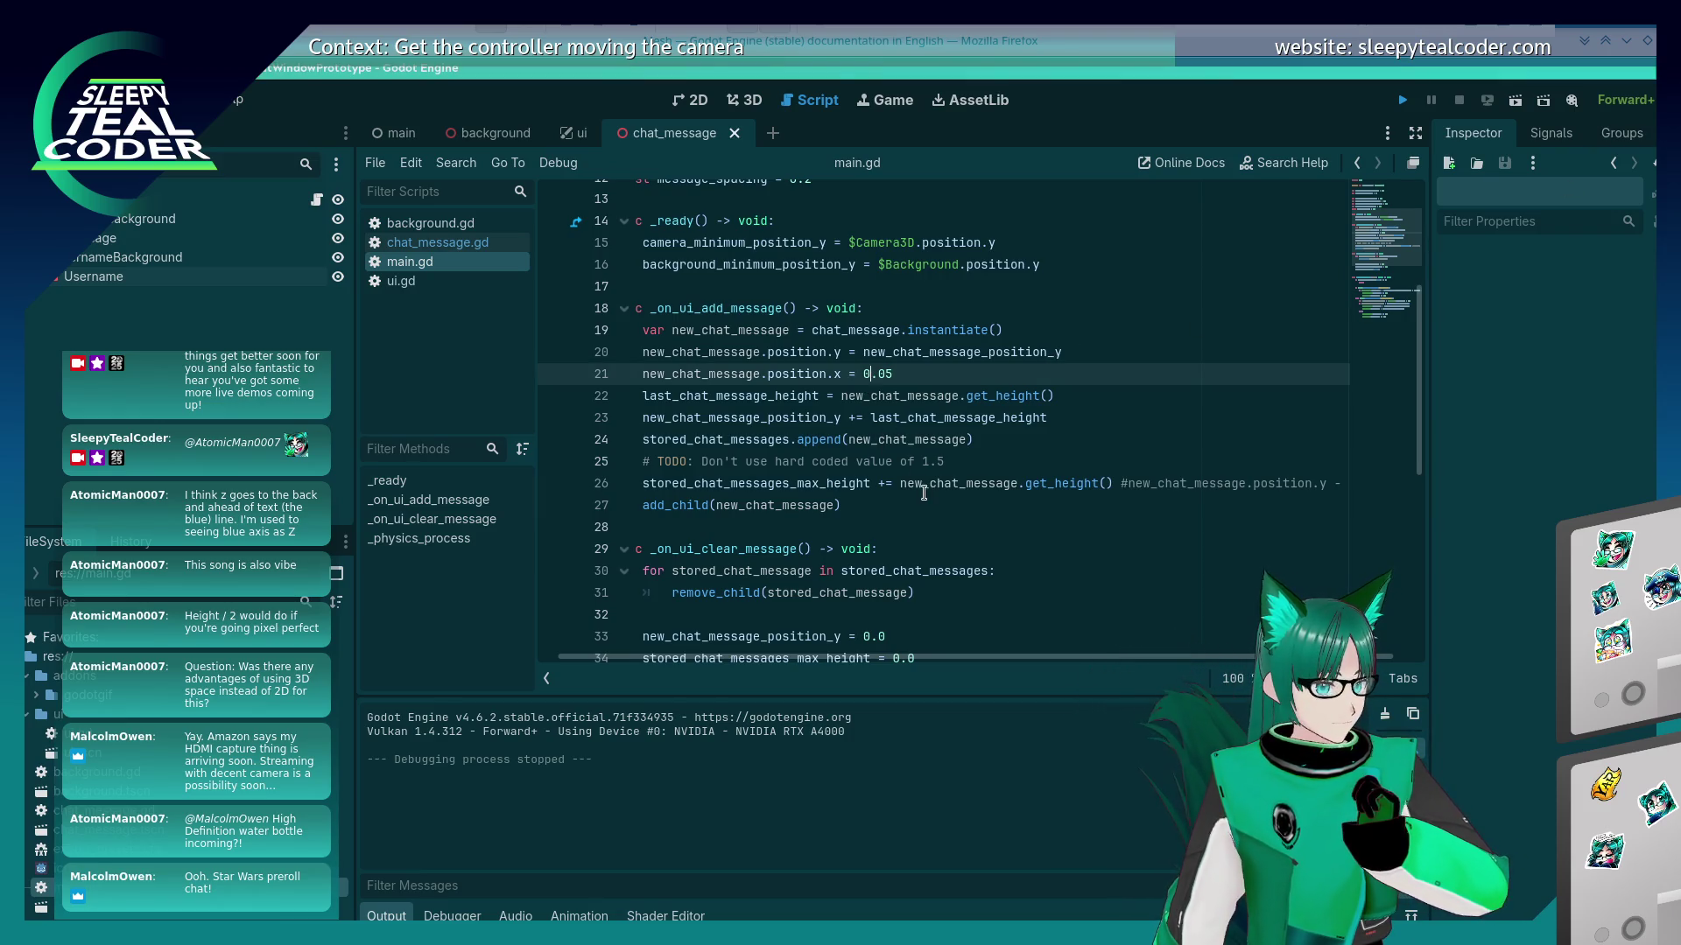
{"action": "scroll", "coordinate": [924, 493], "scroll_direction": "up", "scroll_amount": 2}
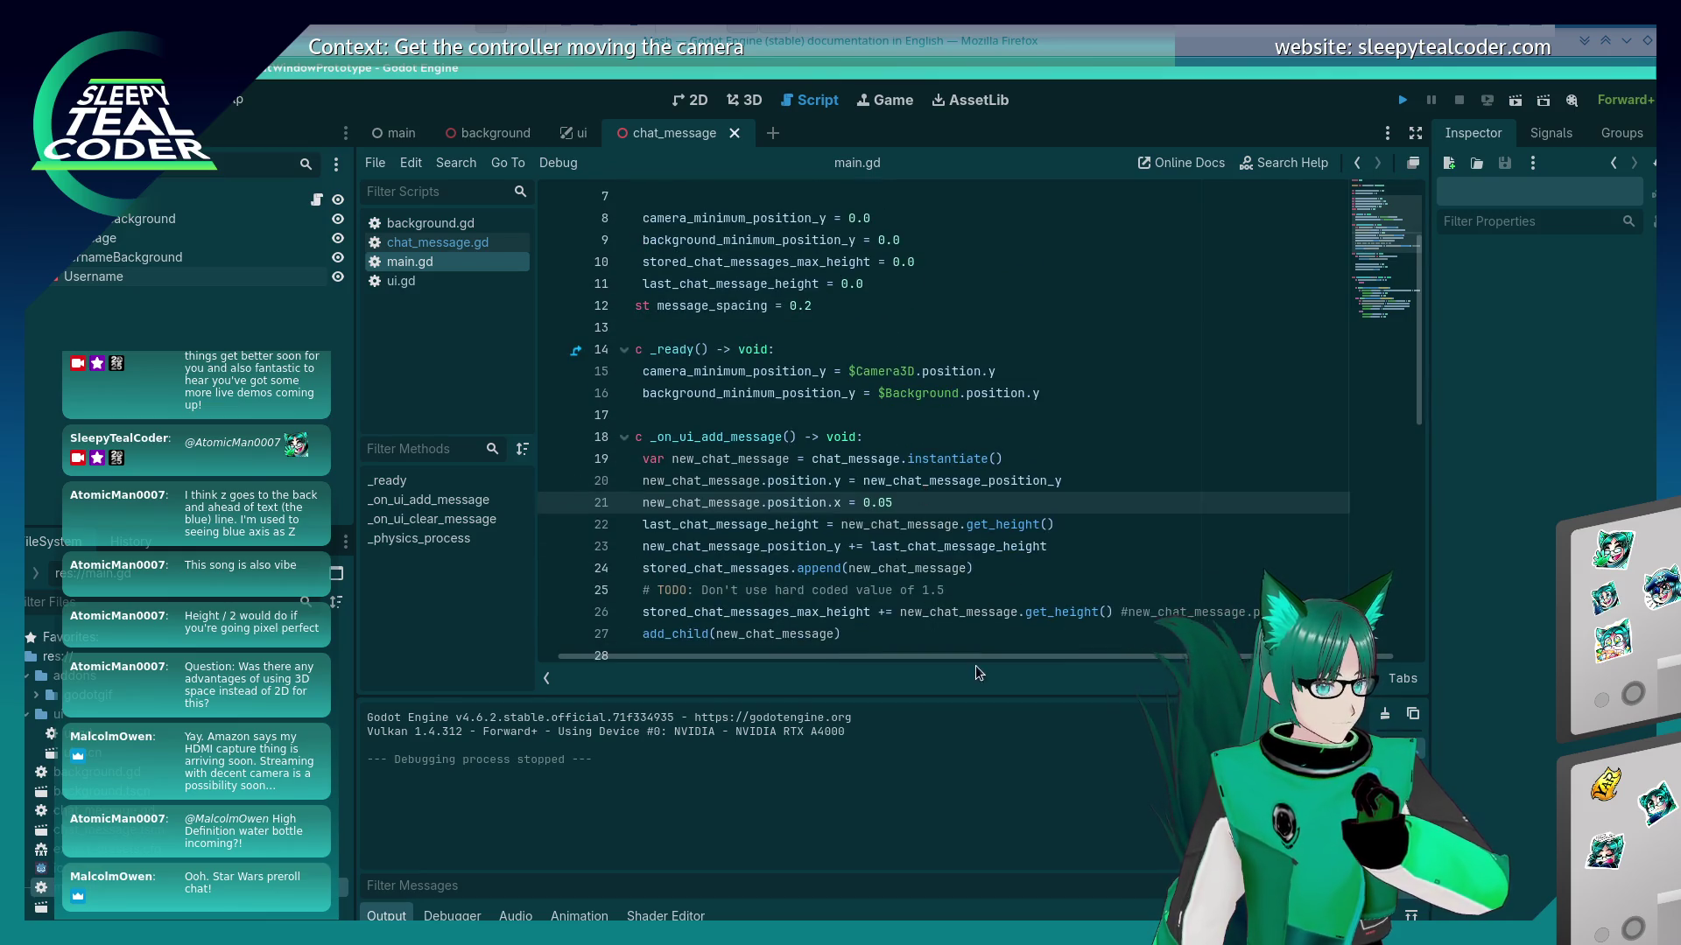
{"action": "scroll", "coordinate": [982, 654], "scroll_direction": "left", "scroll_amount": 1}
{"action": "scroll", "coordinate": [953, 472], "scroll_direction": "down", "scroll_amount": 1}
{"action": "scroll", "coordinate": [953, 473], "scroll_direction": "down", "scroll_amount": 1}
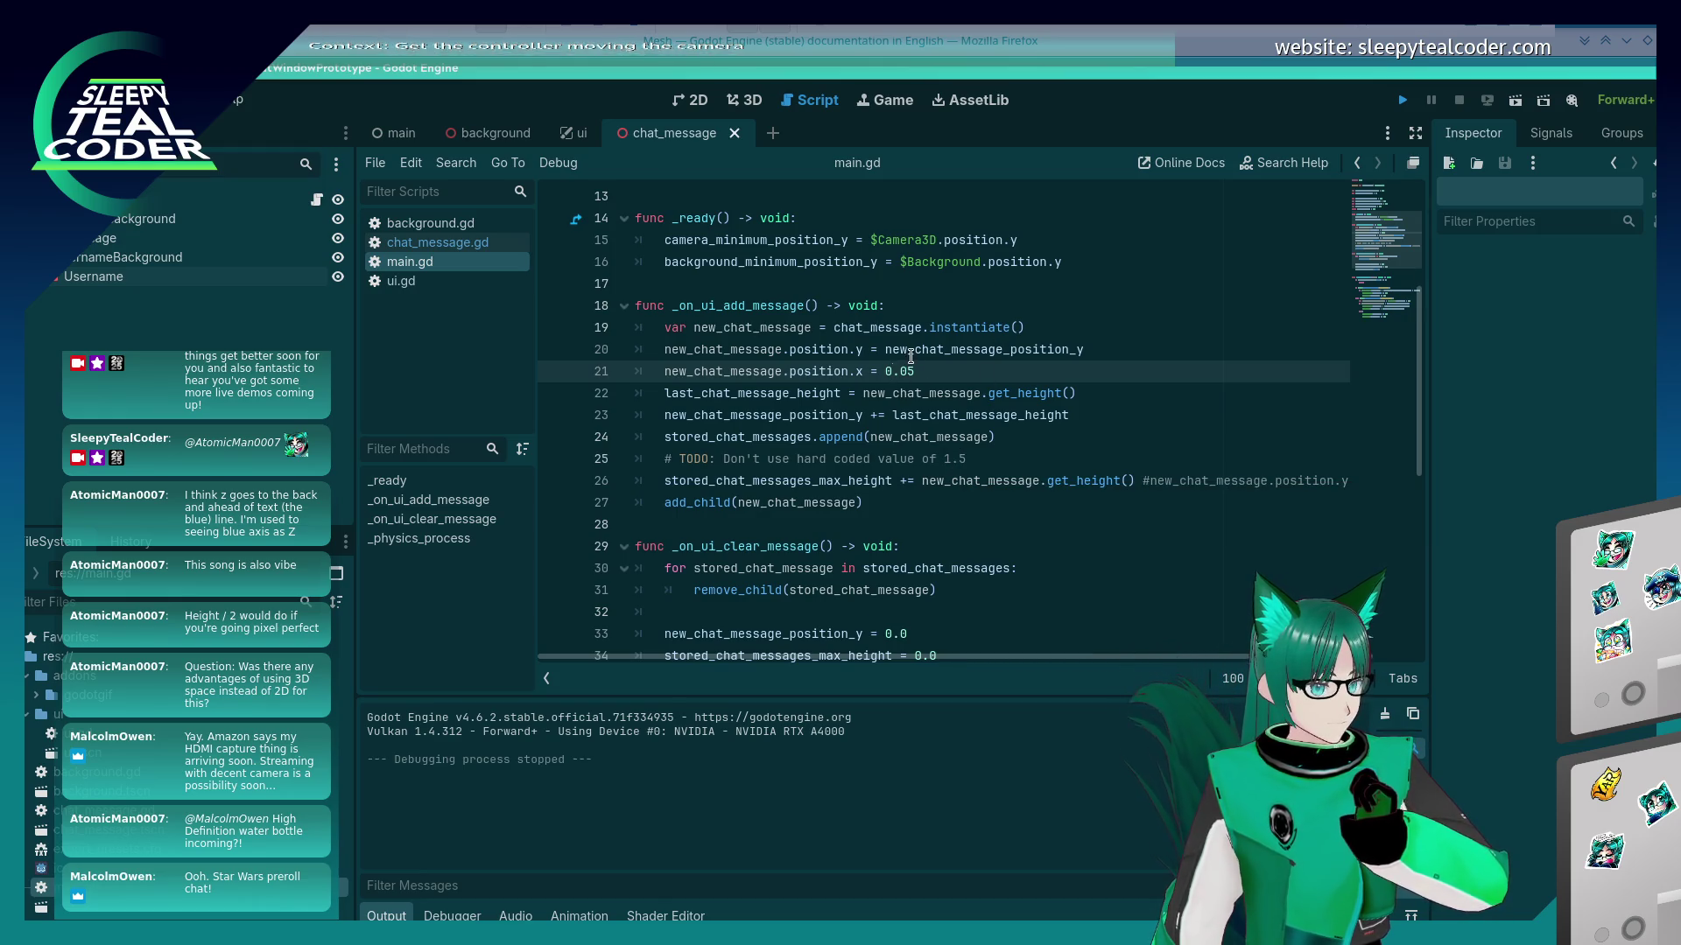
{"action": "left_click", "coordinate": [1147, 350]}
{"action": "scroll", "coordinate": [1132, 504], "scroll_direction": "up", "scroll_amount": 1}
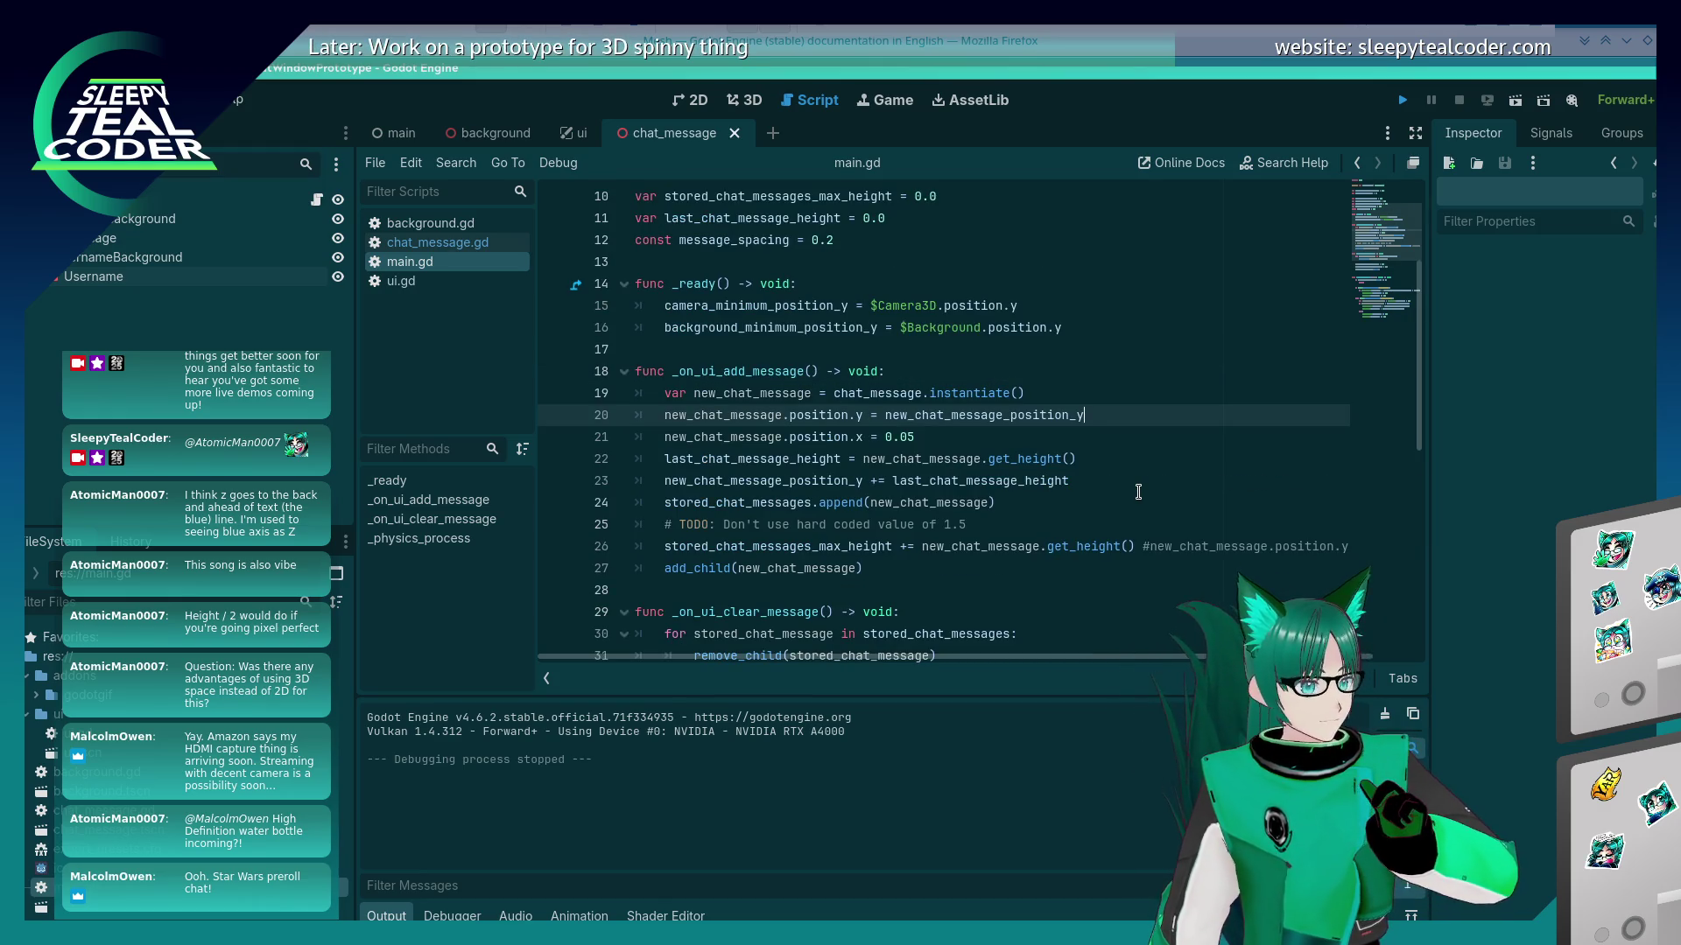
{"action": "type", "text": " + message_spacing"}
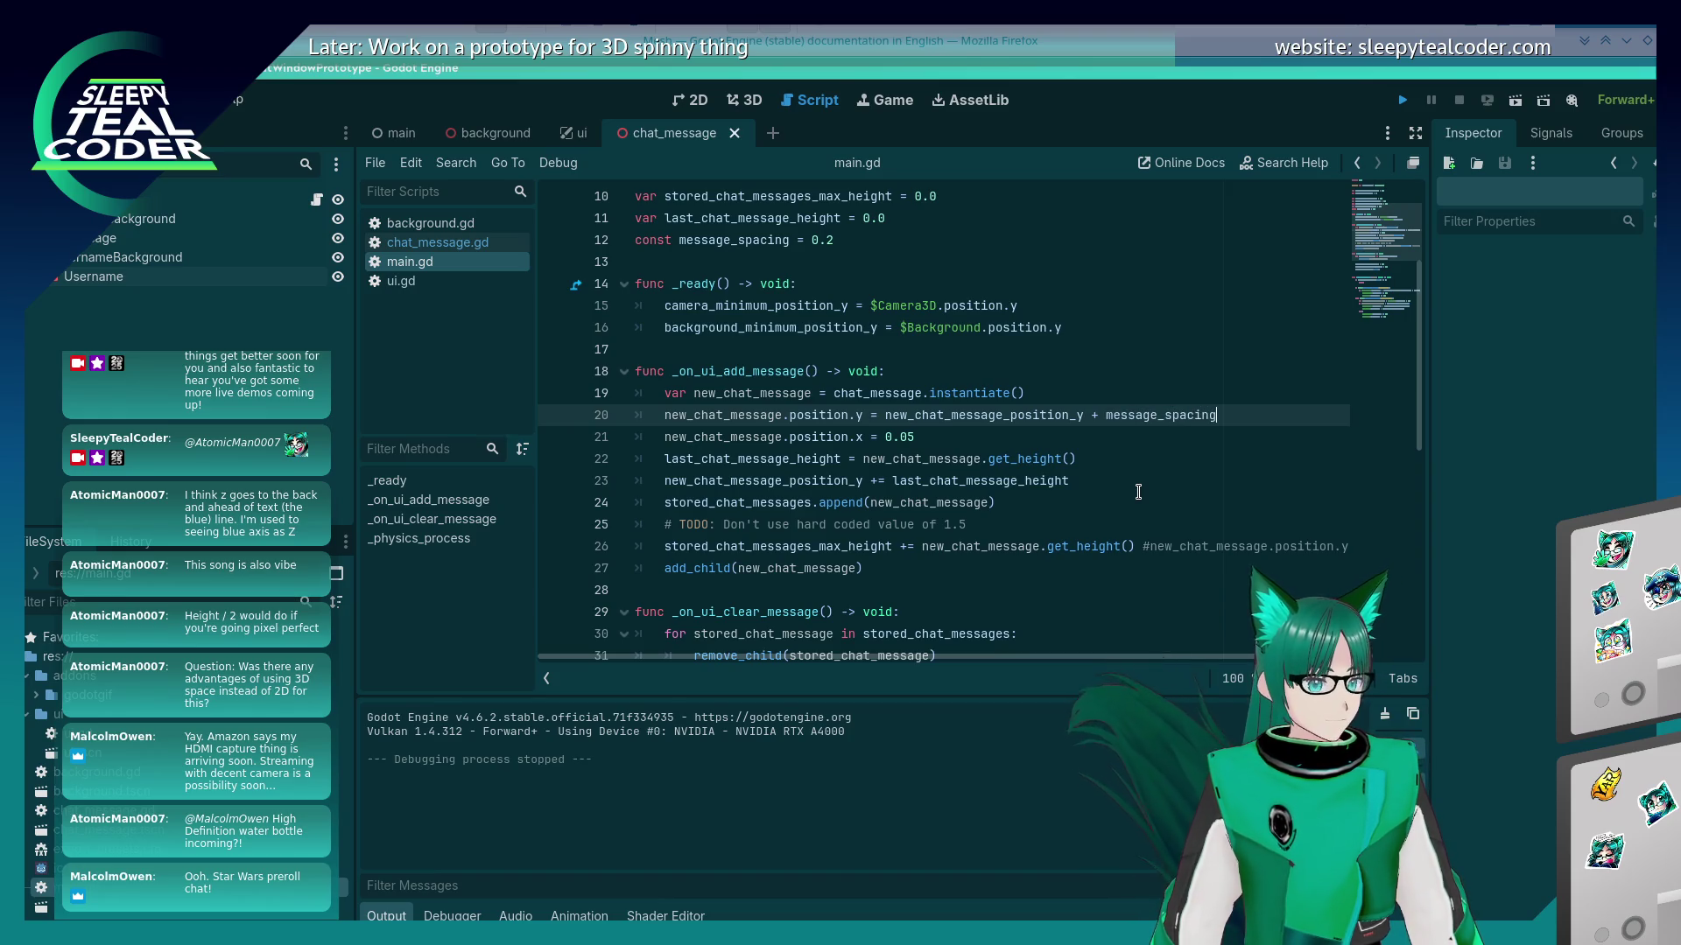
- Append message_spacing to the line 23 position increment and run the project
{"action": "key", "text": "Down"}
{"action": "key", "text": "Down"}
{"action": "key", "text": "Down"}
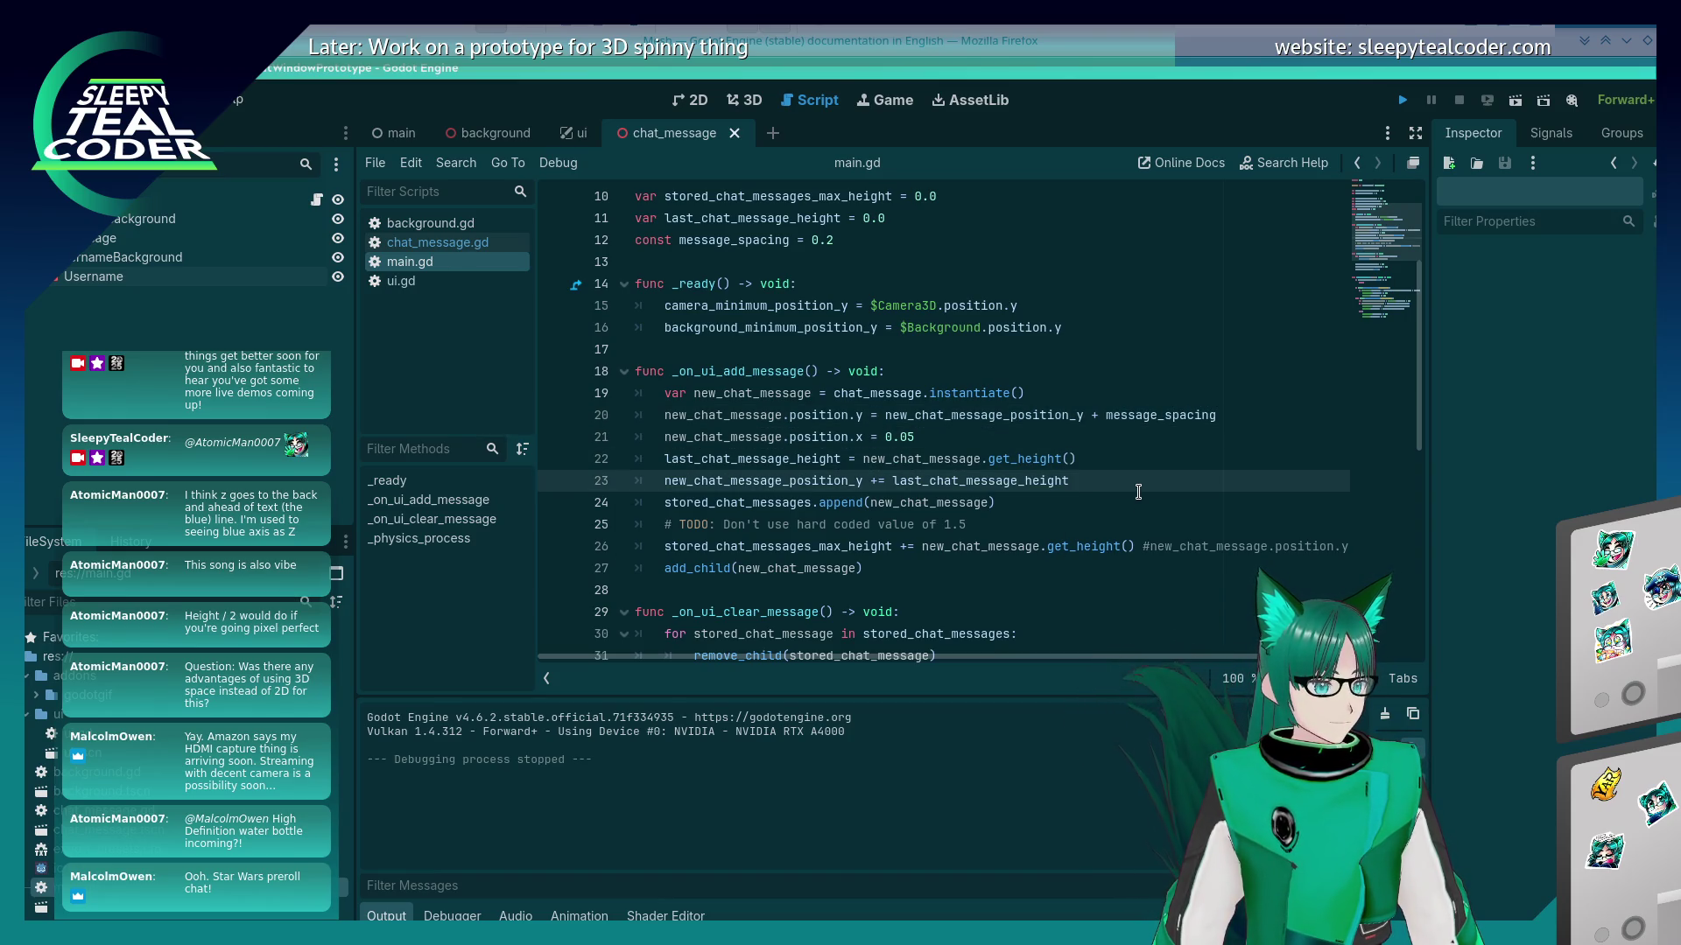
{"action": "key", "text": "Up"}
{"action": "key", "text": "Down"}
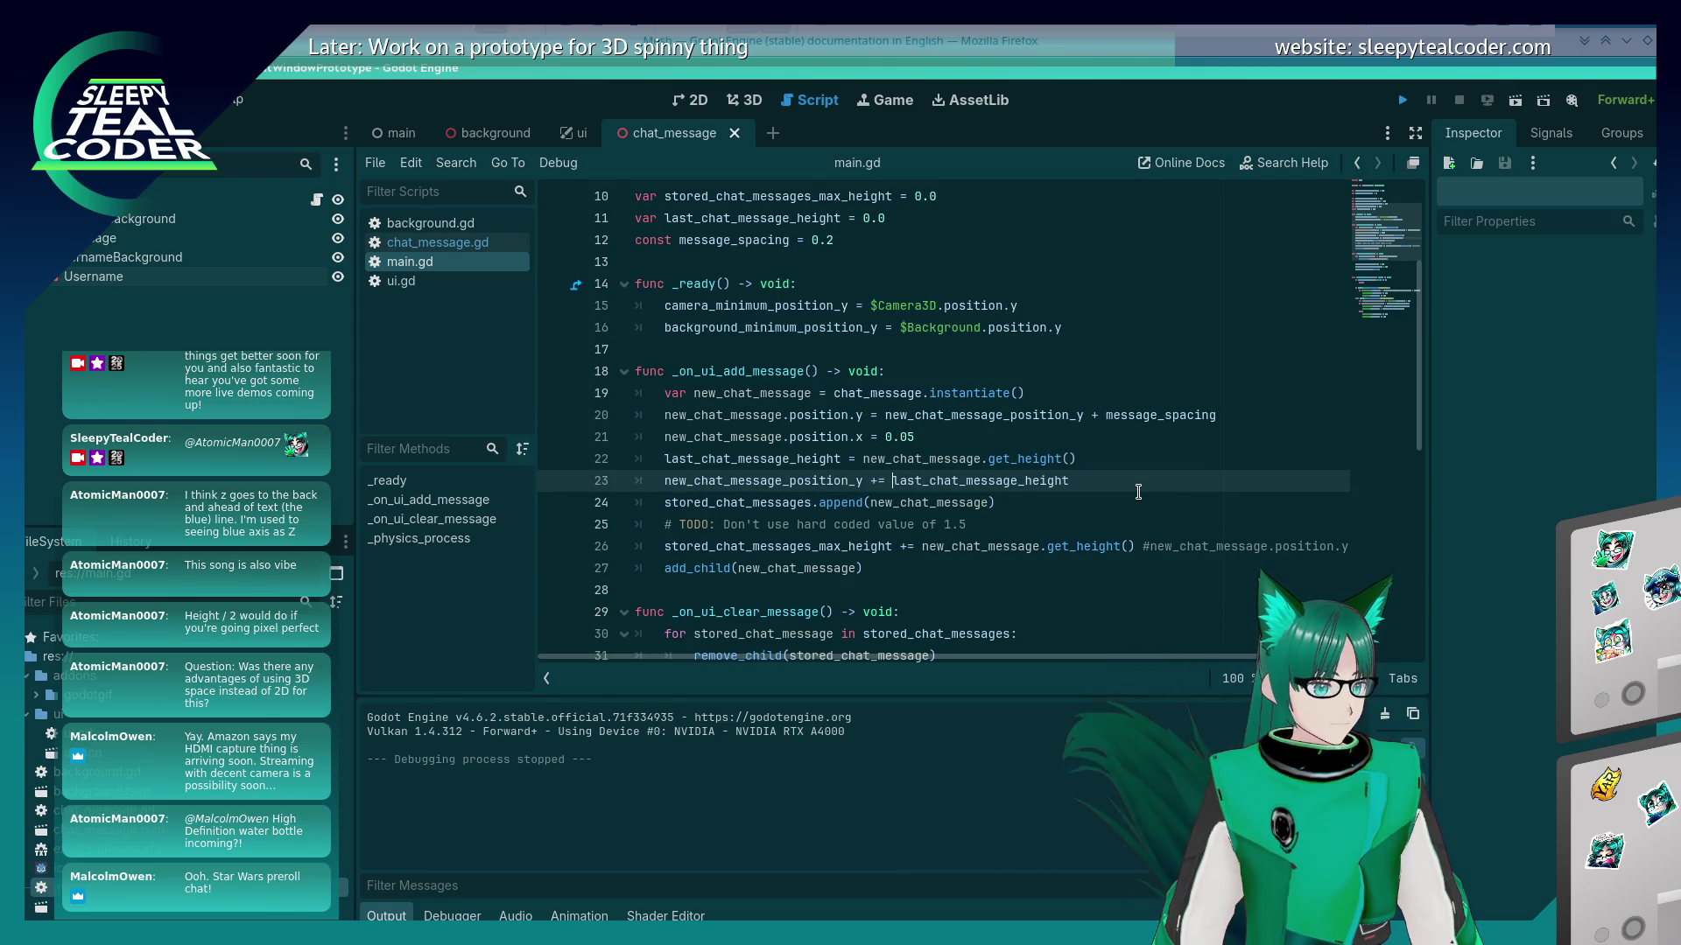
{"action": "key", "text": "End"}
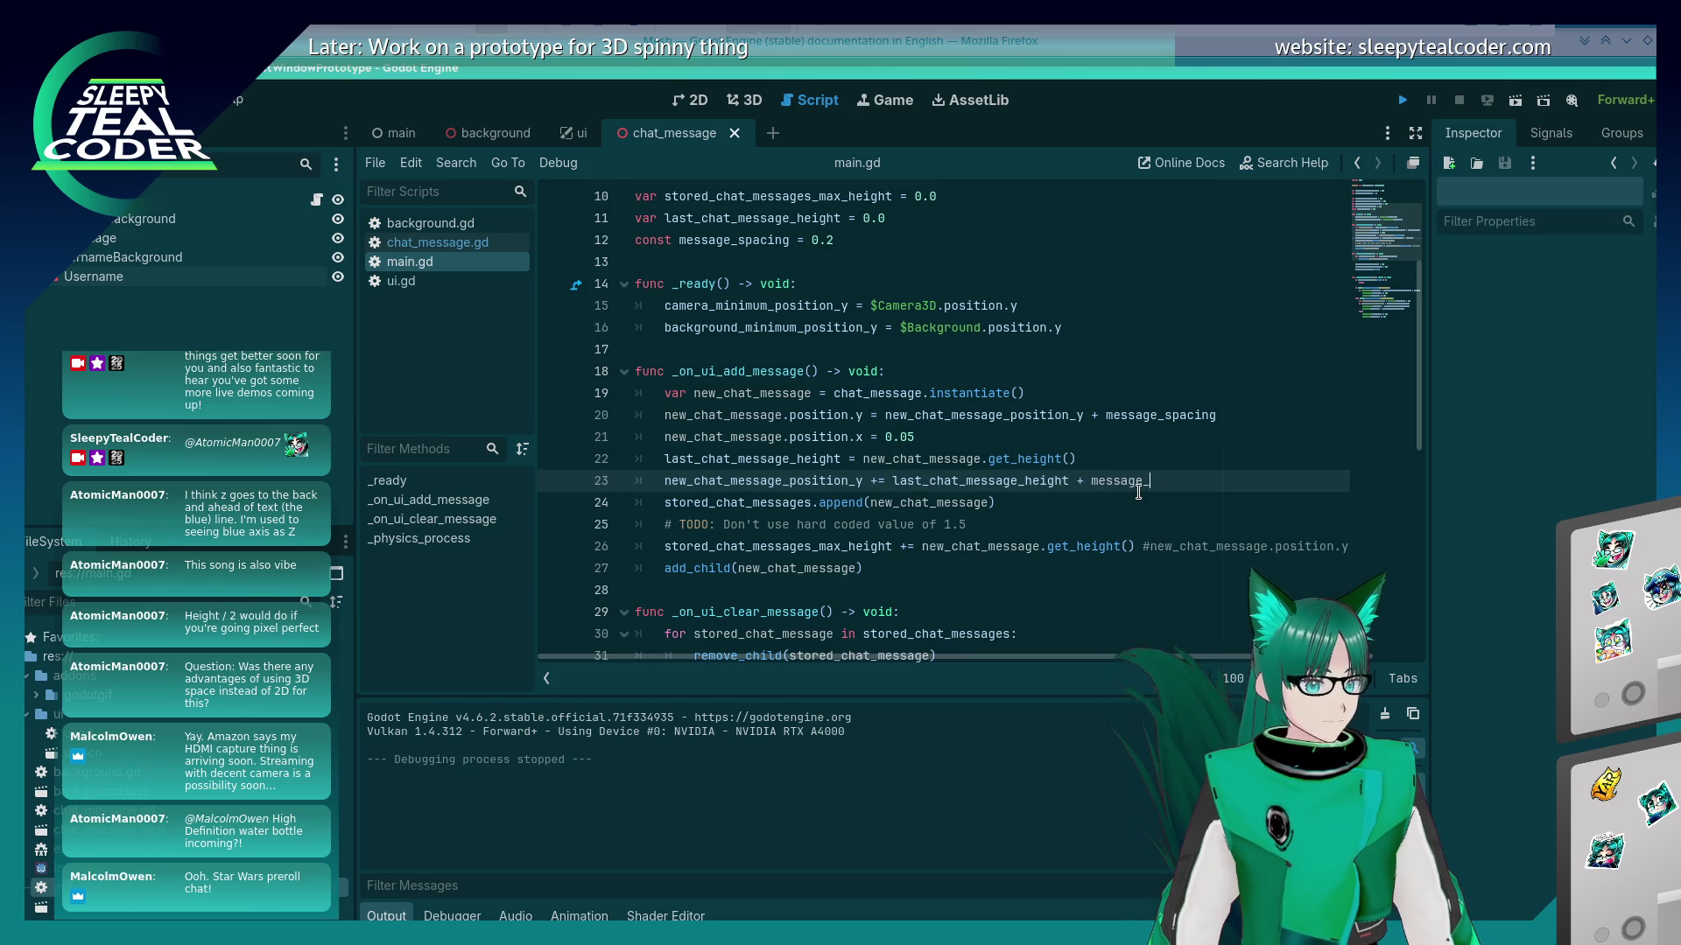
{"action": "type", "text": "spacing"}
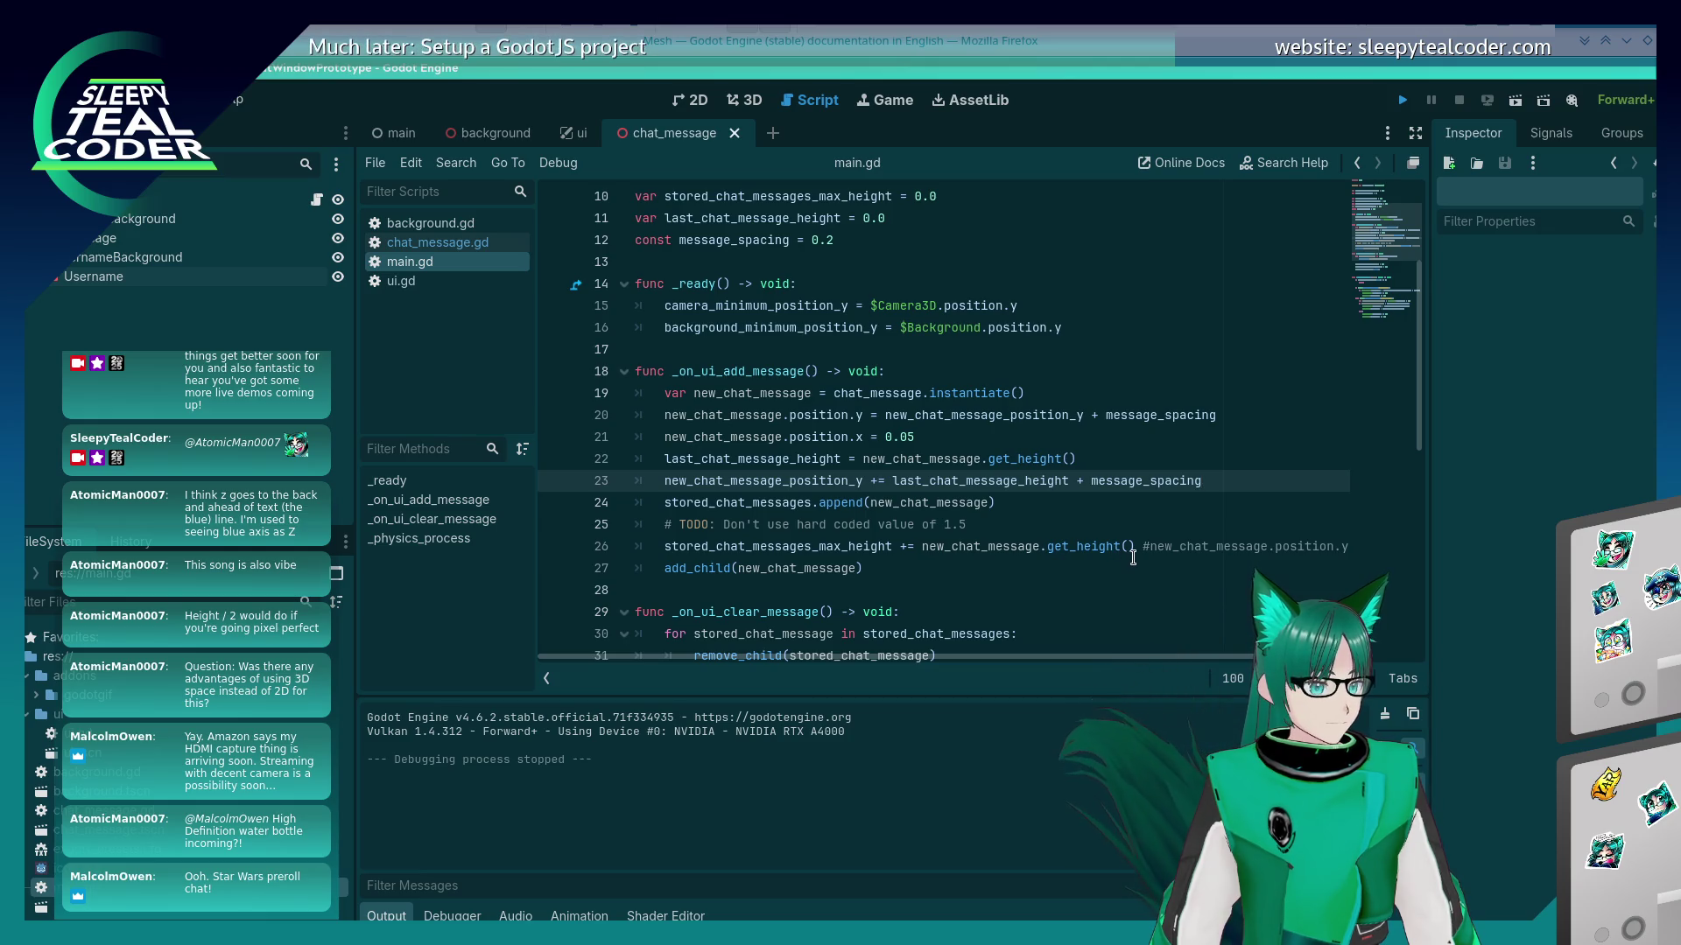
{"action": "left_click", "coordinate": [1399, 104]}
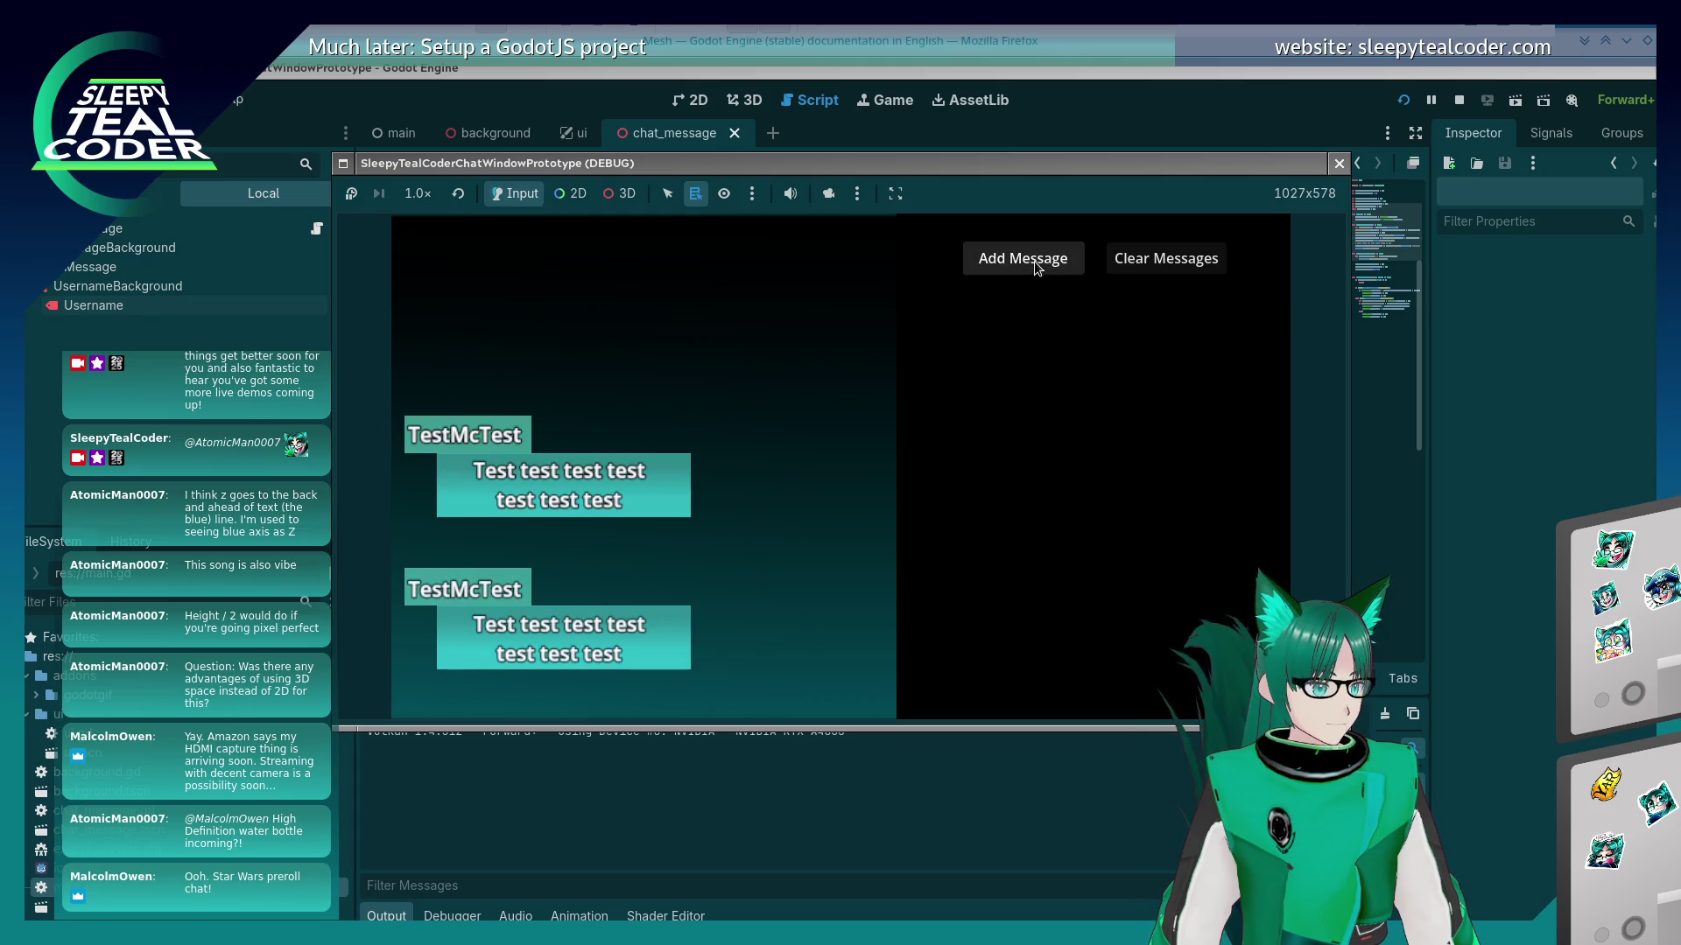
- Add several chat messages to check spacing, stop the game, and select message_spacing on line 23
{"action": "triple_click", "coordinate": [1032, 261]}
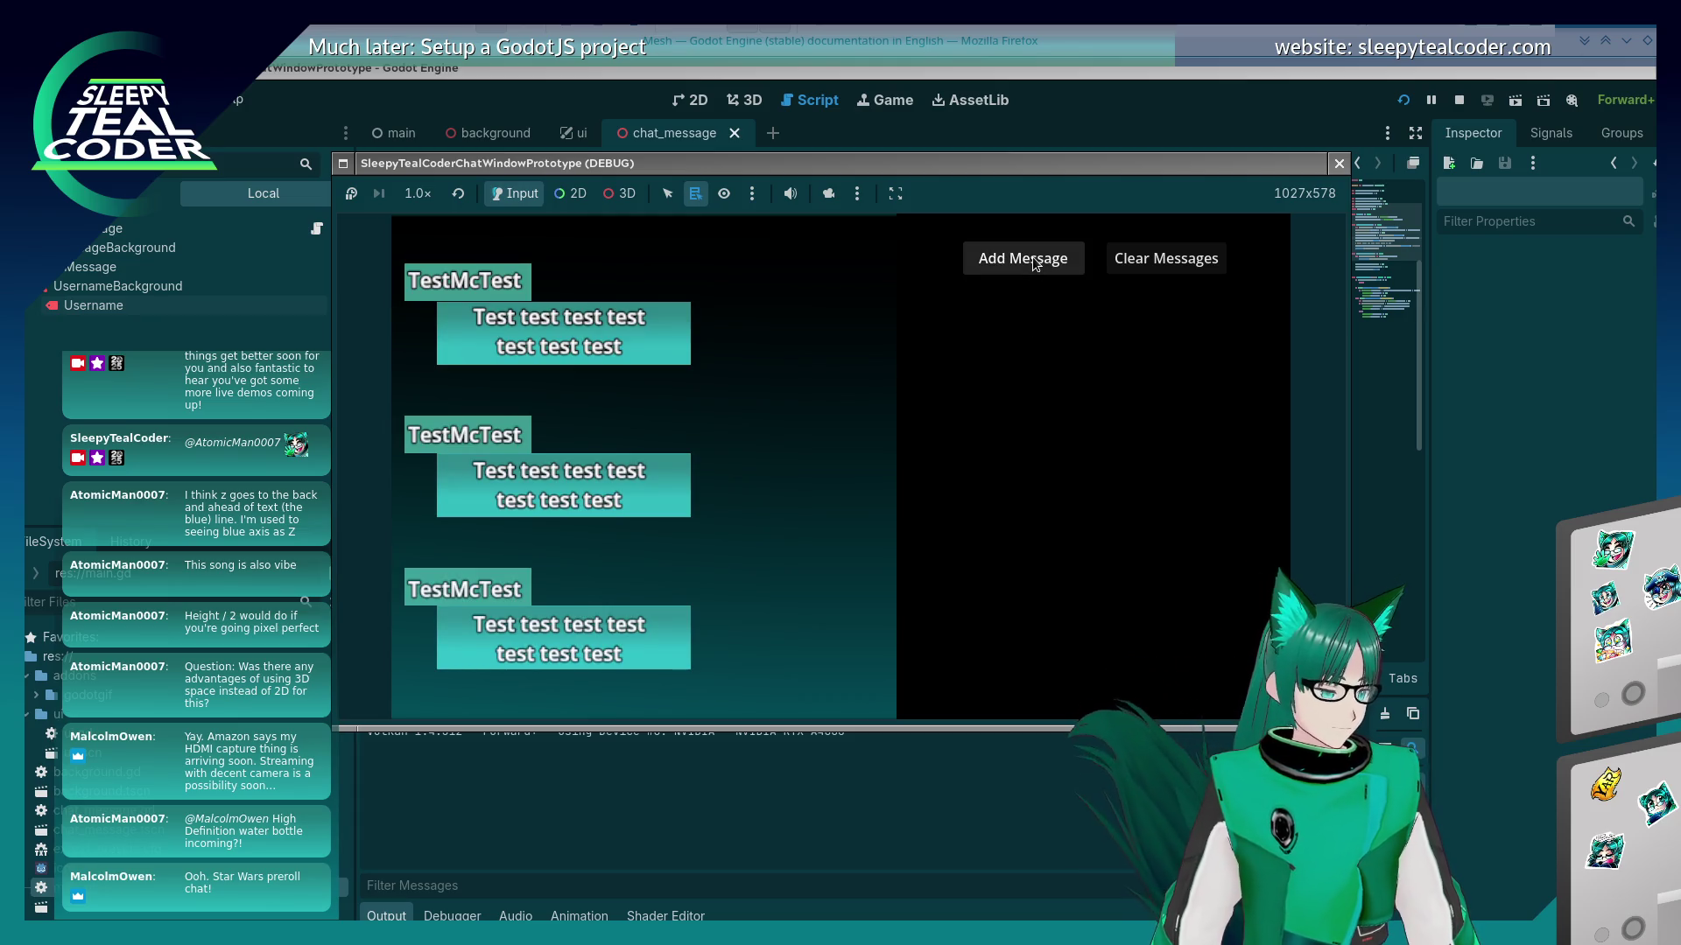
{"action": "left_click", "coordinate": [1036, 264]}
{"action": "left_click", "coordinate": [1035, 265]}
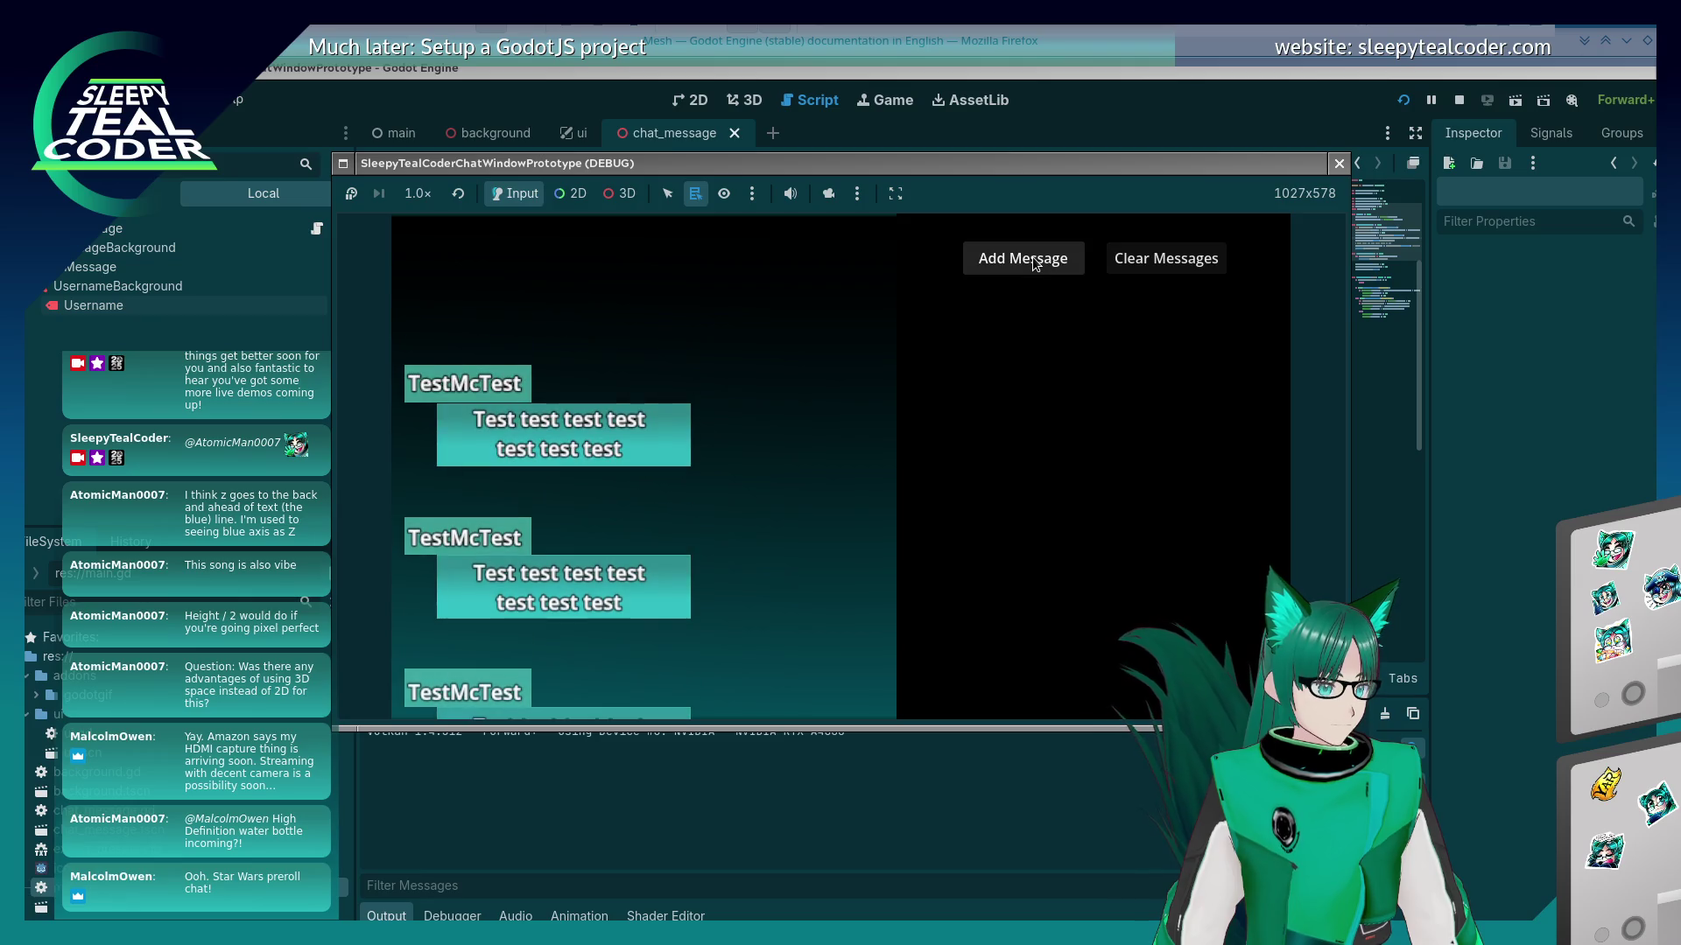
{"action": "left_click", "coordinate": [1035, 265]}
{"action": "left_click", "coordinate": [1036, 265]}
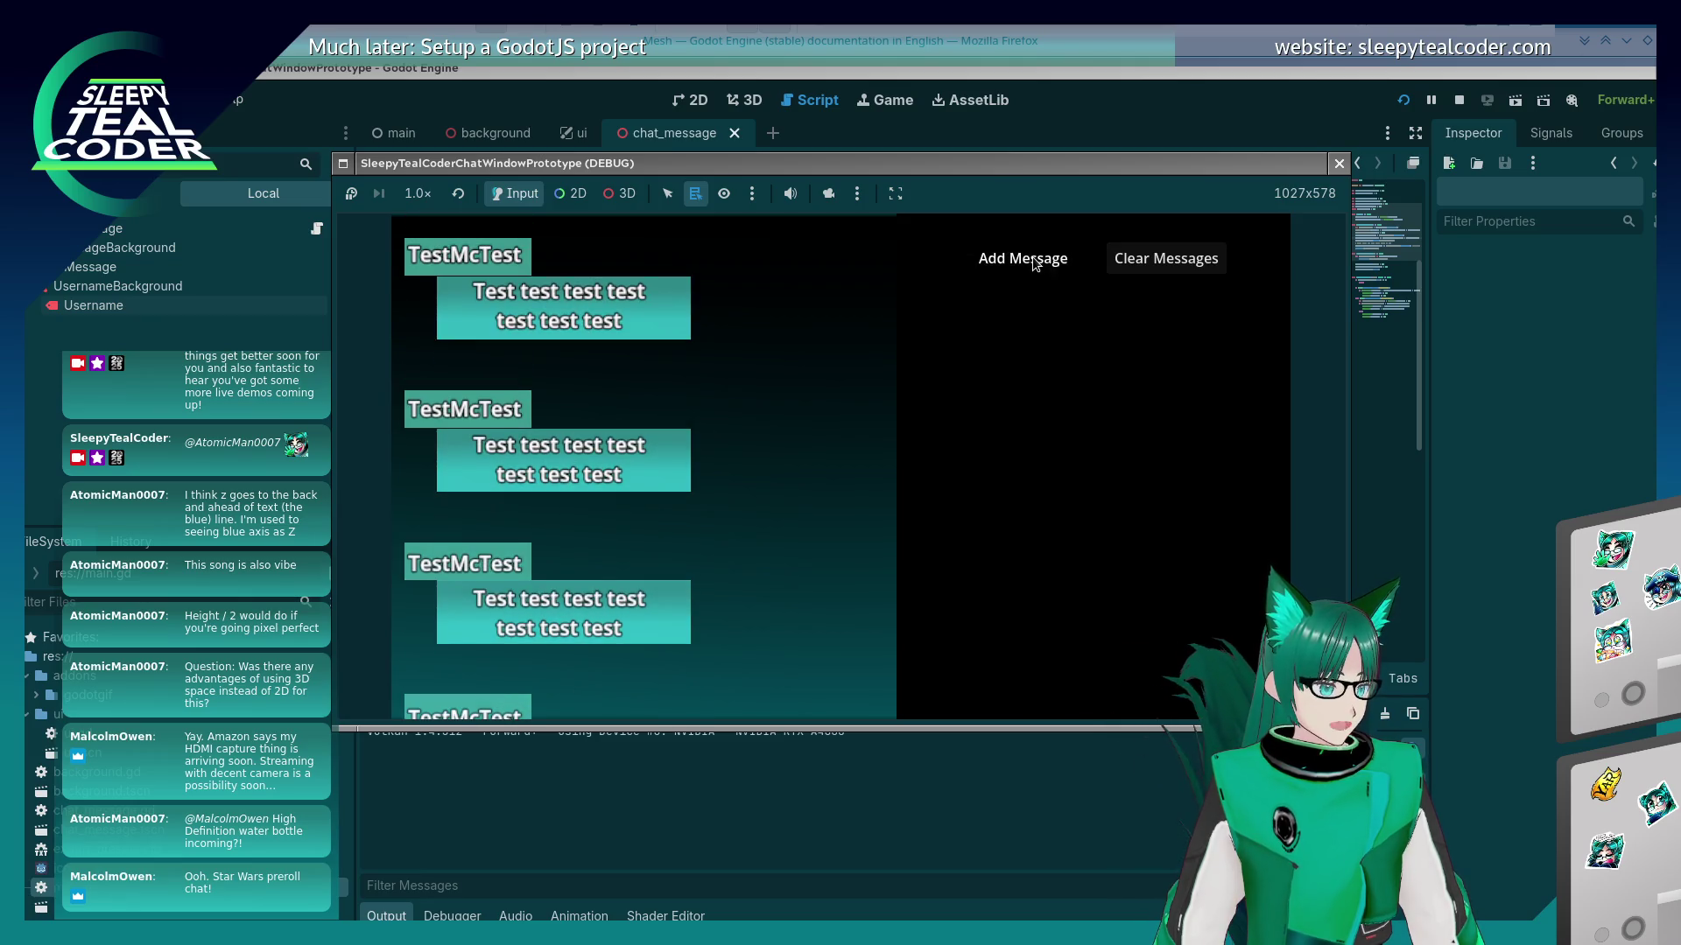
{"action": "left_click", "coordinate": [1035, 264]}
{"action": "left_click", "coordinate": [1334, 159]}
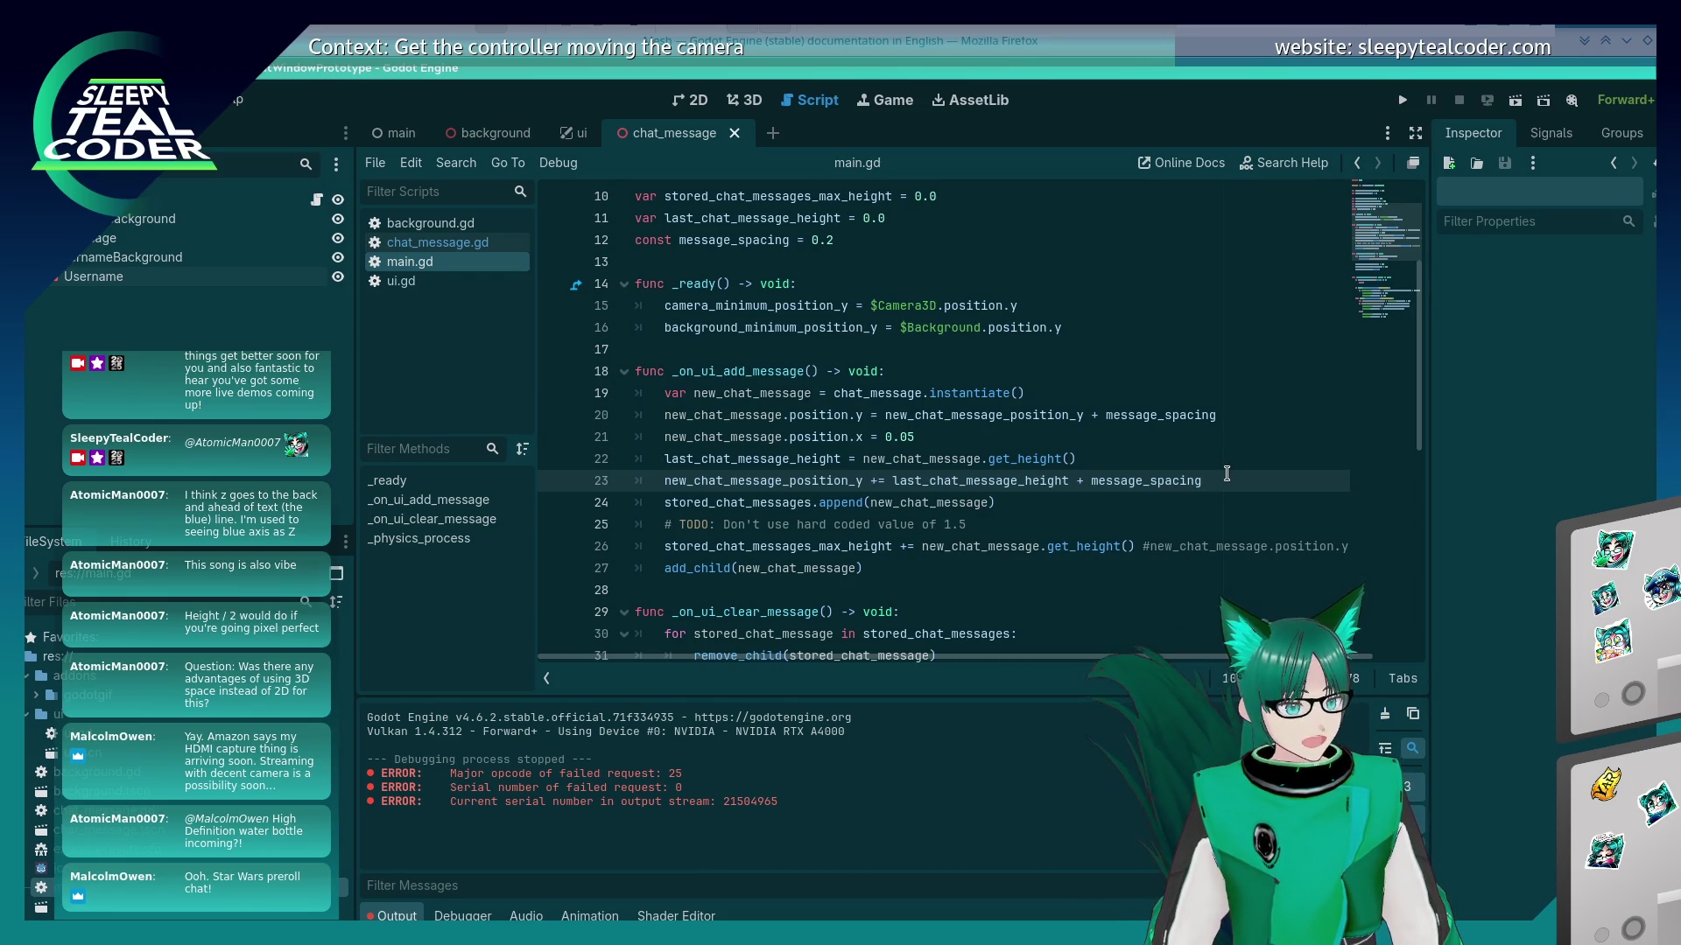
{"action": "left_click_drag", "start_coordinate": [1206, 481], "coordinate": [1085, 480]}
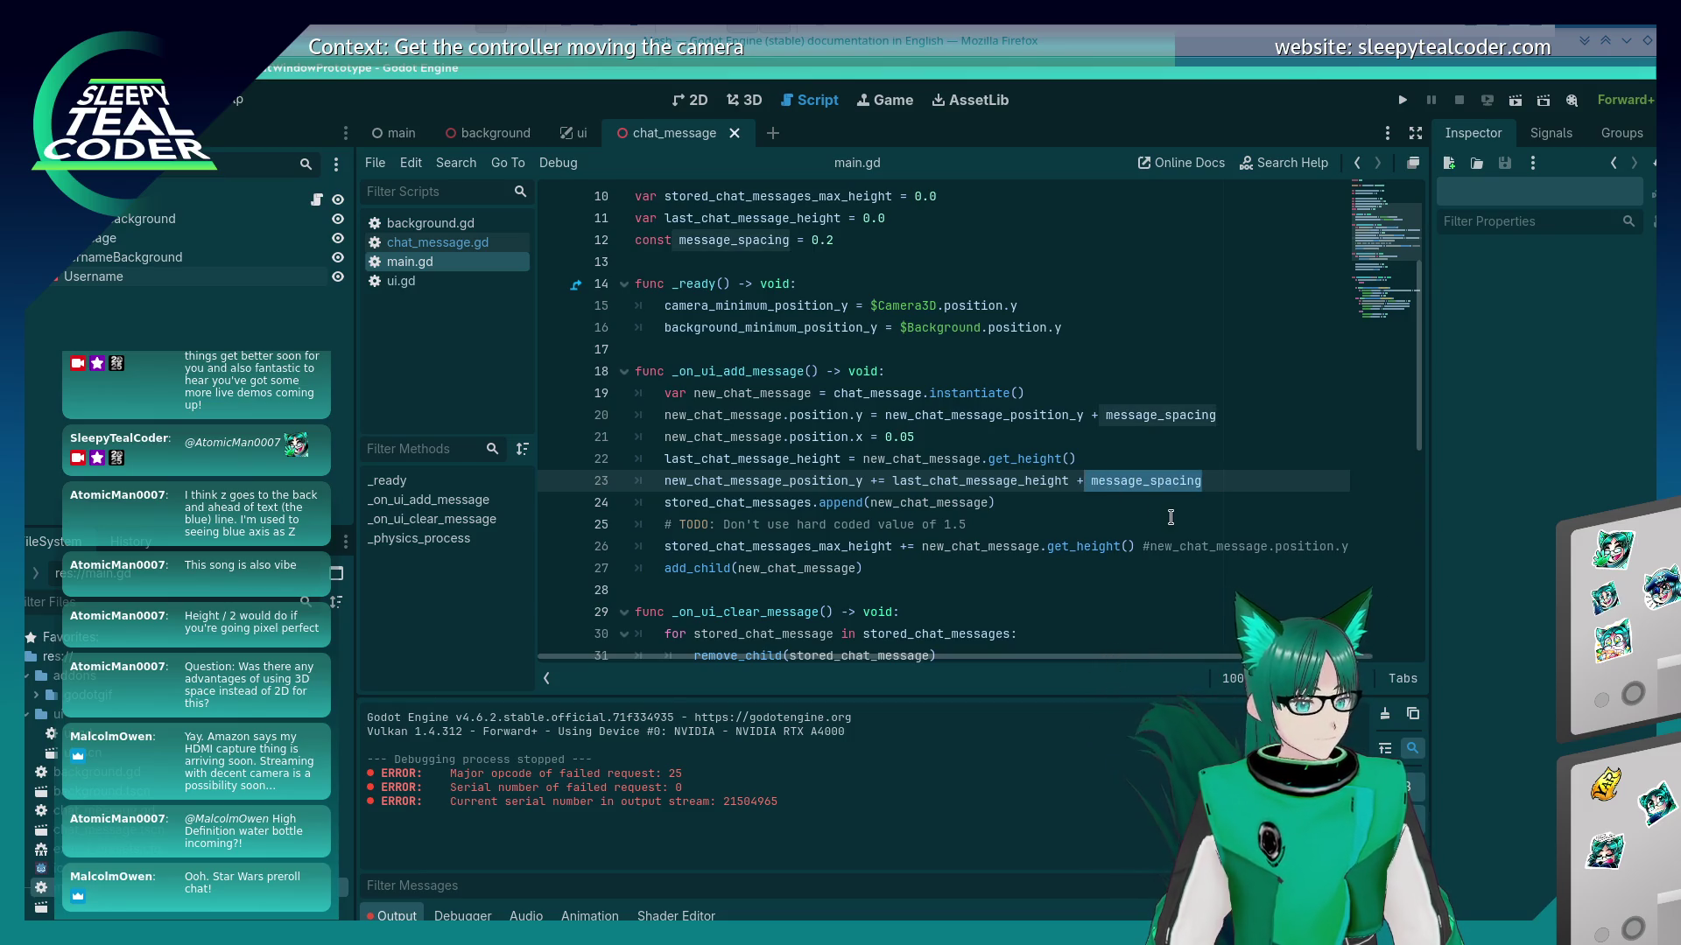
- Remove message_spacing from line 23, add last_chat_message_height to the line 26 max-height sum, and save
{"action": "key", "text": "BackSpace"}
{"action": "key", "text": "BackSpace"}
{"action": "key", "text": "BackSpace"}
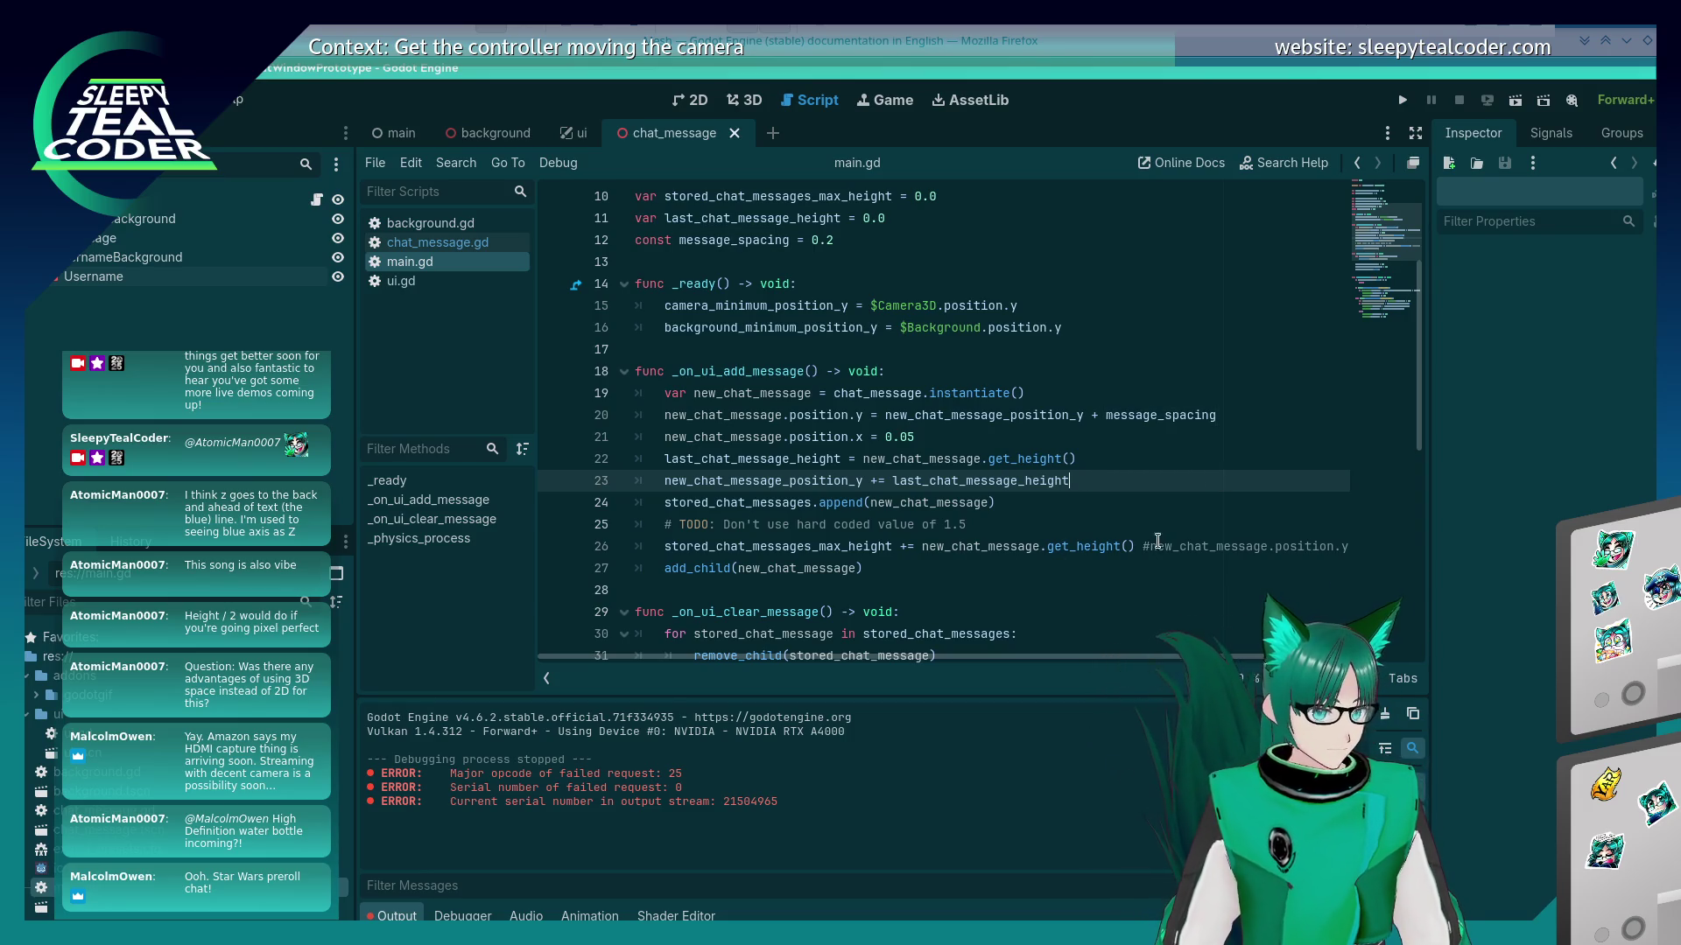
{"action": "left_click", "coordinate": [1136, 546]}
{"action": "type", "text": "last_chat_message_height"}
{"action": "key", "text": "ctrl+s"}
- Run the project and add five chat messages
{"action": "left_click", "coordinate": [1402, 100]}
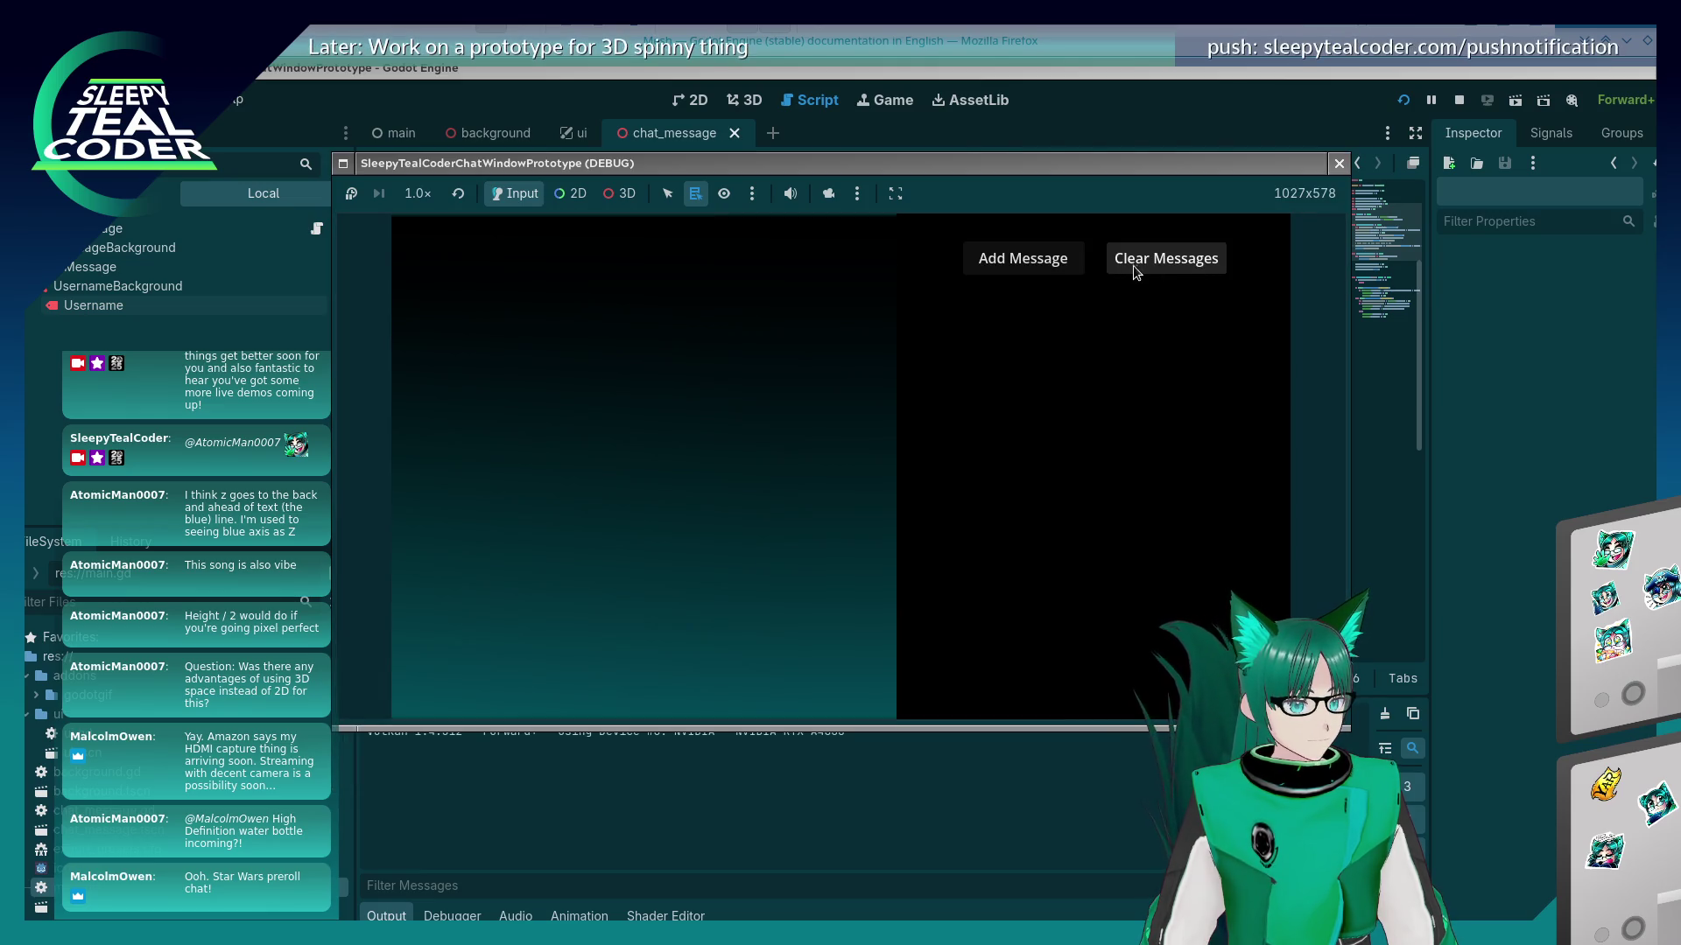
{"action": "left_click", "coordinate": [1045, 268]}
{"action": "left_click", "coordinate": [1044, 266]}
{"action": "left_click", "coordinate": [1044, 266]}
{"action": "left_click", "coordinate": [1044, 266]}
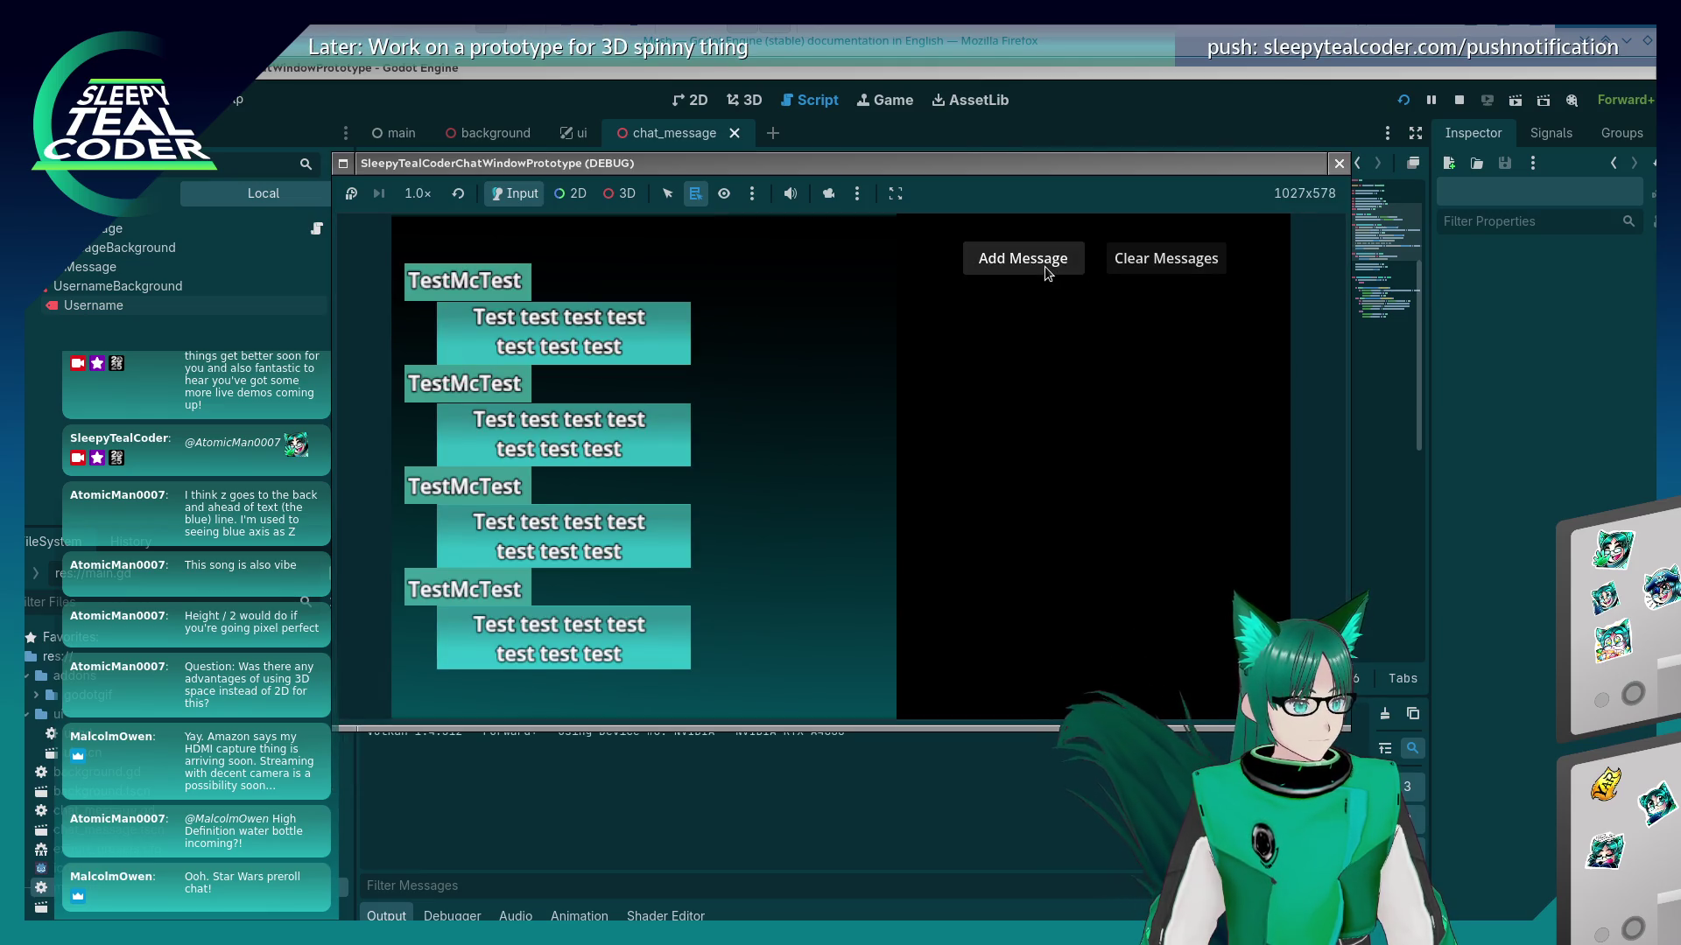
{"action": "left_click", "coordinate": [1043, 266]}
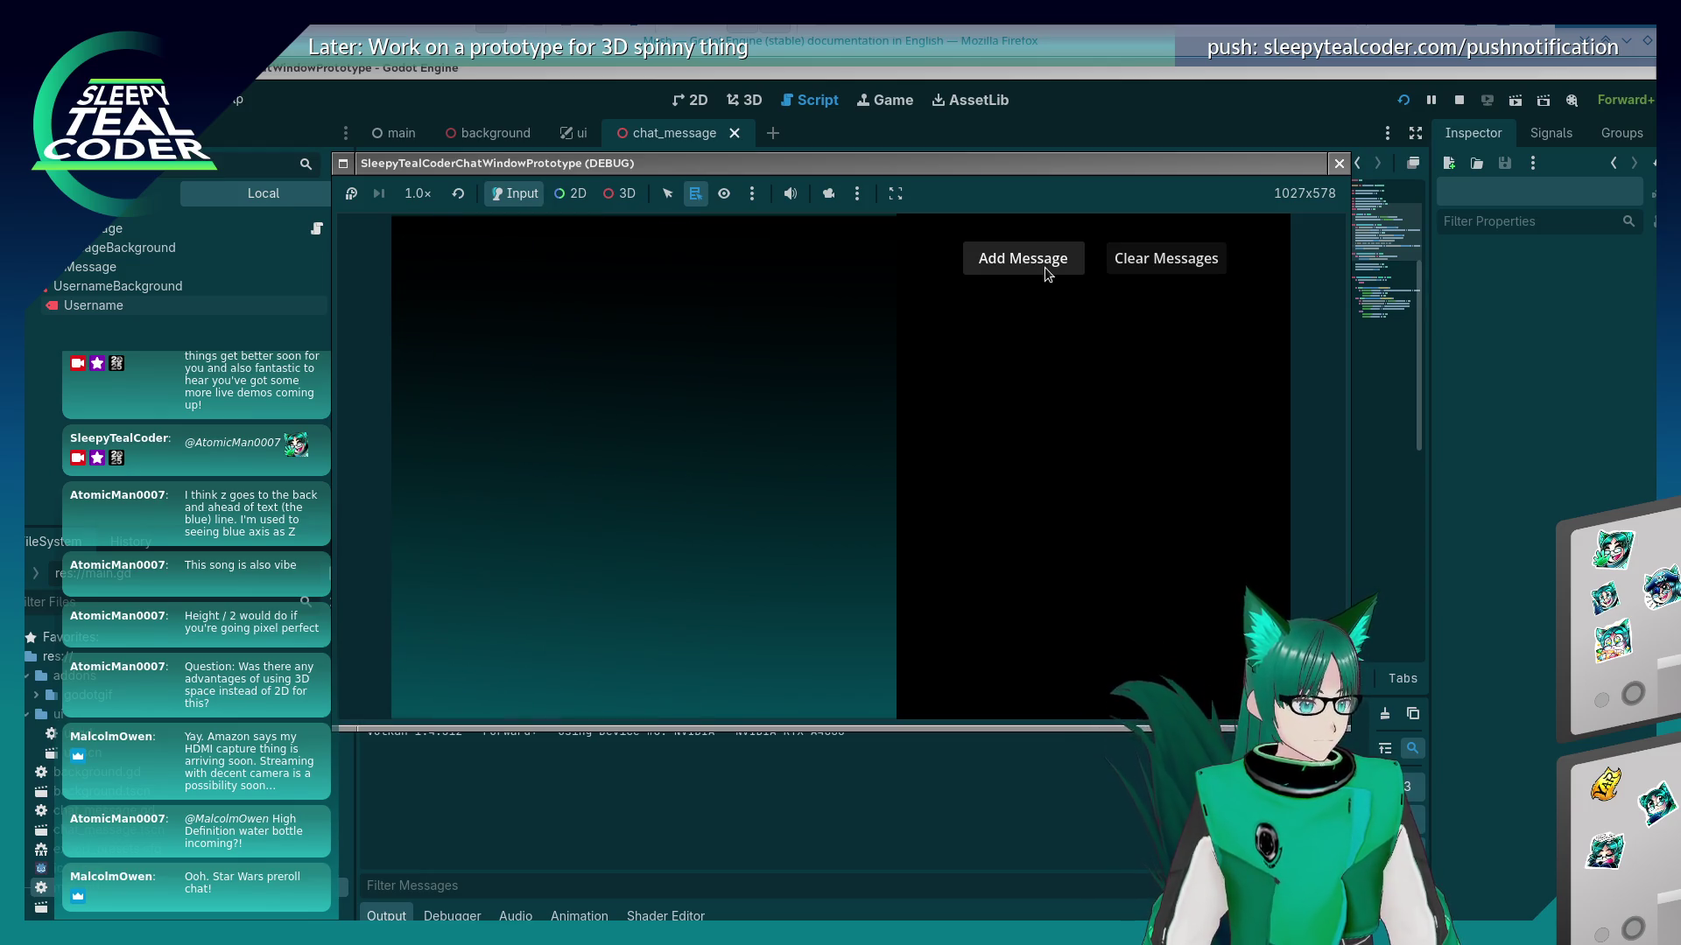
- Inspect the message stack through a 3D camera override, then stop the game
{"action": "left_click", "coordinate": [828, 193]}
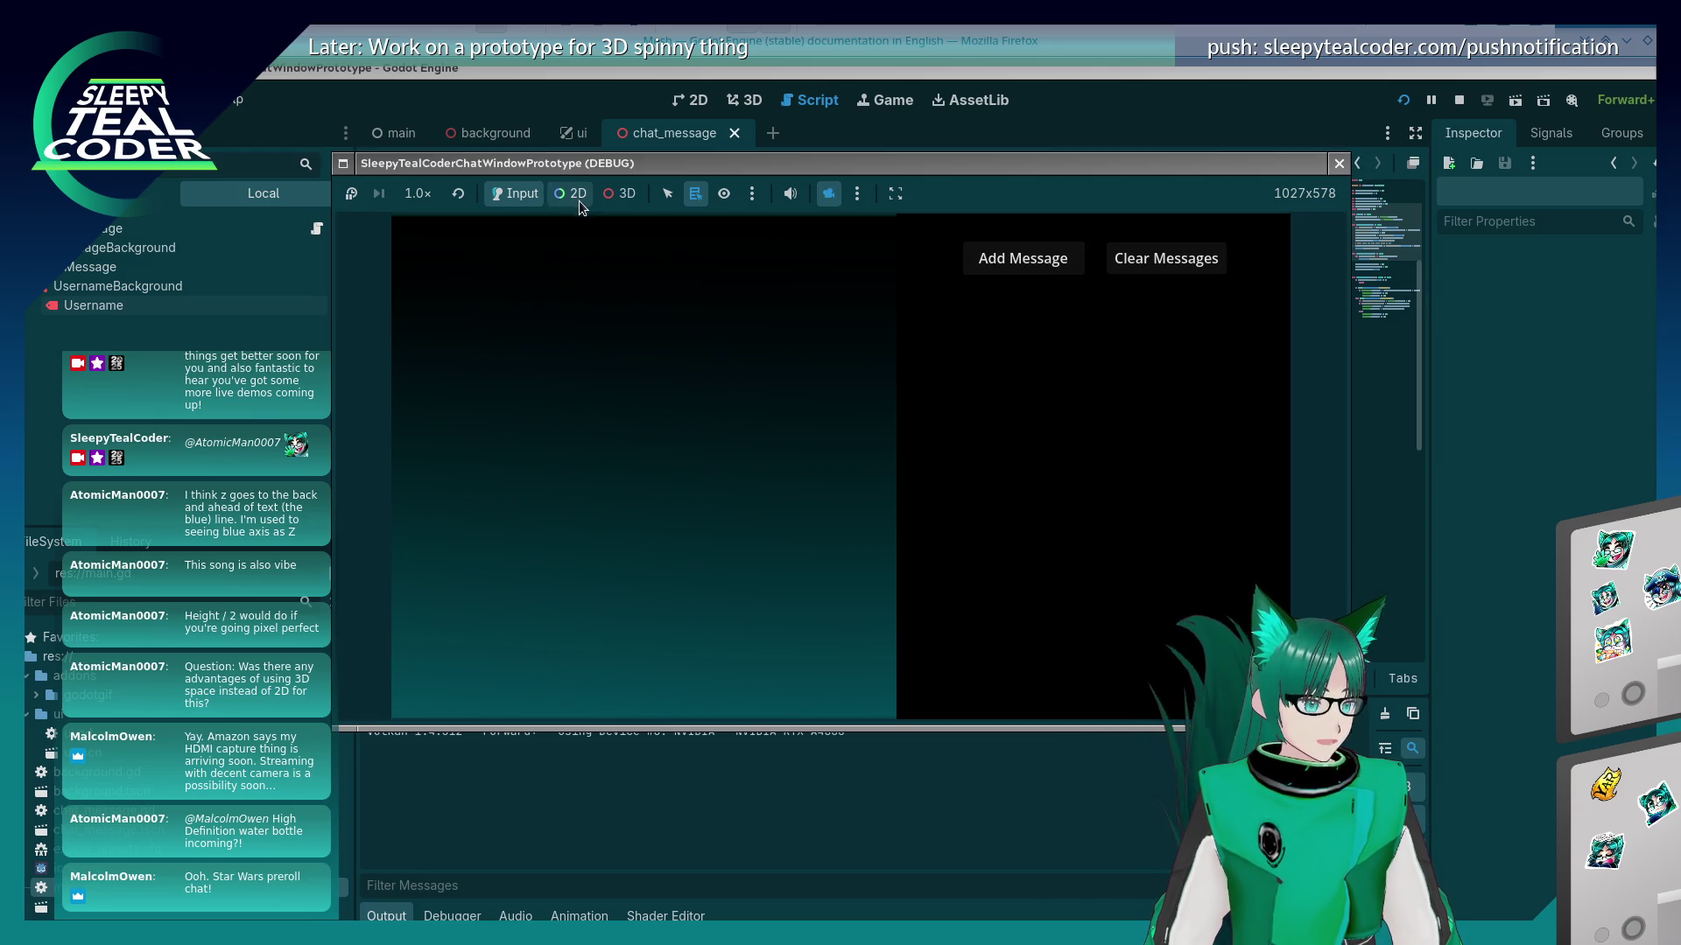
{"action": "left_click", "coordinate": [613, 197]}
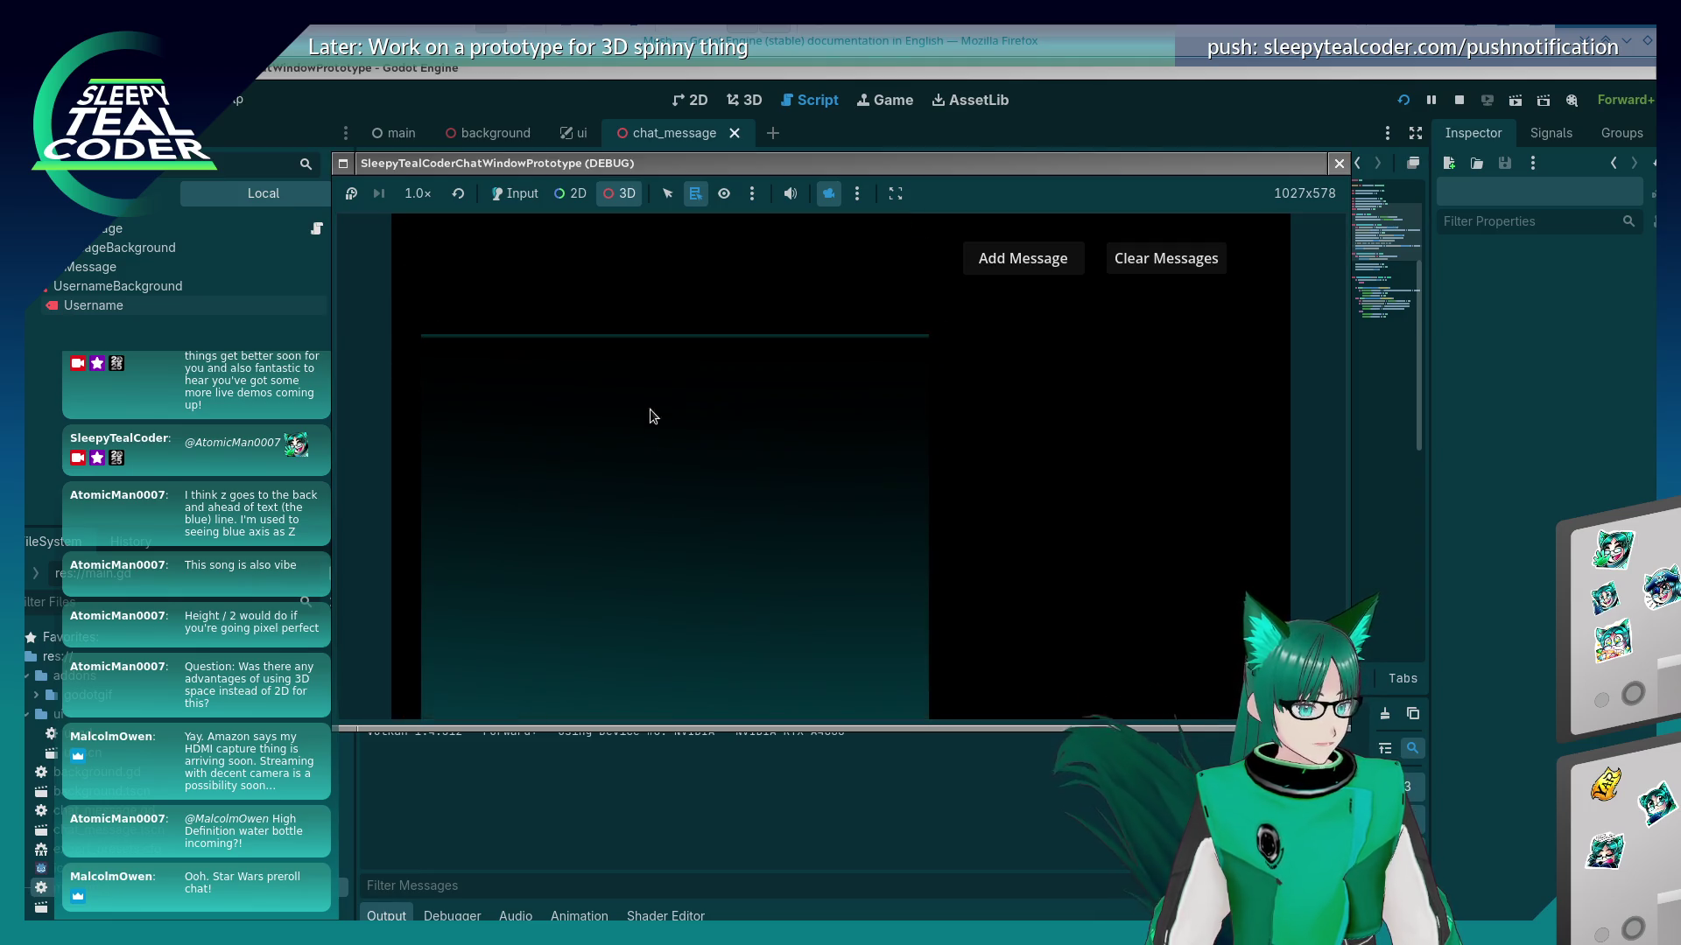
{"action": "mouse_move", "coordinate": [680, 459]}
{"action": "left_mouse_down"}
{"action": "mouse_move", "coordinate": [681, 497]}
{"action": "mouse_move", "coordinate": [690, 455]}
{"action": "mouse_move", "coordinate": [669, 480]}
{"action": "mouse_move", "coordinate": [702, 528]}
{"action": "mouse_move", "coordinate": [687, 508]}
{"action": "left_mouse_up"}
{"action": "scroll", "coordinate": [669, 479], "scroll_direction": "down", "scroll_amount": 3}
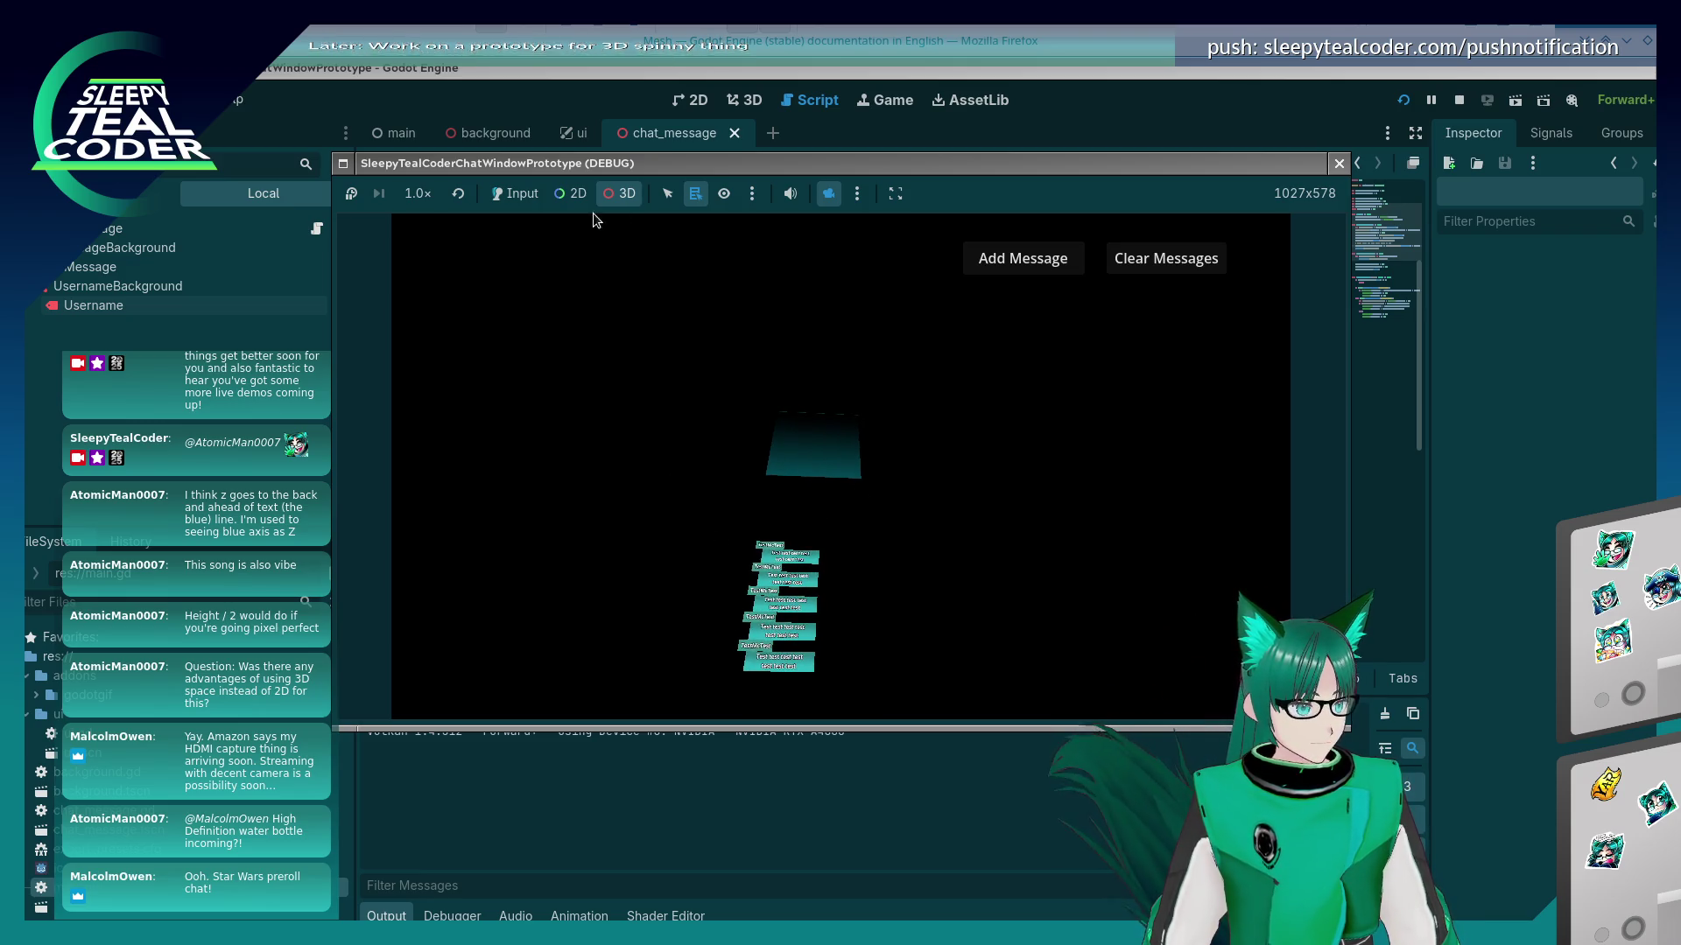
{"action": "left_click", "coordinate": [516, 193]}
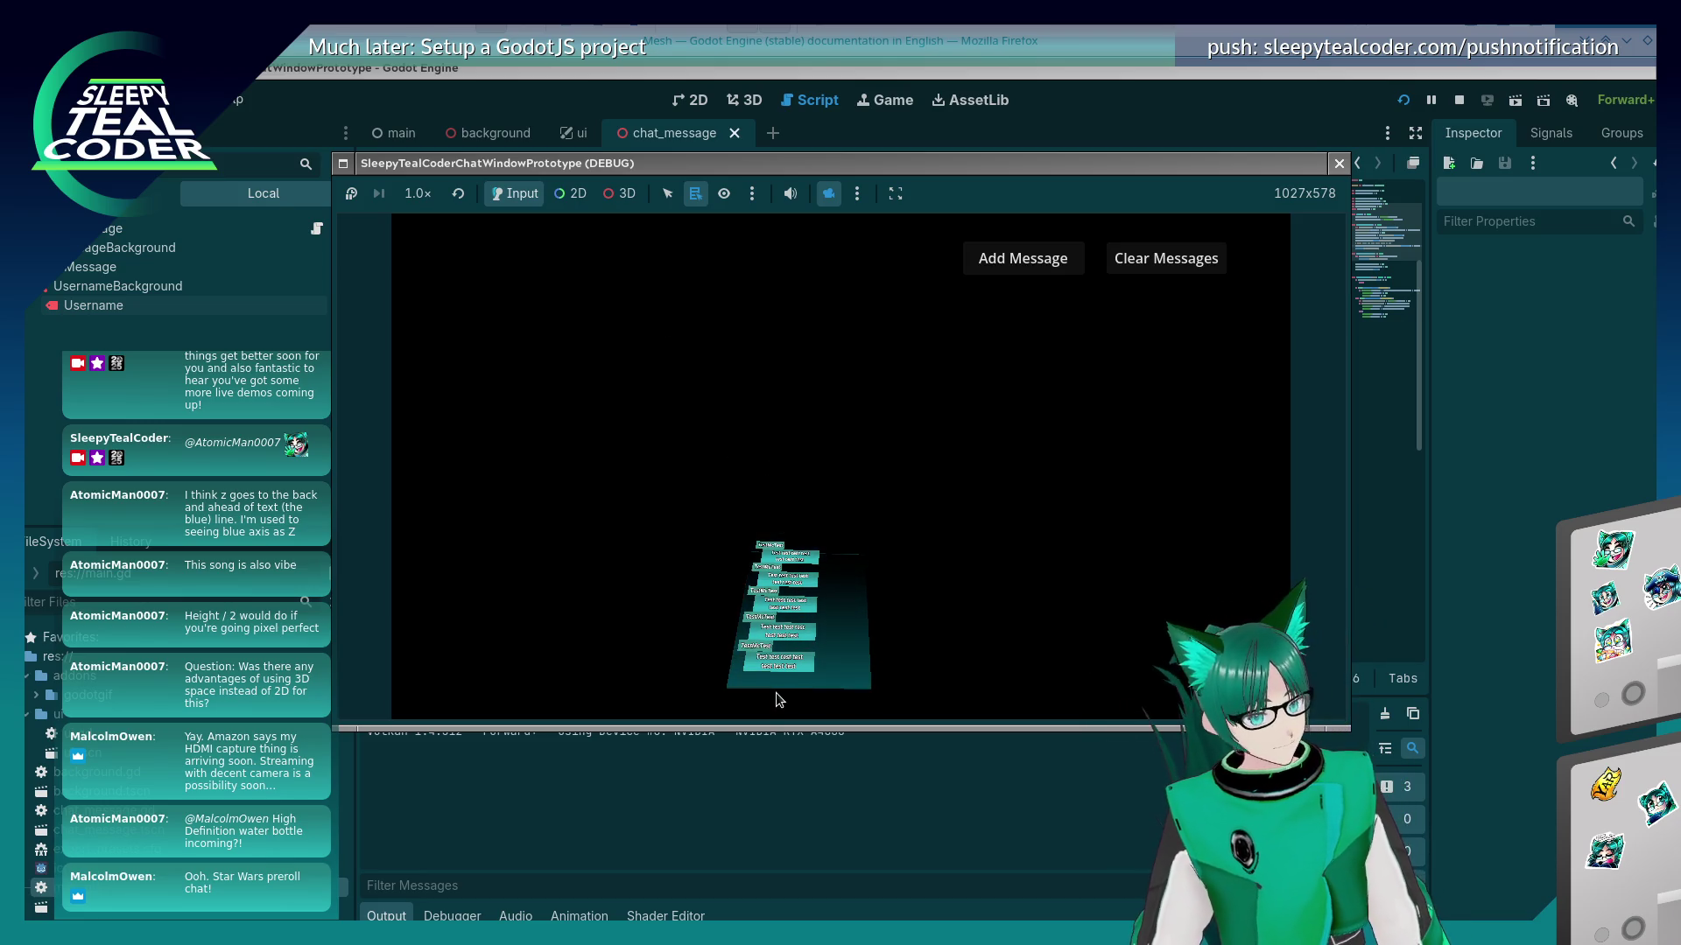
{"action": "left_click", "coordinate": [1339, 164]}
{"action": "left_click", "coordinate": [1043, 432]}
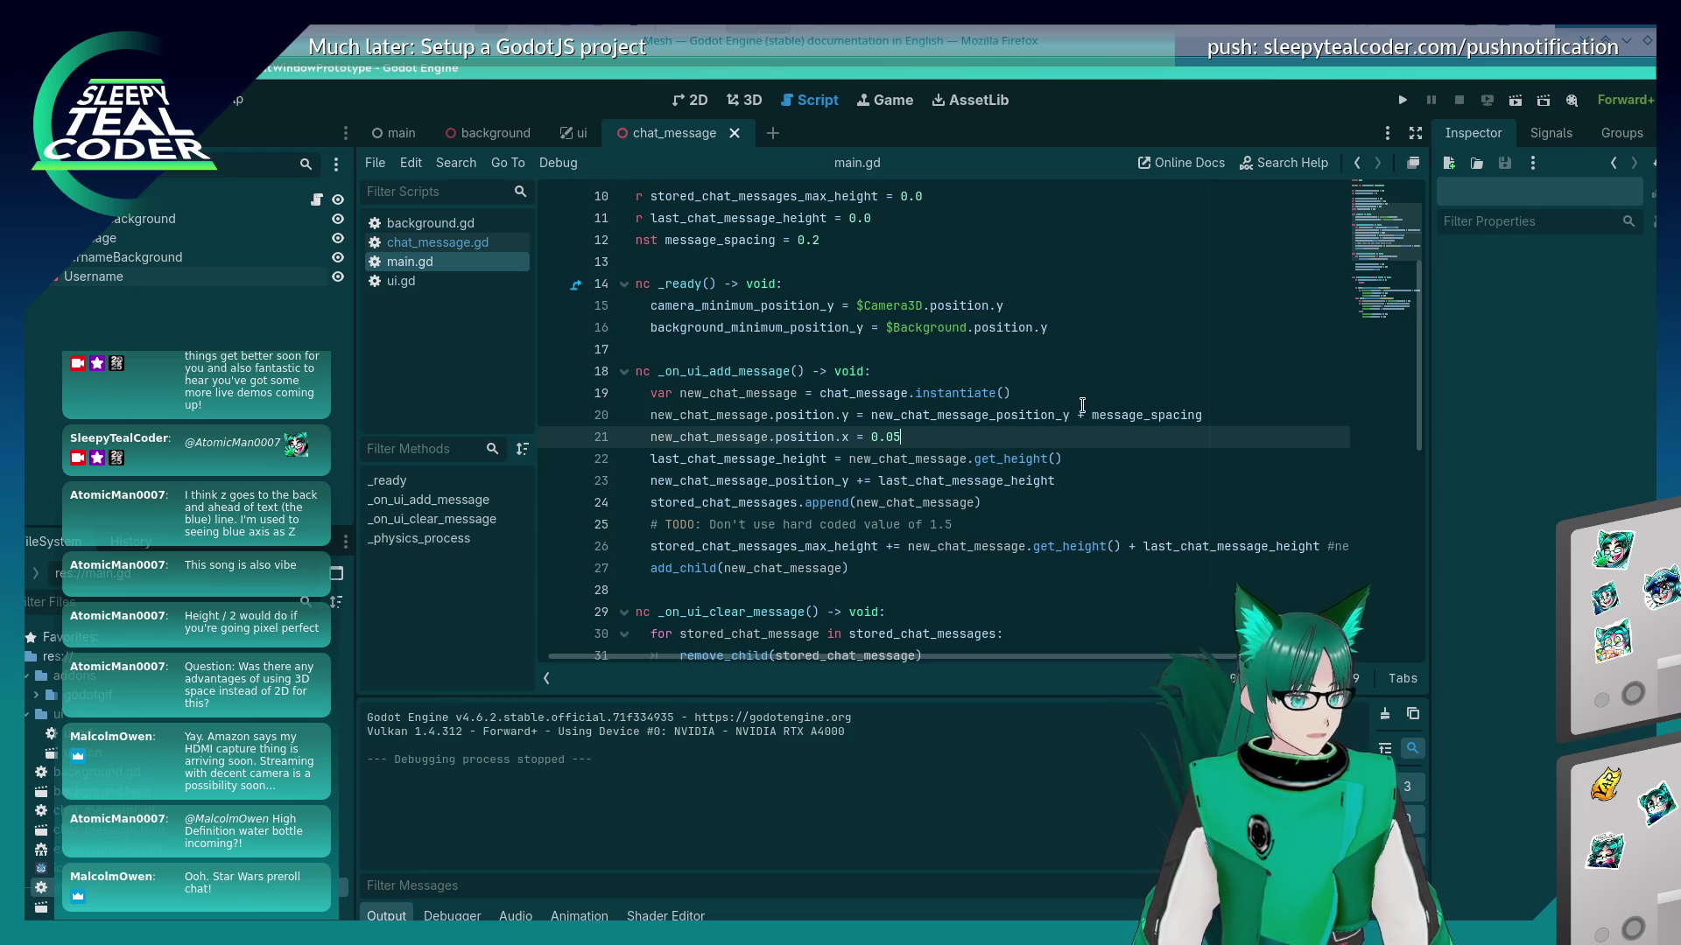
- Move the '+ message_spacing' term from line 20 to the end of line 23, save, and run
{"action": "left_click_drag", "start_coordinate": [1069, 415], "coordinate": [1203, 415]}
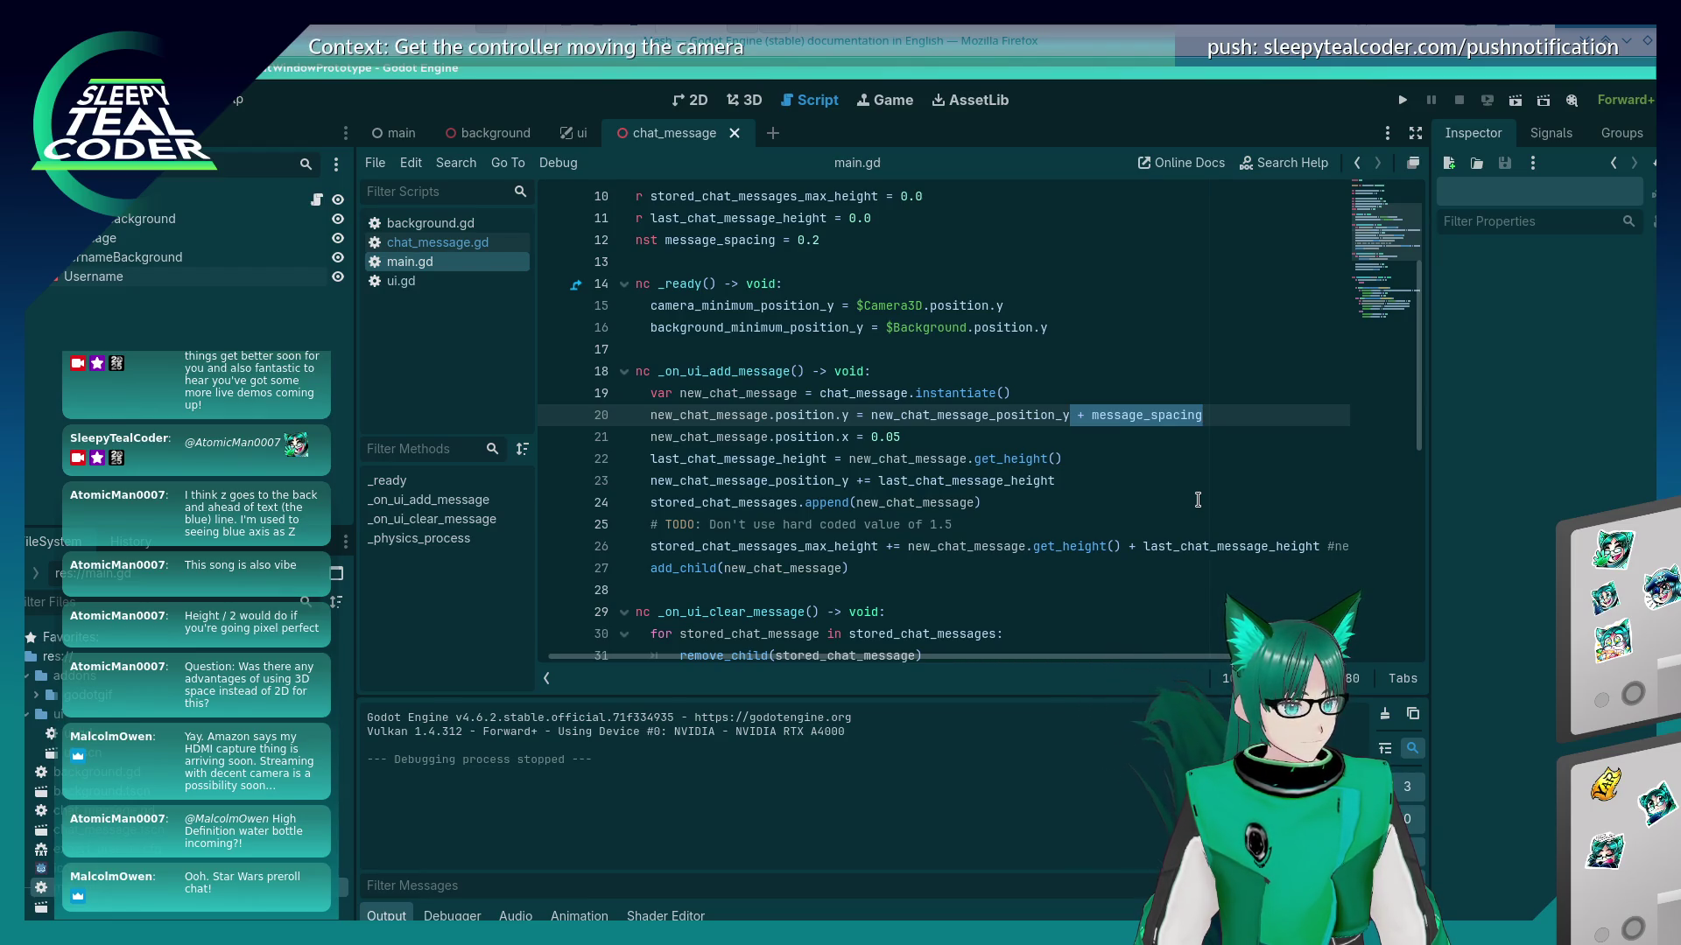
{"action": "key", "text": "BackSpace"}
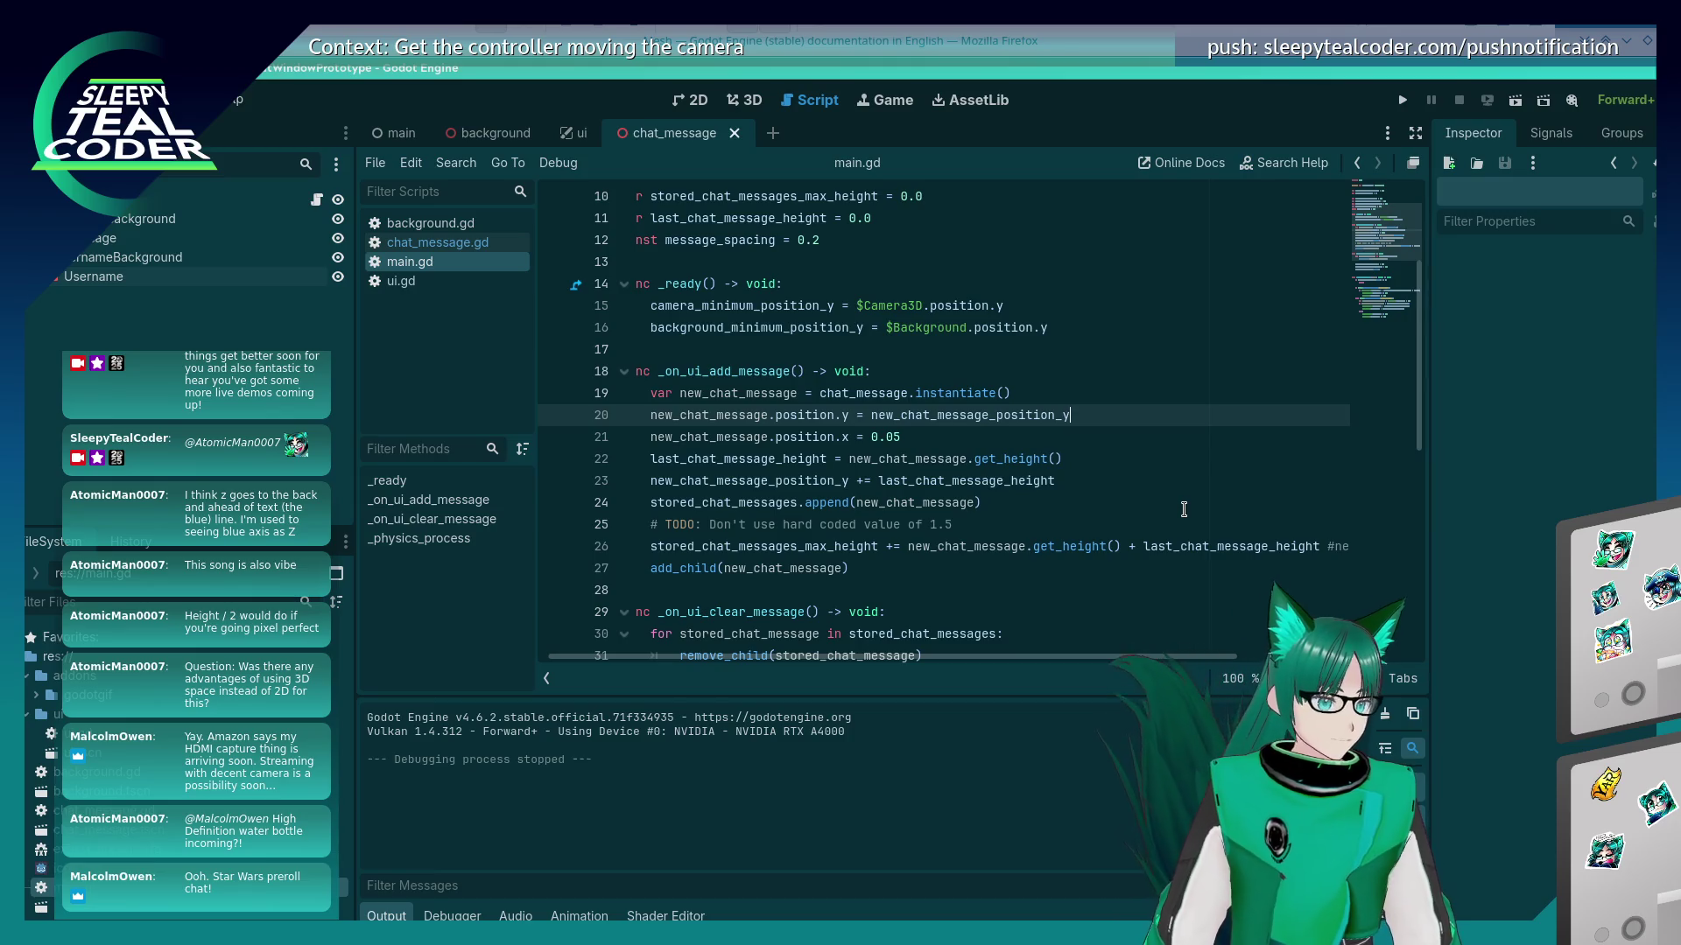
{"action": "key", "text": "Down"}
{"action": "key", "text": "Down"}
{"action": "key", "text": "Down"}
{"action": "key", "text": "Up"}
{"action": "type", "text": "last_chat_message_height"}
{"action": "key", "text": "ctrl+z"}
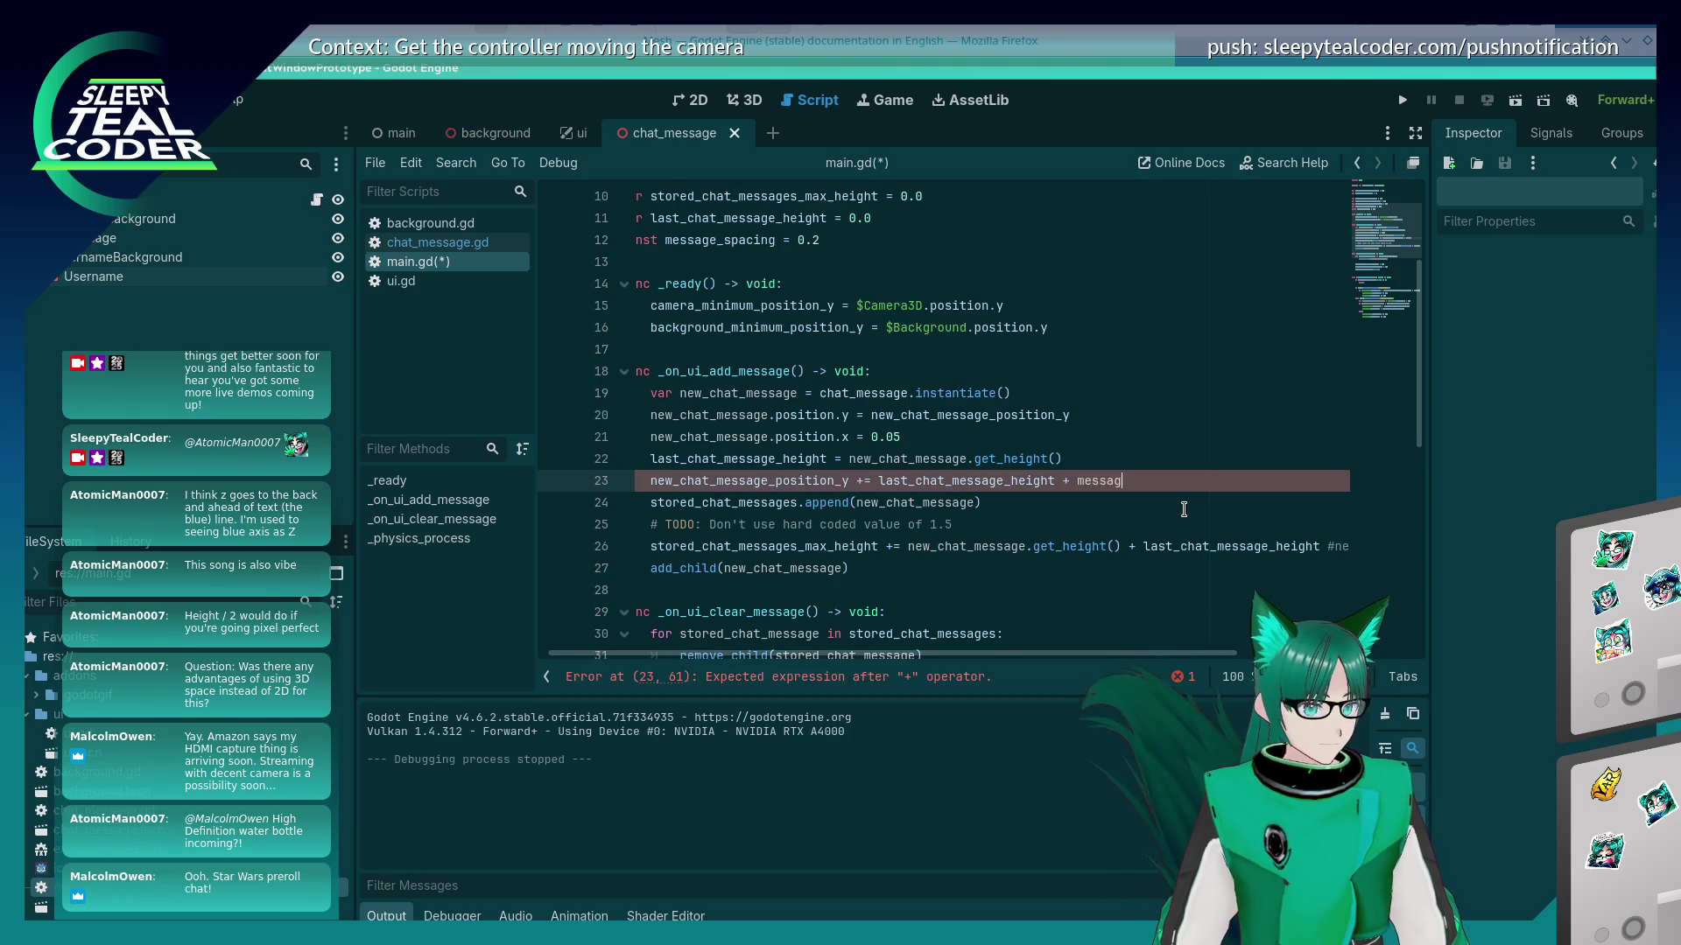
{"action": "type", "text": "ge_spac"}
{"action": "key", "text": "Return"}
{"action": "key", "text": "ctrl+s"}
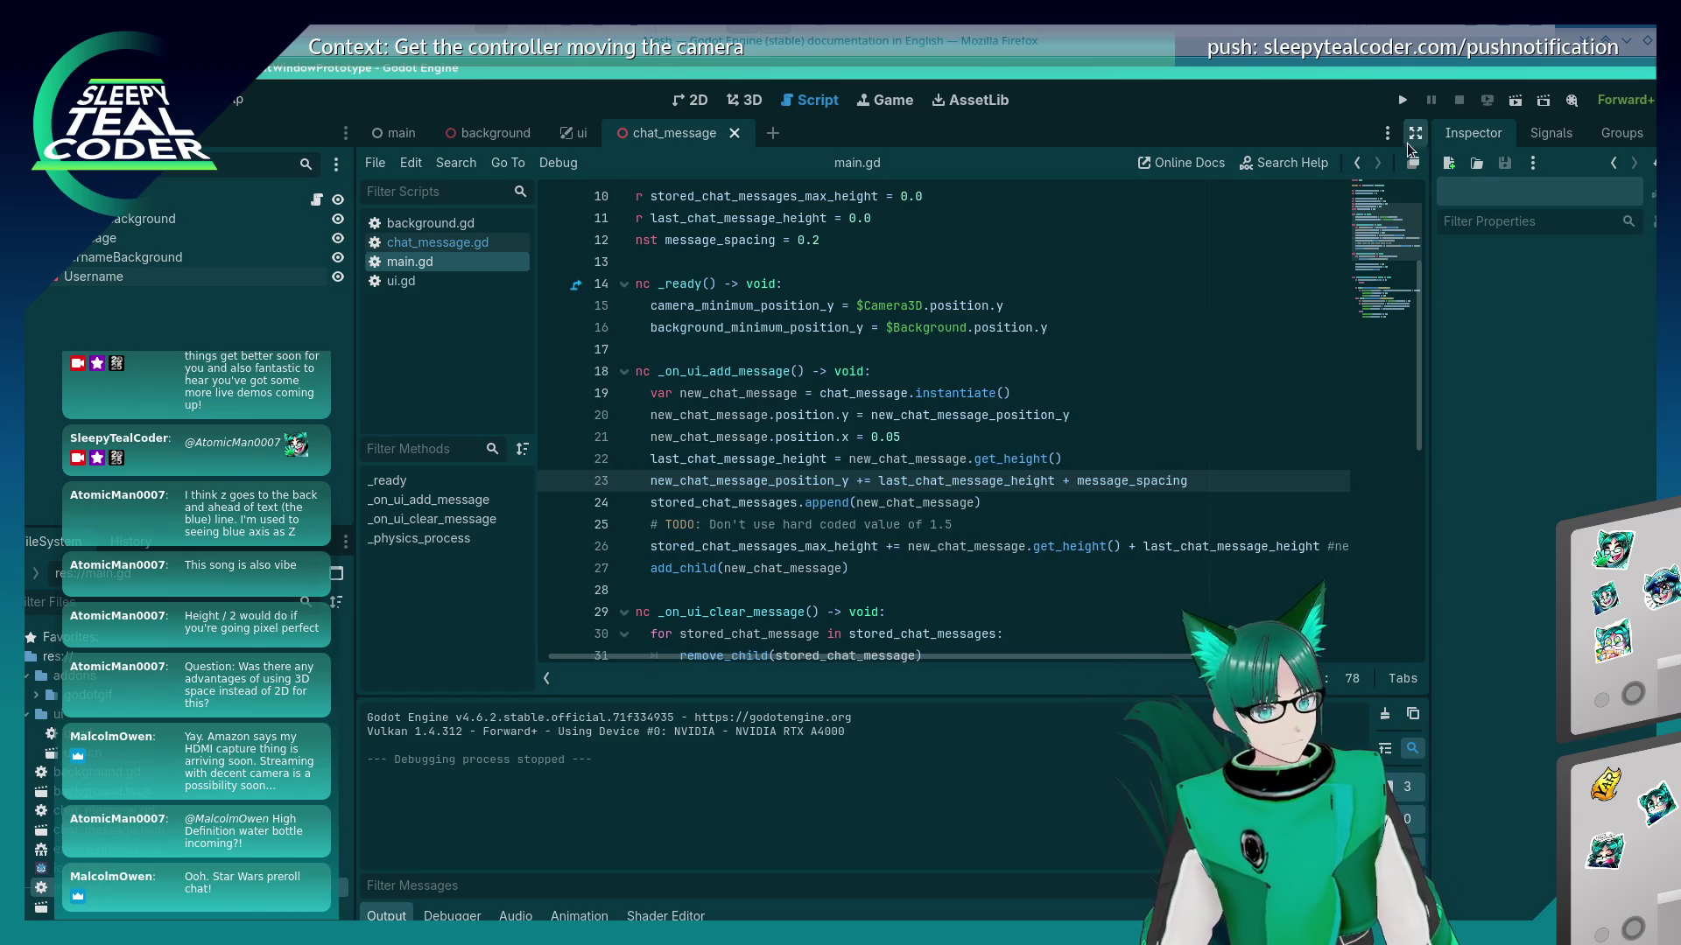
{"action": "left_click", "coordinate": [1401, 100]}
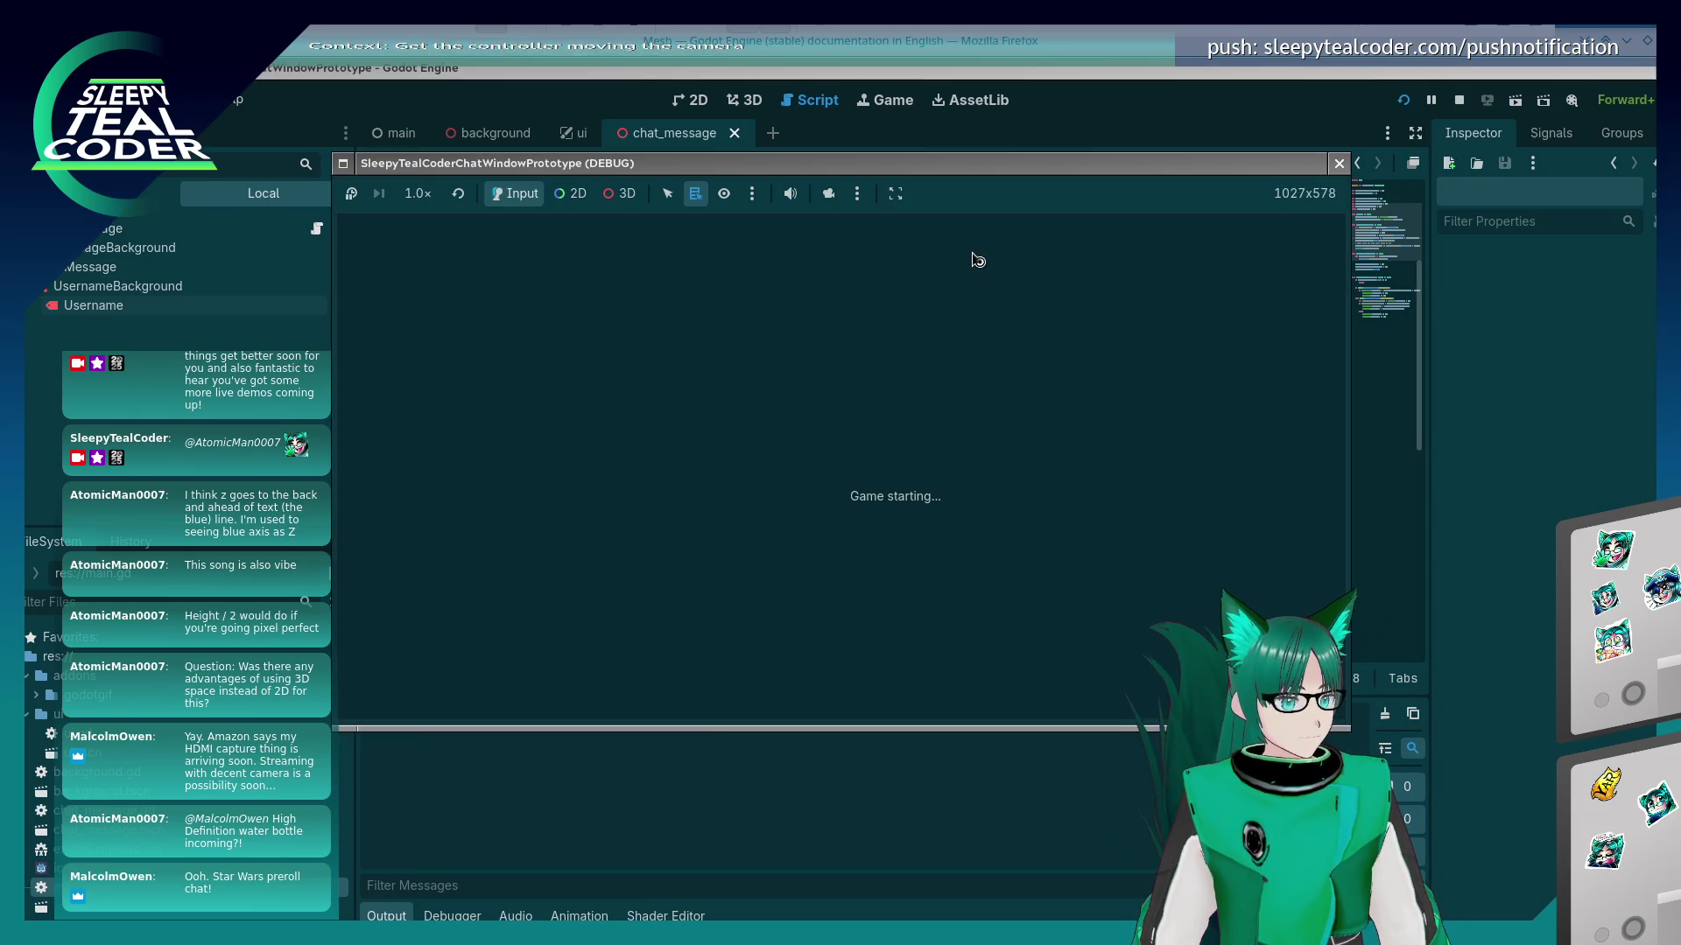
- Add four test messages, orbit a 3D camera override to view their spacing, then return to main.gd
{"action": "left_click", "coordinate": [999, 261]}
{"action": "left_click", "coordinate": [1000, 261]}
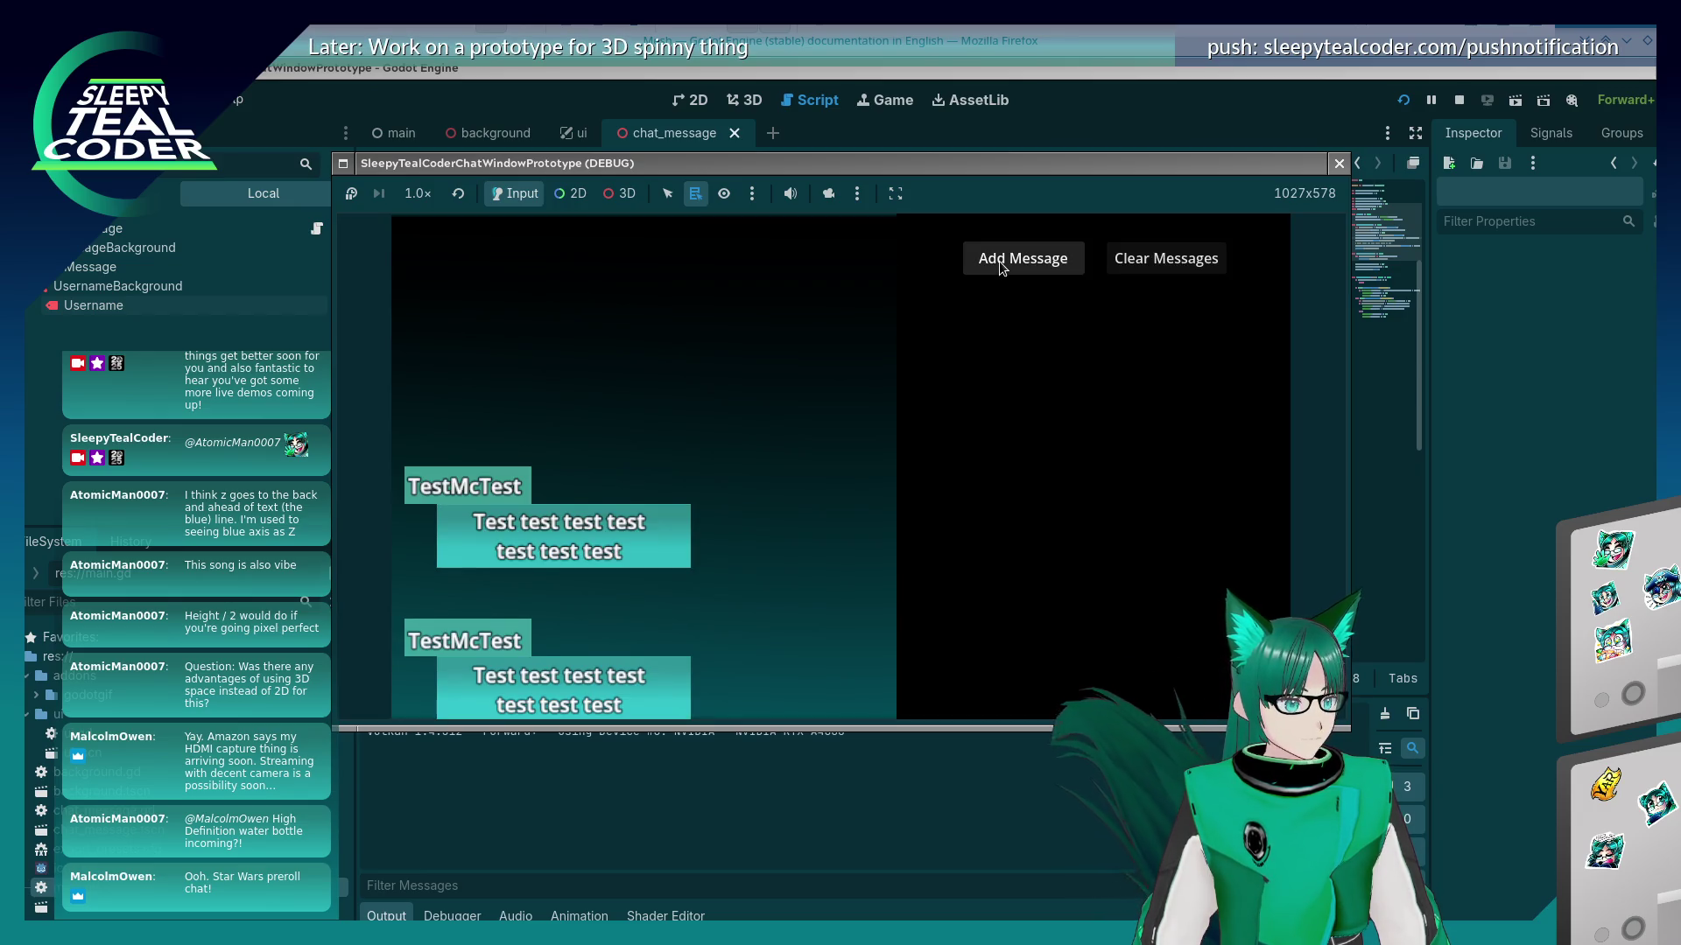
{"action": "left_click", "coordinate": [1000, 261]}
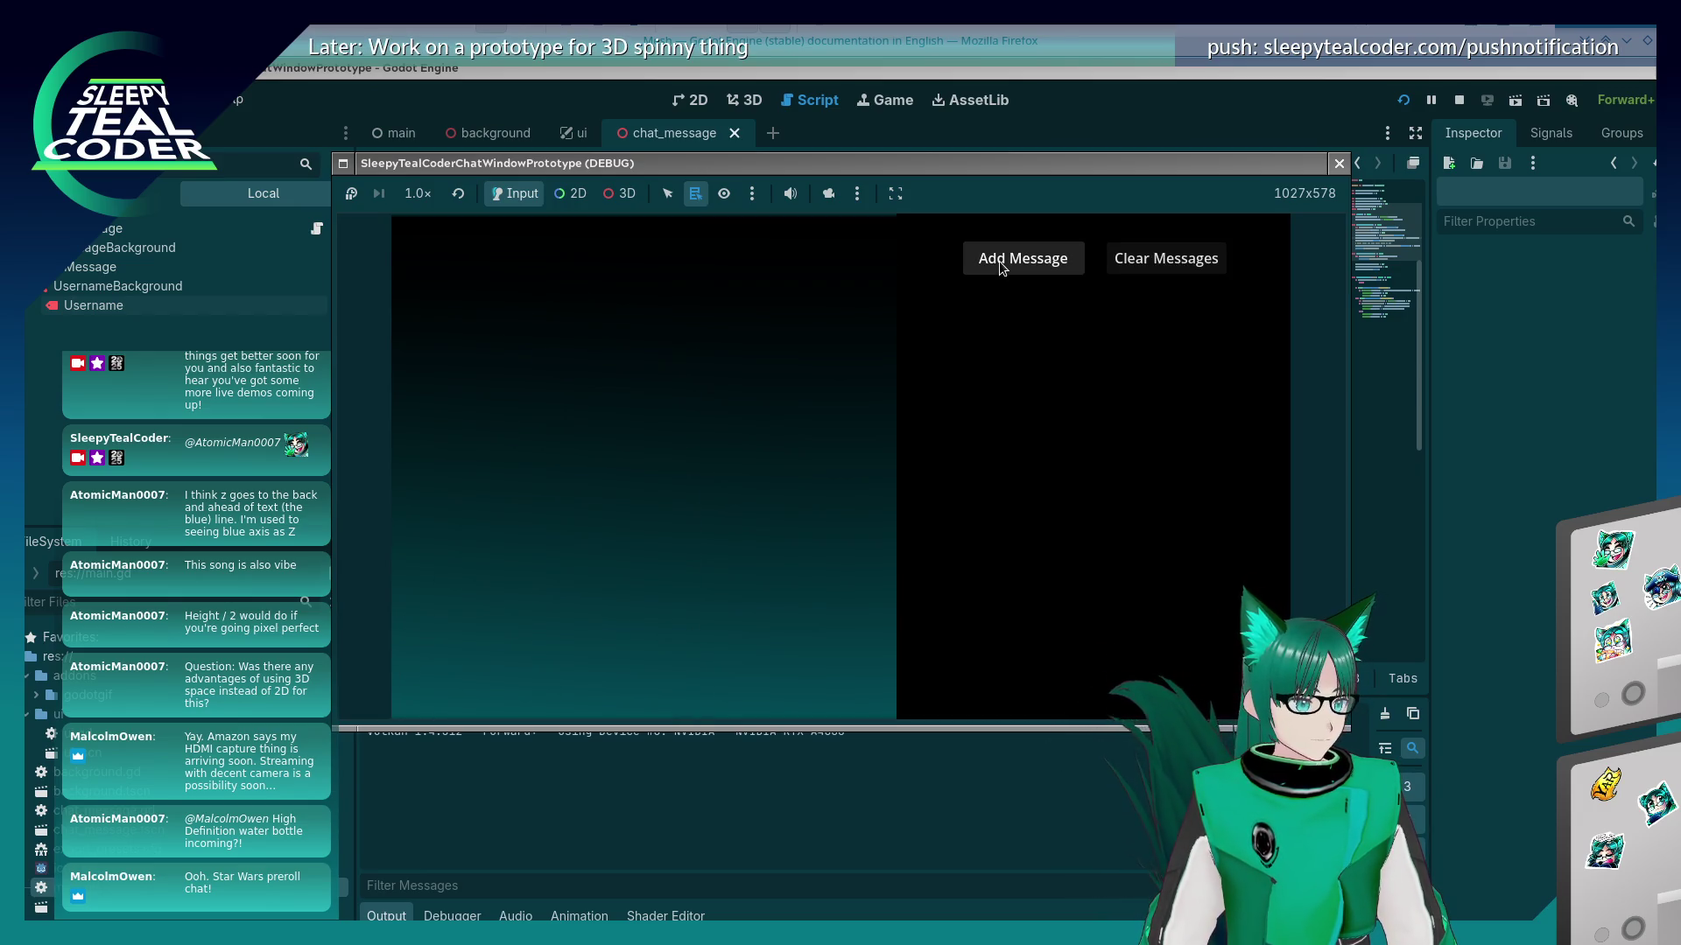
{"action": "left_click", "coordinate": [1000, 261]}
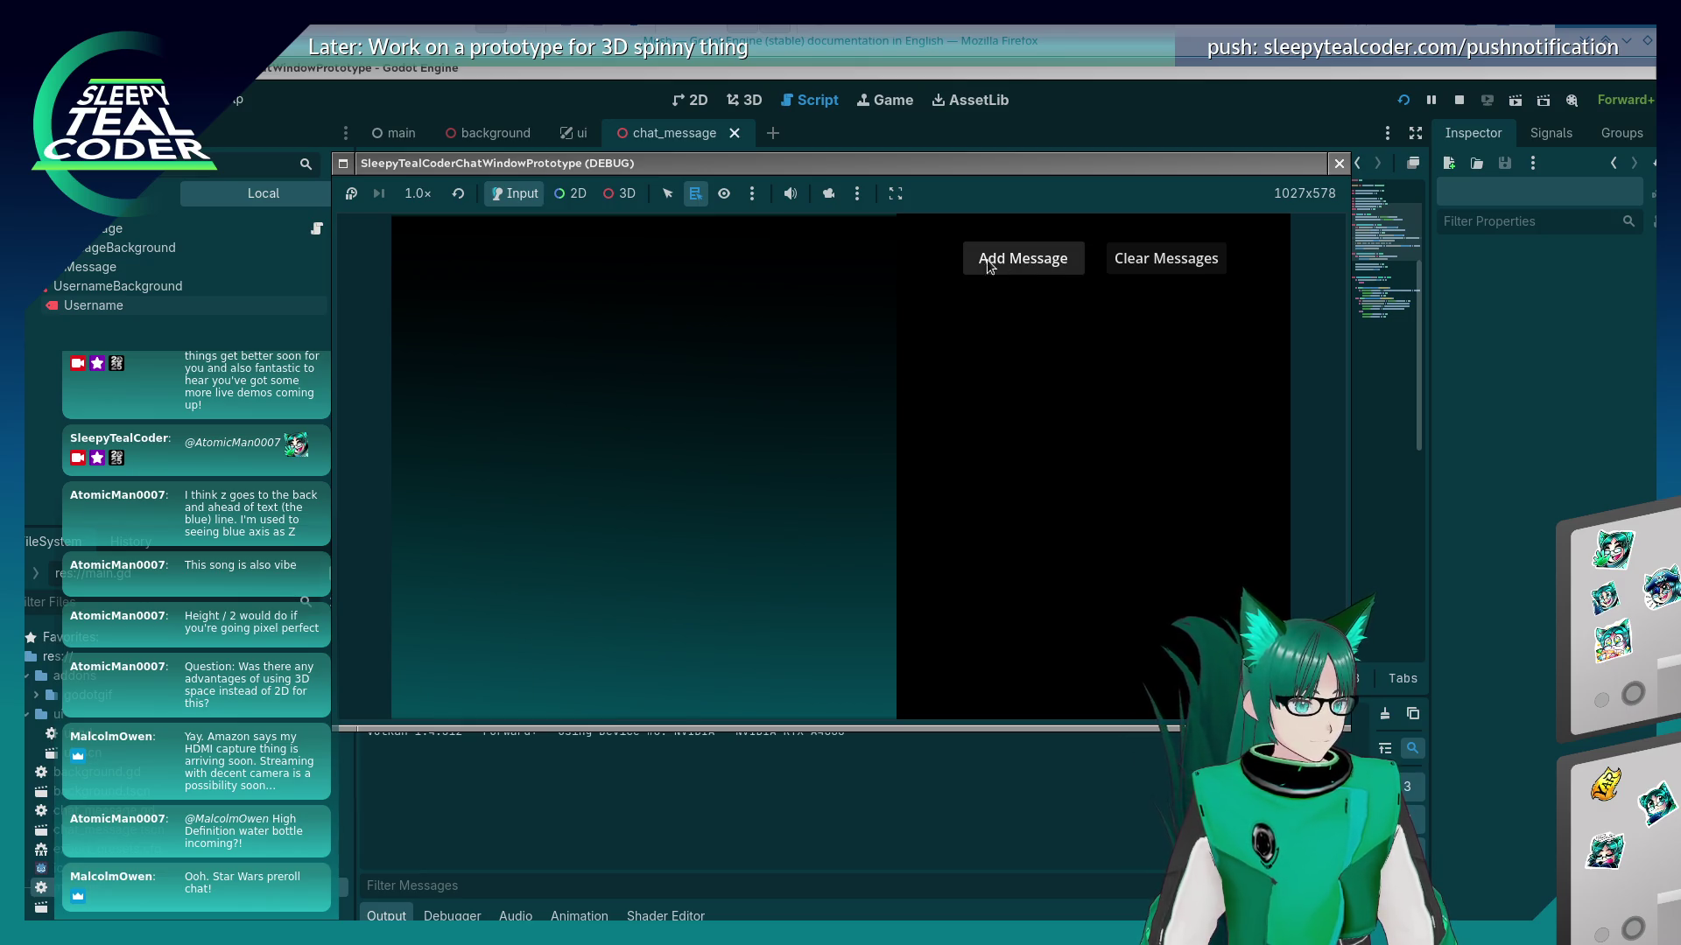
{"action": "left_click", "coordinate": [829, 194]}
{"action": "left_click", "coordinate": [627, 200]}
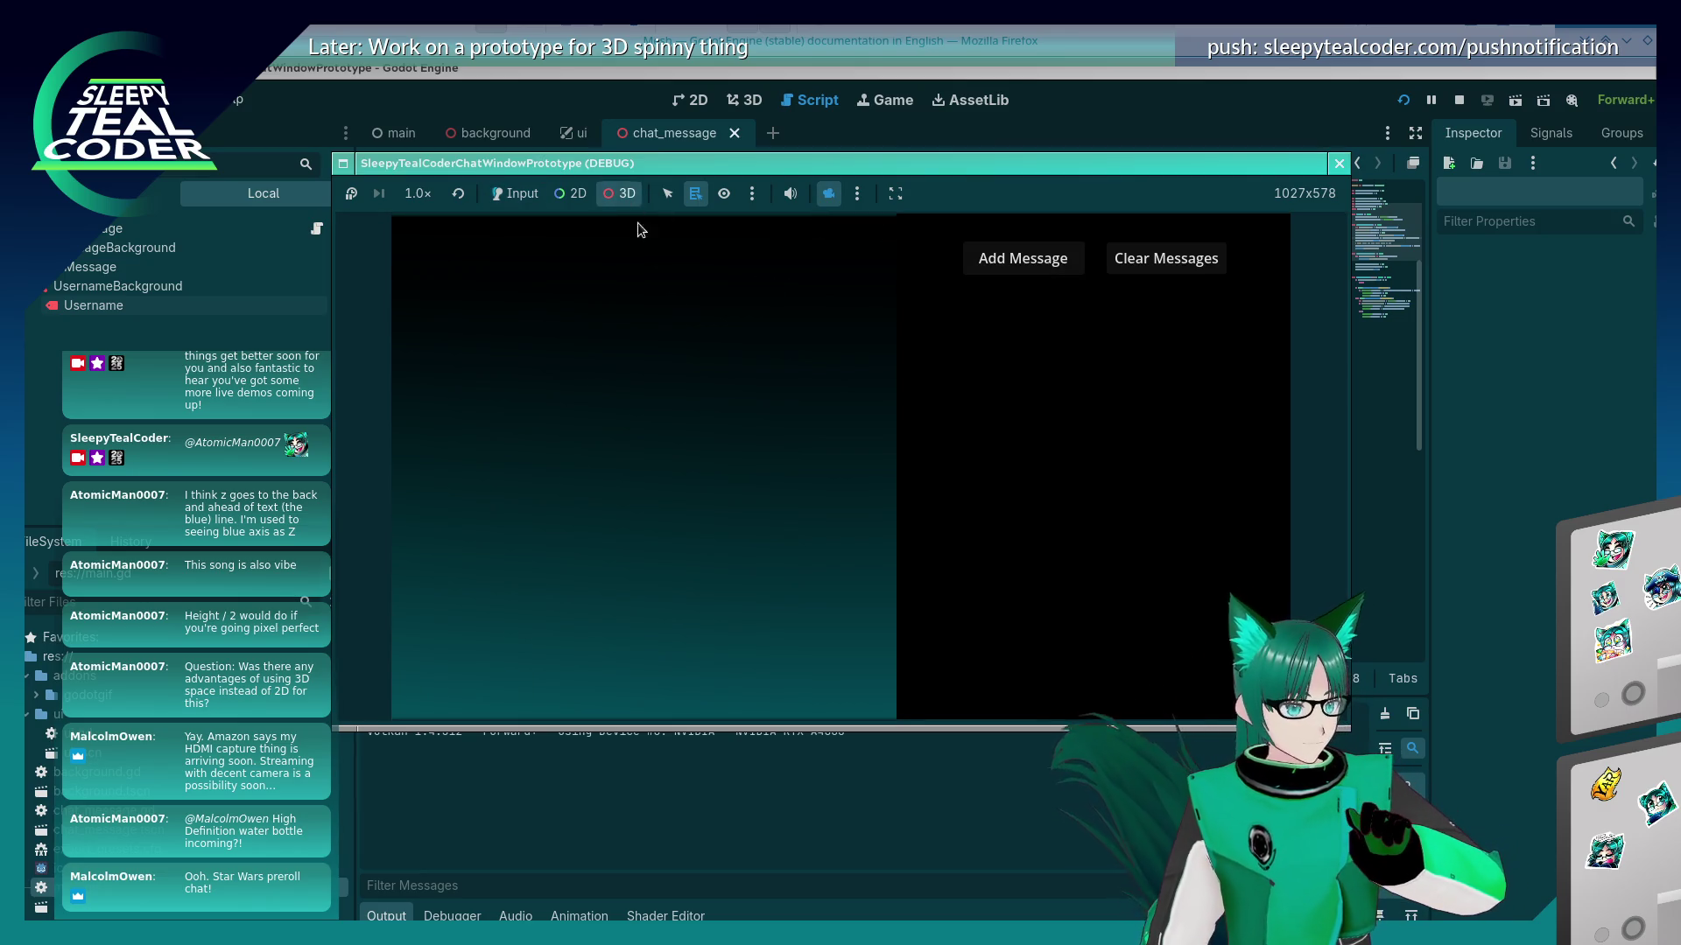
{"action": "mouse_move", "coordinate": [700, 474]}
{"action": "left_mouse_down"}
{"action": "mouse_move", "coordinate": [685, 391]}
{"action": "mouse_move", "coordinate": [696, 464]}
{"action": "mouse_move", "coordinate": [723, 474]}
{"action": "left_mouse_up"}
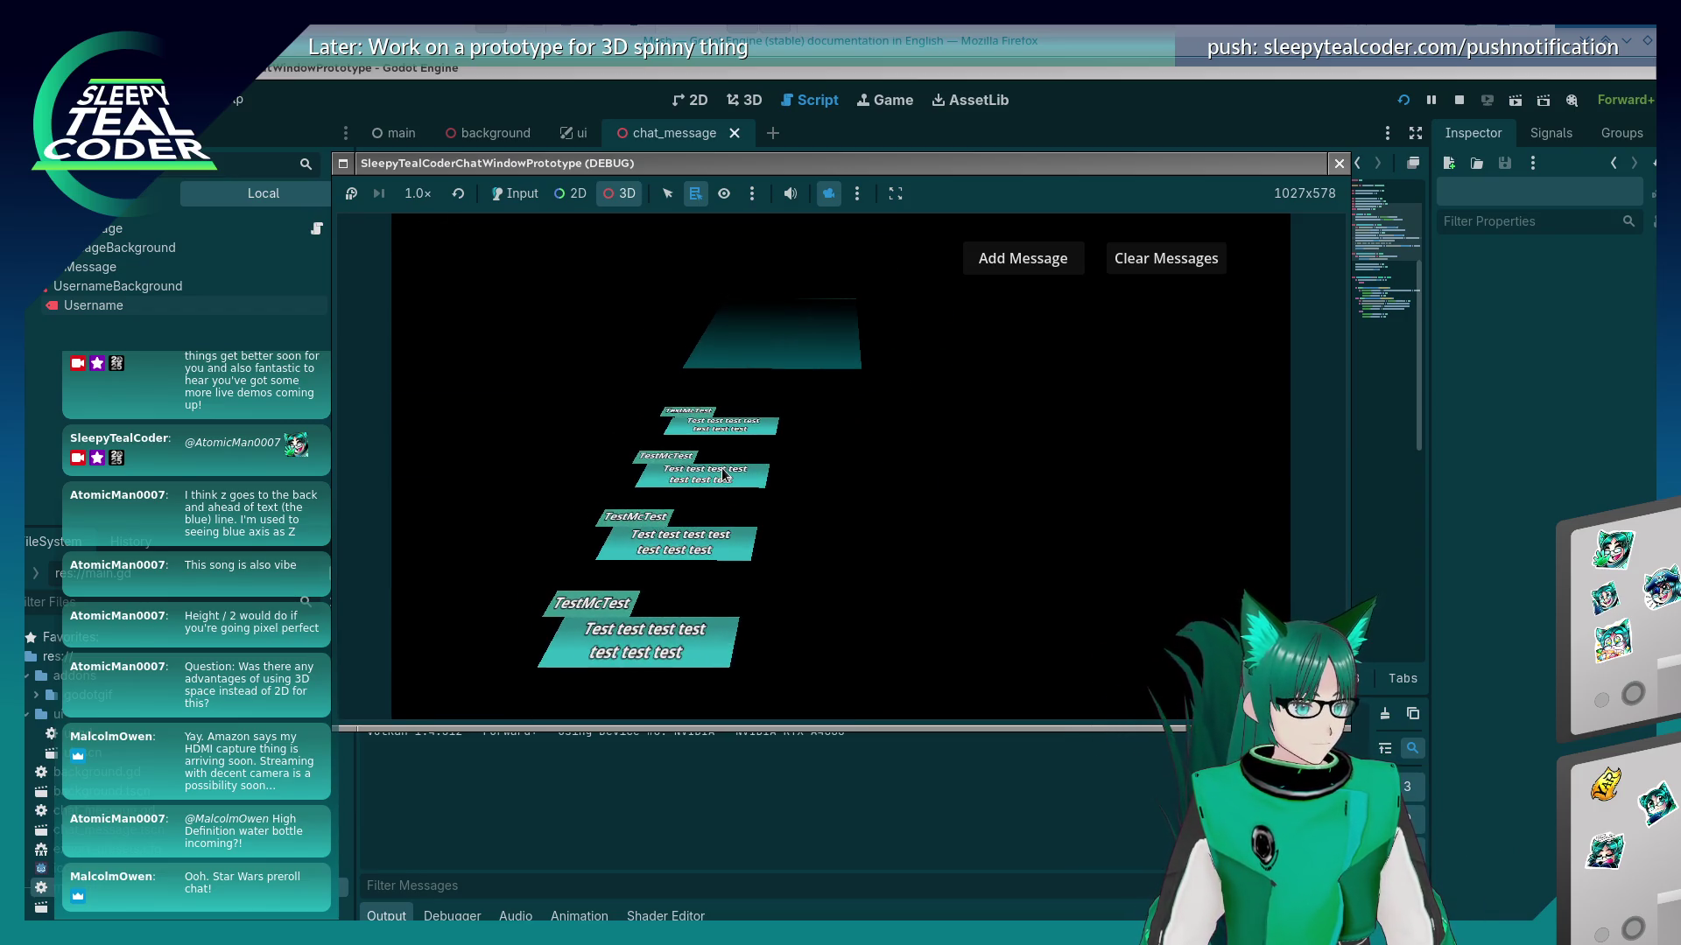
{"action": "left_click", "coordinate": [1448, 555]}
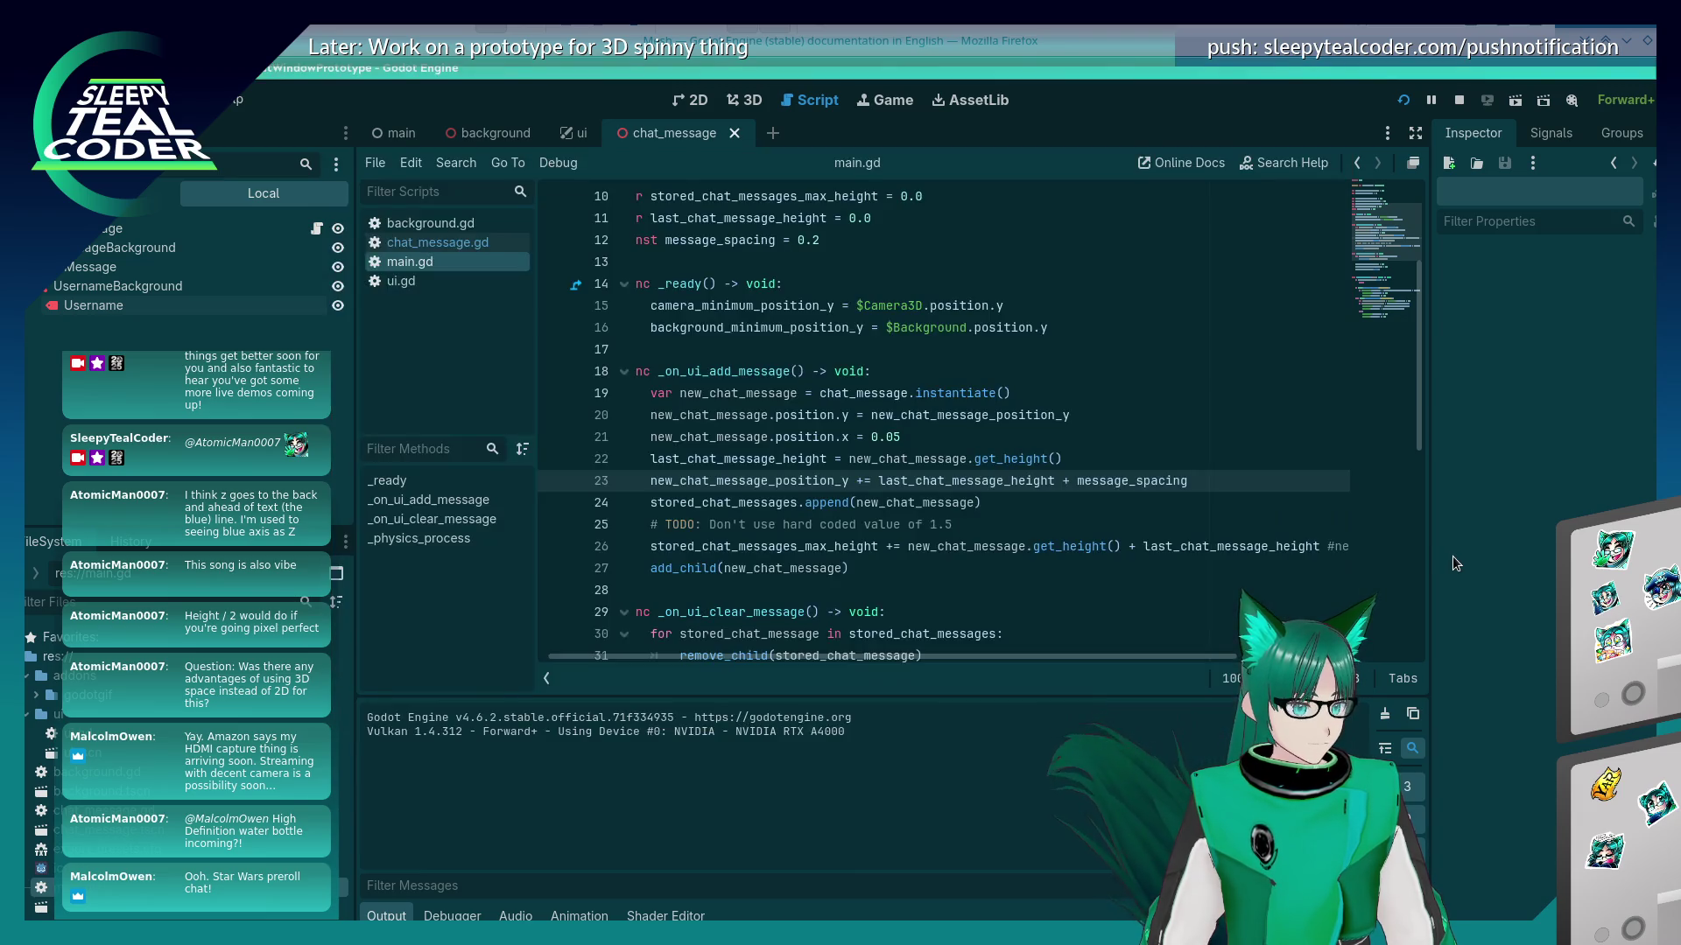
- Highlight every use of stored_chat_messages_max_height, then close the running game
{"action": "left_click", "coordinate": [815, 502]}
{"action": "scroll", "coordinate": [815, 502], "scroll_direction": "down", "scroll_amount": 3}
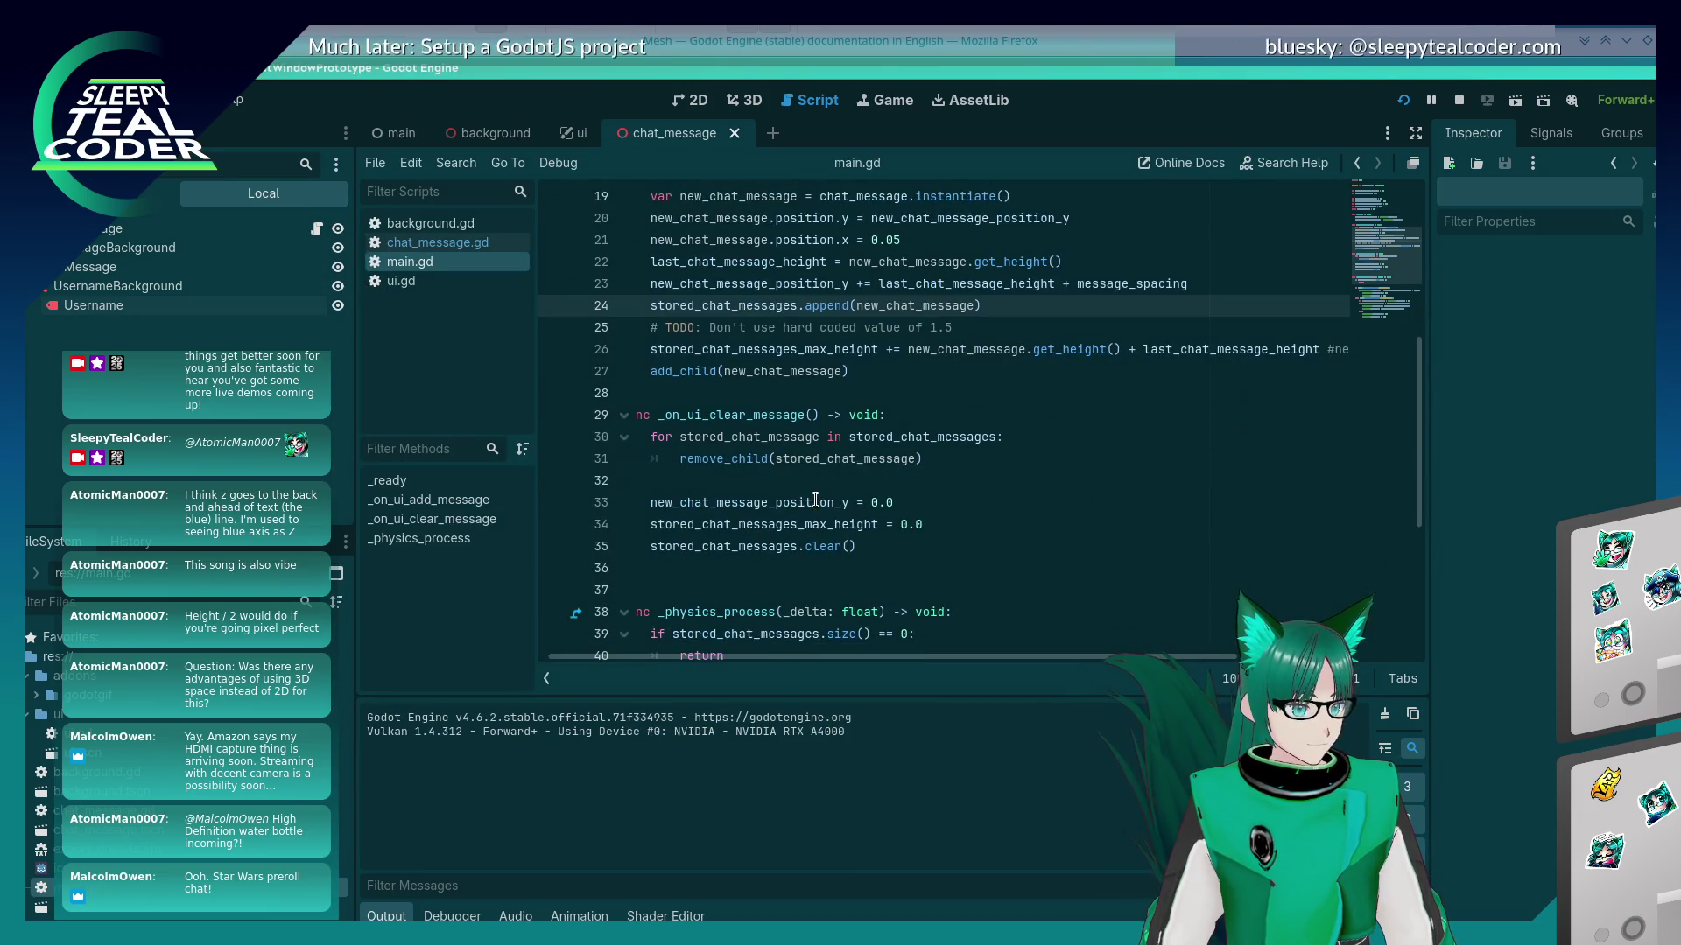
{"action": "double_click", "coordinate": [862, 346]}
{"action": "scroll", "coordinate": [983, 445], "scroll_direction": "down", "scroll_amount": 5}
{"action": "scroll", "coordinate": [983, 446], "scroll_direction": "up", "scroll_amount": 3}
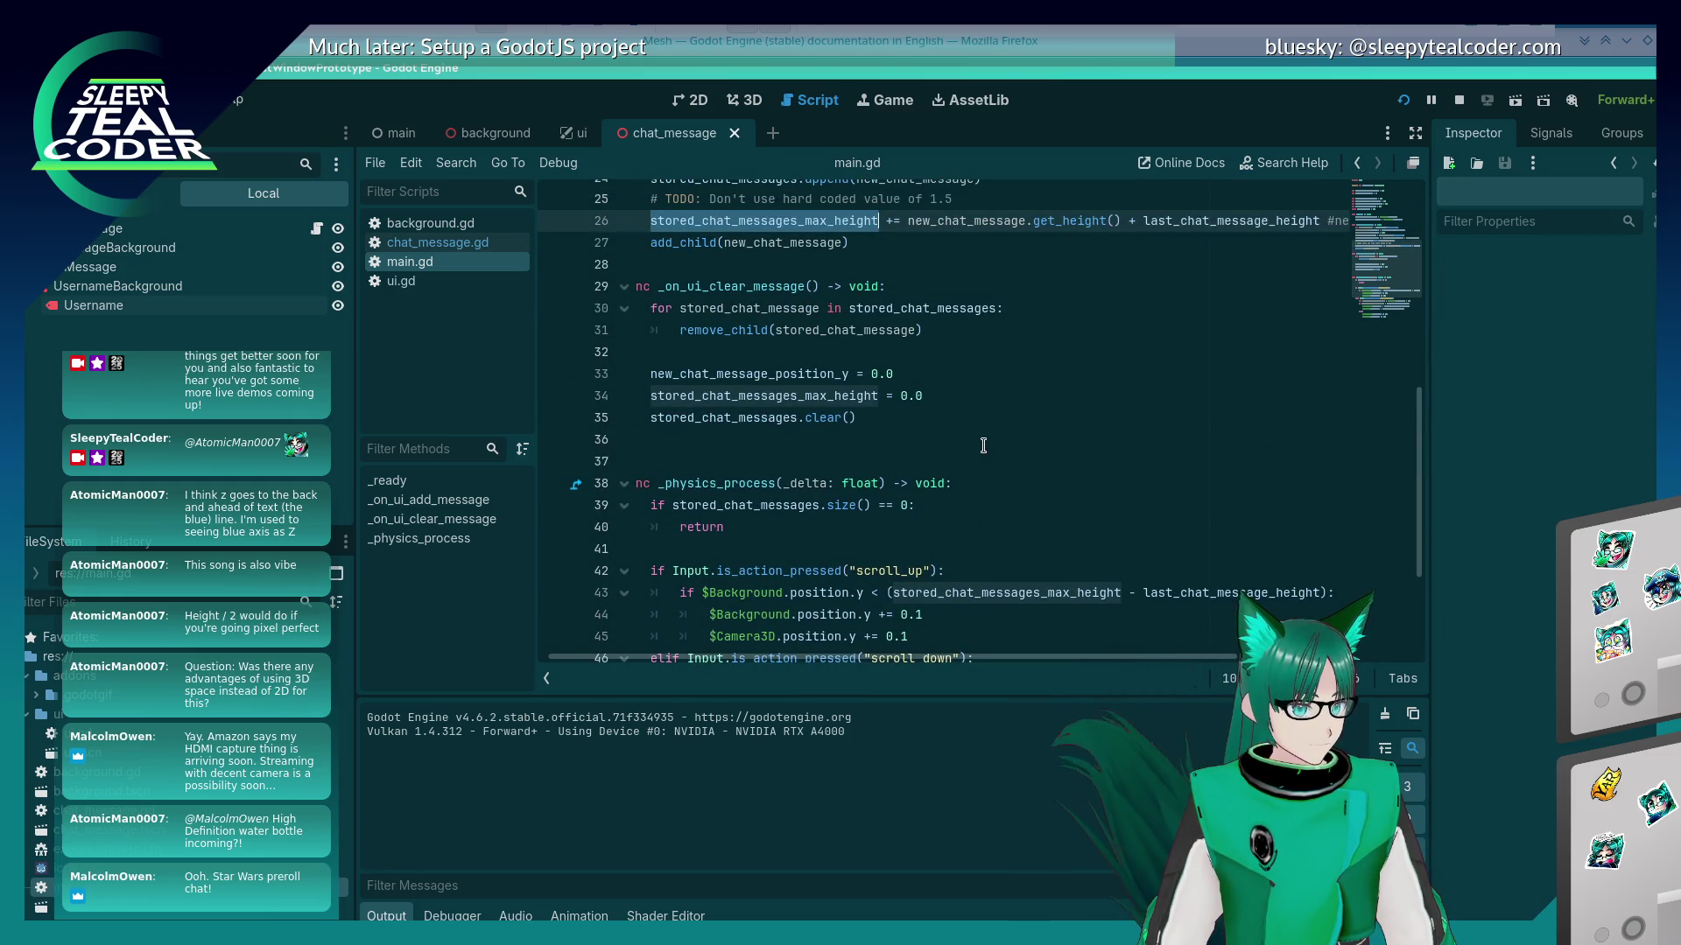
{"action": "scroll", "coordinate": [982, 445], "scroll_direction": "up", "scroll_amount": 5}
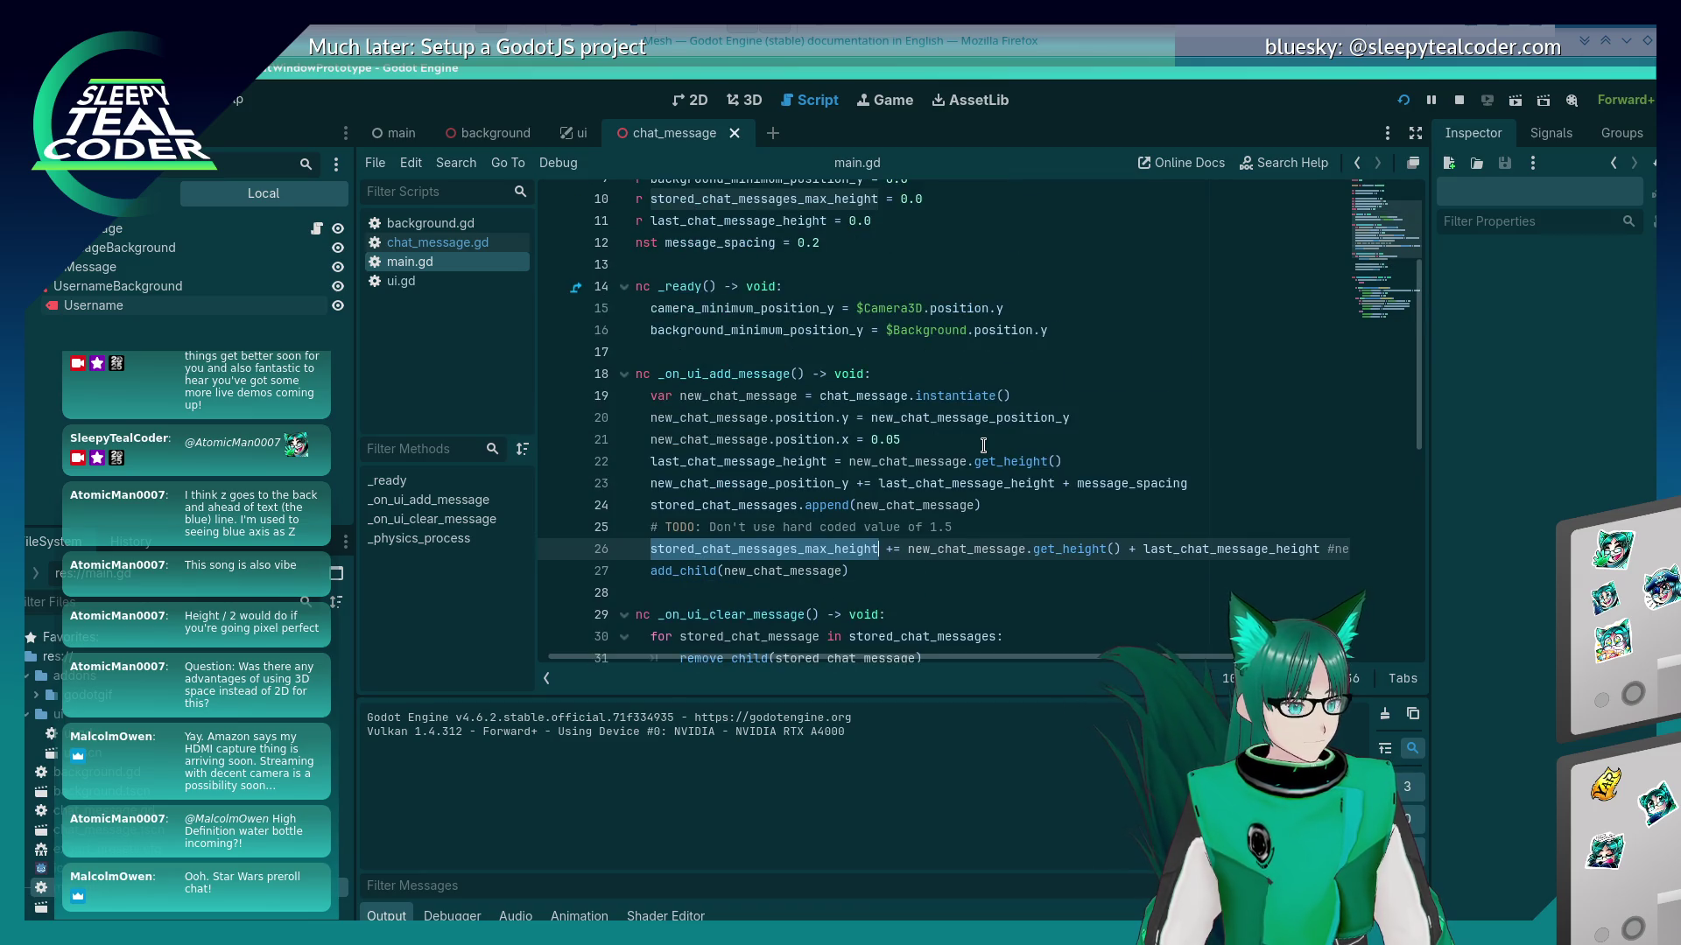
{"action": "scroll", "coordinate": [983, 446], "scroll_direction": "down", "scroll_amount": 5}
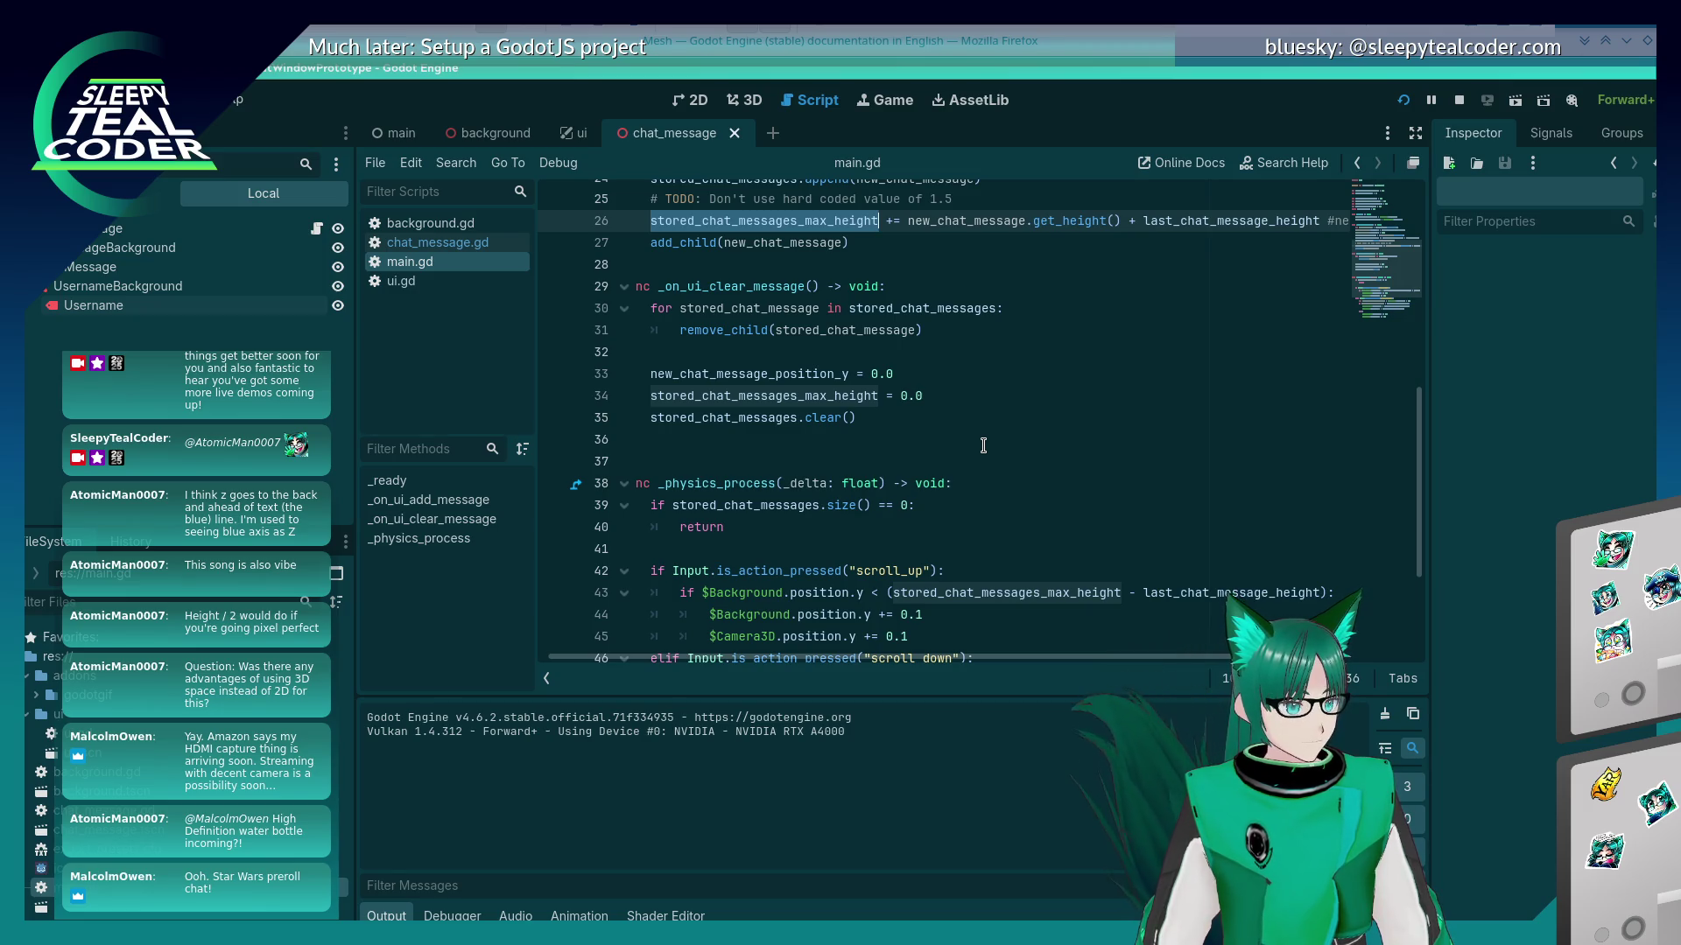
{"action": "key", "text": "alt+Tab"}
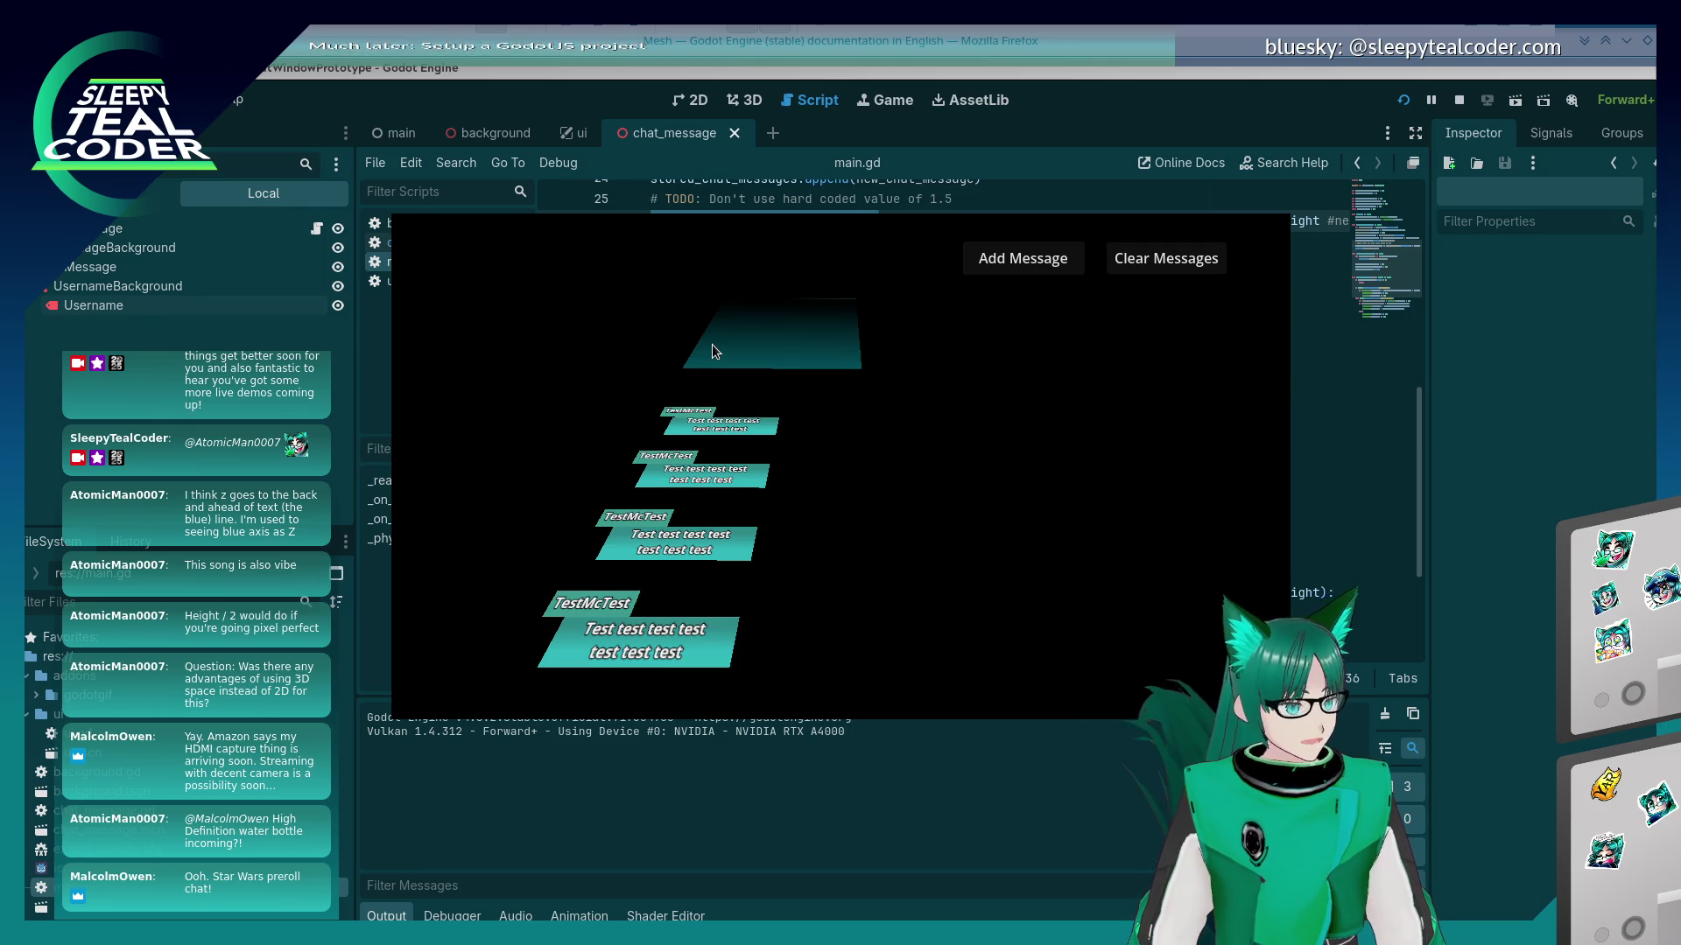
{"action": "key", "text": "alt+F4"}
- Review lines 23–39 where message positions and stored_chat_messages_max_height are updated
{"action": "left_click", "coordinate": [792, 412]}
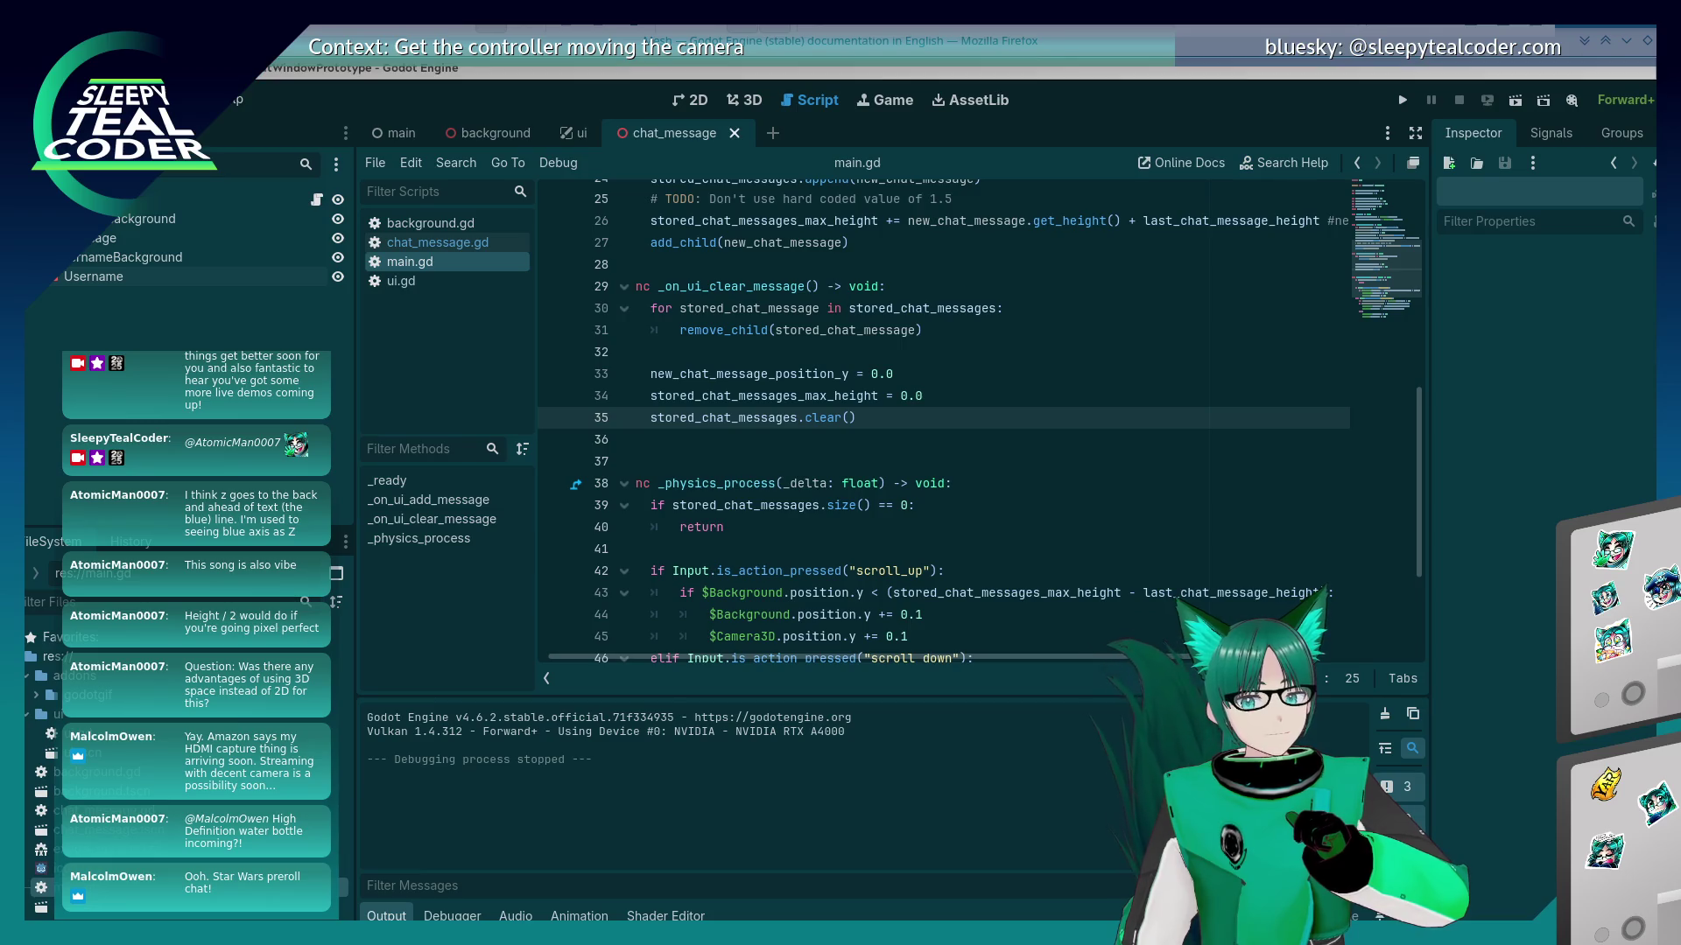
{"action": "left_click", "coordinate": [985, 505]}
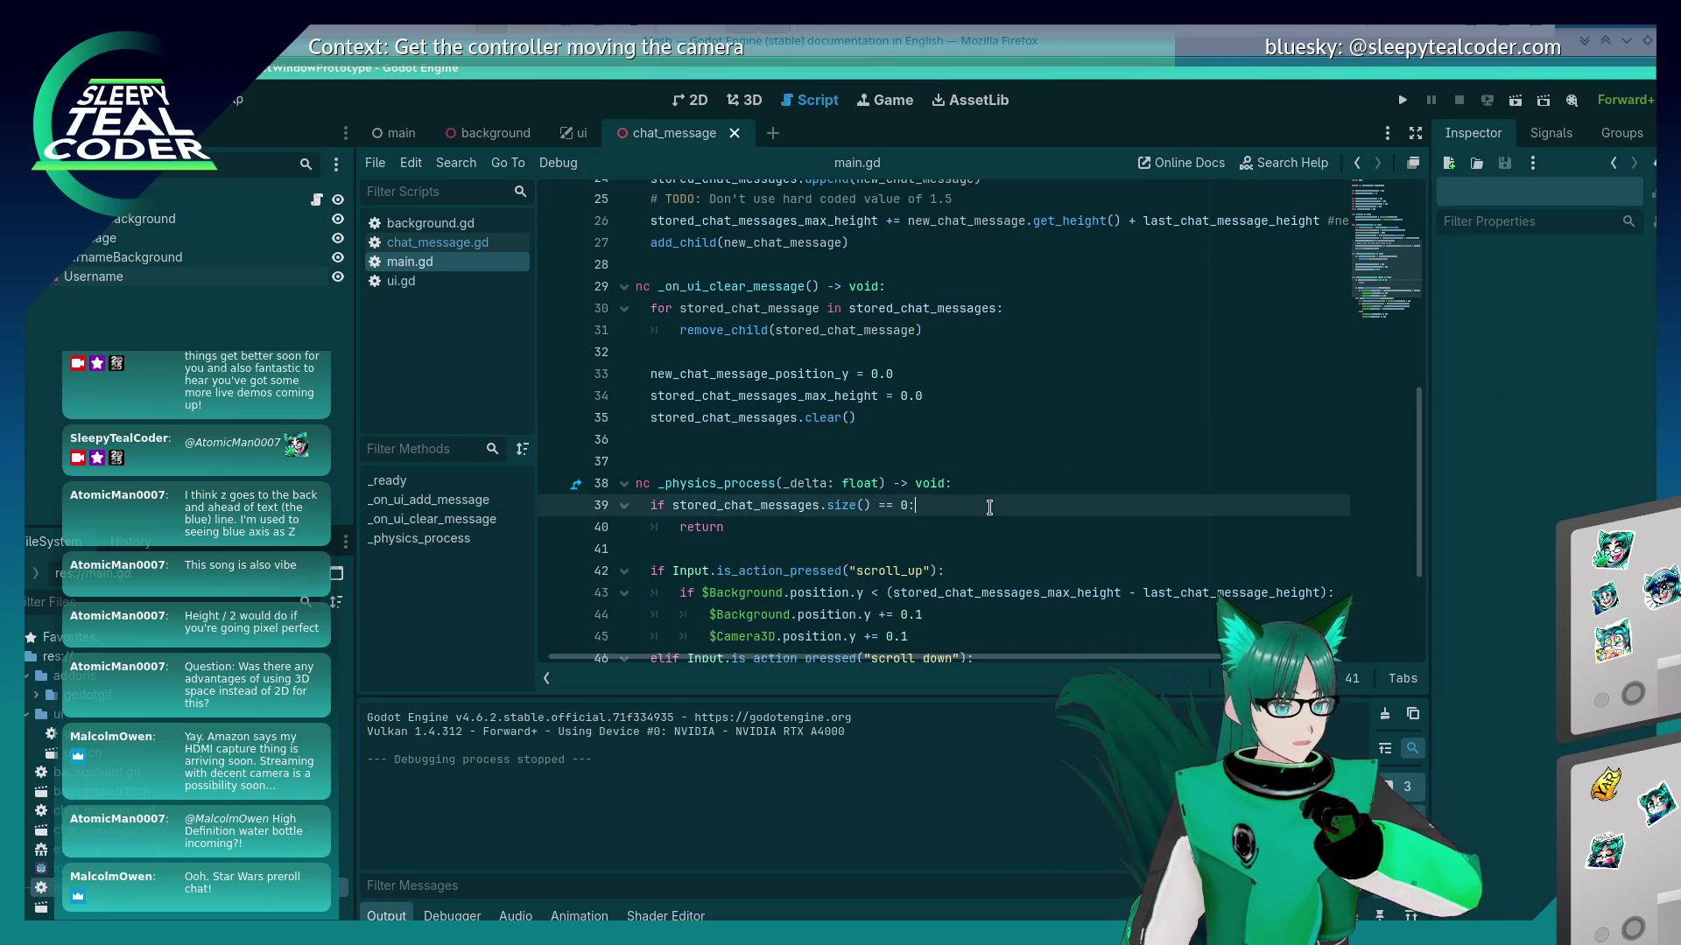
{"action": "scroll", "coordinate": [985, 493], "scroll_direction": "down", "scroll_amount": 1}
{"action": "scroll", "coordinate": [984, 493], "scroll_direction": "down", "scroll_amount": 2}
{"action": "scroll", "coordinate": [985, 487], "scroll_direction": "up", "scroll_amount": 2}
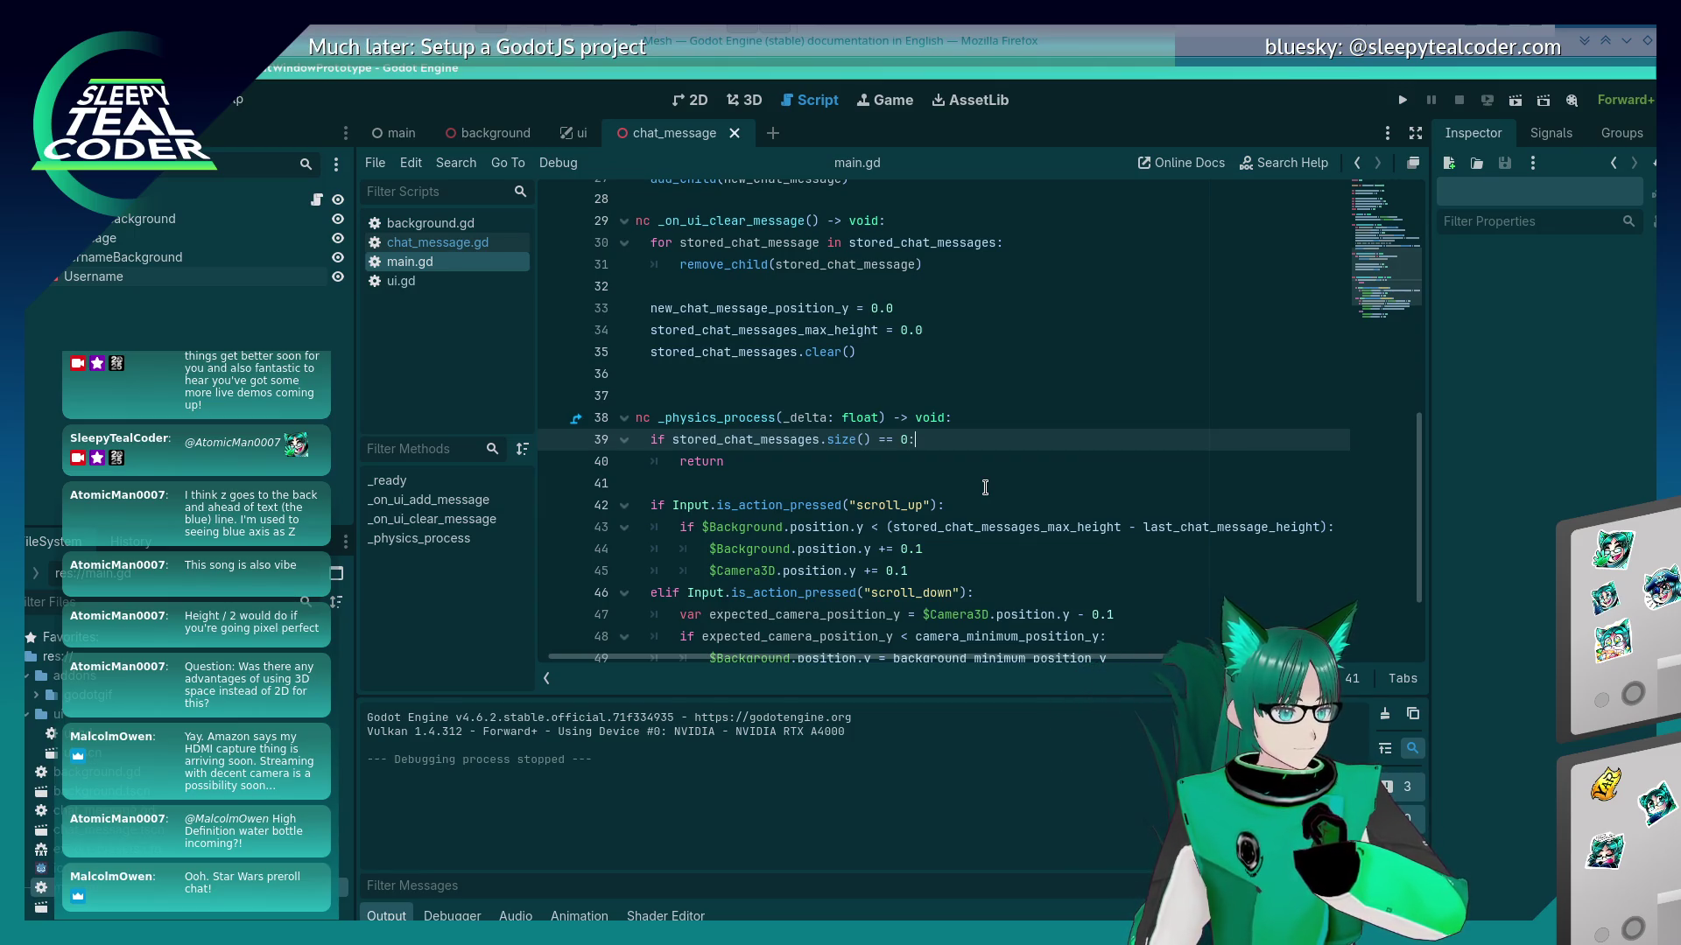
{"action": "scroll", "coordinate": [985, 488], "scroll_direction": "up", "scroll_amount": 4}
{"action": "left_click", "coordinate": [998, 435]}
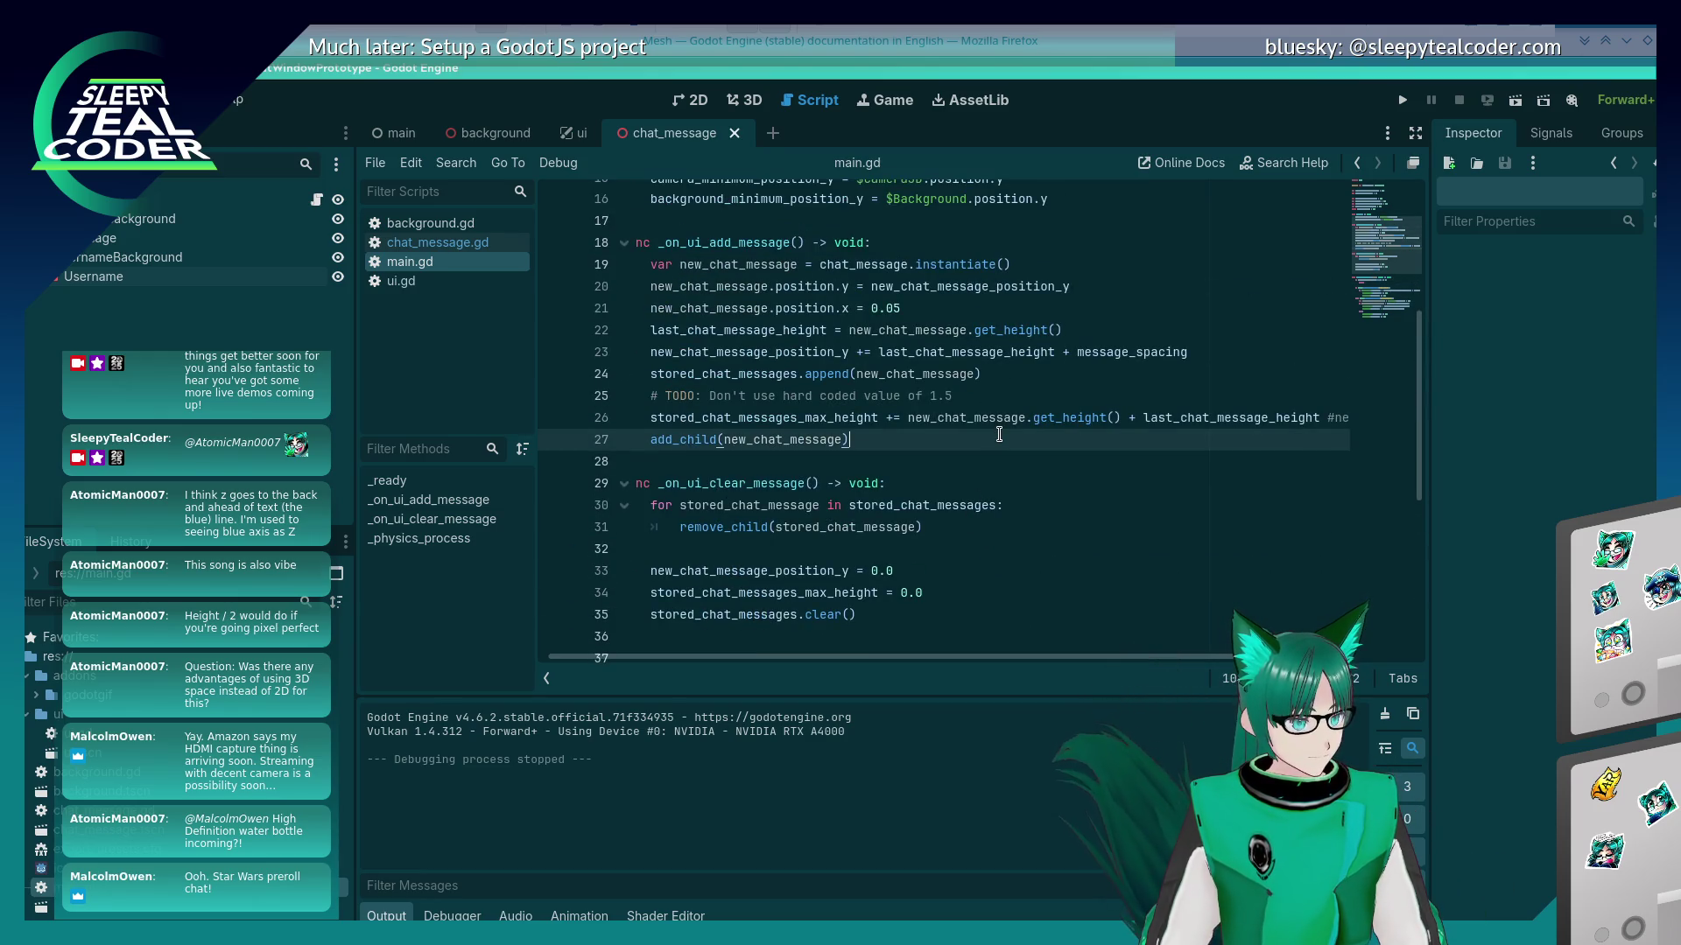
{"action": "scroll", "coordinate": [841, 398], "scroll_direction": "down", "scroll_amount": 4}
{"action": "scroll", "coordinate": [832, 394], "scroll_direction": "down", "scroll_amount": 2}
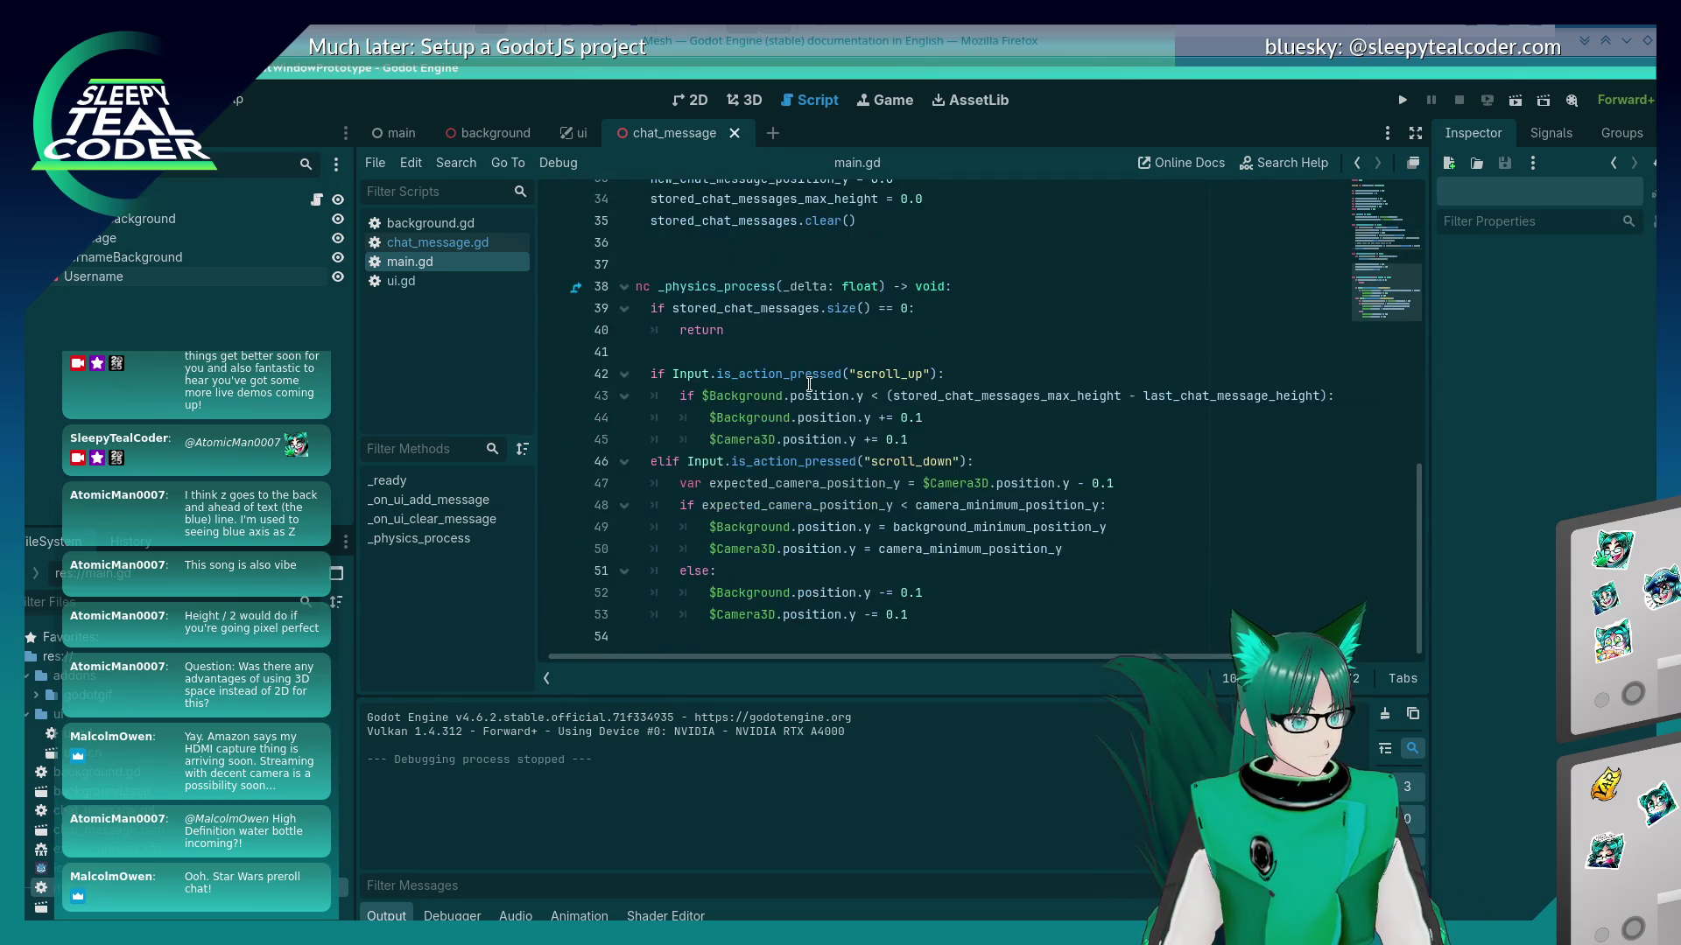
{"action": "scroll", "coordinate": [809, 383], "scroll_direction": "up", "scroll_amount": 6}
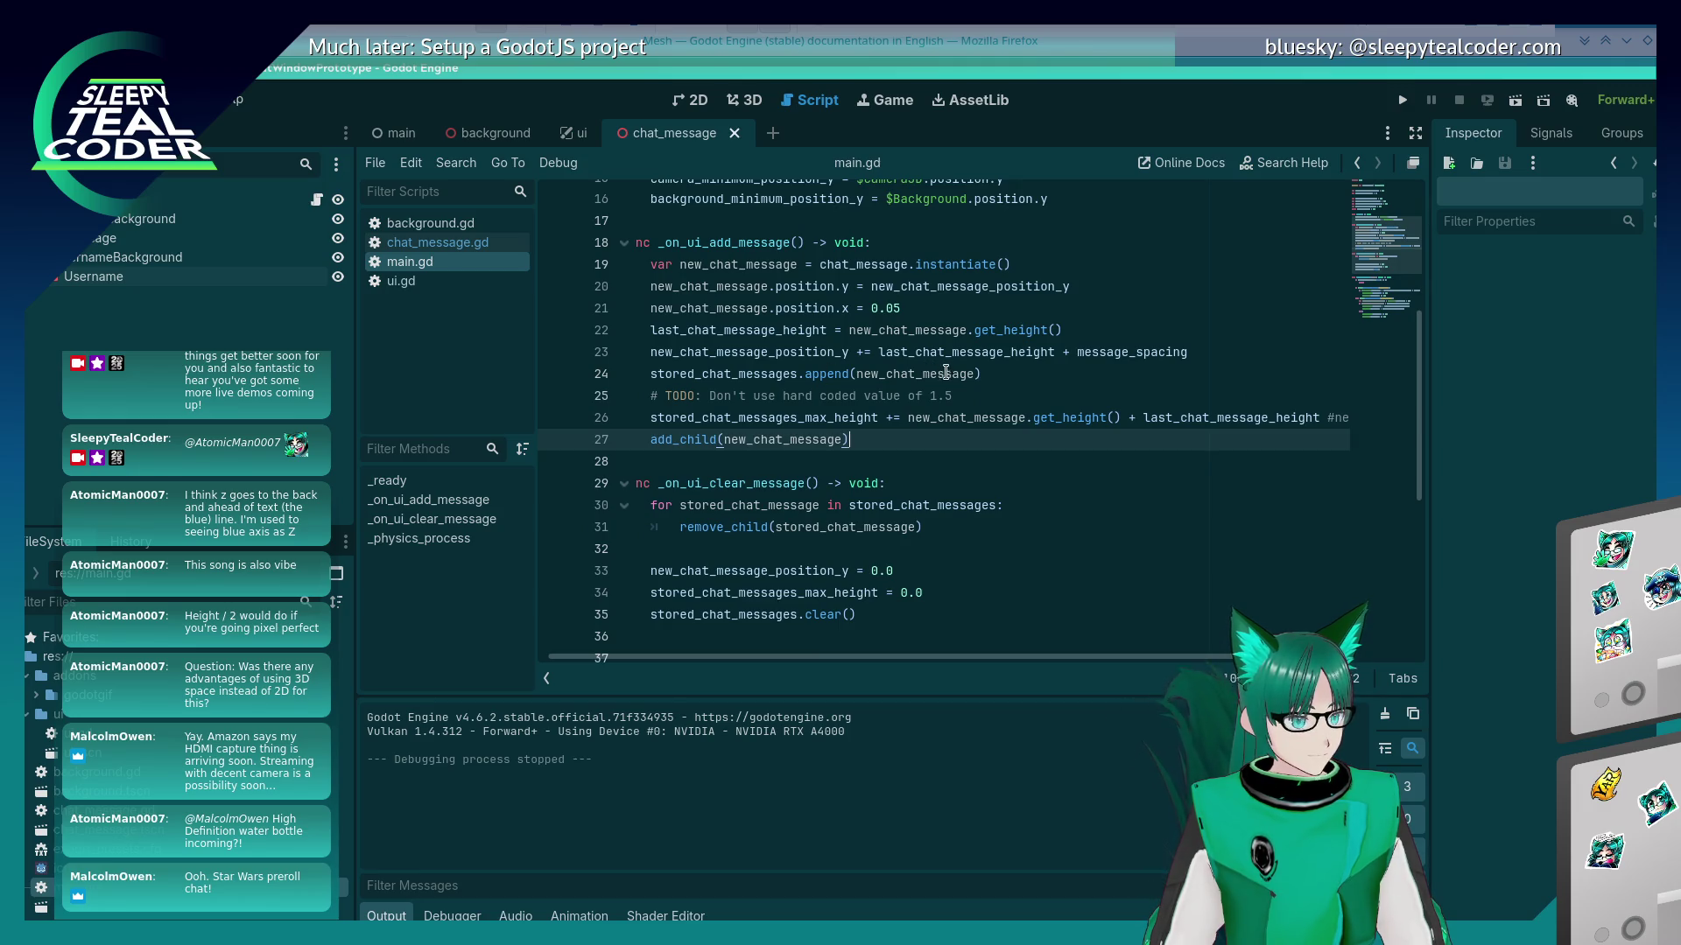
{"action": "left_click", "coordinate": [1054, 345]}
{"action": "left_click", "coordinate": [941, 419]}
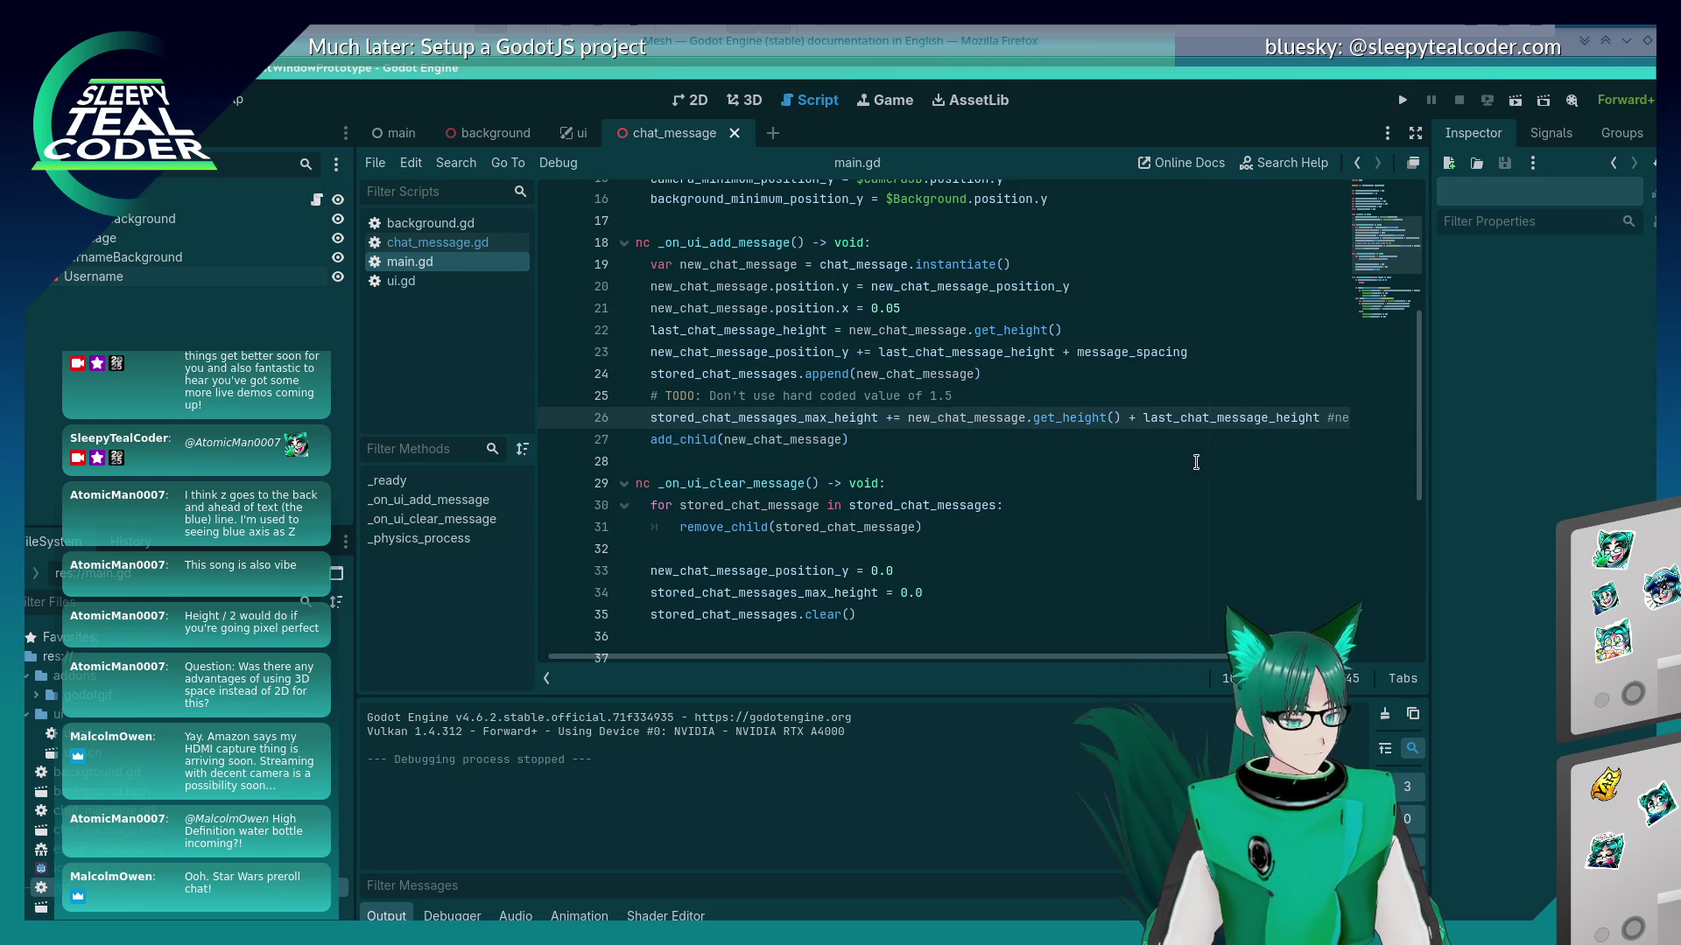
- Add print(stored_chat_messages_max_height) on a new line below line 26
{"action": "key", "text": "ctrl+Return"}
{"action": "type", "text": "print"}
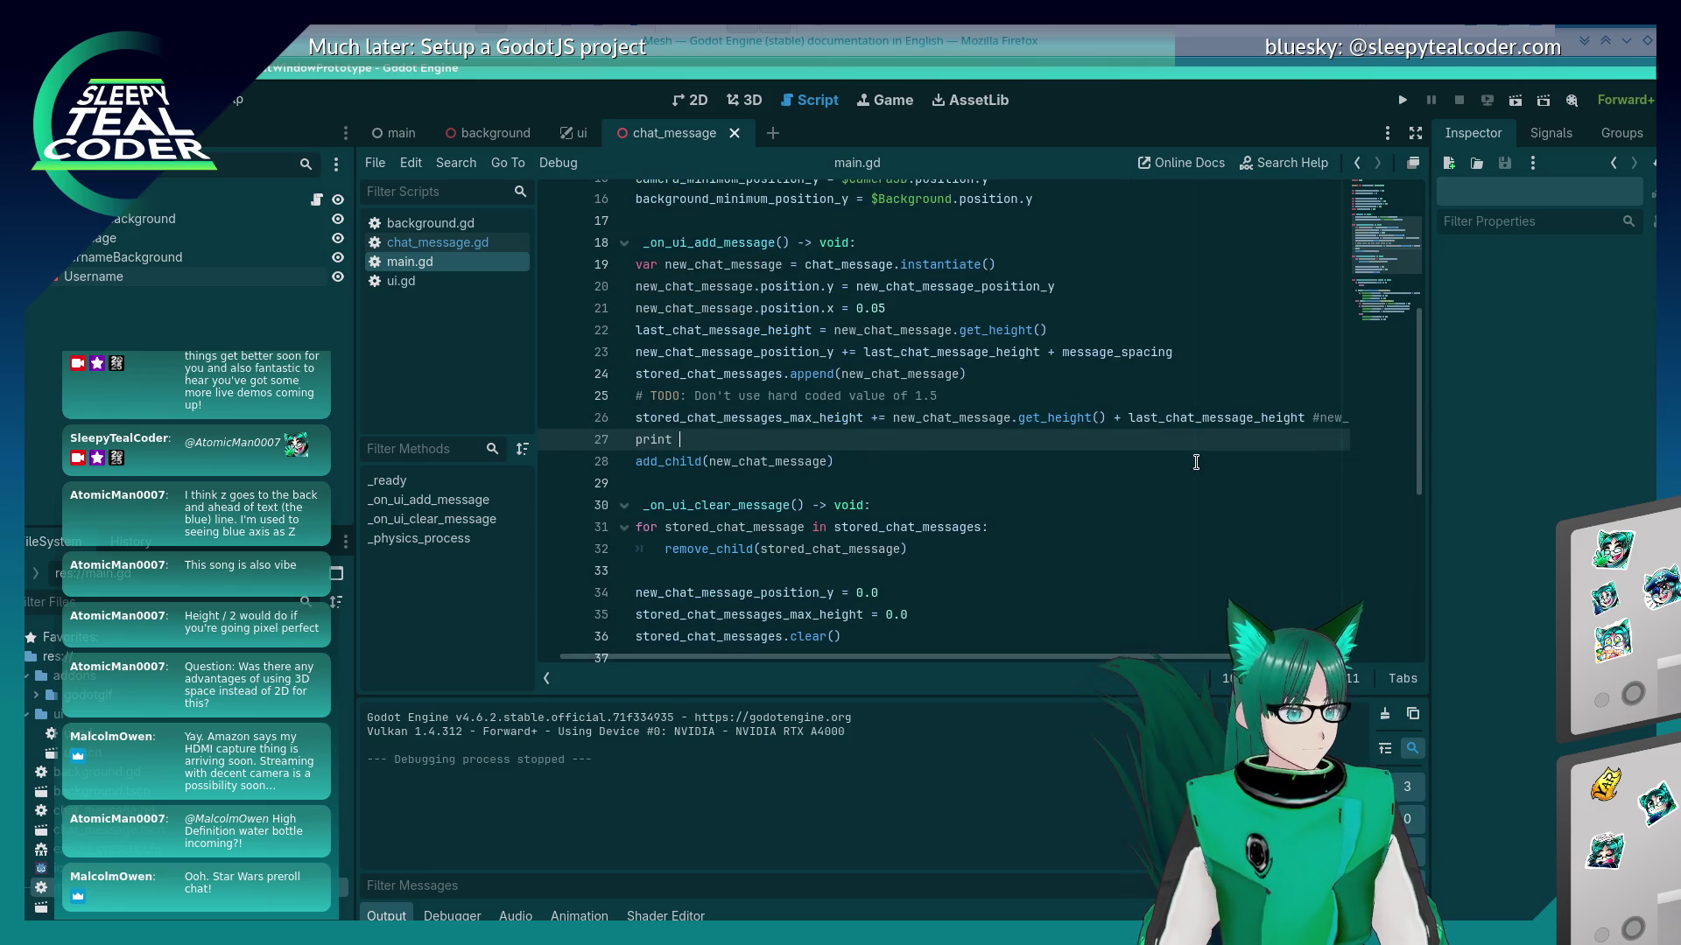
{"action": "type", "text": "(stored_"}
{"action": "type", "text": "chat_messages_max_heigh"}
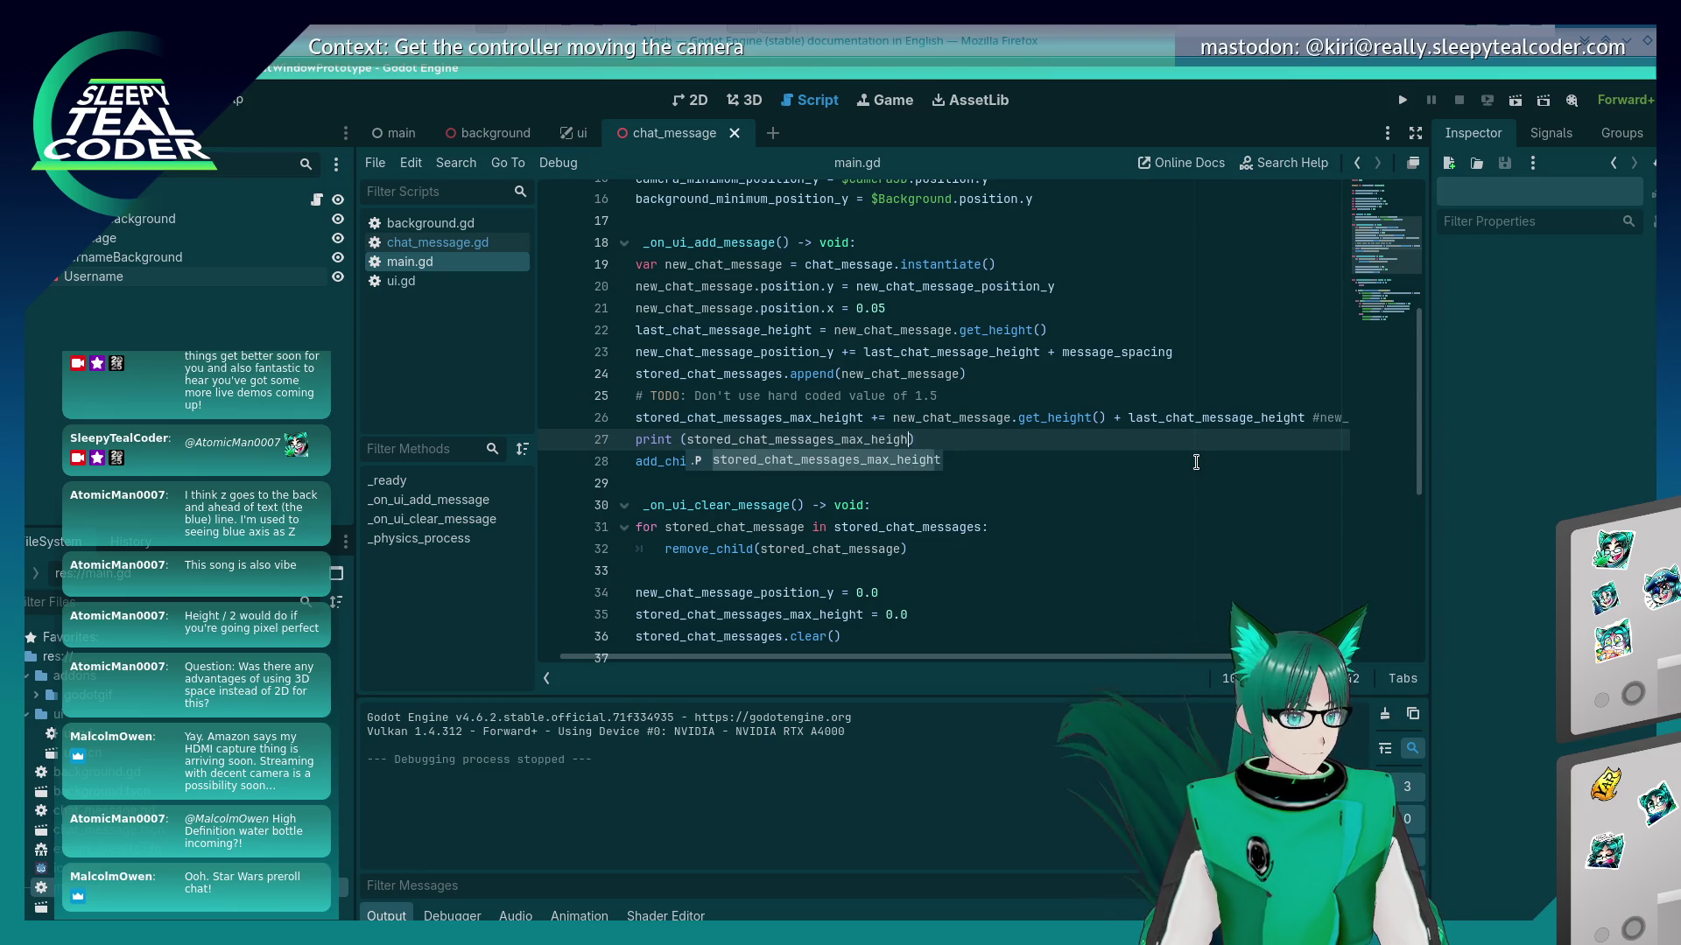
{"action": "key", "text": "Return"}
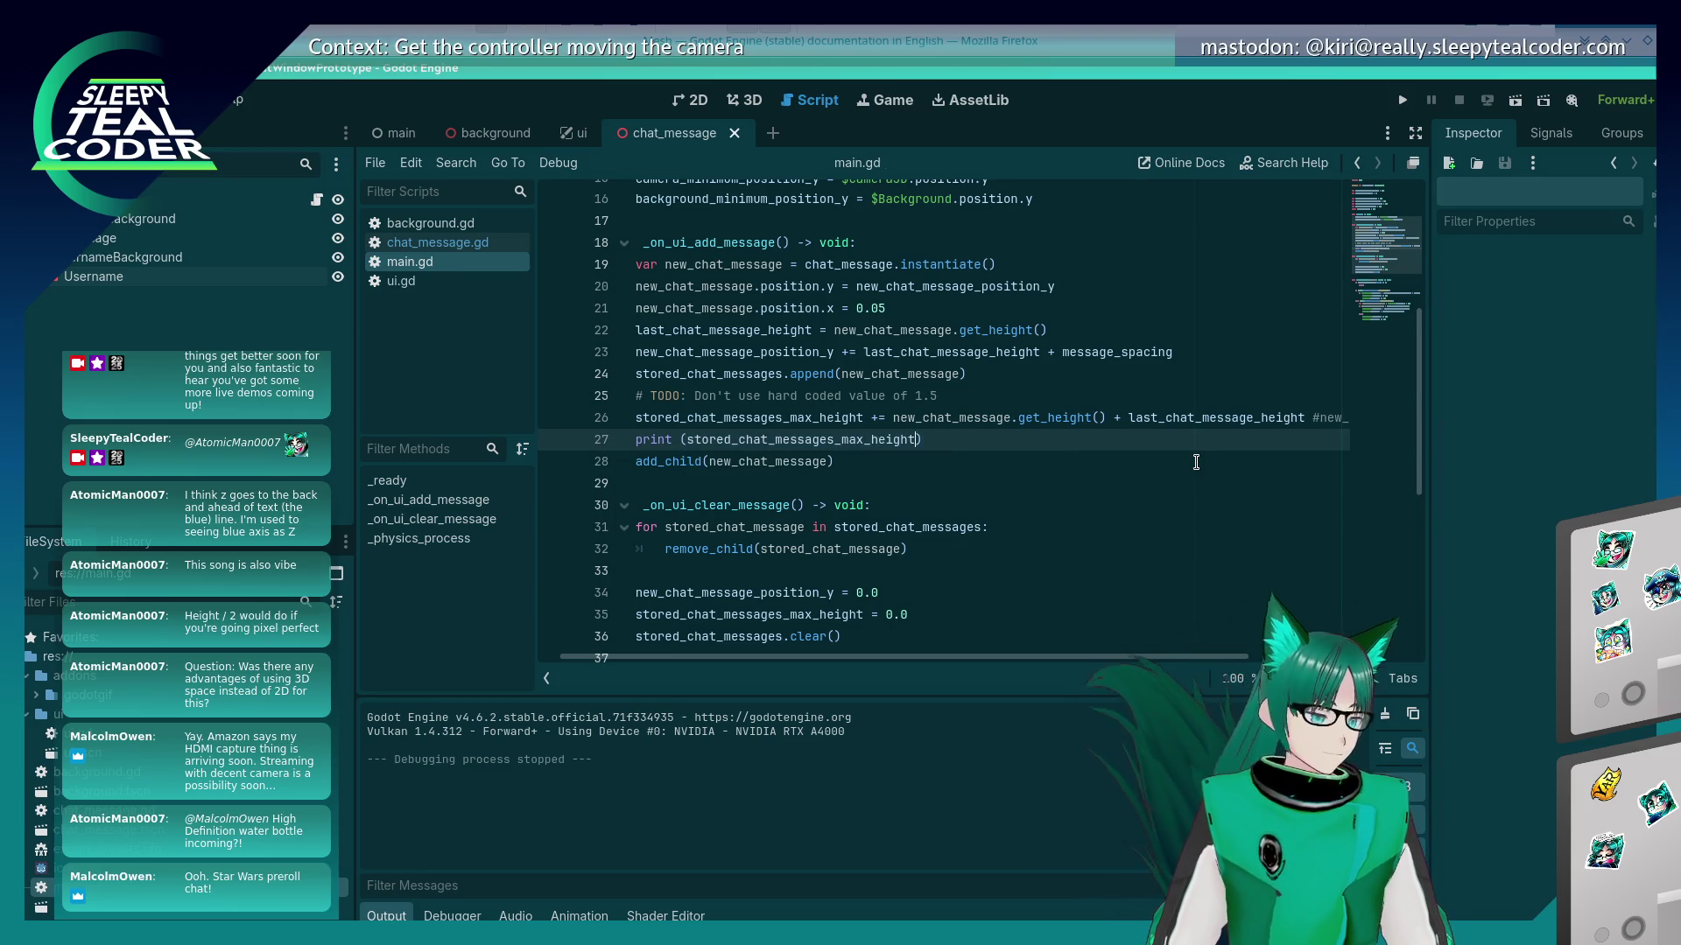
- Run the project and add four chat messages, logging heights 0.8, 1.6, 2.4, 3.2
{"action": "left_click", "coordinate": [1398, 101]}
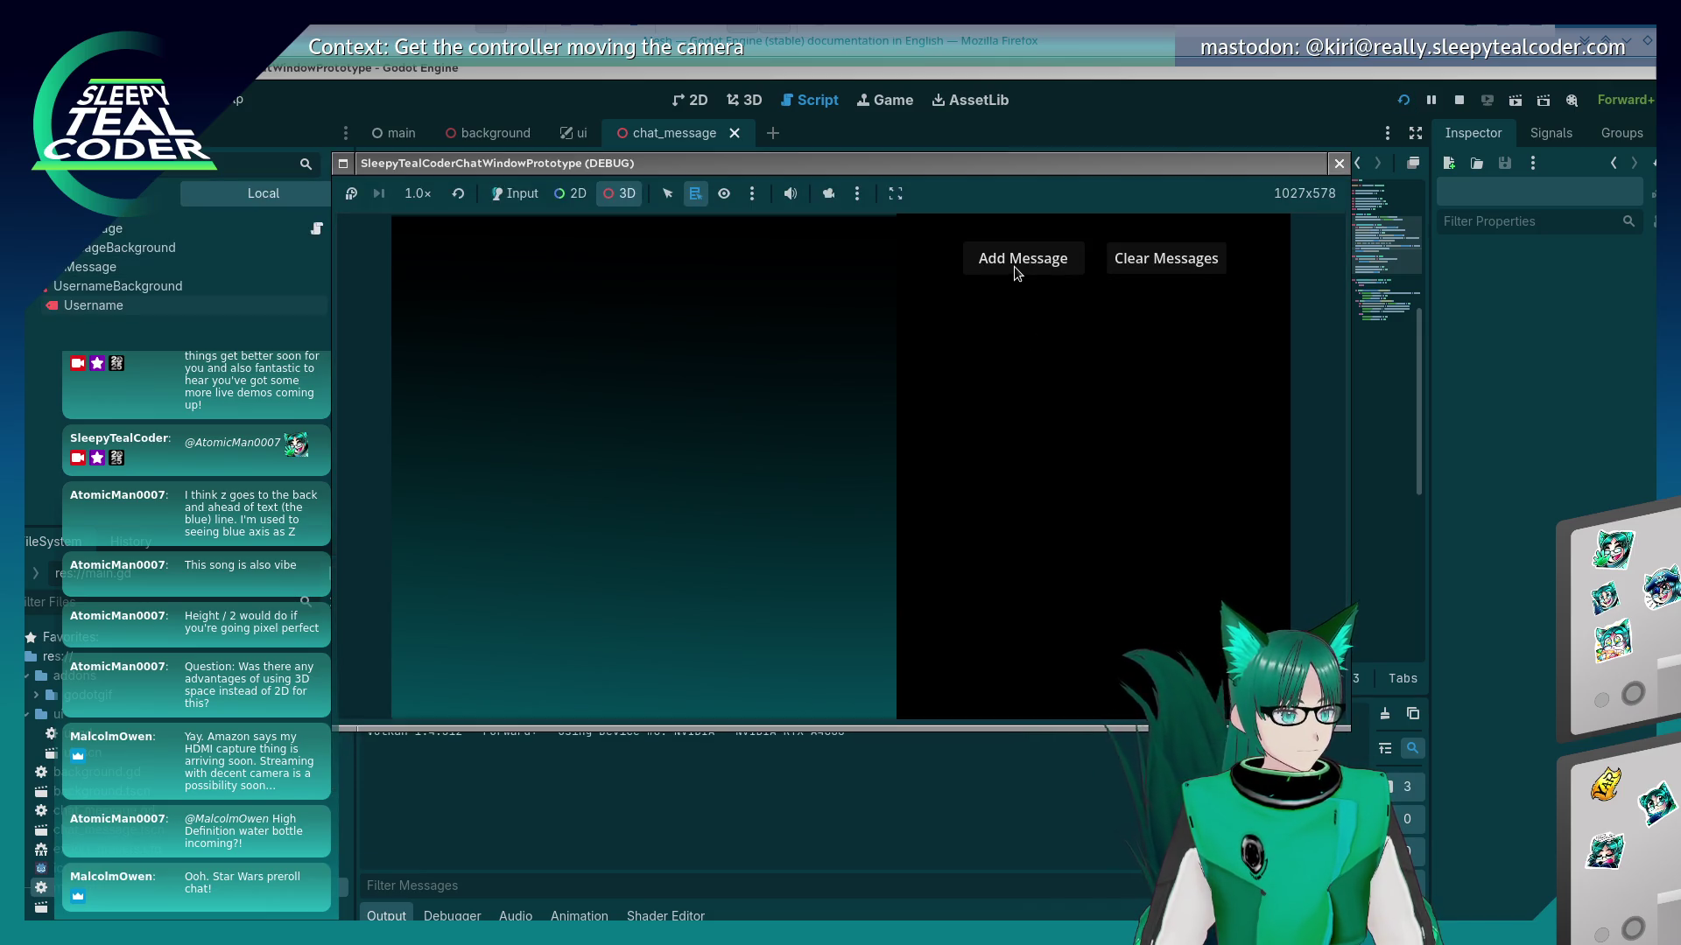
{"action": "left_click", "coordinate": [837, 195]}
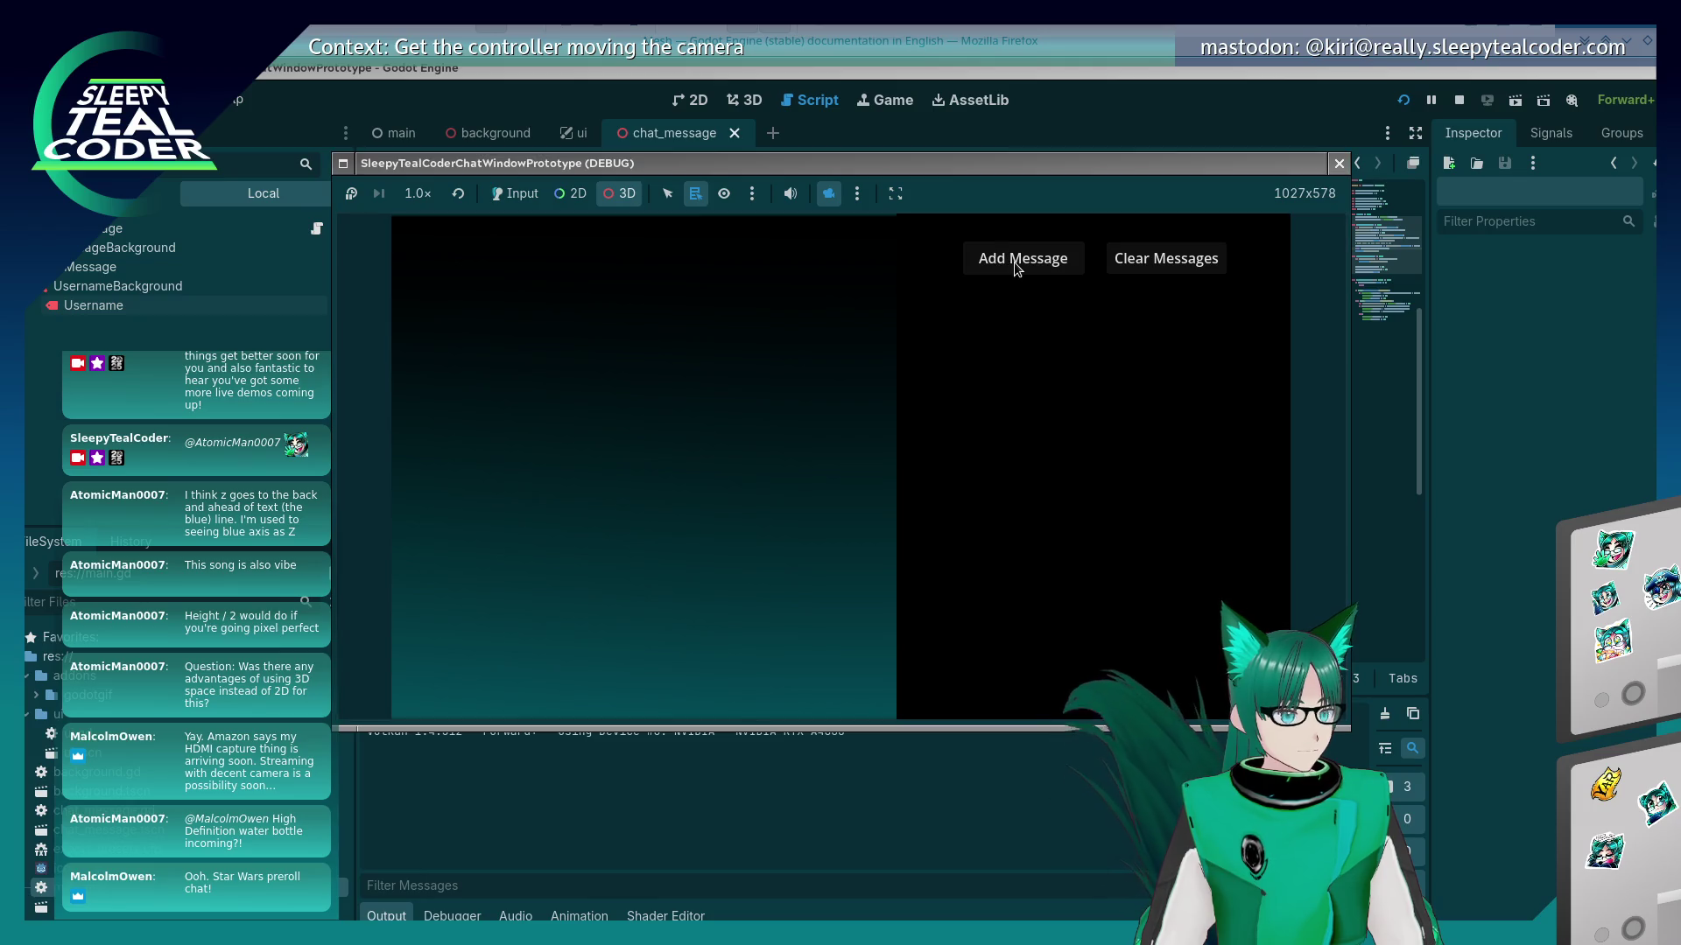
{"action": "left_click", "coordinate": [819, 194]}
{"action": "left_click", "coordinate": [517, 193]}
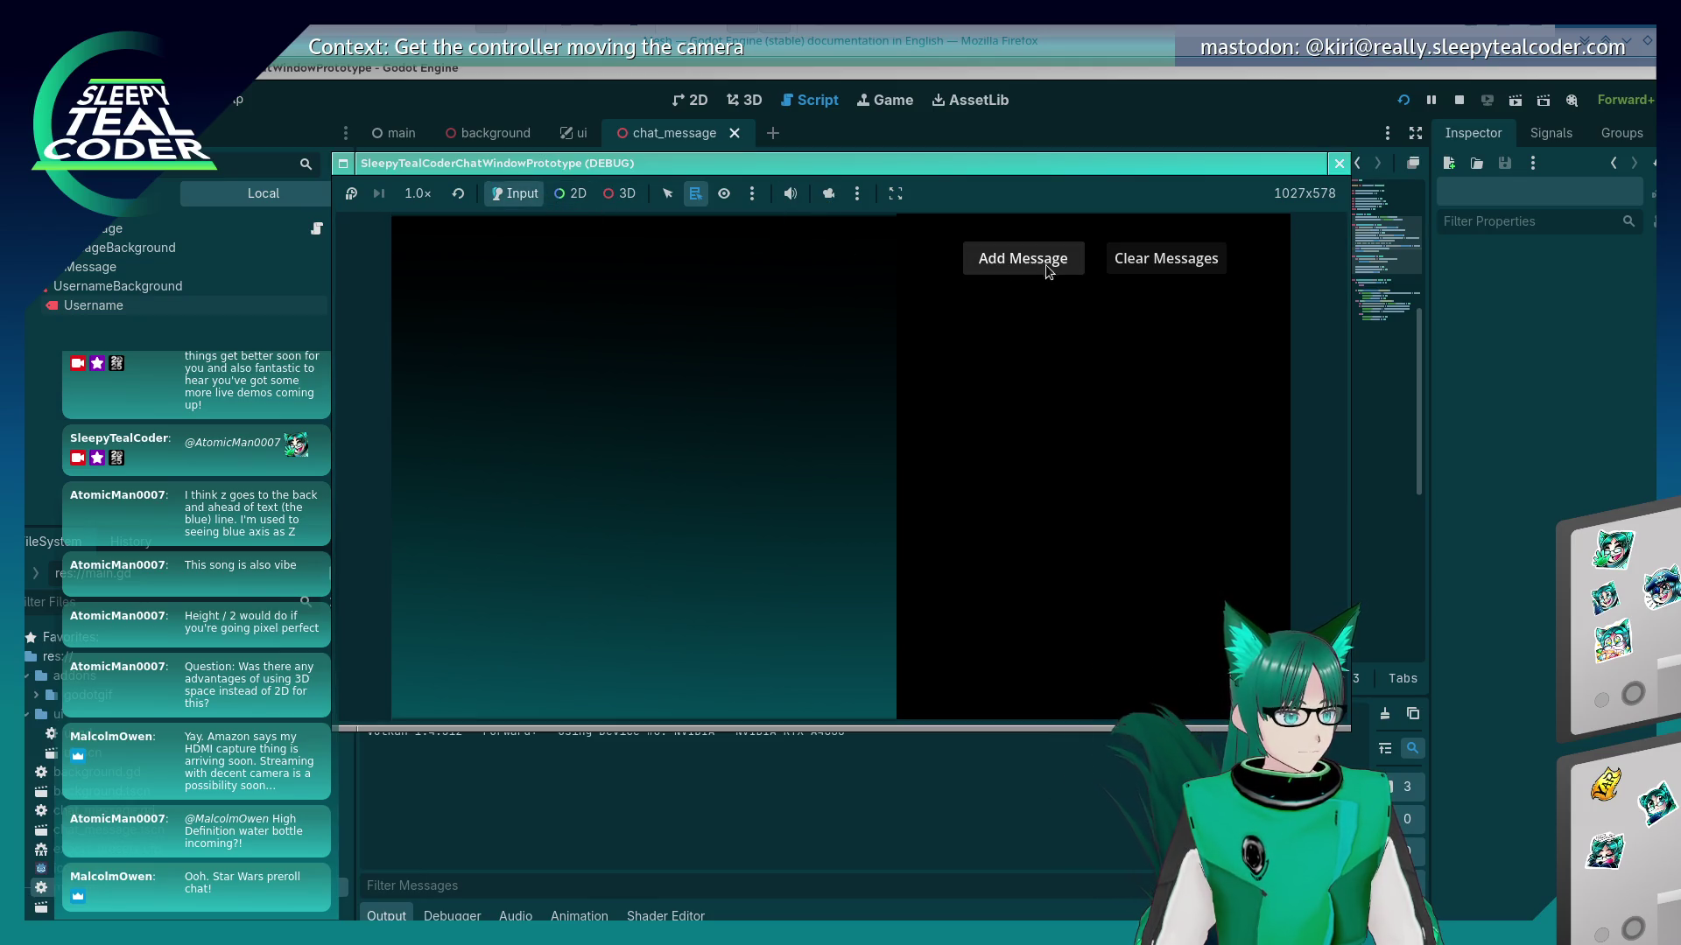
{"action": "left_click", "coordinate": [1031, 259]}
{"action": "left_click", "coordinate": [1033, 260]}
{"action": "left_click", "coordinate": [1036, 262]}
{"action": "left_click", "coordinate": [1035, 263]}
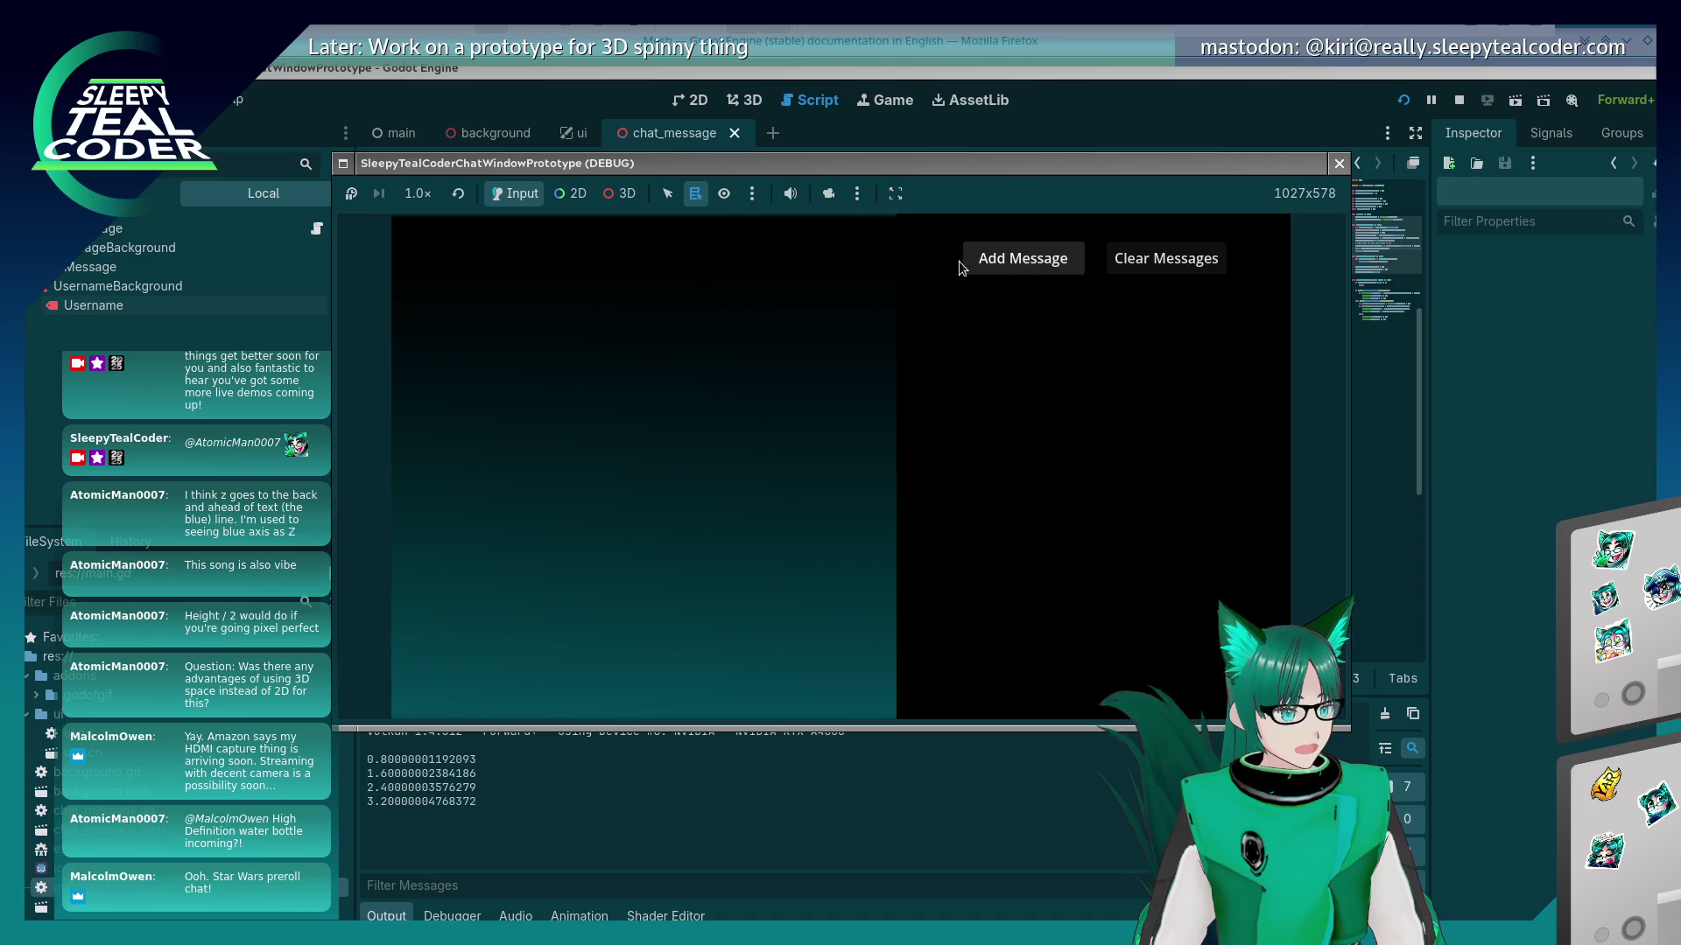
{"action": "left_click", "coordinate": [595, 769]}
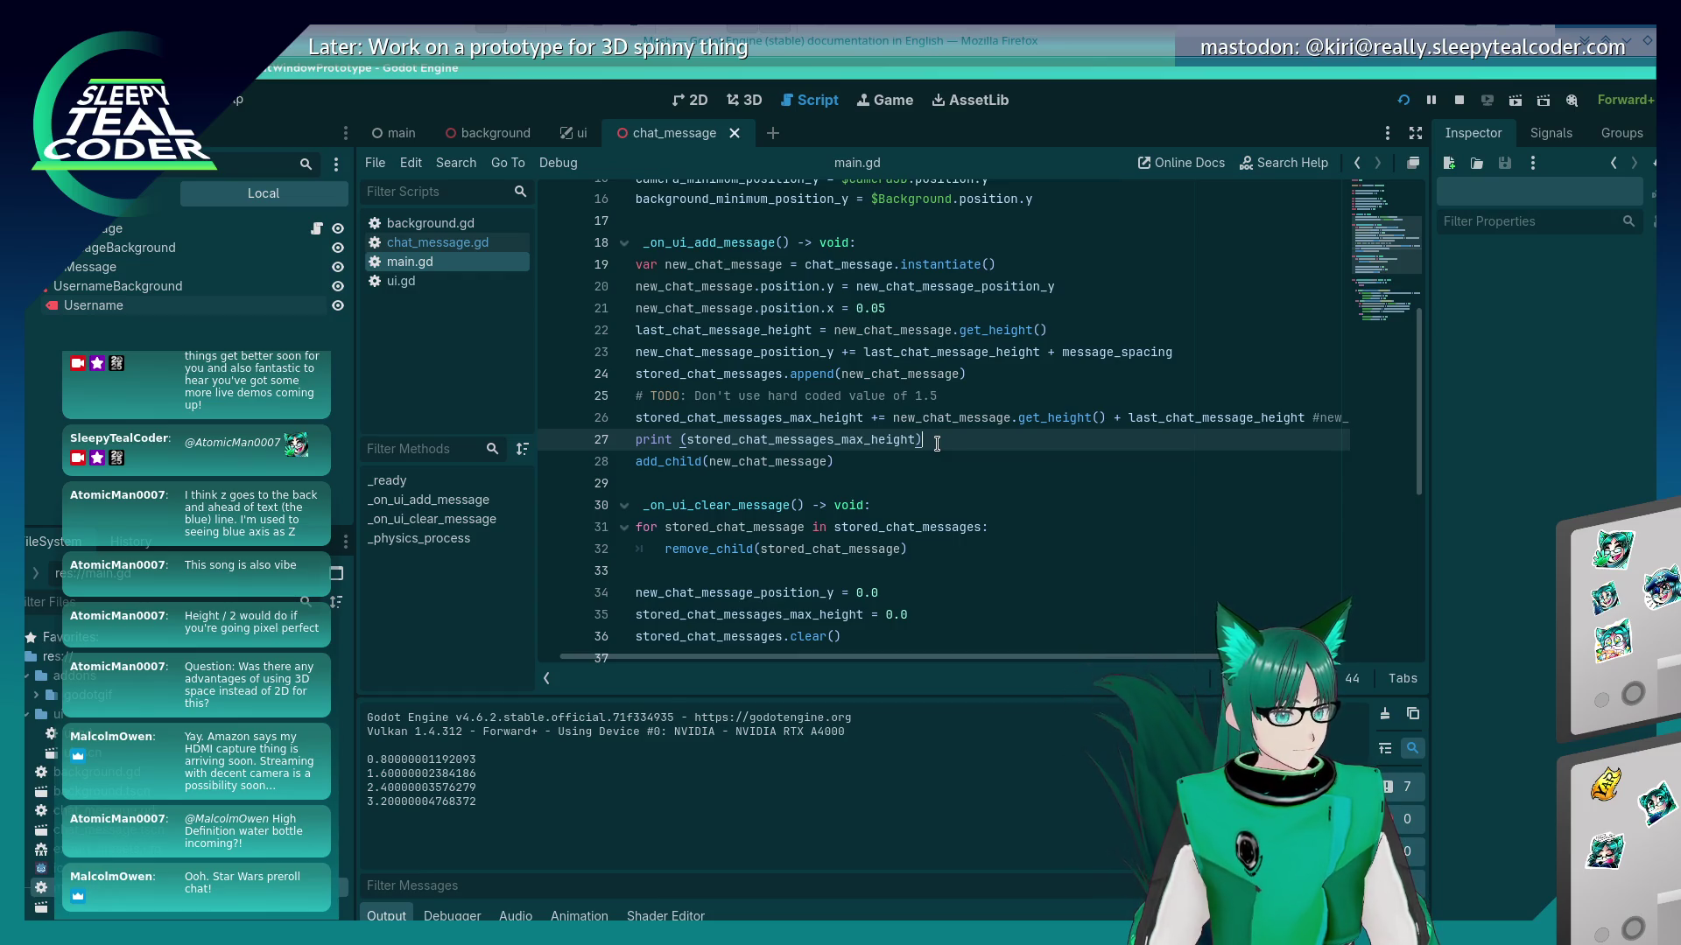
{"action": "left_click", "coordinate": [1036, 423]}
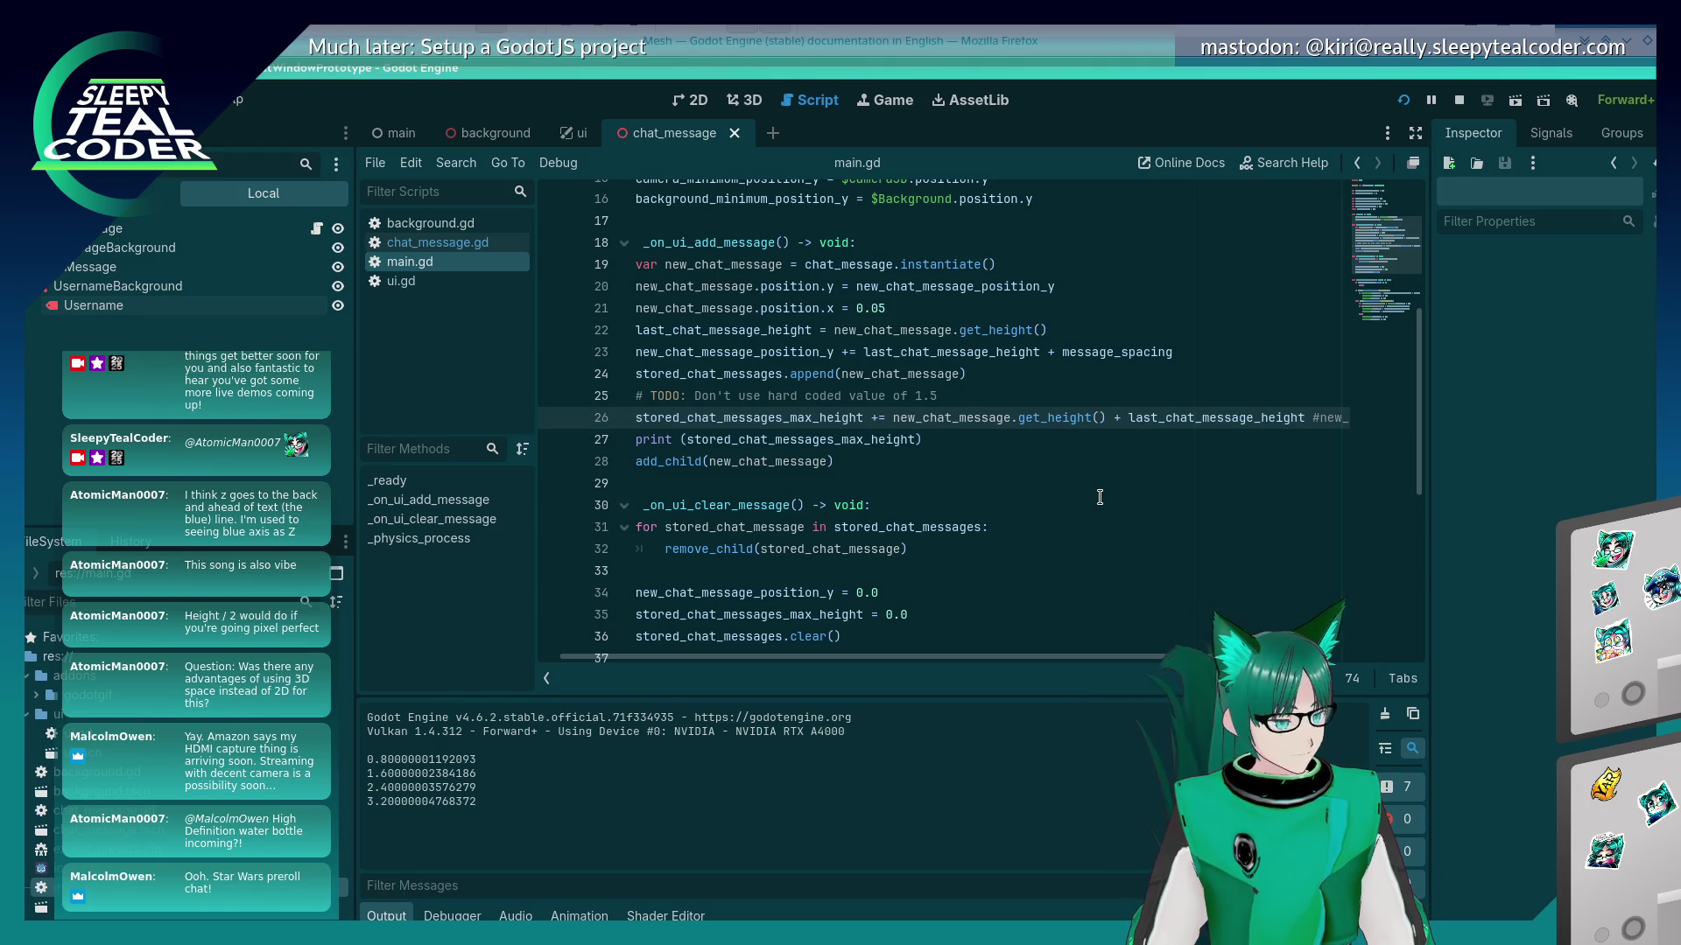
{"action": "left_click", "coordinate": [984, 399]}
{"action": "left_click", "coordinate": [931, 445]}
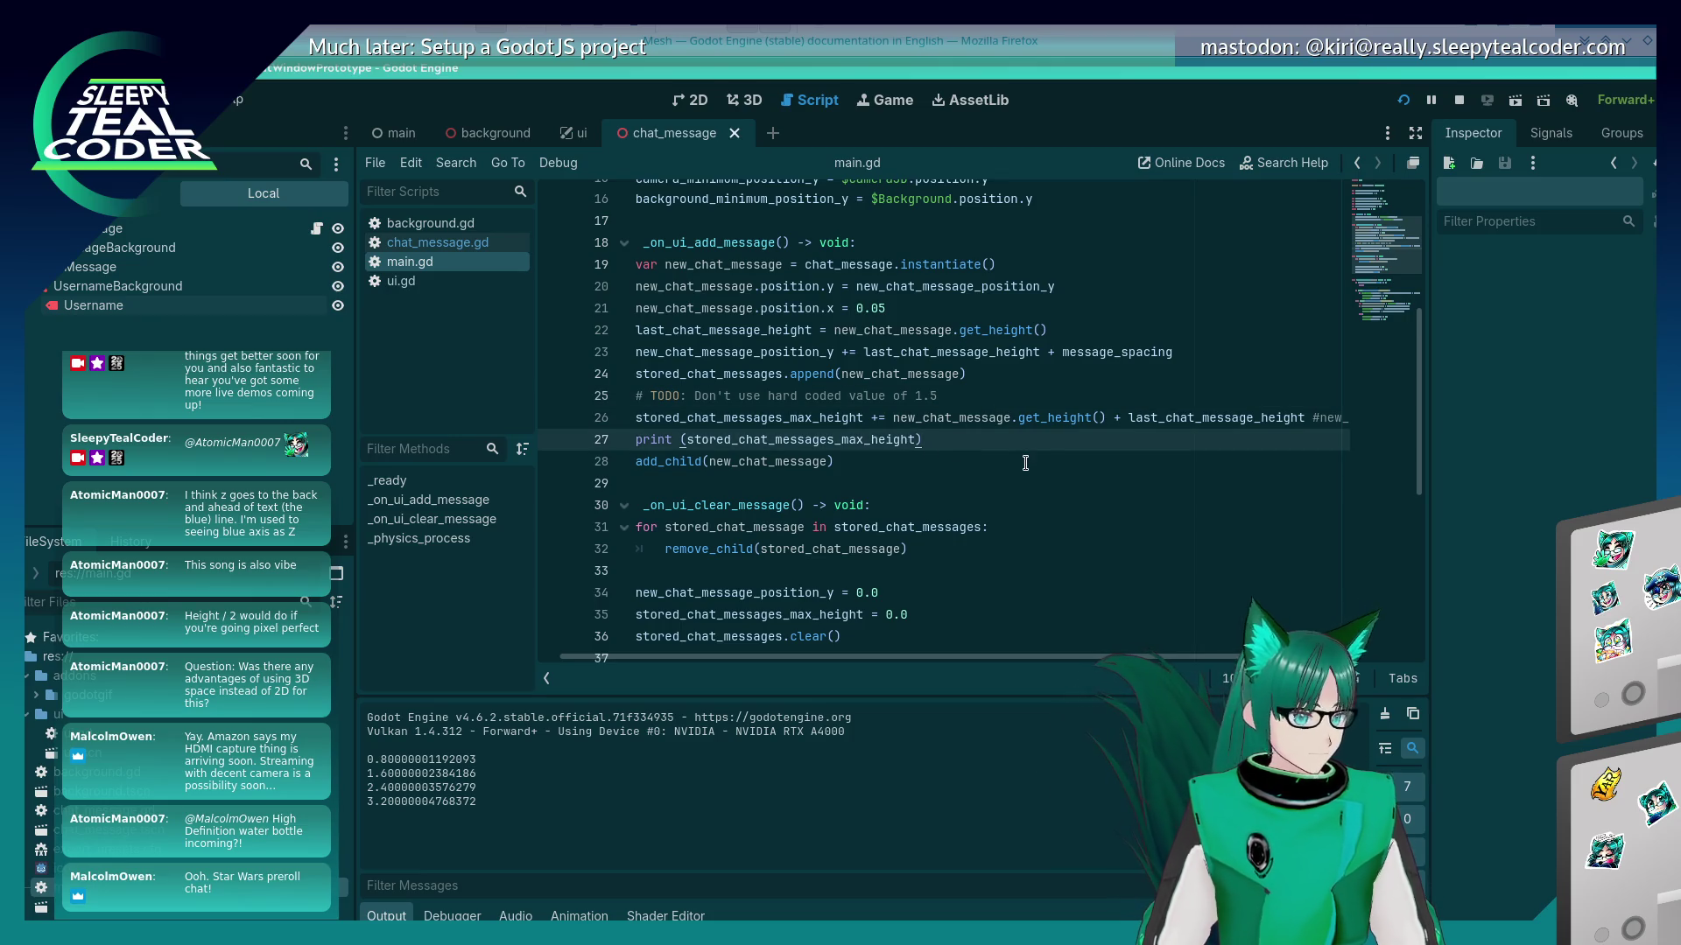
{"action": "key", "text": "shift+Home"}
{"action": "key", "text": "Left"}
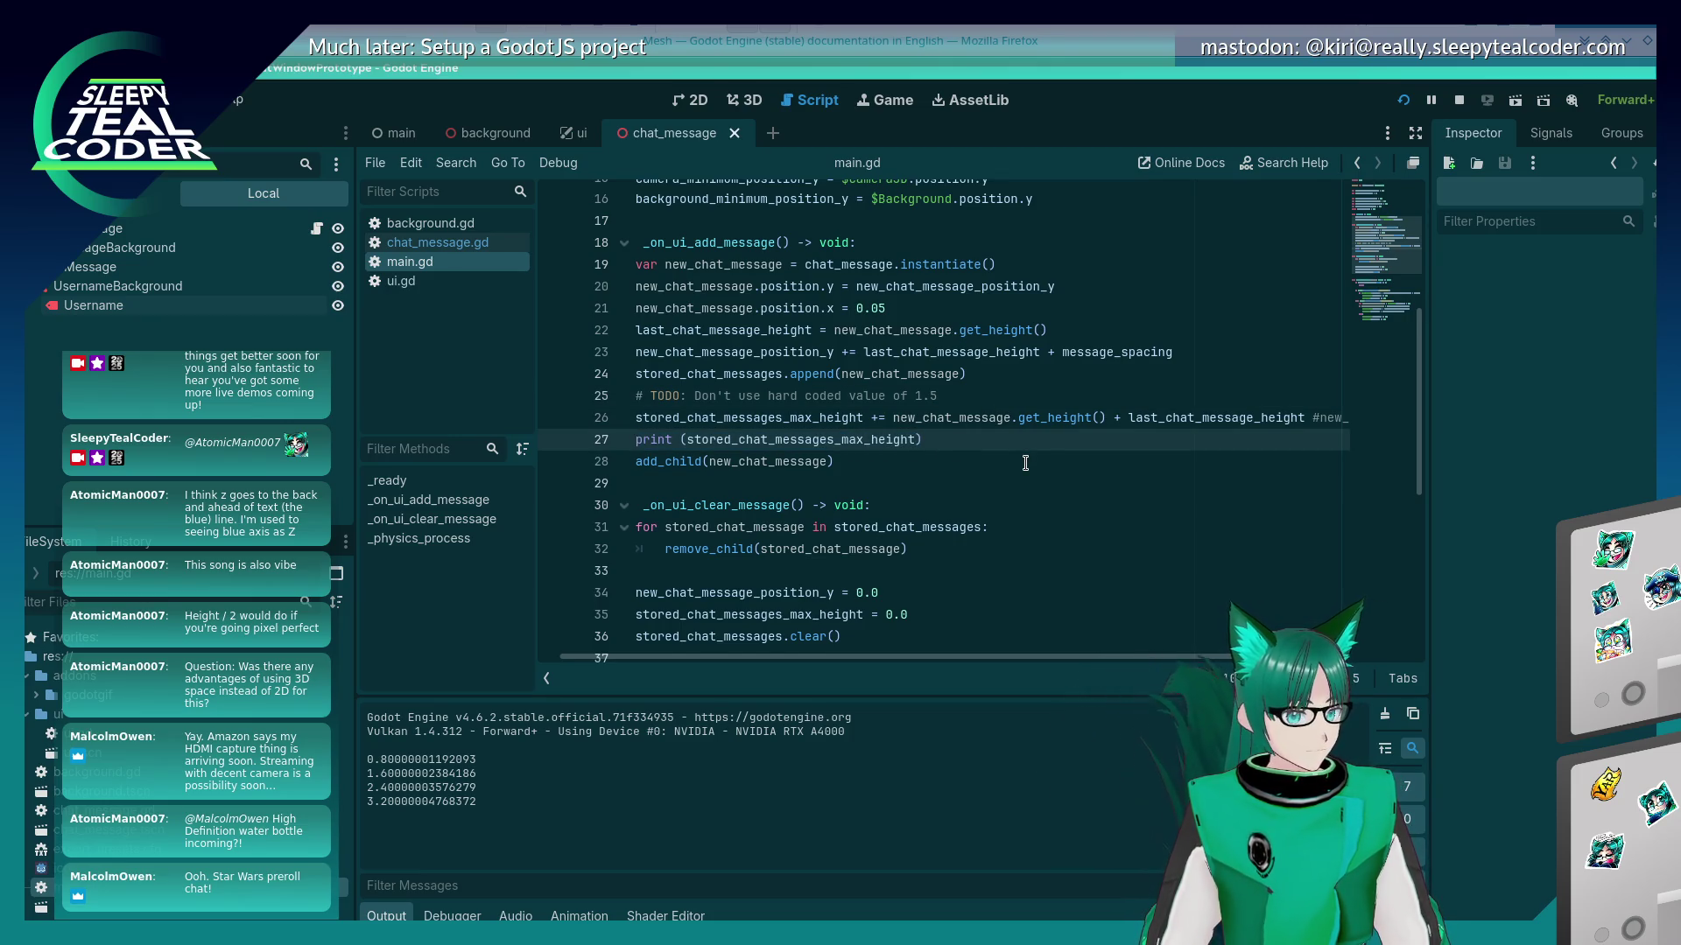
- Make line 26 add last_chat_message_height and line 27 print it, then save
{"action": "key", "text": "ctrl+shift+d"}
{"action": "key", "text": "End"}
{"action": "key", "text": "BackSpace"}
{"action": "key", "text": "BackSpace"}
{"action": "key", "text": "BackSpace"}
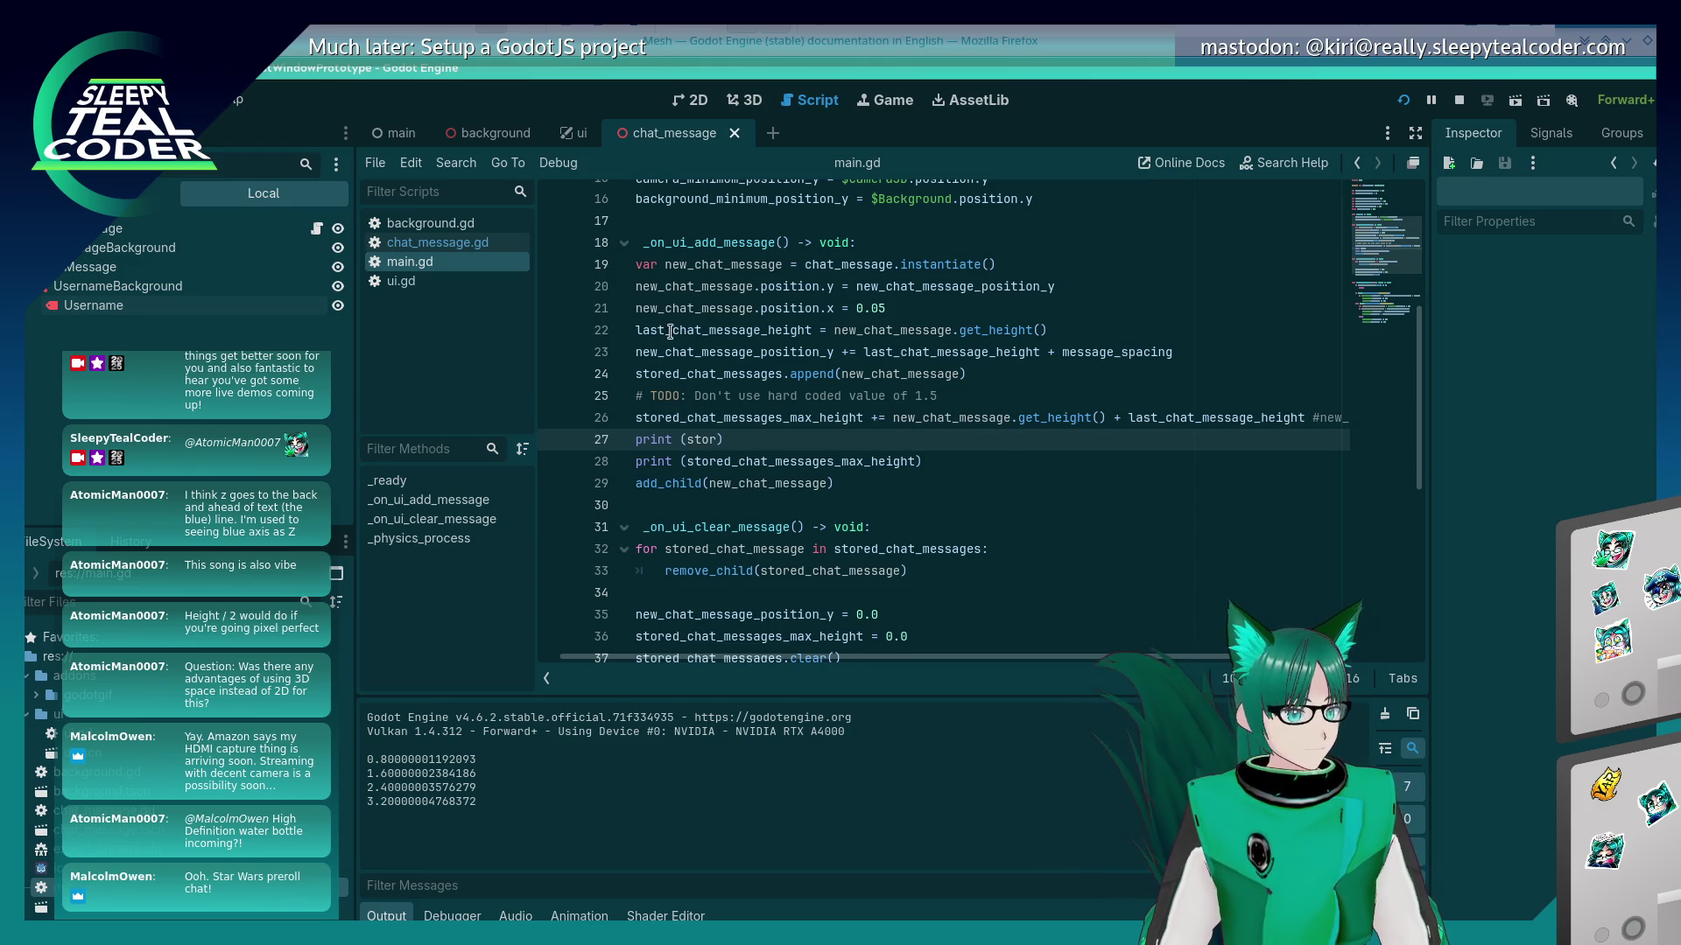
{"action": "left_click", "coordinate": [684, 333]}
{"action": "left_click_drag", "start_coordinate": [893, 437], "coordinate": [1108, 440]}
{"action": "type", "text": "last_chat_message_height"}
{"action": "key", "text": "ctrl+s"}
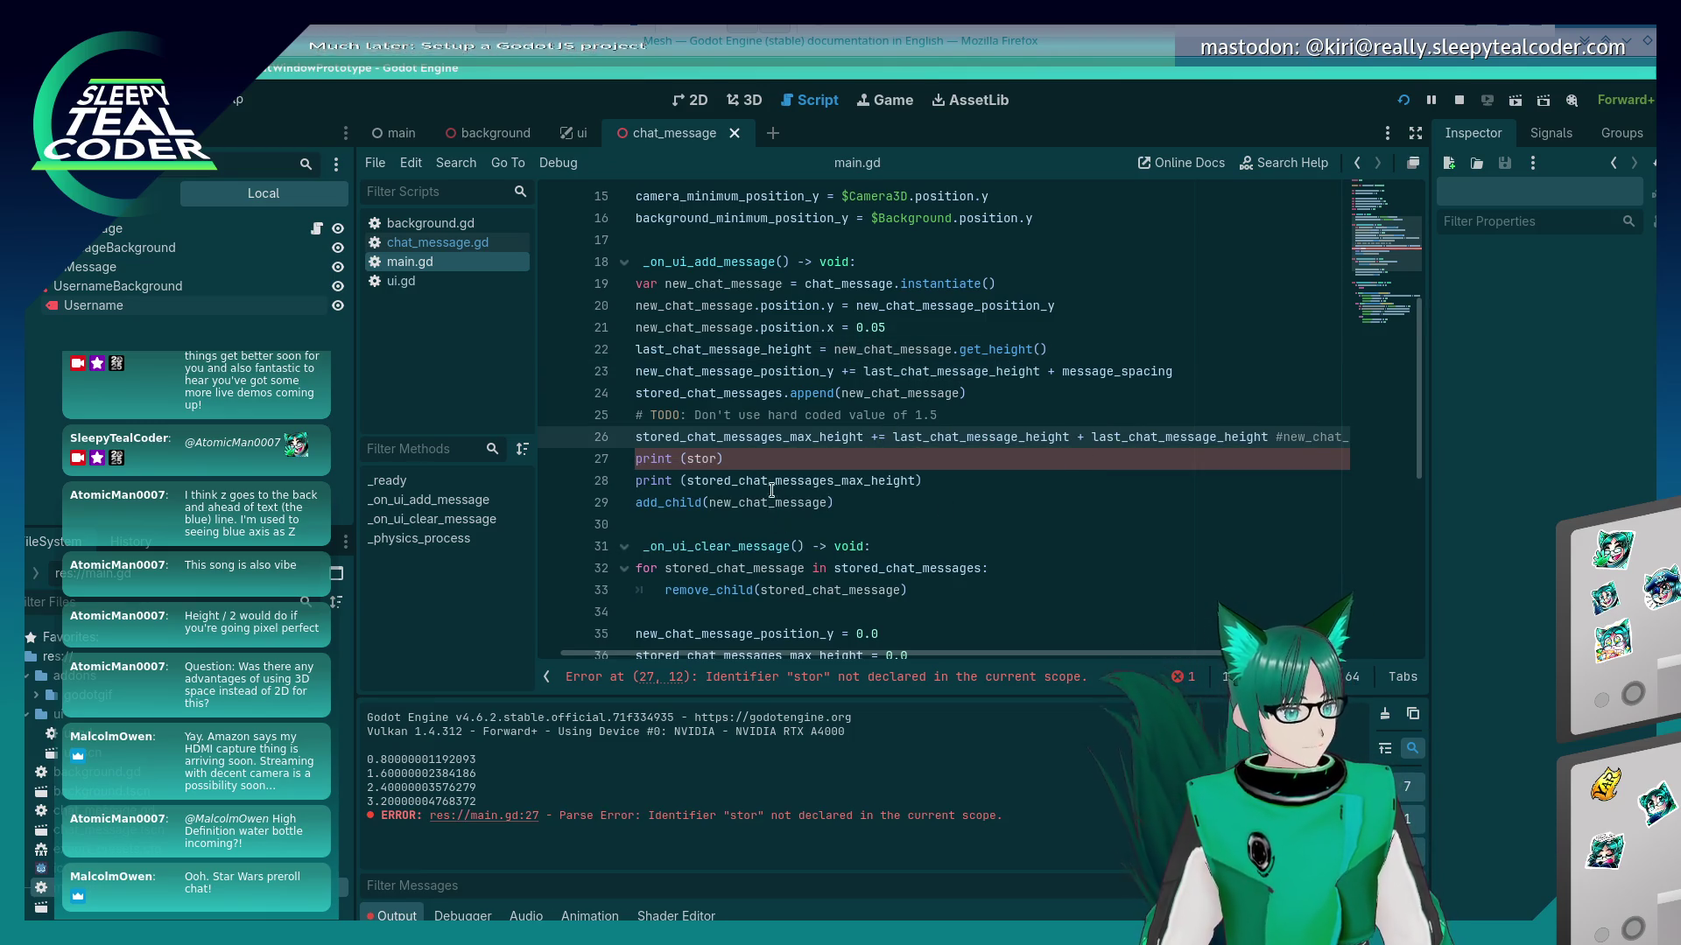
{"action": "left_click", "coordinate": [721, 458]}
{"action": "key", "text": "BackSpace"}
{"action": "type", "text": "last_chat_message_height"}
- Run the project, add two chat messages logging 0.4, 0.8, 0.4, 1.6, then stop it
{"action": "key", "text": "F5"}
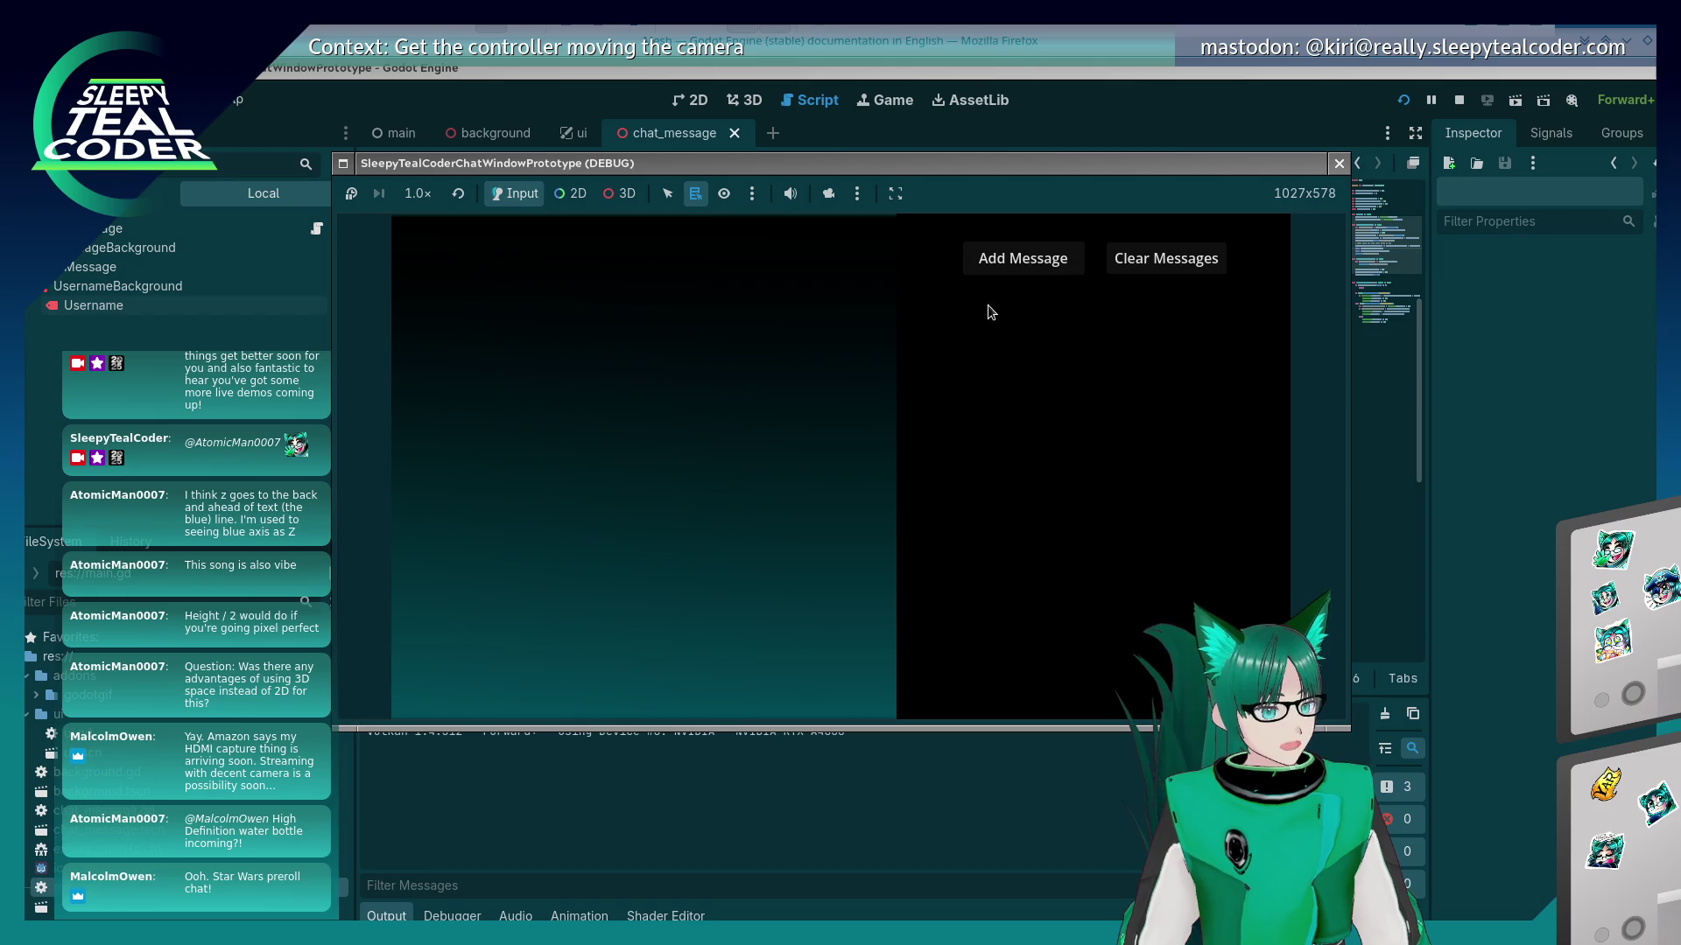
{"action": "left_click", "coordinate": [1021, 262]}
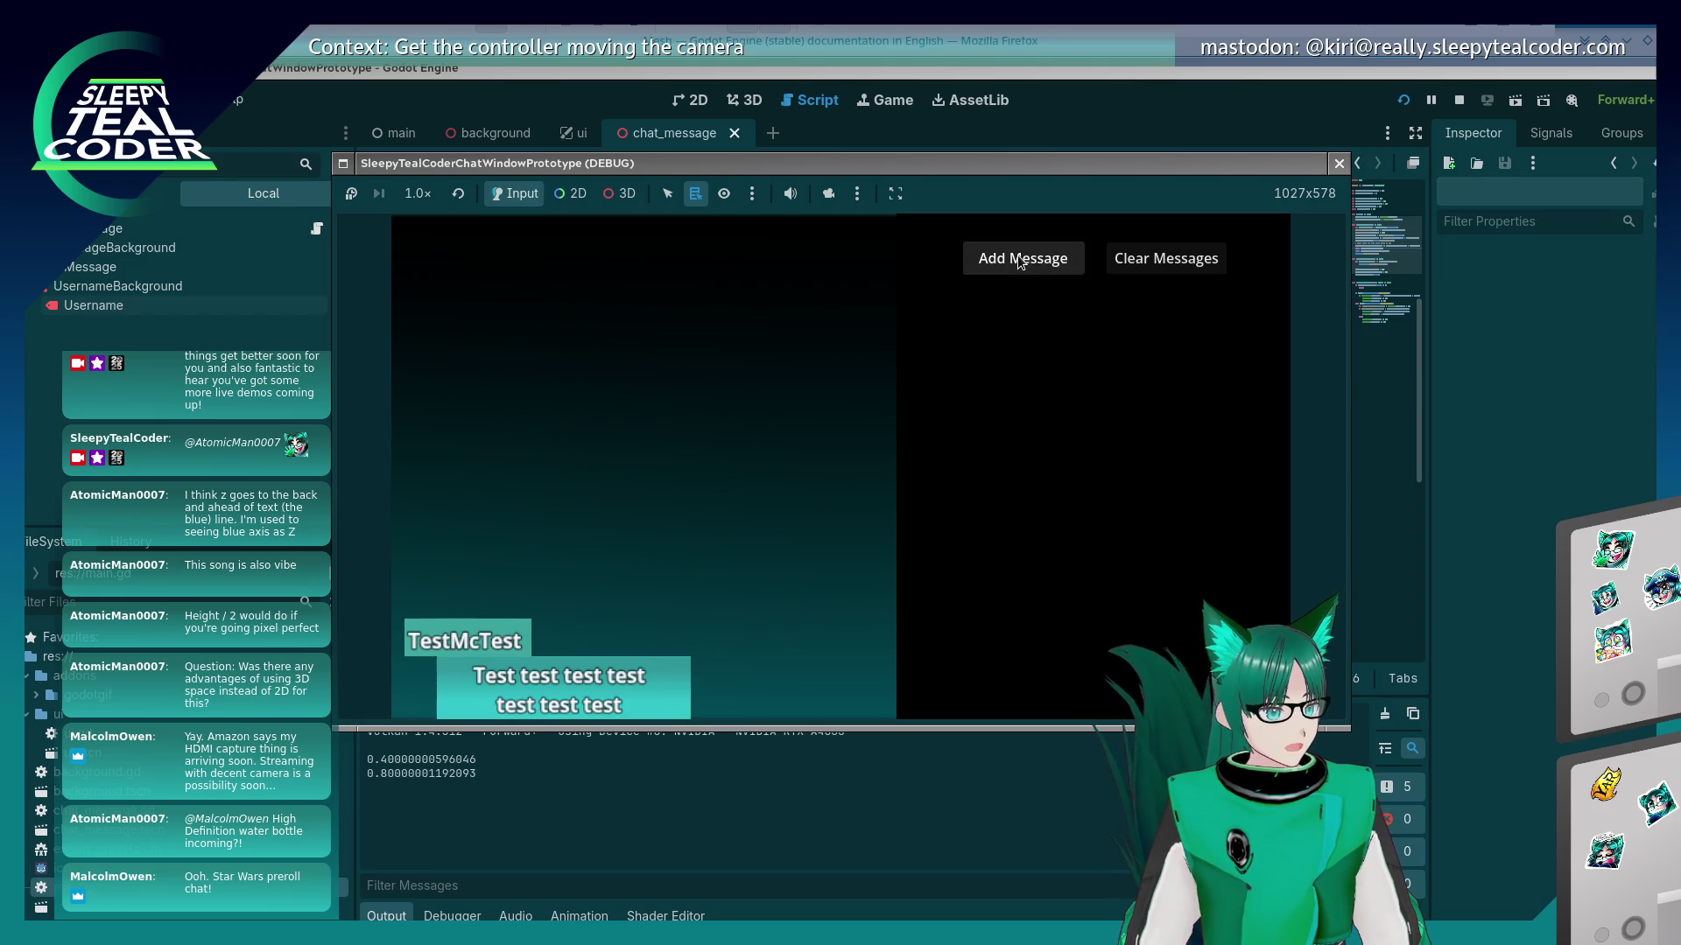
{"action": "left_click", "coordinate": [1021, 262]}
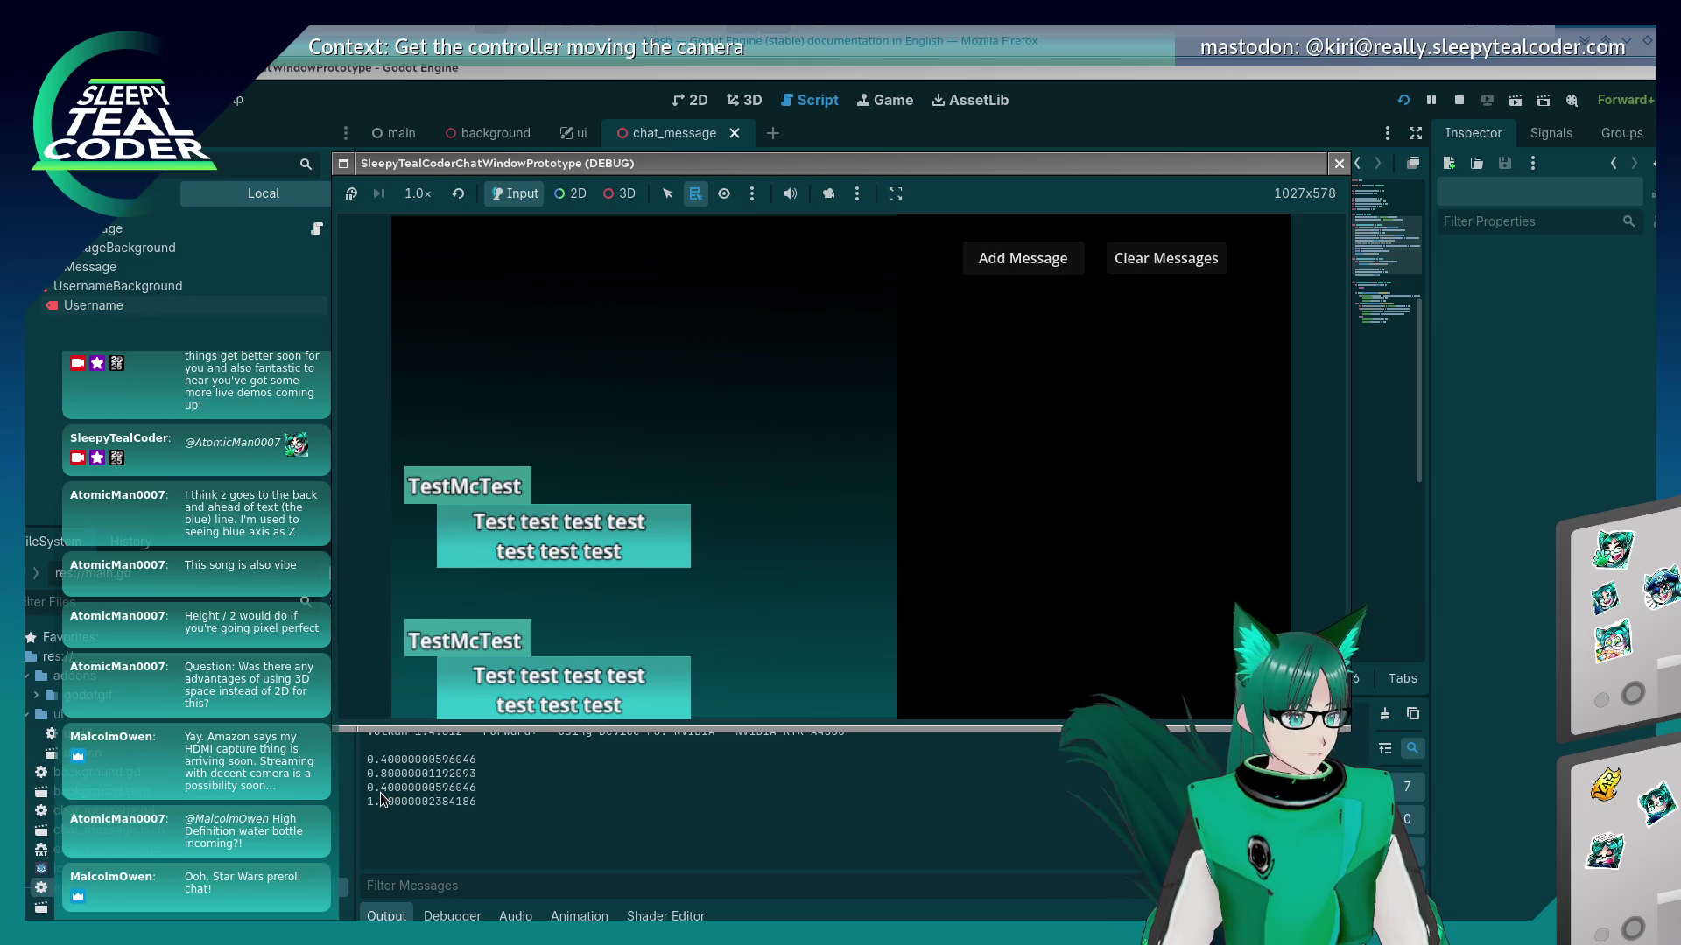
{"action": "key", "text": "F8"}
{"action": "scroll", "coordinate": [798, 390], "scroll_direction": "up", "scroll_amount": 4}
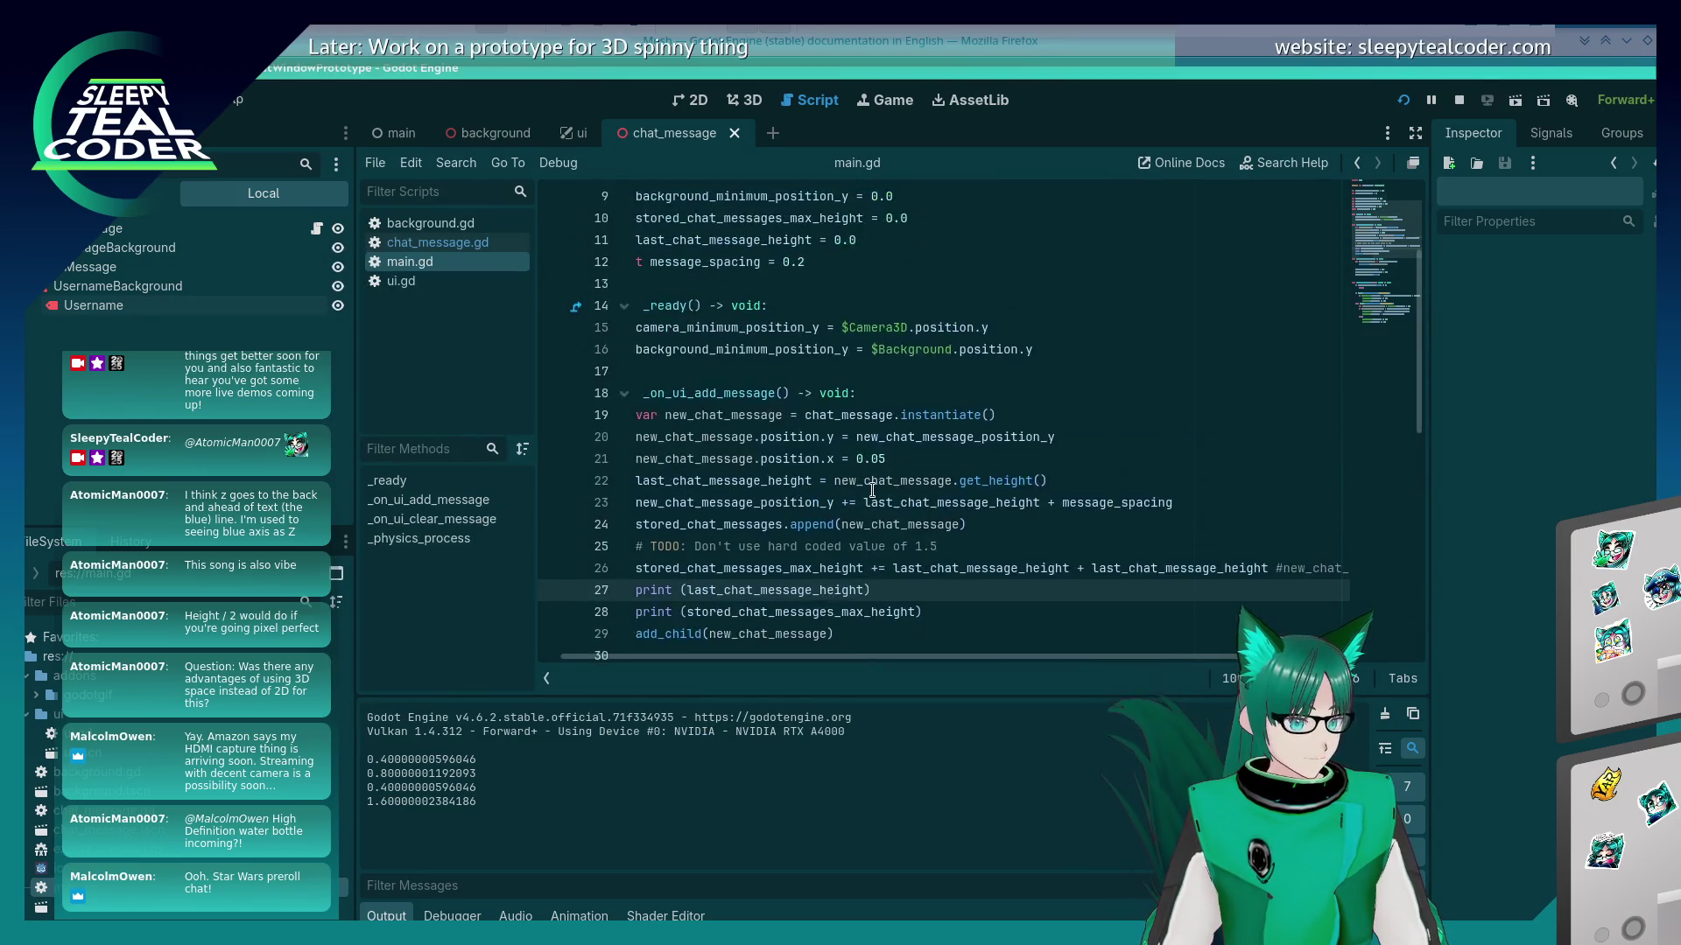
- Rerun the chat prototype with the game window in front of the _physics_process code
{"action": "scroll", "coordinate": [798, 390], "scroll_direction": "down", "scroll_amount": 2}
{"action": "scroll", "coordinate": [798, 389], "scroll_direction": "down", "scroll_amount": 2}
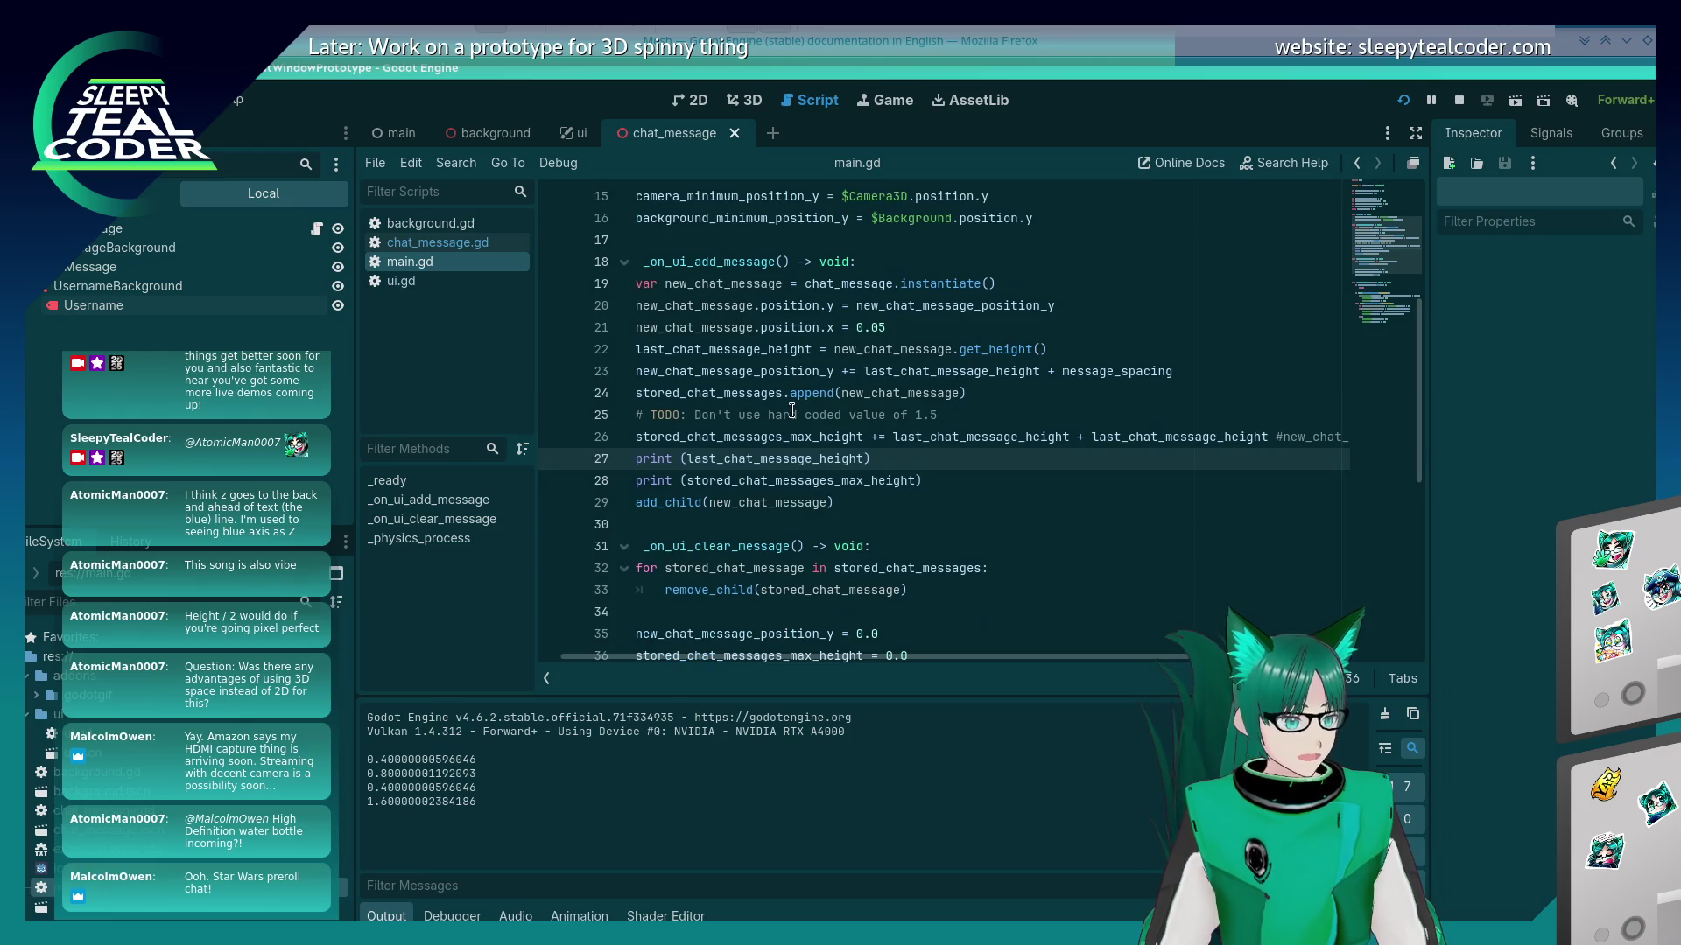
{"action": "key", "text": "F5"}
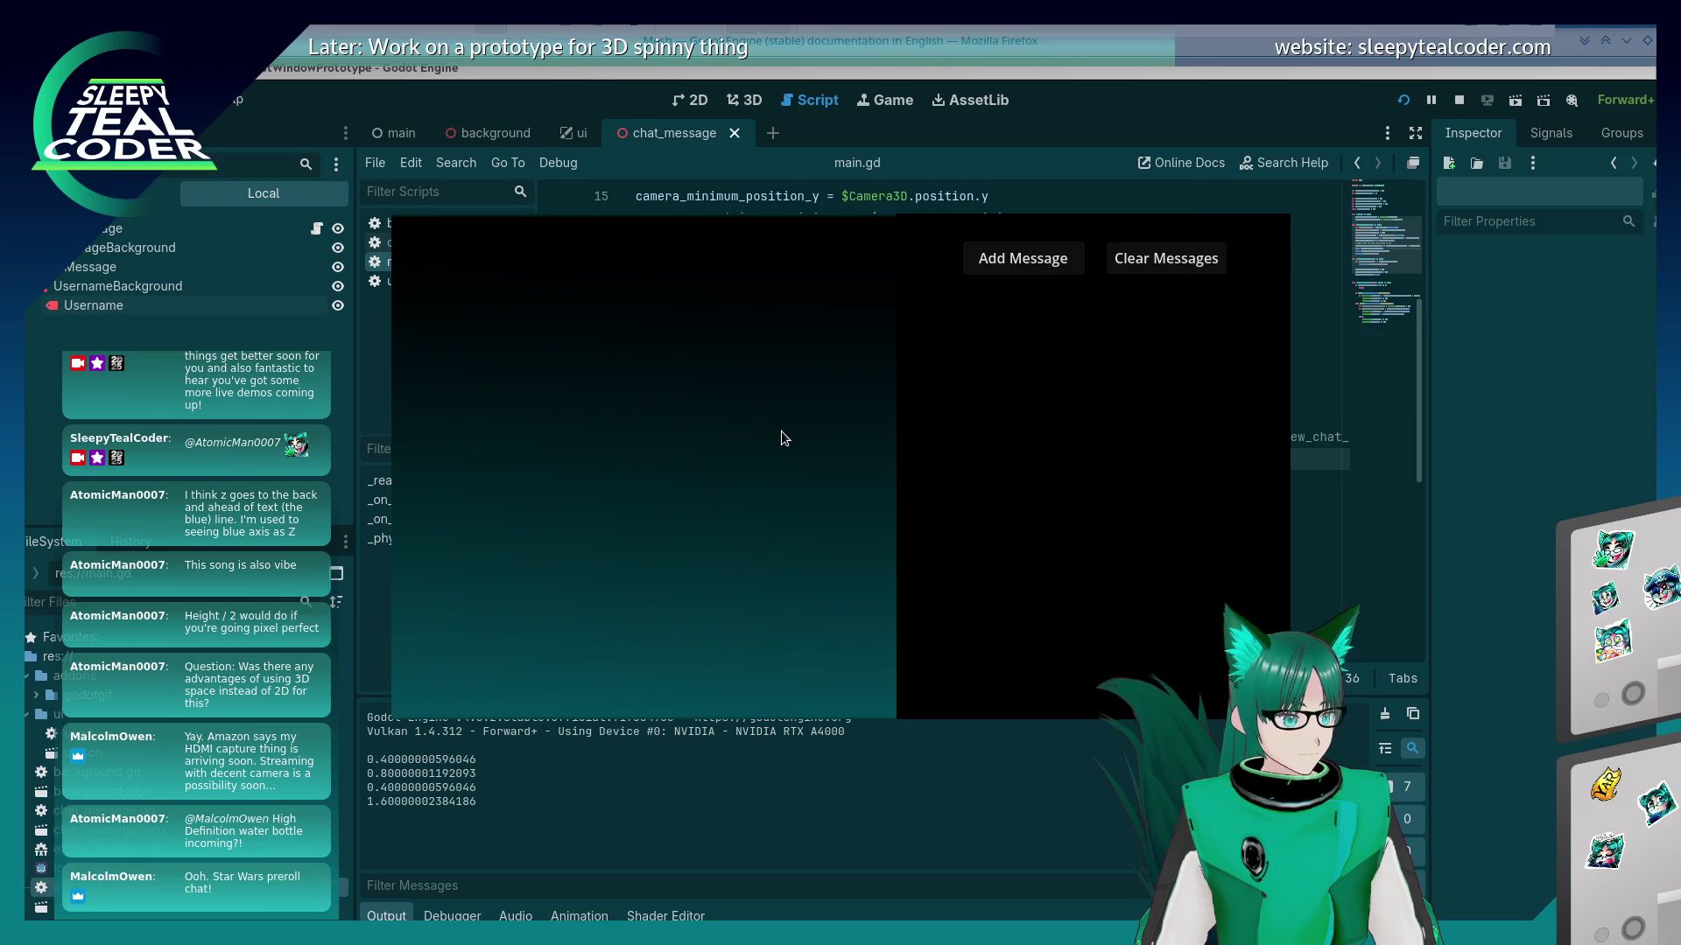
{"action": "left_click", "coordinate": [1394, 496]}
{"action": "scroll", "coordinate": [1388, 512], "scroll_direction": "down", "scroll_amount": 7}
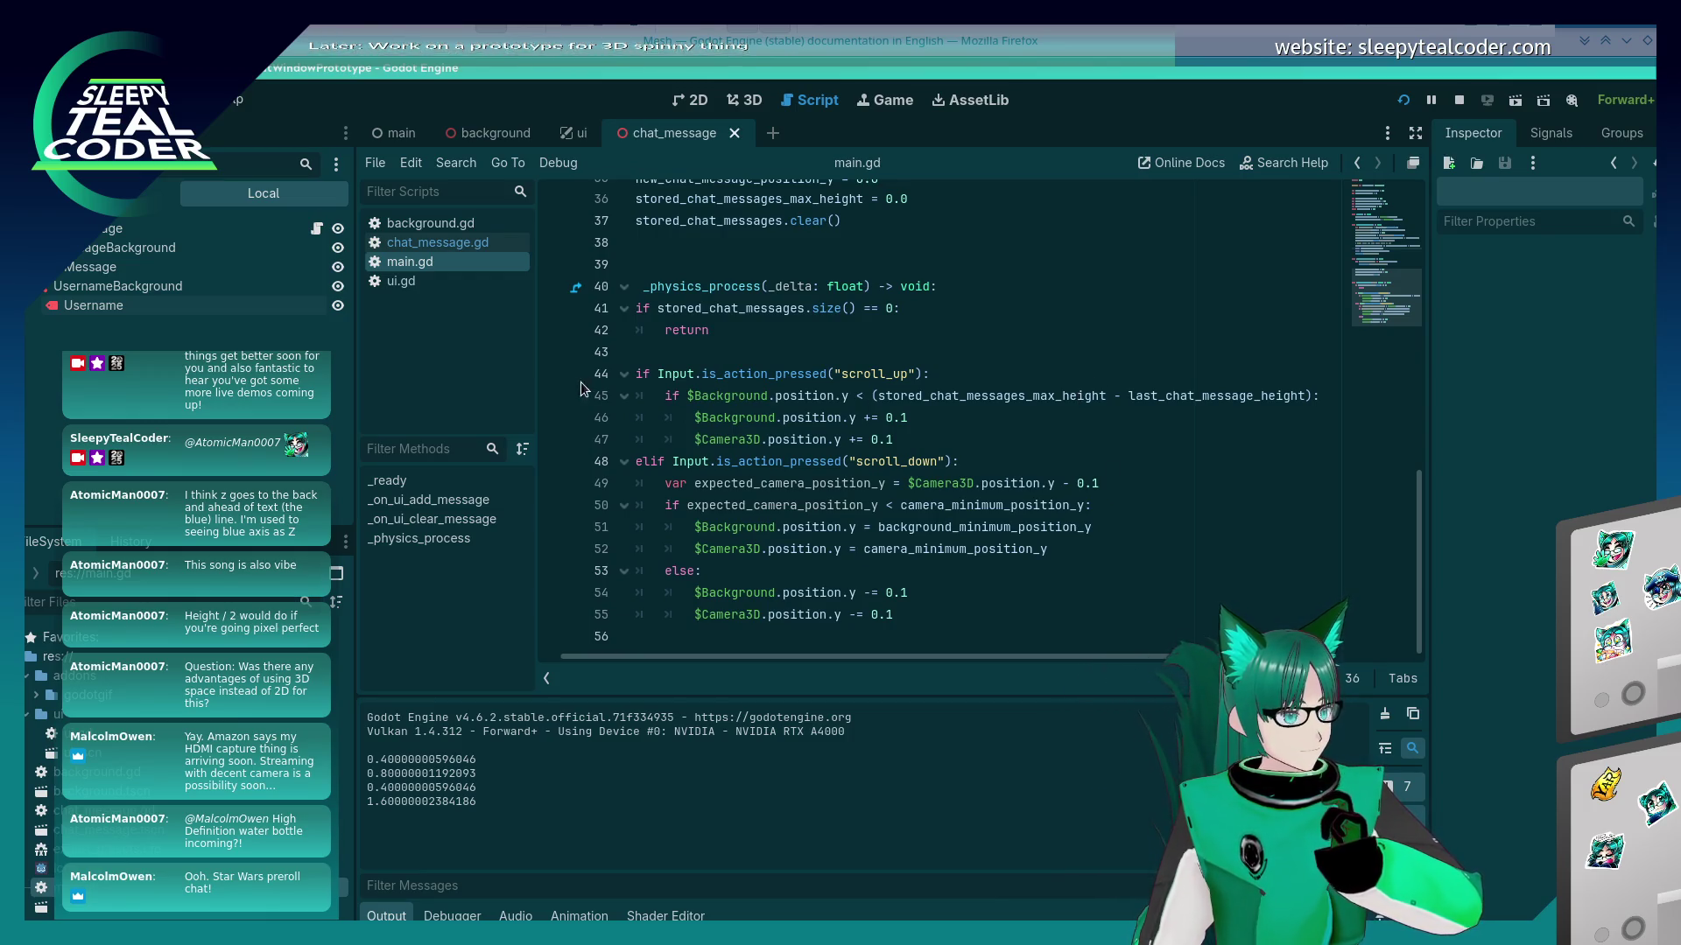
{"action": "key", "text": "alt+Tab"}
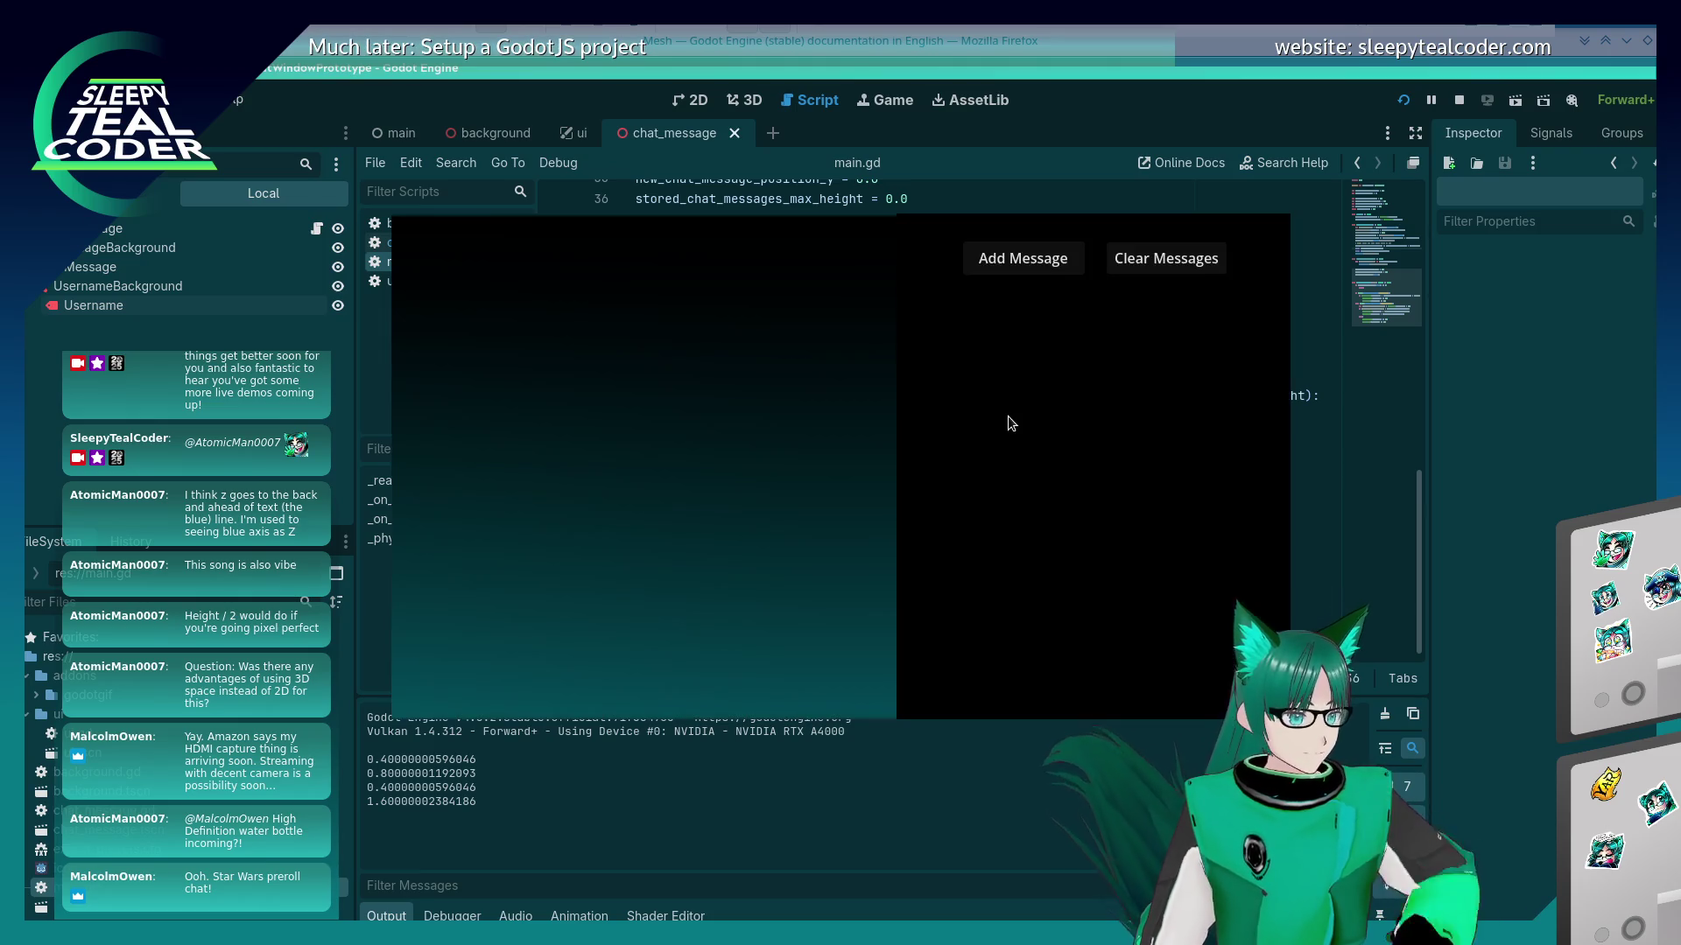
{"action": "scroll", "coordinate": [1007, 418], "scroll_direction": "up", "scroll_amount": 1}
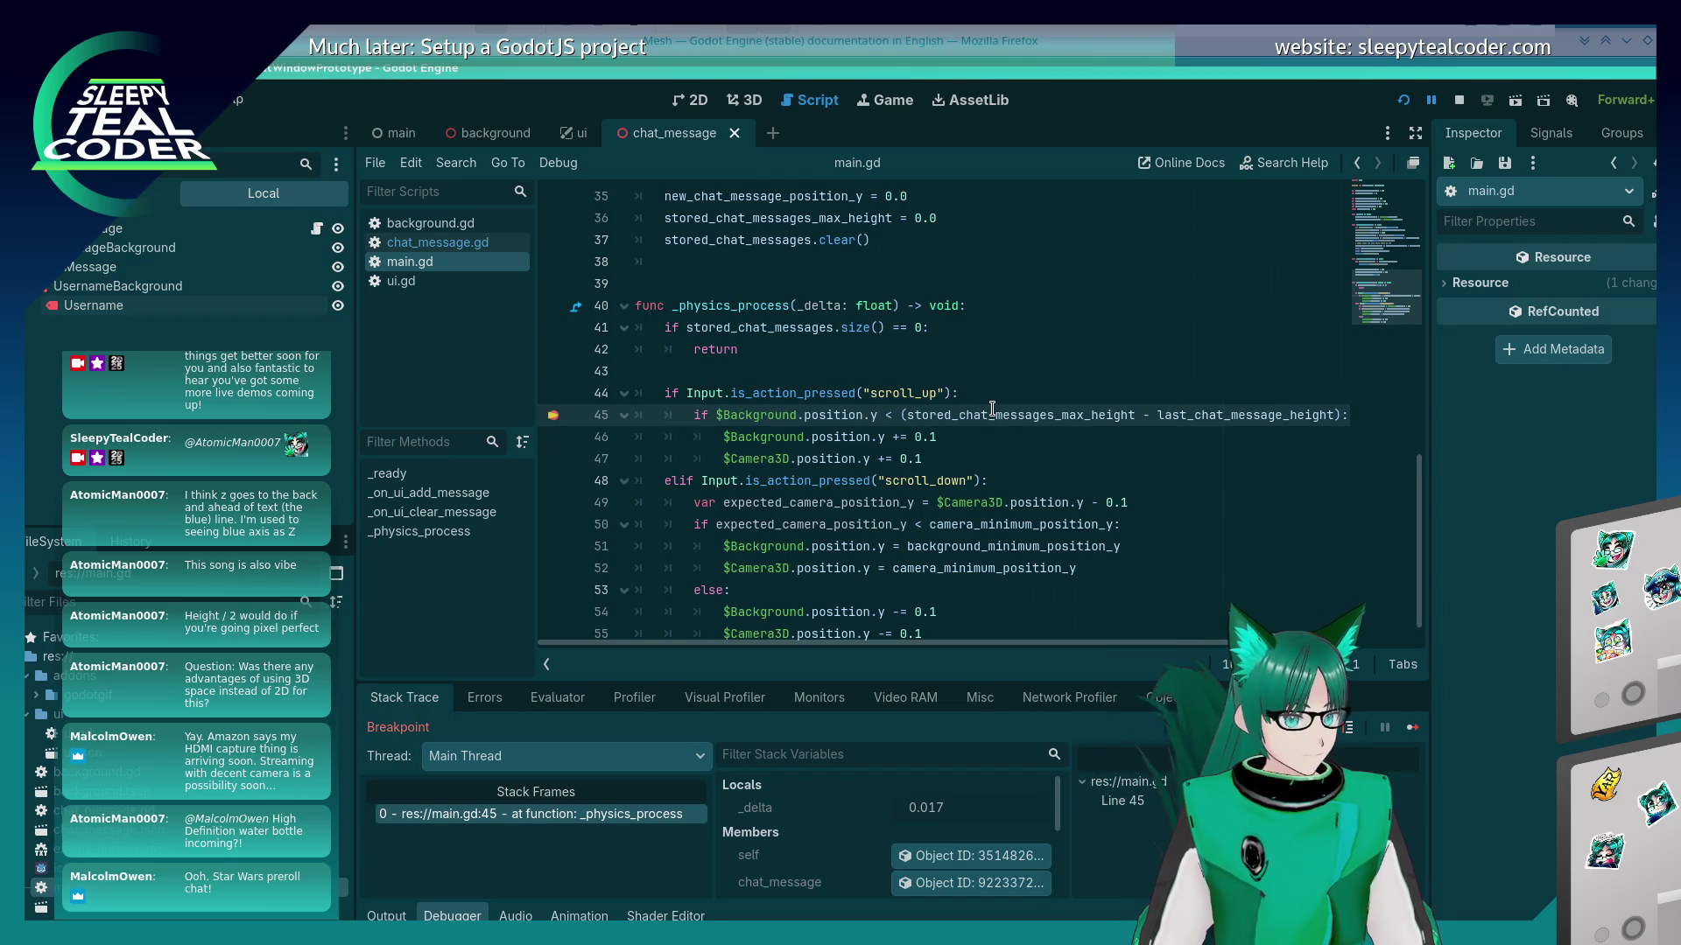
- Check that last_chat_message_height is 0.4 in the paused scroll_up condition on line 45
{"action": "left_click", "coordinate": [1220, 396]}
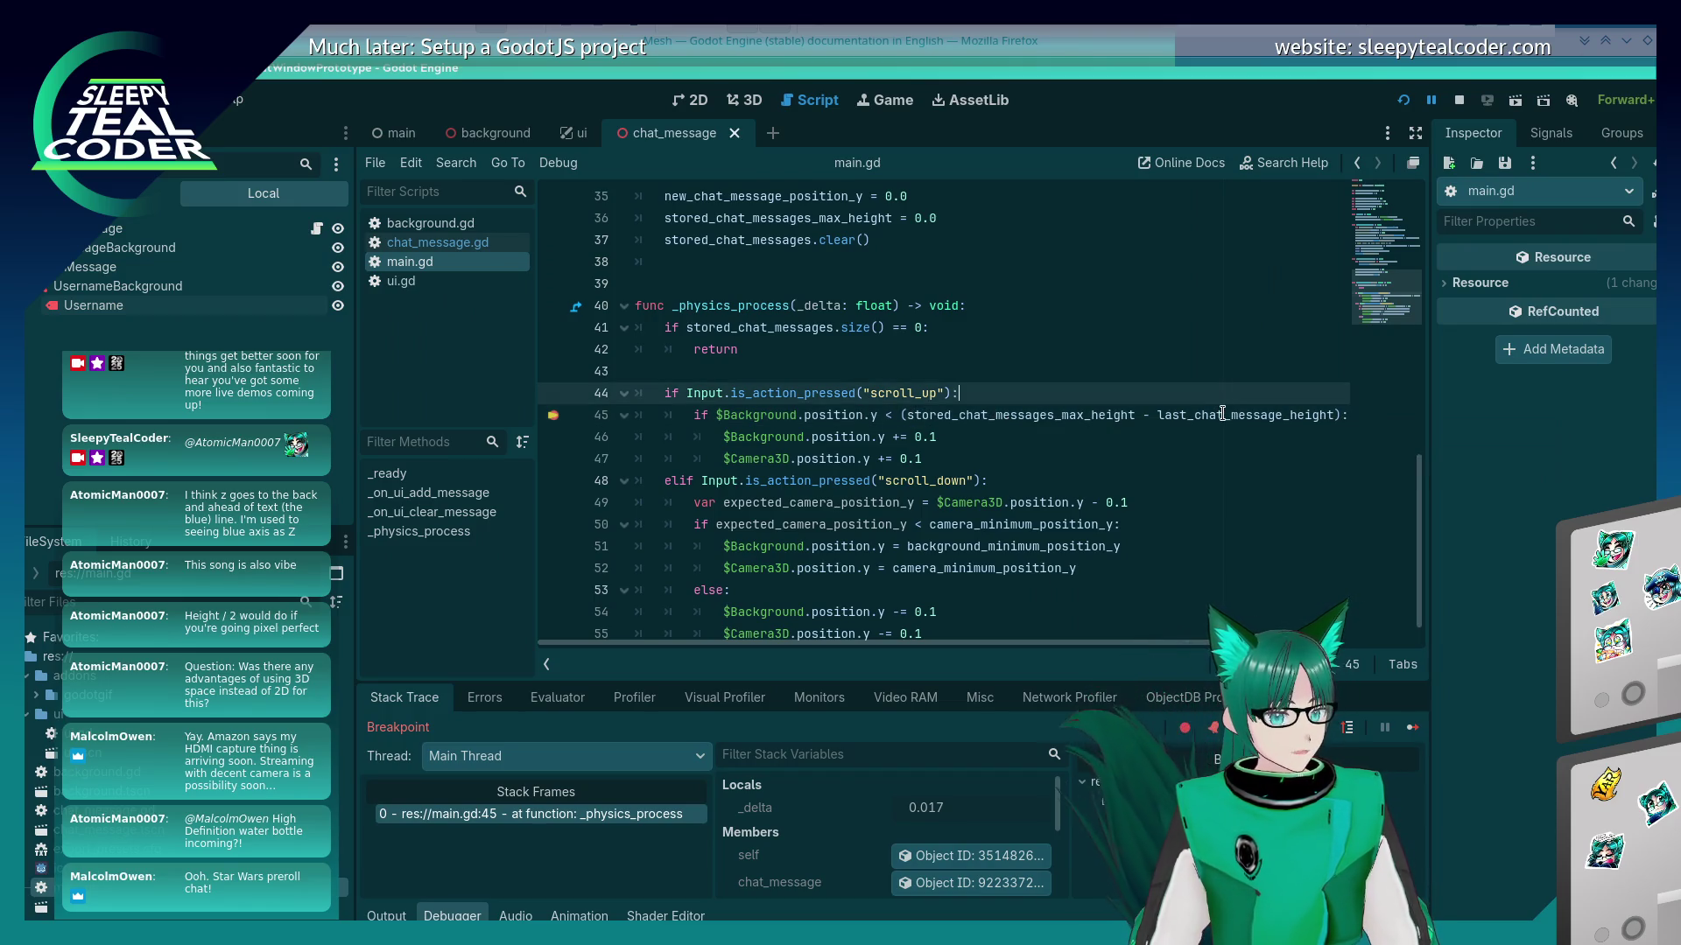
{"action": "mouse_move", "coordinate": [1223, 414]}
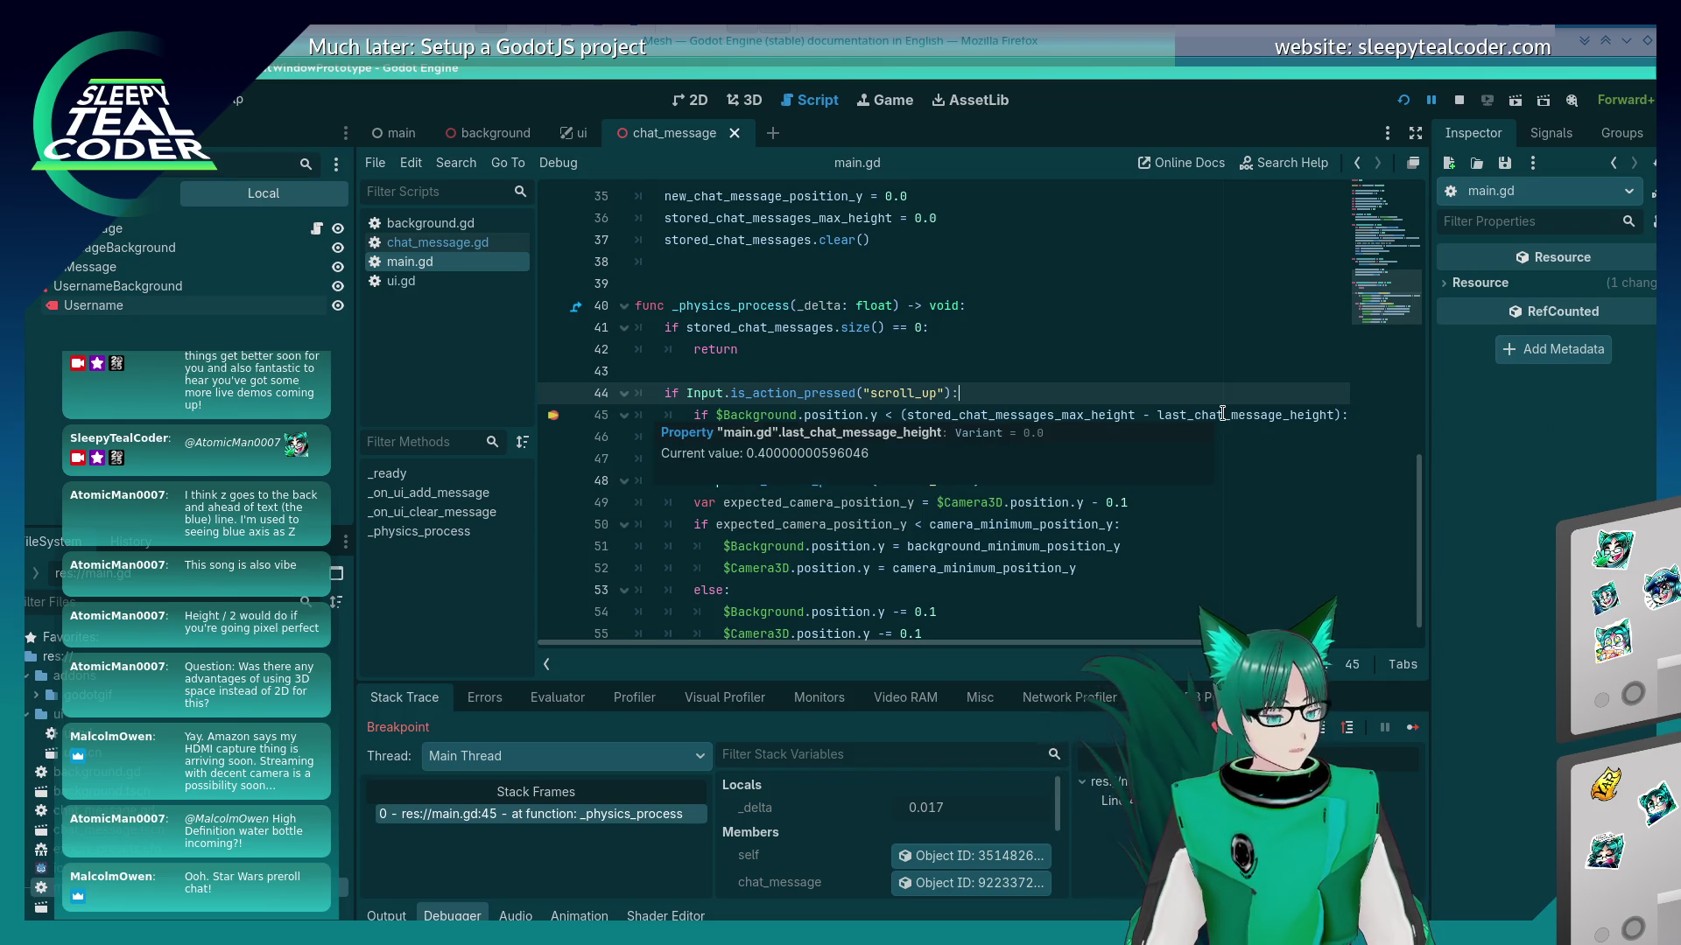
{"action": "left_click", "coordinate": [829, 417]}
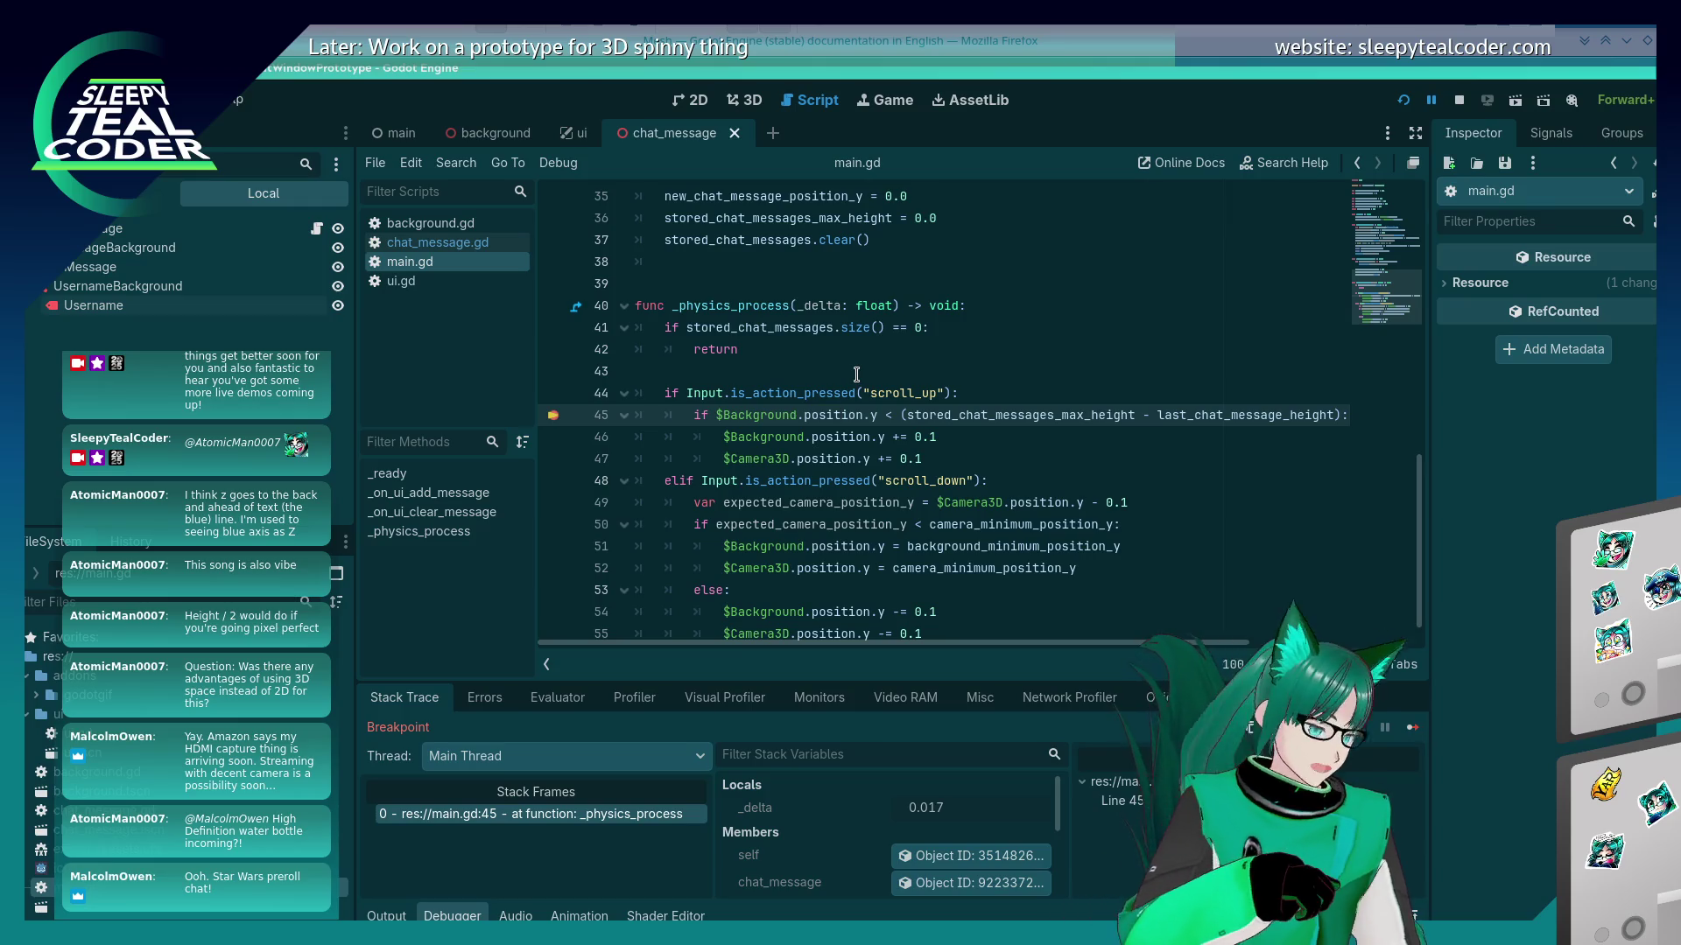
{"action": "key", "text": "alt+Tab"}
{"action": "key", "text": "alt+Tab"}
{"action": "key", "text": "alt+Tab"}
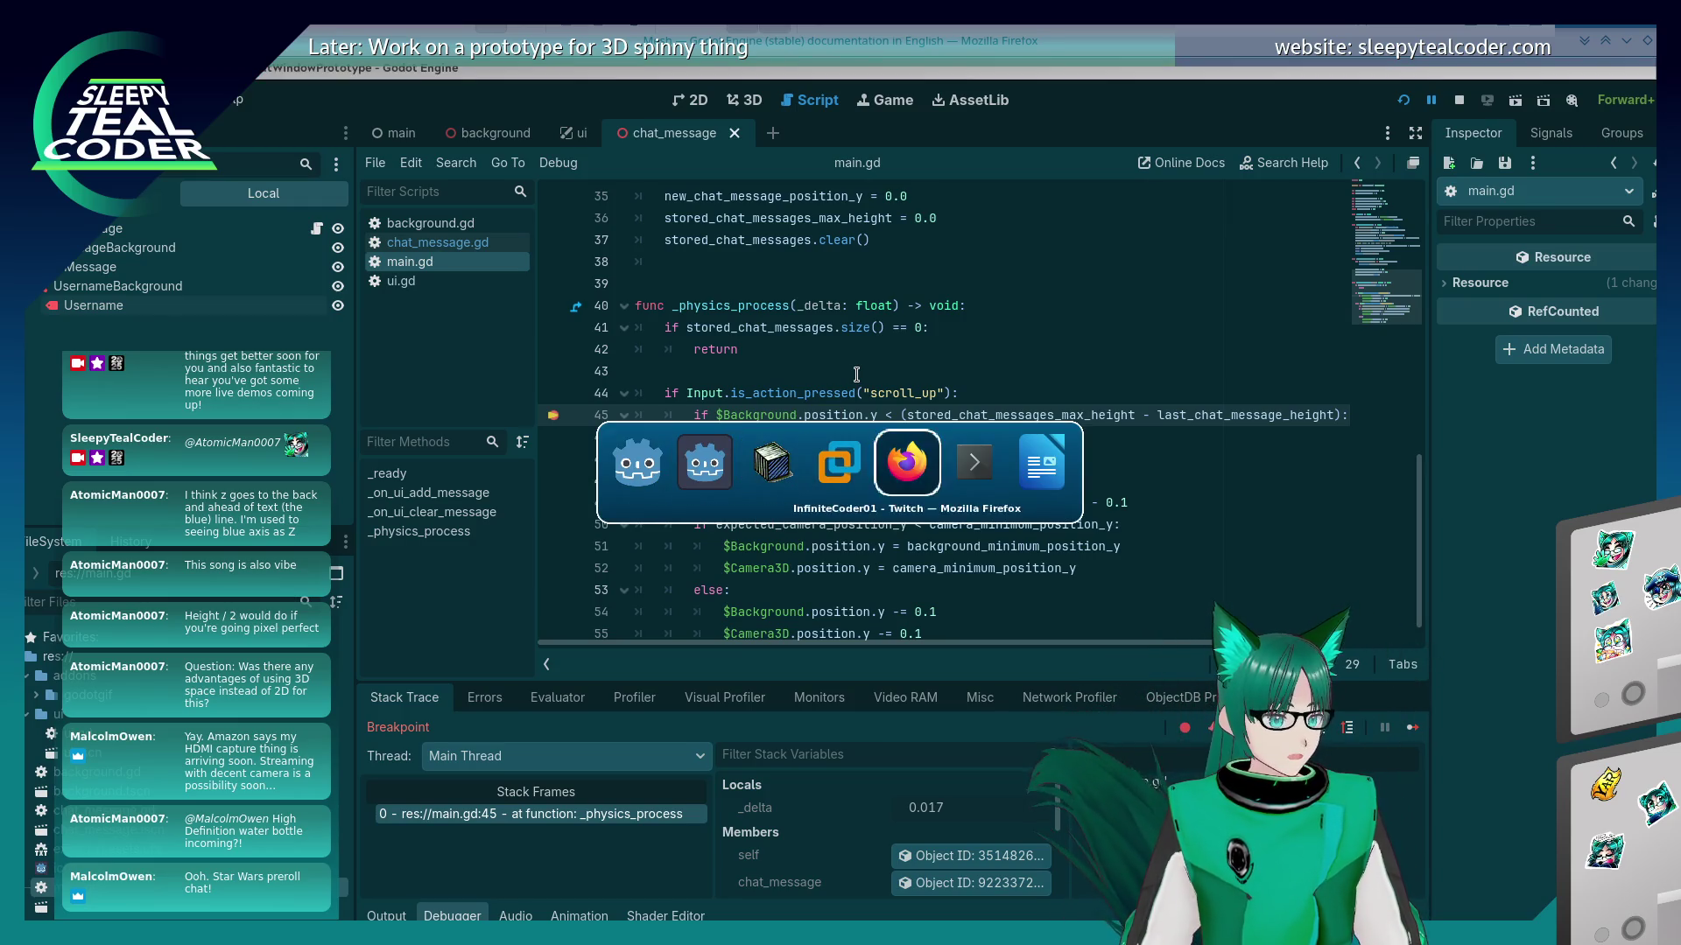
- Add a note that scale can cause height issues, with a sub-bullet on fixing via Height / 2
{"action": "key", "text": "alt+Tab"}
{"action": "key", "text": "alt+Tab"}
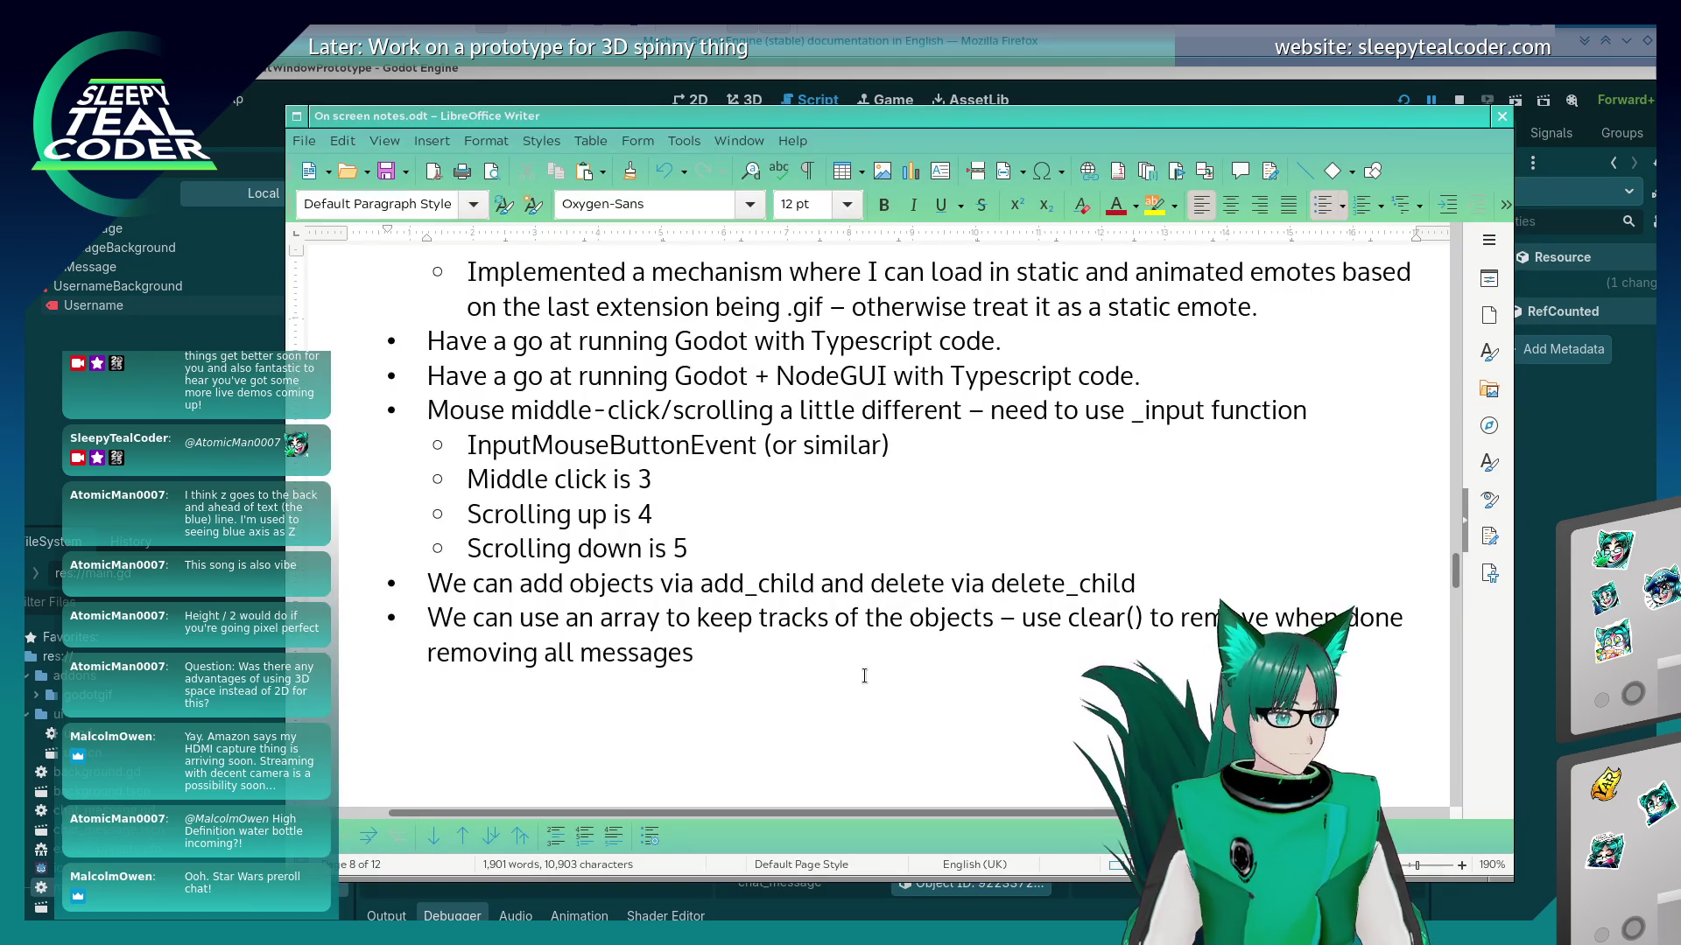
{"action": "key", "text": "Return"}
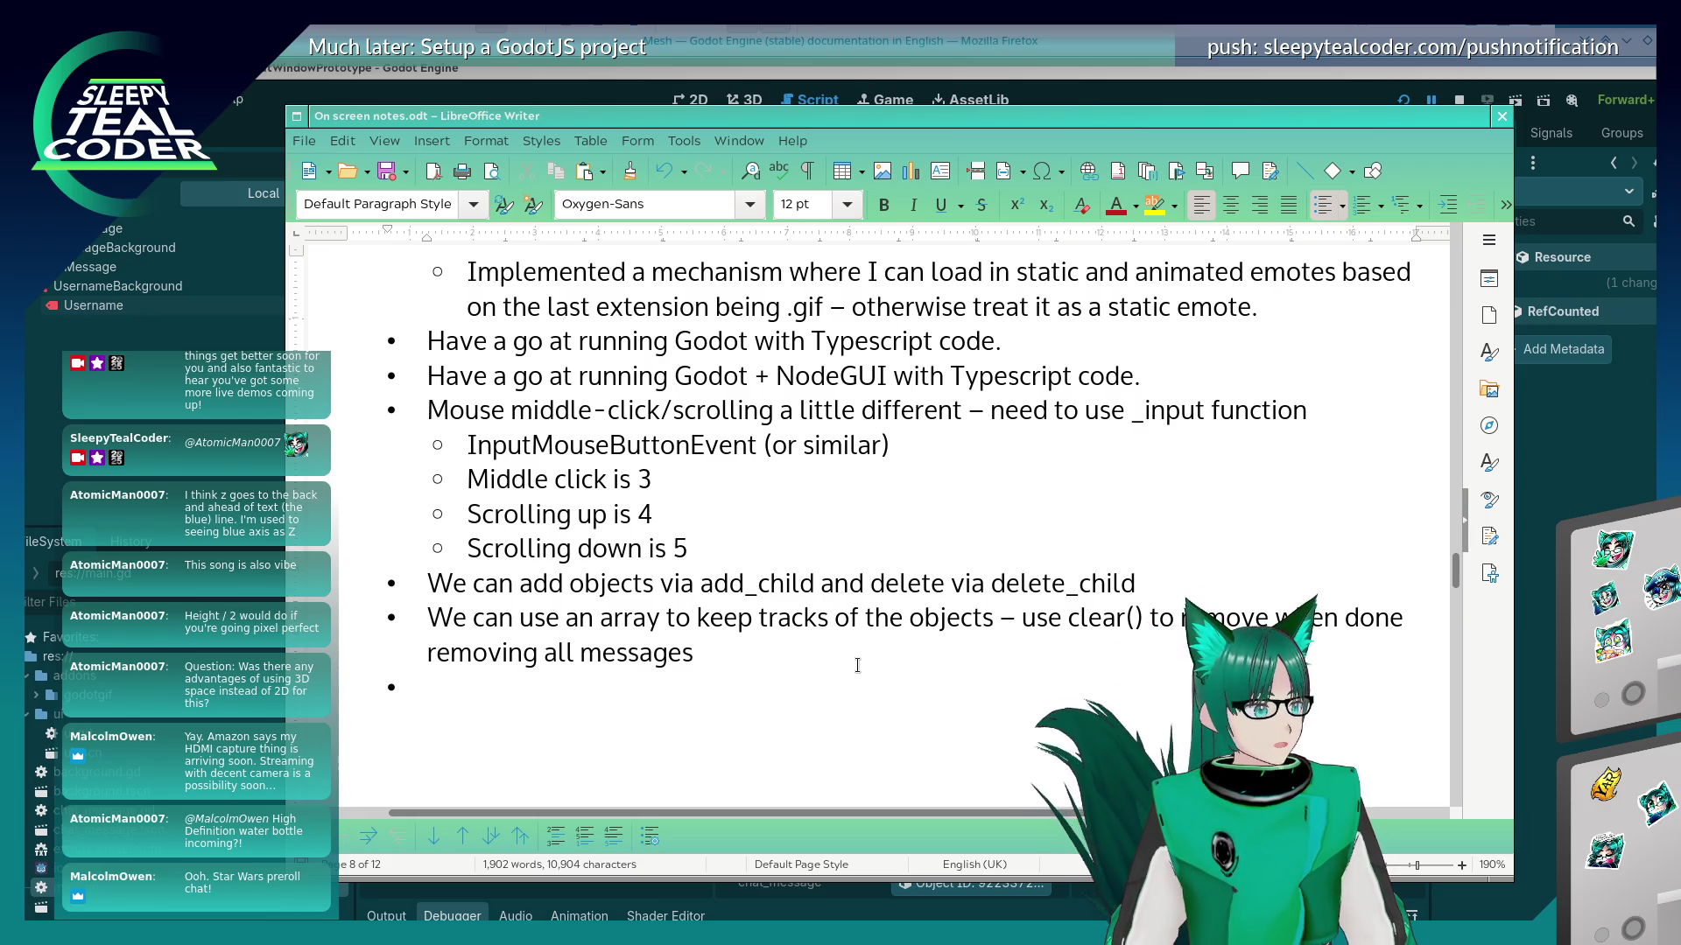
{"action": "type", "text": "Scale ca"}
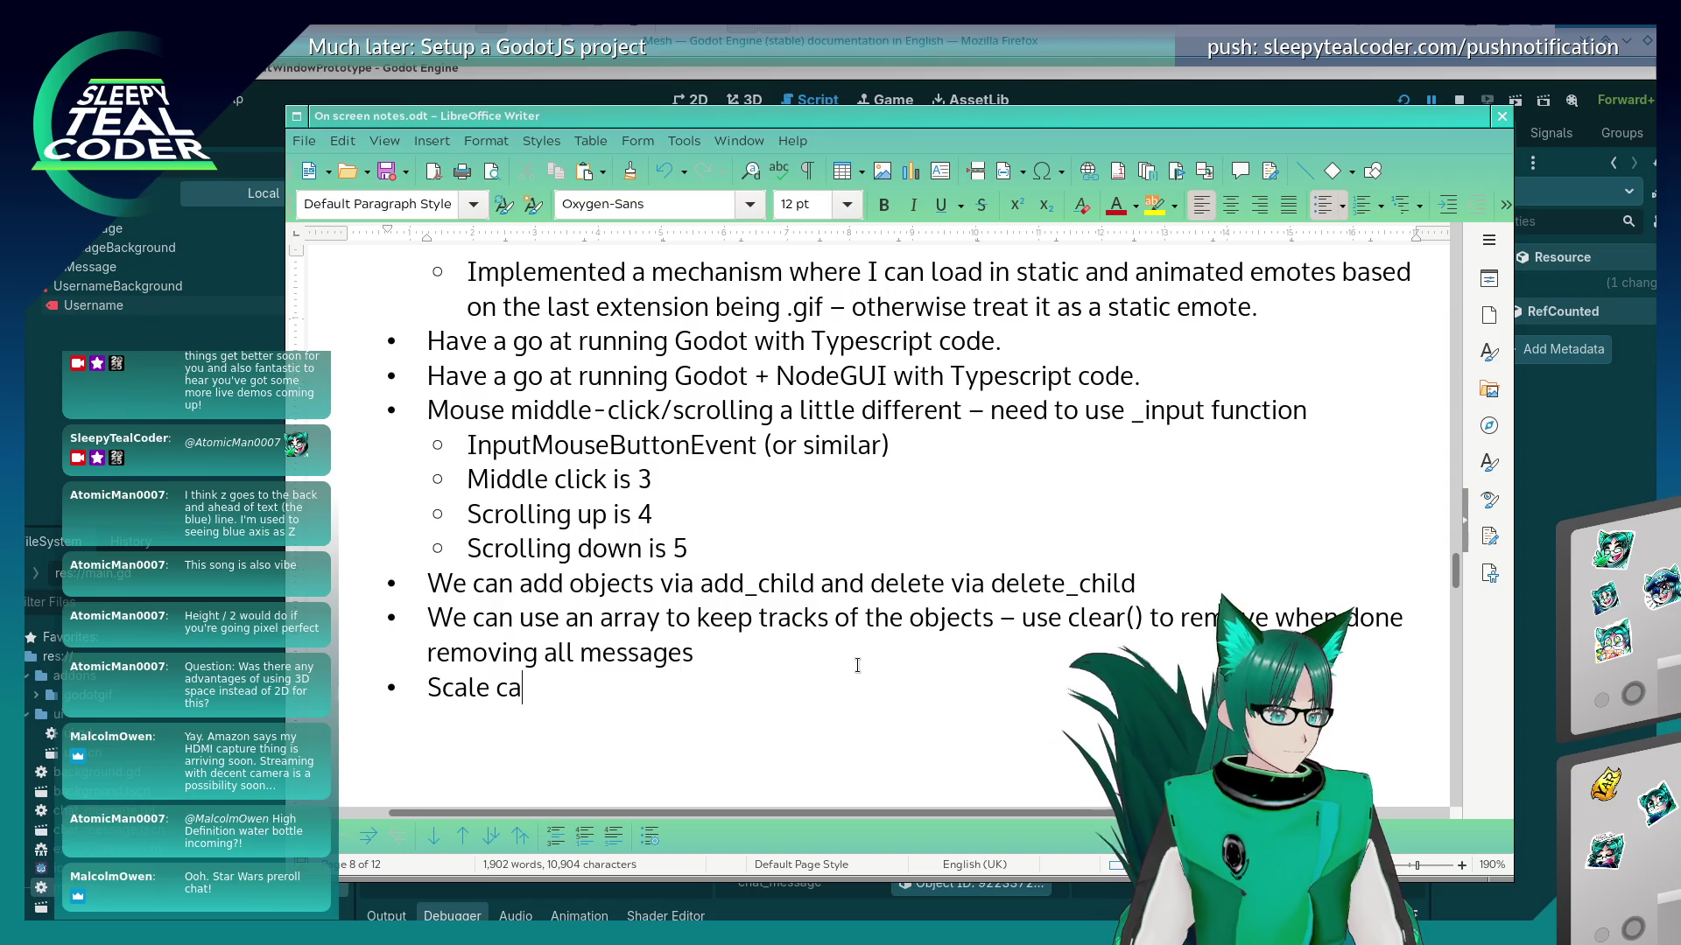
{"action": "type", "text": "n cause iss"}
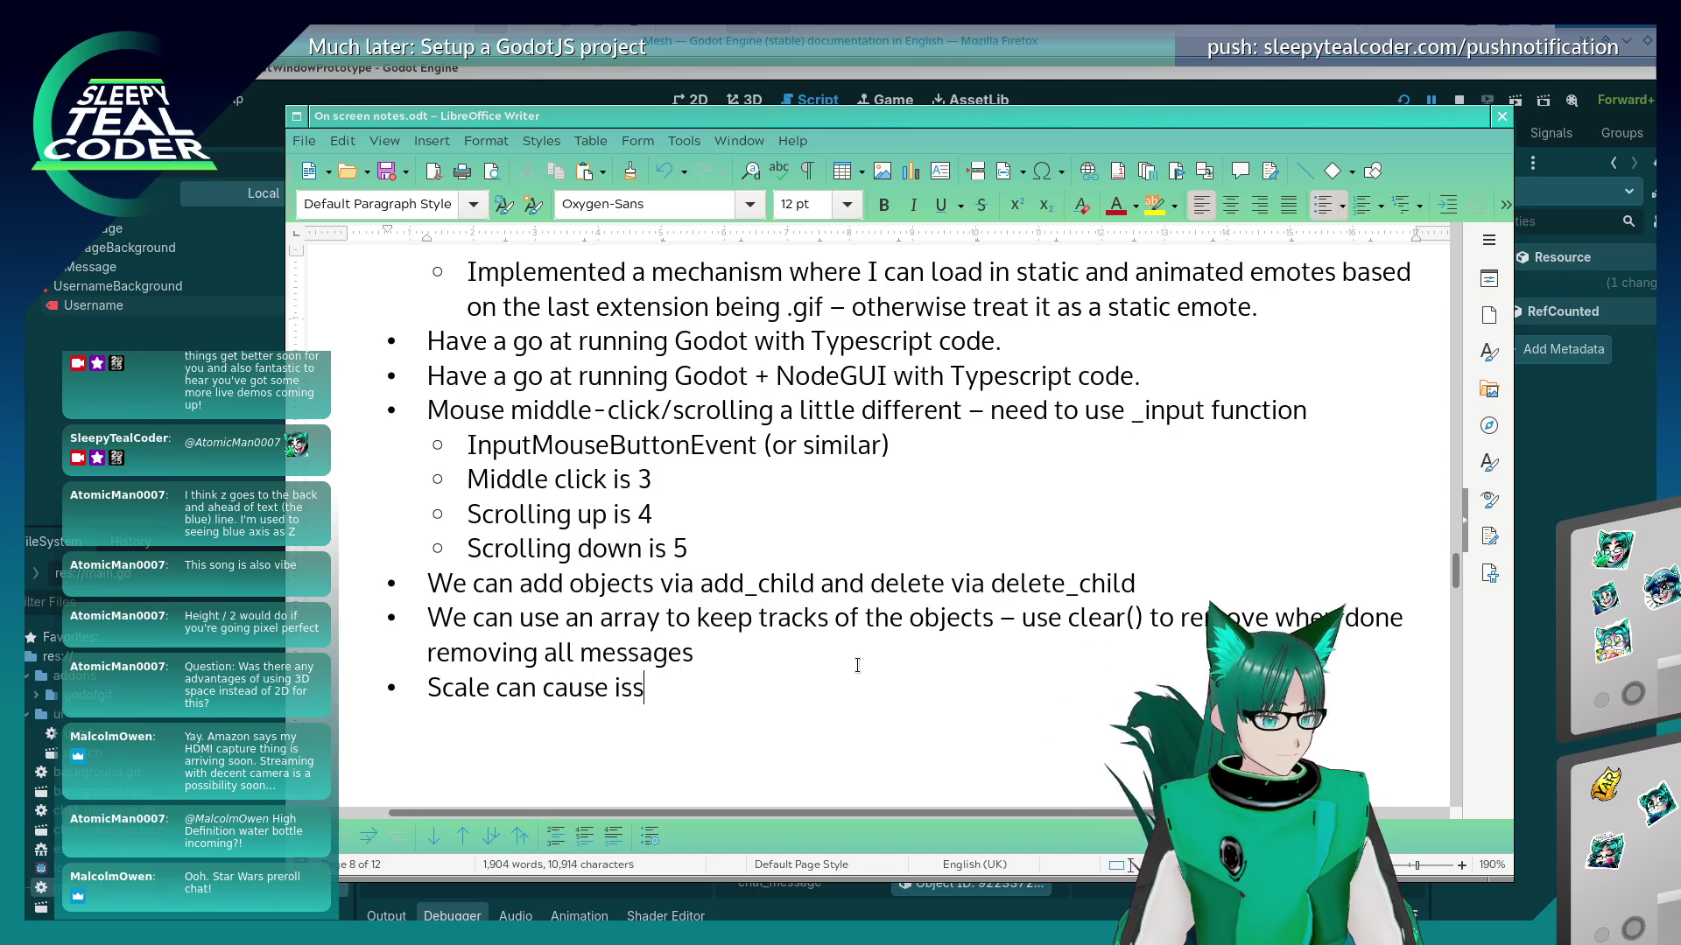
{"action": "type", "text": "ues with heigh"}
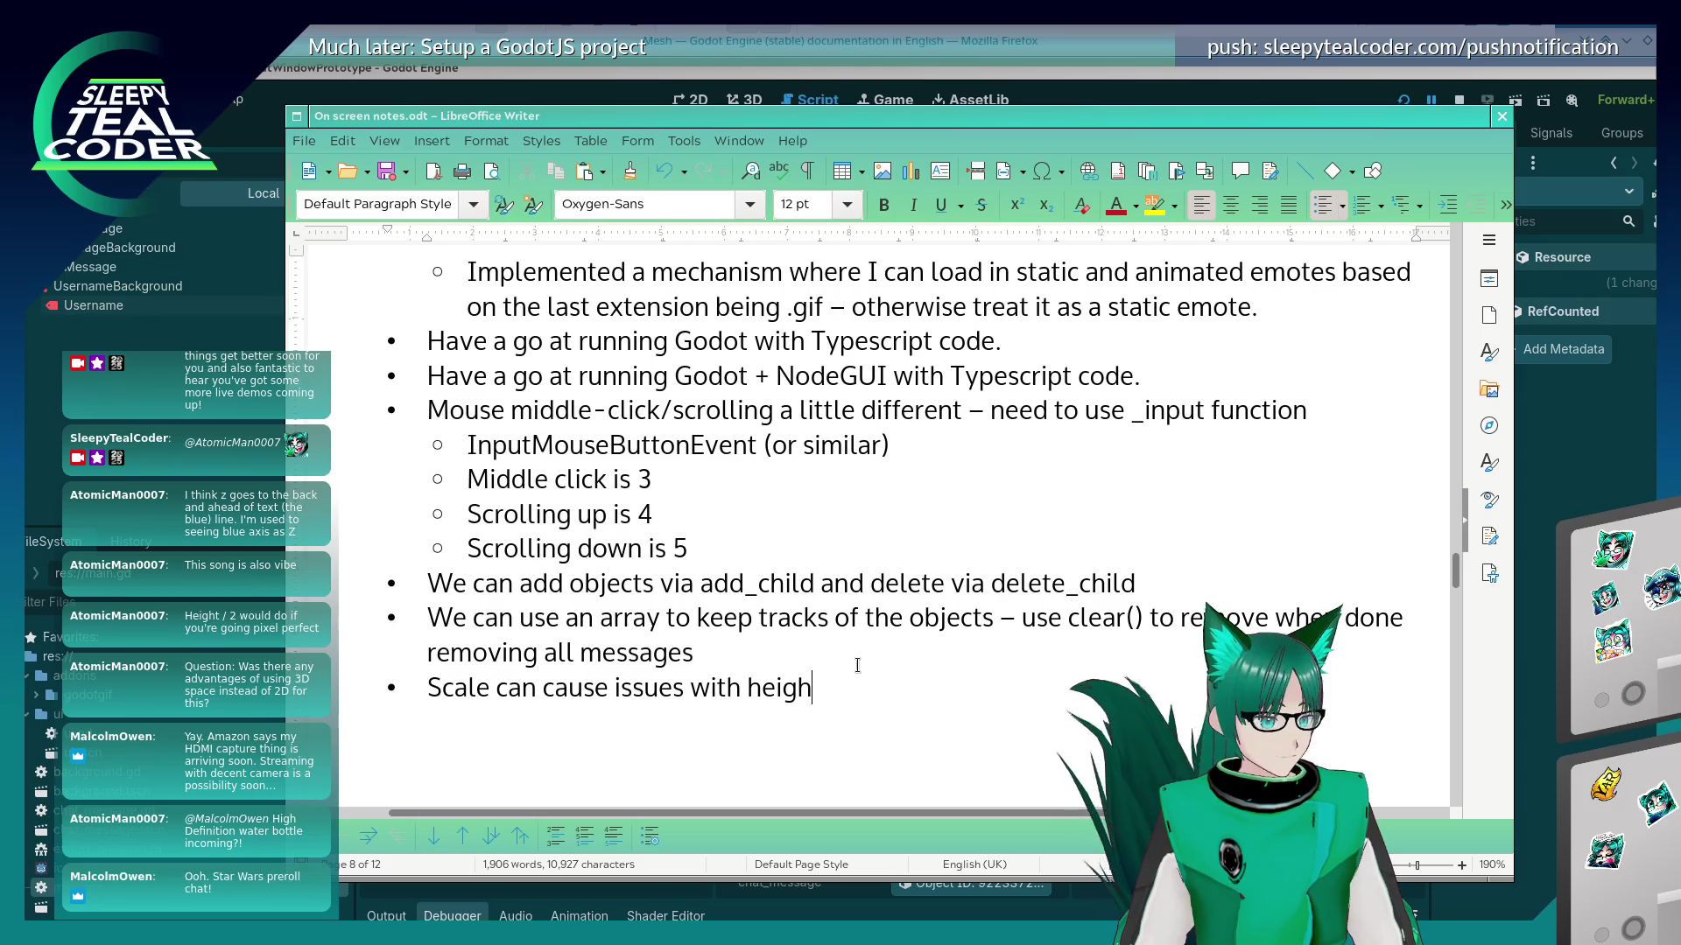
{"action": "type", "text": "t "}
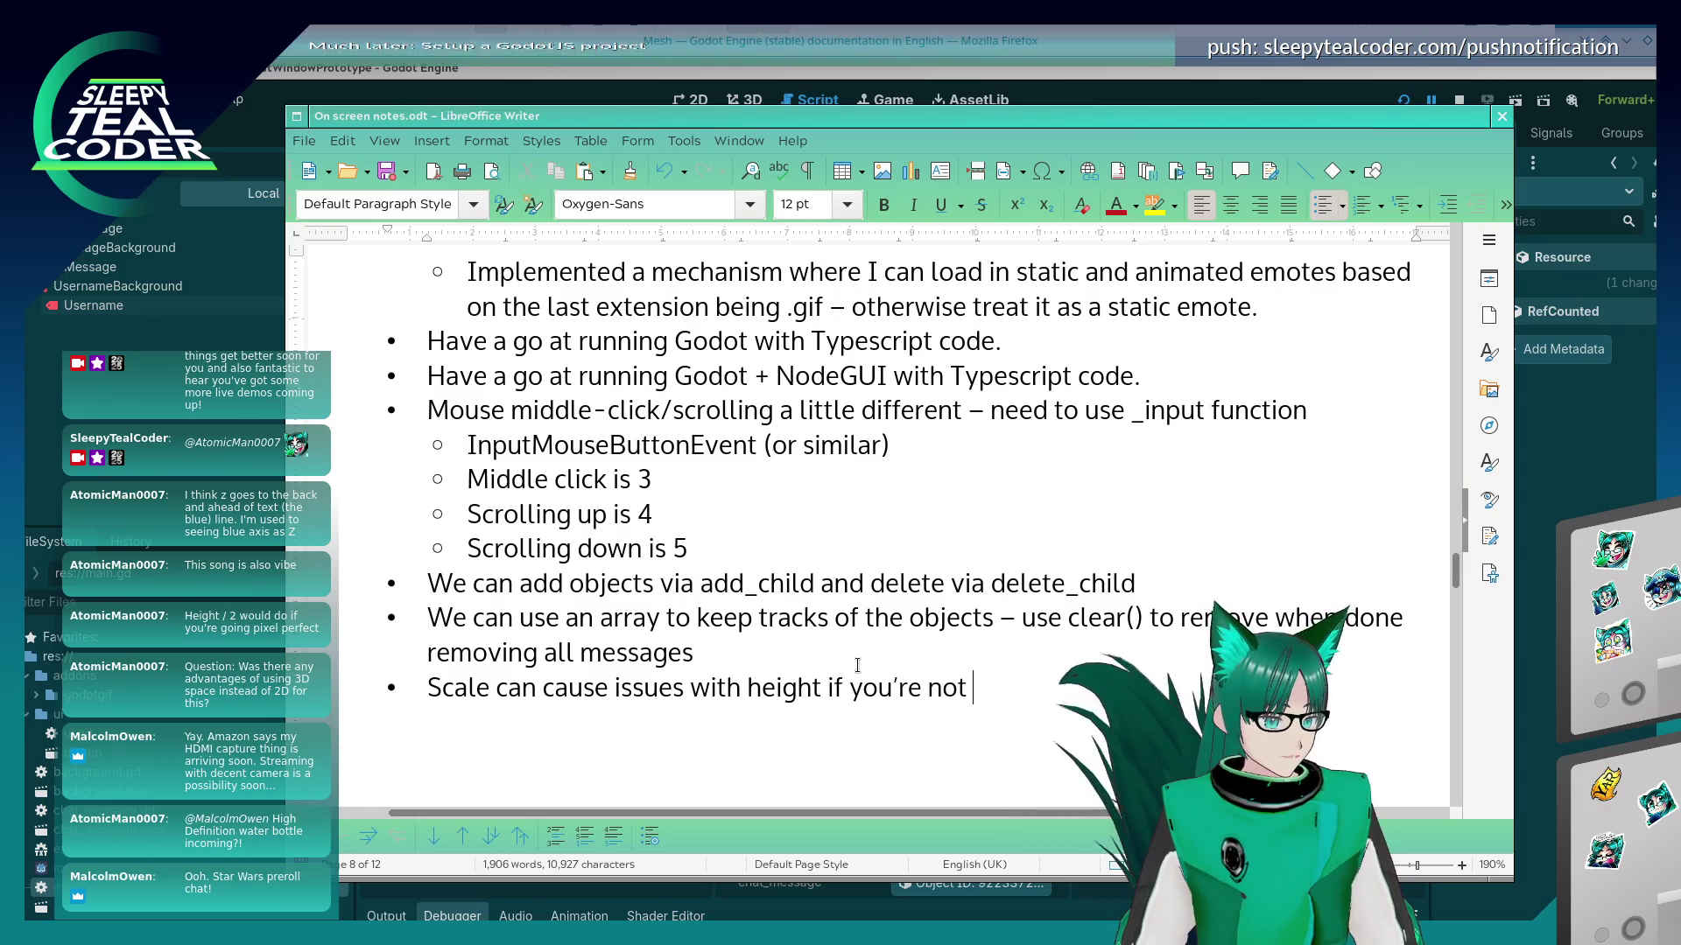
{"action": "type", "text": "if you're not careful"}
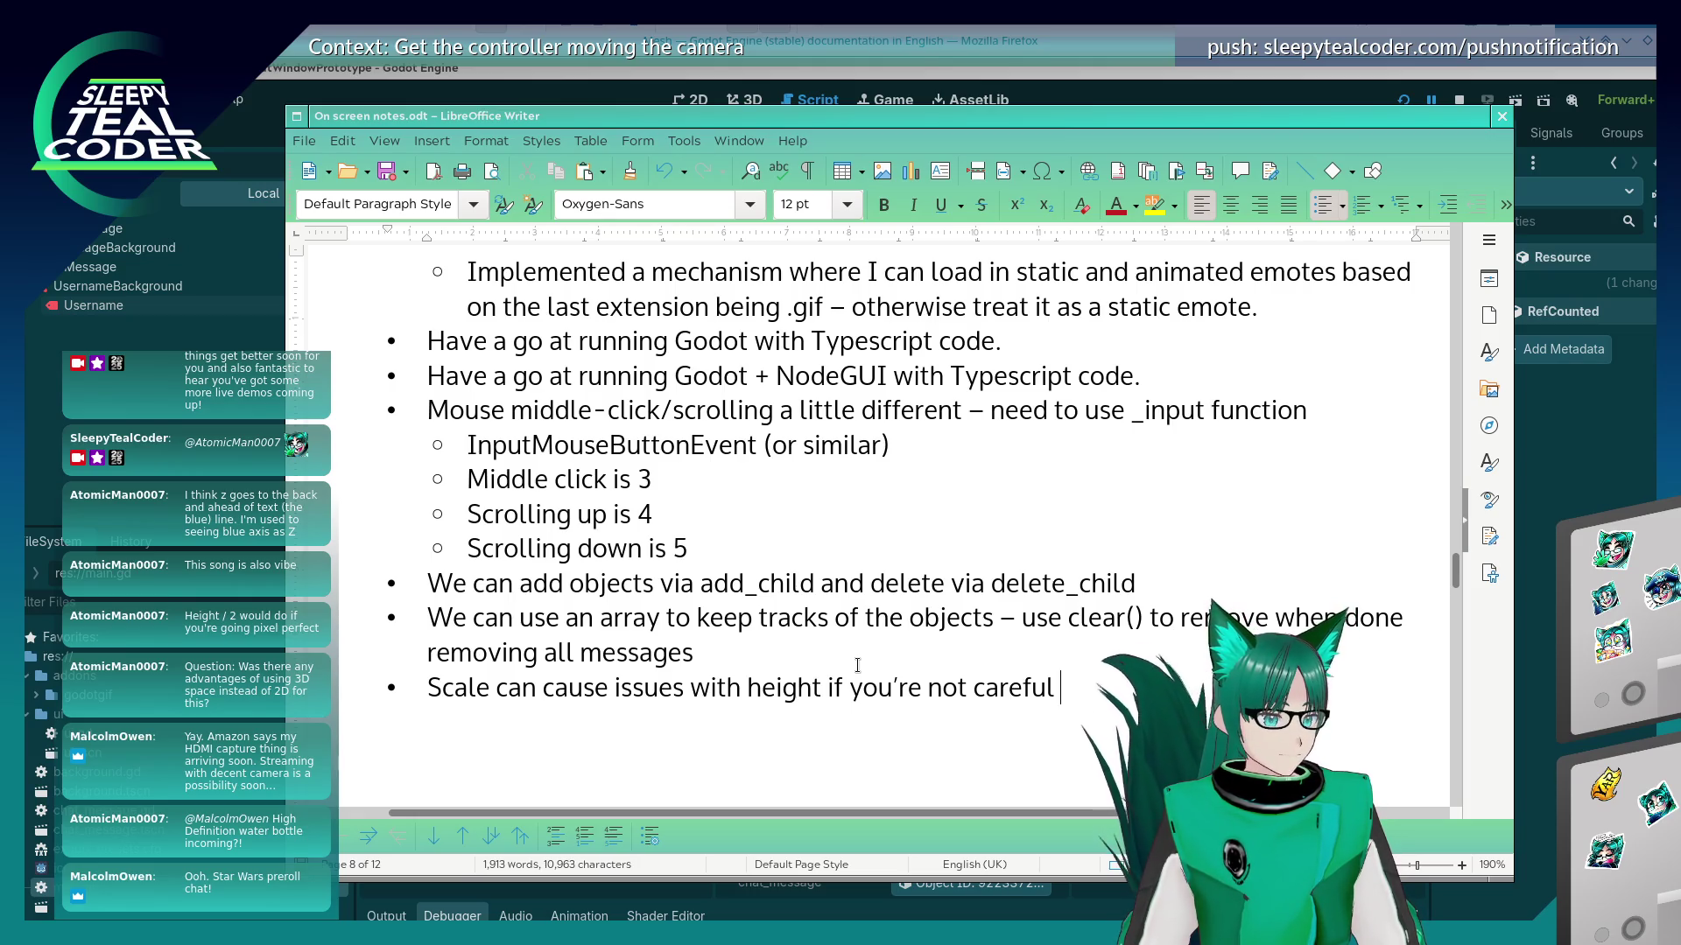
{"action": "key", "text": "Tab"}
{"action": "type", "text": "C"}
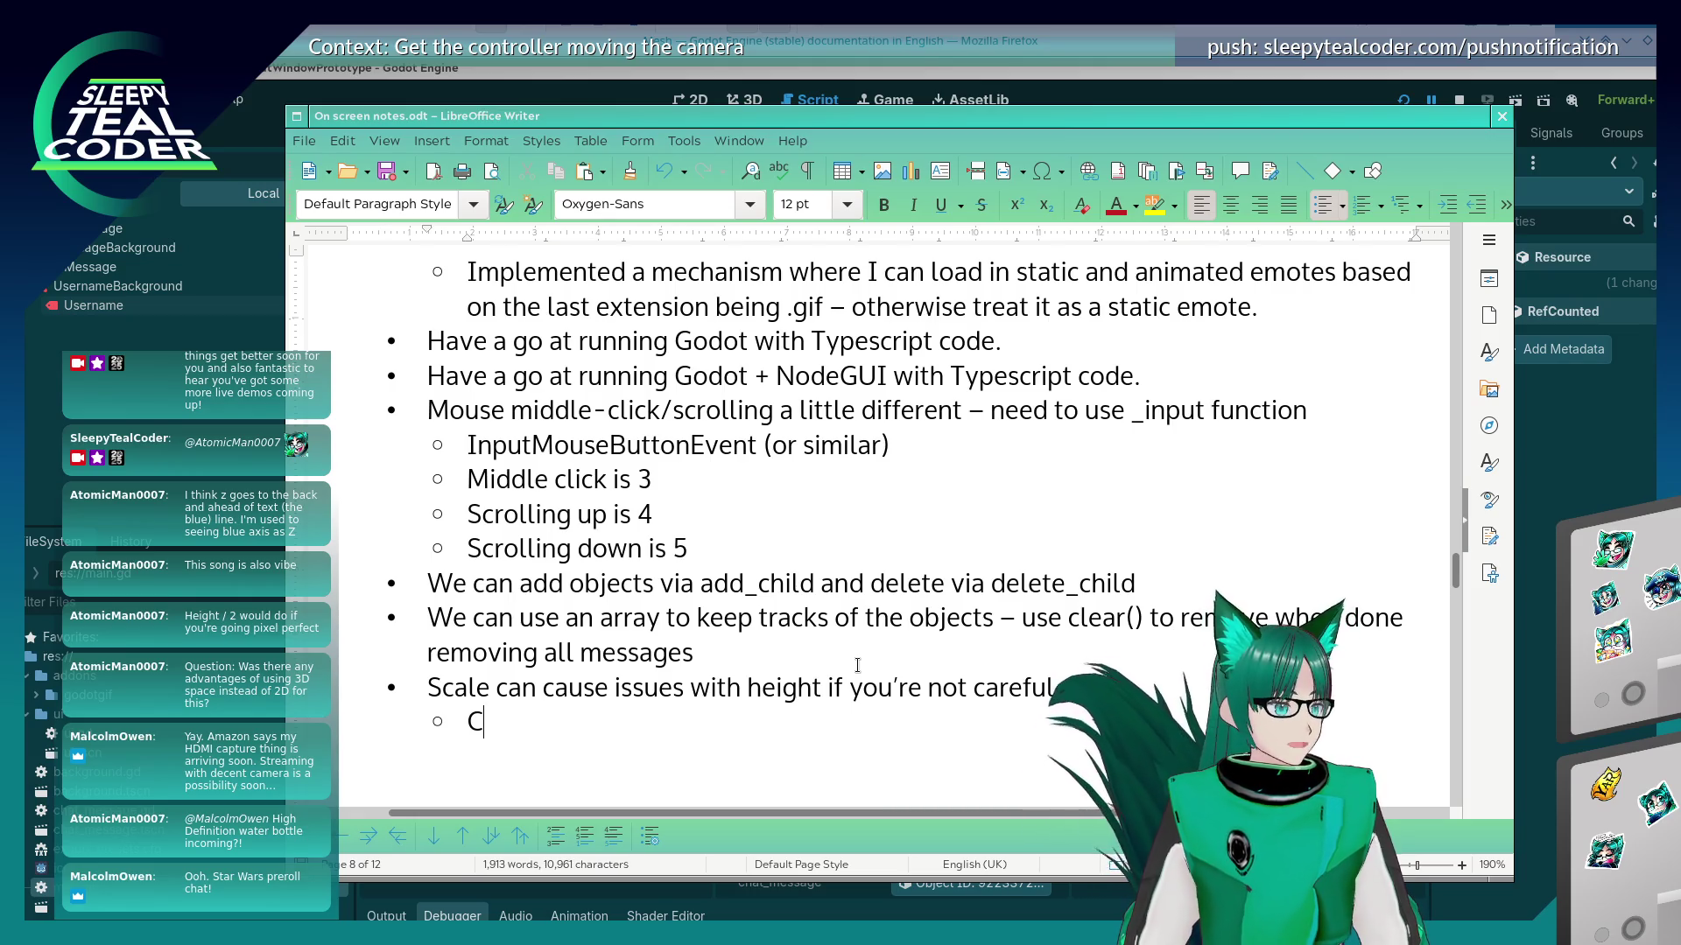
{"action": "type", "text": "an always "}
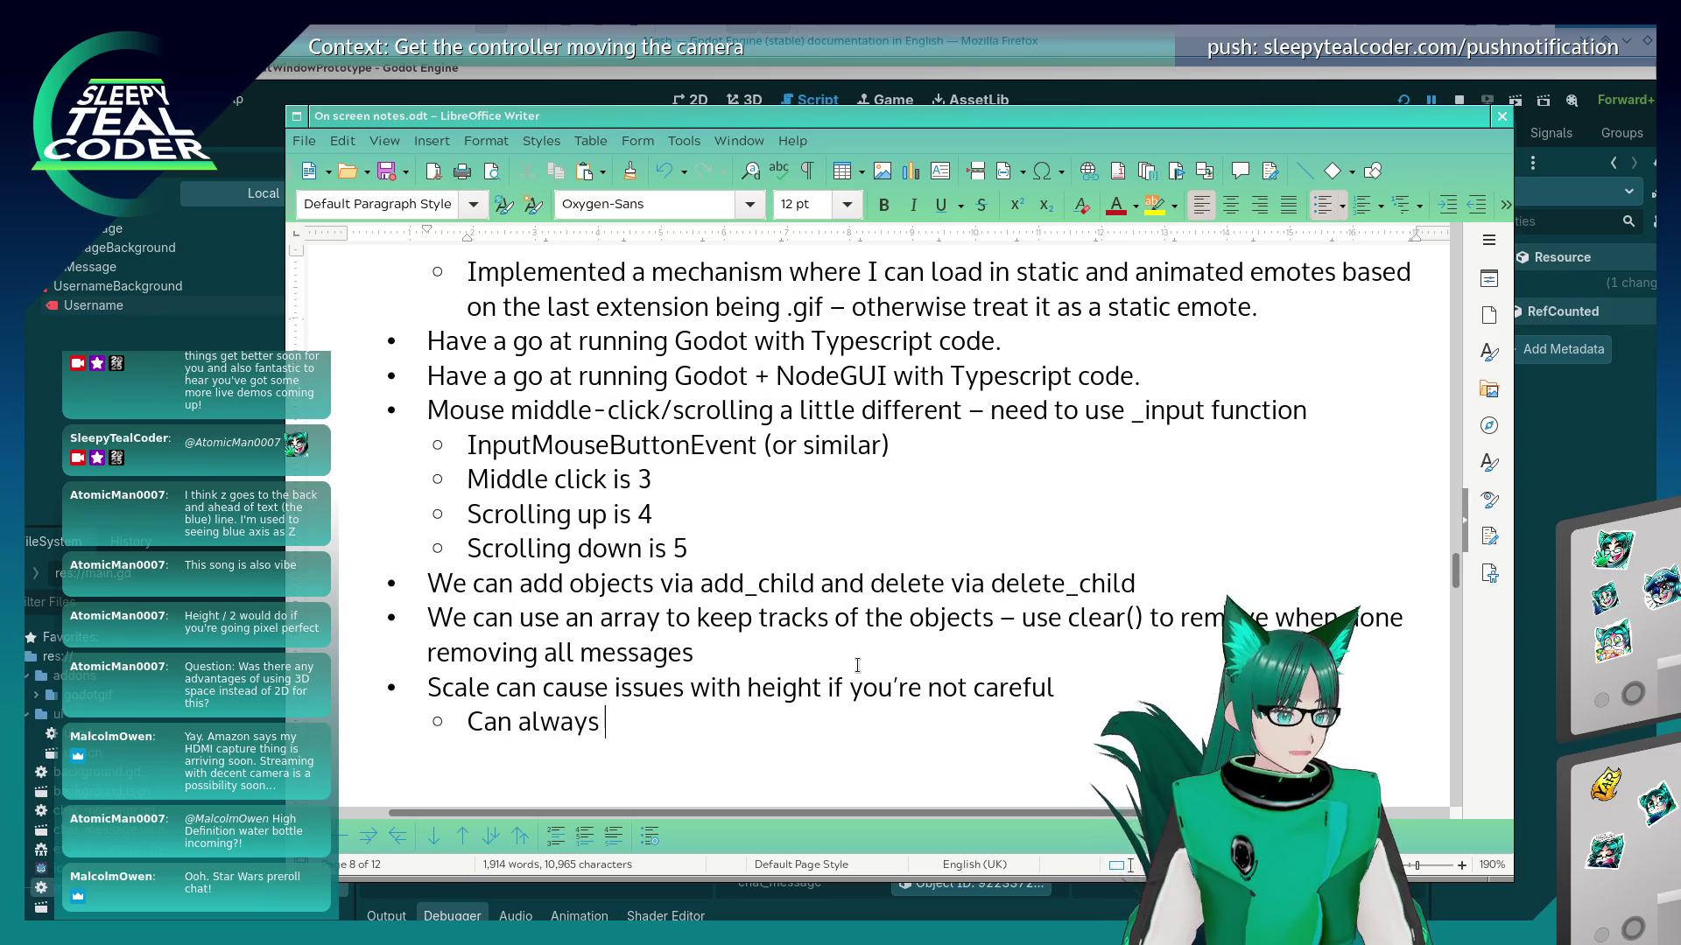
{"action": "type", "text": "fix with Heigh"}
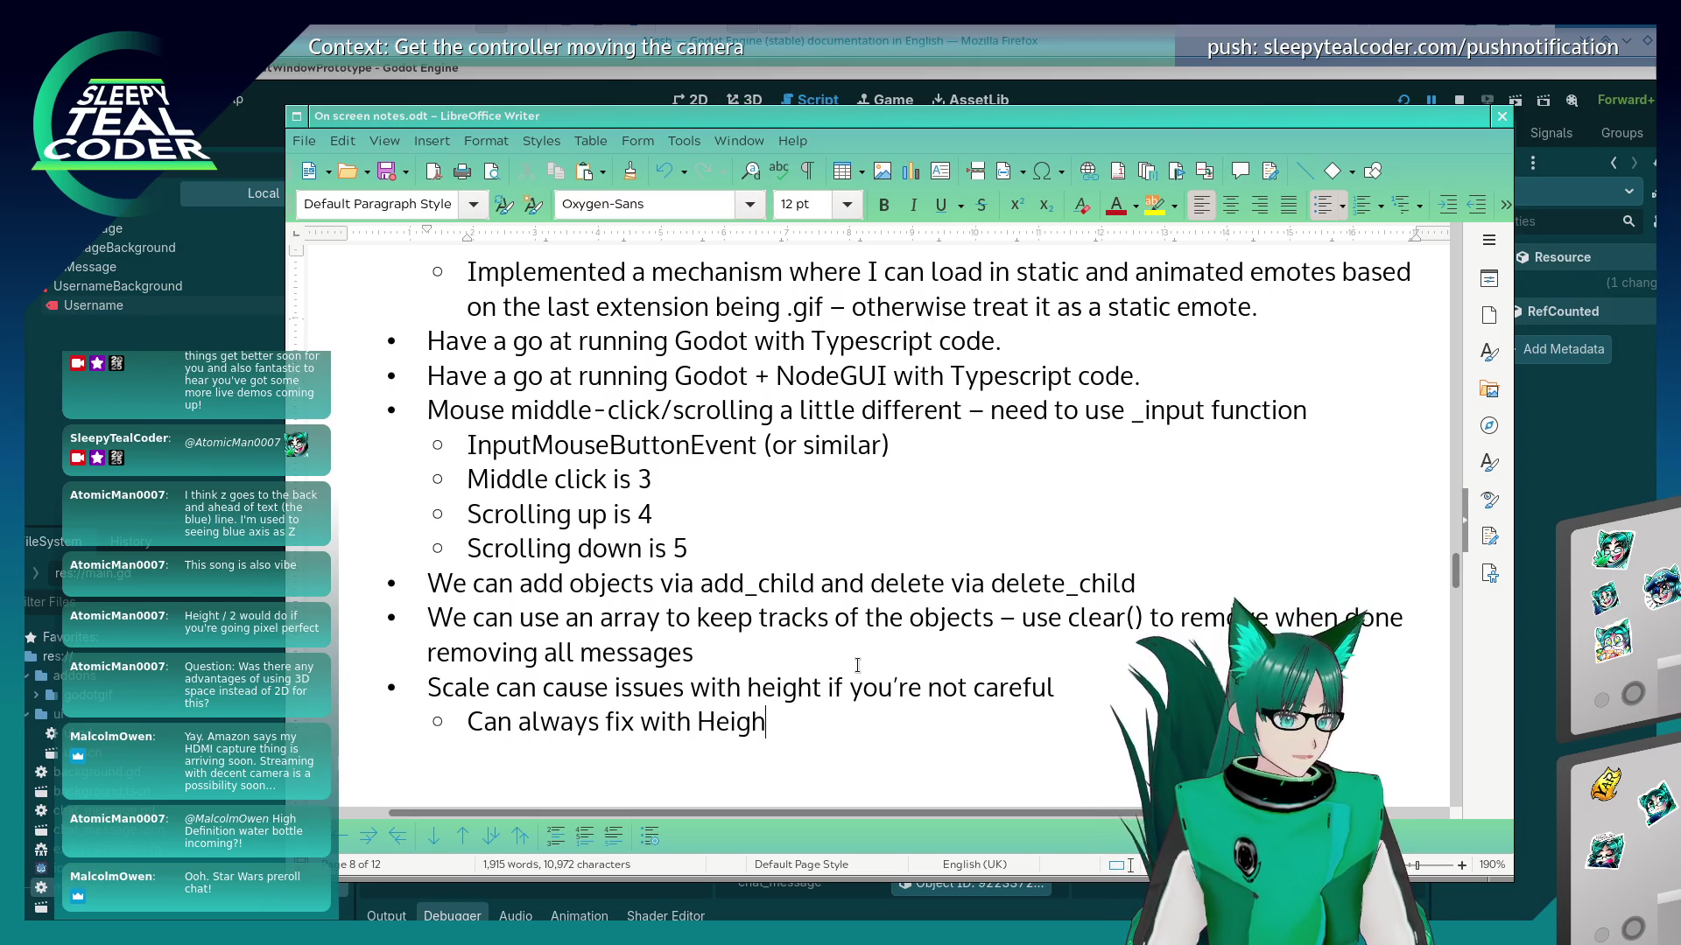
{"action": "type", "text": "t / 2 (A"}
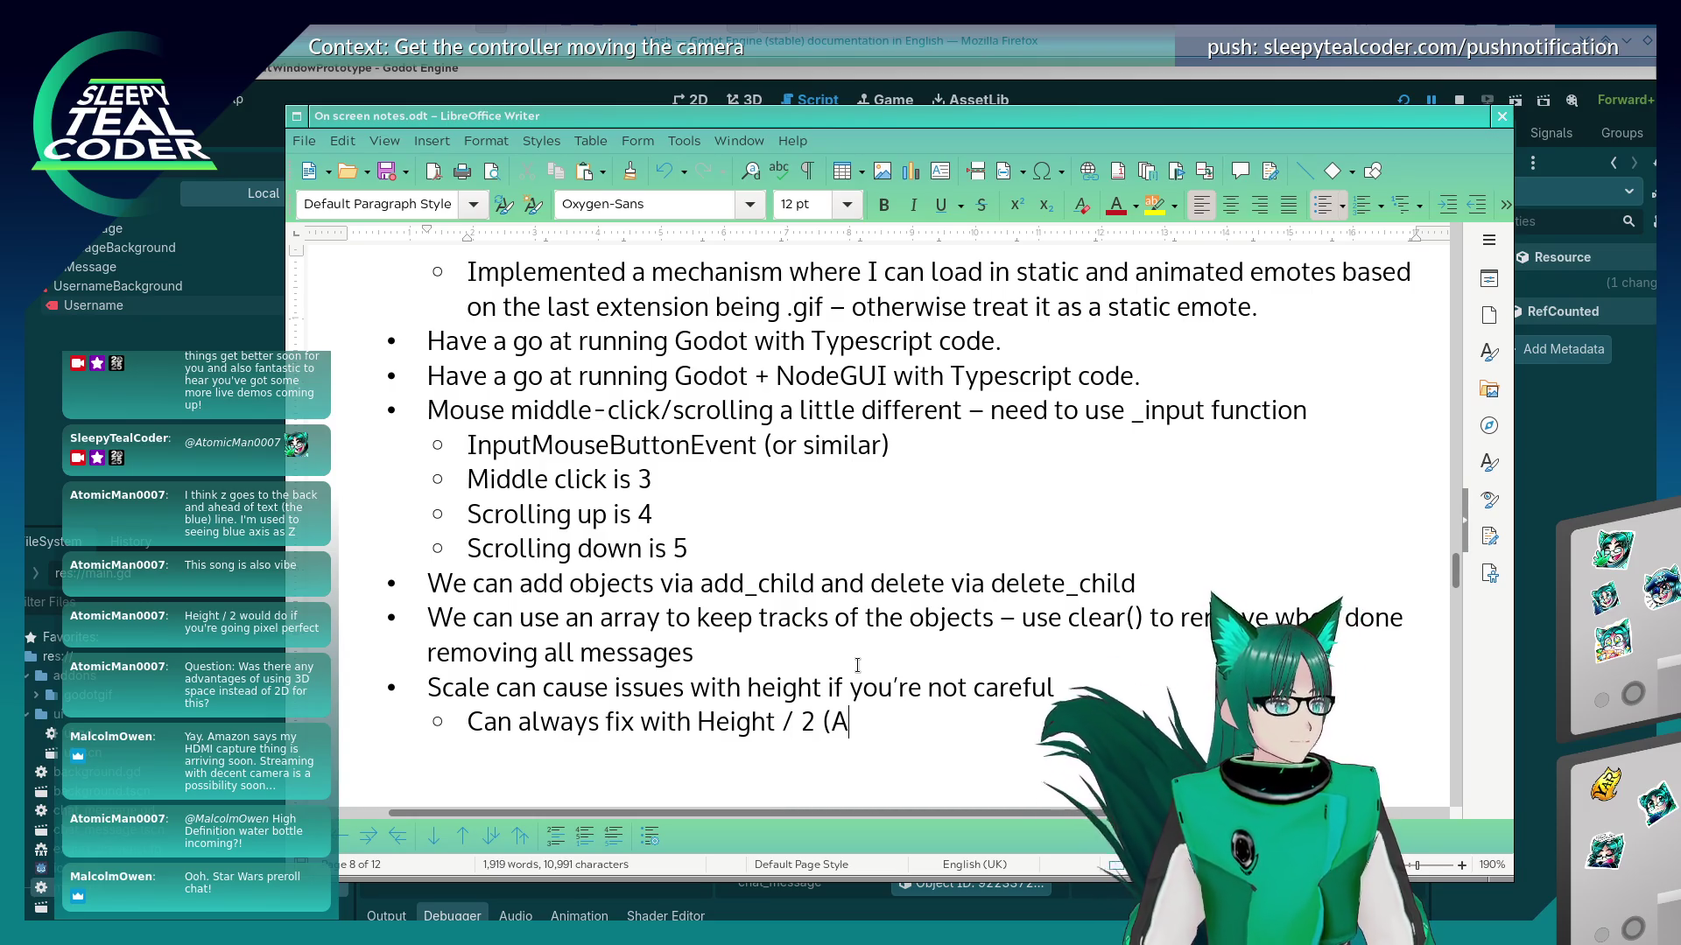
{"action": "type", "text": "tomicMan)"}
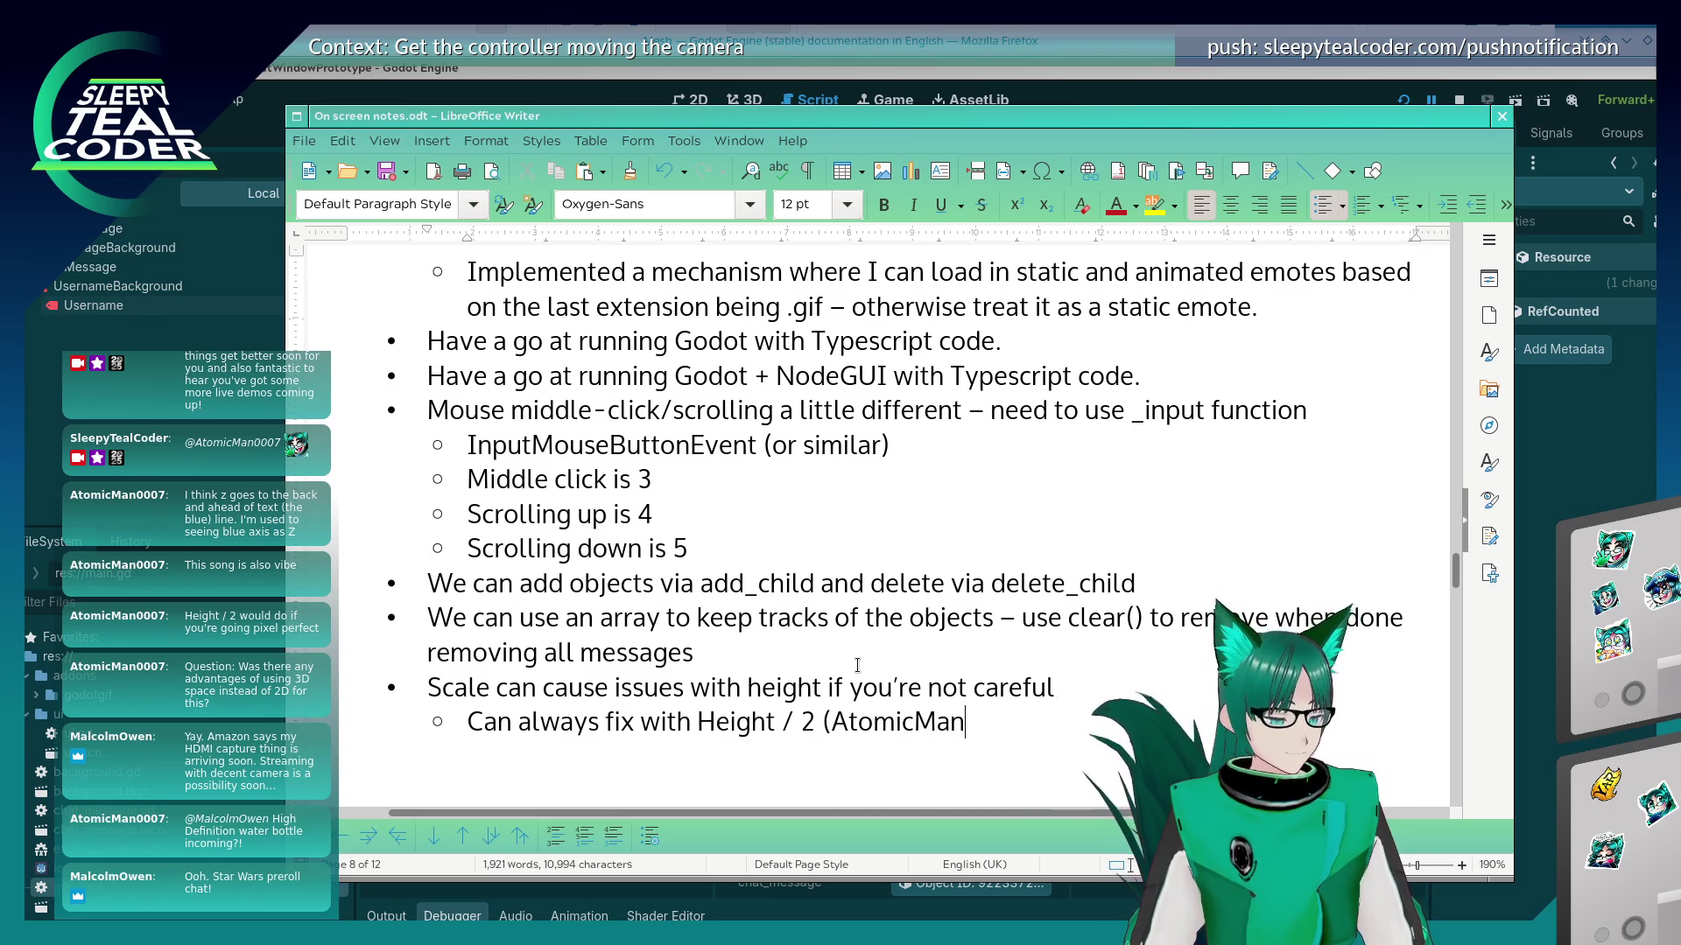
{"action": "key", "text": "Left"}
{"action": "key", "text": "Left"}
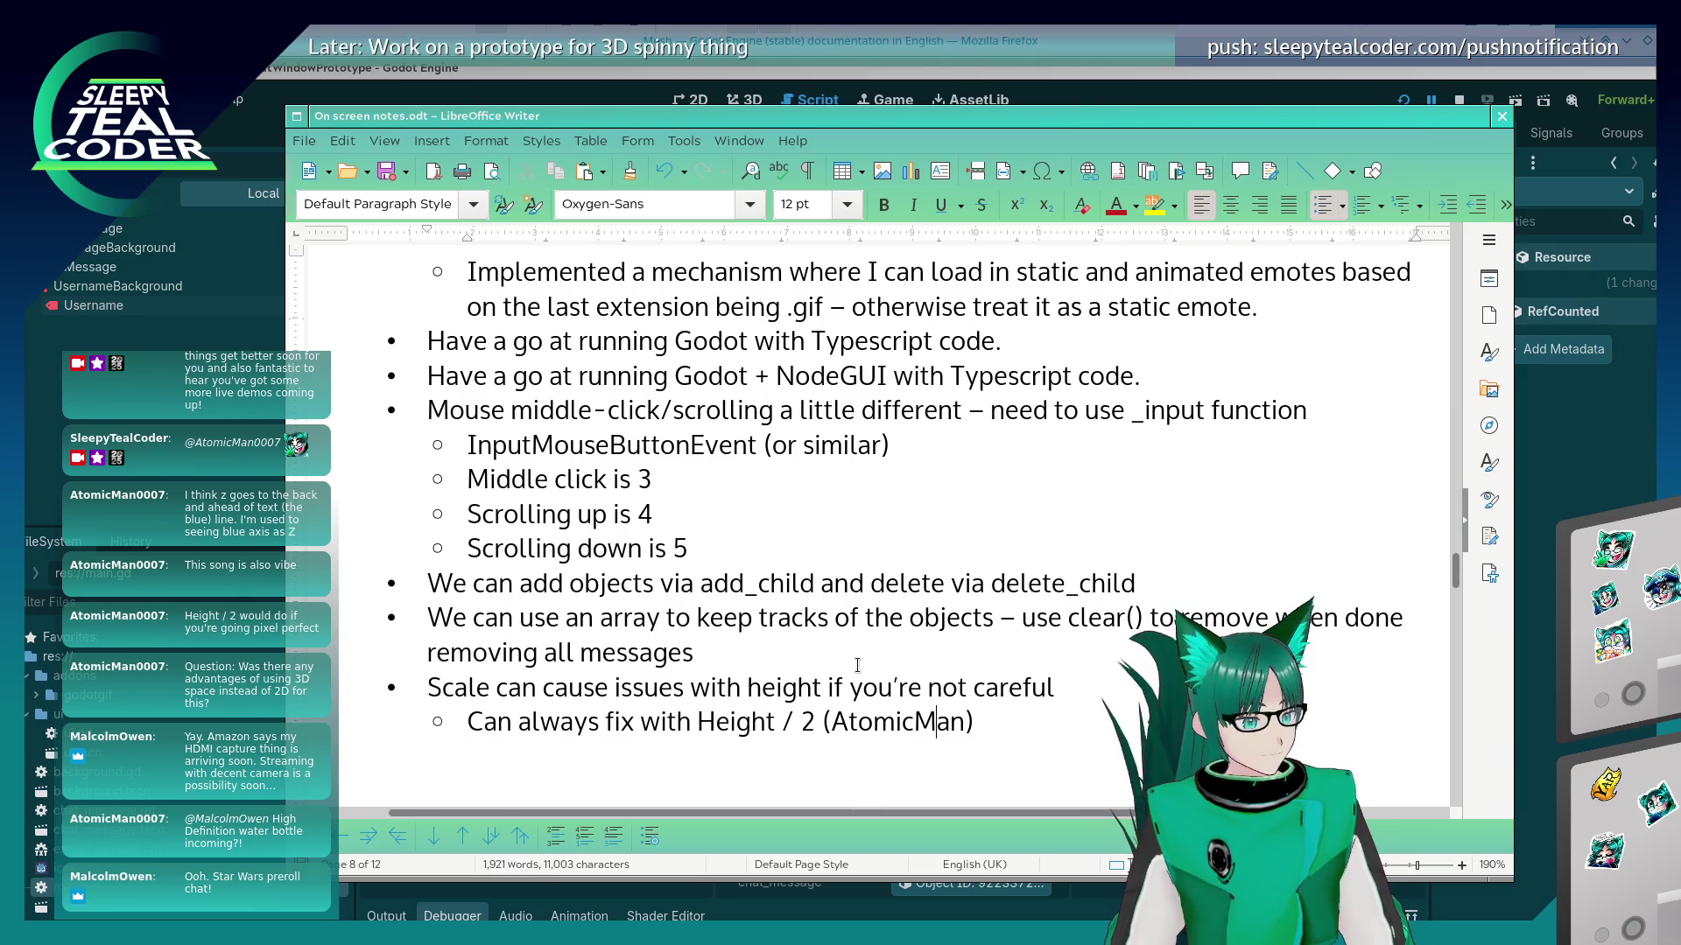
{"action": "type", "text": "/"}
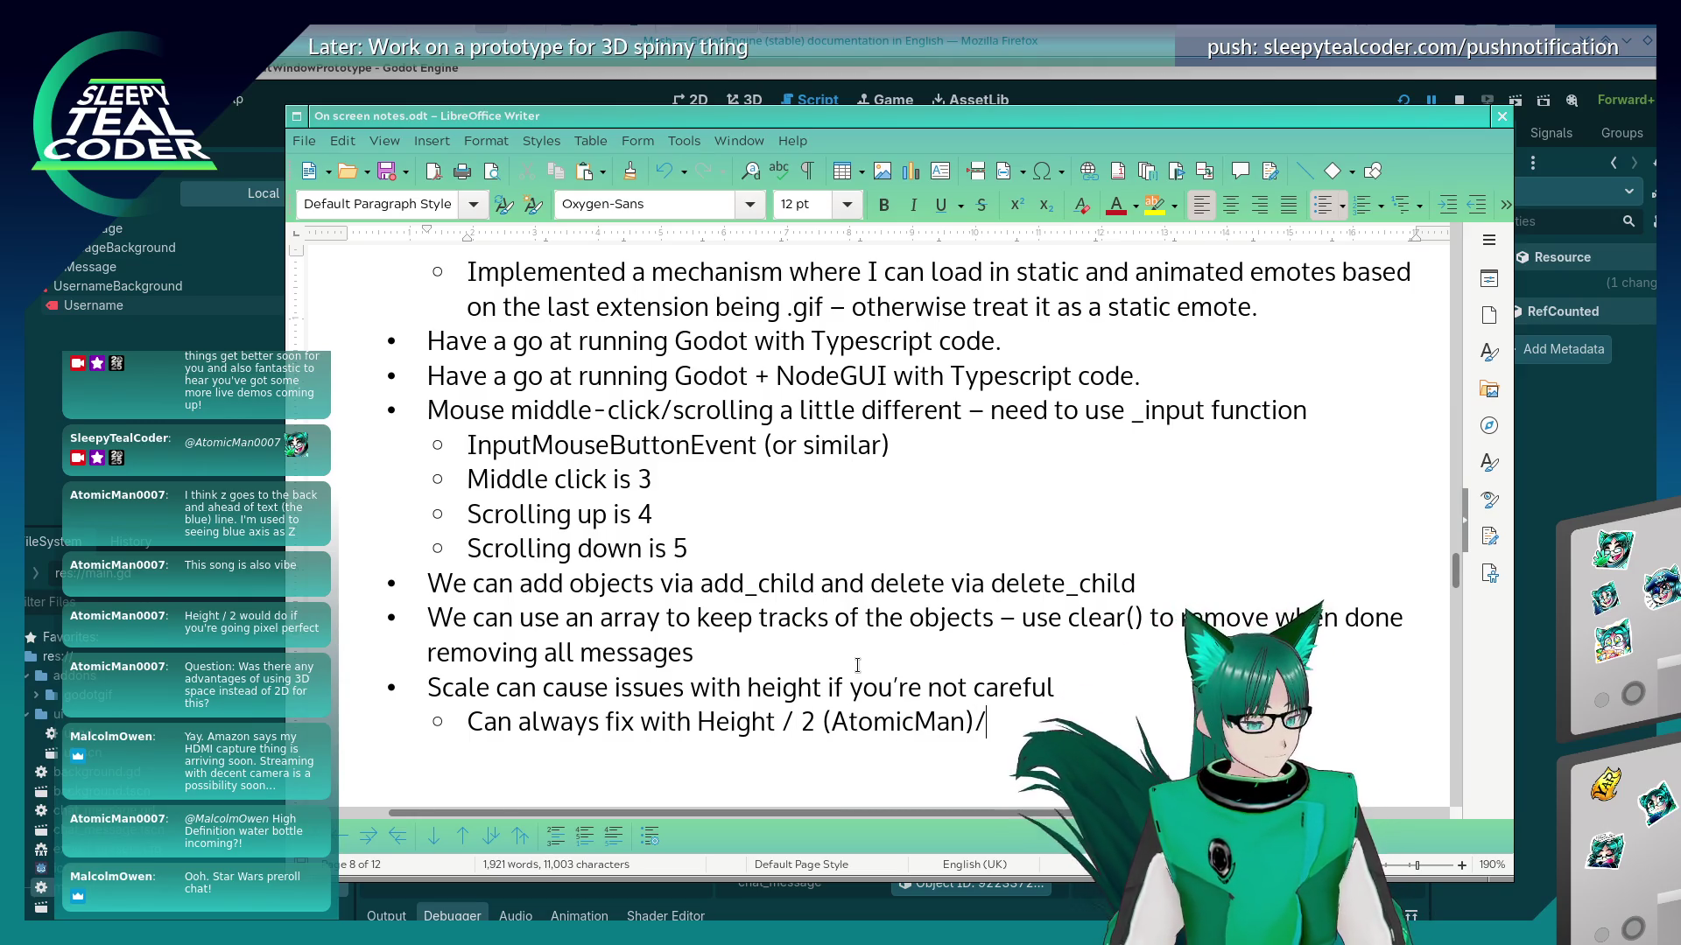
{"action": "key", "text": "BackSpace"}
{"action": "key", "text": "Left"}
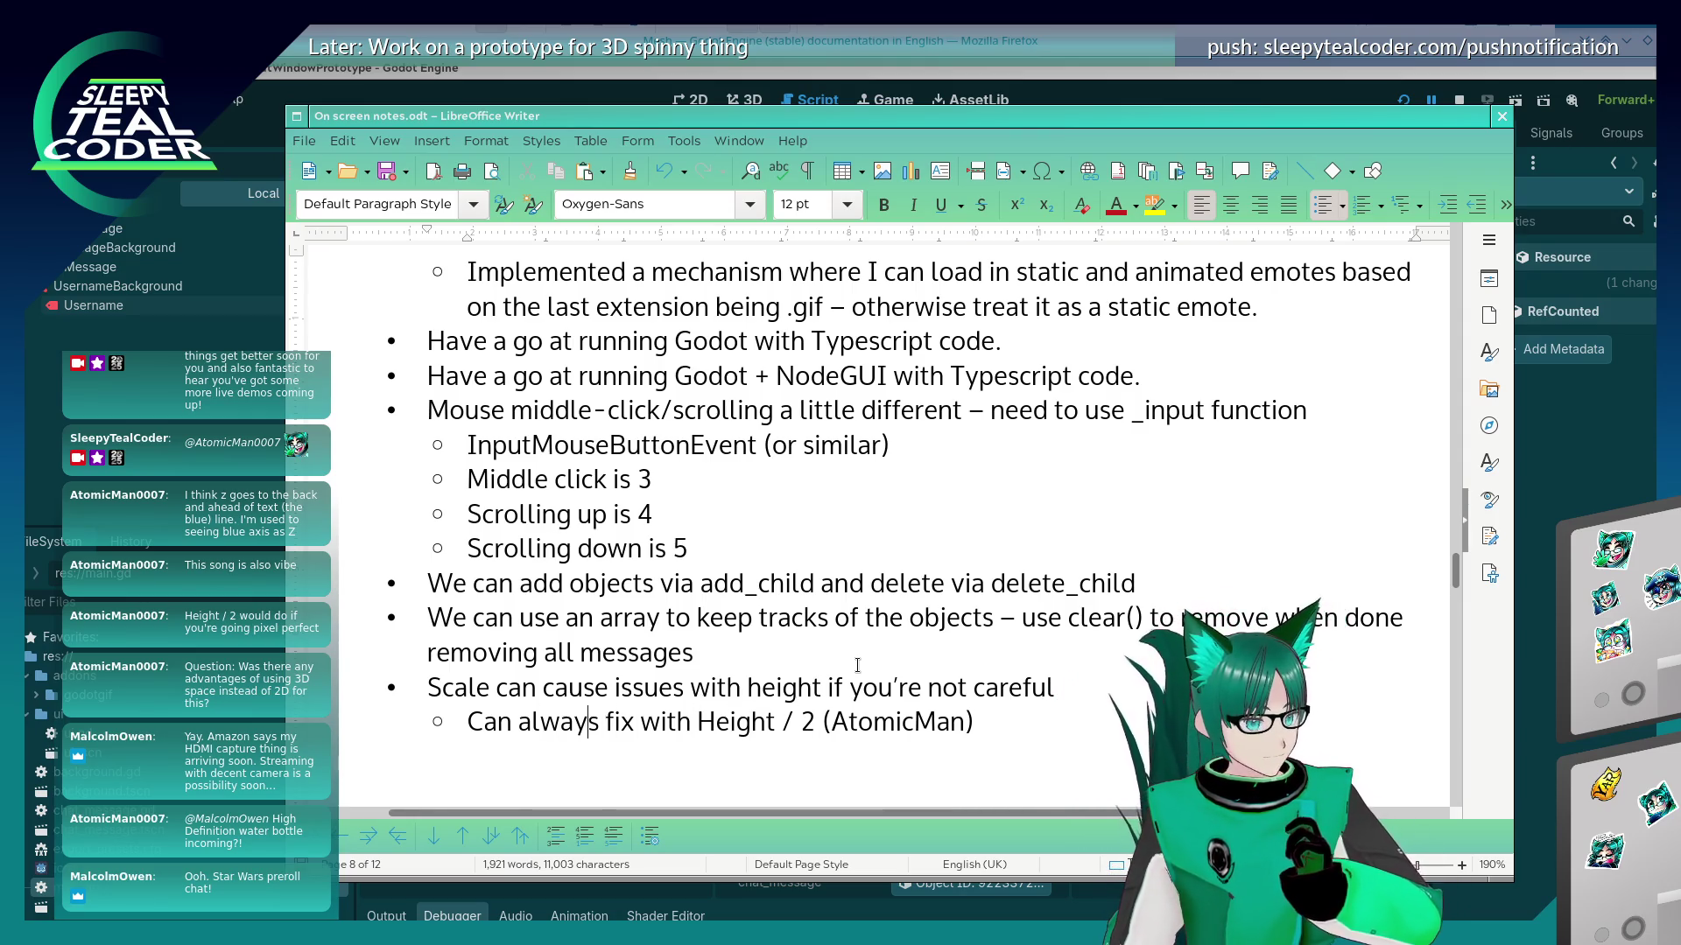
- Add the sub-bullet 'Ideally avoid scaling if it is not required.'
{"action": "key", "text": "Up"}
{"action": "key", "text": "End"}
{"action": "key", "text": "Return"}
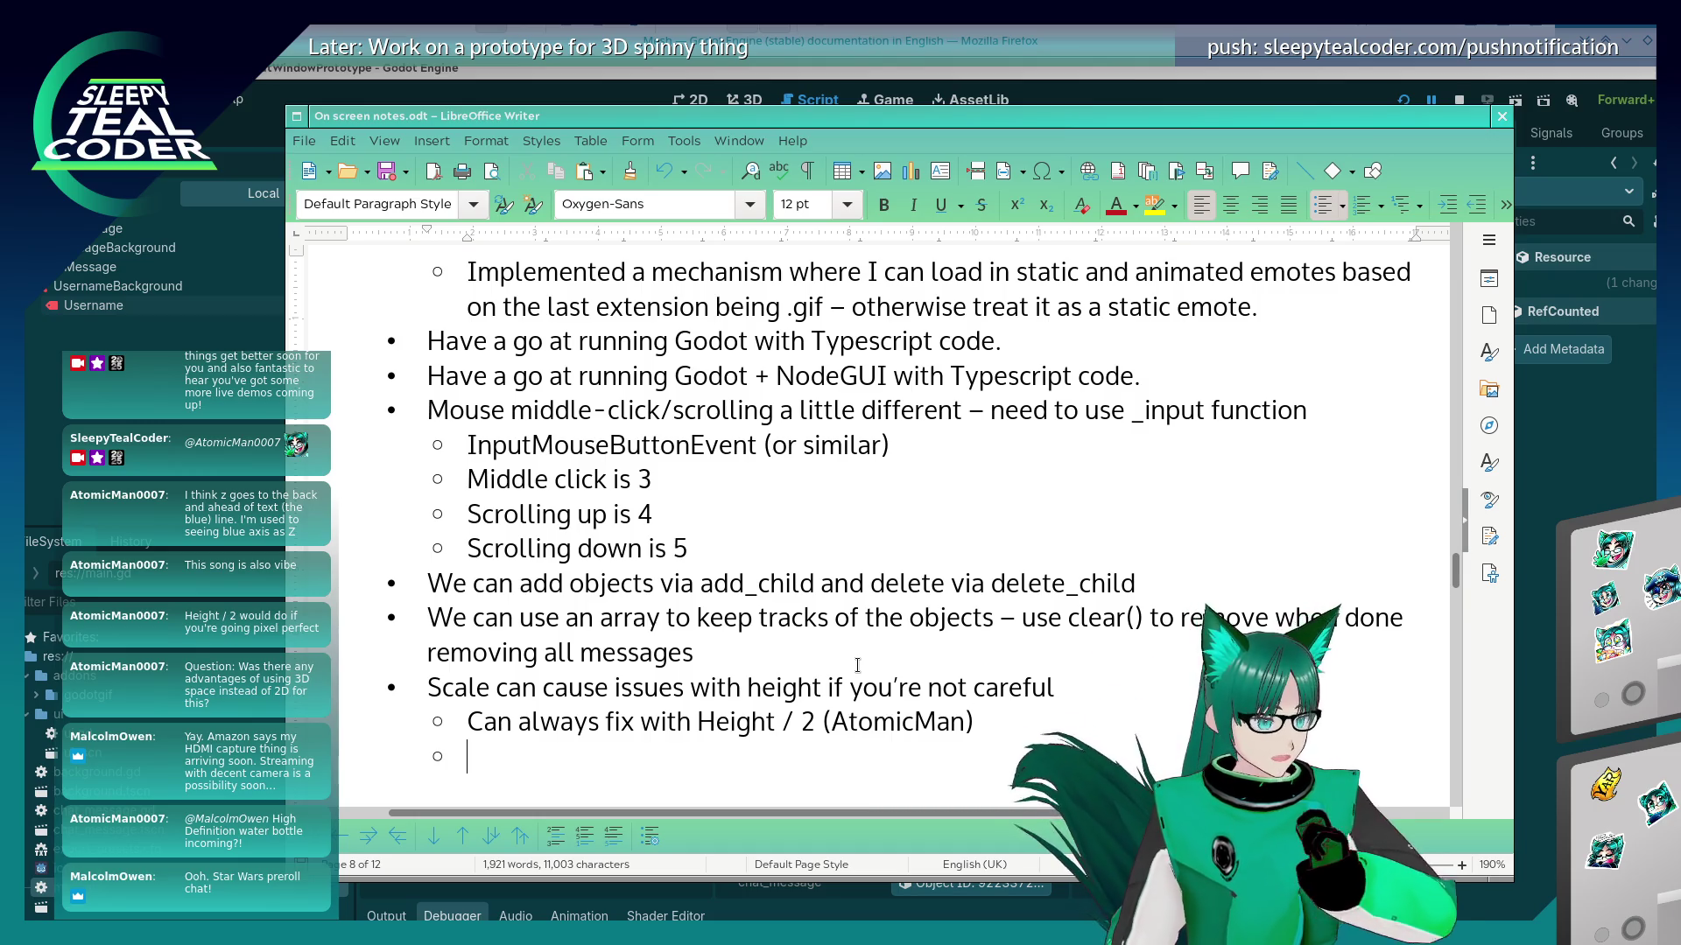
{"action": "type", "text": "Ideally avoid scalin"}
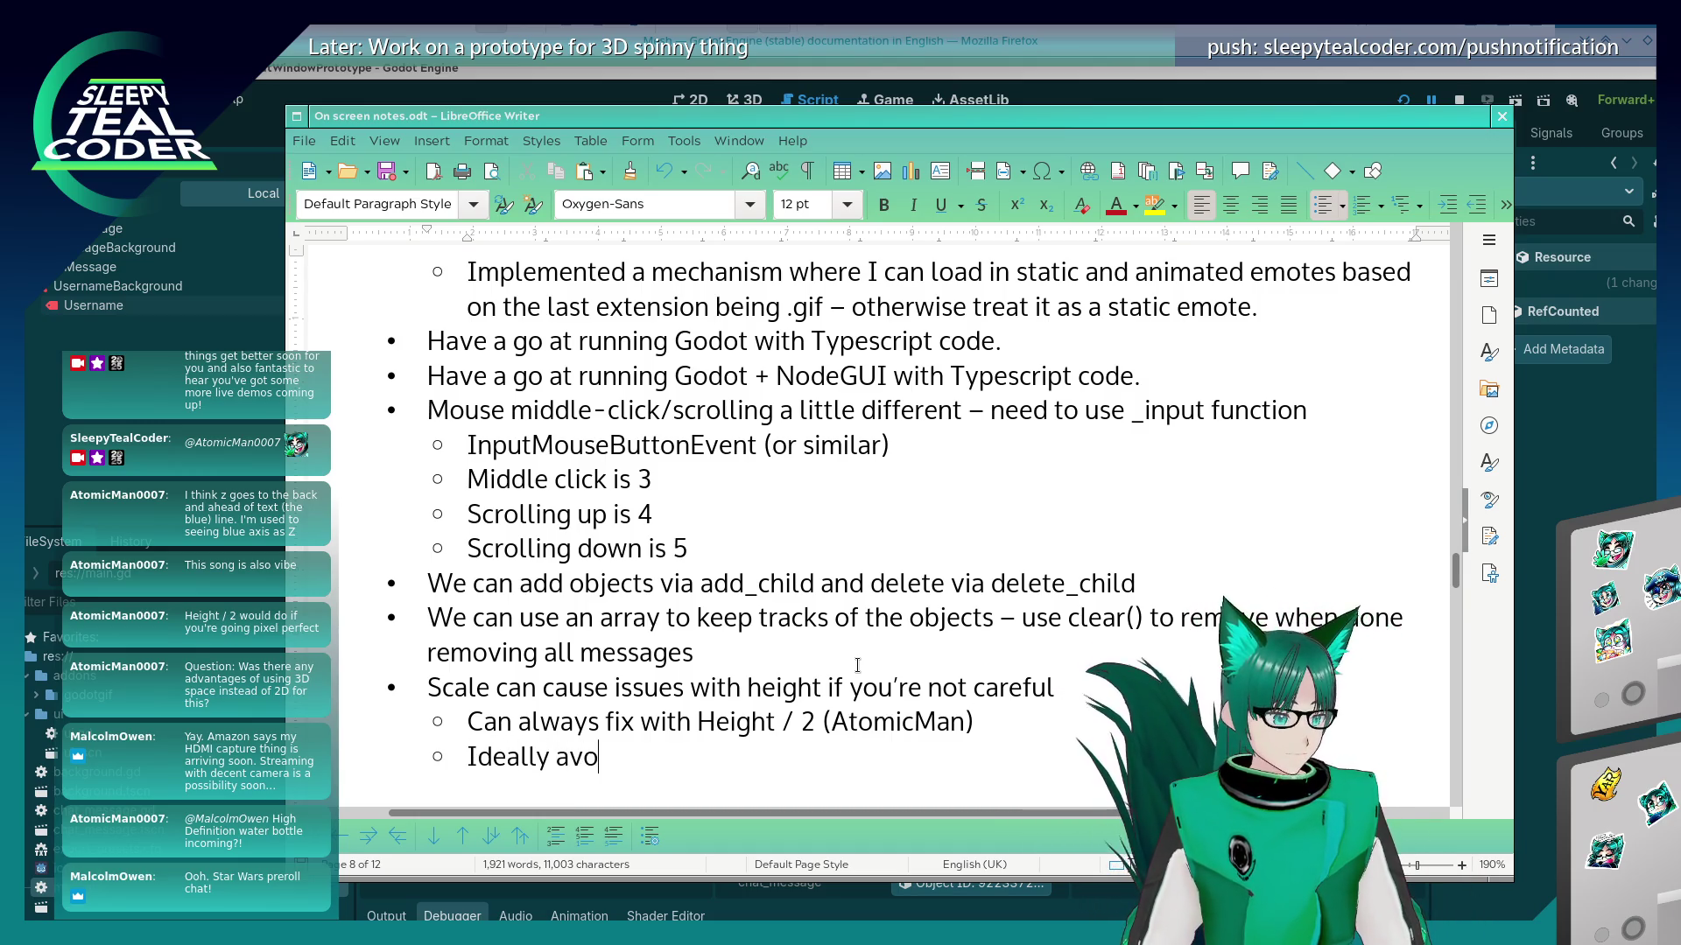
{"action": "type", "text": "g "}
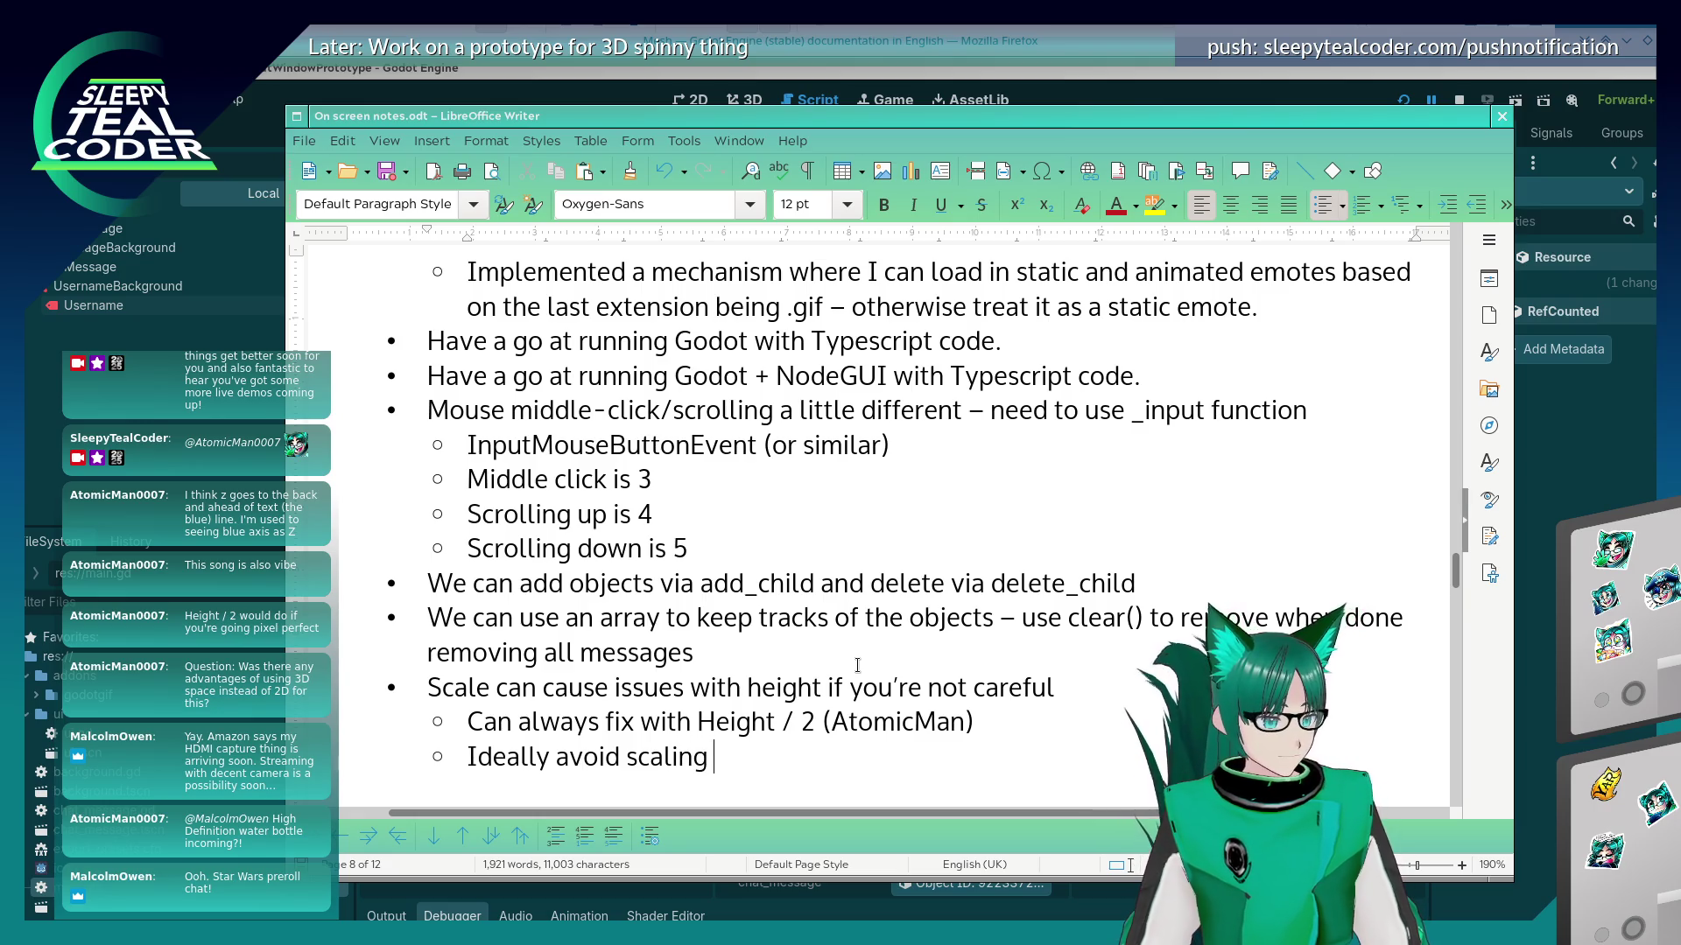
{"action": "type", "text": "if it is not re"}
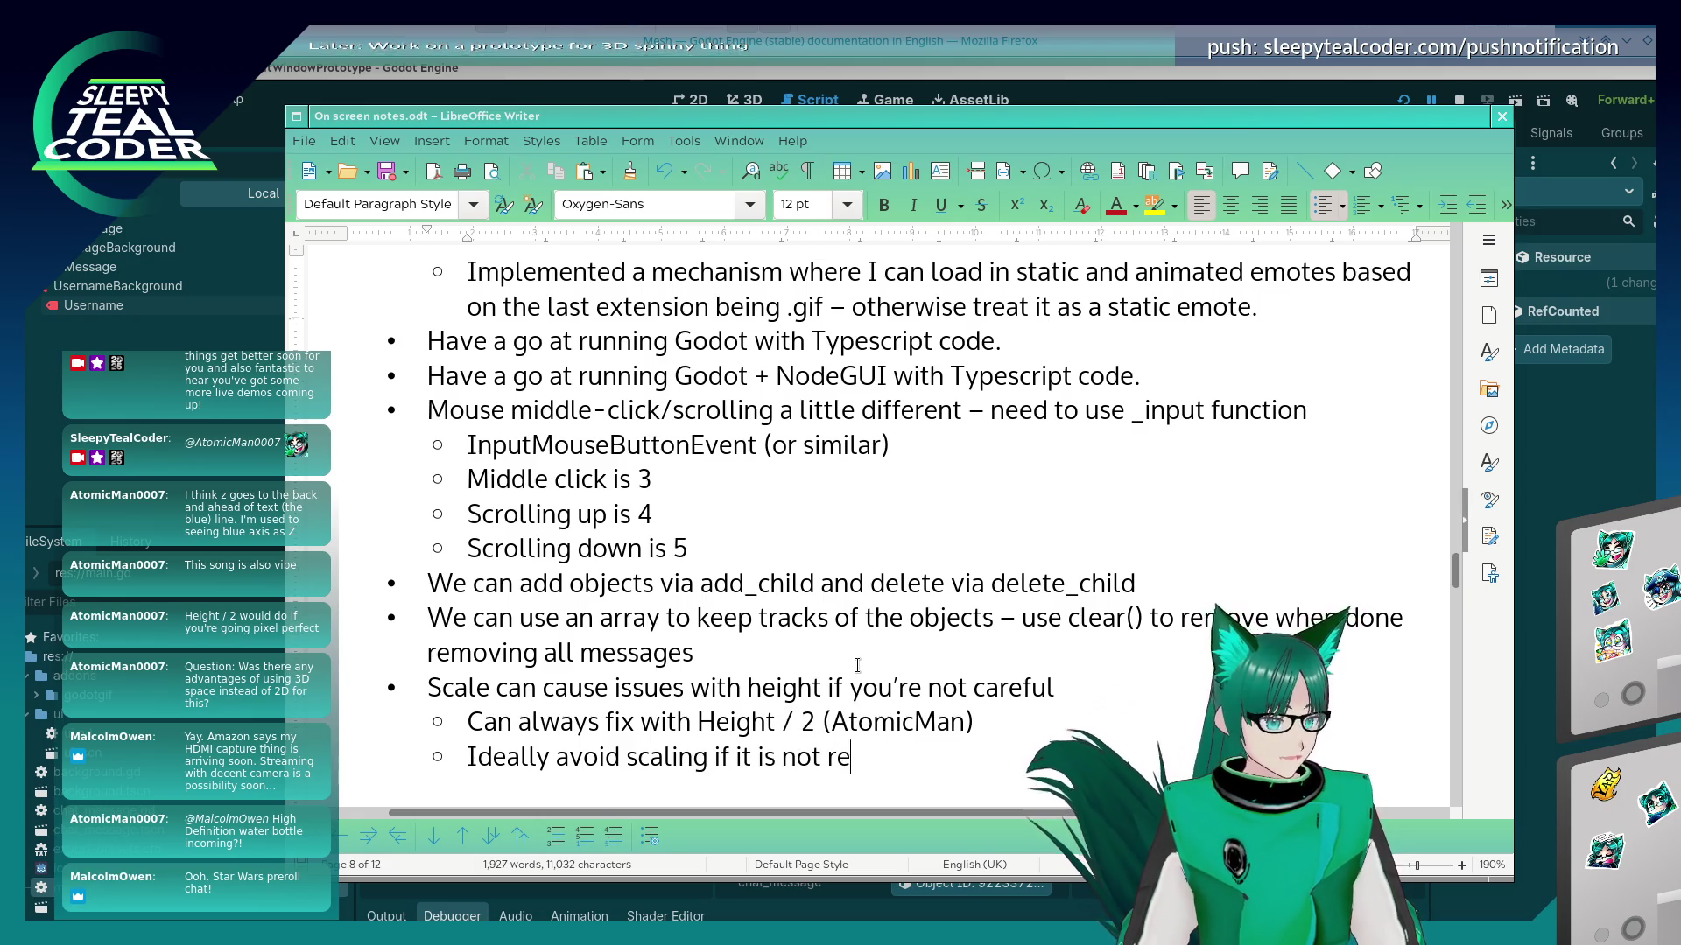
{"action": "type", "text": "quired."}
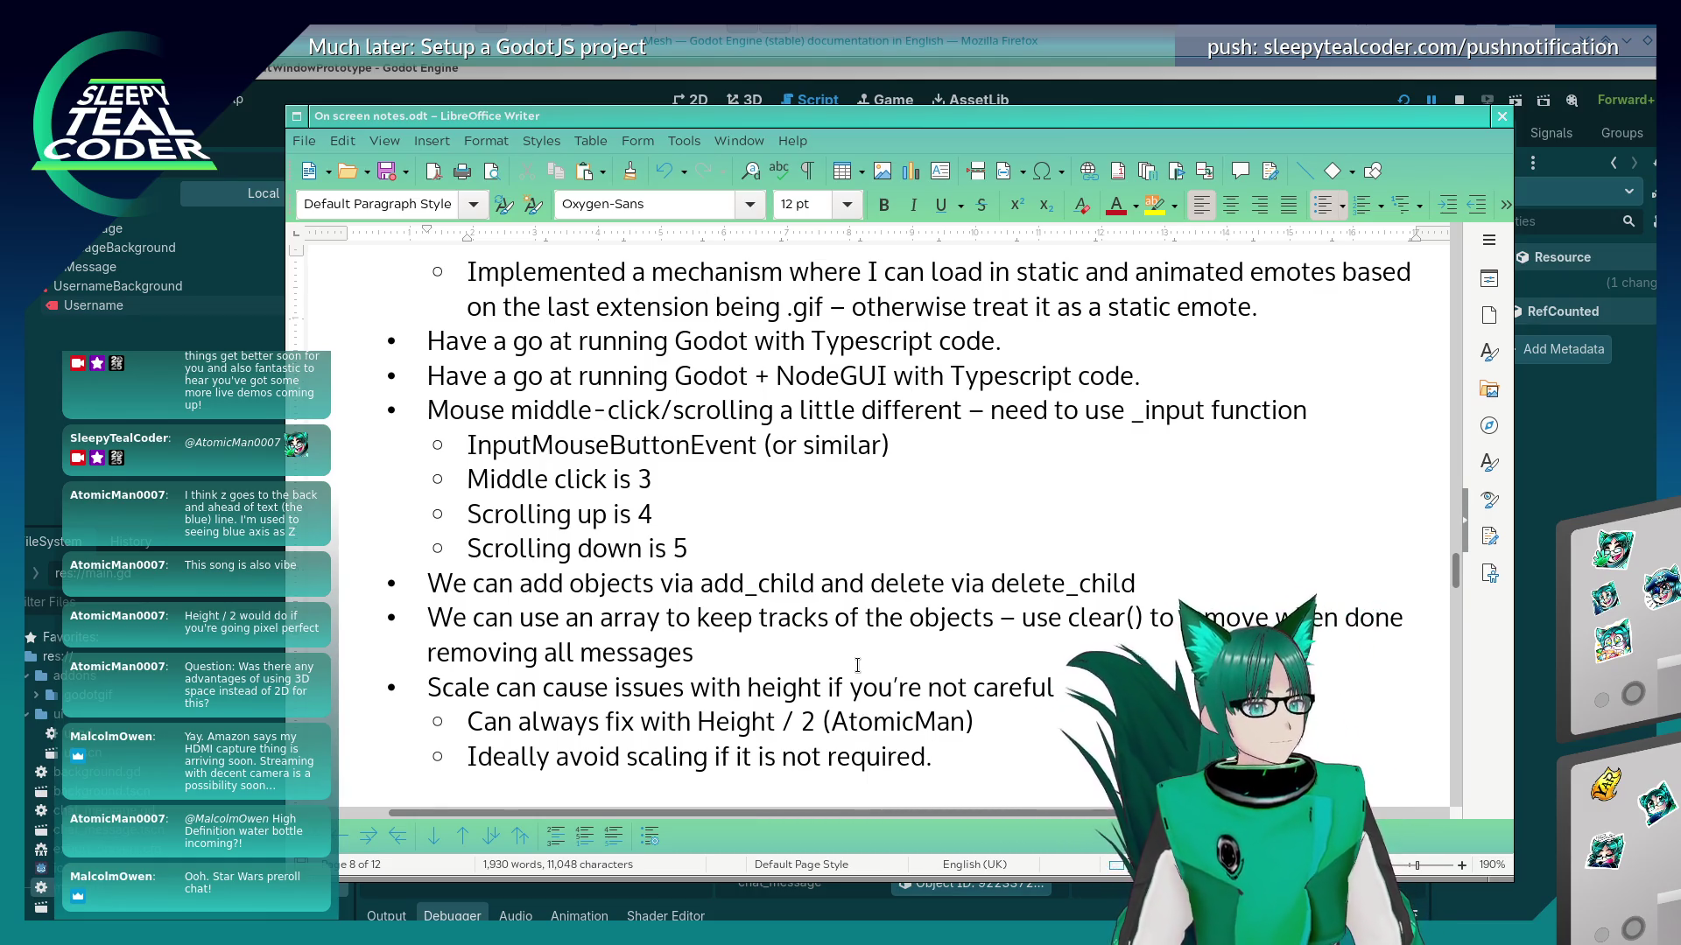
- Add a top-level bullet summing the 0.4 and 0.2 steps to 1.6, noting the max is weird
{"action": "key", "text": "Return"}
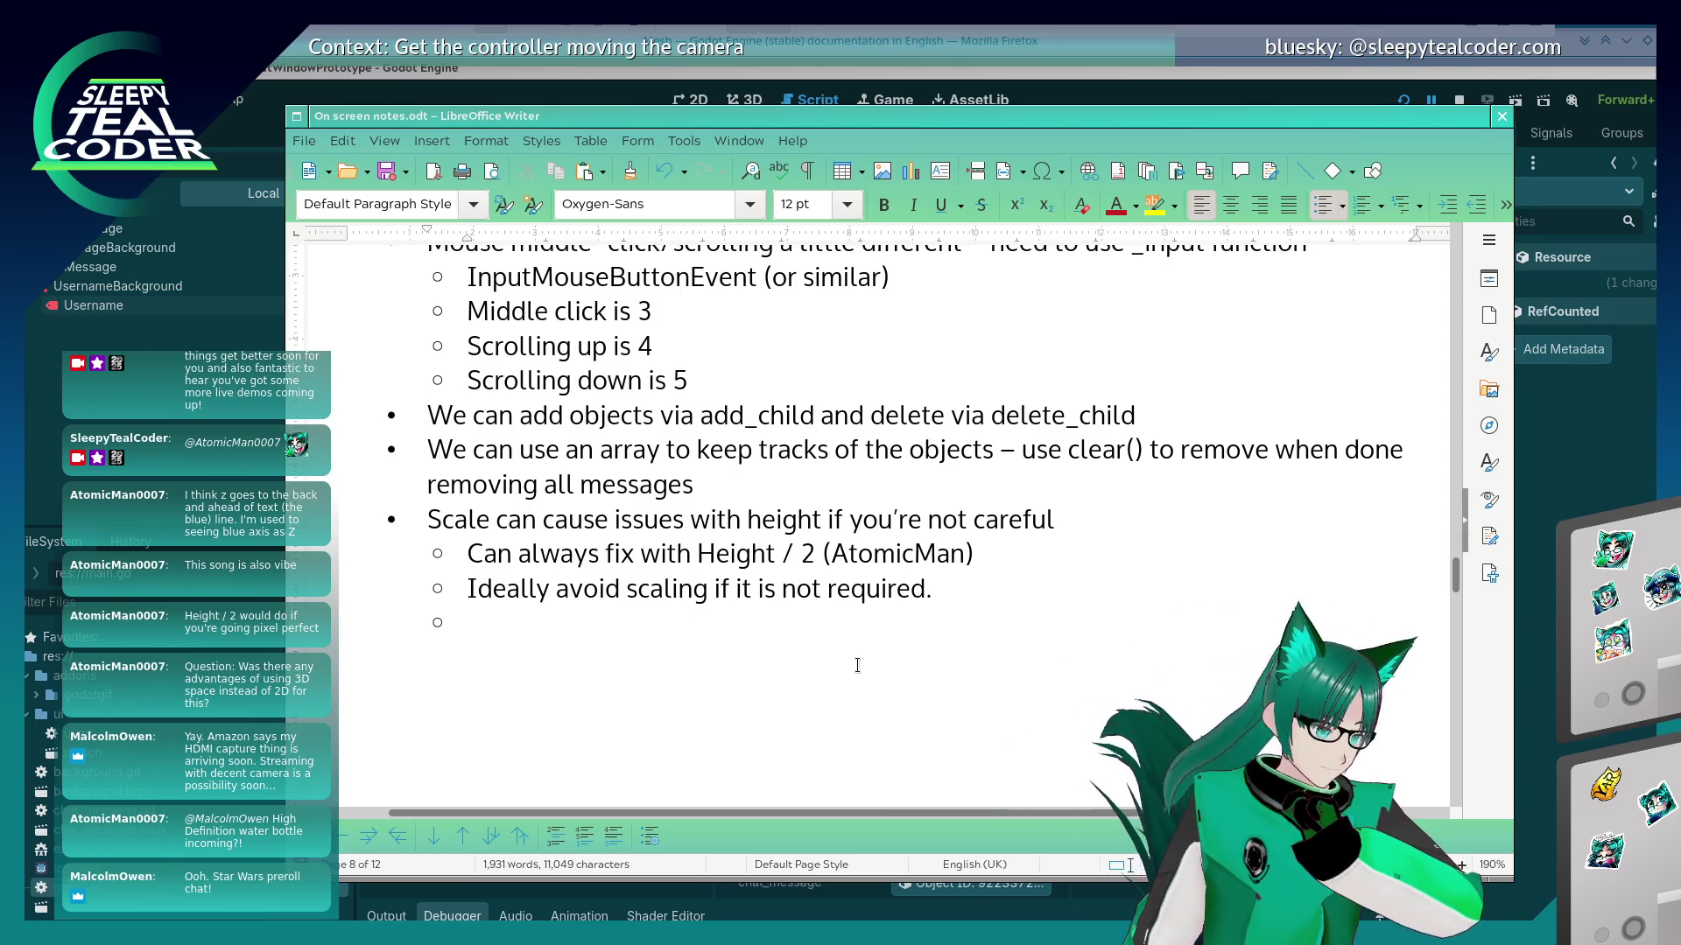
{"action": "key", "text": "shift+Tab"}
{"action": "type", "text": "0"}
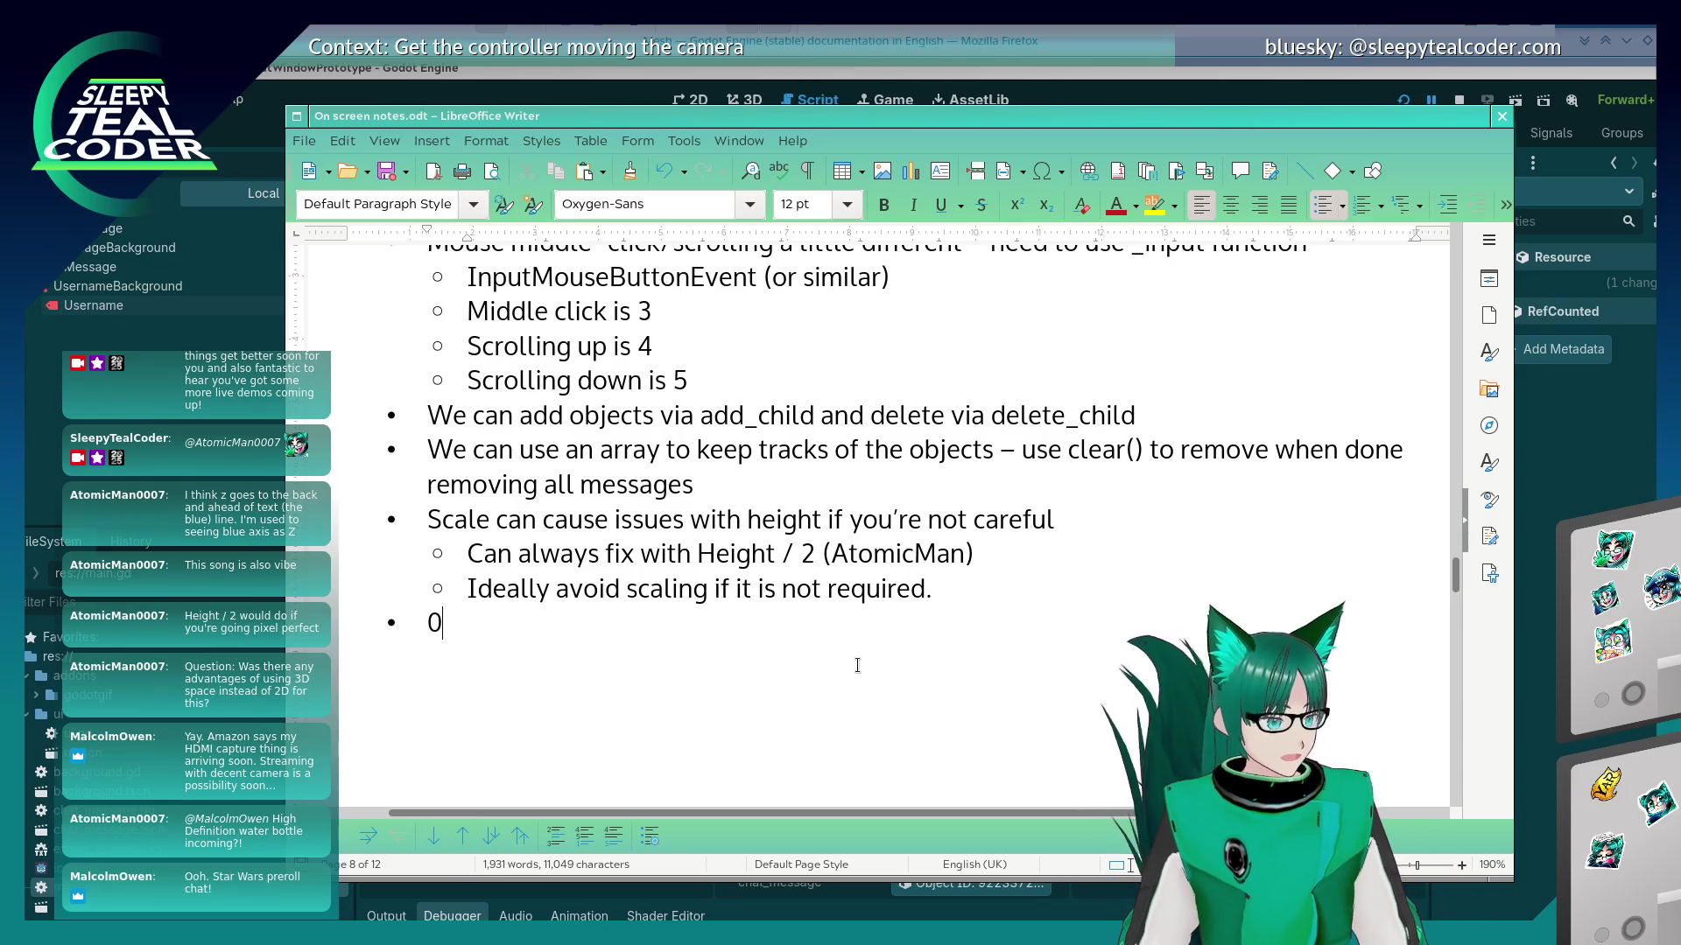
{"action": "type", "text": ".4 + 0.4"}
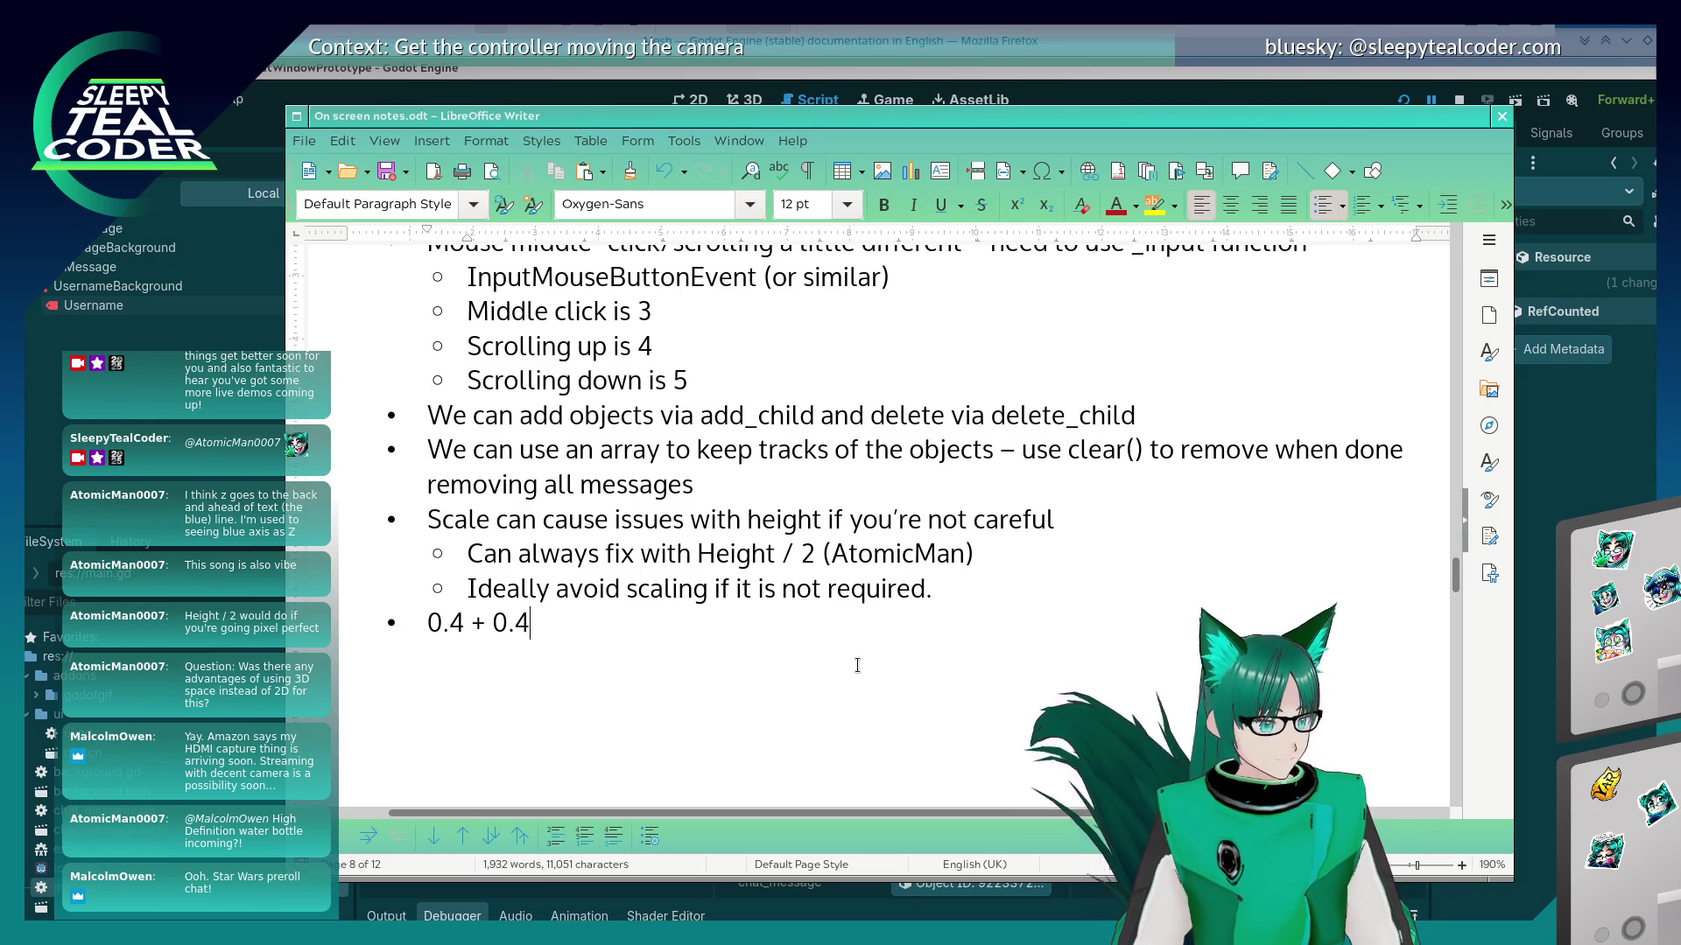
{"action": "key", "text": "BackSpace"}
{"action": "key", "text": "BackSpace"}
{"action": "type", "text": ".2 + 0.4 + 0.4 +"}
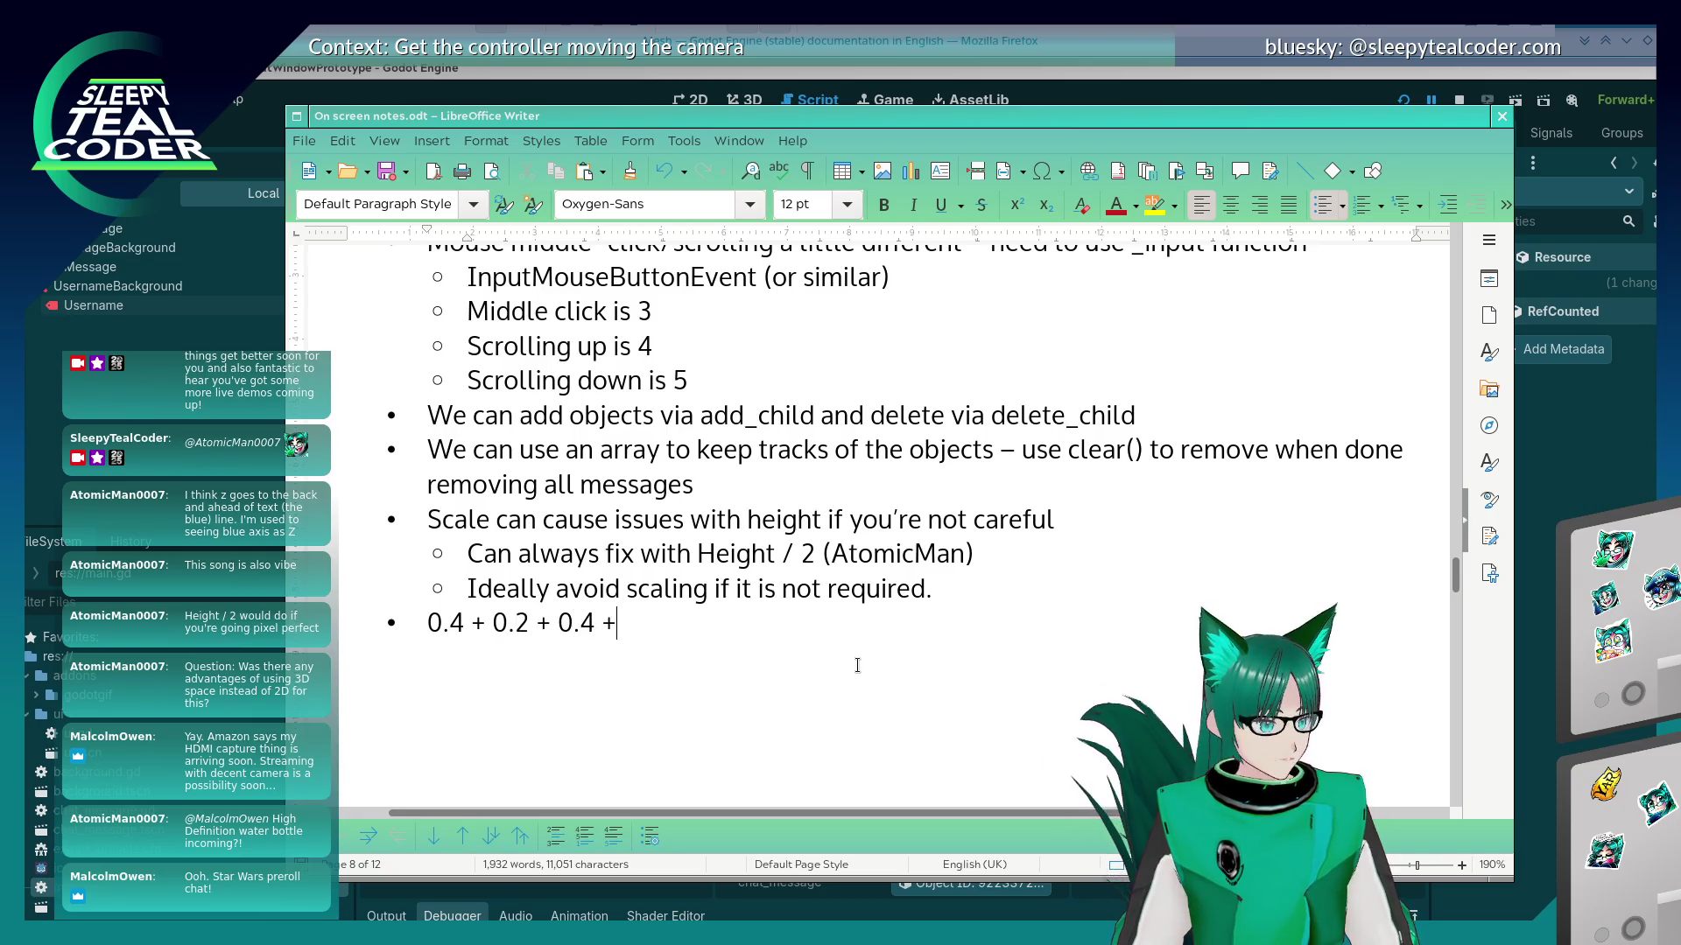
{"action": "type", "text": "2 "}
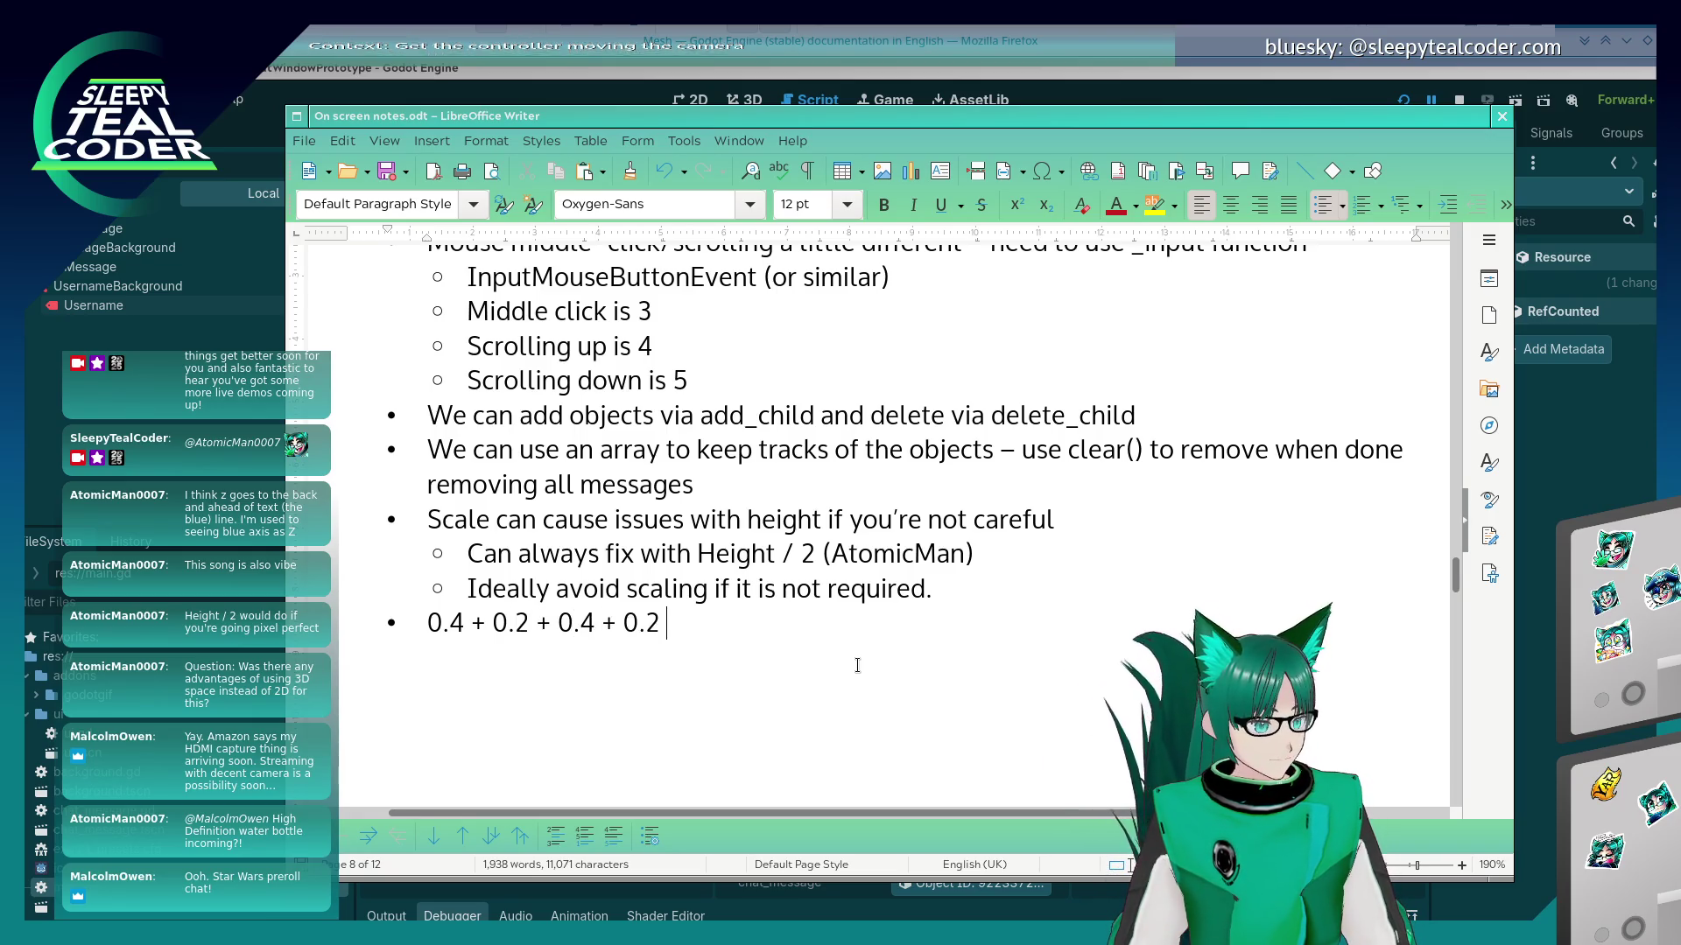
{"action": "type", "text": "="}
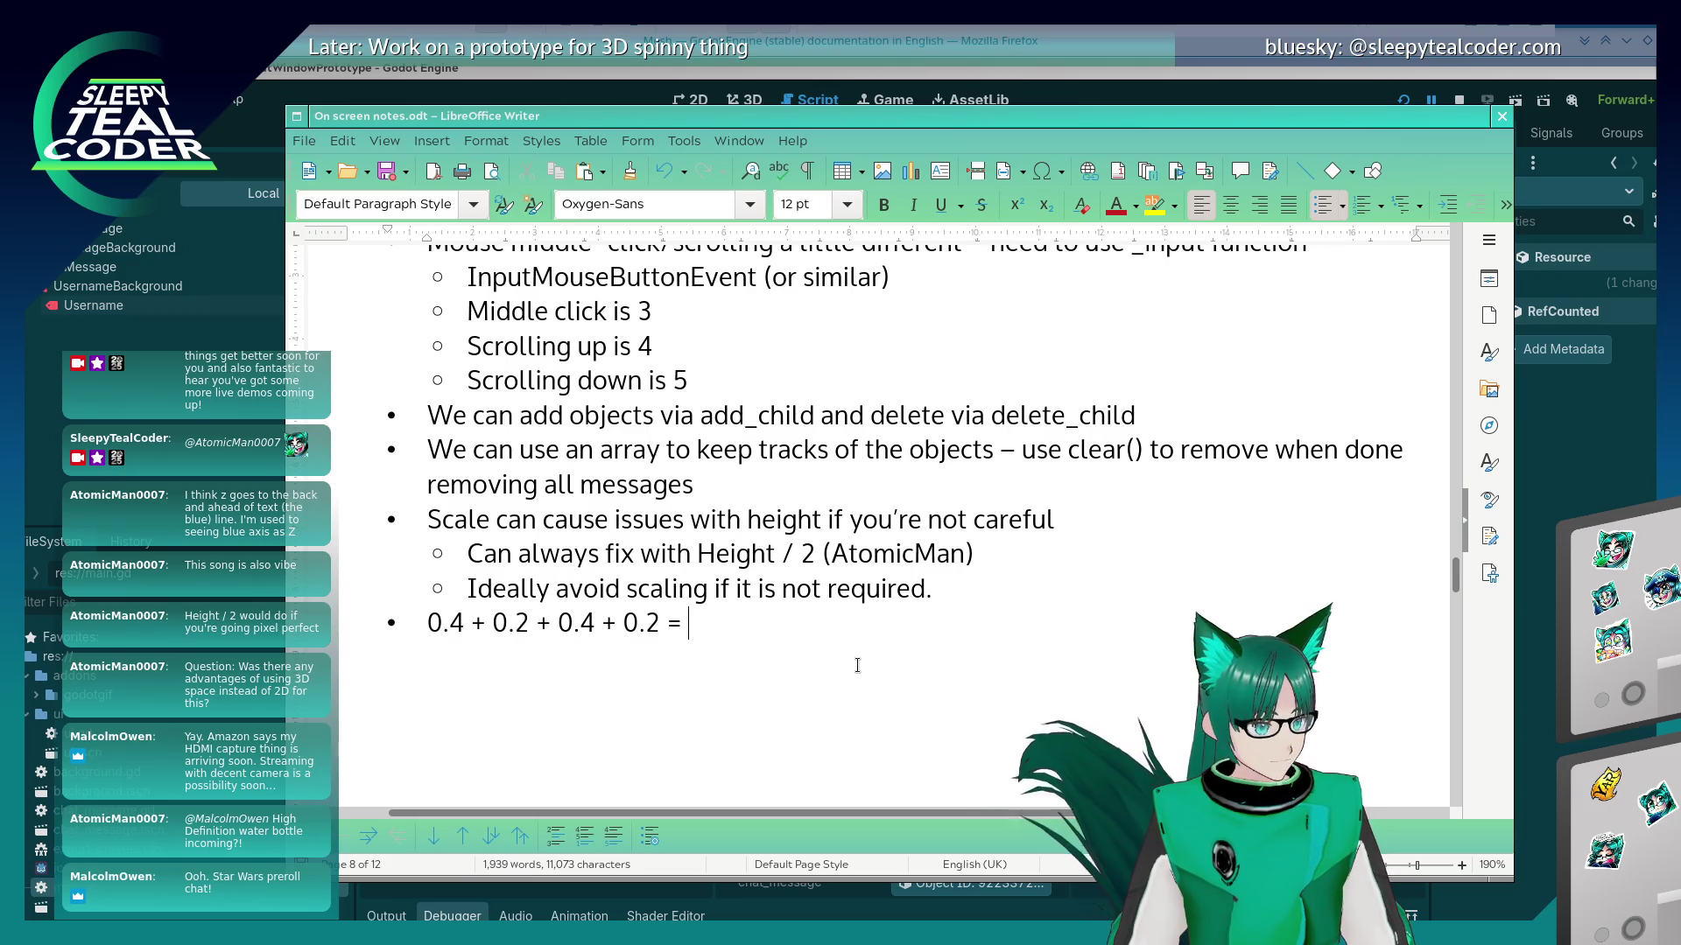
{"action": "key", "text": "BackSpace"}
{"action": "key", "text": "BackSpace"}
{"action": "type", "text": "+ 0.4 = 1.6?"}
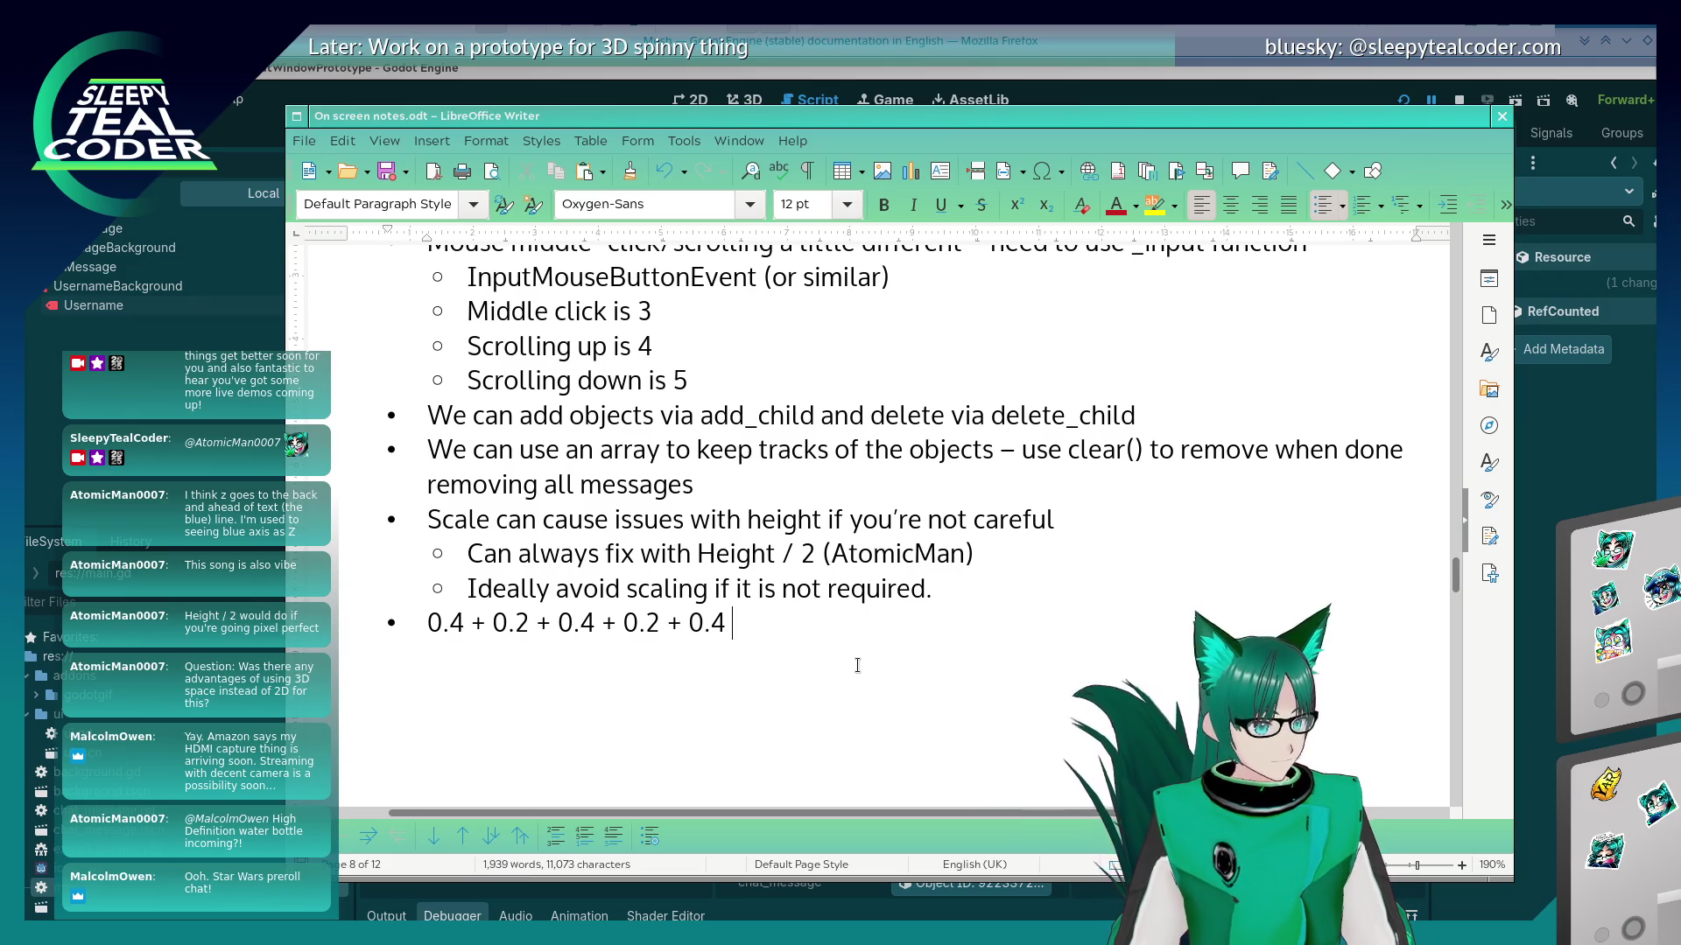
{"action": "key", "text": "BackSpace"}
{"action": "type", "text": ".2 + 0.4 = 1.6… but max is a bi"}
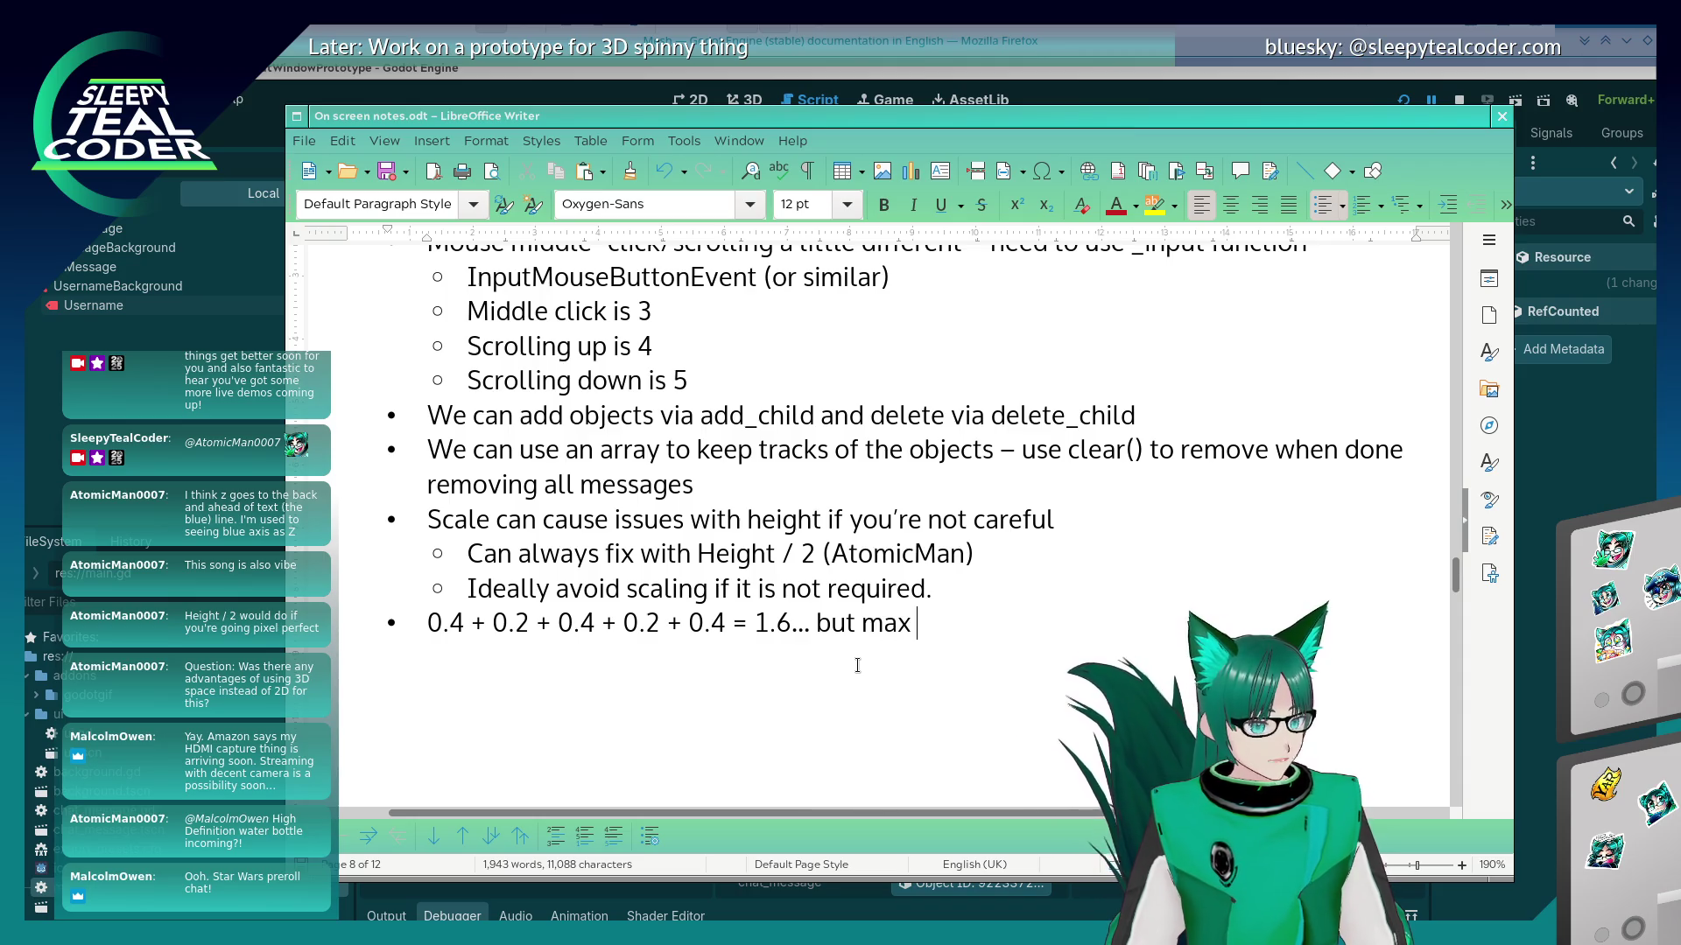
{"action": "type", "text": "t weird."}
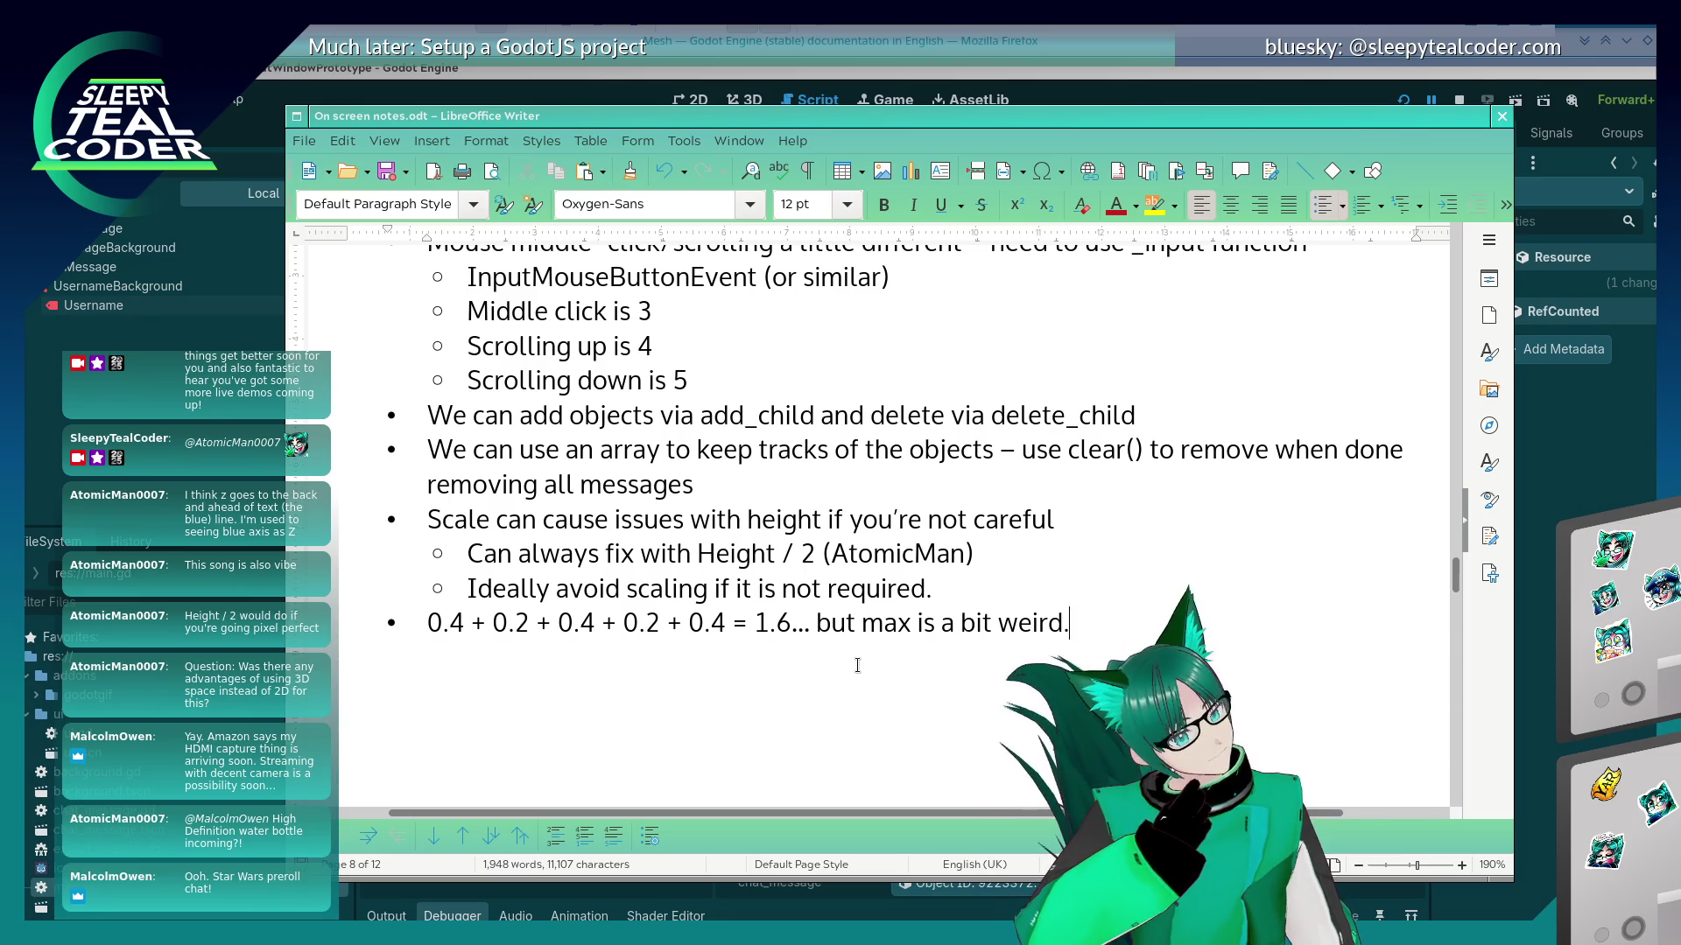
- Add a sub-bullet about checking the background y axis, where the issue is probable
{"action": "key", "text": "Return"}
{"action": "key", "text": "Tab"}
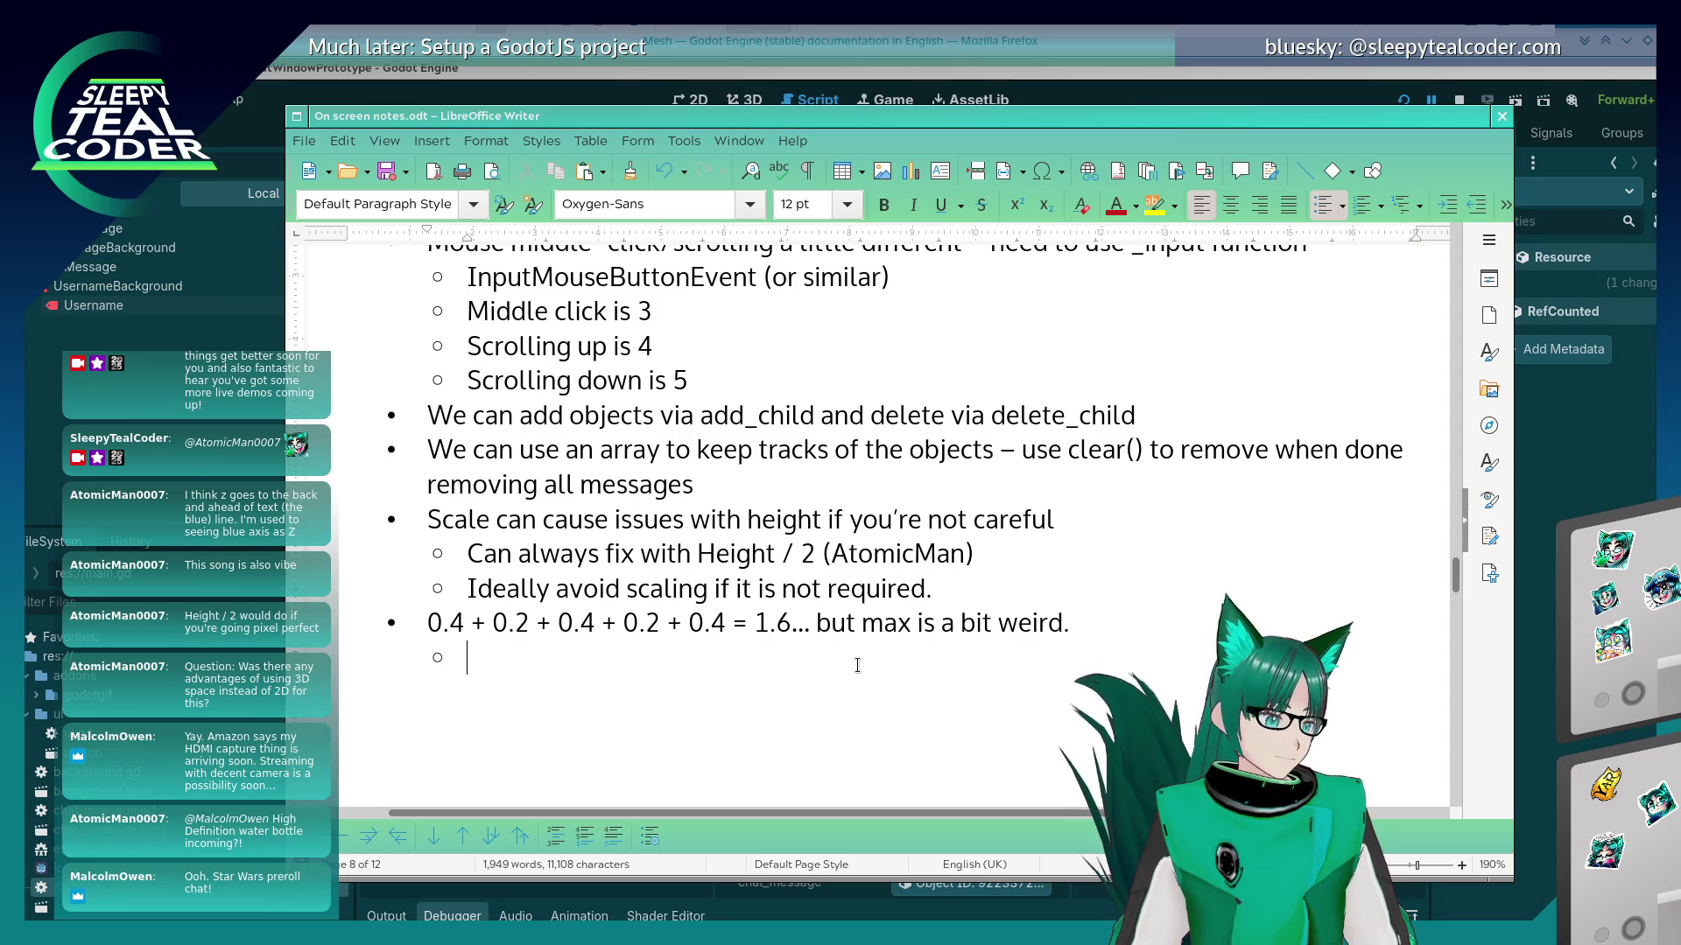
{"action": "type", "text": "Check "}
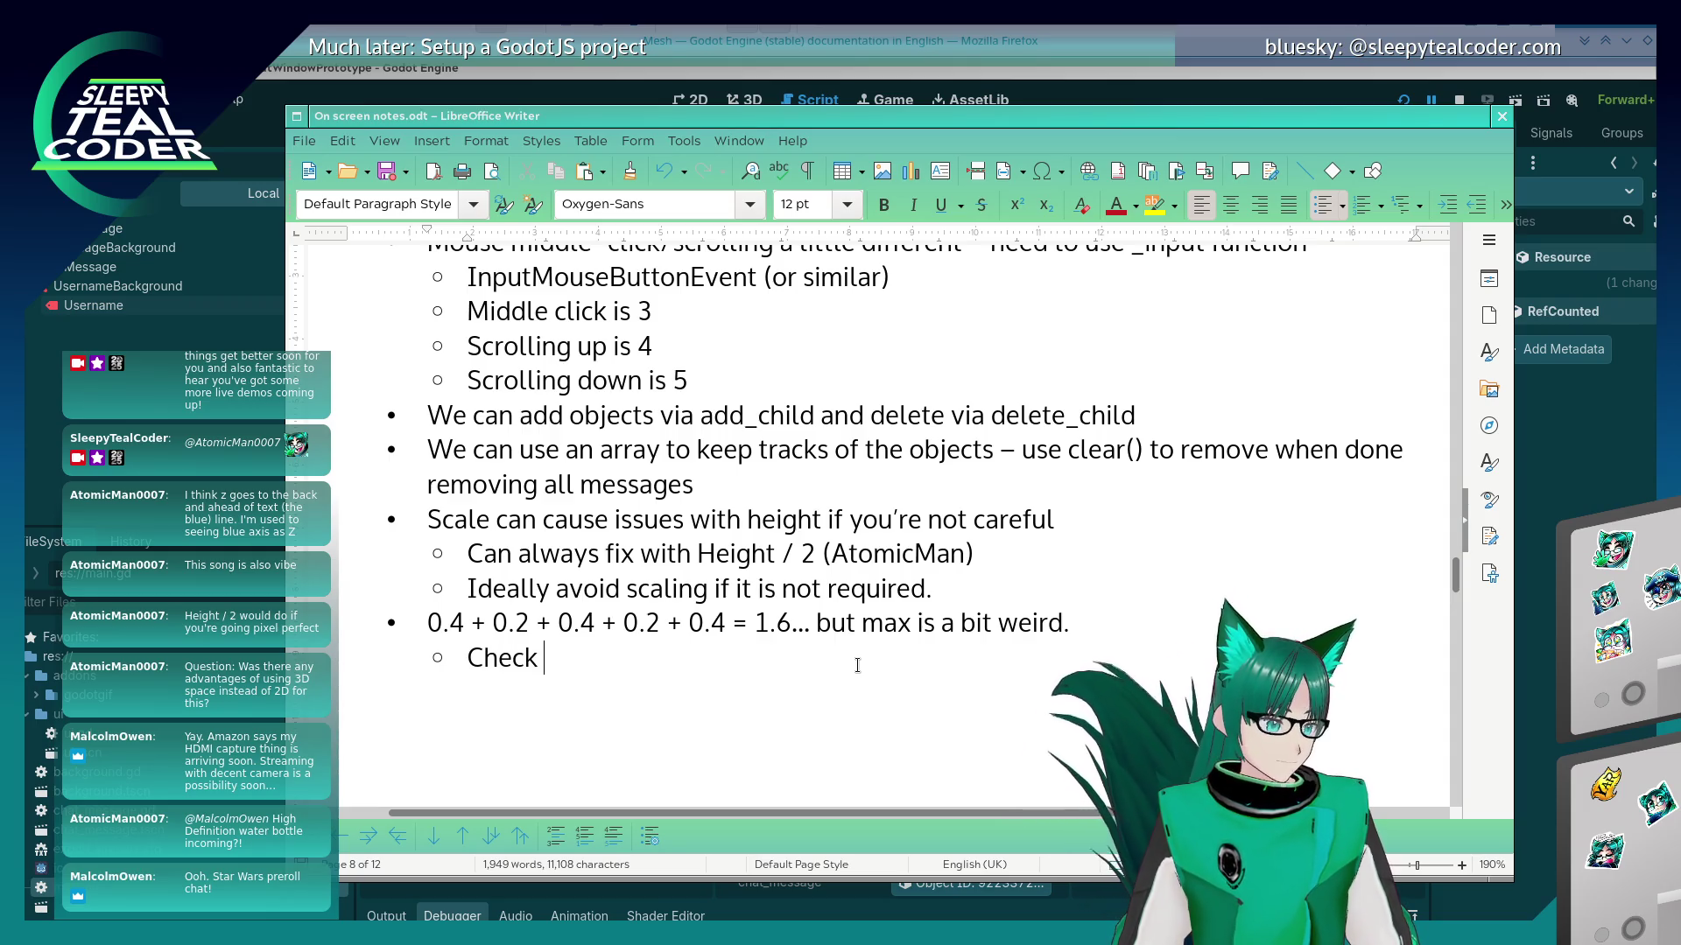
{"action": "type", "text": "the whole build"}
{"action": "key", "text": "BackSpace"}
{"action": "key", "text": "BackSpace"}
{"action": "key", "text": "BackSpace"}
{"action": "type", "text": "ackground y"}
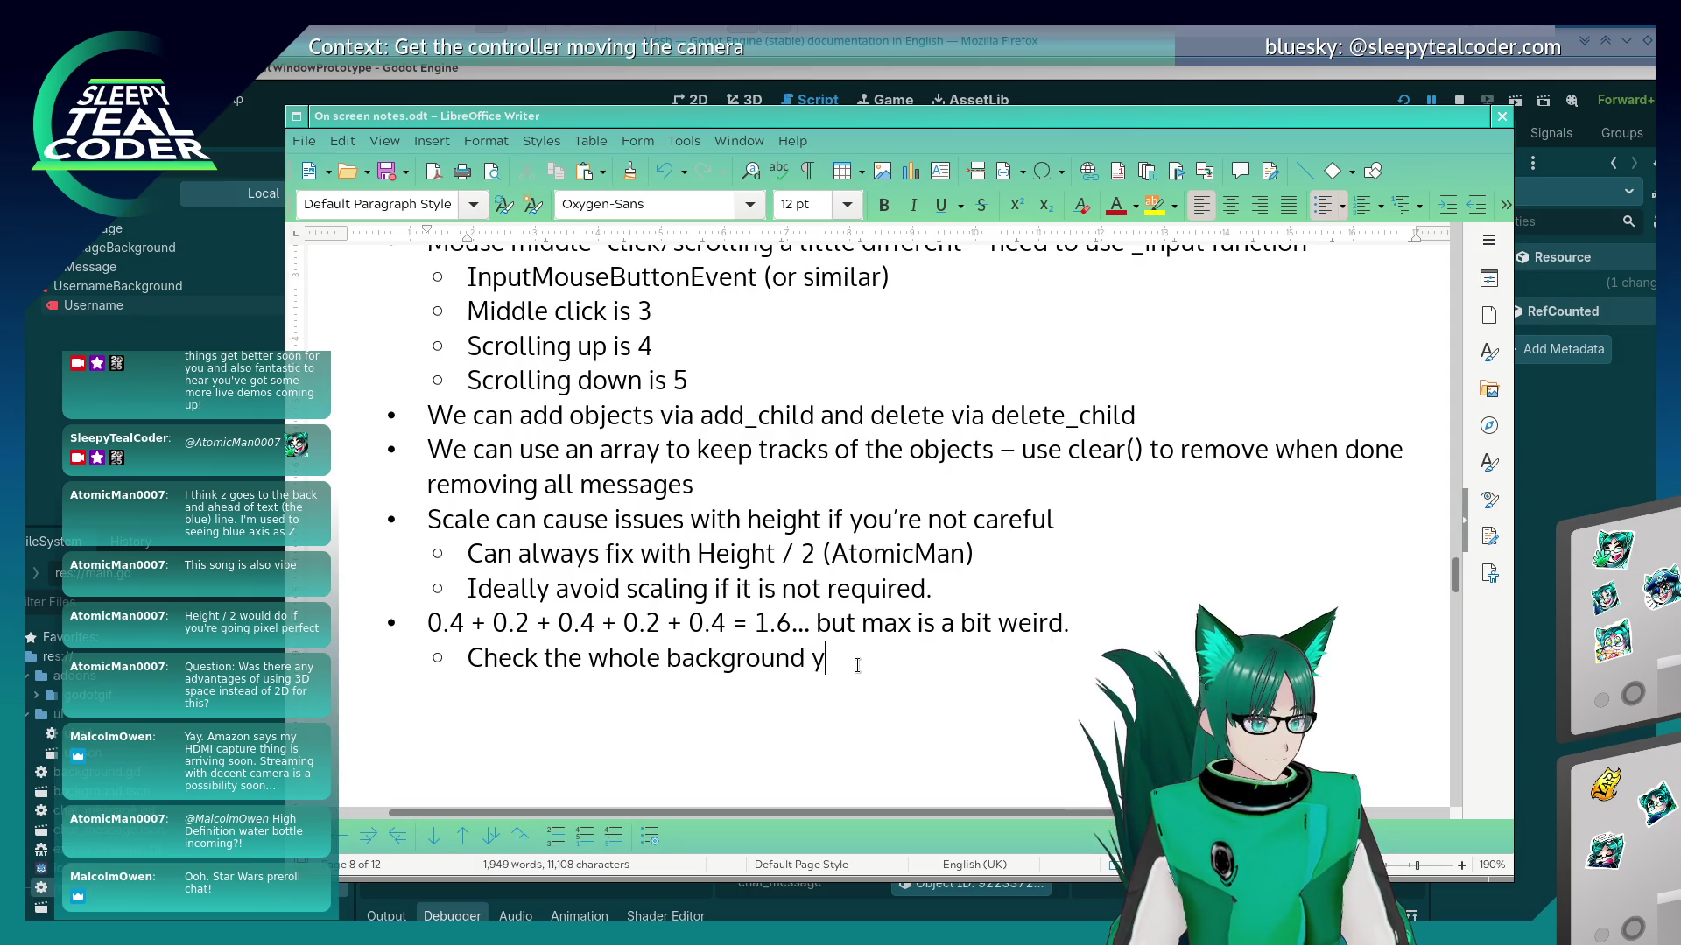
{"action": "type", "text": " axis - m"}
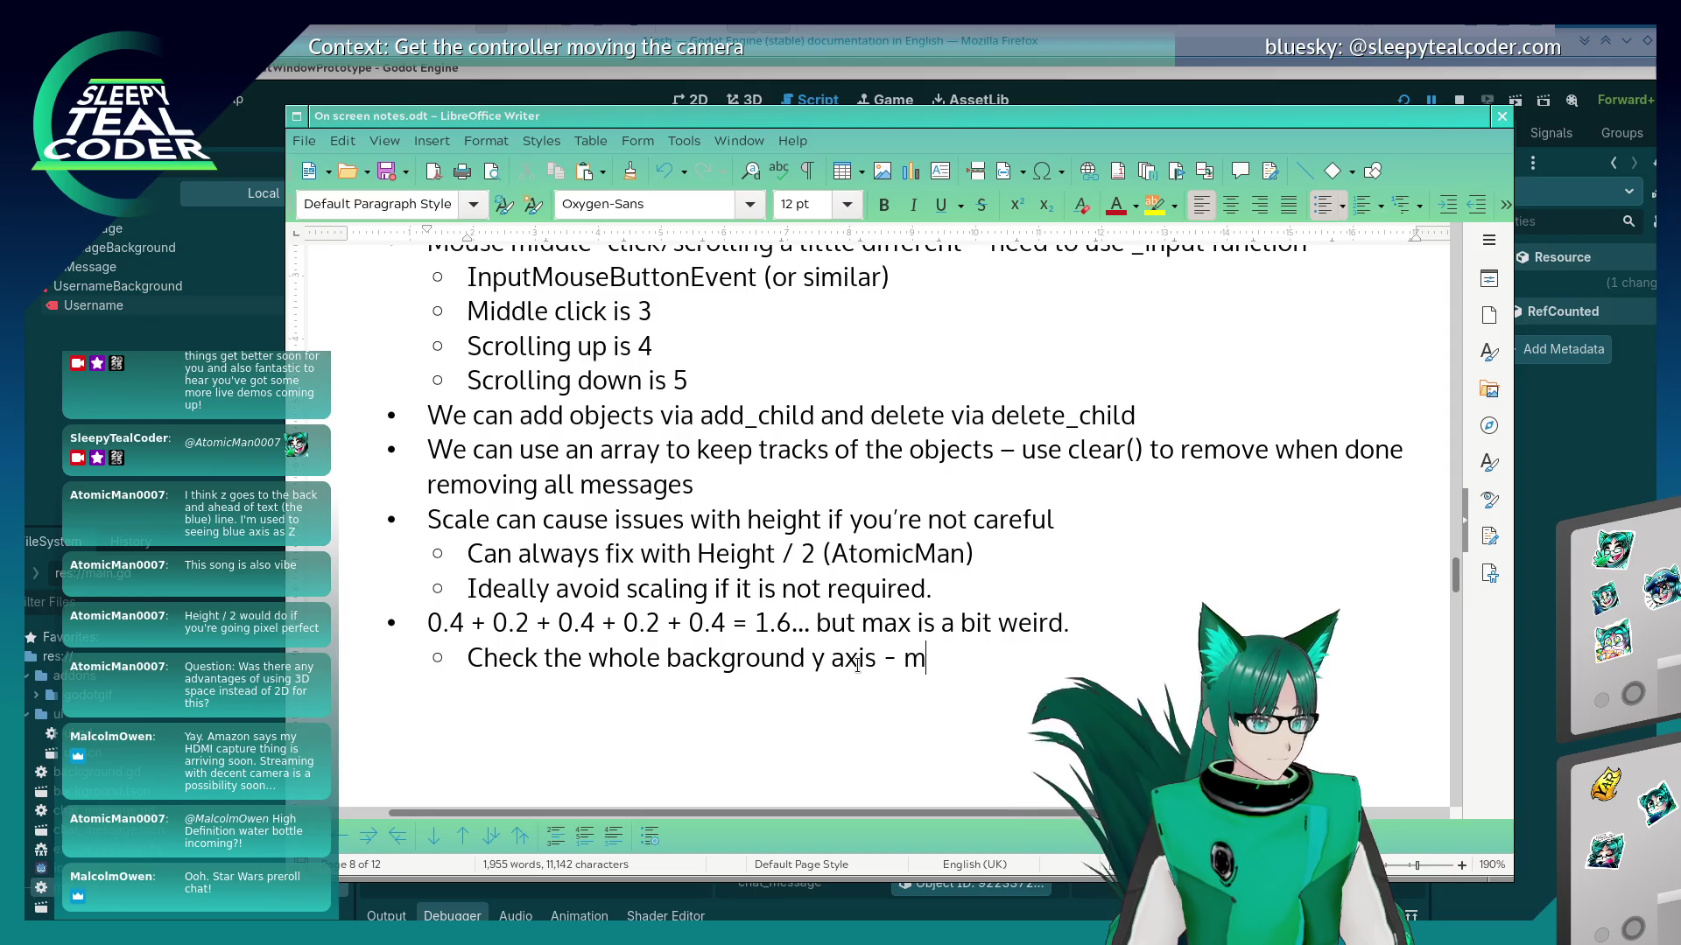
{"action": "key", "text": "BackSpace"}
{"action": "type", "text": "issue is p"}
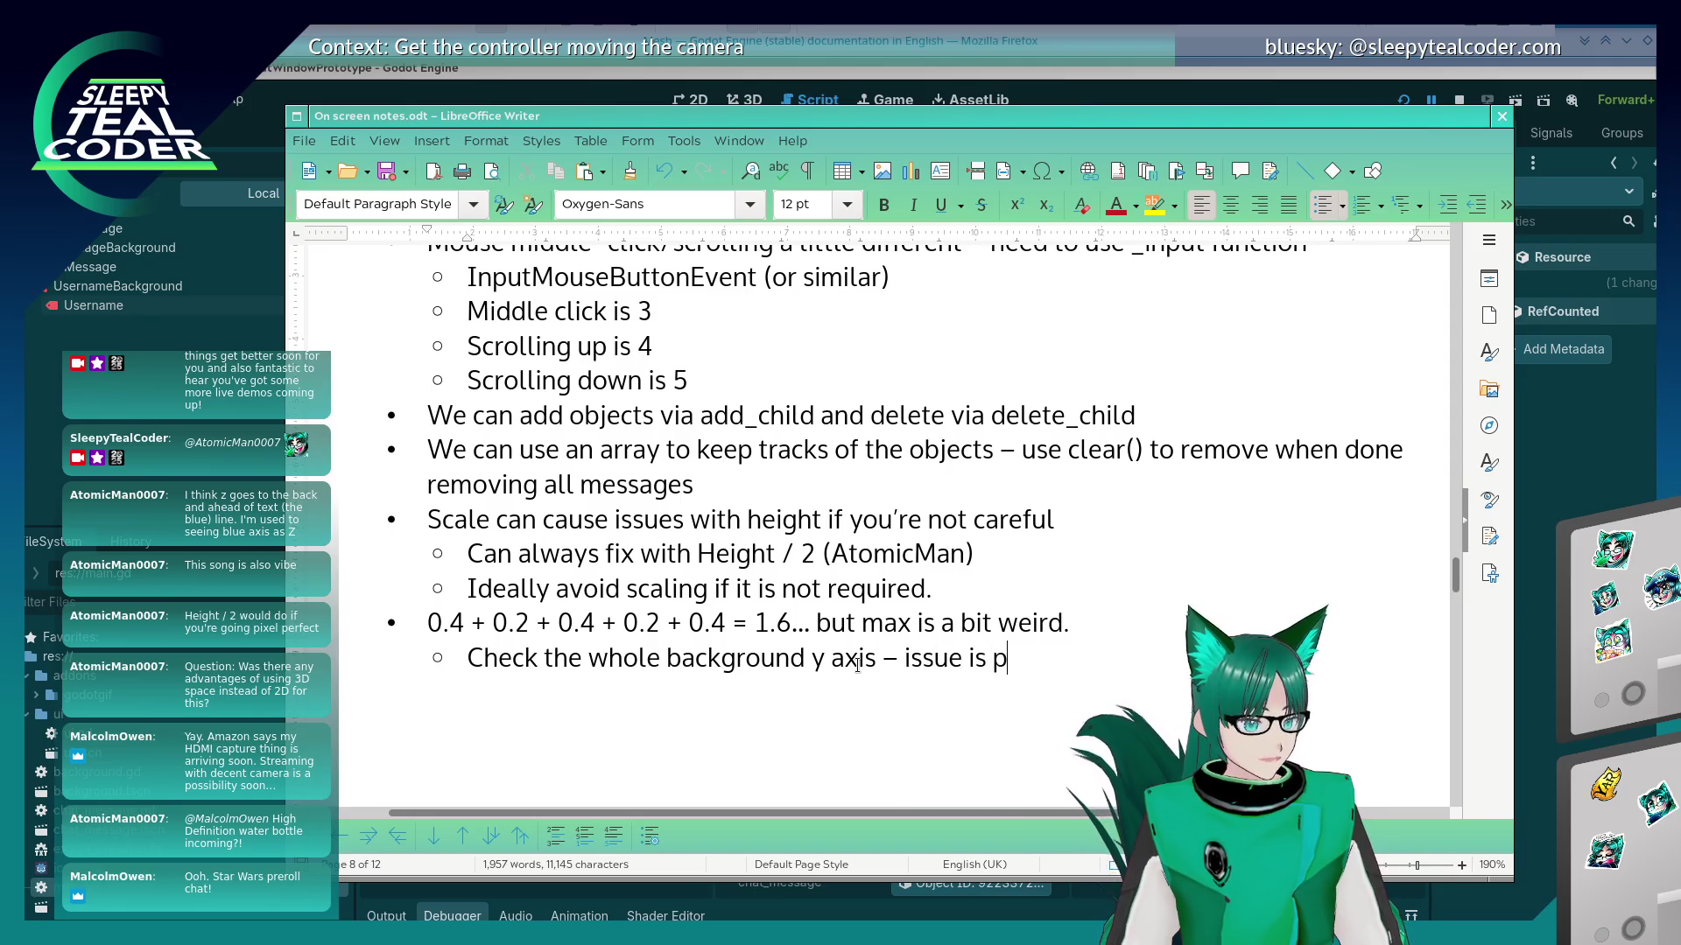
{"action": "type", "text": "robably the"}
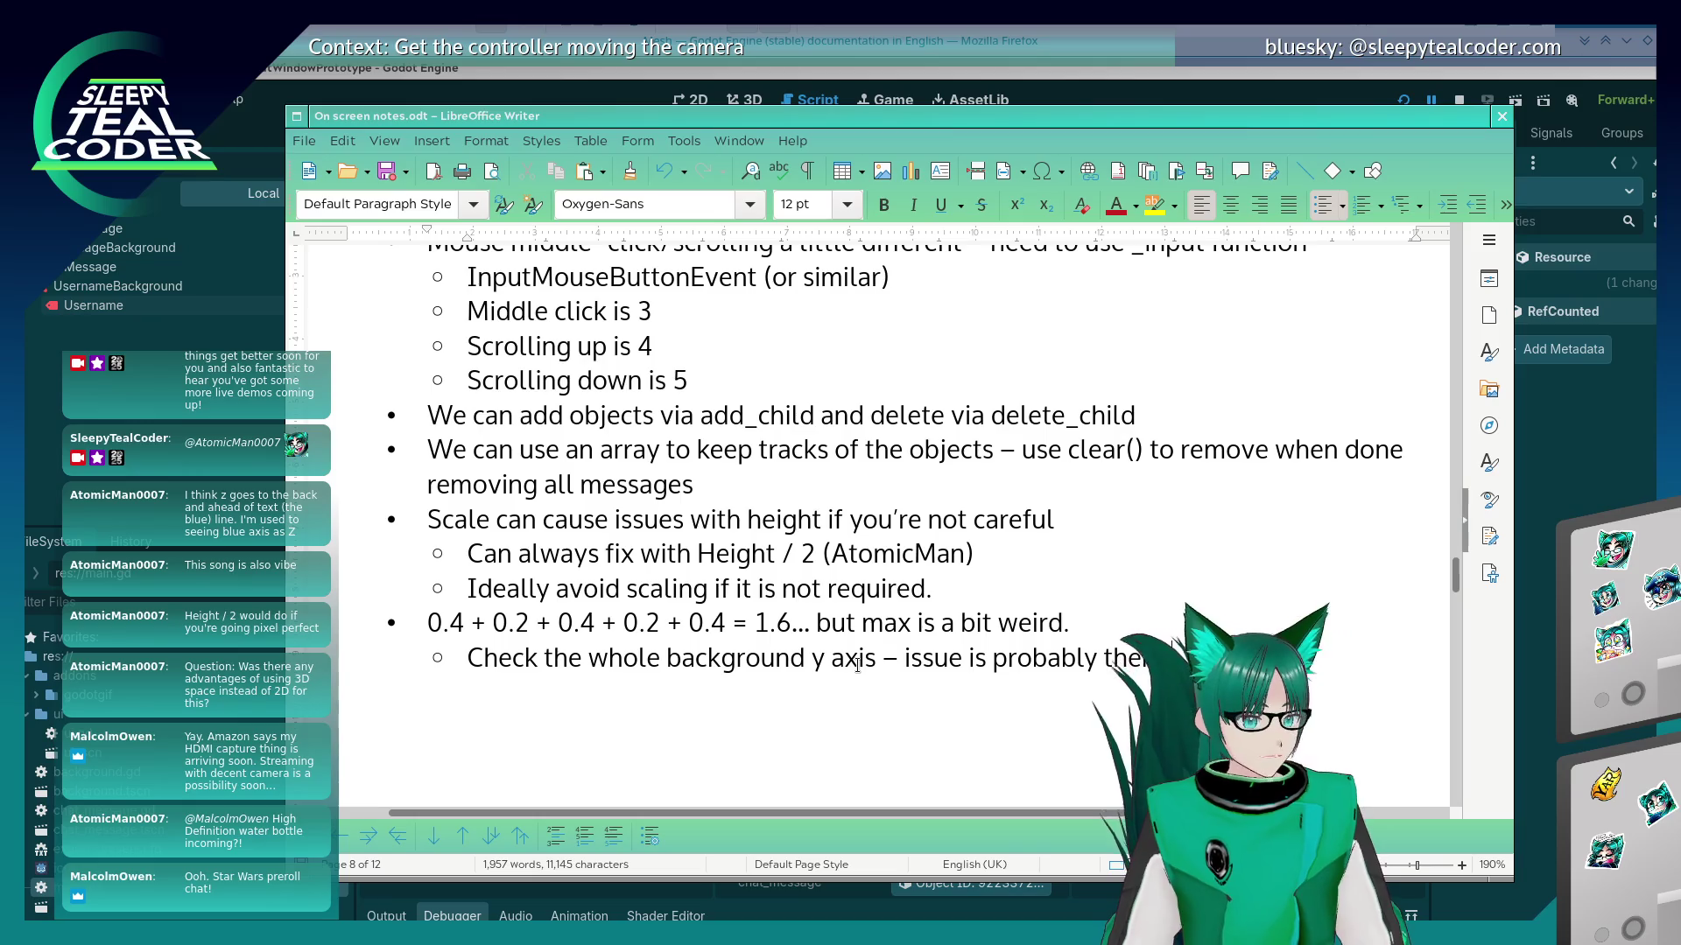
{"action": "type", "text": "."}
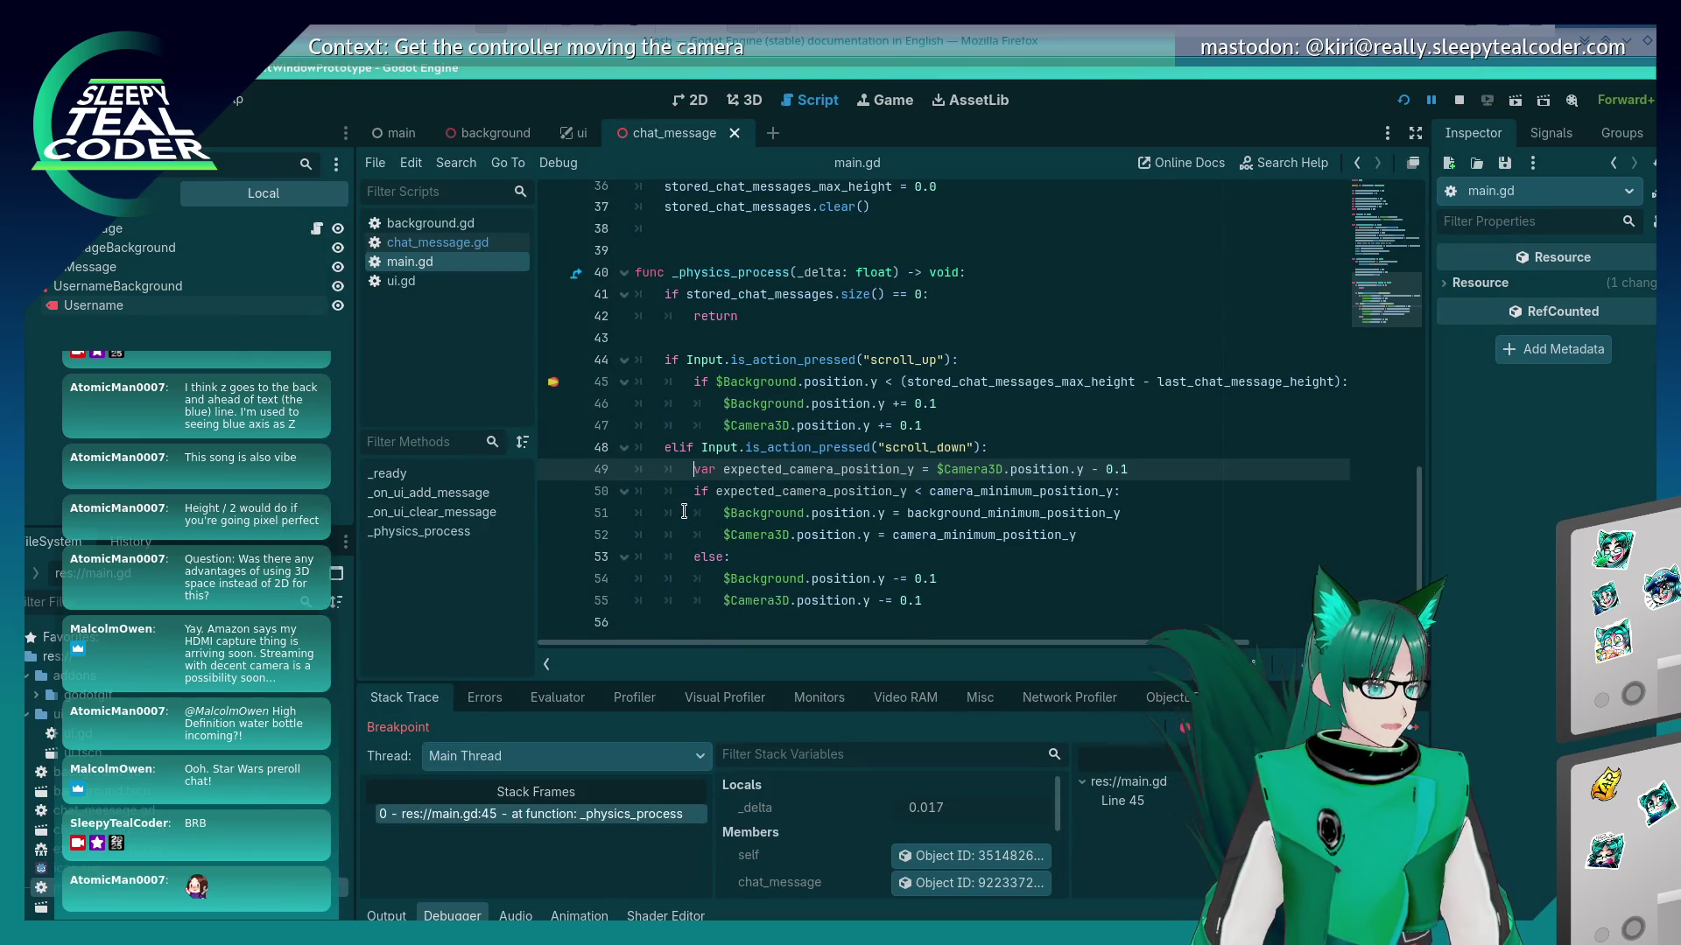
- Add print($Background.position.y) in scroll_up, rerun, and add three chat messages
{"action": "left_click", "coordinate": [1080, 403]}
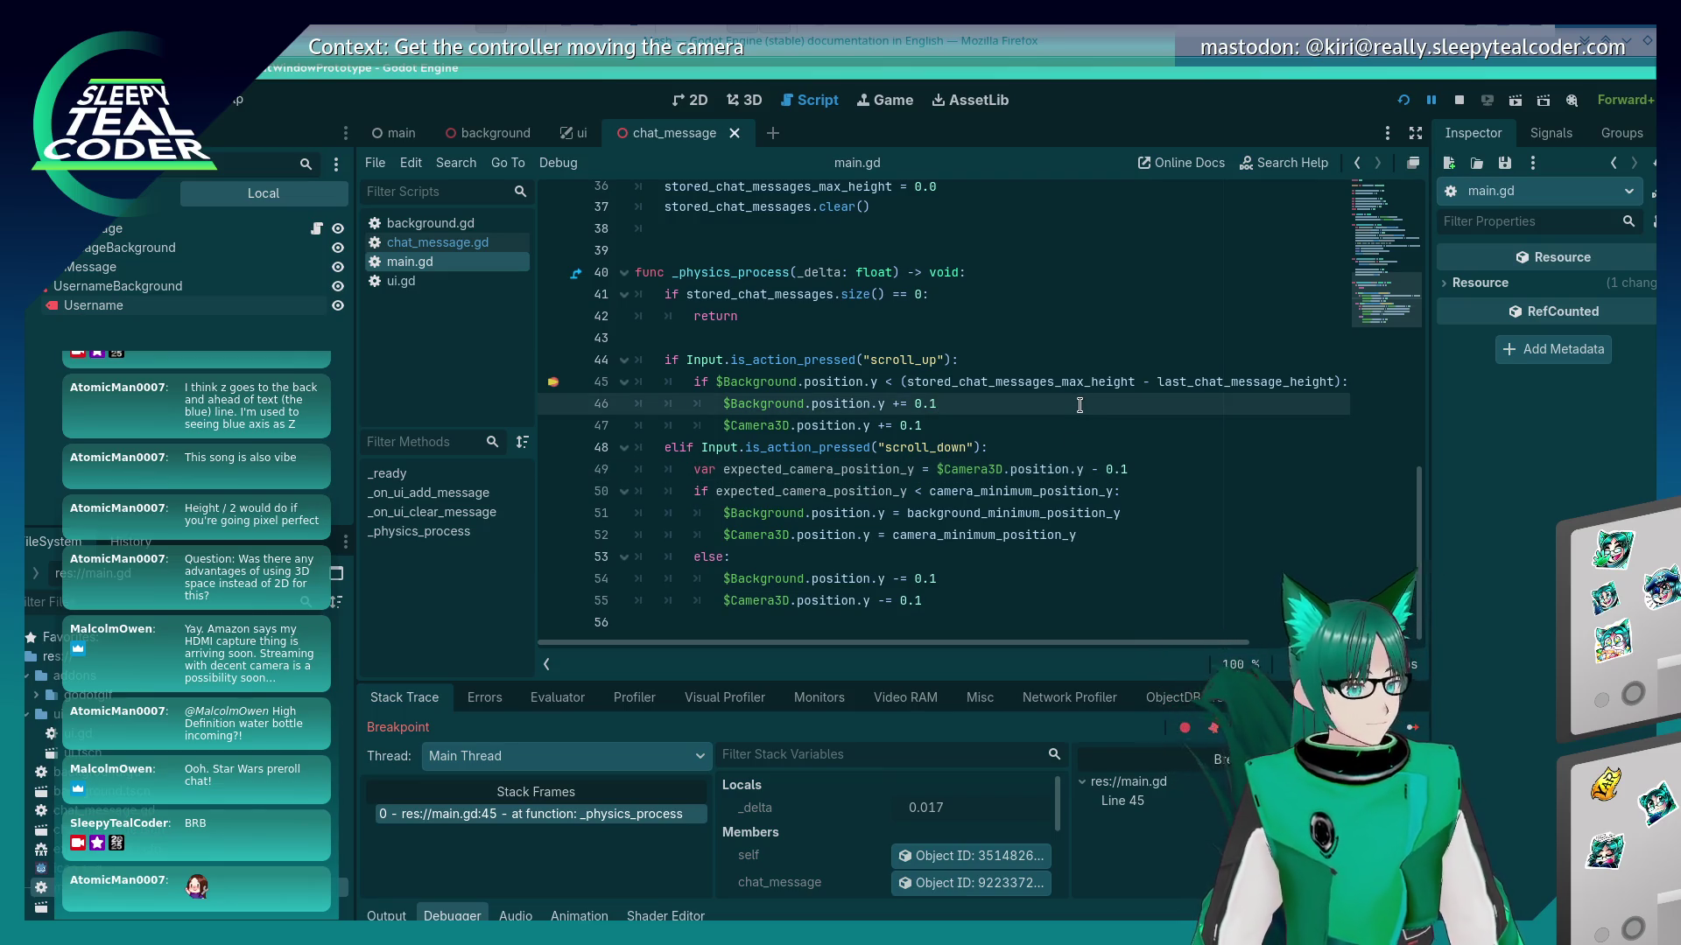
{"action": "key", "text": "Down"}
{"action": "key", "text": "Return"}
{"action": "type", "text": "print ($"}
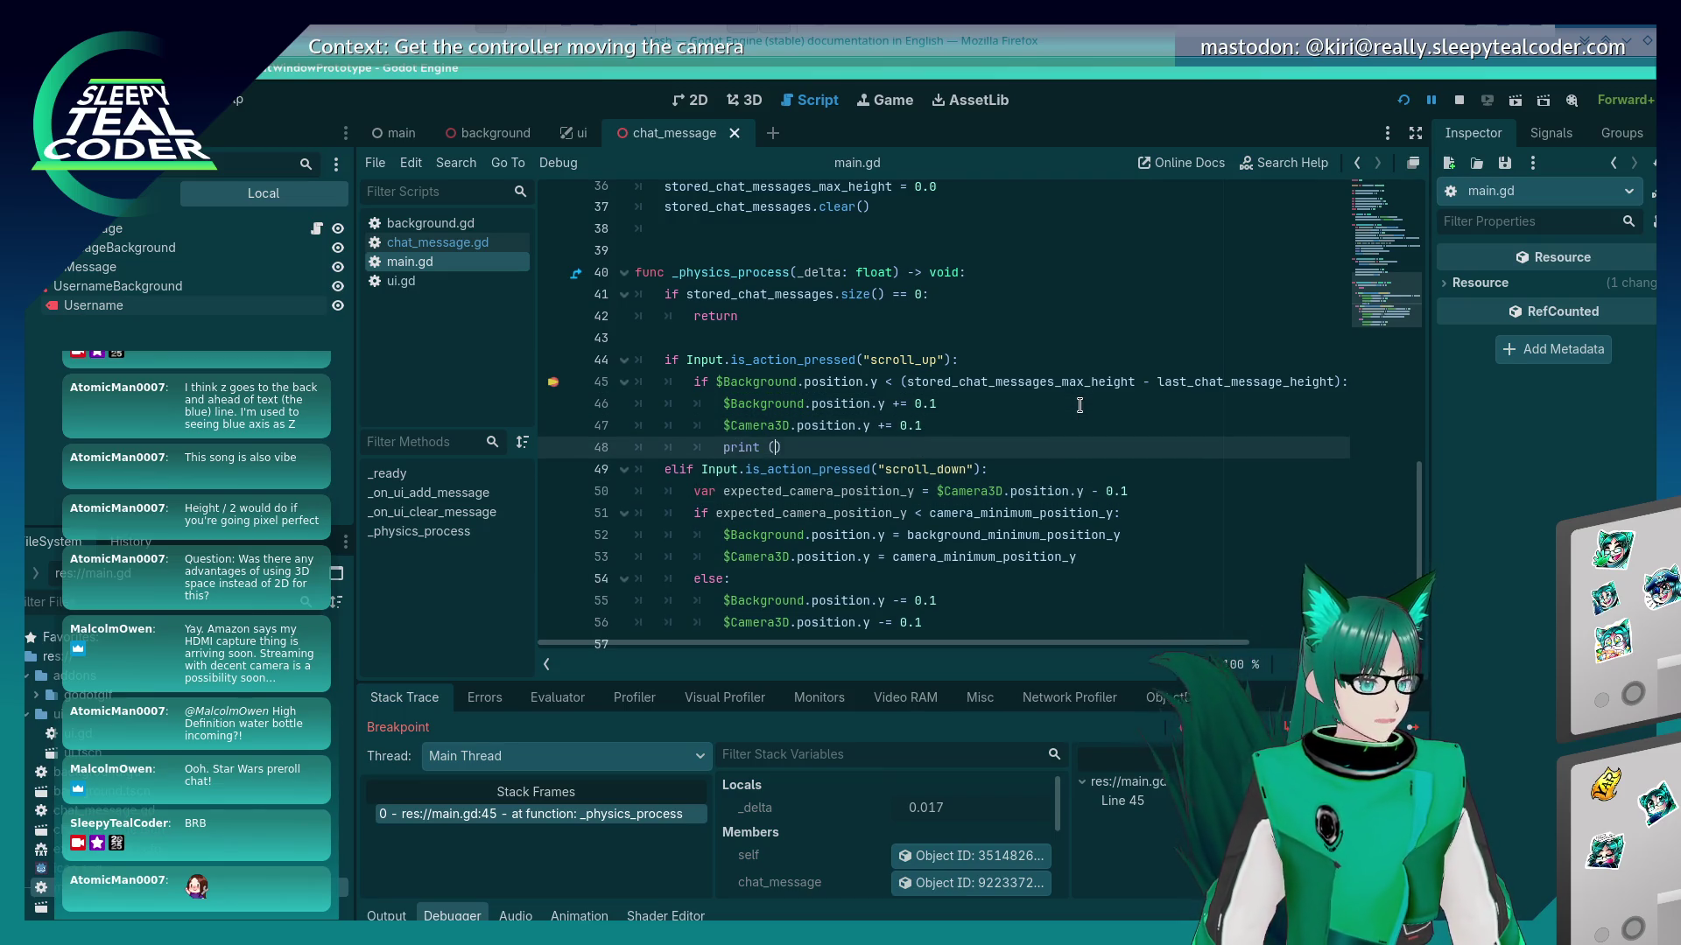
{"action": "type", "text": "Background.po"}
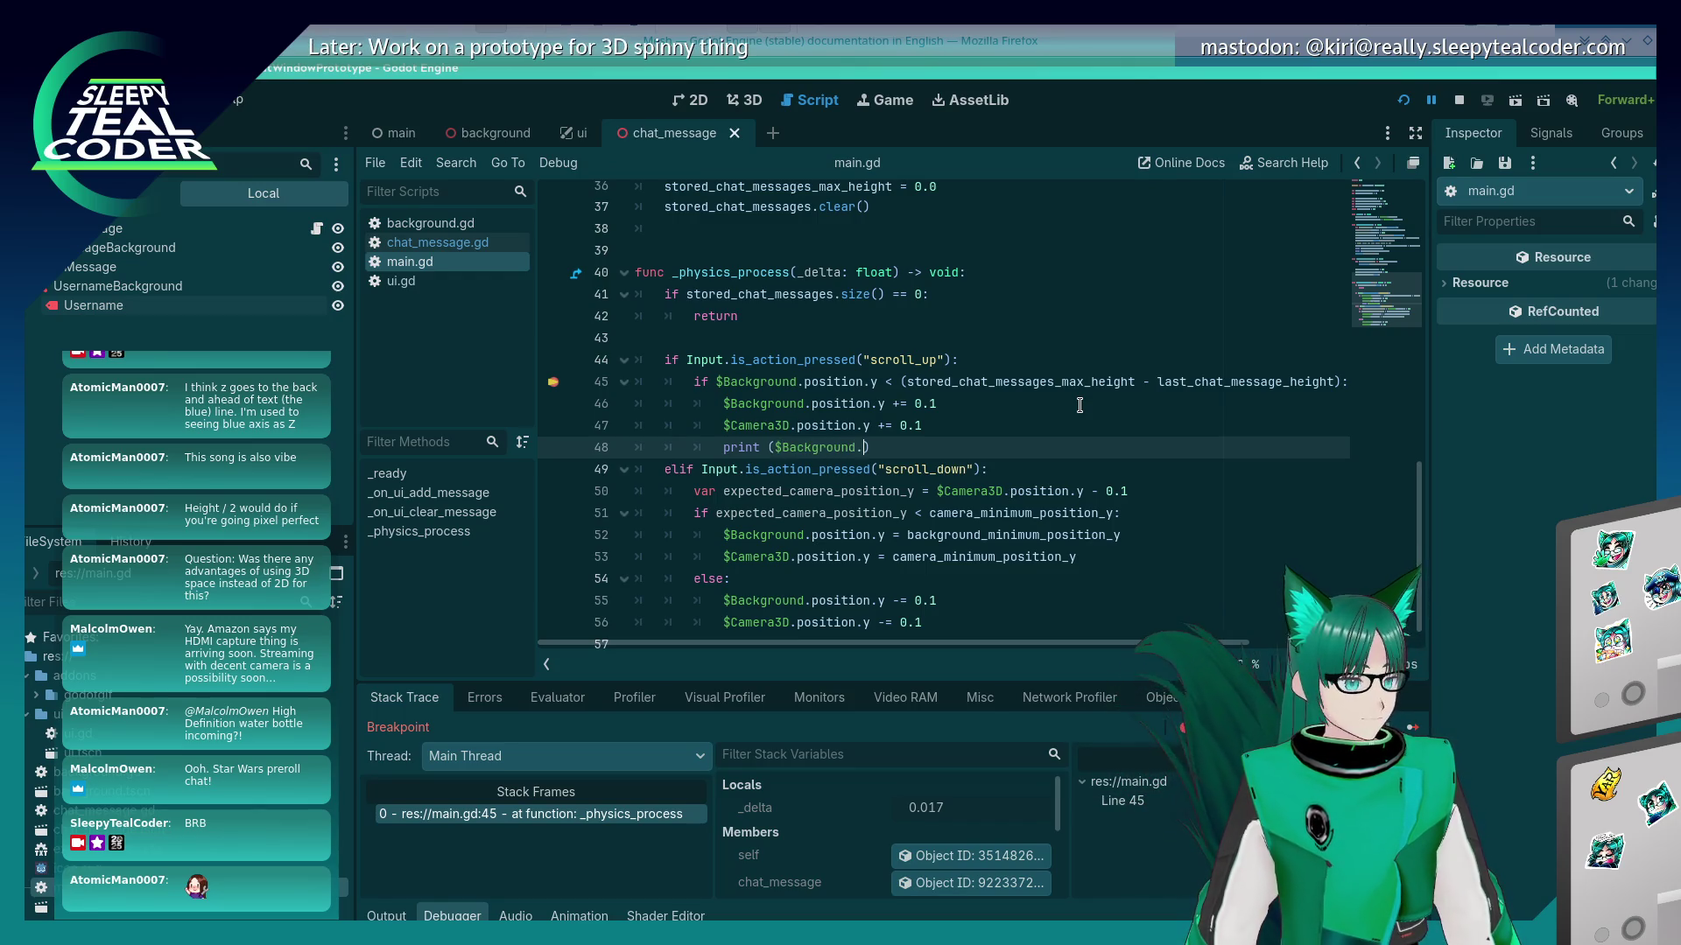
{"action": "type", "text": "sition.y)"}
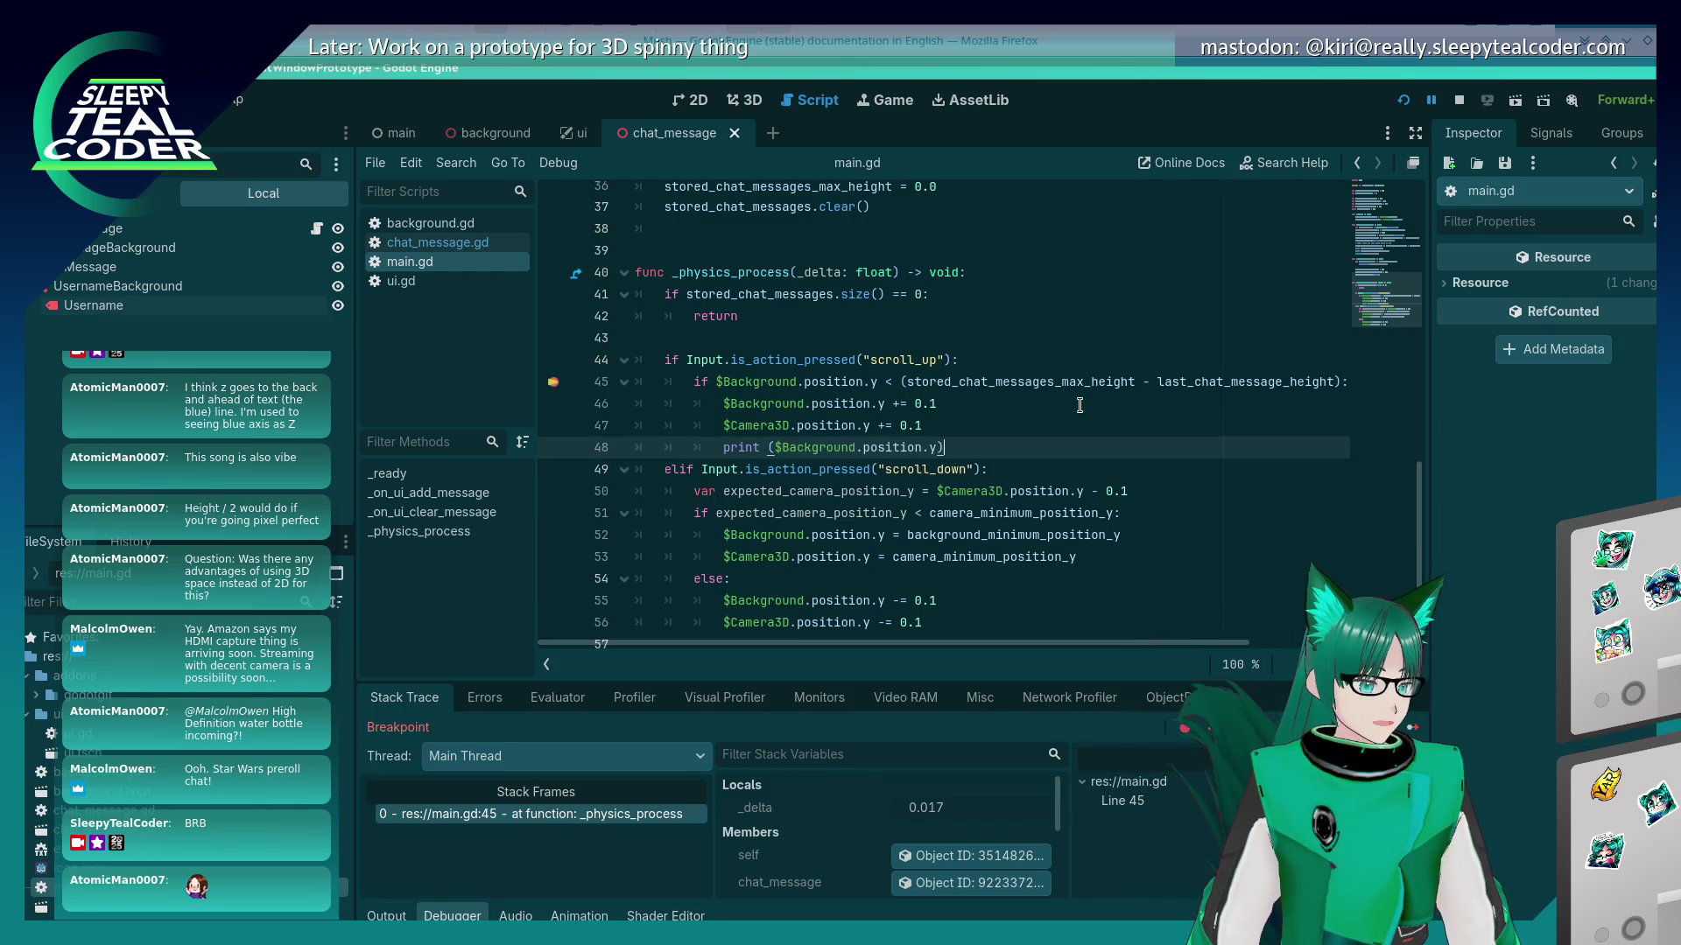
{"action": "key", "text": "F5"}
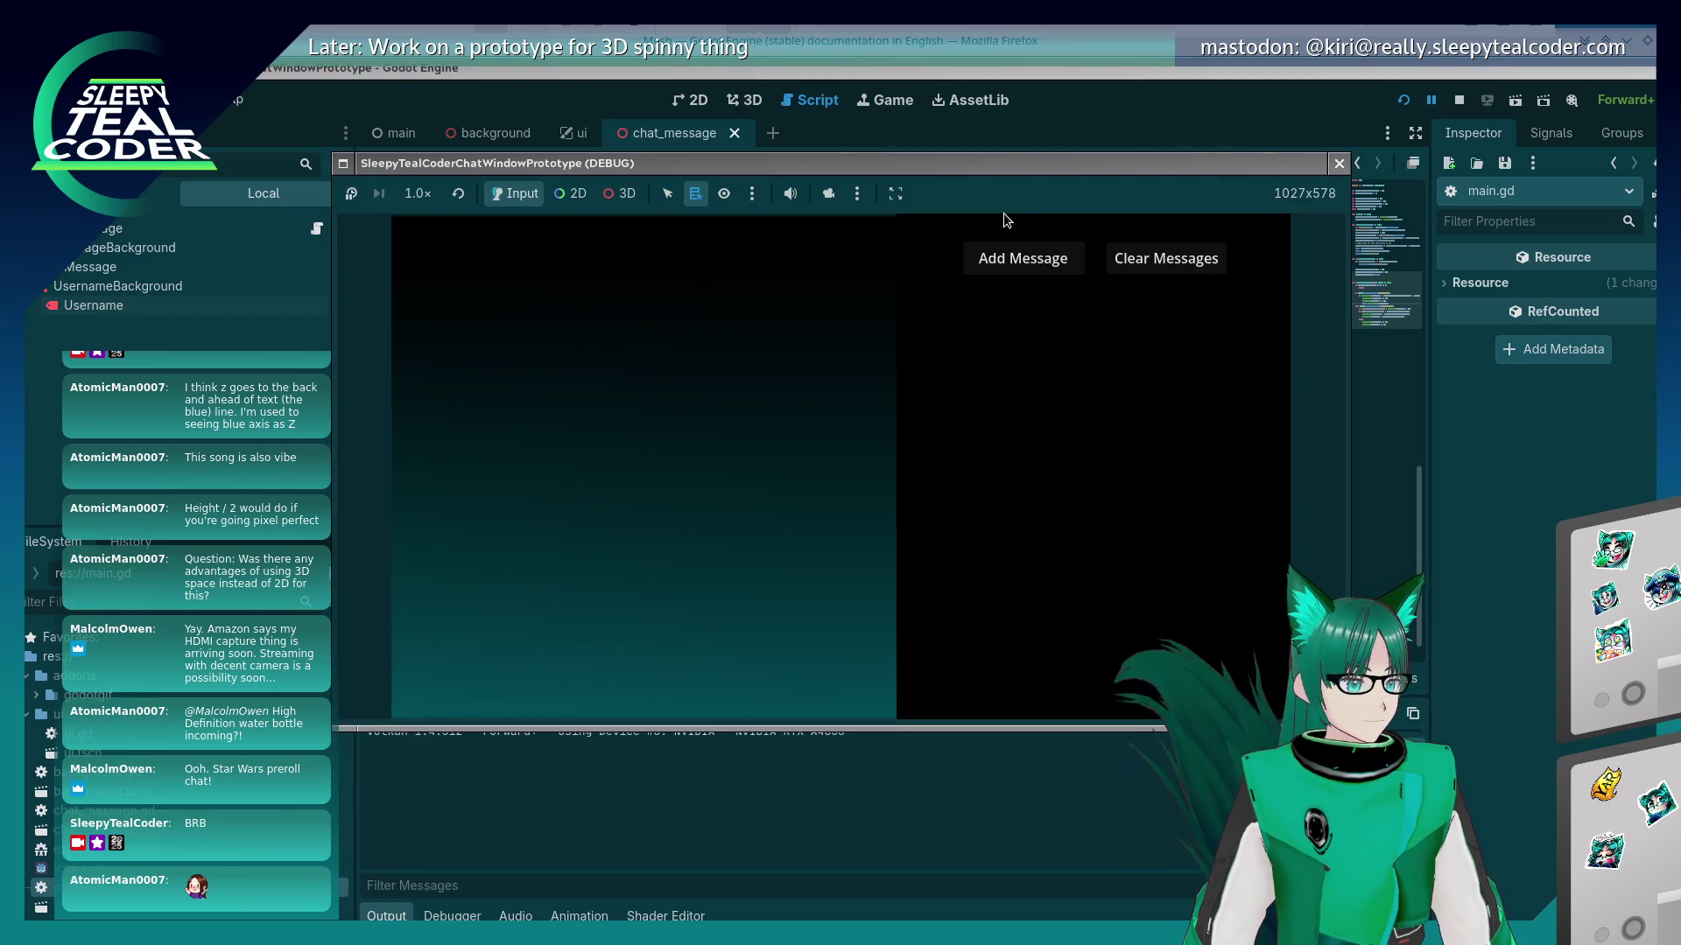
{"action": "left_click", "coordinate": [1002, 267]}
{"action": "left_click", "coordinate": [1002, 267]}
{"action": "left_click", "coordinate": [1001, 266]}
{"action": "left_click", "coordinate": [998, 264]}
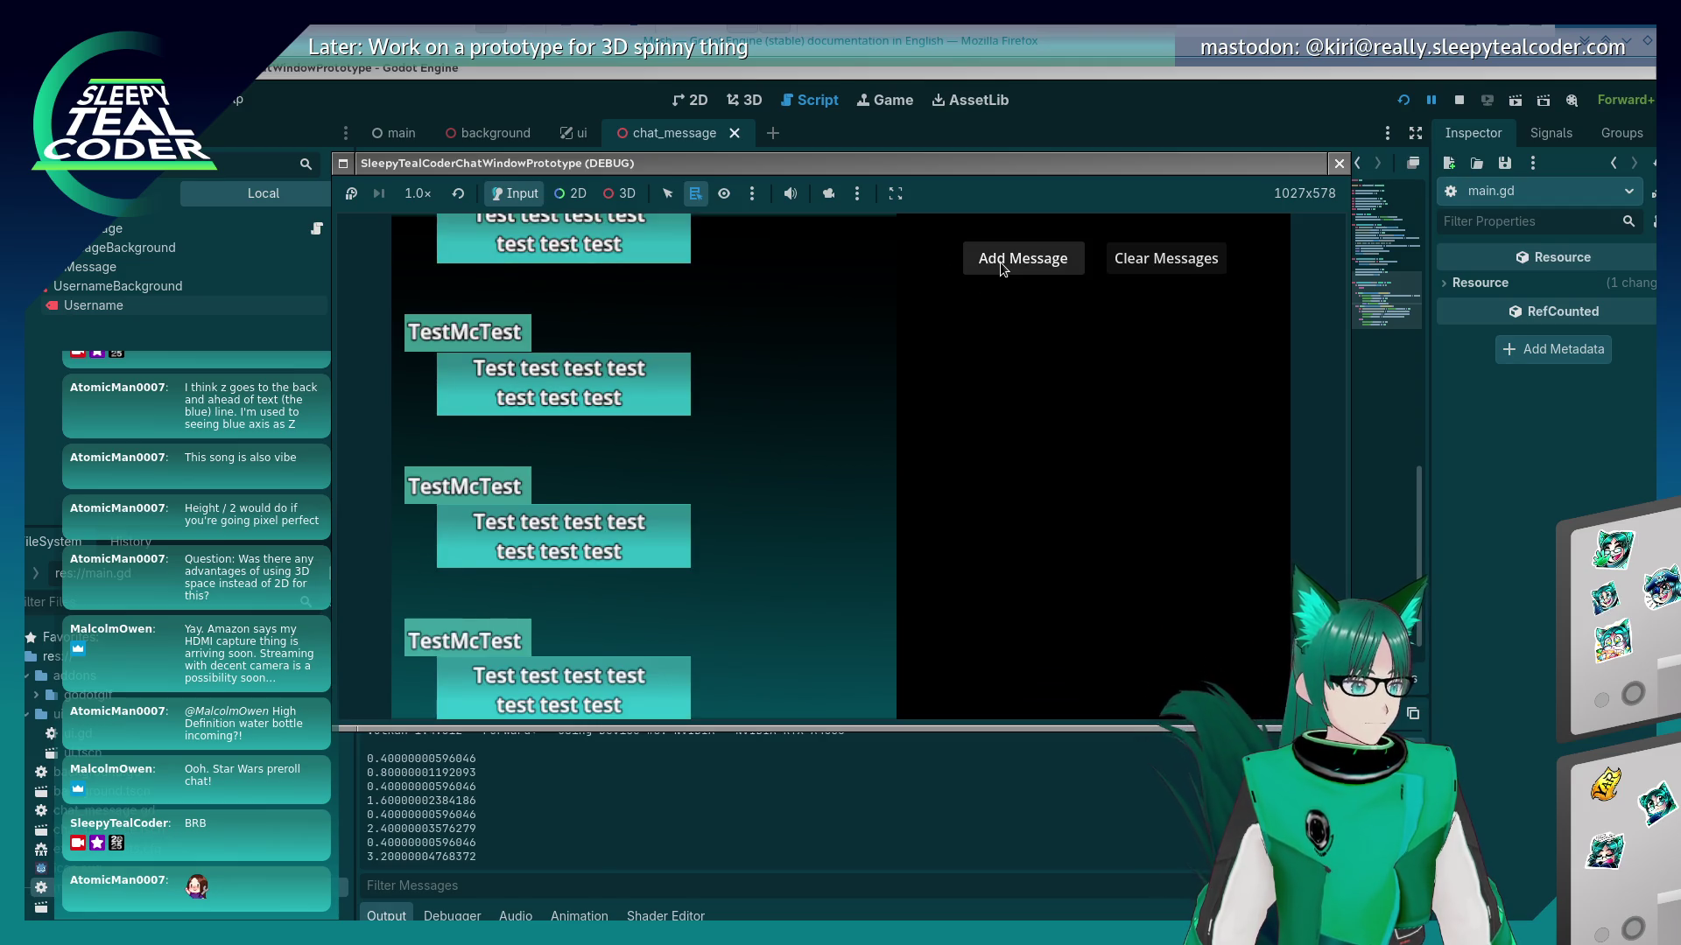
{"action": "scroll", "coordinate": [989, 261], "scroll_direction": "up", "scroll_amount": 1}
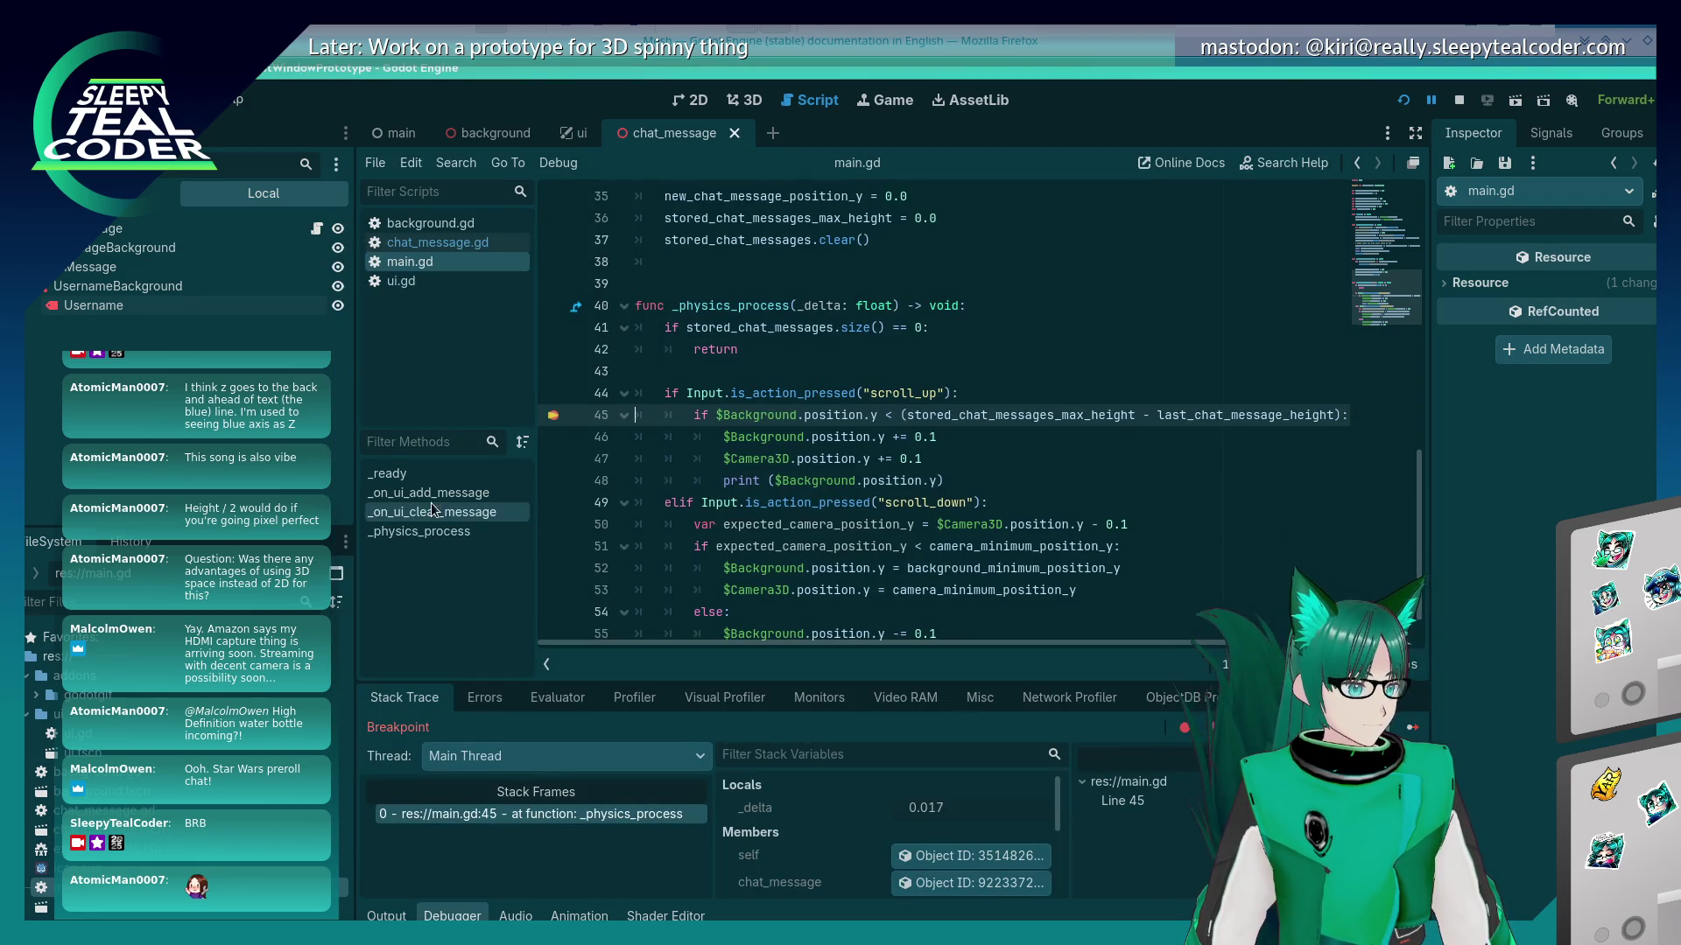
- Remove the line 45 breakpoint, resume the game, and watch Background's y in the output
{"action": "left_click", "coordinate": [551, 416]}
{"action": "key", "text": "F12"}
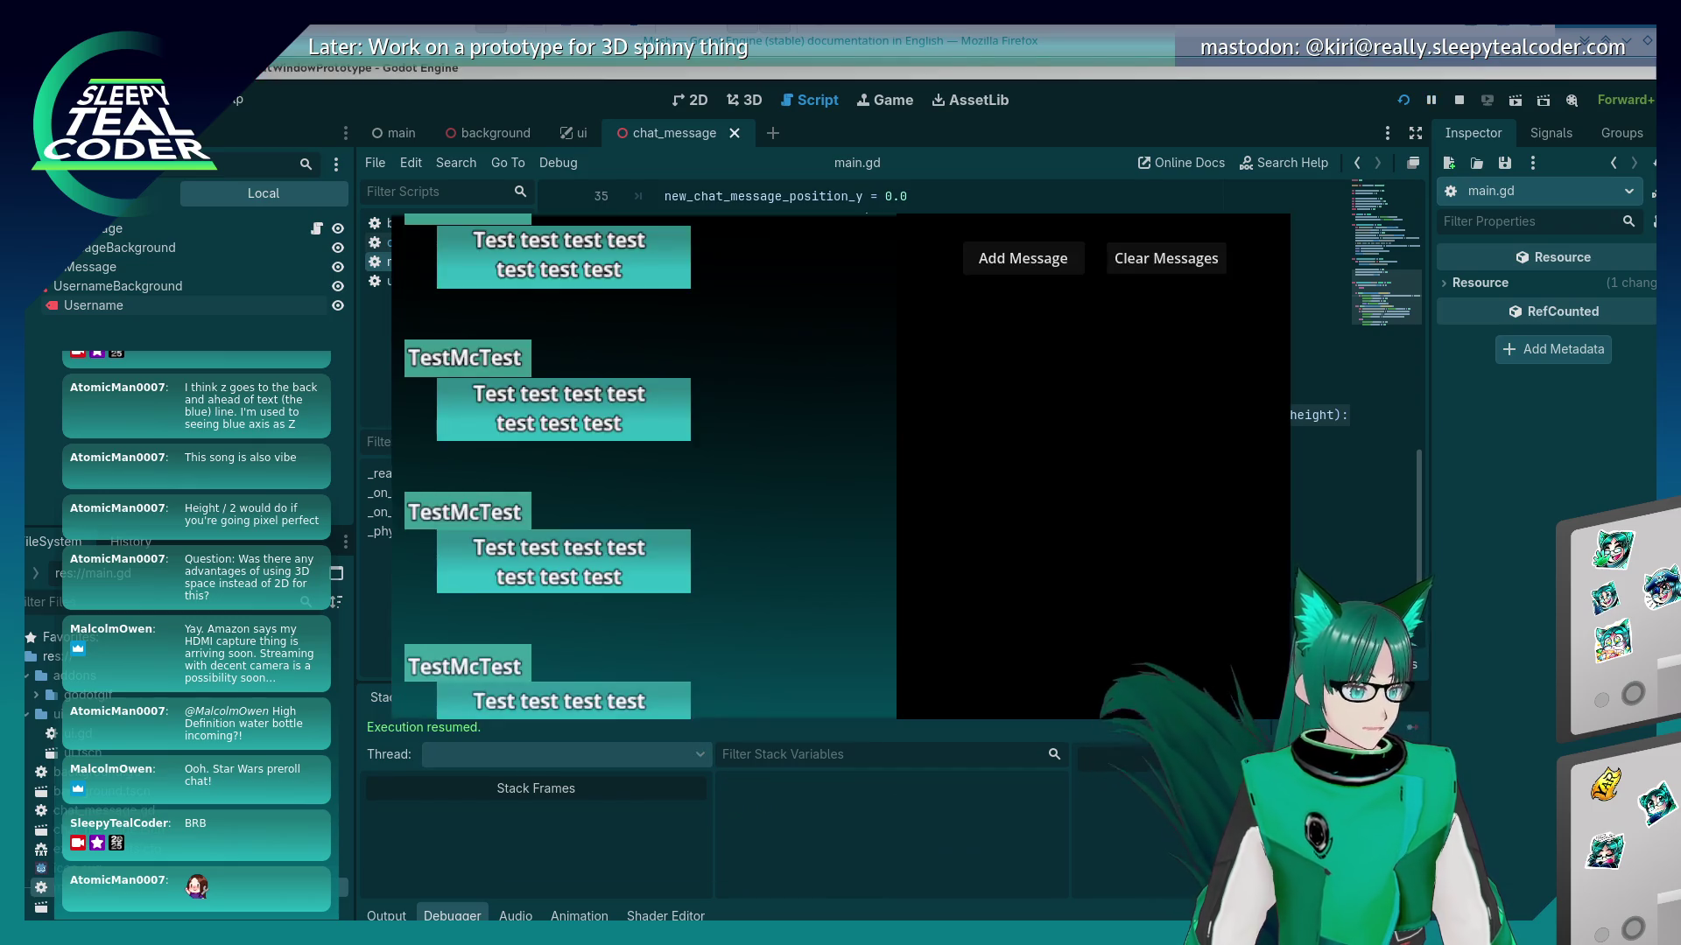
{"action": "left_click", "coordinate": [384, 915]}
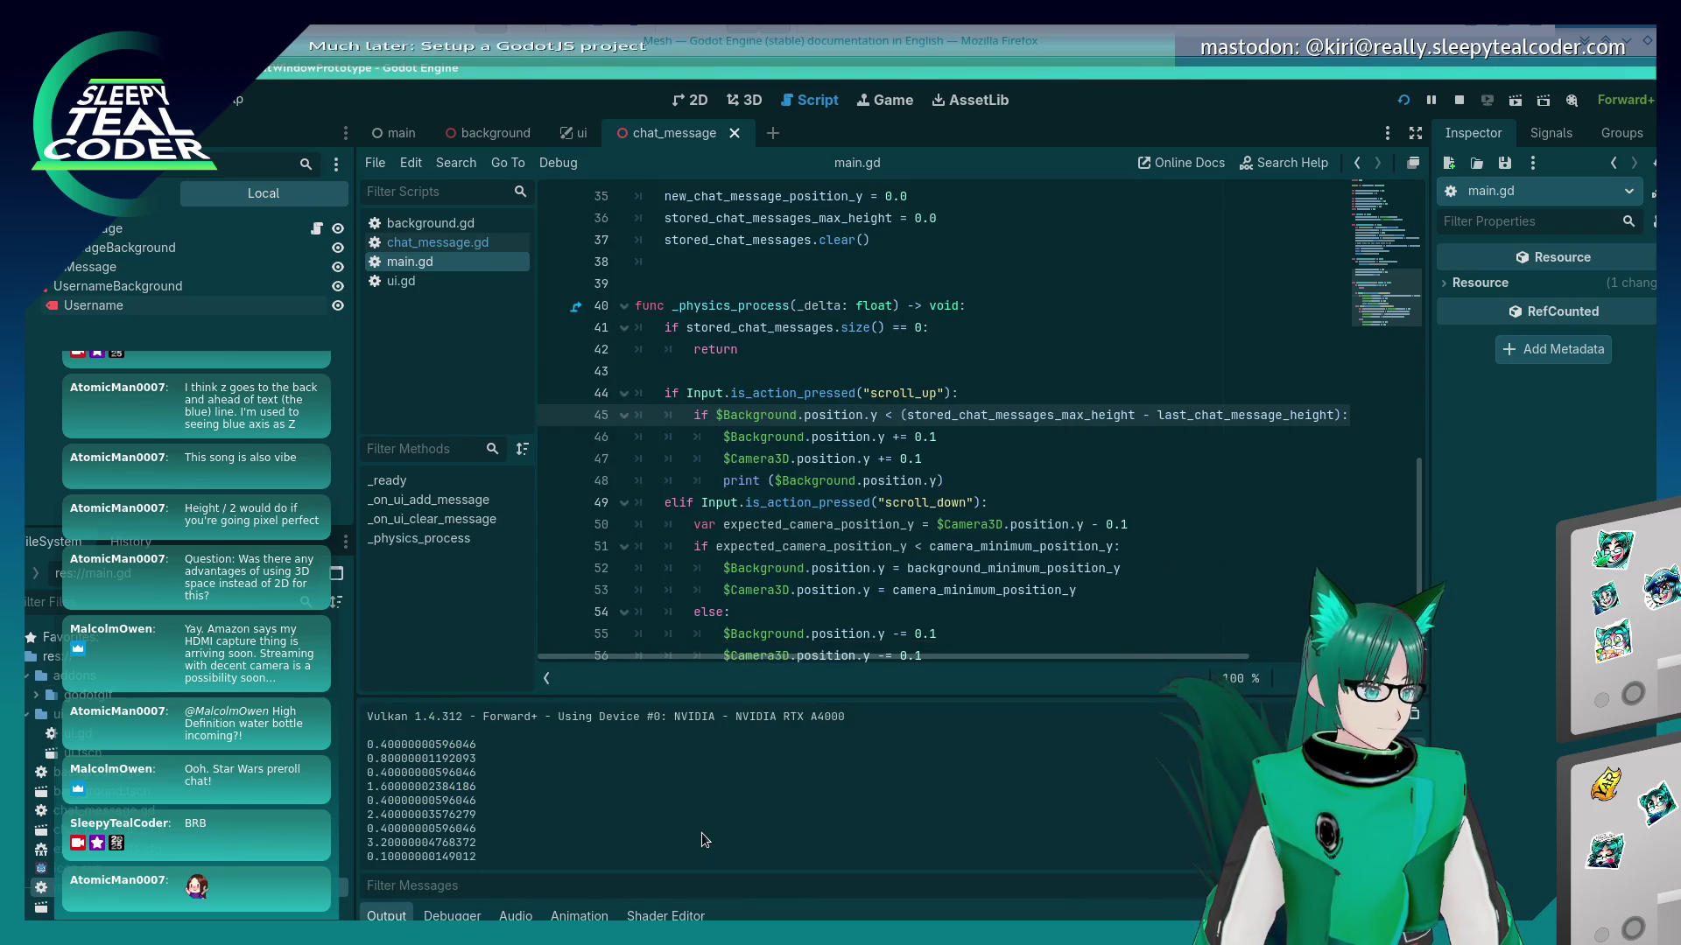
{"action": "key", "text": "alt+Tab"}
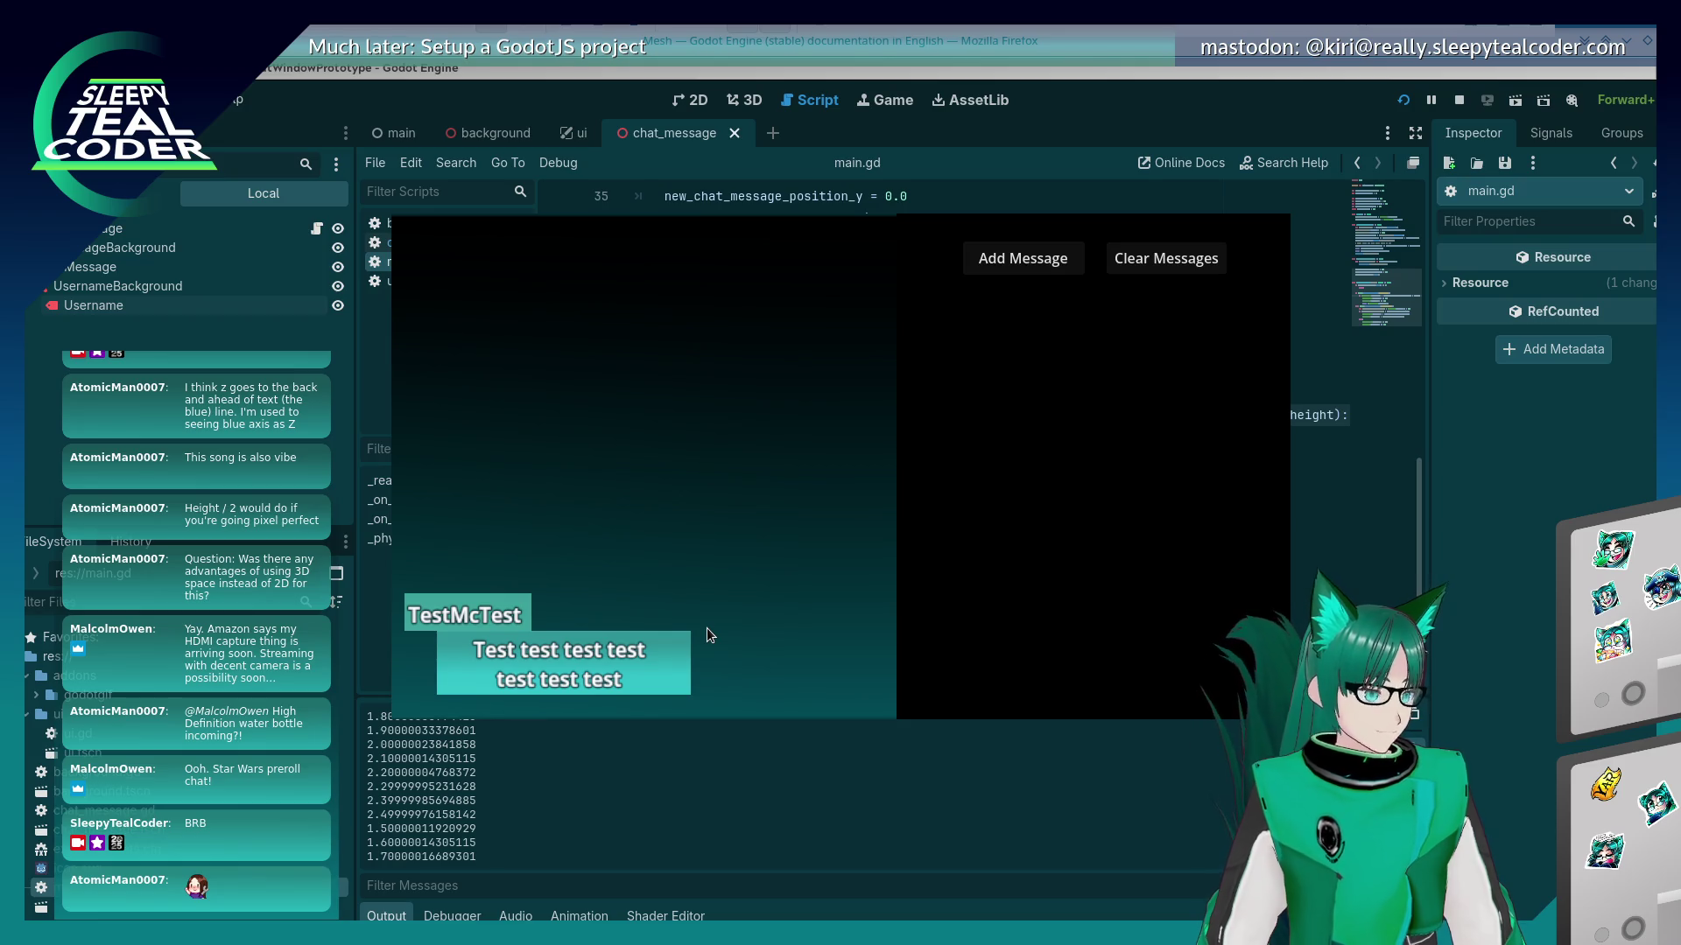
{"action": "left_click", "coordinate": [1211, 107]}
{"action": "left_click", "coordinate": [961, 473]}
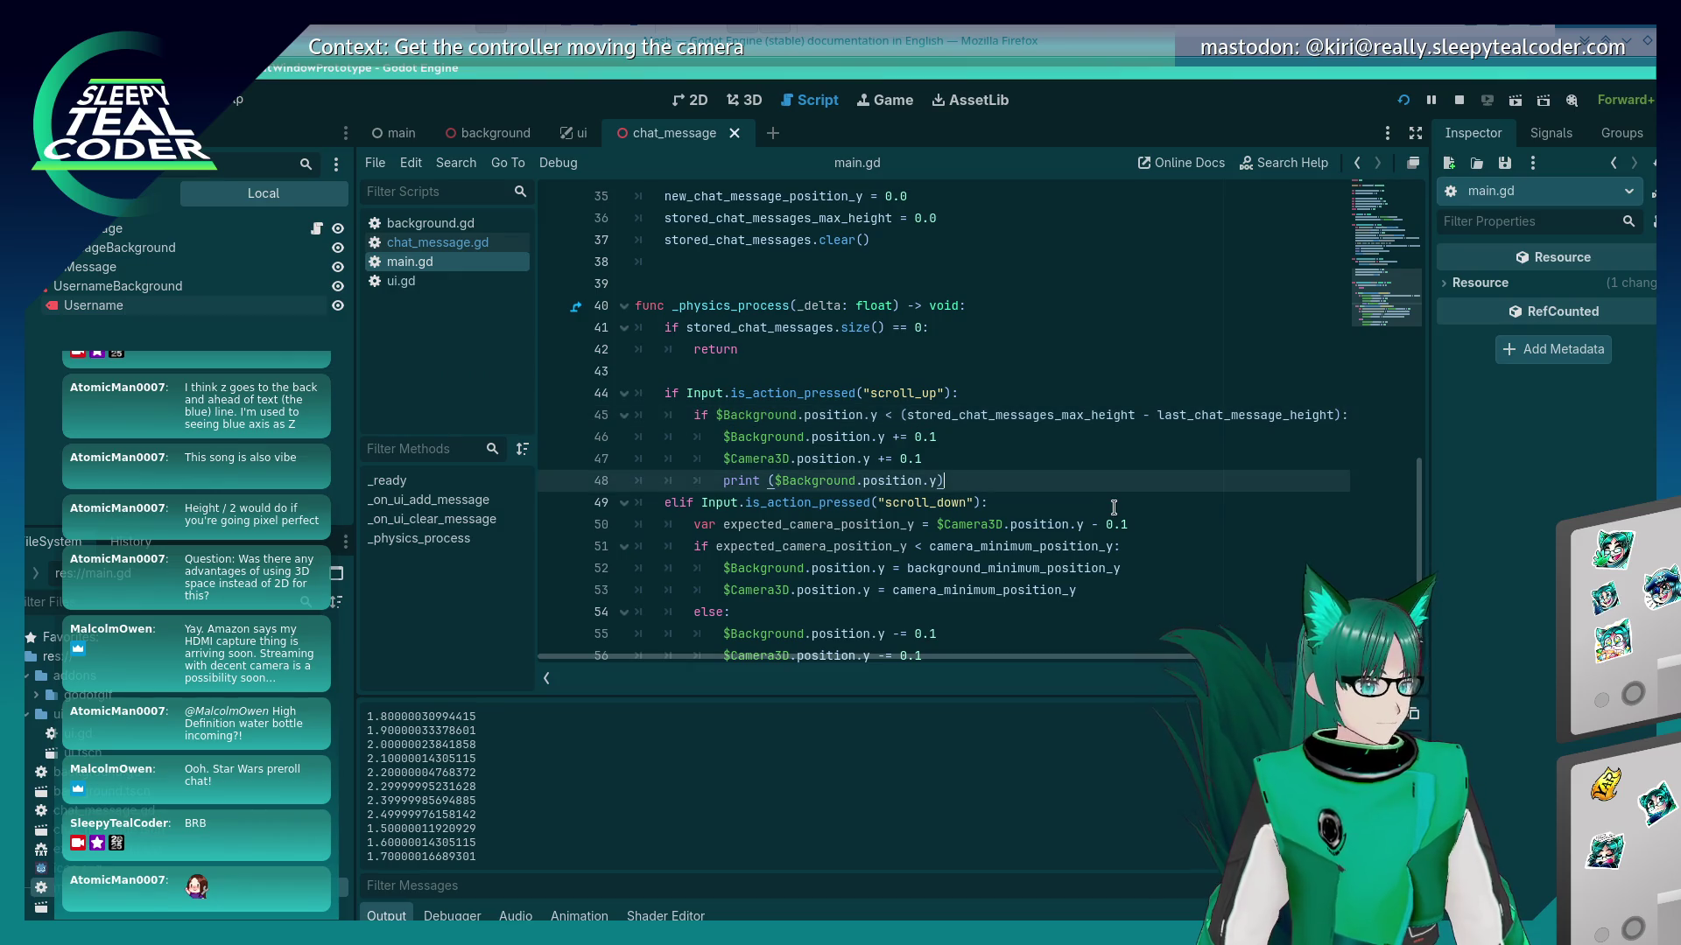
- Paste the background y print as line 54 under the clamp branch and save
{"action": "key", "text": "Down"}
{"action": "key", "text": "Down"}
{"action": "key", "text": "Down"}
{"action": "key", "text": "End"}
{"action": "key", "text": "Return"}
{"action": "type", "text": "print ($Background.position.y)"}
{"action": "key", "text": "ctrl+s"}
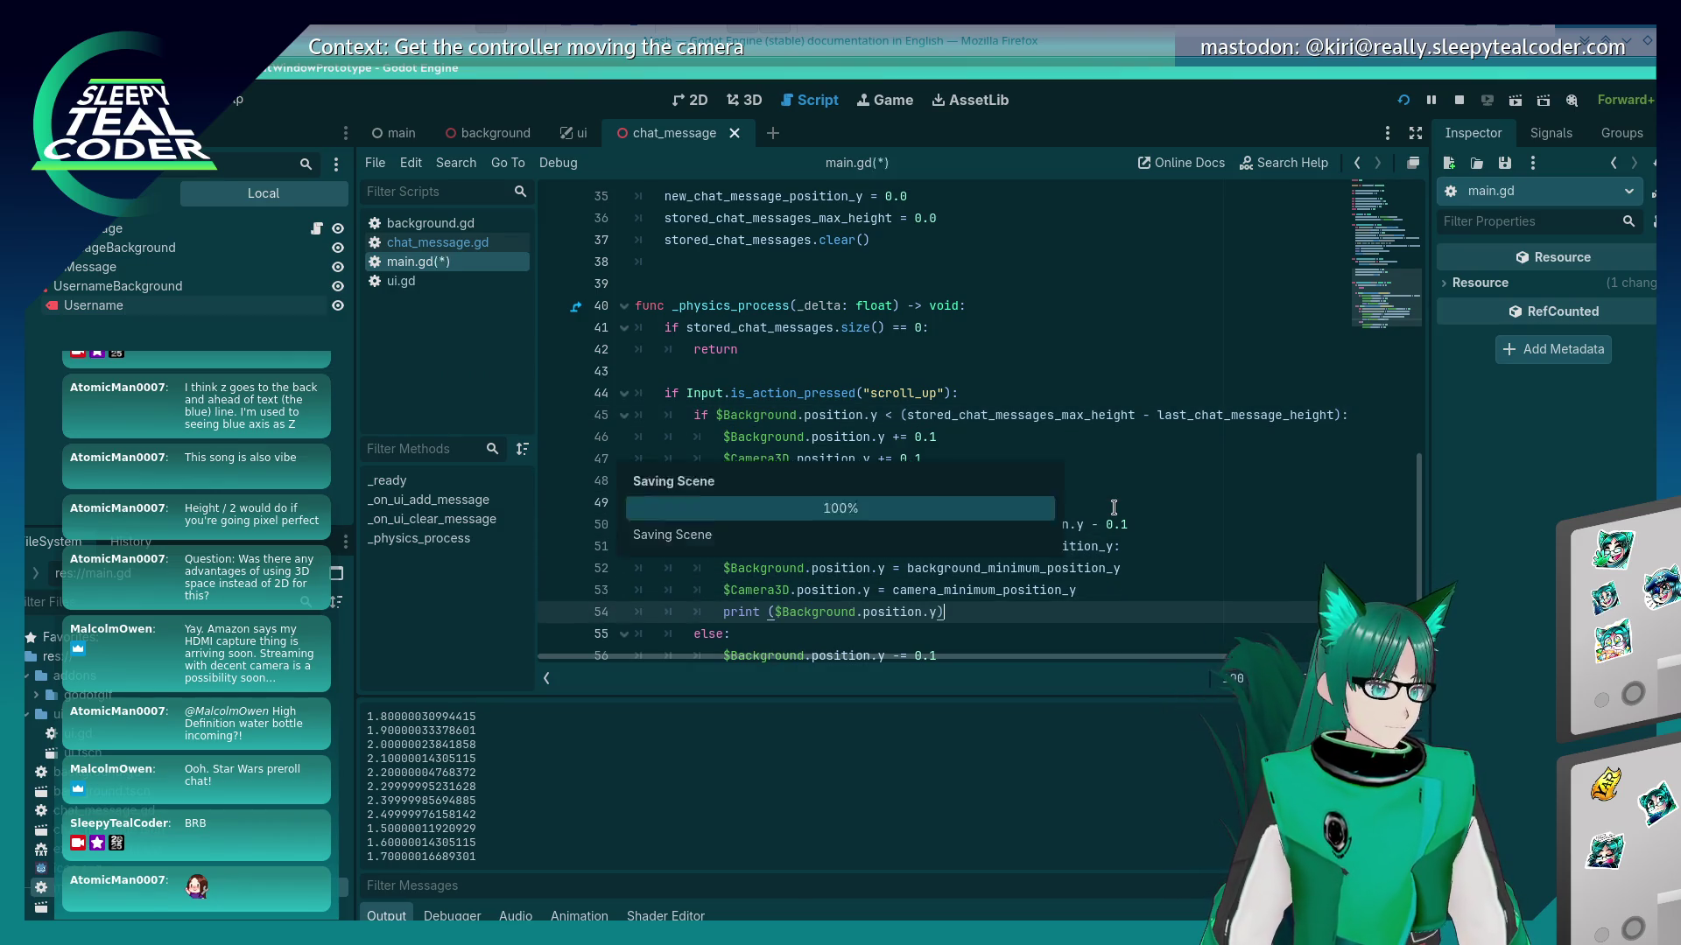
- Run the chat prototype and add ten test chat messages
{"action": "key", "text": "F5"}
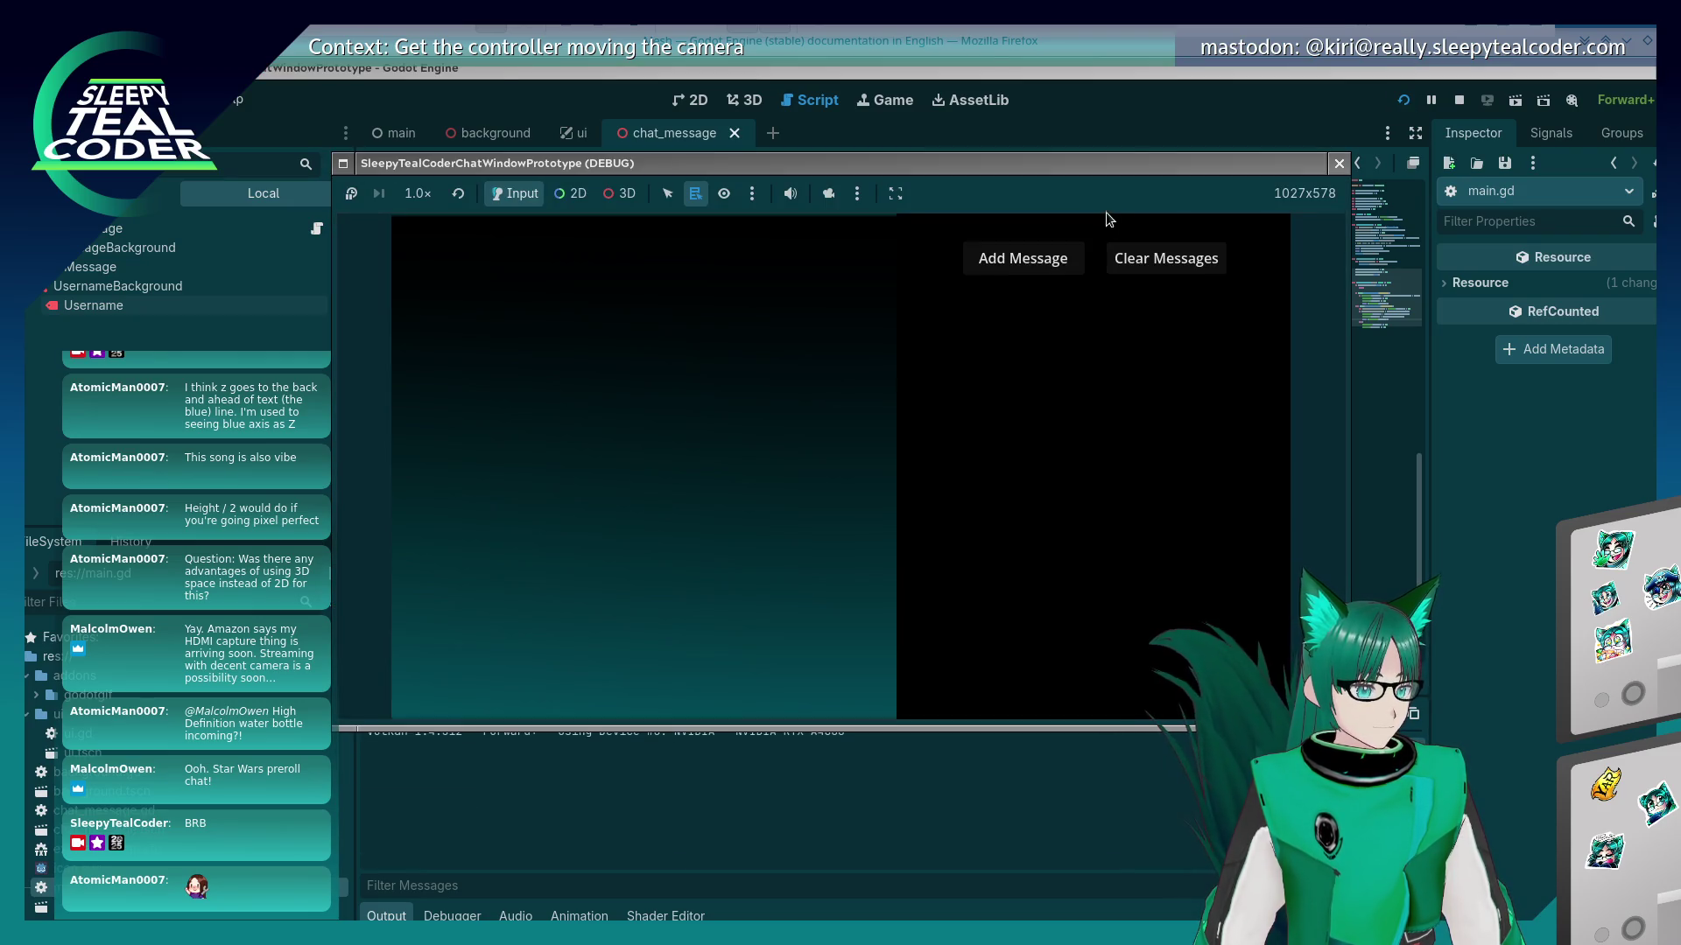
{"action": "left_click", "coordinate": [1048, 261]}
{"action": "left_click", "coordinate": [1047, 261]}
{"action": "left_click", "coordinate": [1048, 261]}
{"action": "left_click", "coordinate": [1048, 261]}
{"action": "left_click", "coordinate": [1048, 261]}
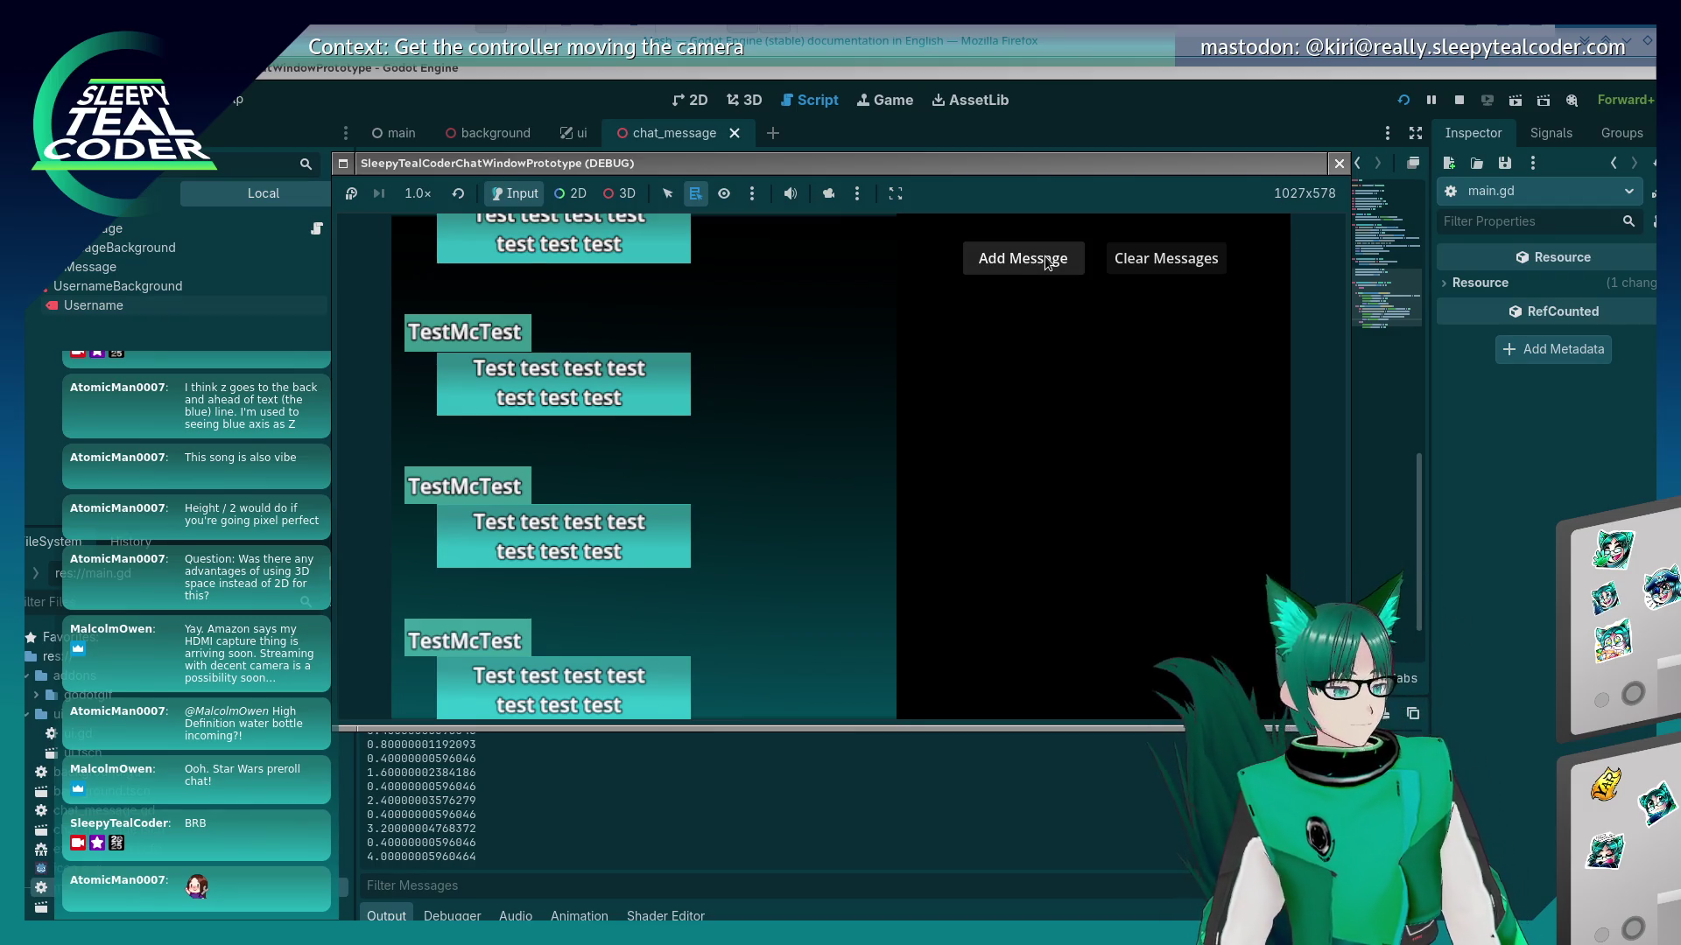
{"action": "left_click", "coordinate": [1048, 261]}
{"action": "left_click", "coordinate": [1048, 261]}
{"action": "left_click", "coordinate": [1048, 261]}
{"action": "left_click", "coordinate": [1048, 261]}
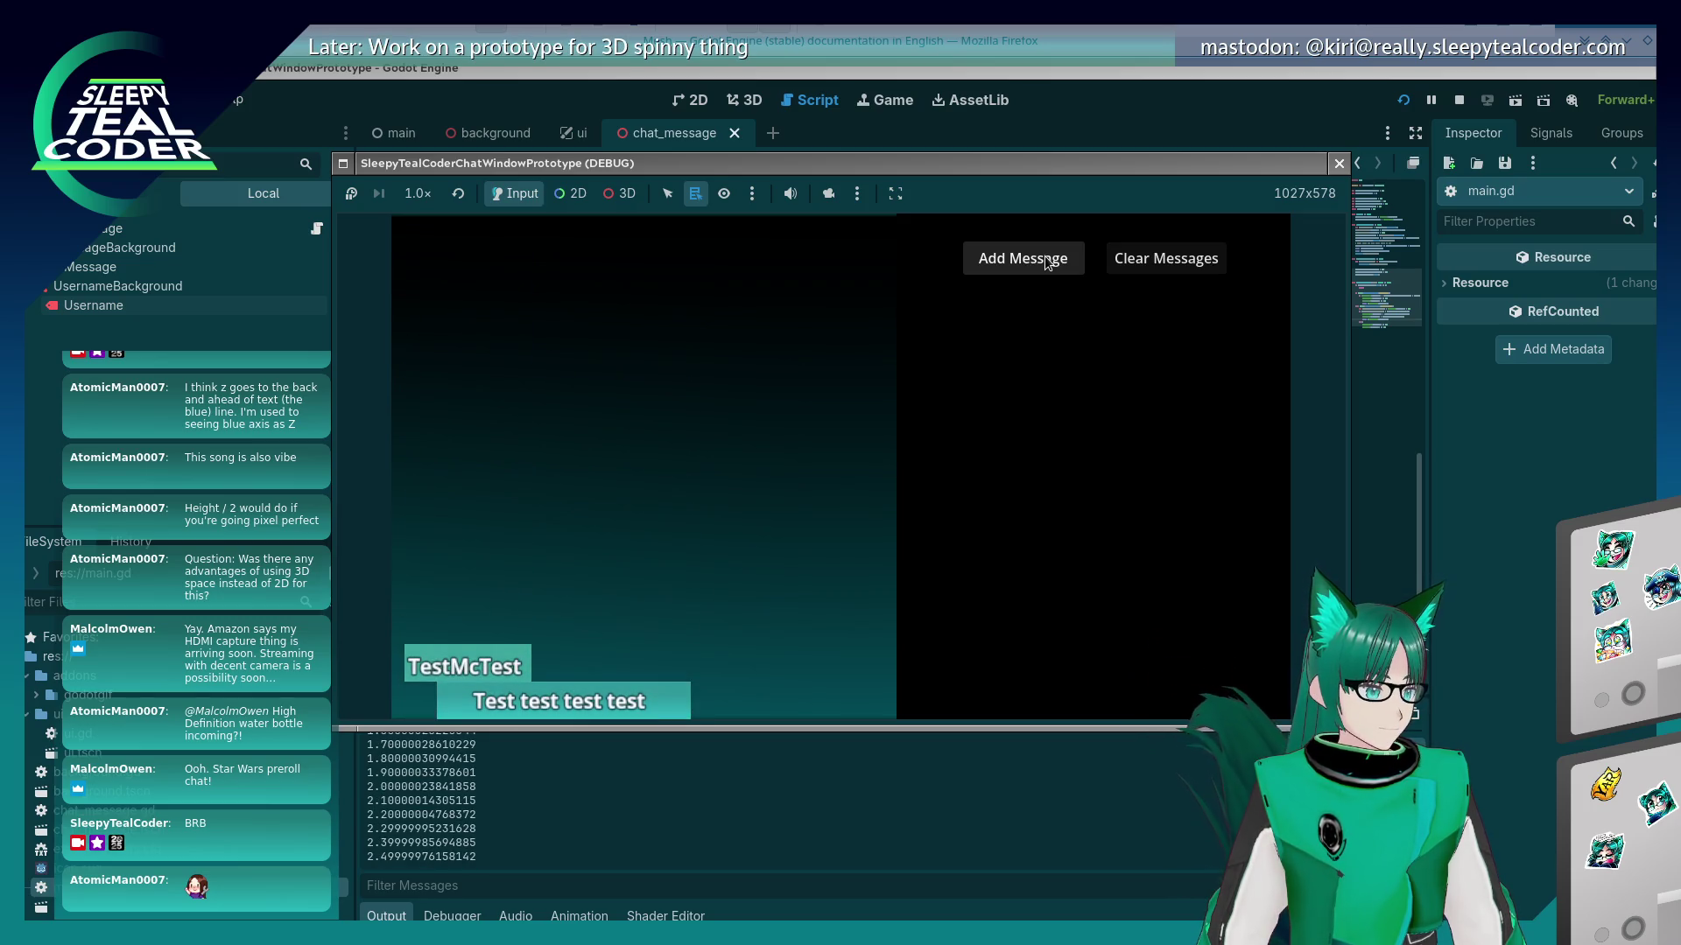
{"action": "left_click", "coordinate": [1048, 261]}
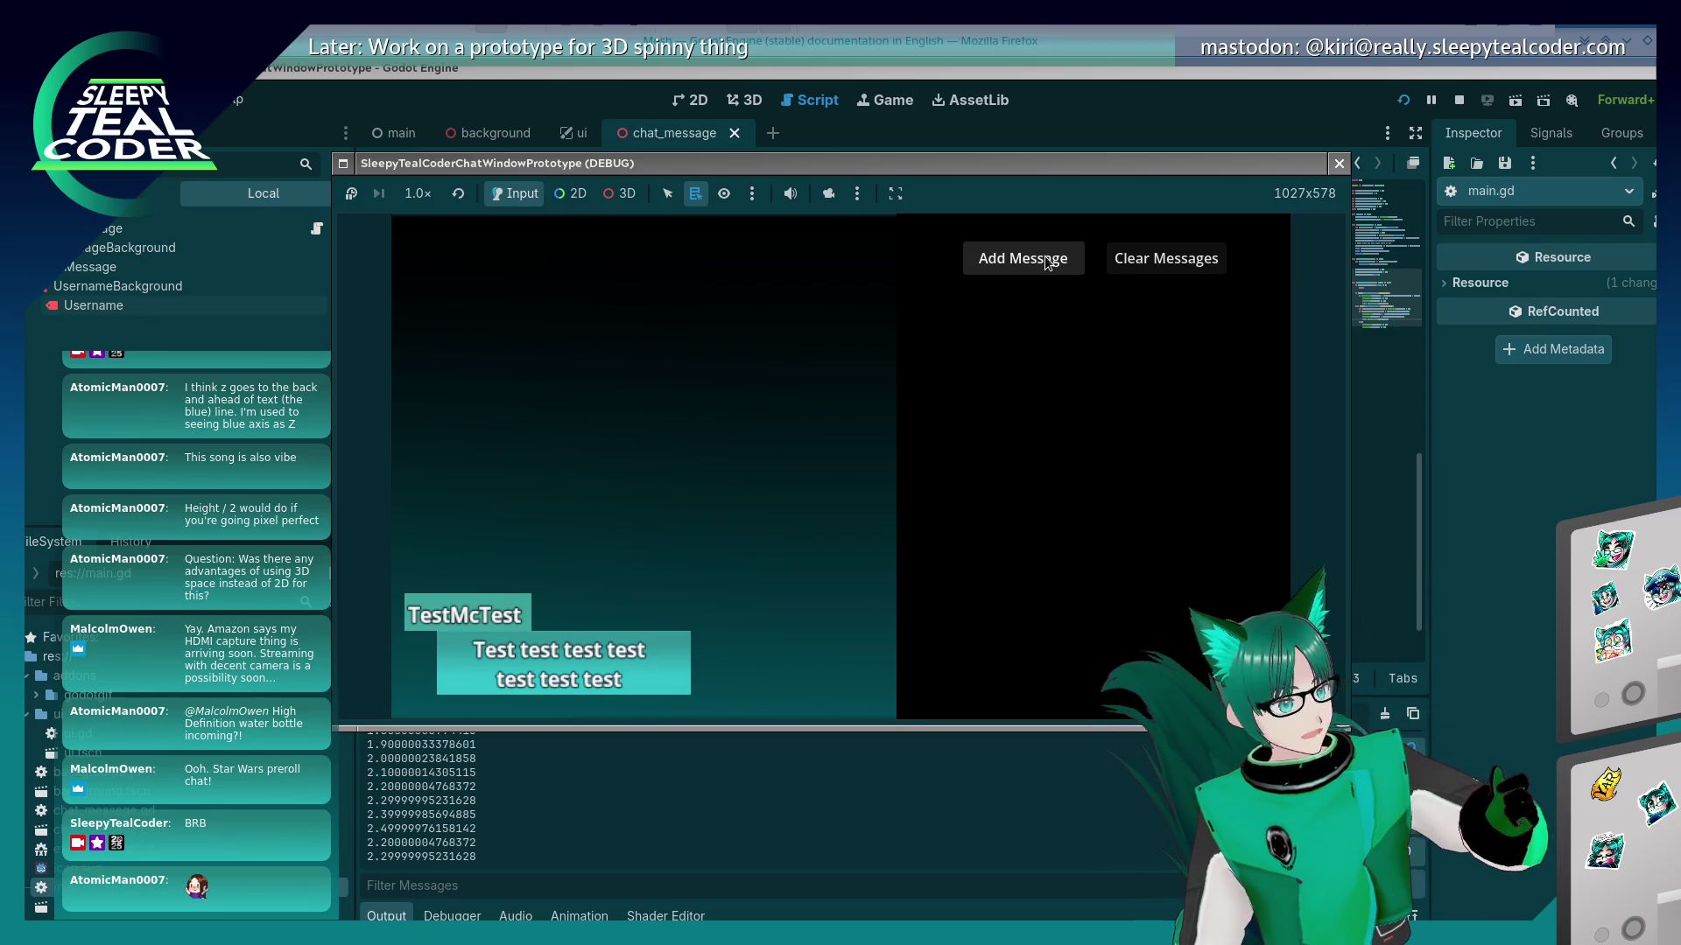
{"action": "left_click", "coordinate": [1048, 261]}
{"action": "left_click", "coordinate": [1048, 260]}
{"action": "left_click", "coordinate": [1048, 261]}
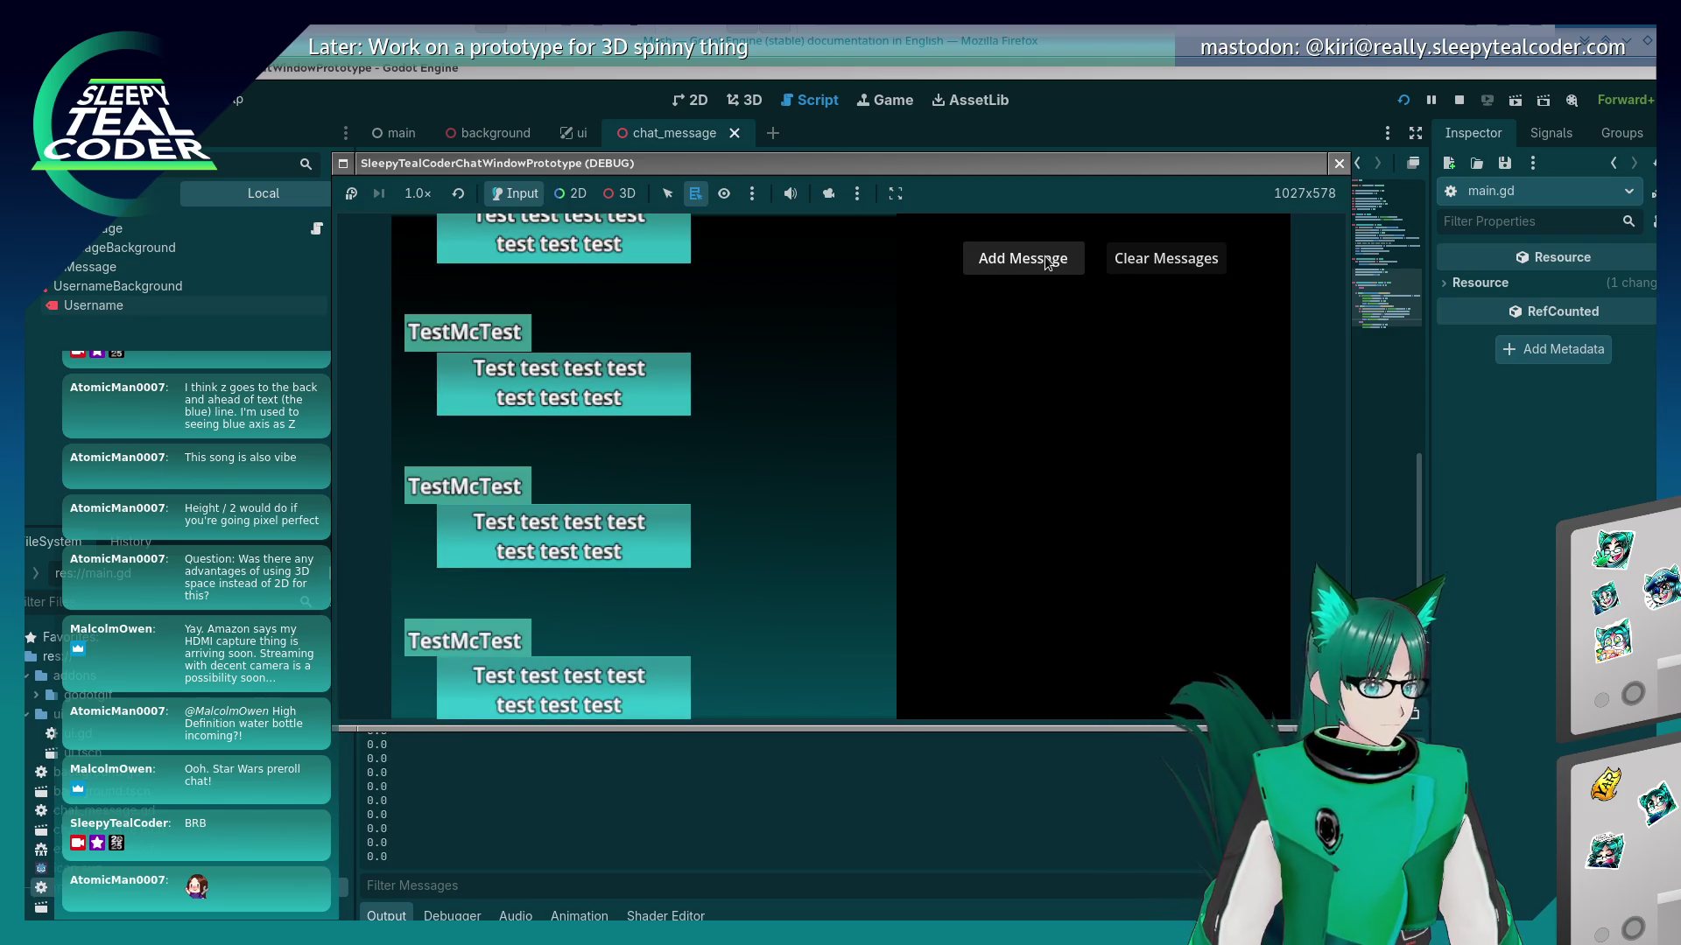
- Clear all chat messages, then add four new ones
{"action": "left_click", "coordinate": [1194, 259]}
{"action": "left_click", "coordinate": [1061, 261]}
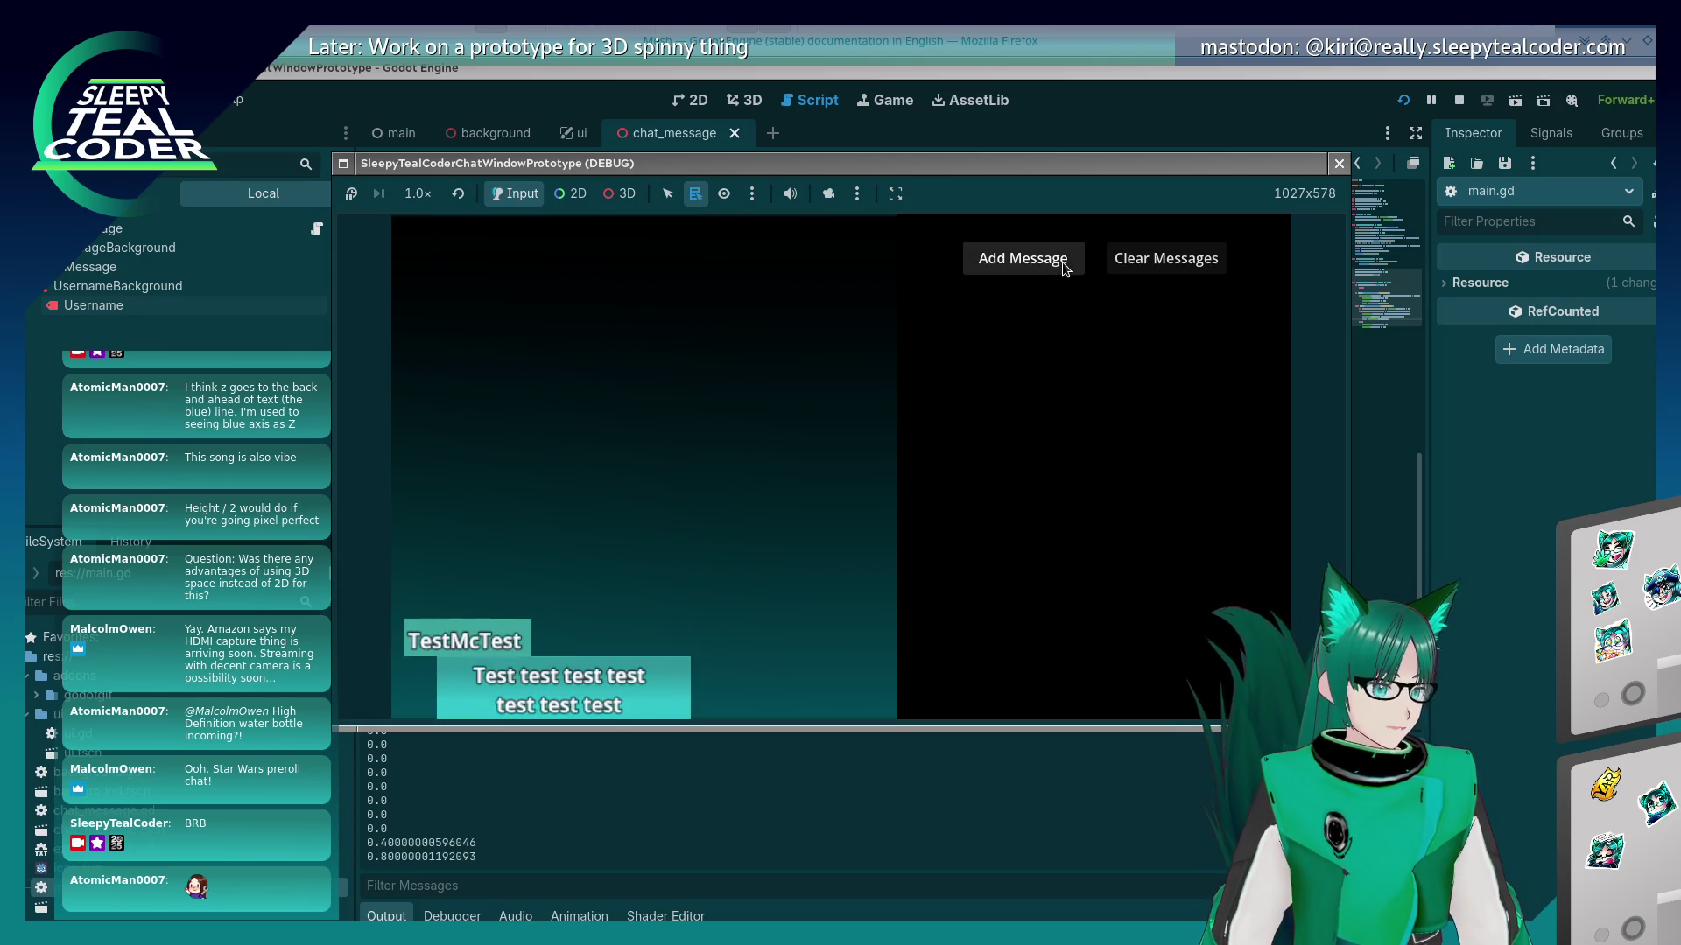
{"action": "left_click", "coordinate": [1063, 261]}
{"action": "left_click", "coordinate": [1063, 261]}
{"action": "left_click", "coordinate": [1061, 263]}
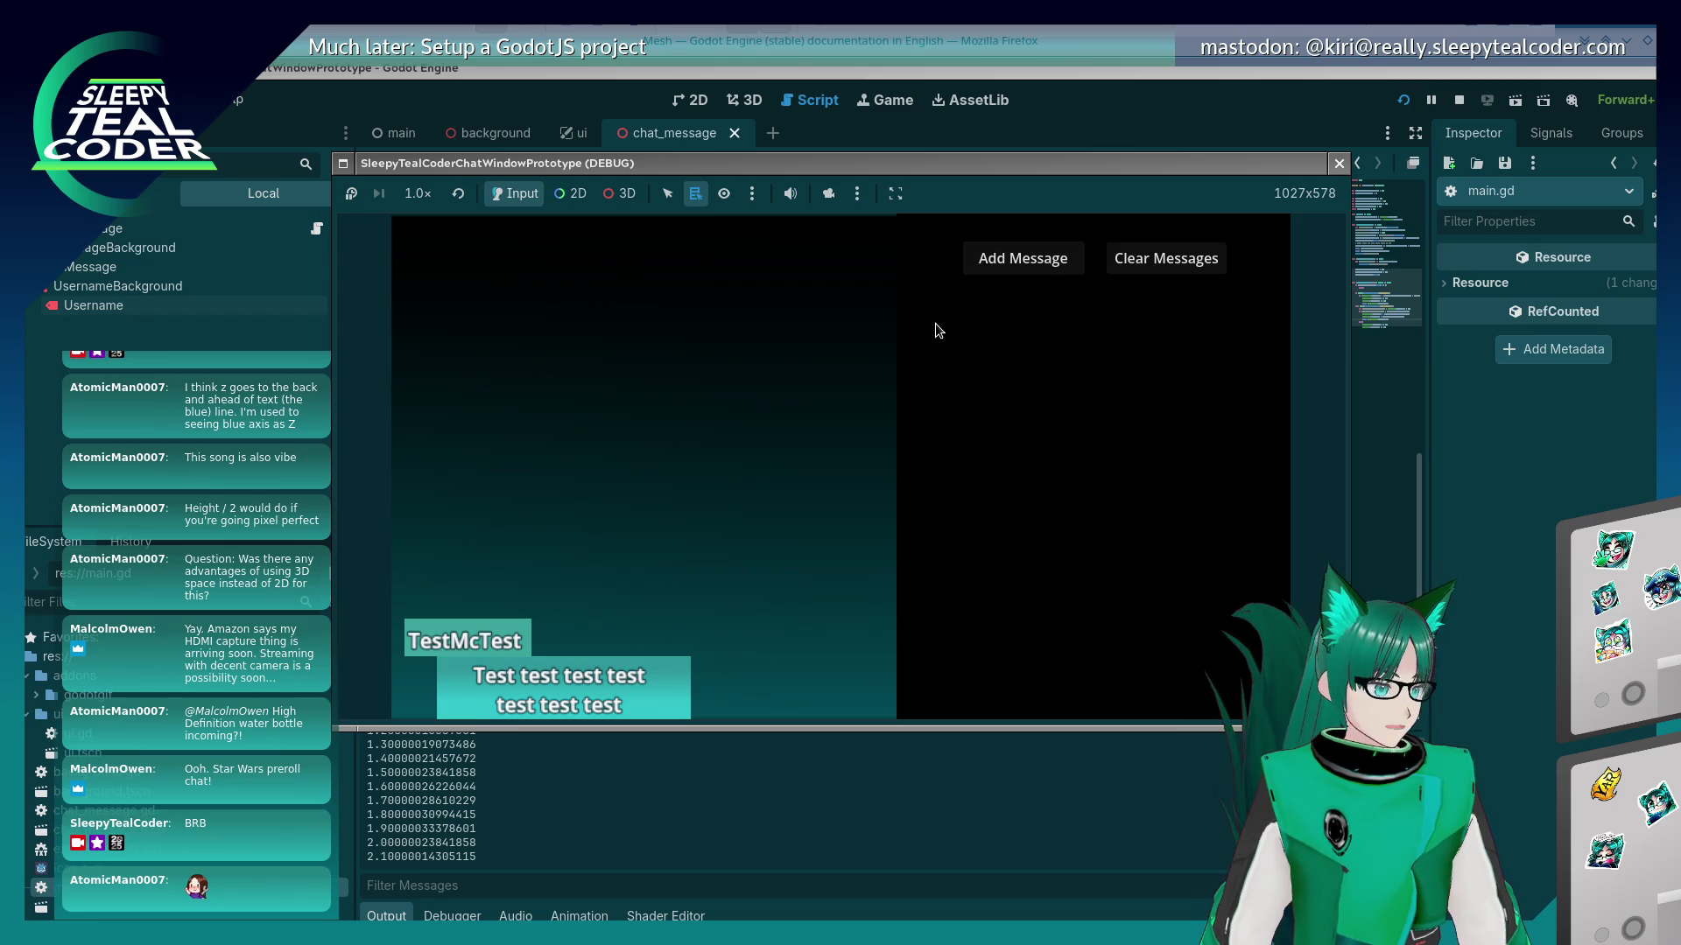
- Set a line 45 breakpoint, scroll up in the game, and read the max and last message heights
{"action": "left_click", "coordinate": [1127, 451]}
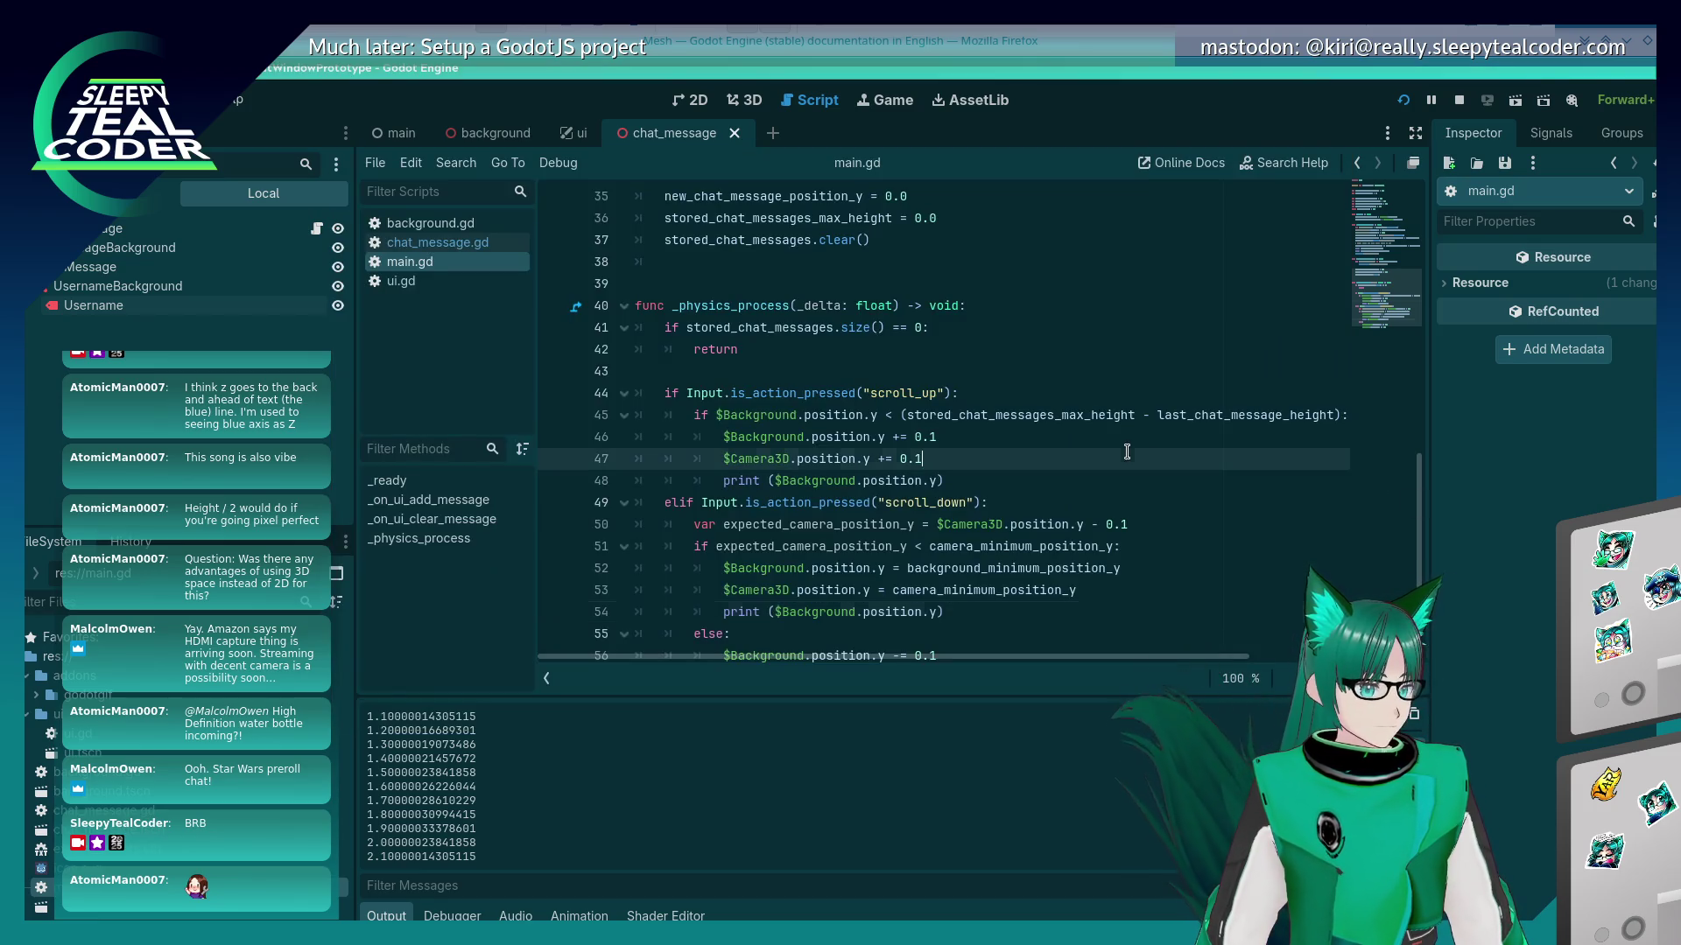
{"action": "left_click", "coordinate": [1084, 421]}
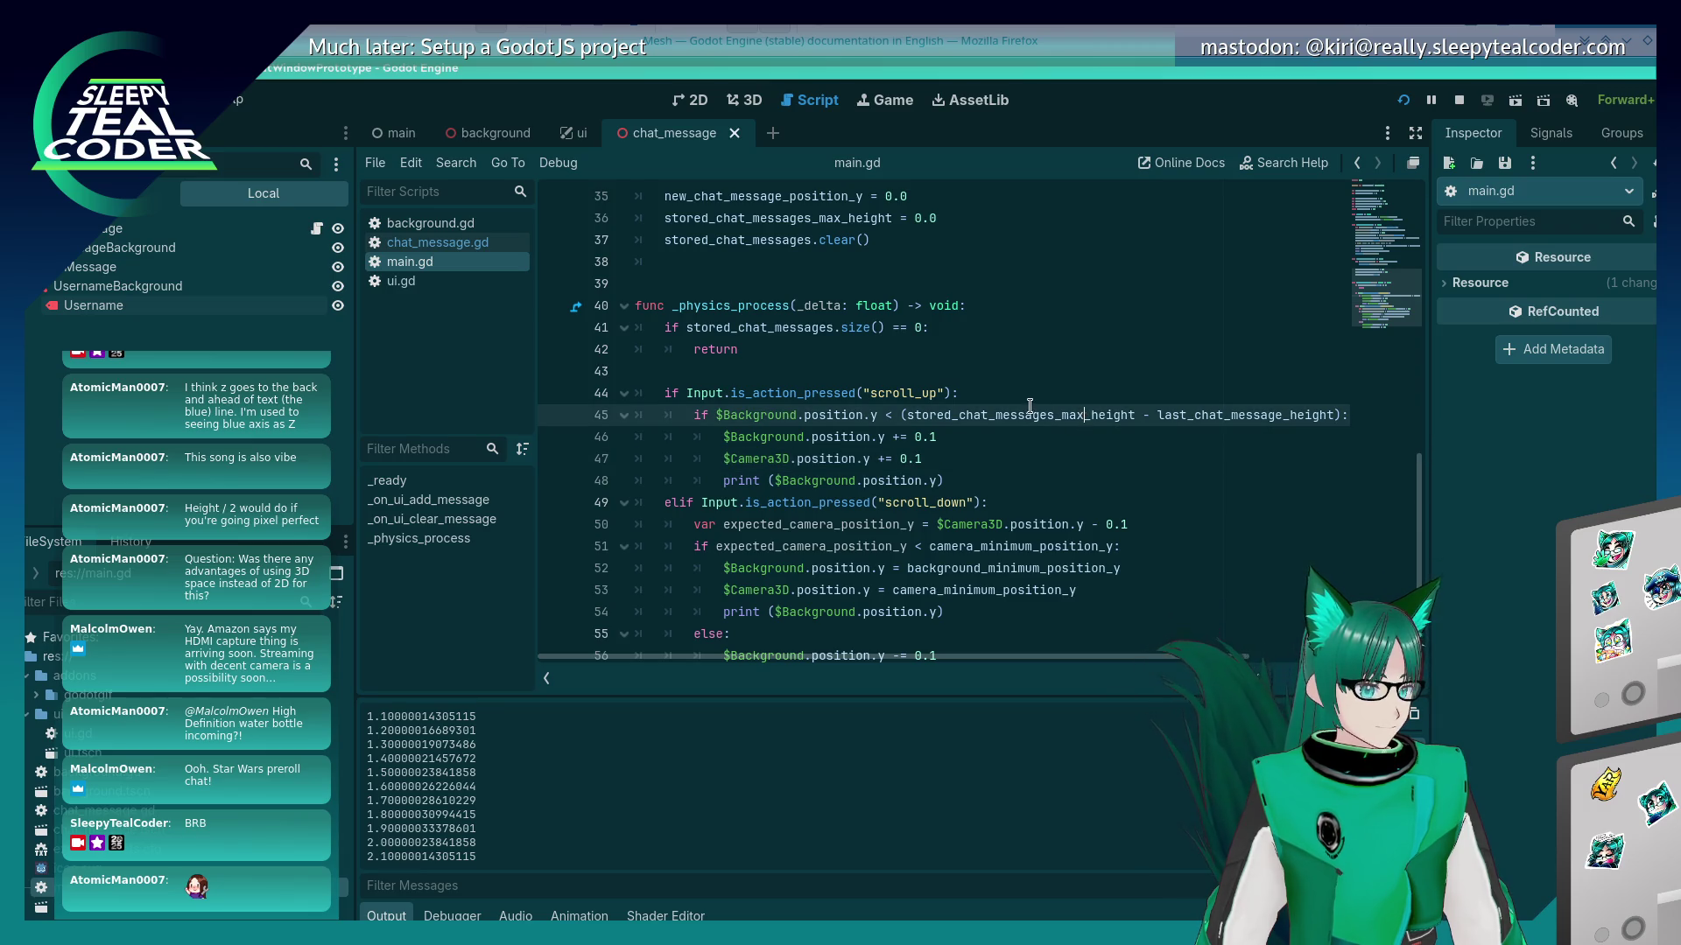
{"action": "left_click", "coordinate": [553, 415]}
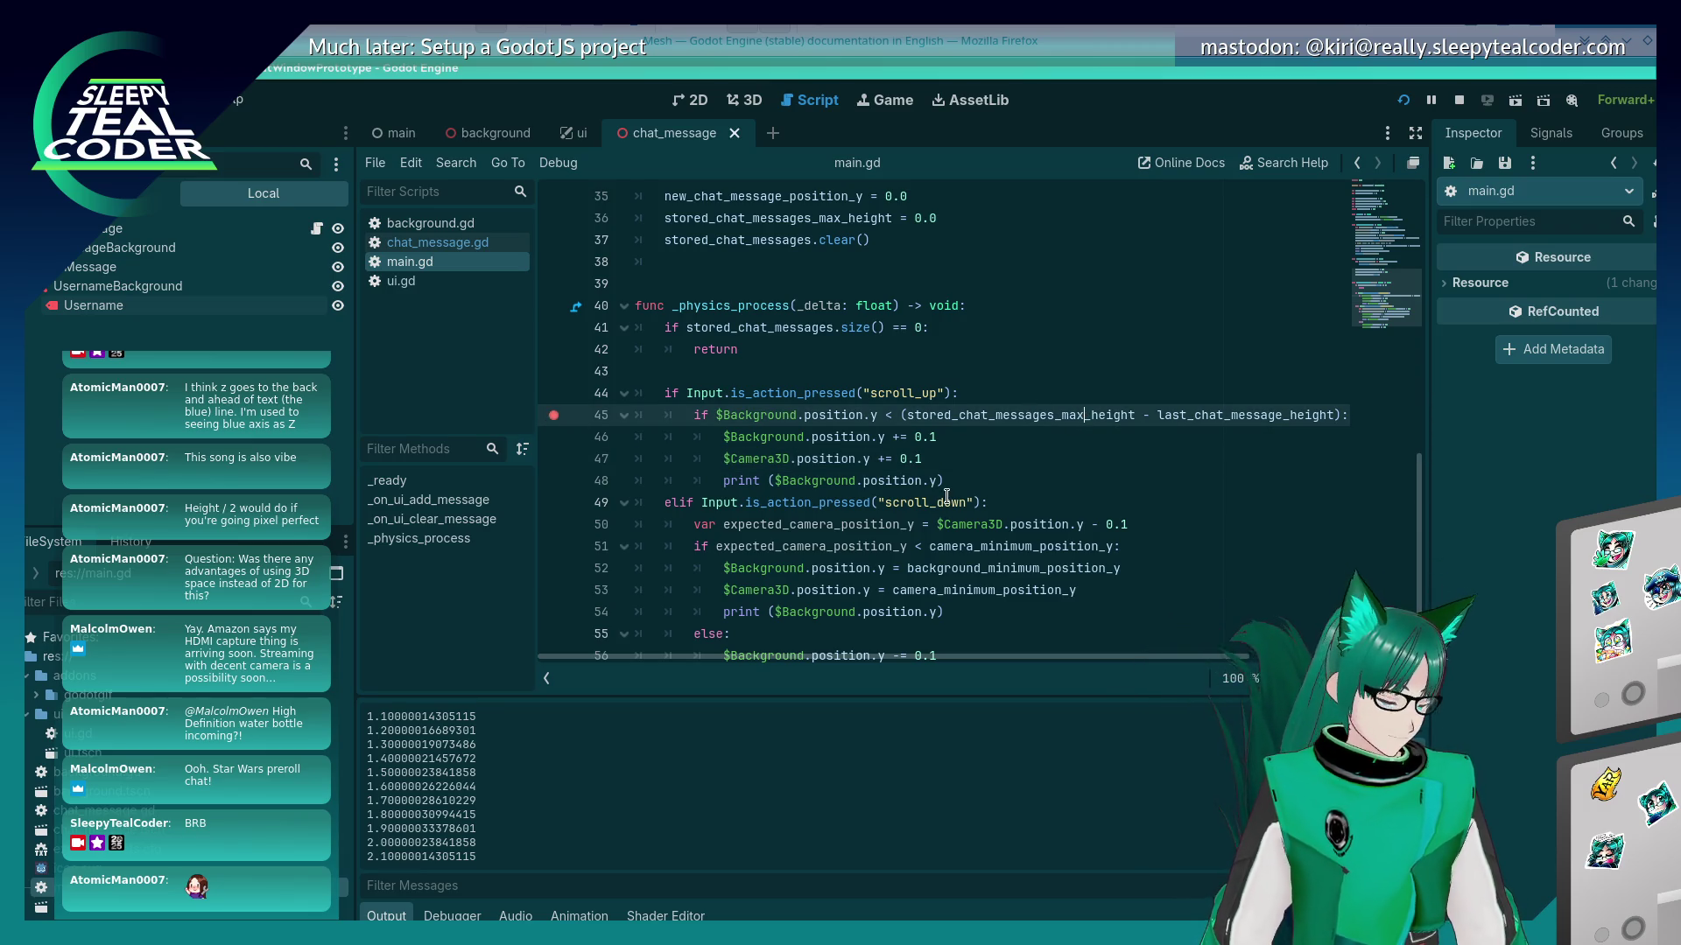
{"action": "key", "text": "alt+Tab"}
{"action": "scroll", "coordinate": [946, 496], "scroll_direction": "up", "scroll_amount": 1}
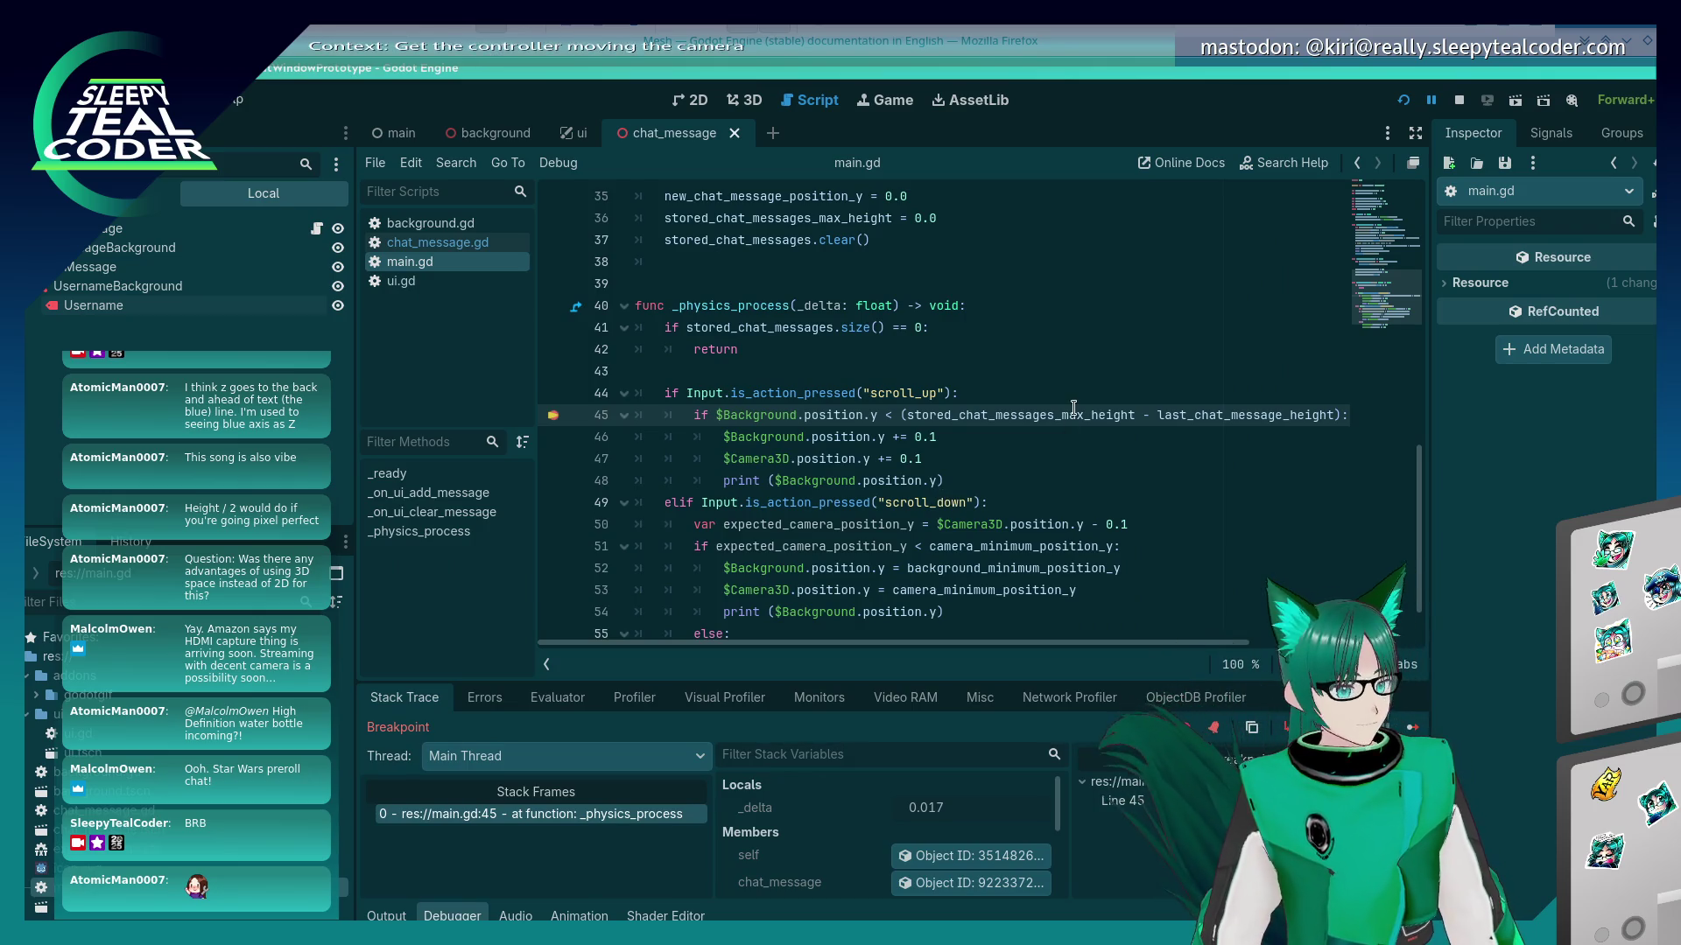
{"action": "mouse_move", "coordinate": [1047, 414]}
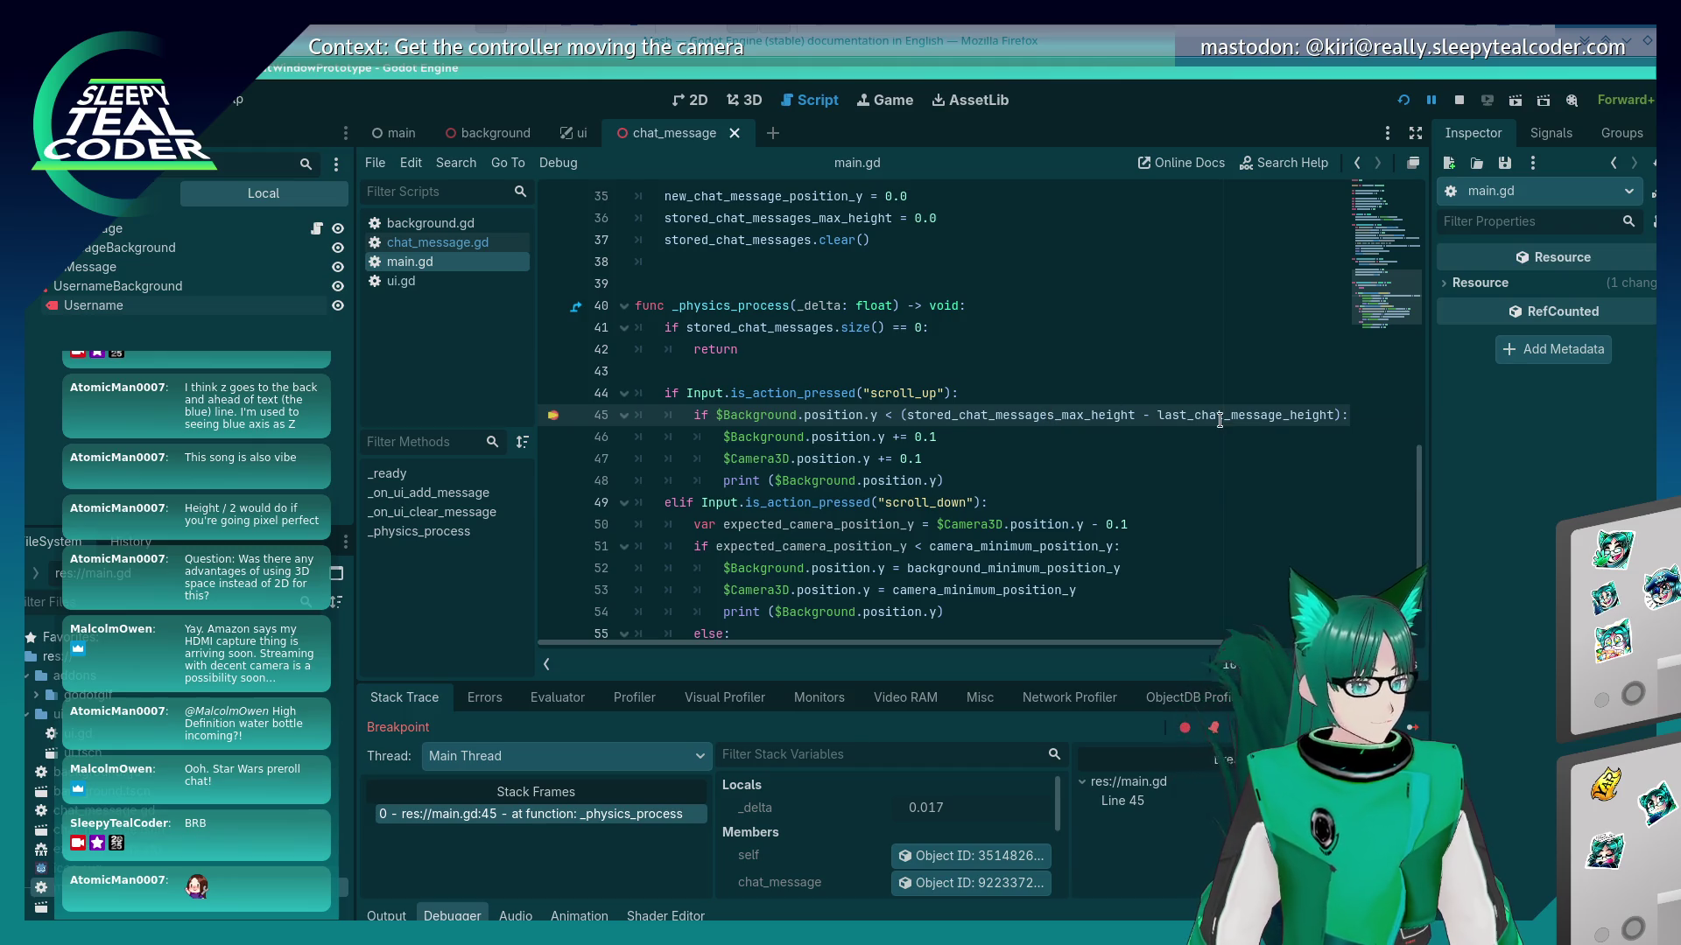
{"action": "mouse_move", "coordinate": [1219, 420]}
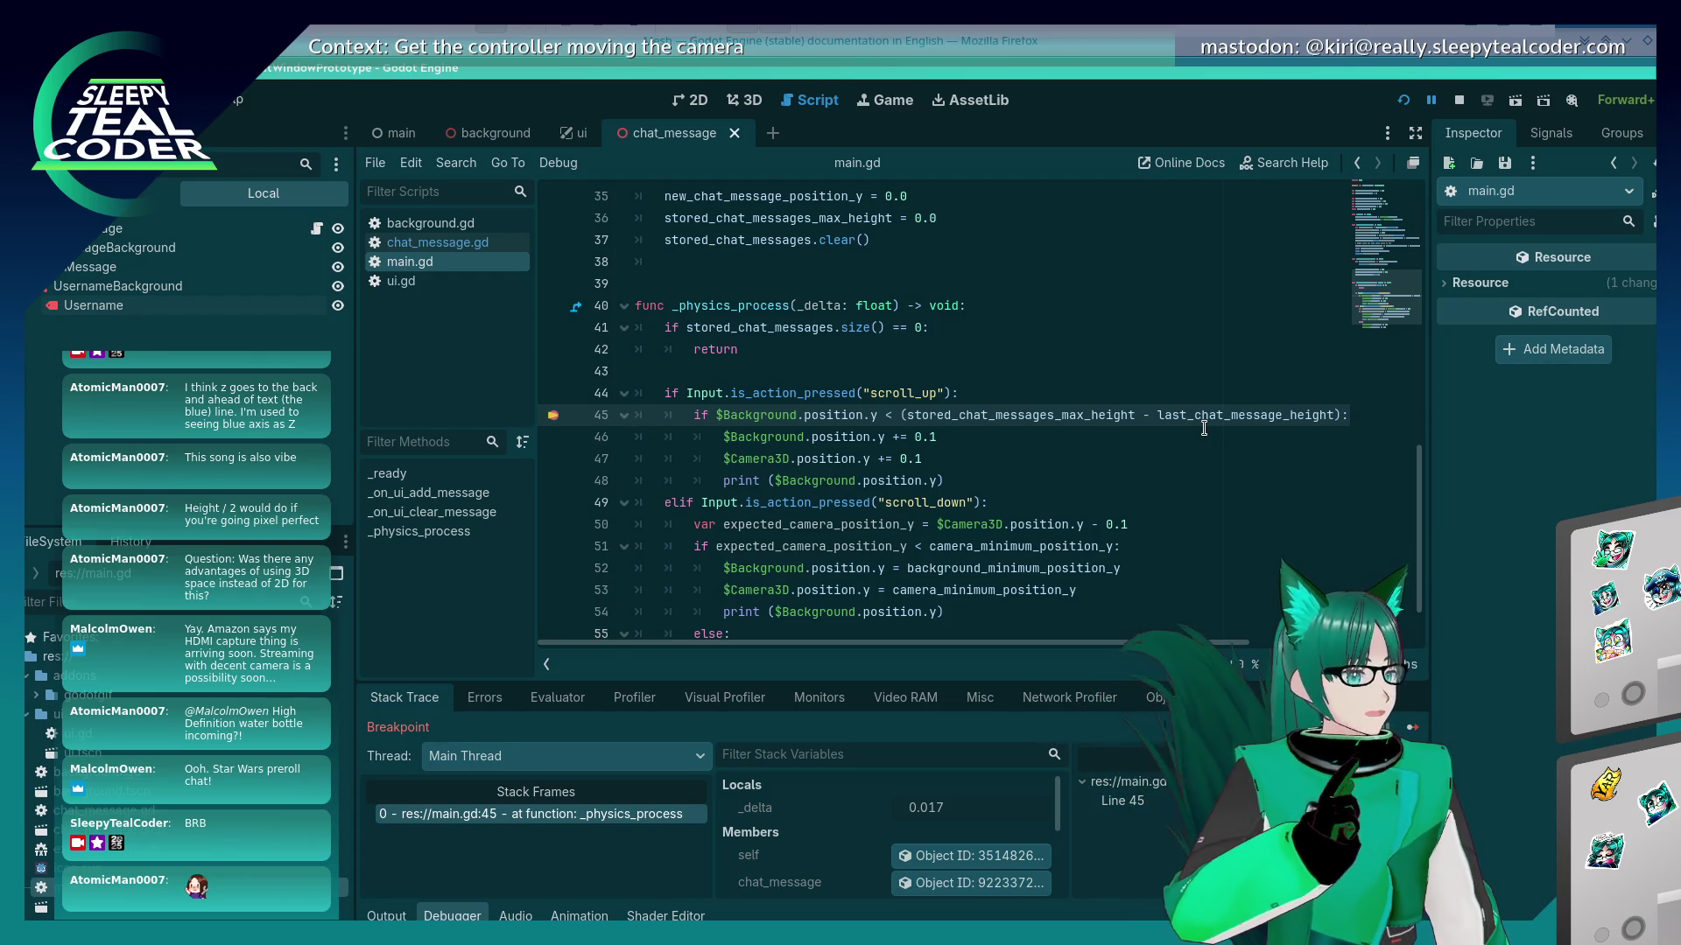
{"action": "key", "text": "alt+Tab"}
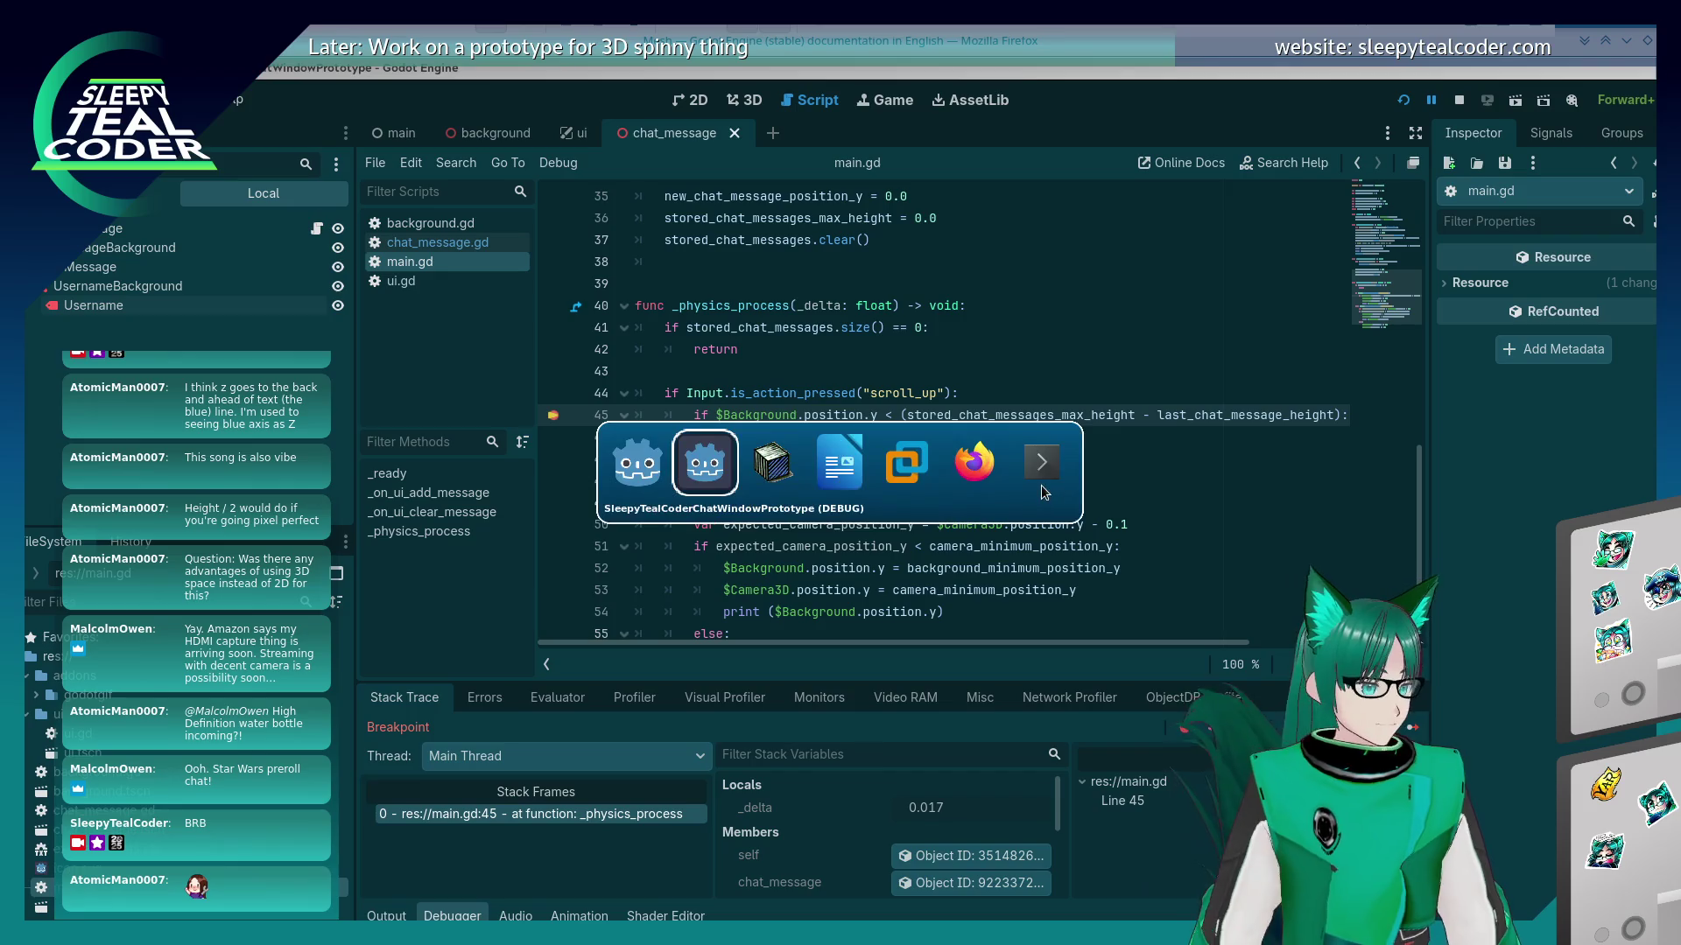
{"action": "key", "text": "Escape"}
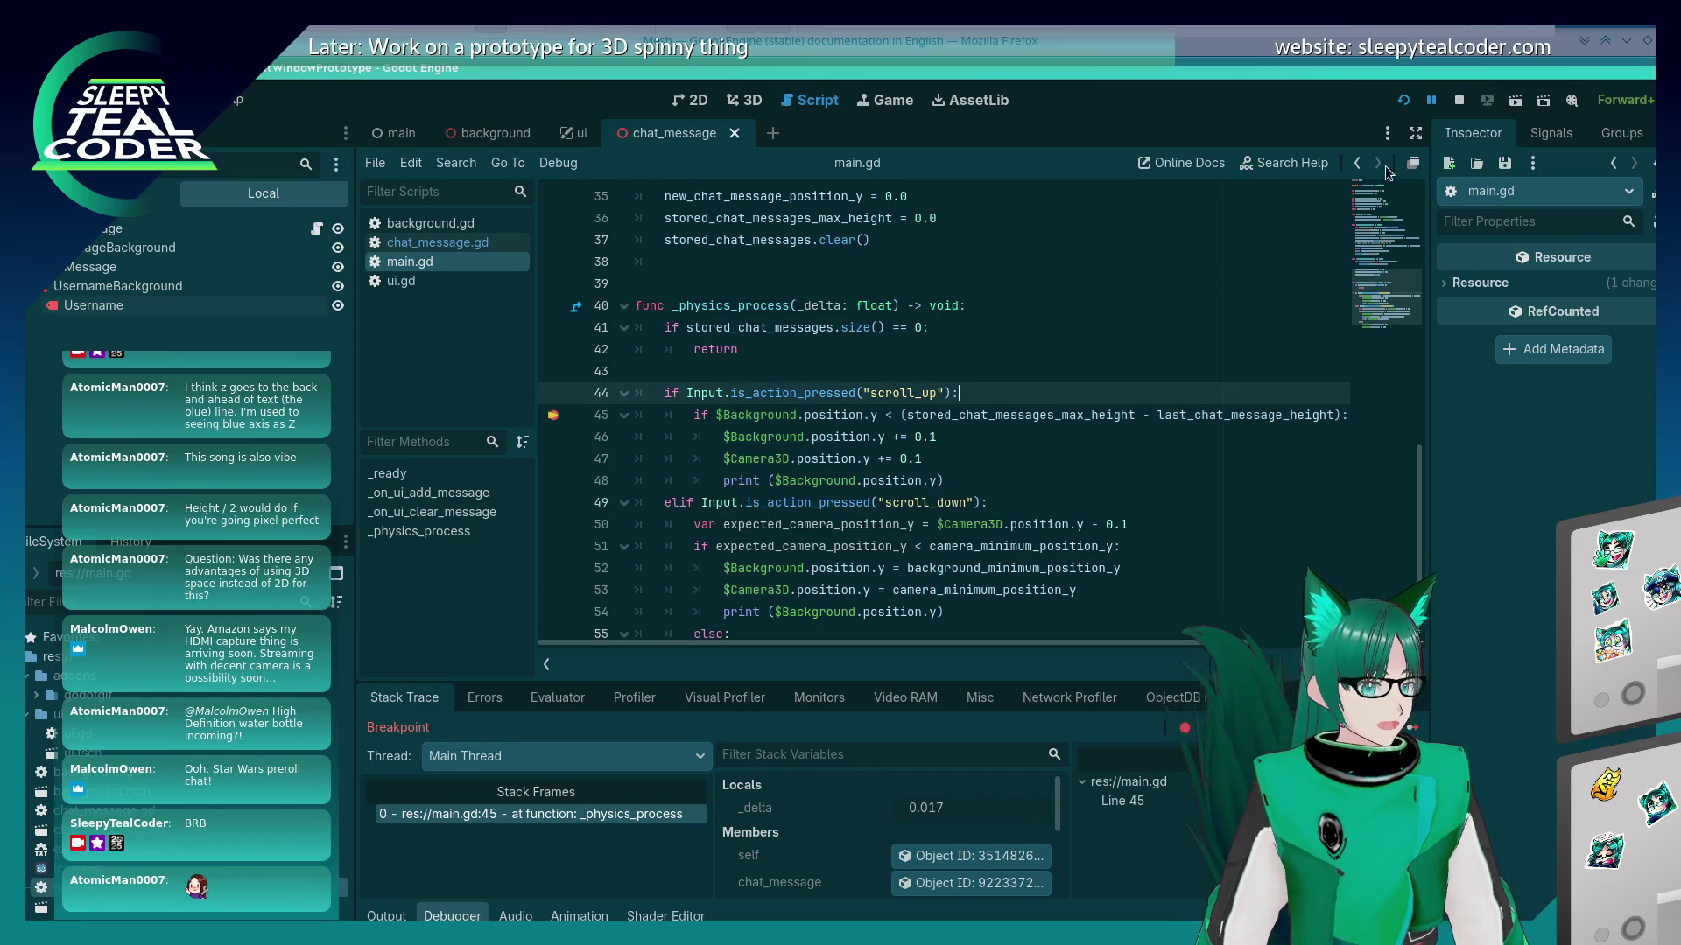
- Resume the game and replace line 26's second last_chat_message_height with message_spacing
{"action": "key", "text": "F12"}
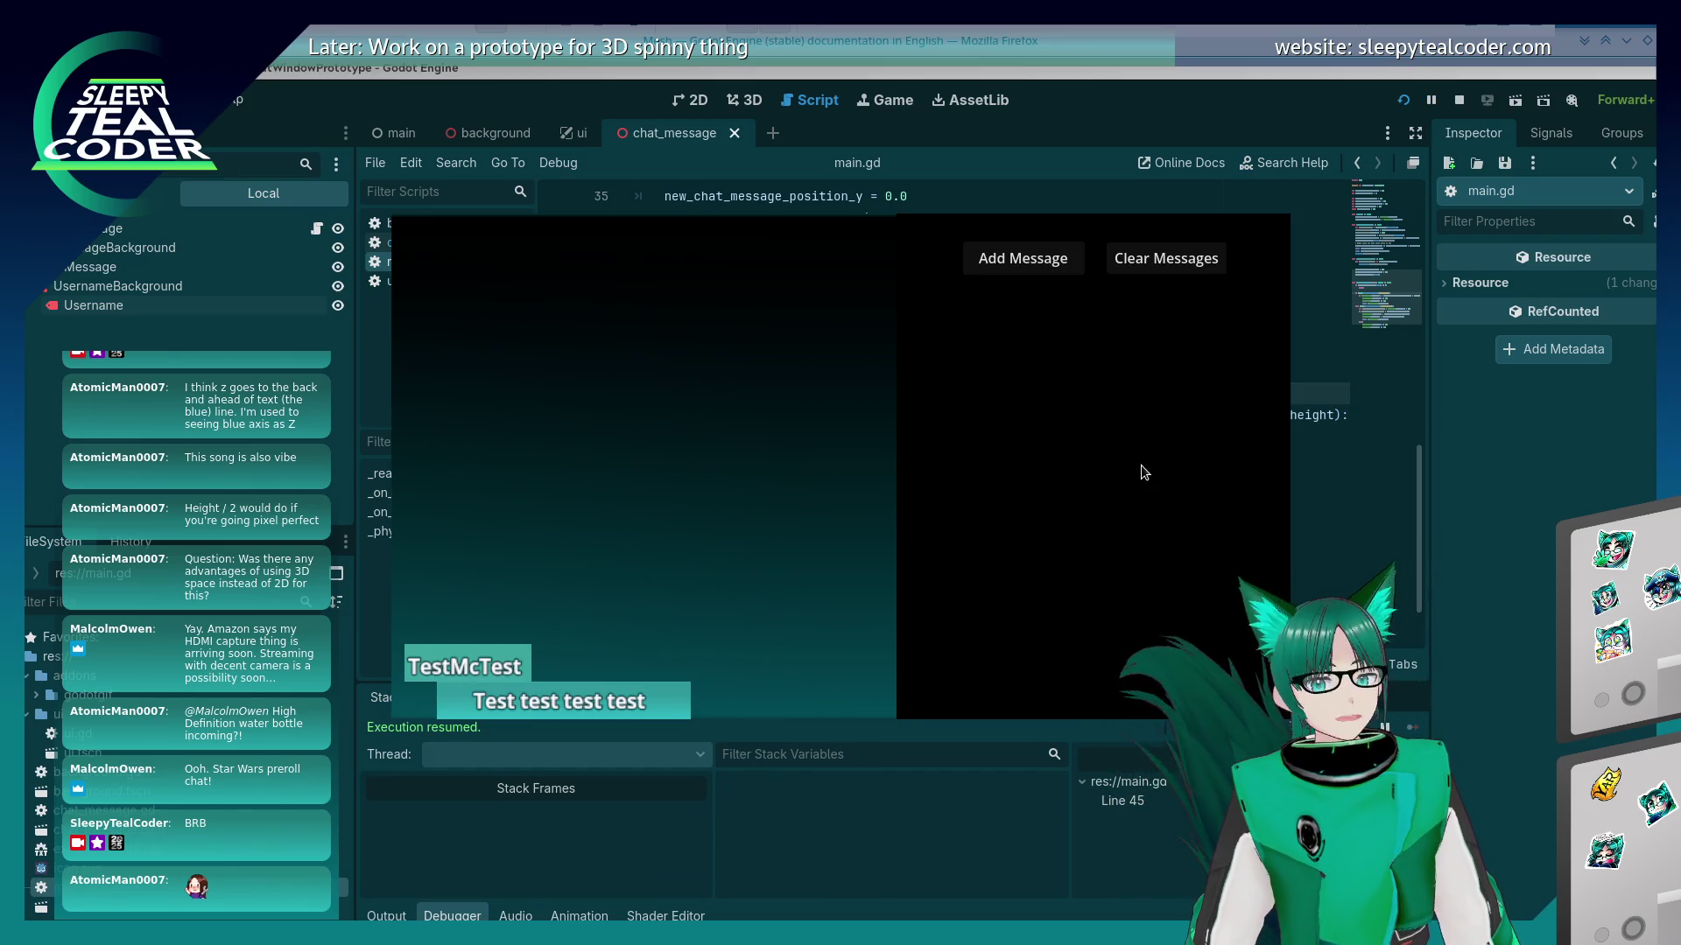
{"action": "left_click", "coordinate": [1352, 484]}
{"action": "scroll", "coordinate": [872, 465], "scroll_direction": "up", "scroll_amount": 2}
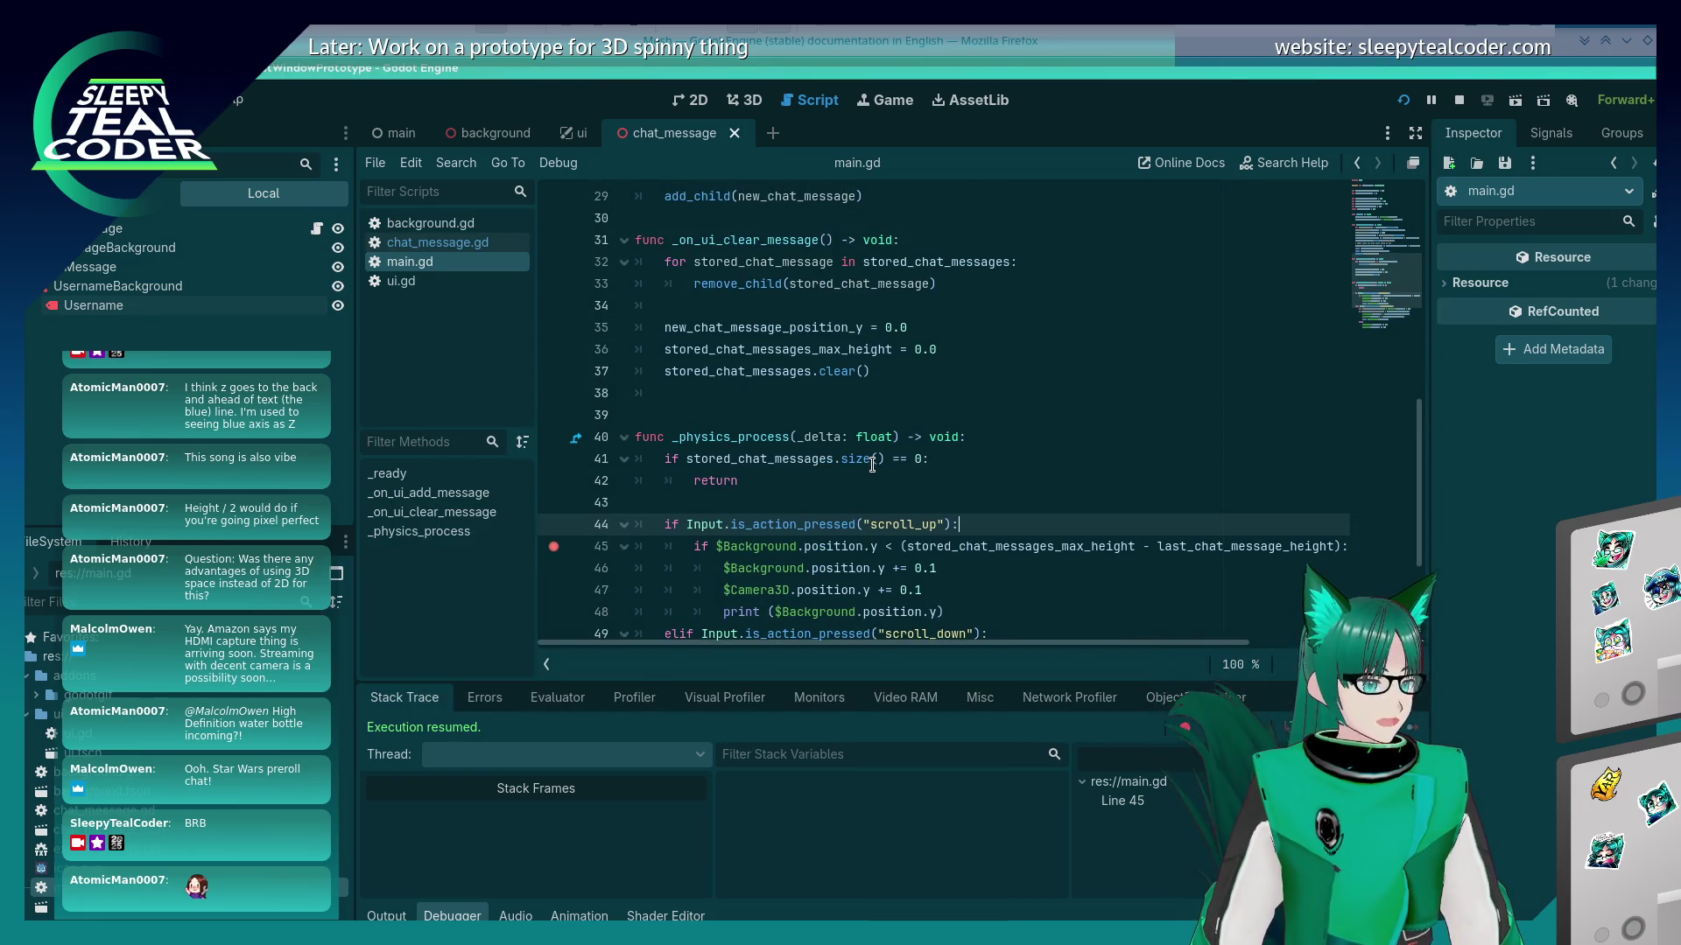
{"action": "scroll", "coordinate": [1026, 550], "scroll_direction": "up", "scroll_amount": 6}
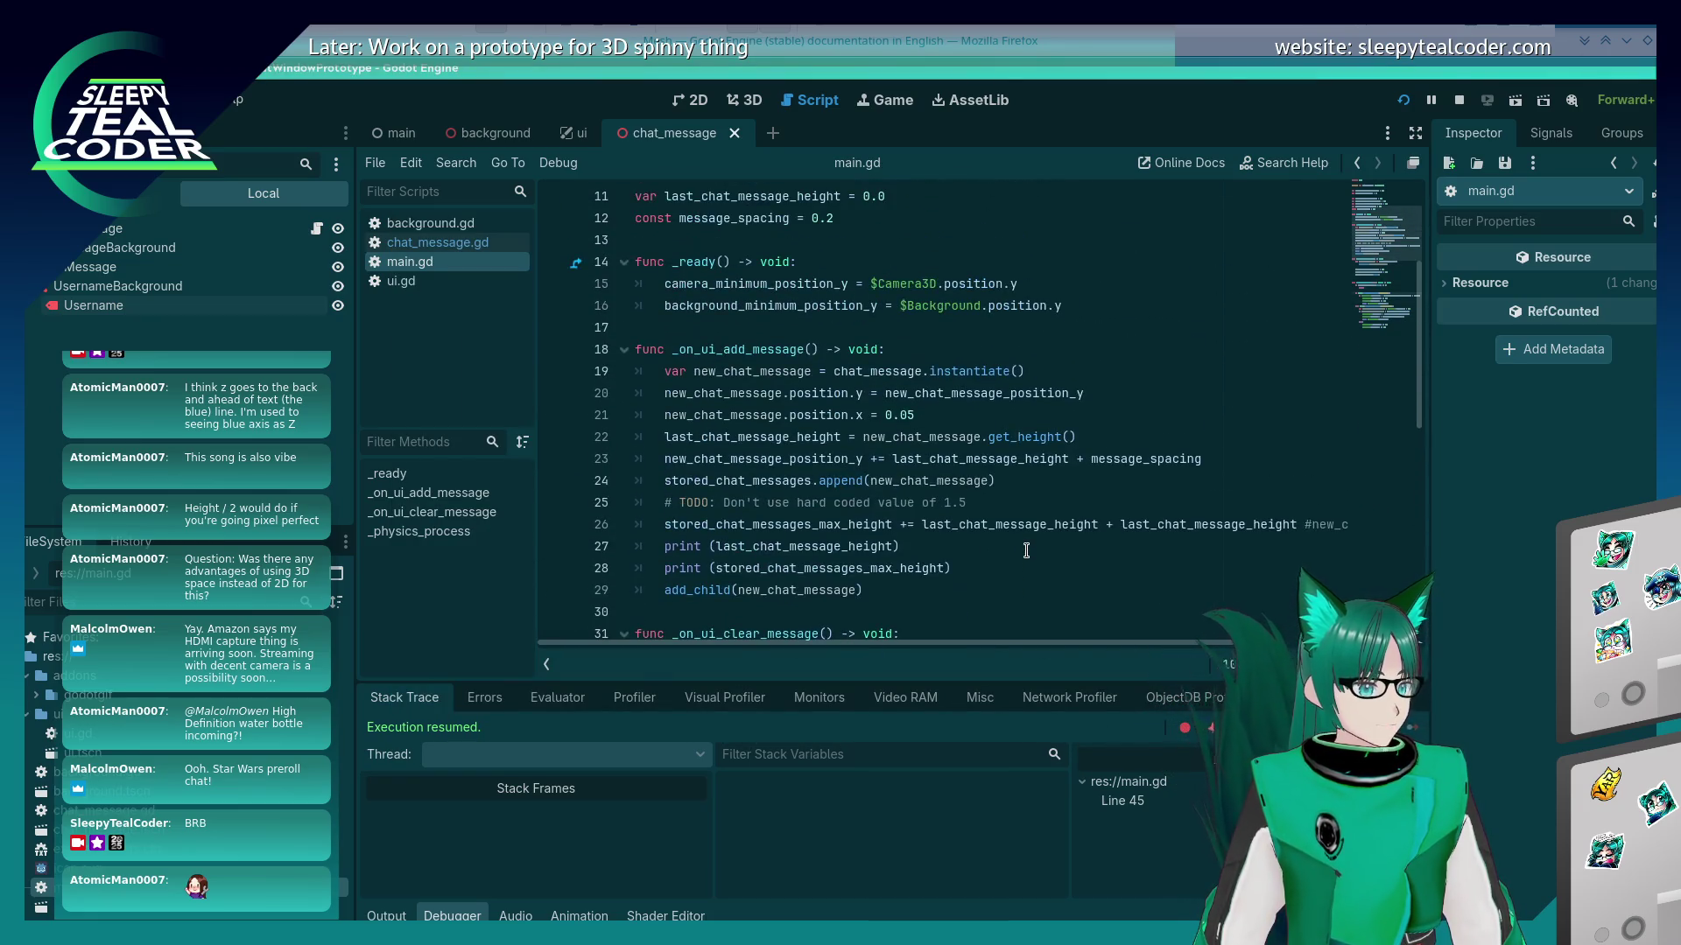
{"action": "left_click", "coordinate": [1032, 527]}
{"action": "mouse_move", "coordinate": [1009, 524]}
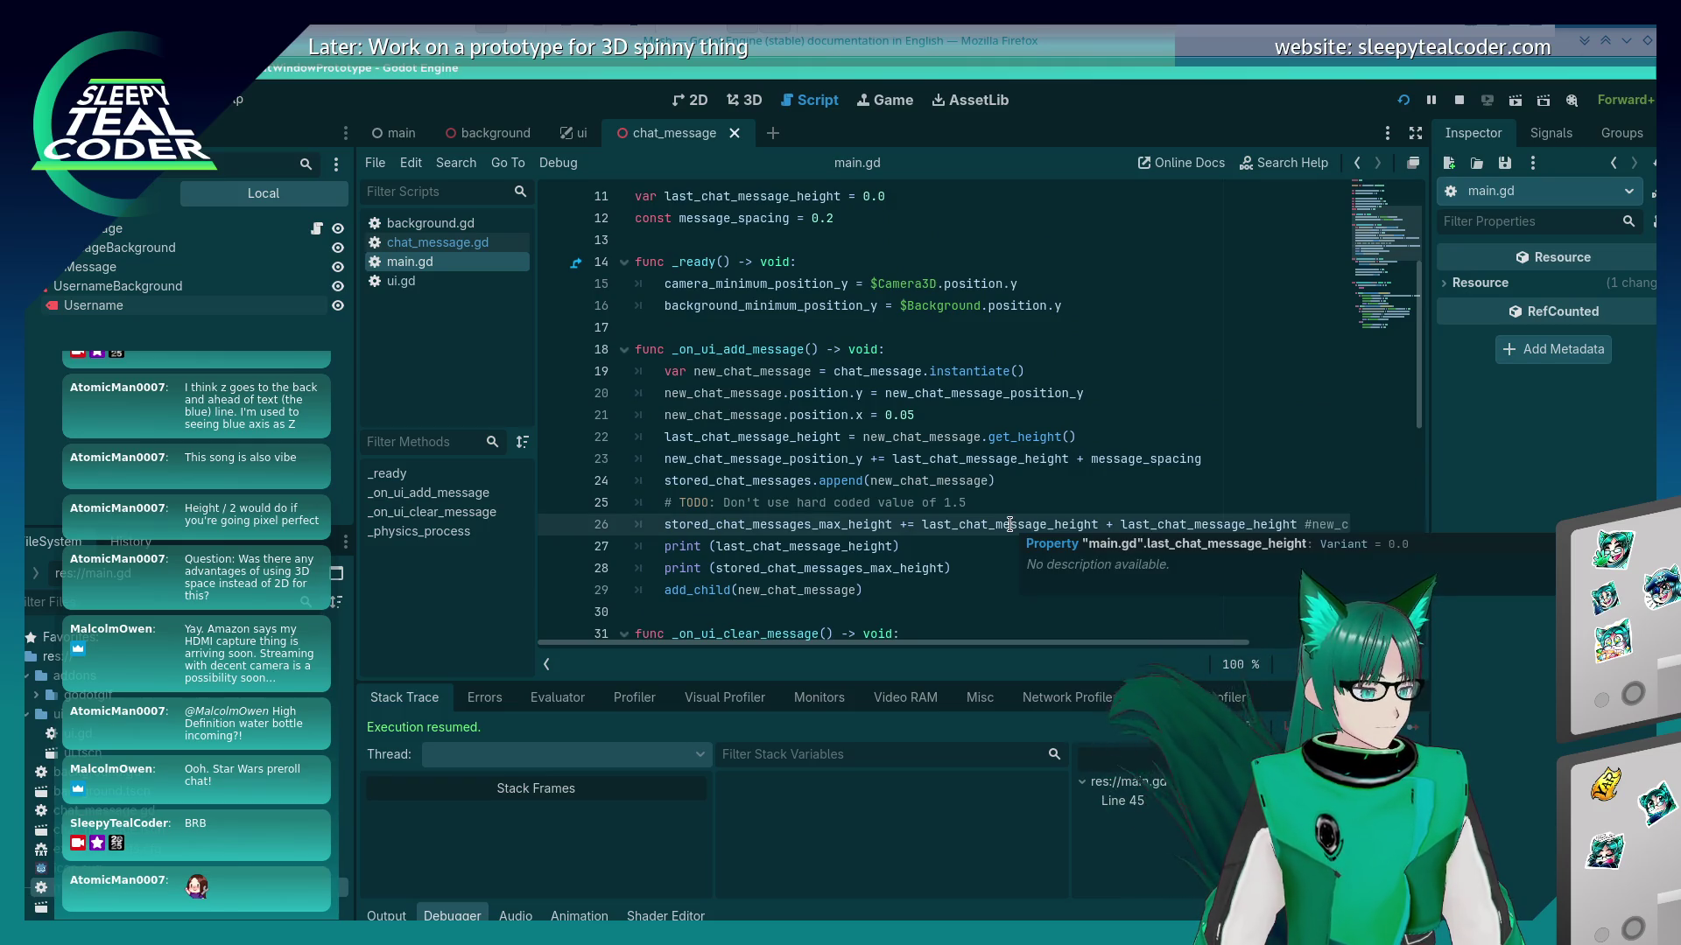
{"action": "double_click", "coordinate": [1144, 459]}
{"action": "key", "text": "ctrl+c"}
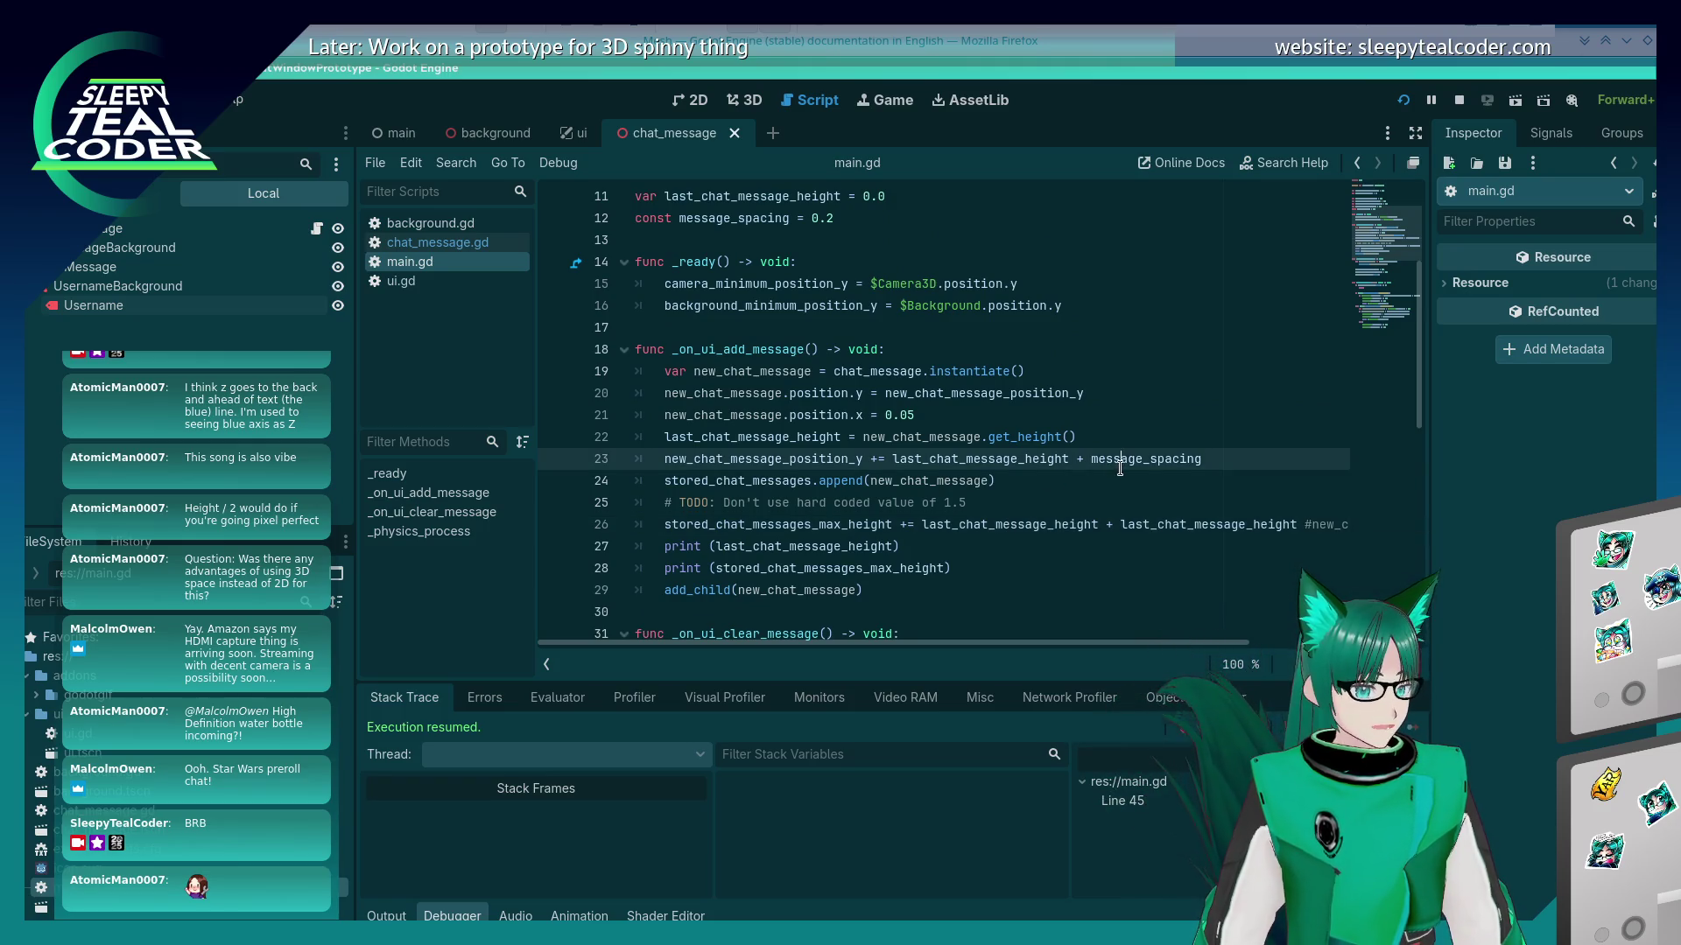
{"action": "double_click", "coordinate": [1156, 526]}
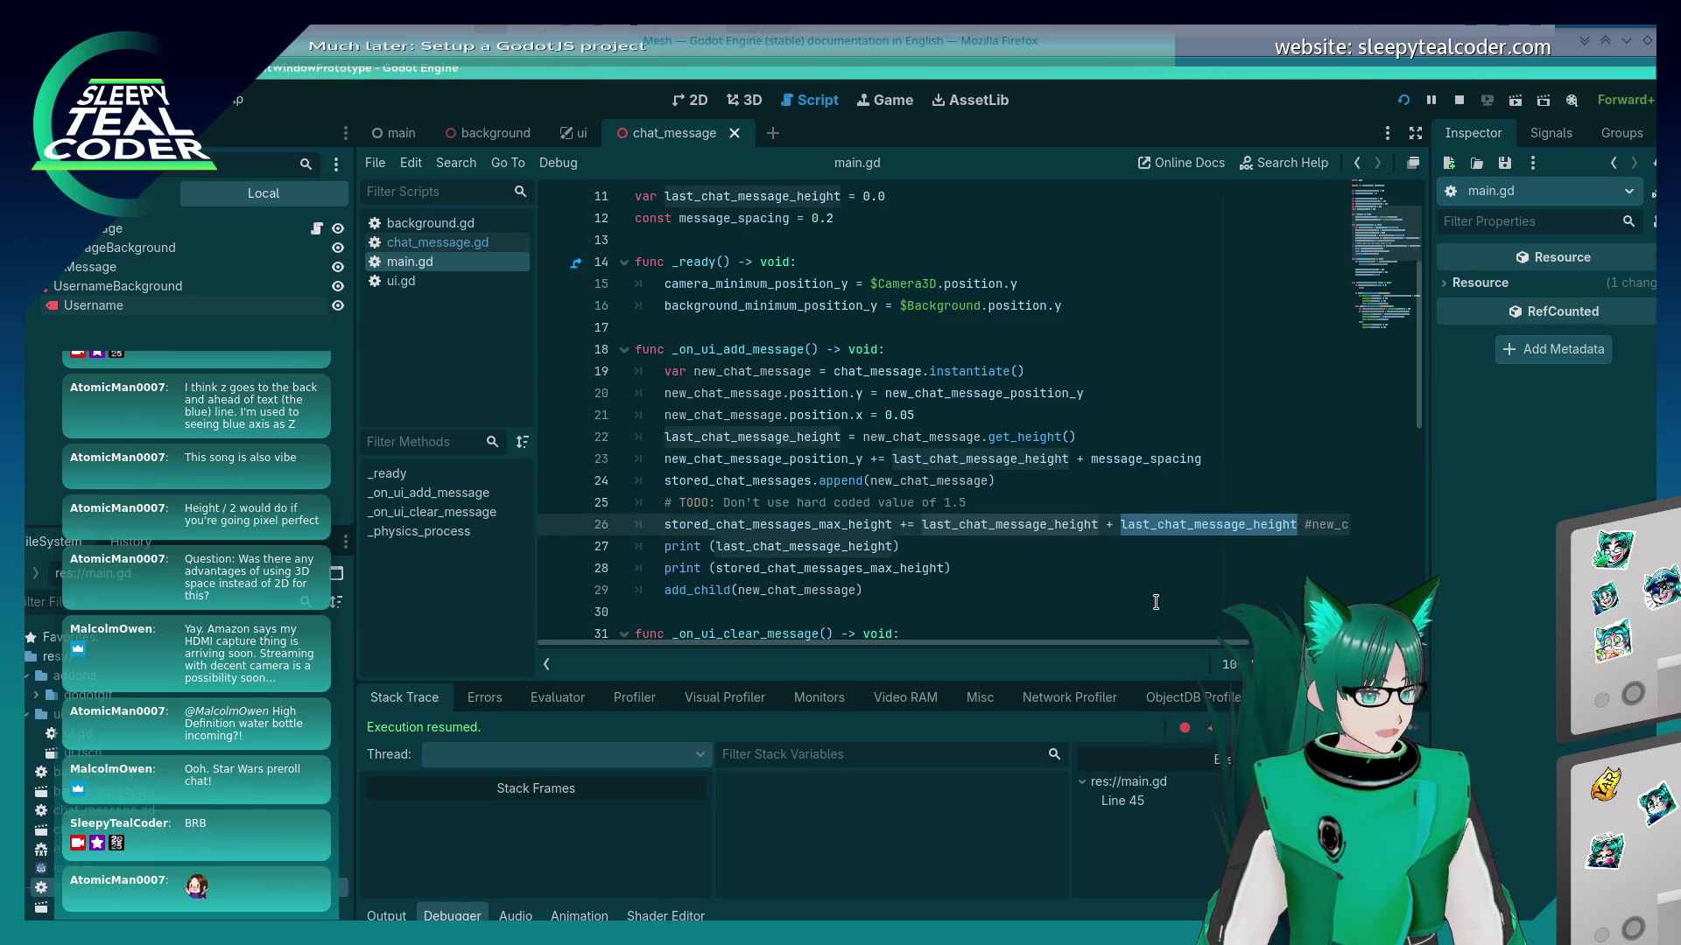
{"action": "key", "text": "ctrl+v"}
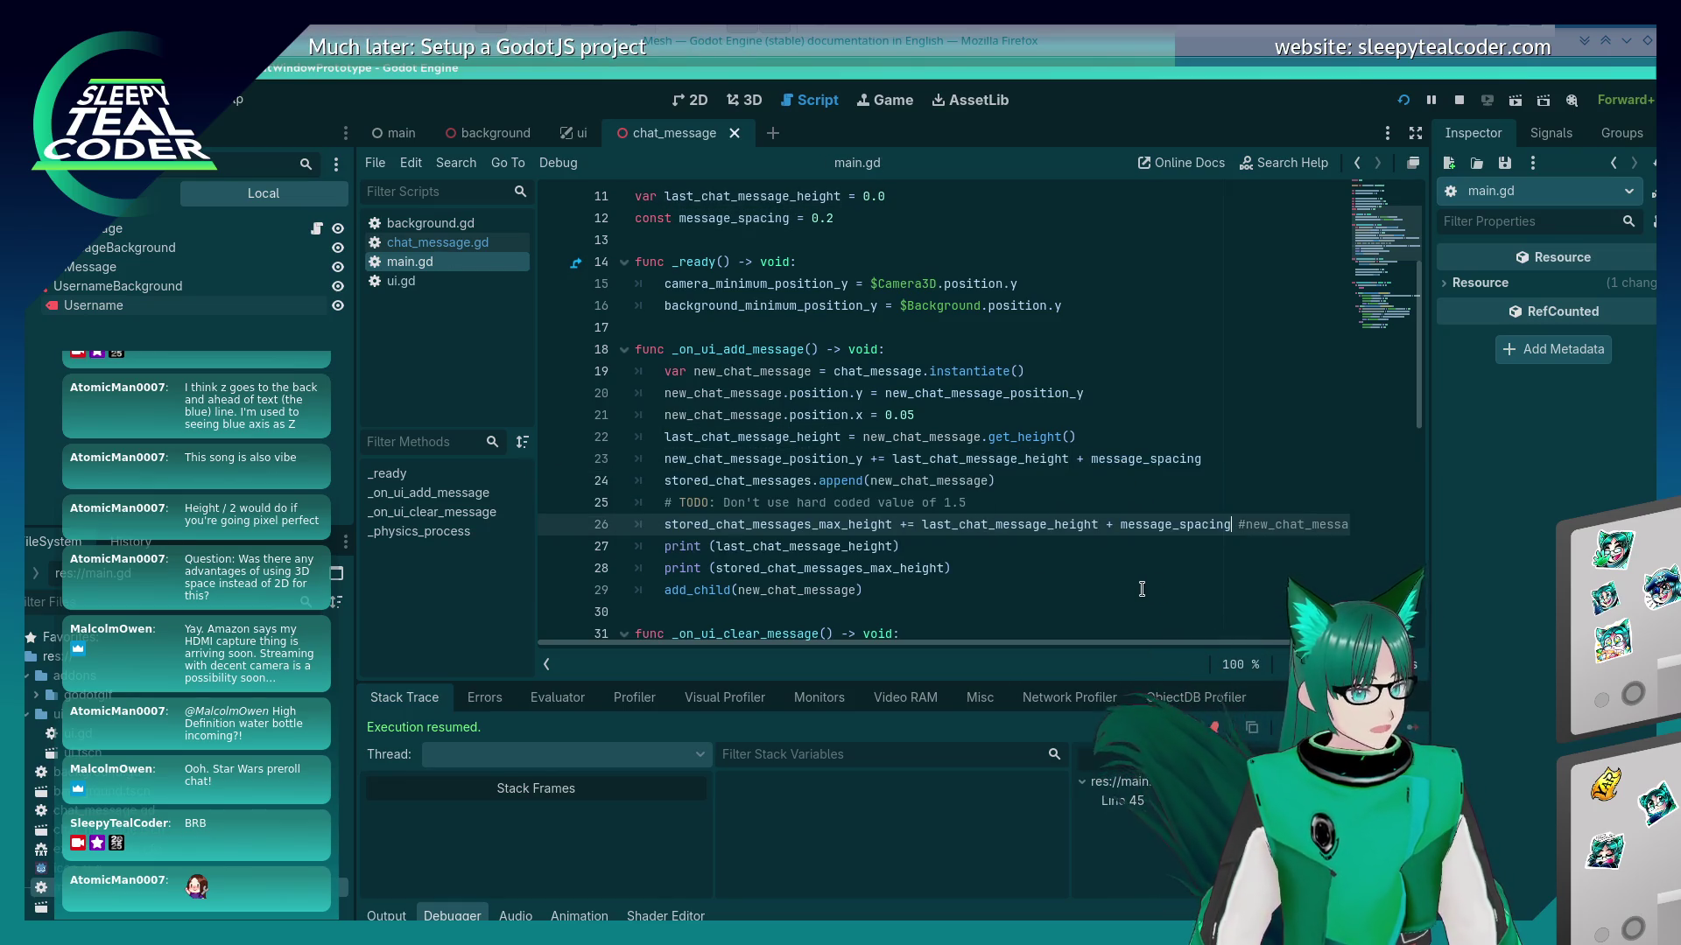